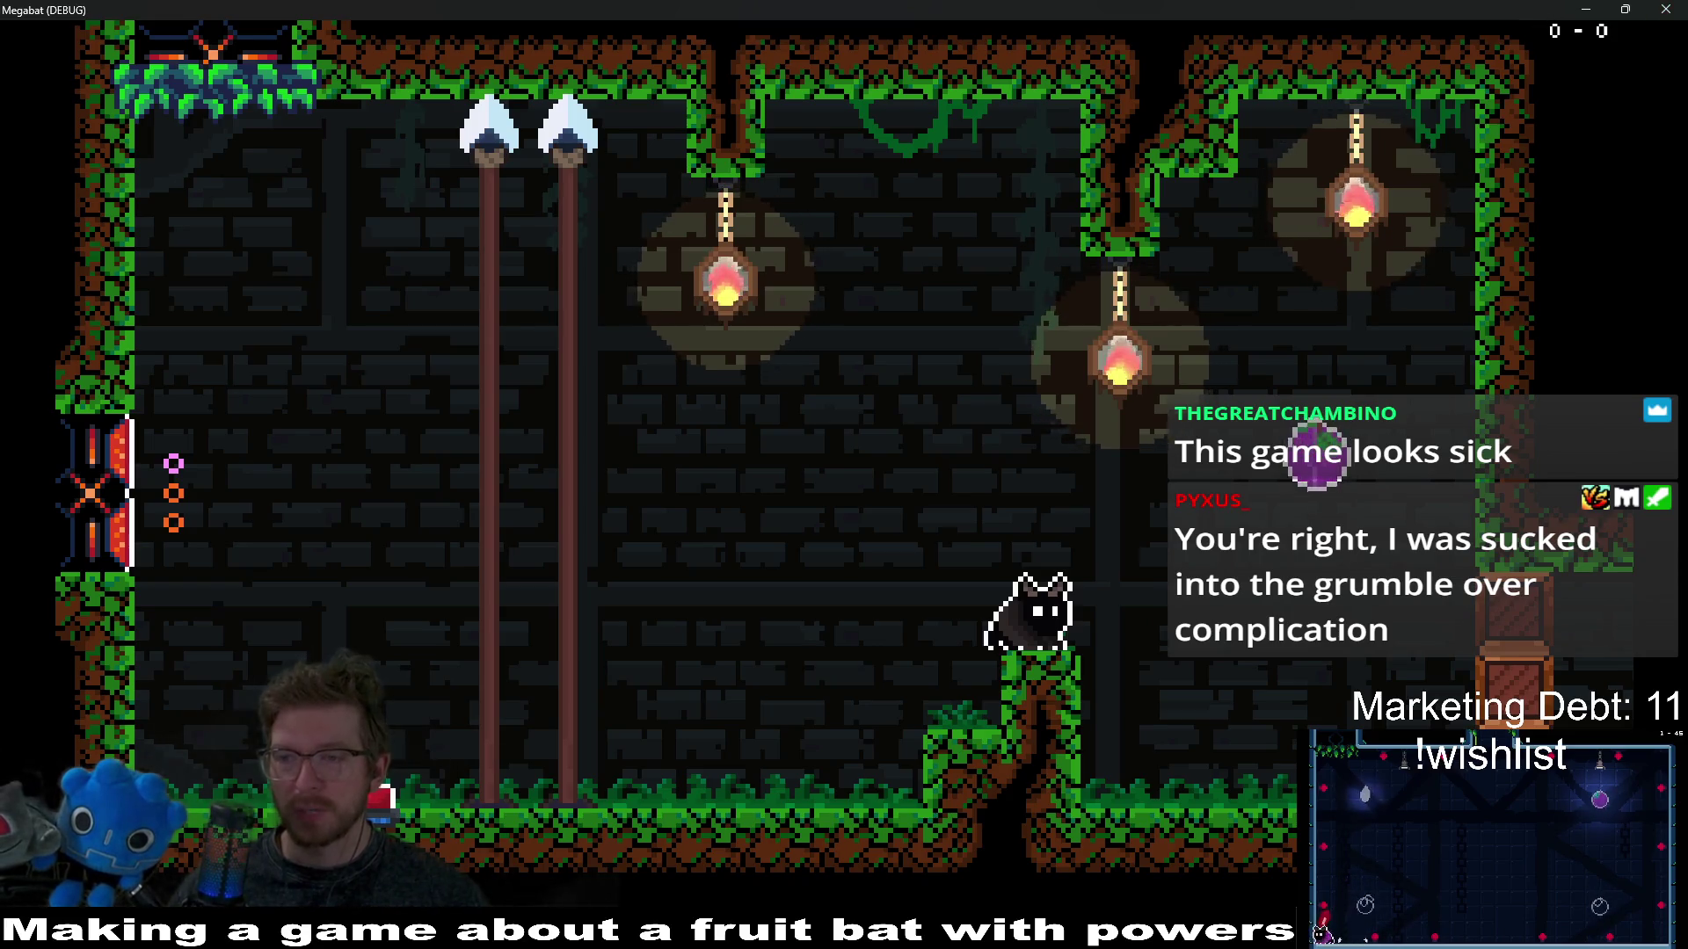
Close the running game, glance at Aseprite, and bring up the BackgroundVine.gd script in Godot.
left_click(1680, 7)
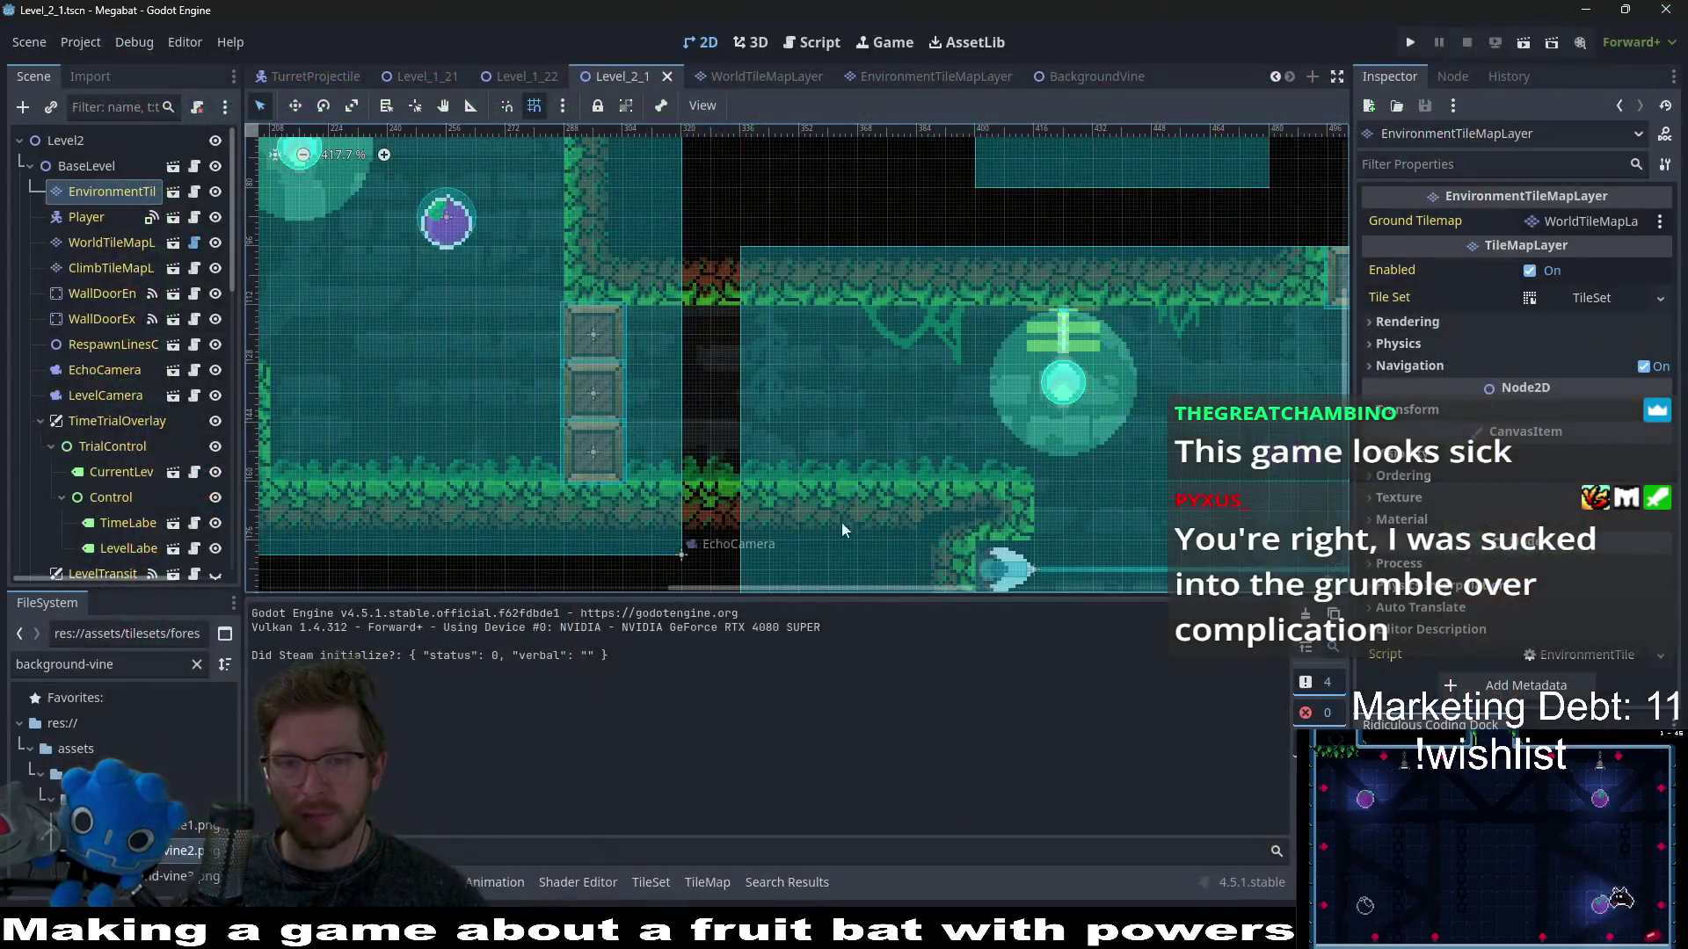
key("alt+Tab")
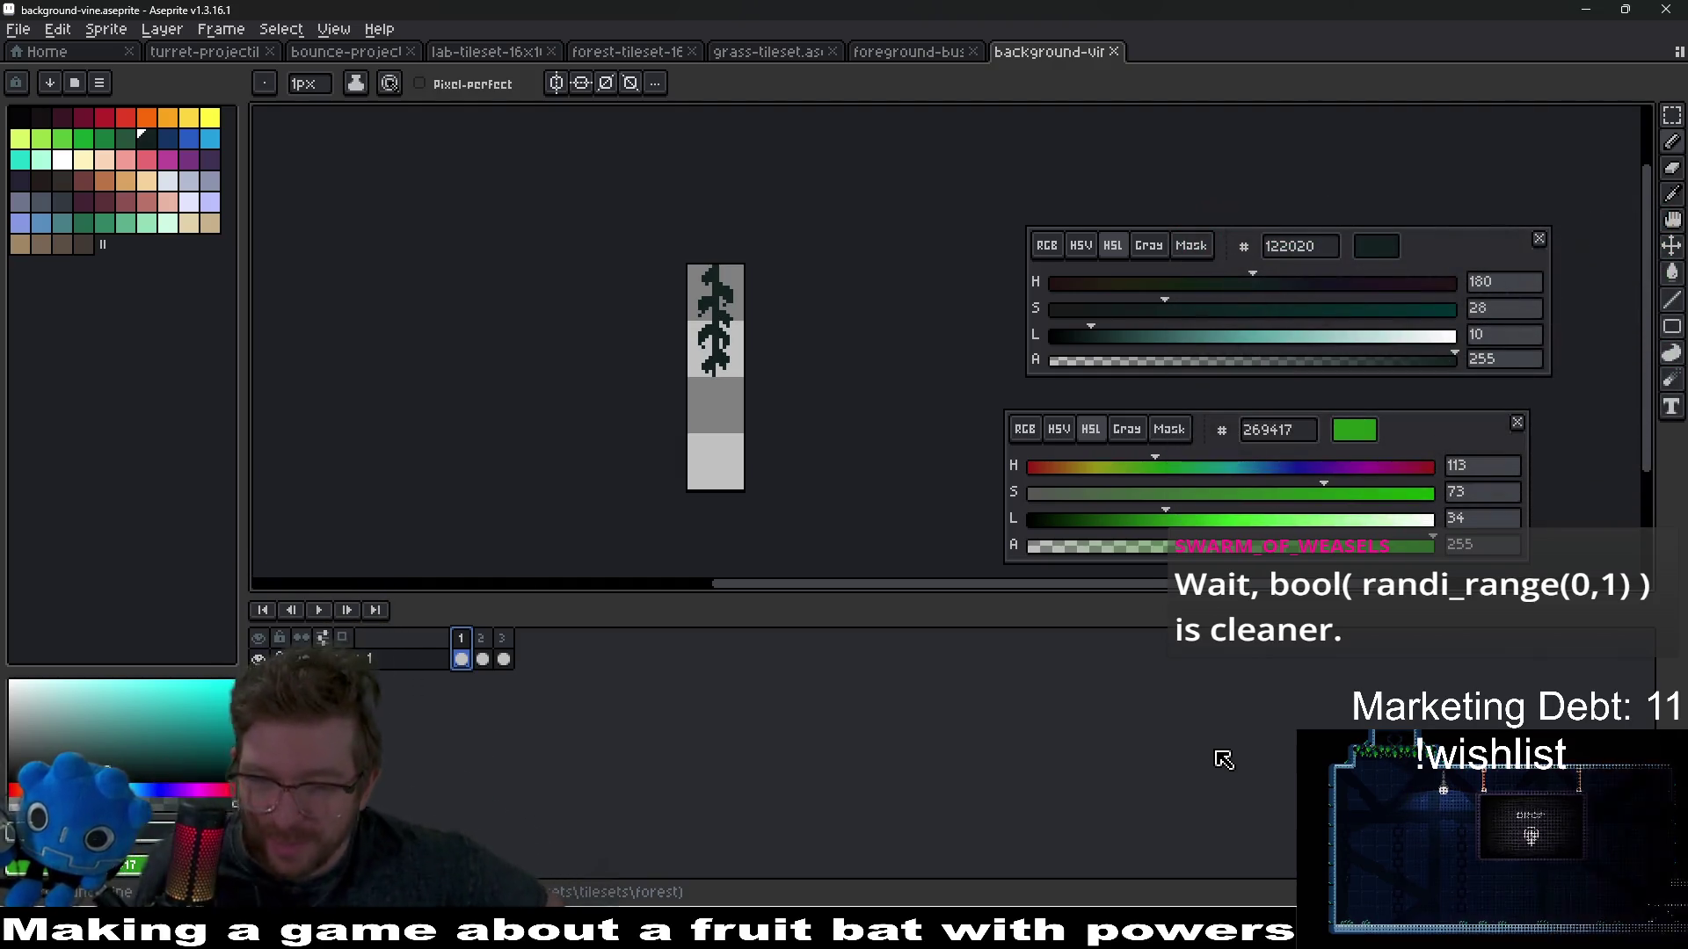
key("alt+Tab")
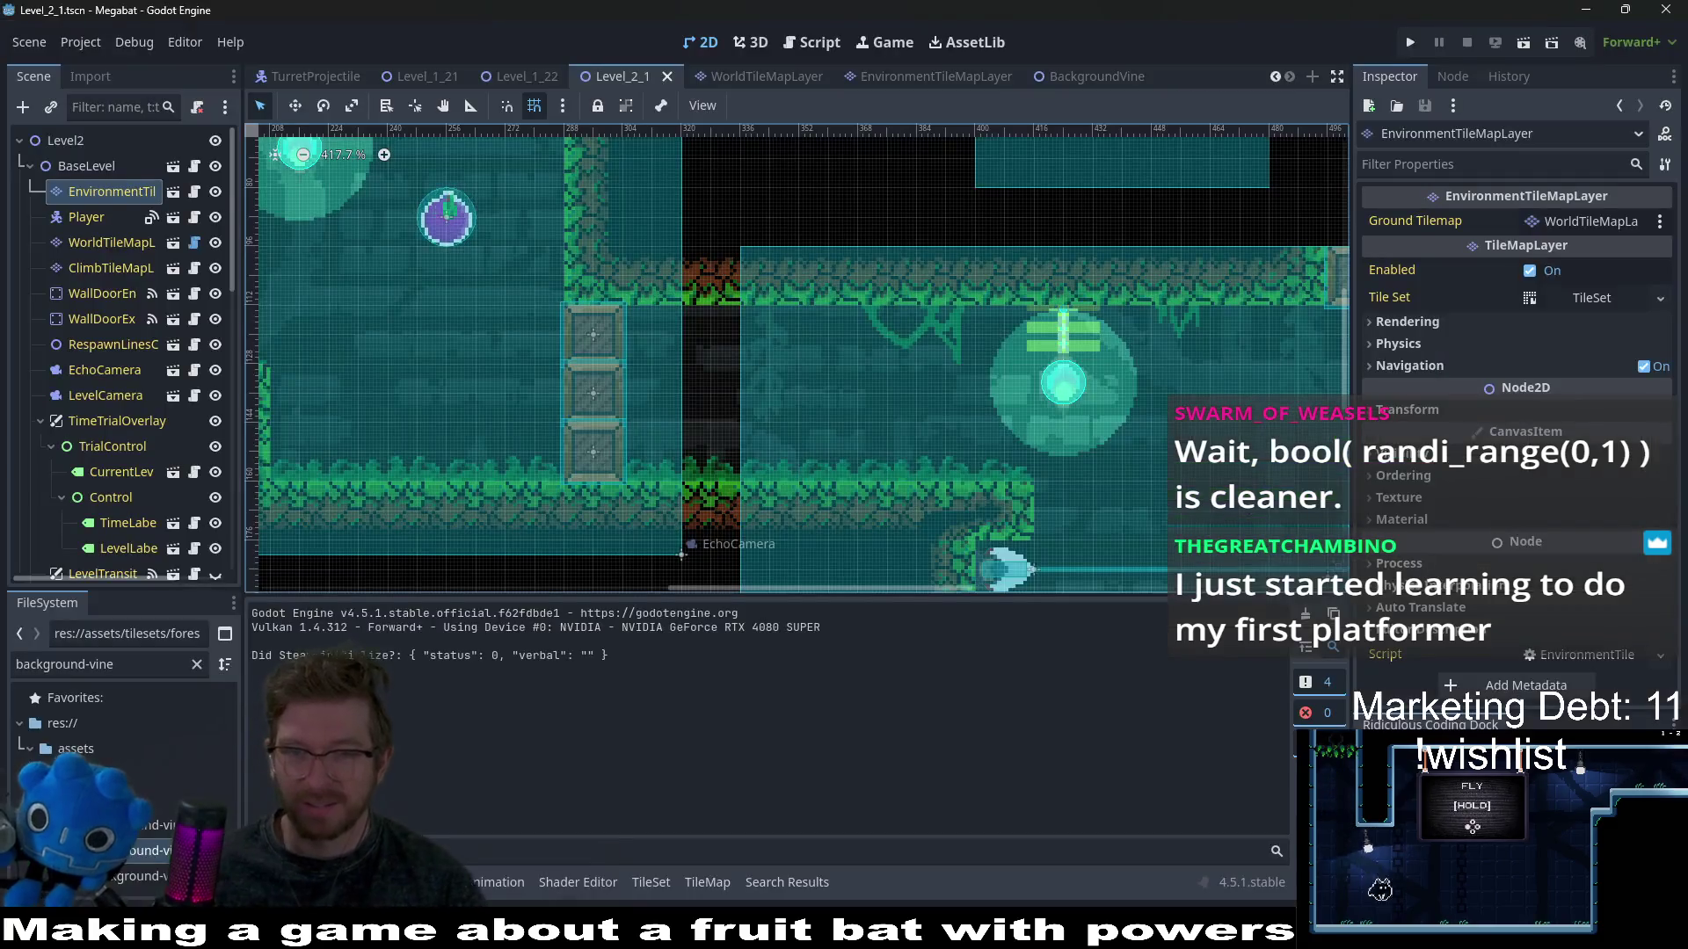
left_click(813, 42)
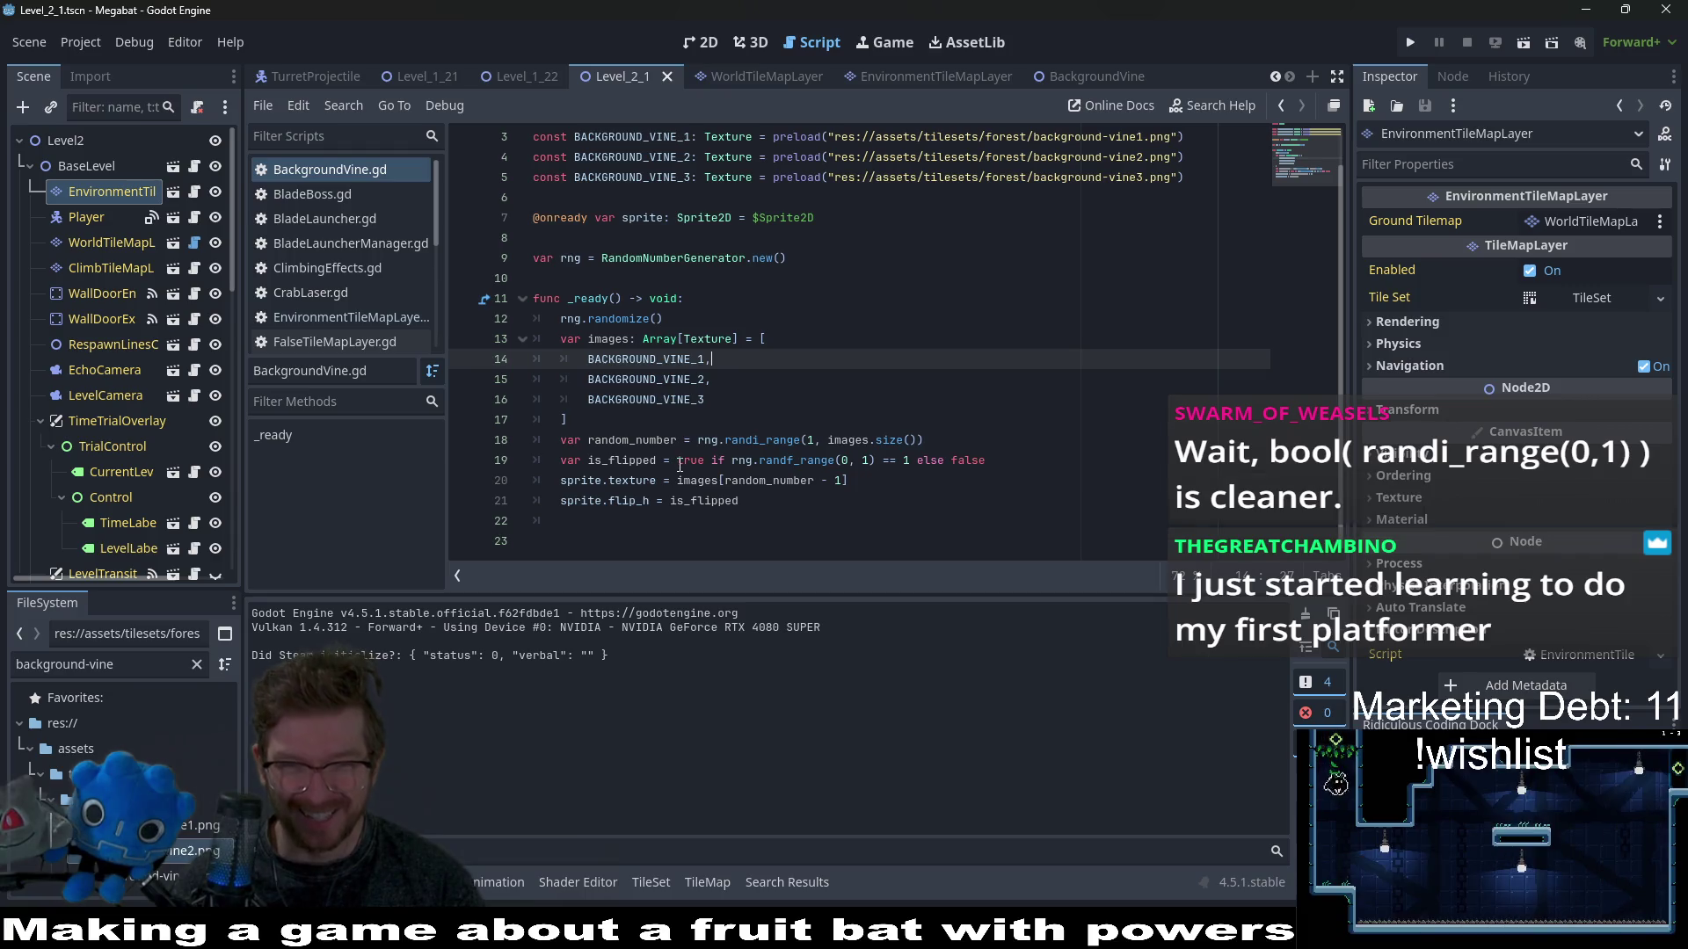
Drop the is_flipped line so sprite.flip_h = bool(rng.randf_range(0, 1)), save the script, and return to 2D.
left_click(952, 464)
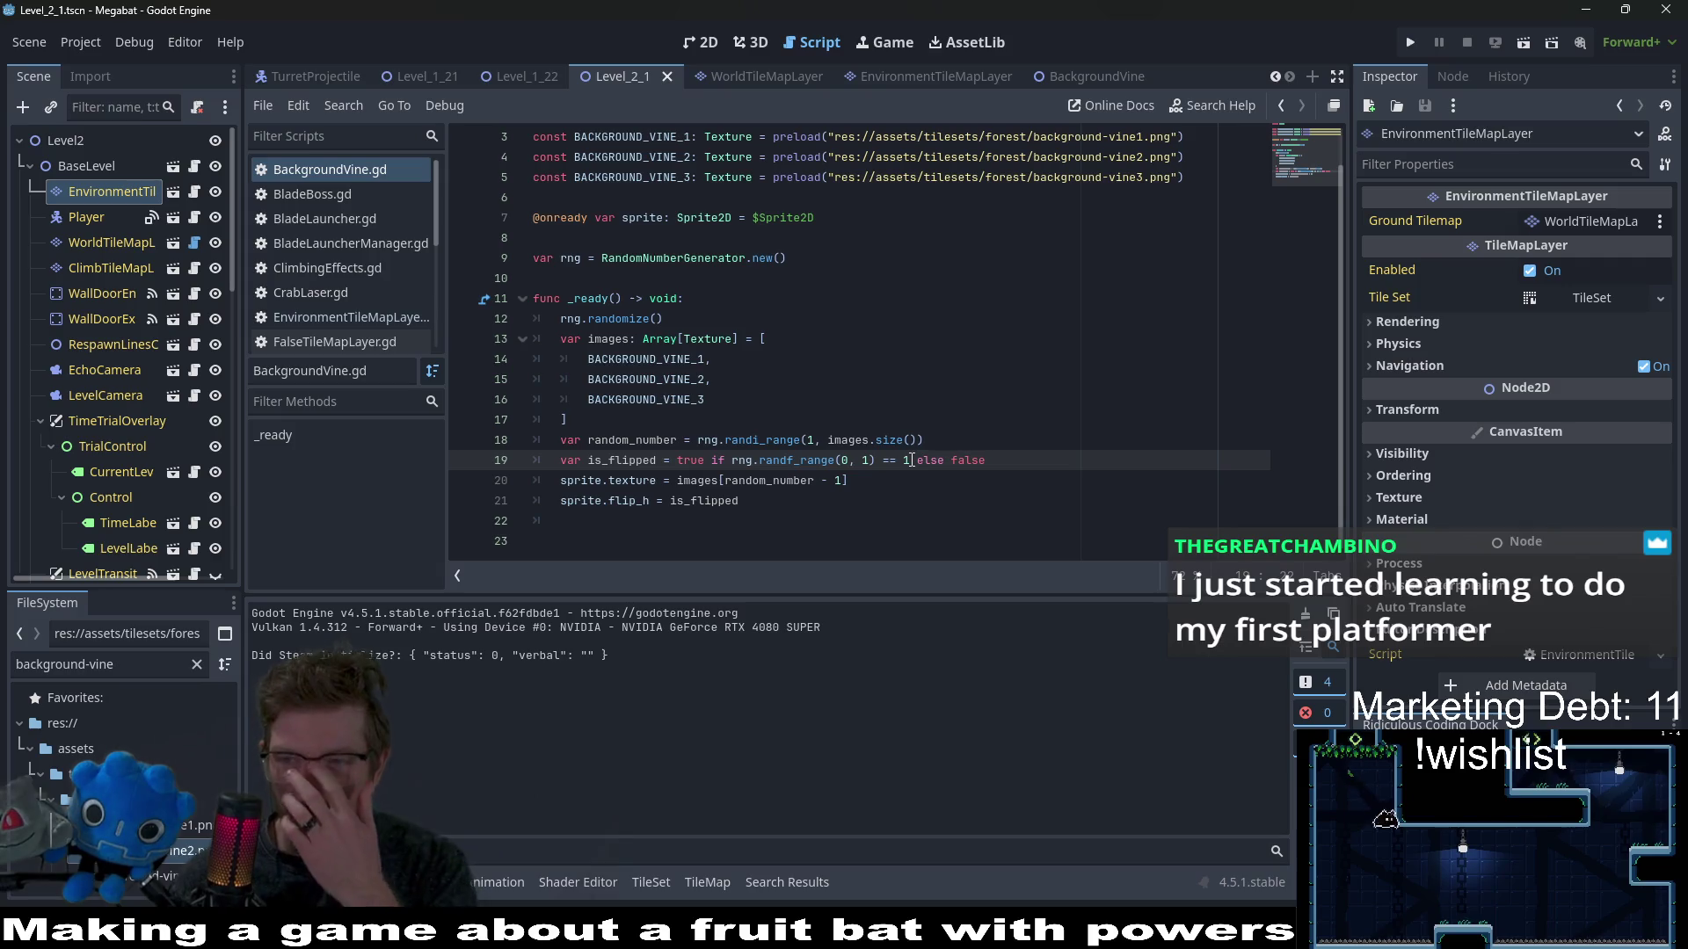
key("End")
key("shift+Up")
key("BackSpace")
left_click(744, 481)
key("BackSpace")
key("BackSpace")
key("BackSpace")
type("bool(rng.randf_range(0, 1))")
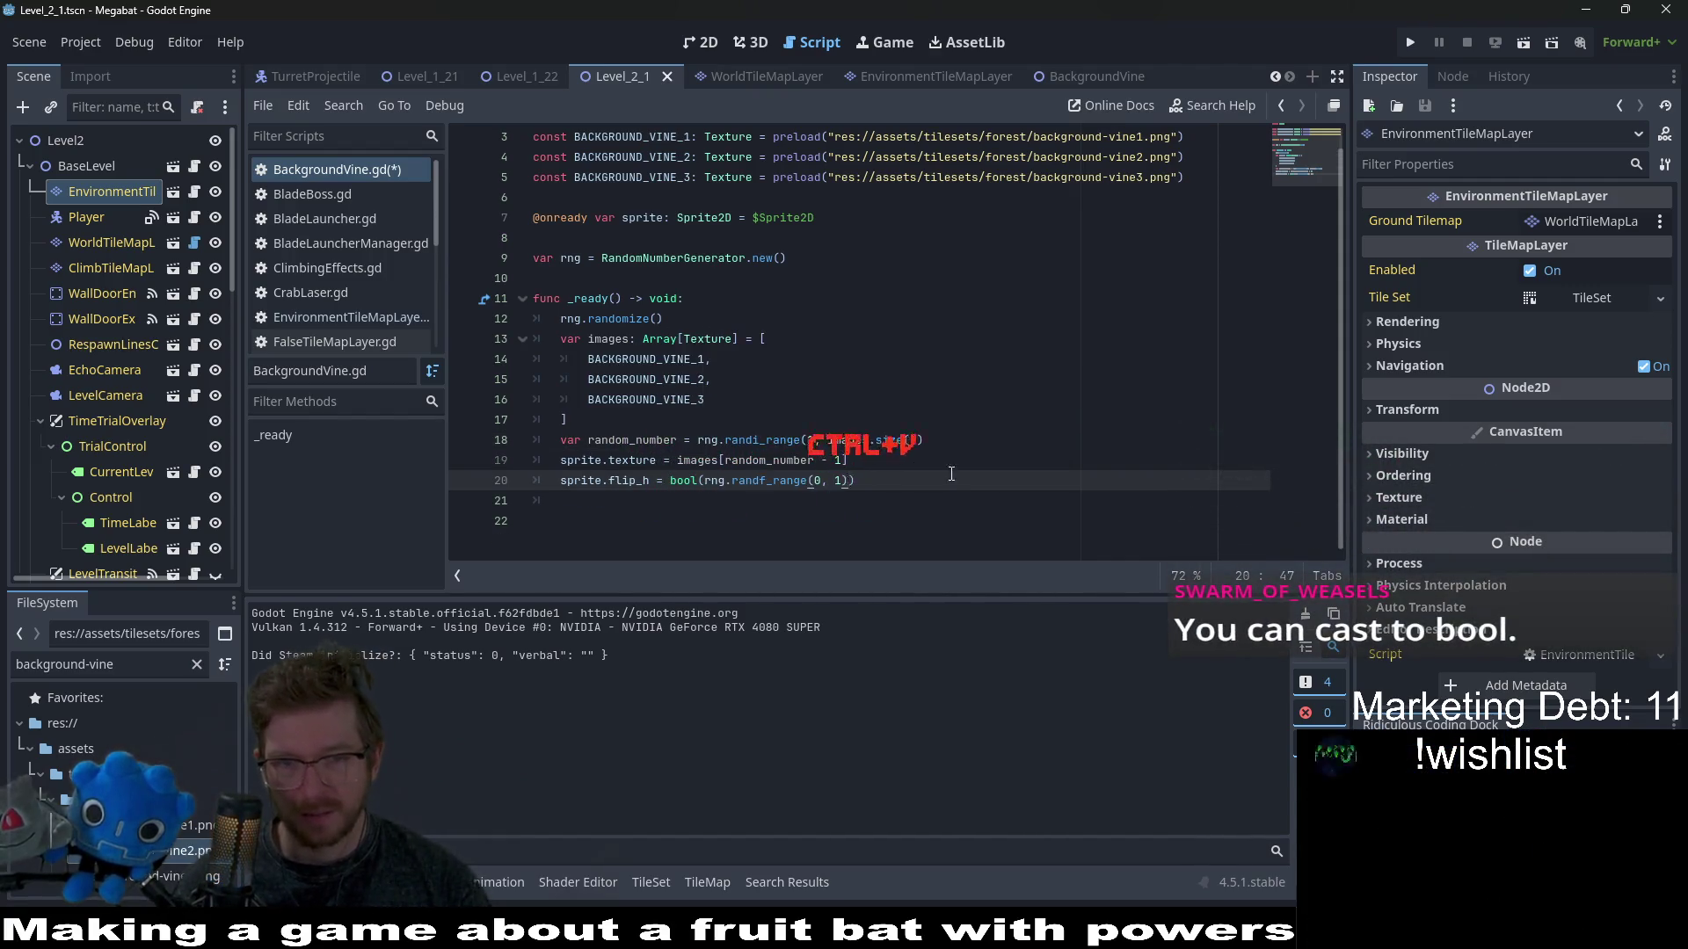
key("ctrl+s")
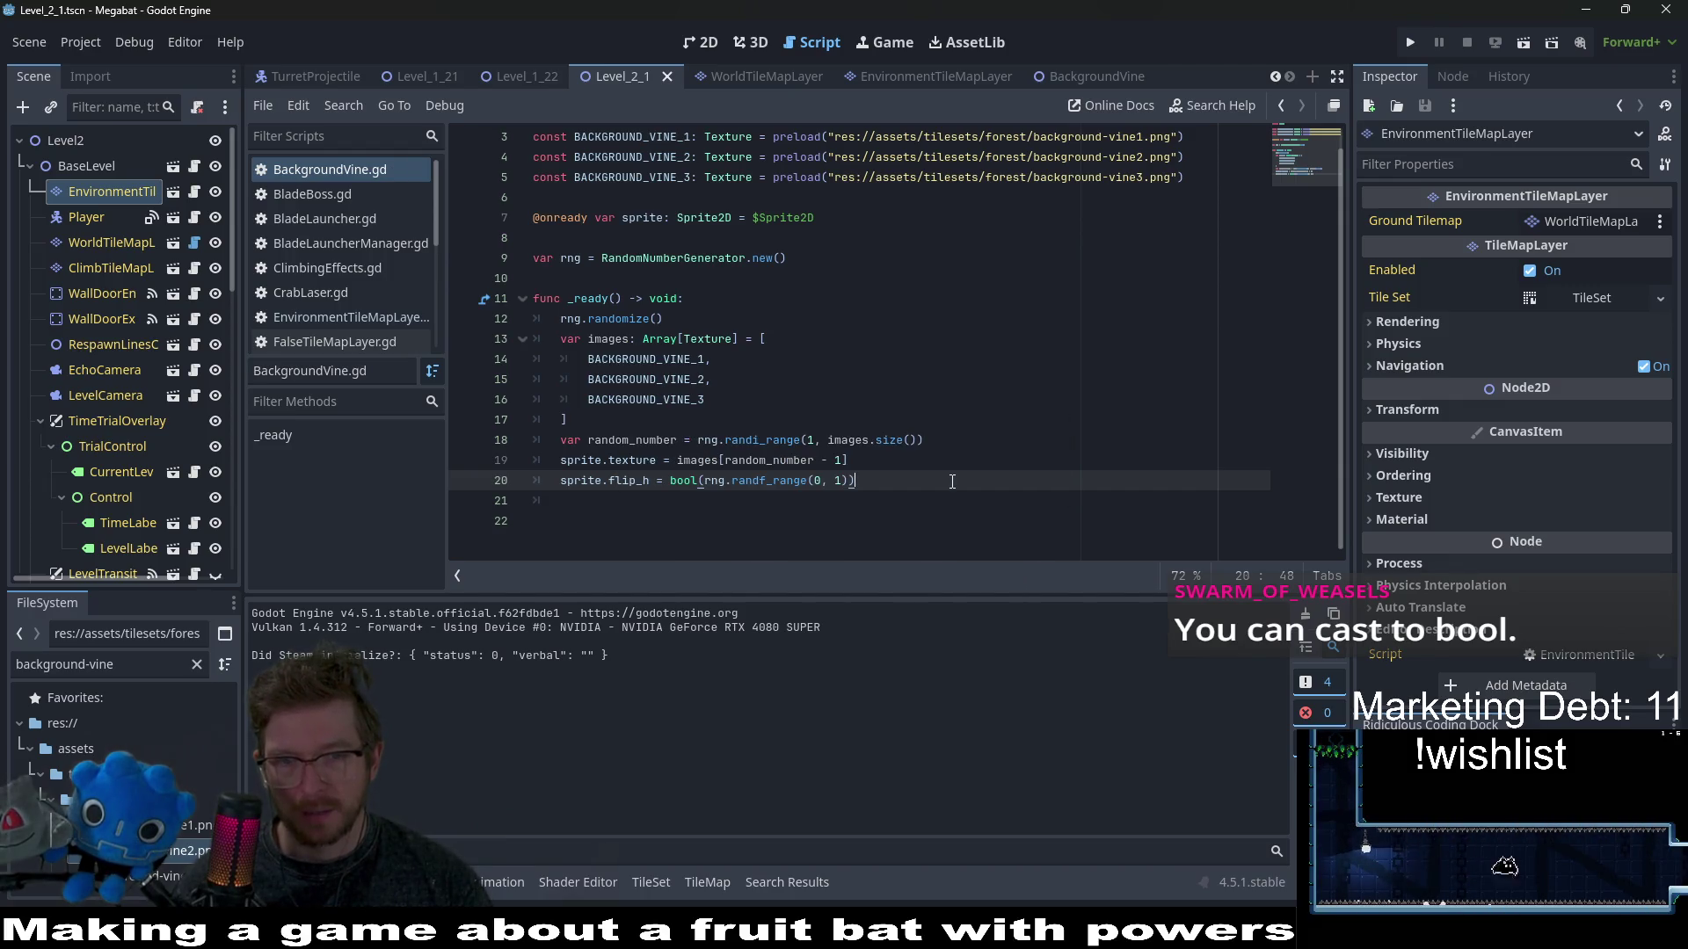
left_click(701, 42)
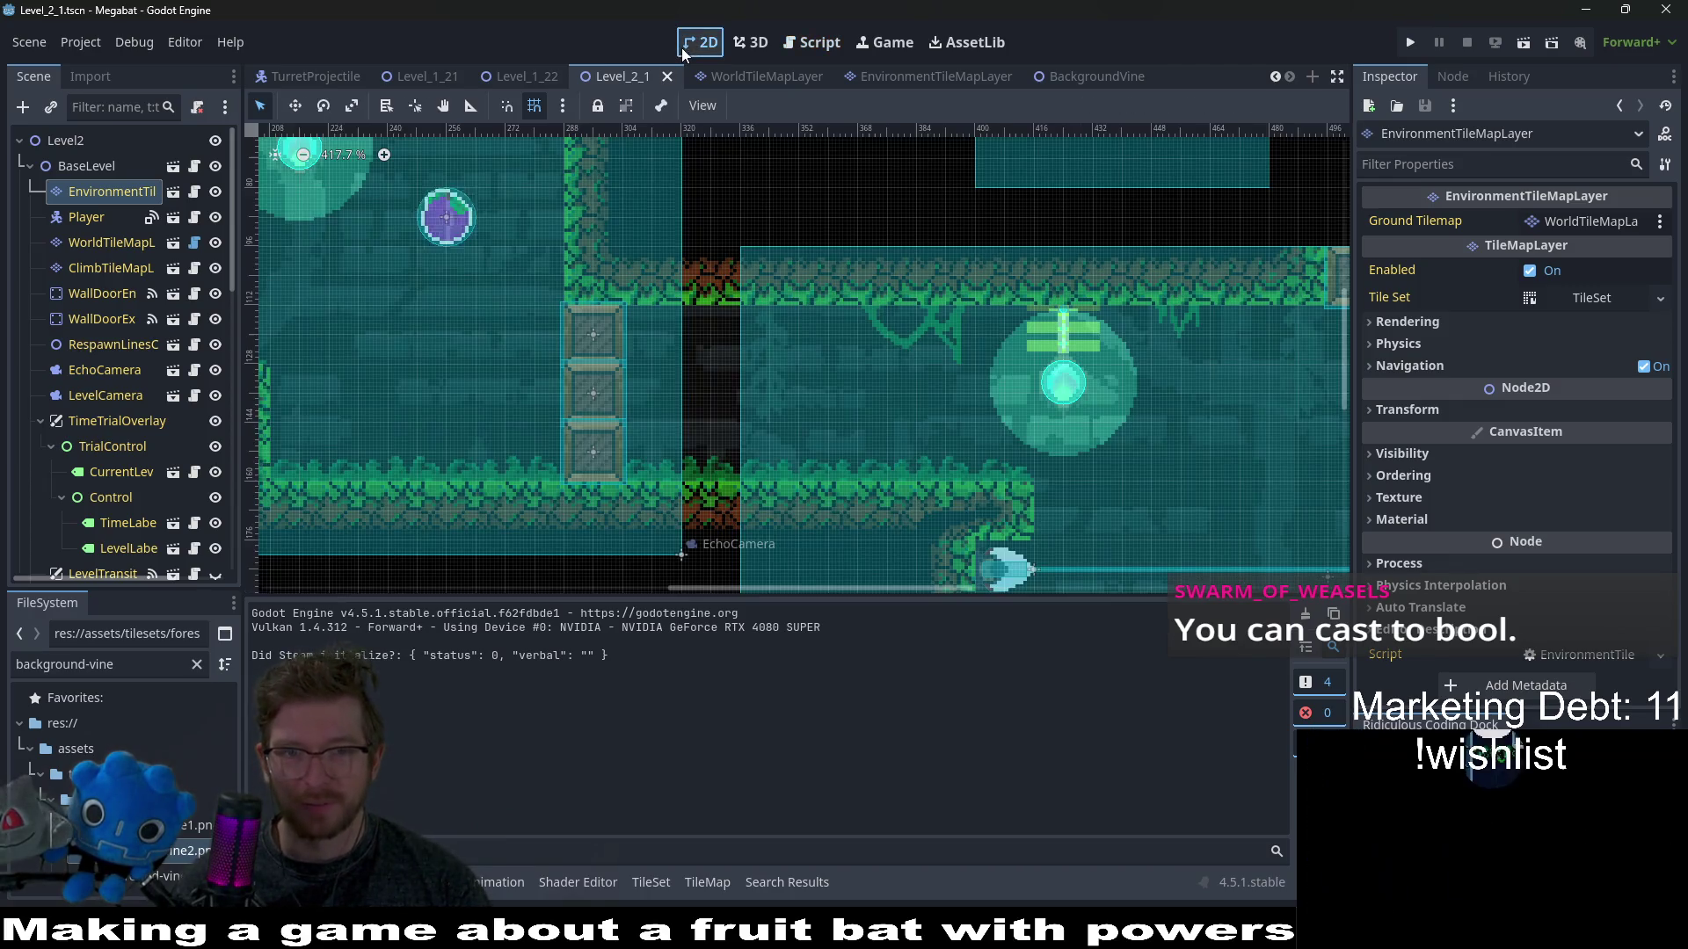
Pan around the Level_2_1 time-trial room, then switch to the EnvironmentTileMapLayer scene tab.
scroll(698, 306, "left", 6)
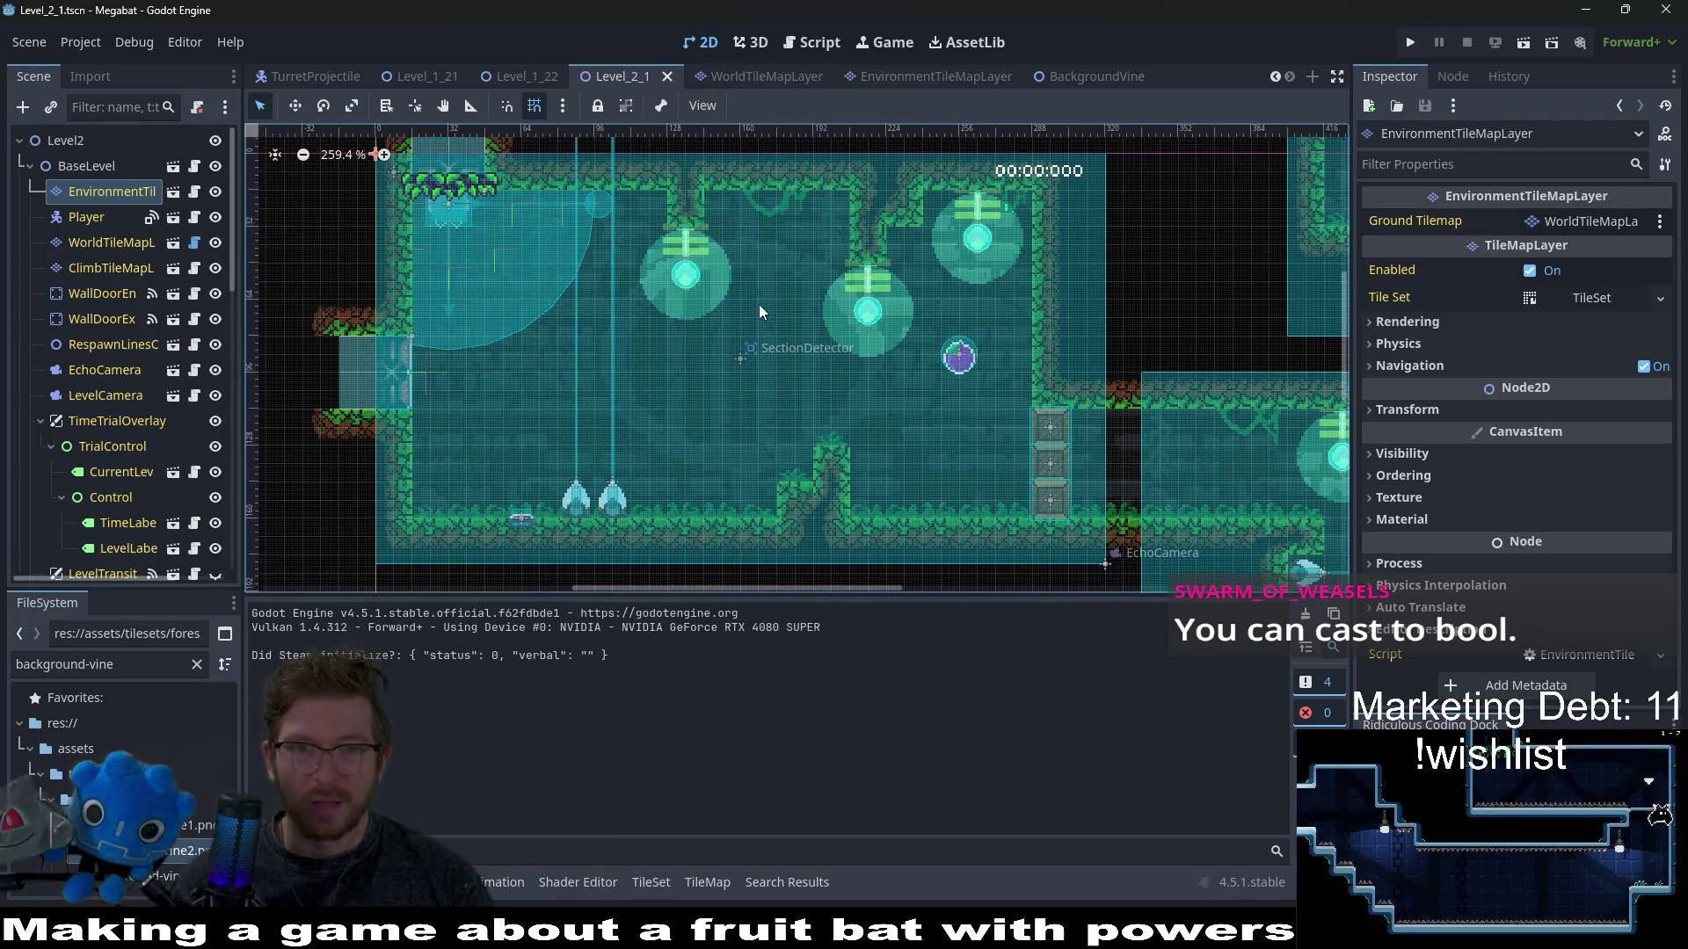
scroll(928, 368, "up", 2)
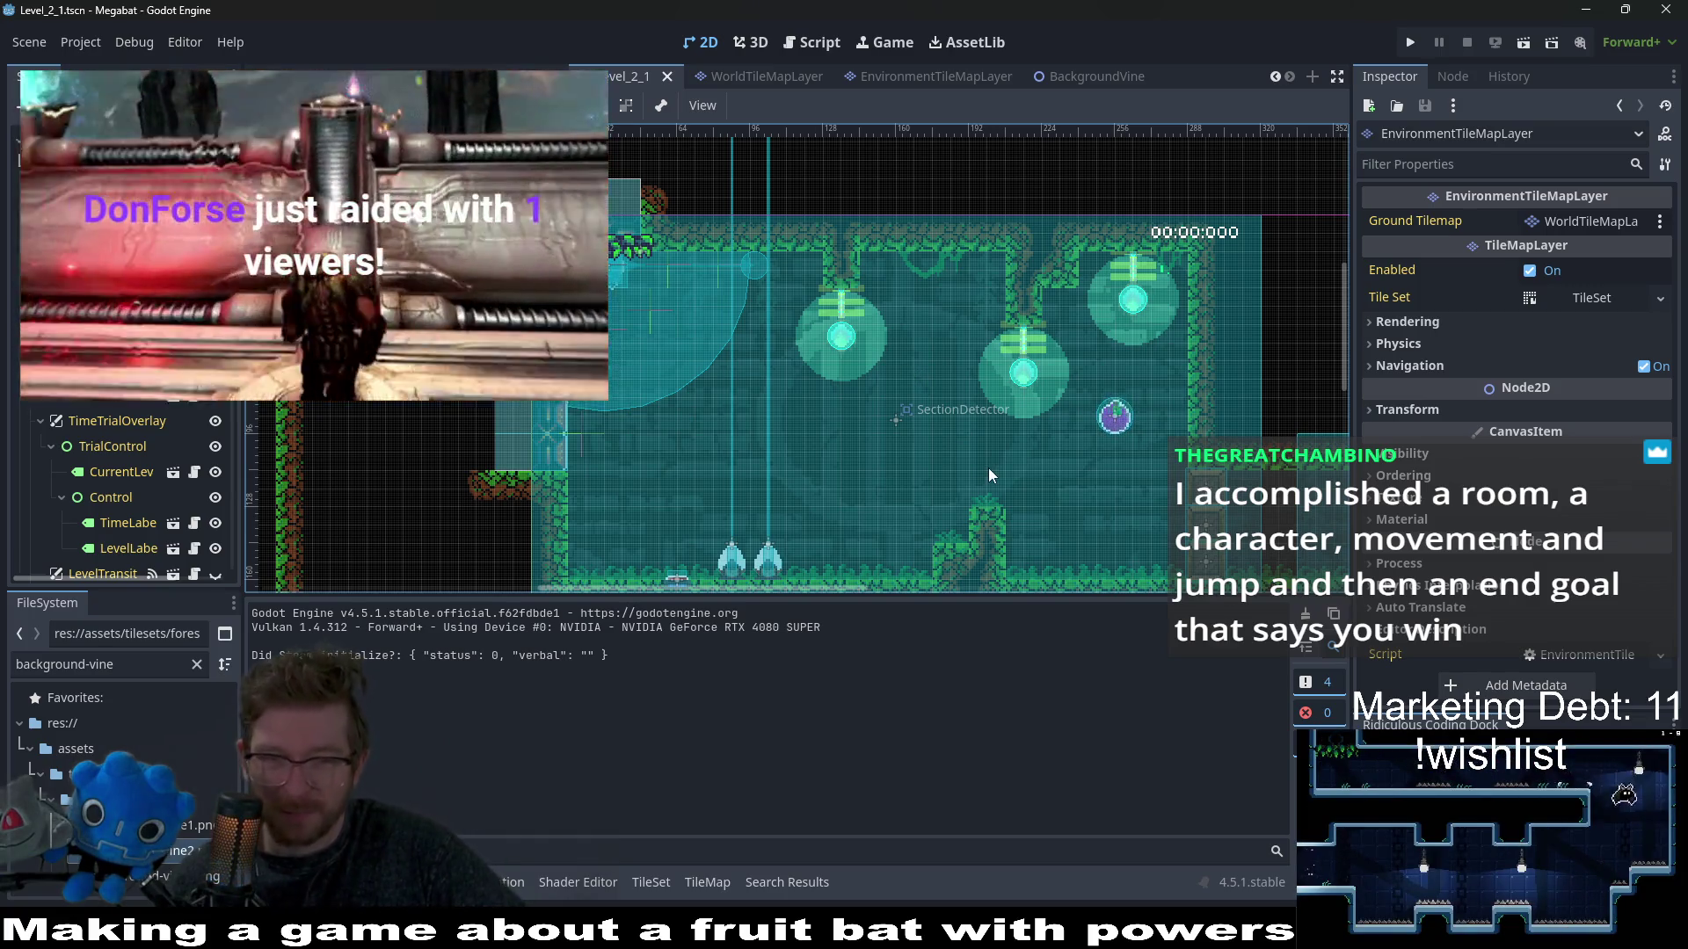
left_click_drag(1037, 485, 998, 436)
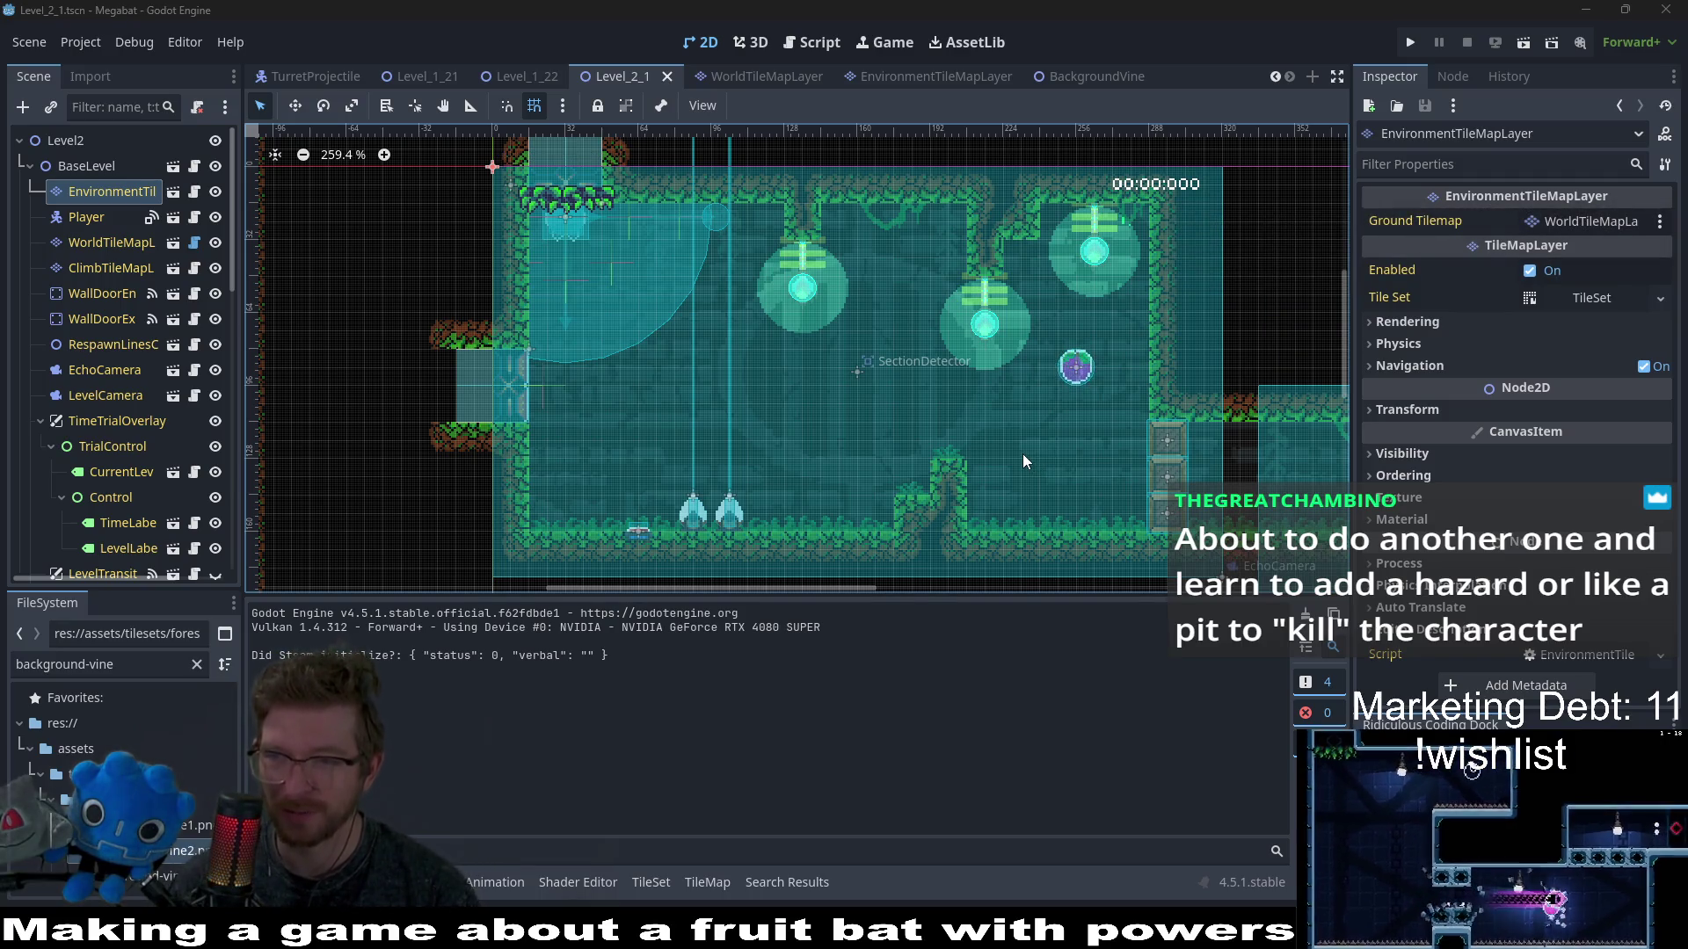
mouse_move(904, 478)
left_mouse_down()
mouse_move(937, 435)
mouse_move(984, 471)
left_mouse_up()
scroll(999, 246, "right", 2)
scroll(1016, 272, "up", 3)
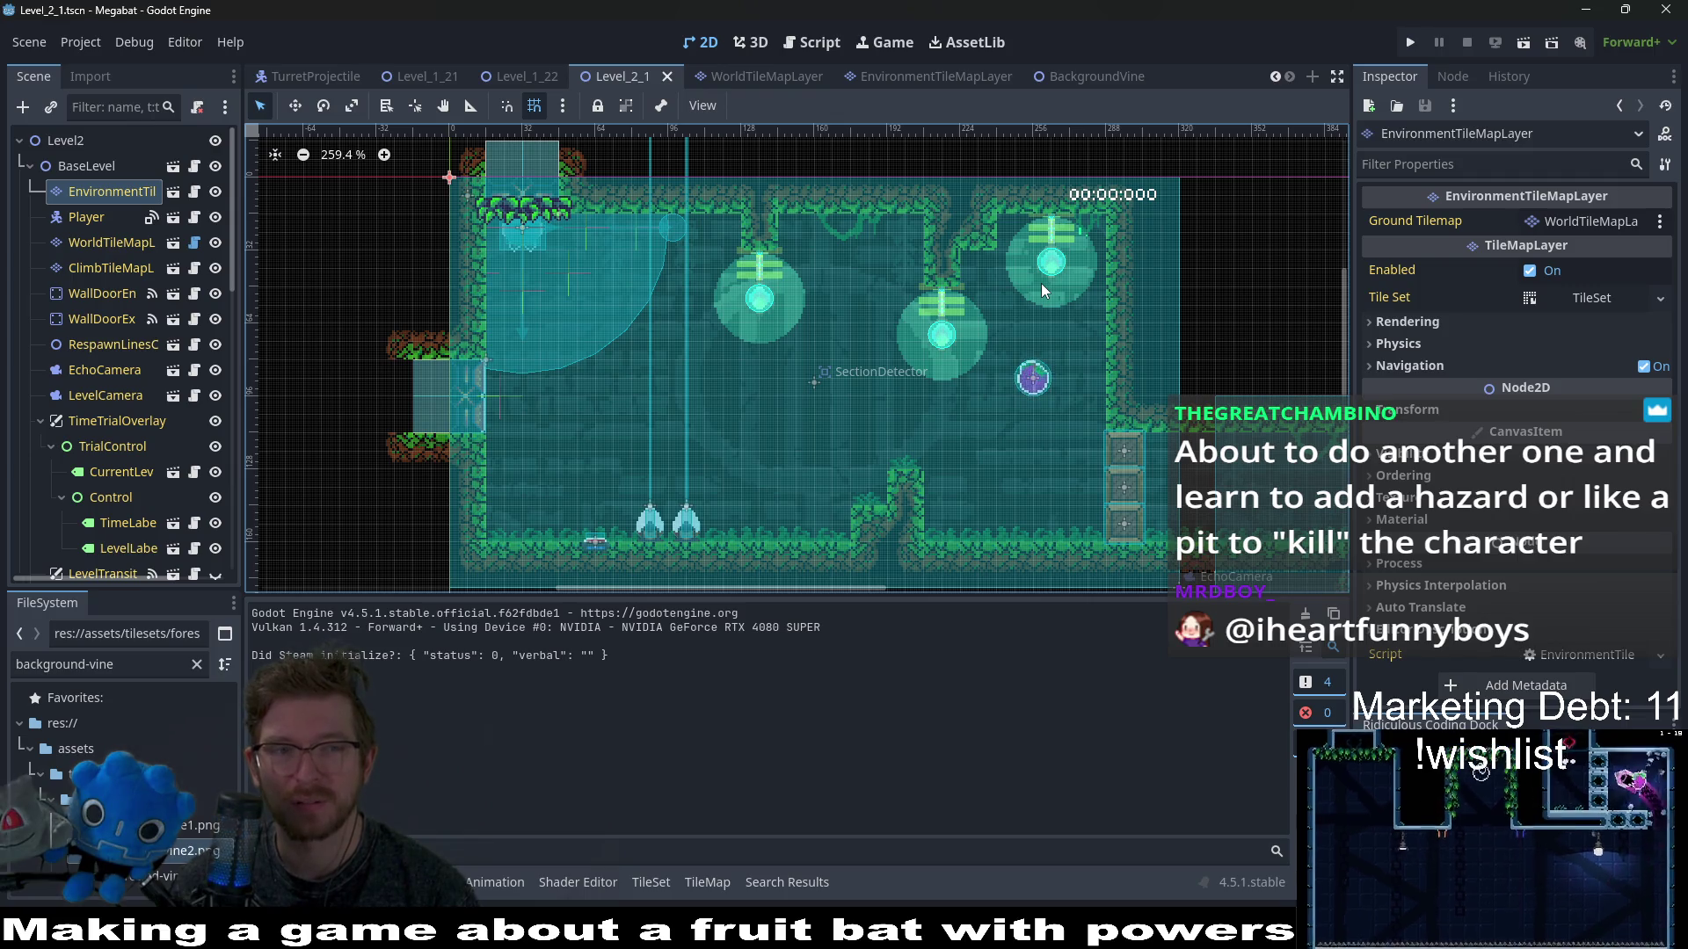
left_click(925, 77)
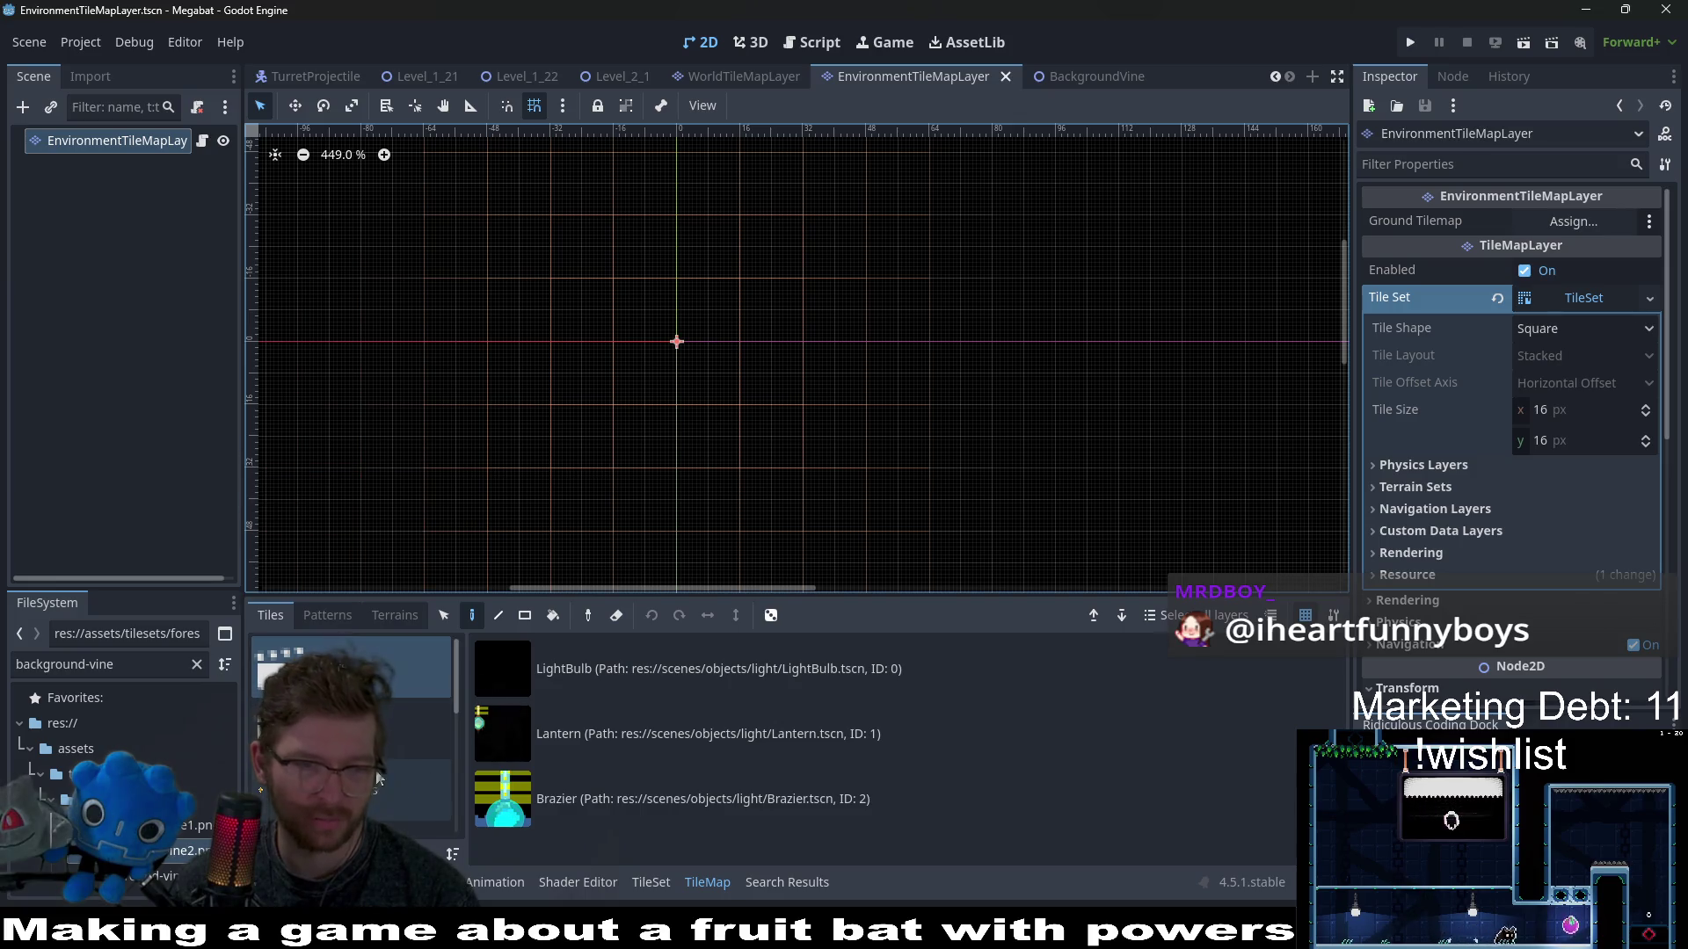
Inspect the ForestOvergrowthCeiling atlas's bottom-left tile in the TileSet editor, then move to Aseprite.
scroll(407, 682, "down", 3)
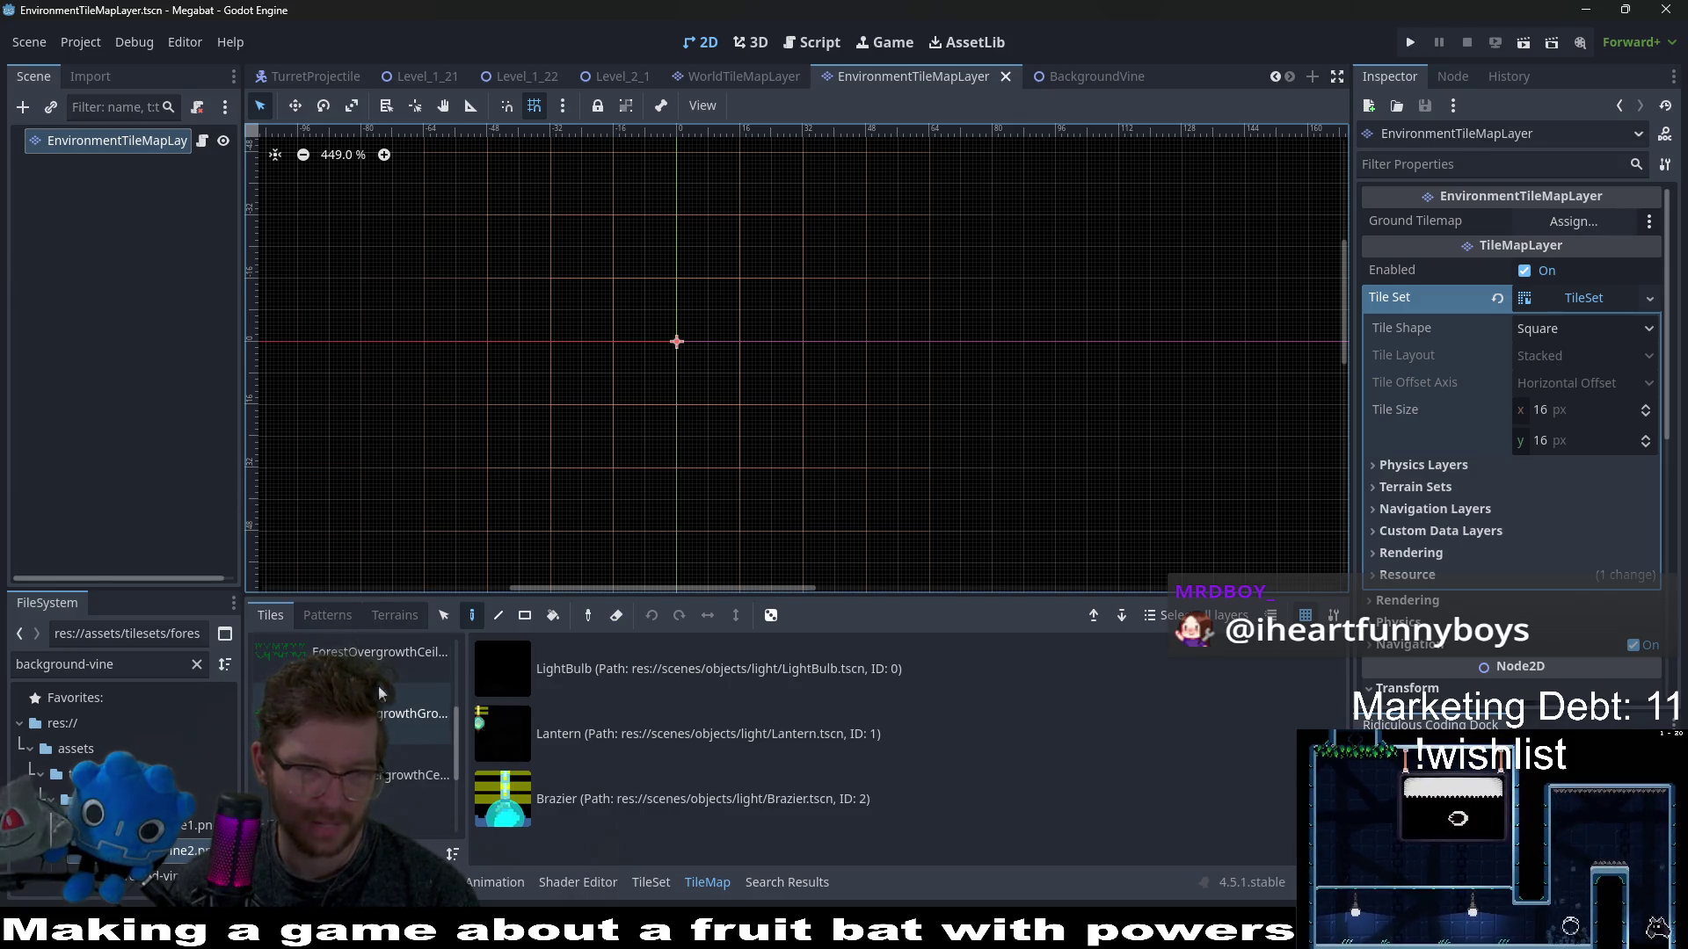
left_click(389, 673)
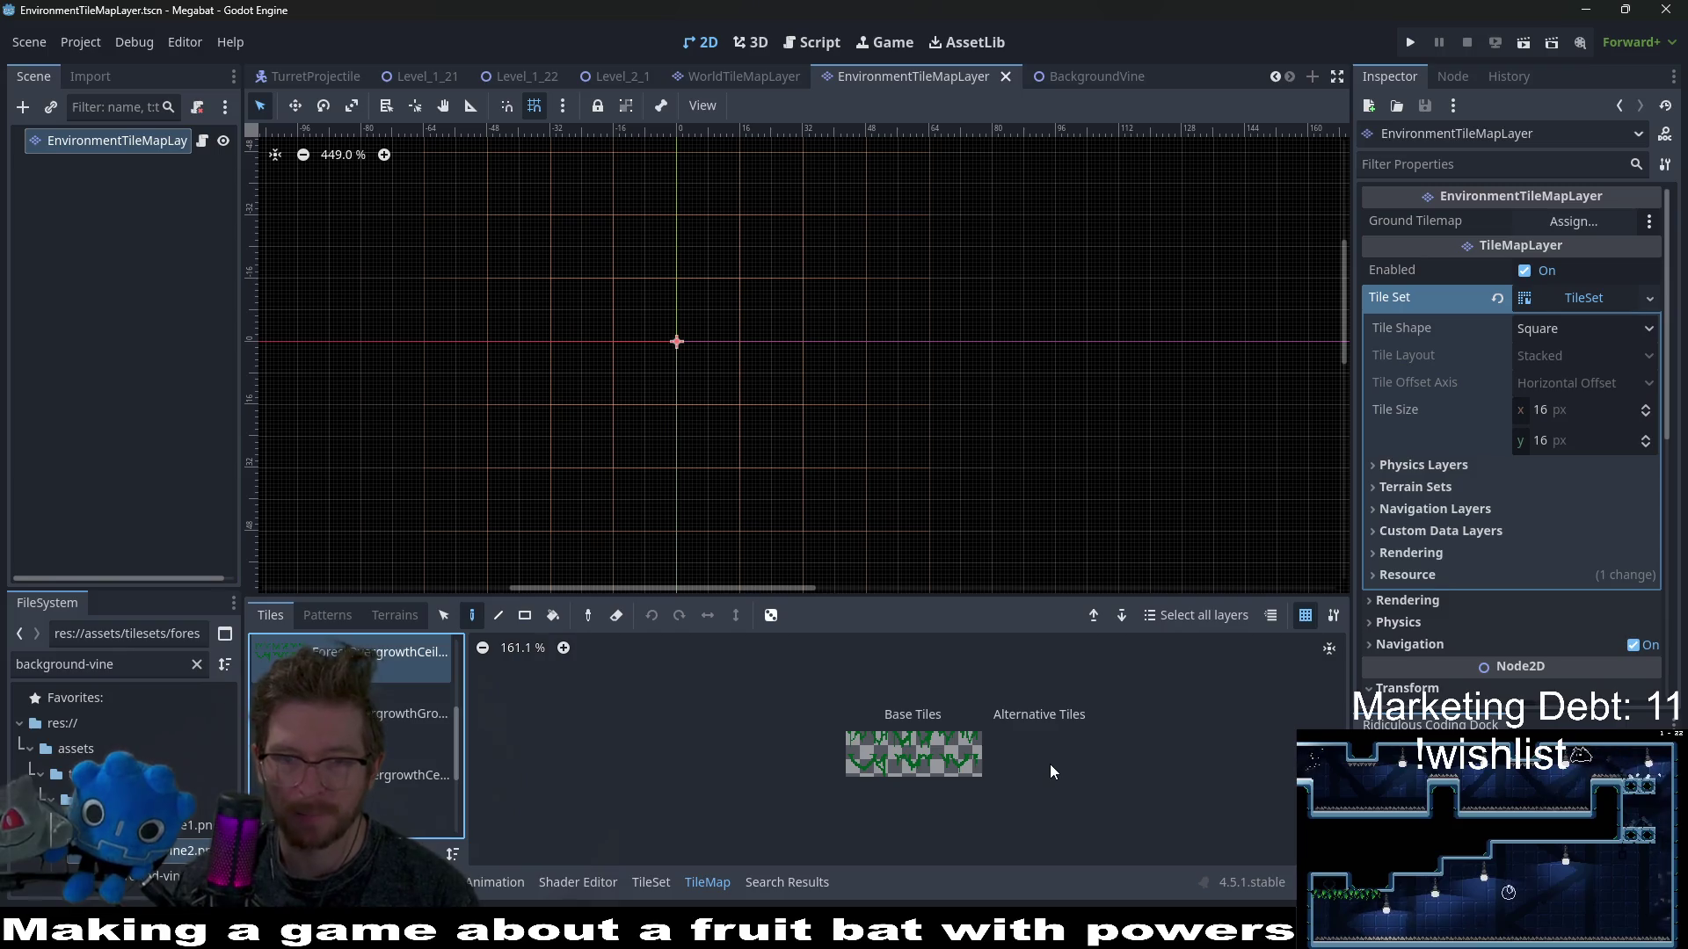
left_click(863, 770)
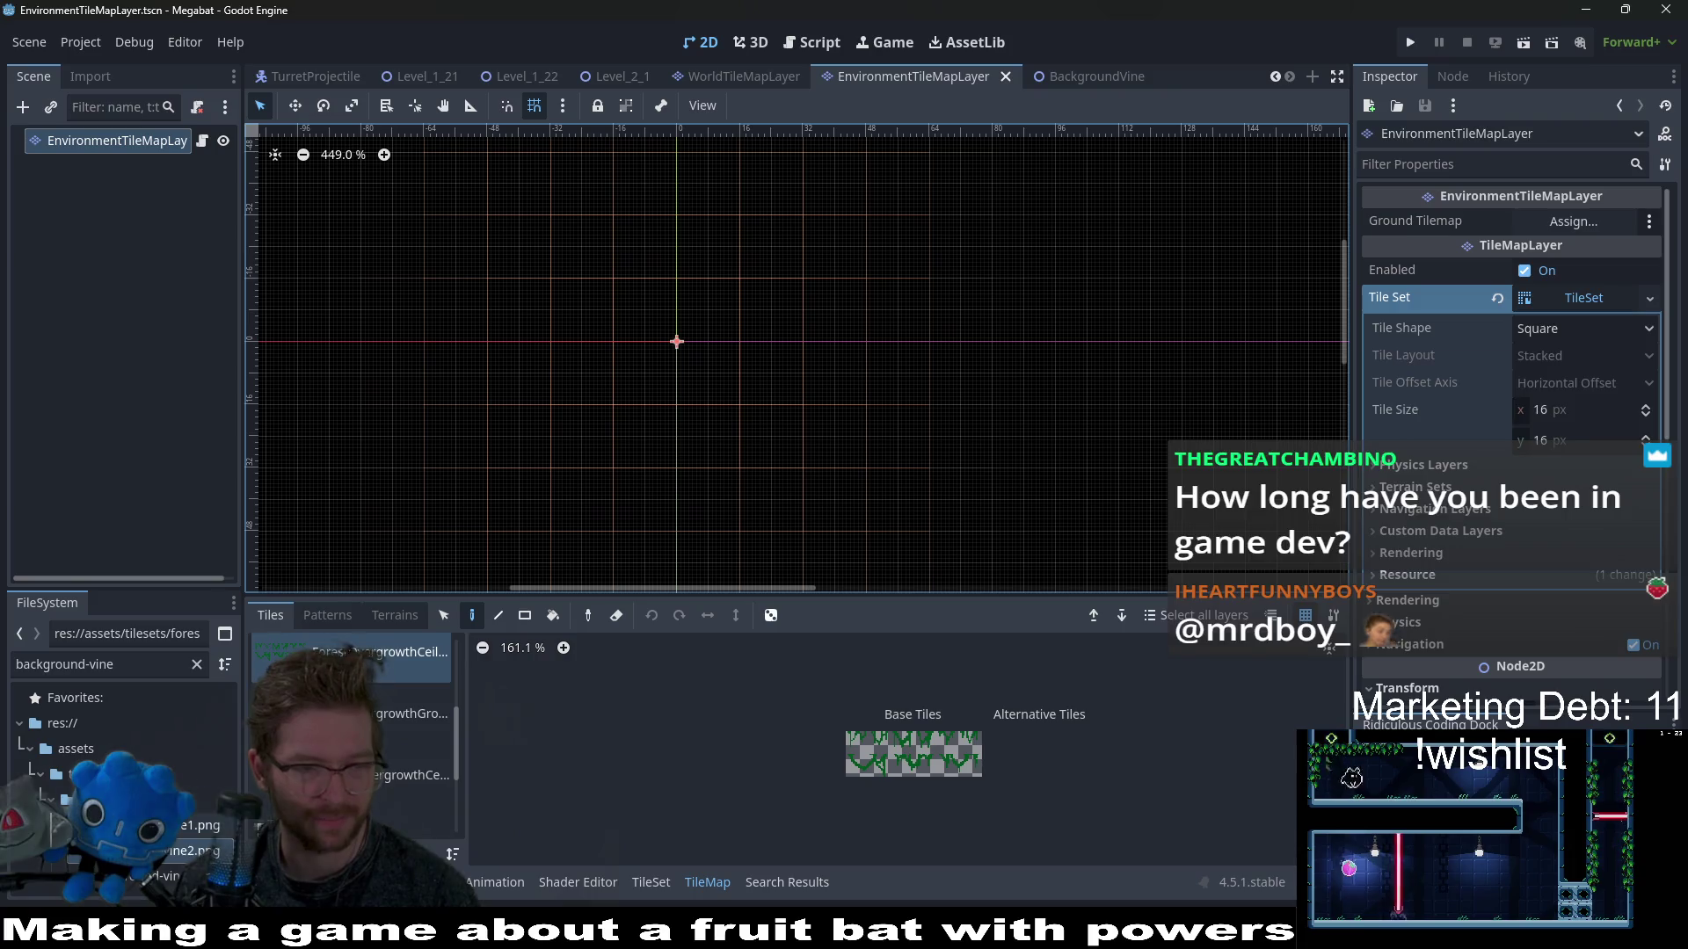
left_click(648, 883)
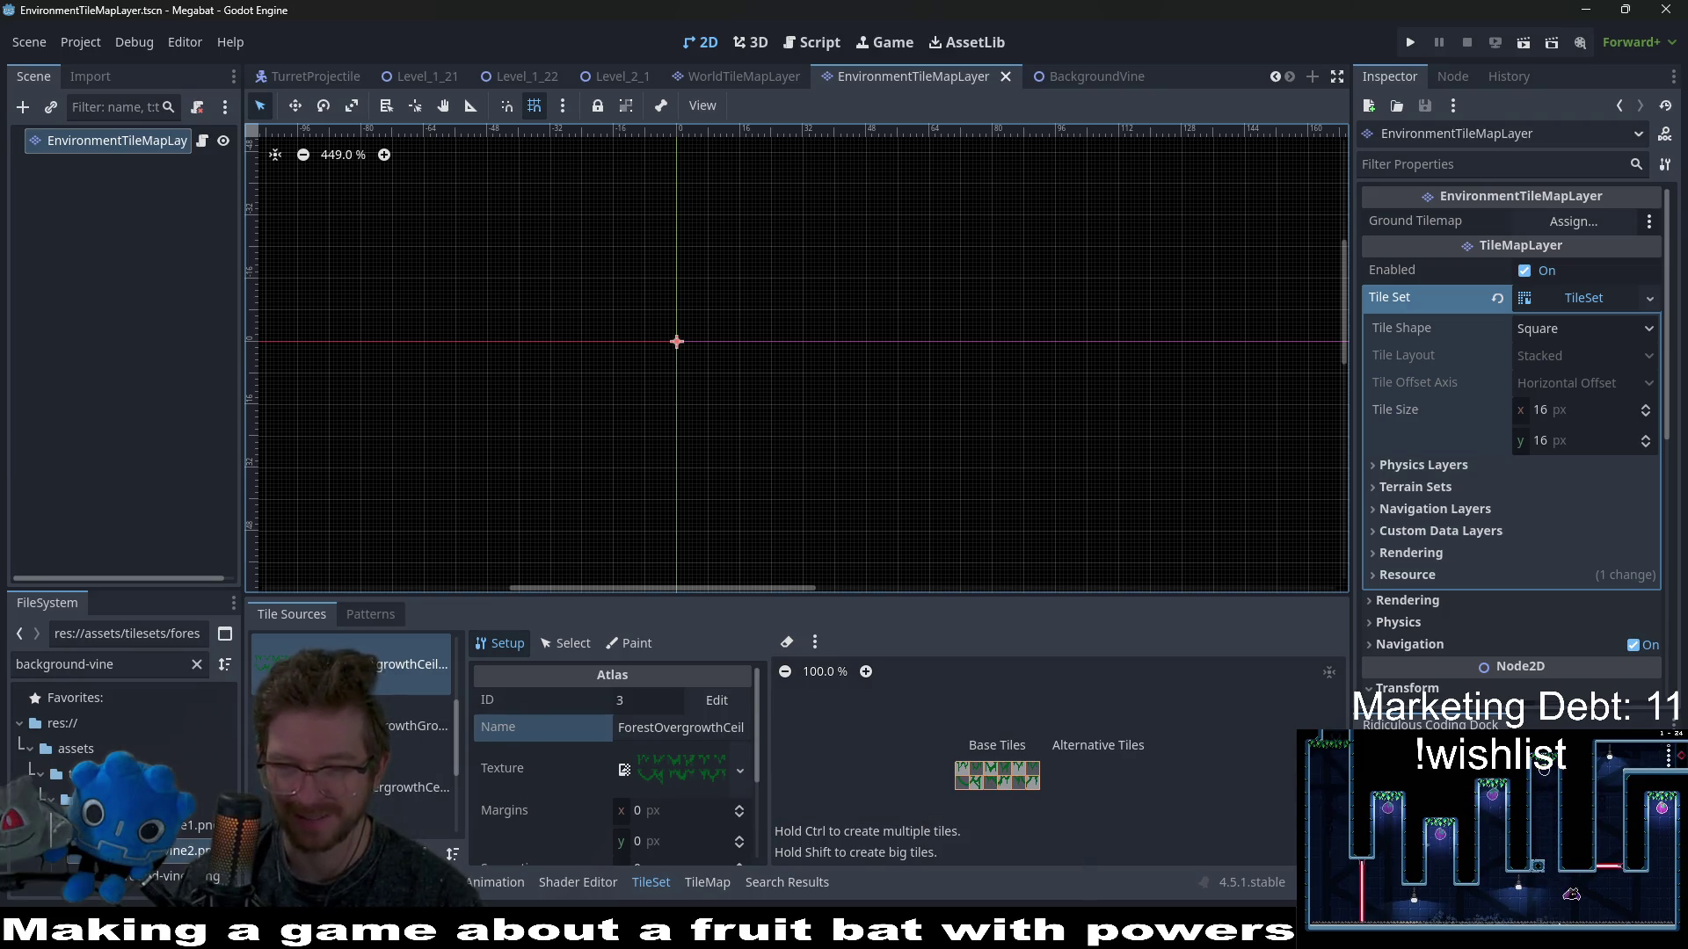
key("alt+Tab")
left_click(29, 32)
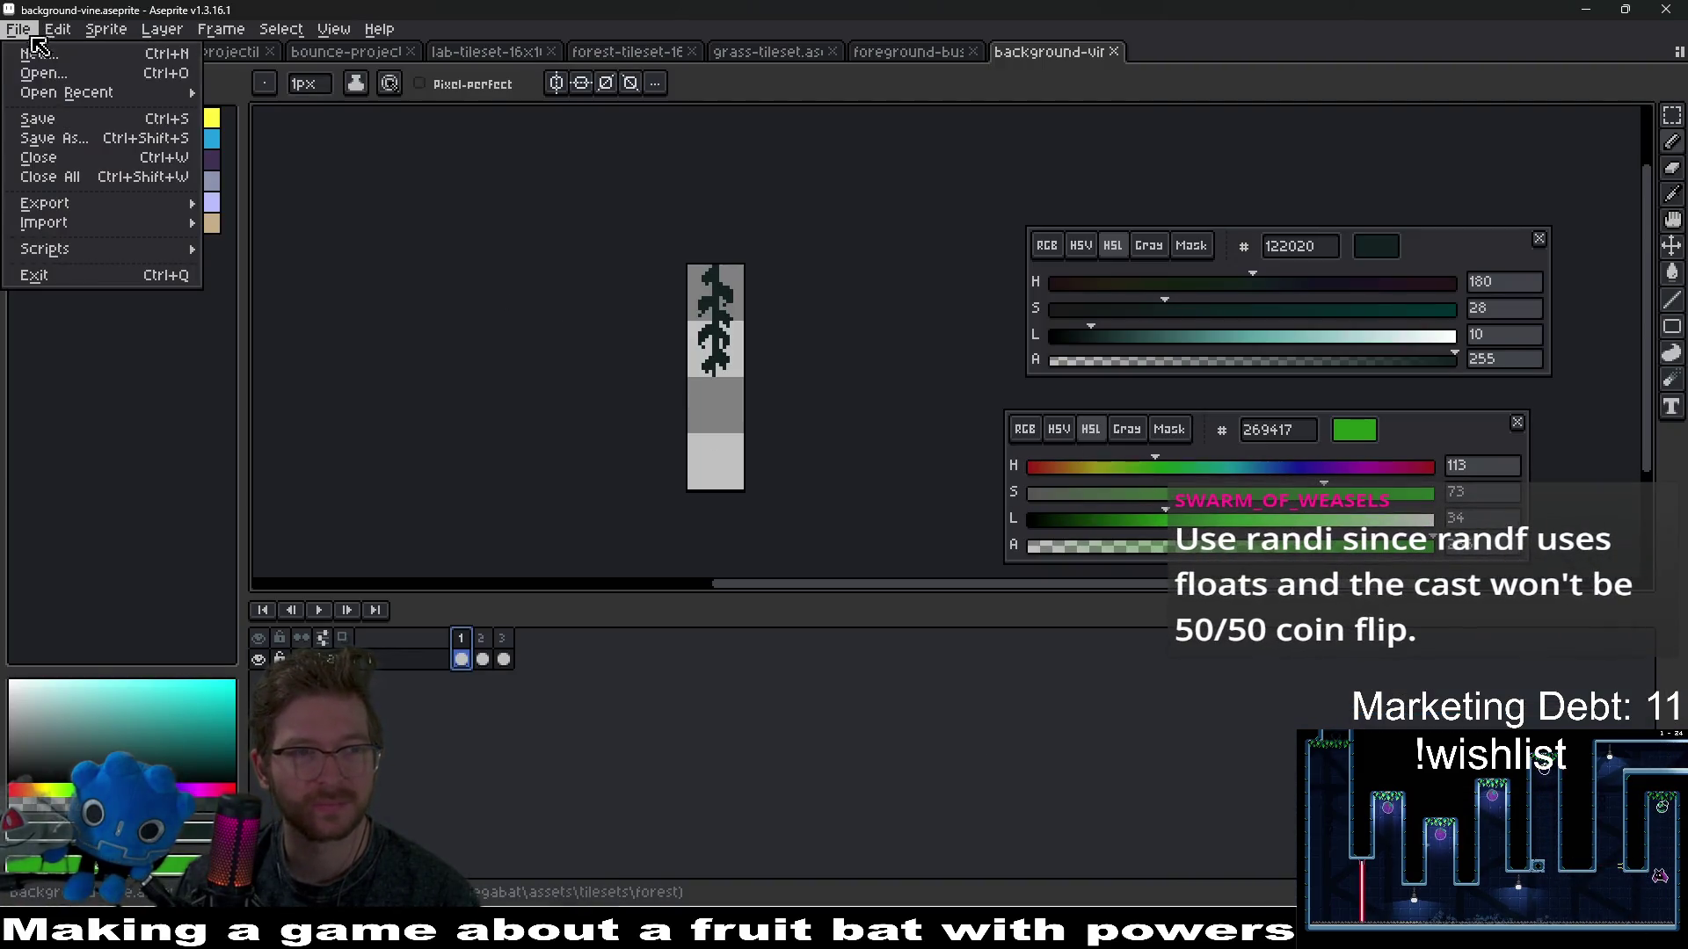
In Aseprite's Open dialog, go up from forest to the assets folder, then return to Godot.
left_click(55, 77)
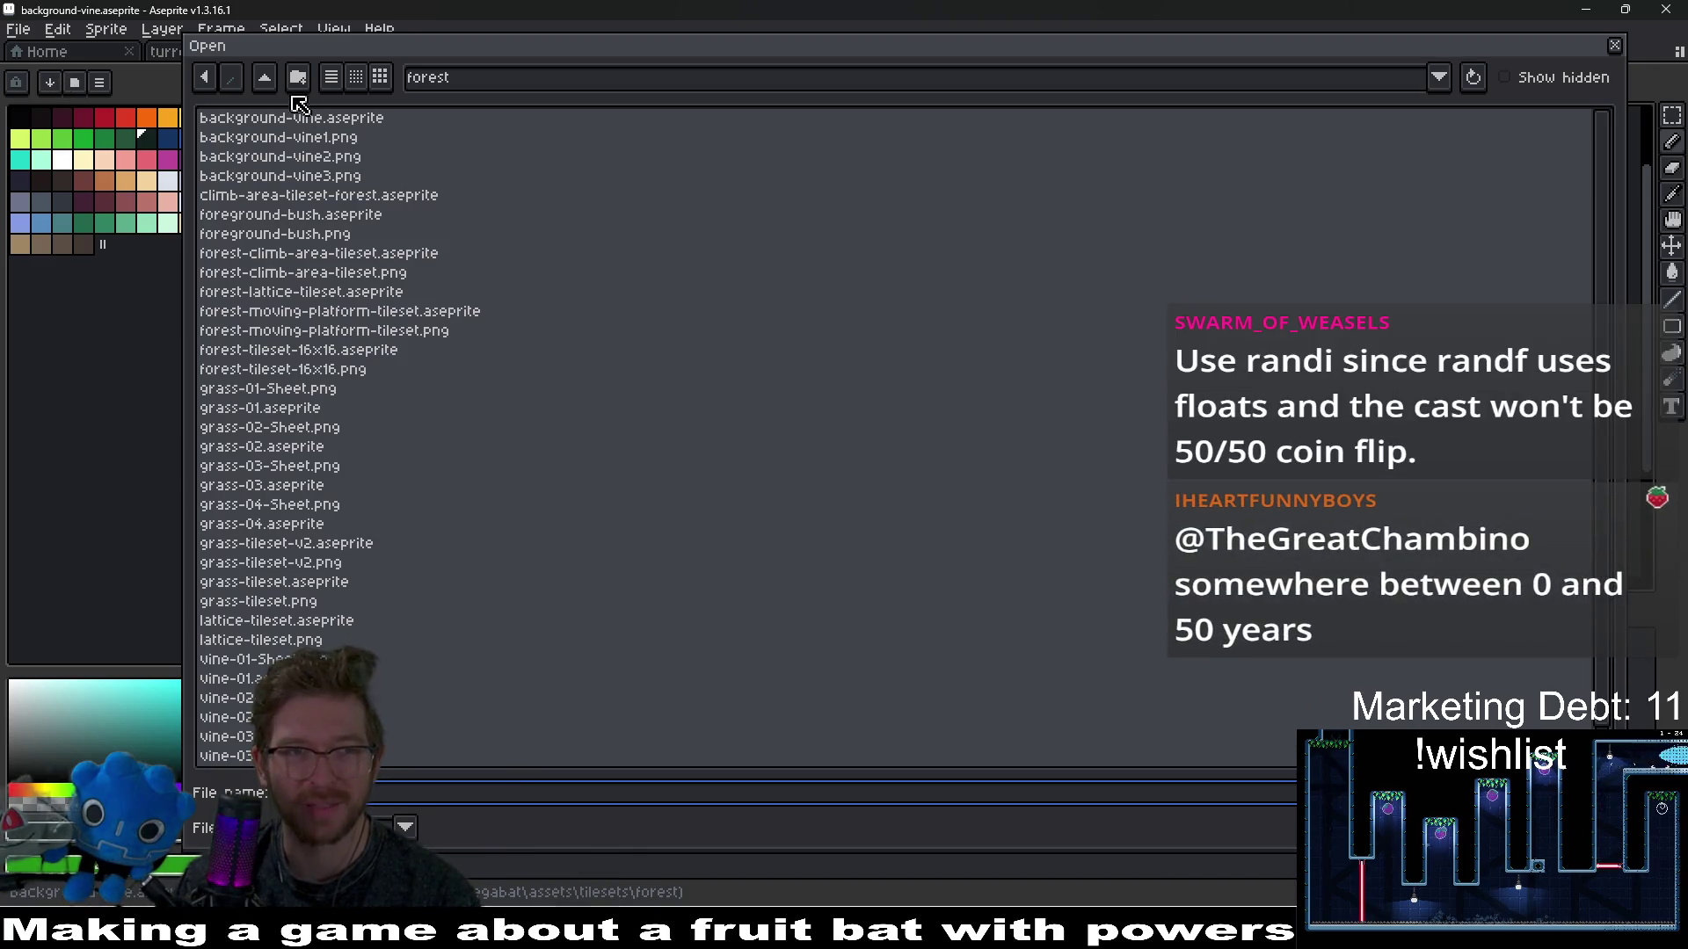
left_click(265, 79)
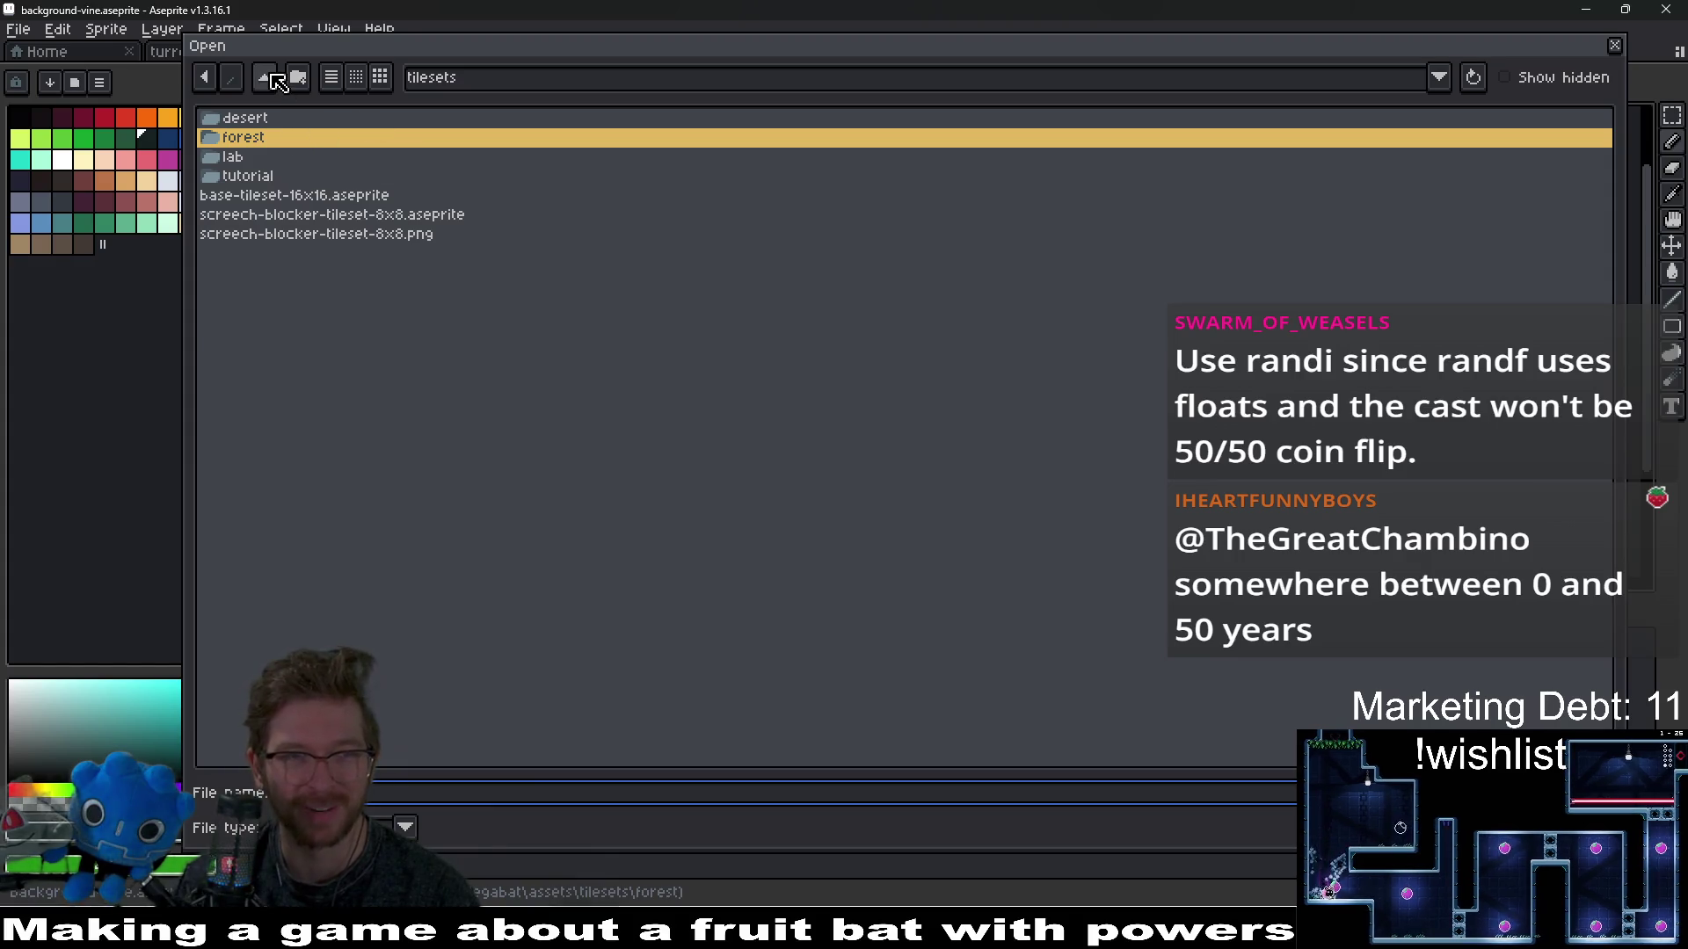
left_click(266, 79)
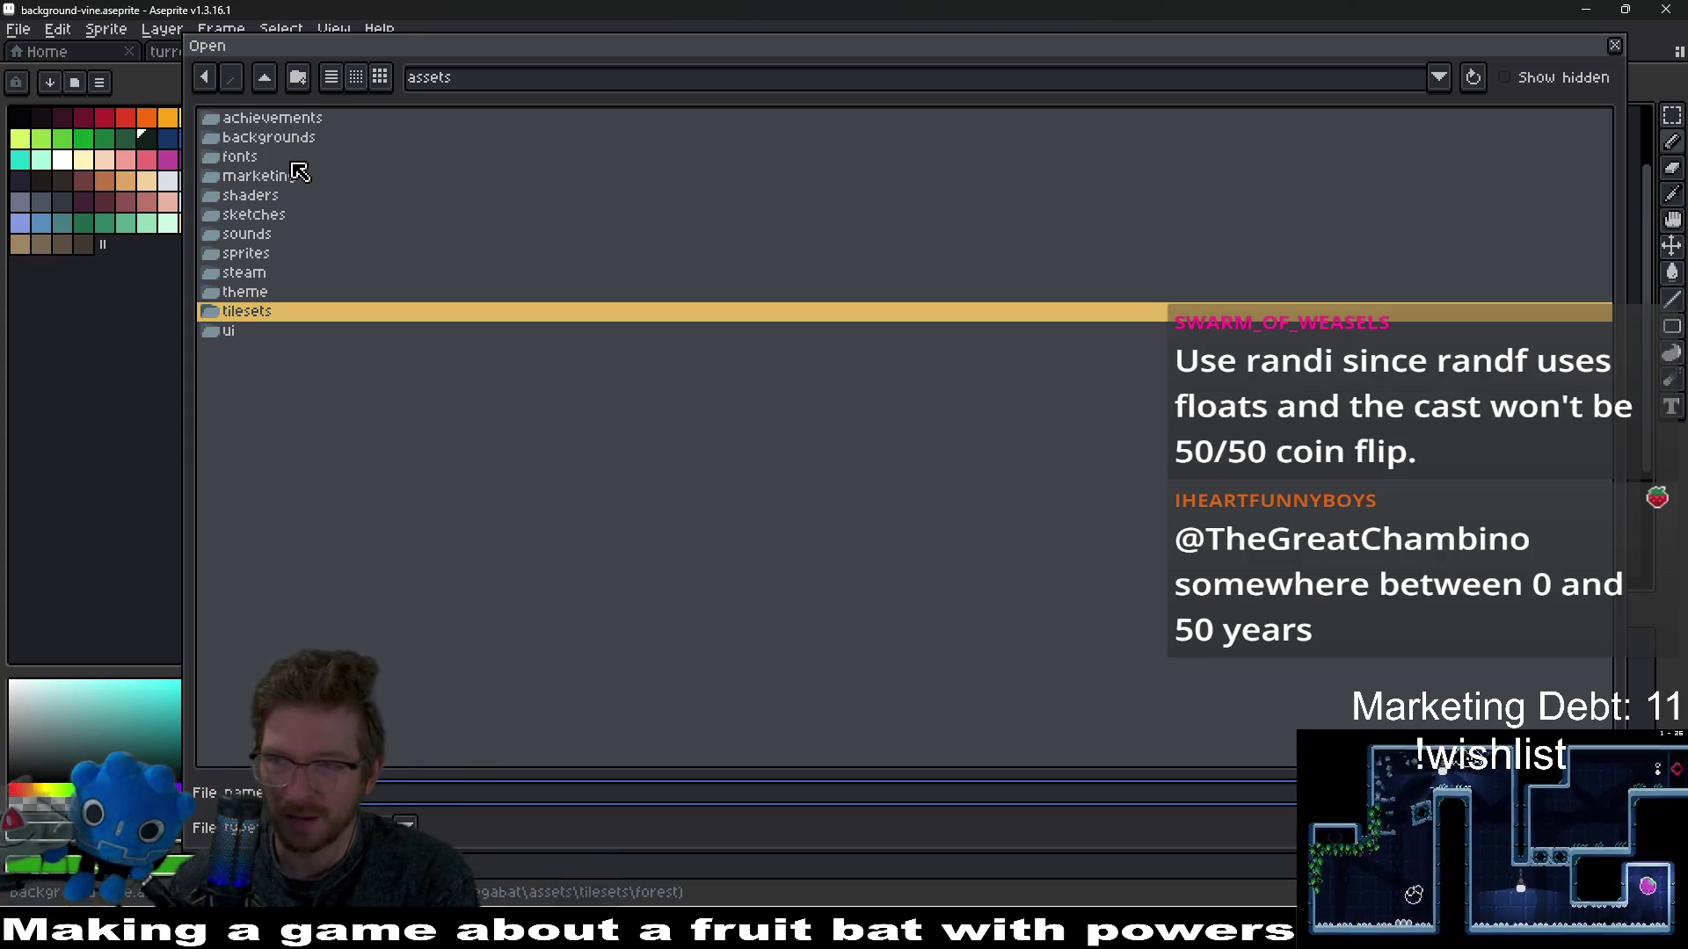
key("alt+Tab")
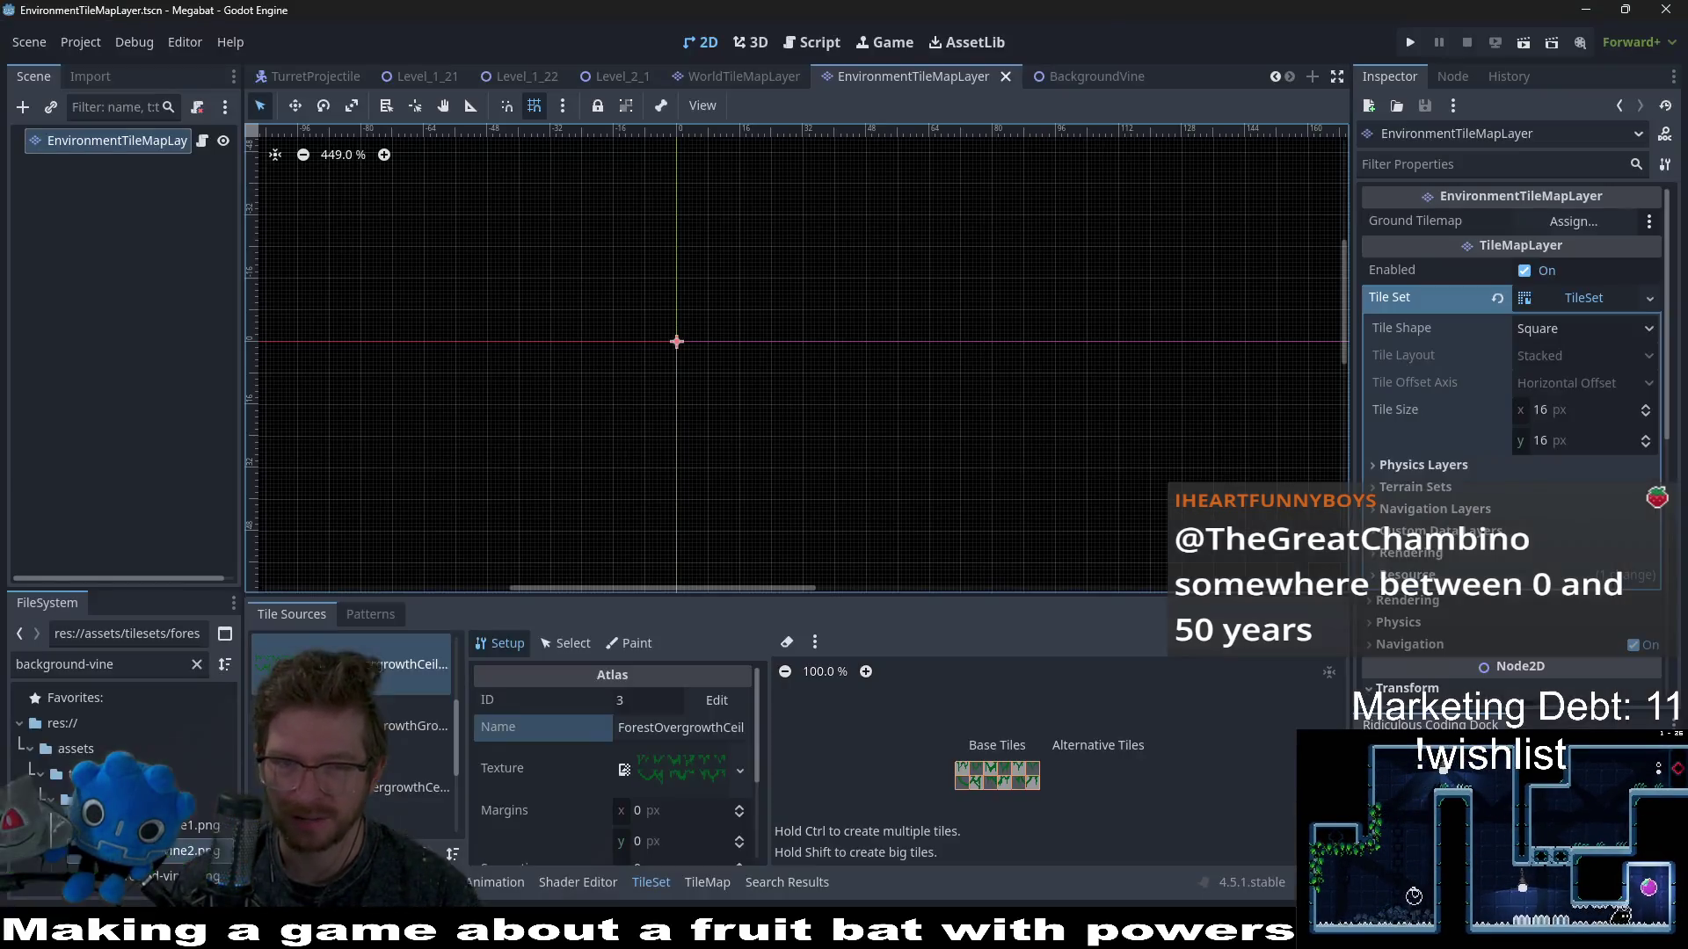
Change randf_range to randi_range in BackgroundVine.gd's flip line, then go back to Aseprite.
left_click(794, 46)
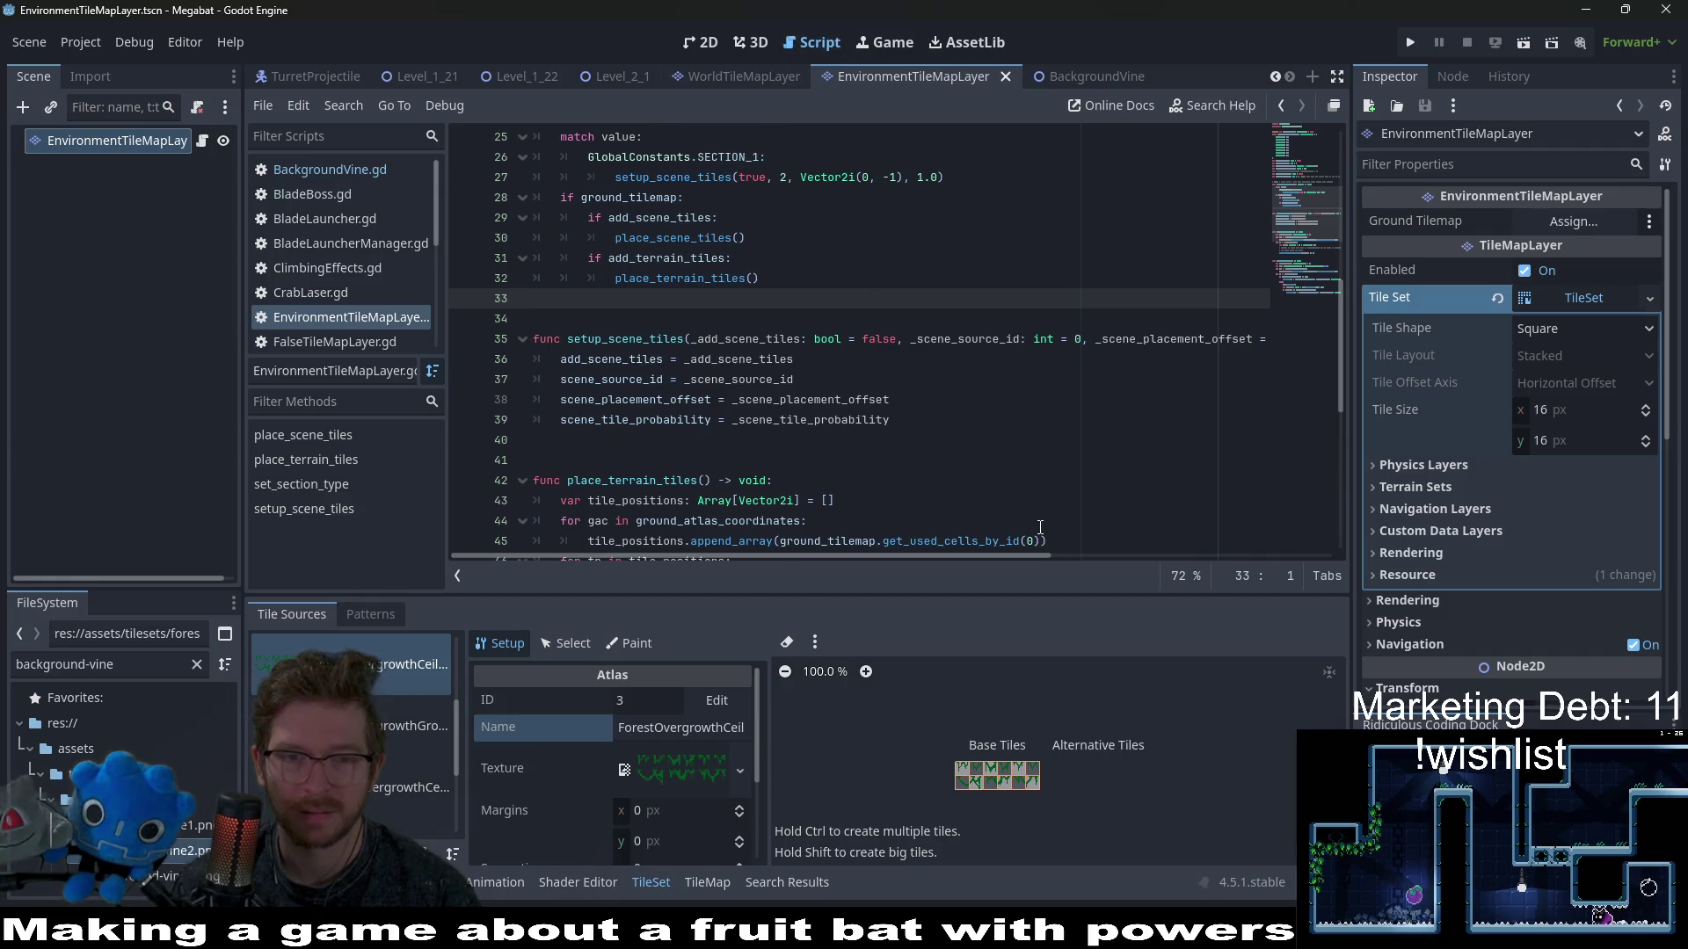
scroll(1043, 528, "down", 7)
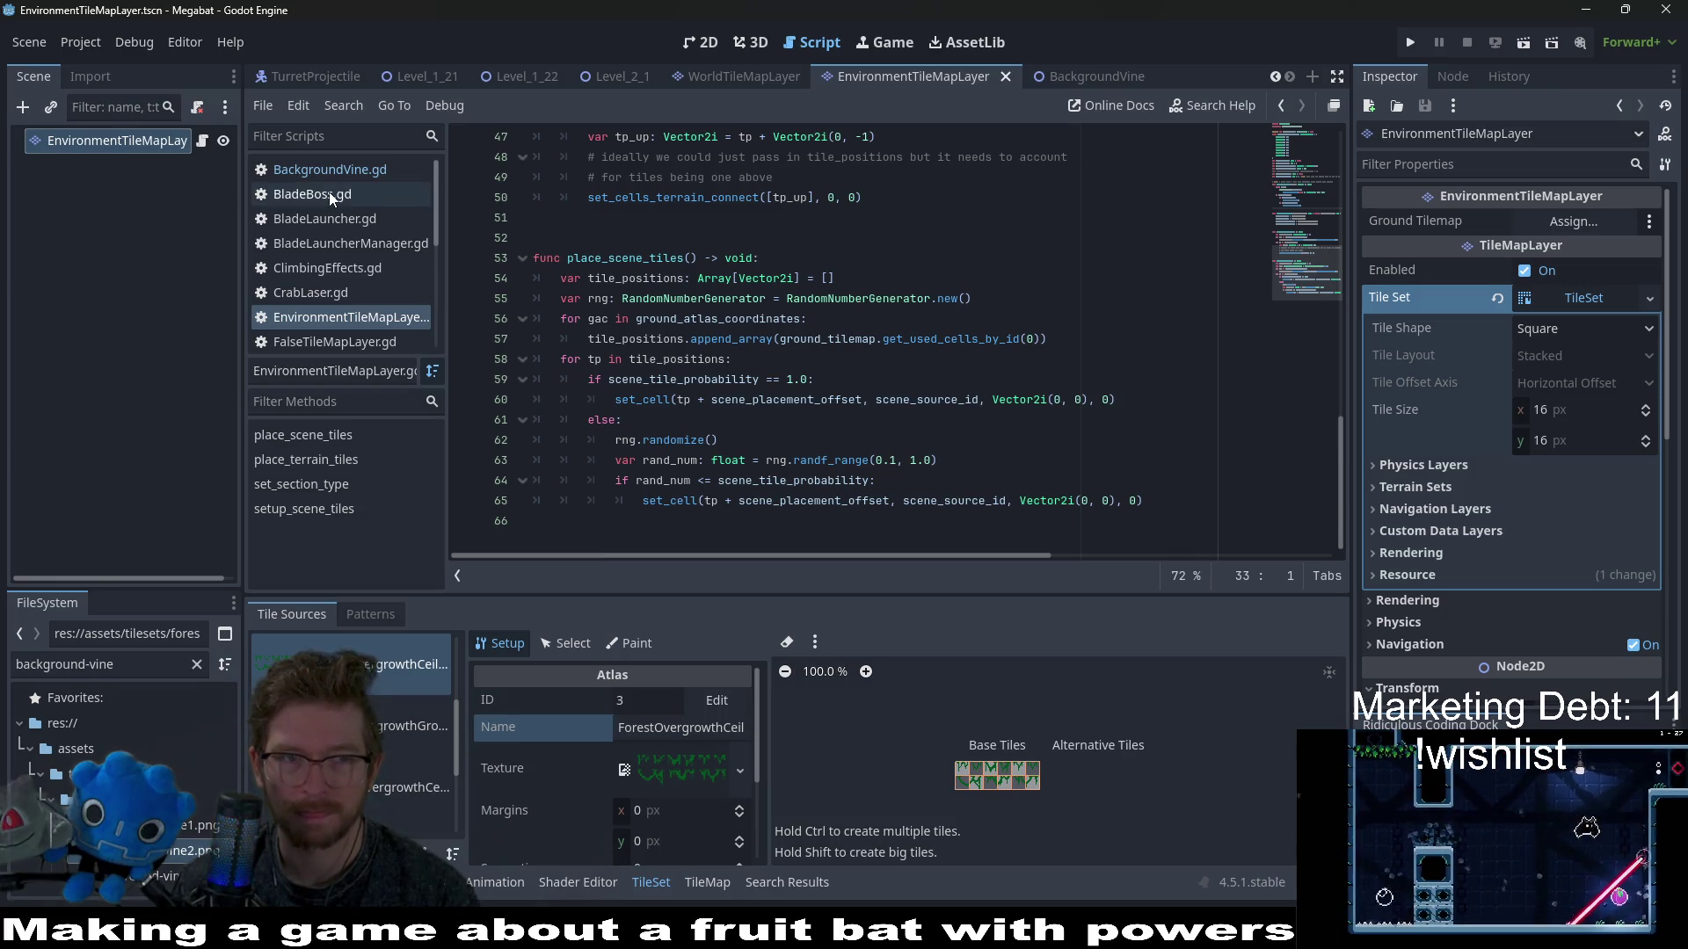
left_click(350, 168)
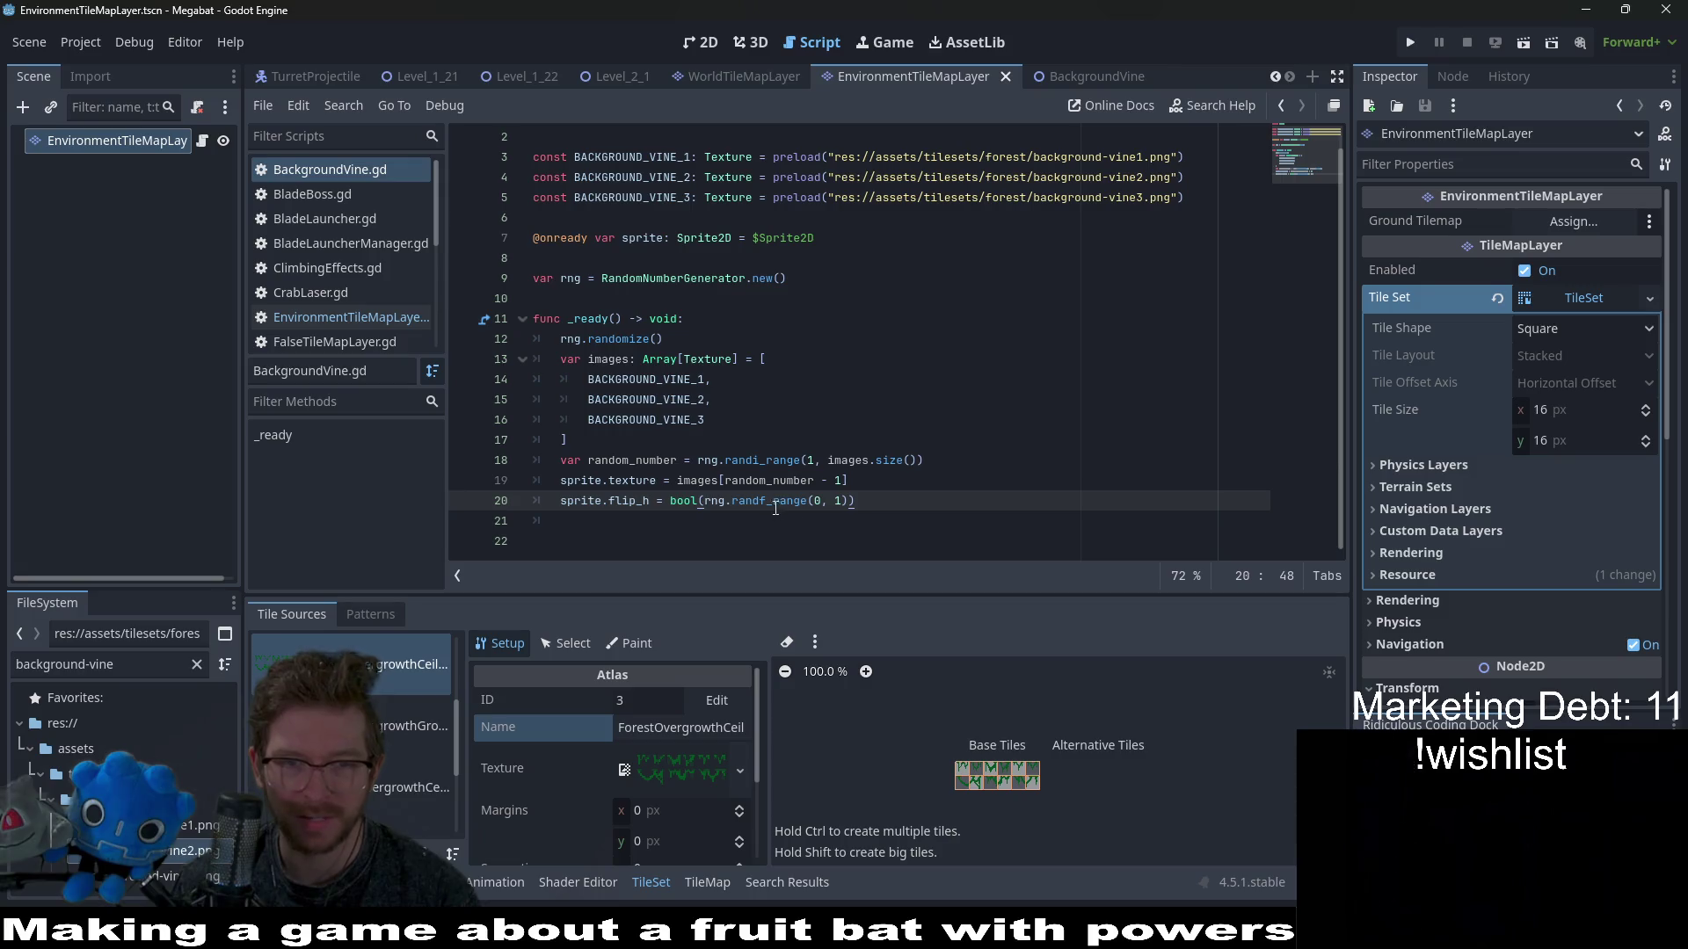
key("BackSpace")
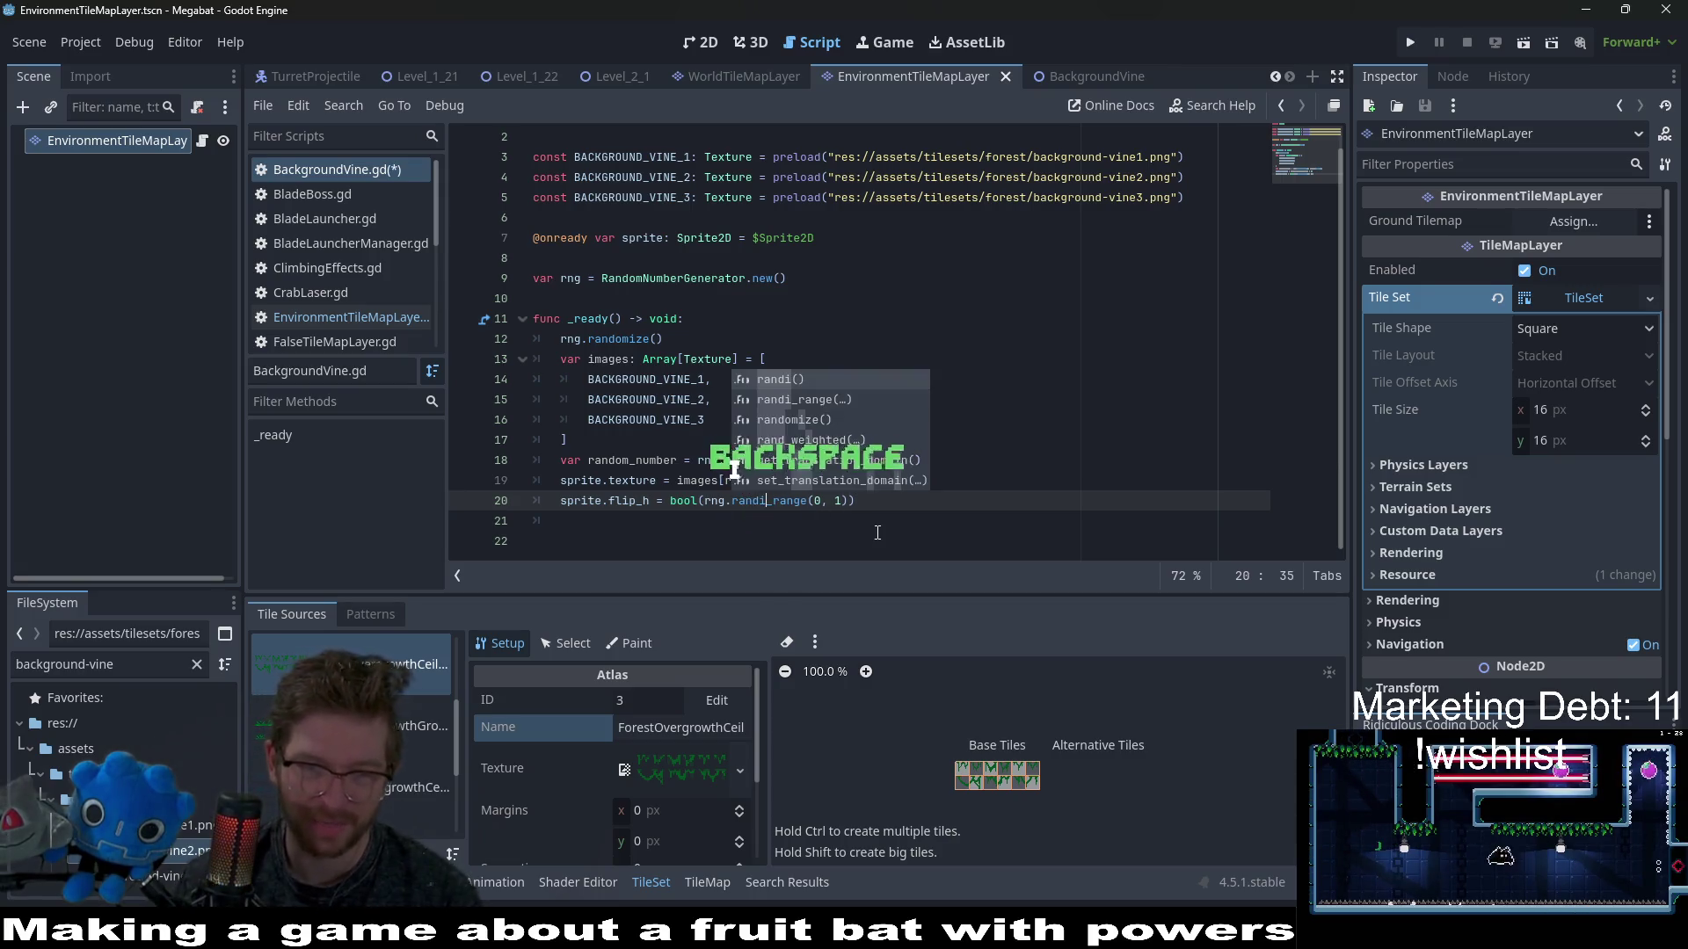
type("i")
left_click(1026, 486)
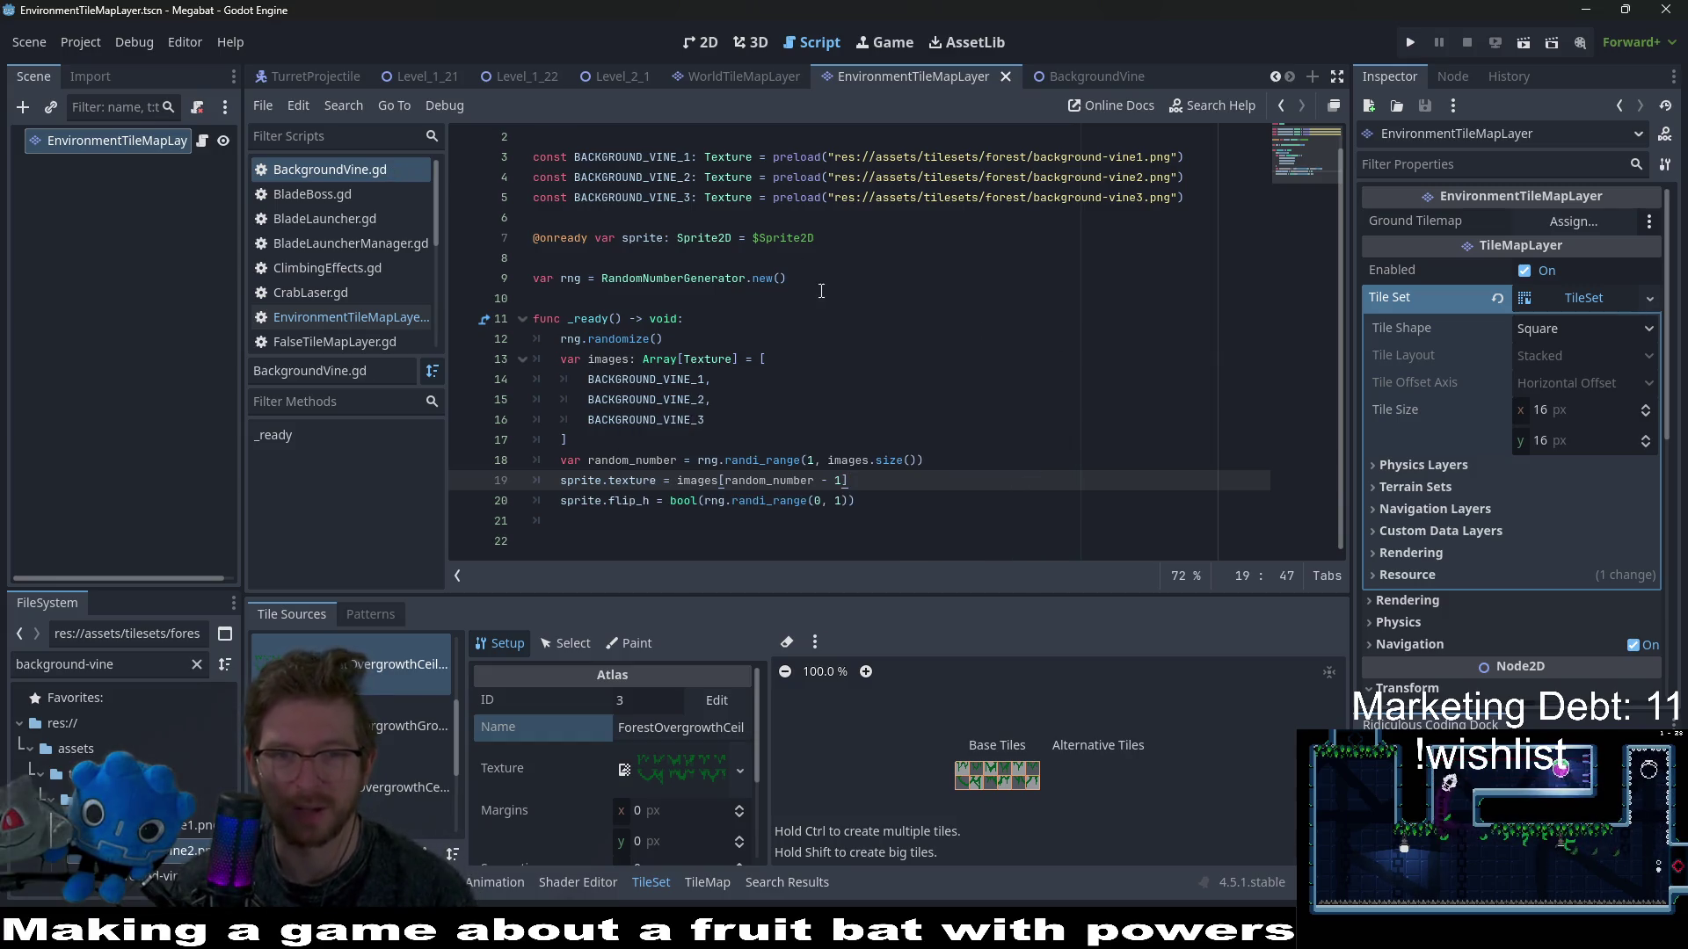
key("alt+Tab")
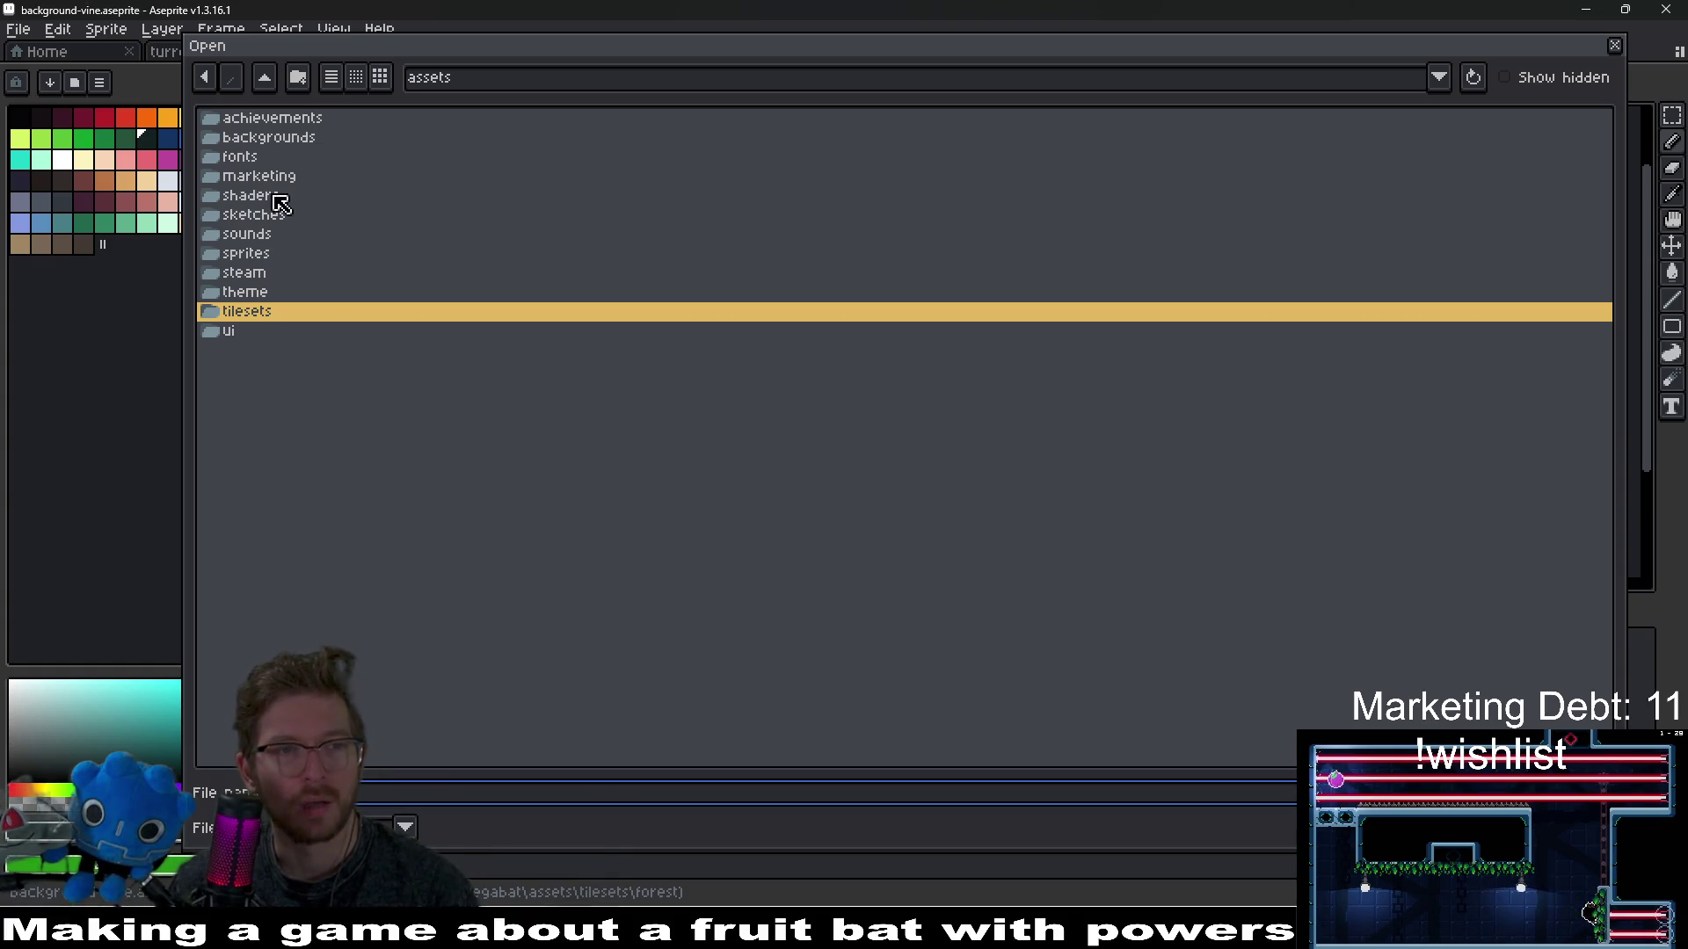
Browse Aseprite's Open dialog to the sprites/objects/environment/forest folder.
left_click(264, 76)
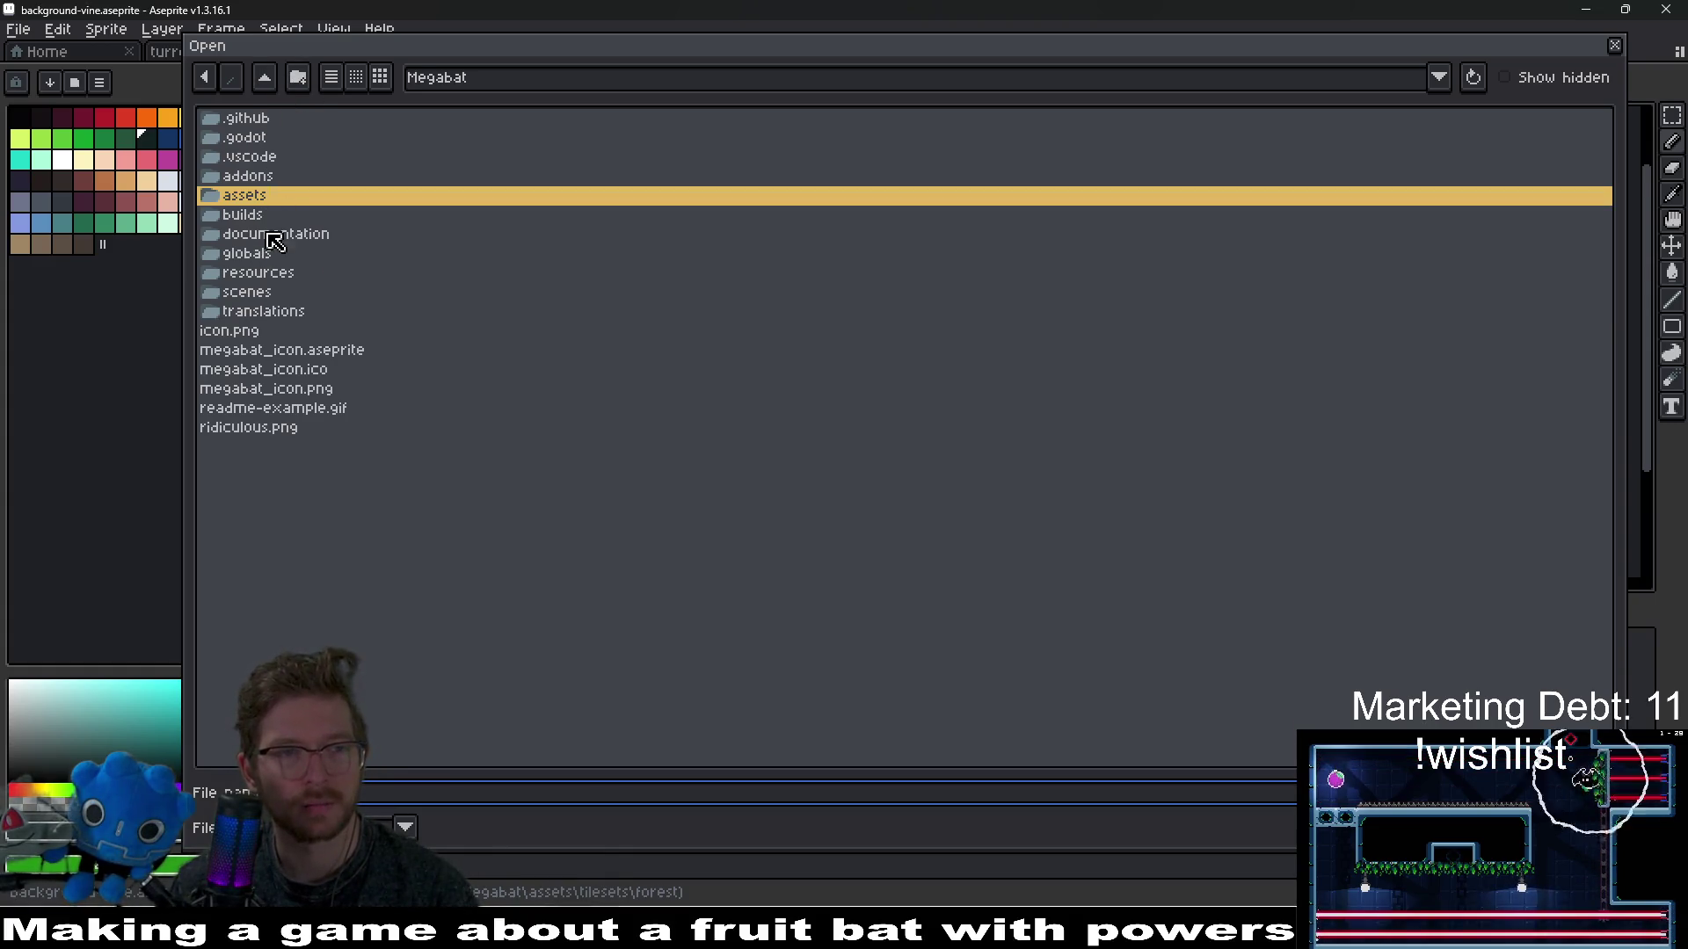
double_click(267, 204)
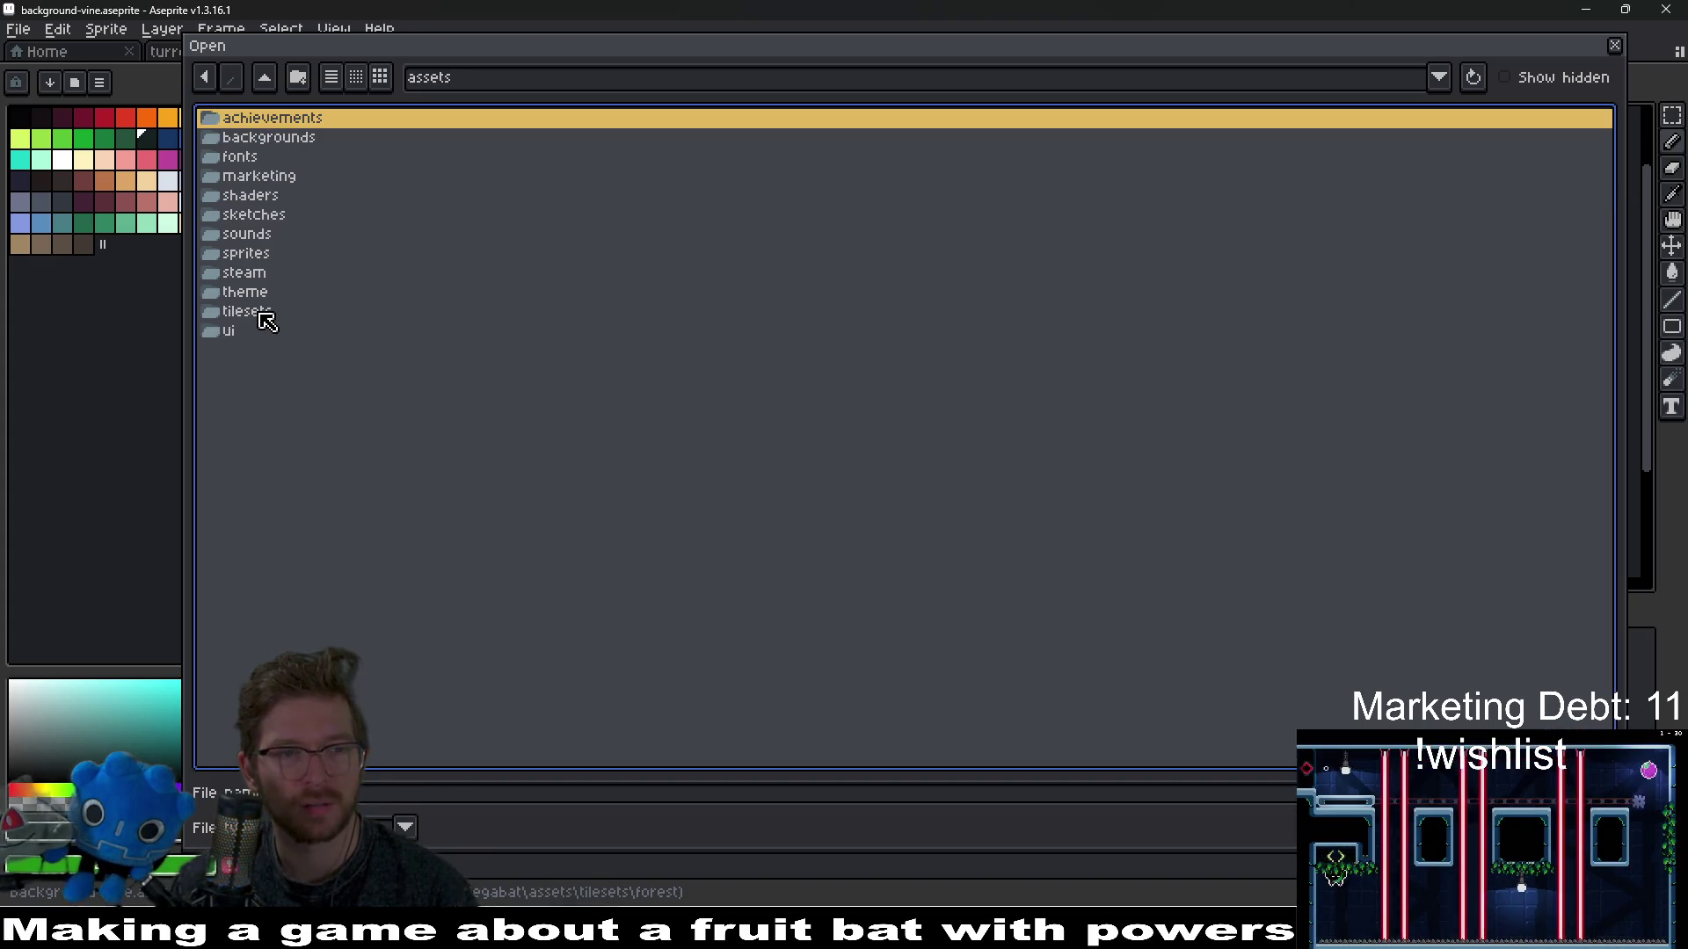
double_click(257, 255)
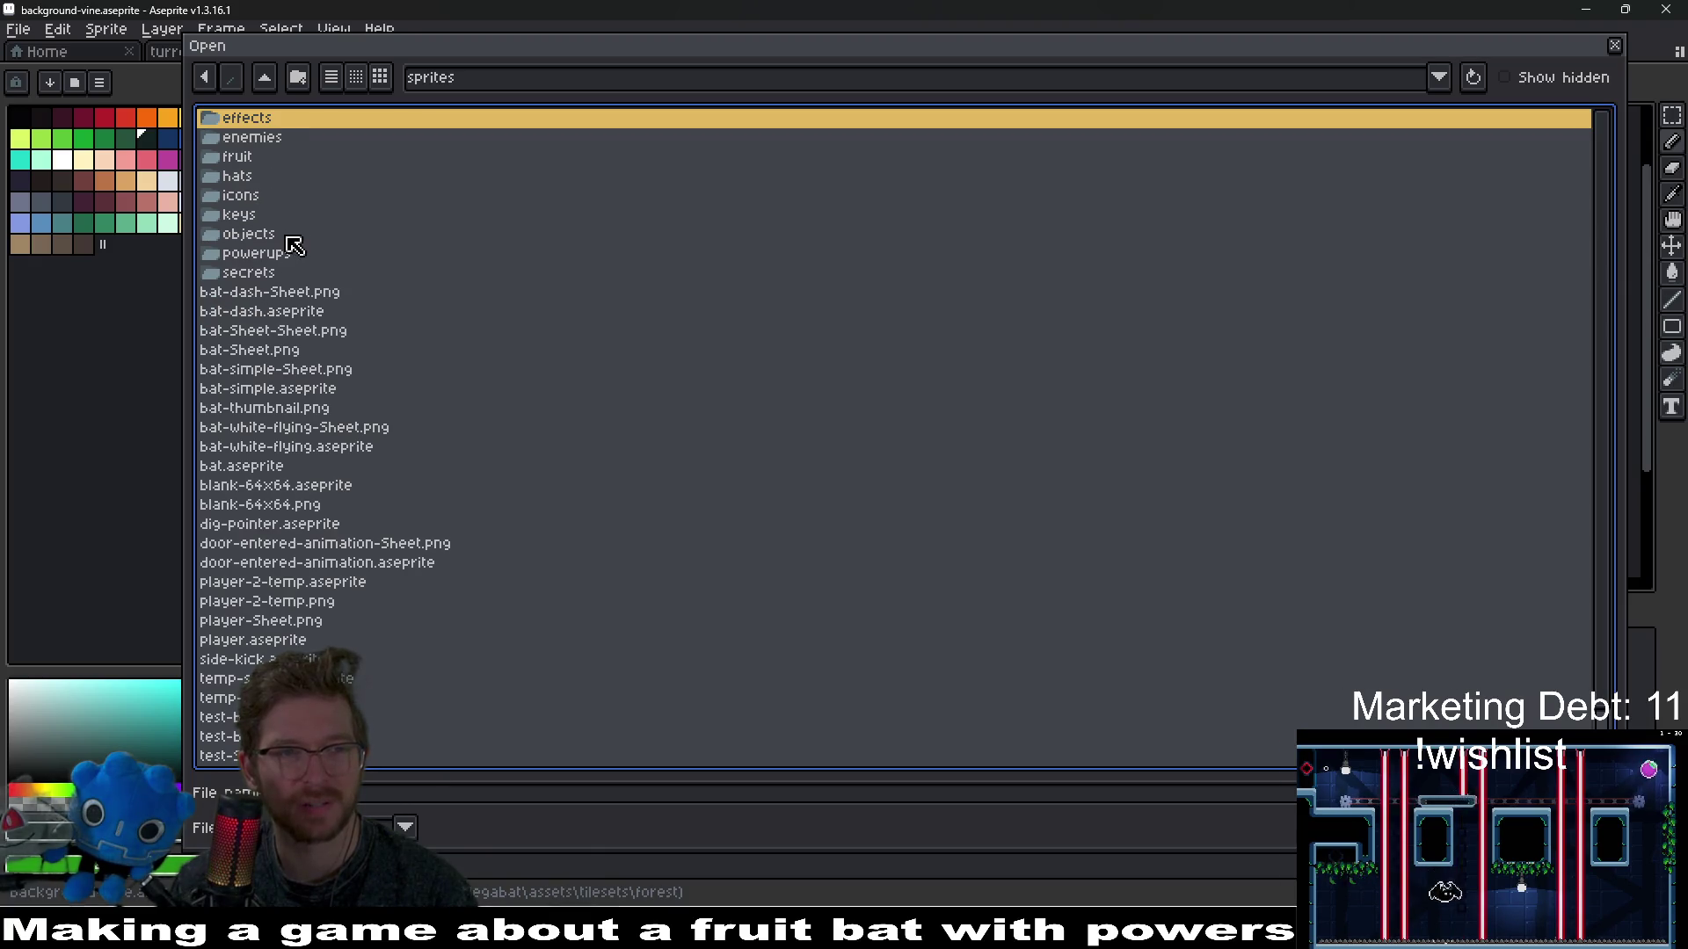
left_click(264, 79)
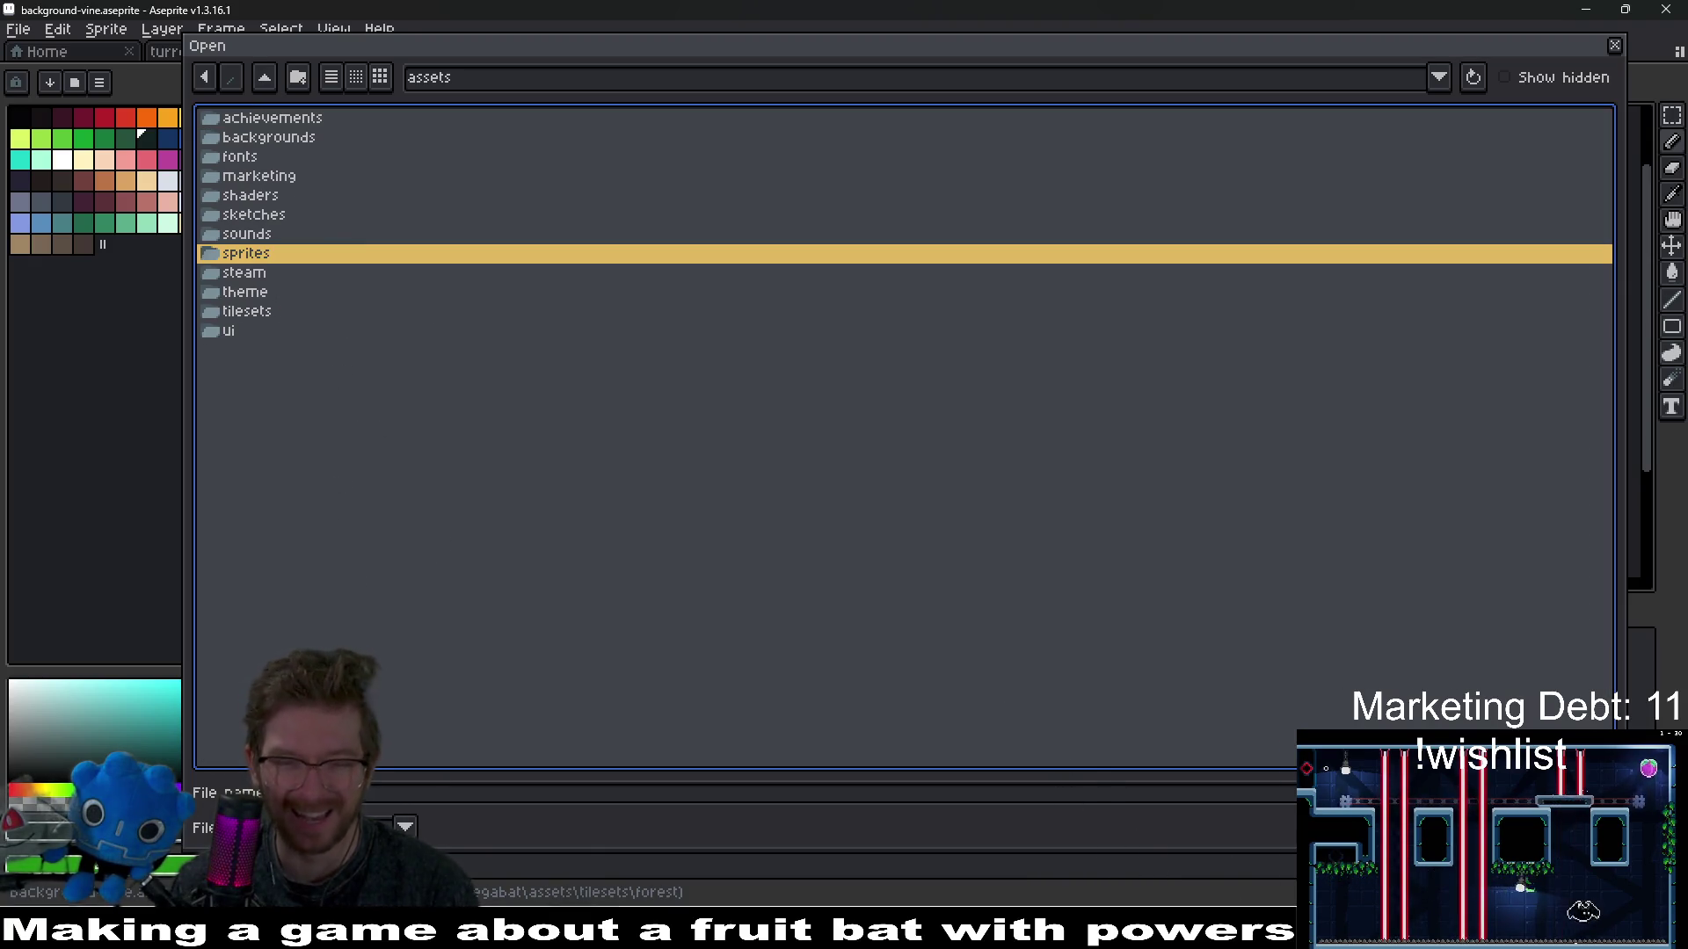
left_click(1208, 865)
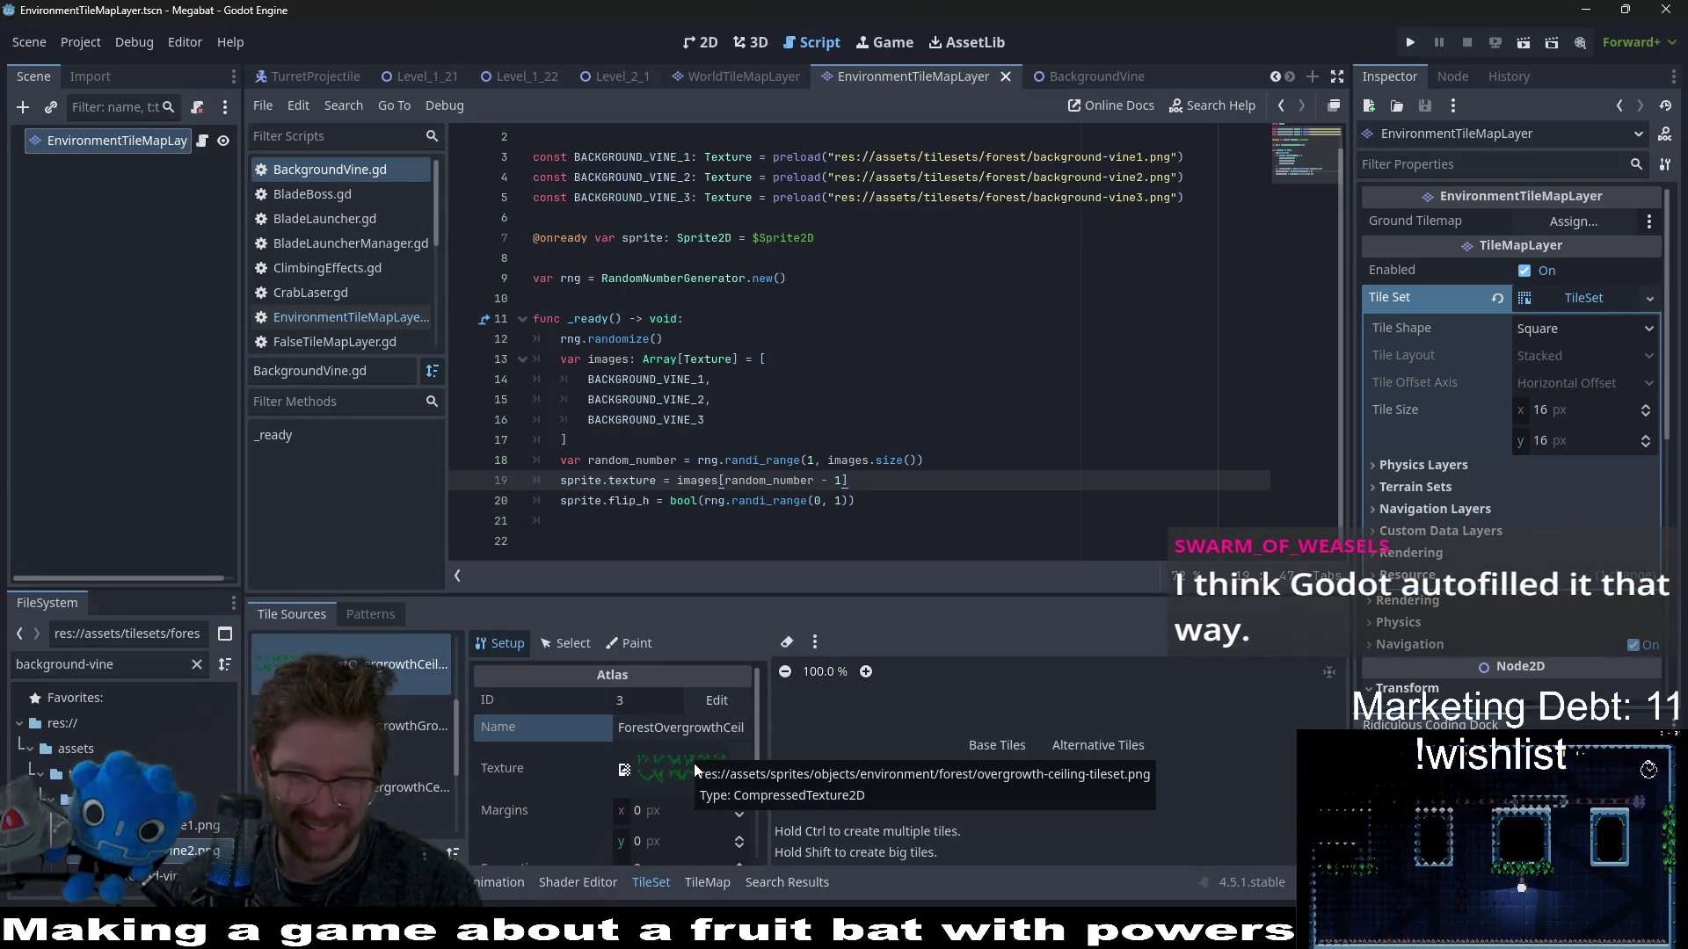
key("alt+Tab")
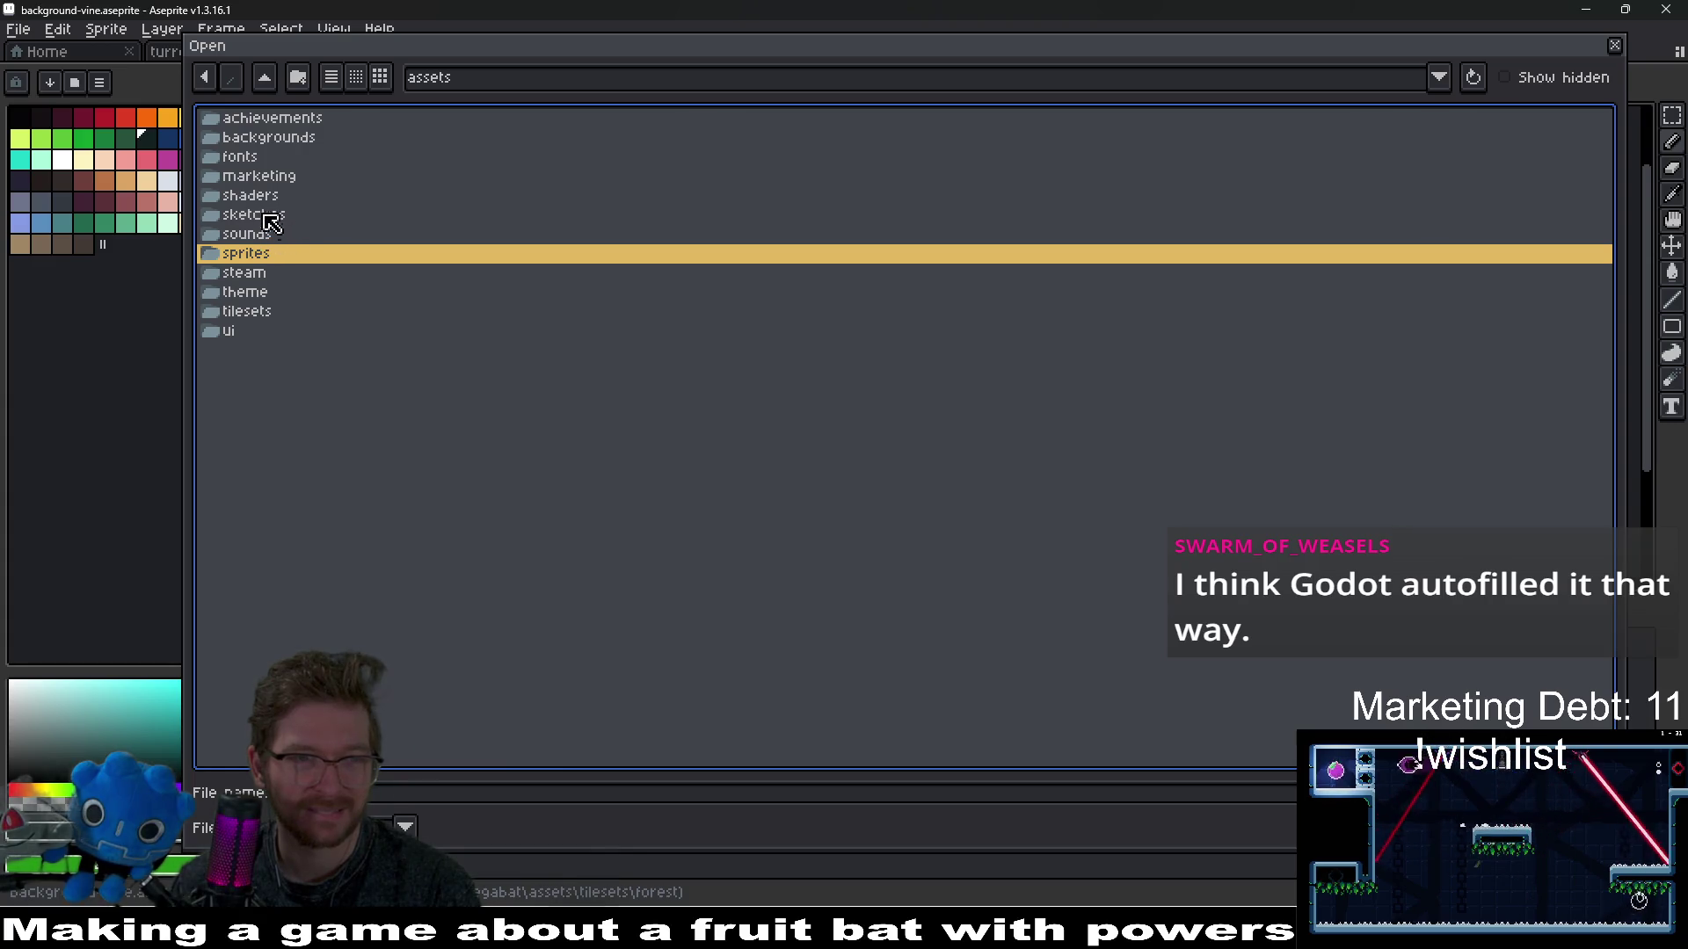
double_click(258, 254)
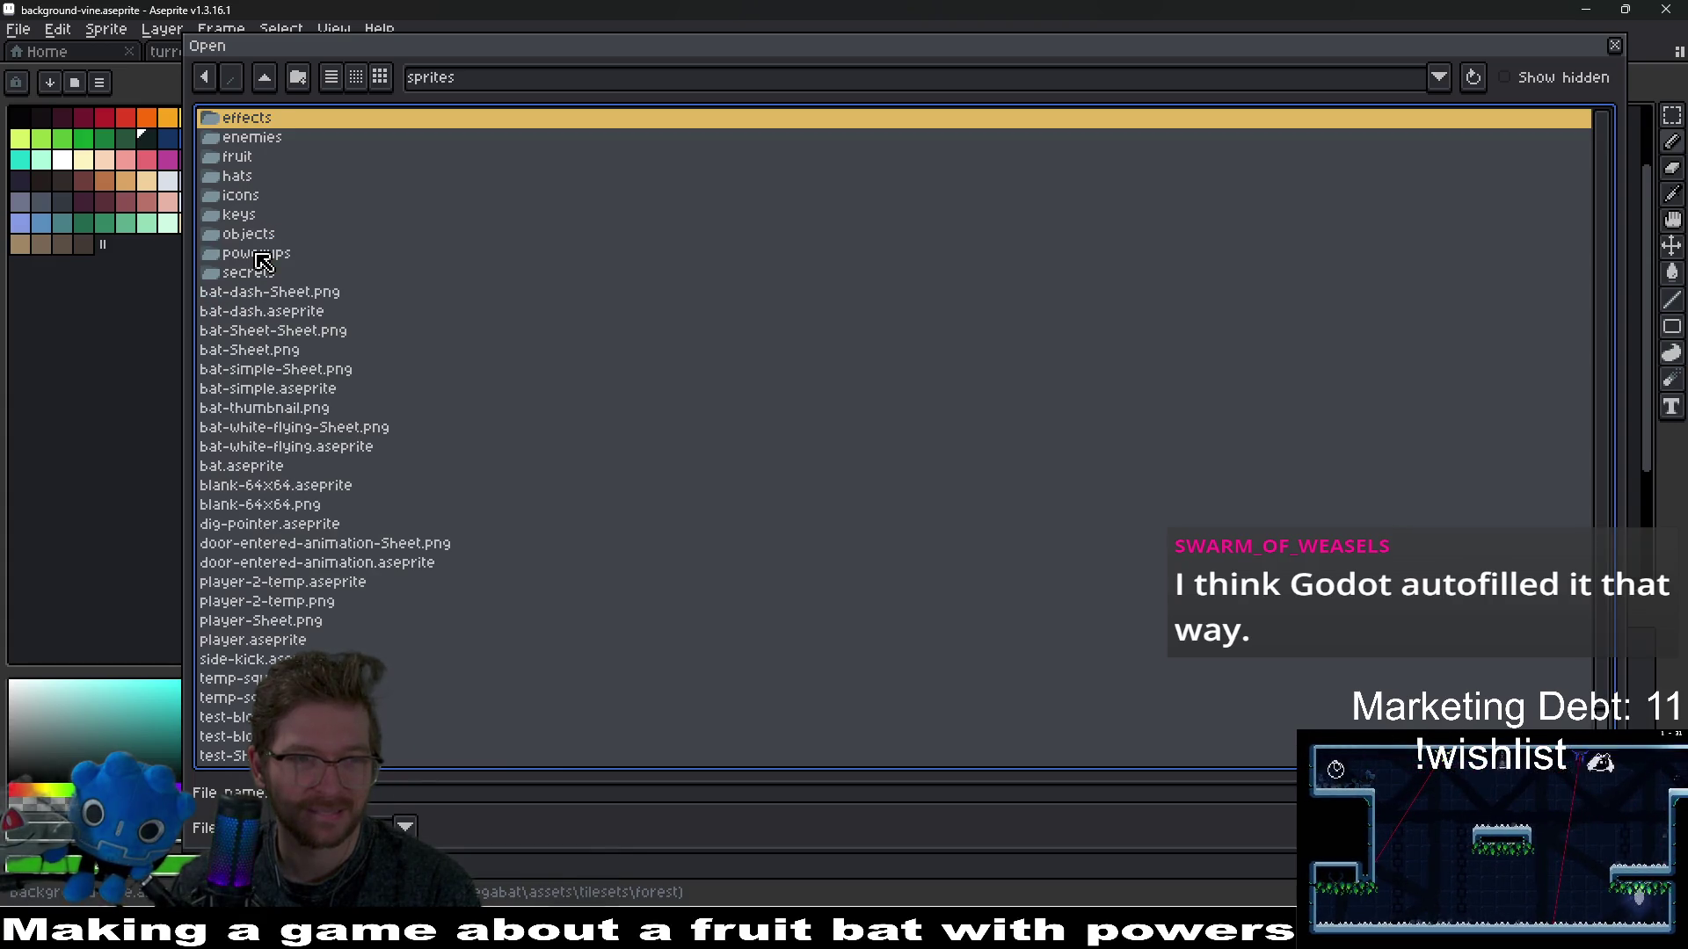
double_click(260, 237)
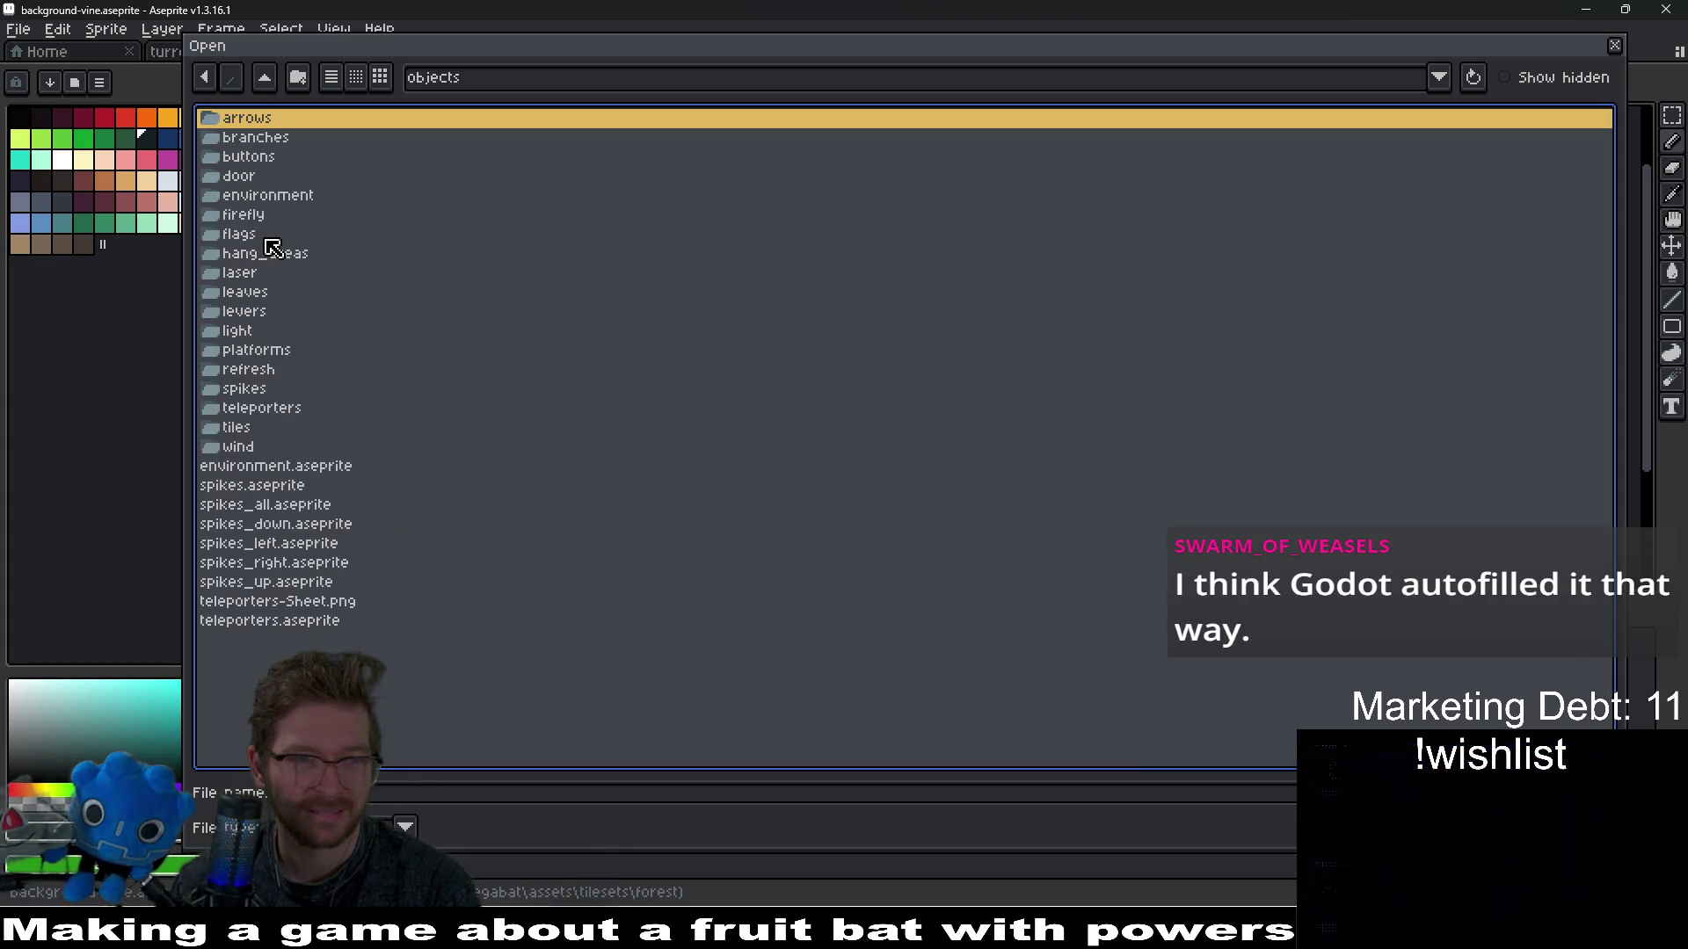
double_click(287, 195)
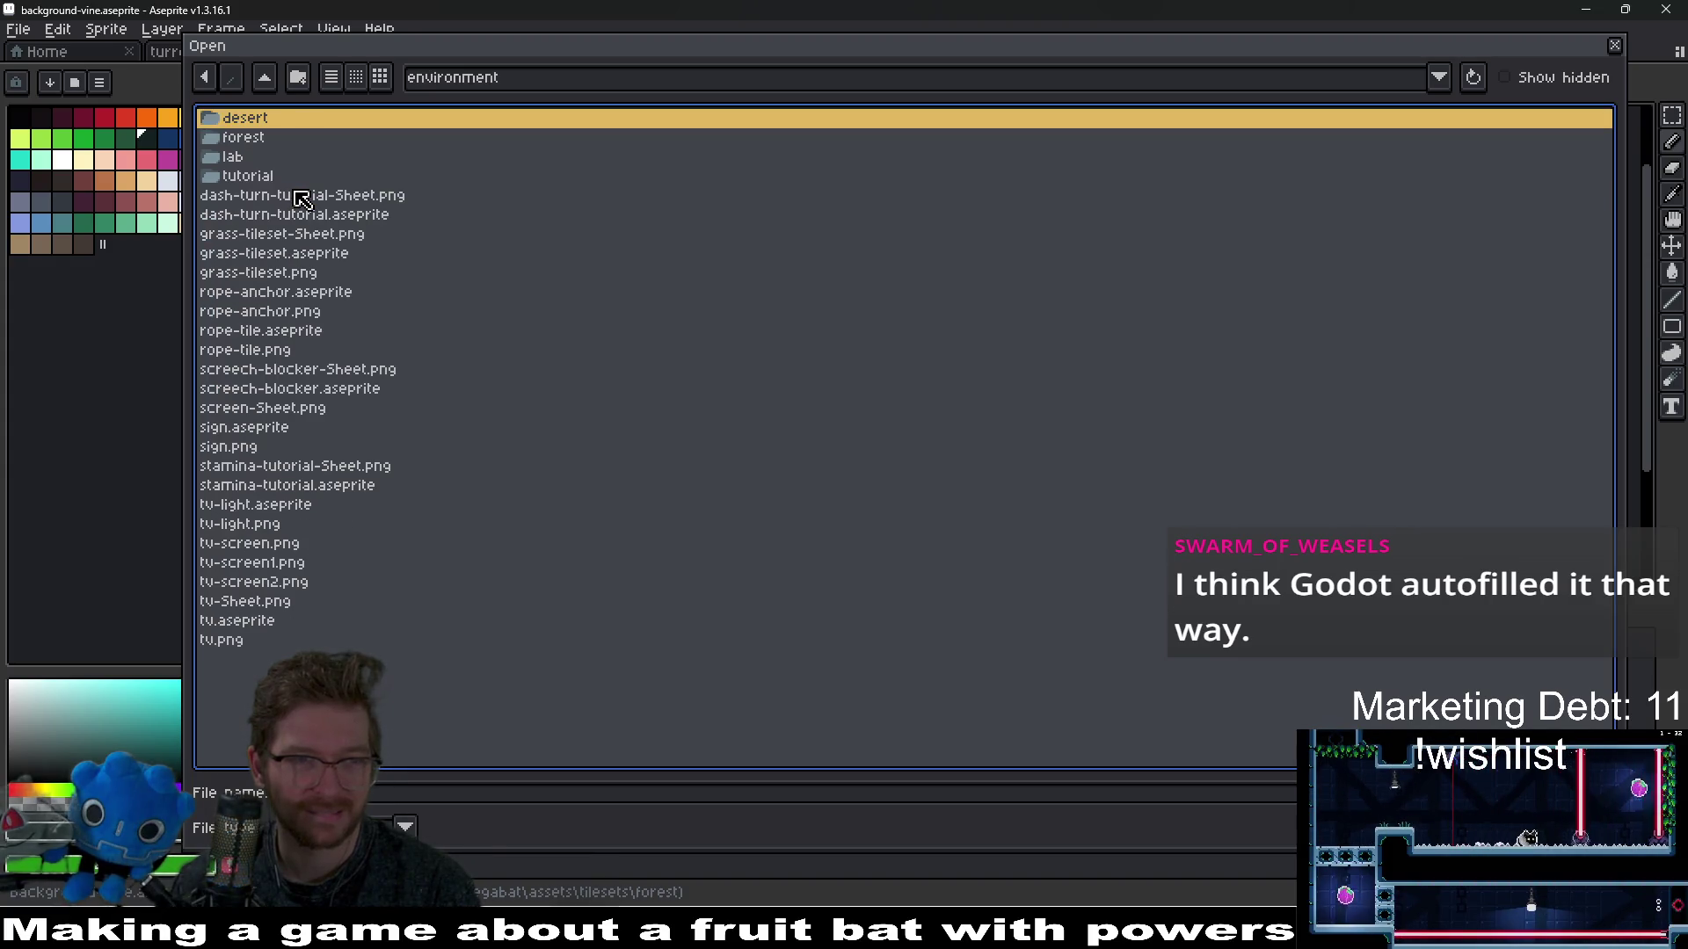
double_click(264, 137)
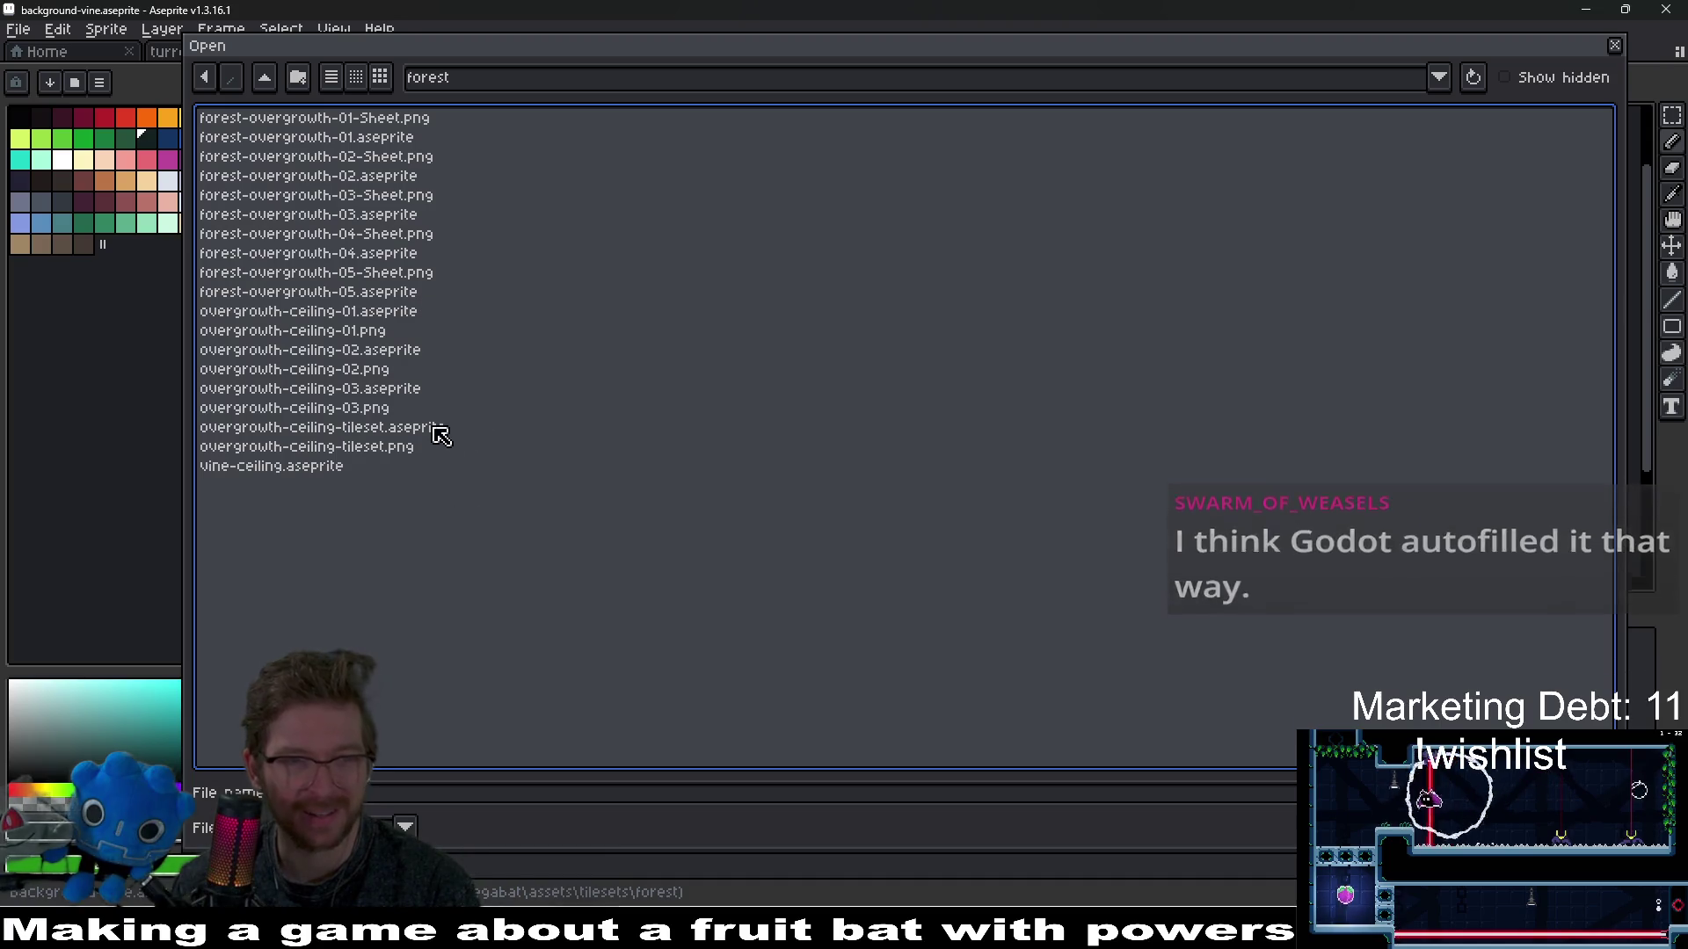
Select overgrowth-ceiling-01, -02 and -03.aseprite together and open them.
left_click(379, 293)
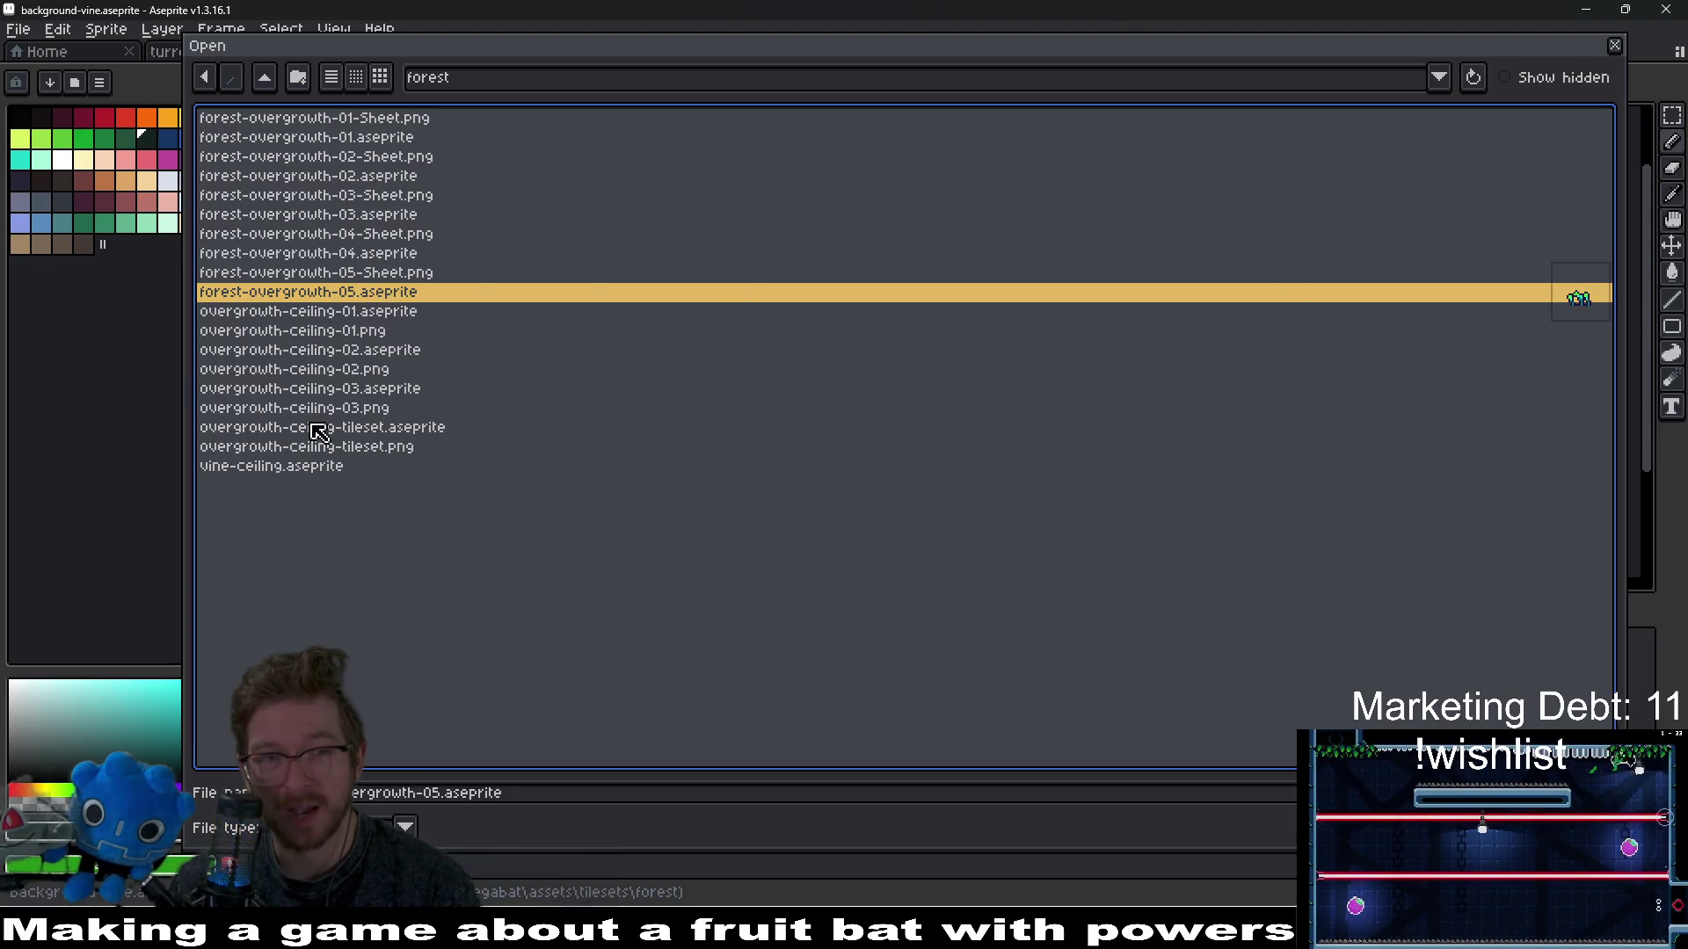
left_click(416, 388)
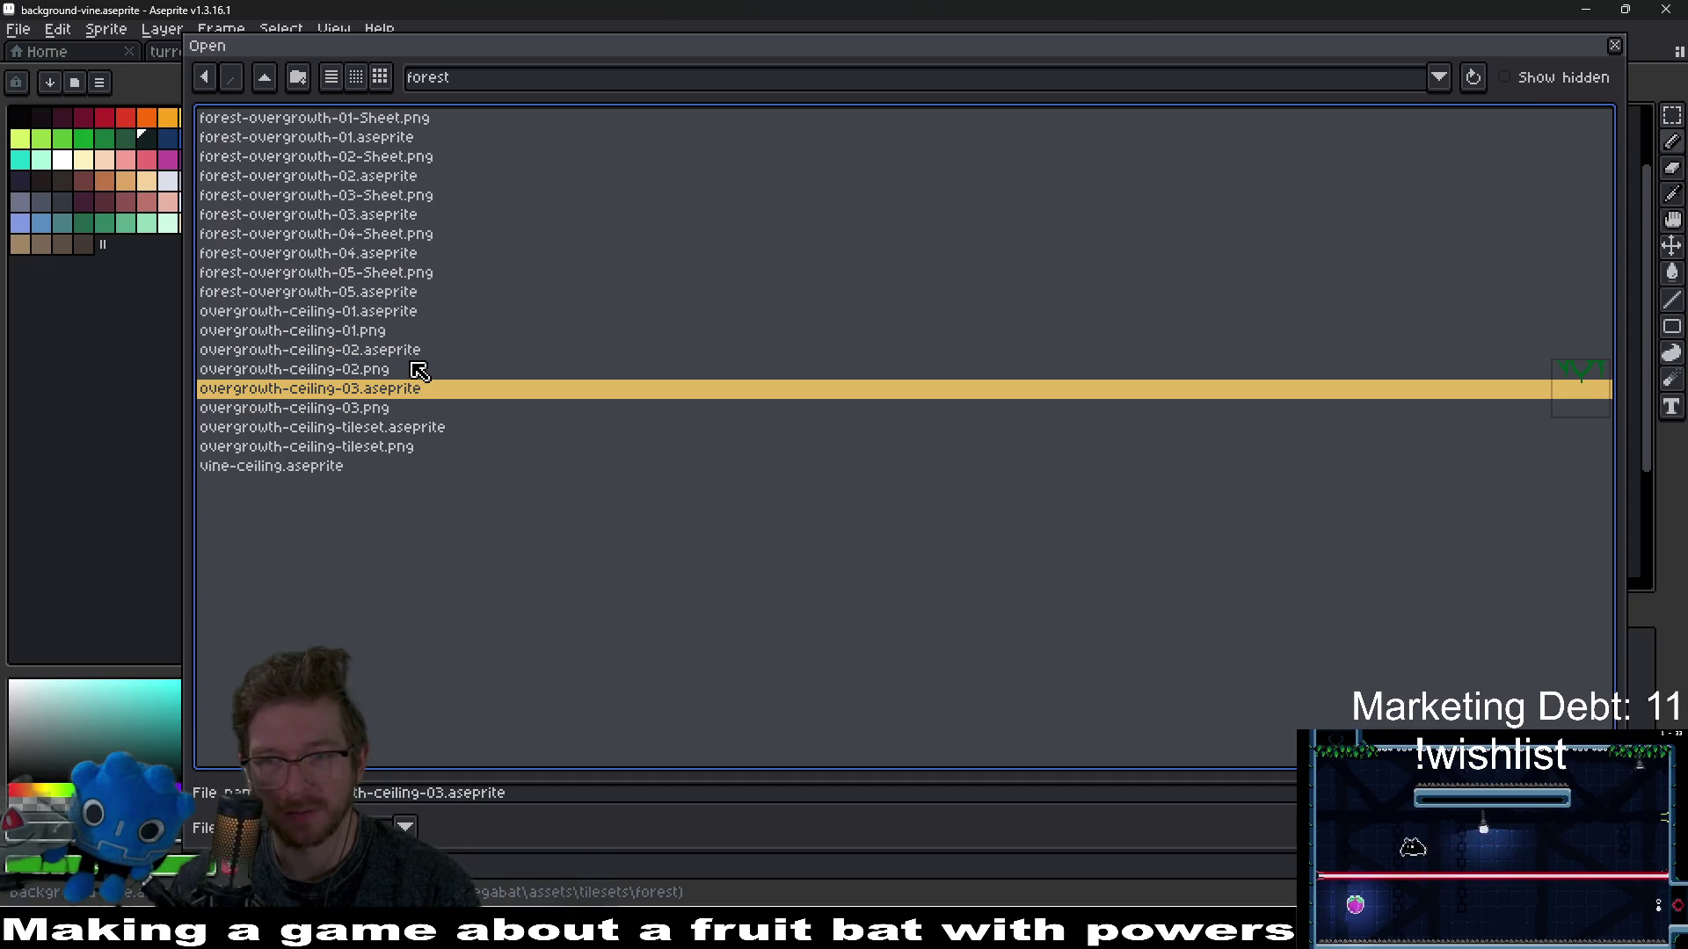
left_click(409, 351)
left_click(384, 312)
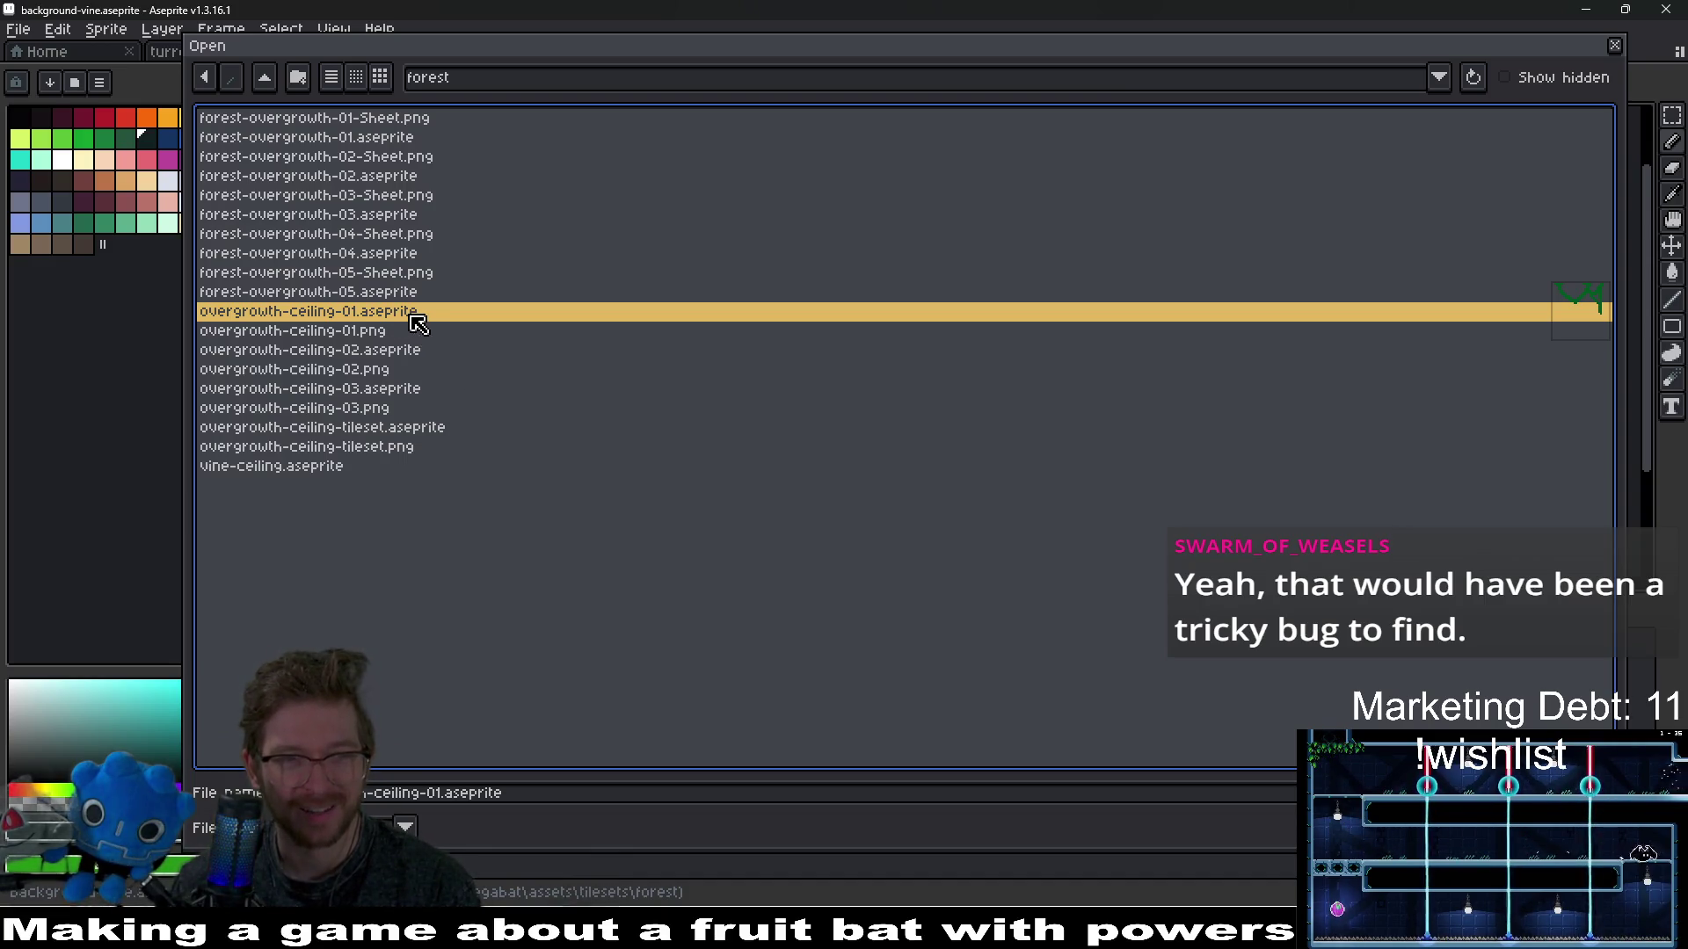
left_click(417, 351)
left_click(420, 315)
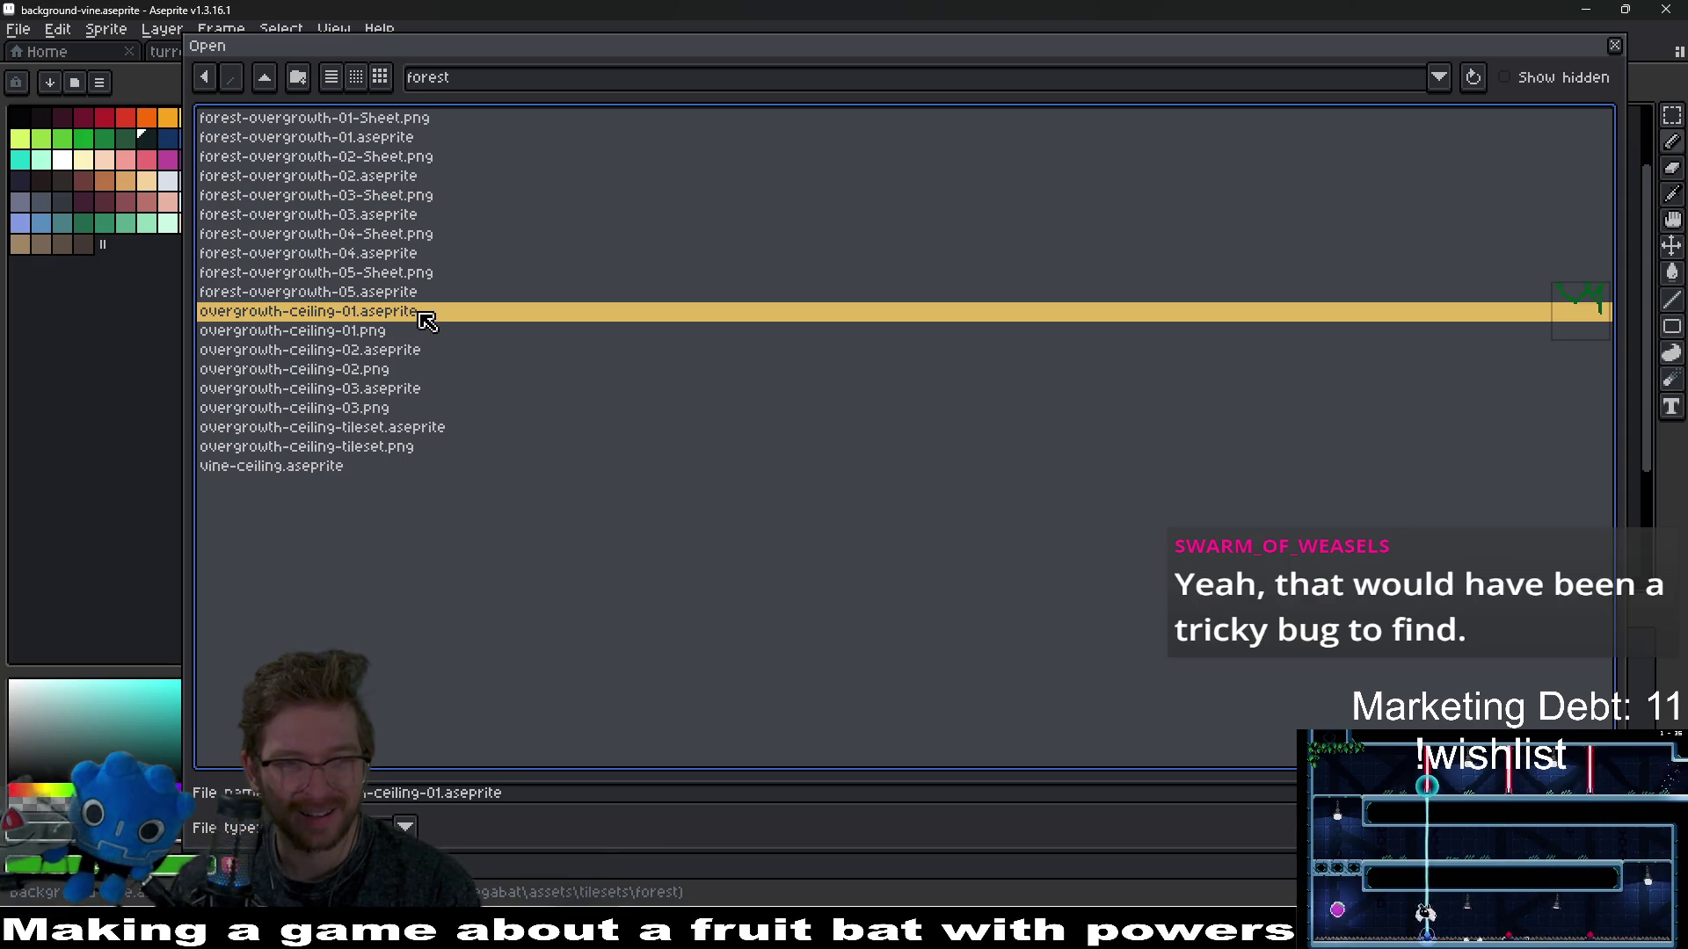
left_click(424, 352, "ctrl")
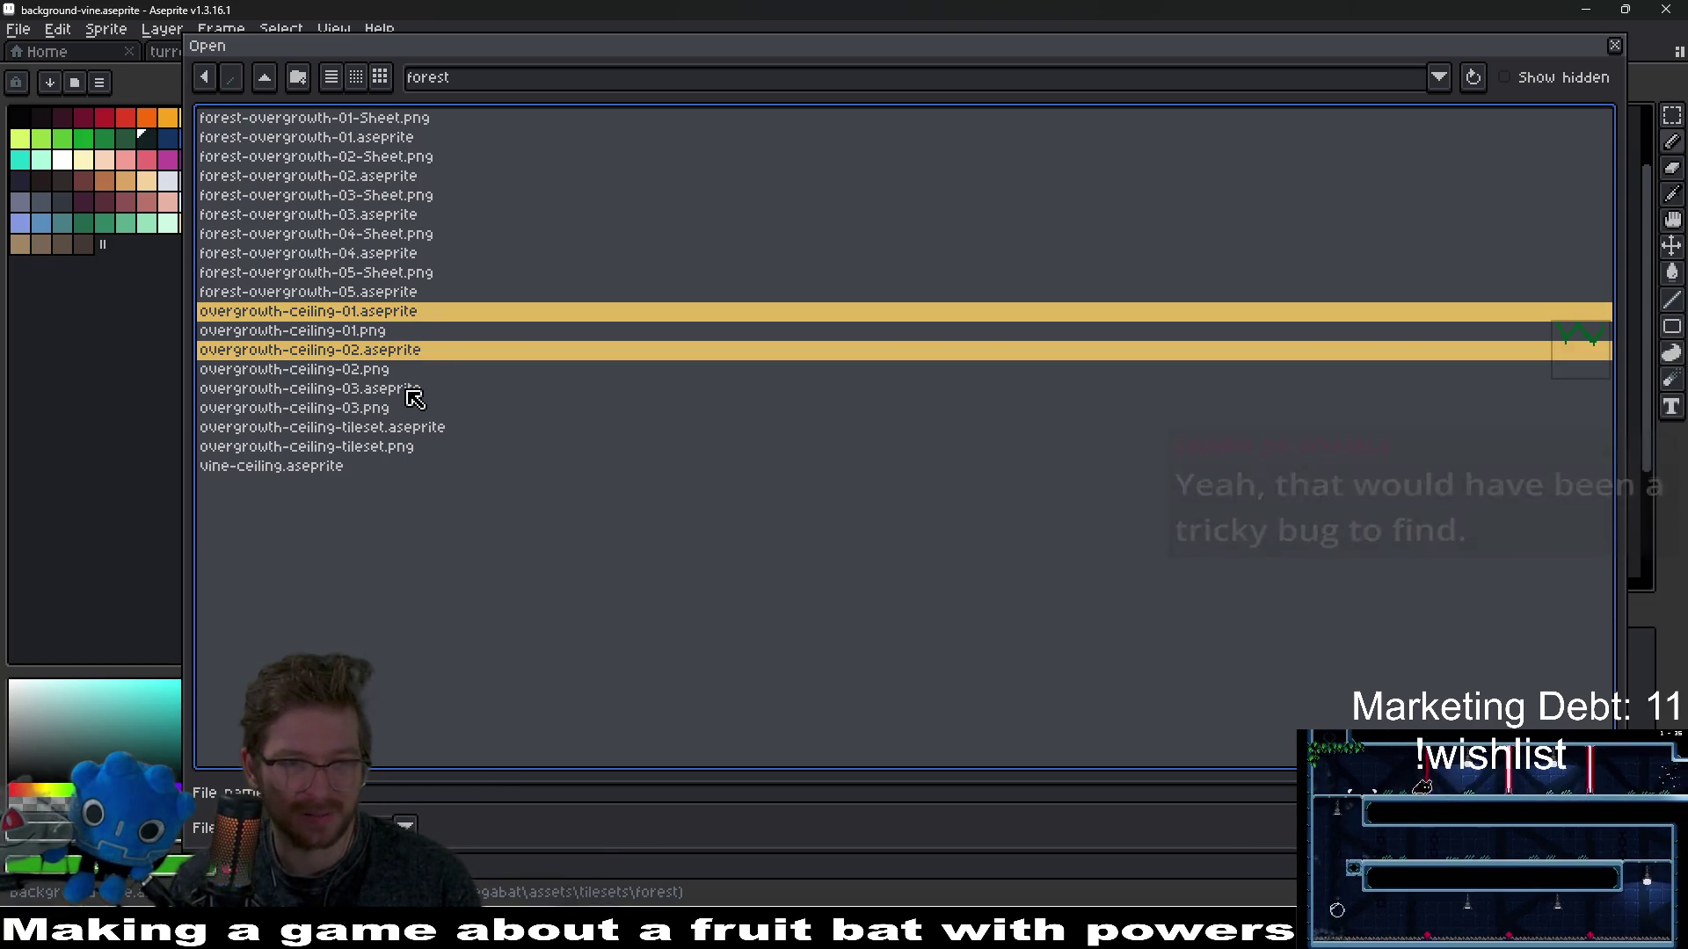
left_click(420, 390, "ctrl")
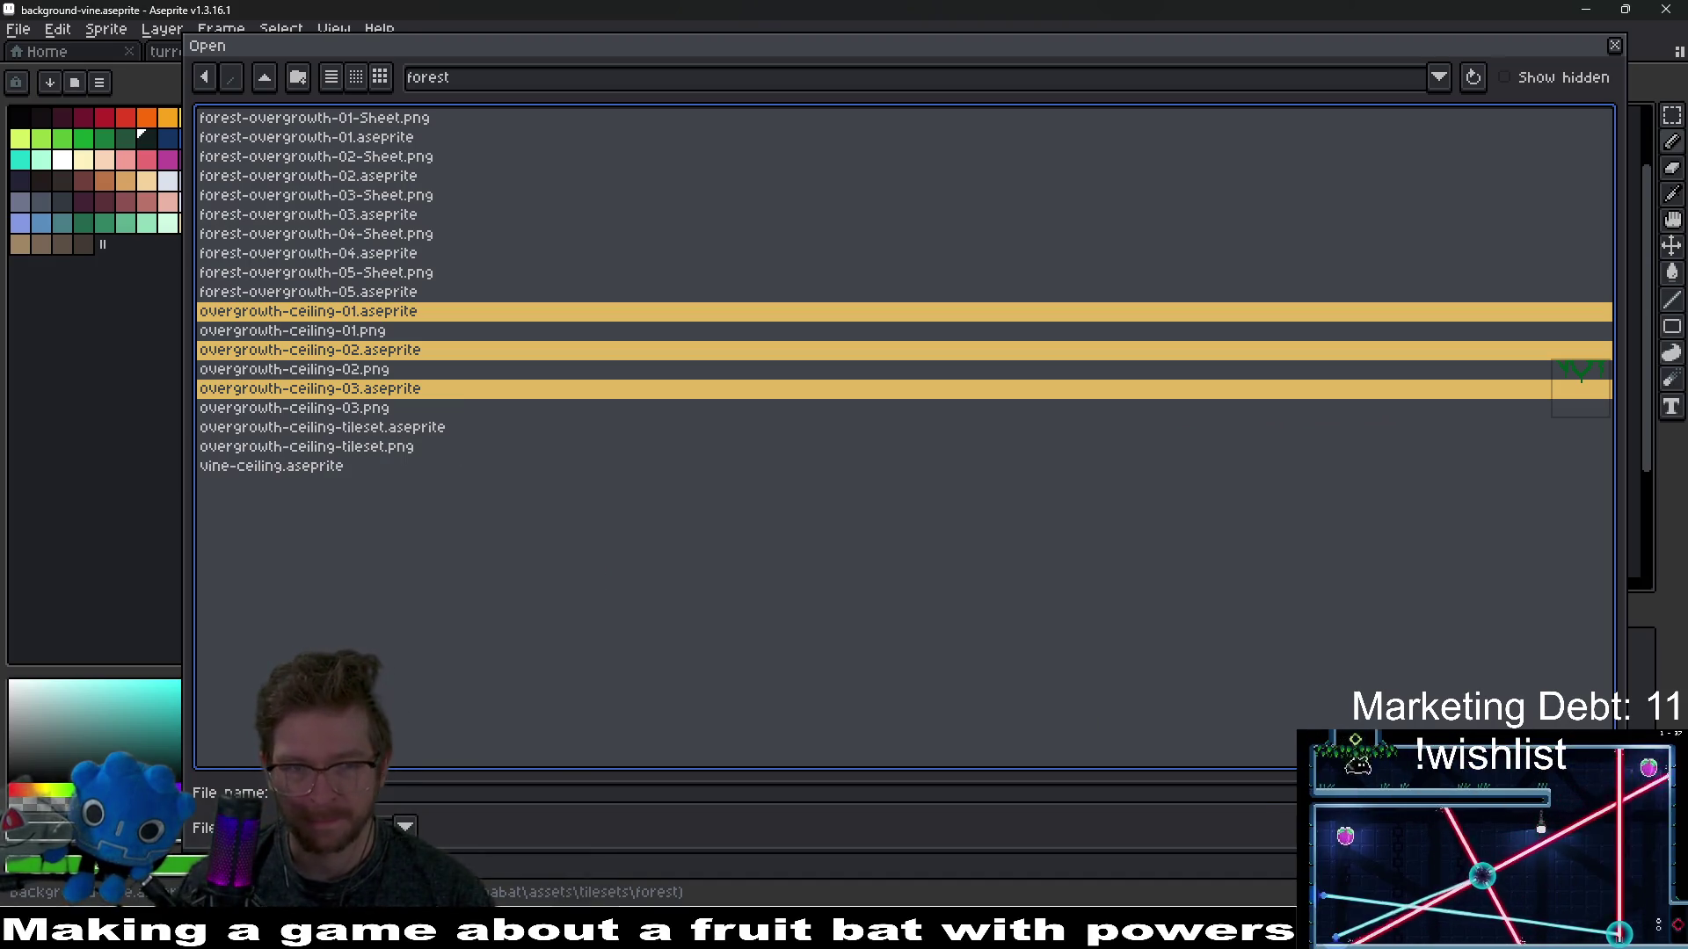
key("Return")
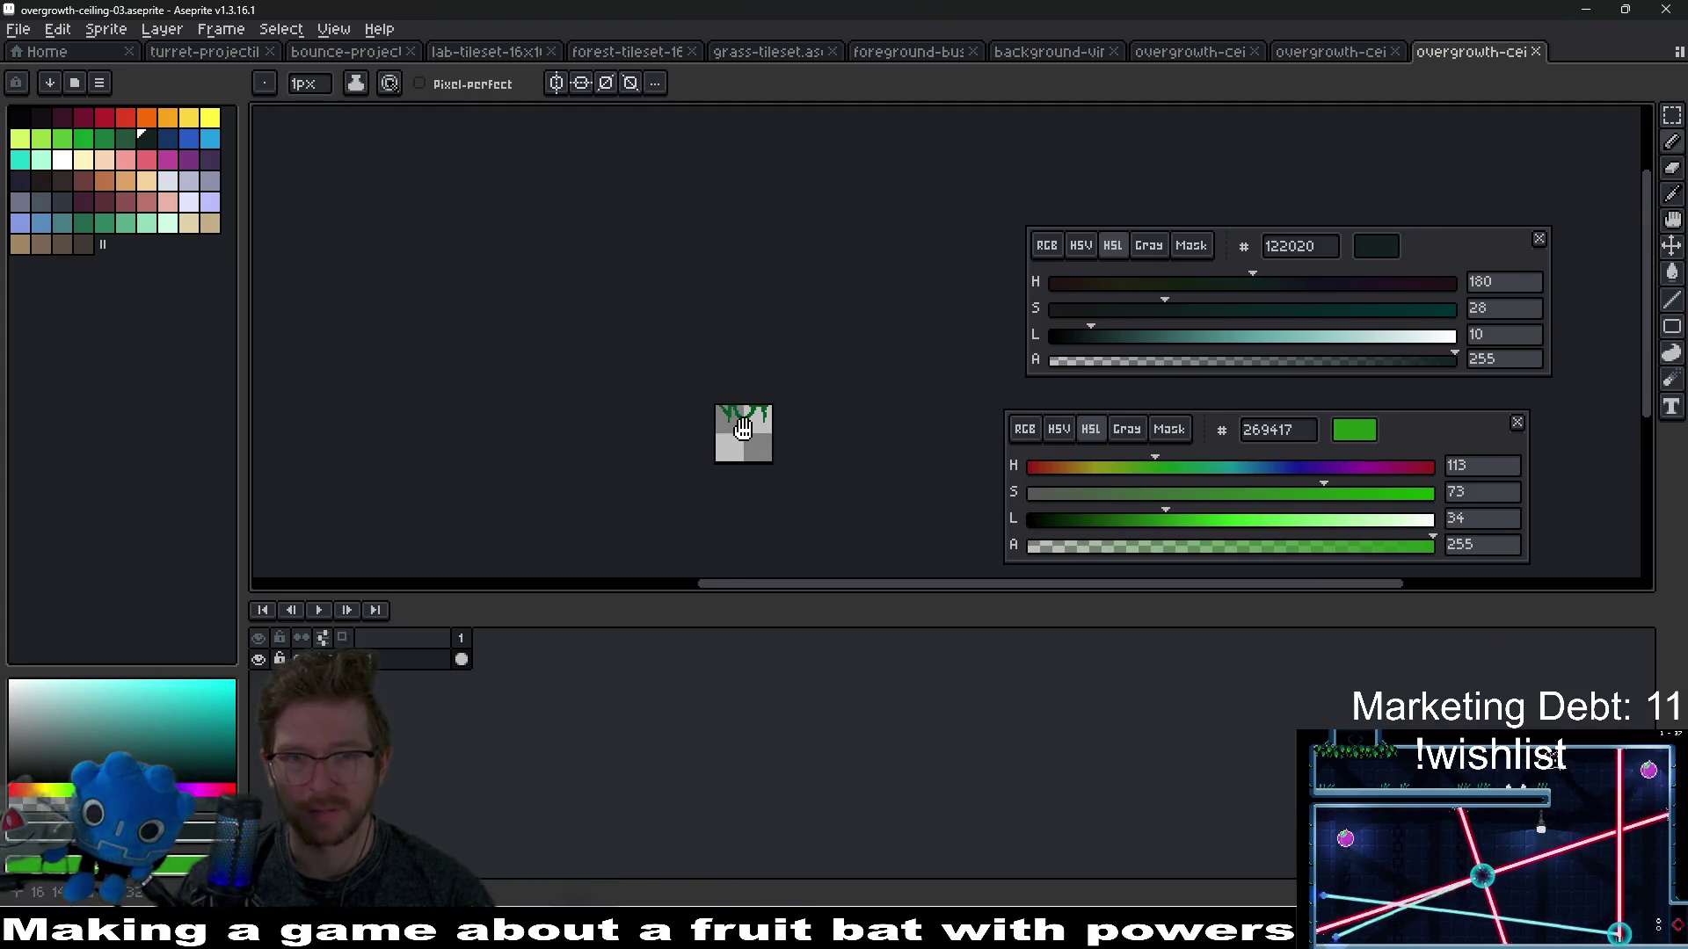
Look over the opened ceiling sprites, then return to the background-vine tab.
left_click(1322, 52)
left_click(1206, 50)
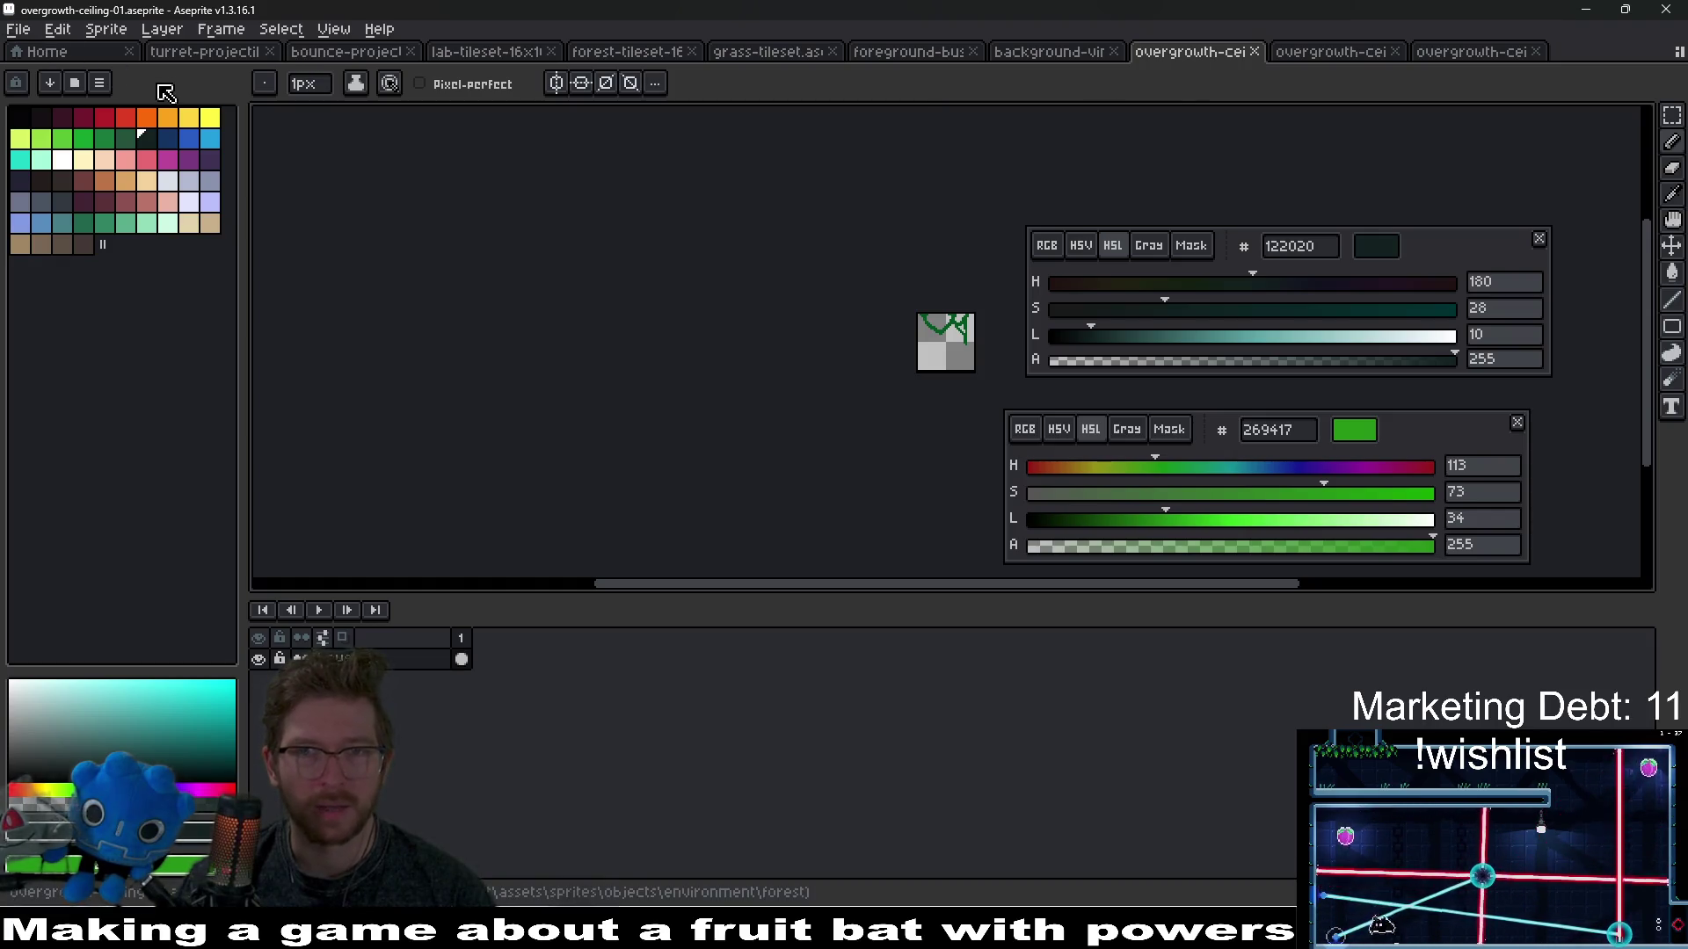
left_click(1037, 53)
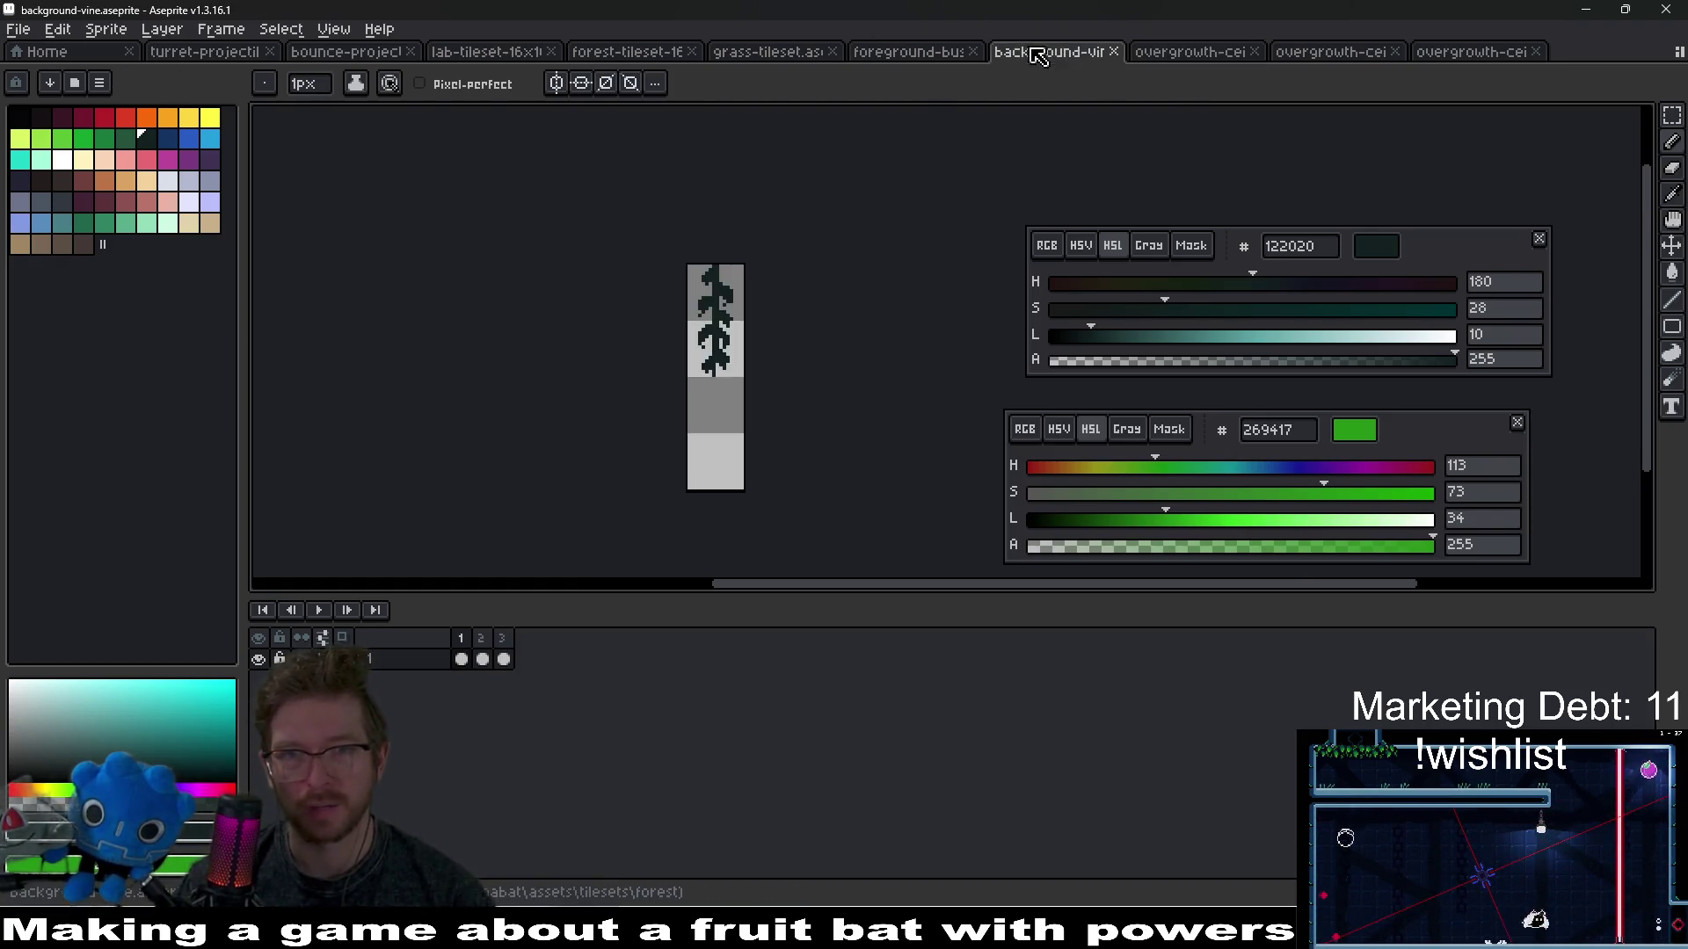
left_click(18, 29)
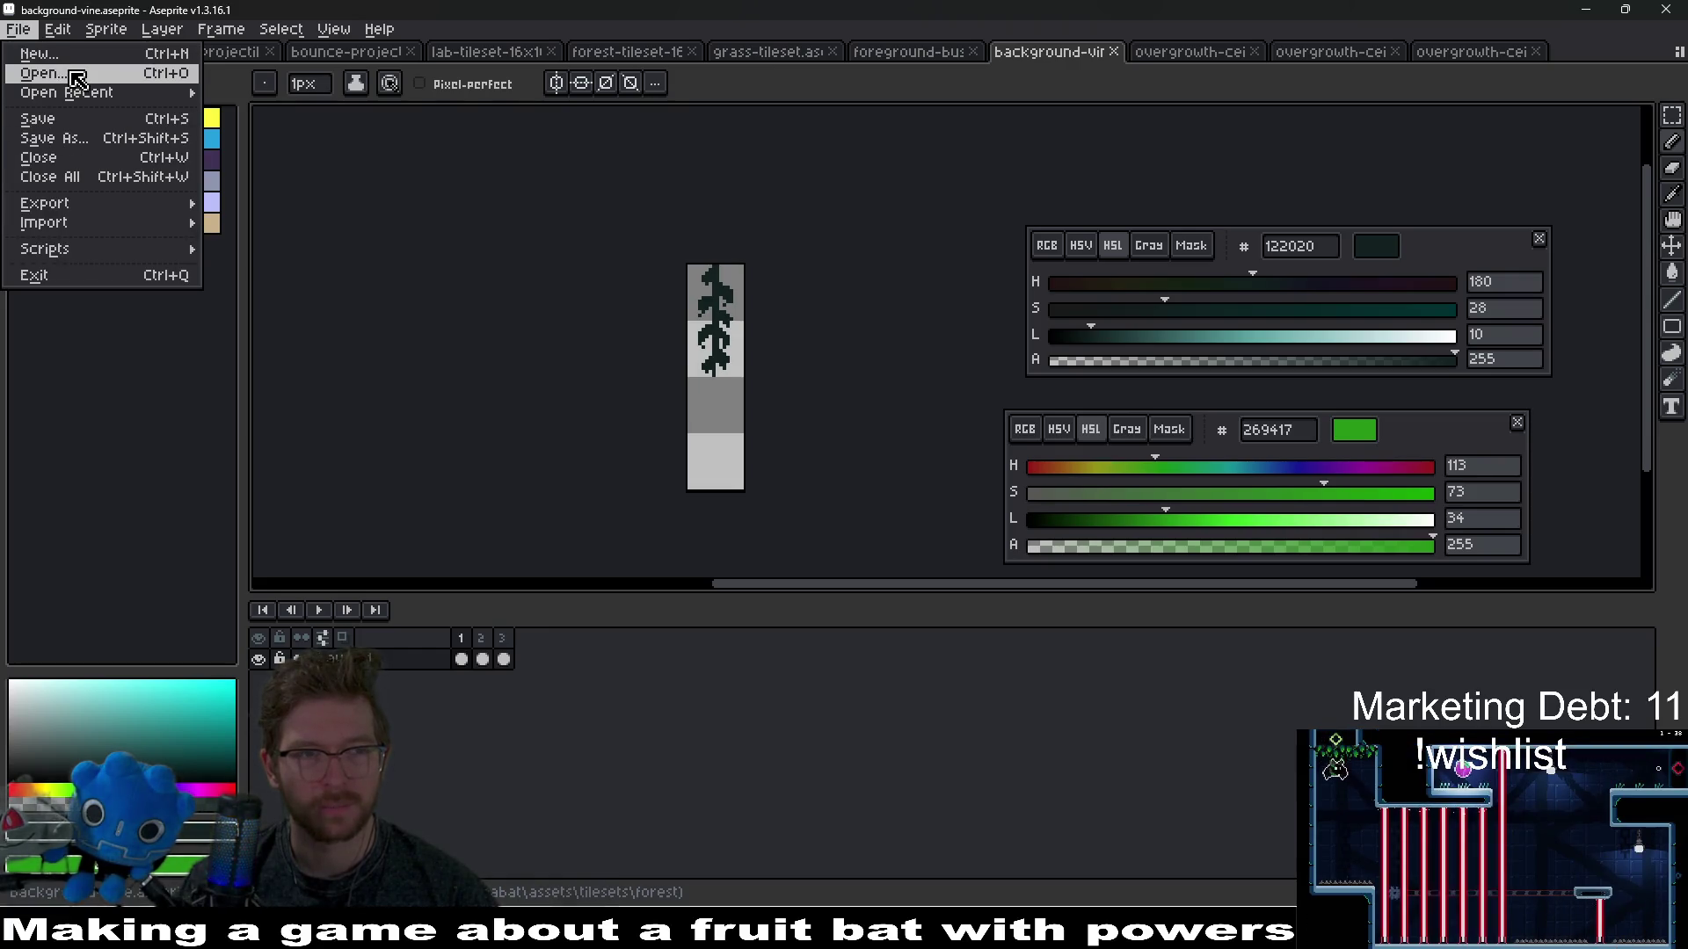
Save background-vine under the new name foreground-vine.aseprite.
left_click(81, 141)
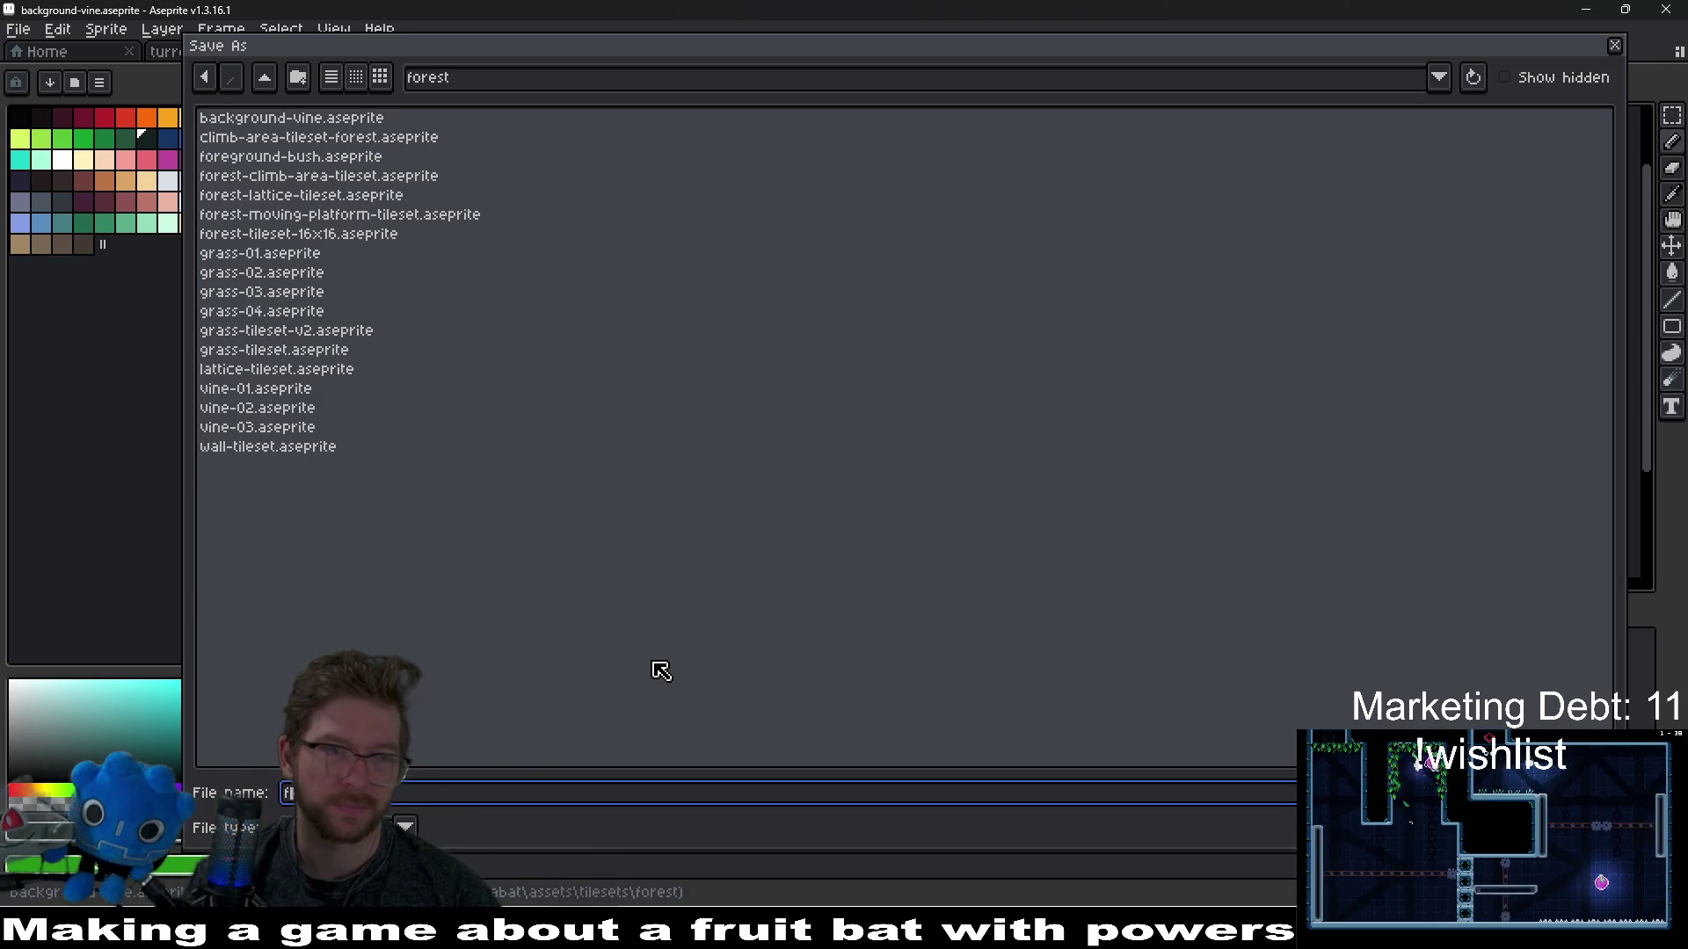
type("e.aseprite")
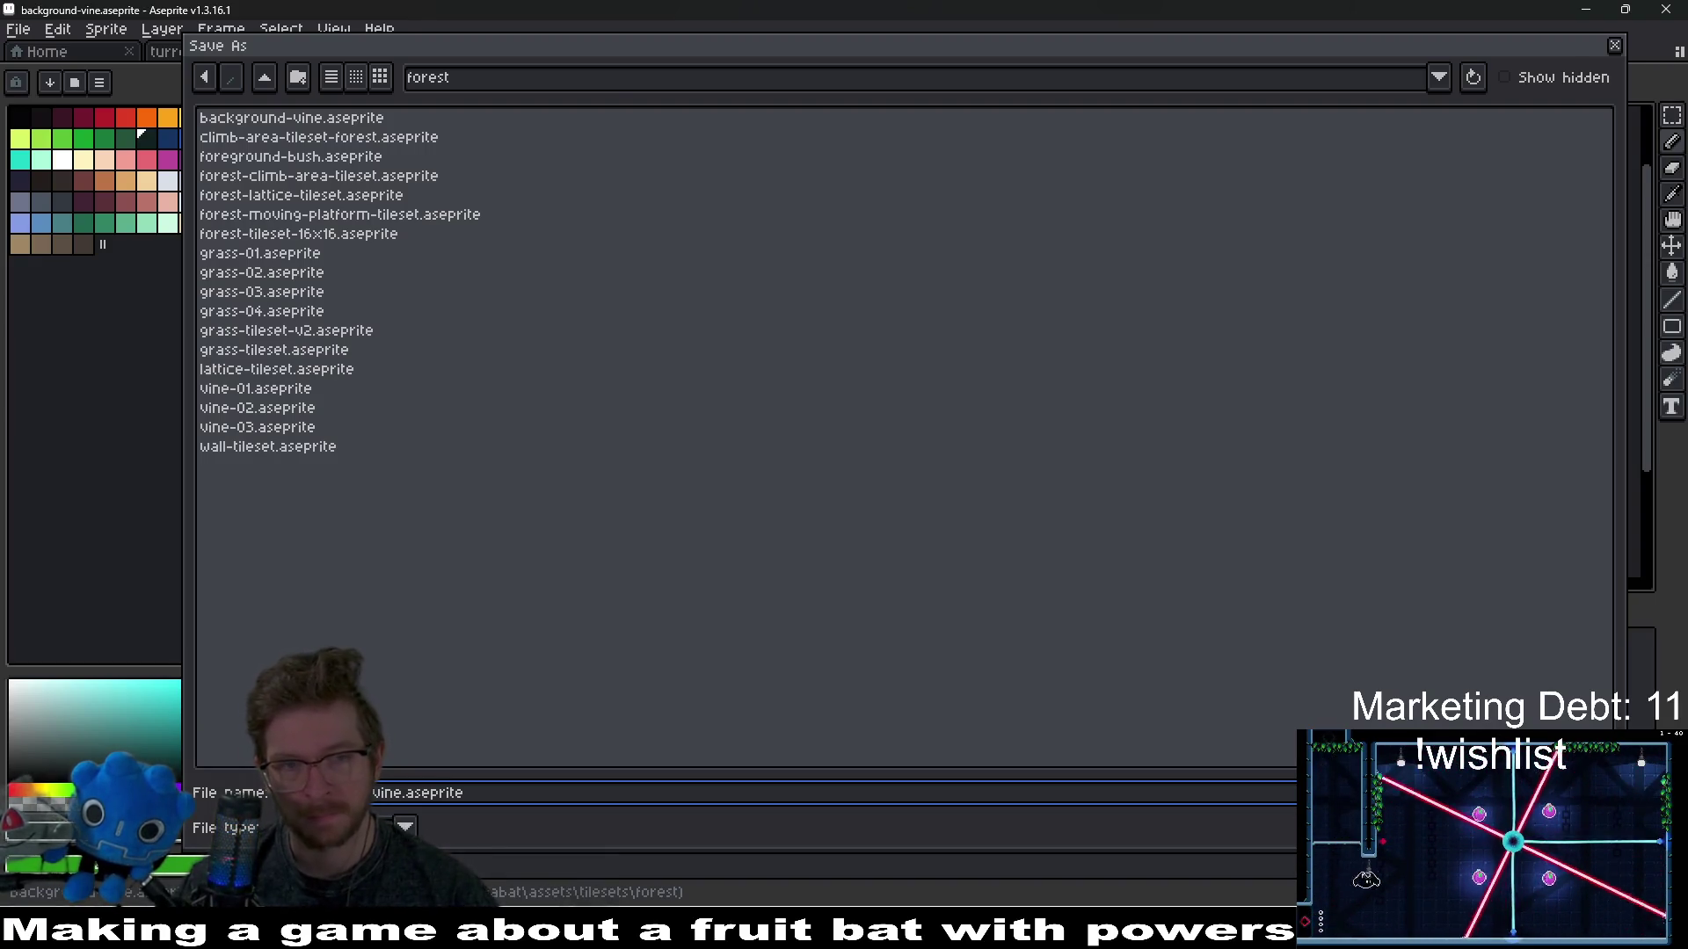
key("Return")
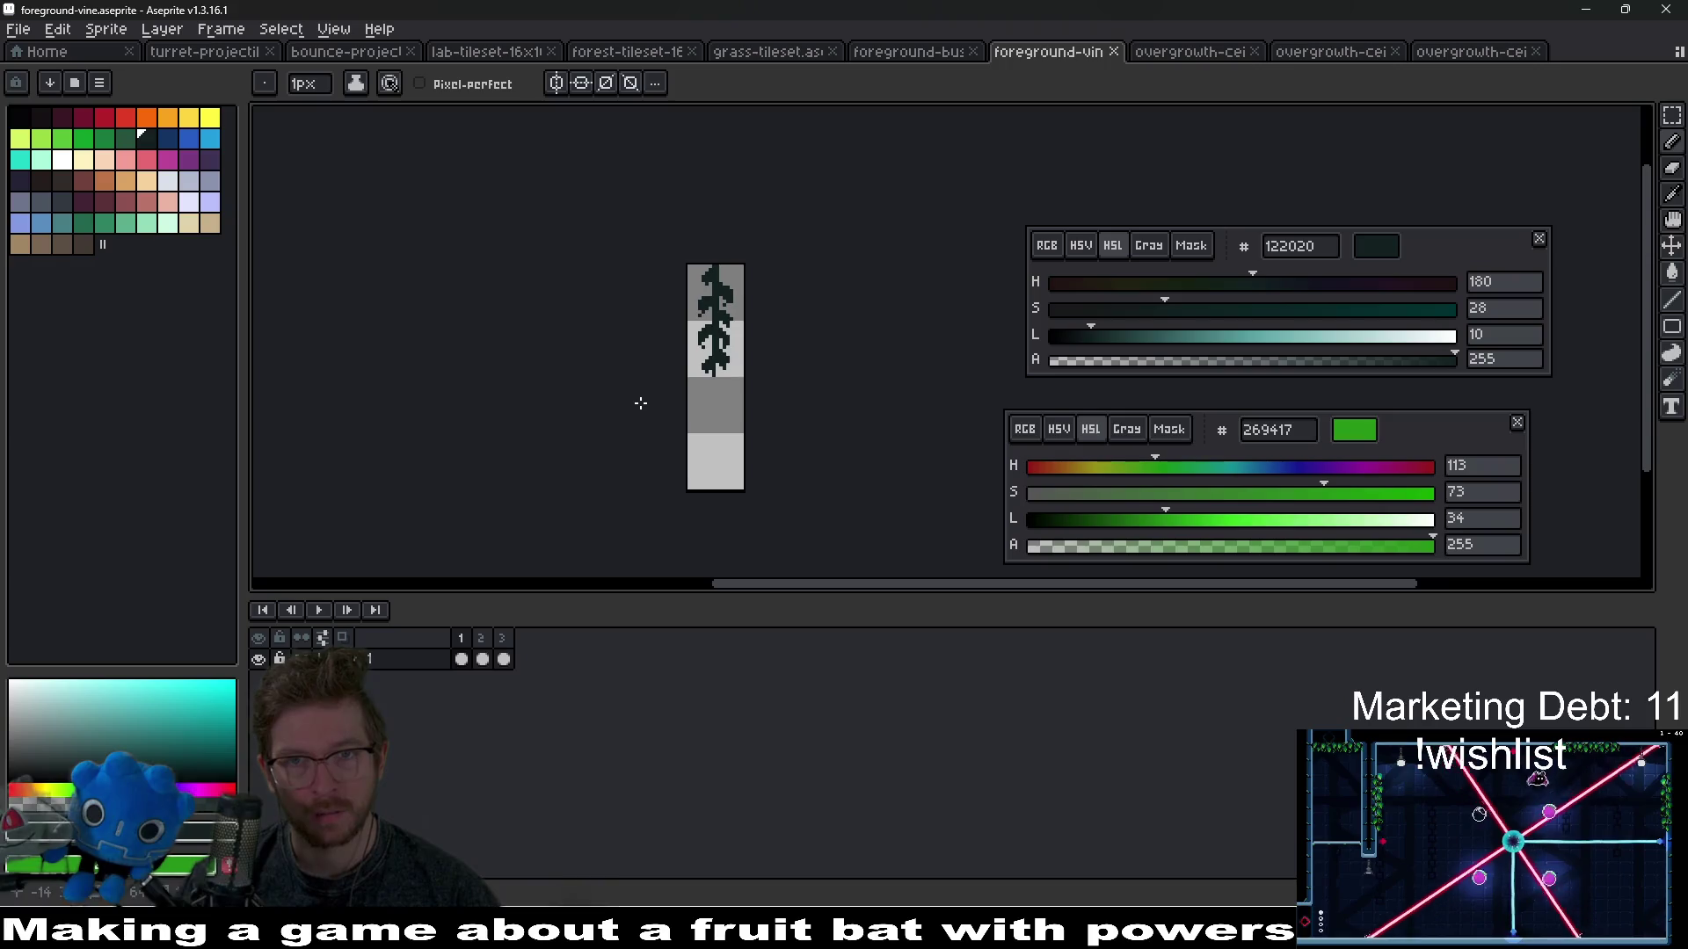
Clear the vine art from all three frames and resize the canvas to 32x32.
left_click_drag(504, 659, 467, 656)
key("Delete")
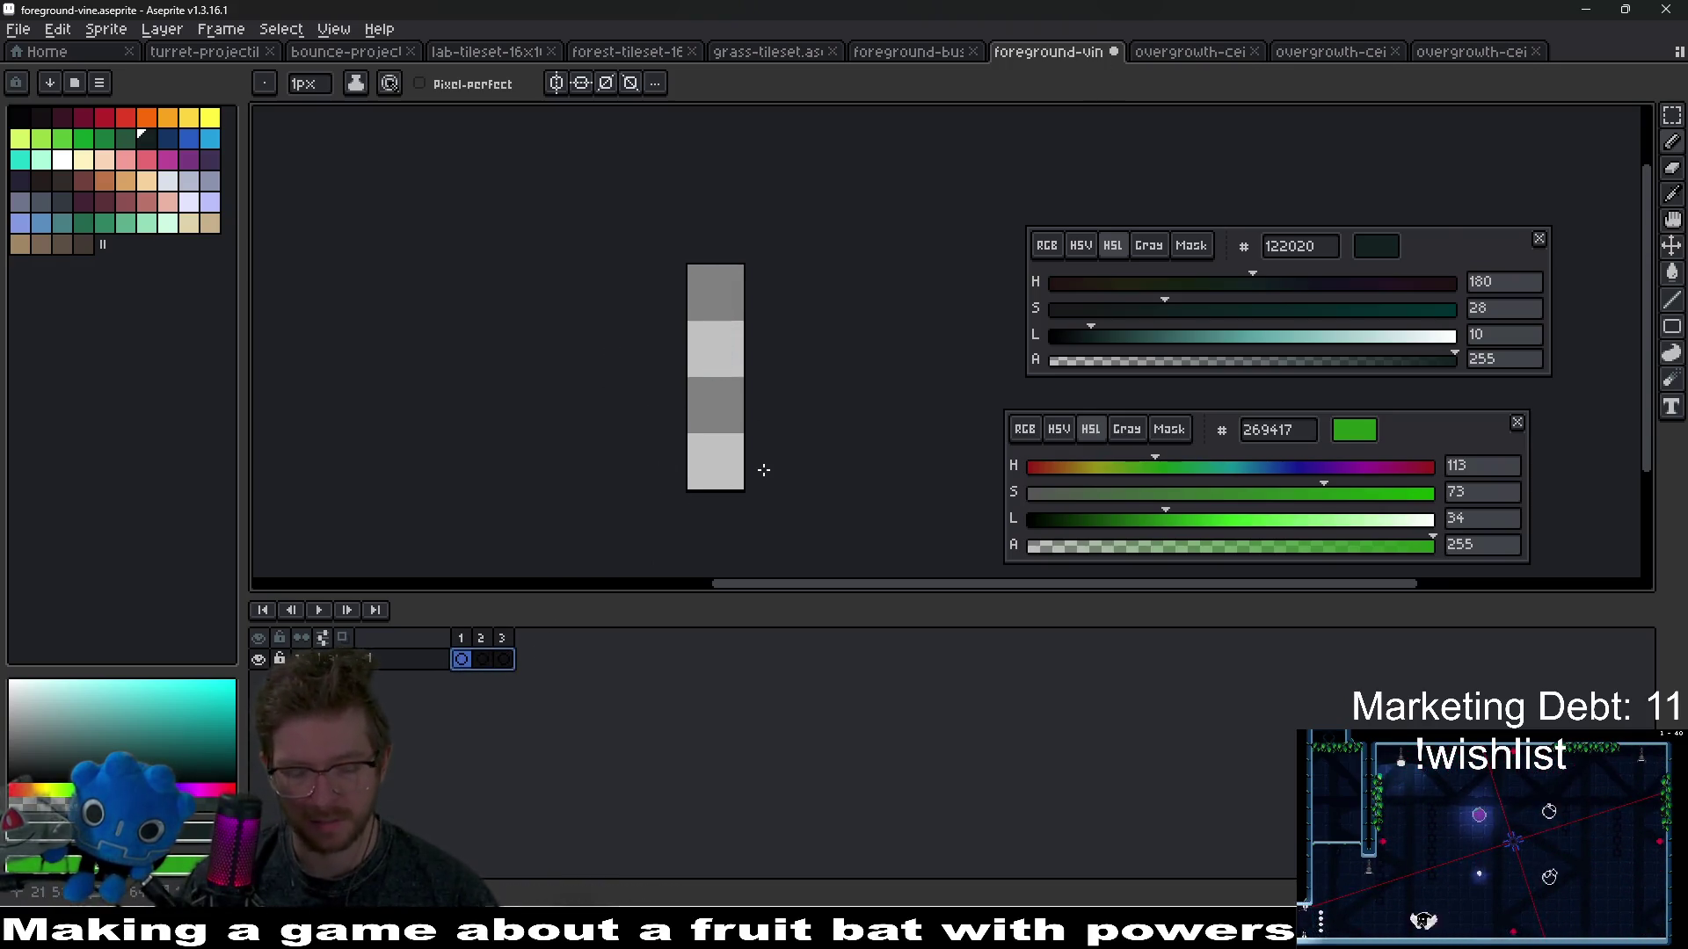
key("ctrl+alt+c")
type("32")
key("Tab")
type("32")
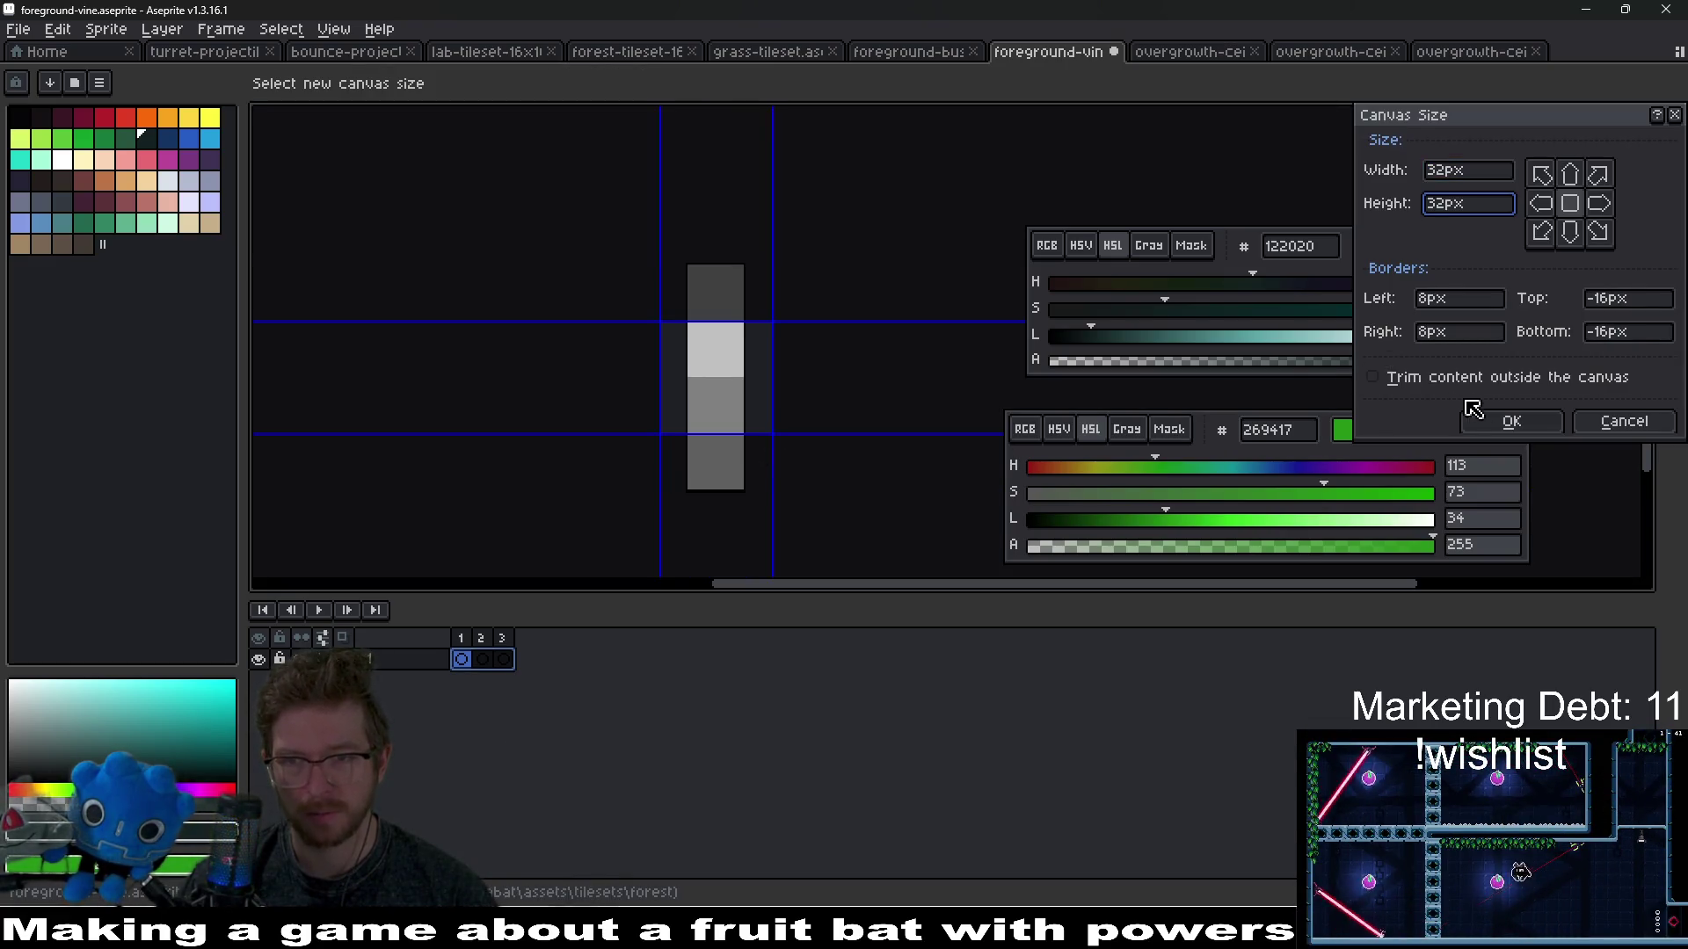
left_click(1494, 421)
Paste overgrowth-ceiling vine art into frames 1 and 2 of foreground-vine.
left_click(1191, 54)
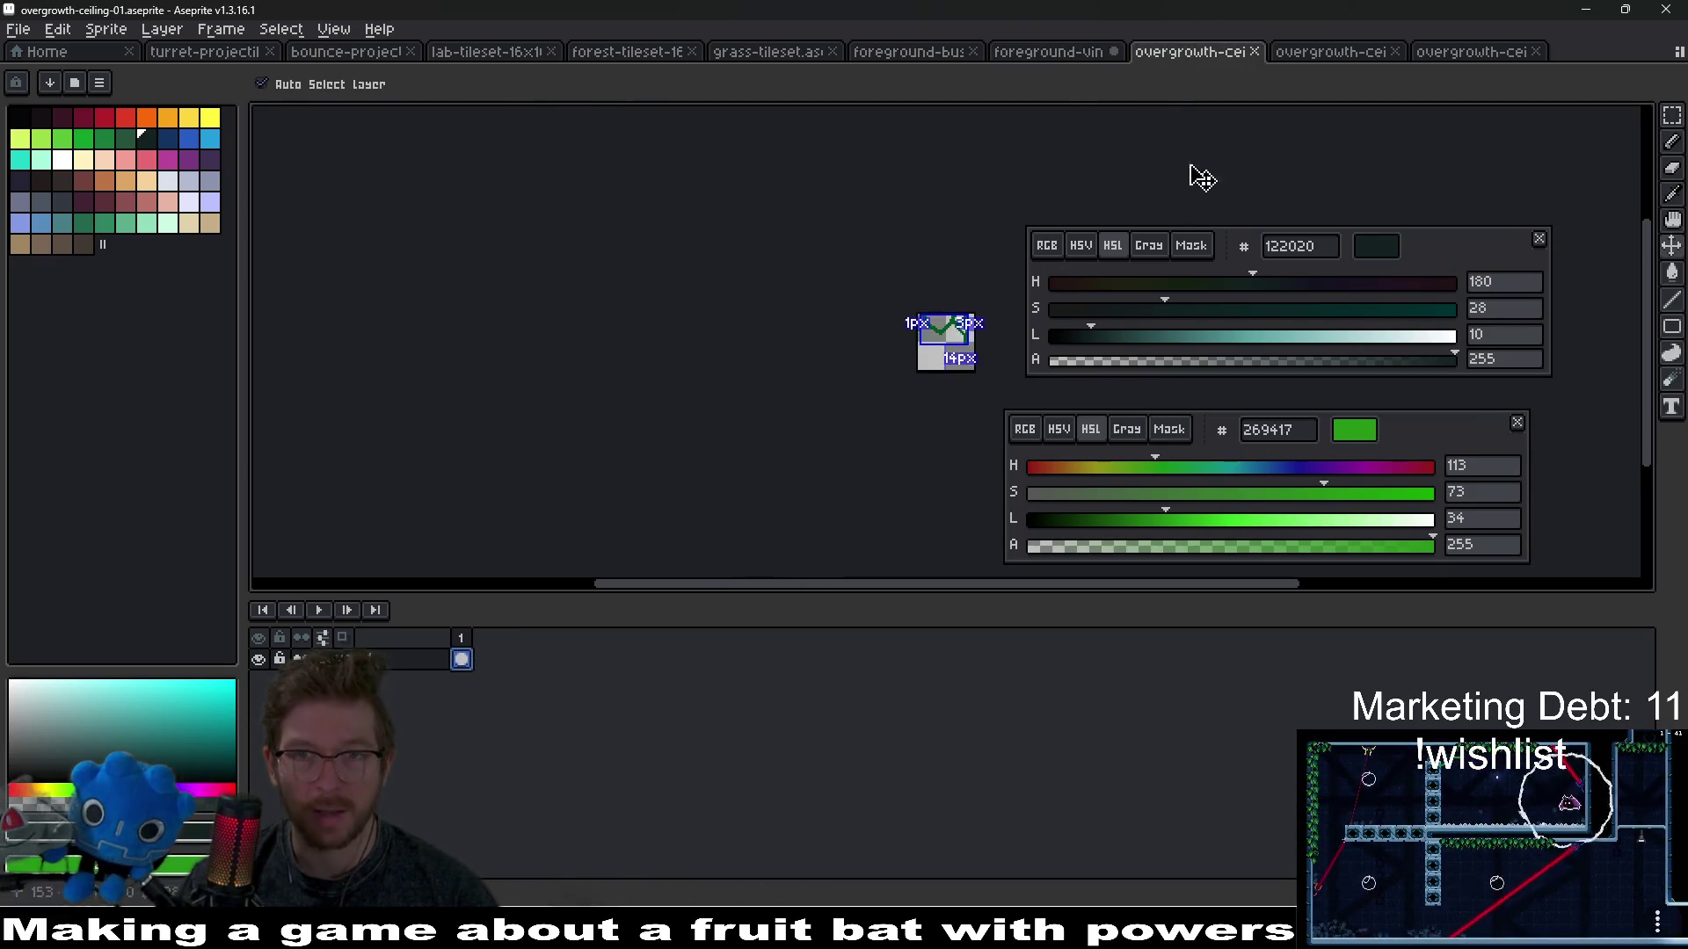
key("ctrl+shift+Tab")
key("ctrl+v")
left_click(1195, 57)
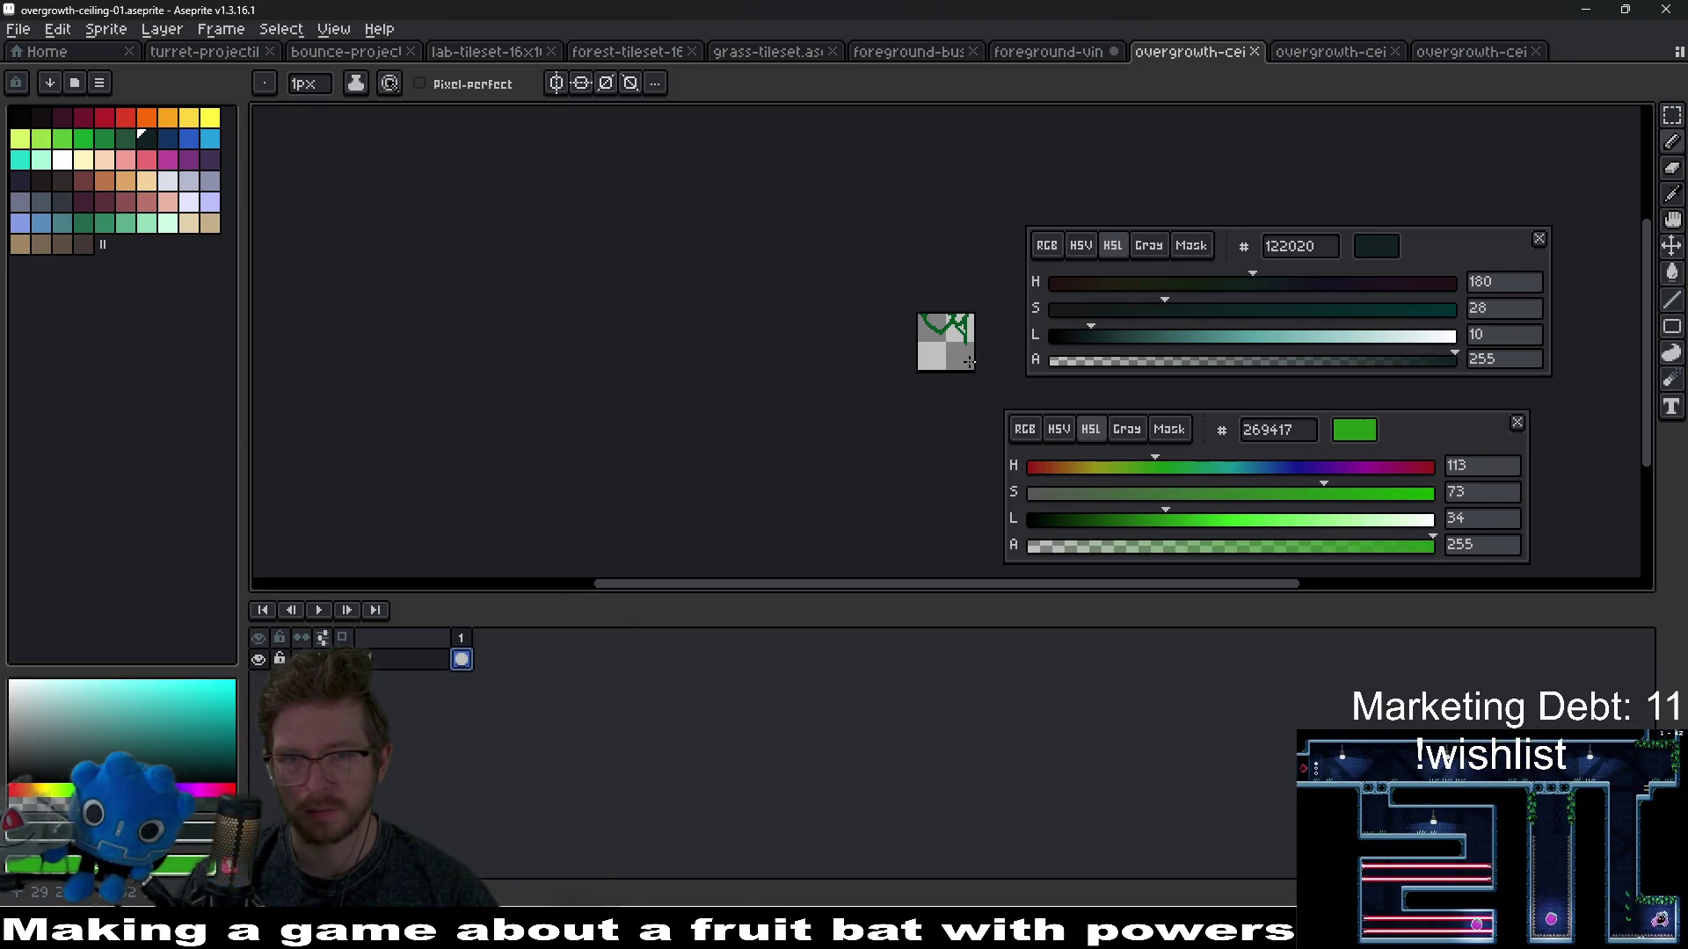
key("ctrl+c")
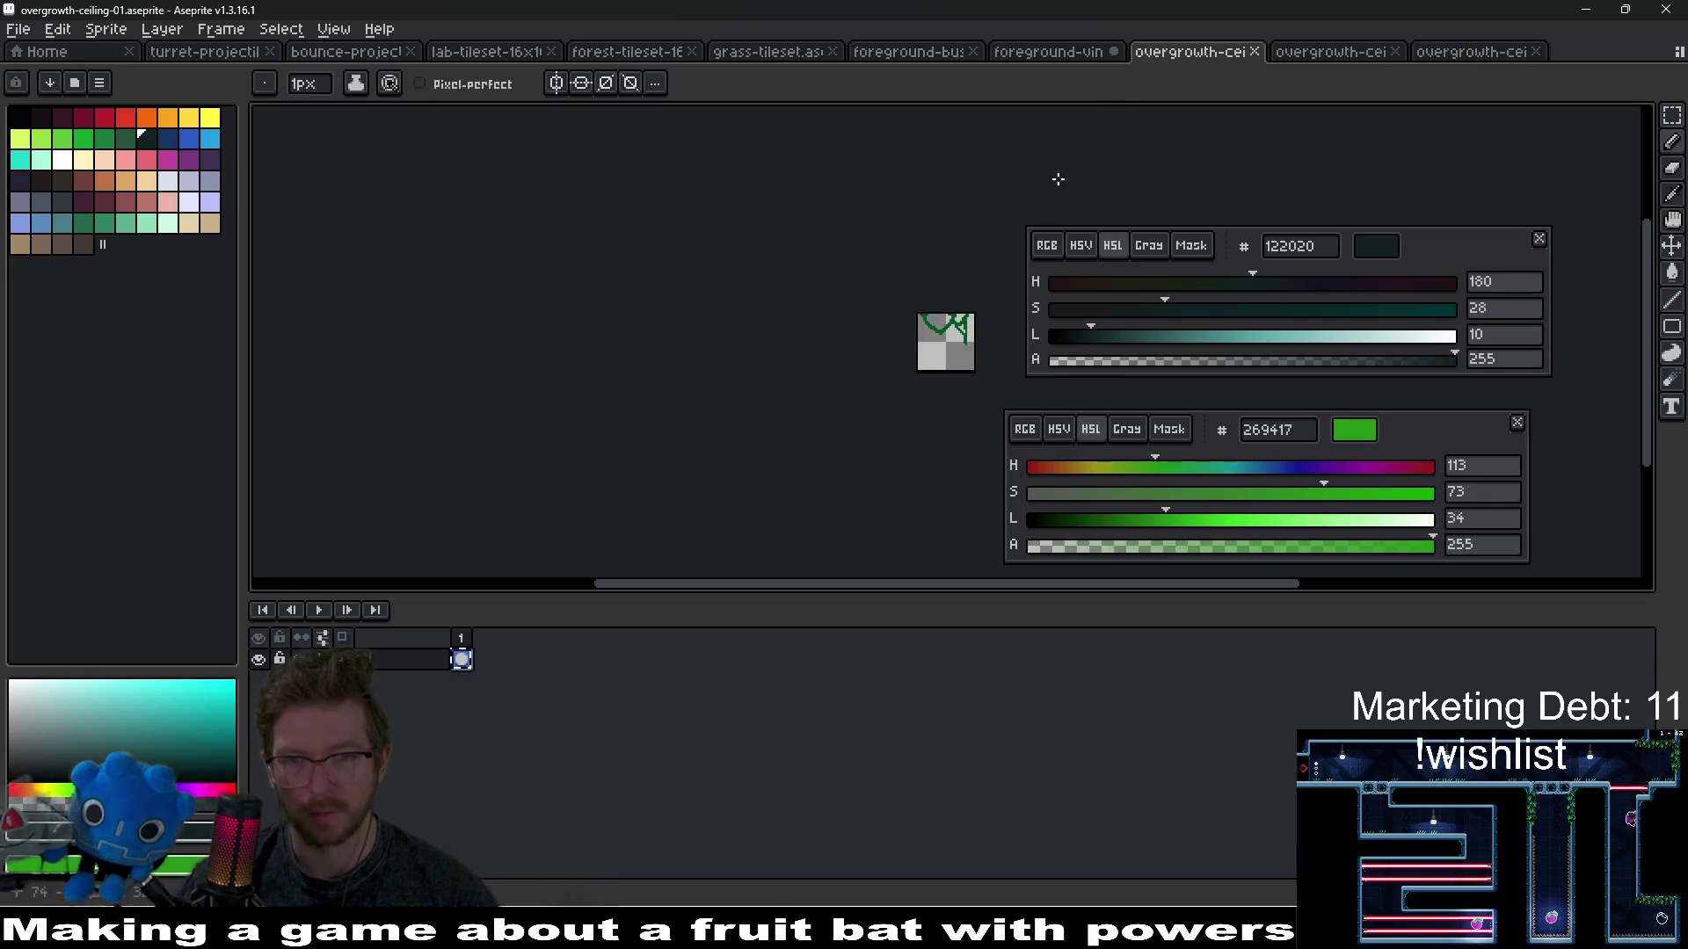
left_click(1081, 54)
left_click(481, 659)
key("ctrl+v")
Copy overgrowth-ceiling-03's vine art into frame 3 of foreground-vine.
left_click(1466, 52)
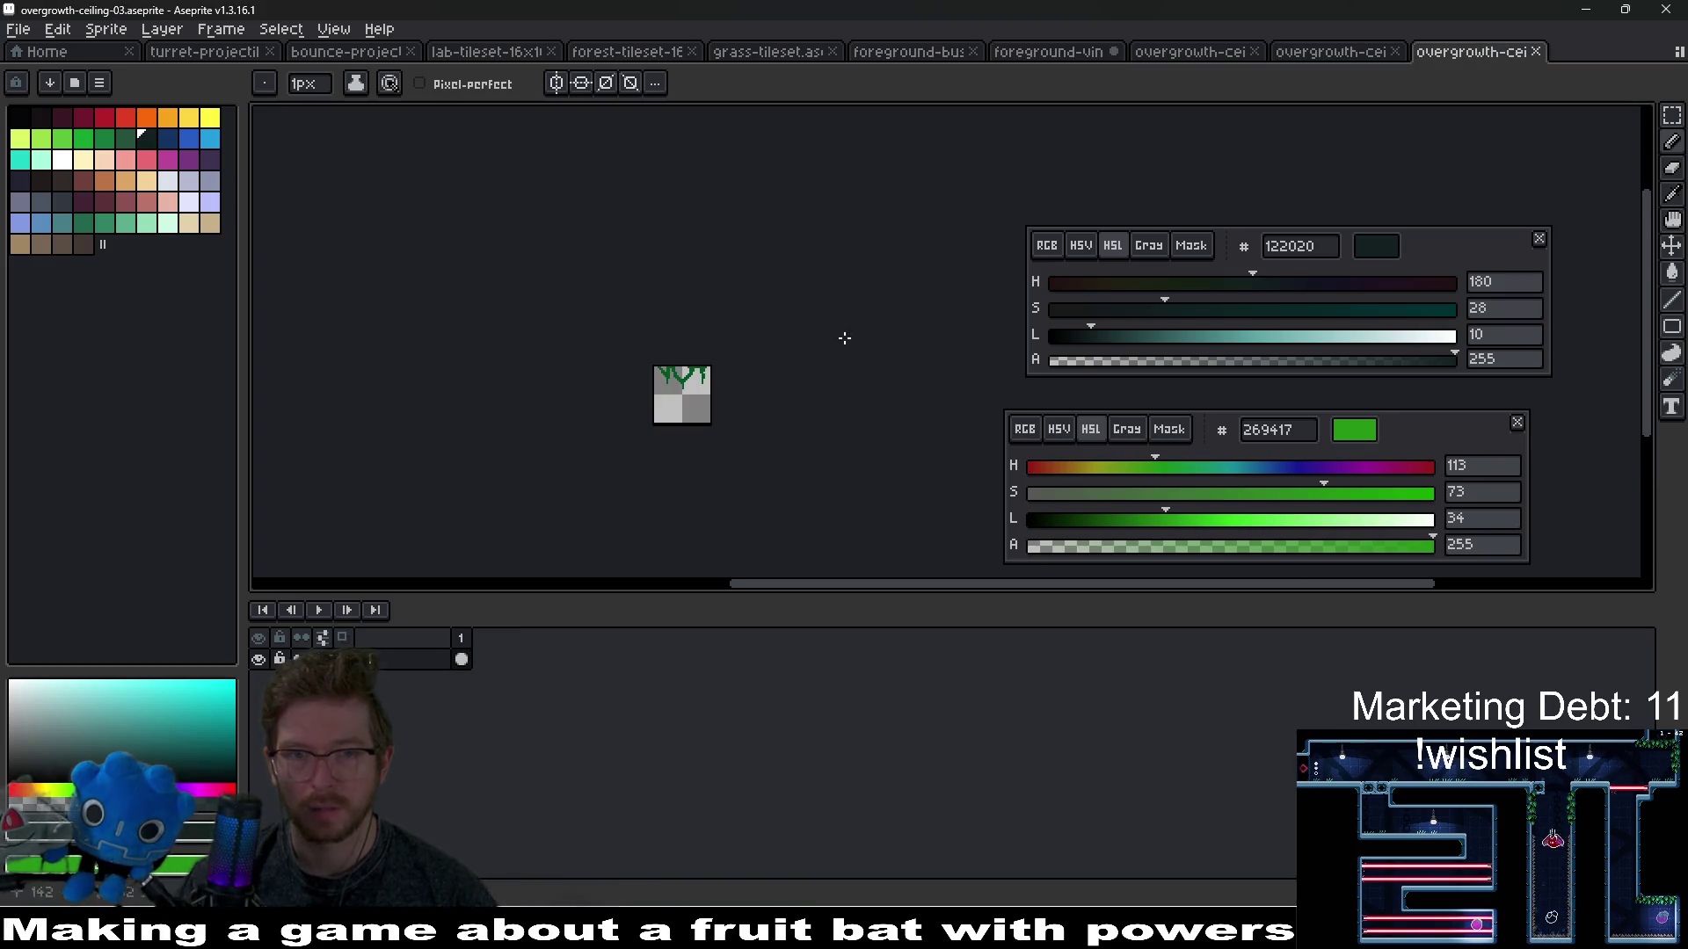
left_click(460, 659)
key("ctrl+c")
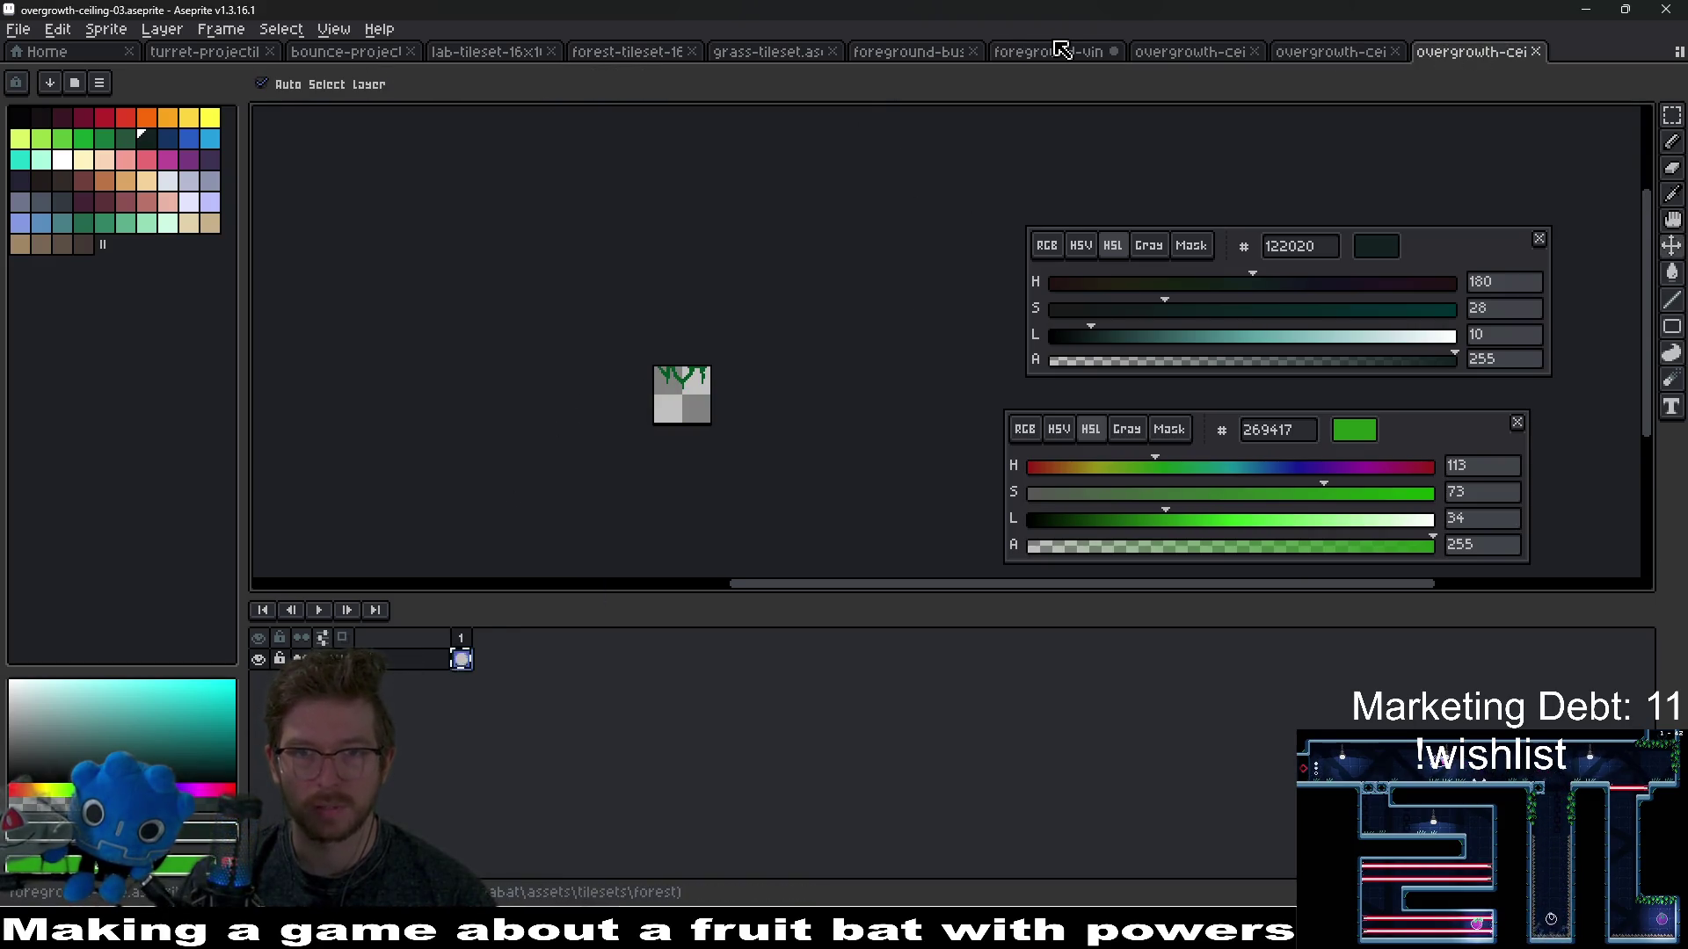
left_click(1063, 52)
left_click(502, 659)
key("ctrl+v")
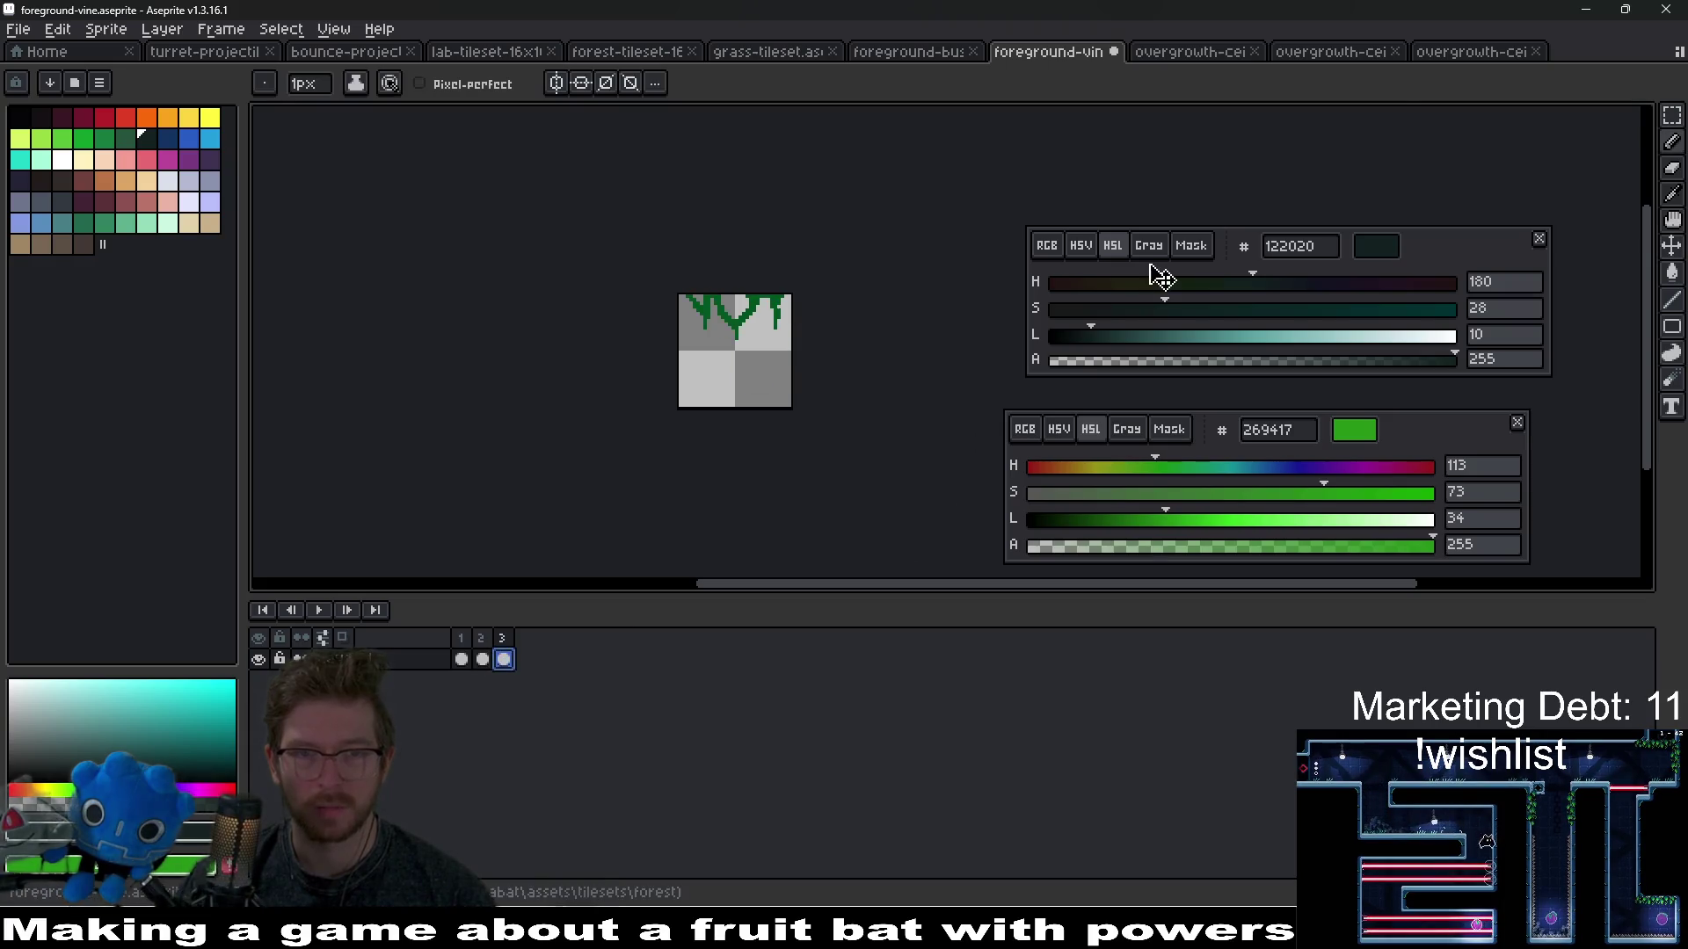
Close the three overgrowth-ceiling documents and return to foreground-vine.
middle_click(1473, 52)
middle_click(1332, 52)
middle_click(1213, 52)
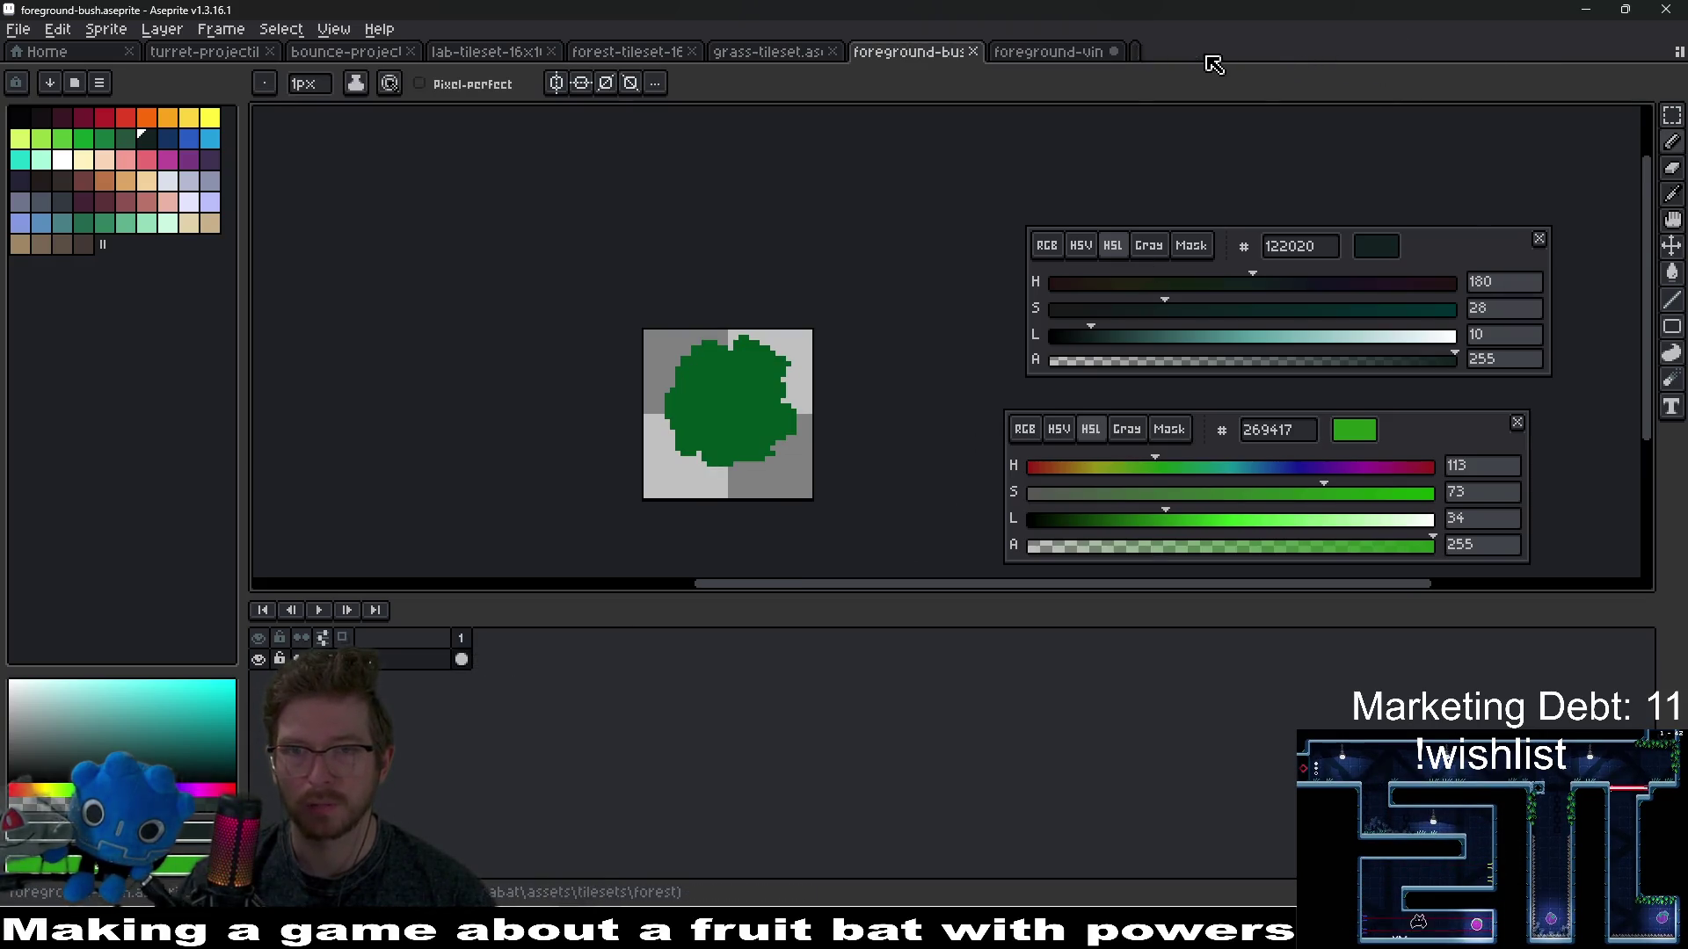
left_click(1093, 55)
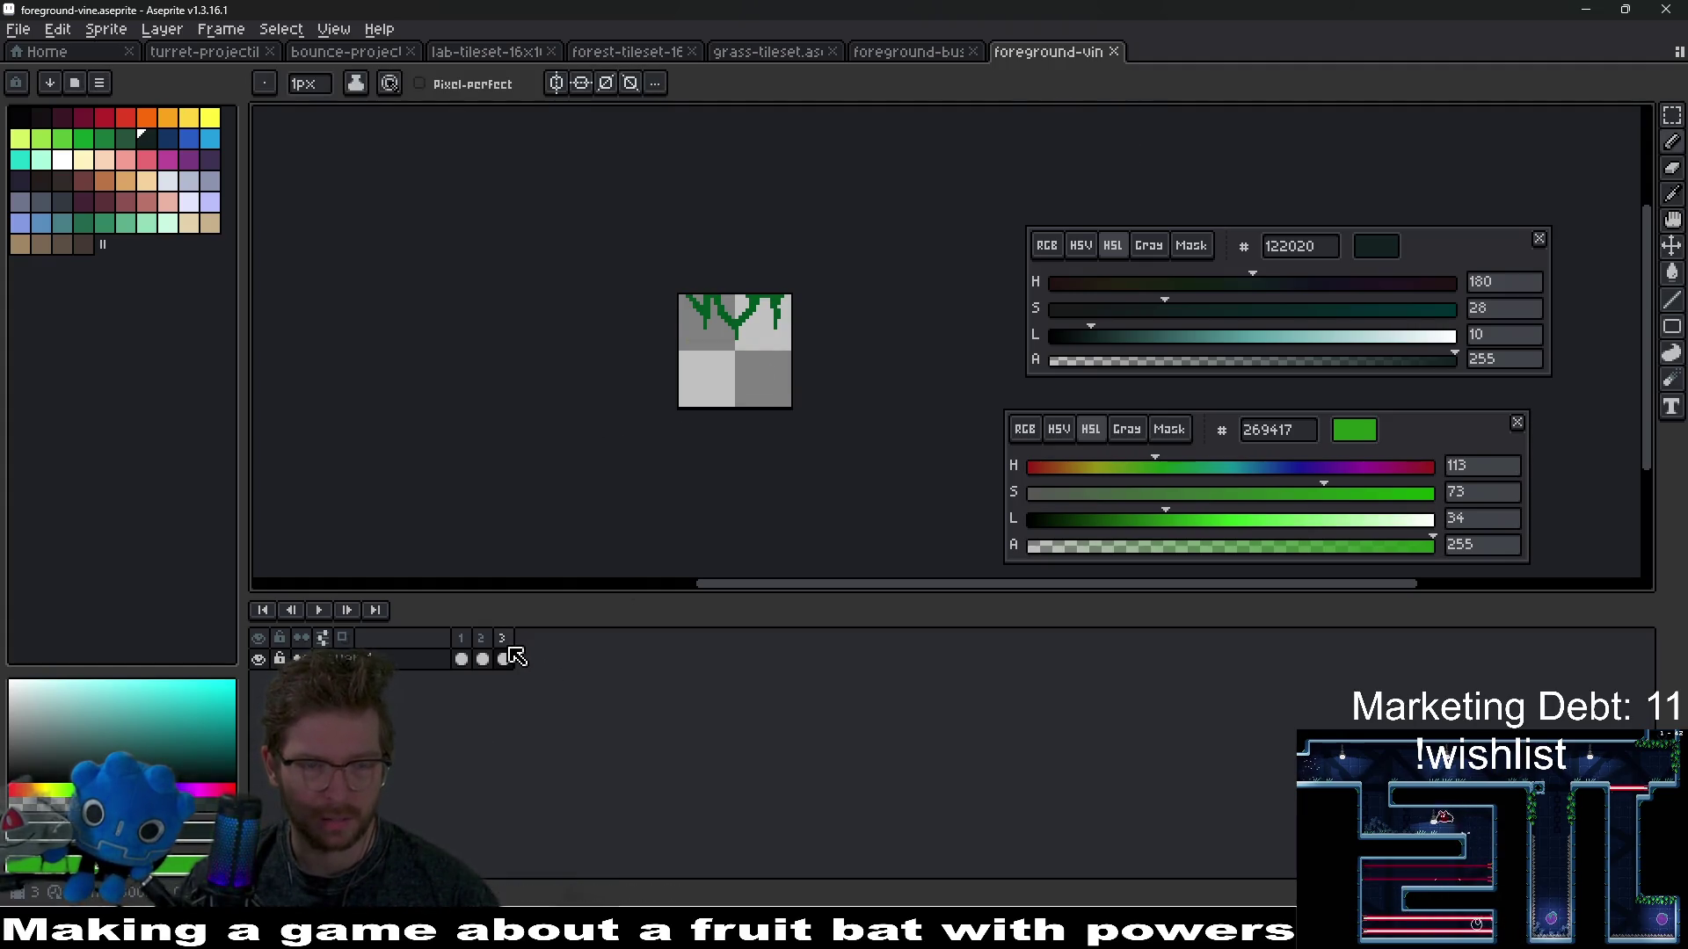
Add three new frames to foreground-vine and select the empty frames 4–6.
key("alt+n")
key("alt+n")
key("alt+n")
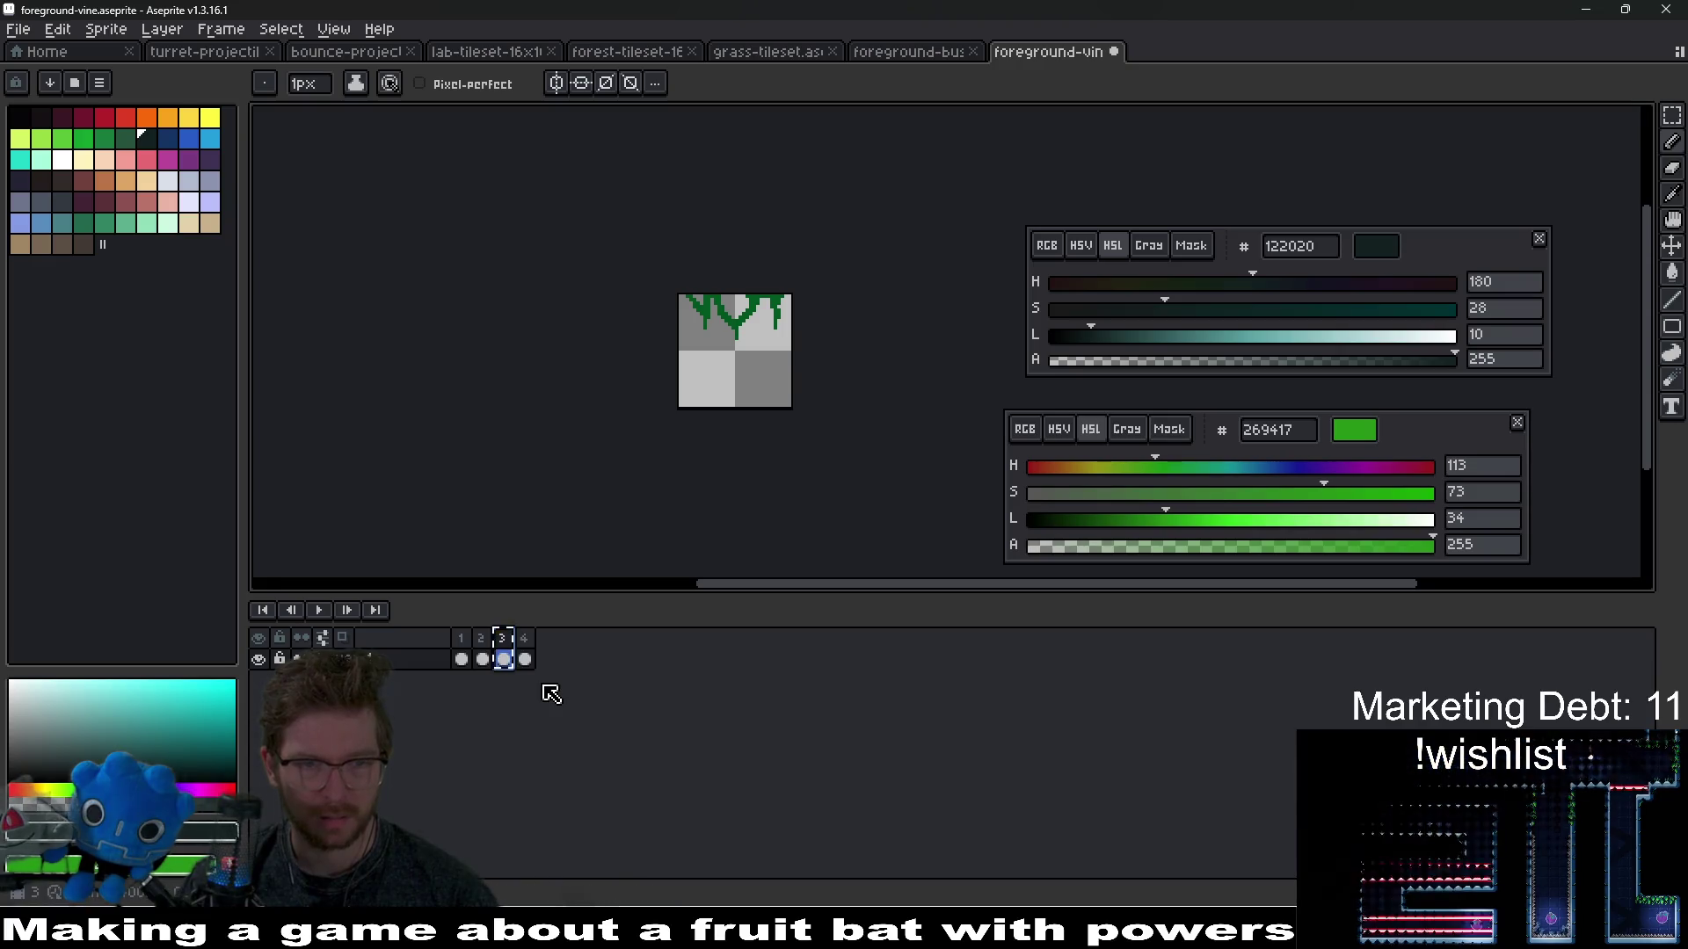
left_click_drag(567, 659, 536, 672)
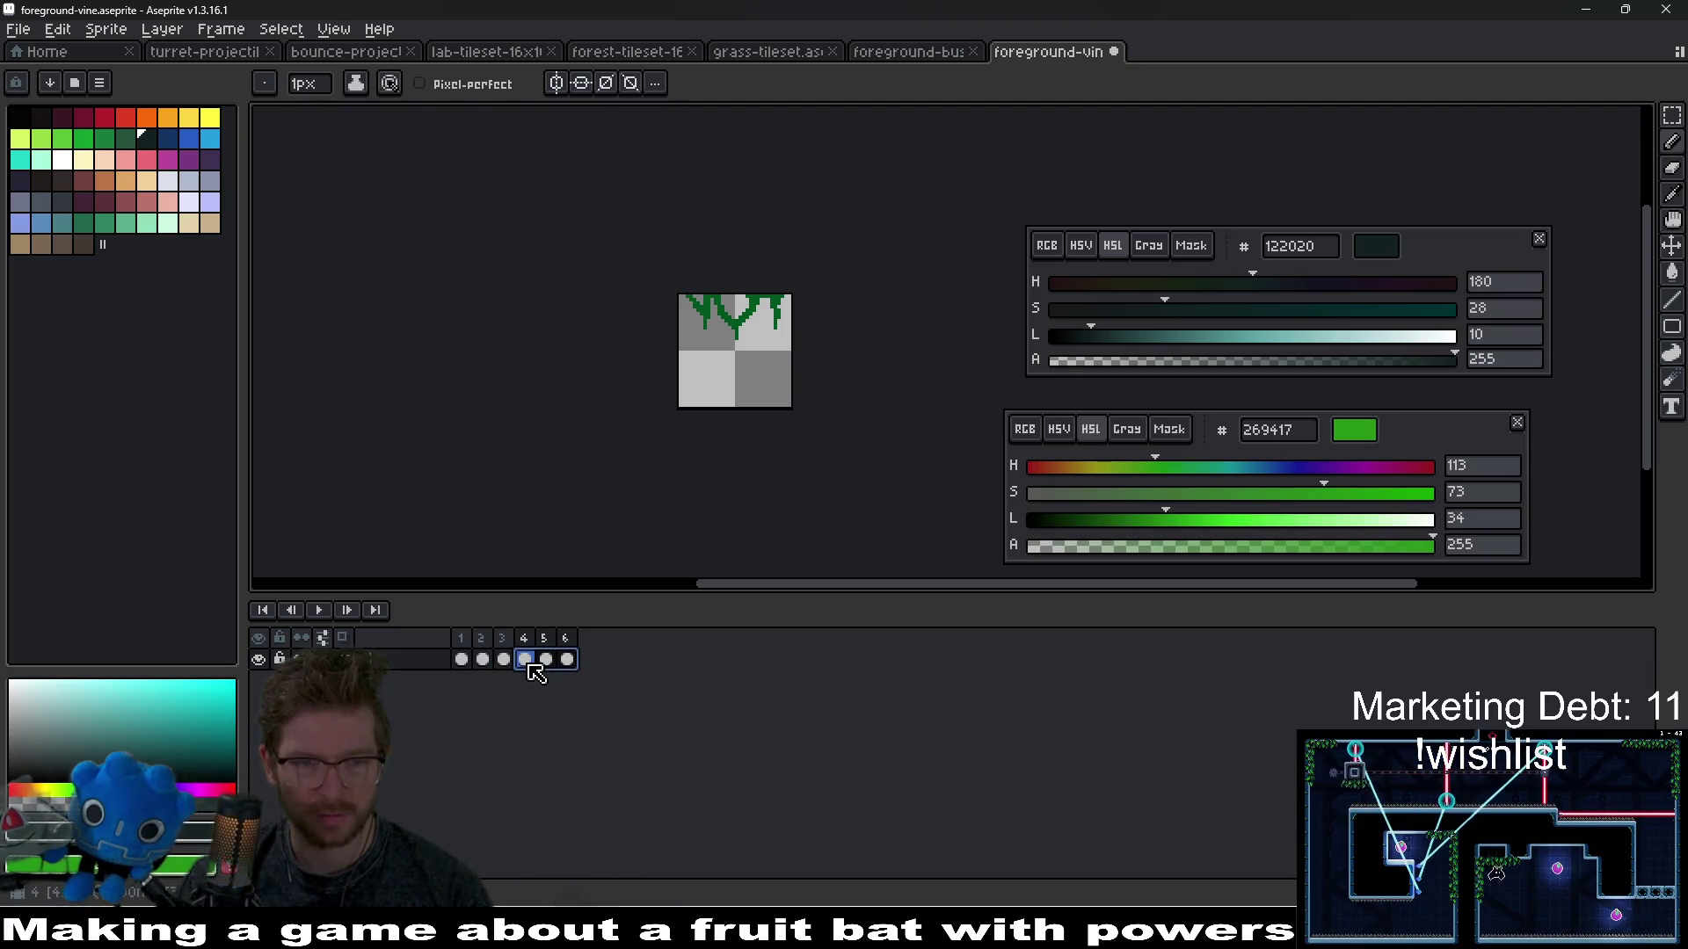
left_click(921, 54)
left_click(774, 54)
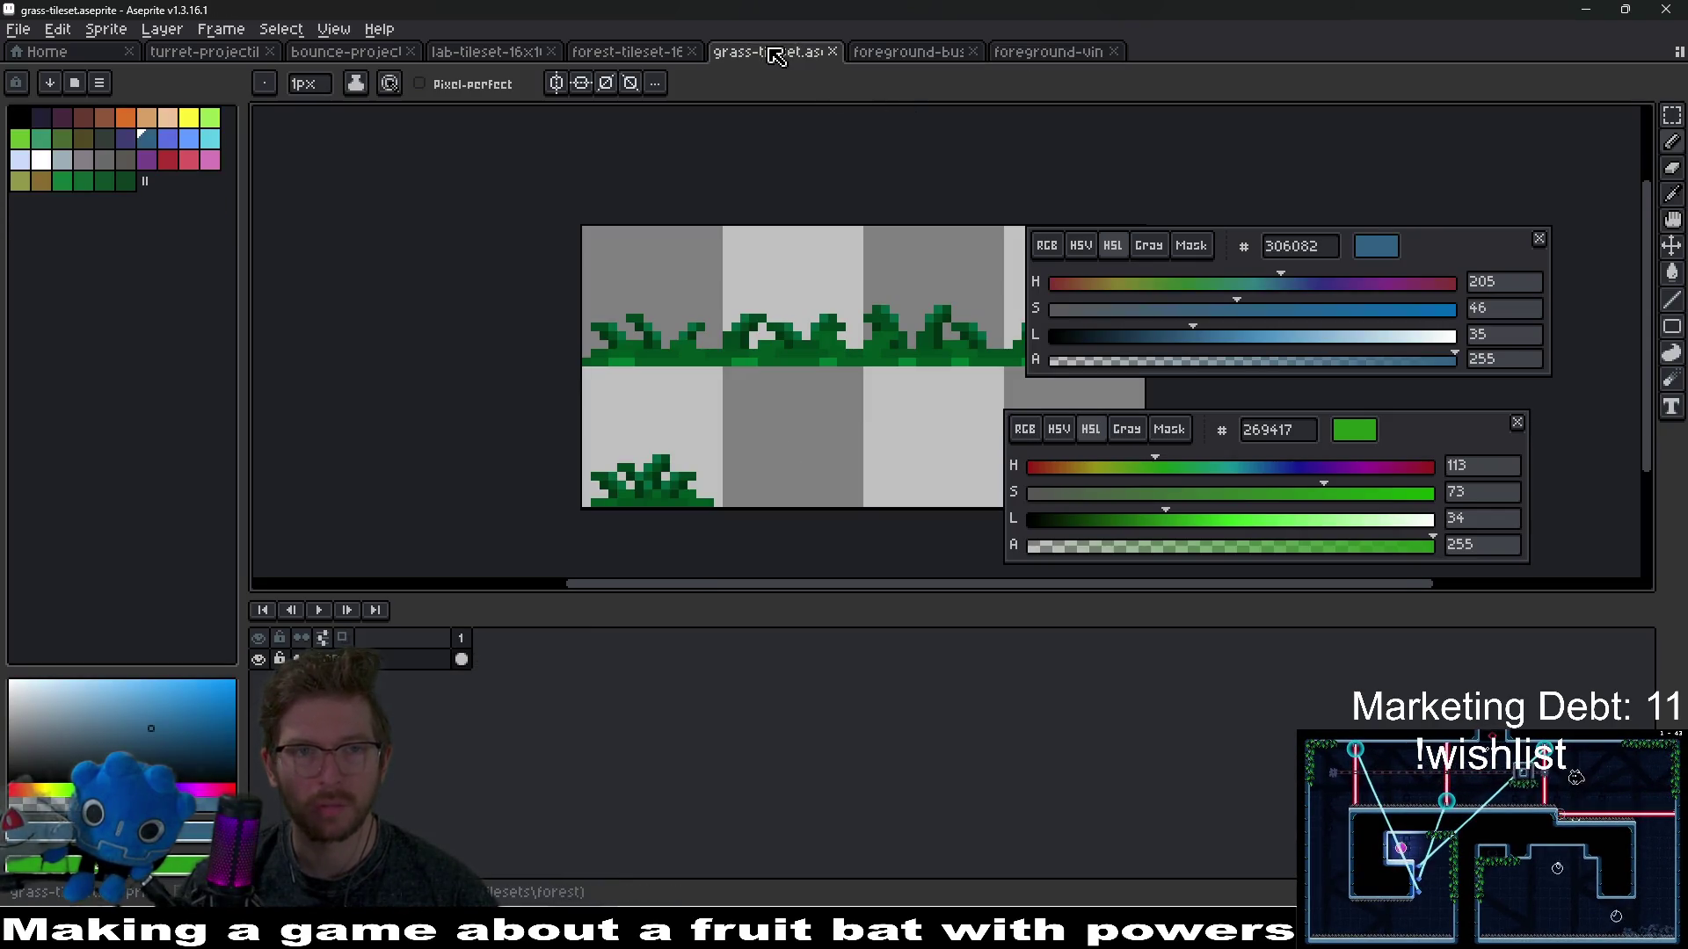
left_click(1052, 54)
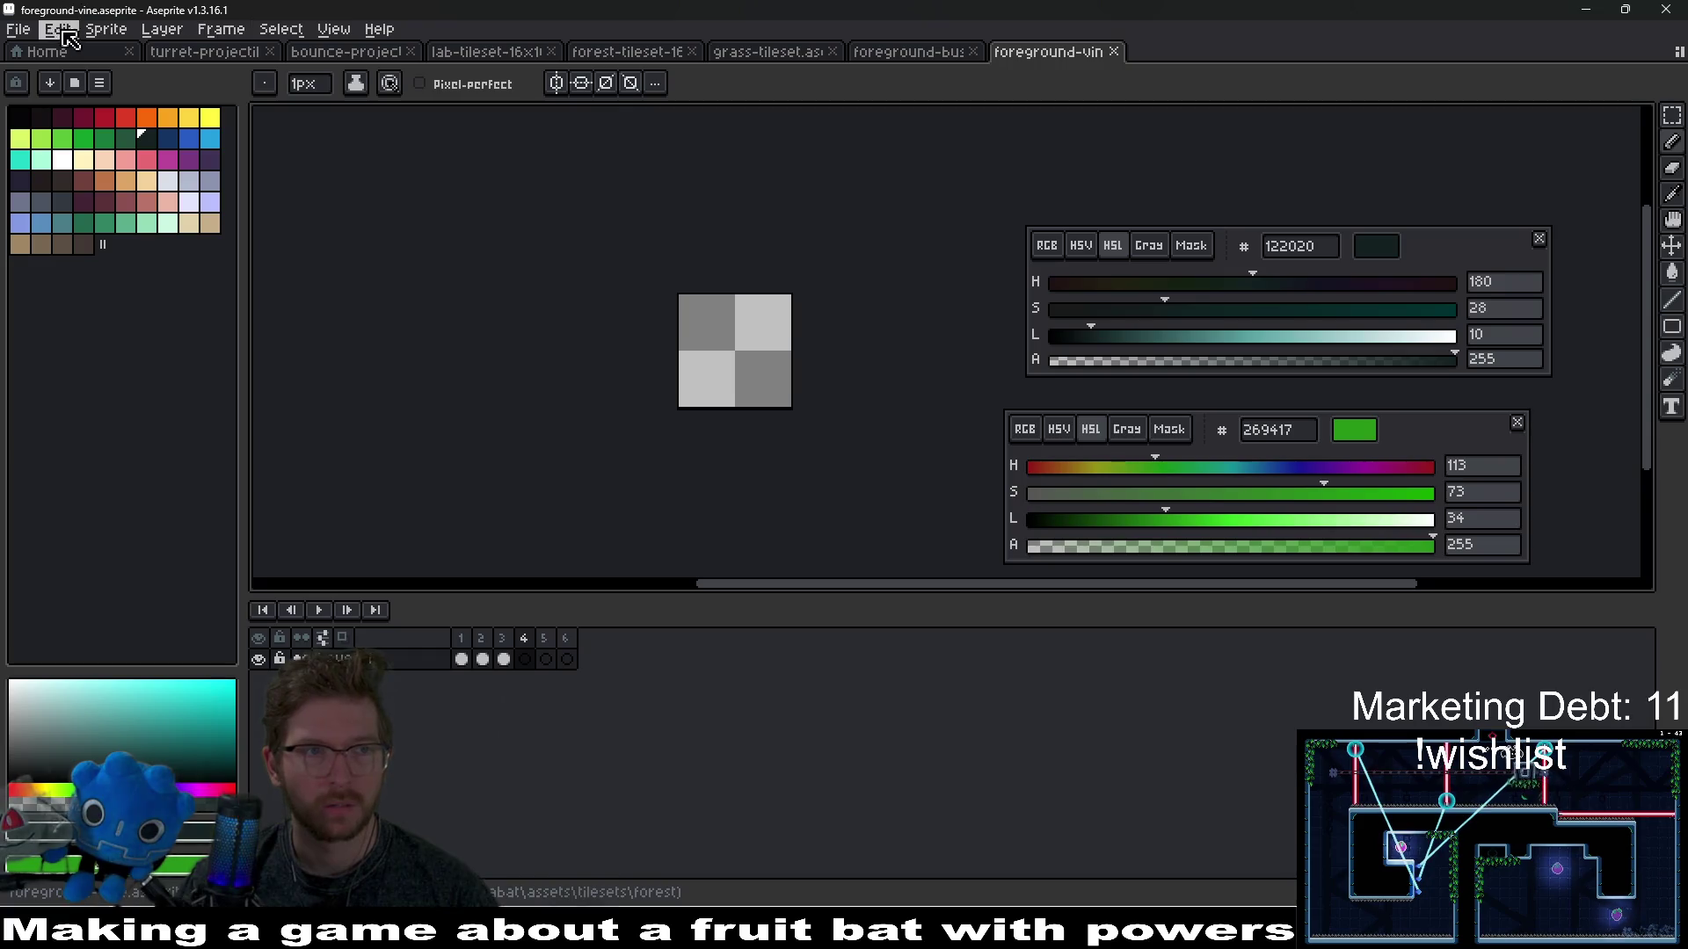
Navigate the Open dialog to assets/sprites/objects/environment/forest.
left_click(18, 29)
left_click(30, 68)
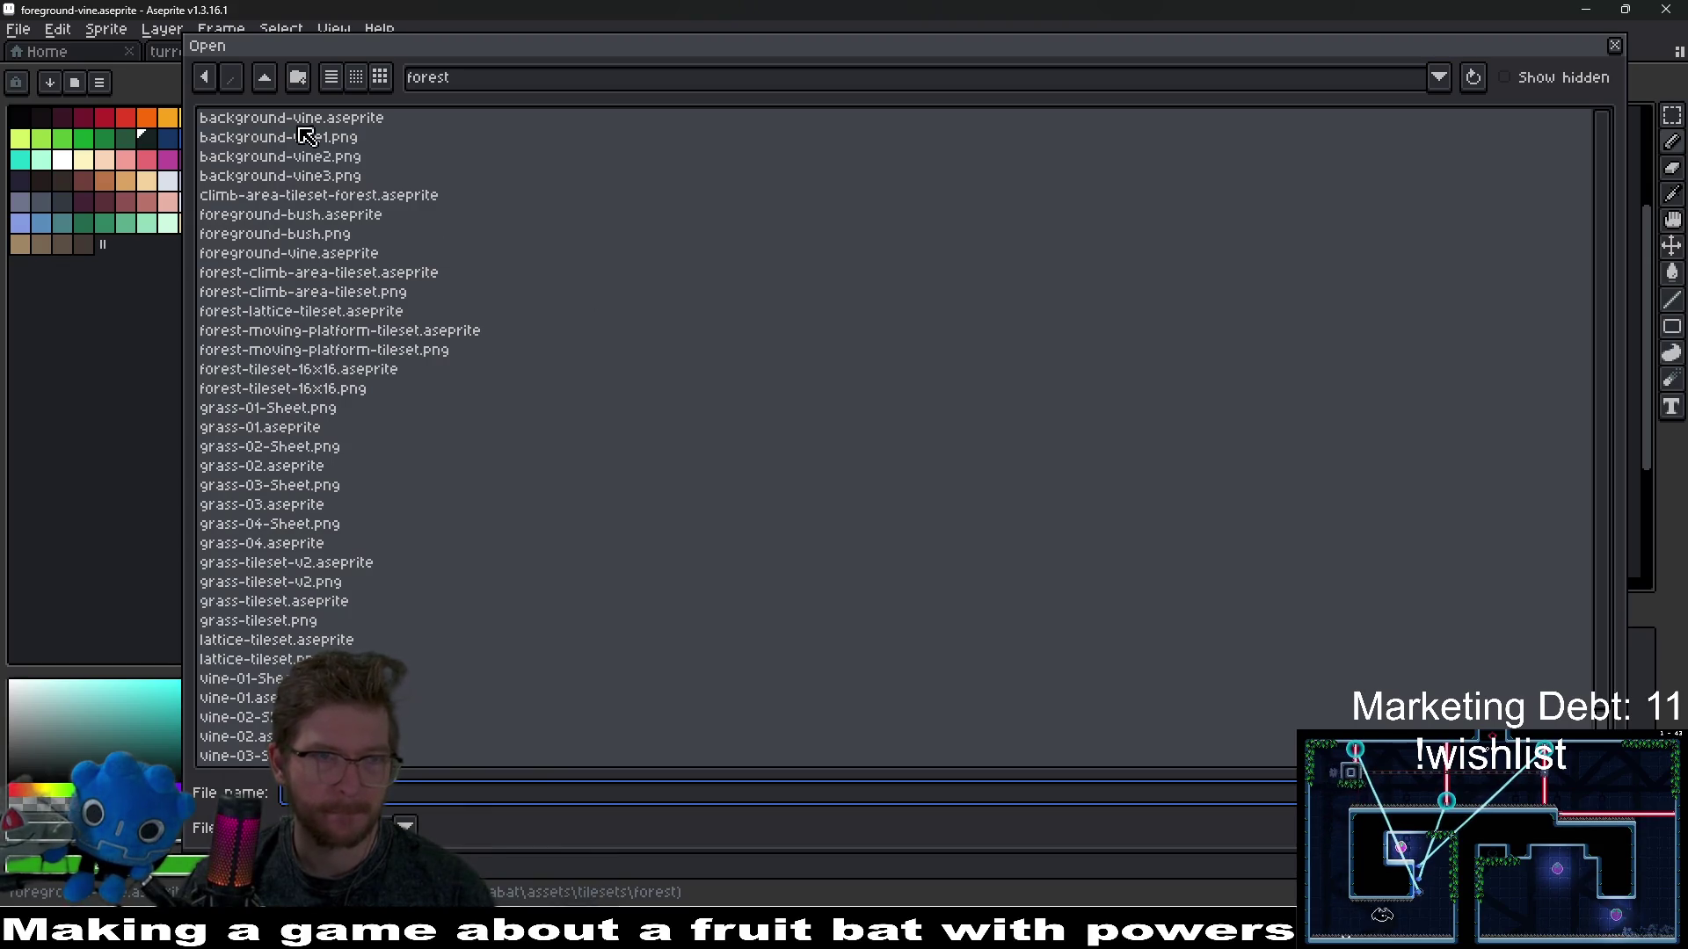
left_click(268, 83)
left_click(268, 83)
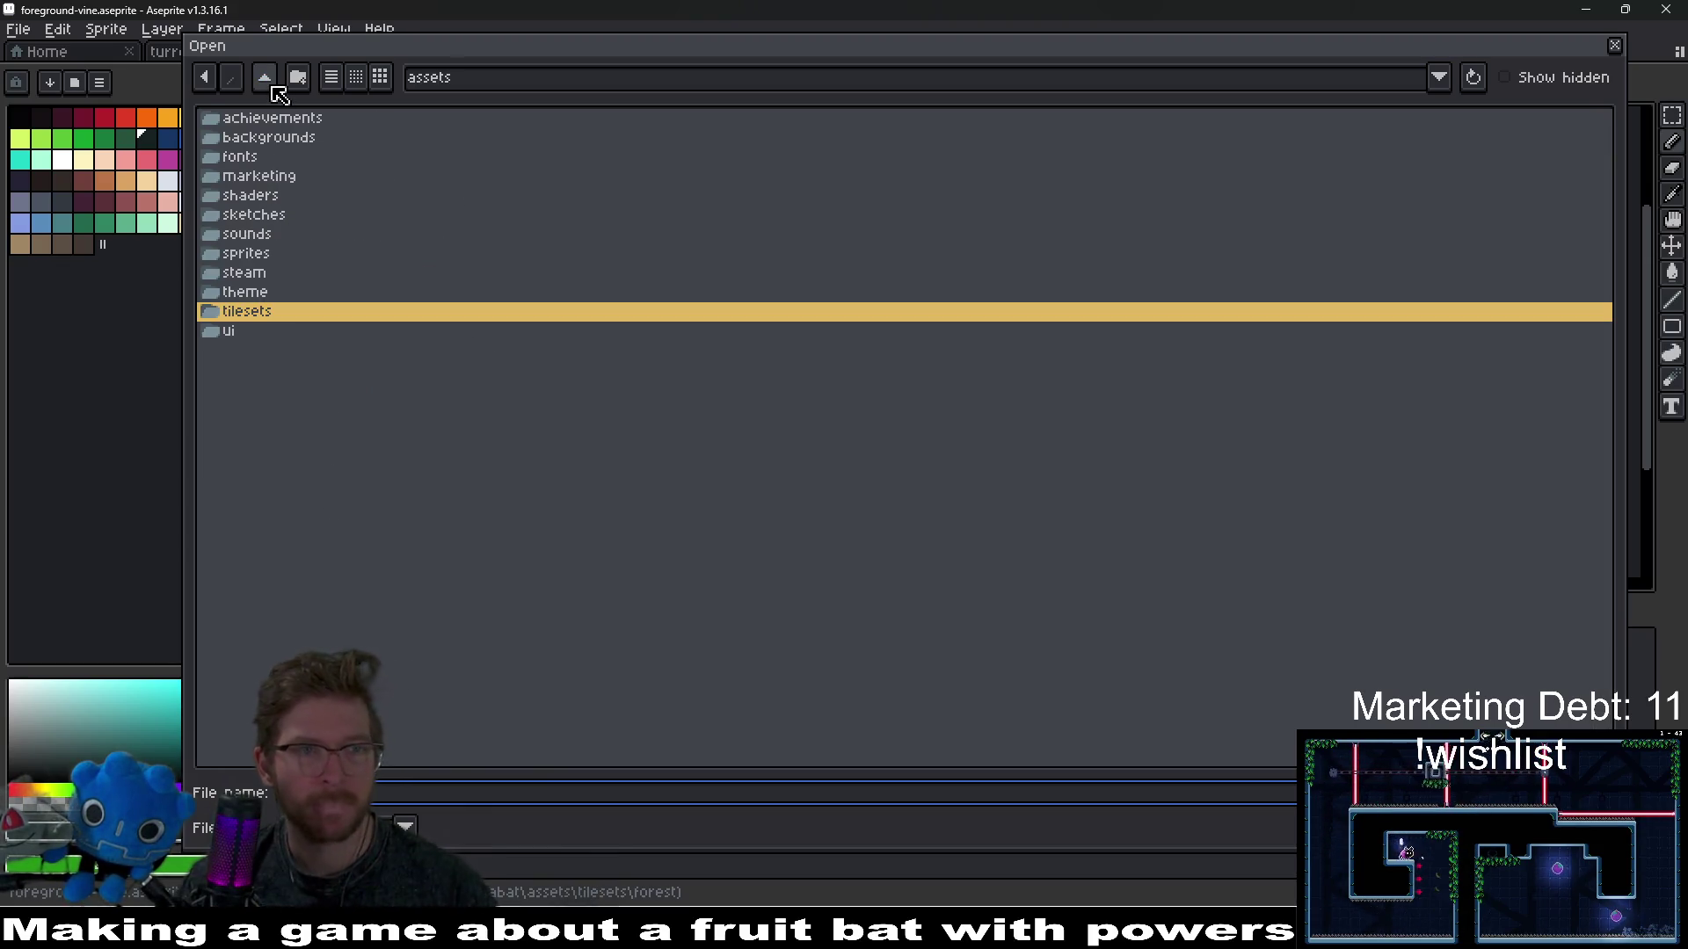
left_click(272, 87)
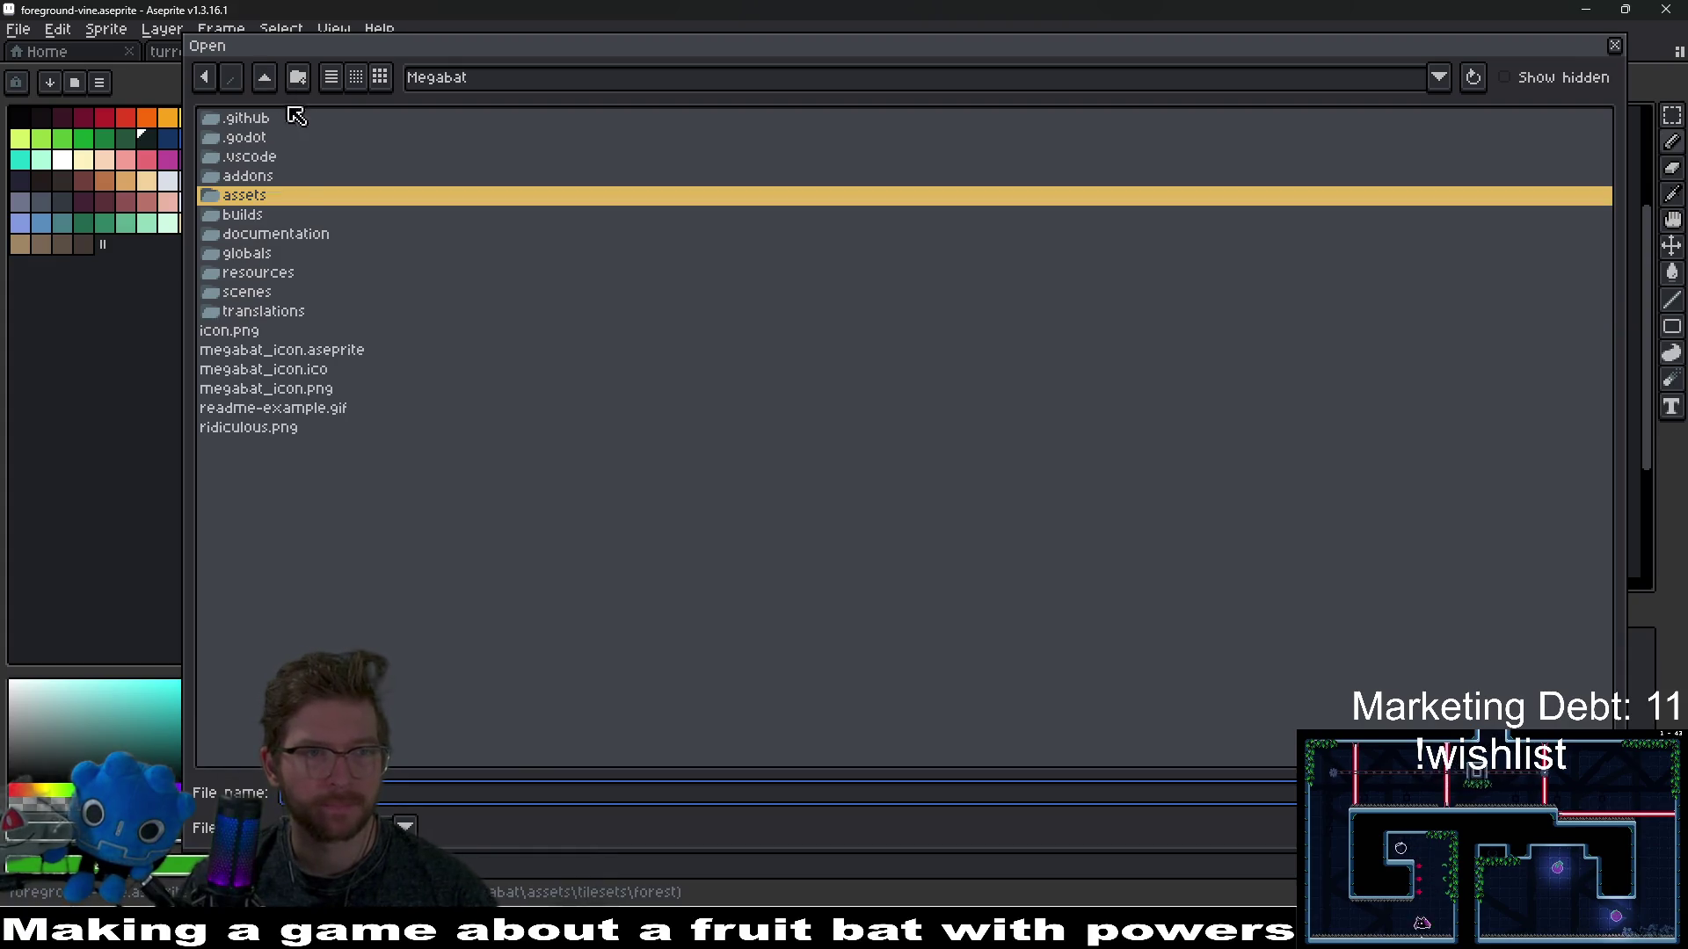
left_click(305, 205)
double_click(305, 205)
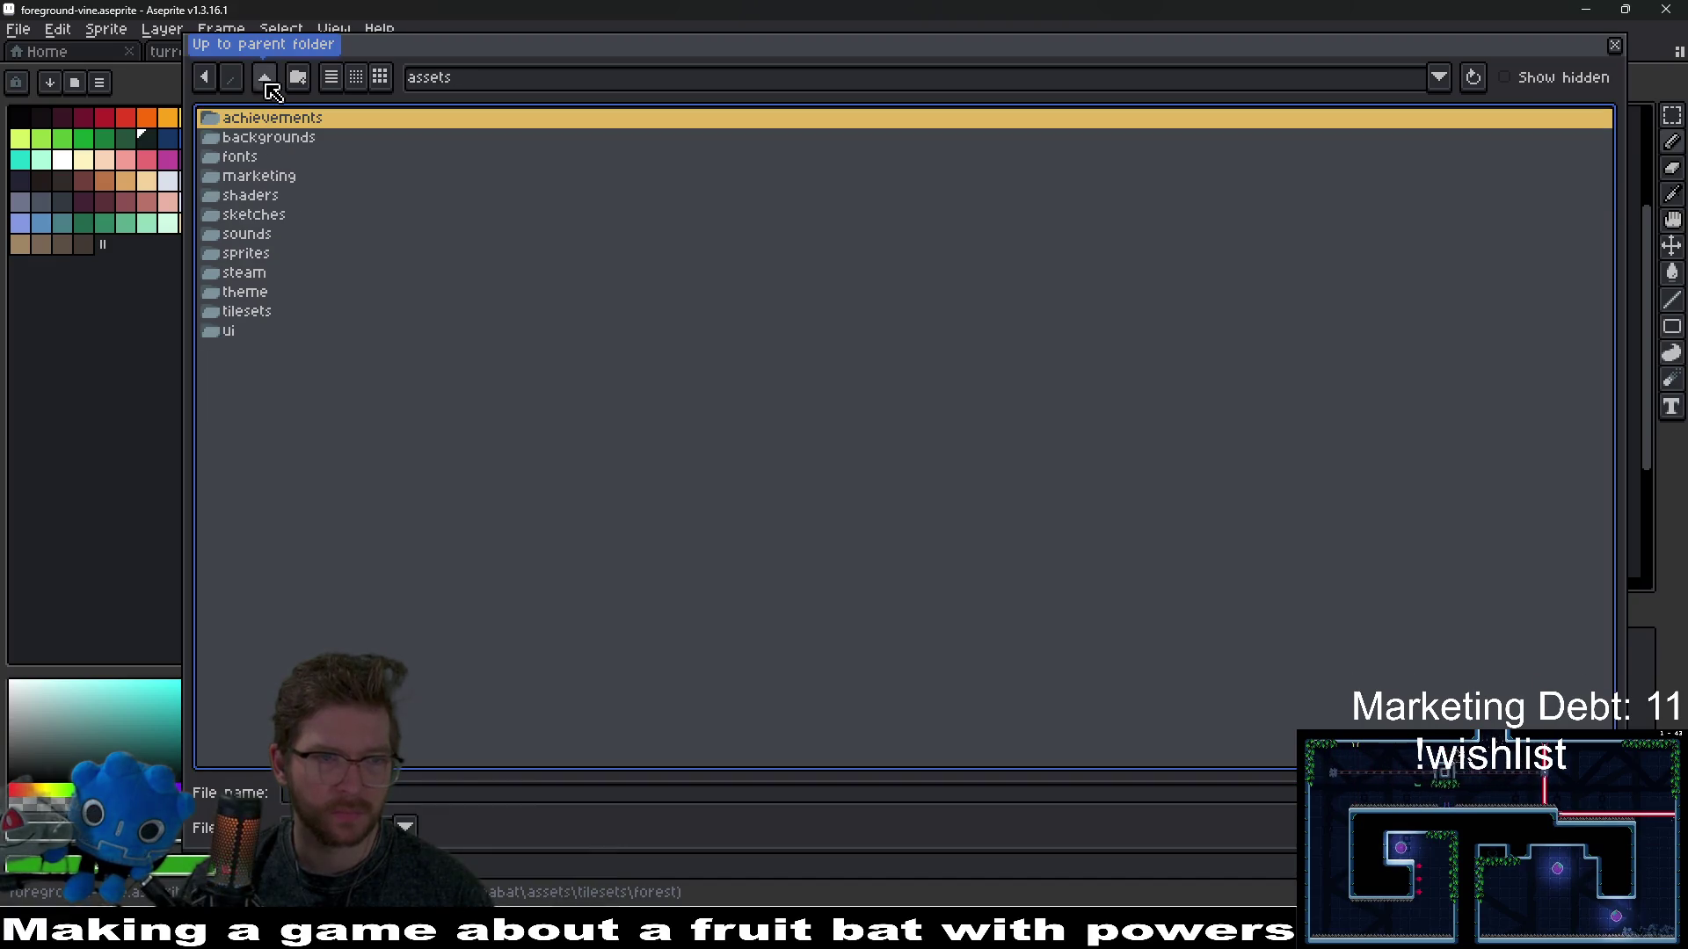
double_click(291, 313)
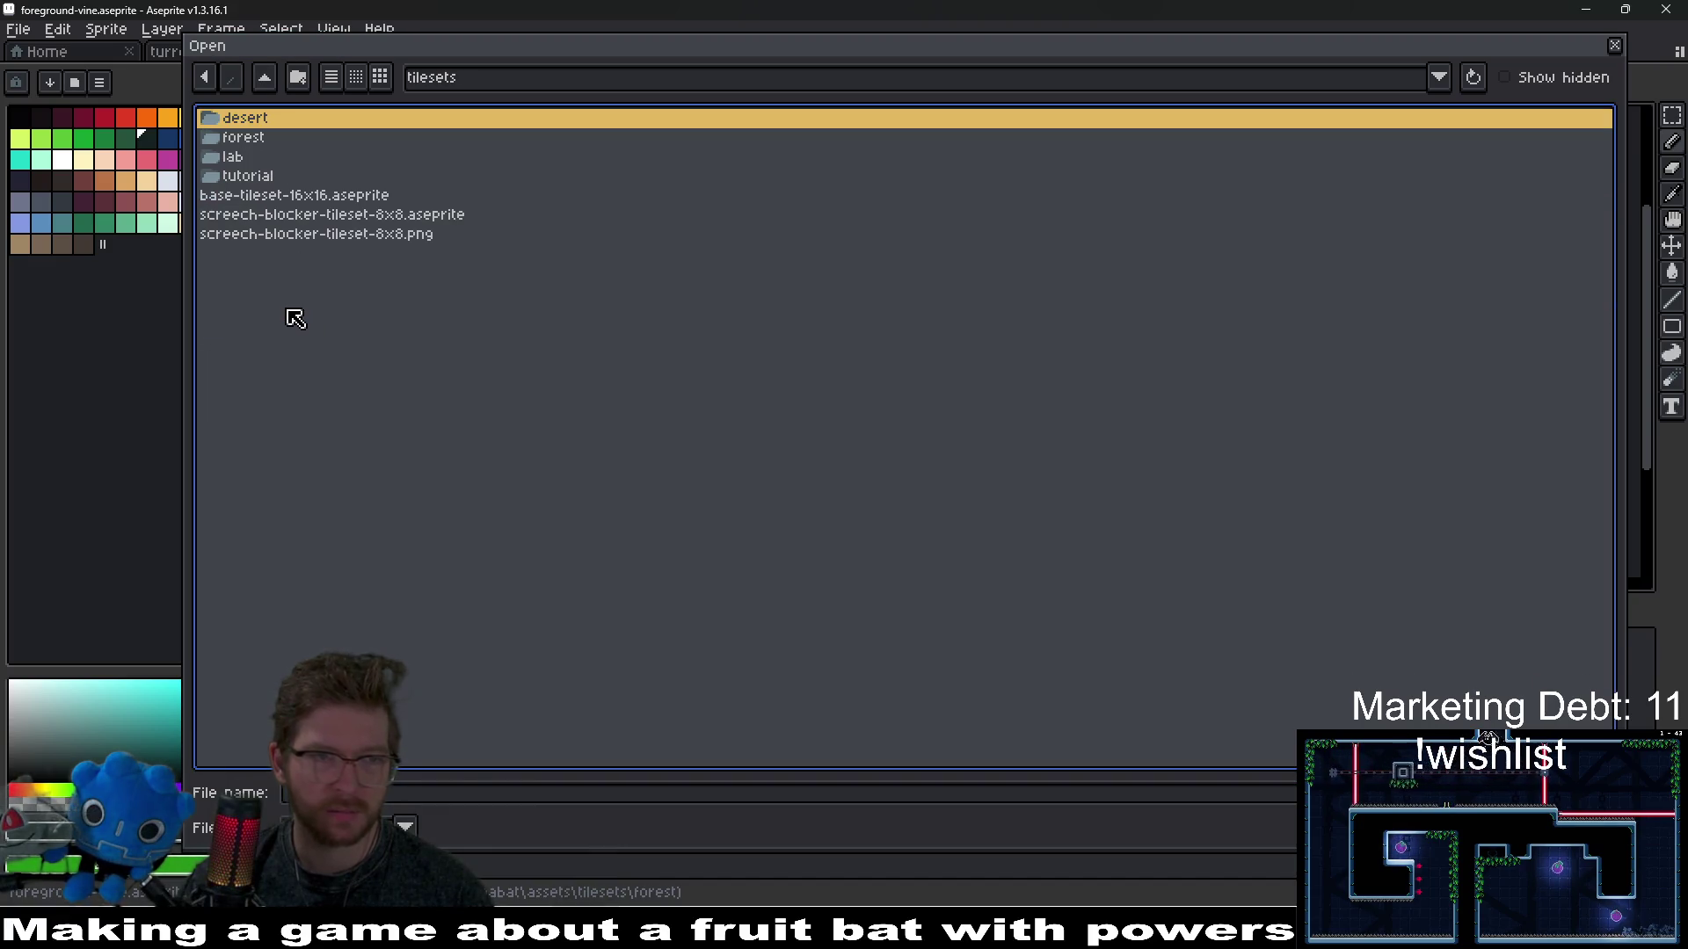
left_click(264, 77)
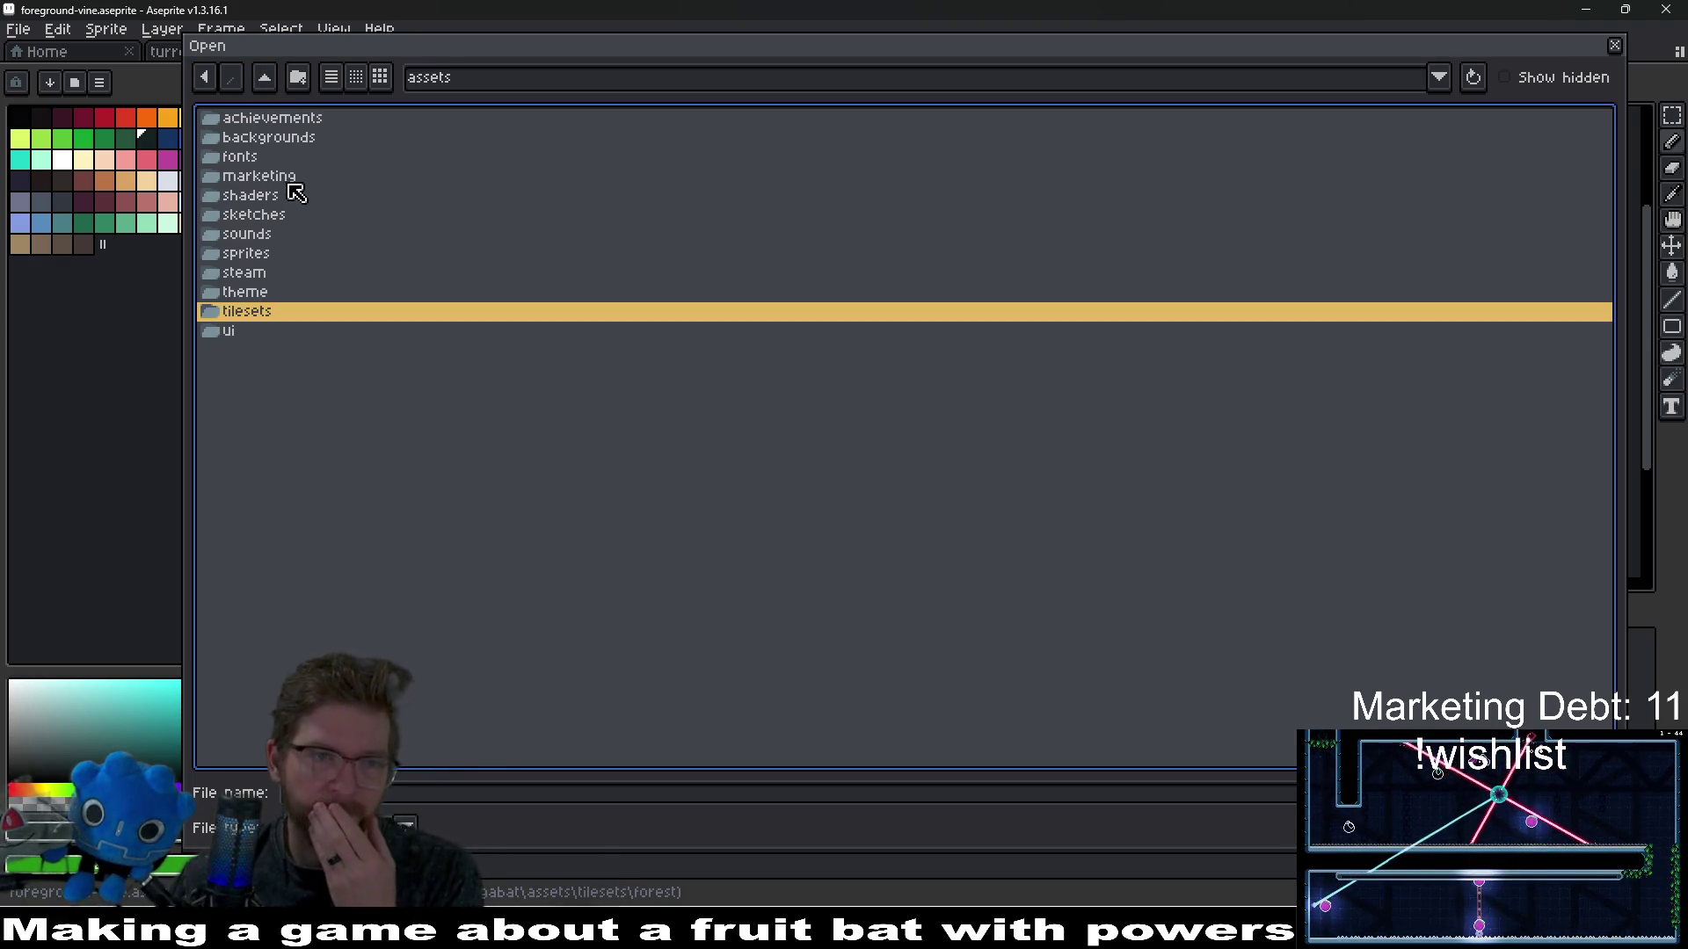
double_click(272, 255)
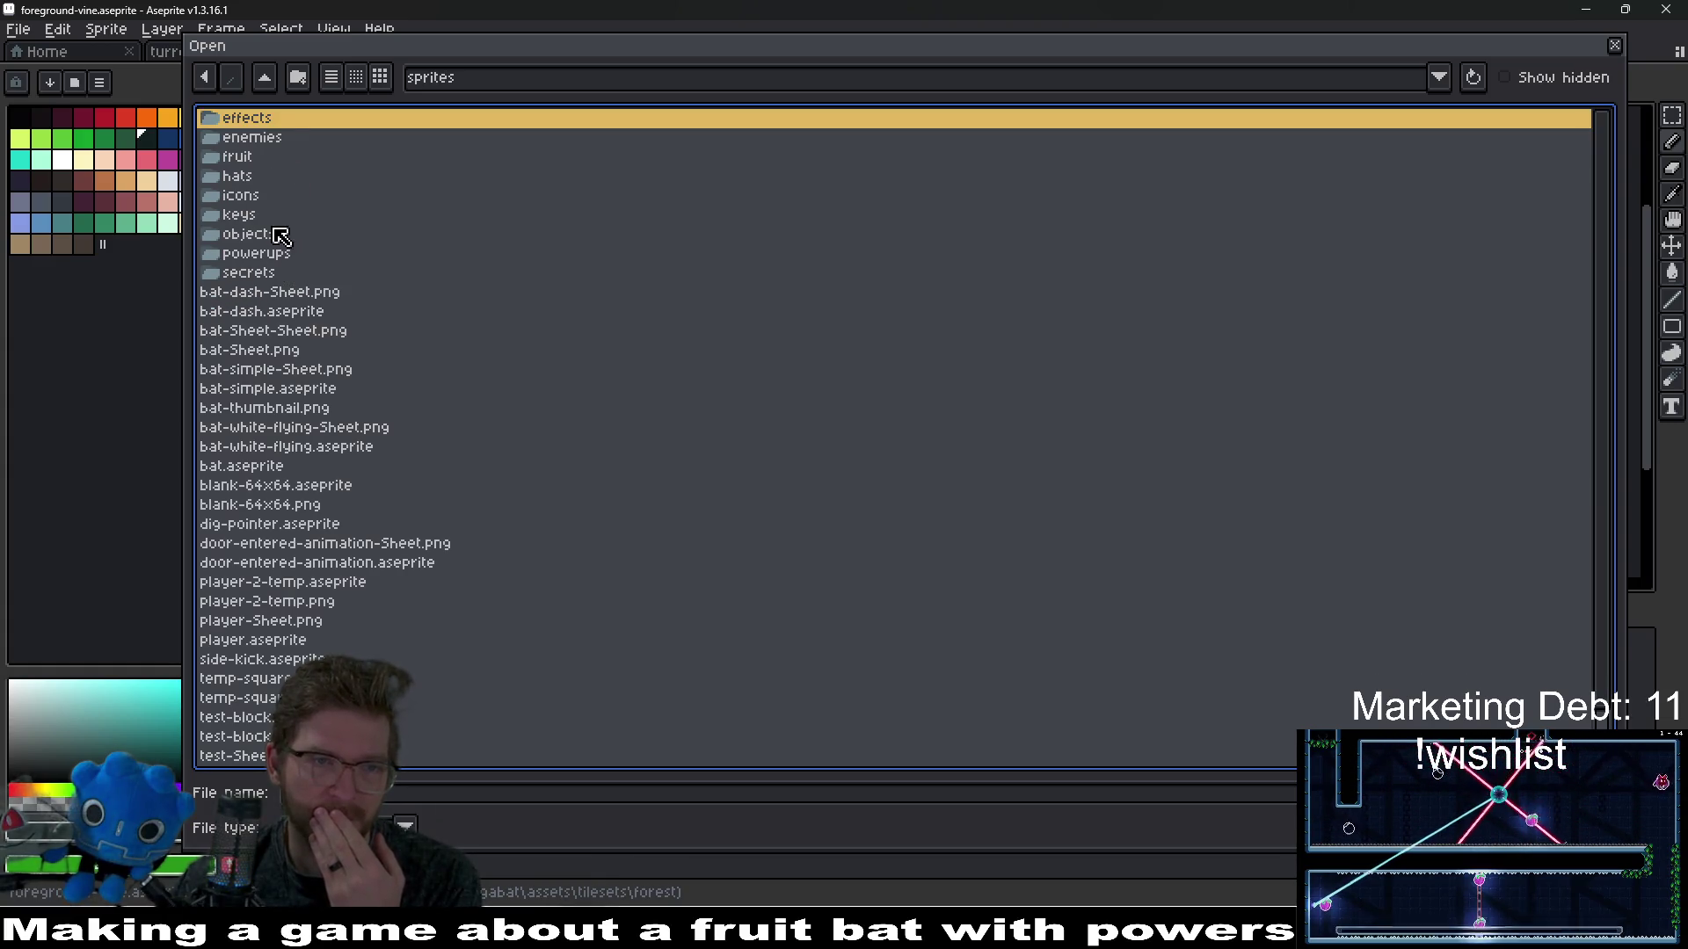
double_click(274, 233)
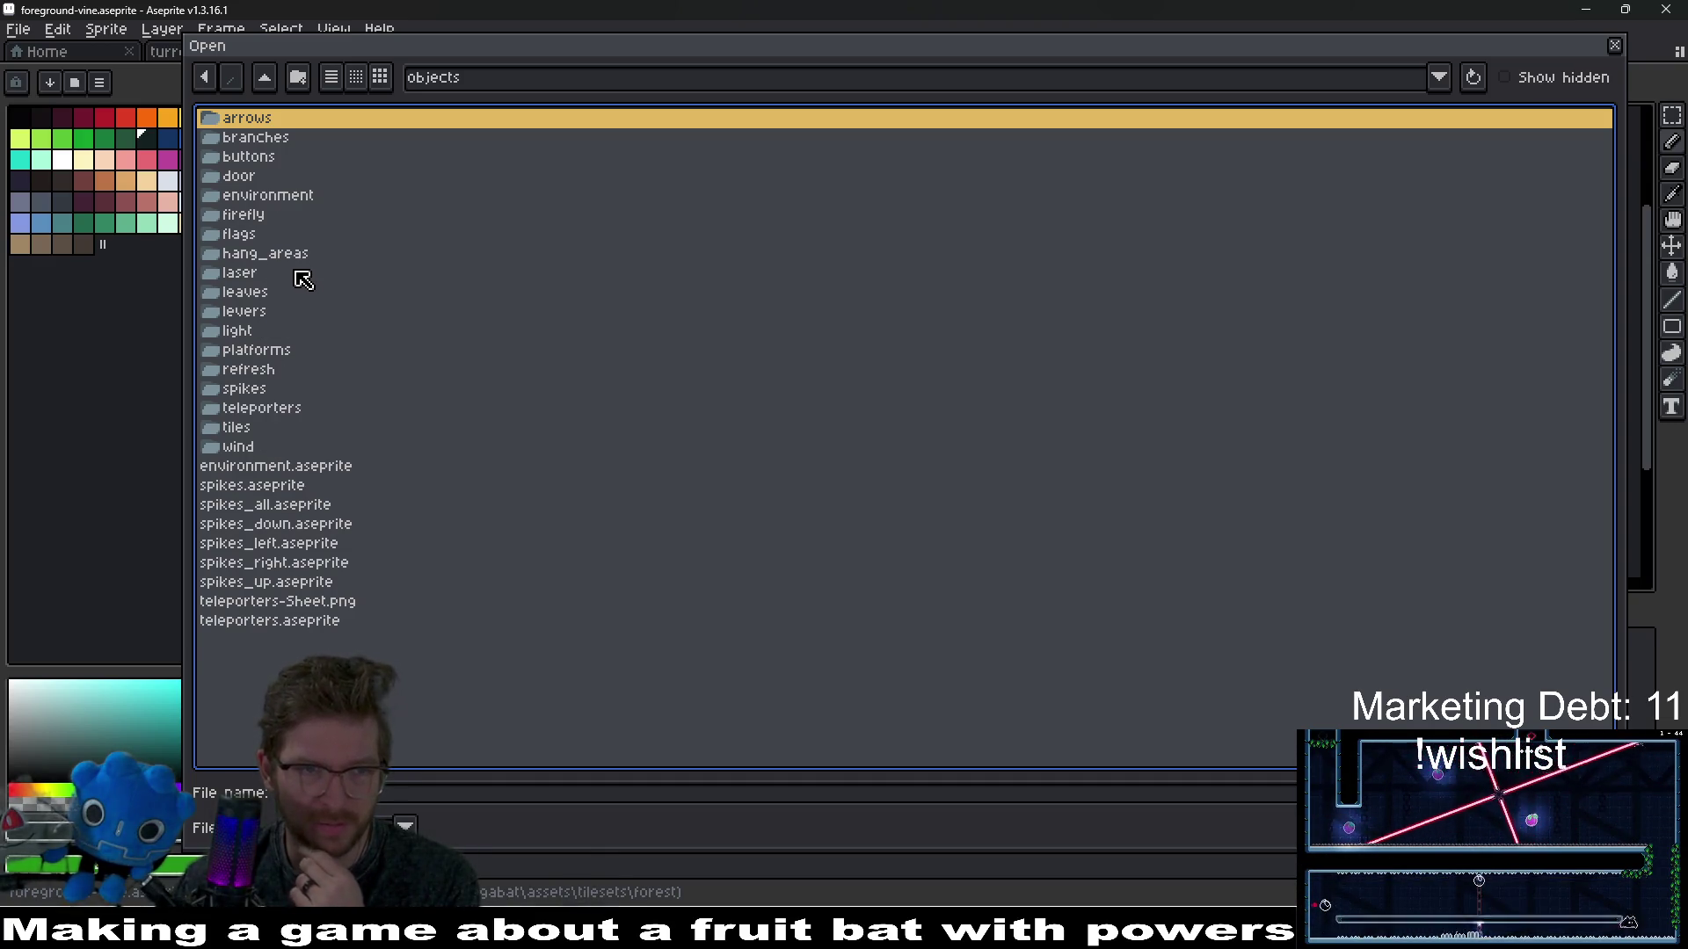
double_click(271, 199)
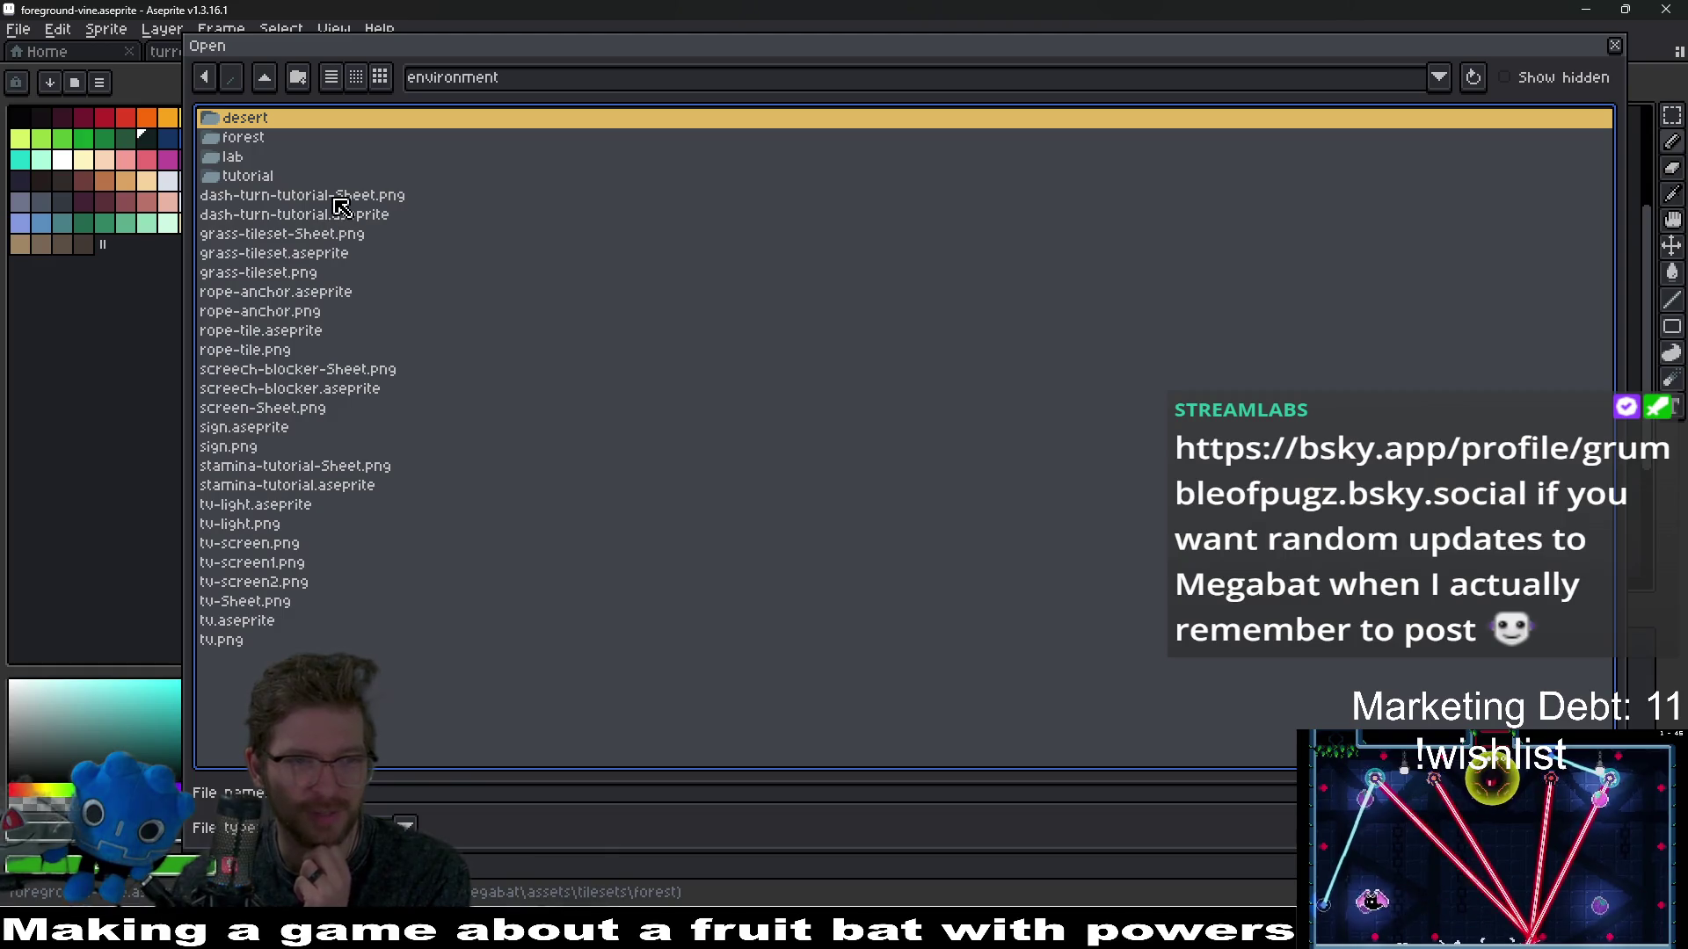
double_click(264, 137)
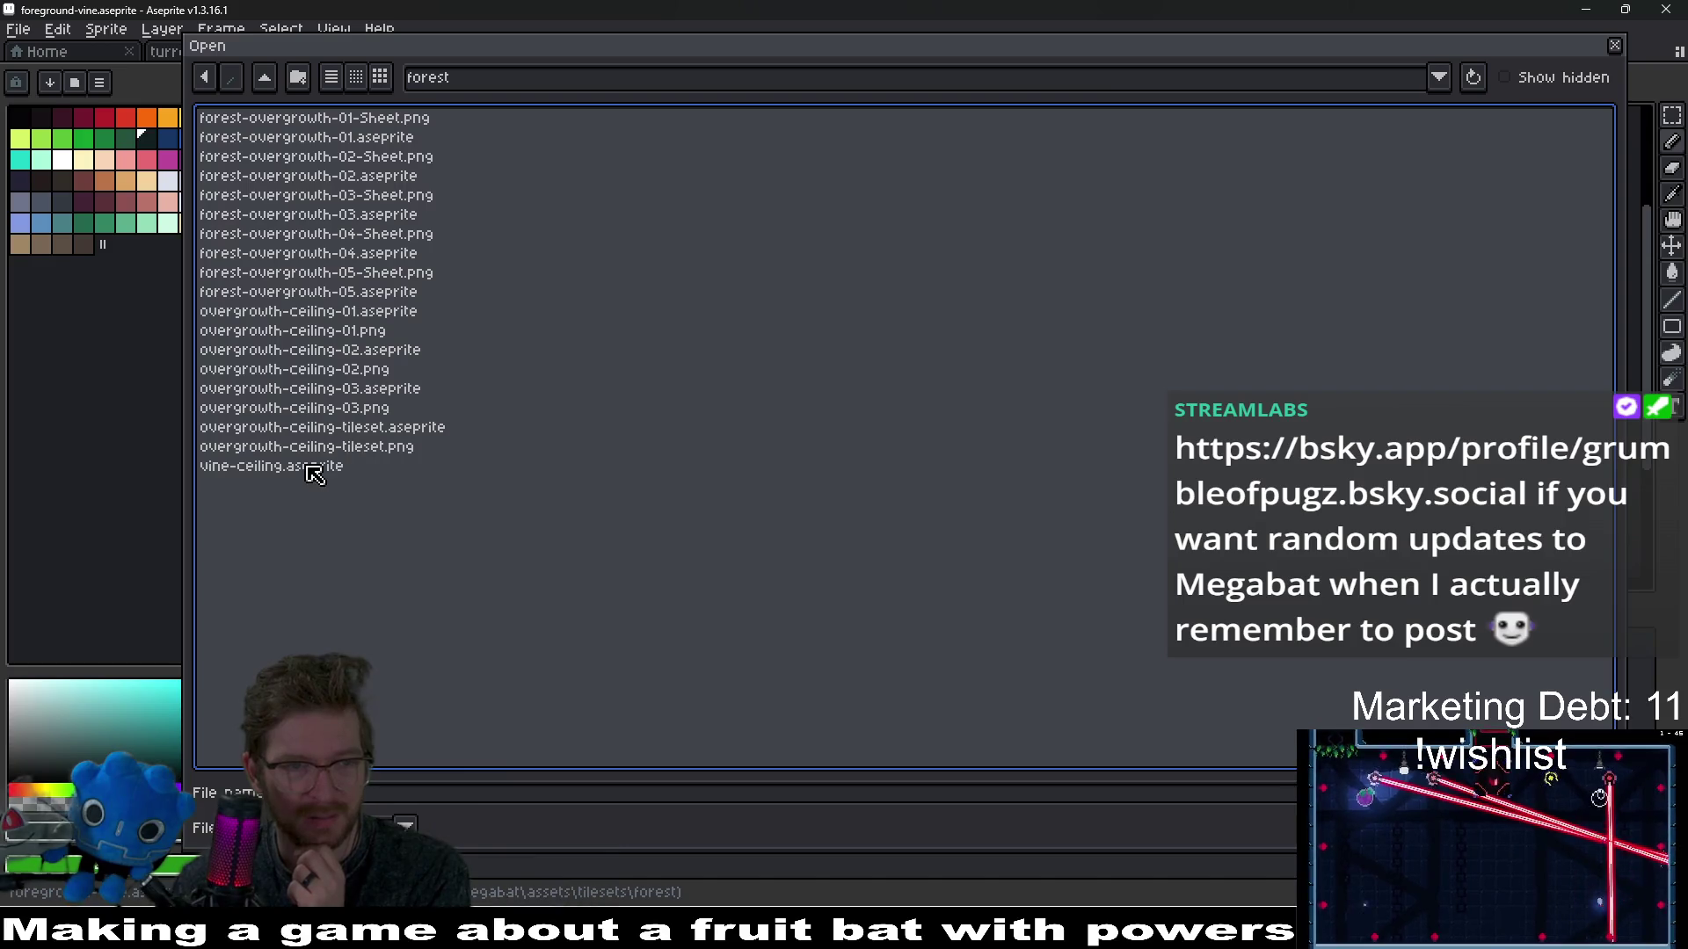
Preview the overgrowth-ceiling files, then open overgrowth-ceiling-tileset.aseprite.
left_click(389, 434)
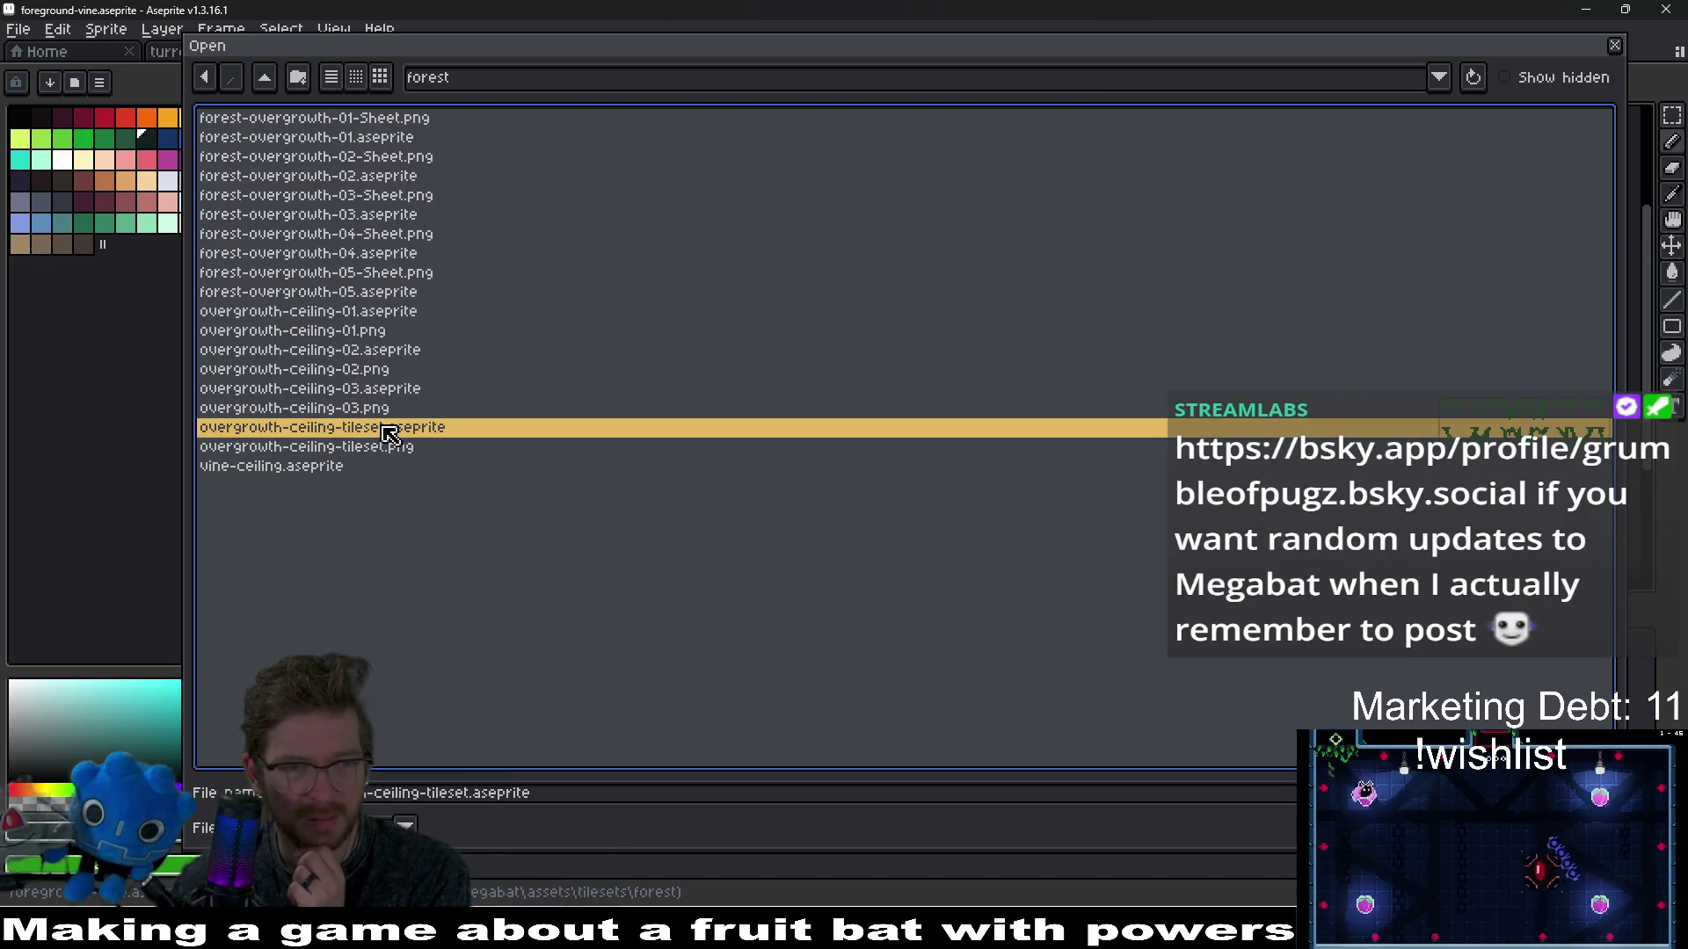
left_click(409, 391)
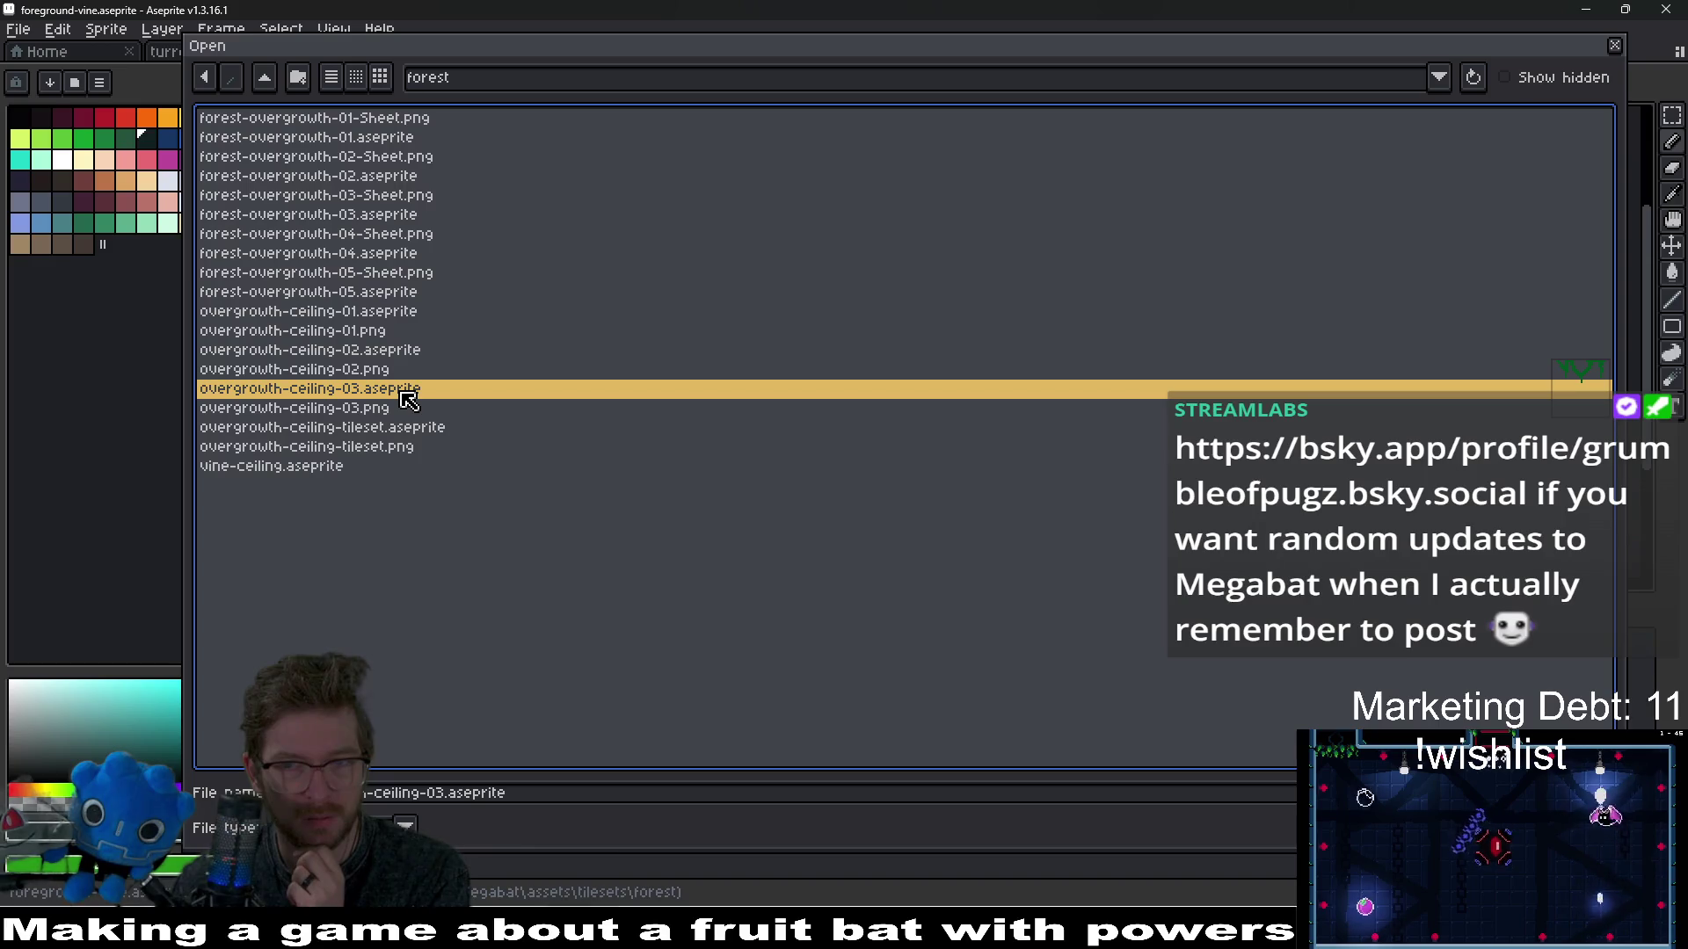
left_click(393, 356)
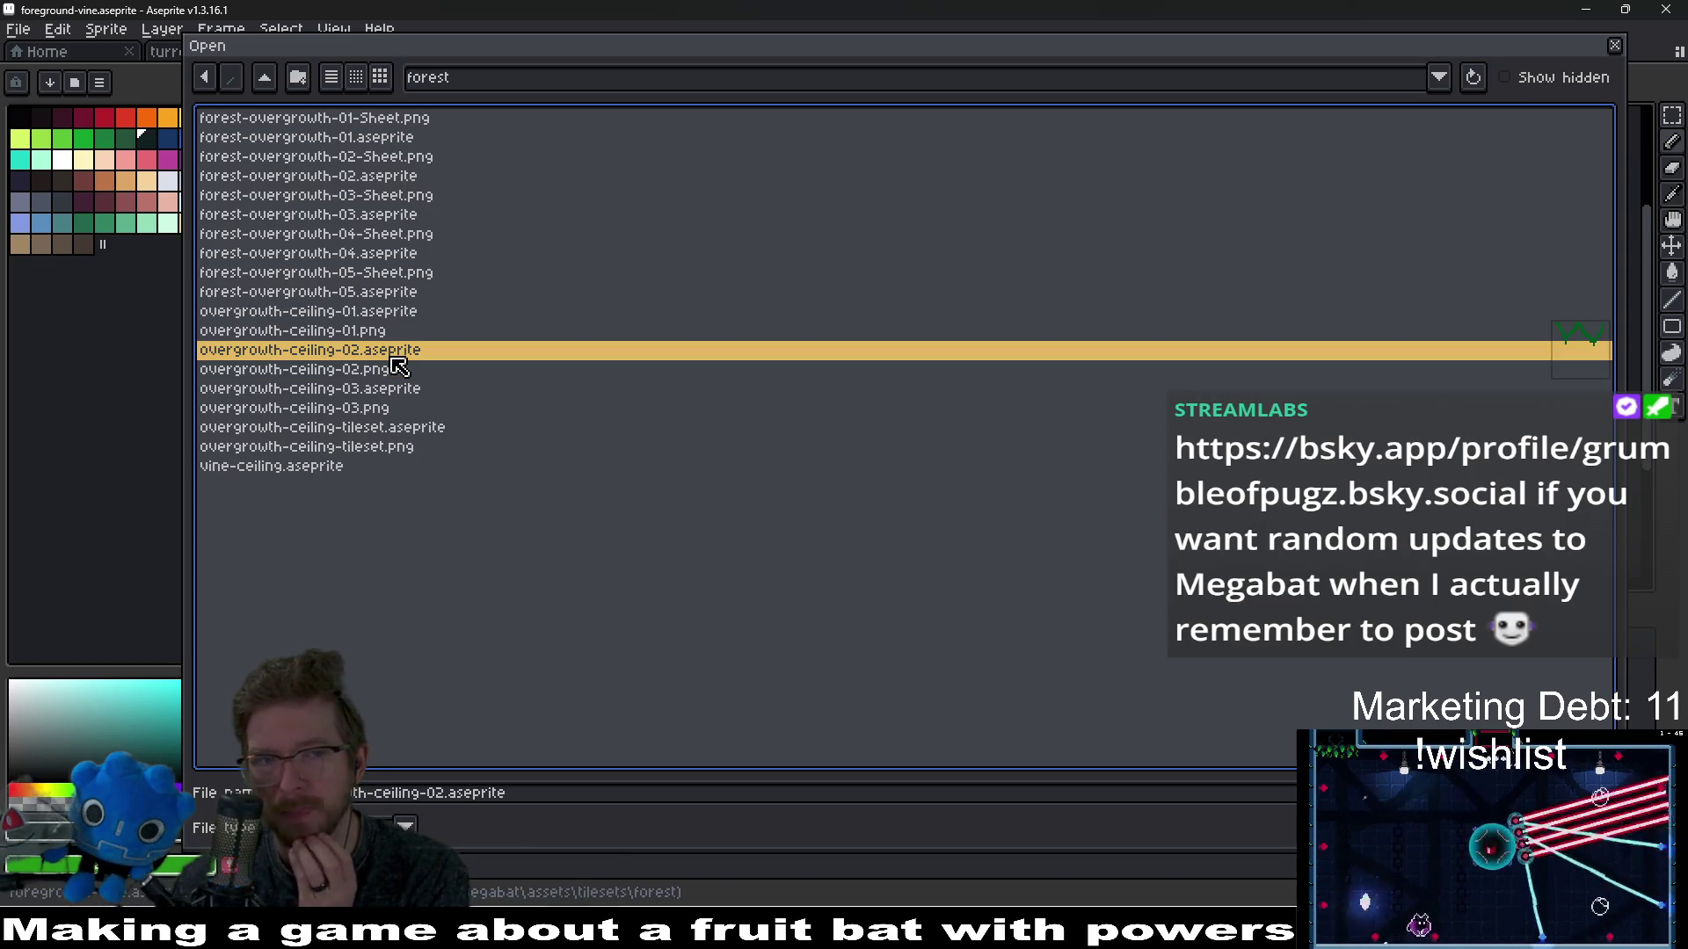
left_click(356, 313)
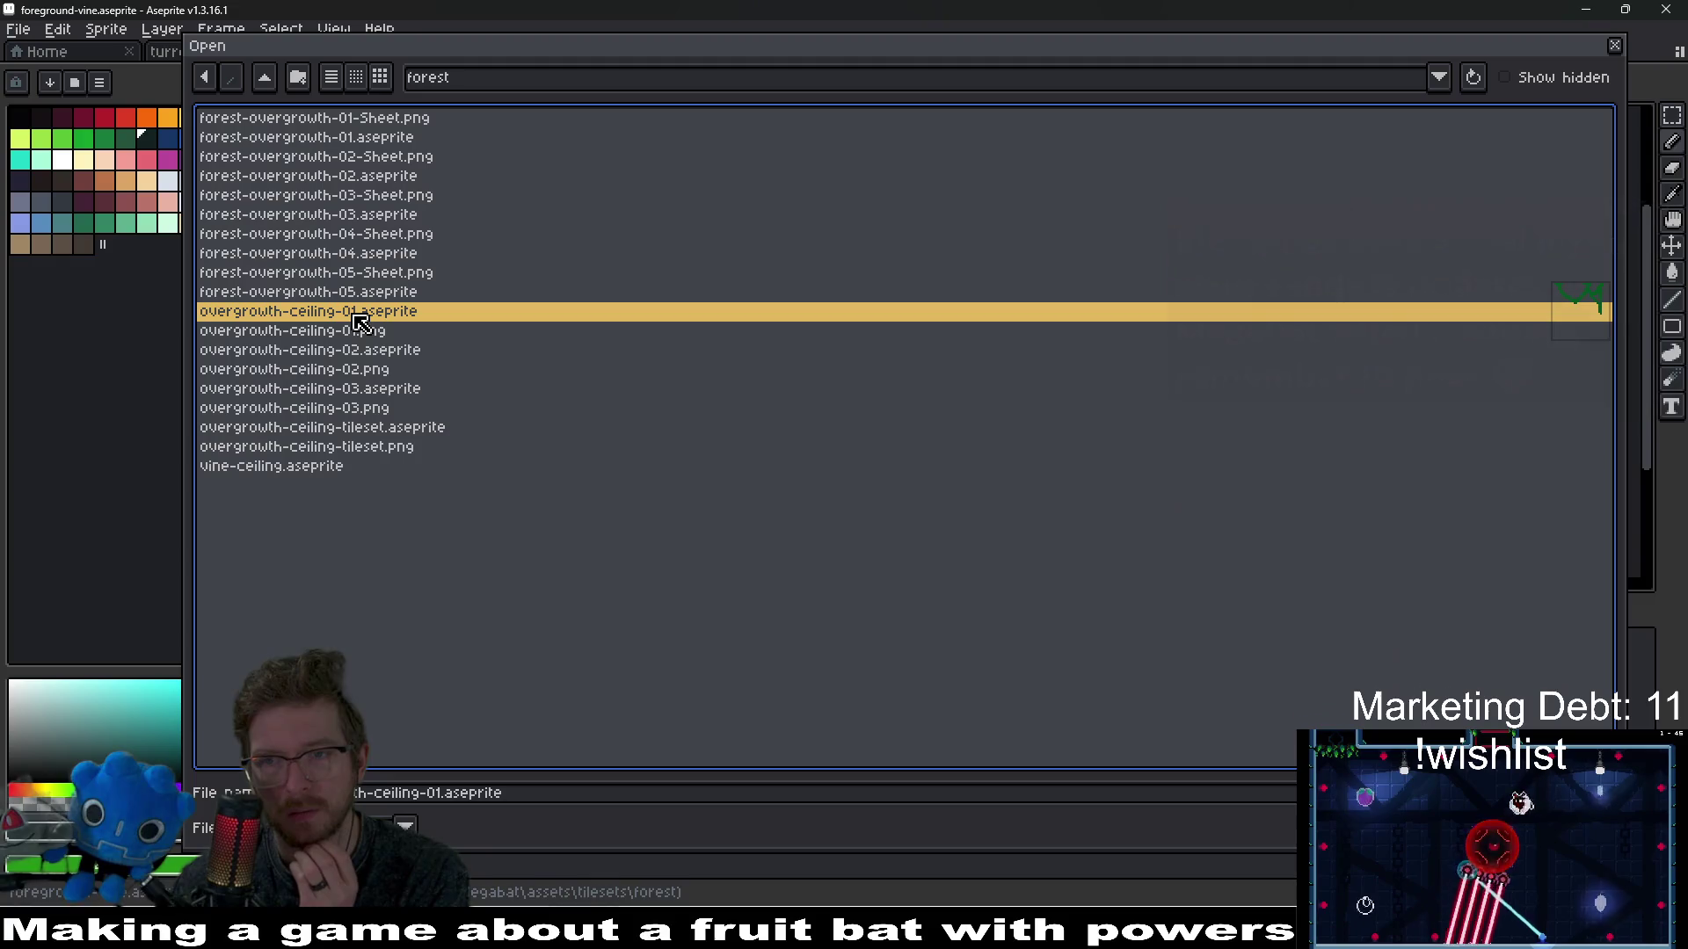
left_click(406, 429)
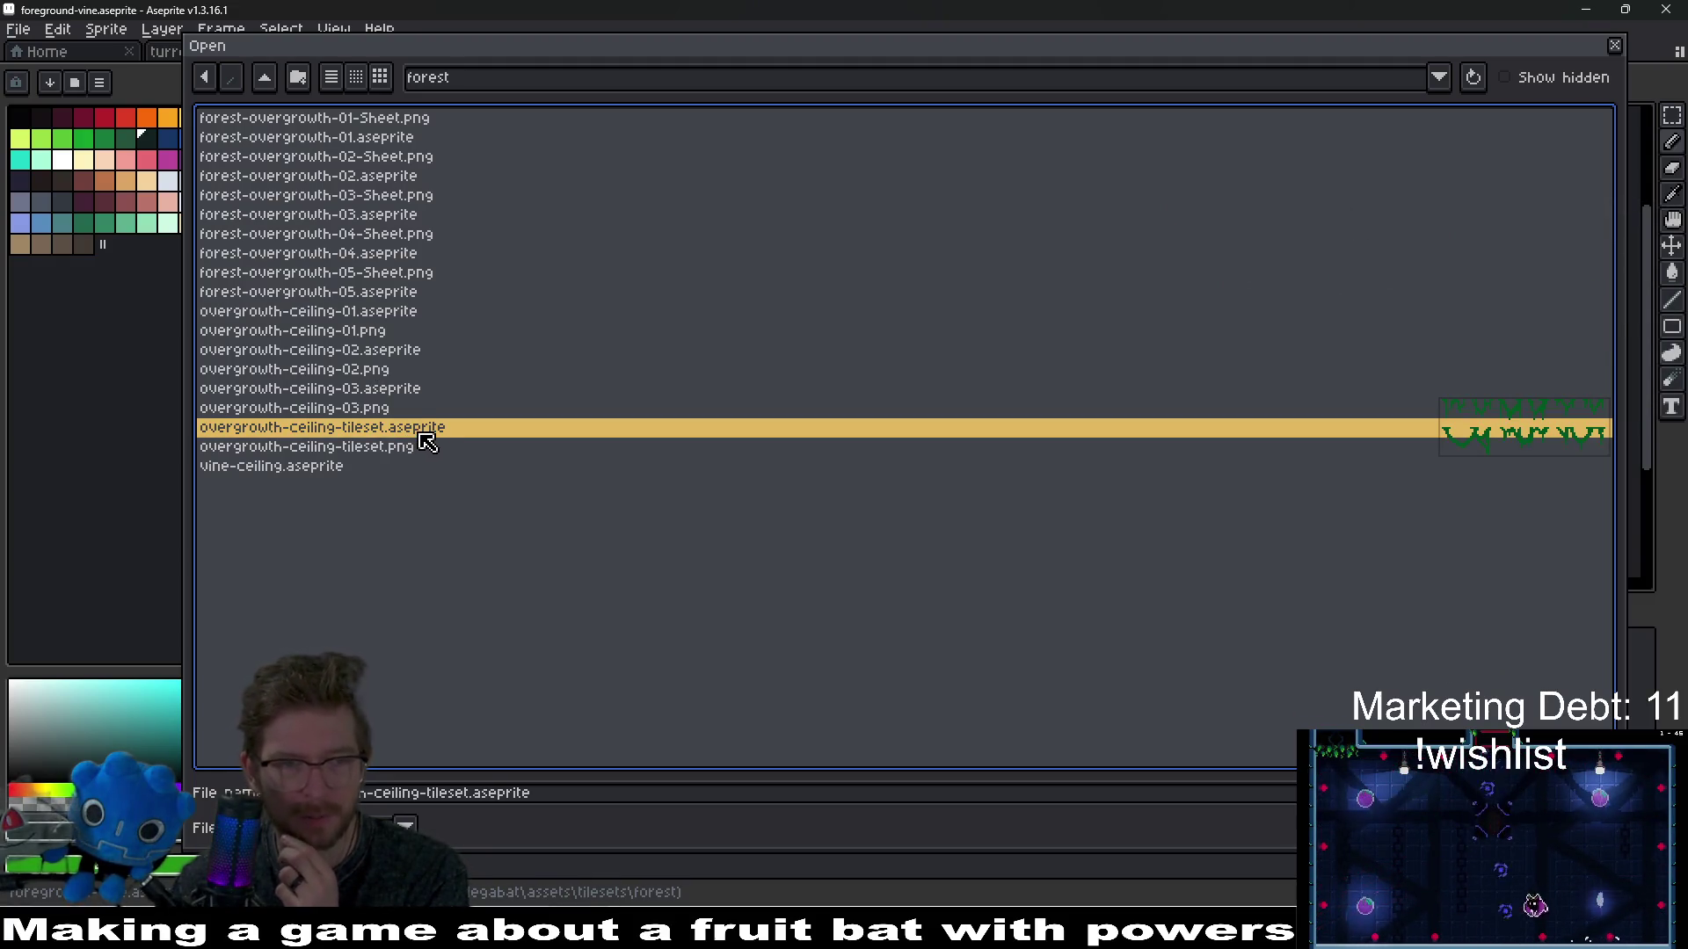
double_click(422, 431)
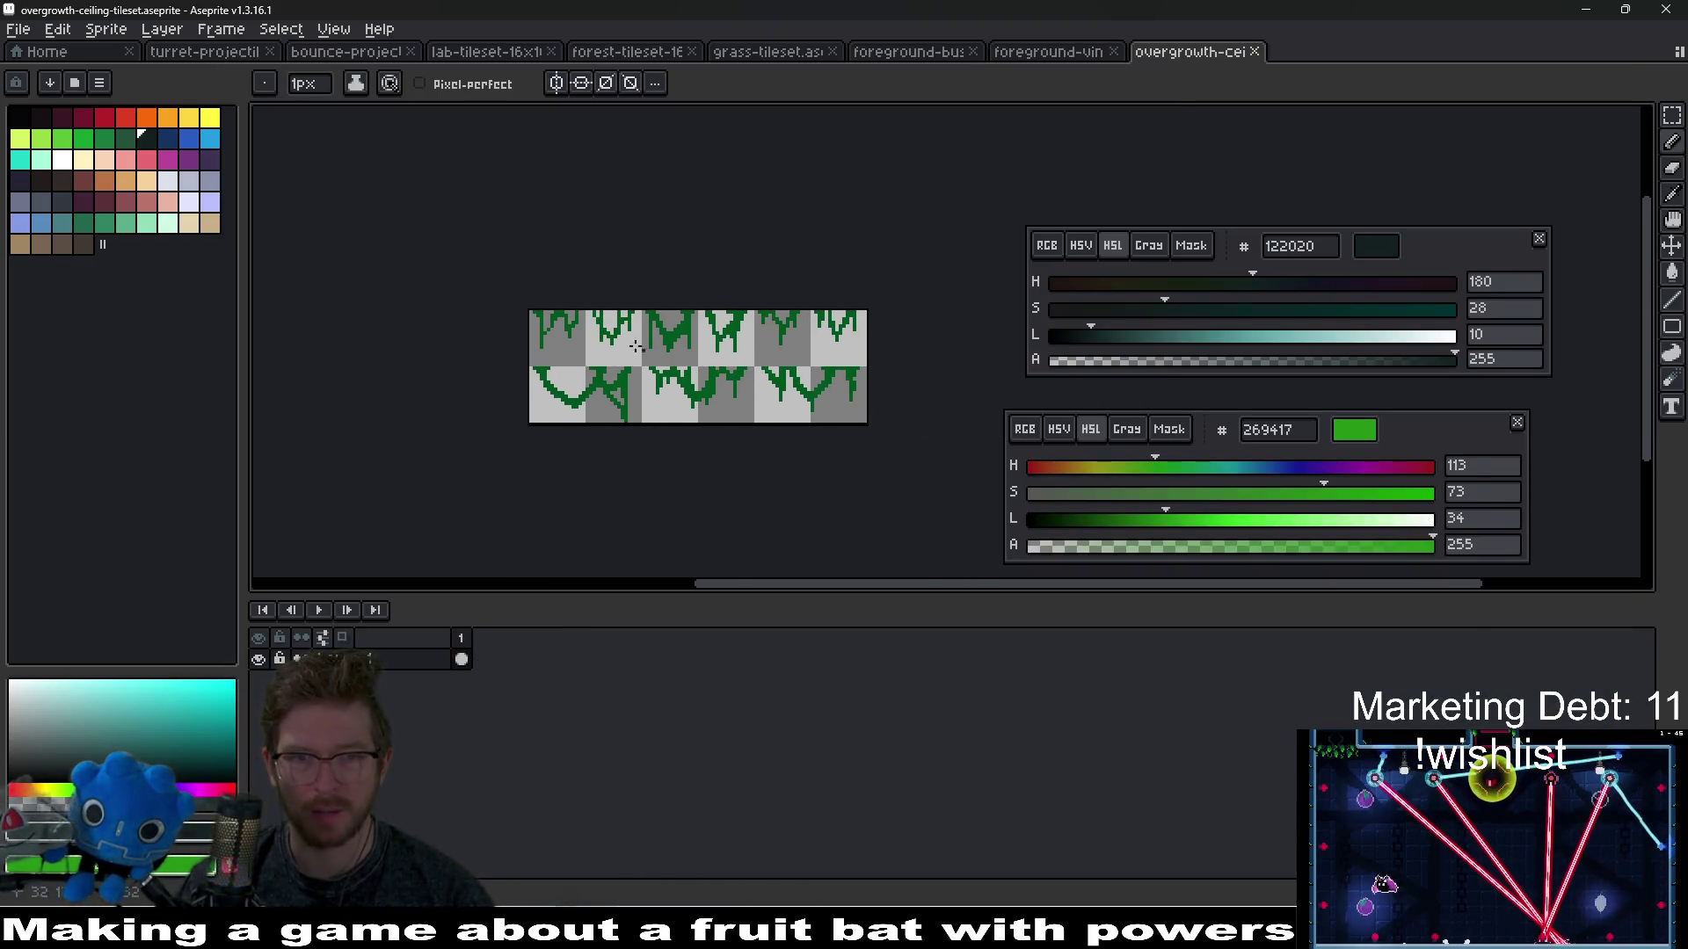
Marquee-select the top-left vine tile, then look through the other open sprites.
key("m")
mouse_move(528, 309)
left_mouse_down()
mouse_move(616, 373)
mouse_move(586, 367)
left_mouse_up()
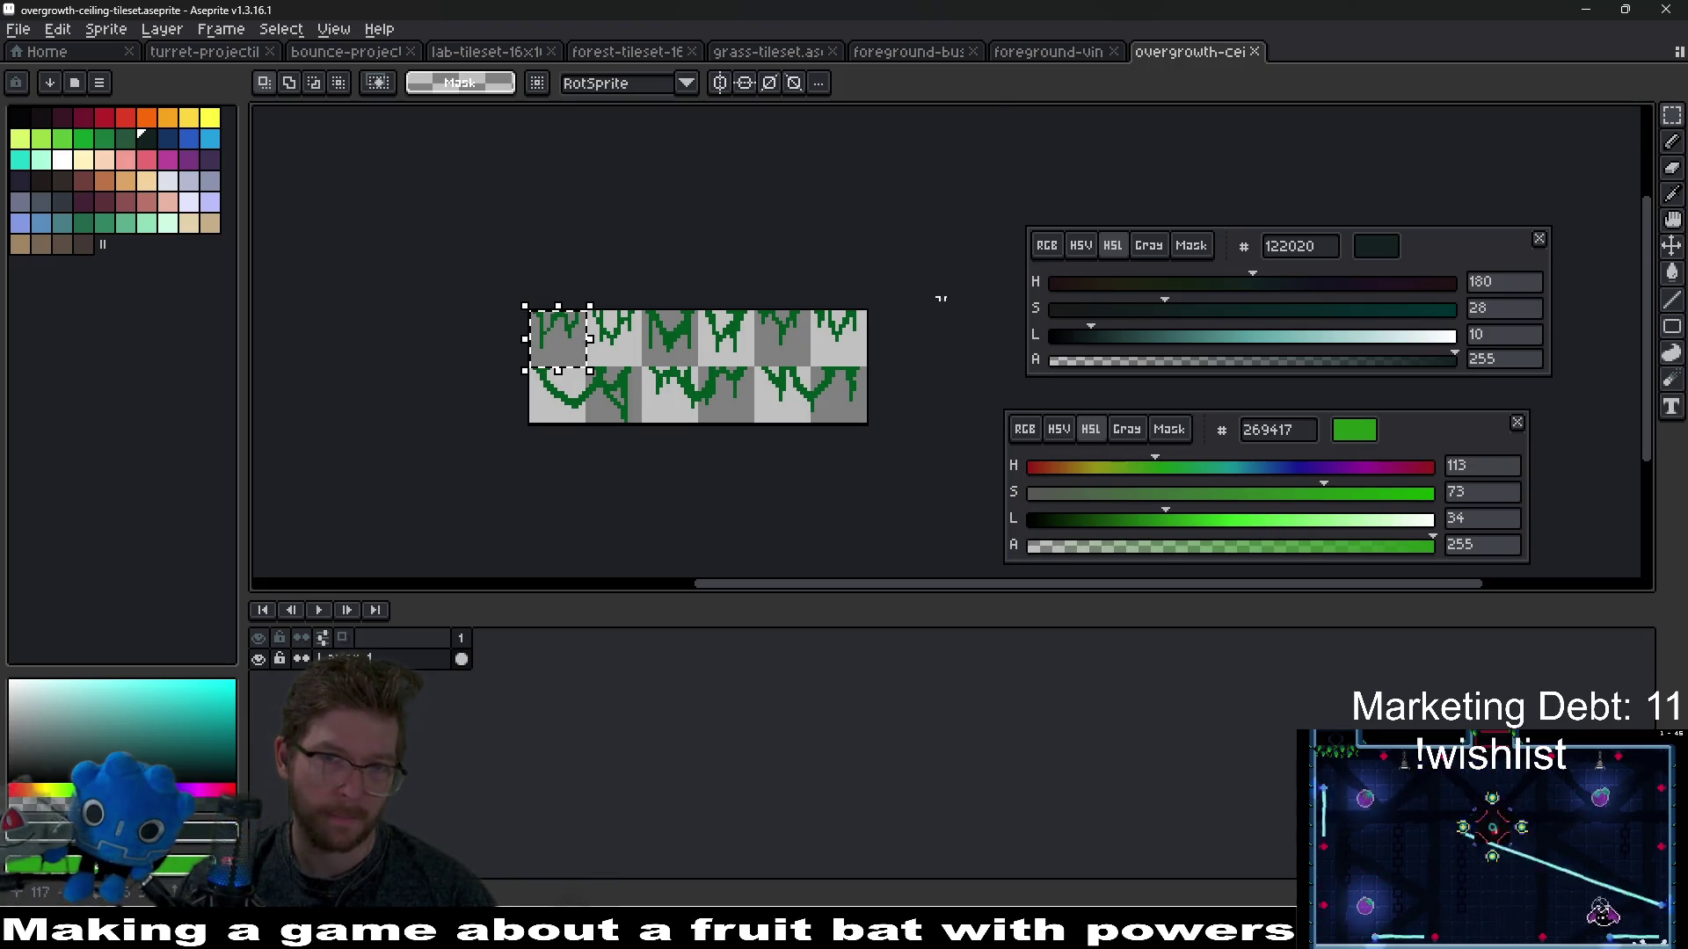
left_click(933, 54)
left_click(775, 54)
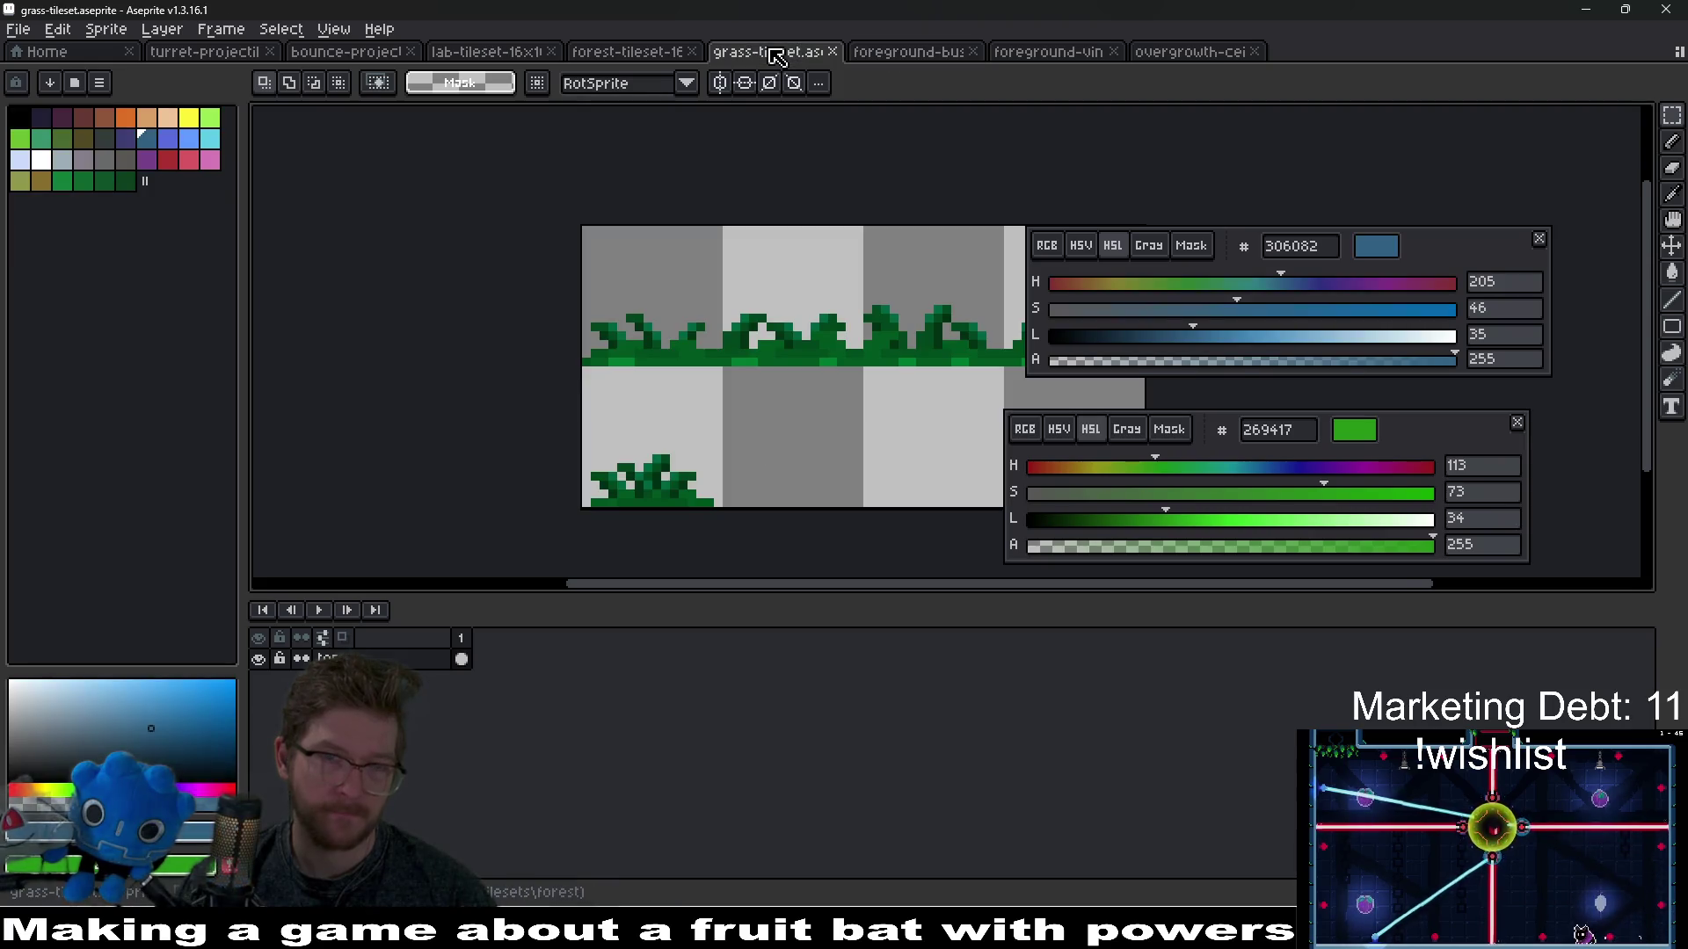
left_click(644, 54)
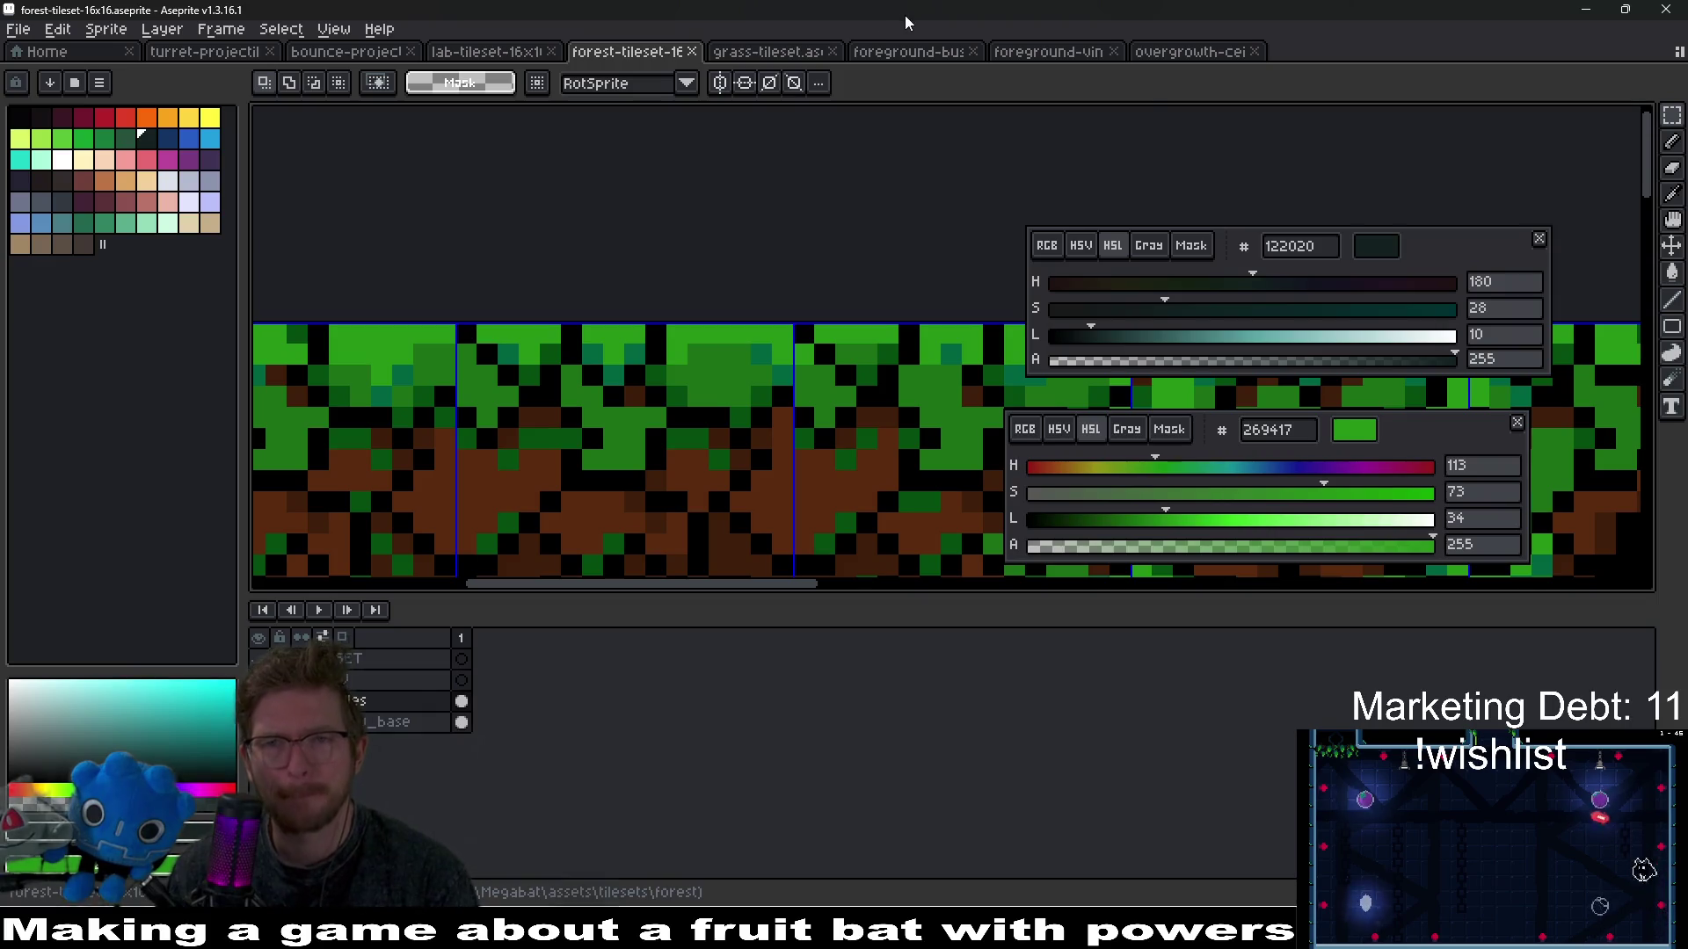
left_click(1153, 51)
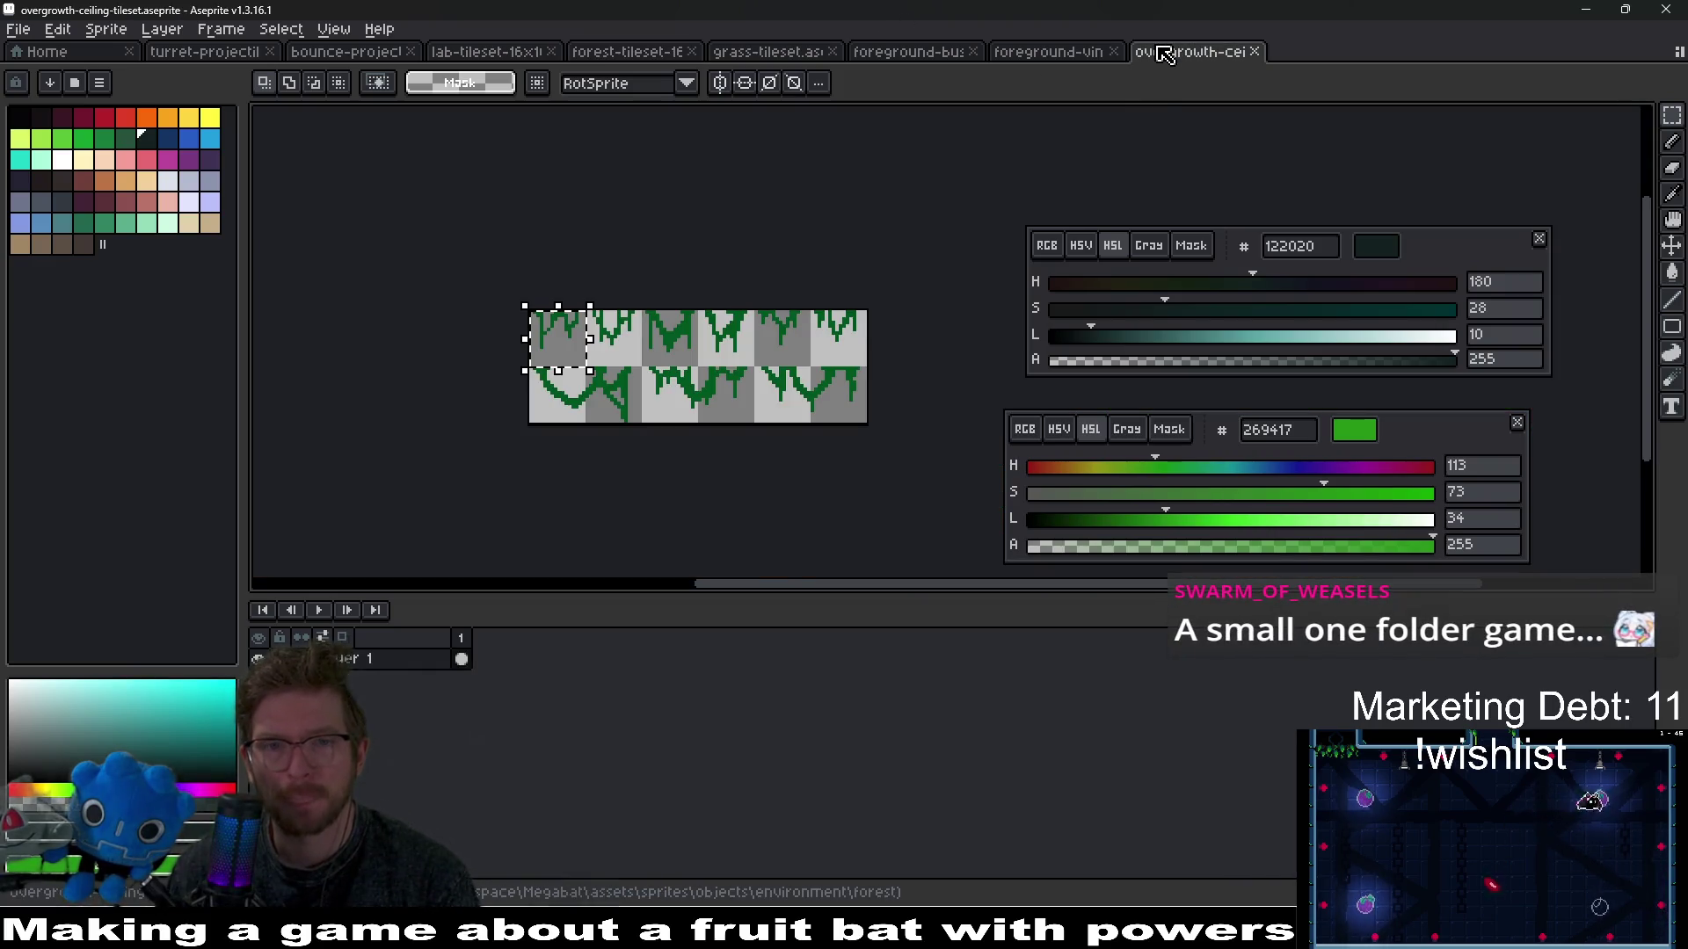
In foreground-vine, delete the empty frames 4–6, save, then restore them with undo.
left_click(1080, 55)
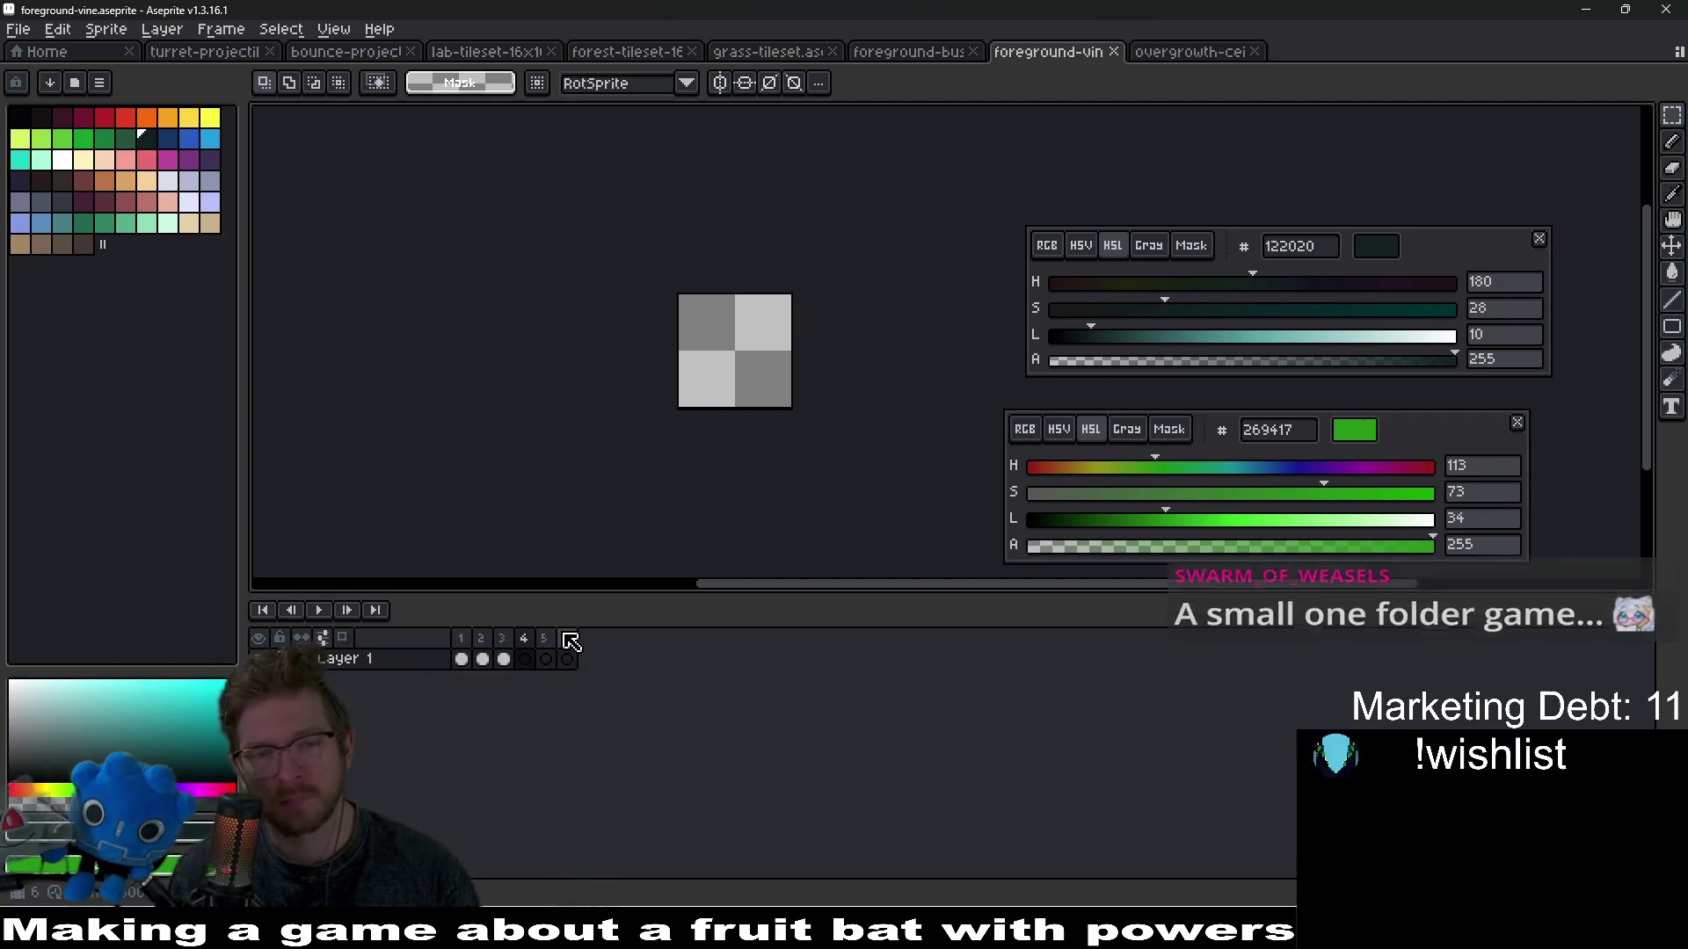
left_click(544, 641)
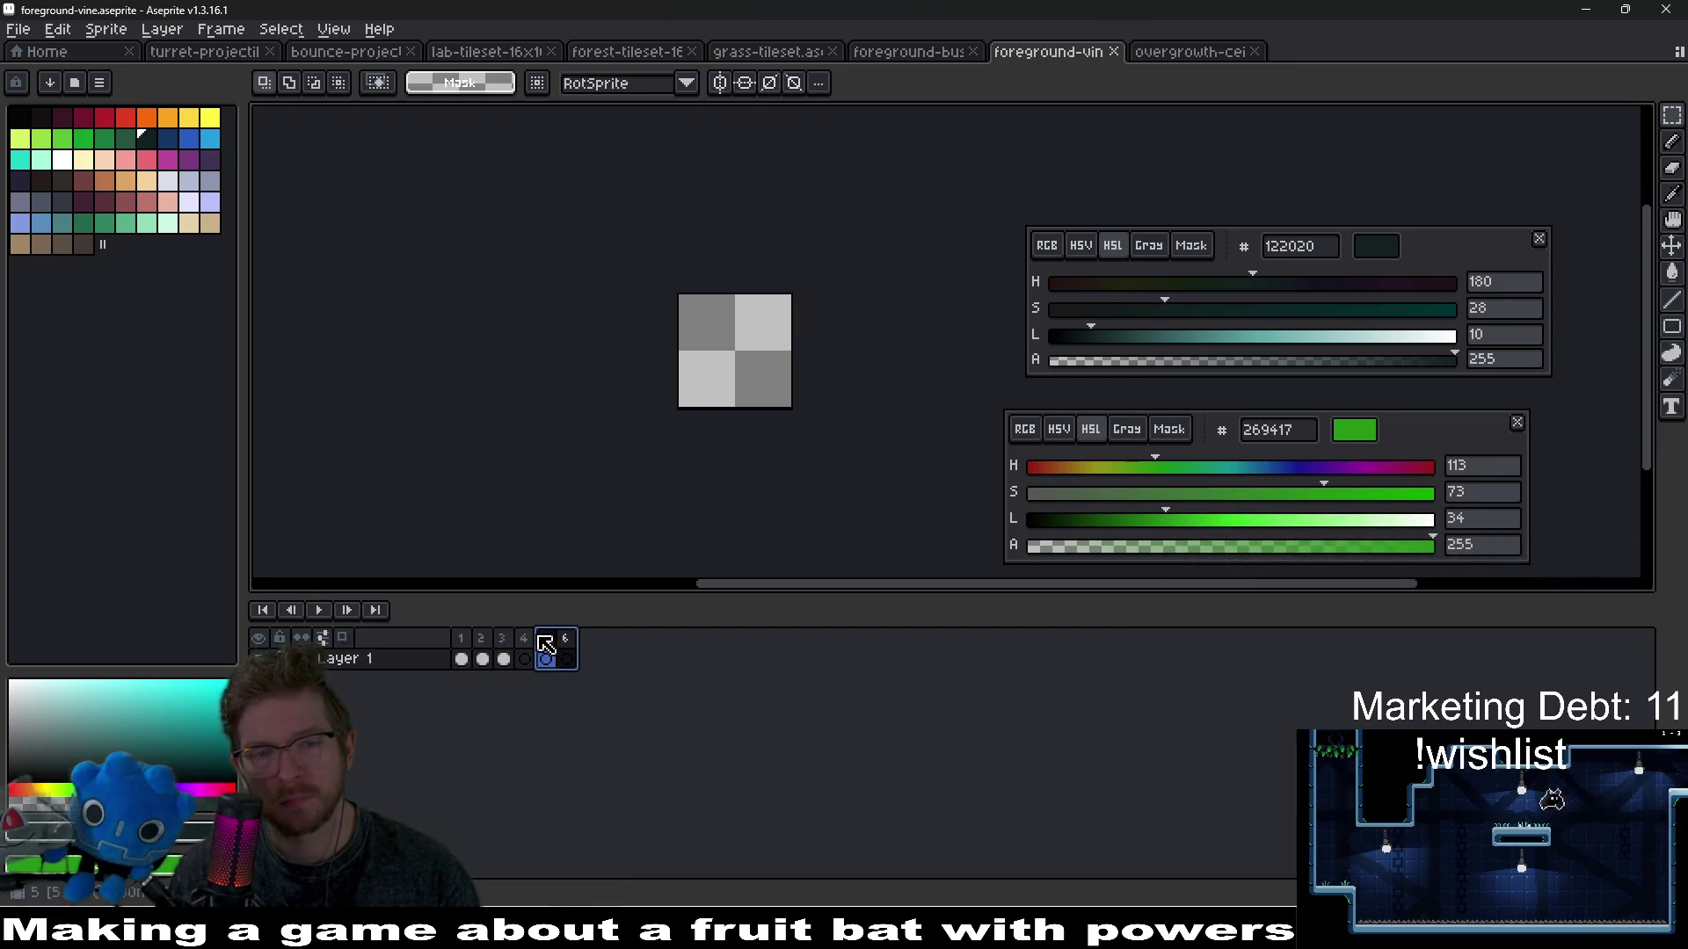
key("Delete")
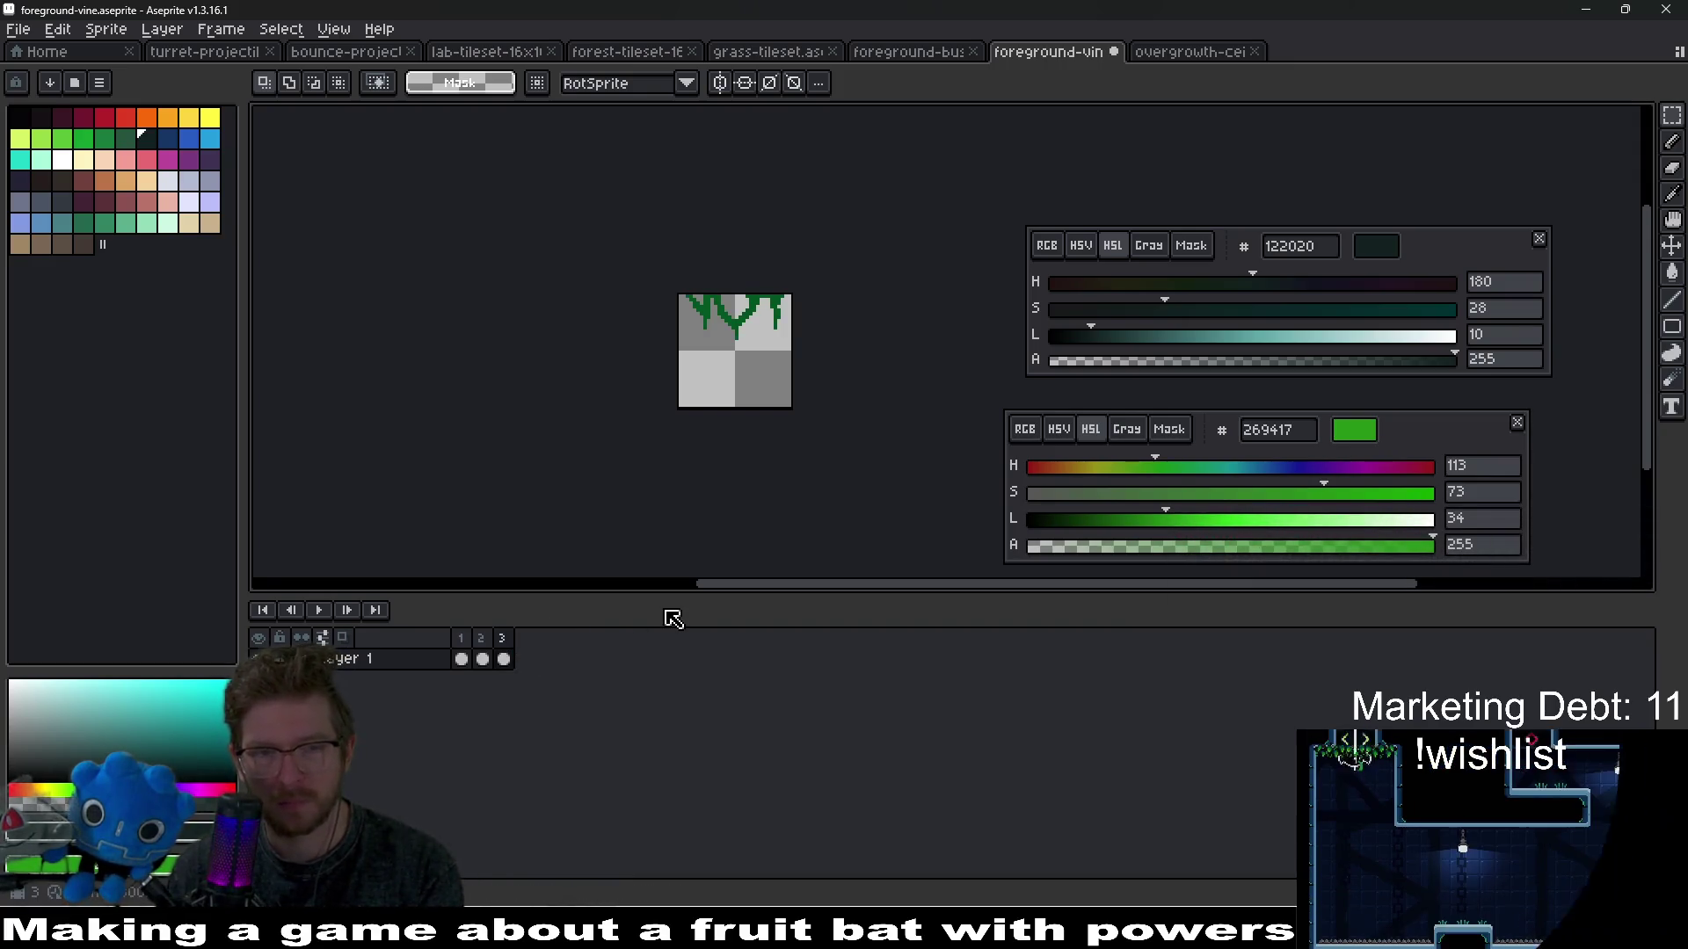
key("ctrl+s")
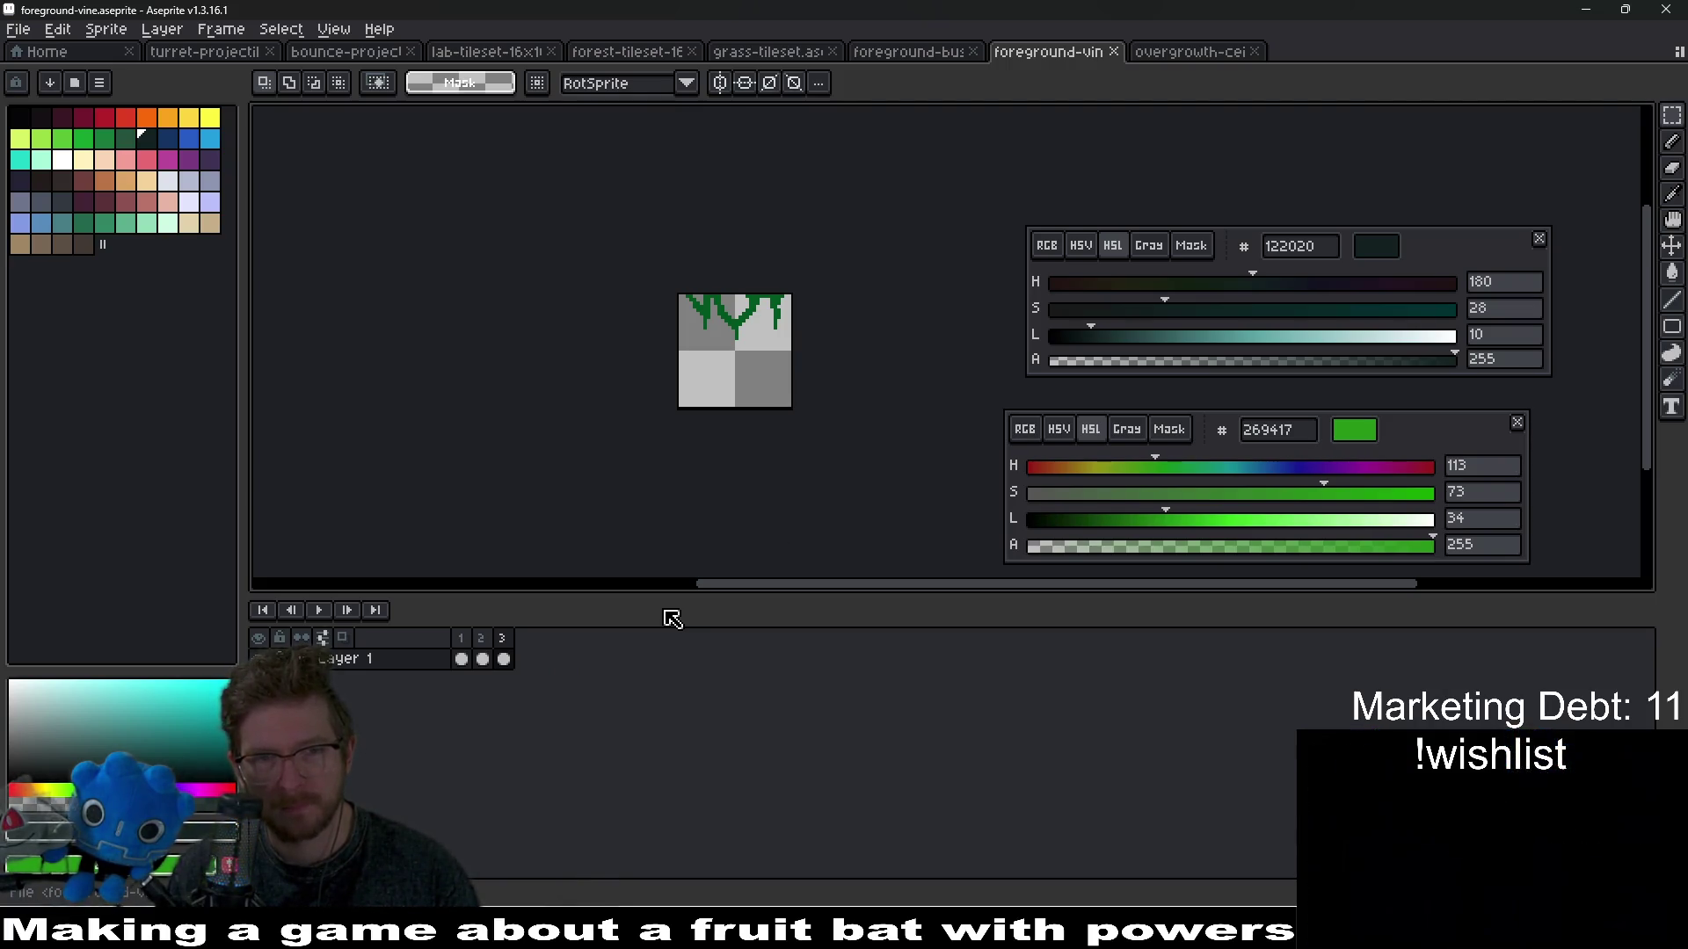
key("ctrl+z")
Add an empty frame to the vine animation and pick up the tileset's top-left vine tile.
left_click(571, 645)
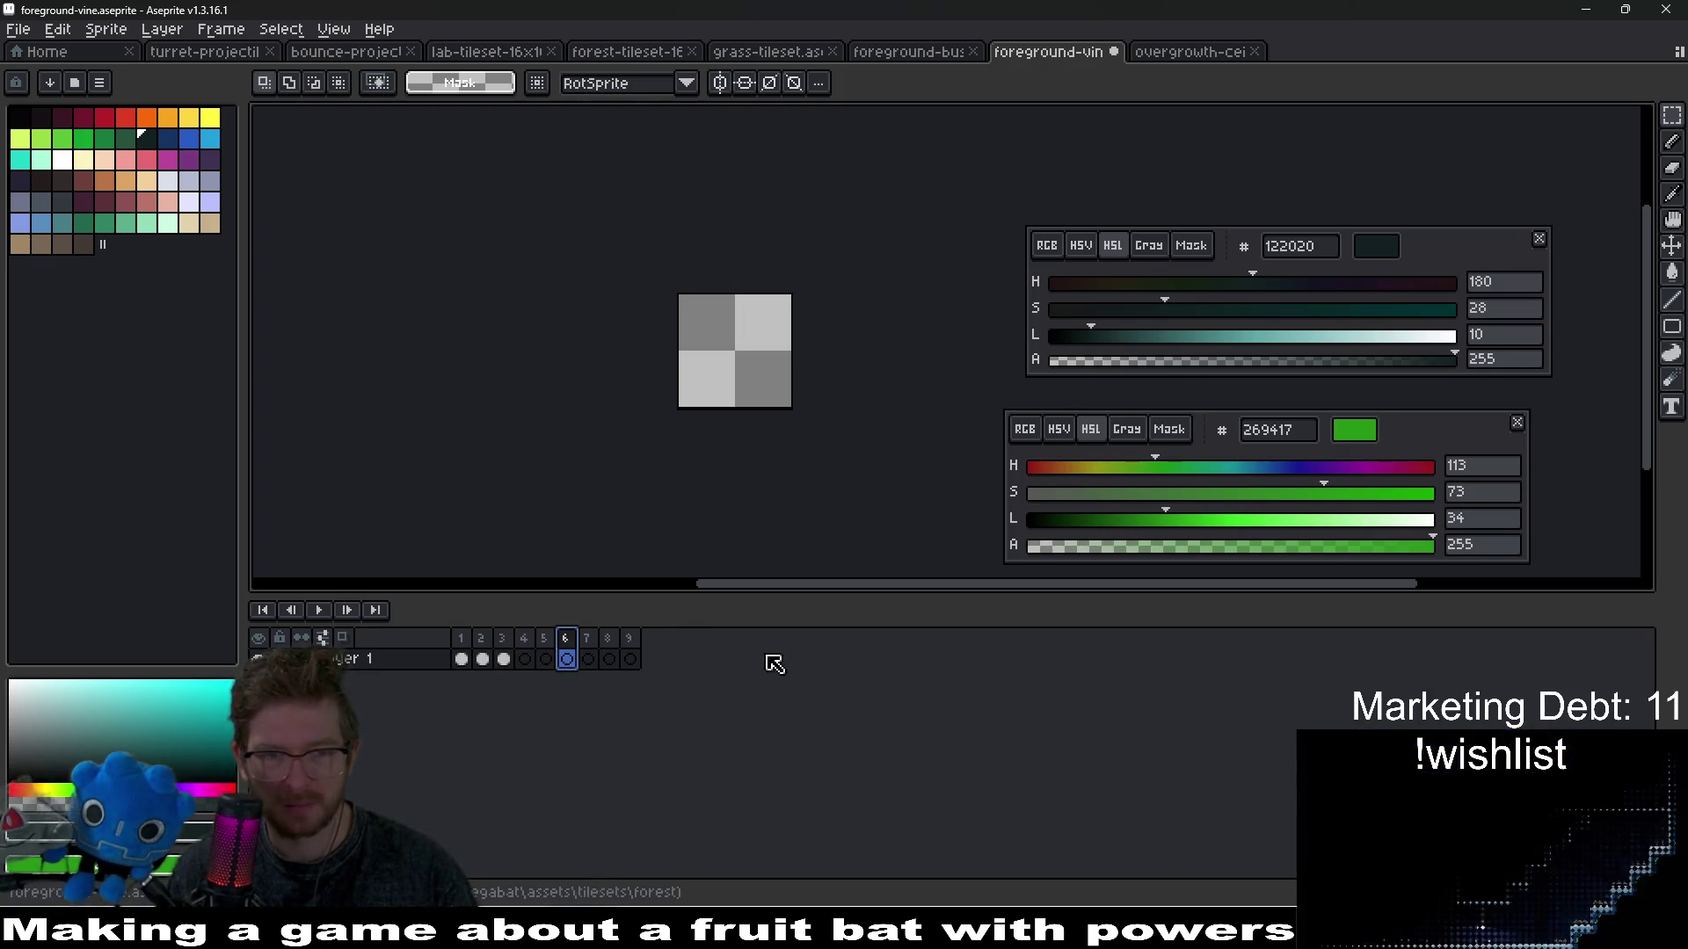
left_click(629, 651)
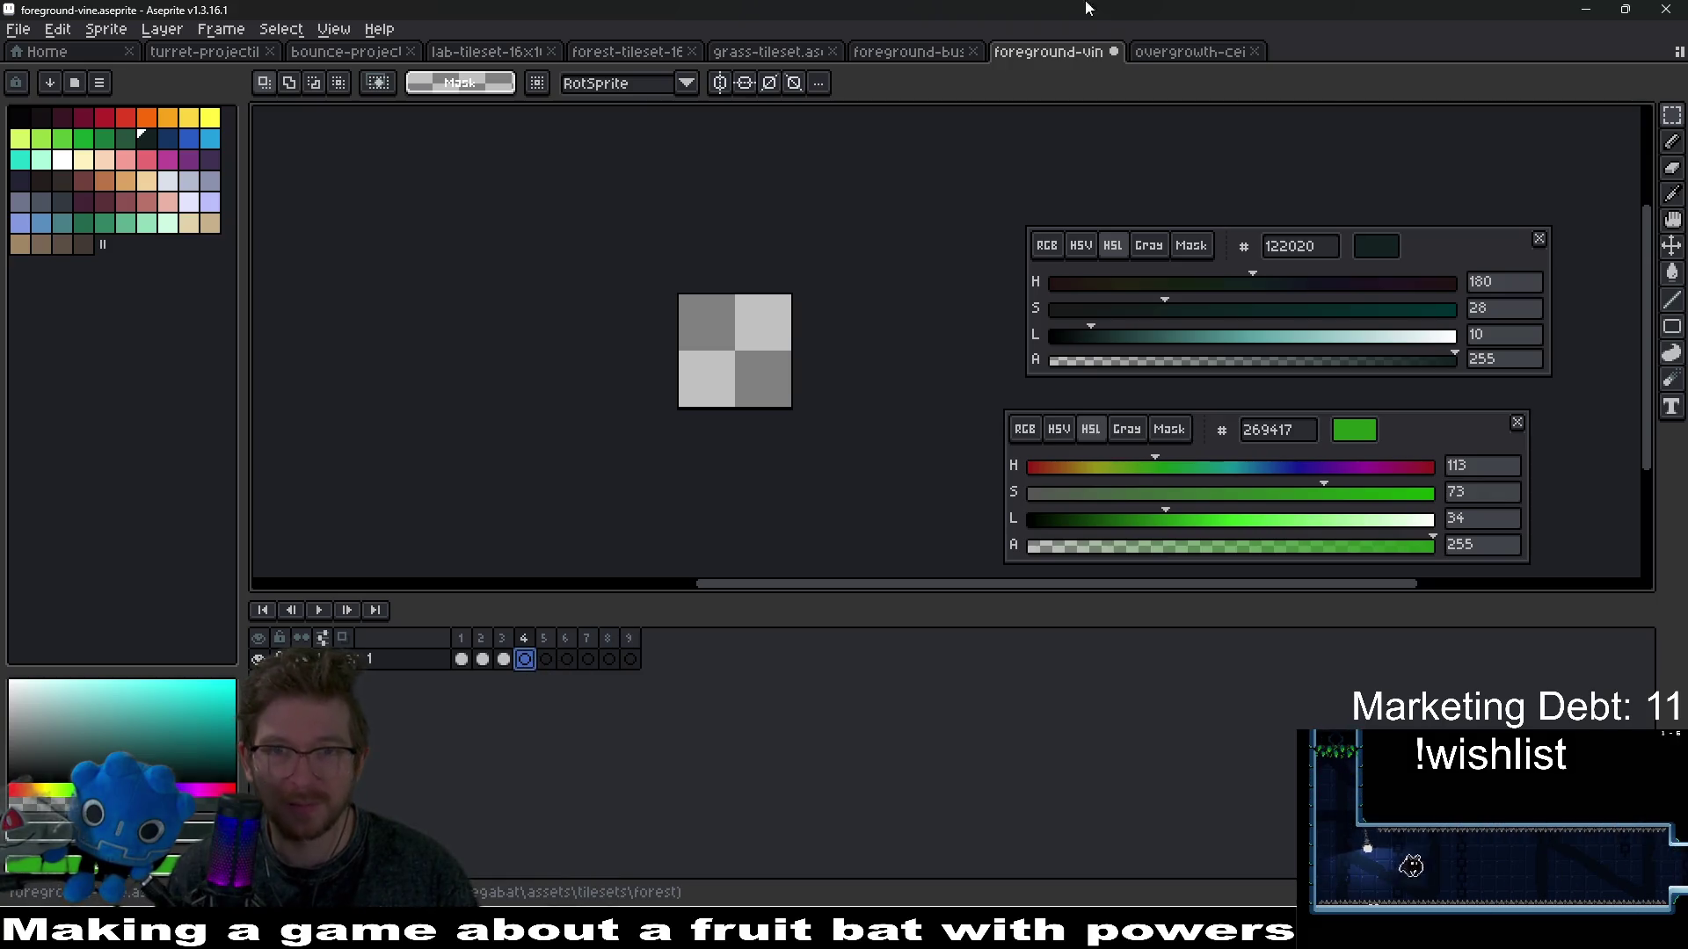
left_click(1173, 53)
left_click(553, 341)
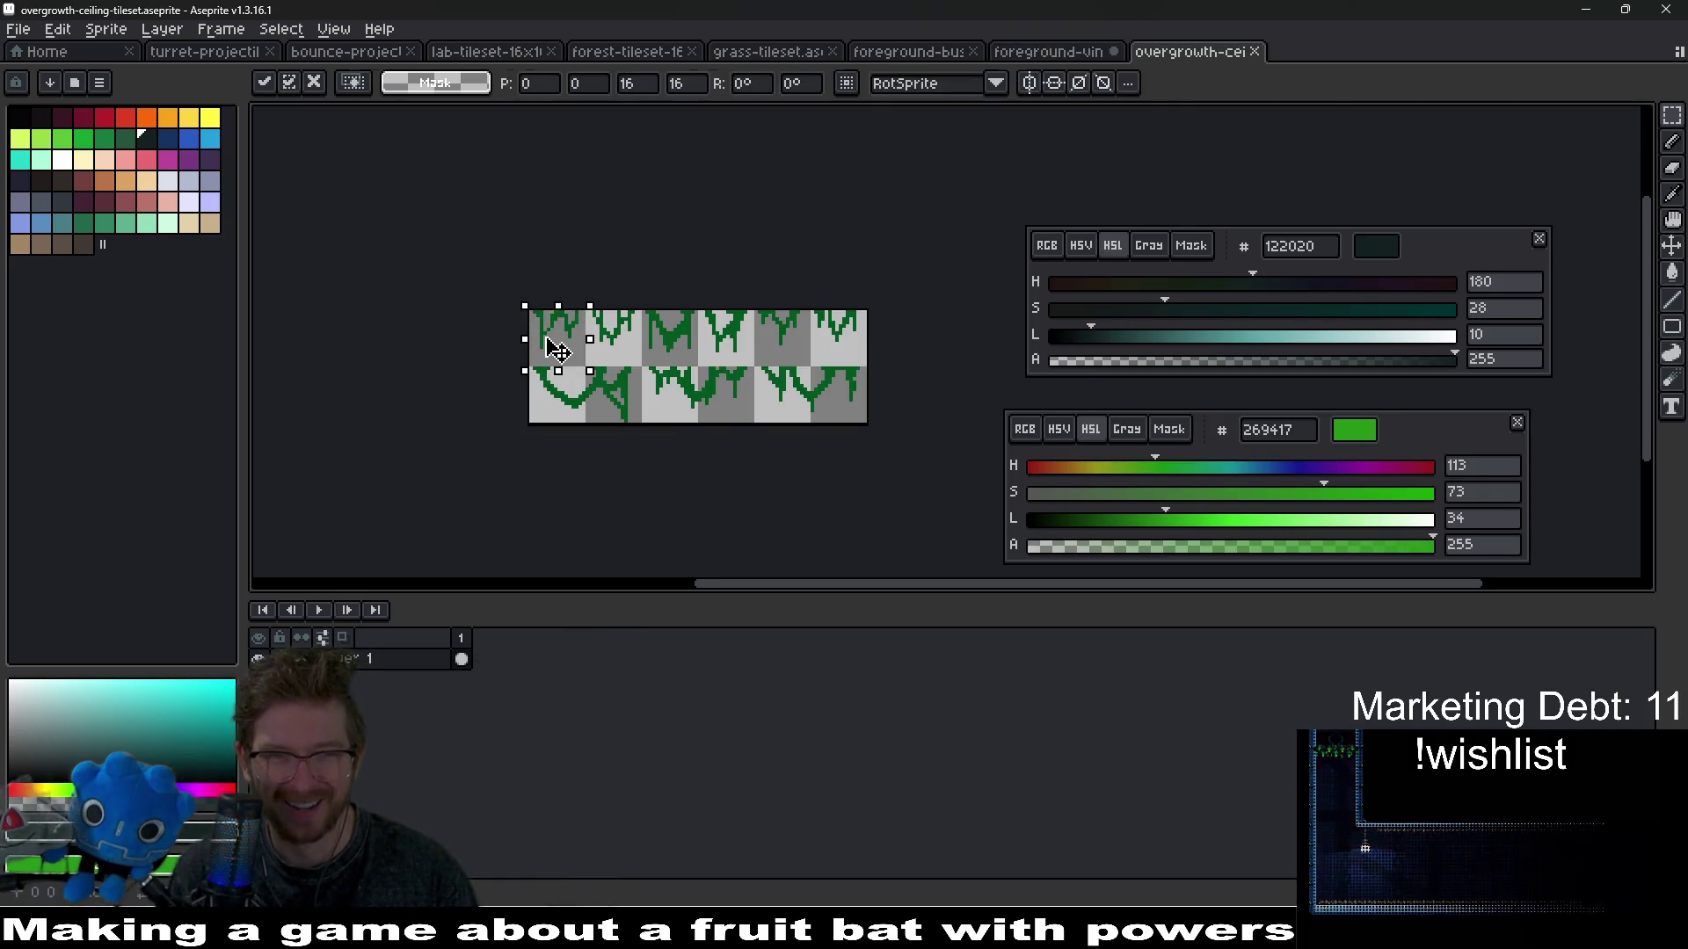
Paste the first vine tile into foreground-vine's frame 4, sliding it onto the top edge.
left_click(1072, 51)
key("ctrl+v")
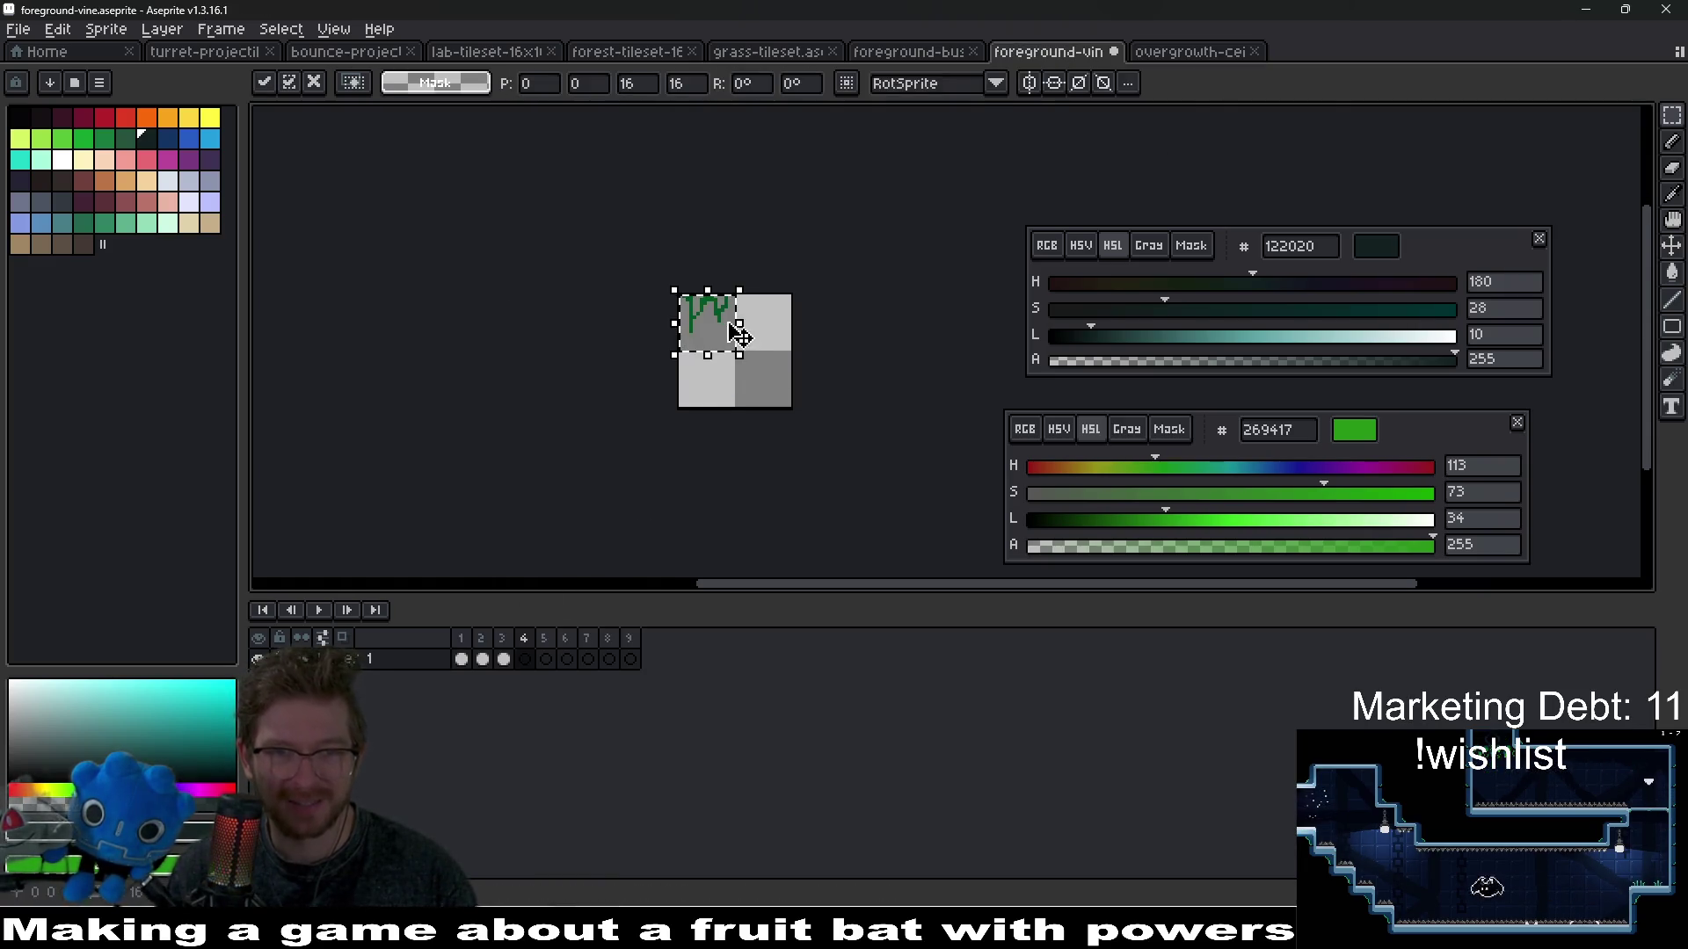
scroll(738, 332, "up", 5)
mouse_move(767, 320)
left_mouse_down()
mouse_move(862, 320)
mouse_move(846, 314)
left_mouse_up()
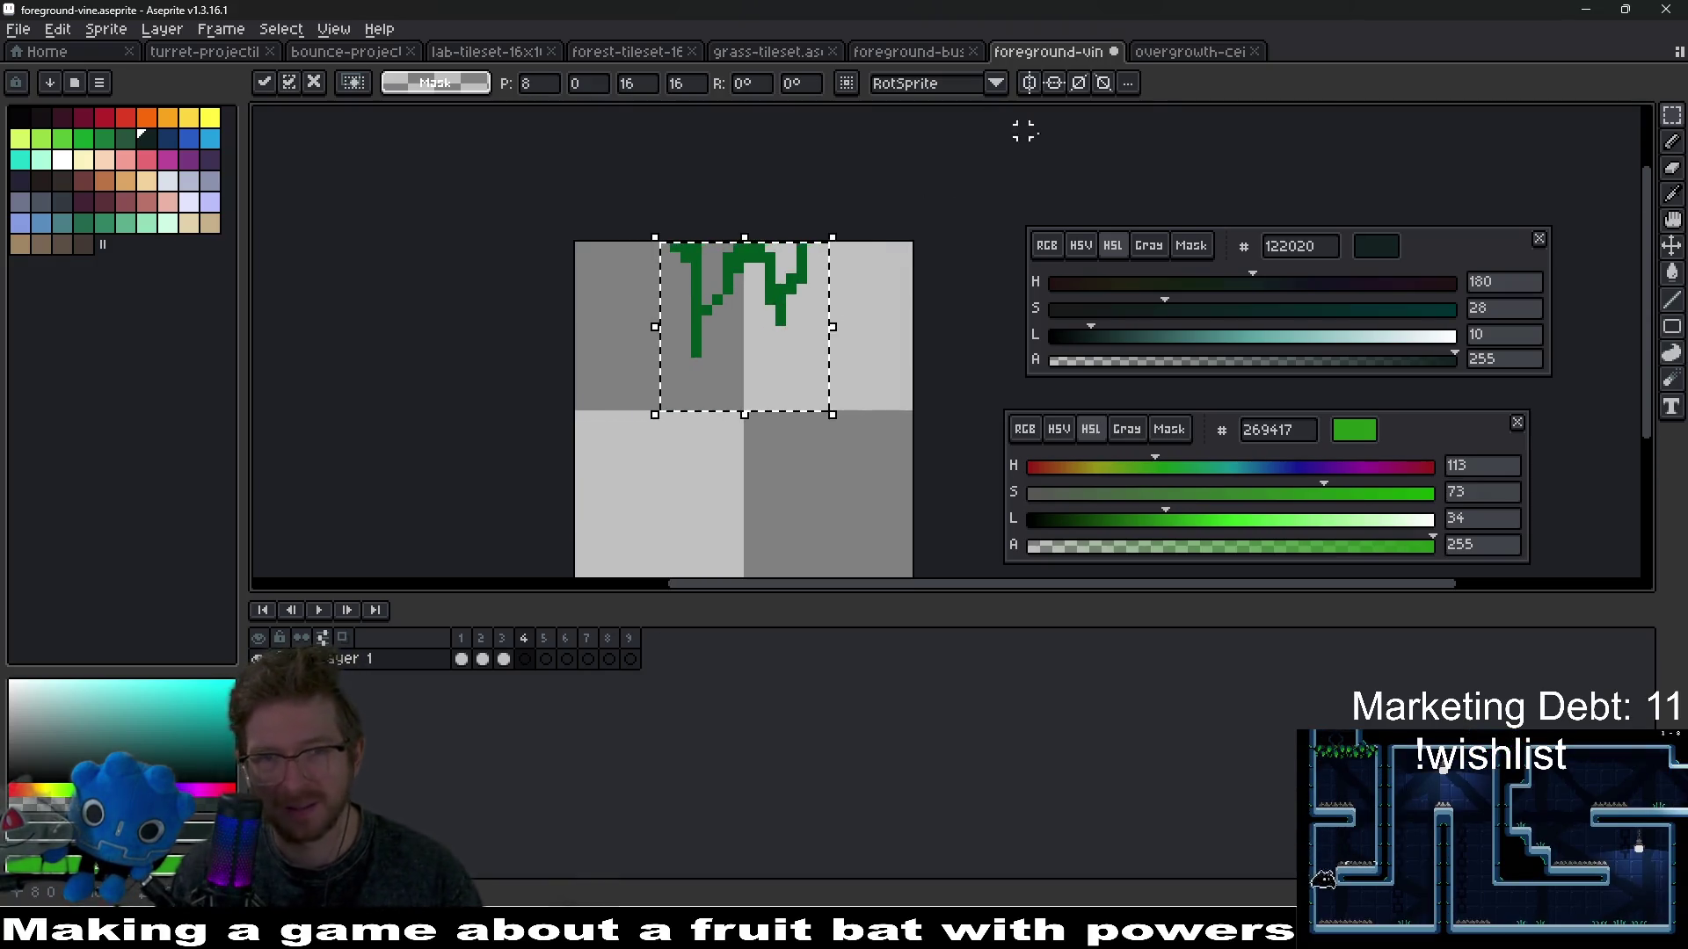
left_click(1178, 54)
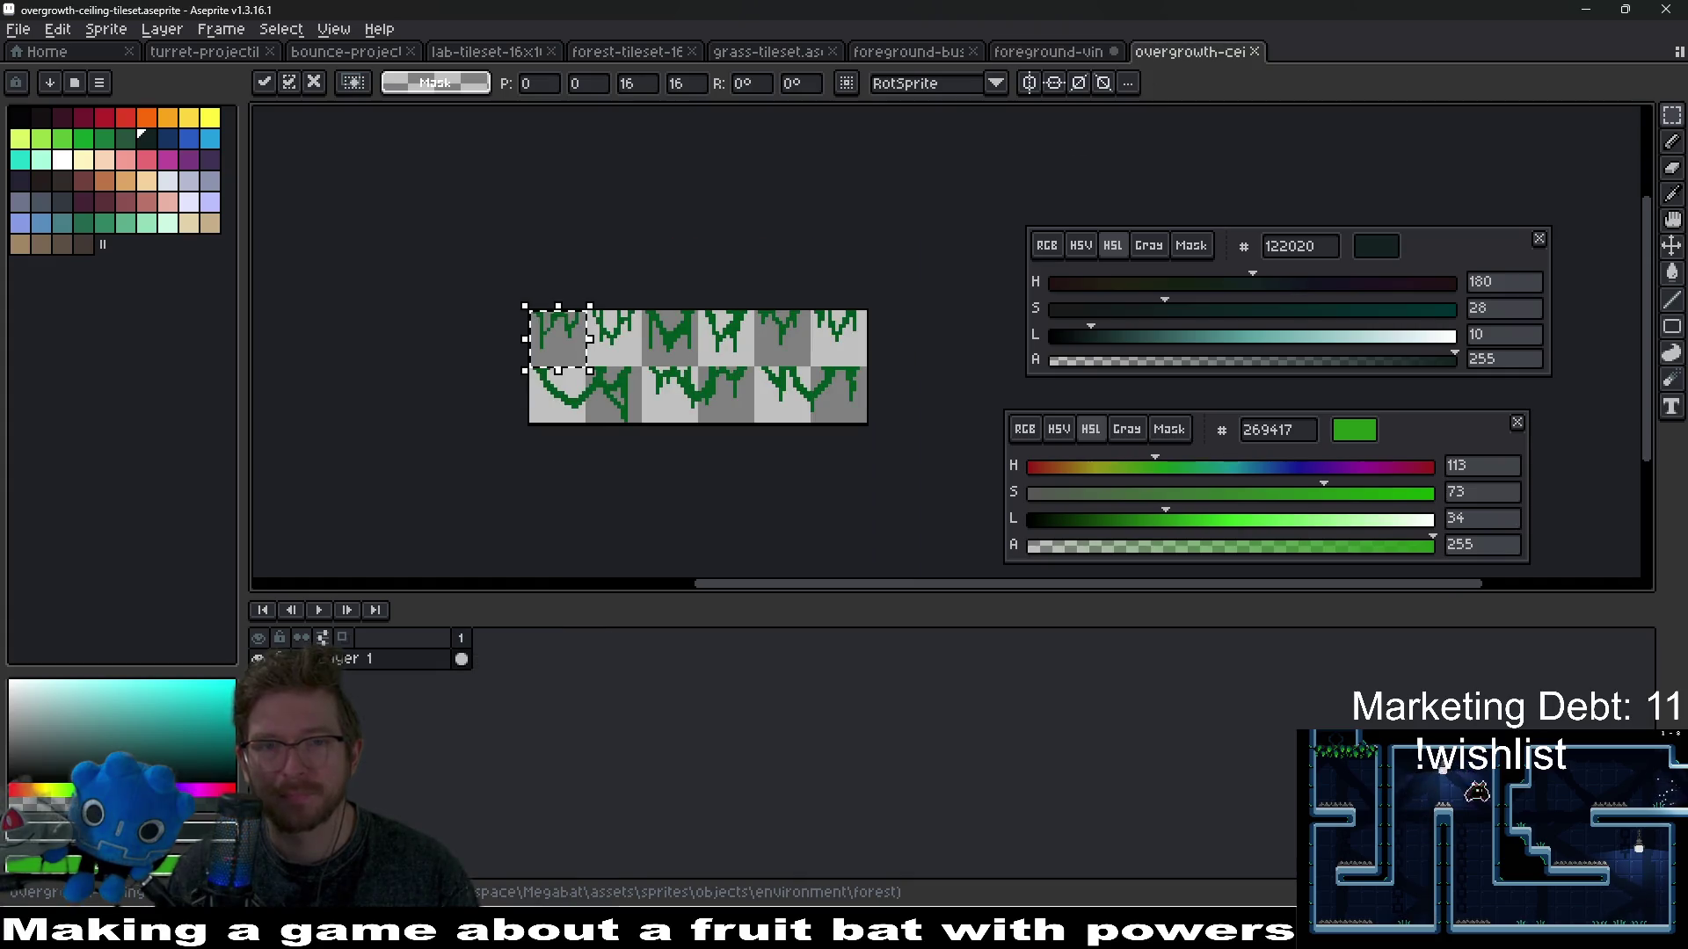
left_click(608, 328)
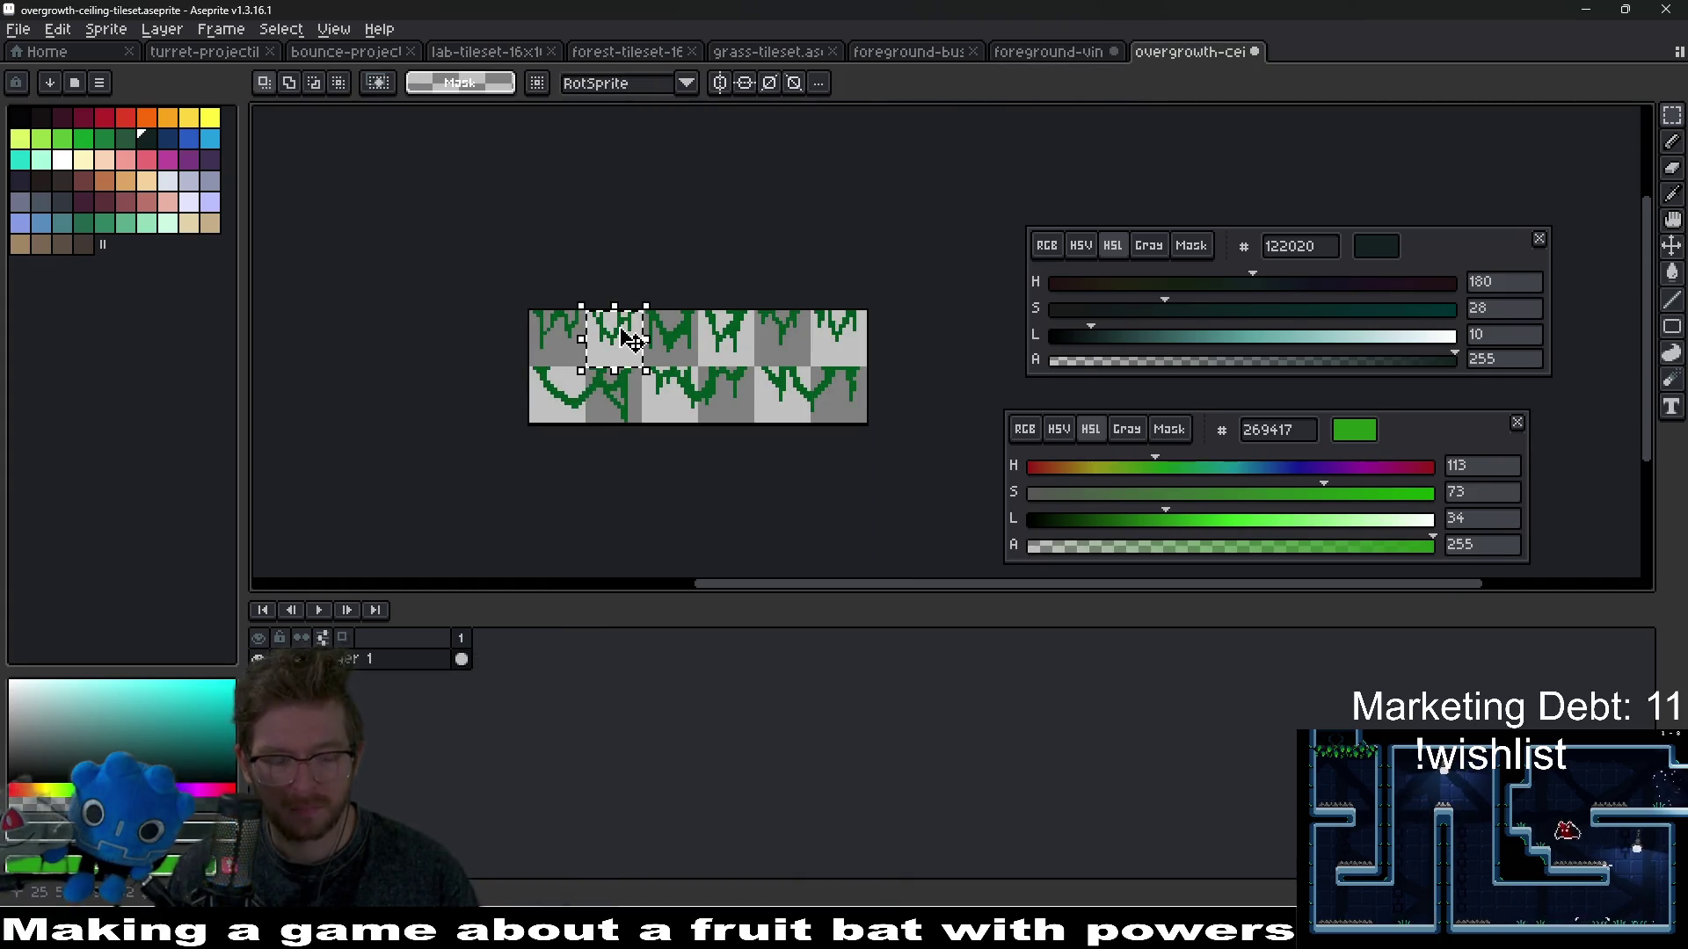
key("ctrl+shift+Tab")
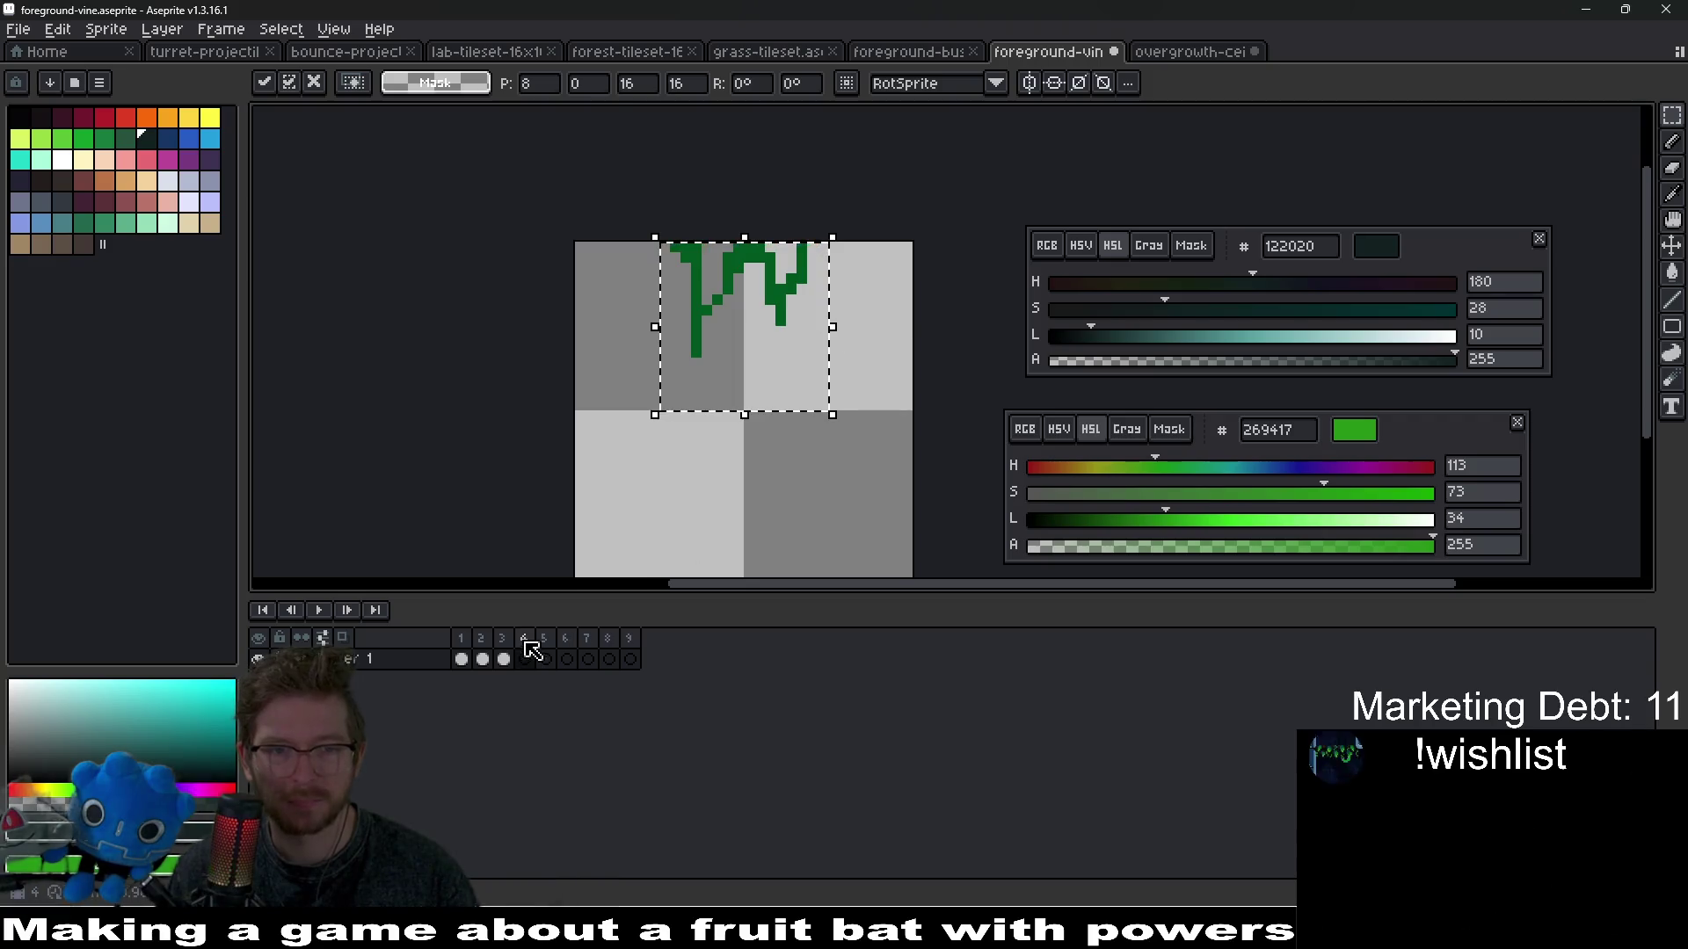
left_click(531, 651)
key("Return")
Paste a vine tile into frame 5 and nudge it two pixels left.
left_click(545, 659)
key("ctrl+v")
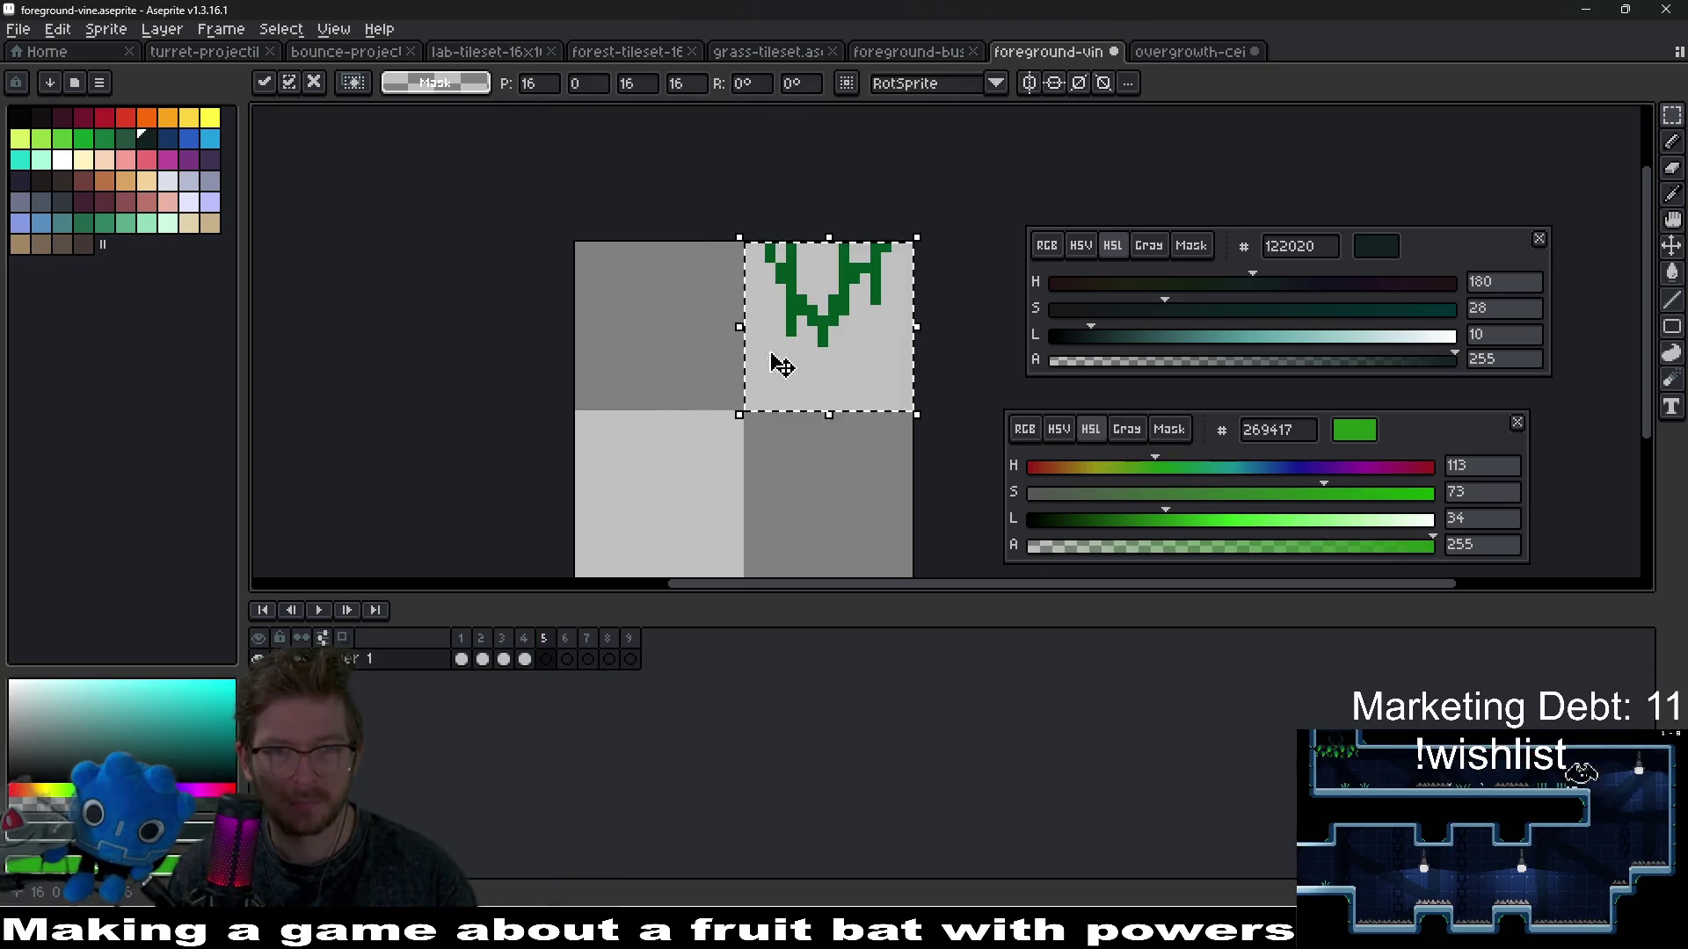
key("Left")
key("Left")
key("Left")
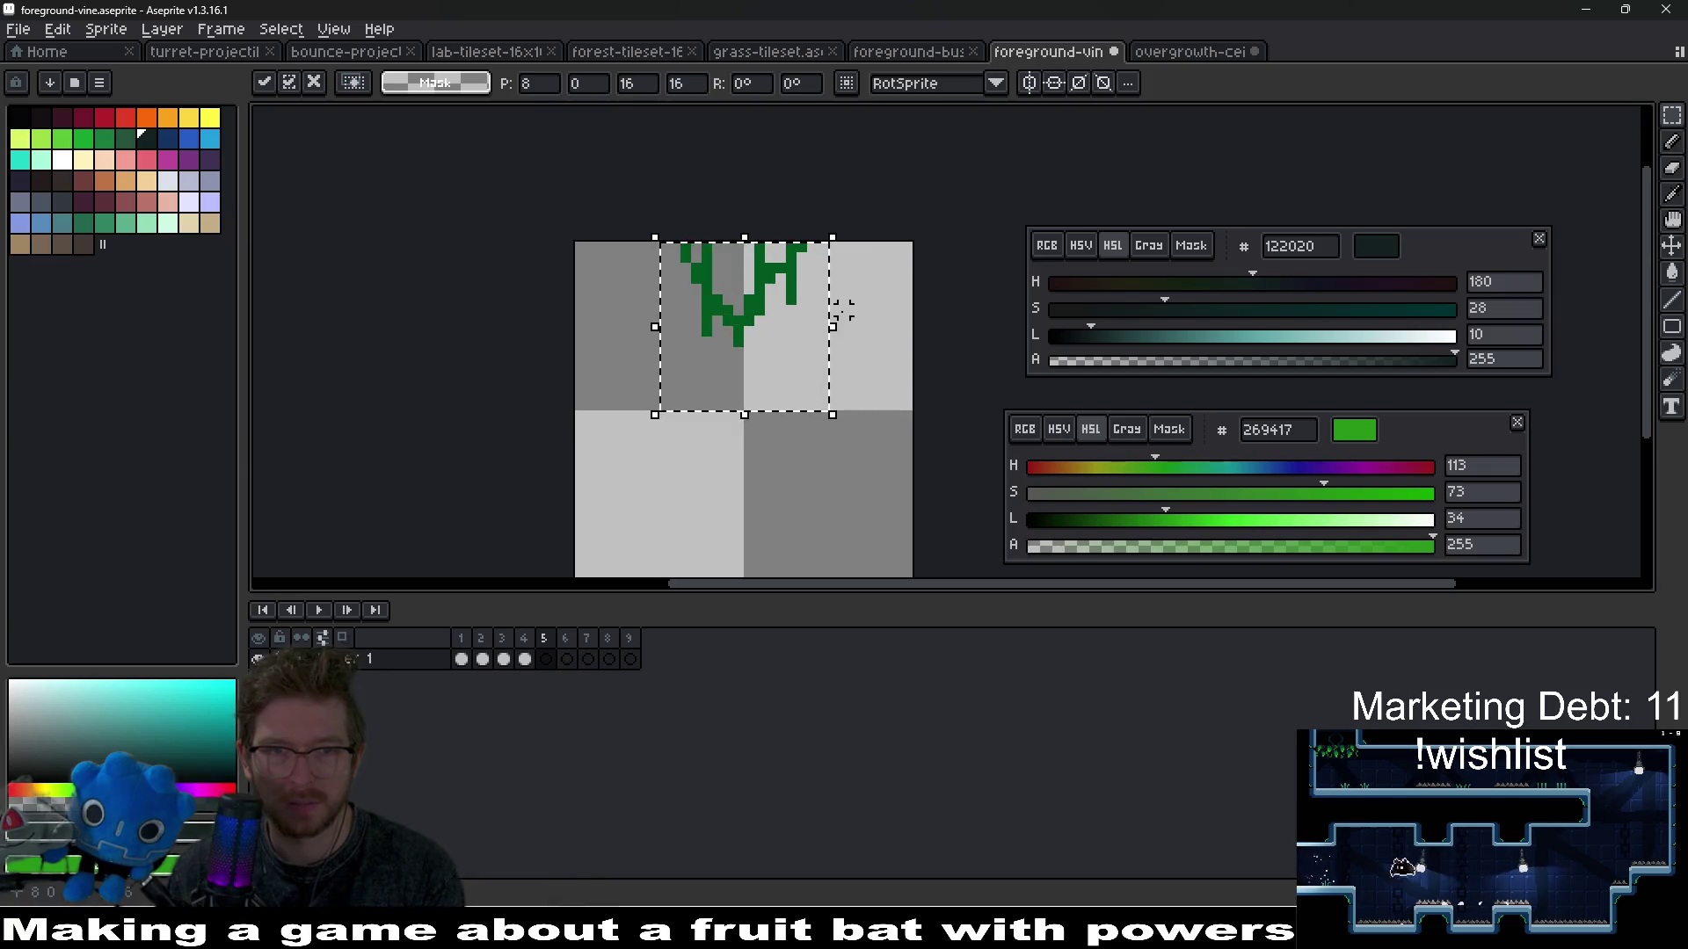
key("Left")
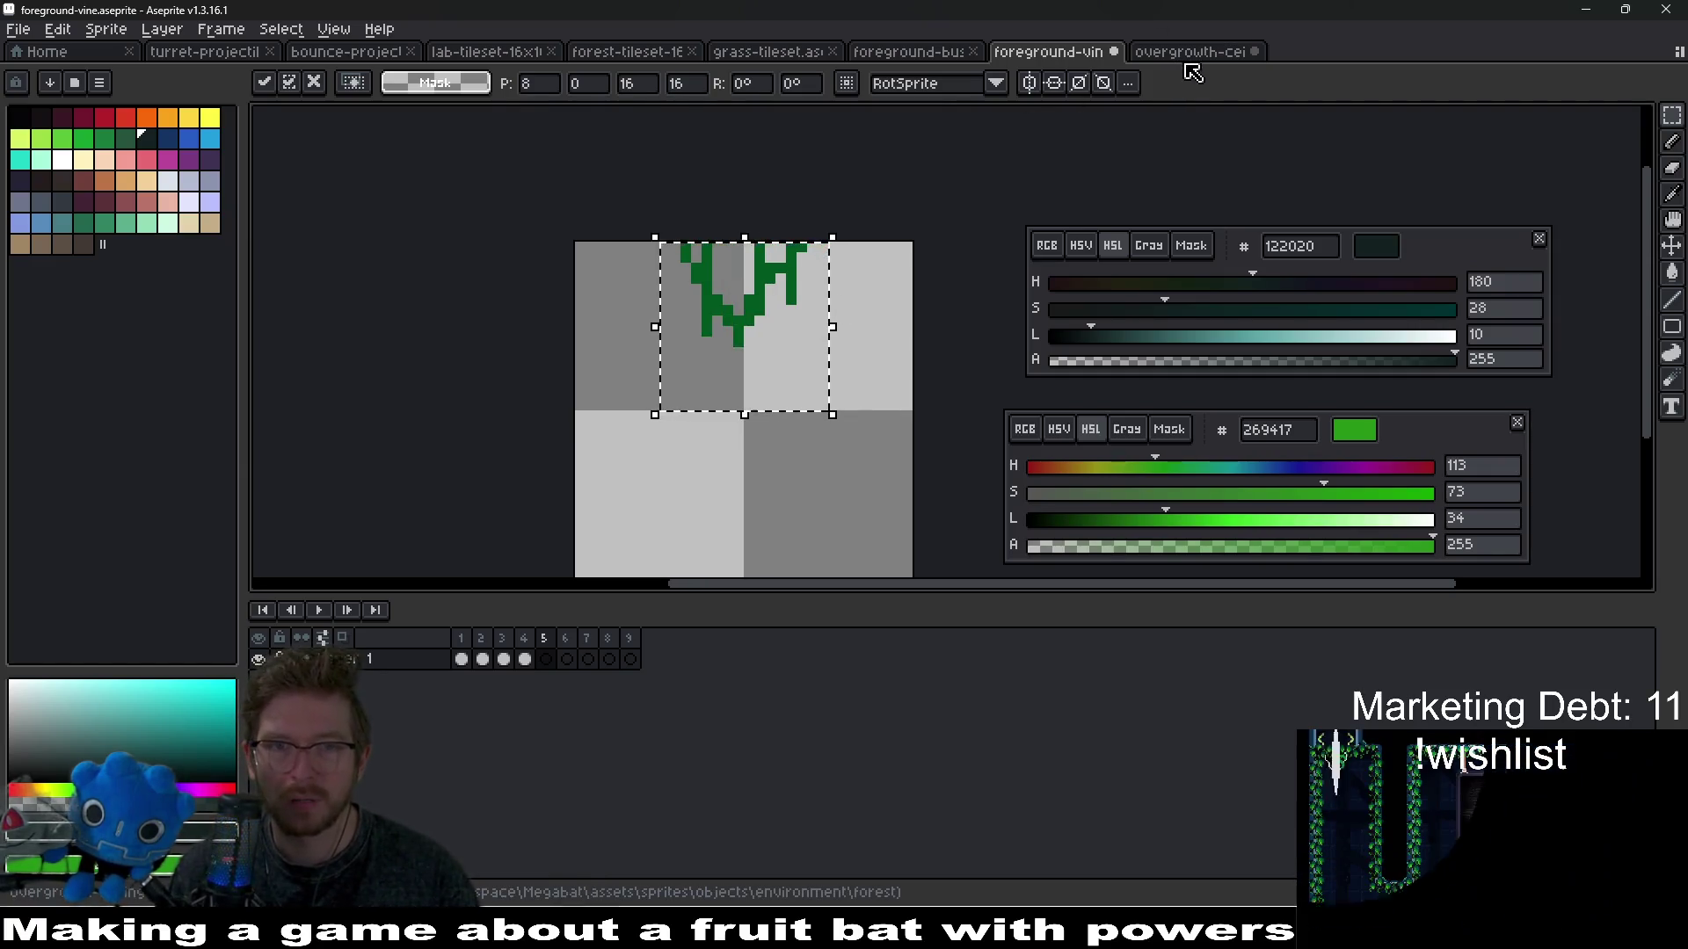
left_click(1191, 51)
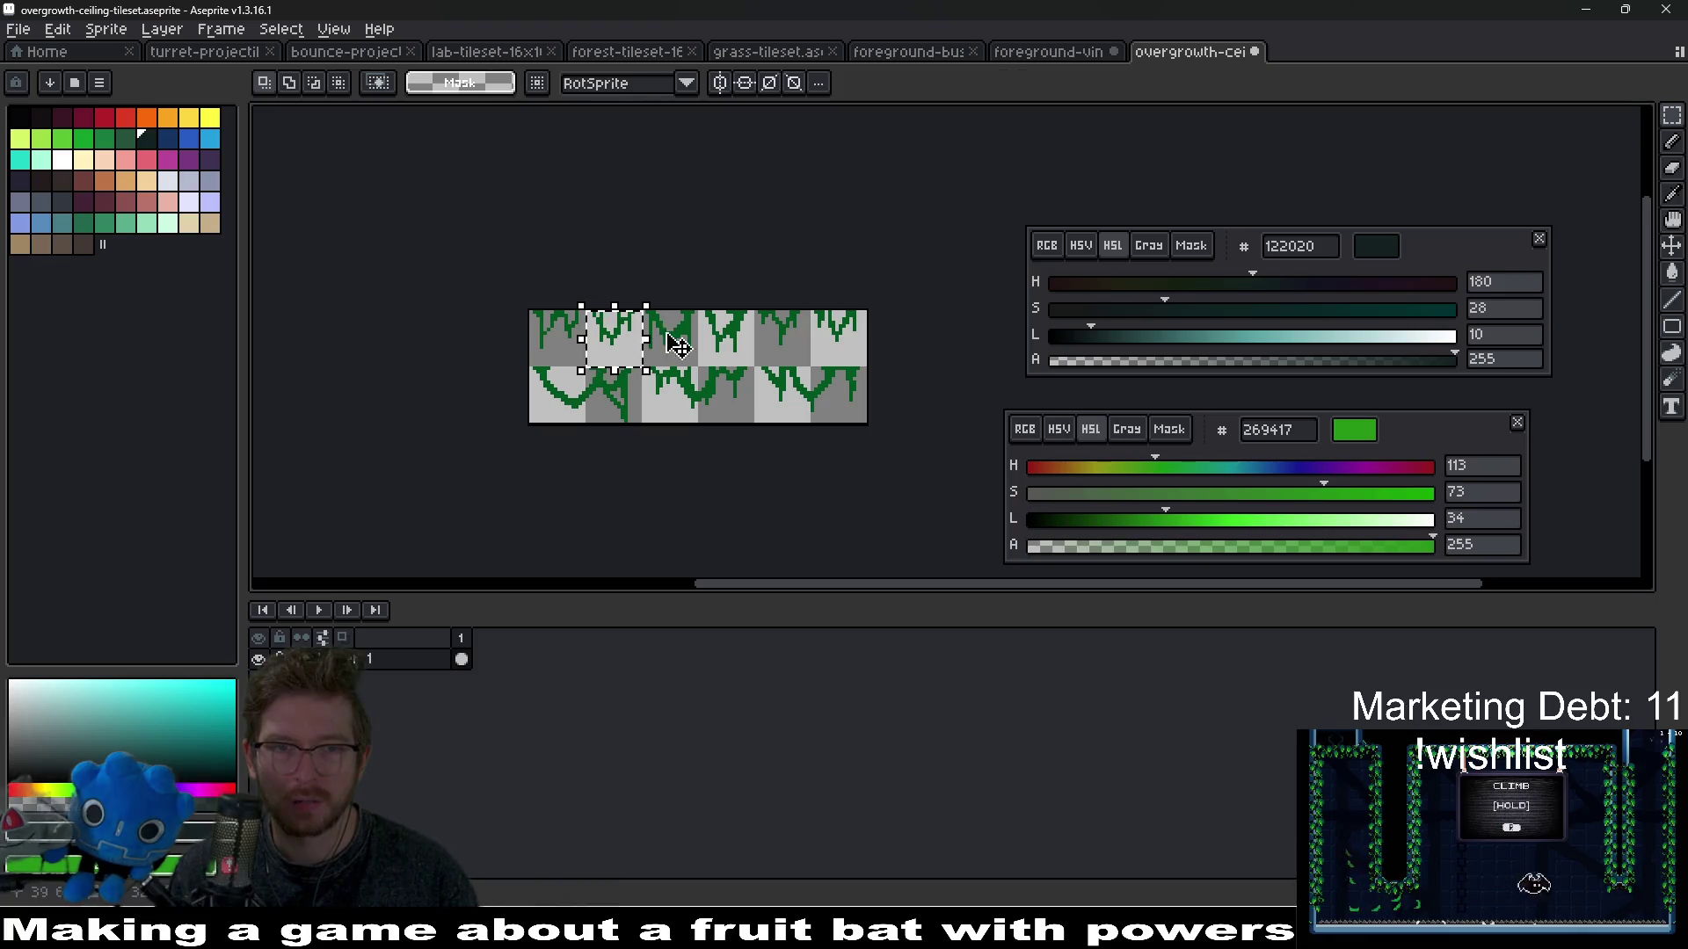
left_click_drag(665, 333, 677, 331)
left_click(706, 337)
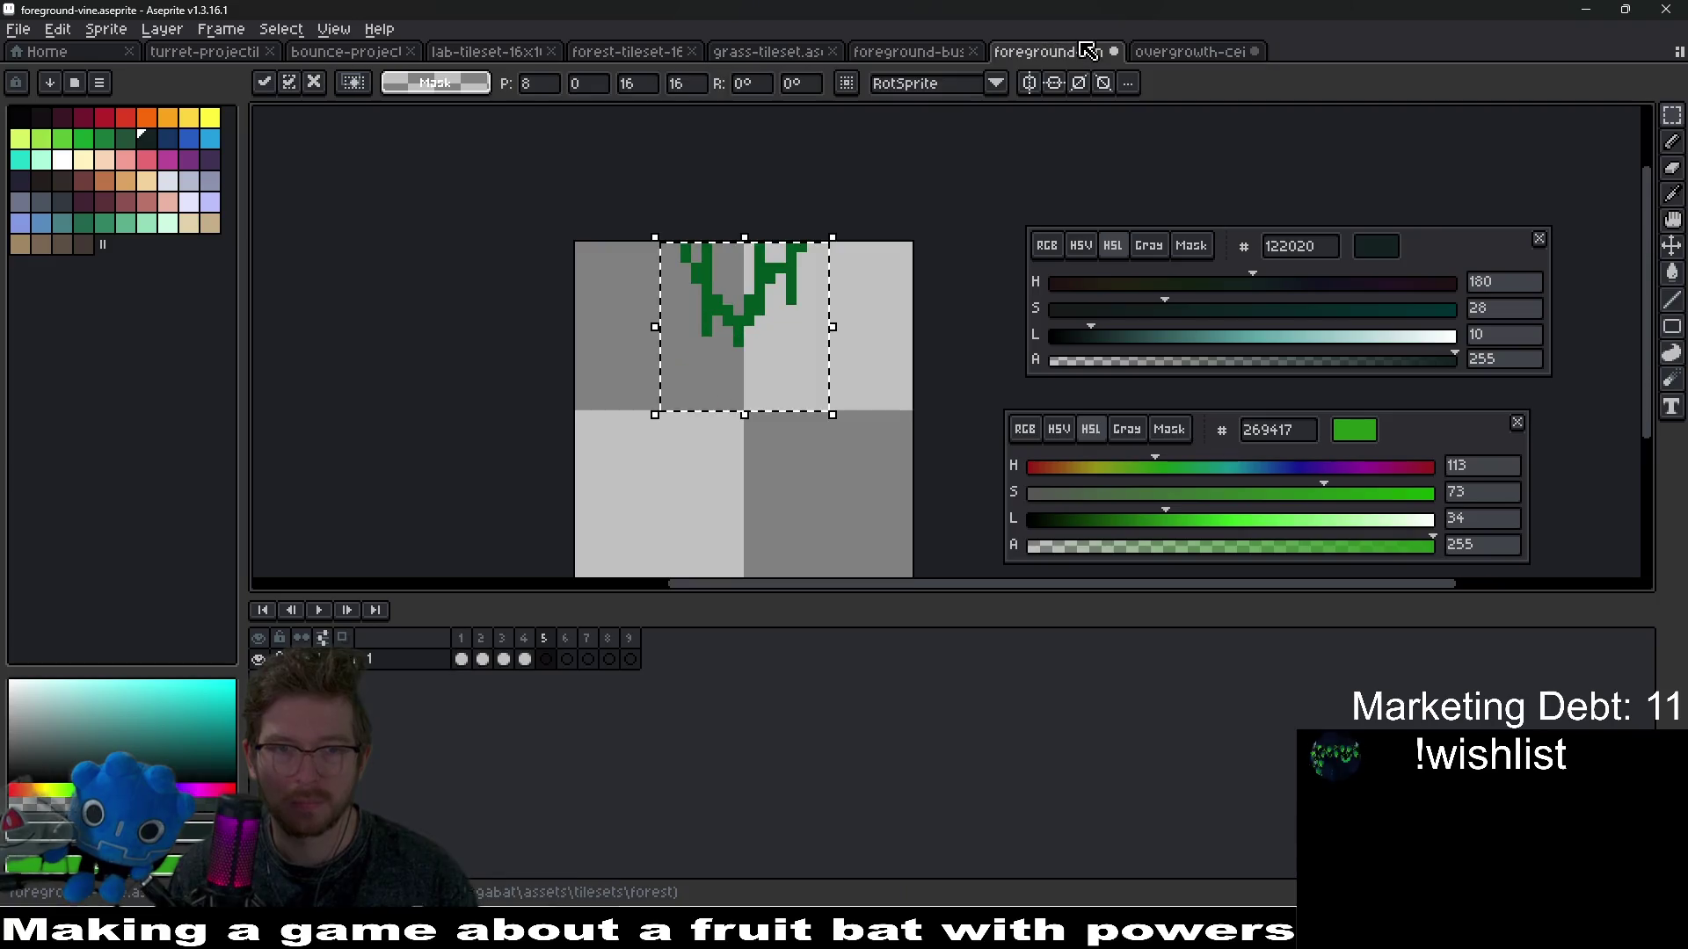
Paste the vine tile again and commit it into frame 5.
left_click(1047, 51)
key("ctrl+v")
left_click(1192, 52)
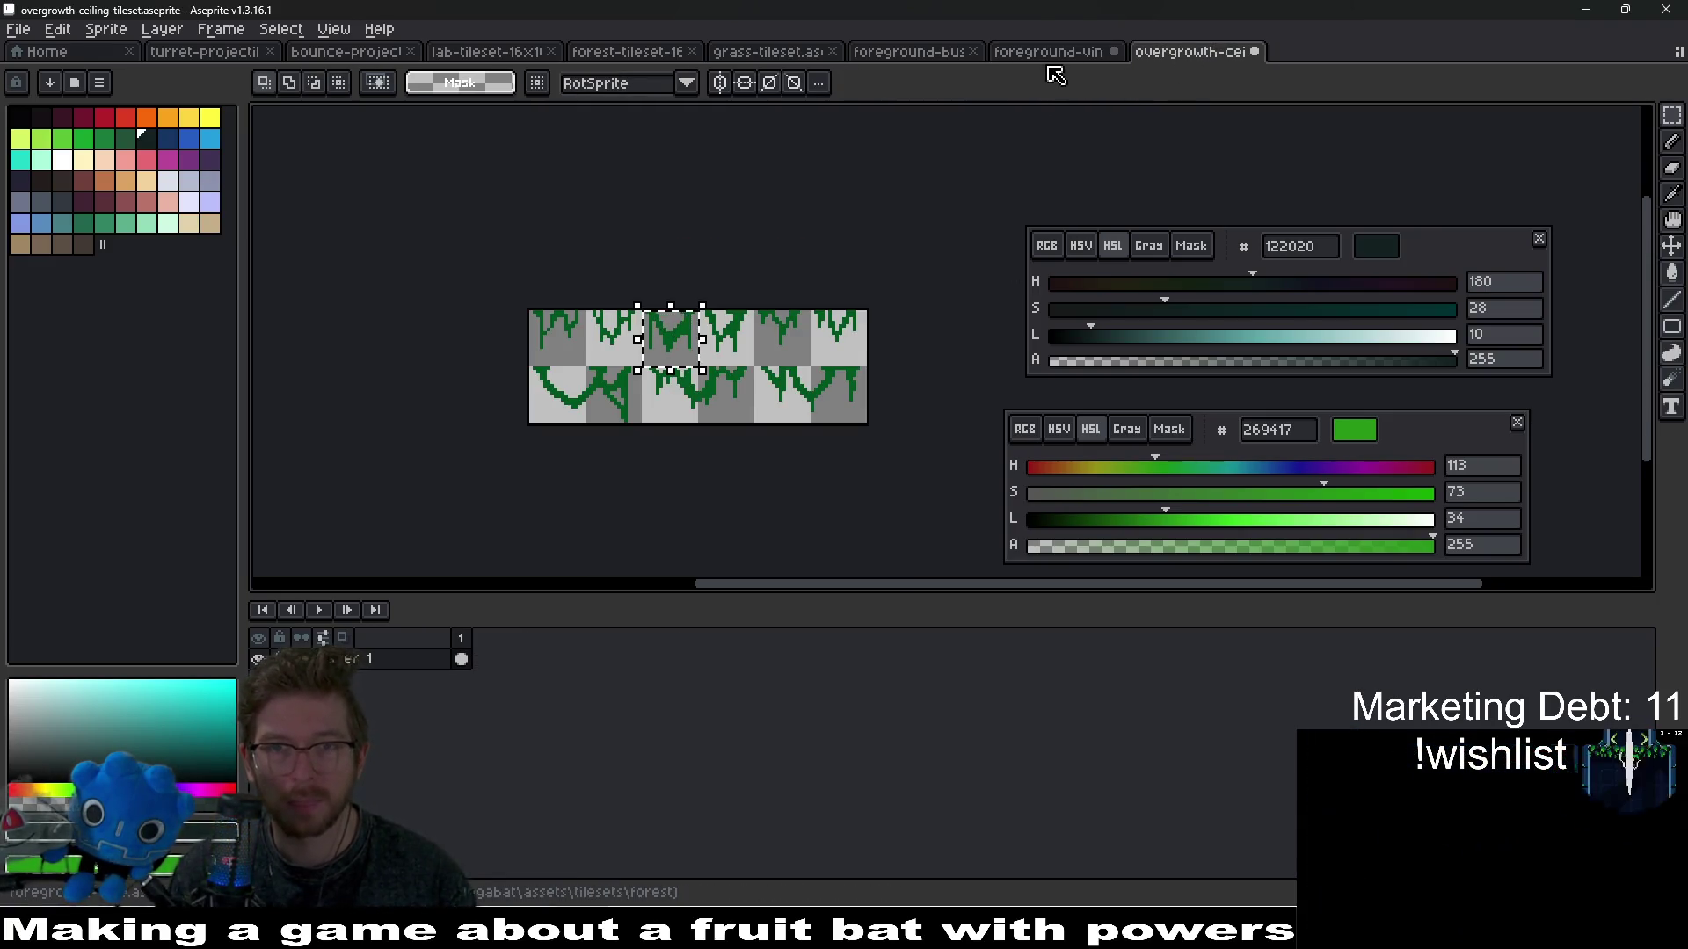
key("ctrl+shift+Tab")
key("Return")
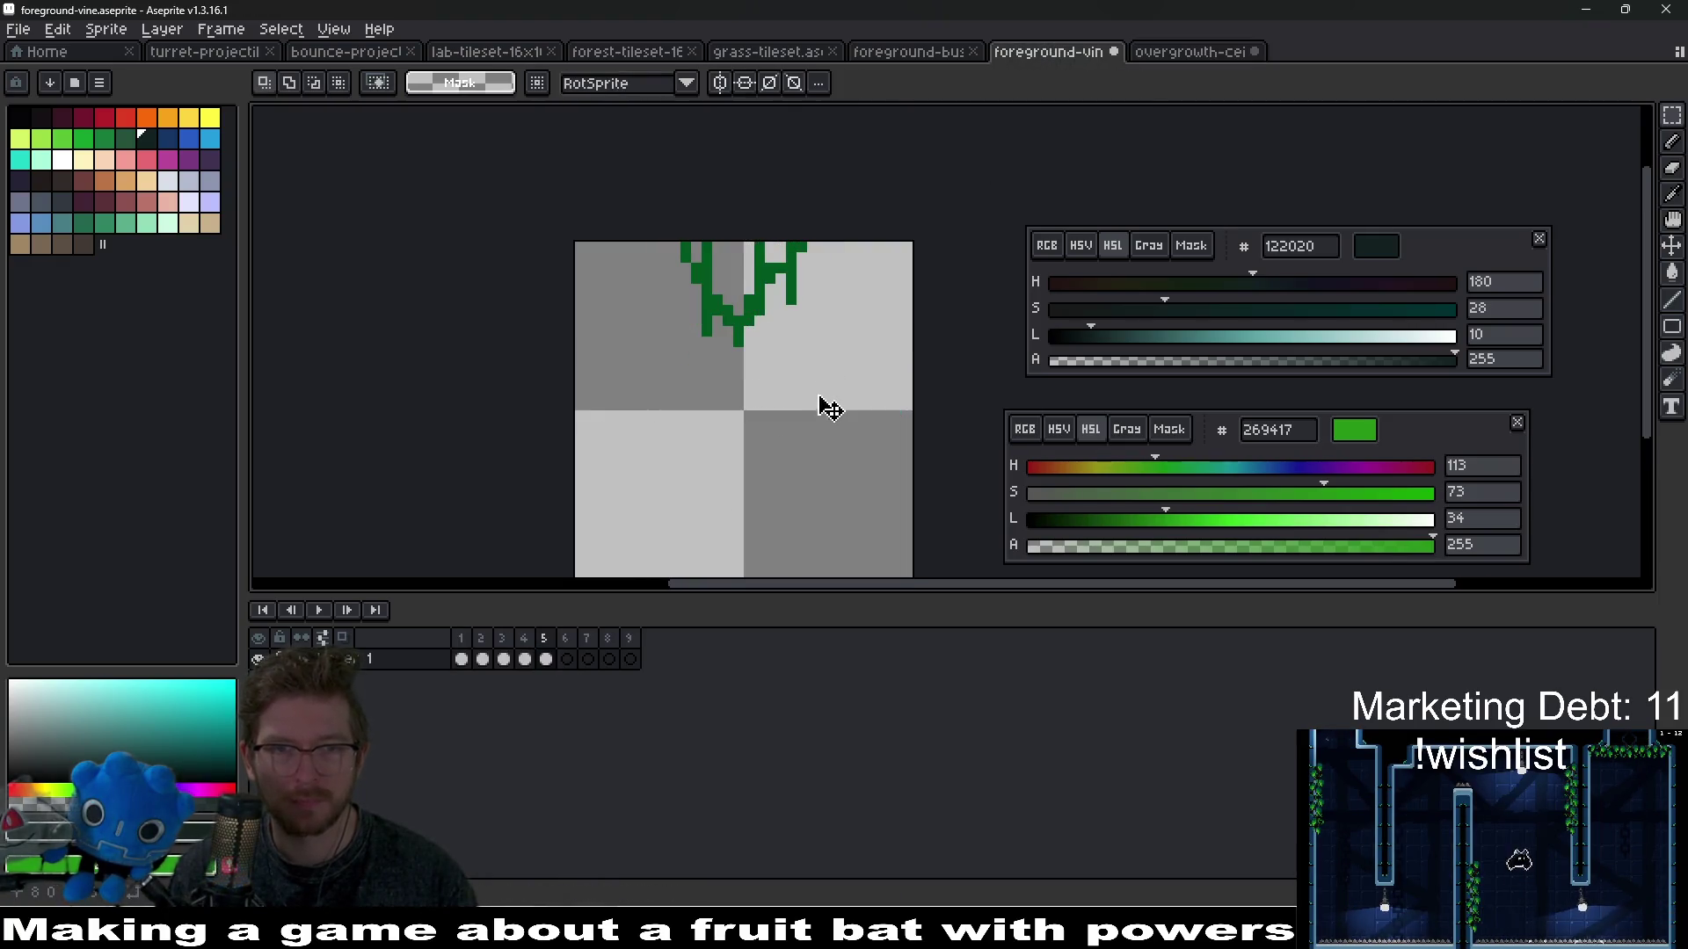
key("Right")
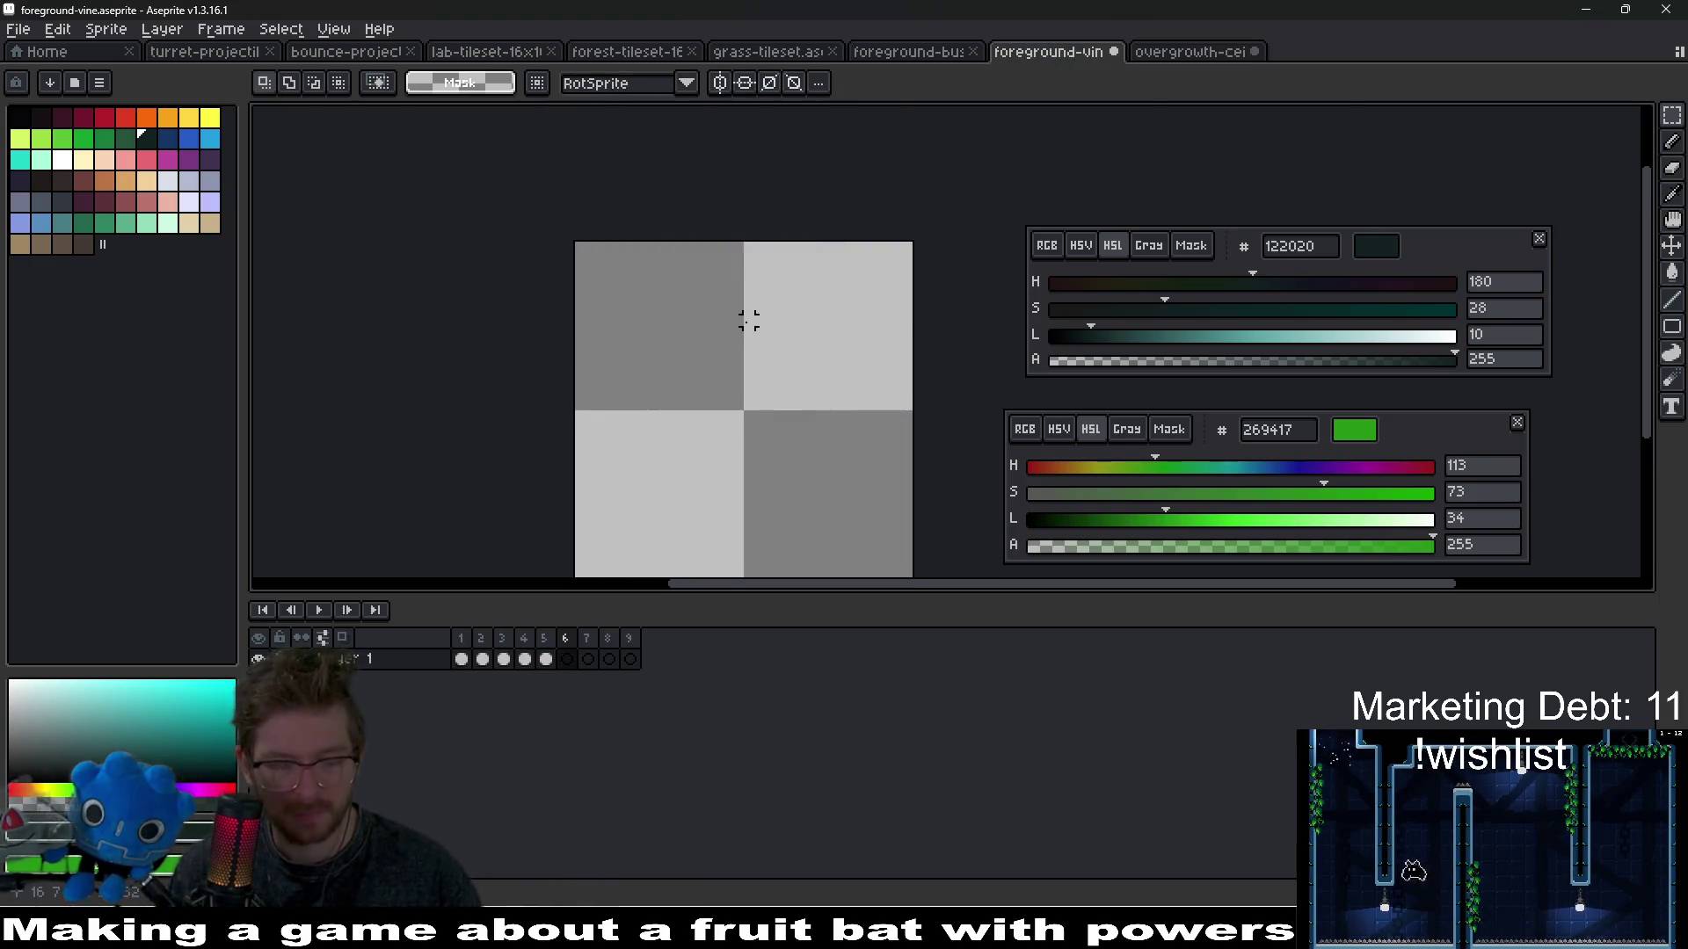
Paste a vine tile into frame 6, slide it left onto the top edge, and commit it.
key("ctrl+v")
left_click_drag(1029, 351, 742, 339)
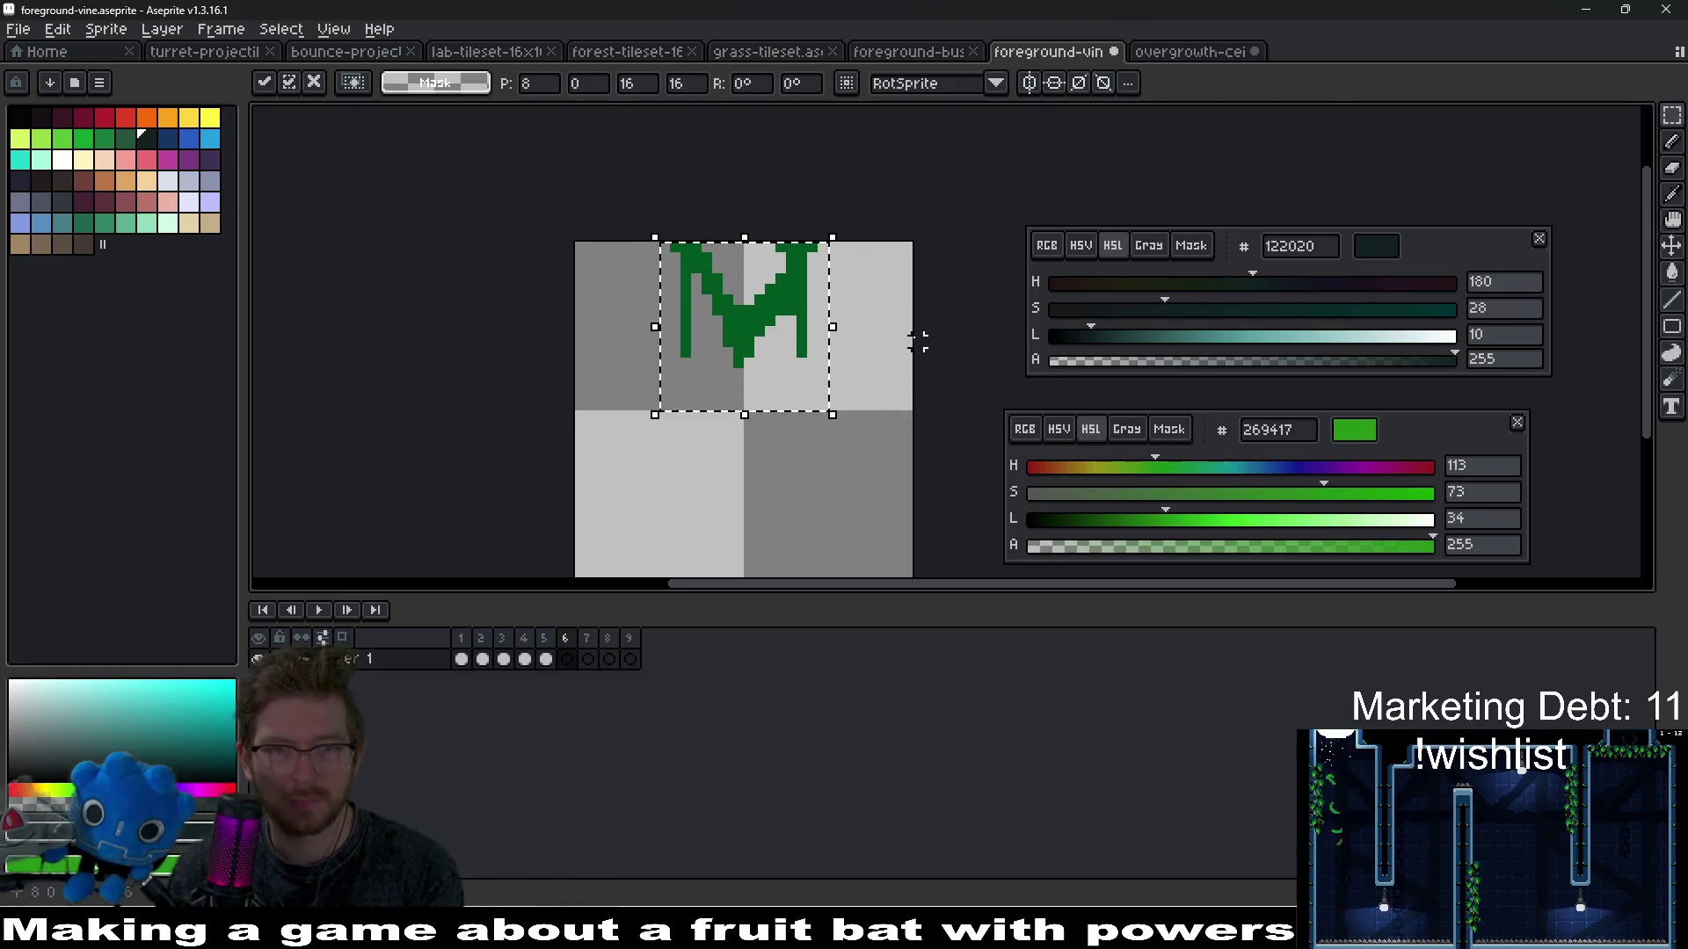
key("Return")
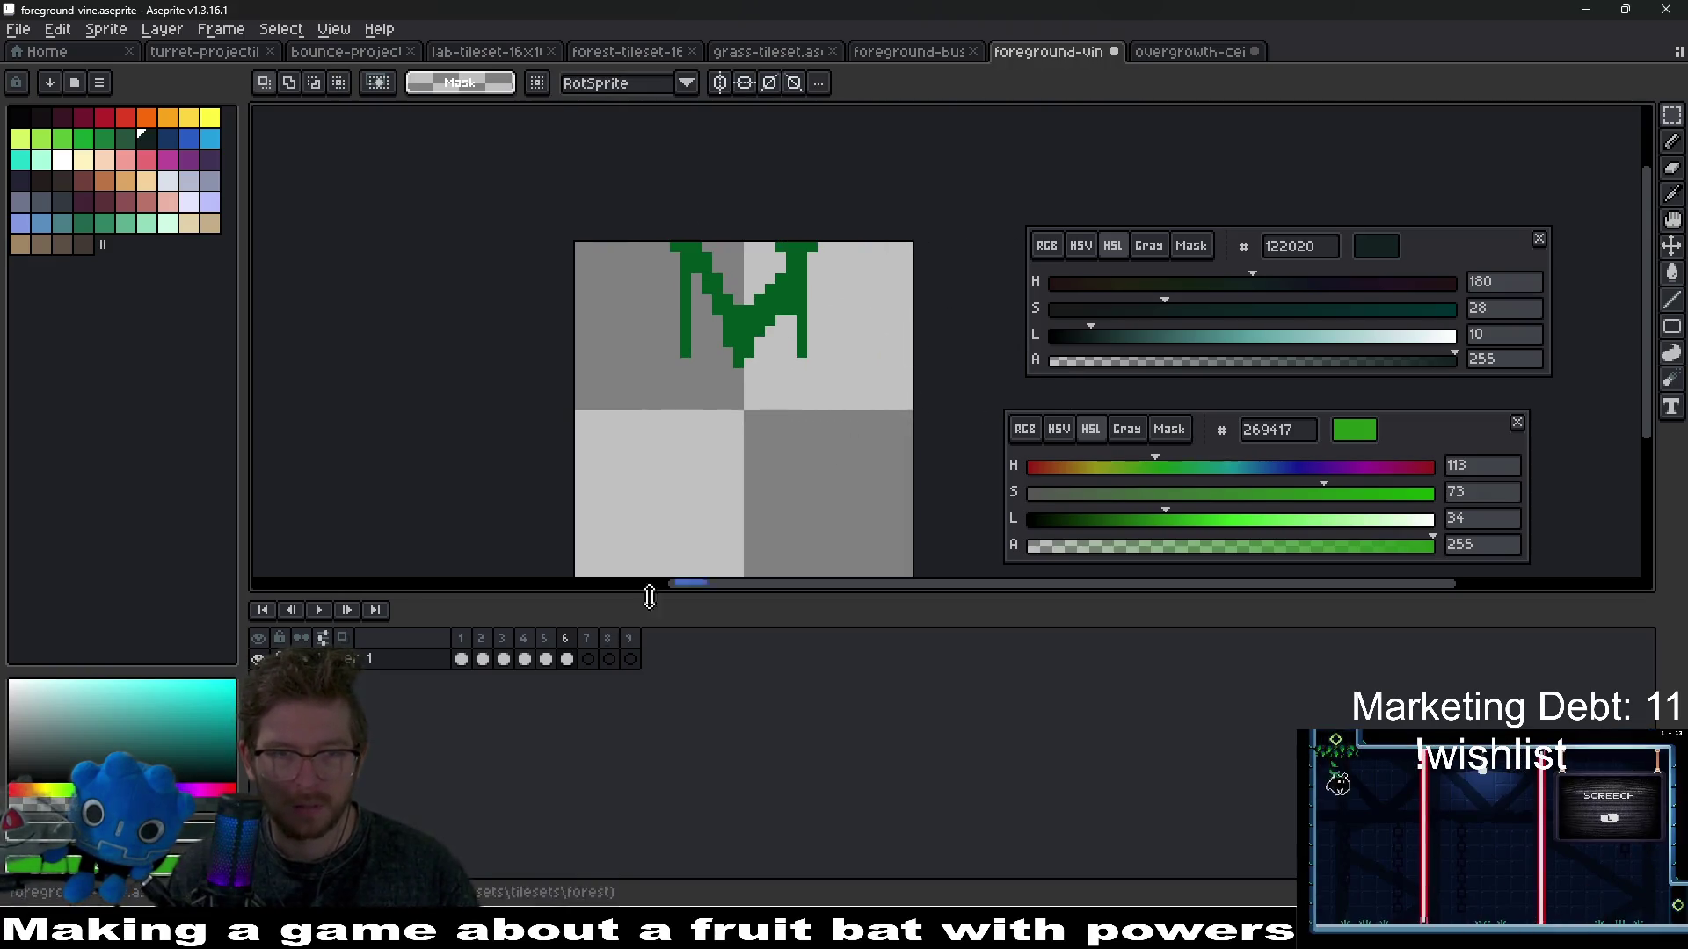
left_click(592, 668)
Copy the next vine tile and paste it into frame 7, nudged one pixel left.
left_click(1191, 51)
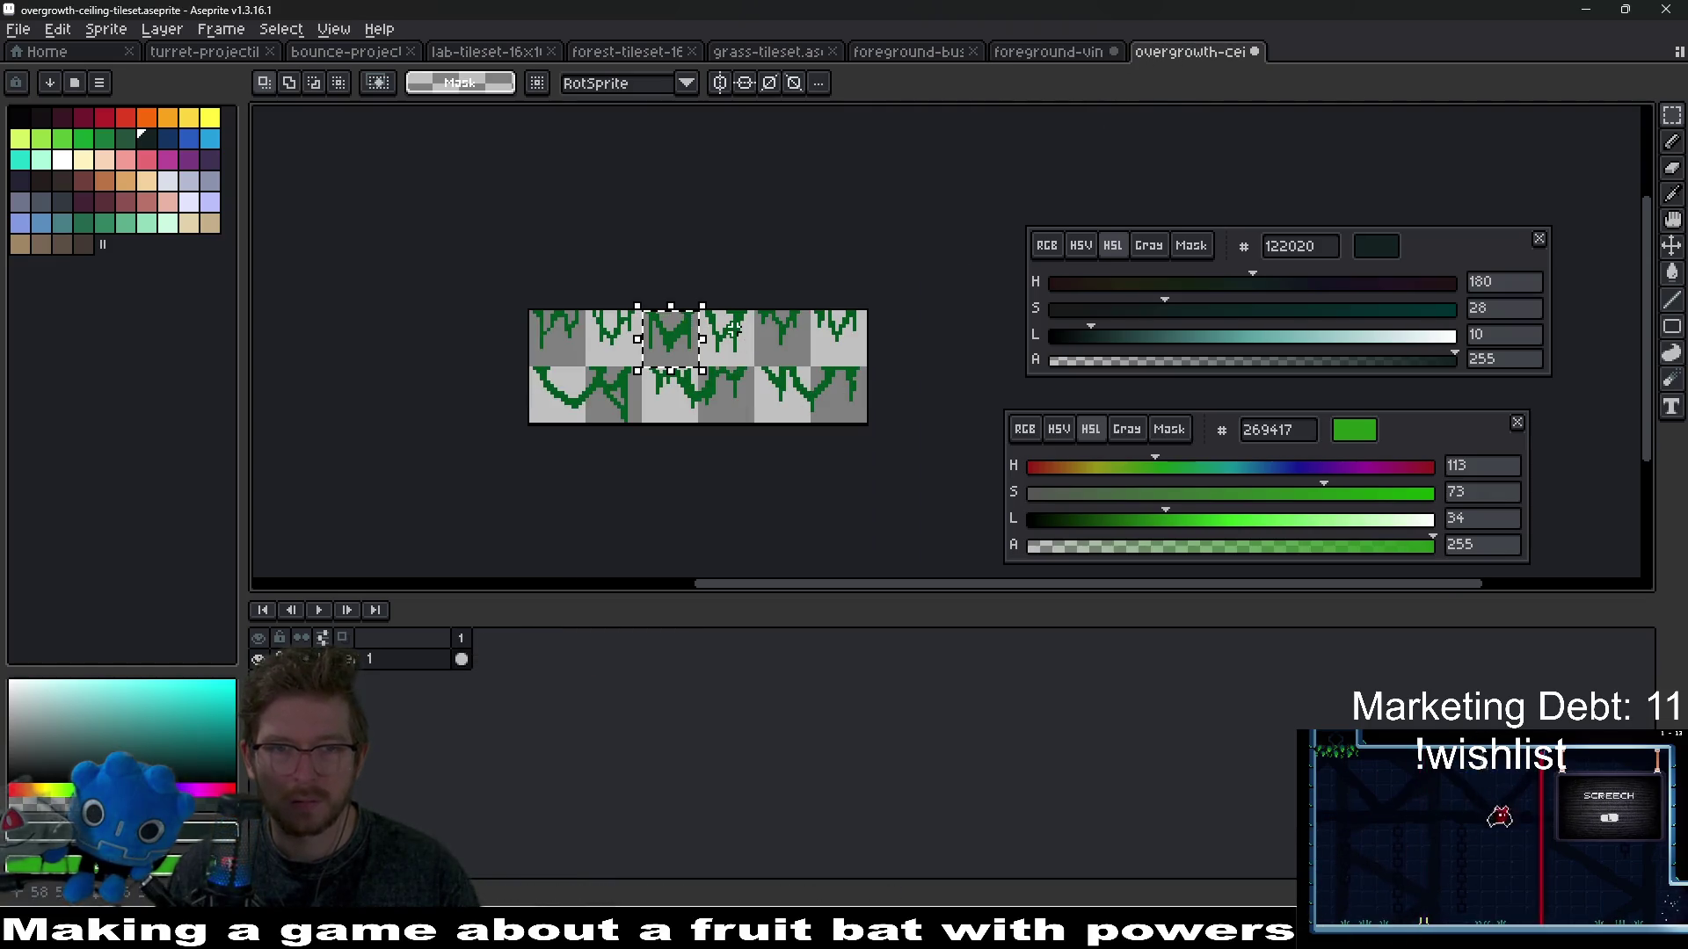
left_click_drag(697, 309, 754, 366)
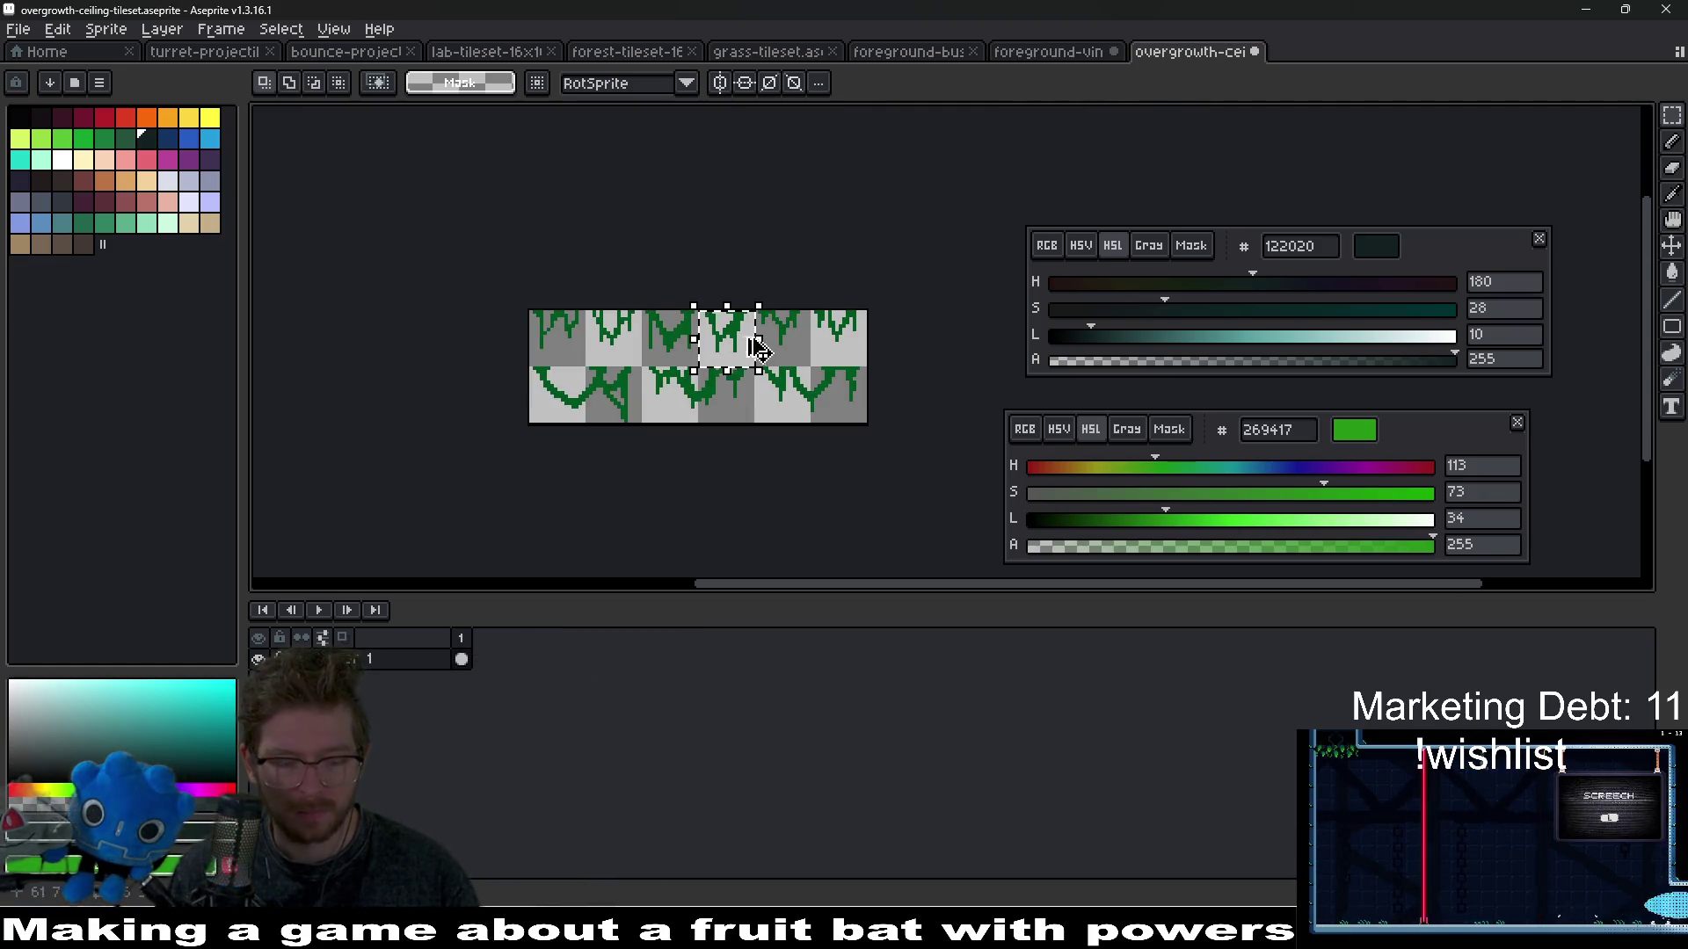
left_click(1099, 53)
key("ctrl+v")
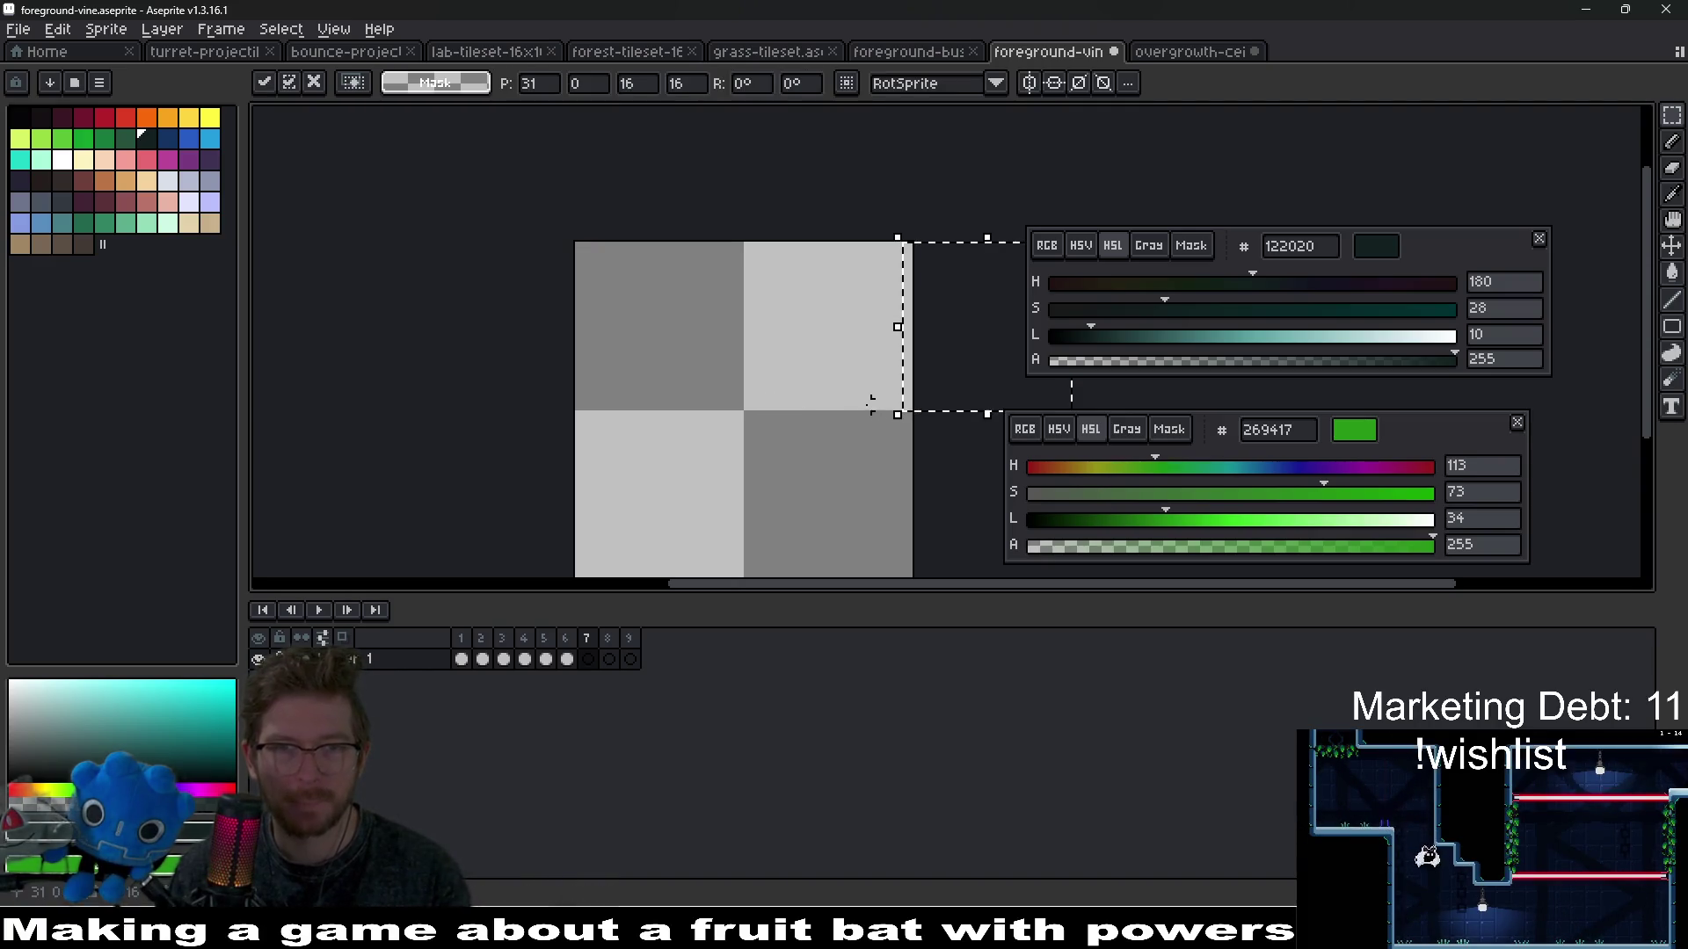
key("Left")
key("Left")
key("Left")
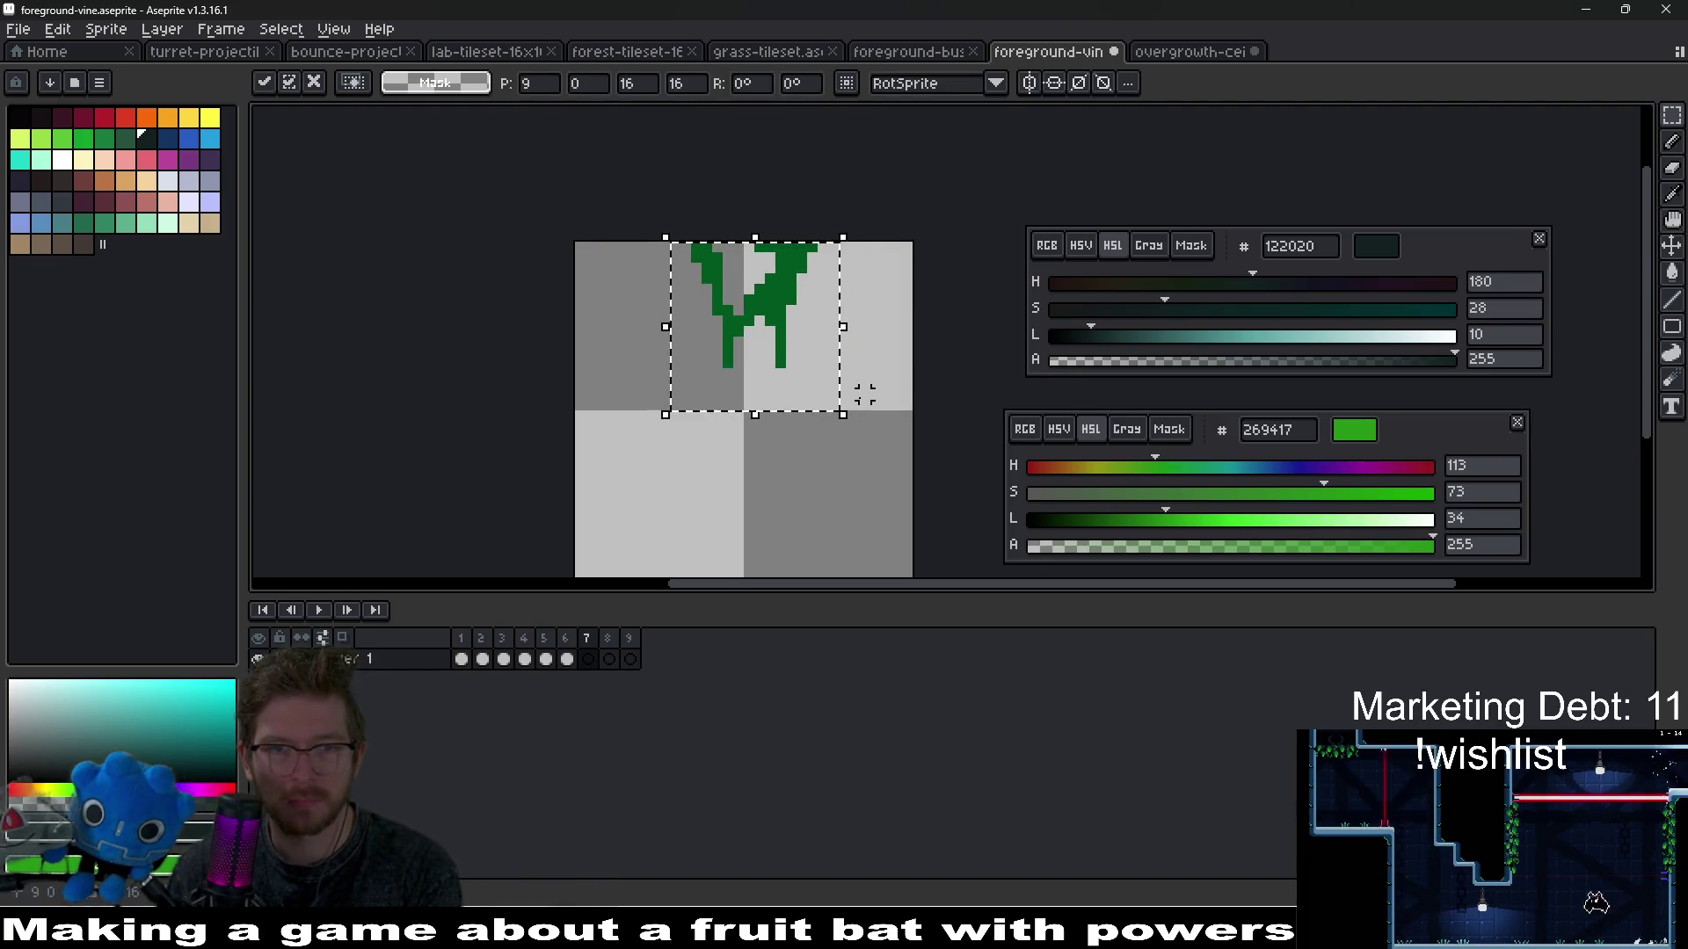
left_click(1178, 52)
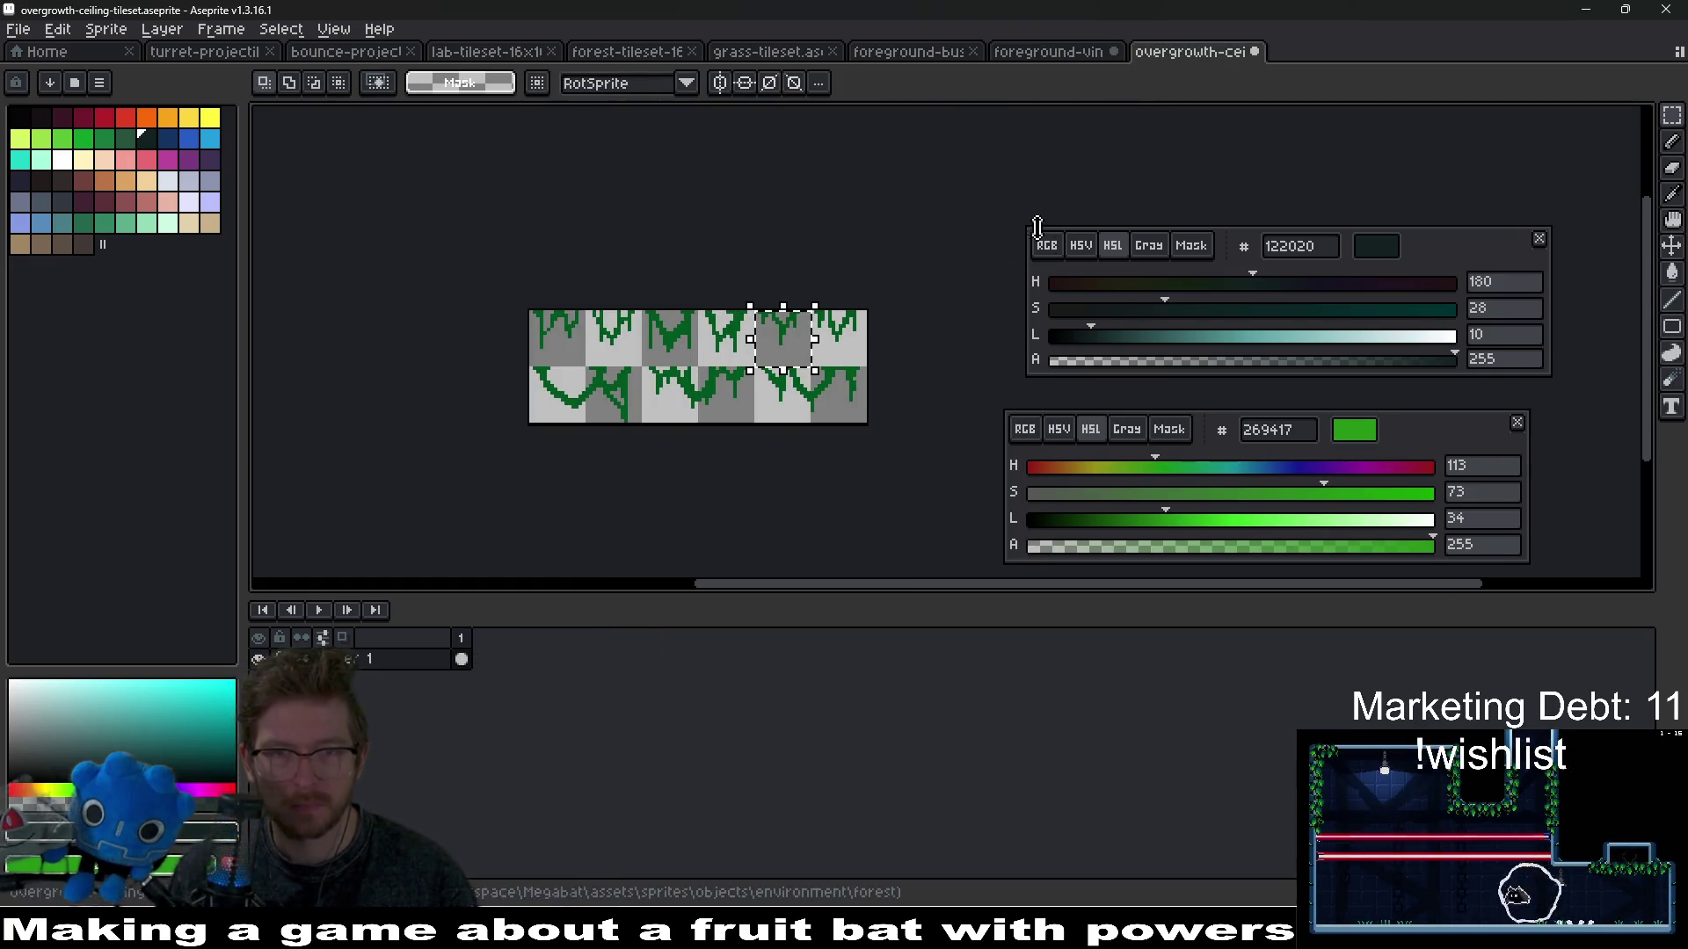
Paste a vine tile into frame 8, move it left onto the top edge, and commit it.
left_click(1050, 53)
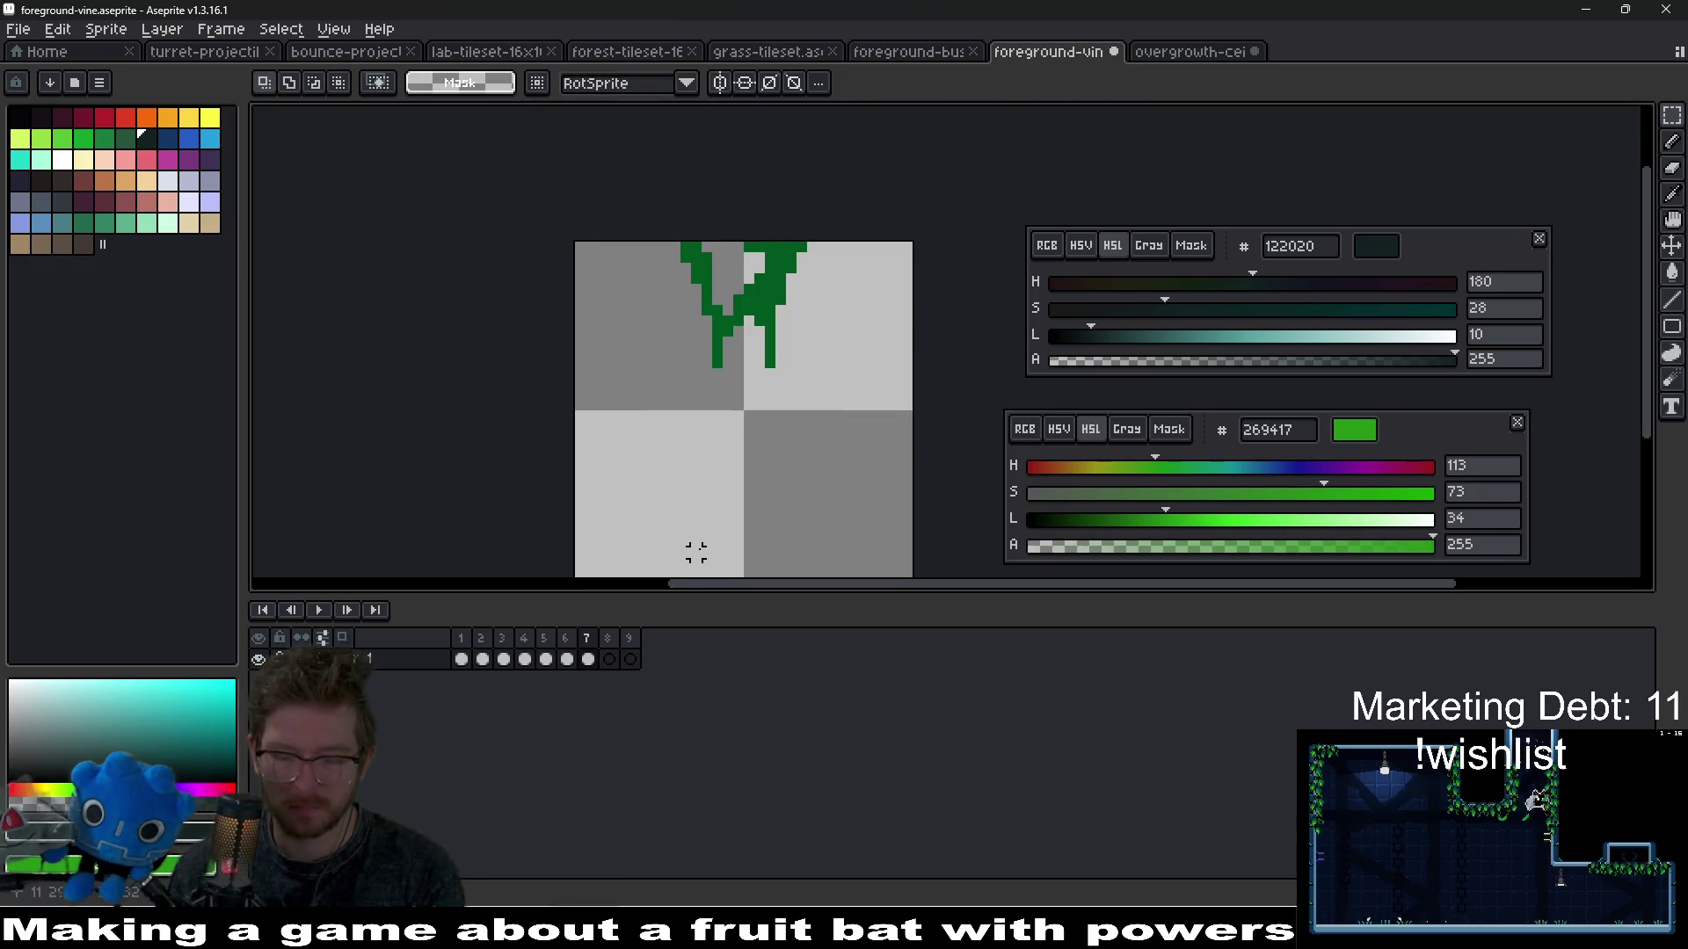
key("Right")
key("ctrl+v")
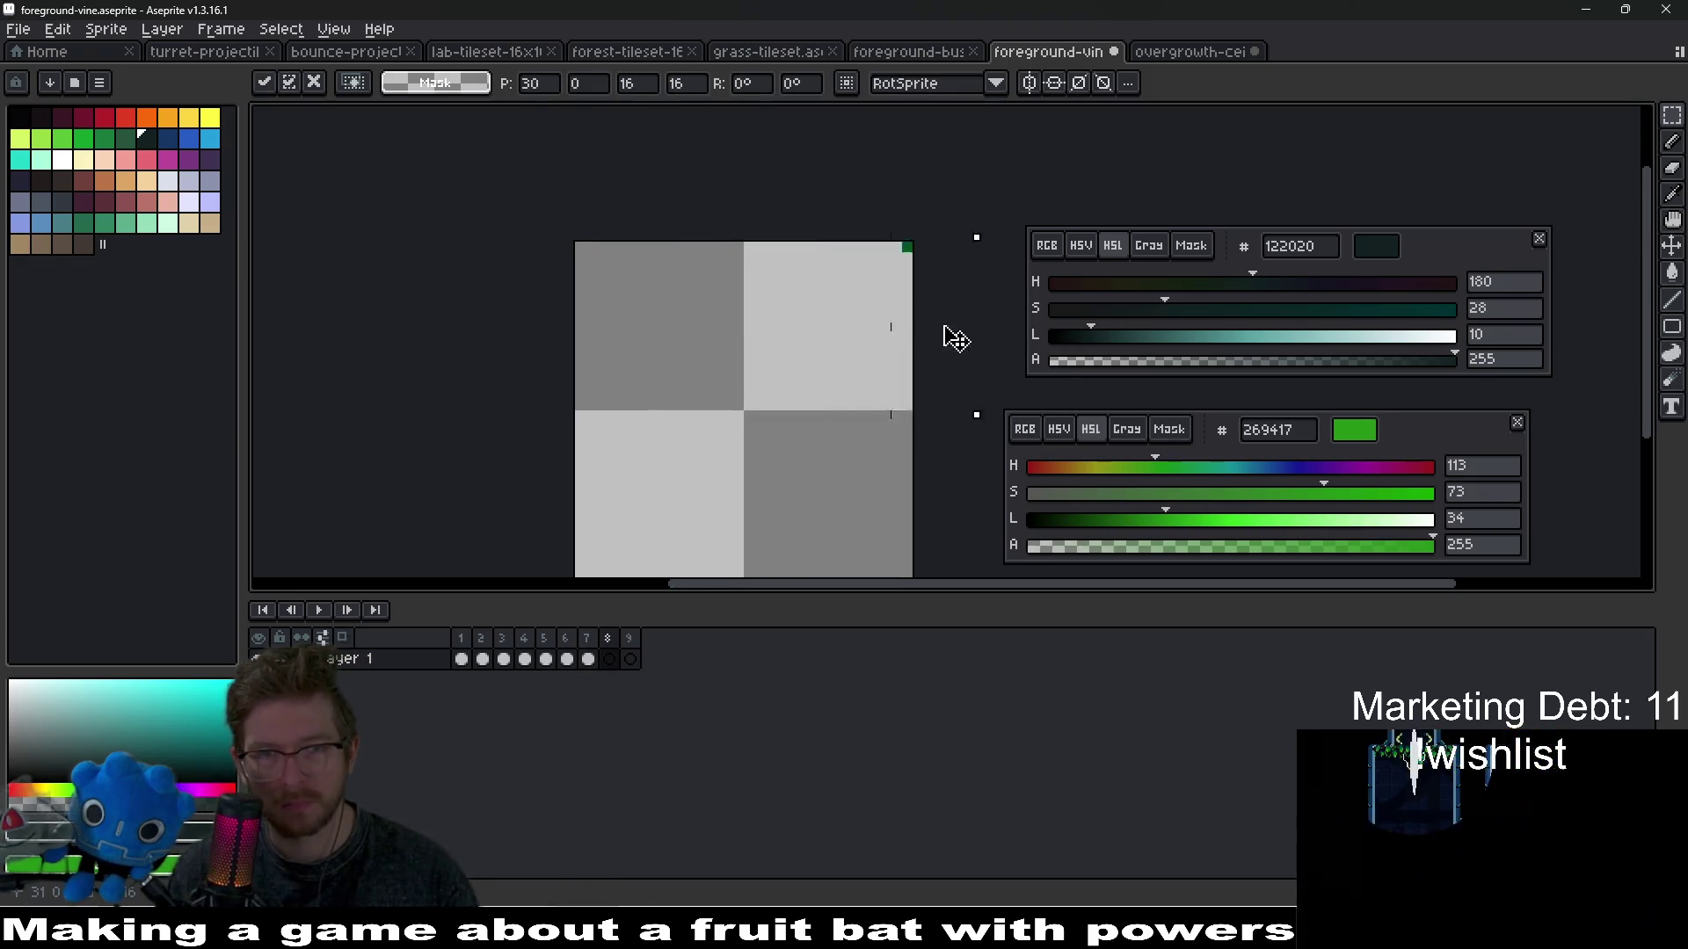
left_click_drag(969, 335, 783, 340)
key("Left")
key("Left")
key("Left")
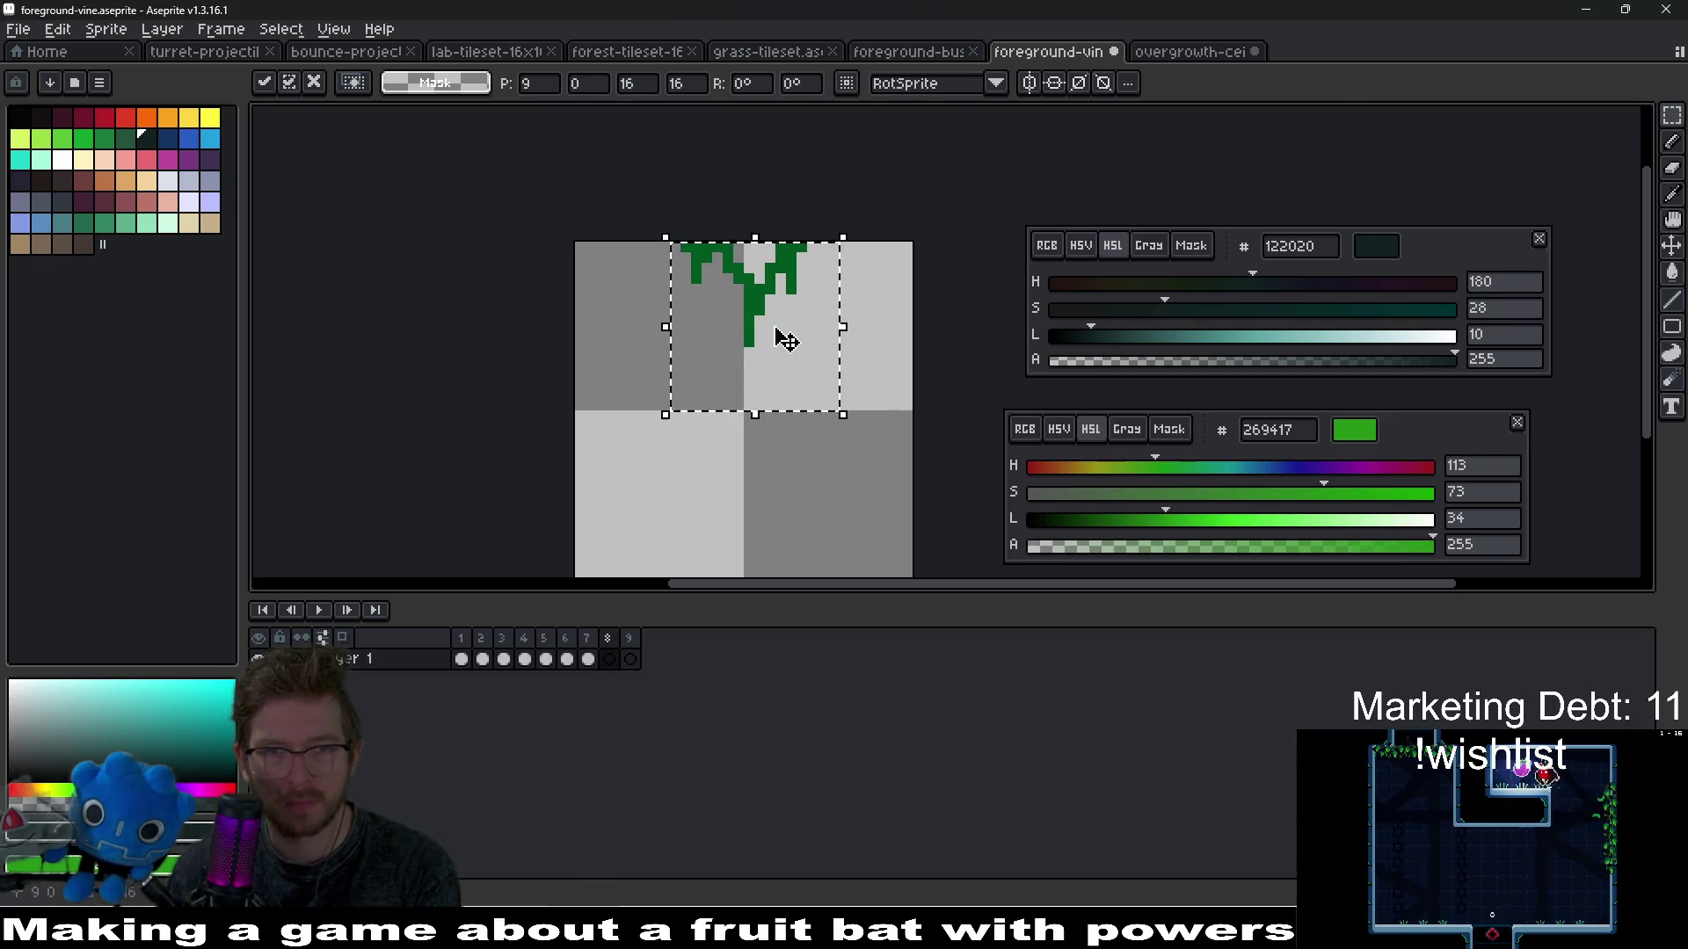
key("Left")
key("Return")
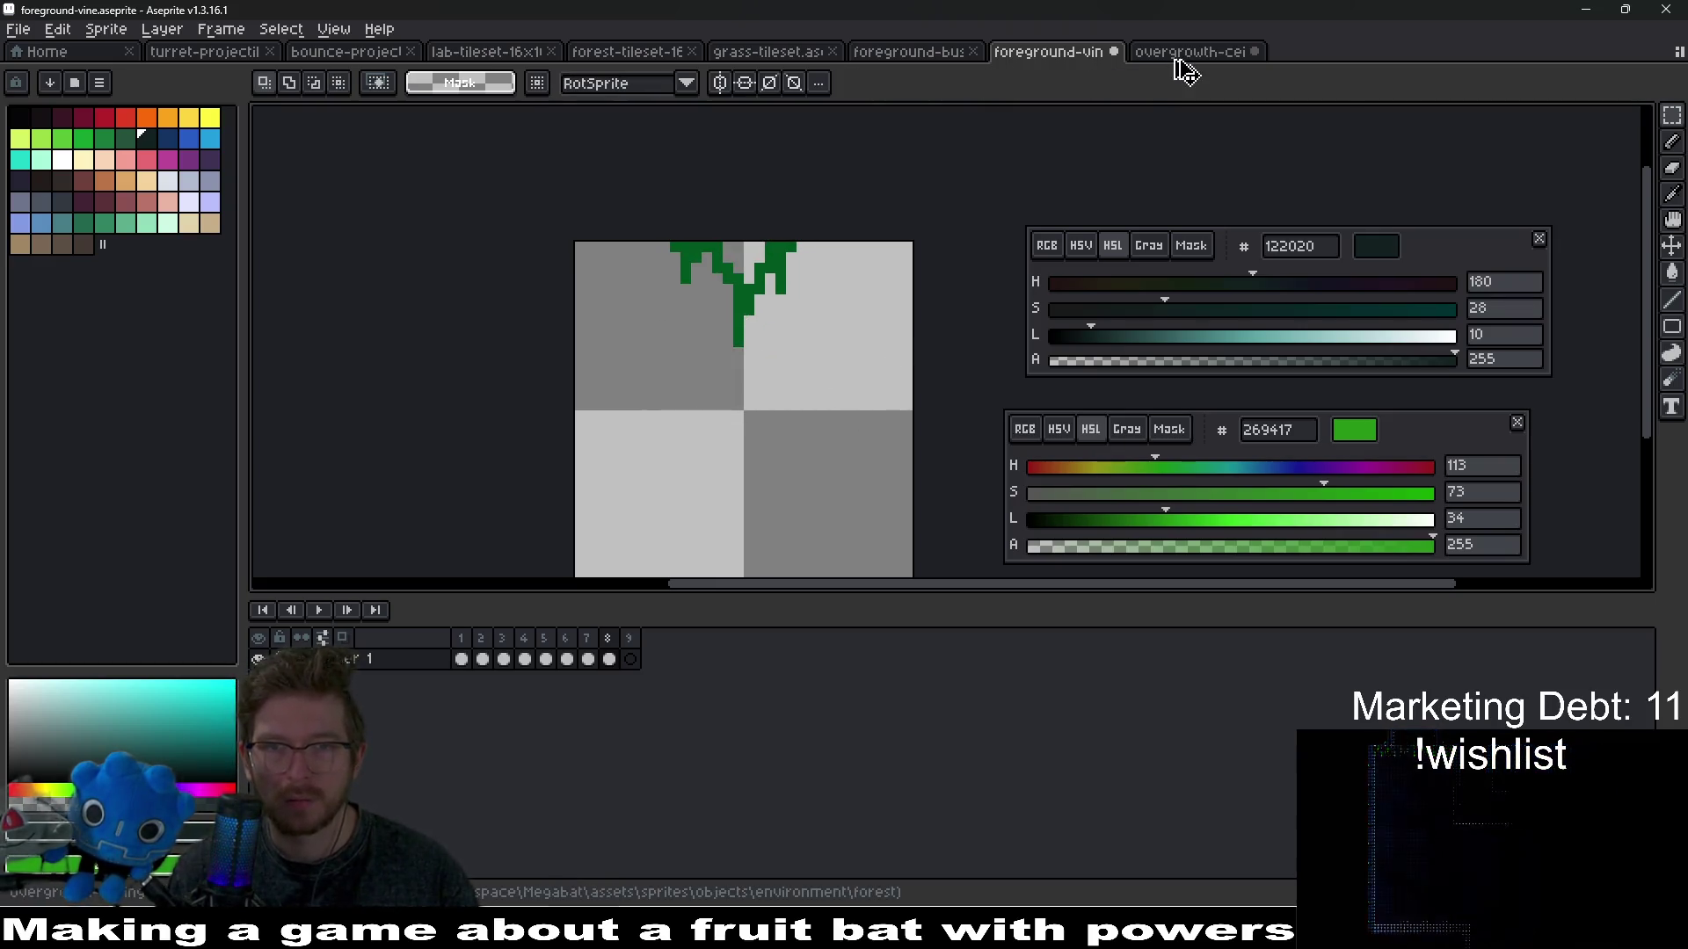
left_click(629, 659)
Copy the next tile to the right, paste it into frame 9, nudge left, and deselect.
key("ctrl+Tab")
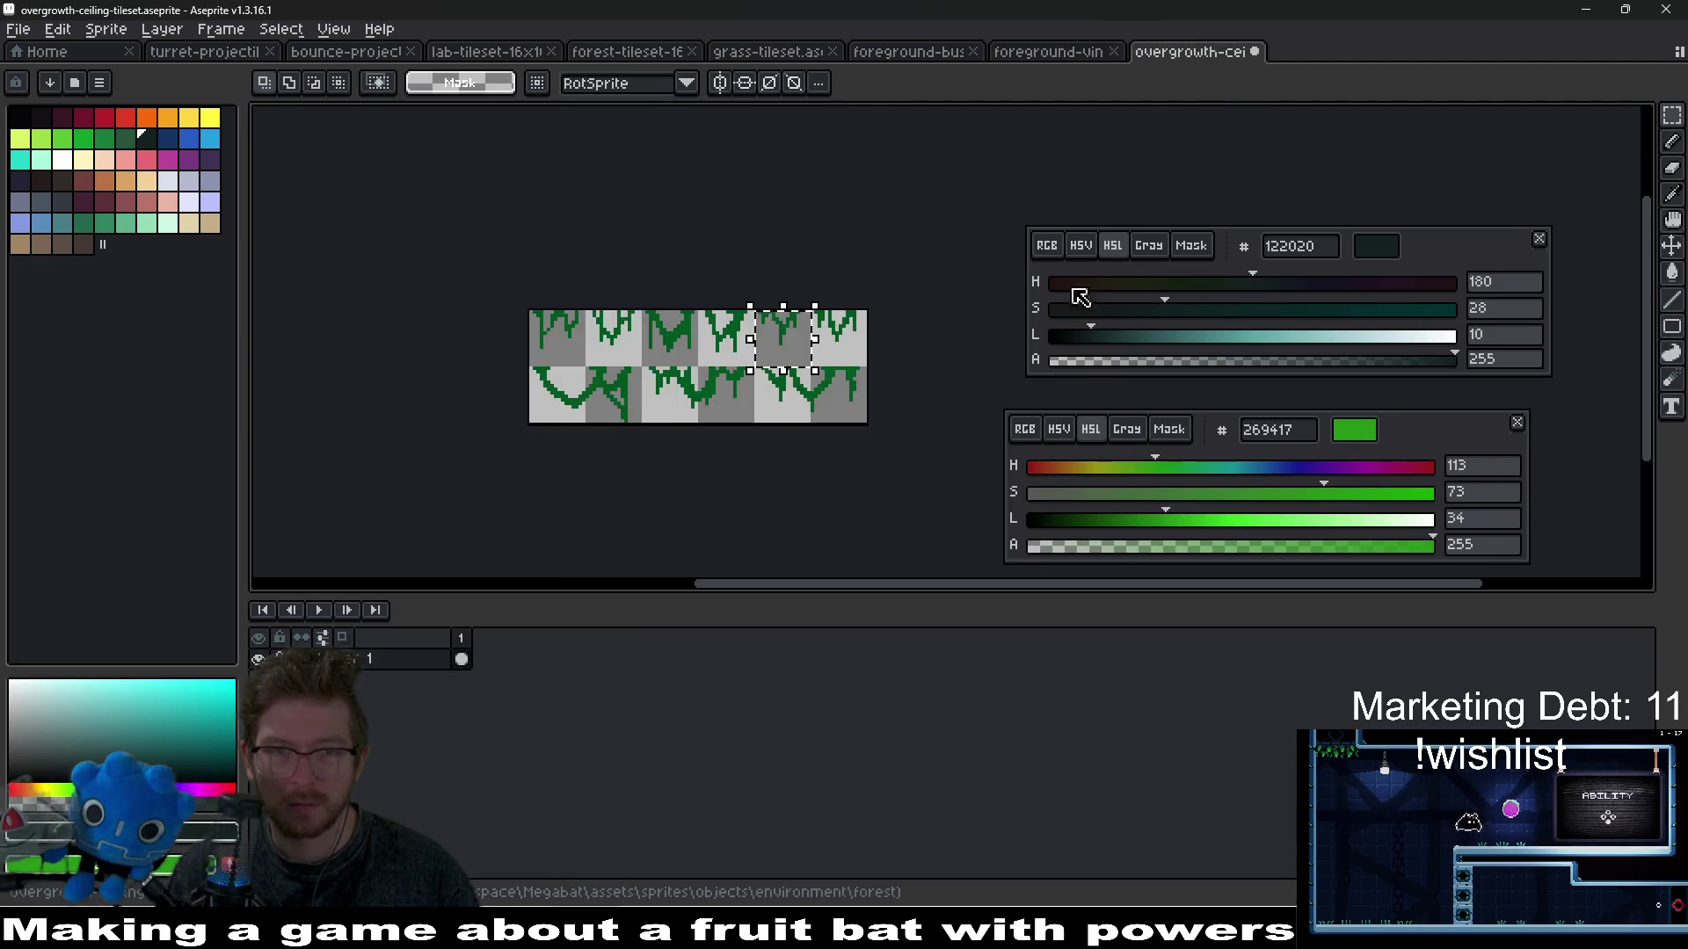
key("shift+Right")
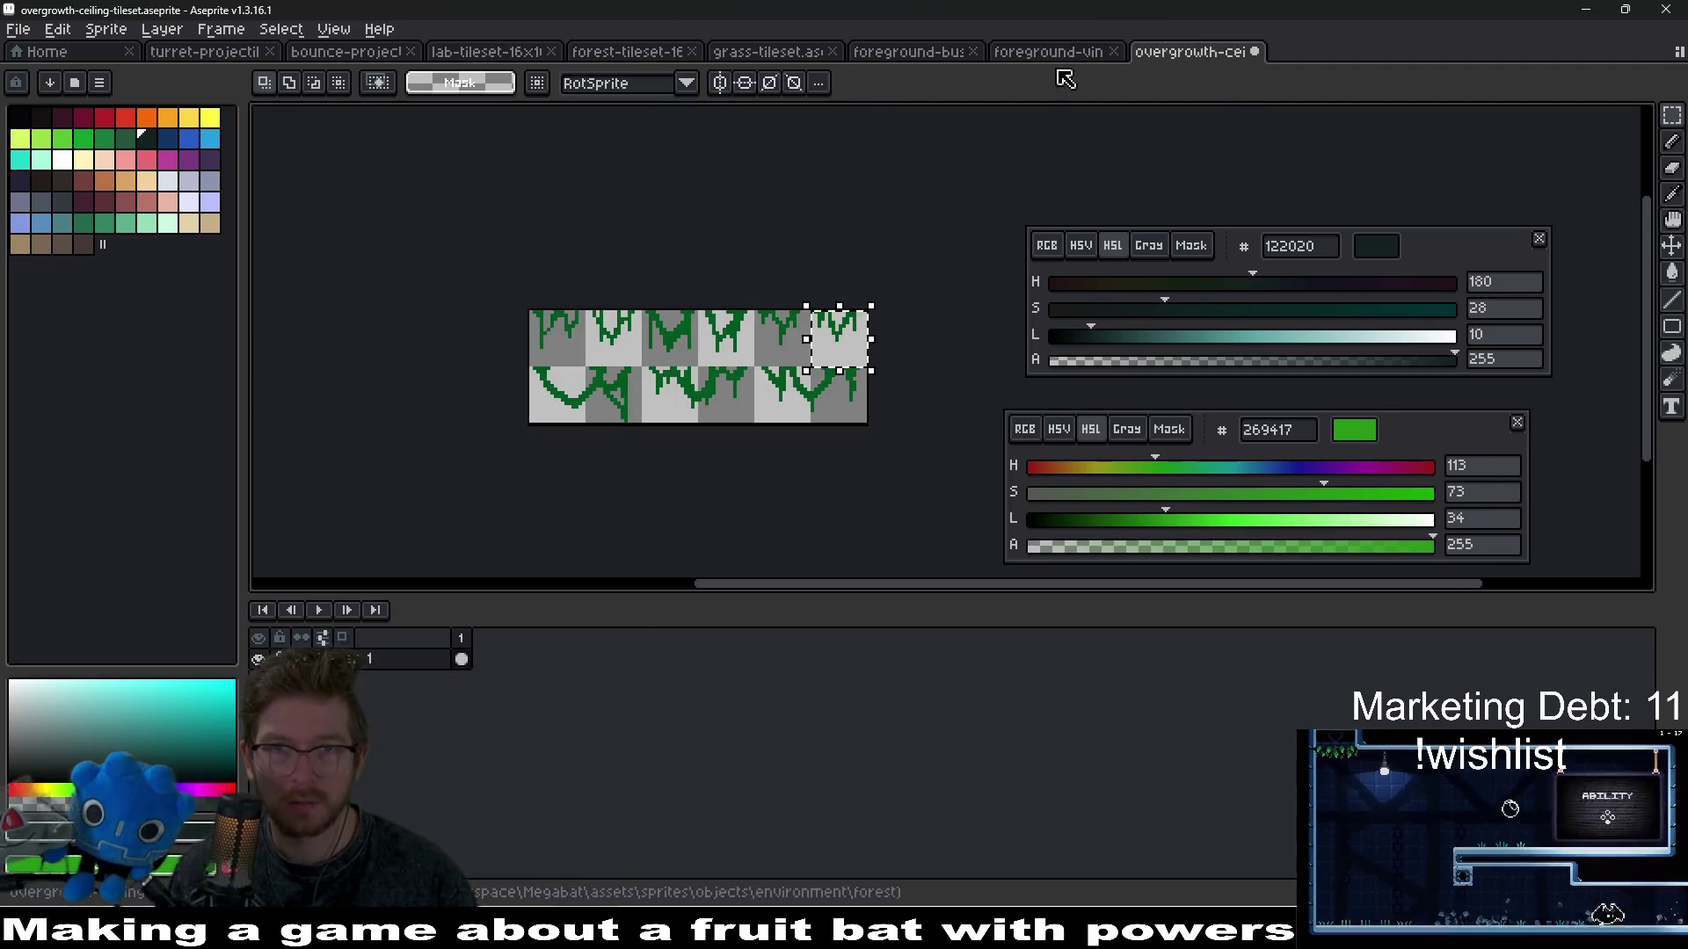
left_click(1059, 55)
key("ctrl+v")
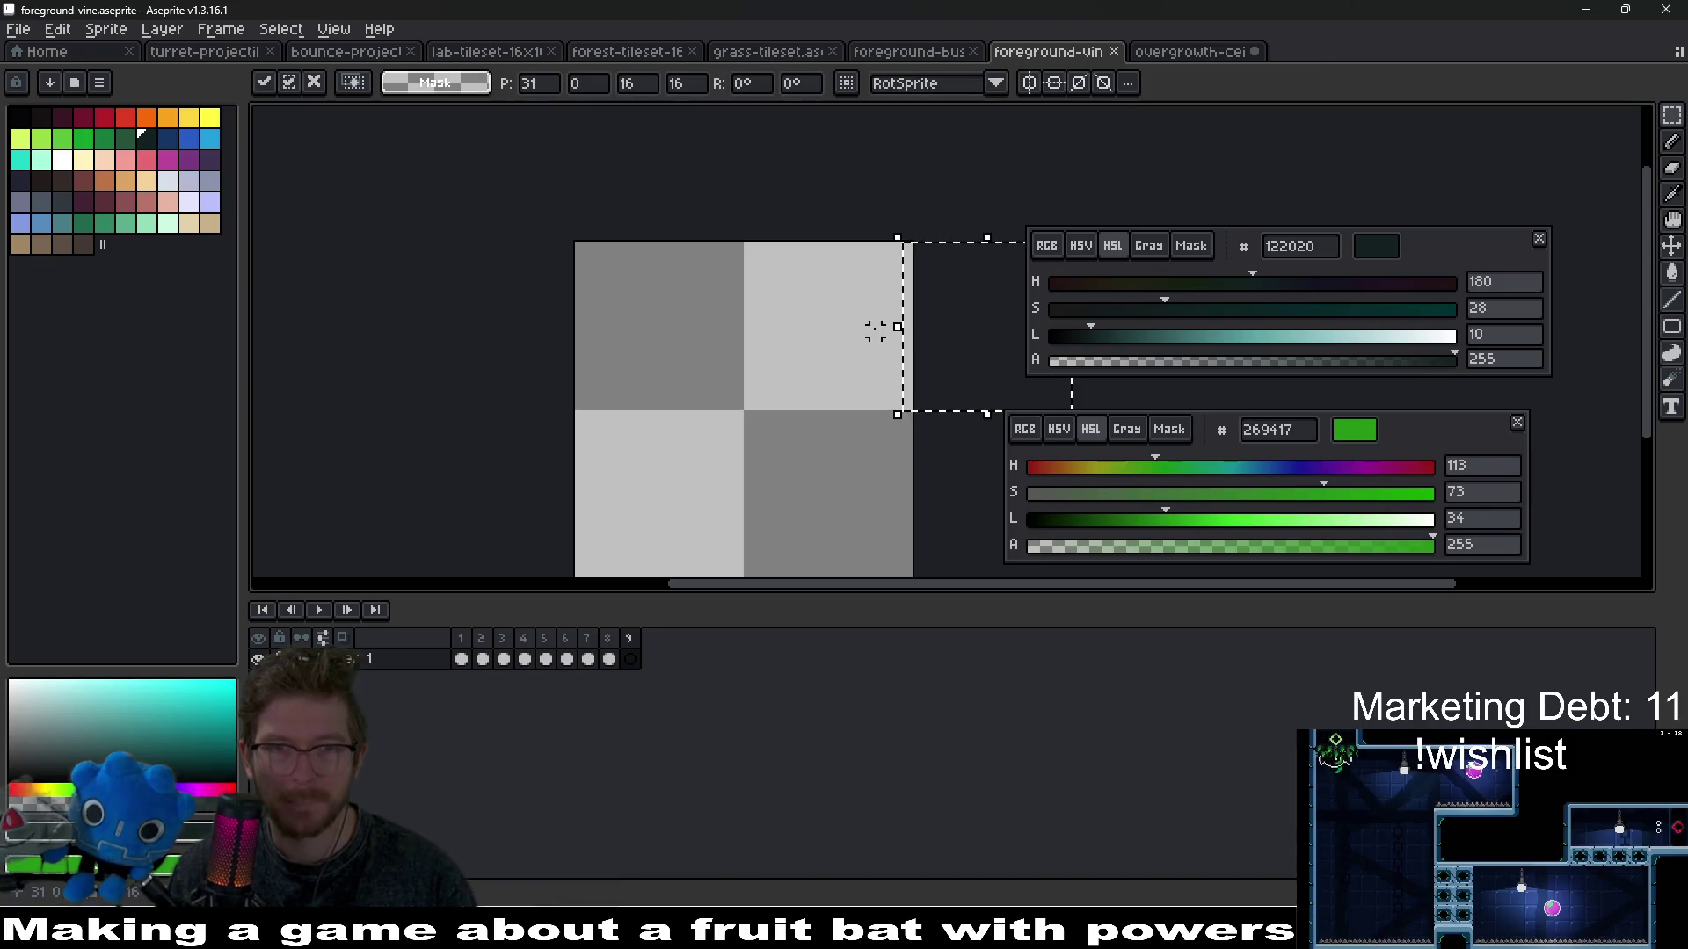
key("Left")
key("Left")
key("Left")
key("Left")
key("Left")
key("Left")
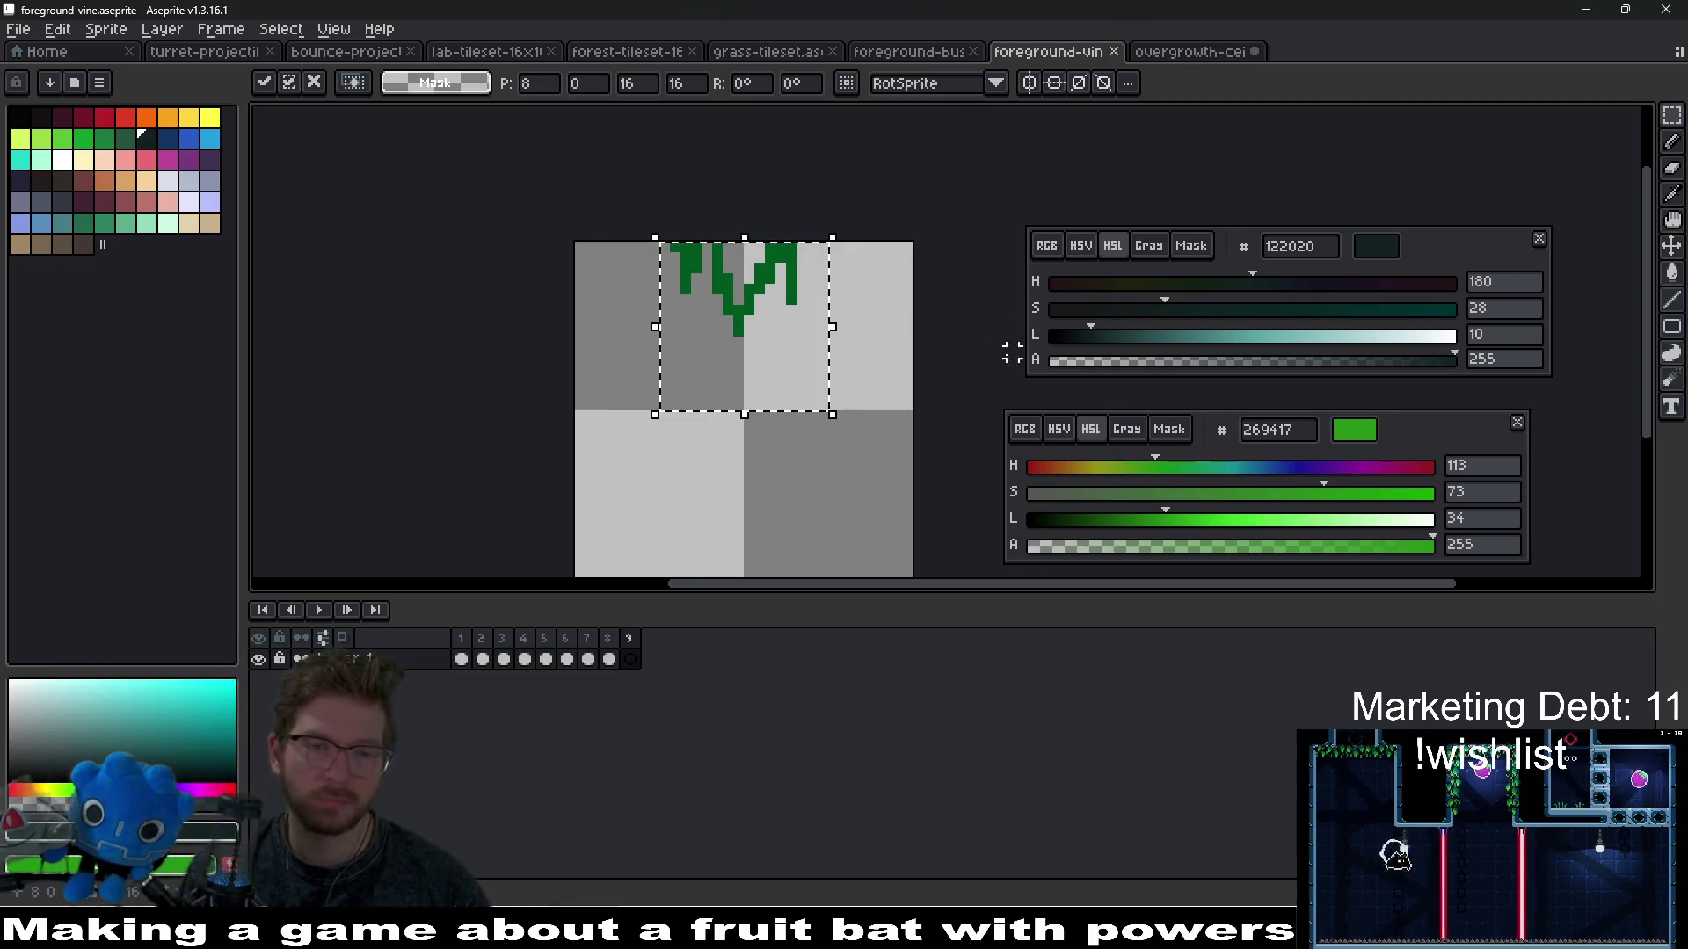
key("ctrl+d")
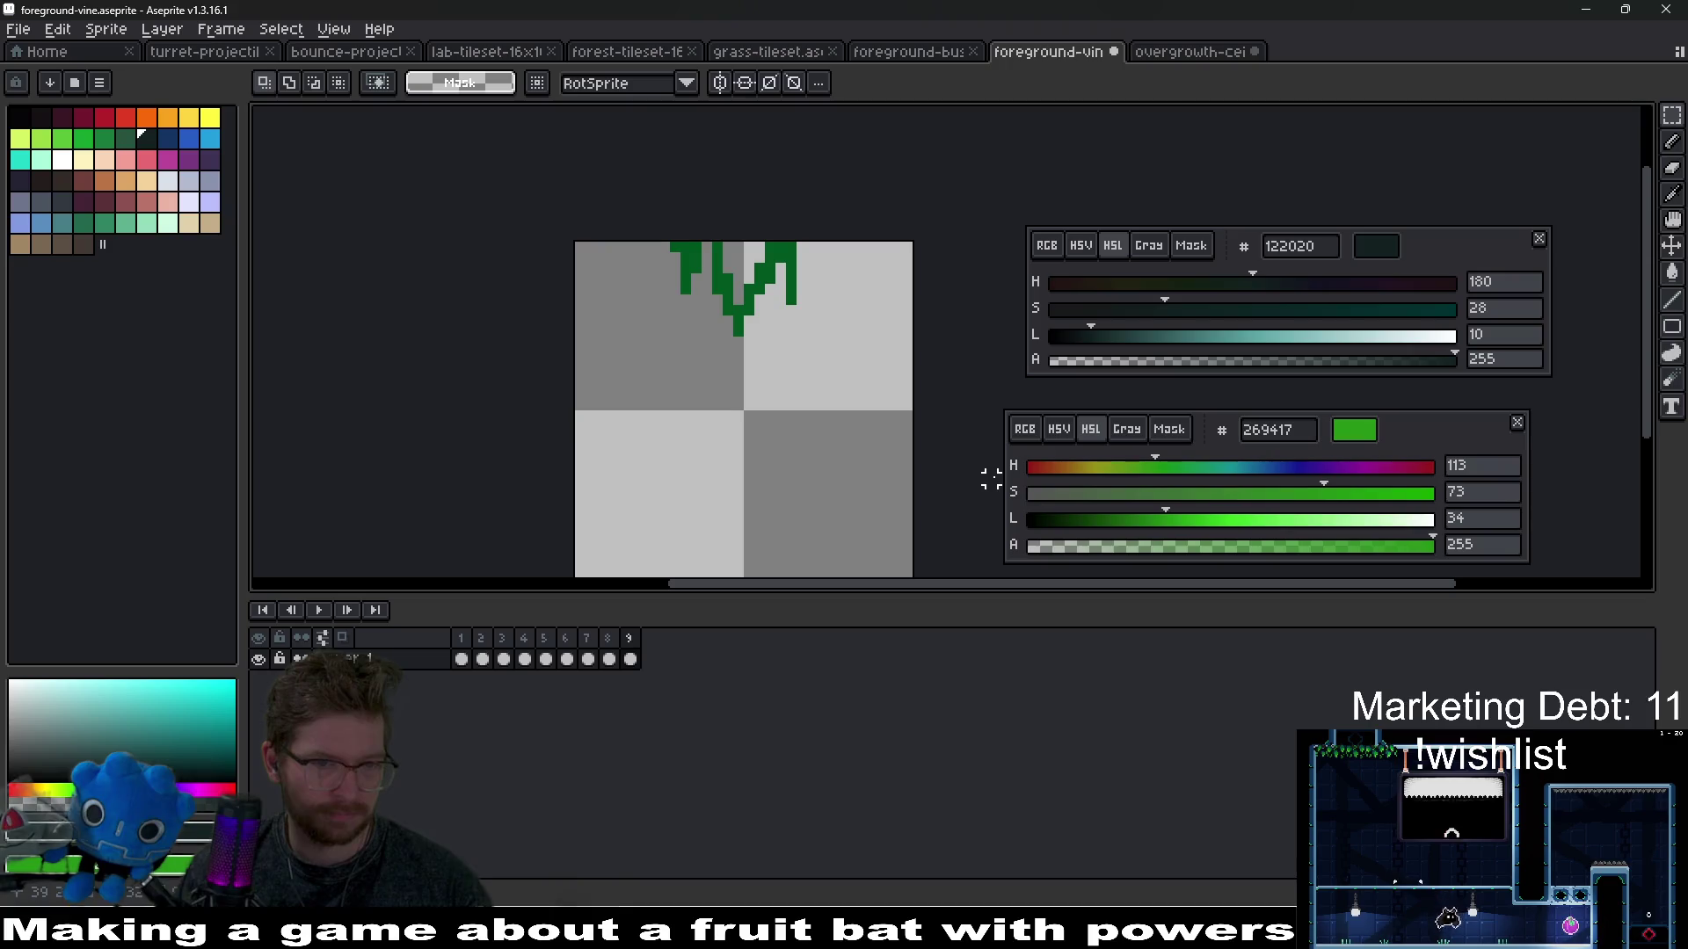
left_click(462, 659)
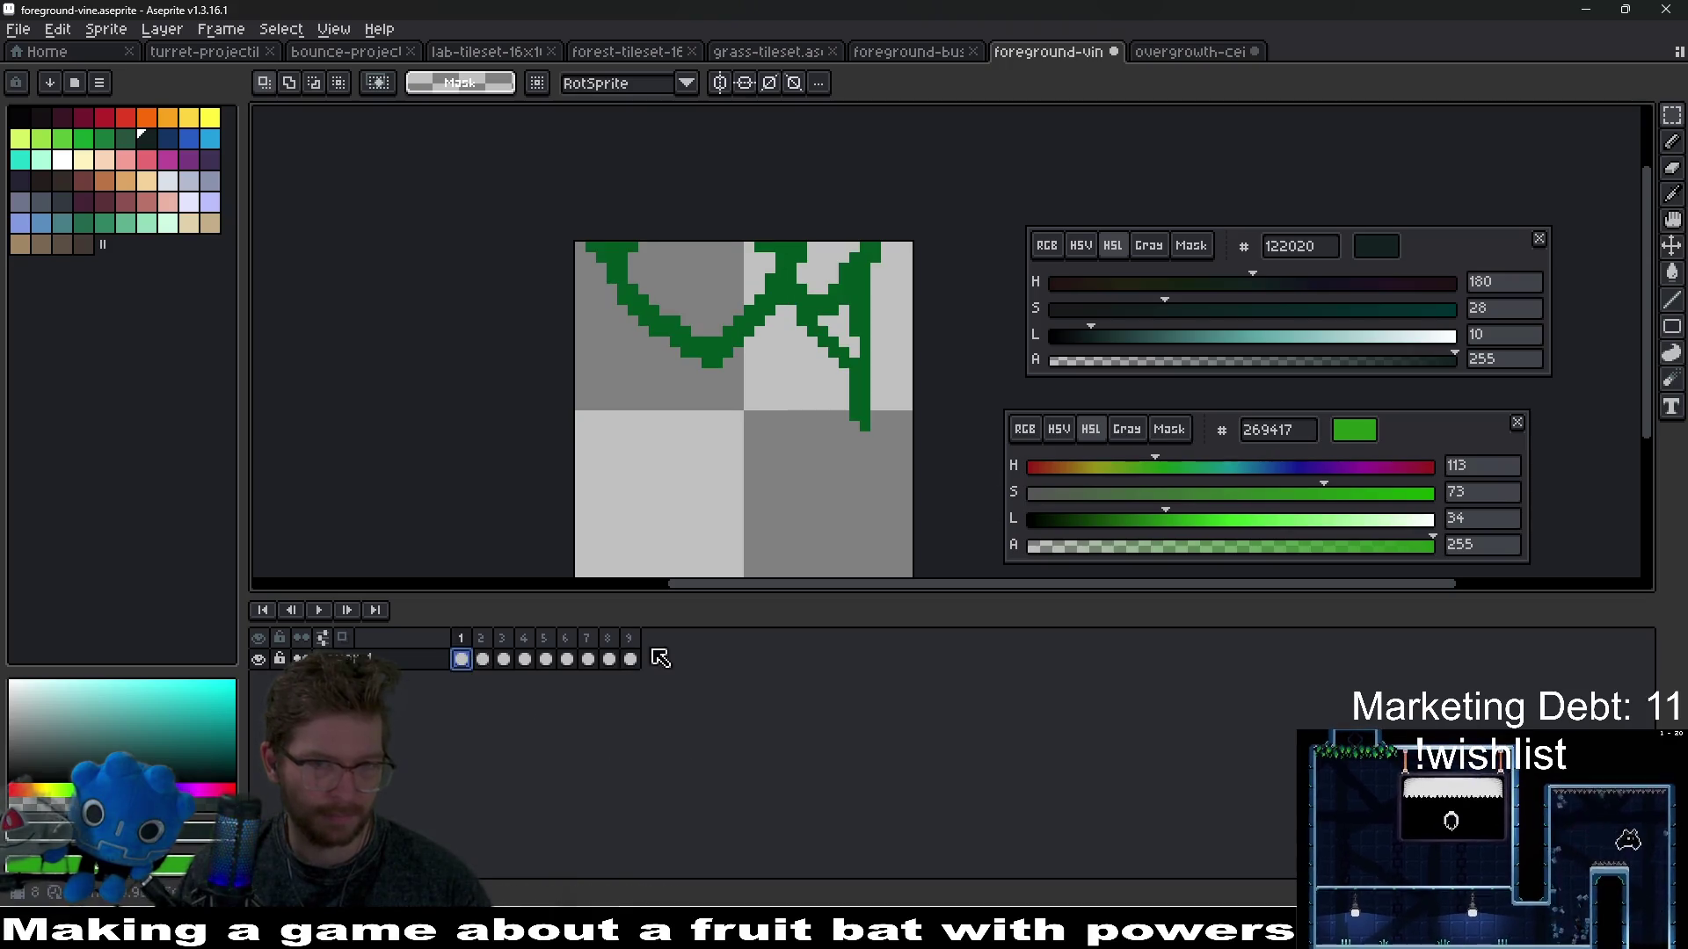
Review the vines in frames 6, 1 and 9.
key("Right")
key("Right")
key("Right")
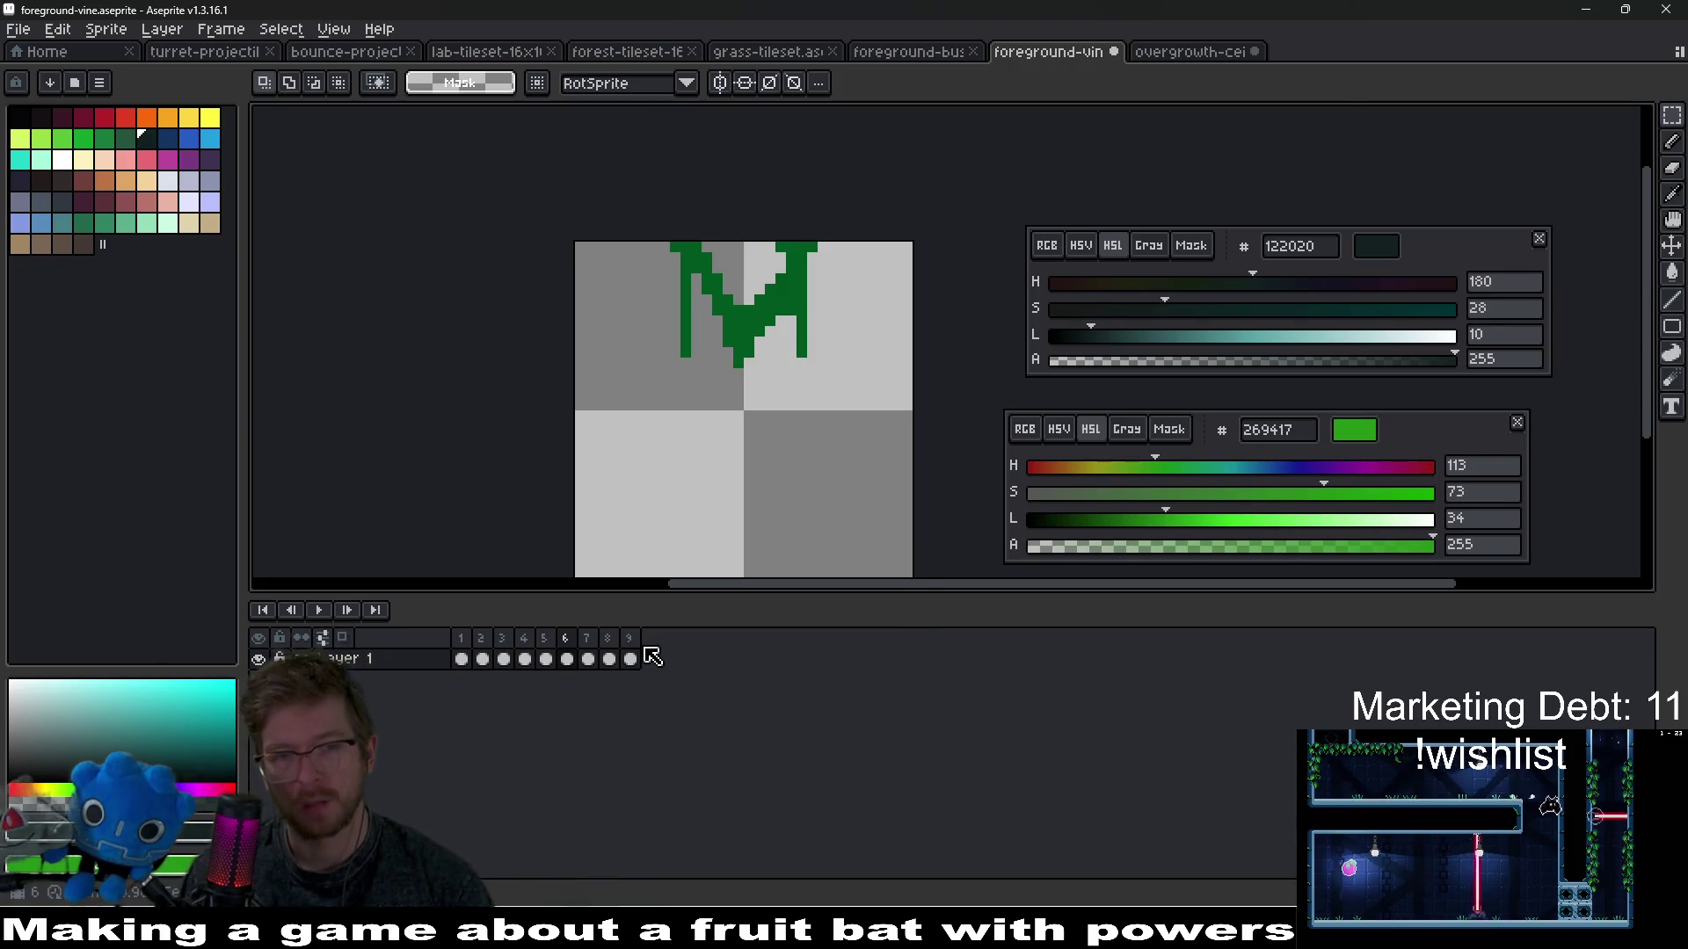
left_click(475, 649)
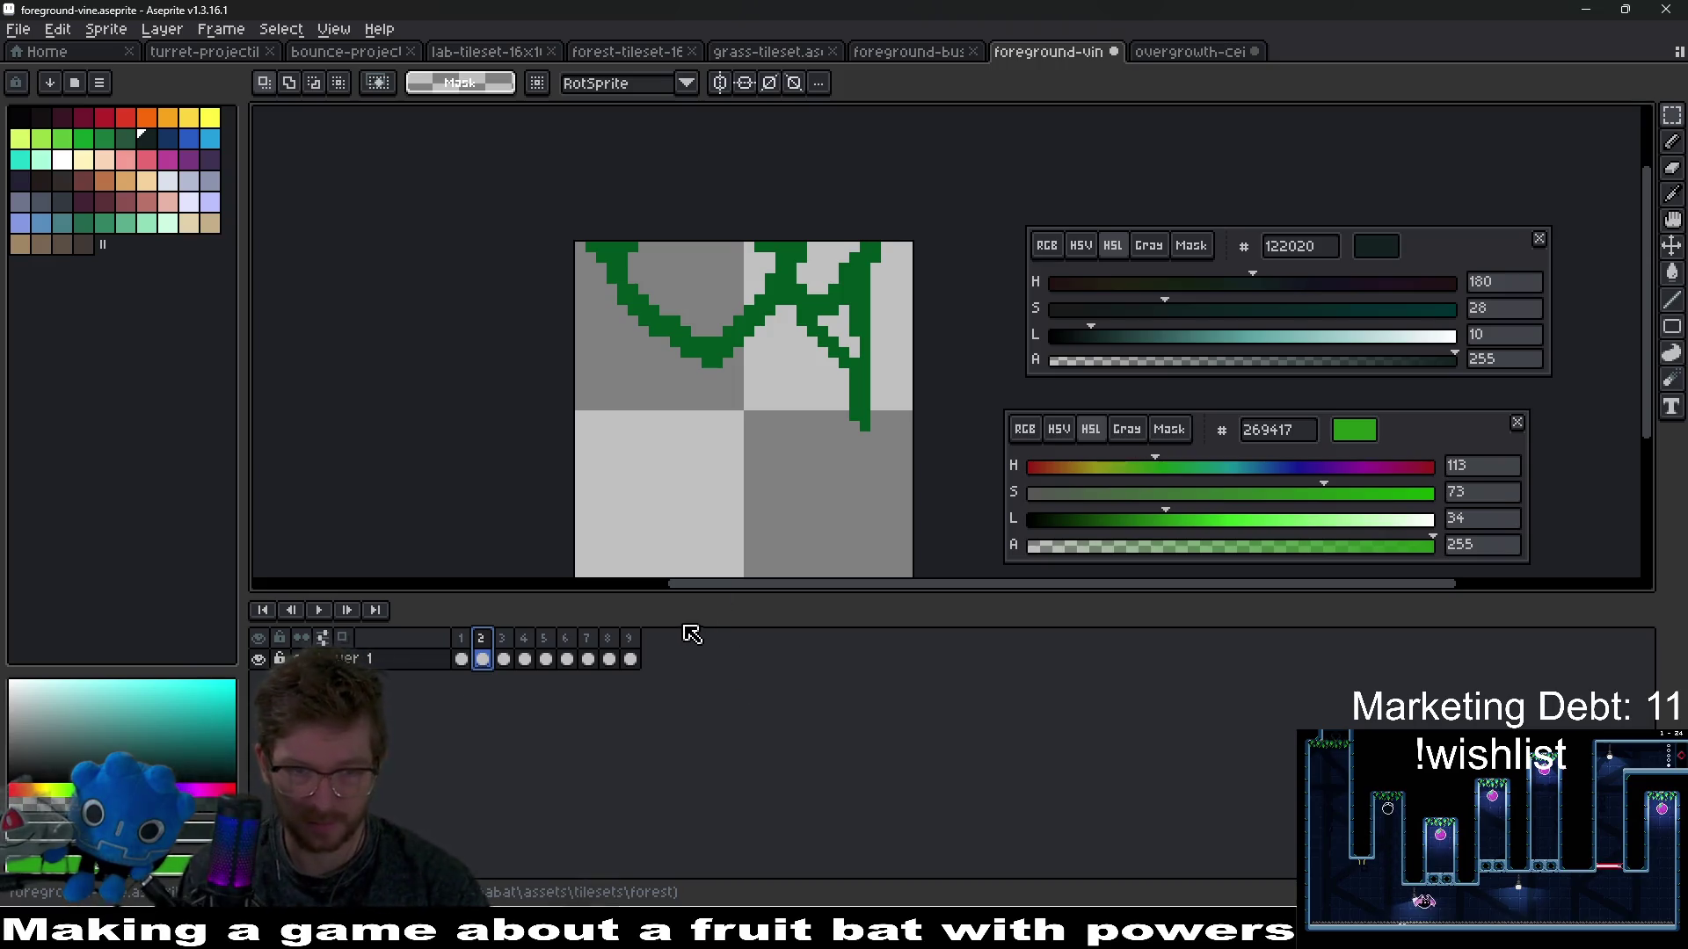
left_click(632, 638)
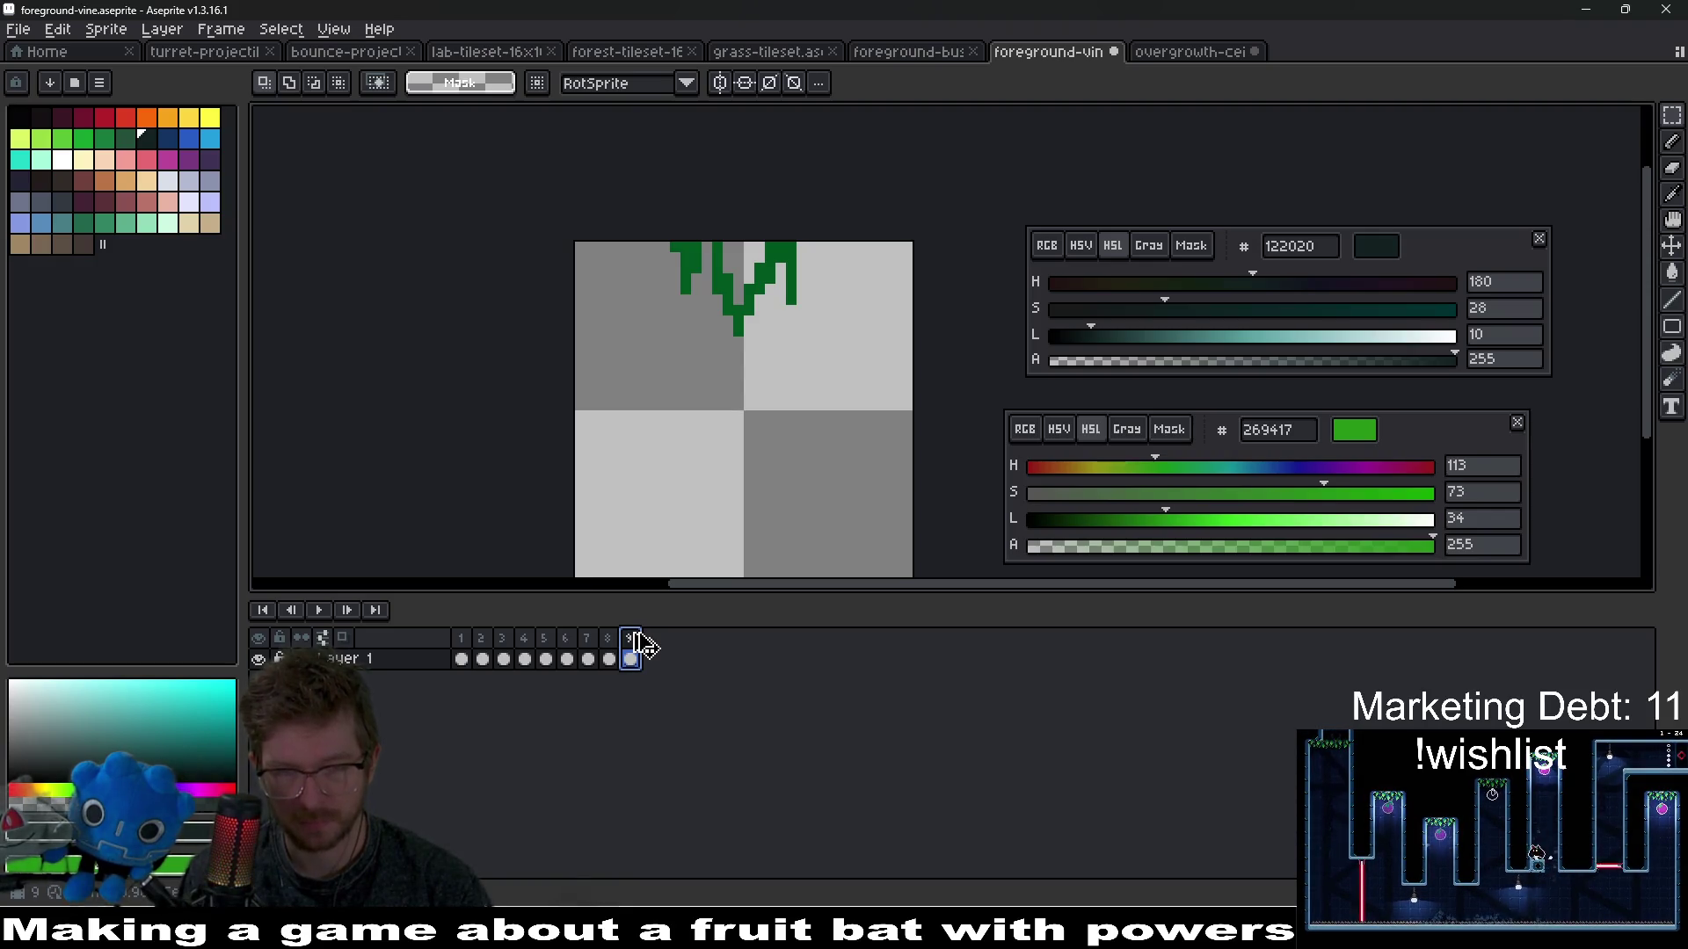
Open the Export File dialog for foreground-vine and edit its output file name.
key("ctrl+e")
key("Escape")
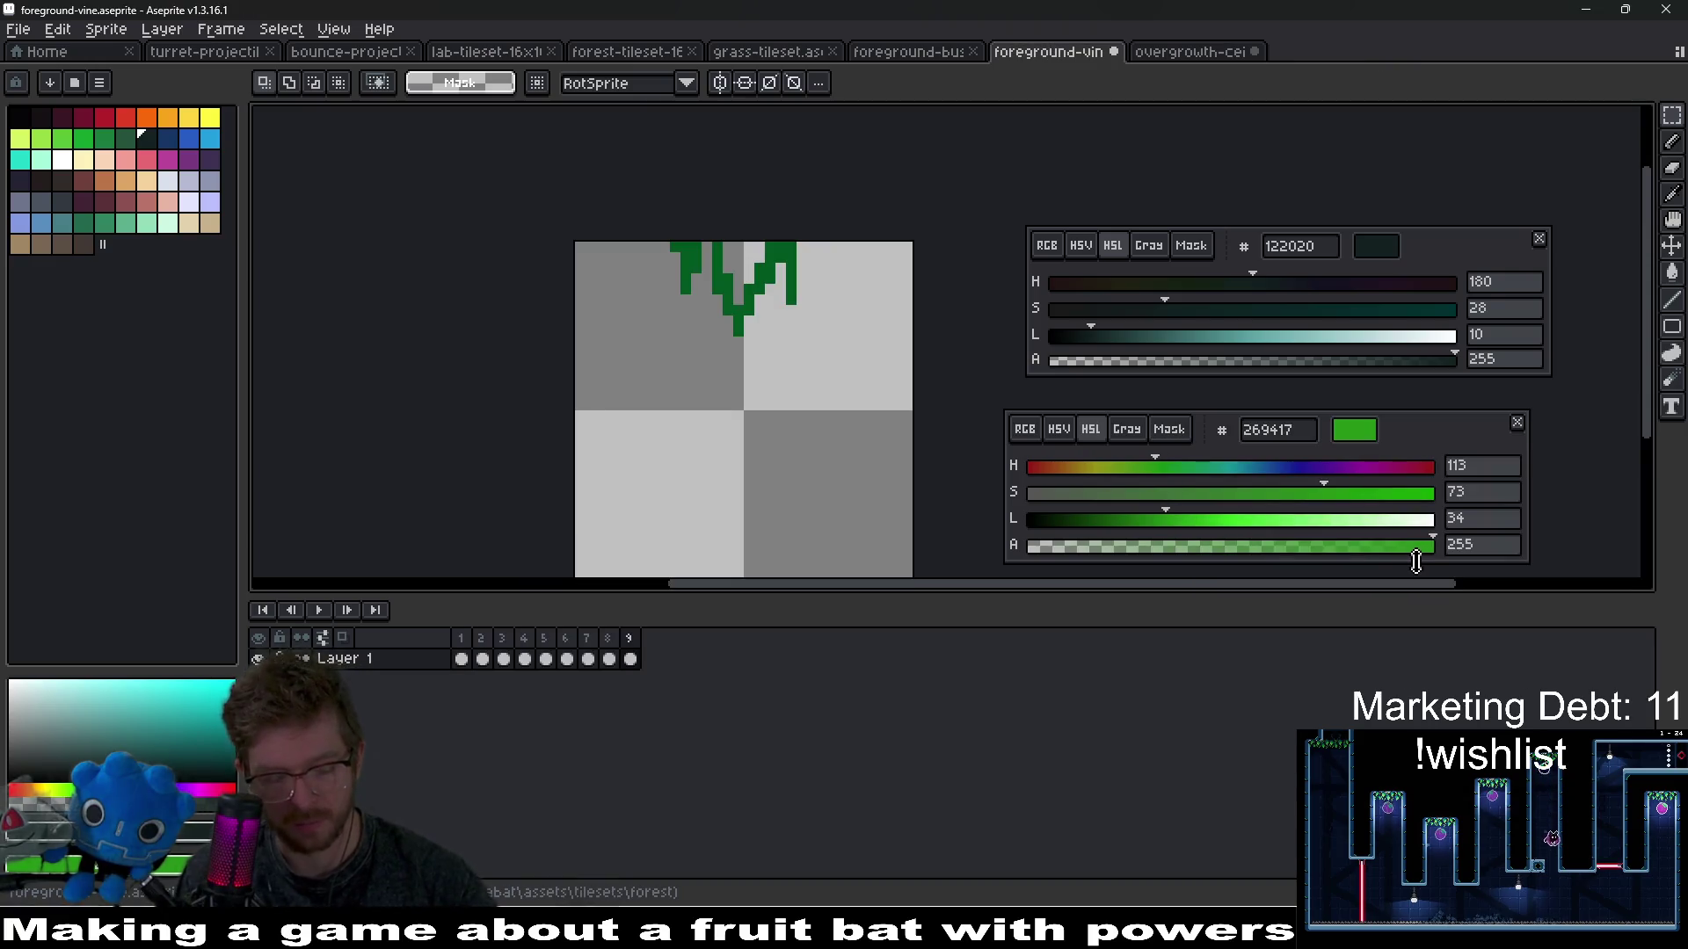
key("ctrl+alt+shift+s")
left_click(1601, 164)
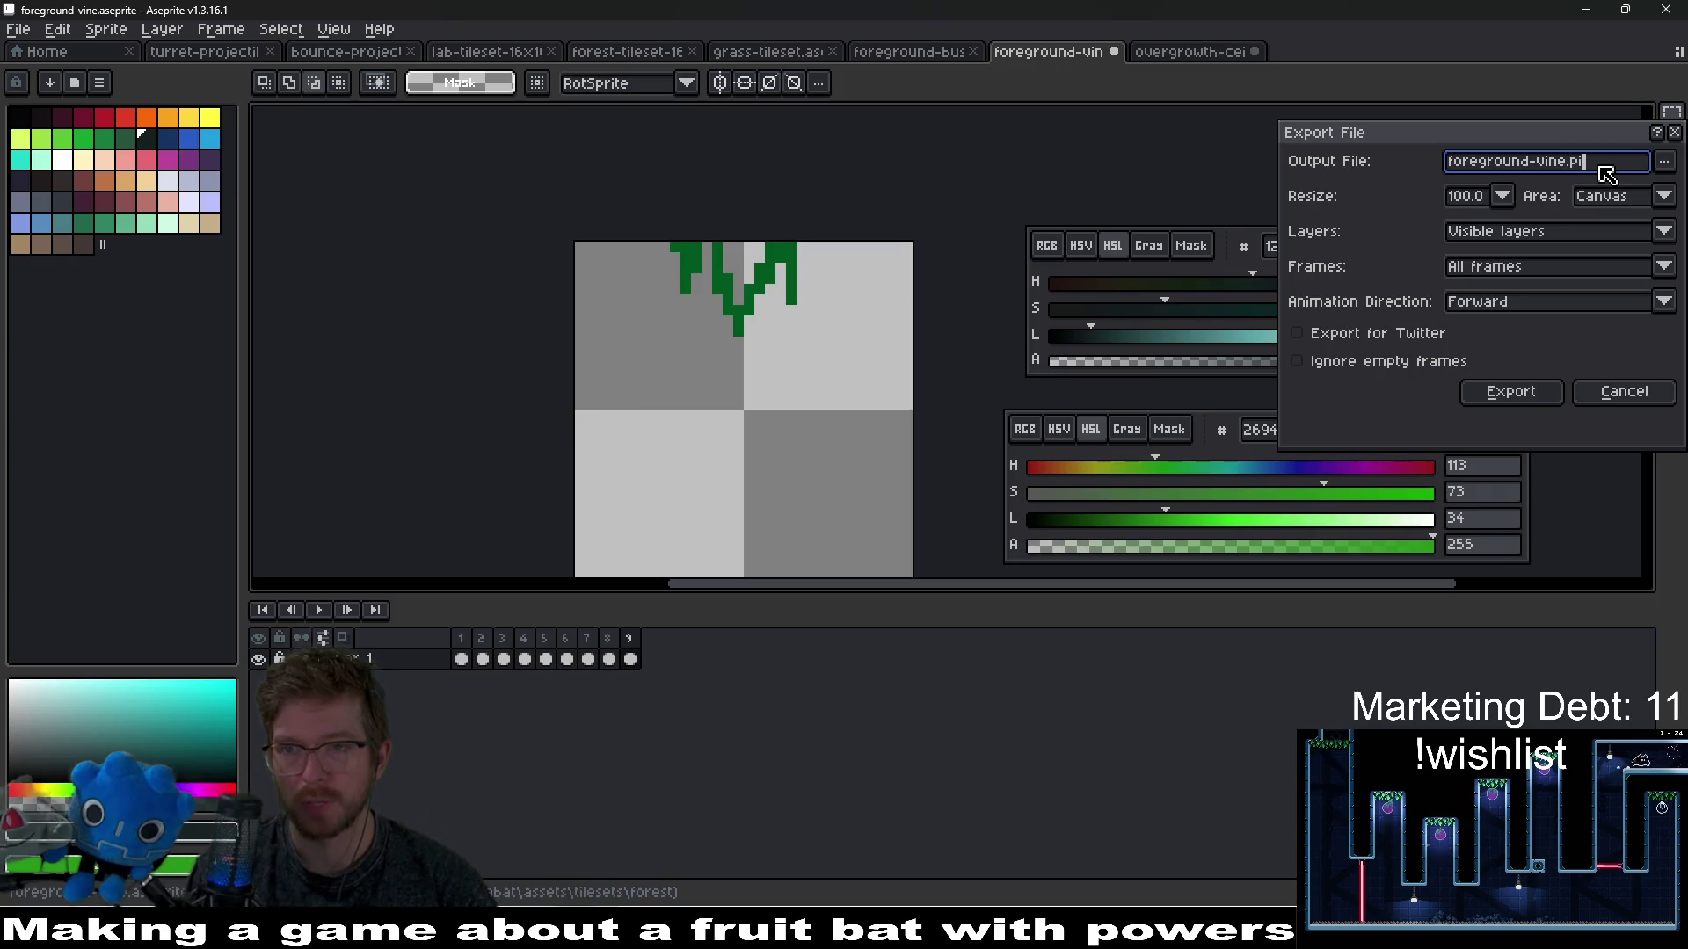
Change the output to foreground-vine.png and export the animation as nine PNG files.
type("ng")
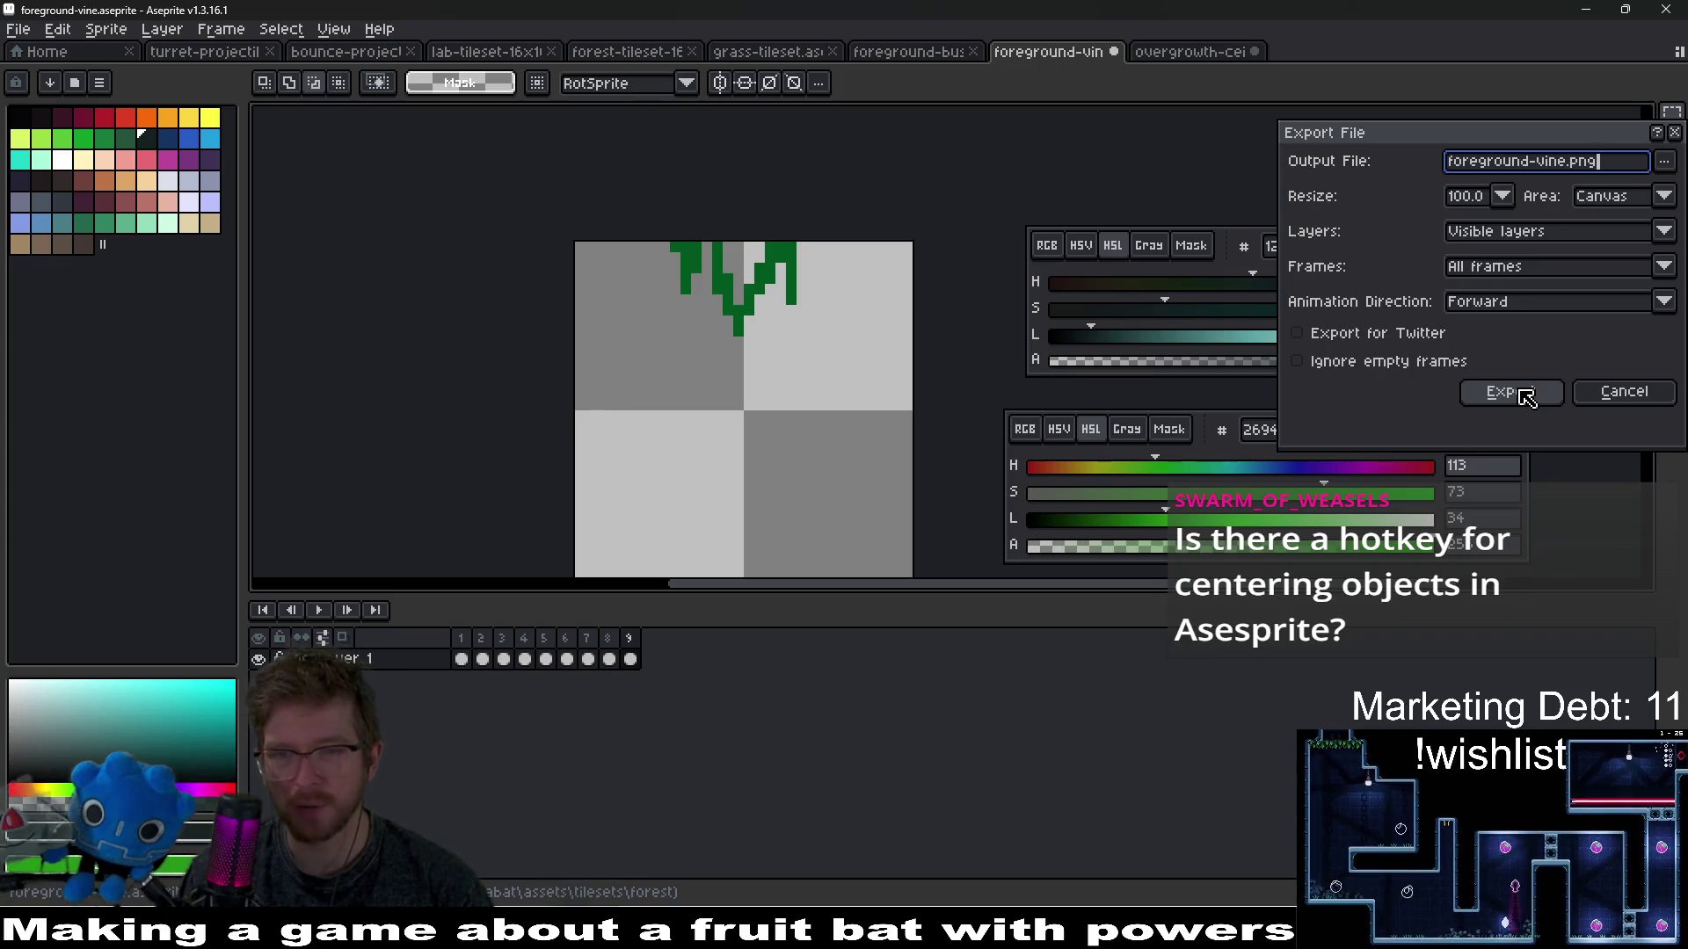
left_click(1525, 397)
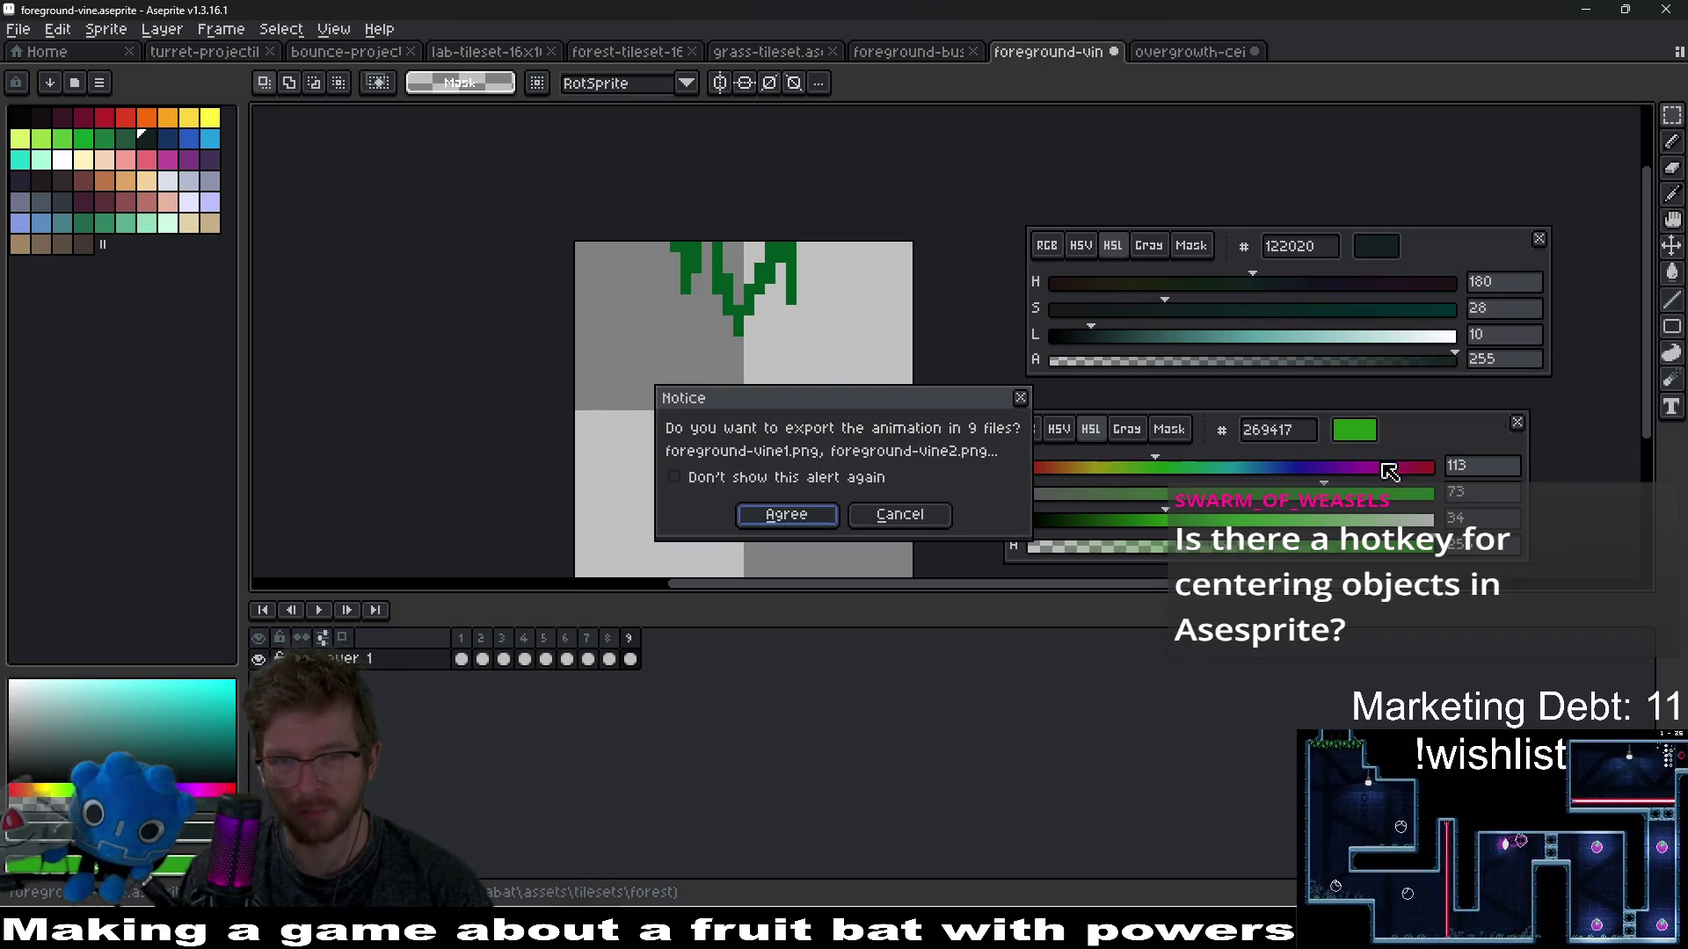
left_click(813, 516)
key("alt+Tab")
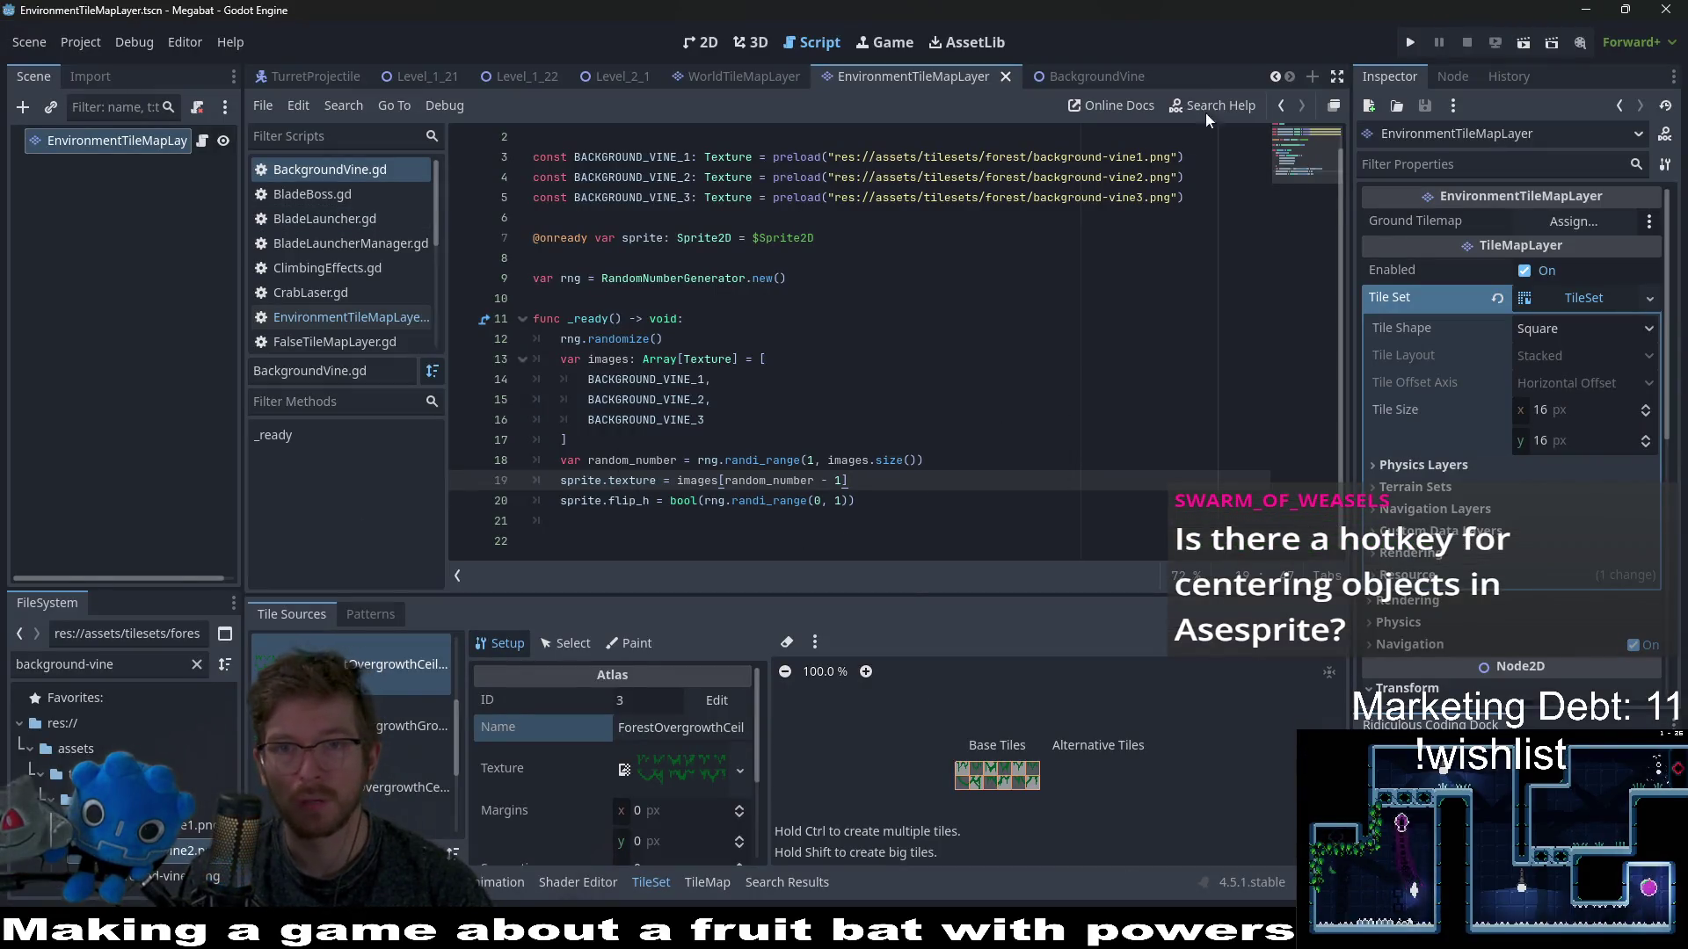
Open the BackgroundVine scene tab and change the FileSystem filter to 'backgroundvine'.
left_click(1090, 75)
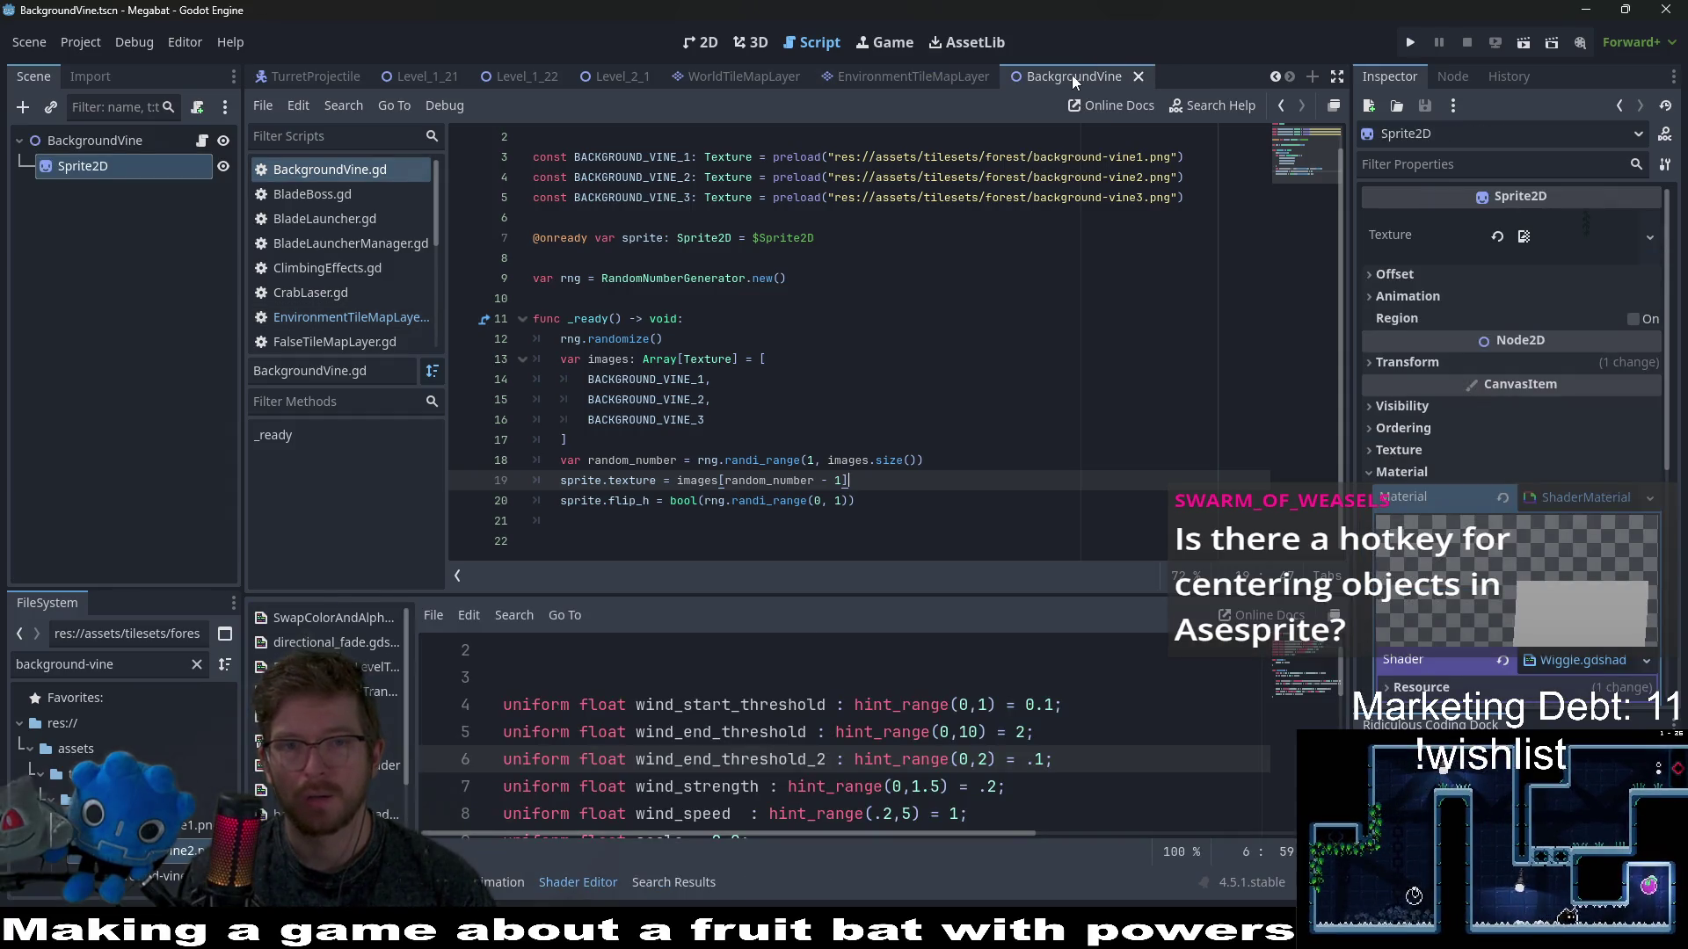
scroll(923, 251, "up", 1)
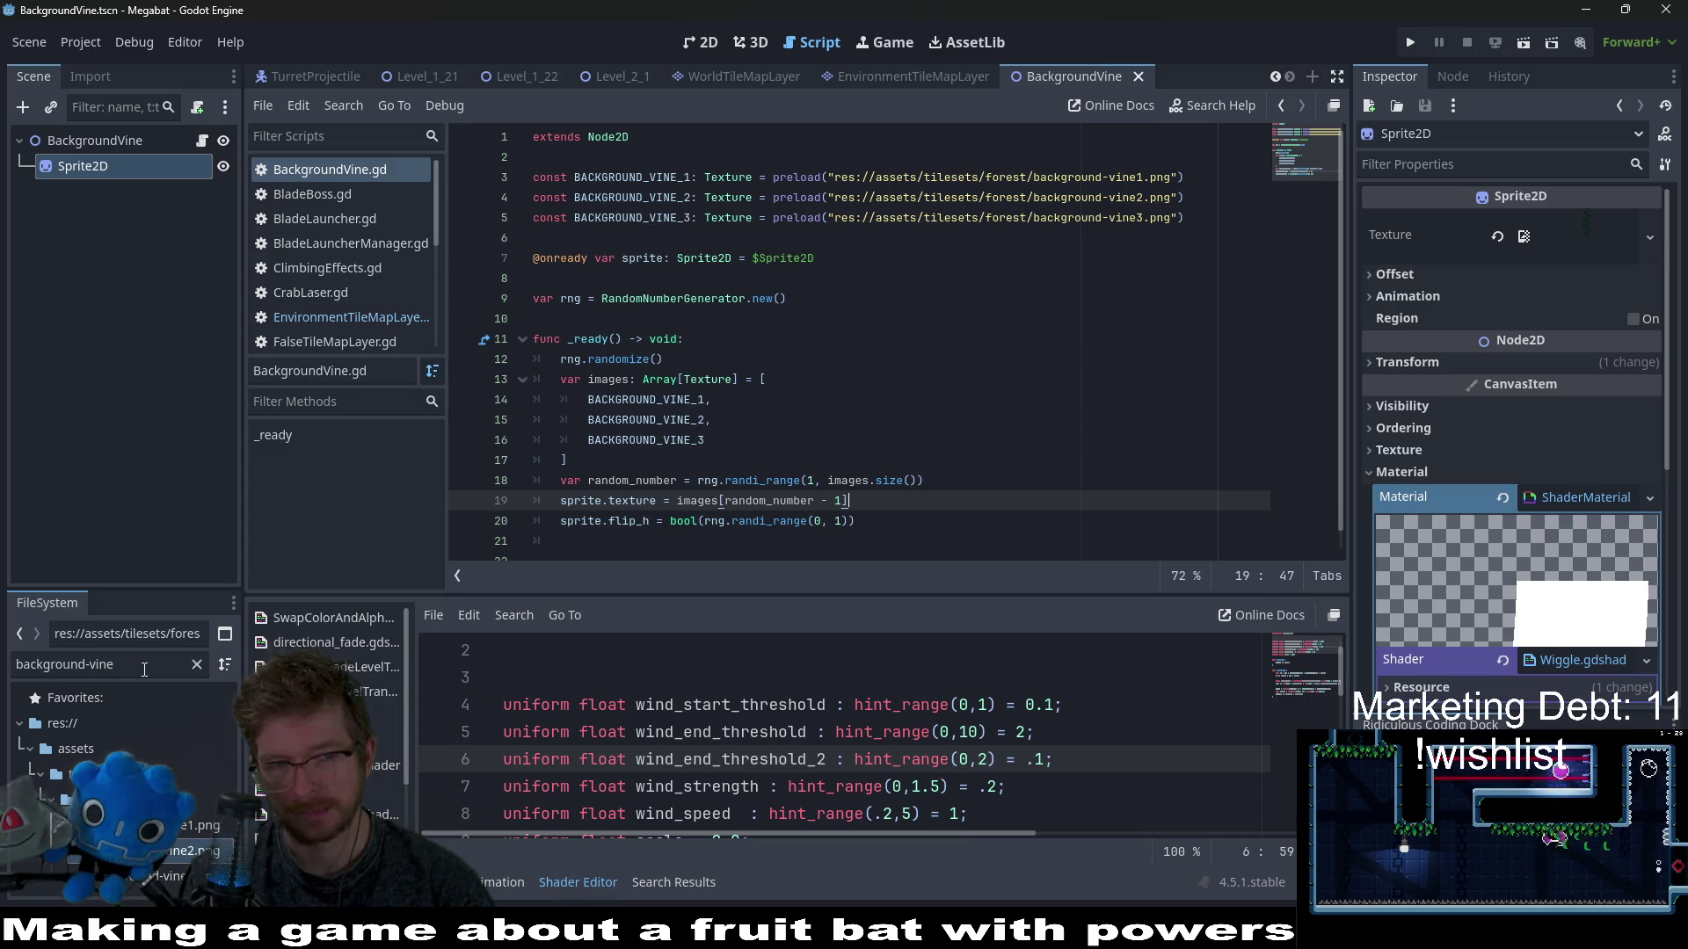
key("BackSpace")
key("BackSpace")
key("BackSpace")
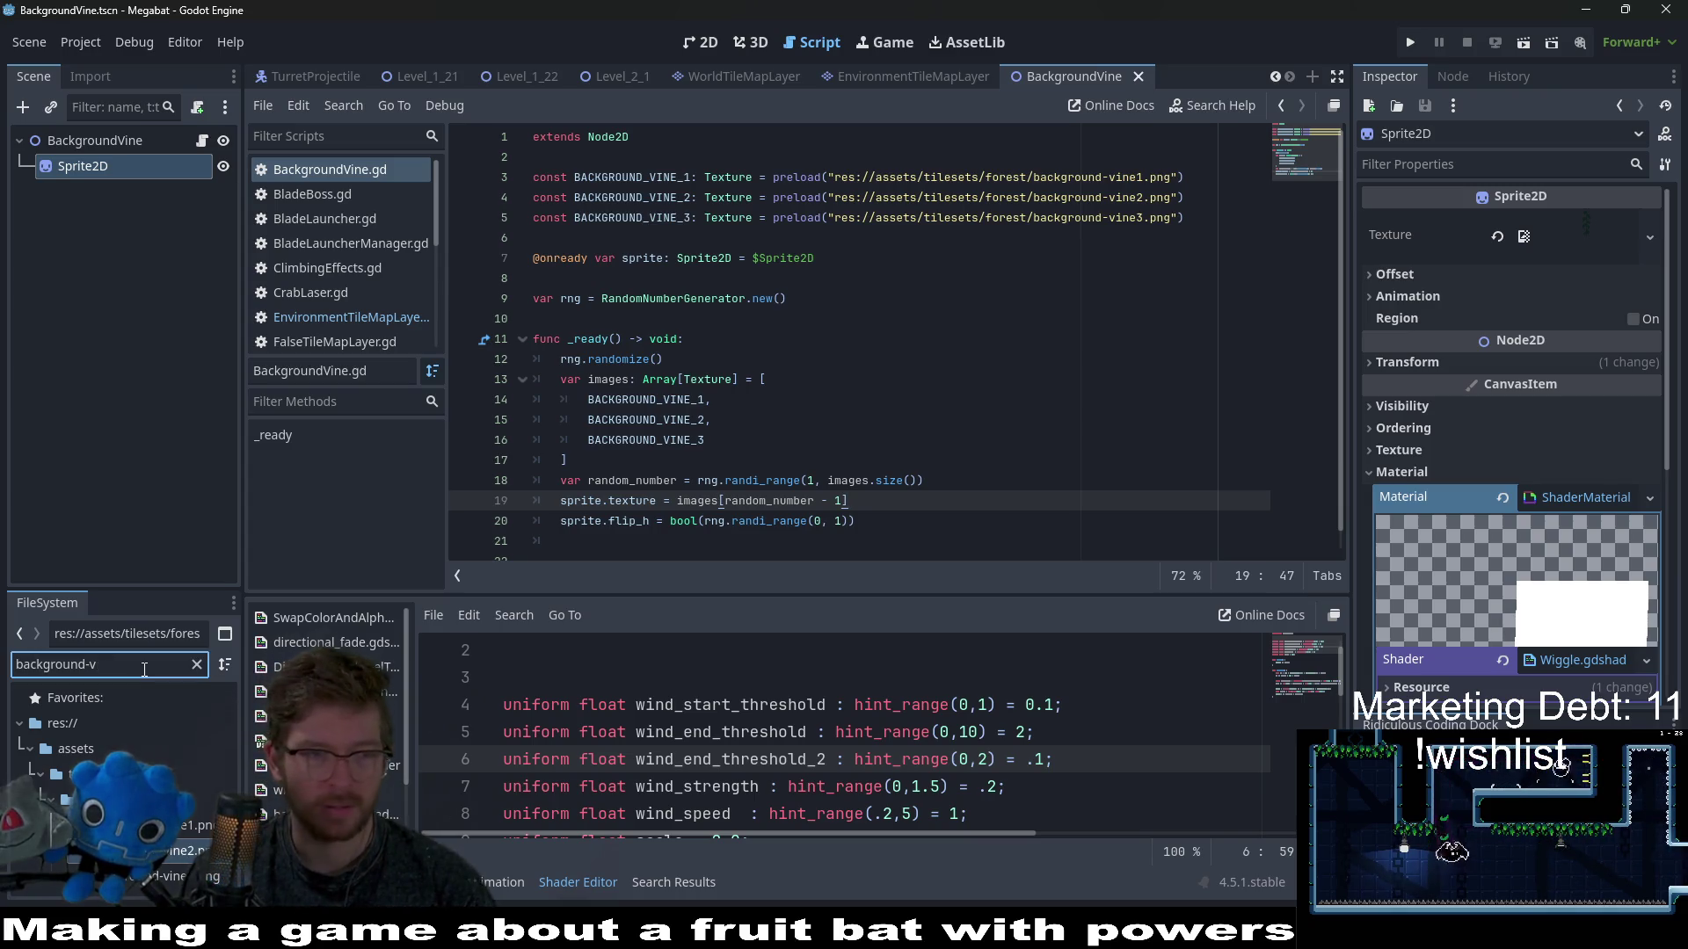
type("v")
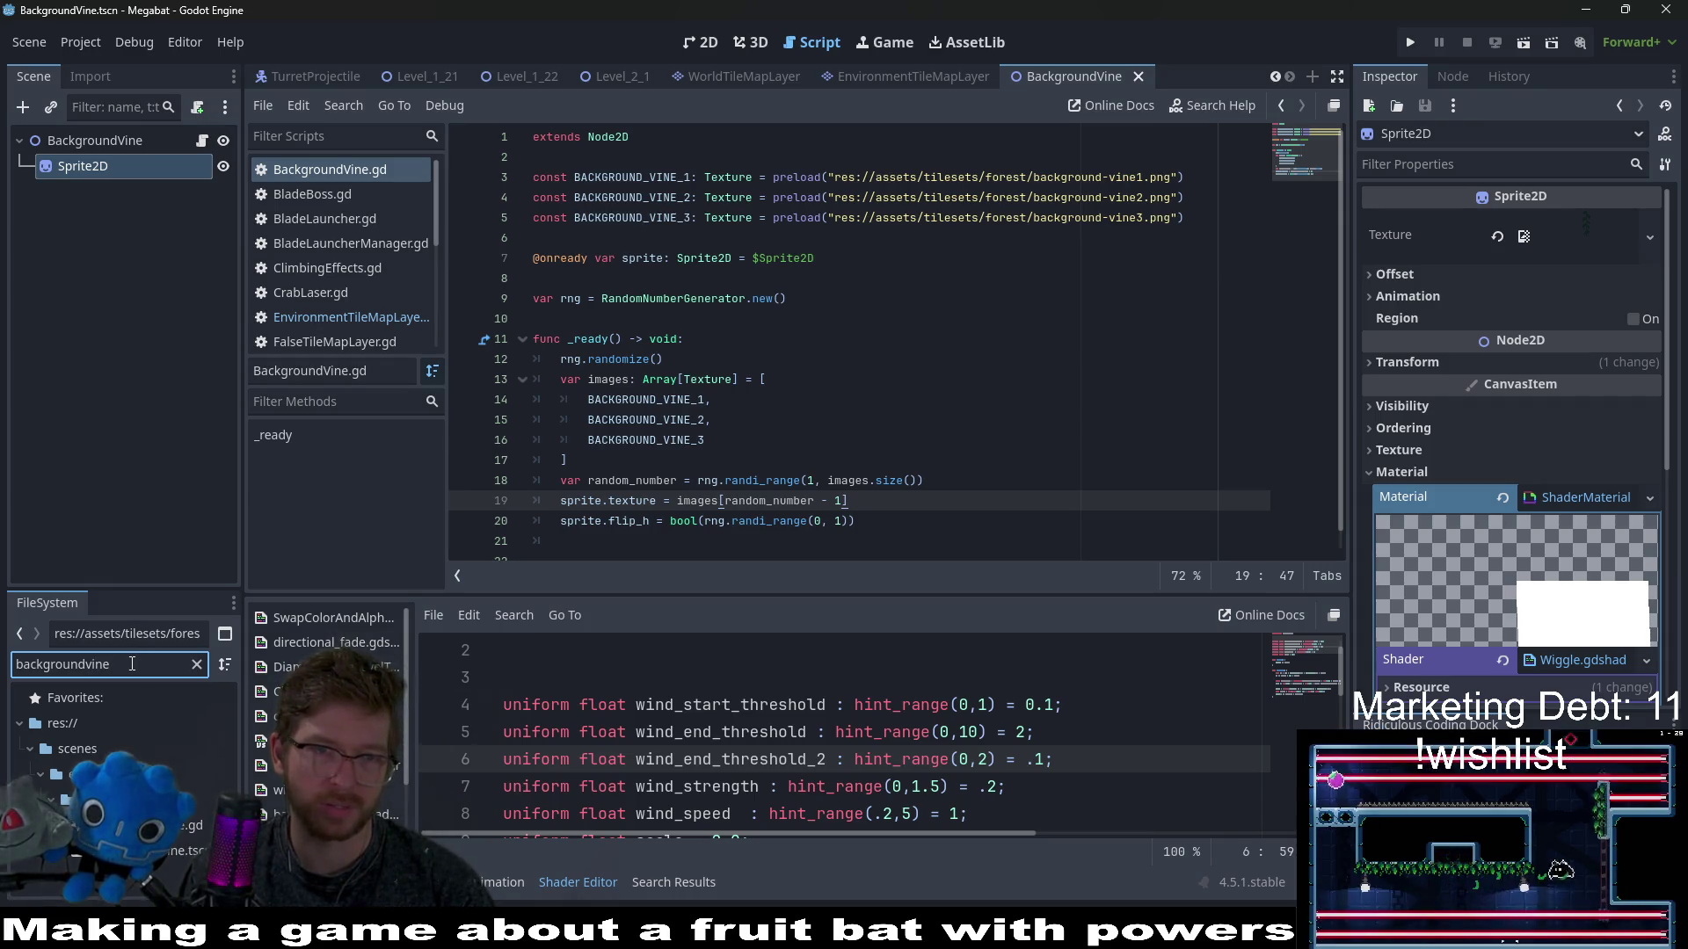
Rename the vine script file to BackgroundVine.gd.
right_click(134, 851)
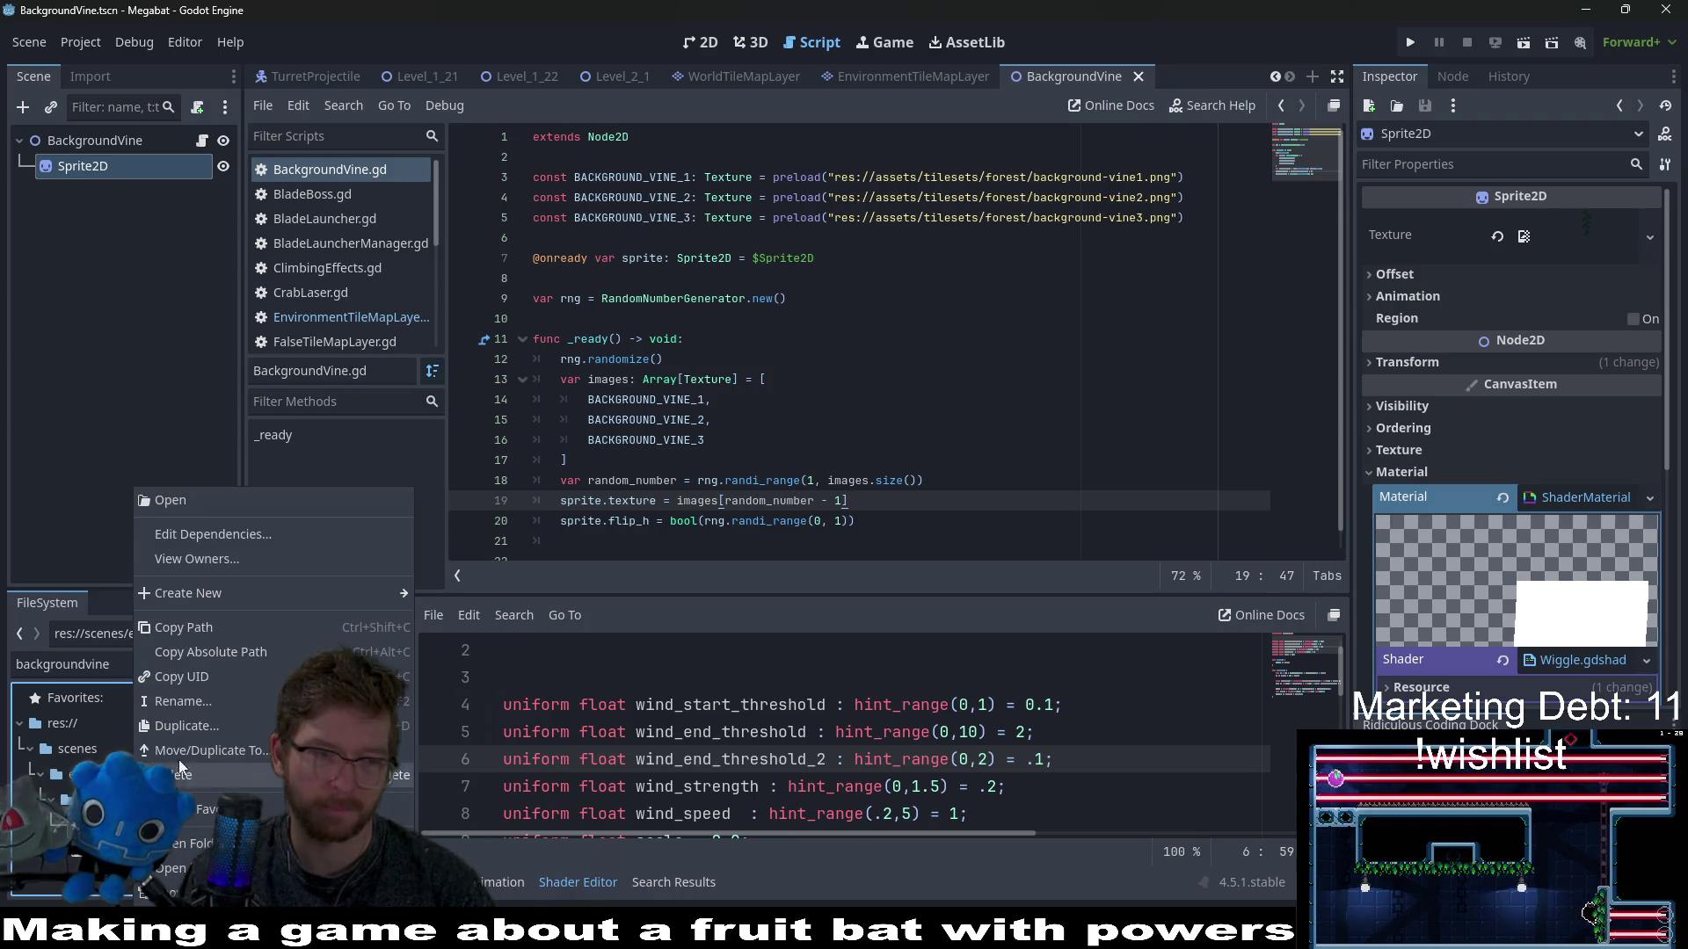
left_click(194, 703)
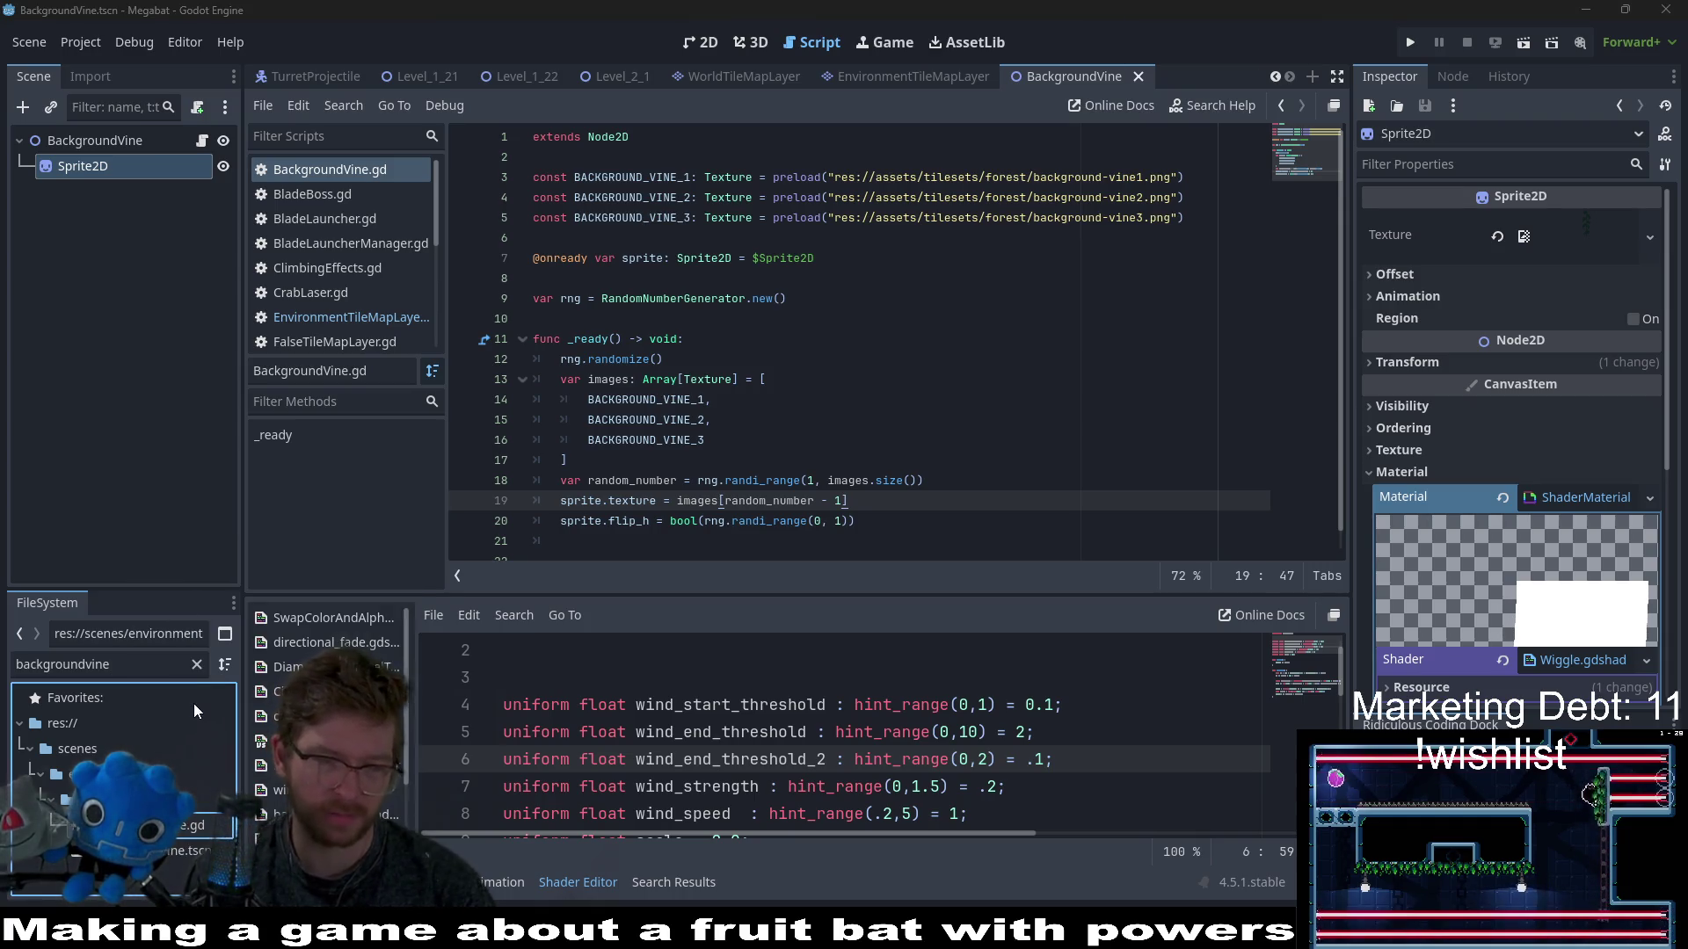
type("BackgroundVine")
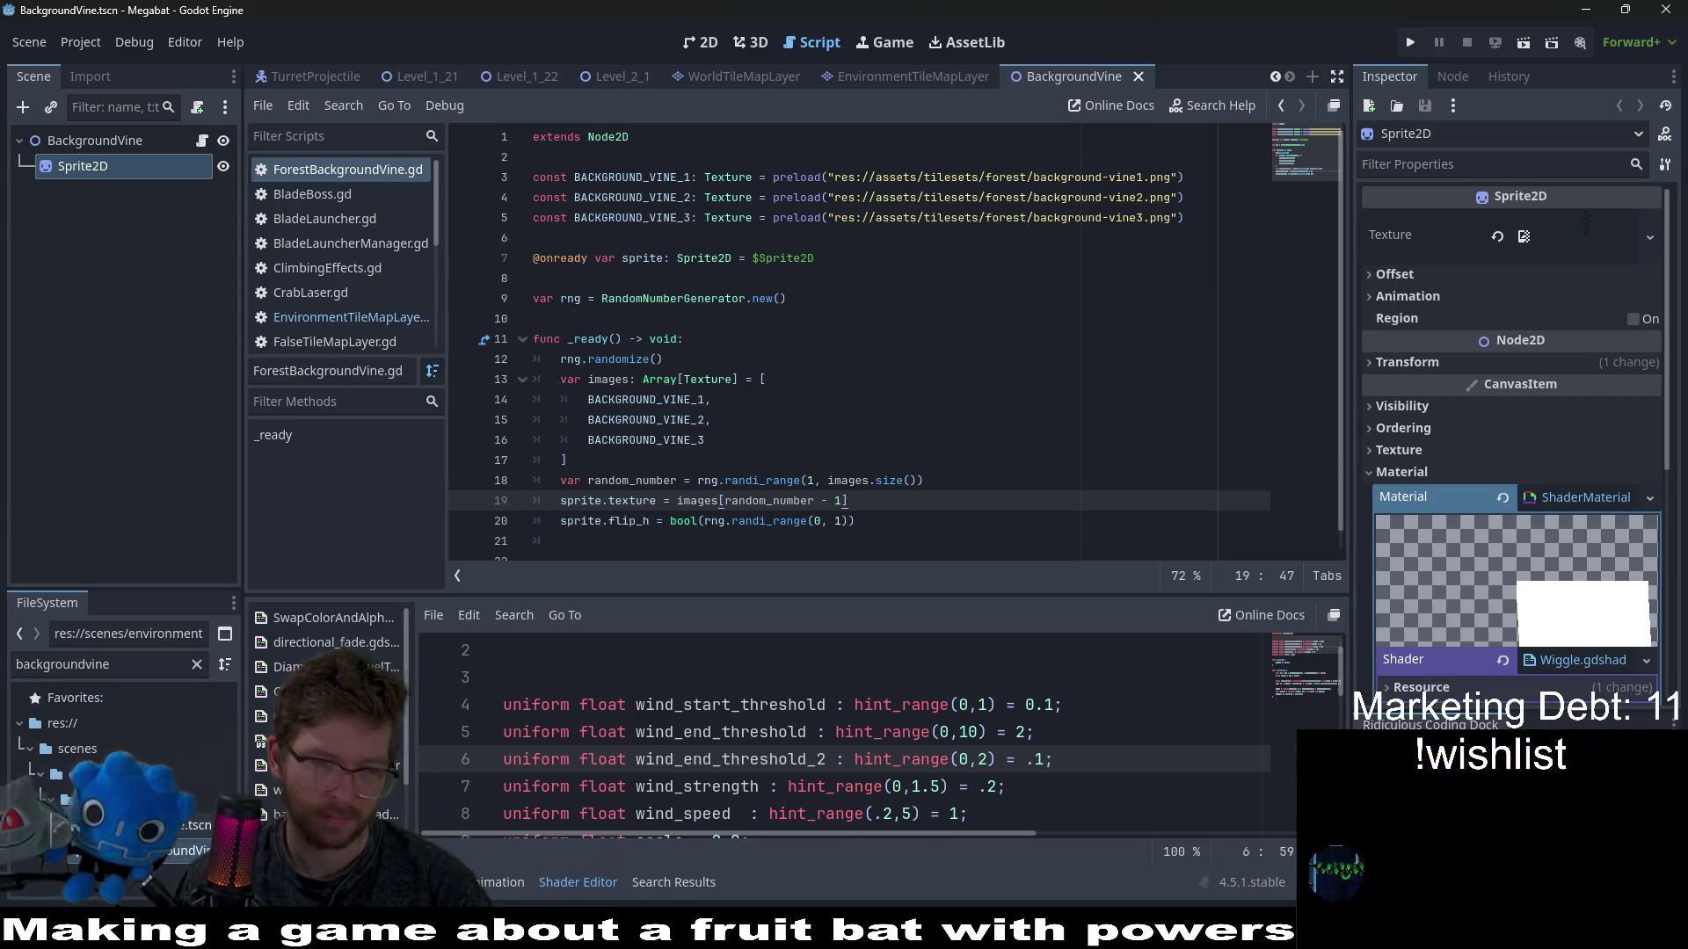
right_click(111, 851)
left_click(163, 702)
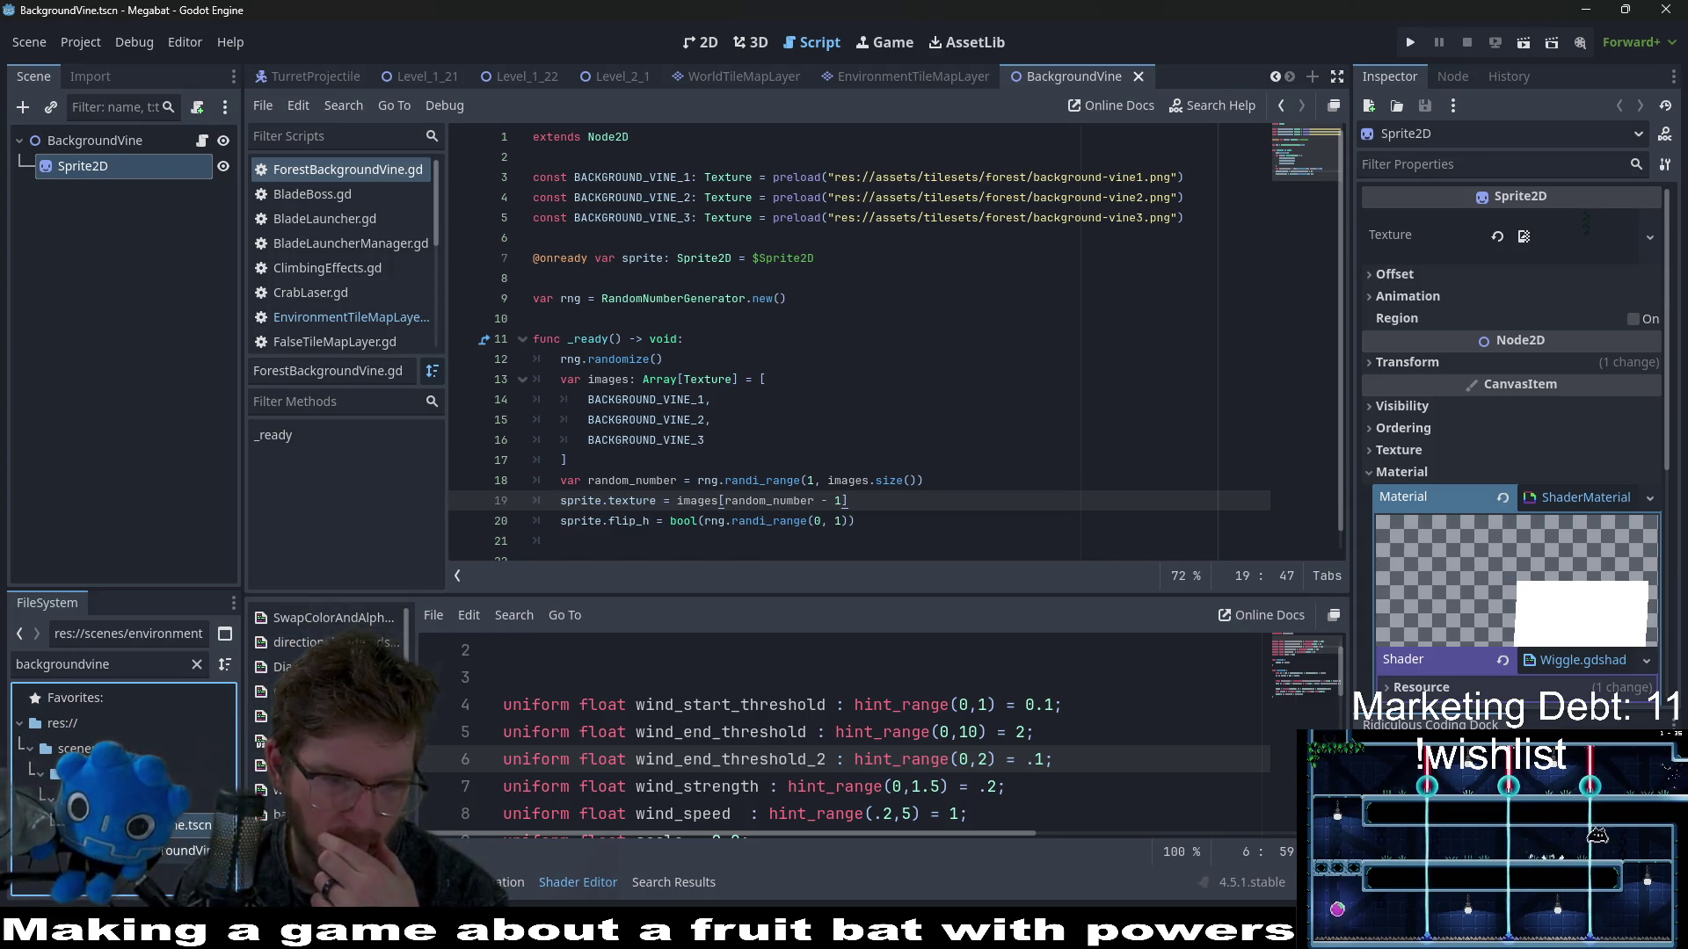
right_click(140, 851)
left_click(232, 701)
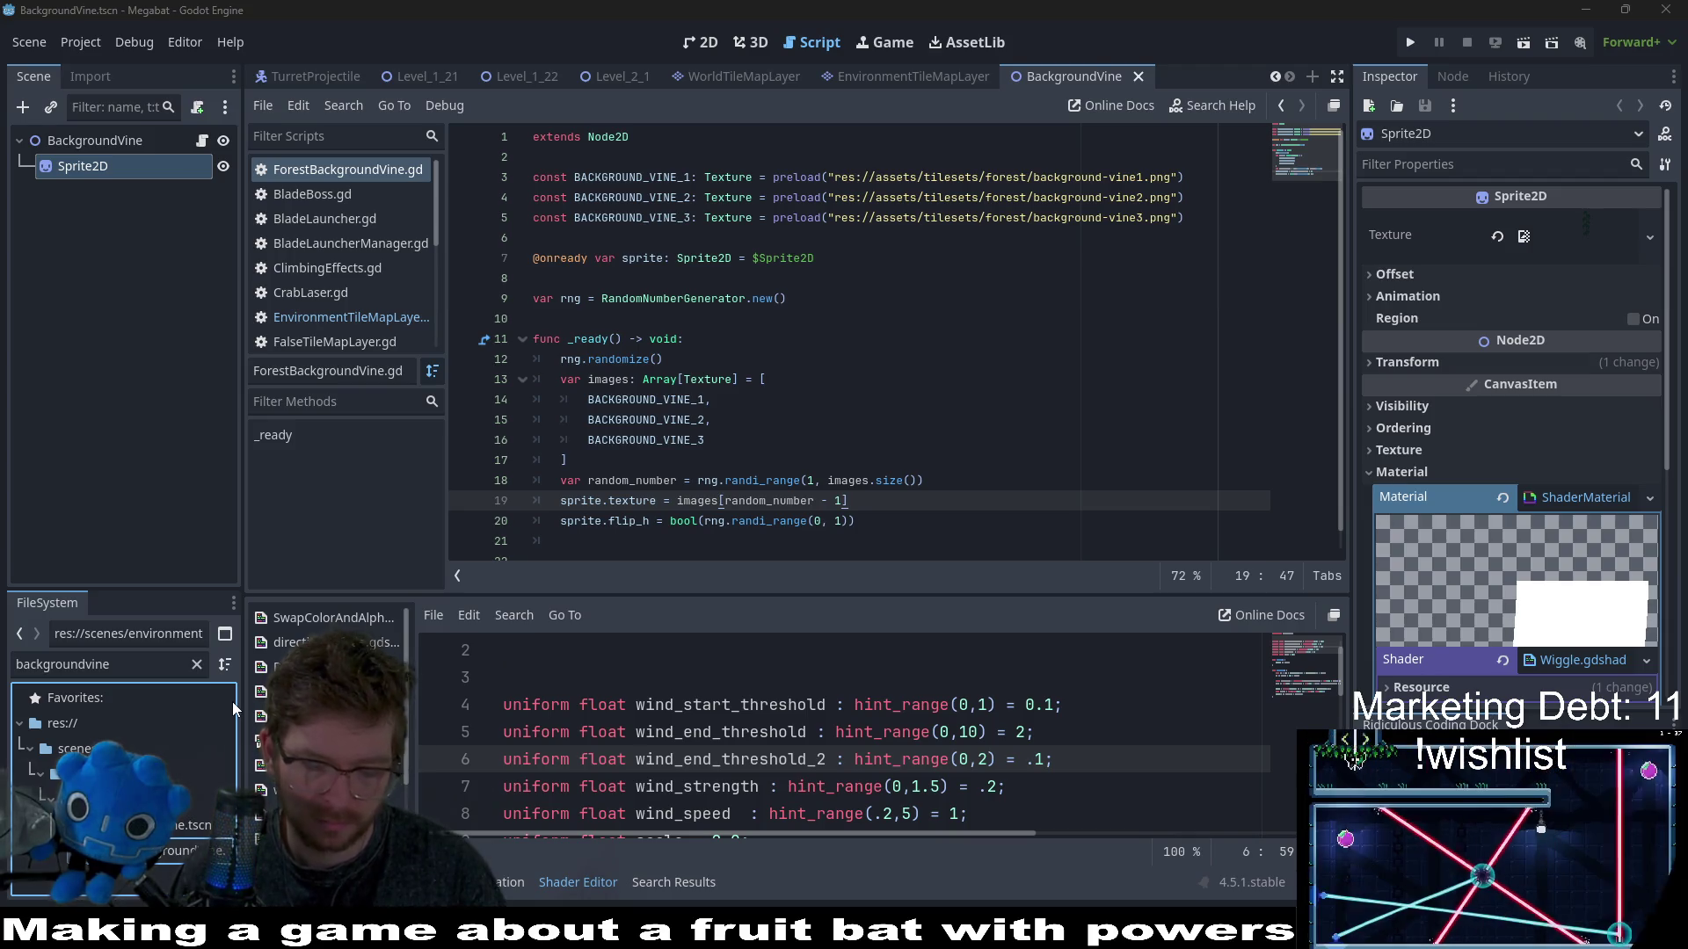
key("Return")
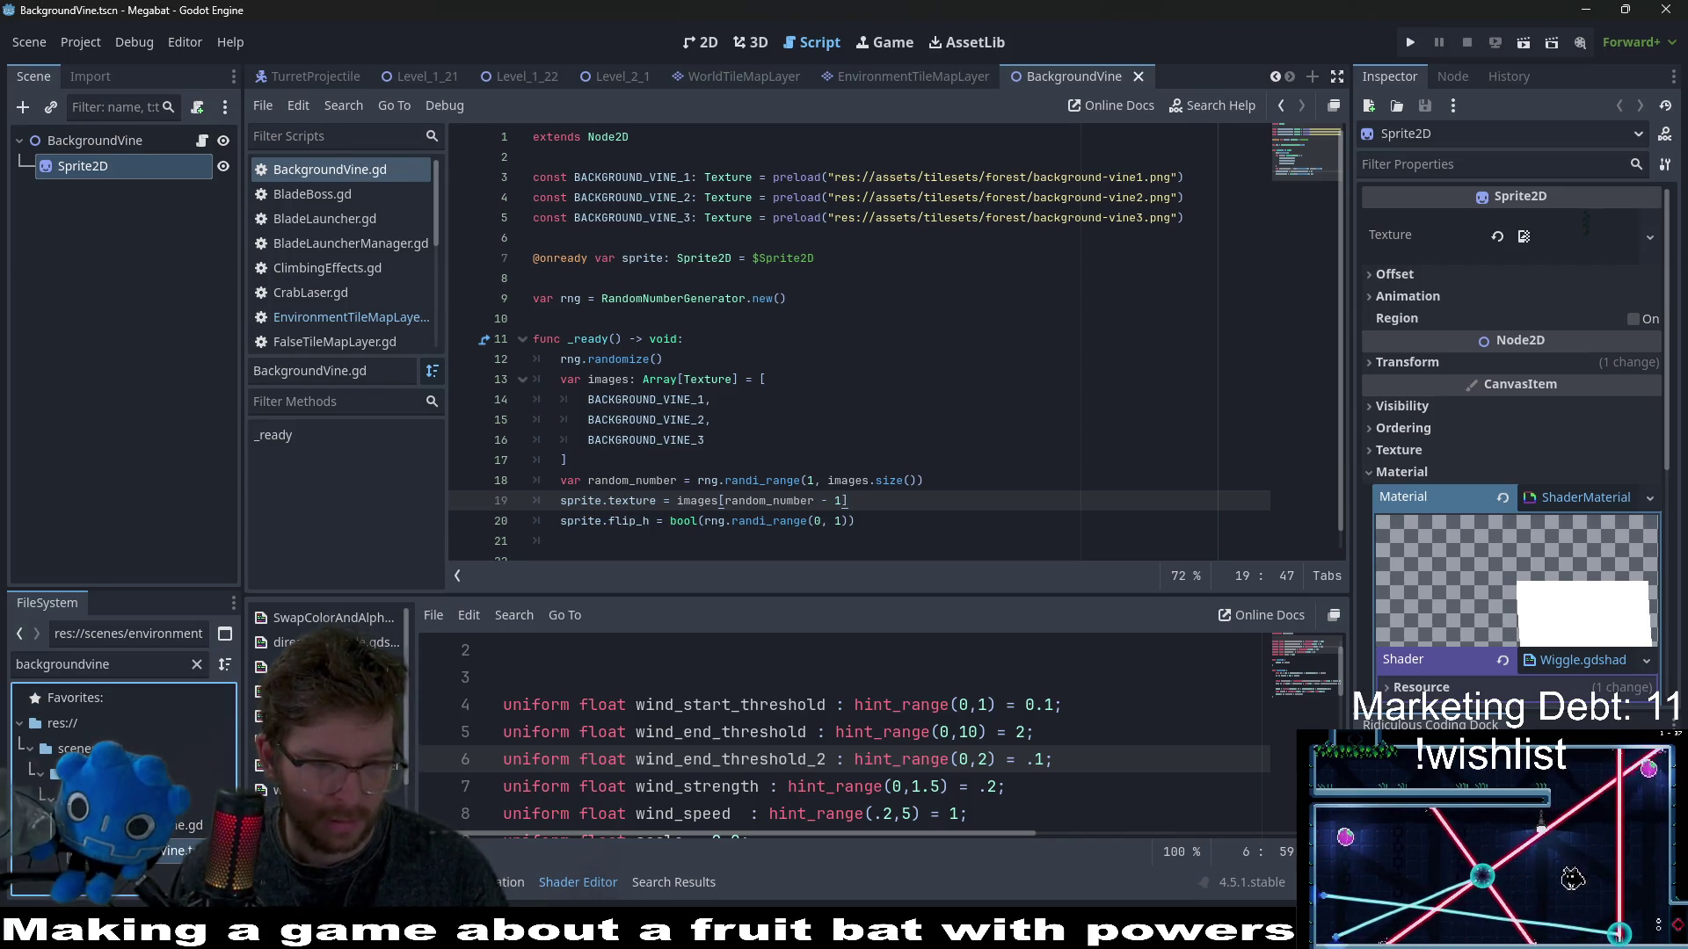
Rename the vine scene file to ForestBackgroundVine.
right_click(134, 824)
left_click(198, 704)
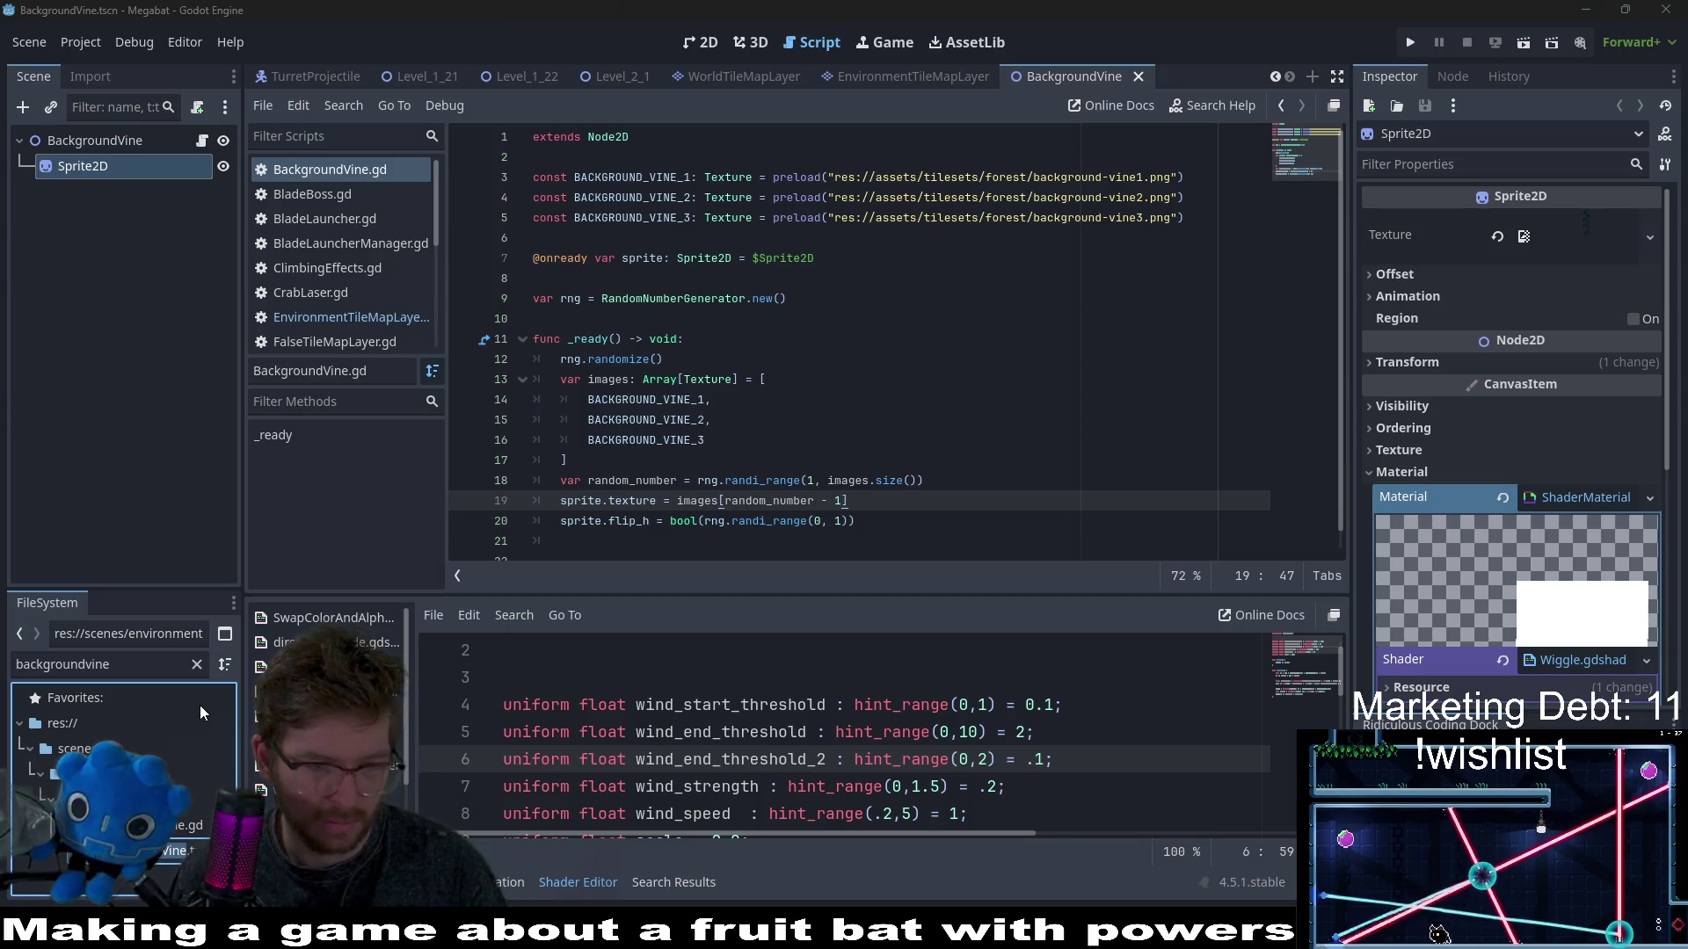
key("Home")
key("Delete")
key("Delete")
key("Delete")
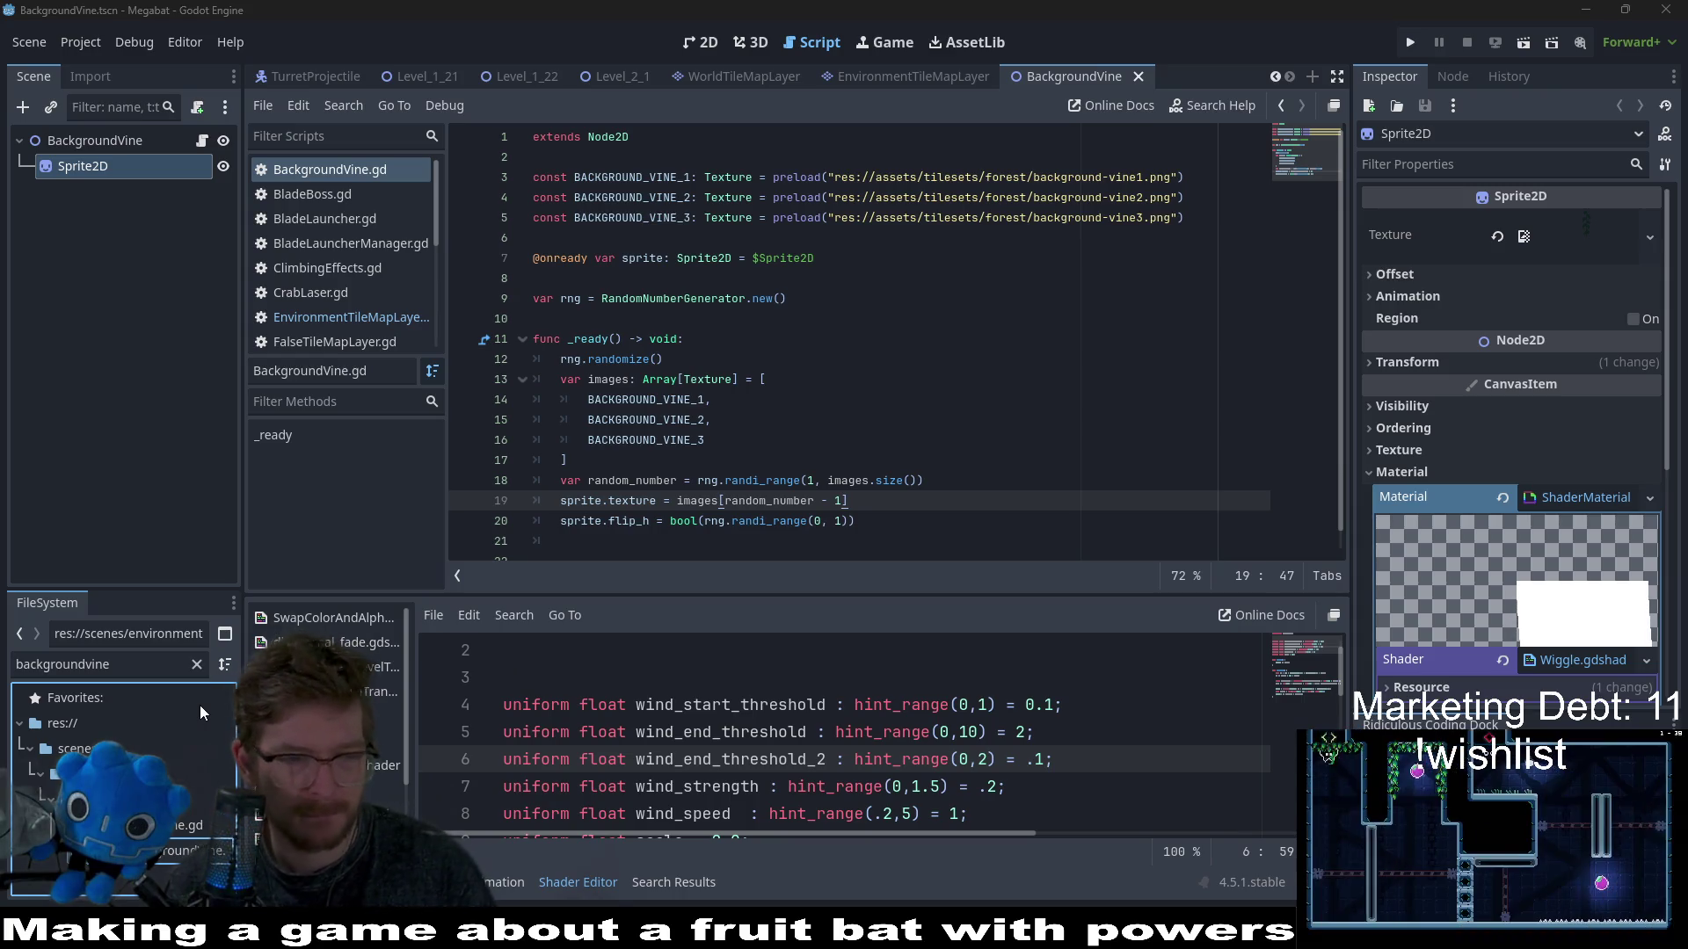
key("Return")
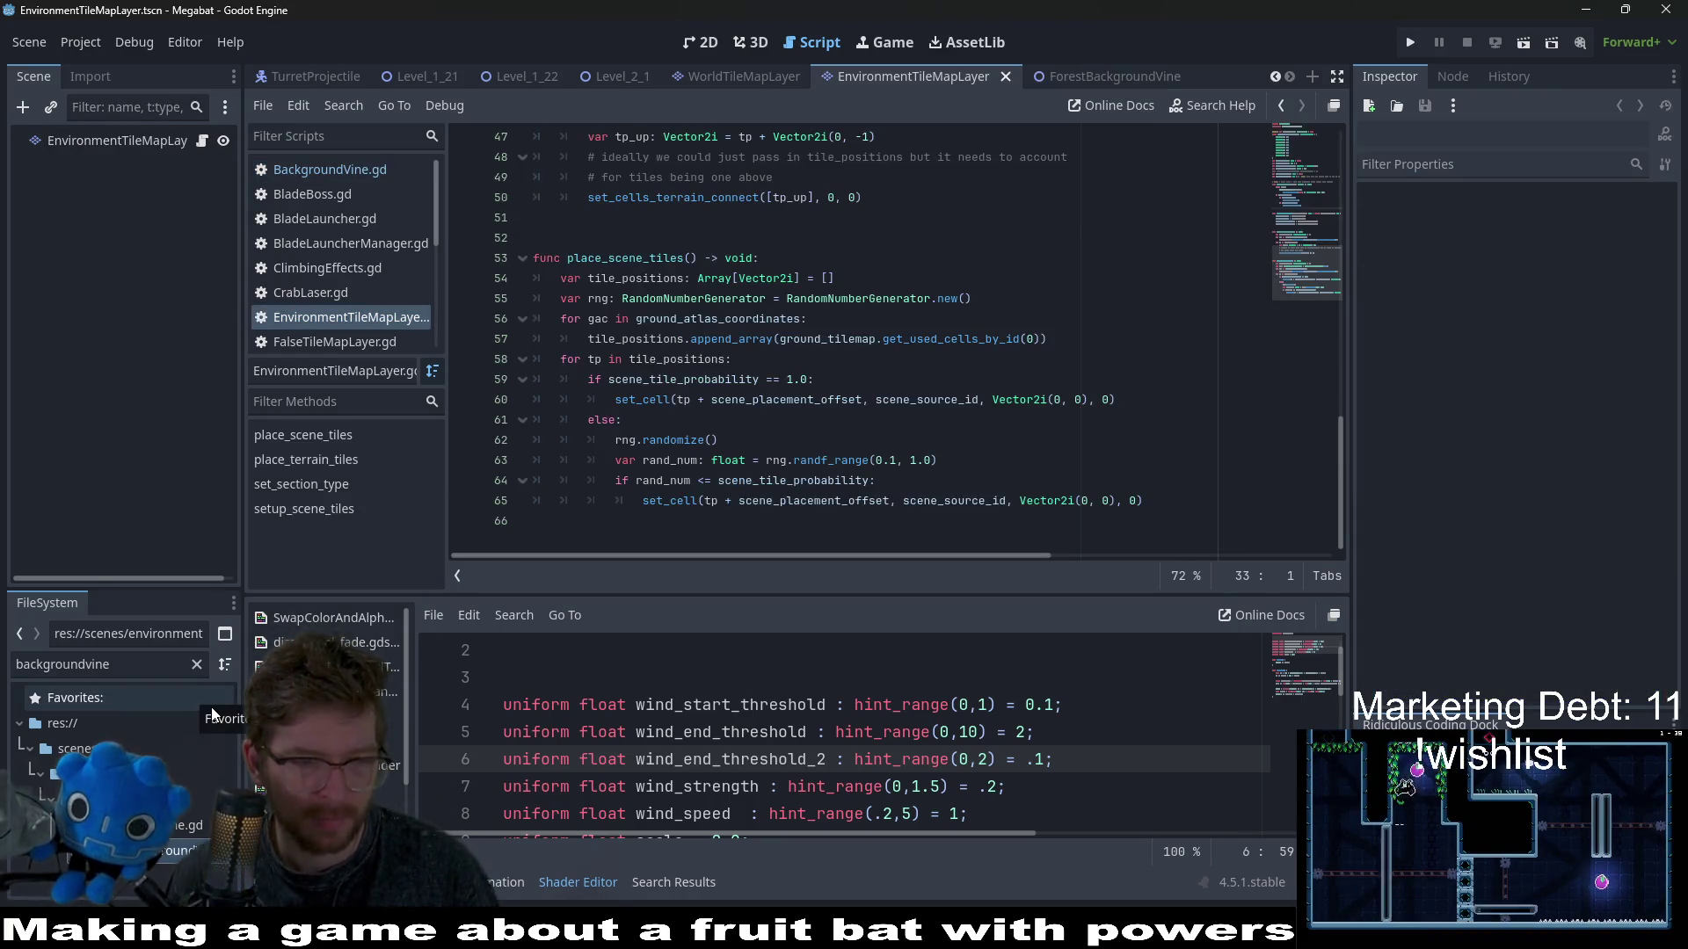
Open BackgroundVine.gd and review its texture constants and images array.
right_click(140, 826)
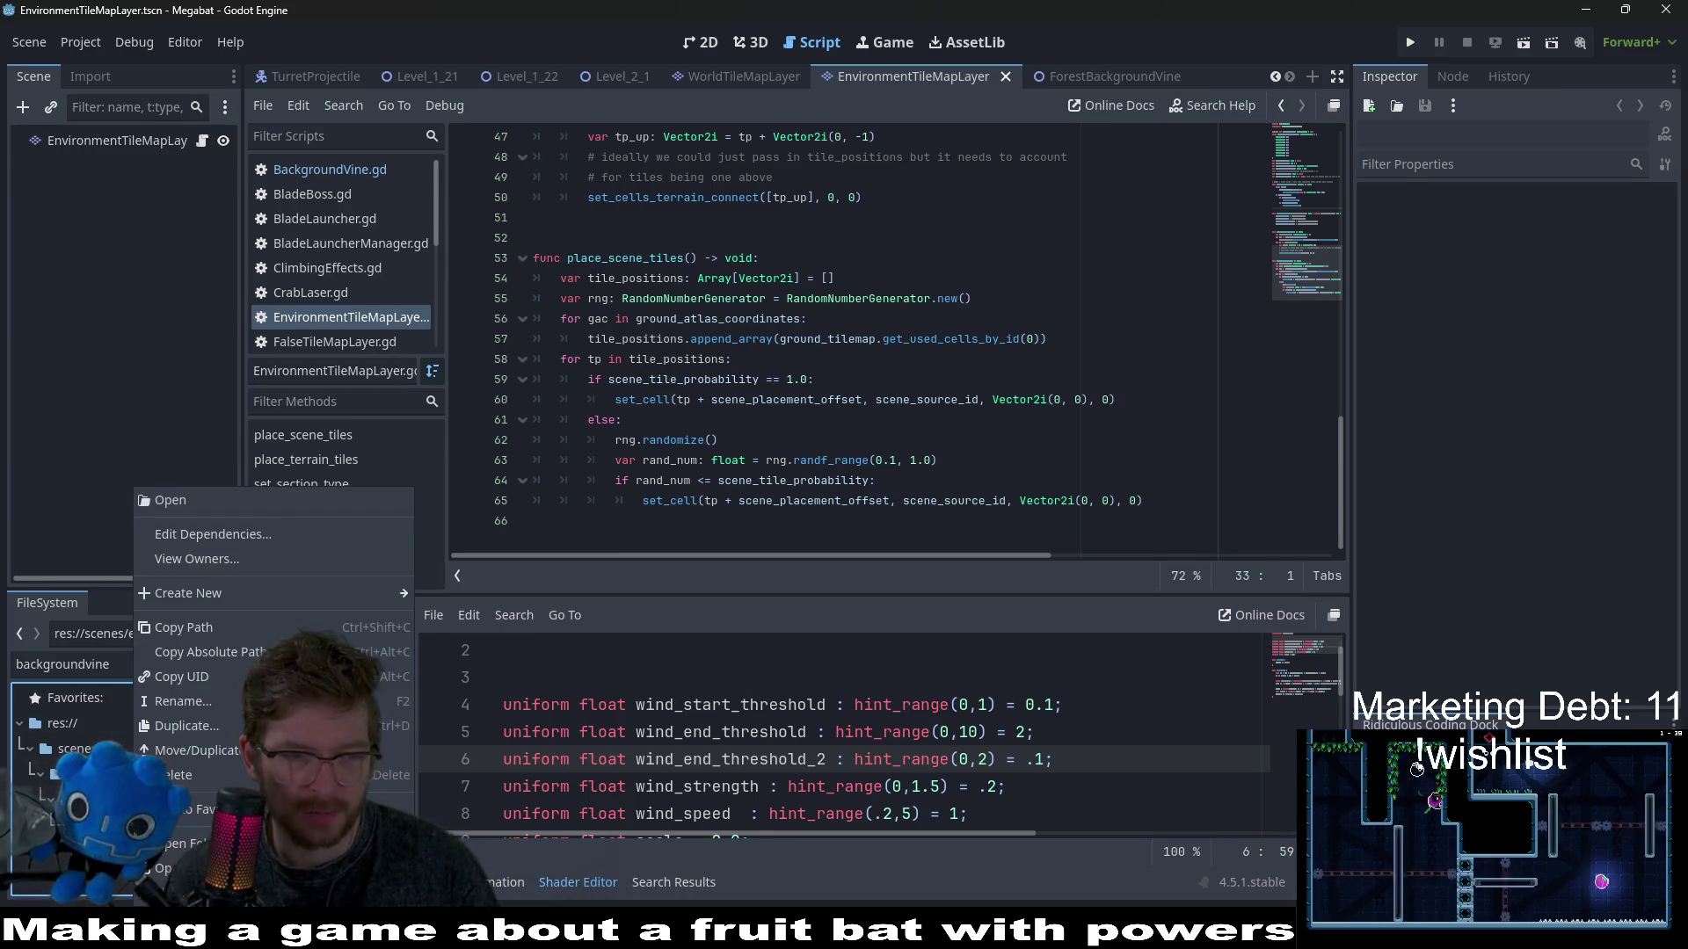
left_click(202, 703)
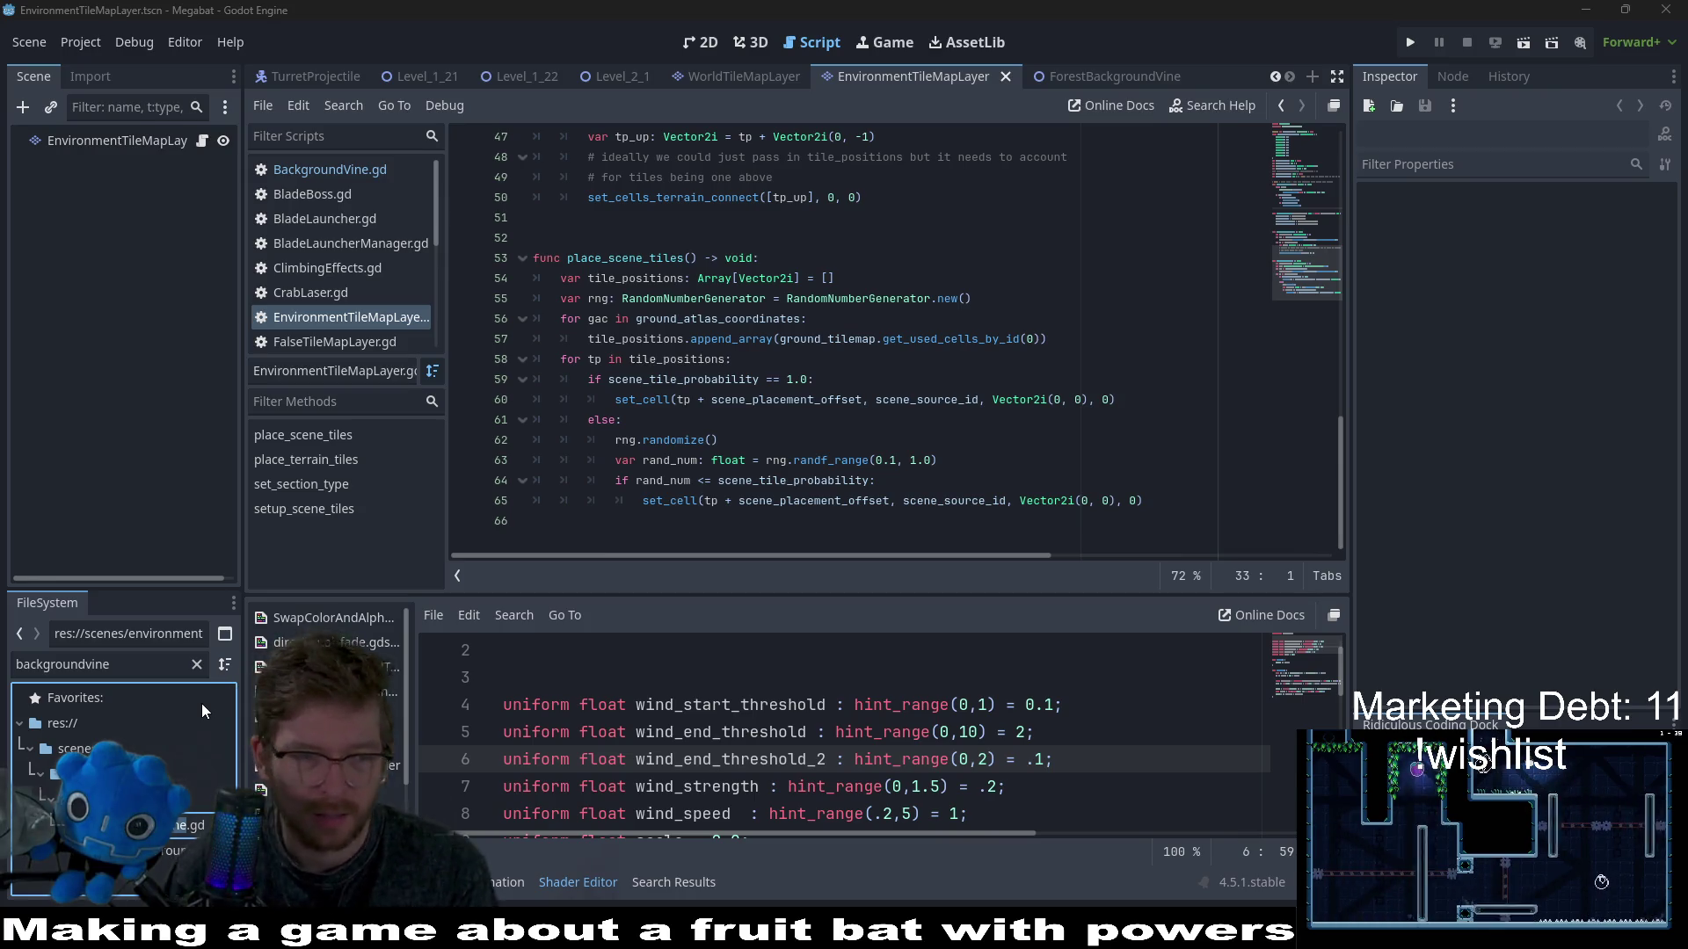
left_click(313, 172)
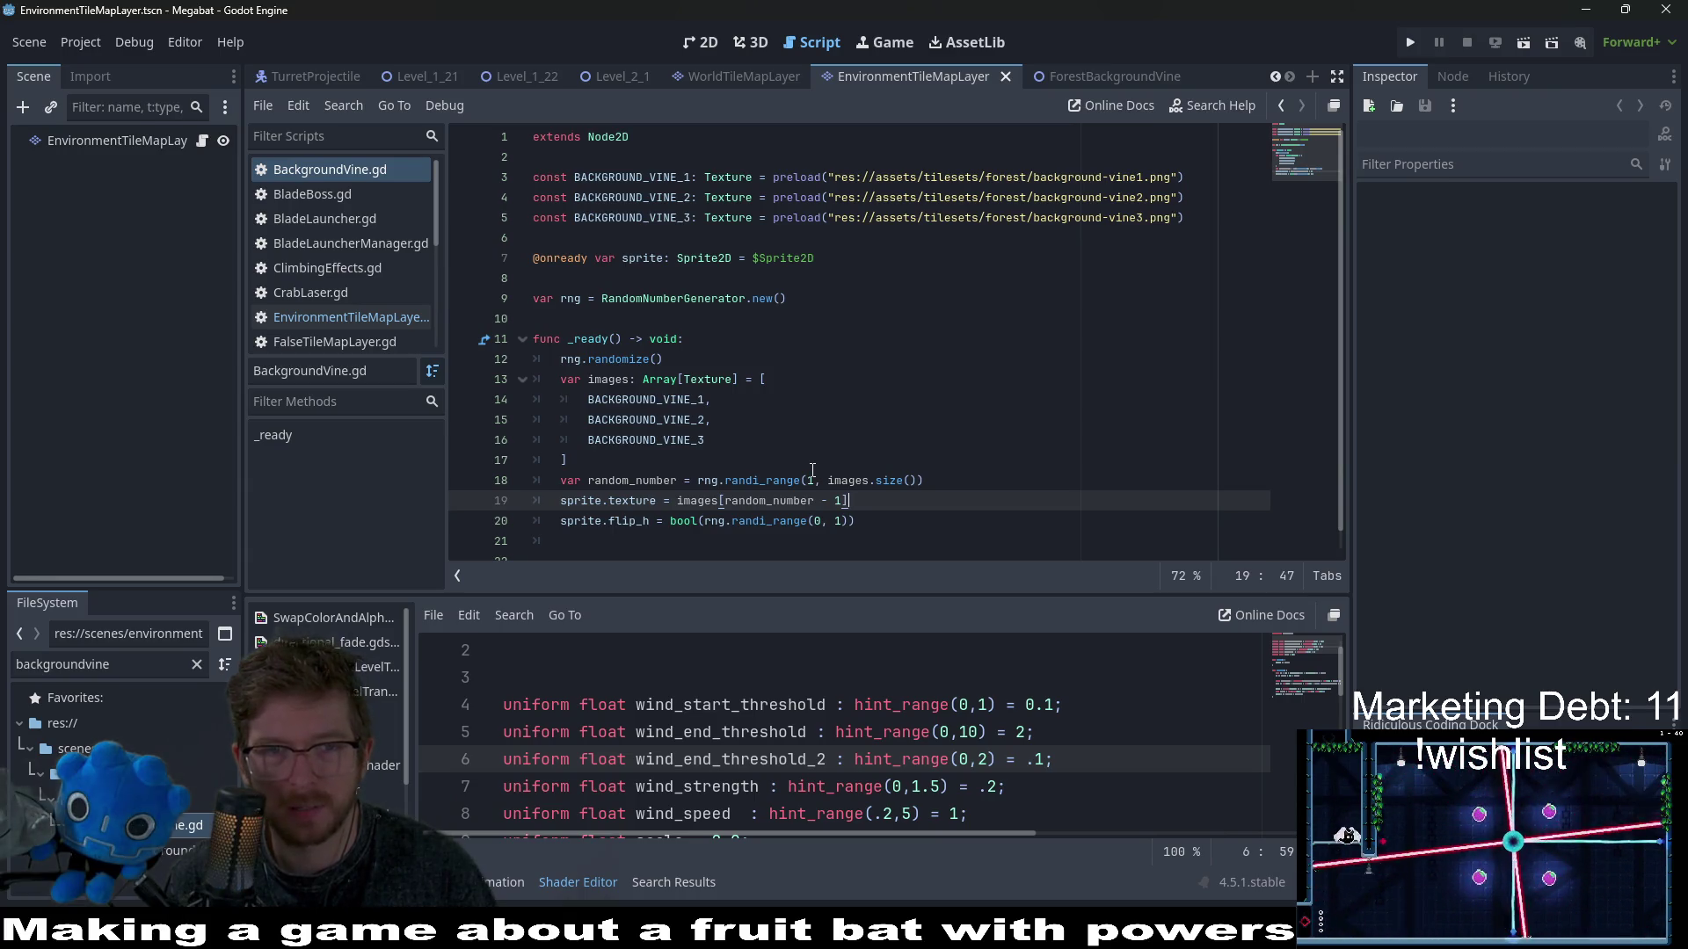
left_click_drag(1222, 236, 527, 138)
left_click(792, 340)
left_click_drag(655, 455, 528, 378)
left_click(712, 419)
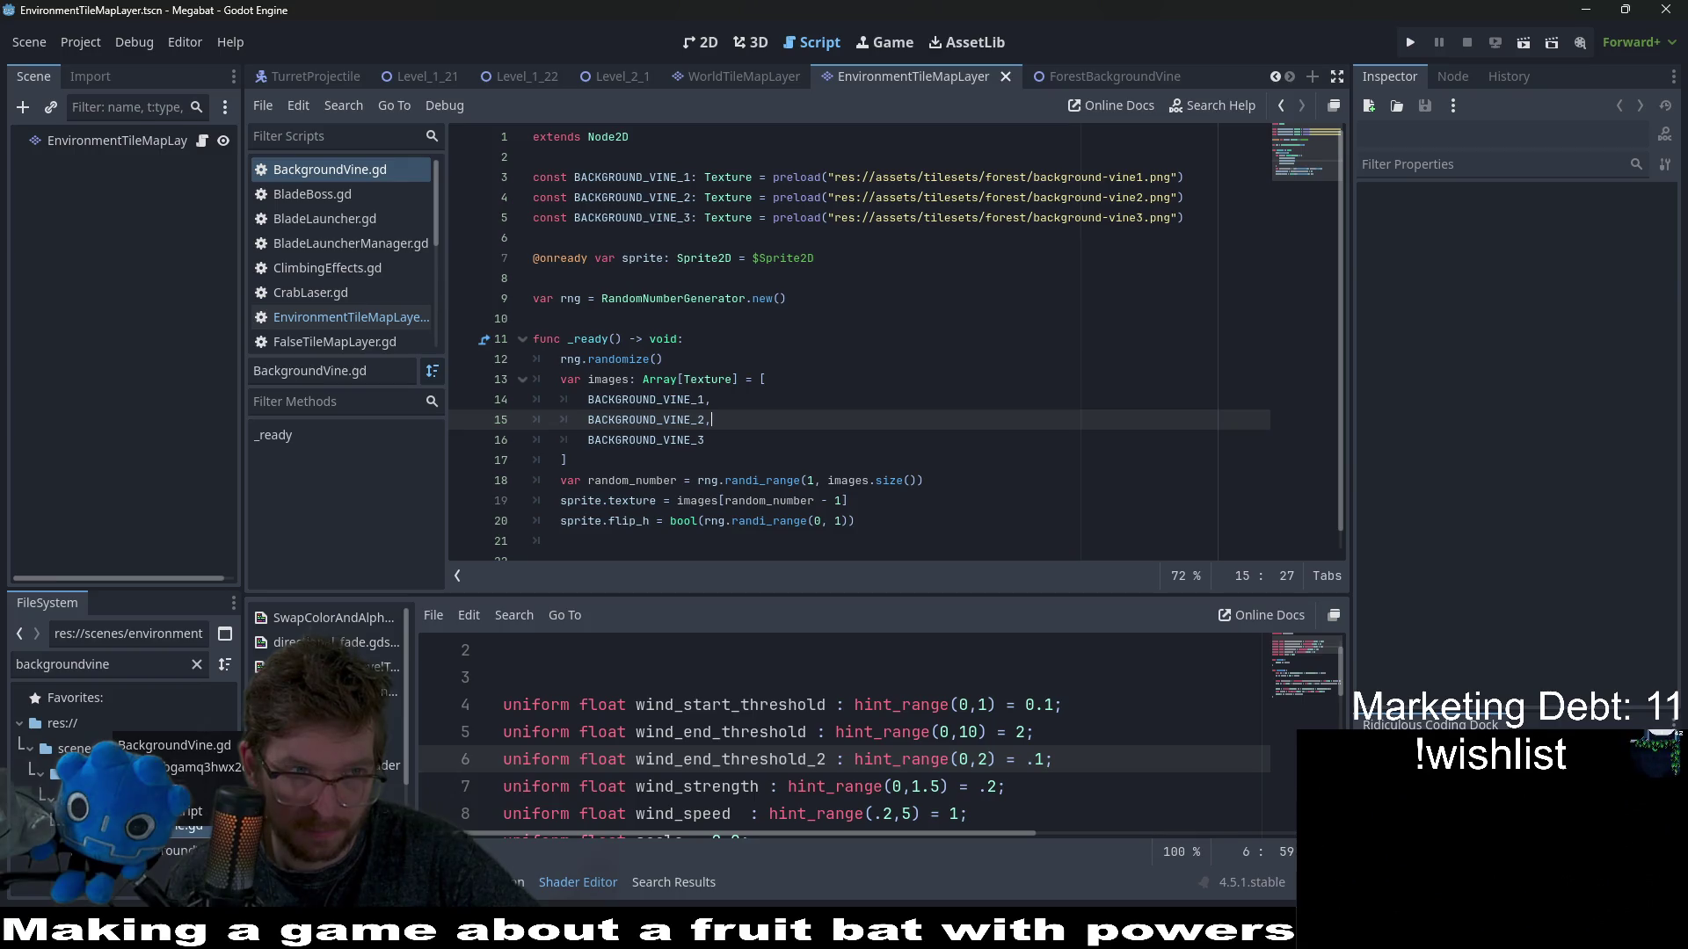
Start renaming the vine script again, then close BackgroundVine.gd.
right_click(116, 743)
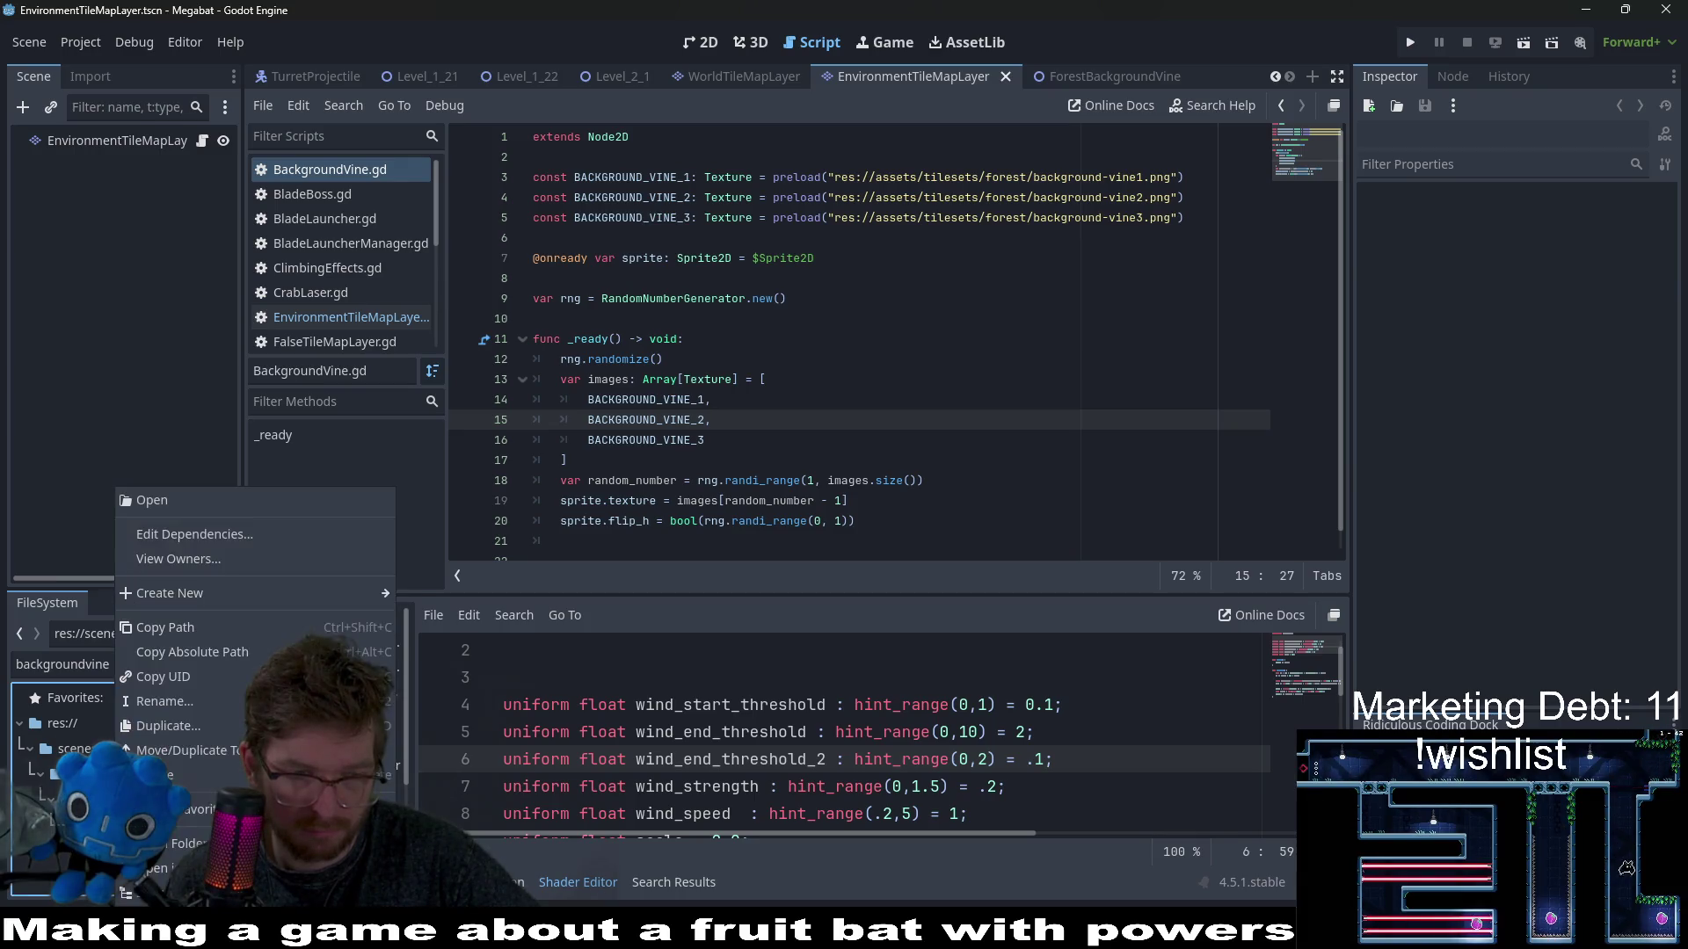
left_click(167, 710)
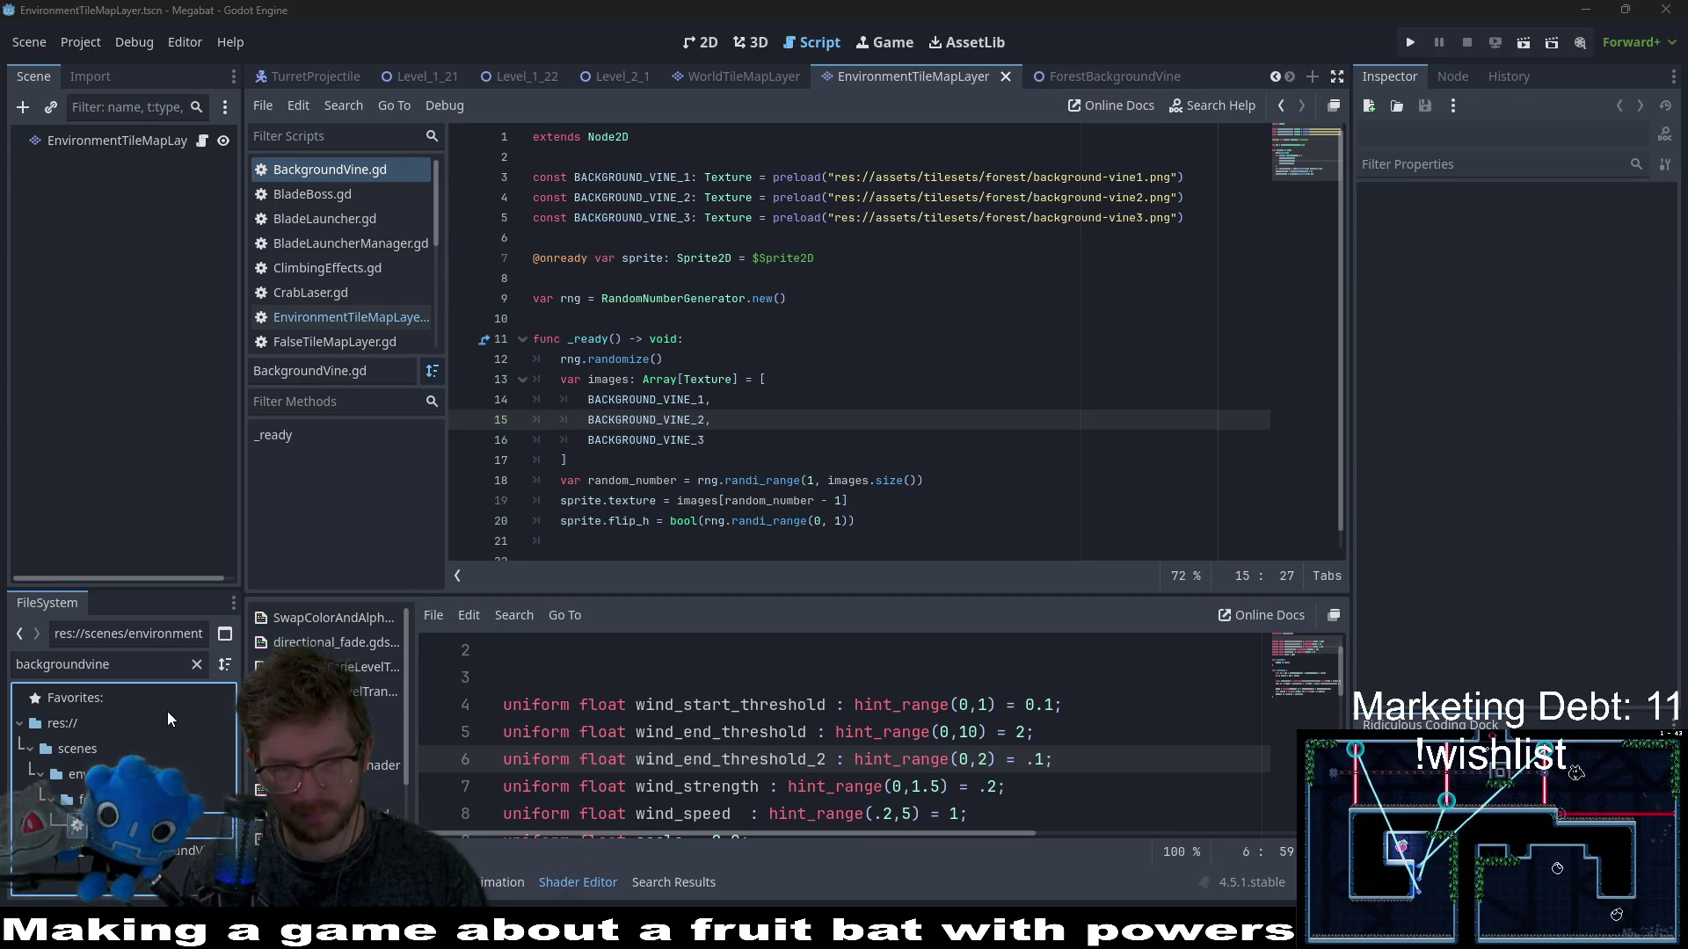
key("ctrl+w")
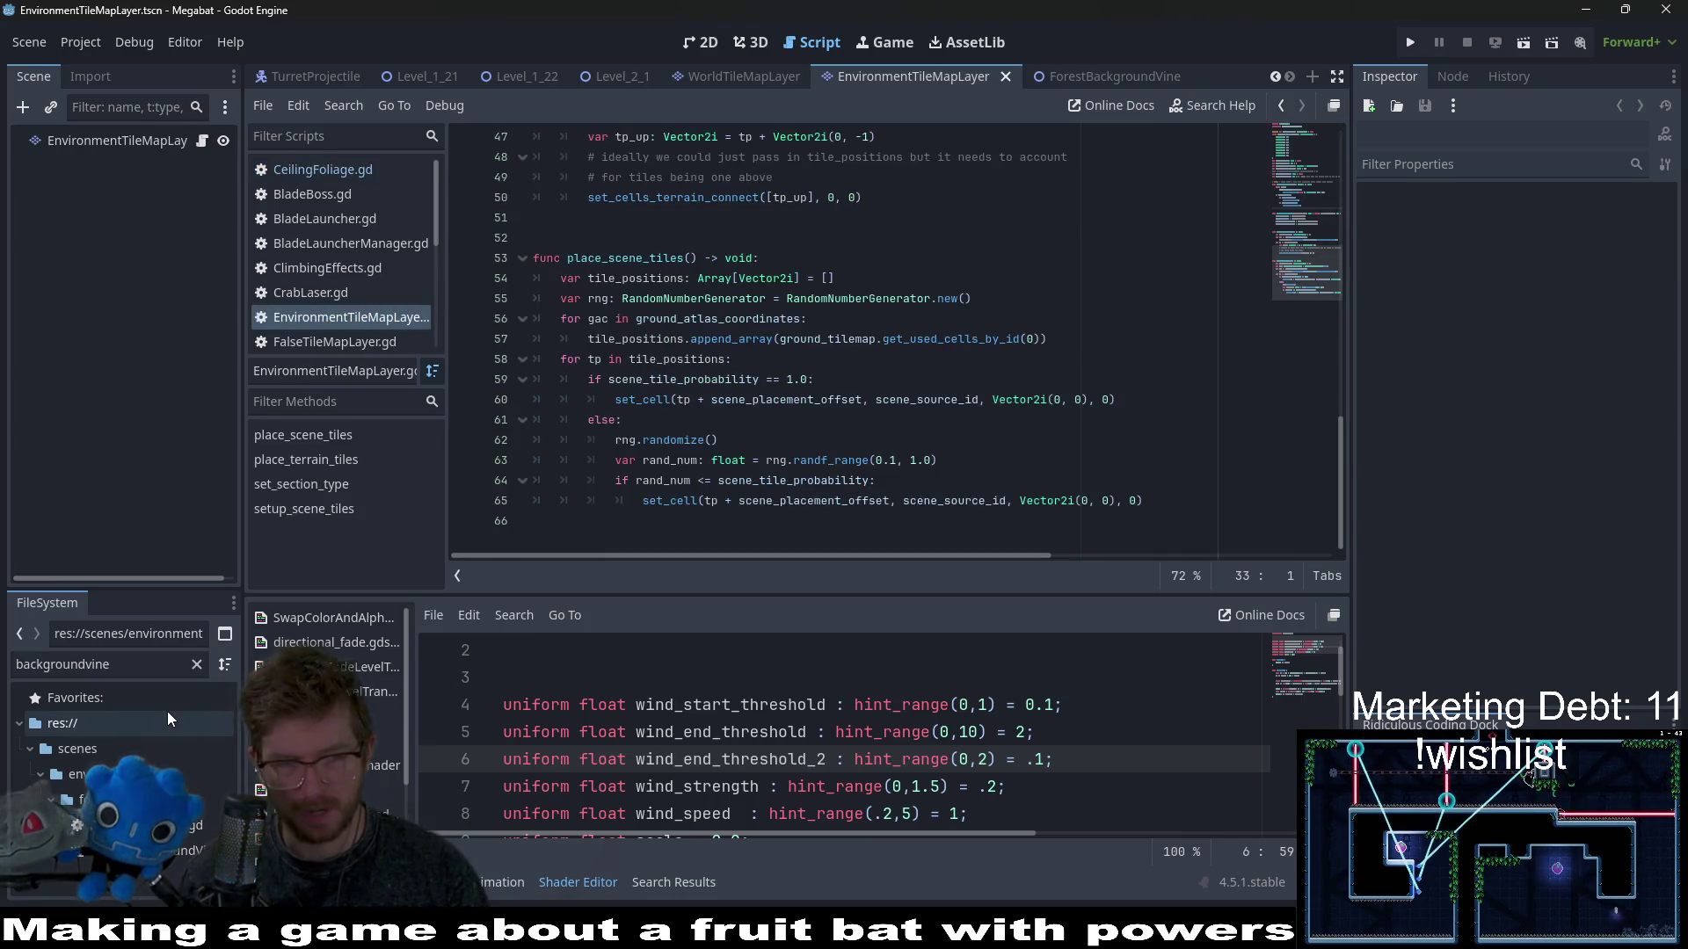
Clear the 'backgroundvine' FileSystem filter and browse the file tree.
double_click(105, 665)
key("BackSpace")
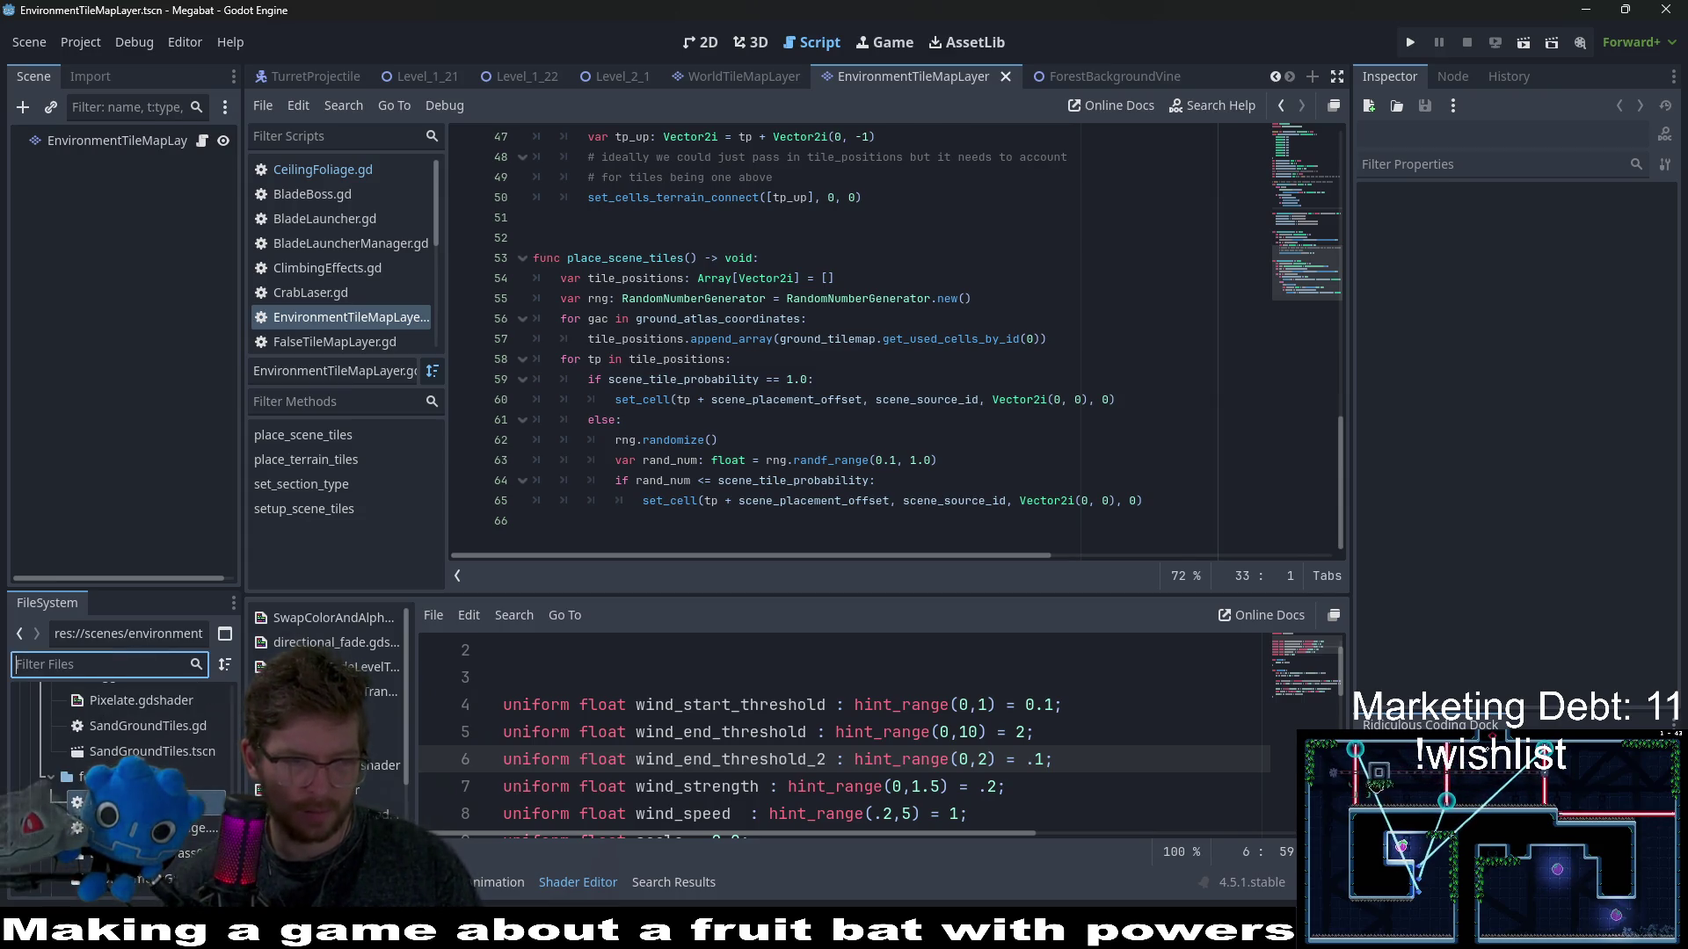
mouse_move(131, 828)
left_mouse_down()
mouse_move(119, 729)
mouse_move(124, 839)
mouse_move(115, 801)
left_mouse_up()
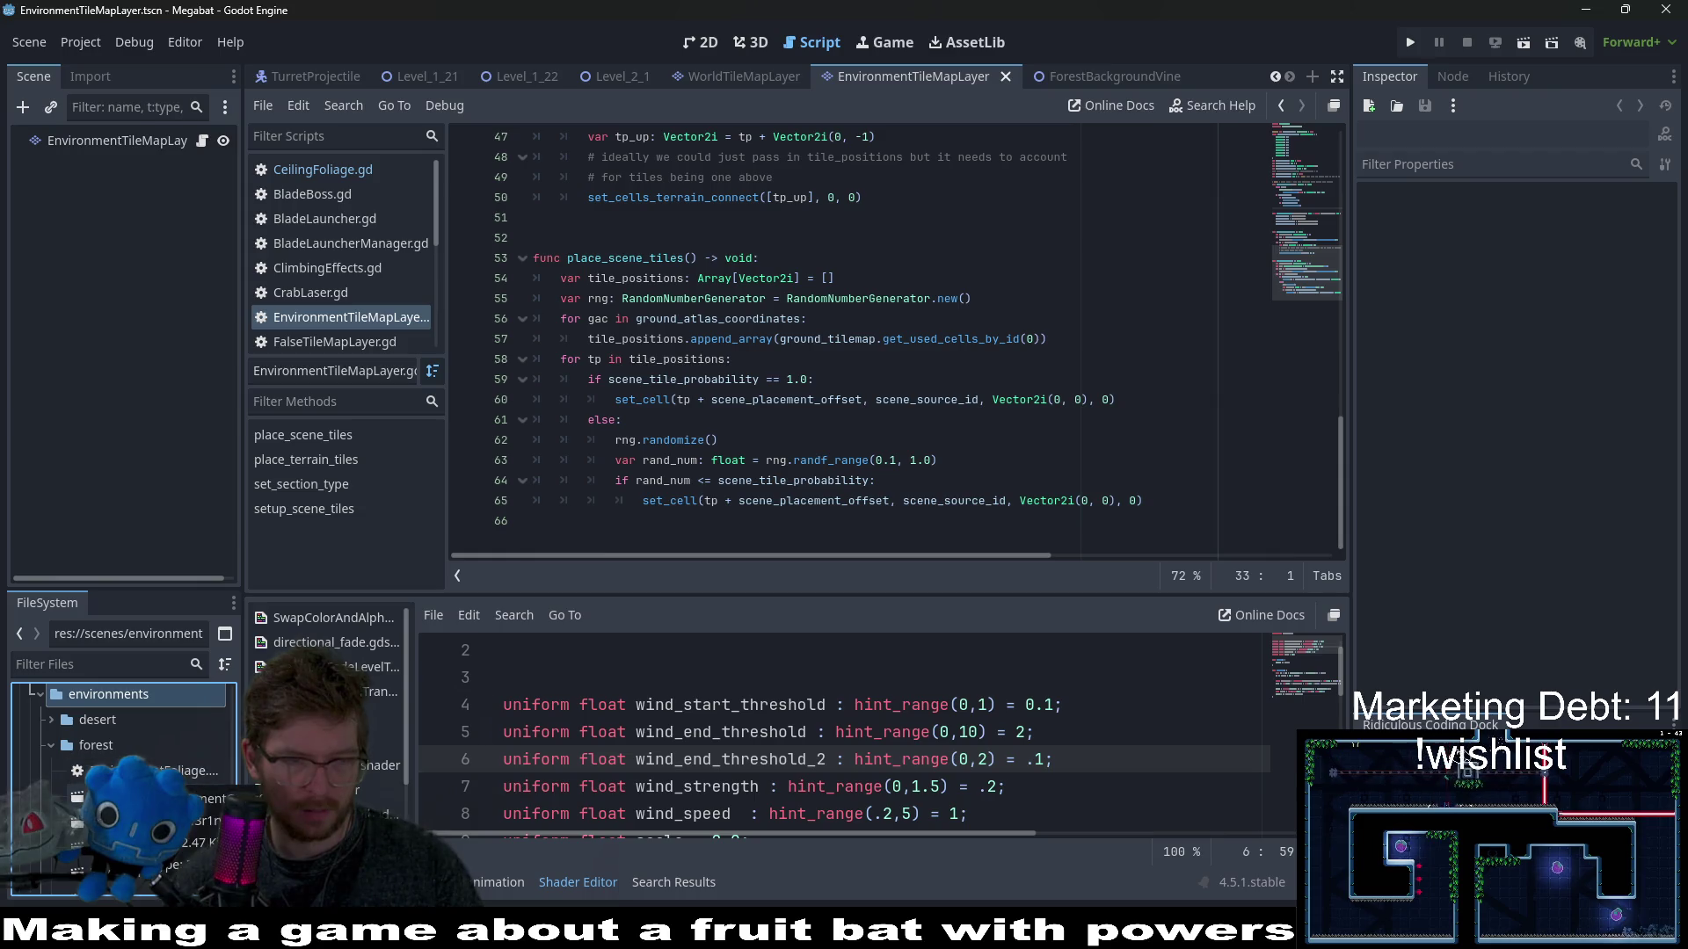
scroll(169, 873, "up", 2)
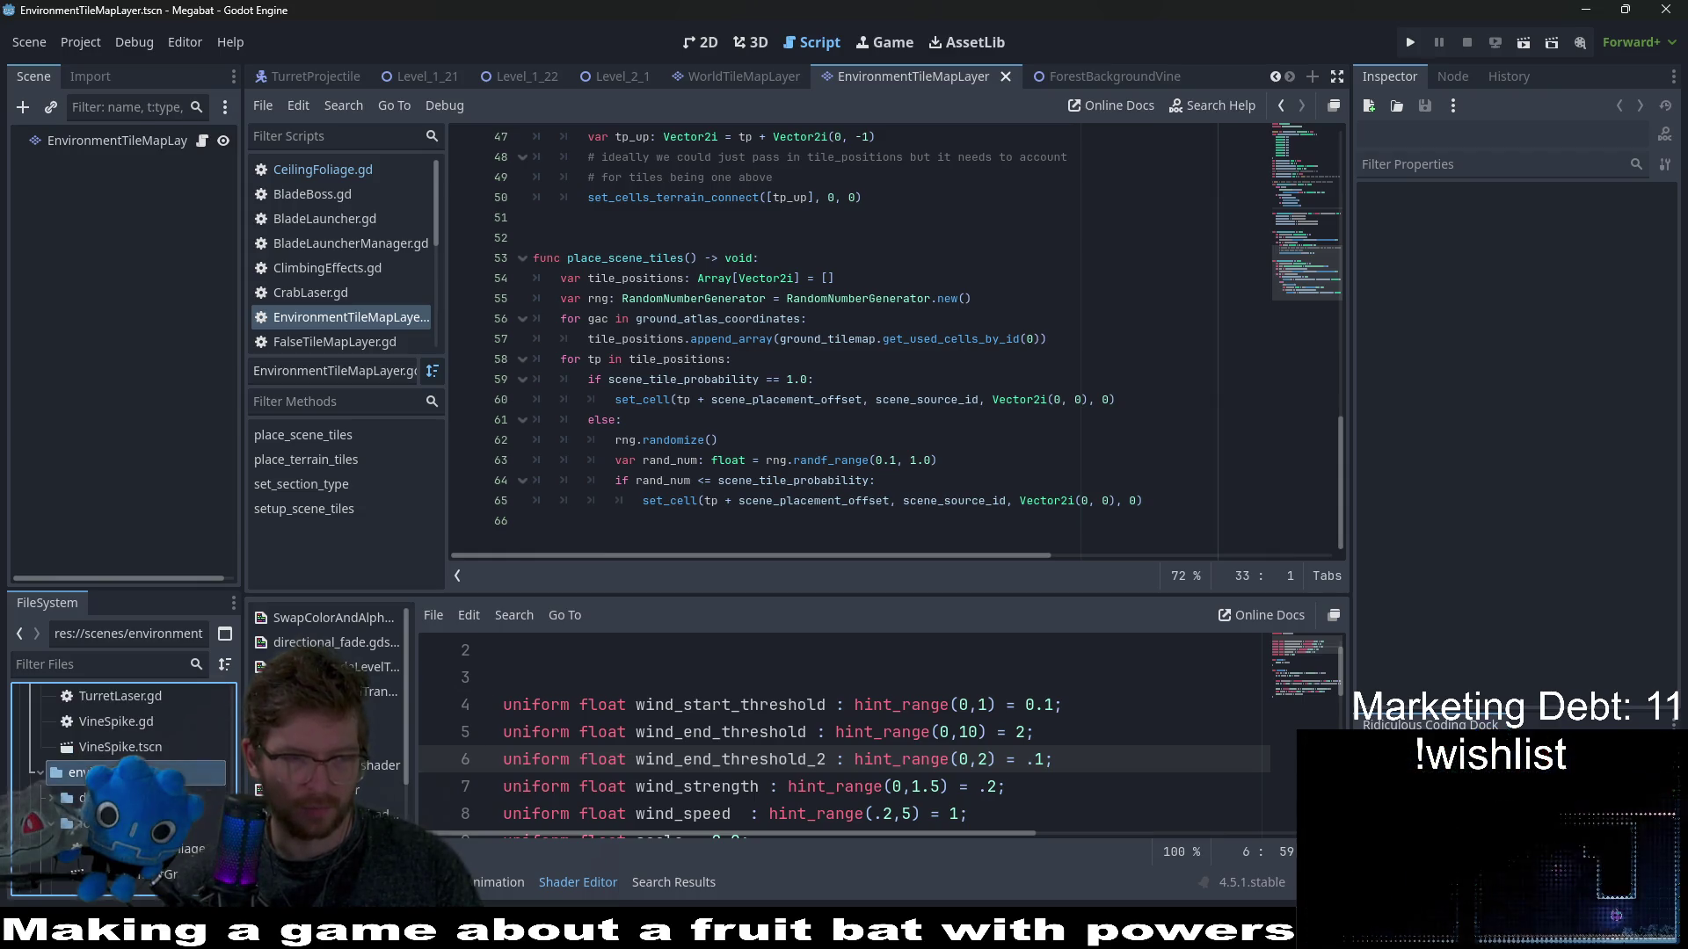
scroll(172, 858, "down", 4)
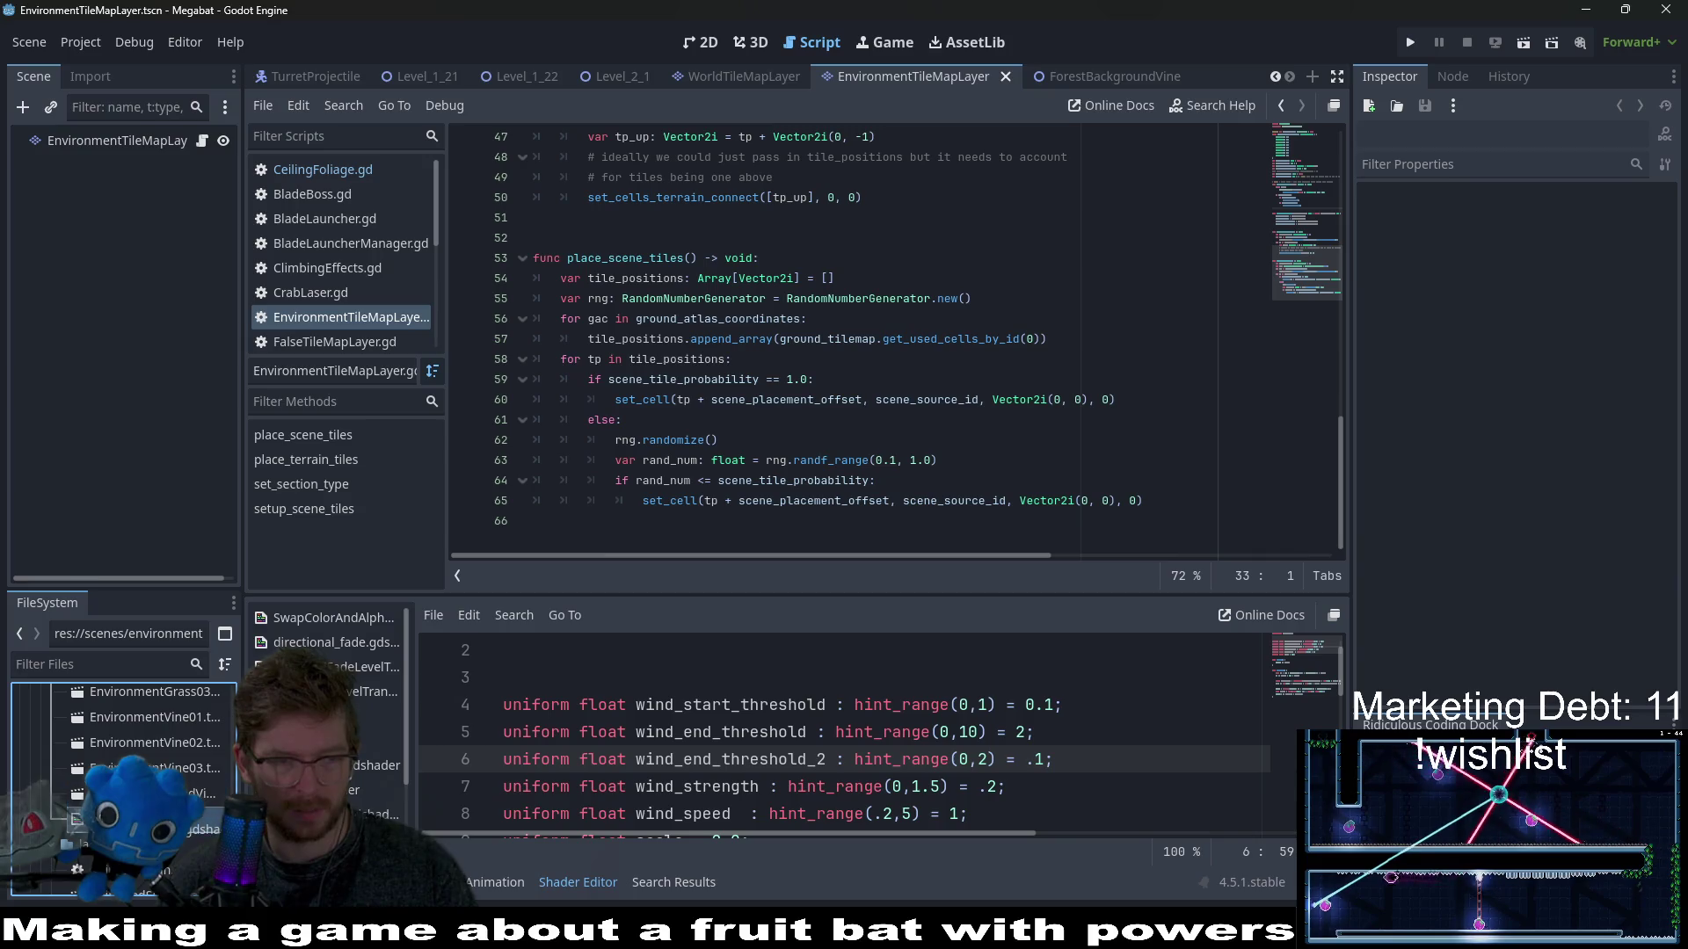
Use a file's context menu in the FileSystem dock, then open CeilingFoliage.gd in ForestBackgroundVine.
right_click(116, 821)
left_click(178, 703)
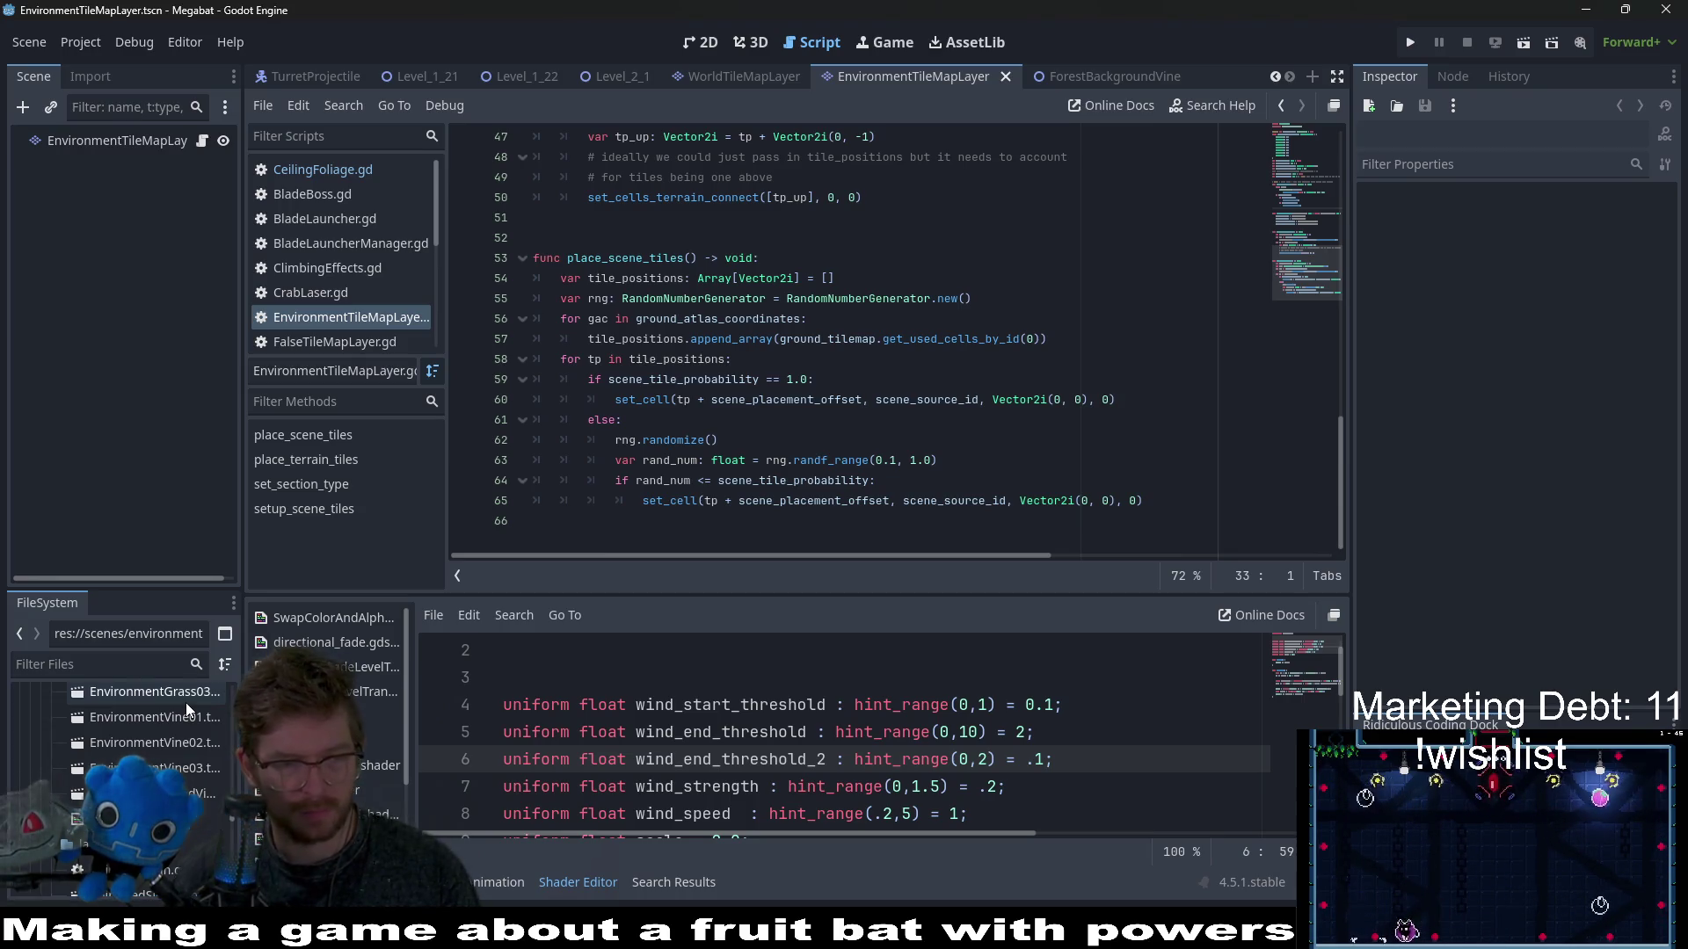
mouse_move(158, 818)
left_mouse_down()
mouse_move(125, 705)
mouse_move(127, 796)
left_mouse_up()
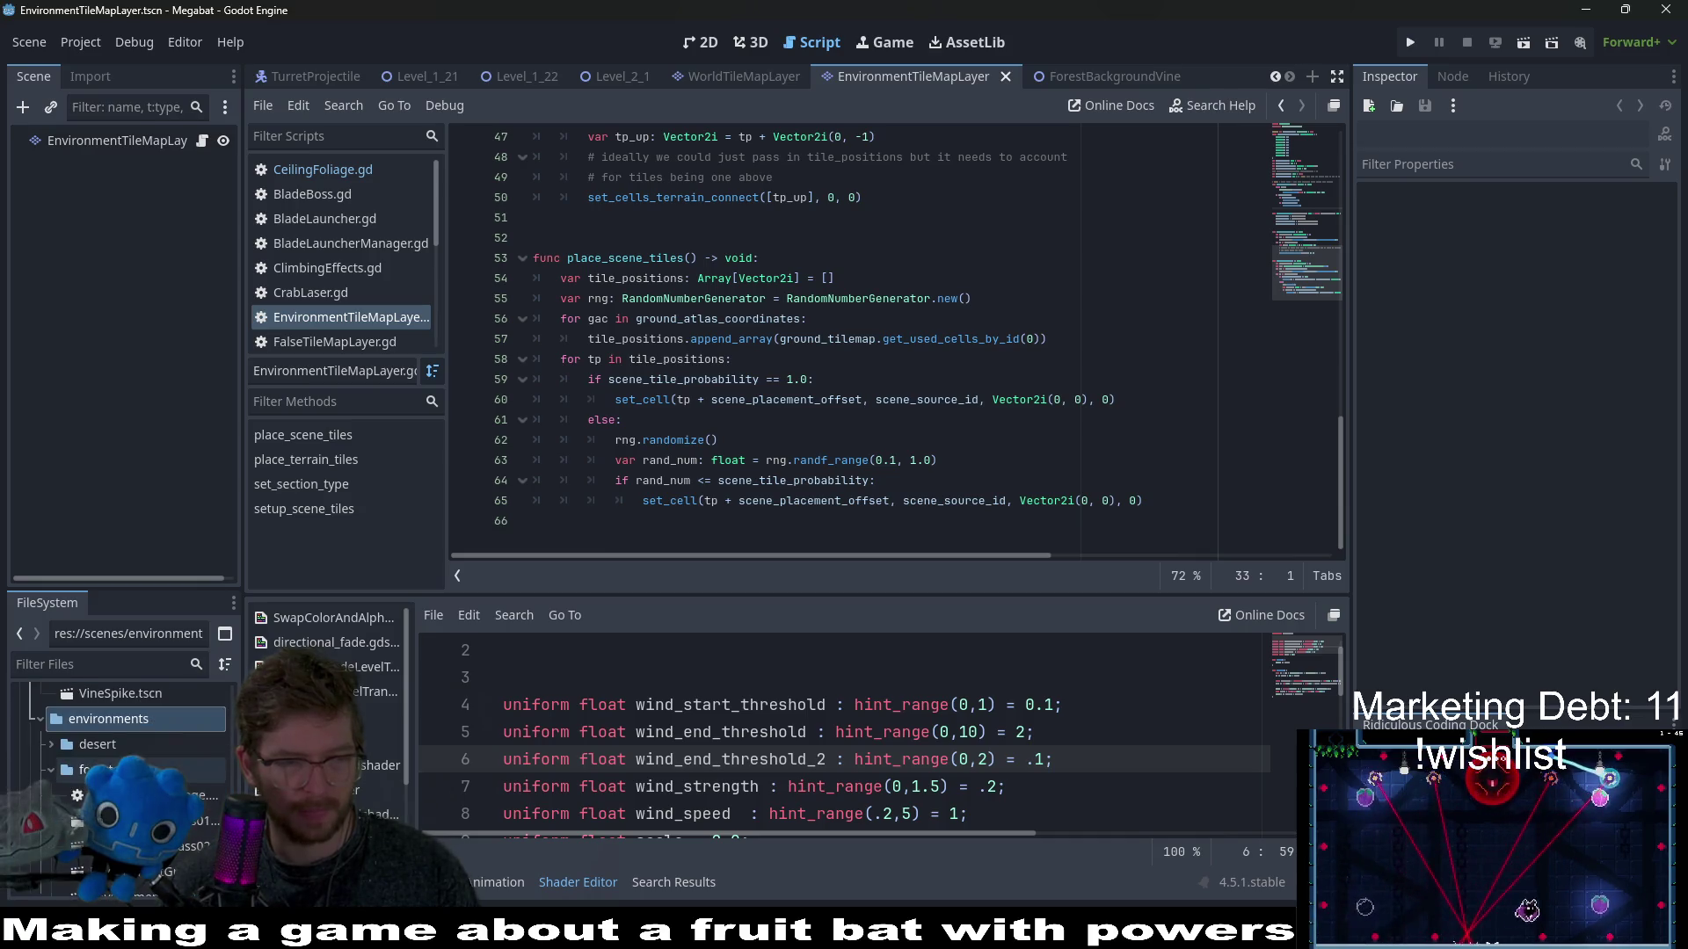
scroll(49, 767, "down", 3)
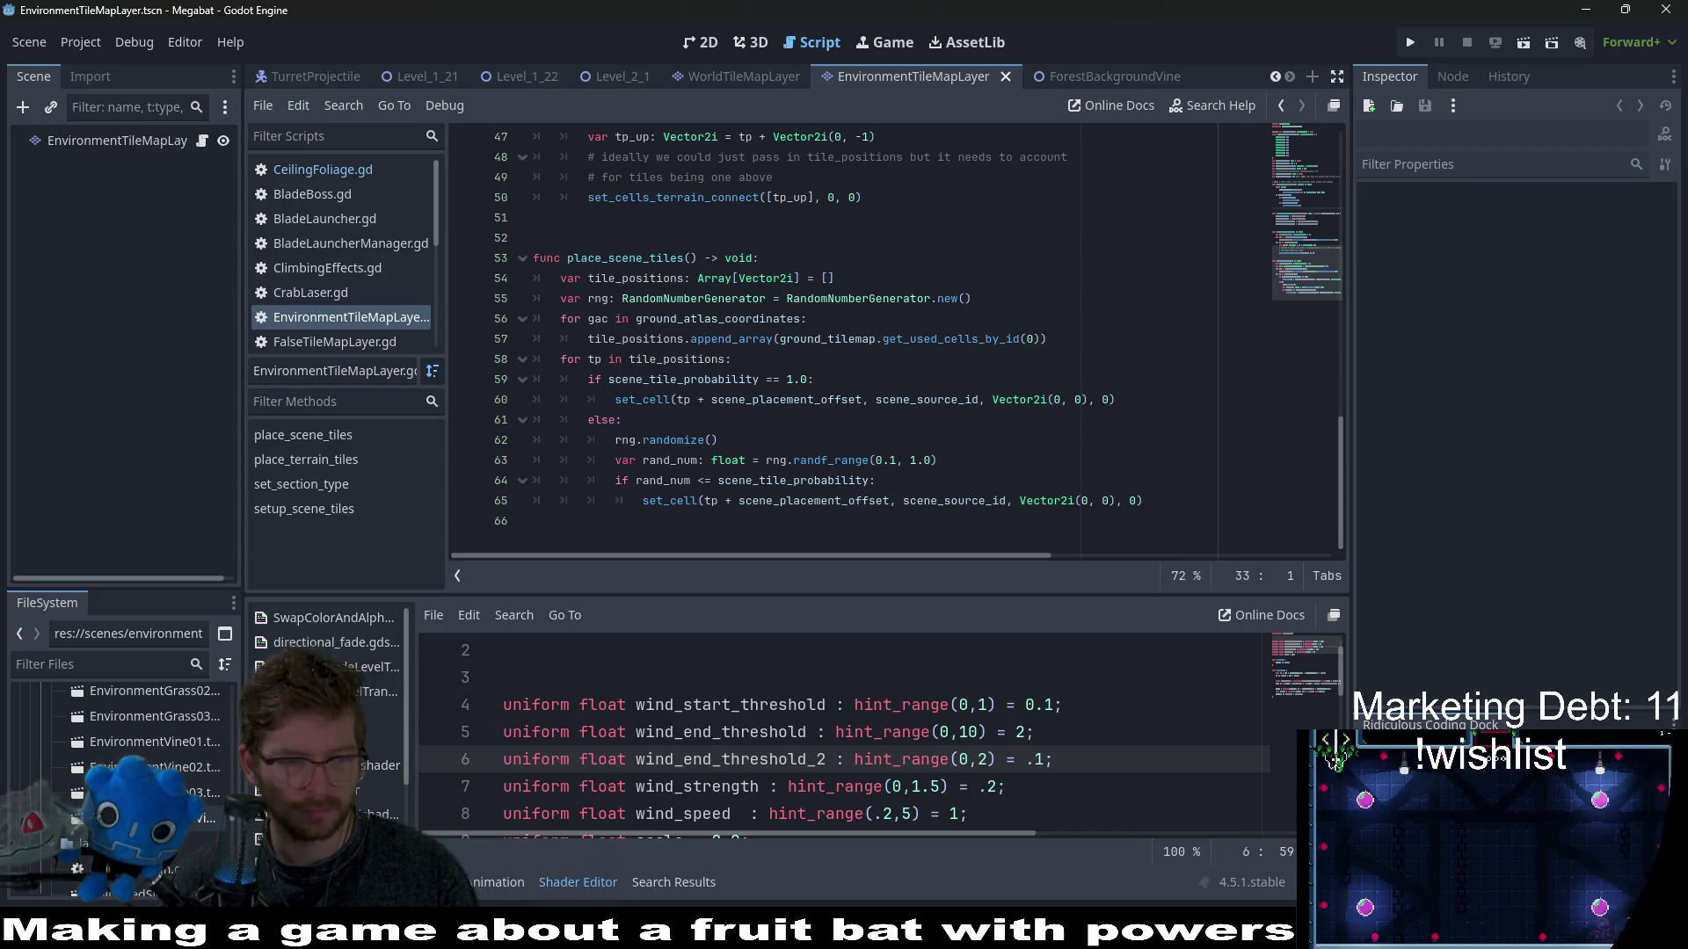
scroll(123, 747, "up", 4)
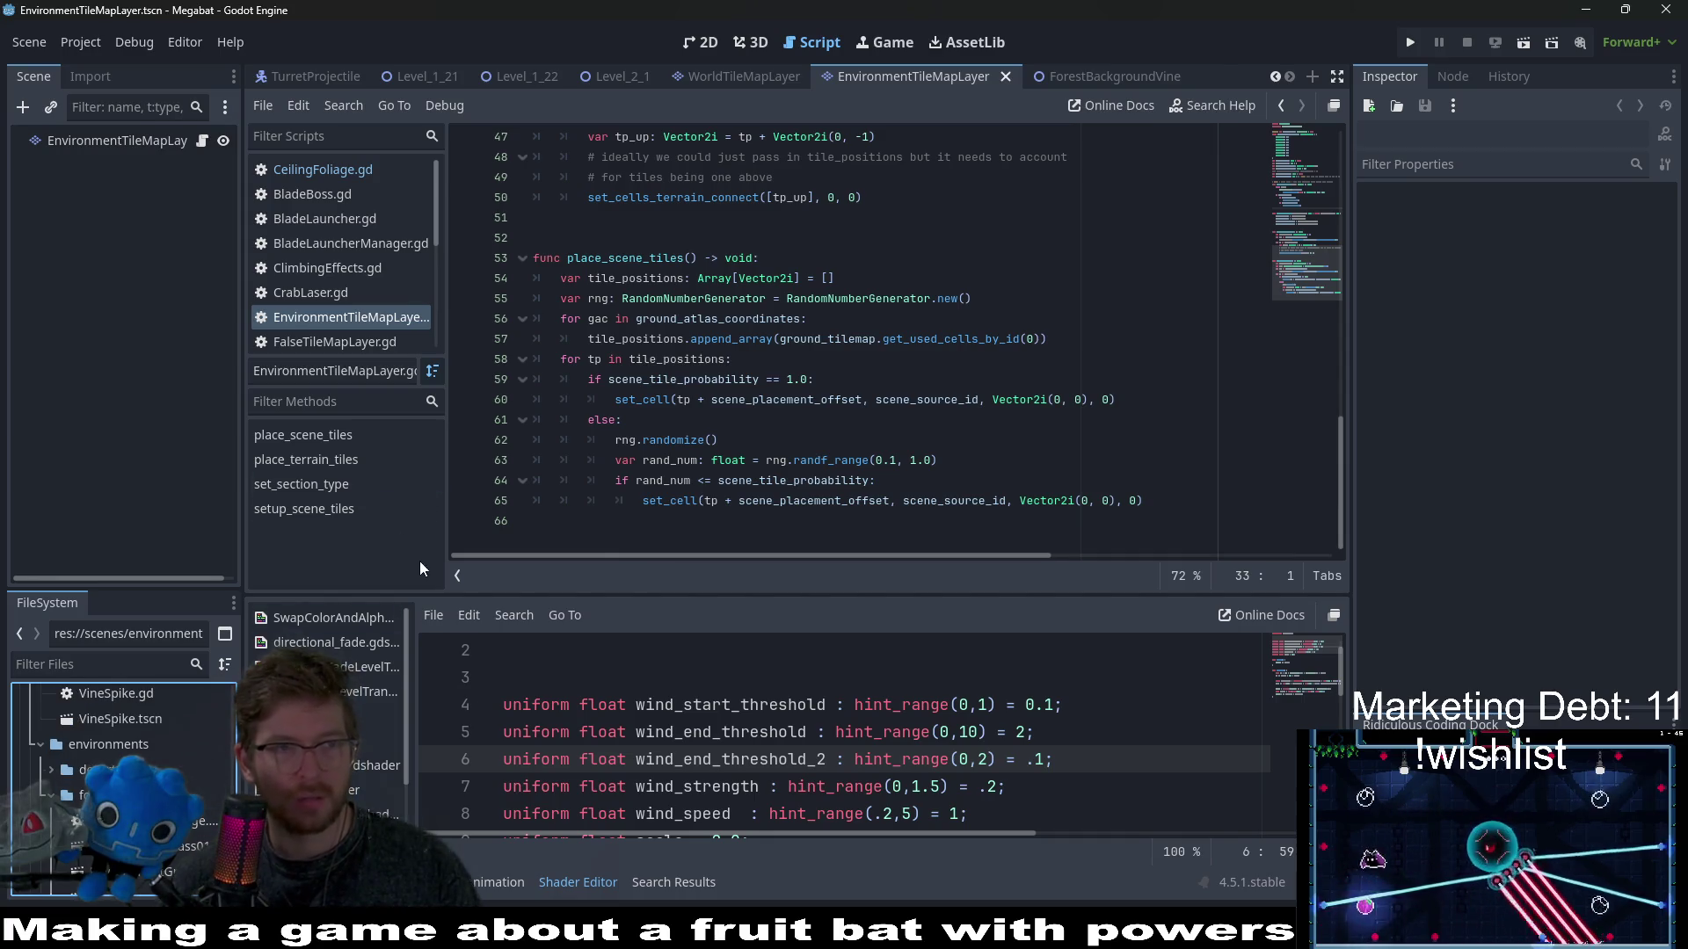
left_click(319, 165)
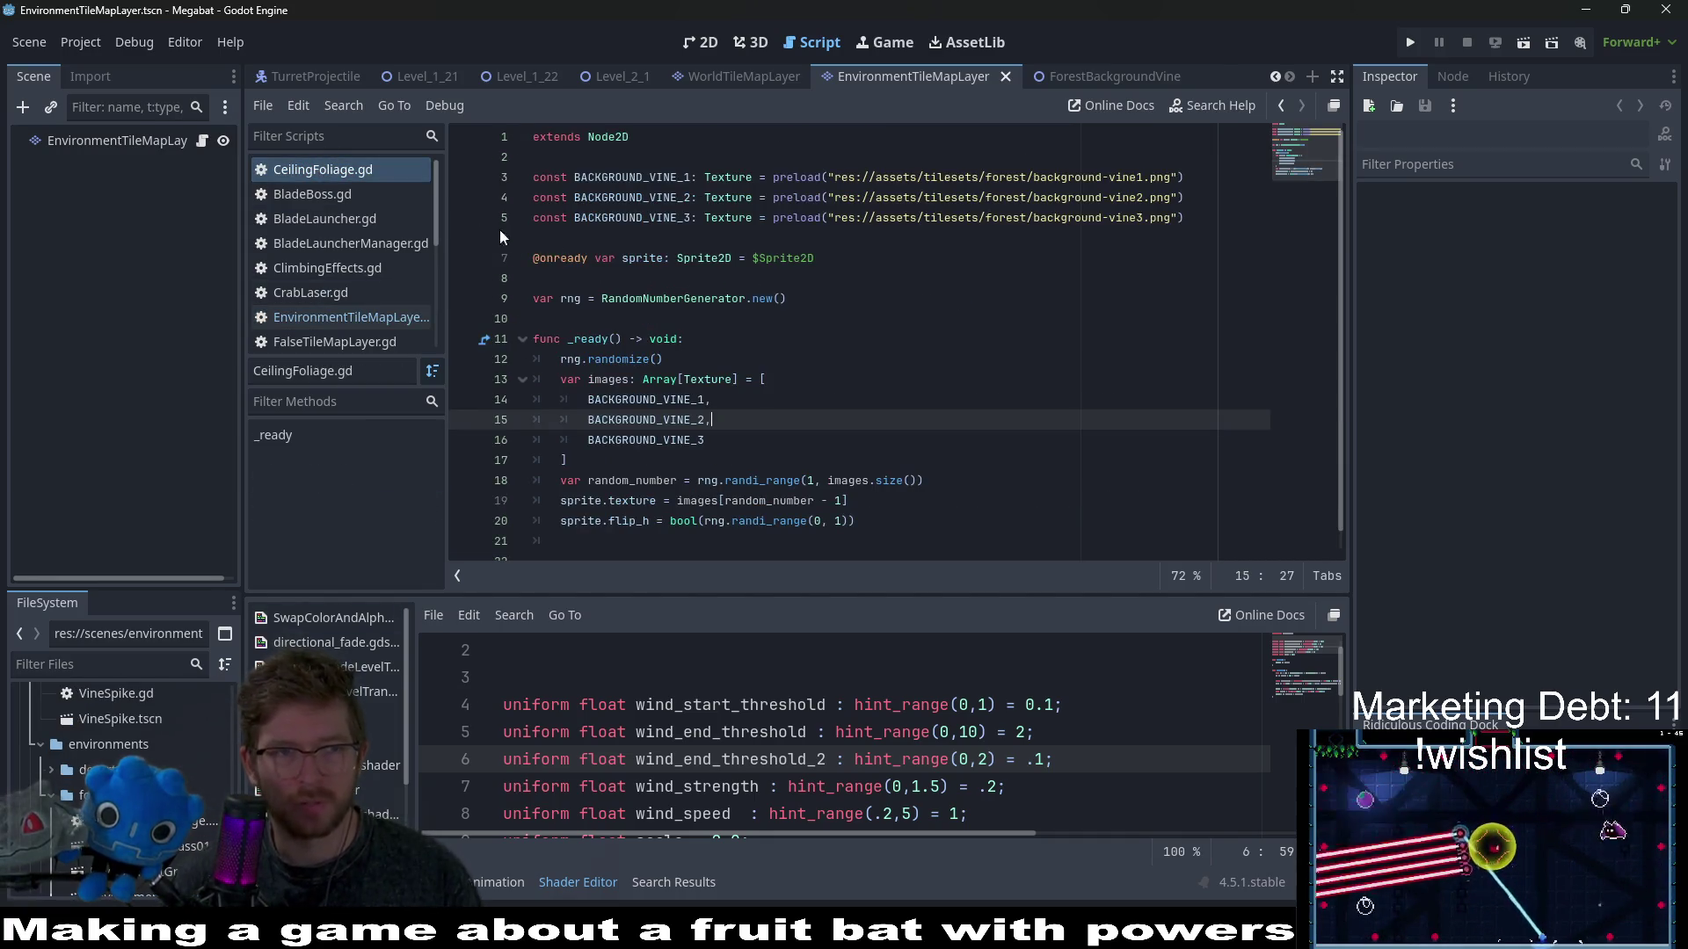
left_click(1100, 81)
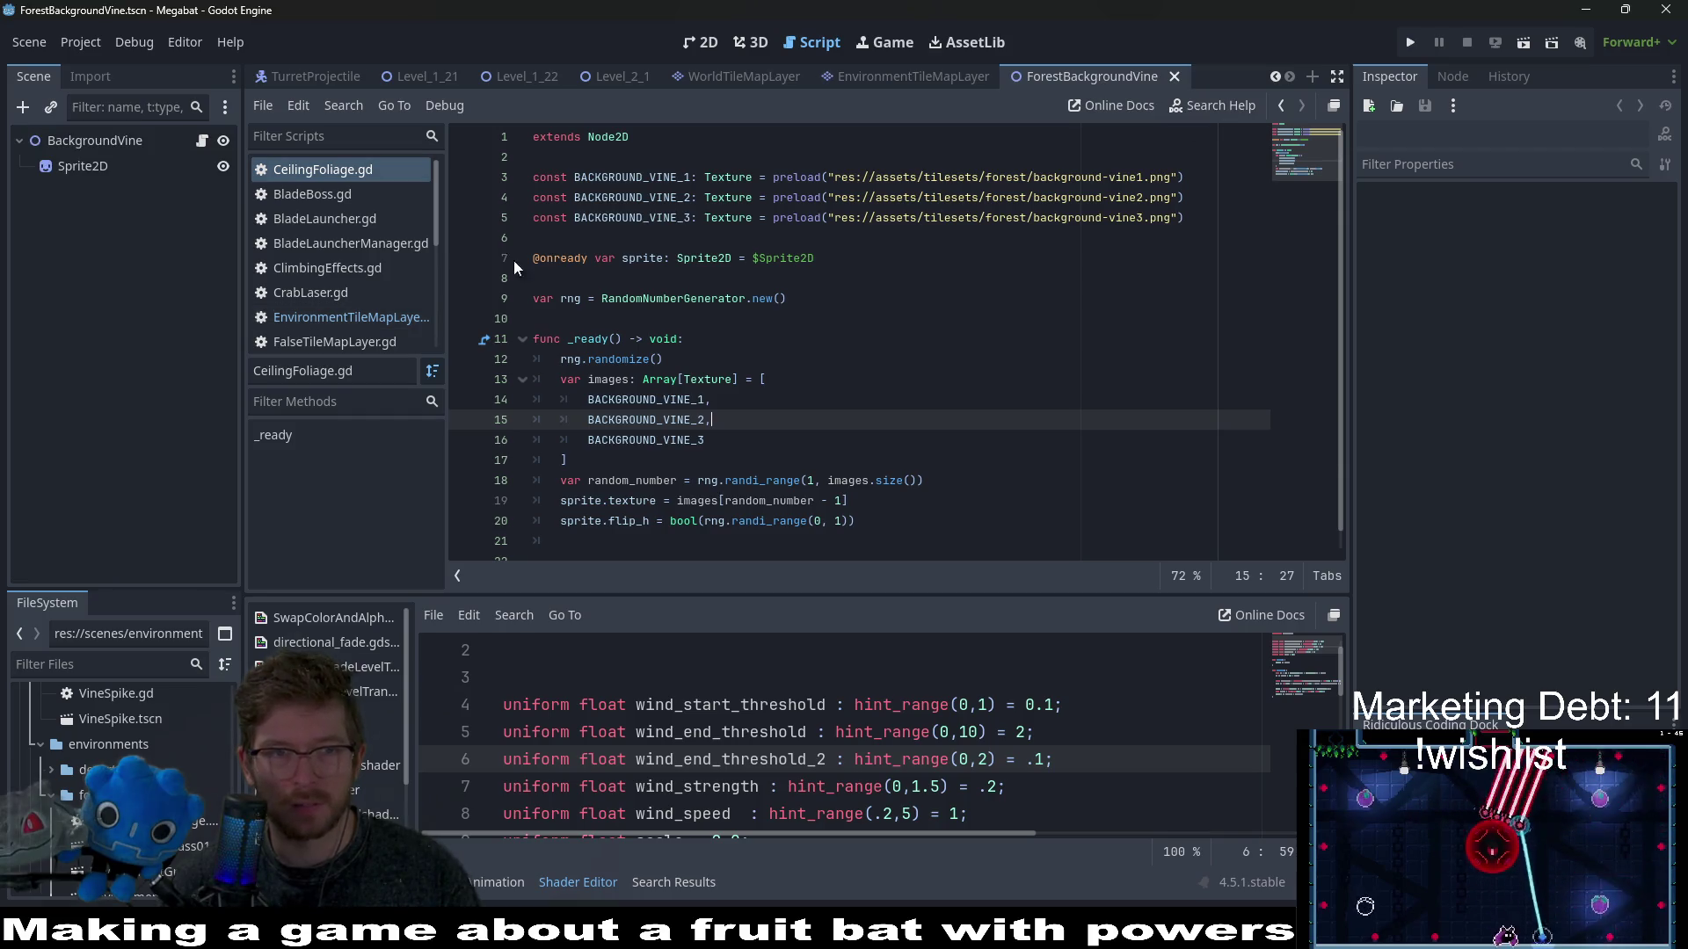
key("Up")
key("Up")
key("Up")
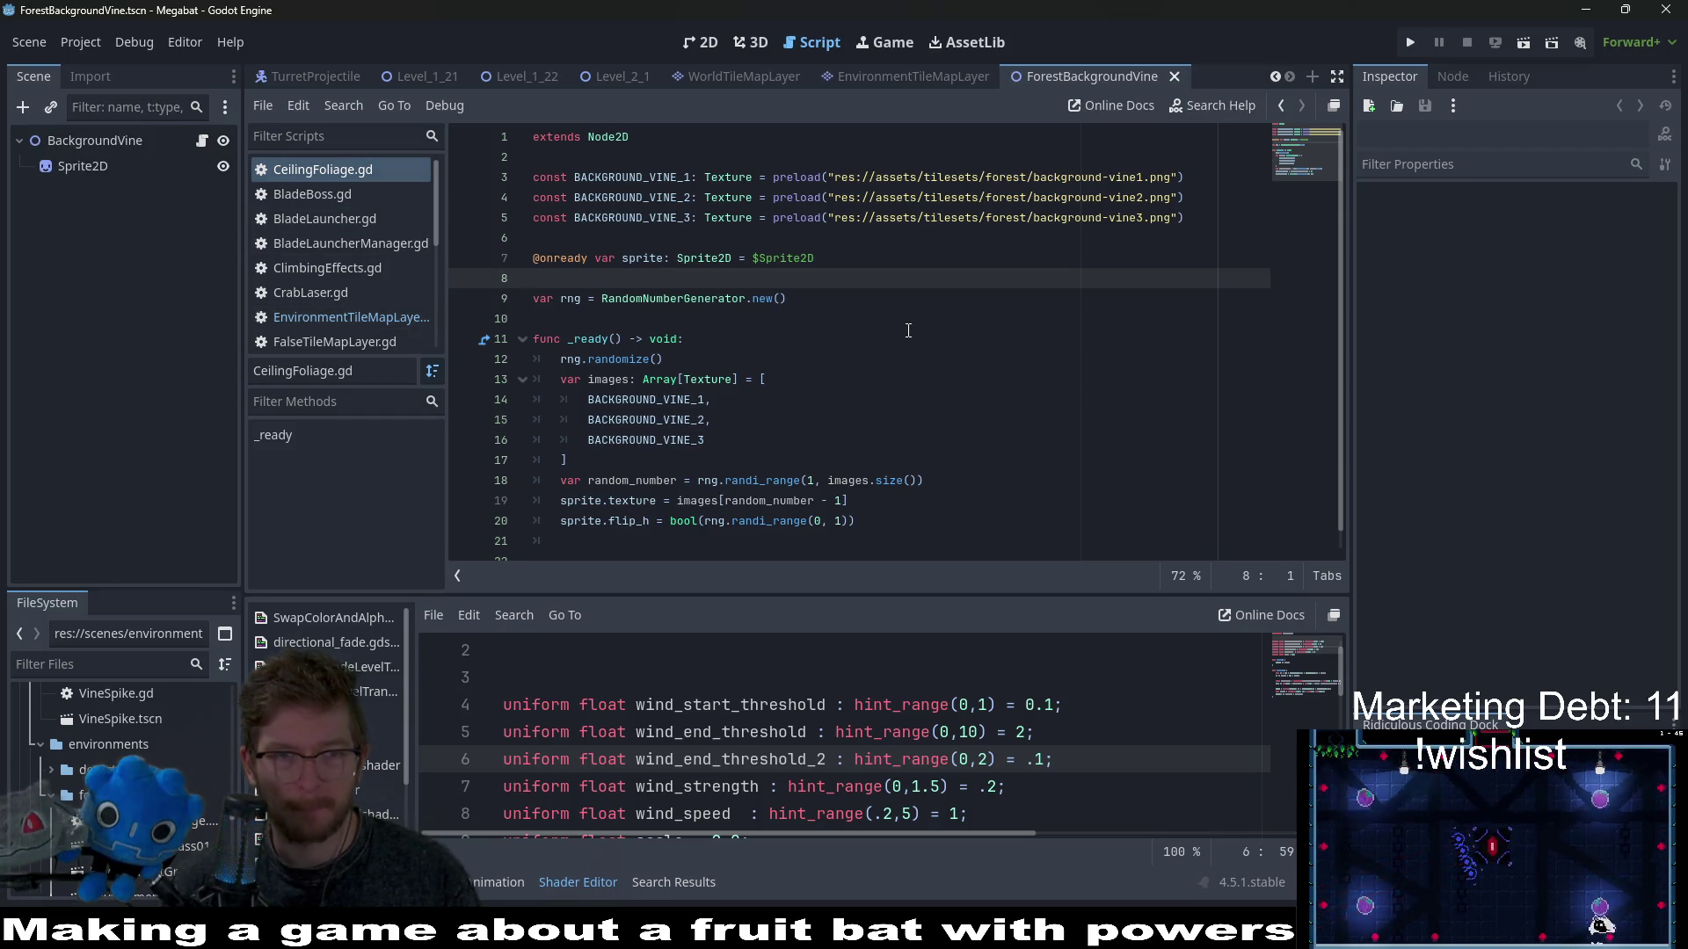
key("Return")
key("Return")
key("Up")
type("@exp")
key("Return")
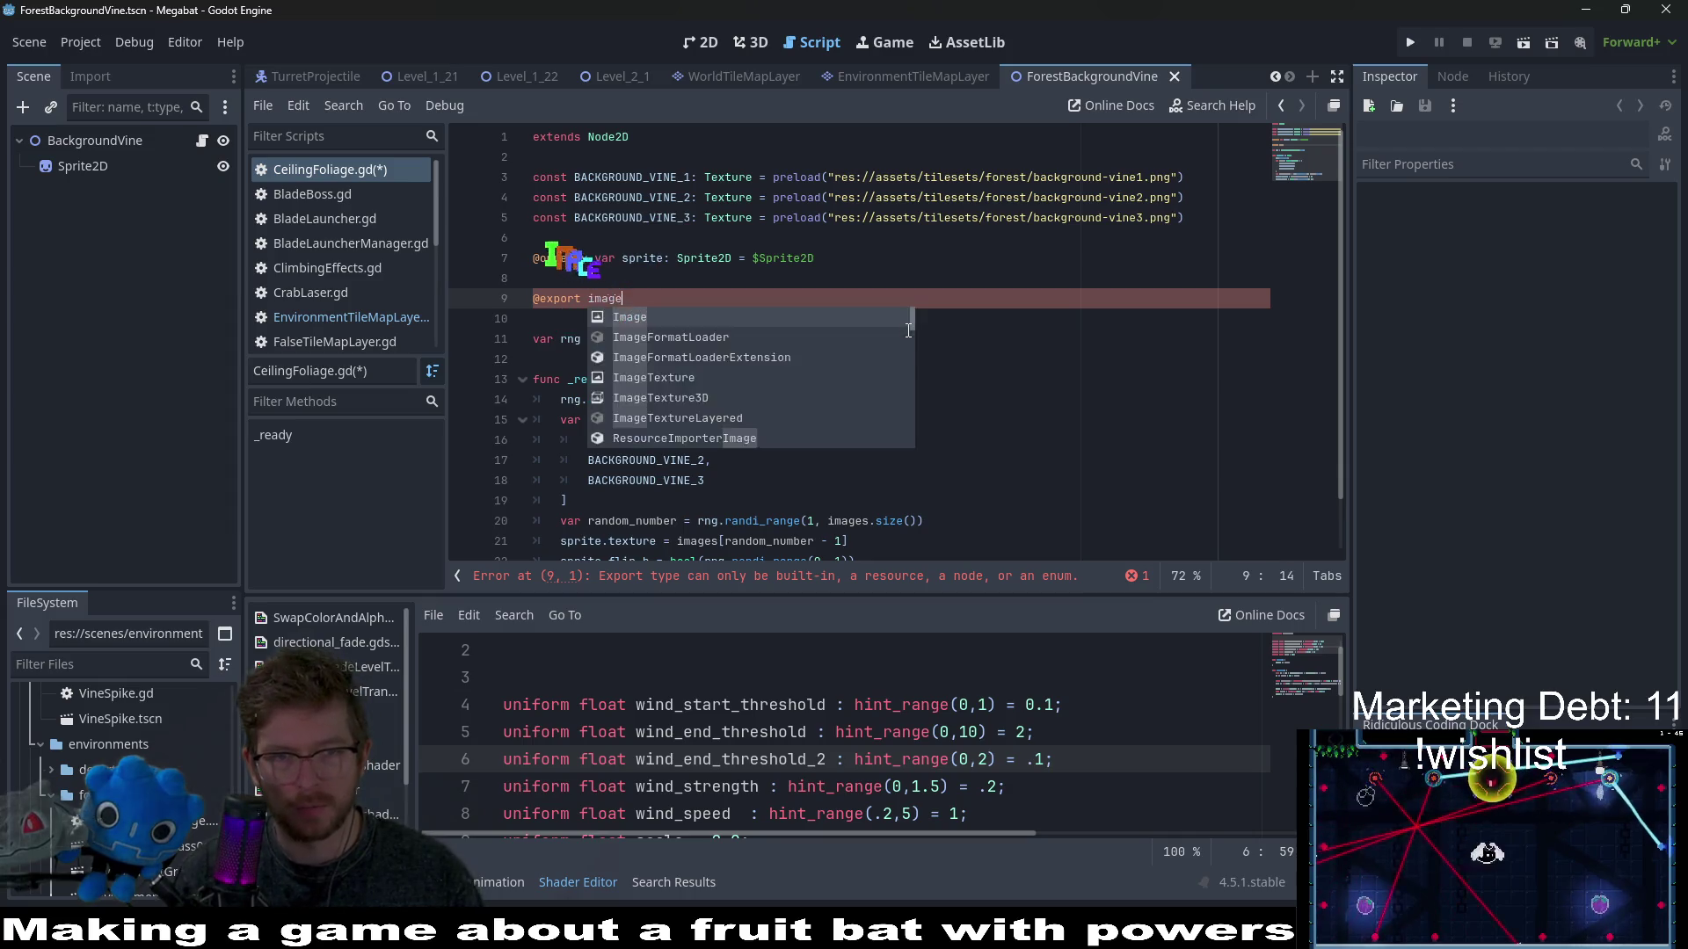
key("BackSpace")
key("BackSpace")
key("BackSpace")
type("var images")
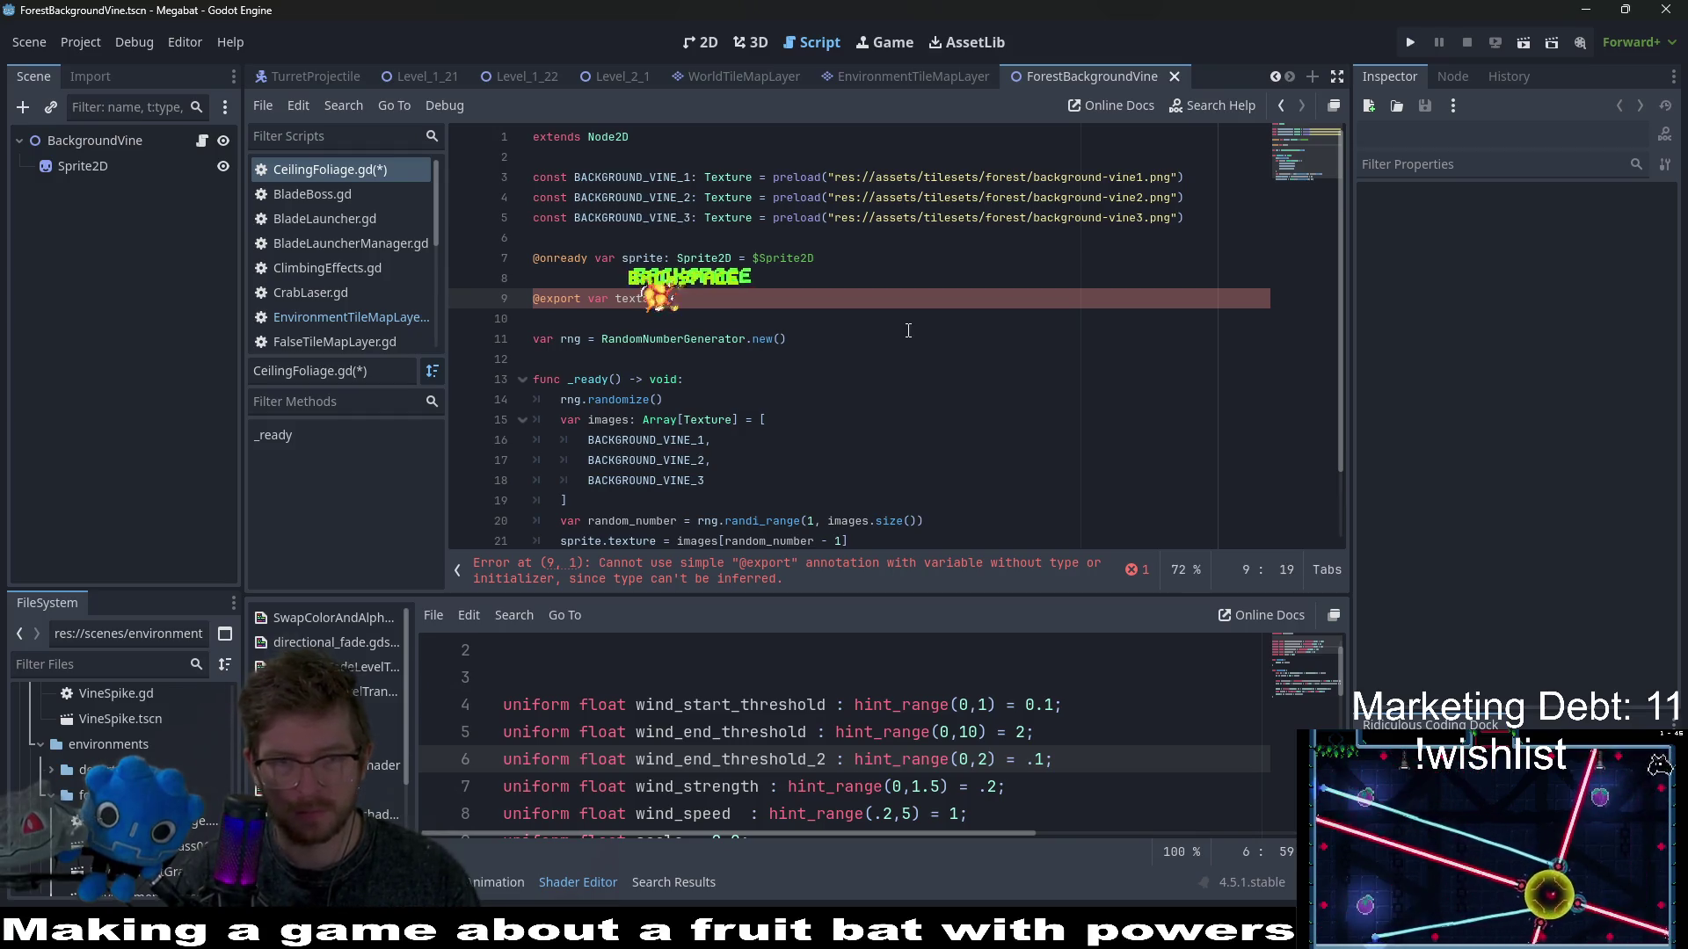
type("ges: T")
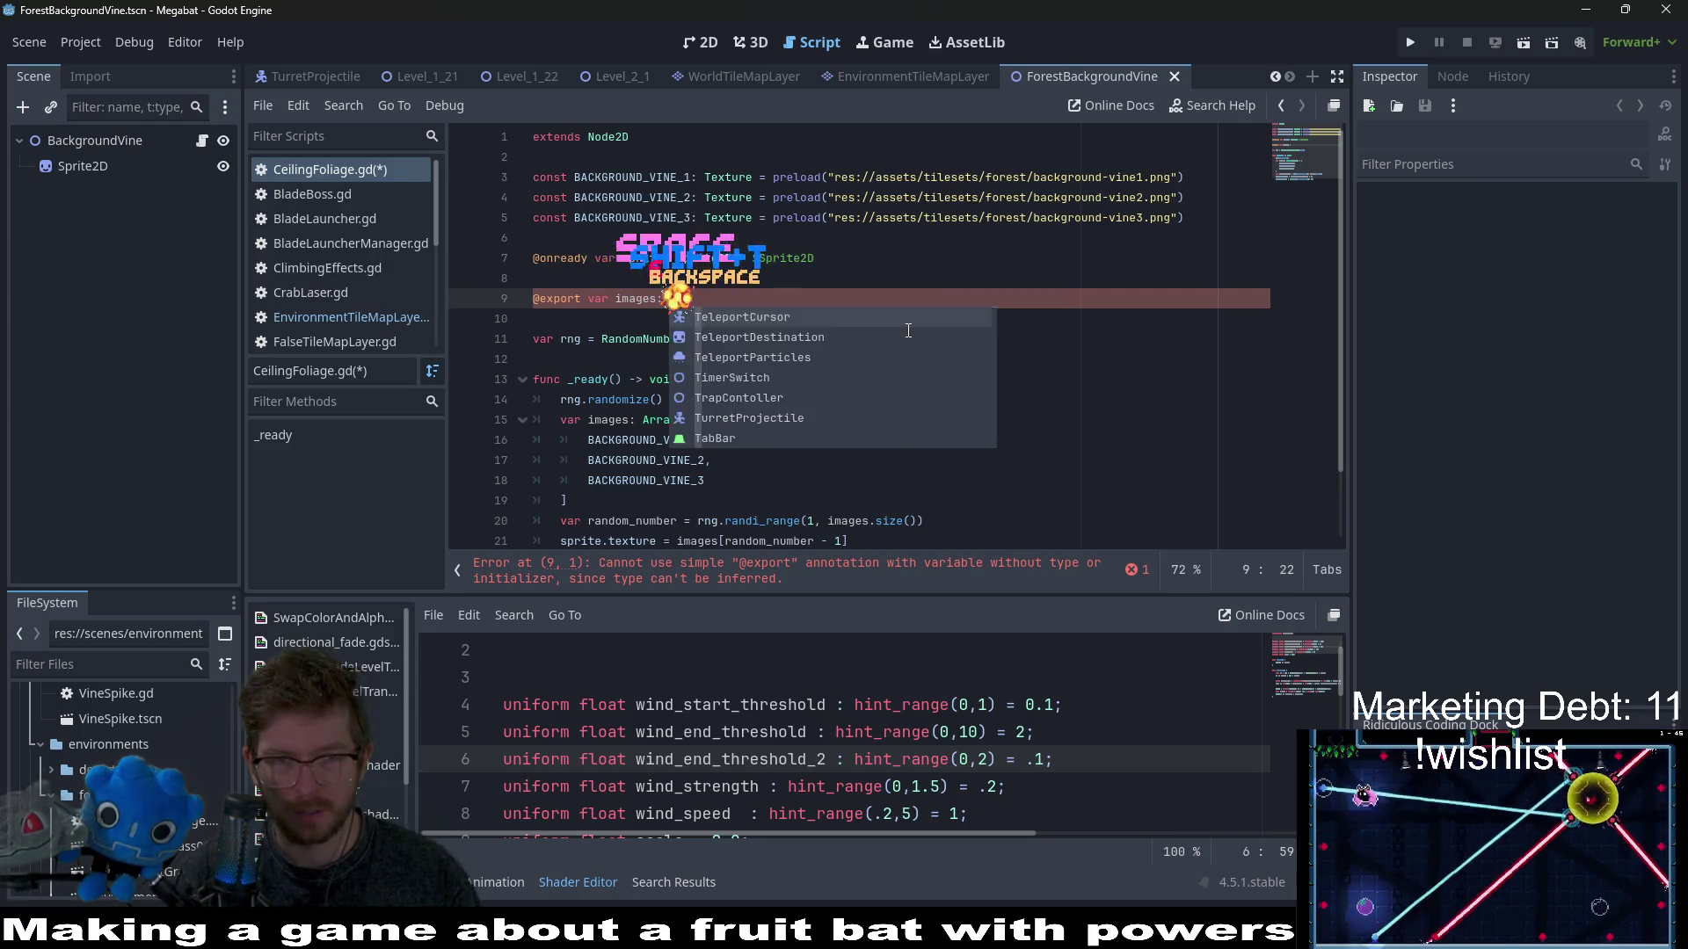
key("BackSpace")
type("Array[")
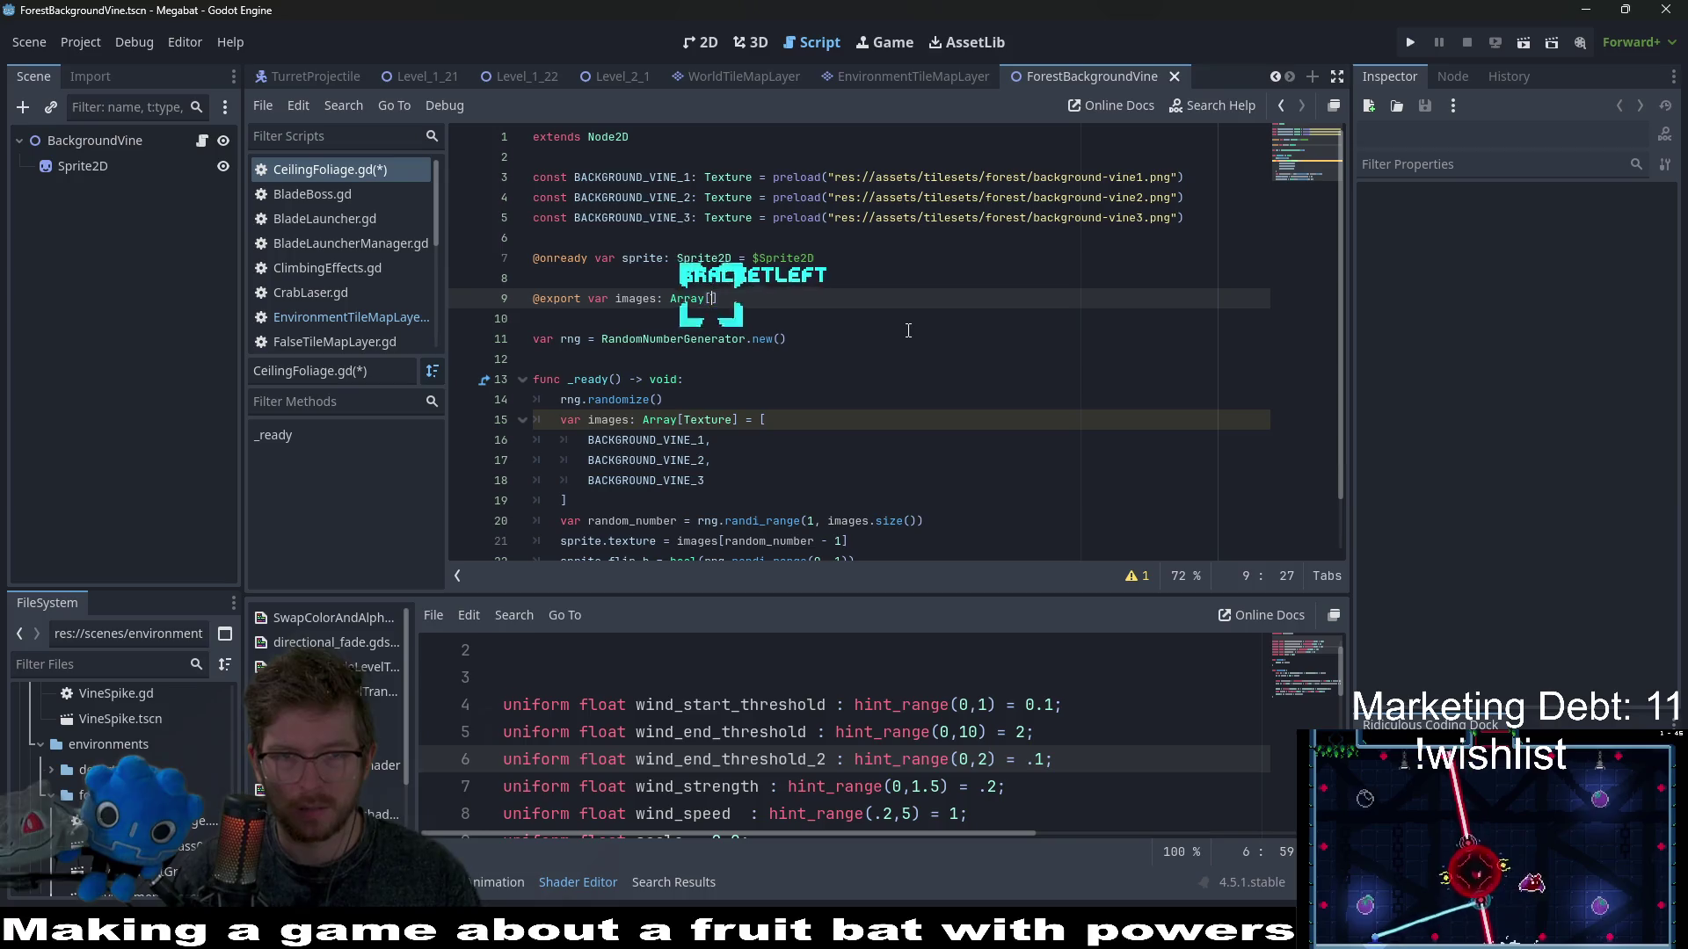
type("Texture] ")
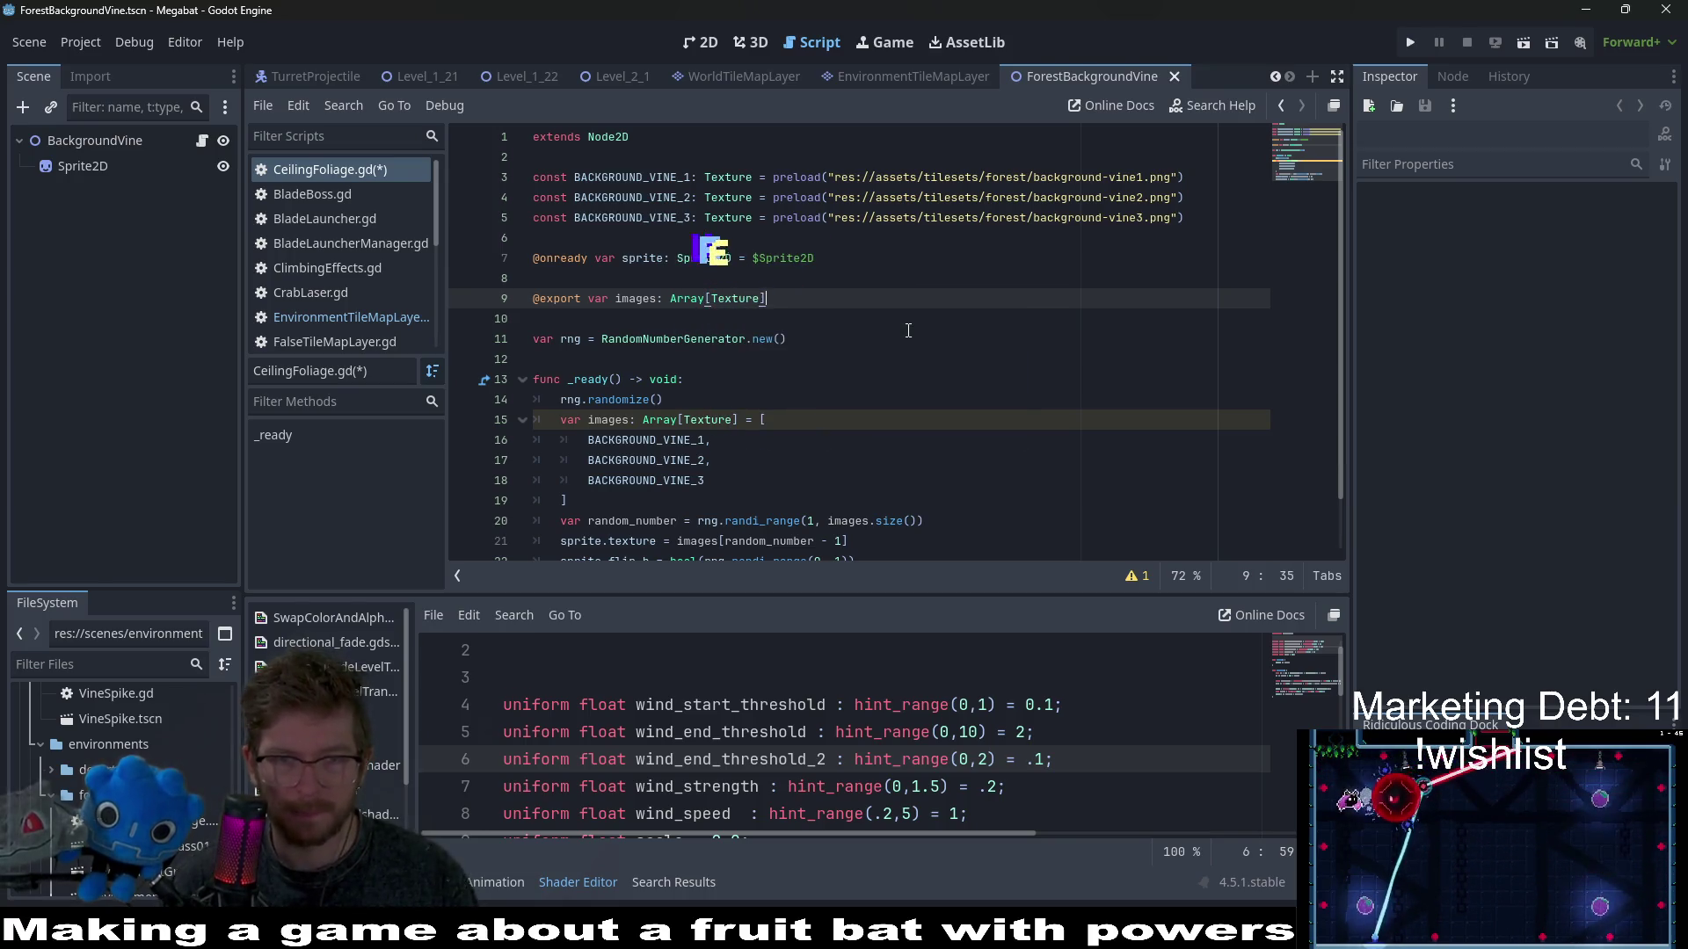
type("= []")
scroll(887, 323, "down", 1)
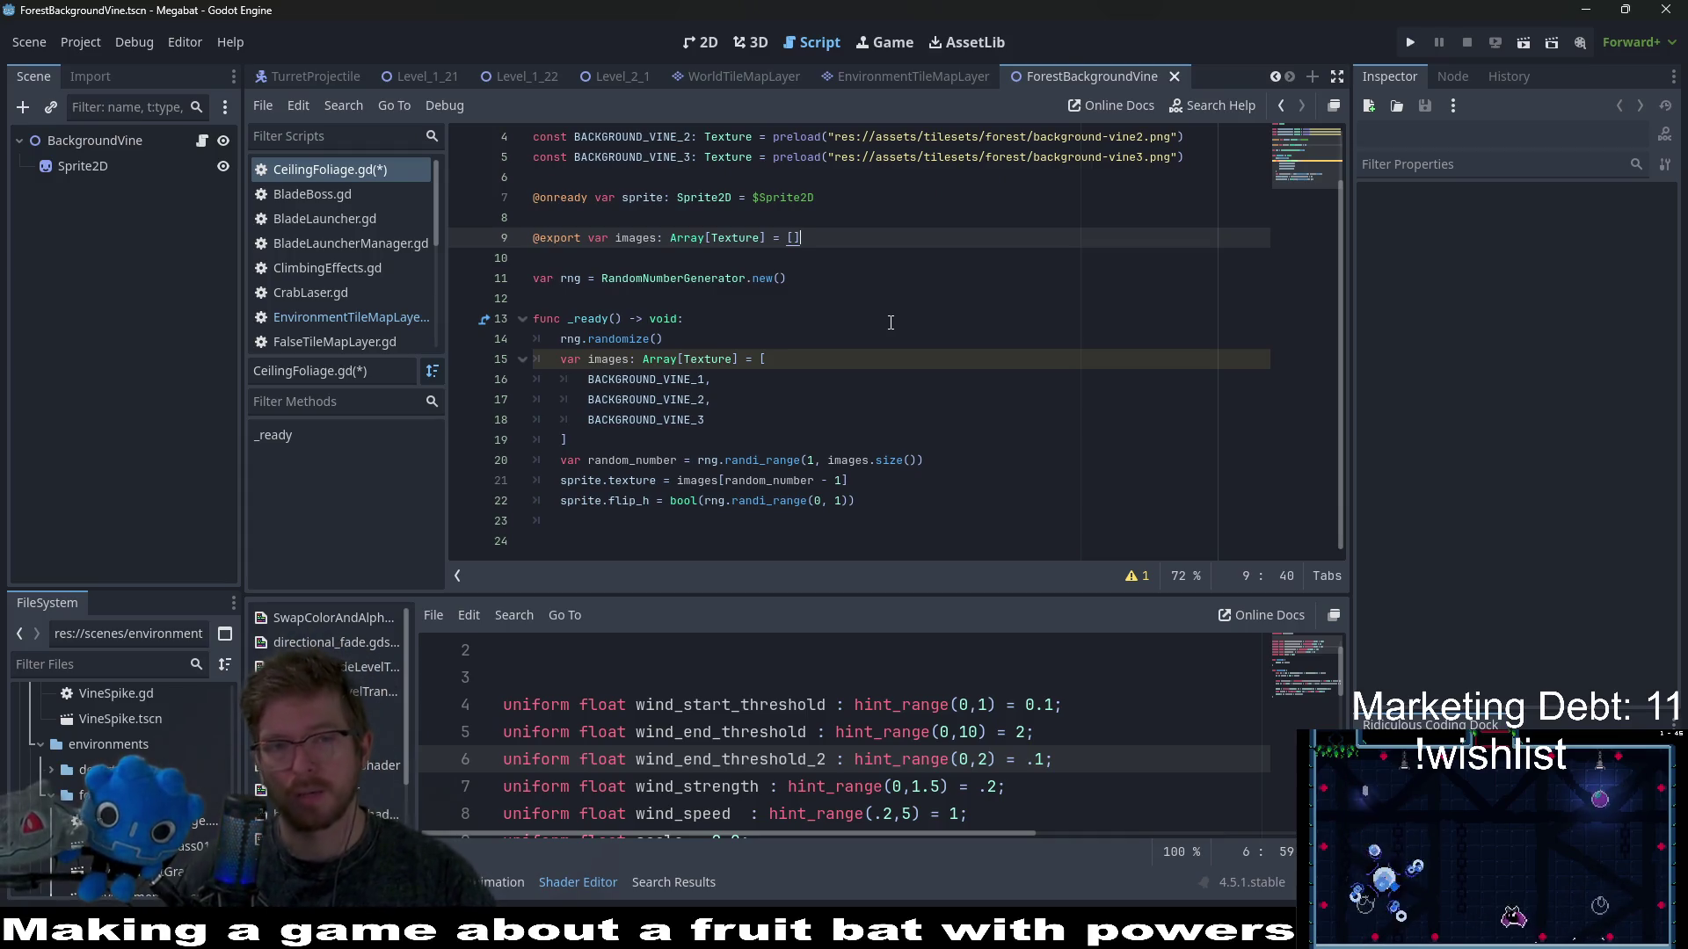
key("Return")
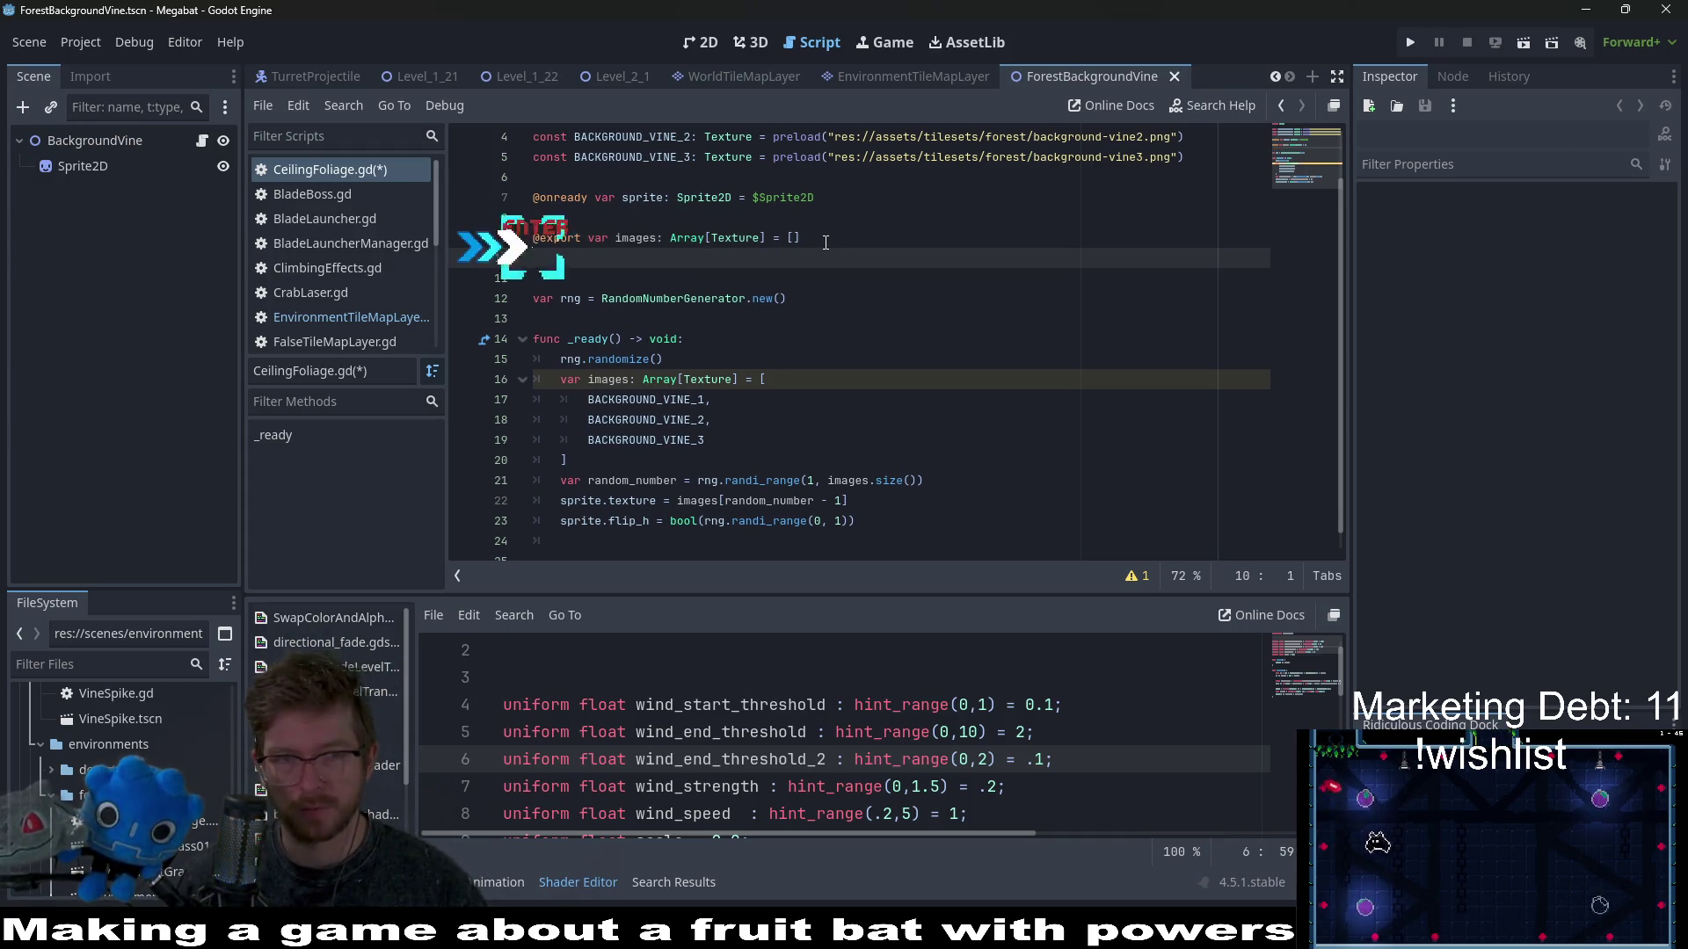
type("@expor")
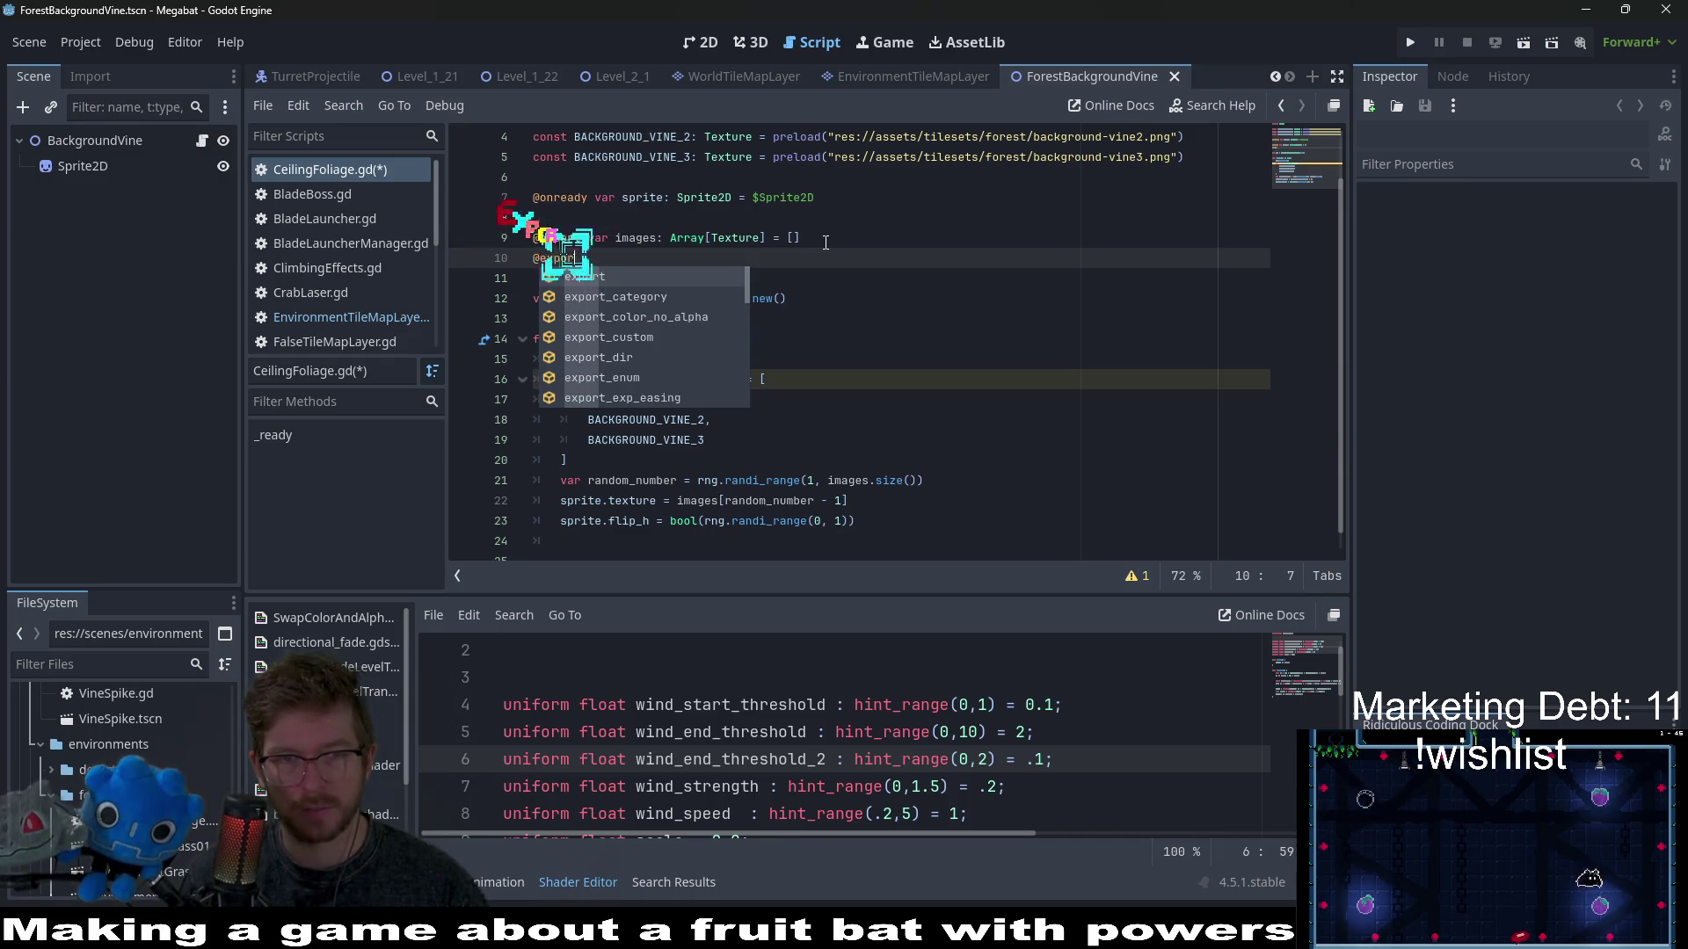
type("t var is_")
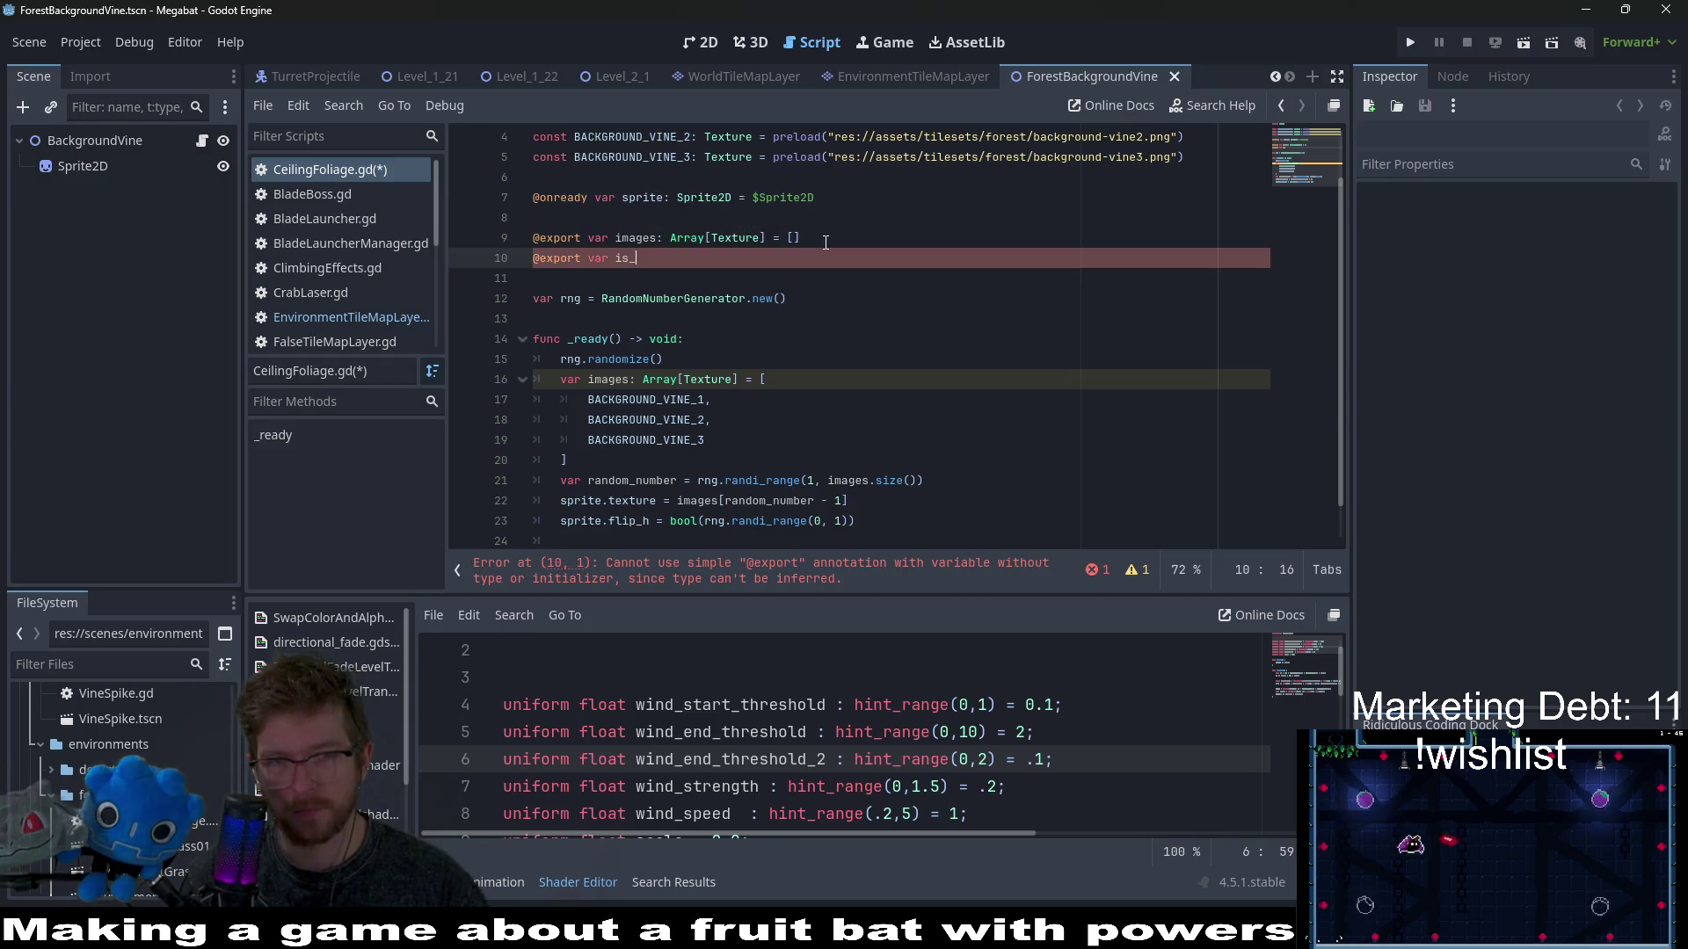
key("BackSpace")
key("BackSpace")
key("BackSpace")
type("background:")
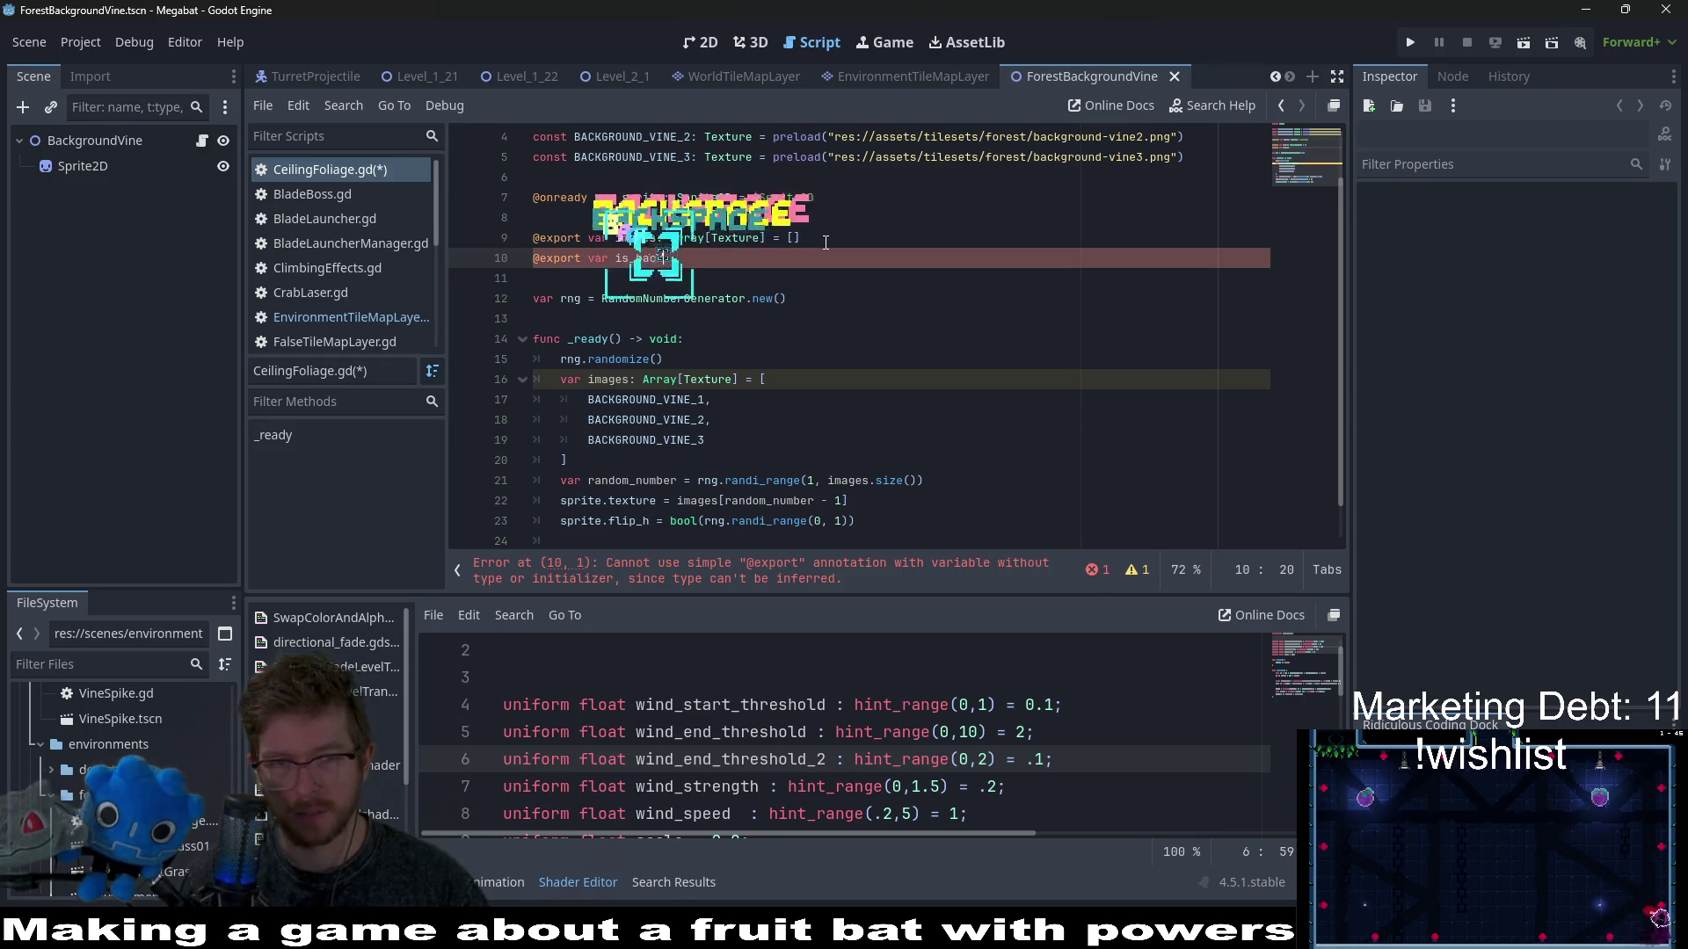
type(" bool = tr")
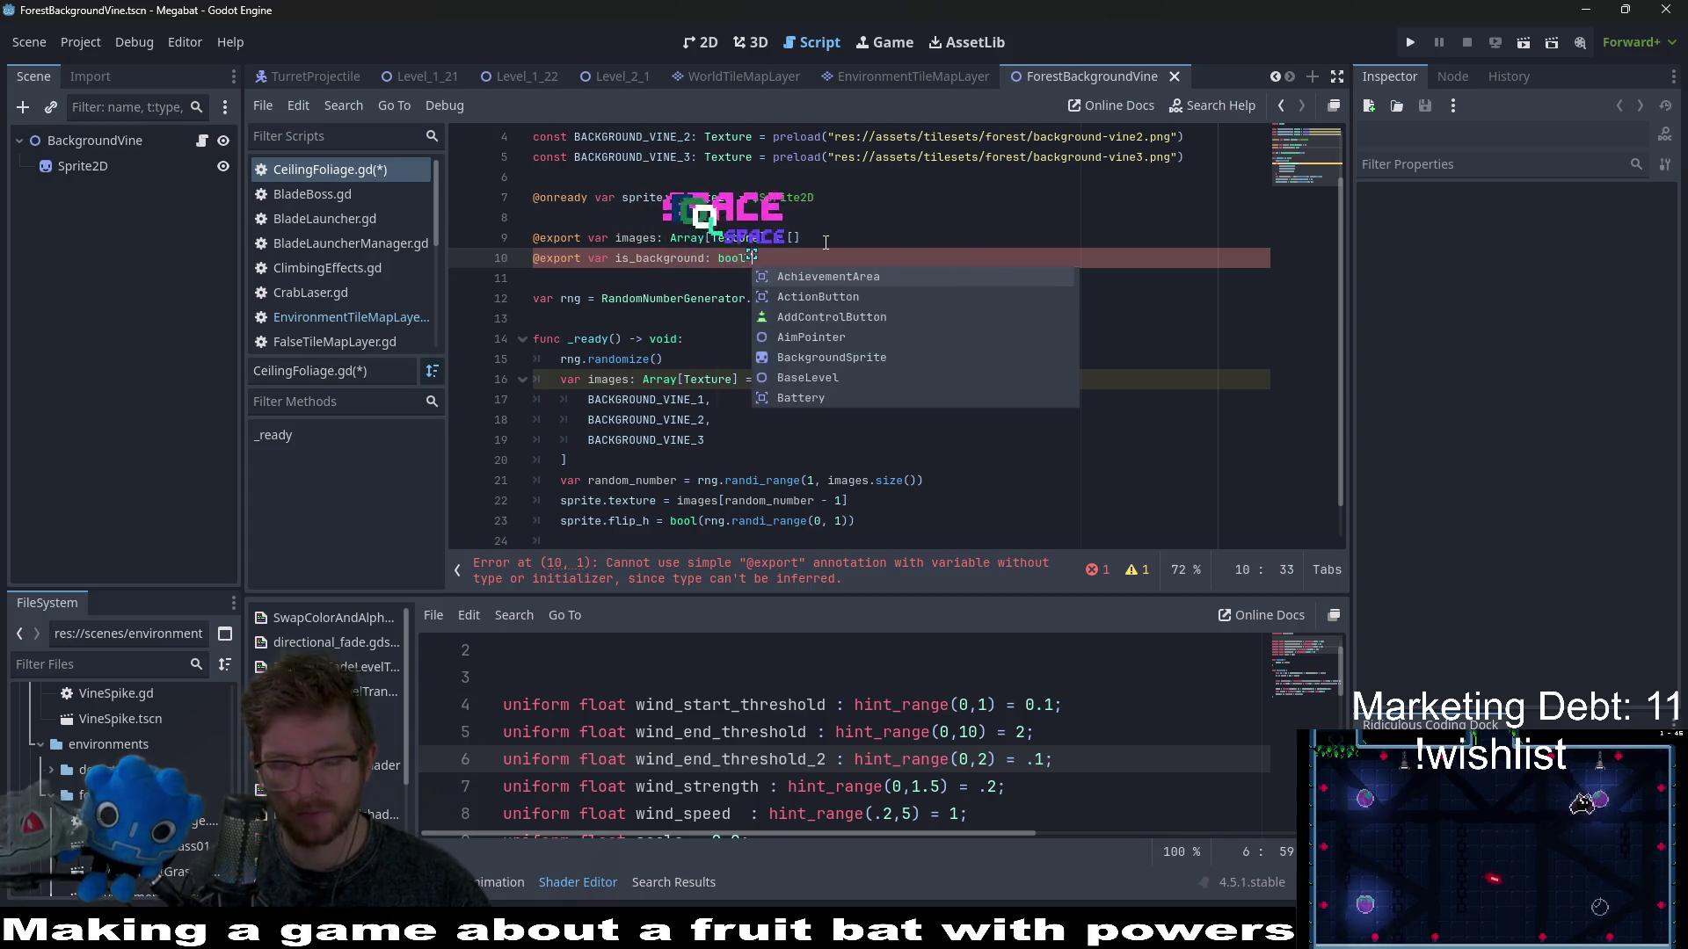
type("ue")
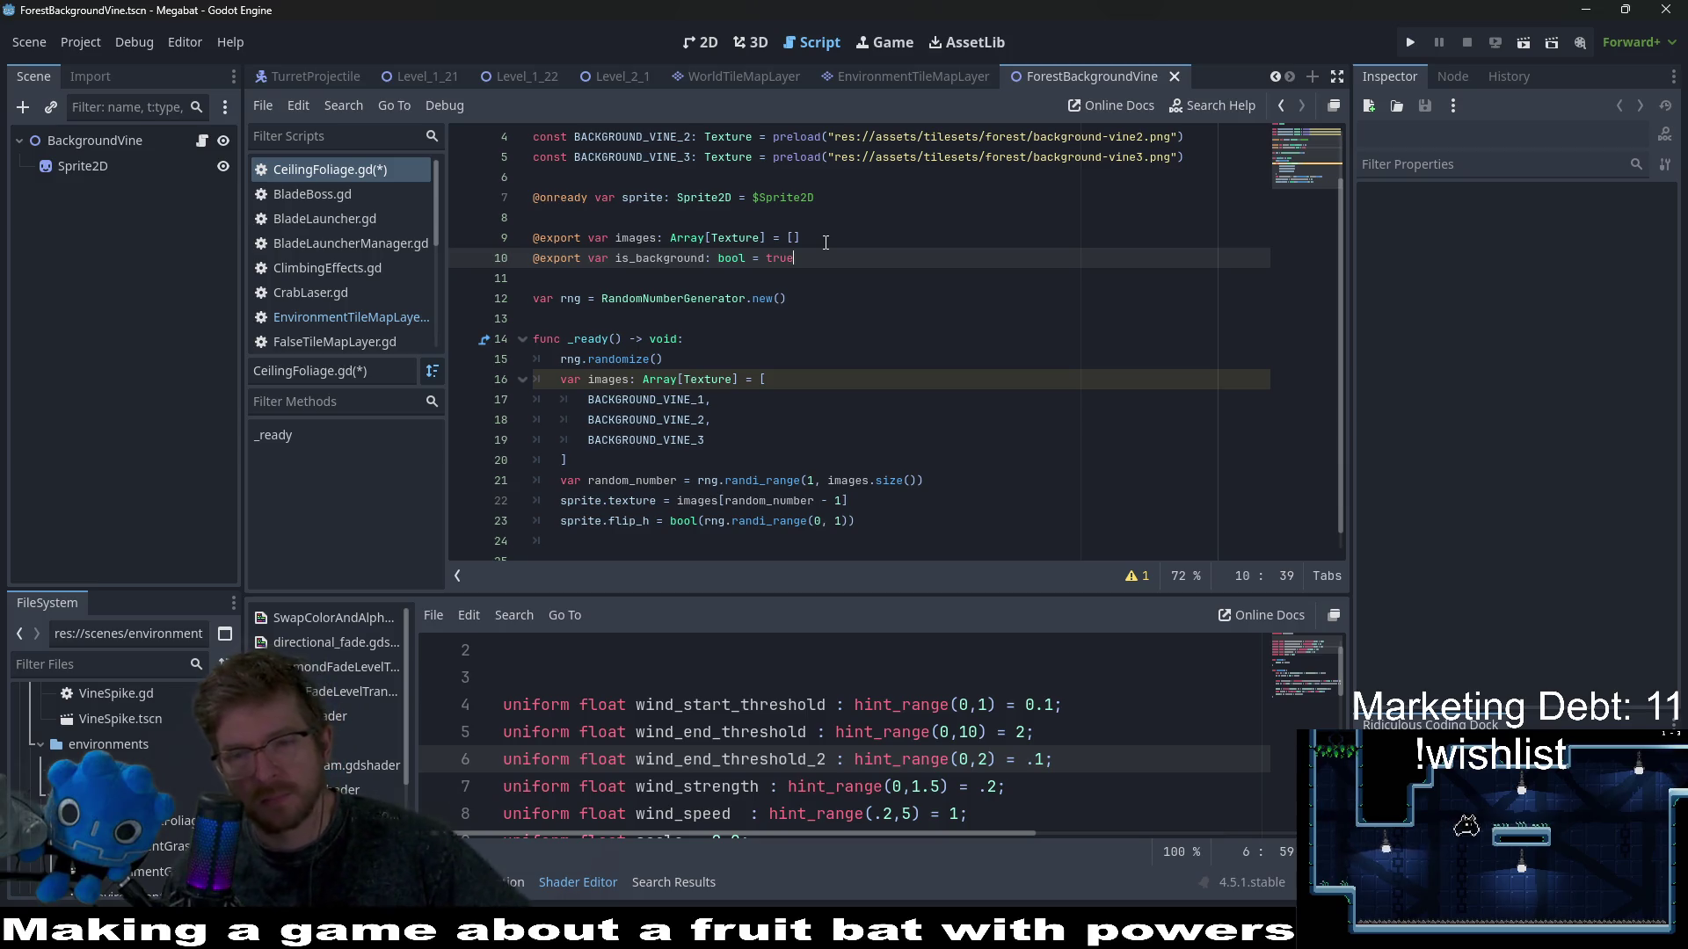
triple_click(832, 264)
key("BackSpace")
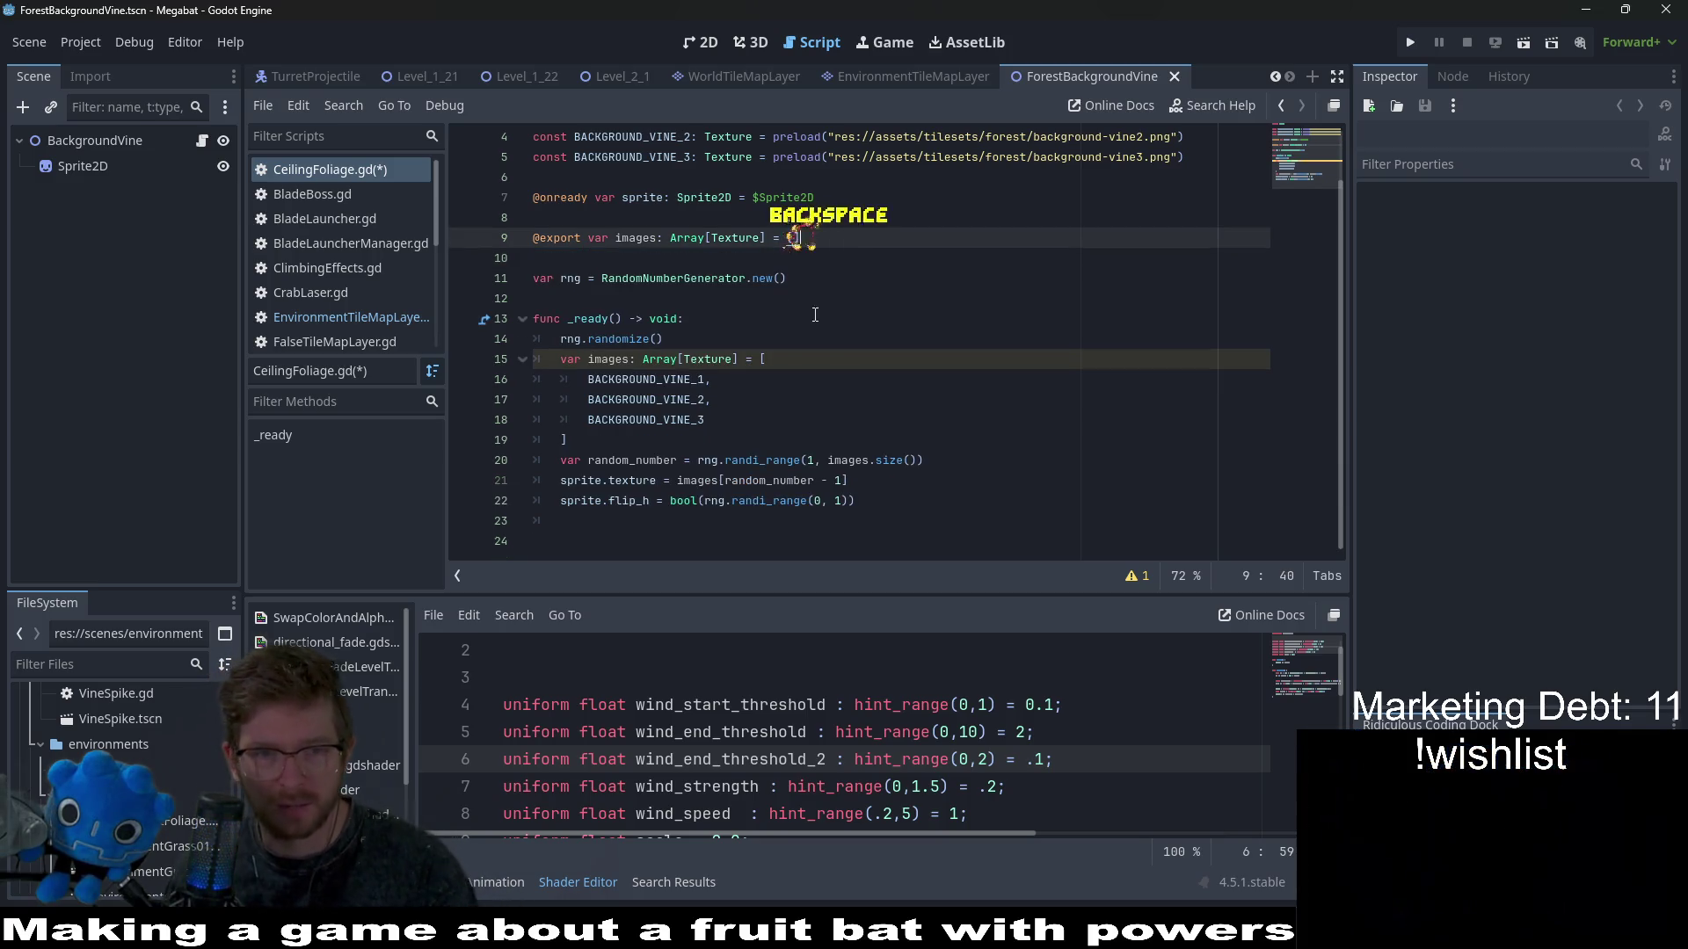
Delete the hard-coded local images array from _ready.
left_click(714, 379)
left_click_drag(628, 437, 691, 348)
key("BackSpace")
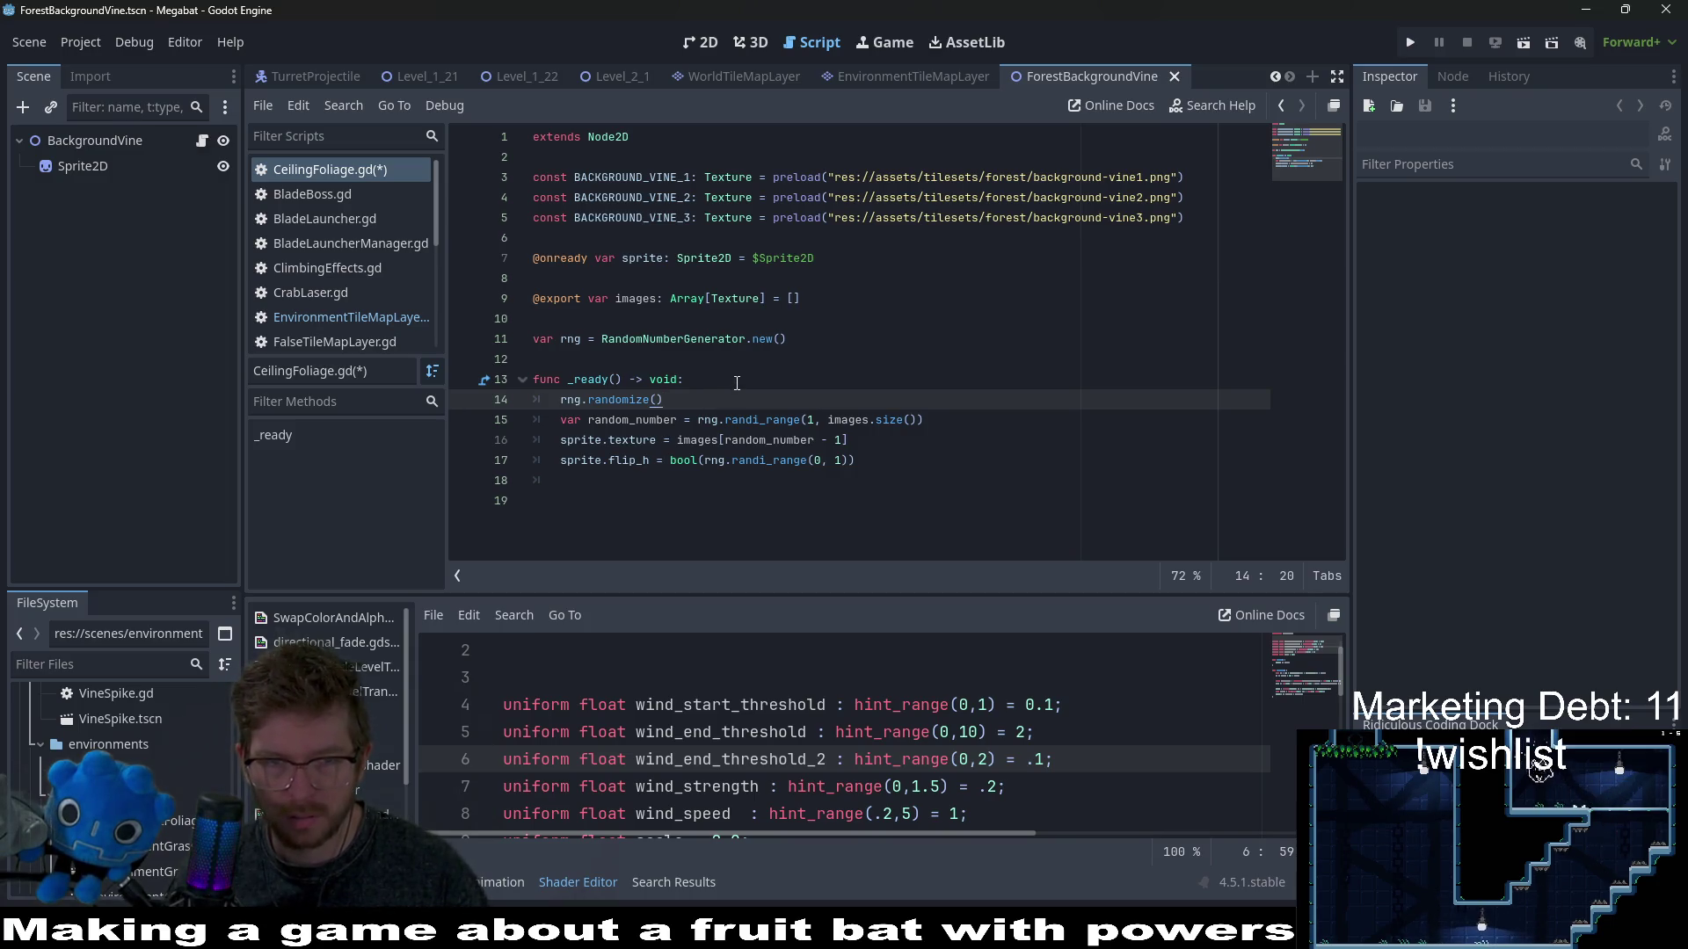
Start _ready in CeilingFoliage.gd with an assert checking images.size() > 0.
left_click(709, 378)
key("Return")
type("if ")
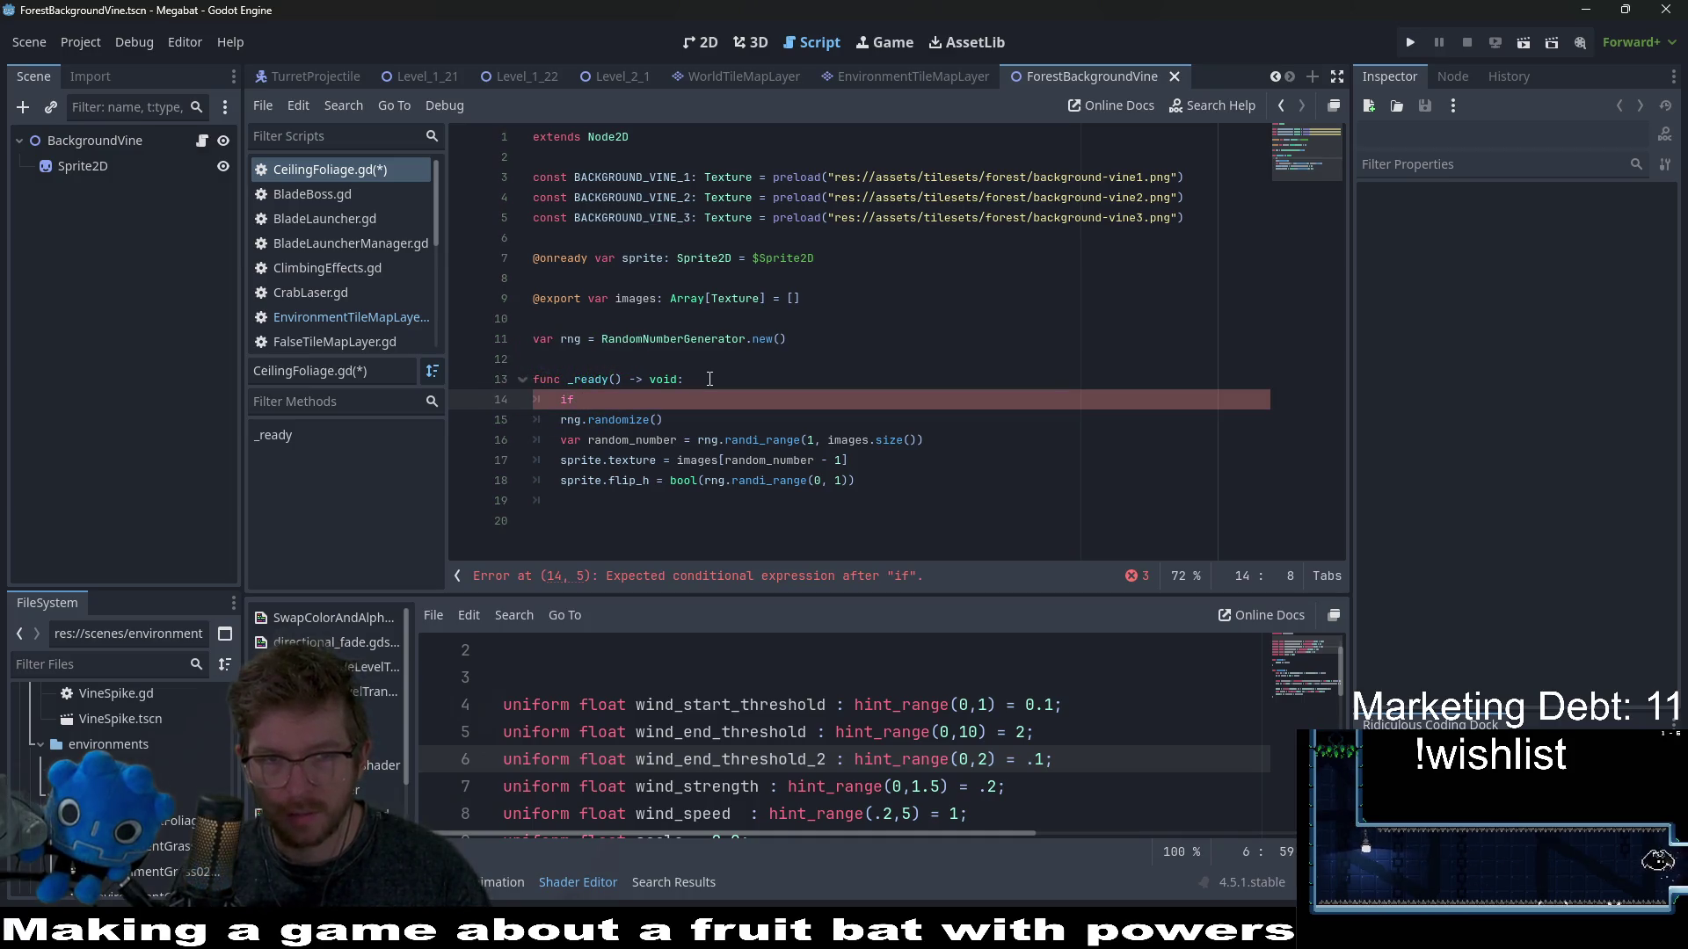
type("images")
key("BackSpace")
key("BackSpace")
key("BackSpace")
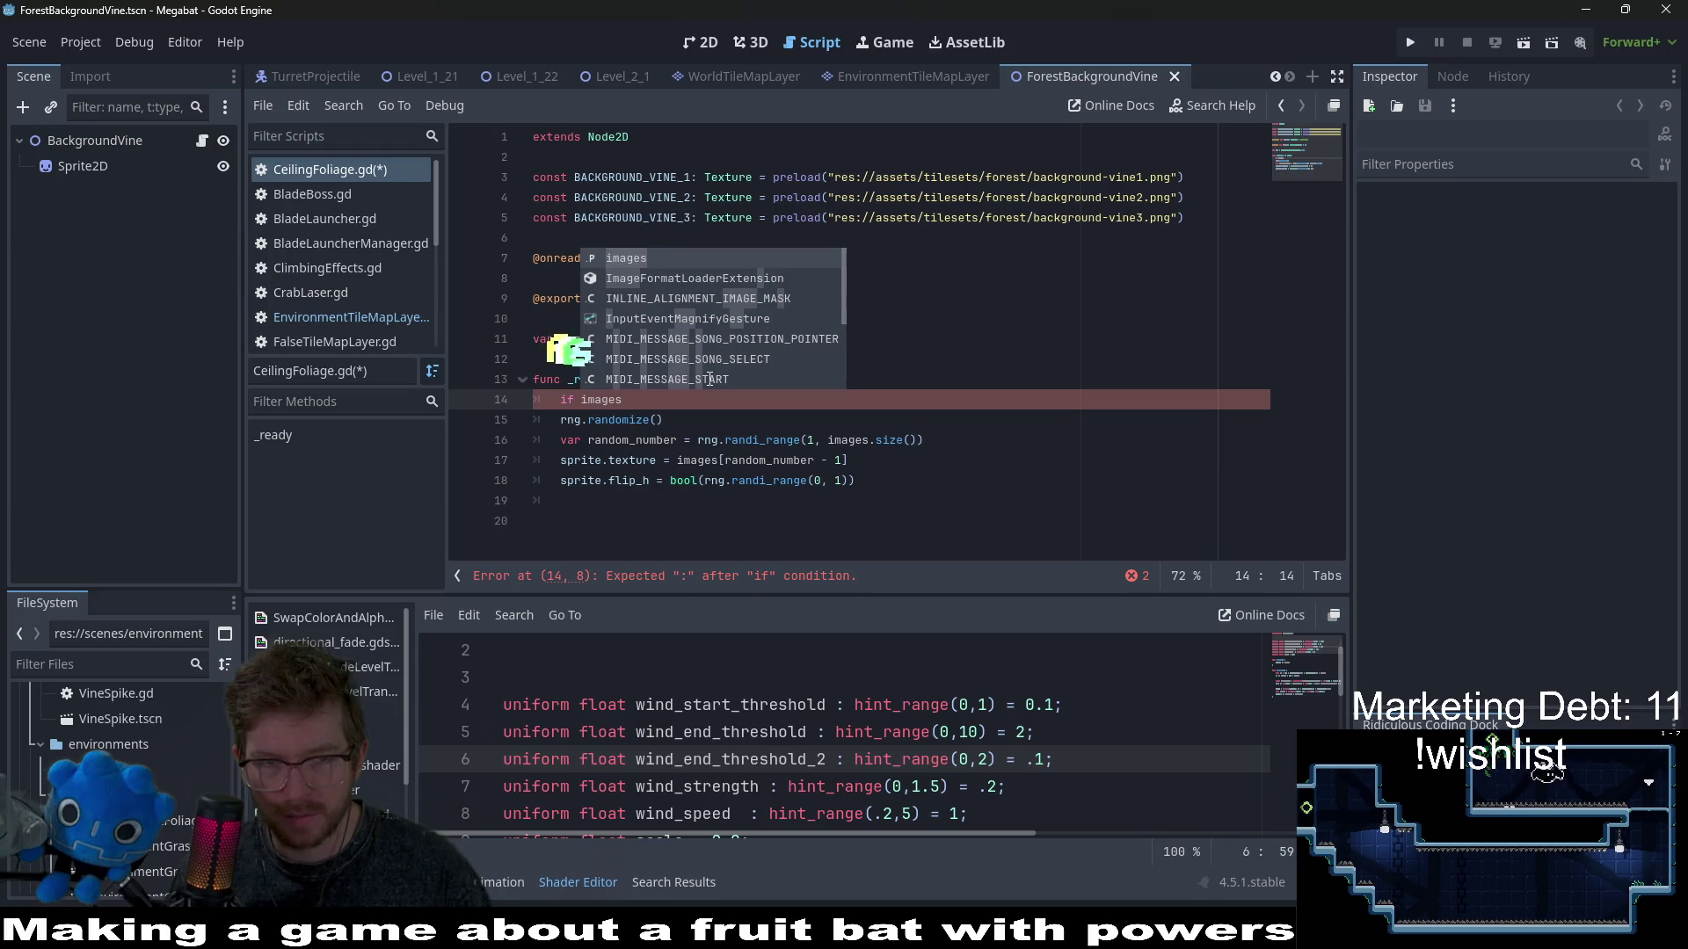
key("BackSpace")
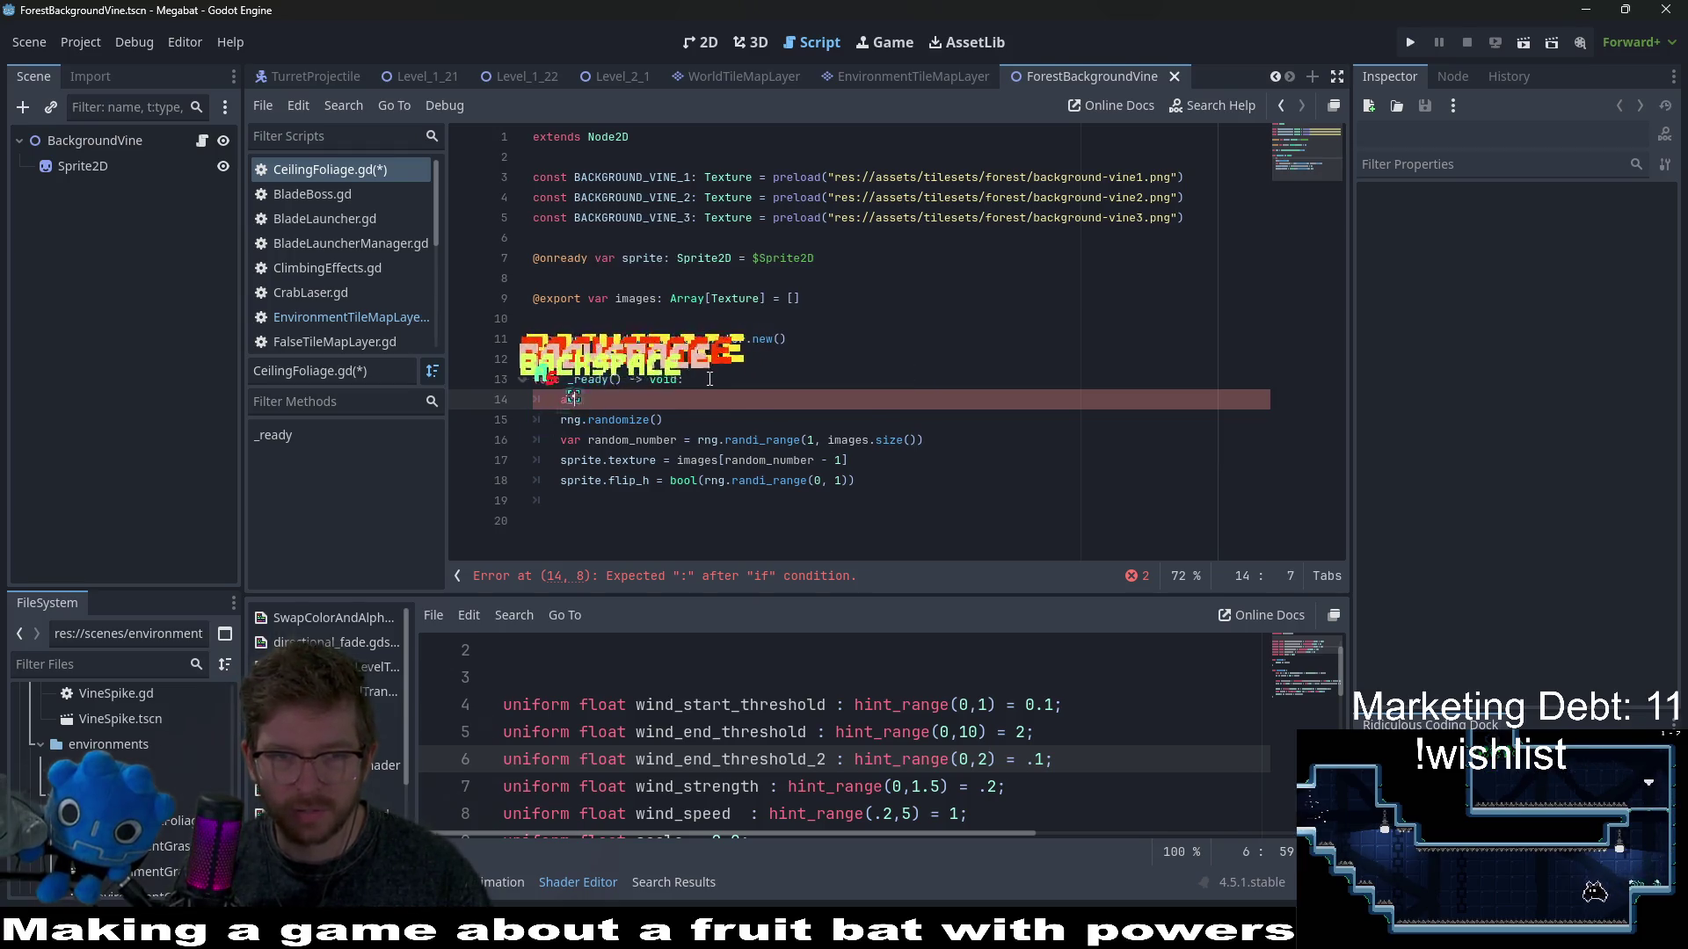
type("assert ")
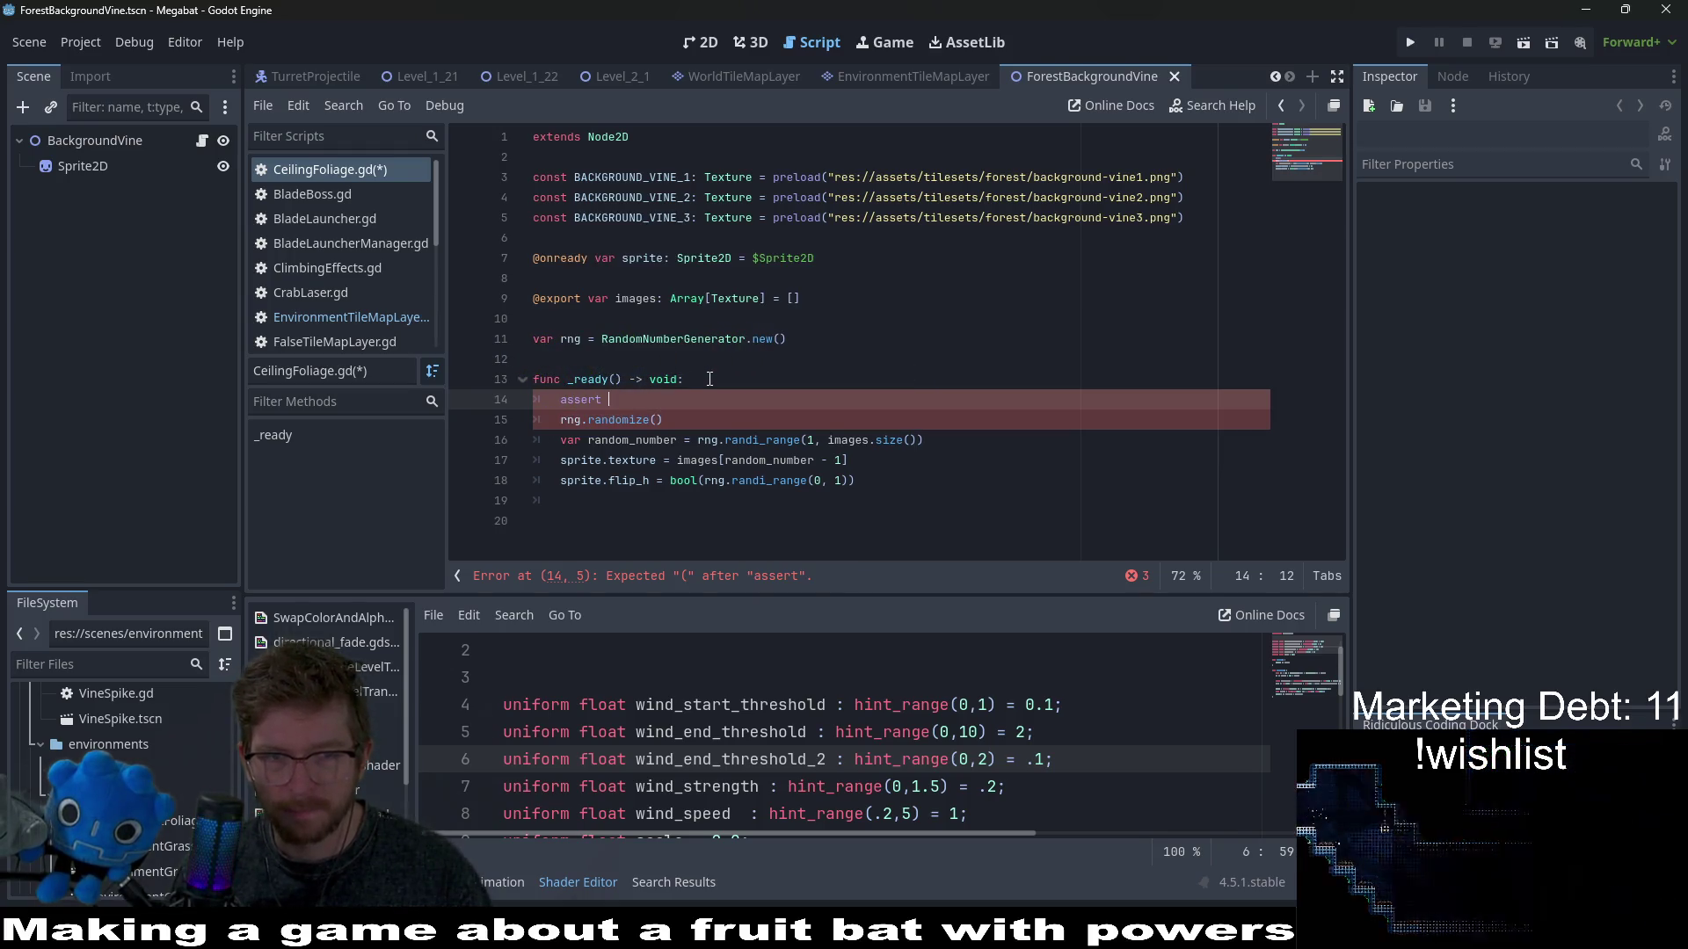
type("im")
key("BackSpace")
key("BackSpace")
key("BackSpace")
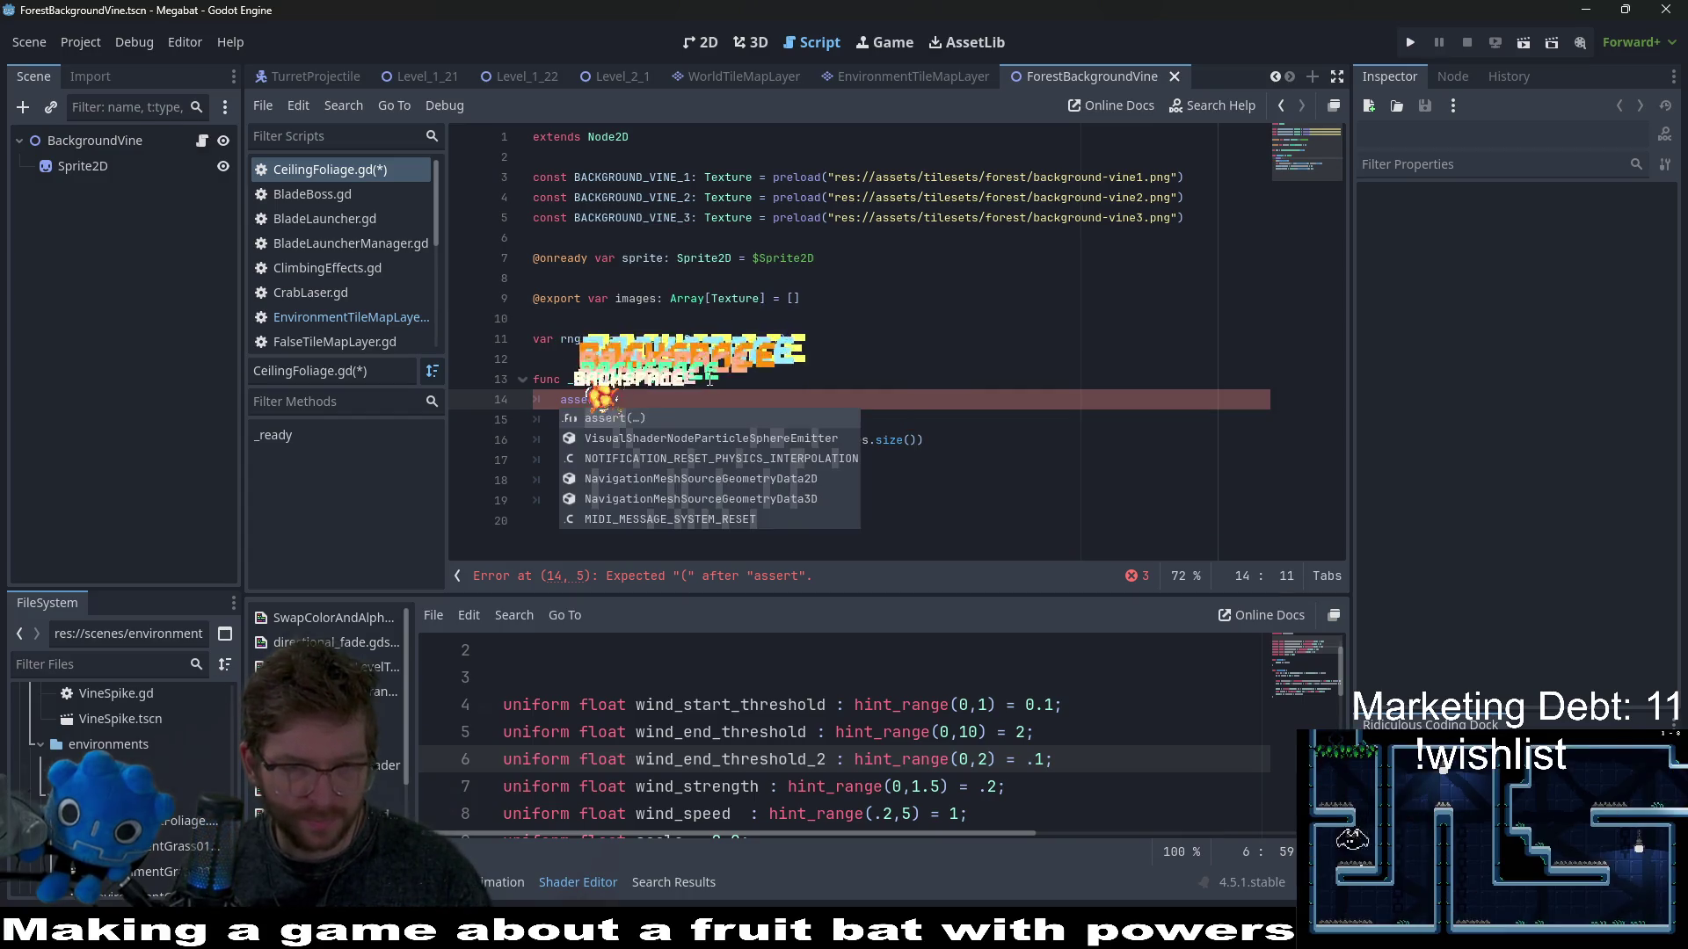
type("(images.siz")
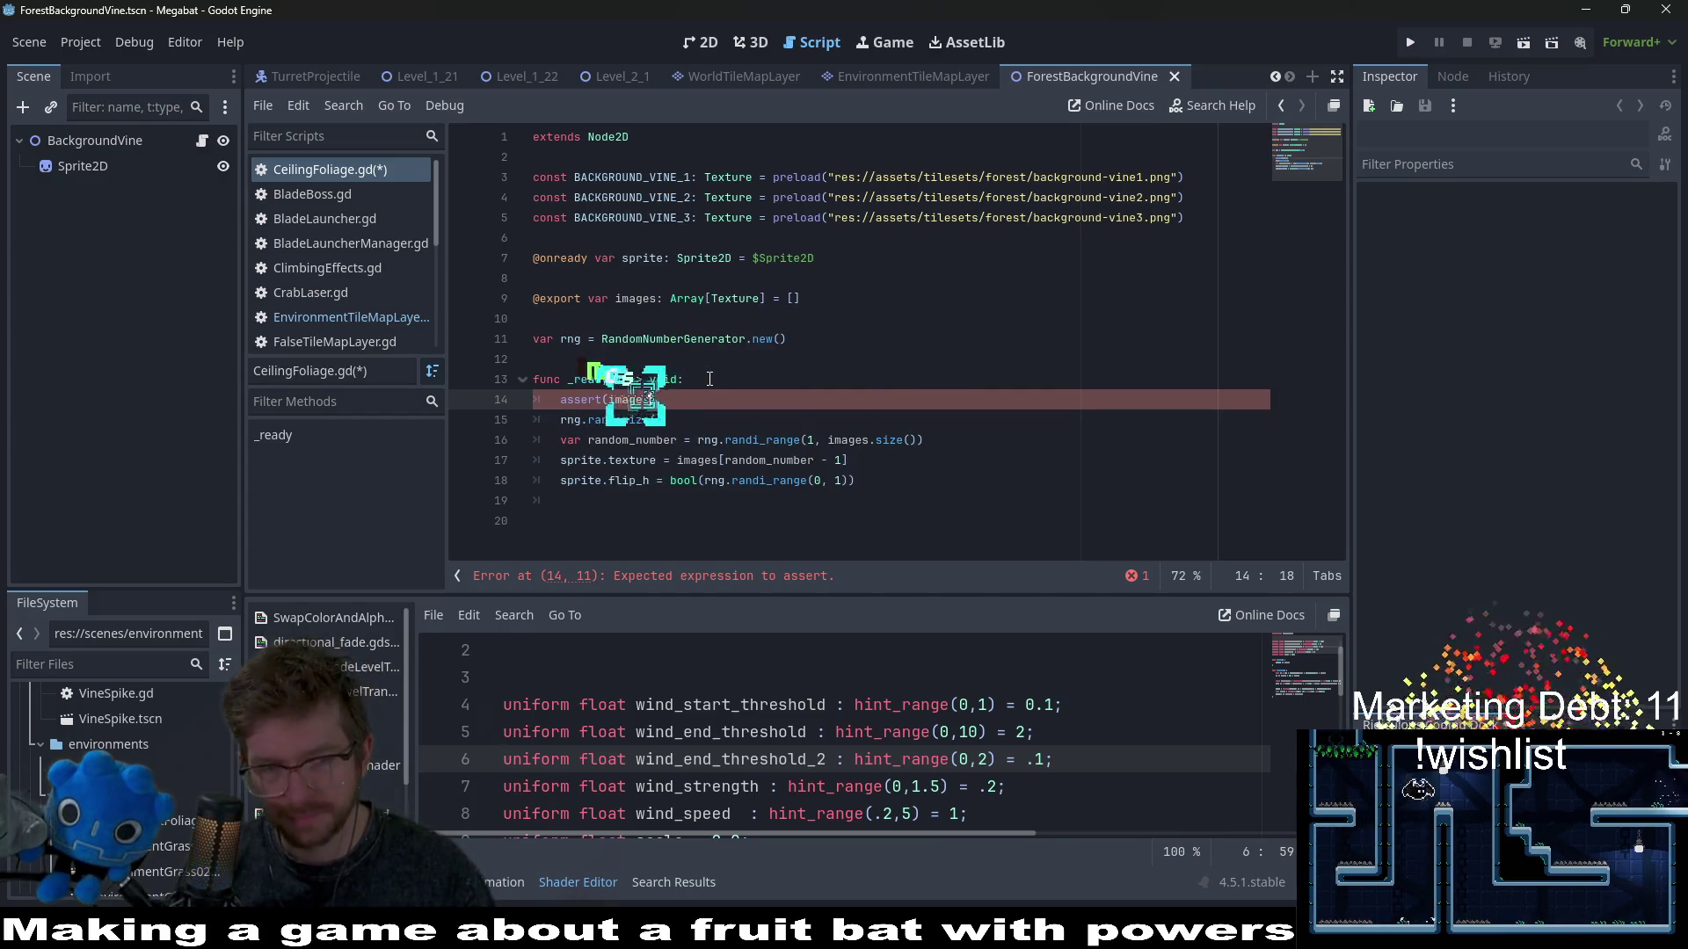
type("e() ")
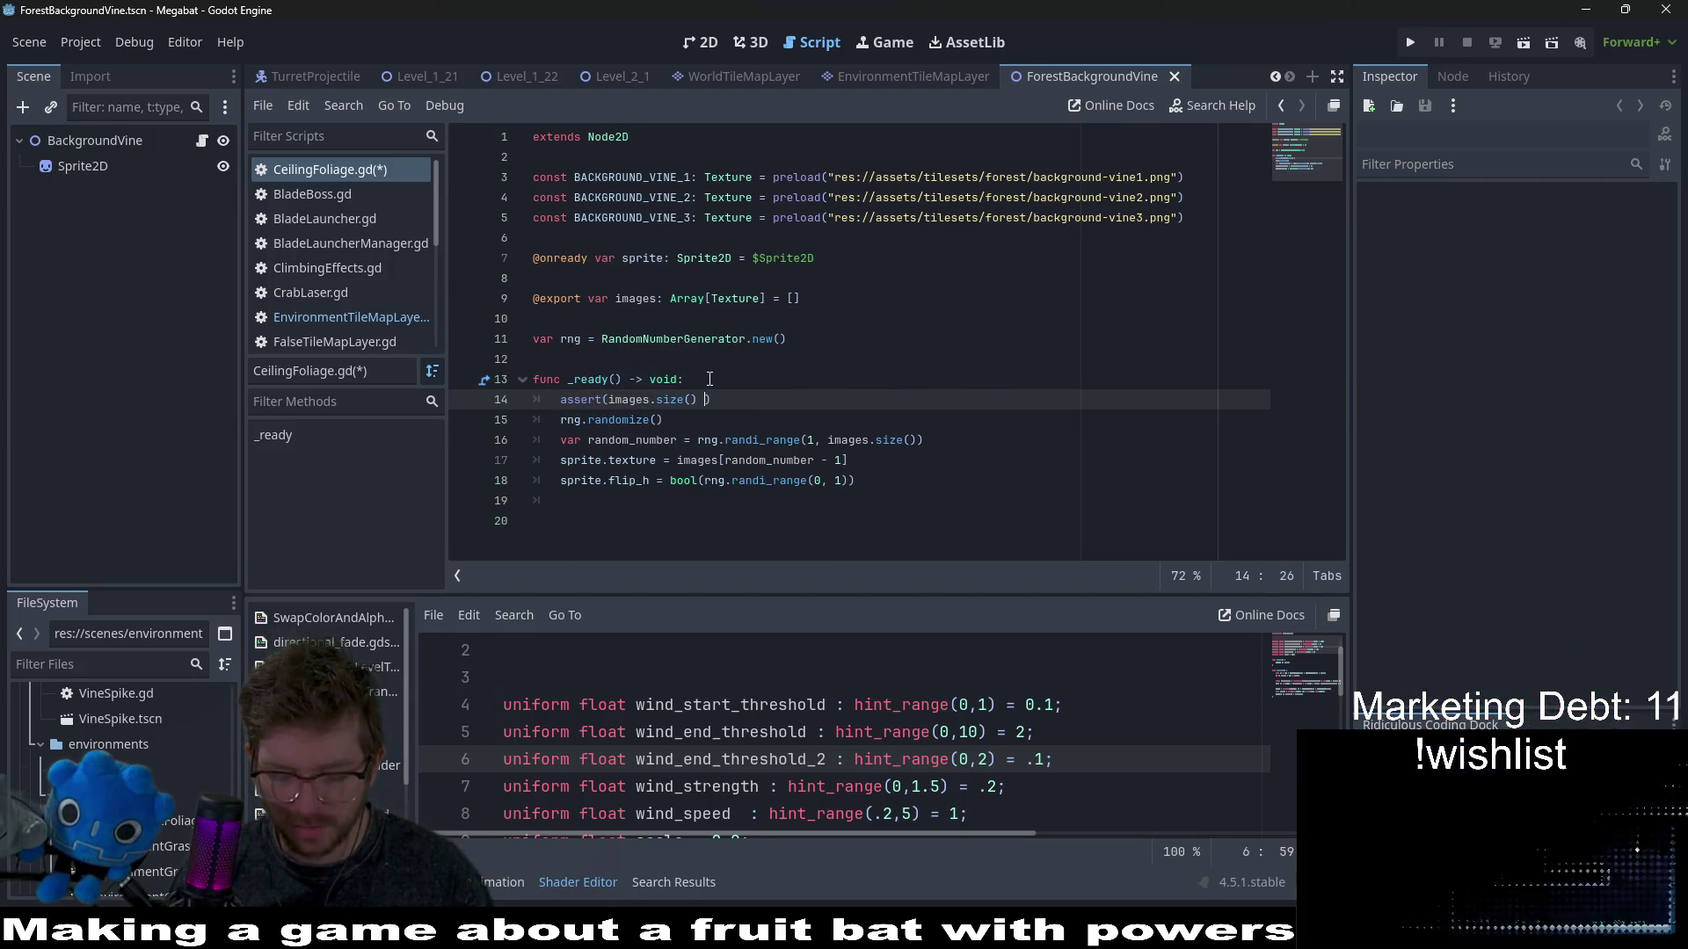
type("> 0,")
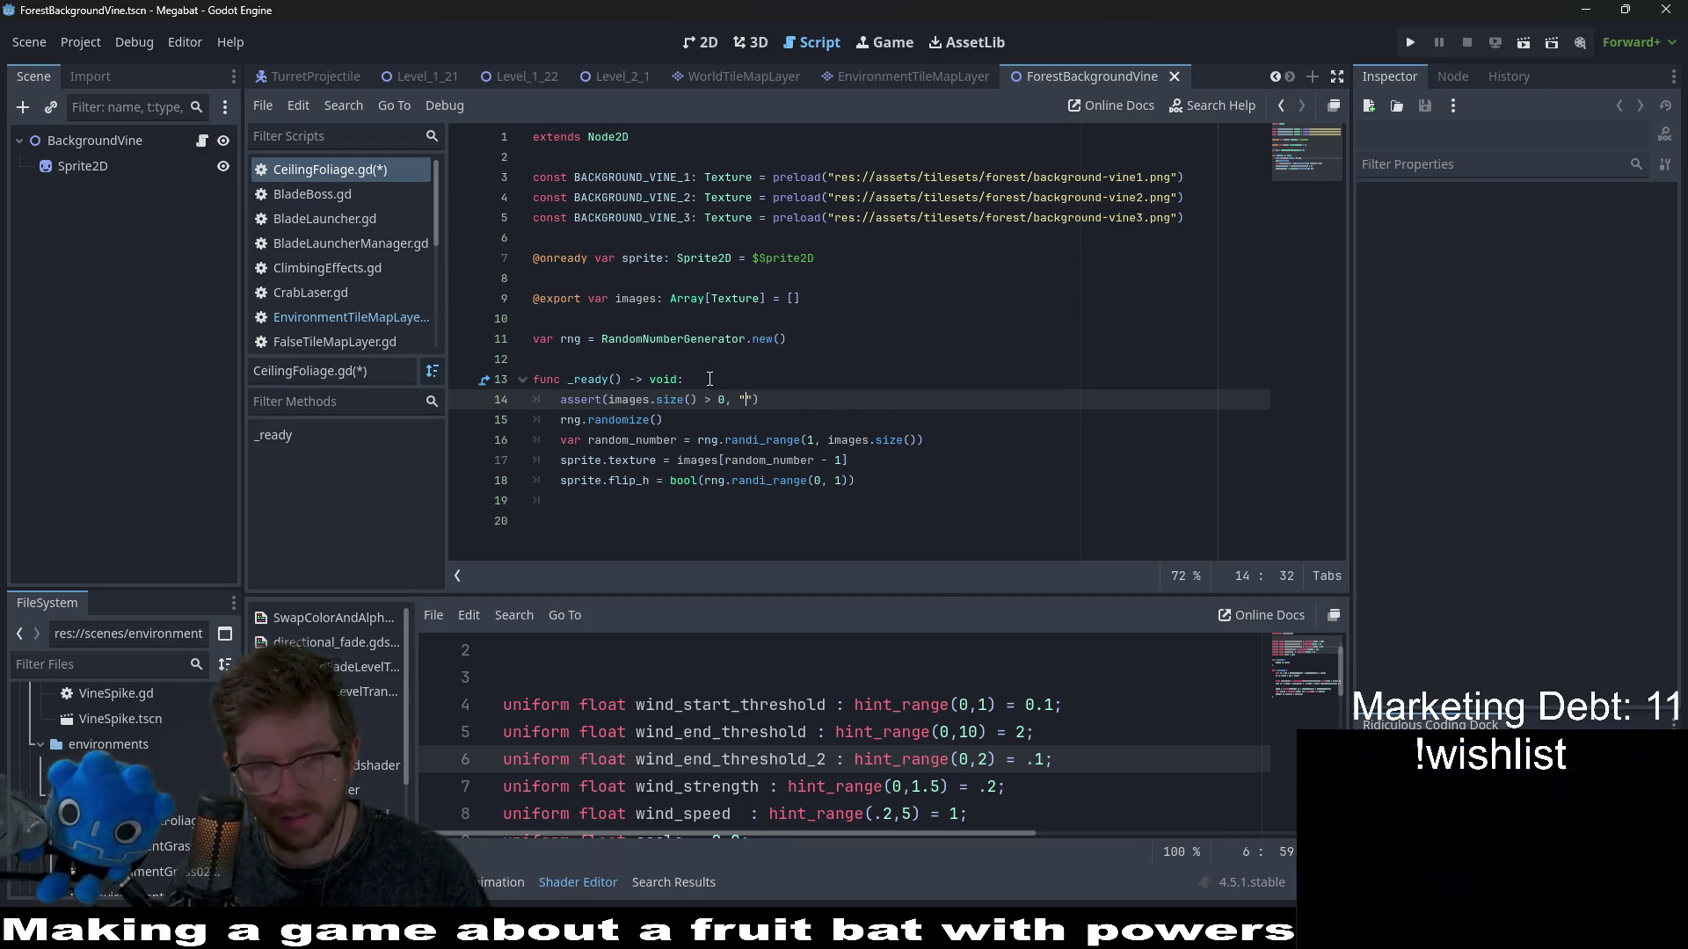
Give the assert the message "NEED MORE THAN 0 TEXTURES SET!" and save the script.
type("TURES")
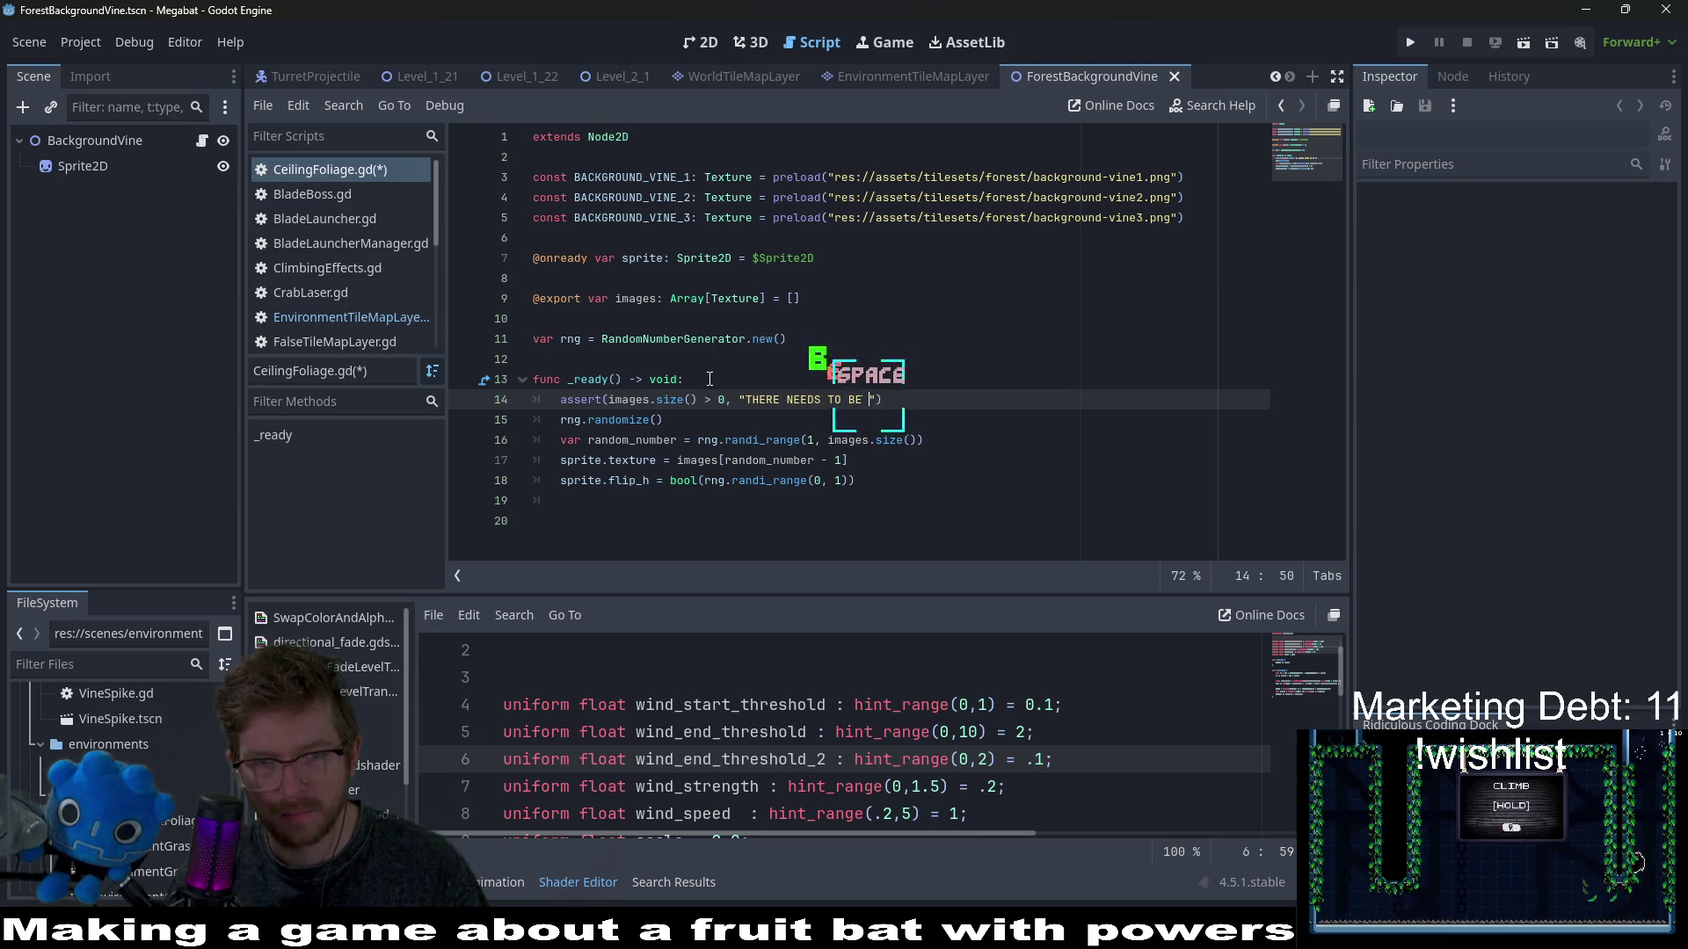
type(" TO")
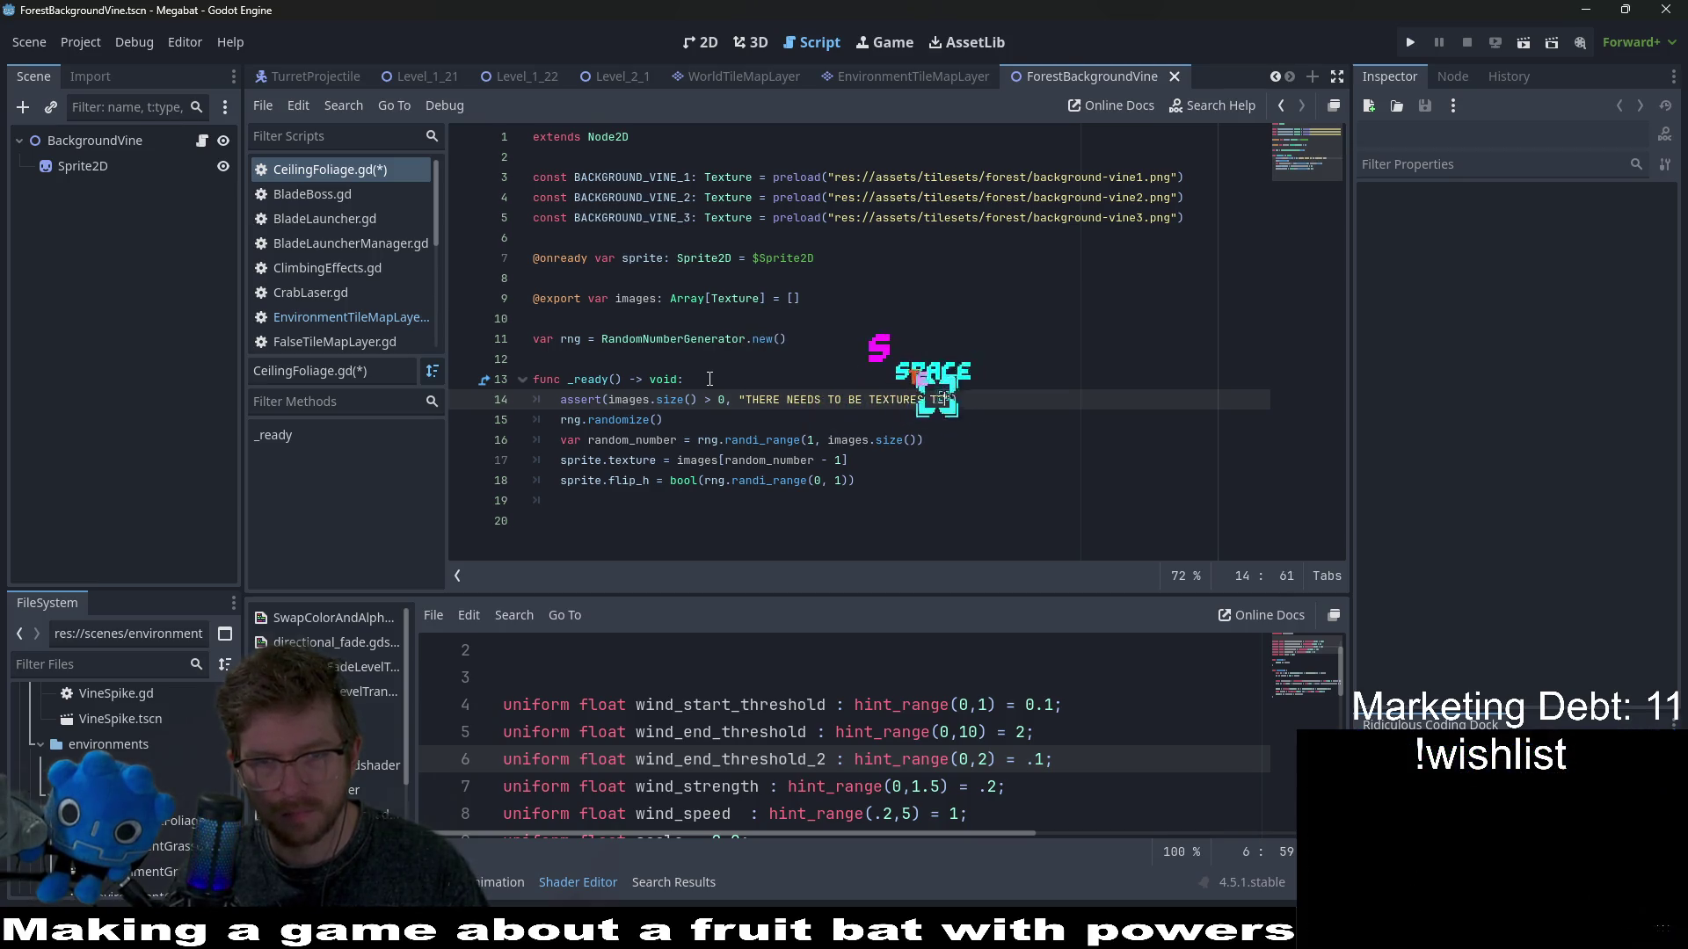
key("BackSpace")
key("BackSpace")
key("BackSpace")
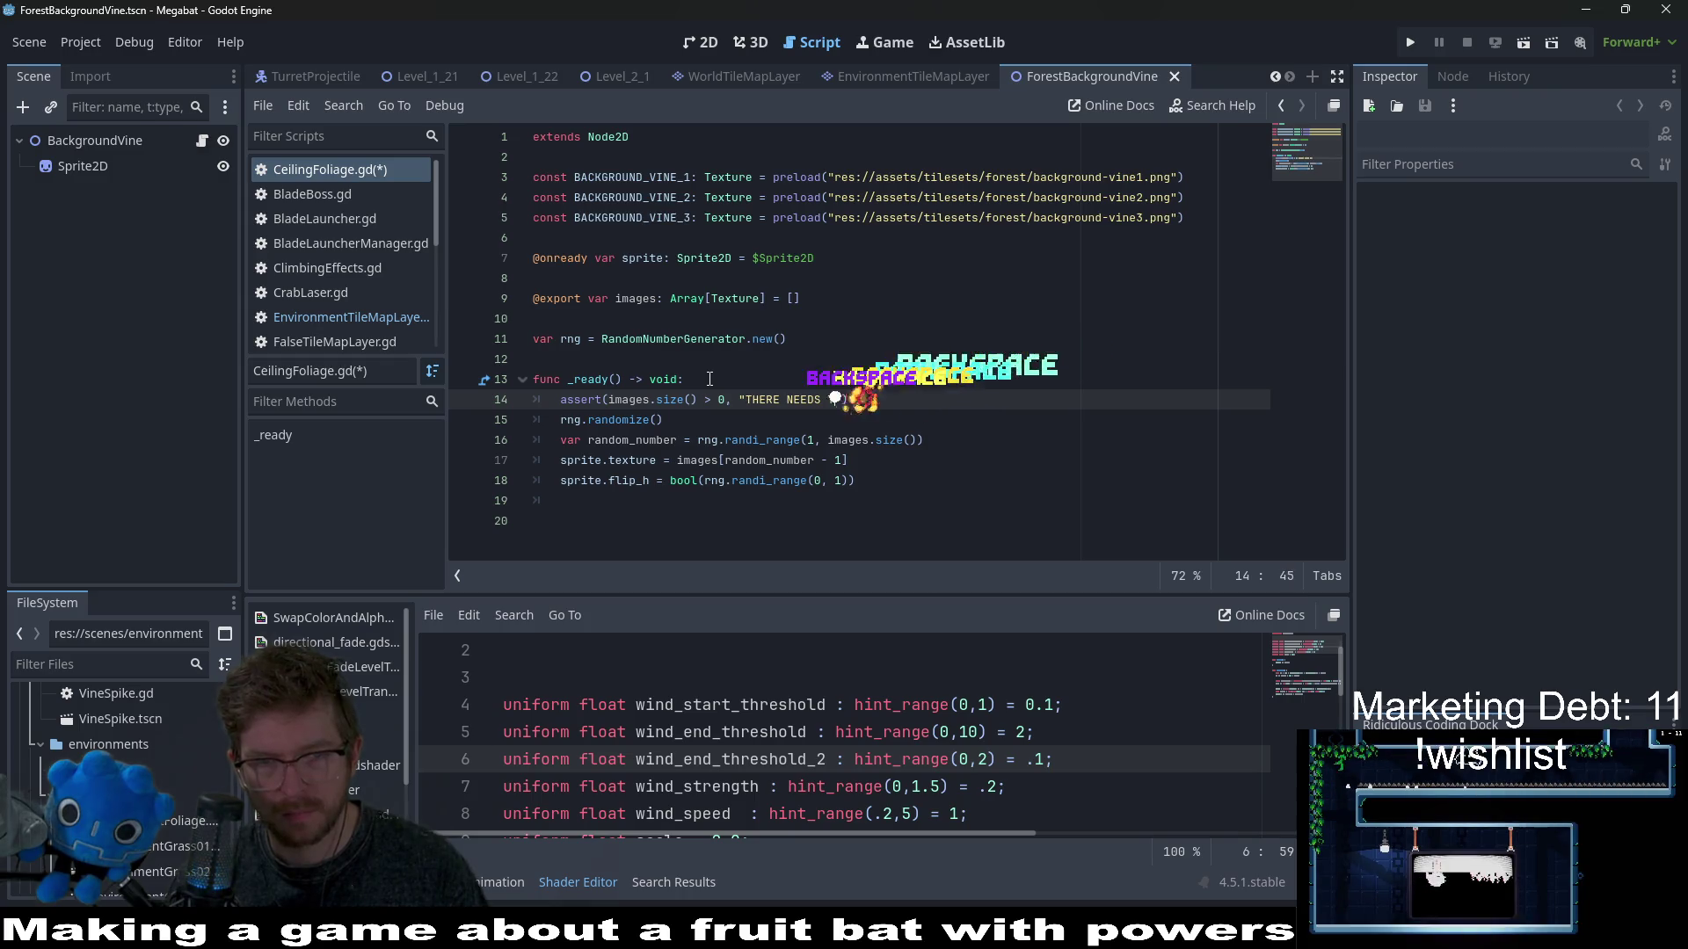
key("BackSpace")
key("BackSpace")
key("BackSpace")
type("IMAGES TO")
key("BackSpace")
key("BackSpace")
key("BackSpace")
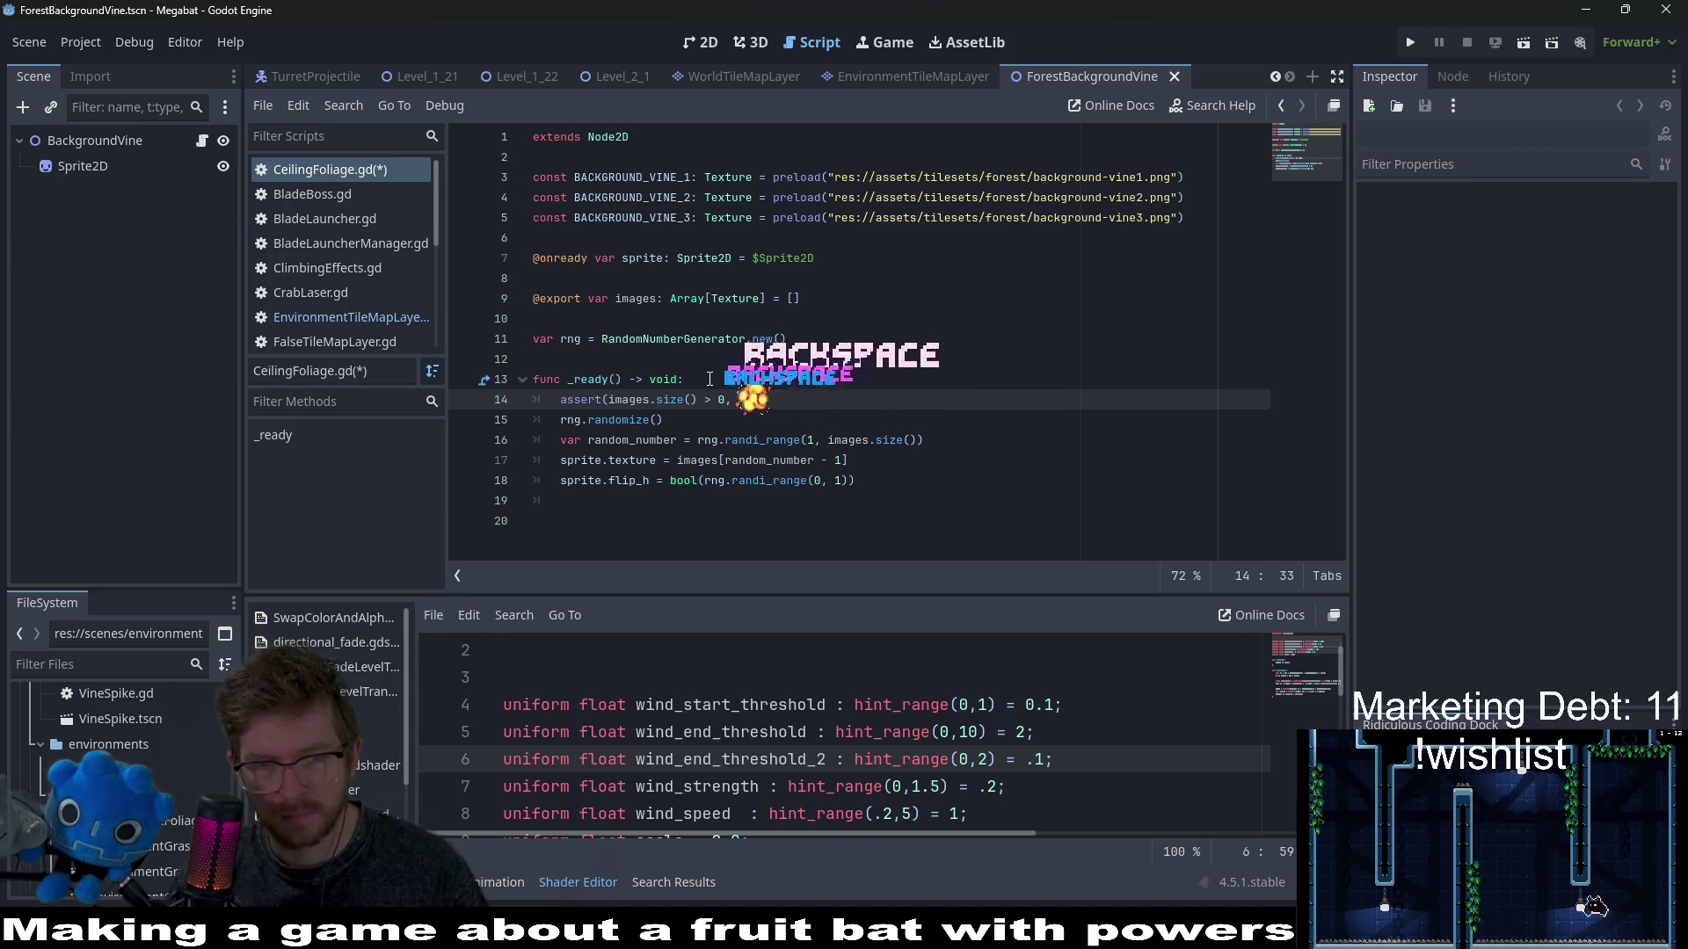
type("NEED MORE THN")
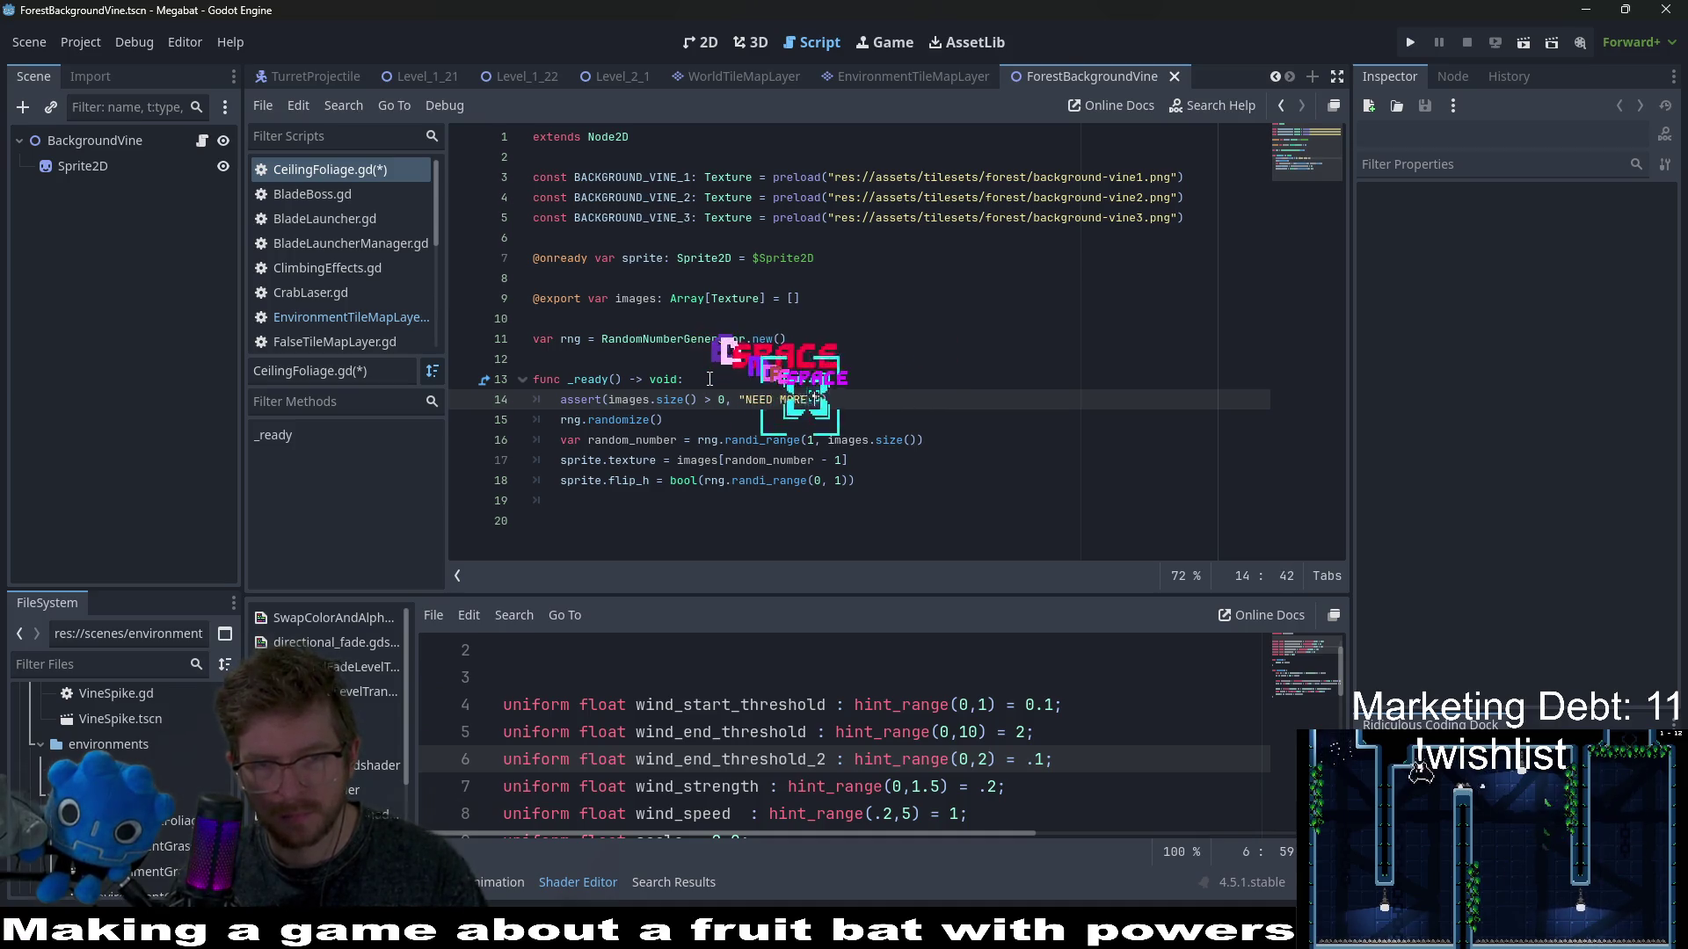
key("BackSpace")
type("AN 0 T")
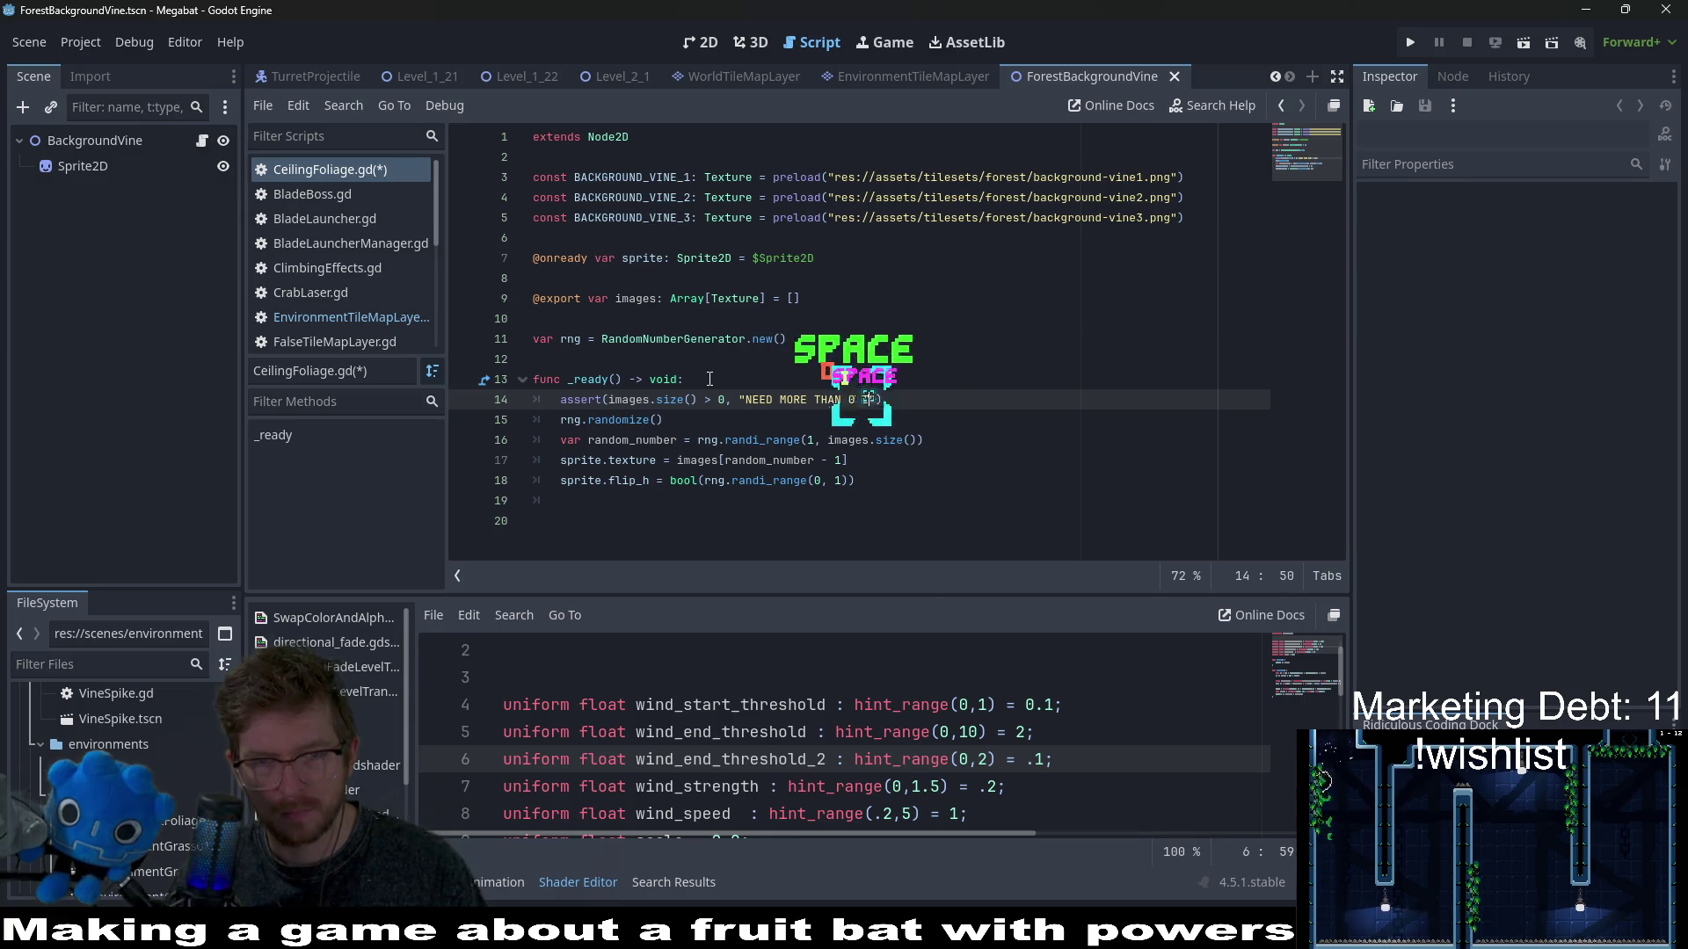
type("EXTURES")
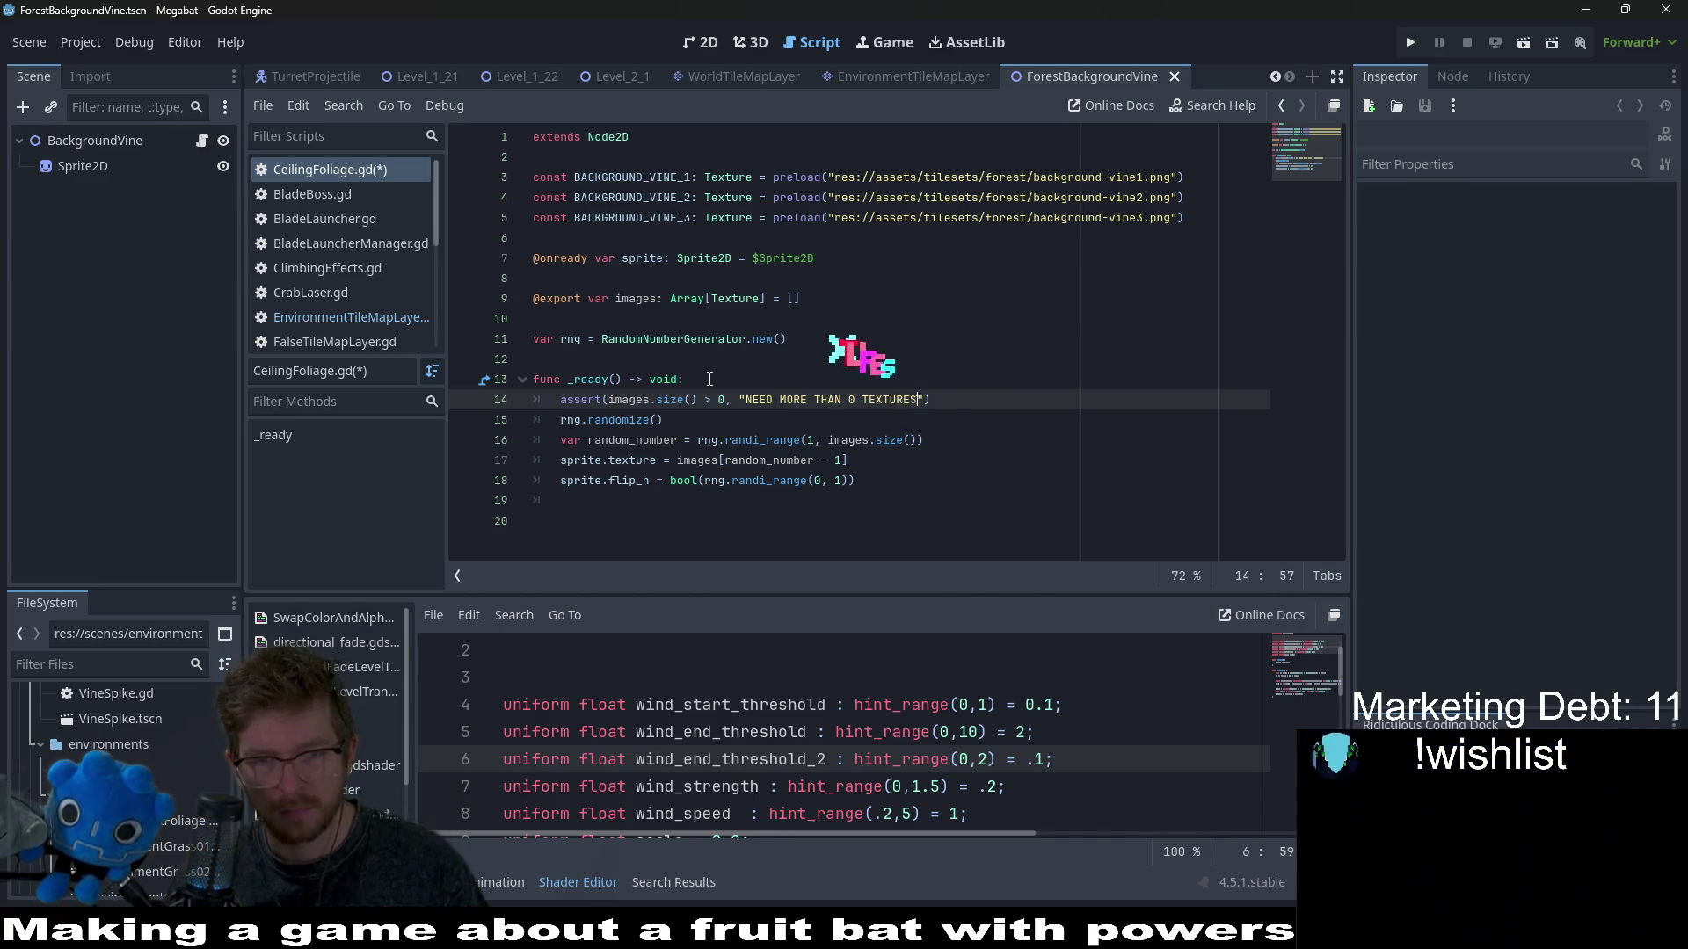
type(" SET!")
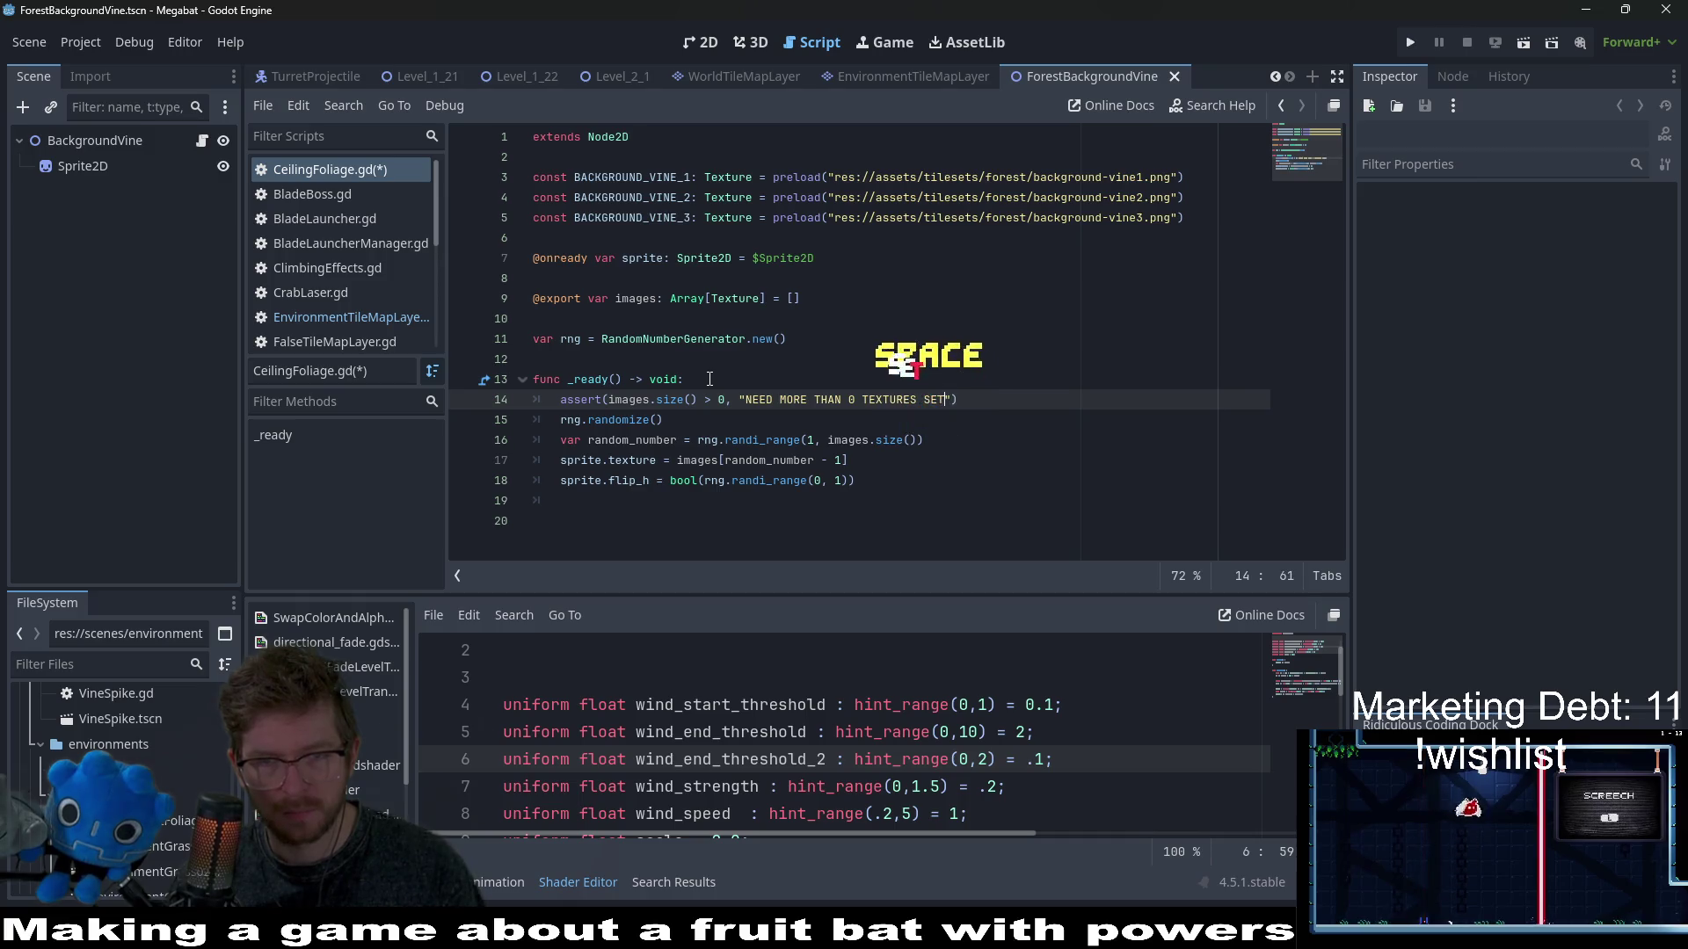
key("ctrl+s")
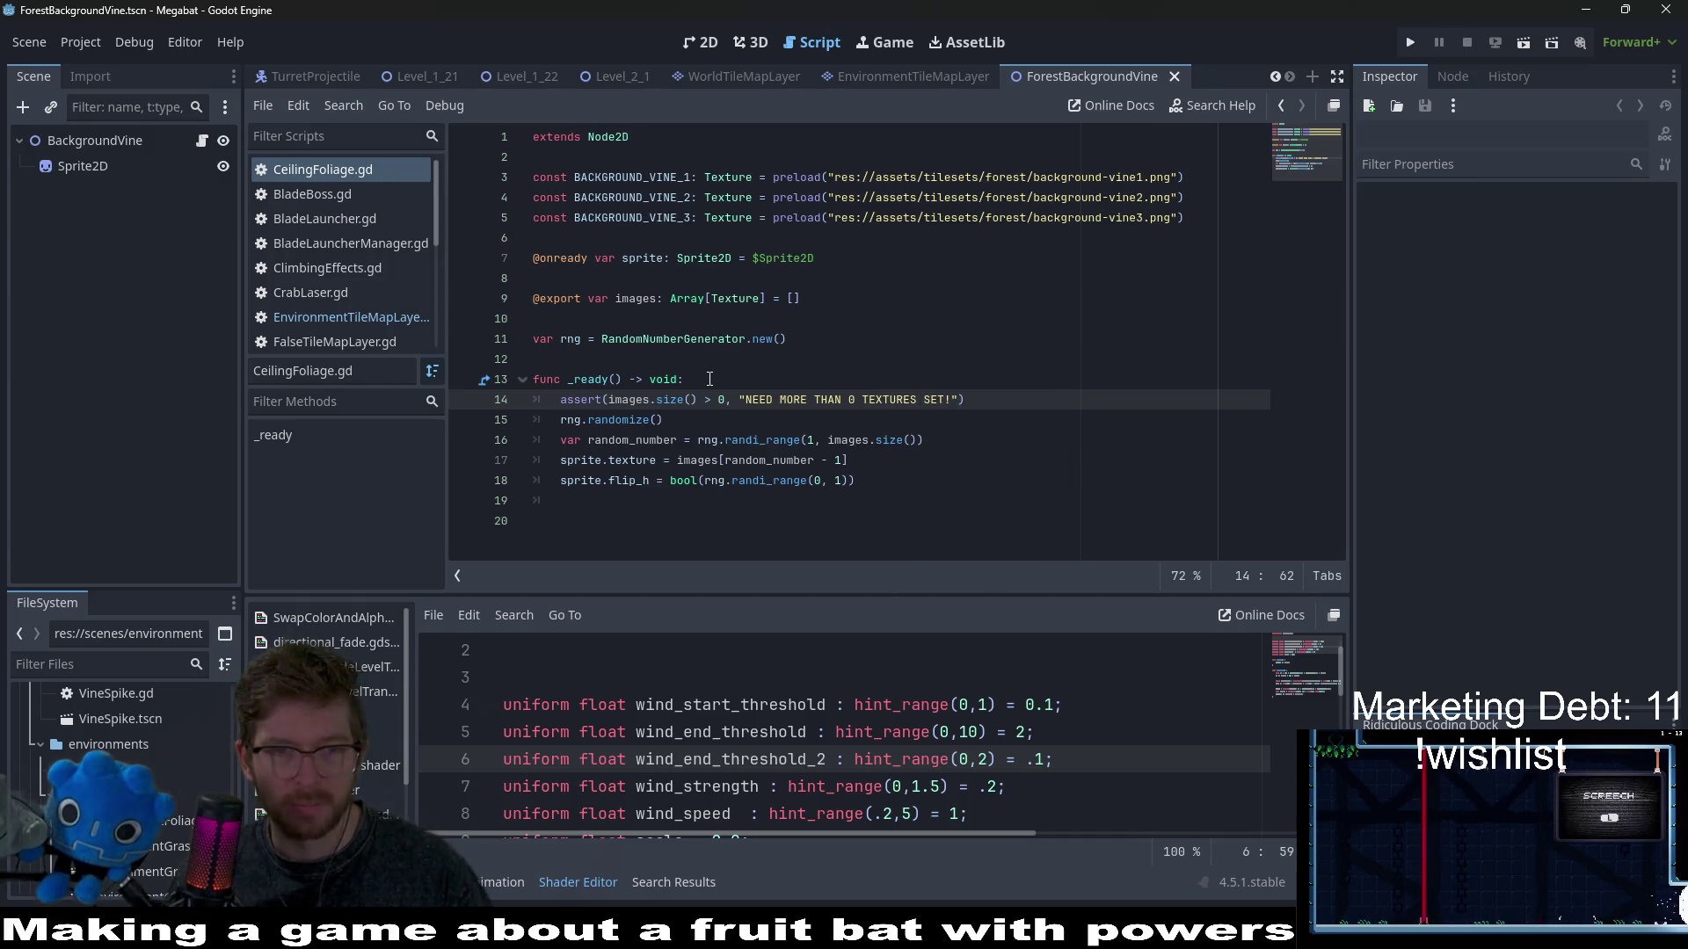
left_click(915, 440)
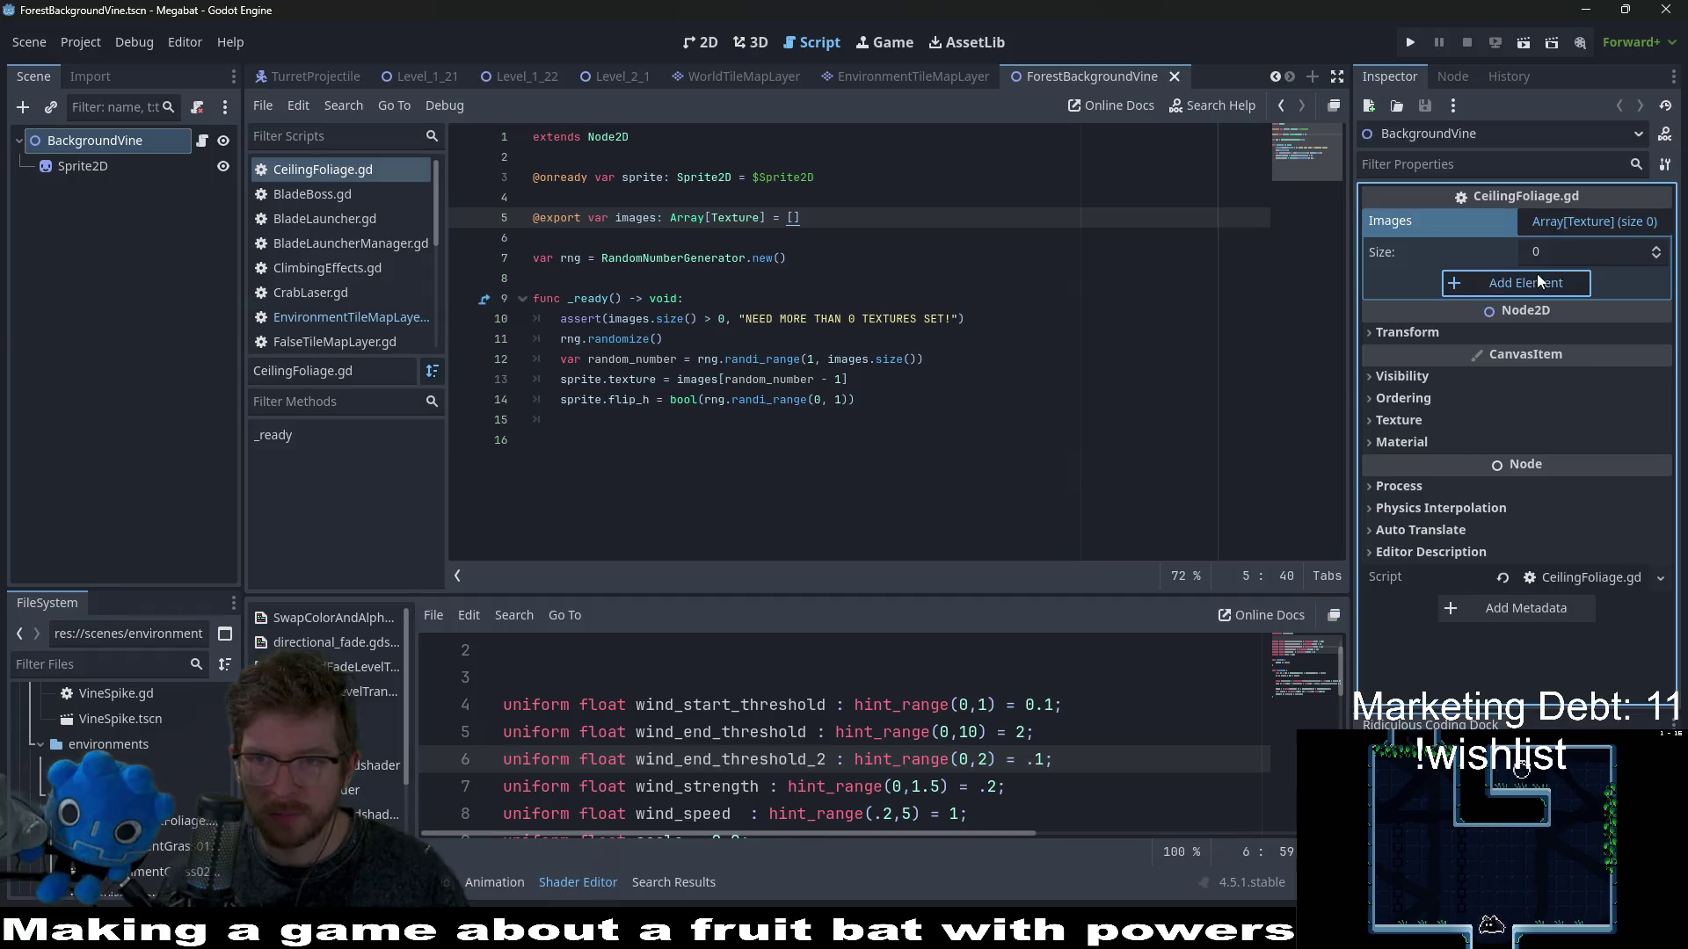
Add three empty slots to BackgroundVine's Images array and filter the files for background-vine.
left_click(1536, 272)
left_click(1528, 313)
left_click(1551, 344)
left_click(128, 670)
type("background-v")
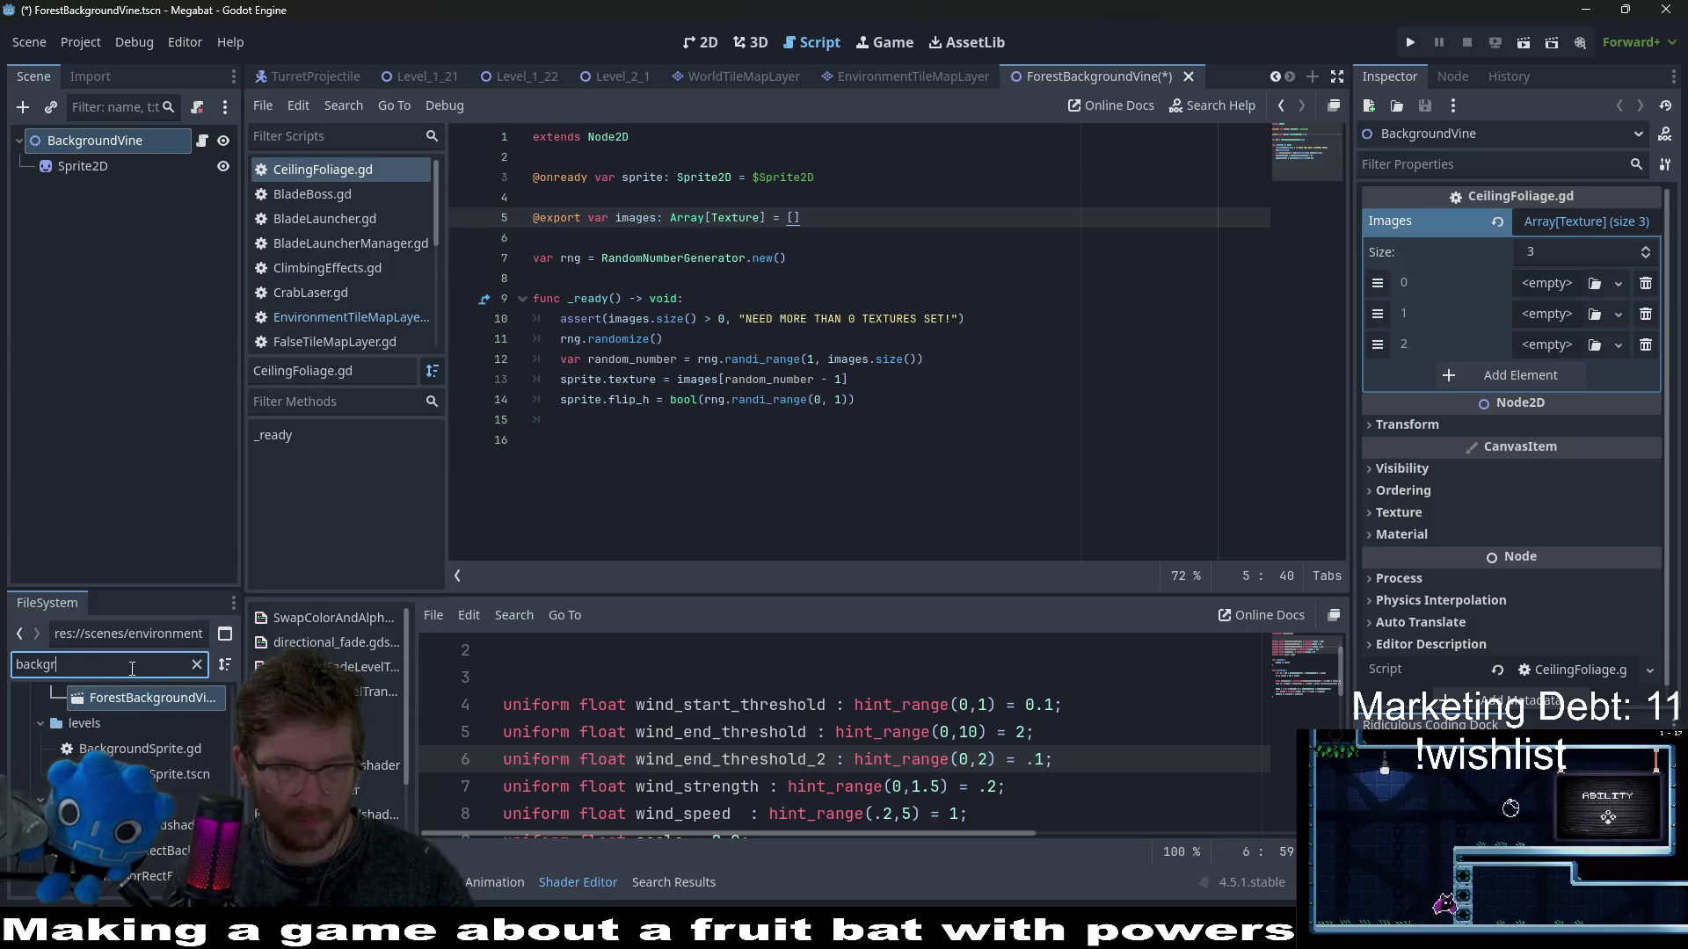
type("ine")
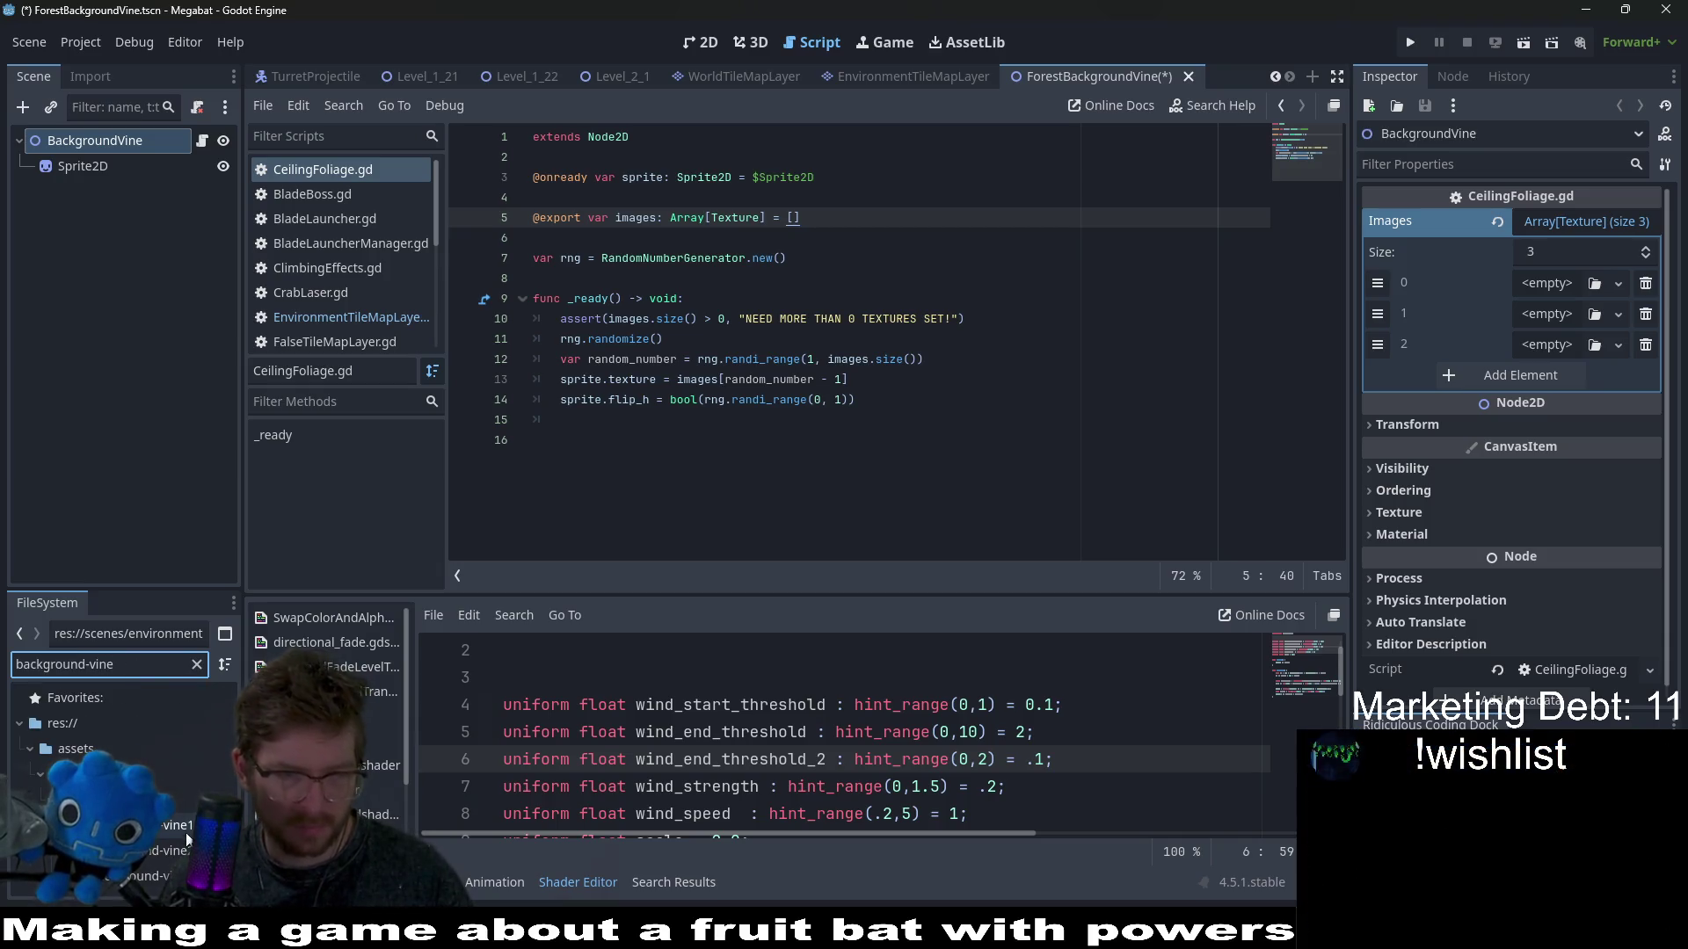
Drag background-vine1, 2 and 3.png into Images slots 0–2 and save the scene.
mouse_move(187, 831)
left_mouse_down()
mouse_move(1495, 378)
mouse_move(1494, 348)
mouse_move(1534, 297)
left_mouse_up()
mouse_move(180, 851)
left_mouse_down()
mouse_move(1464, 359)
mouse_move(1551, 344)
left_mouse_up()
mouse_move(168, 876)
left_mouse_down()
mouse_move(835, 781)
mouse_move(1582, 411)
left_mouse_up()
key("ctrl+s")
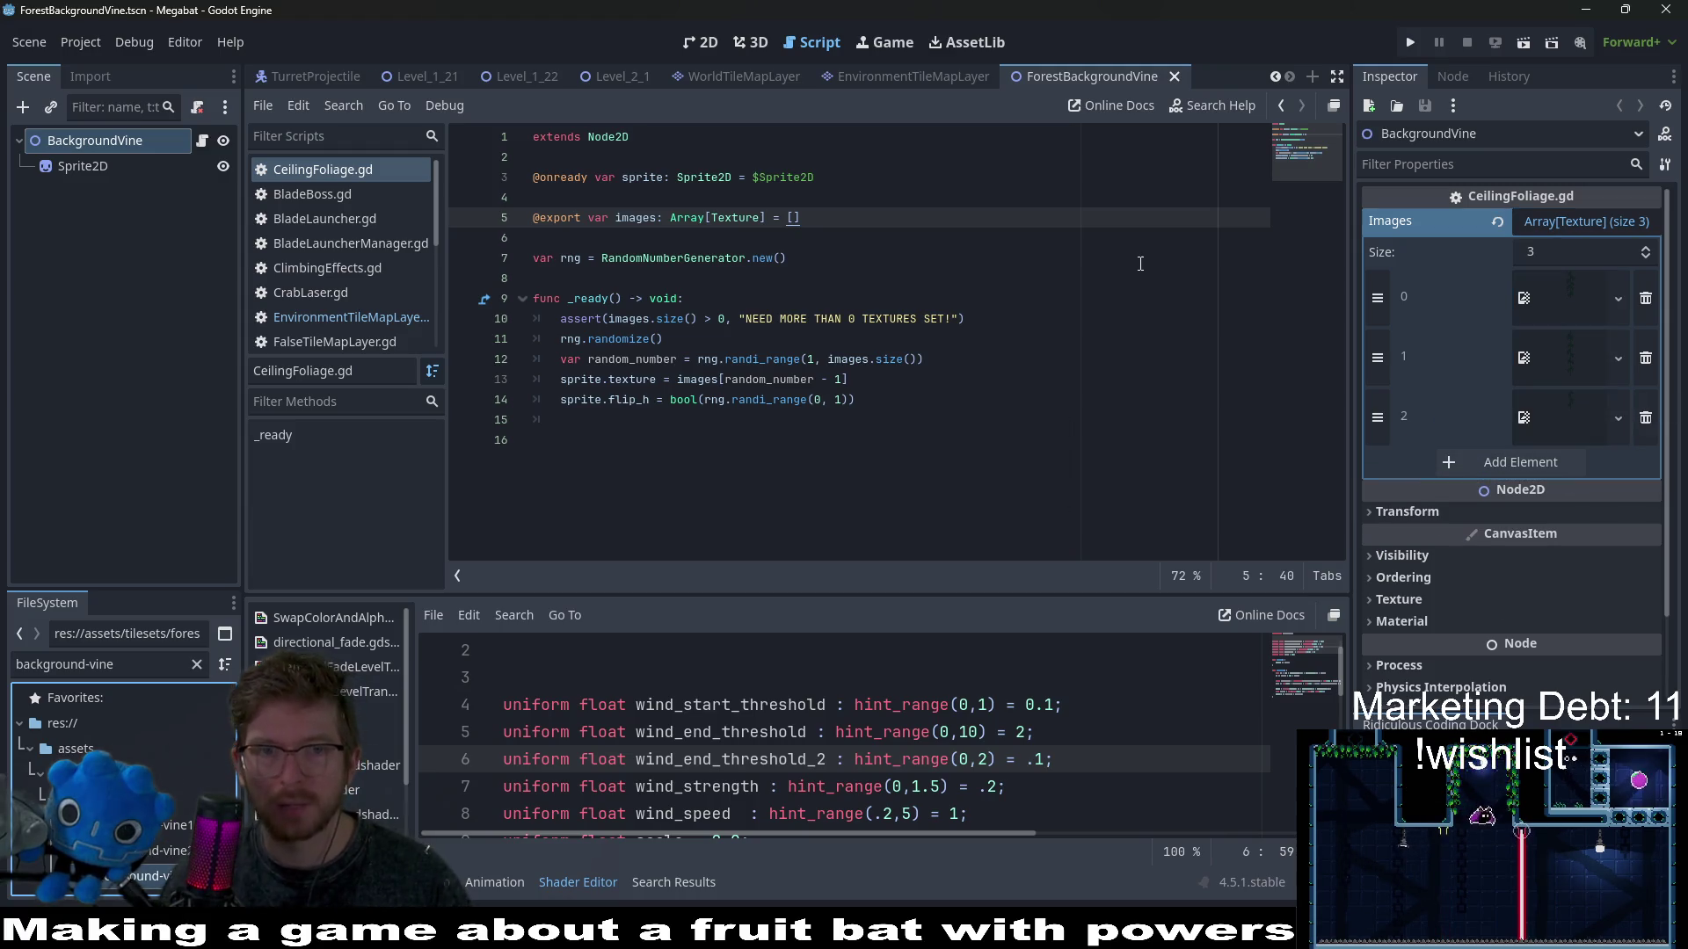
left_click(695, 428)
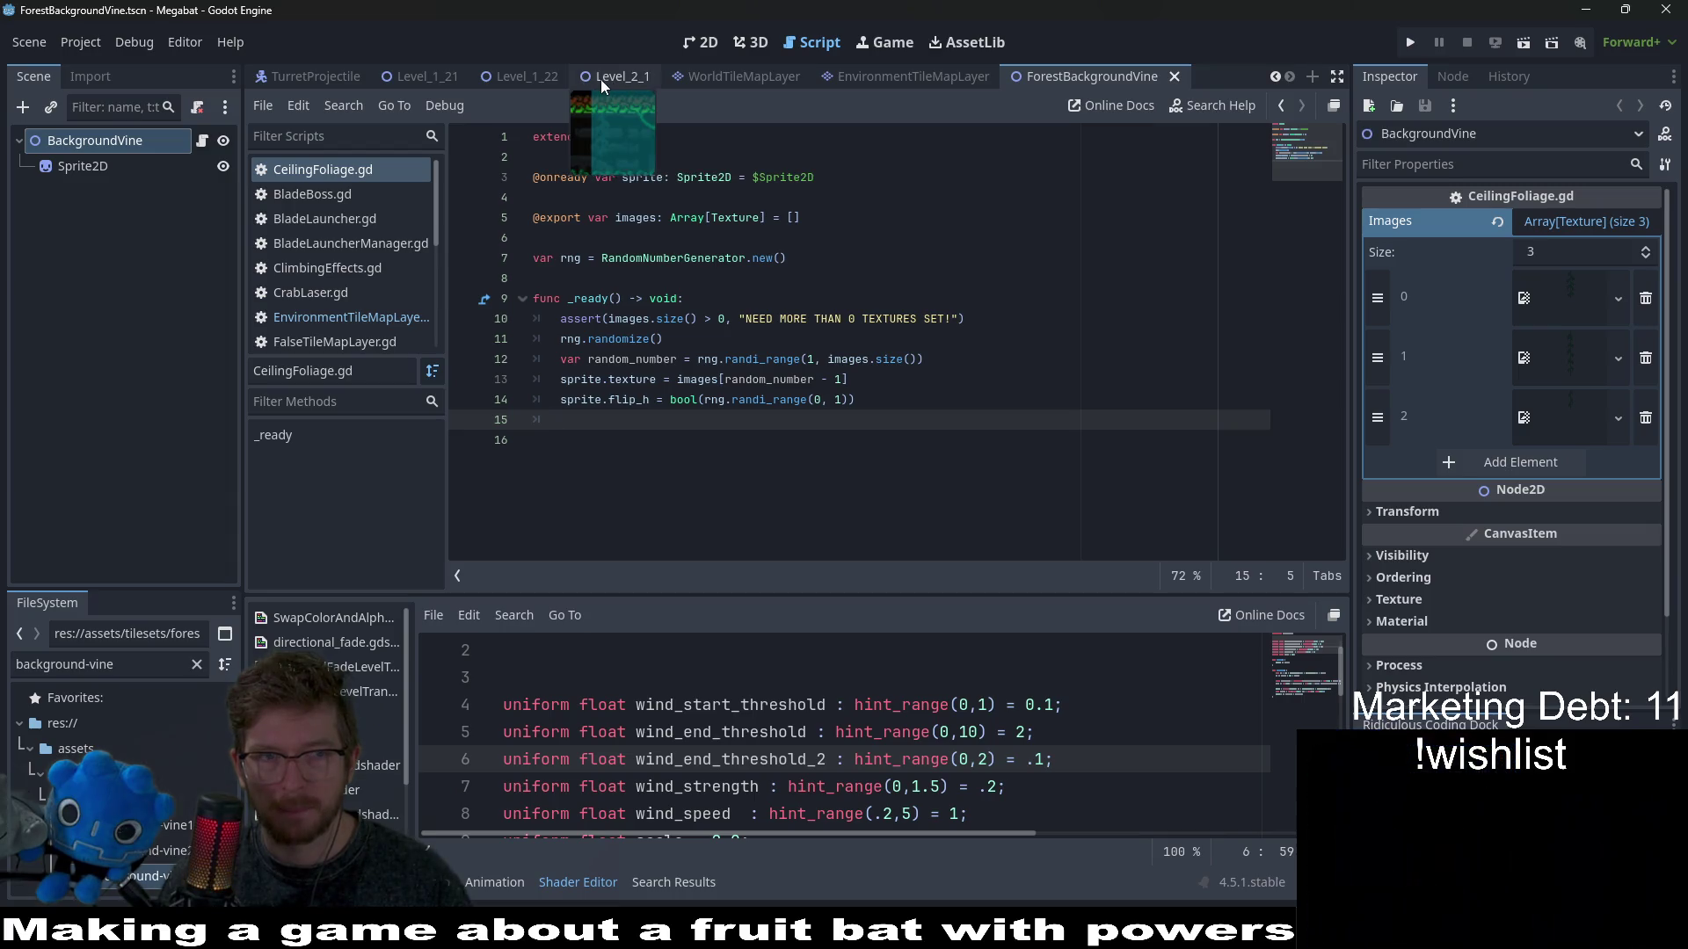
left_click(703, 40)
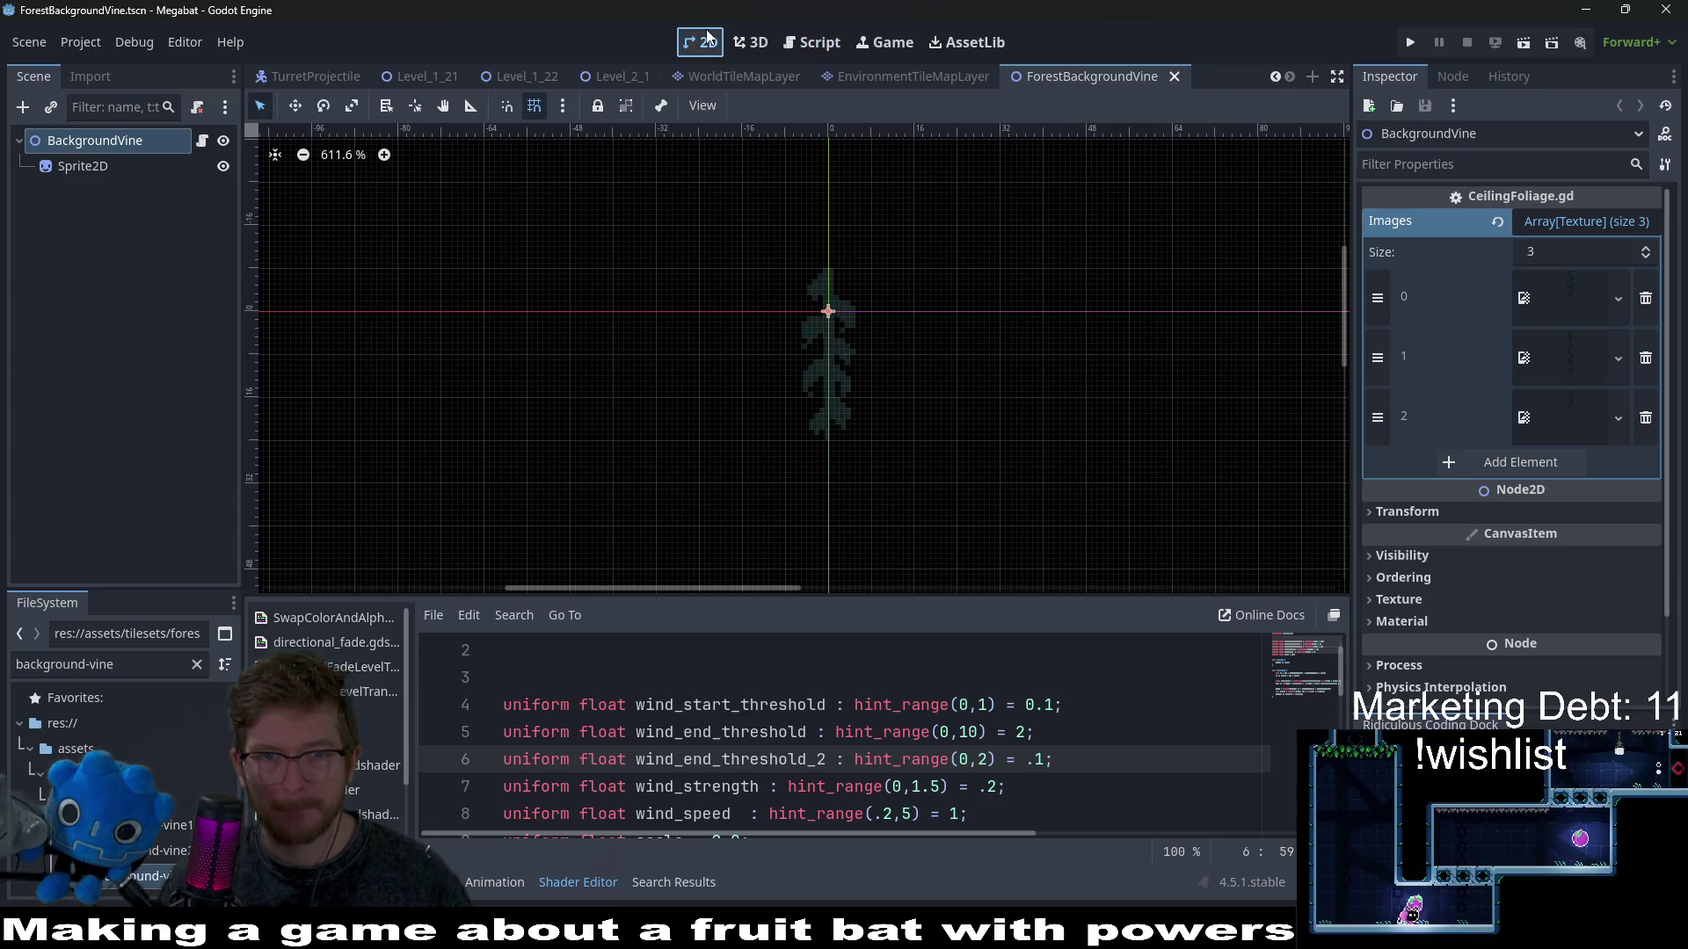
left_click(877, 78)
left_click(616, 76)
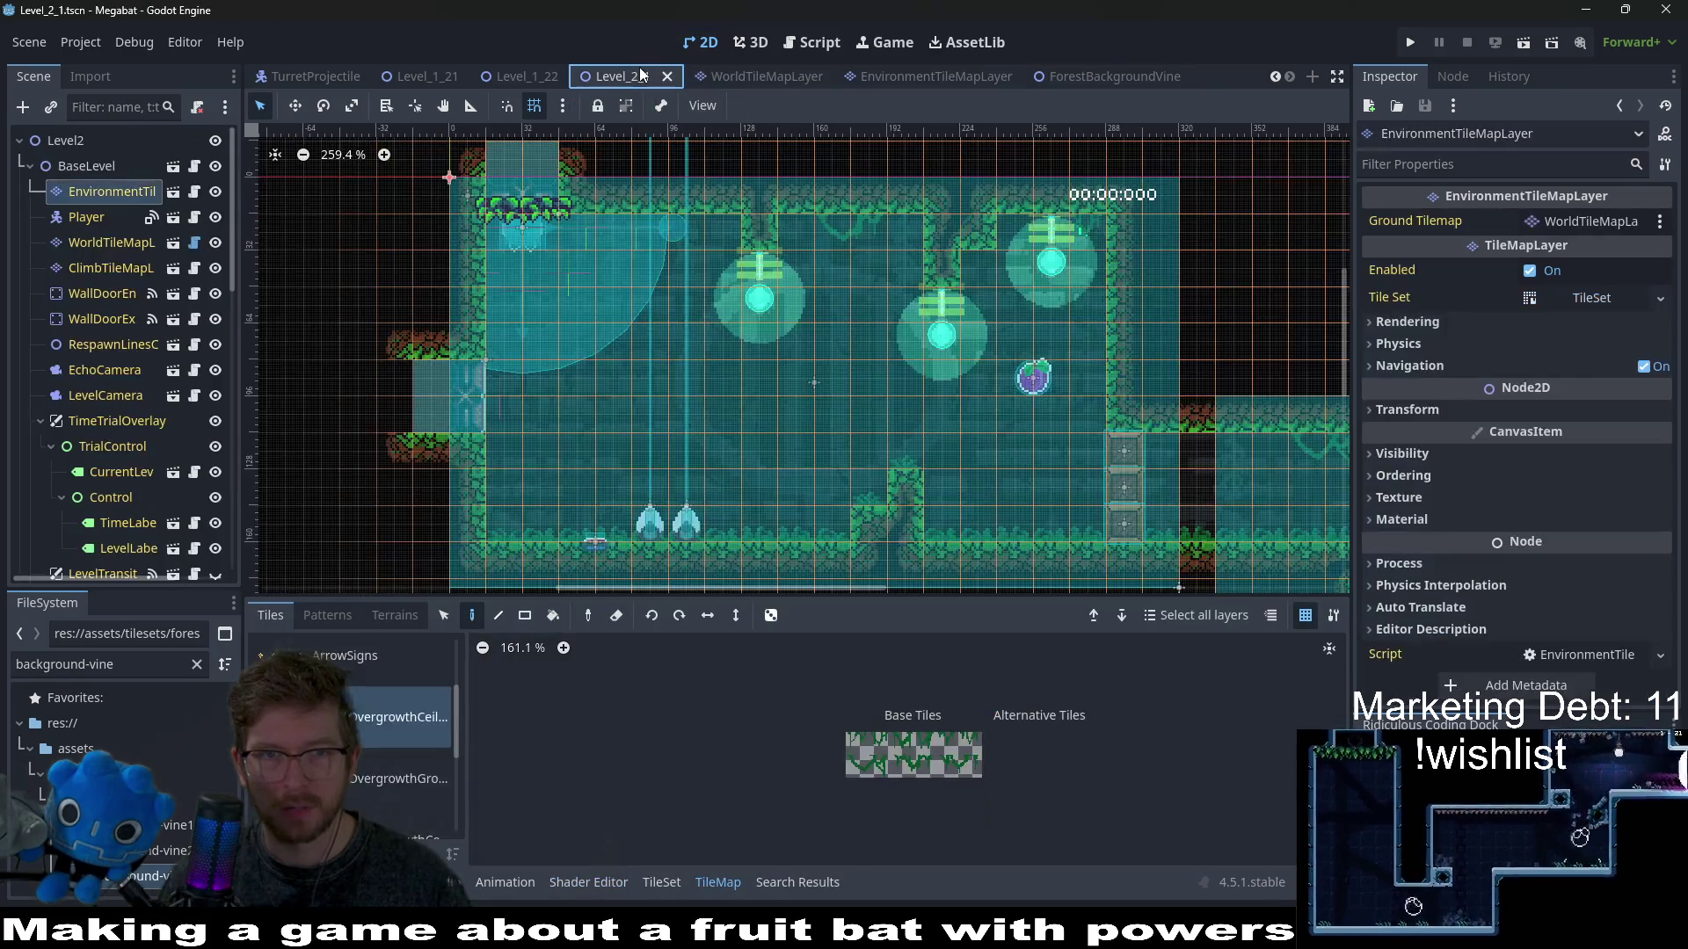
left_click(1521, 42)
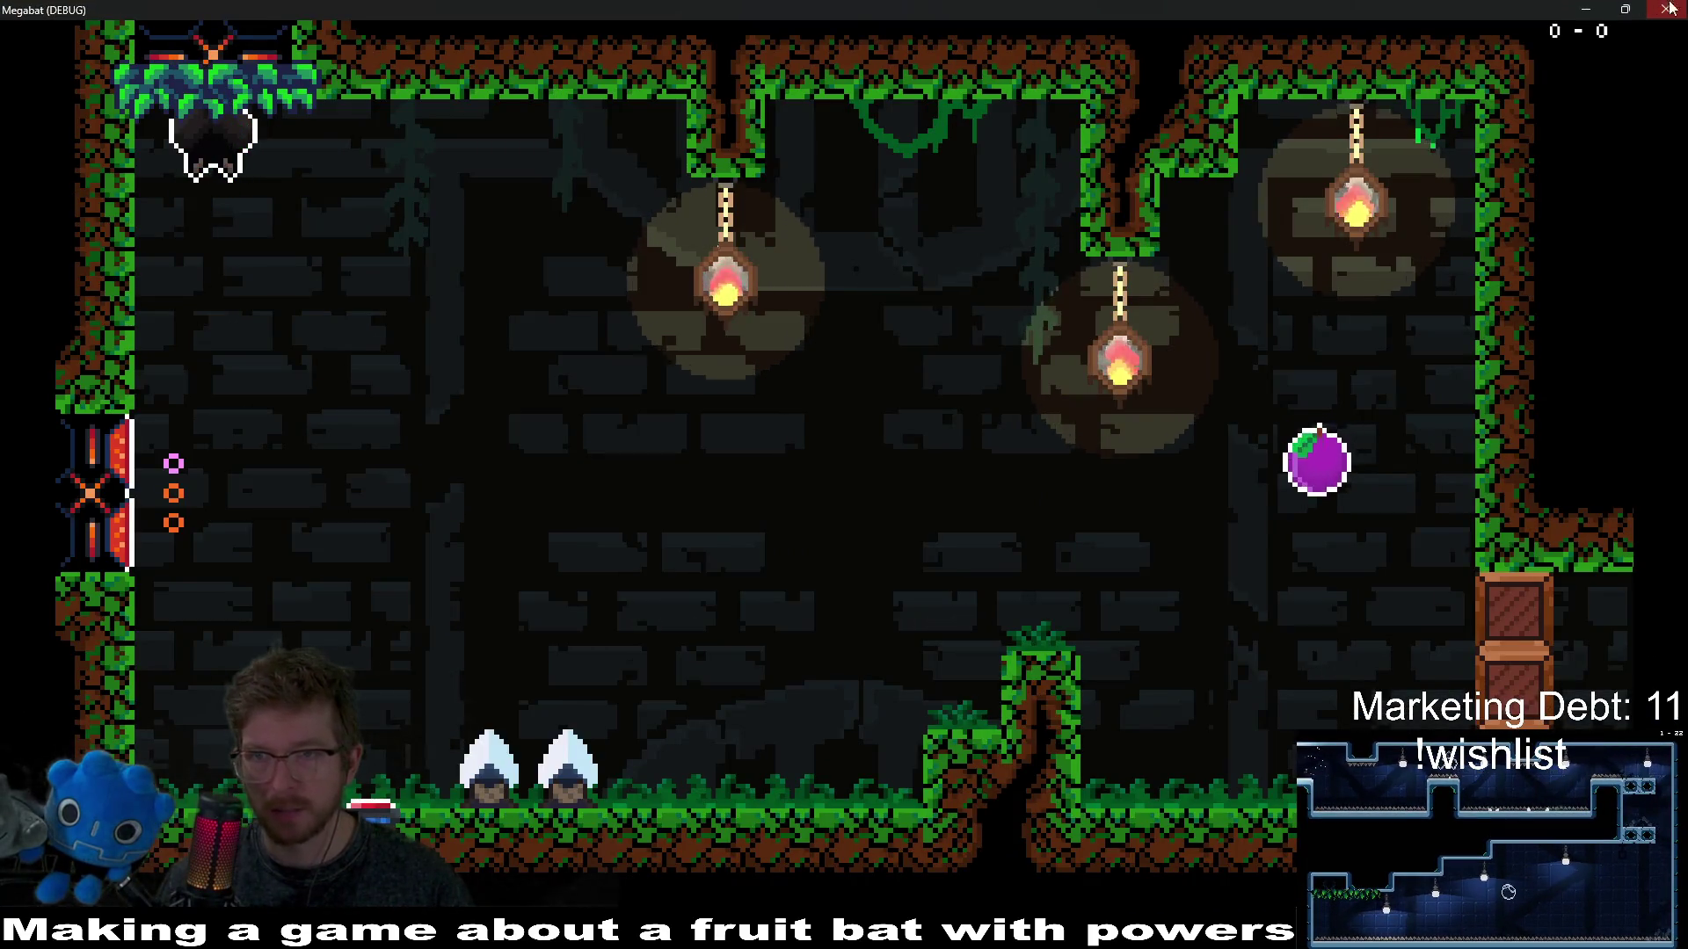
key("F8")
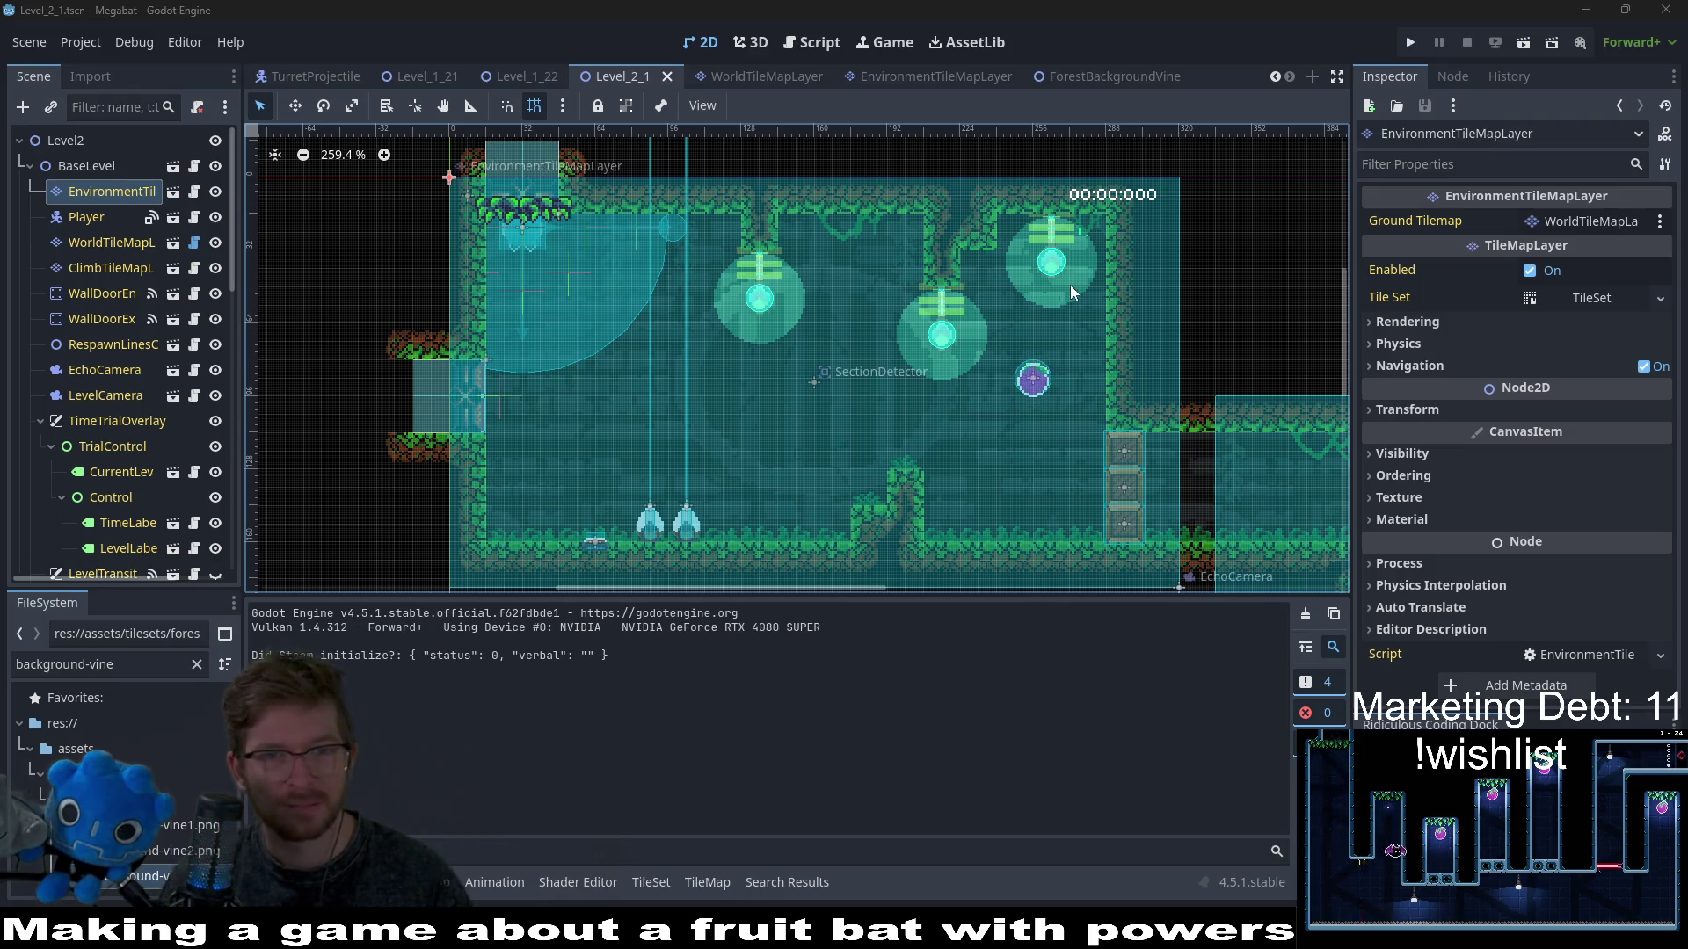
left_click(1082, 76)
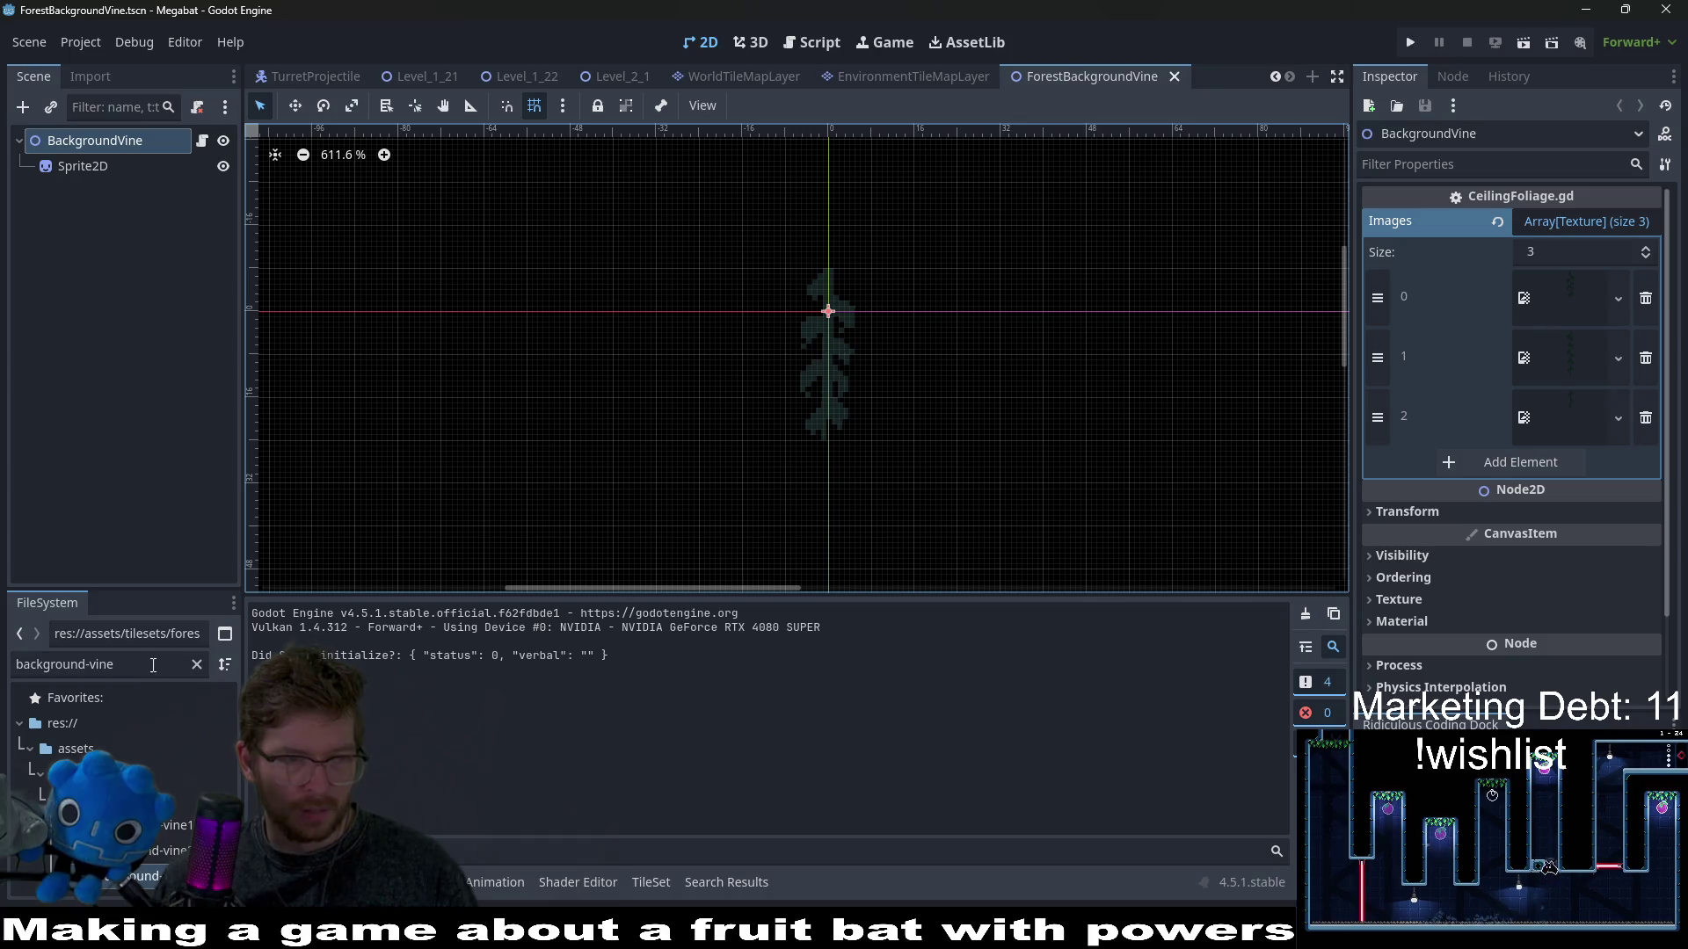
Duplicate ForestBackgroundVine.tscn from the FileSystem dock, naming the copy ForestForegroundVineSmall.tscn.
left_click(152, 665)
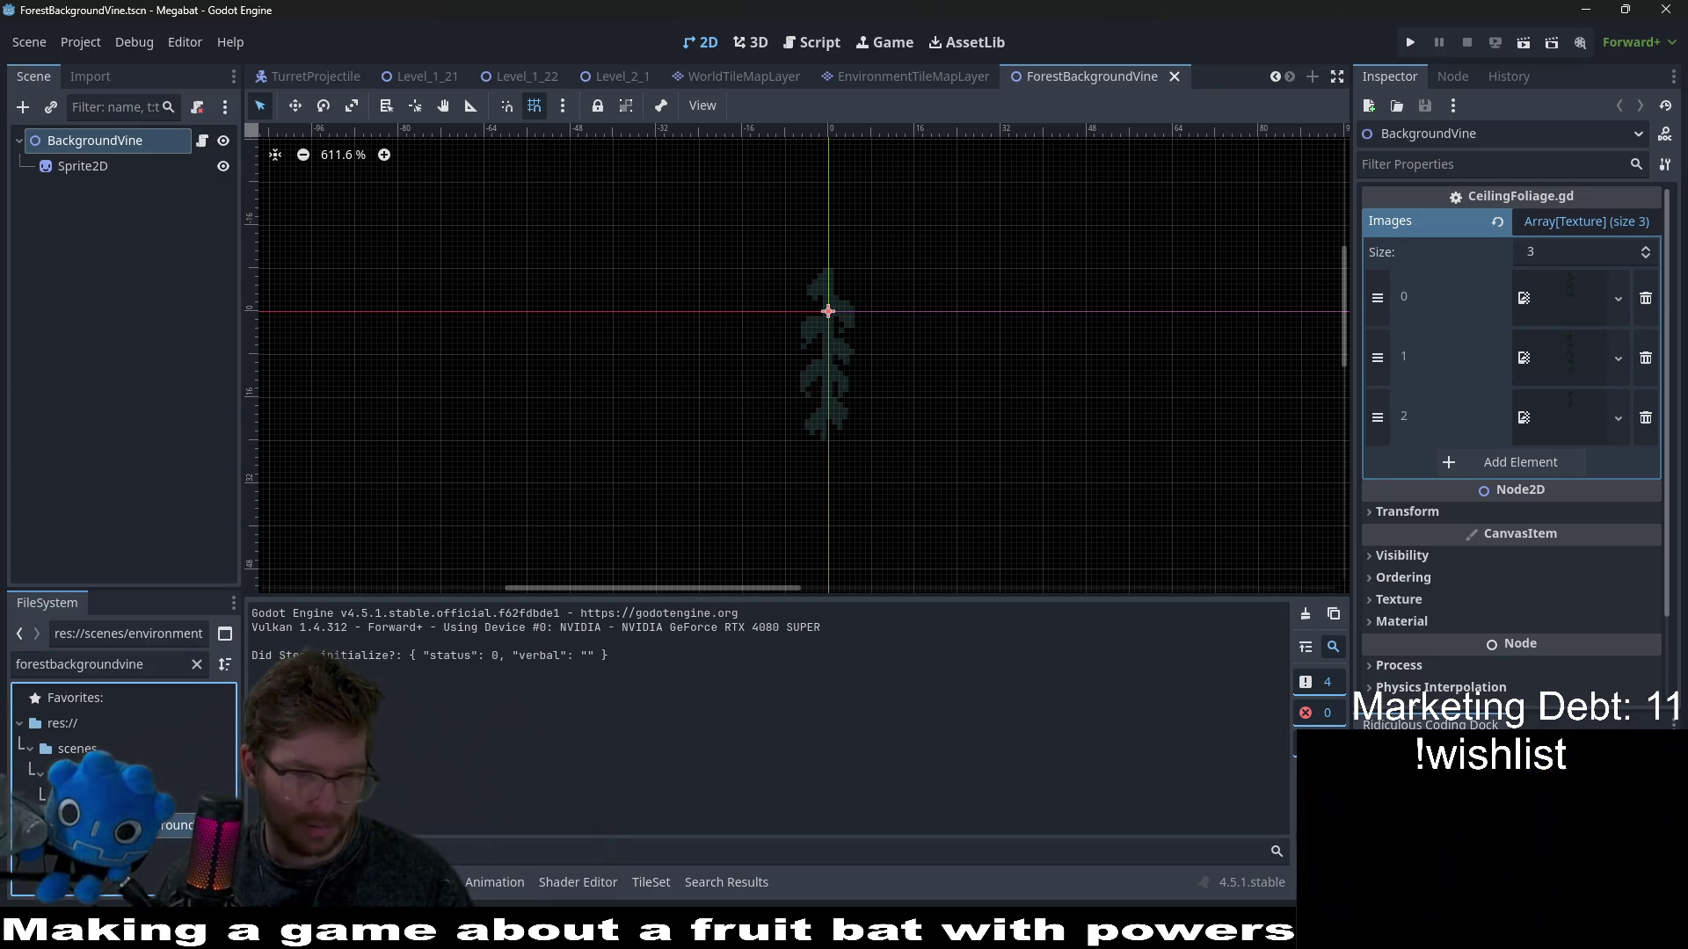
right_click(105, 824)
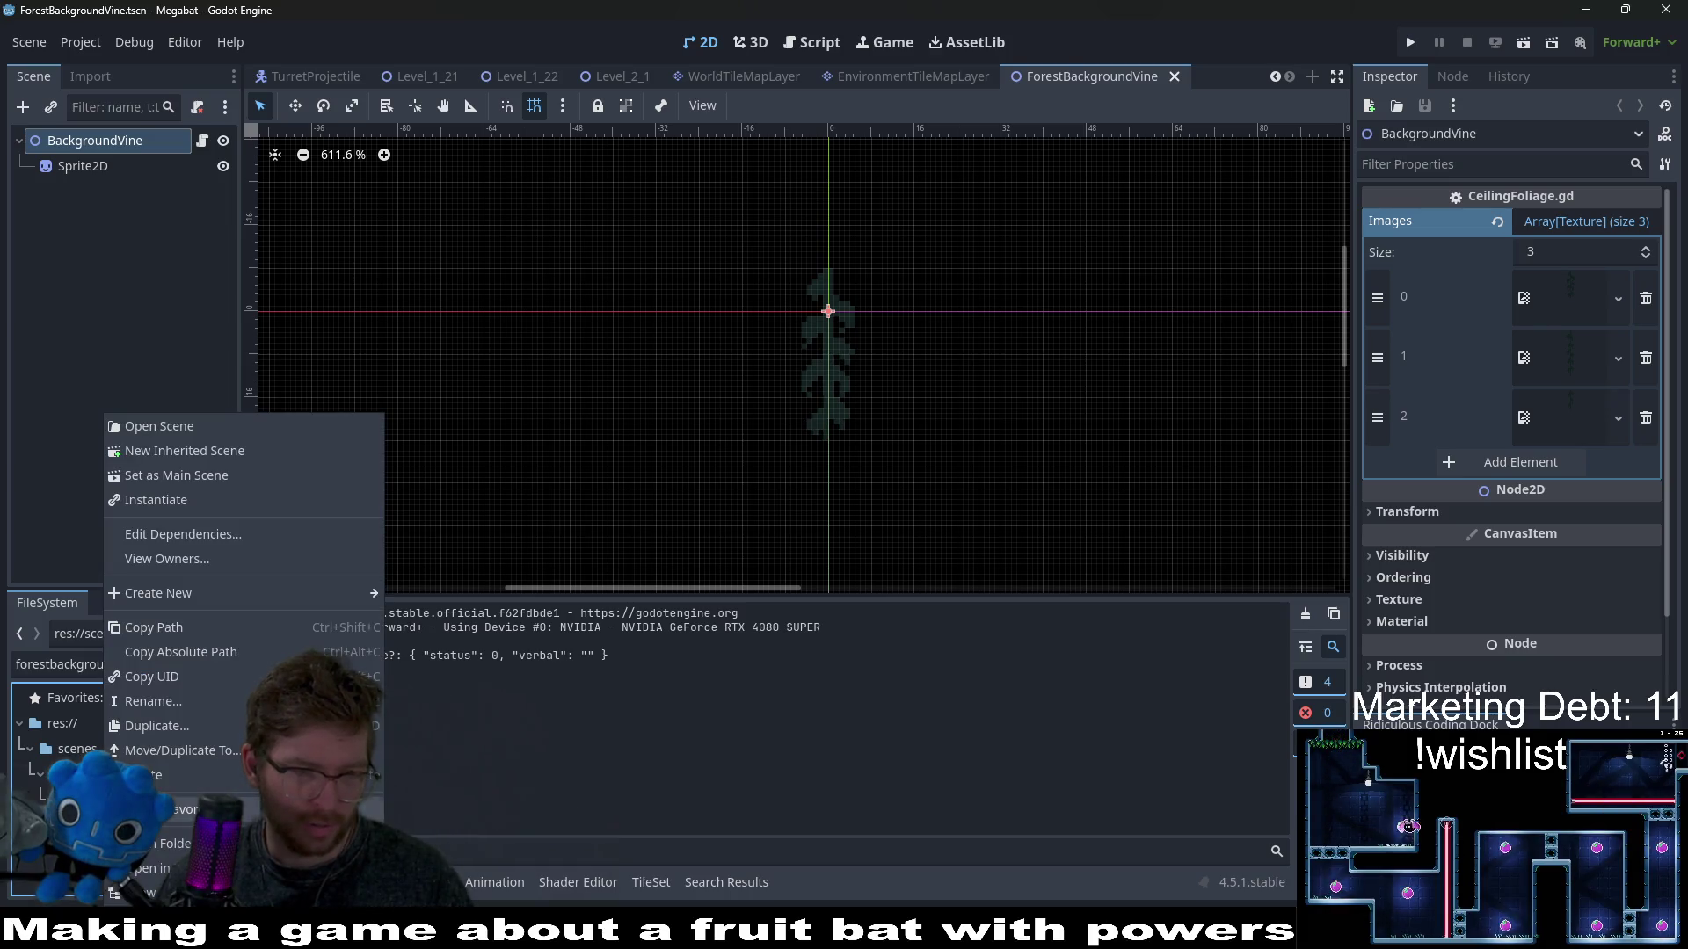
left_click(162, 726)
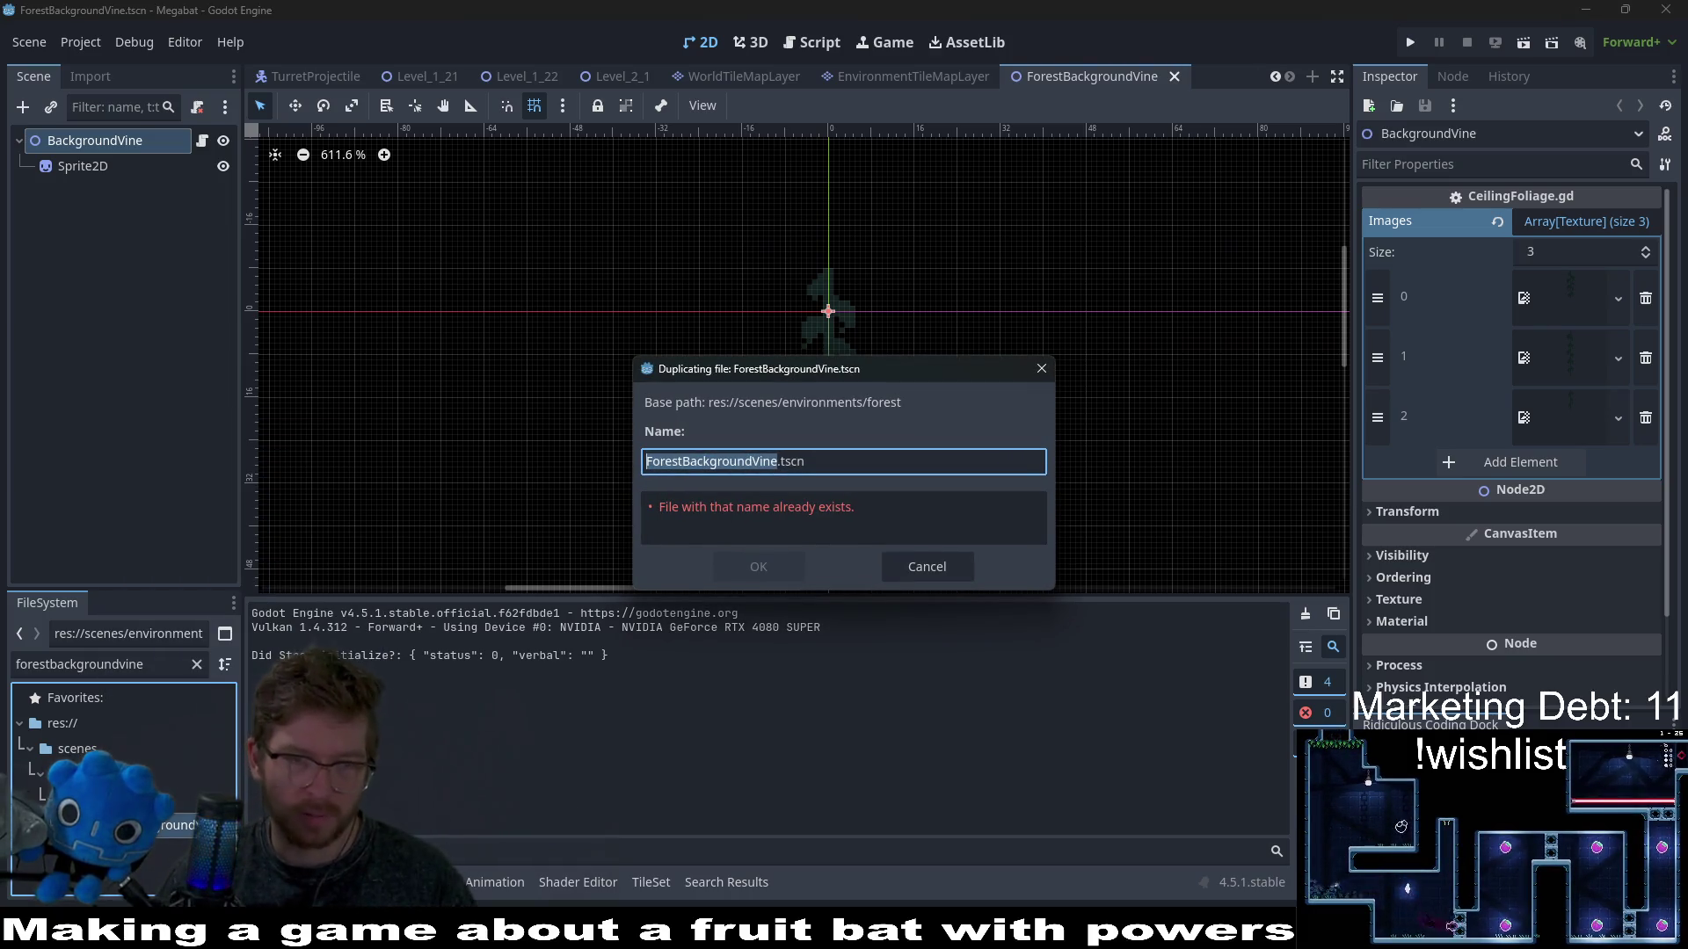
left_click(684, 461)
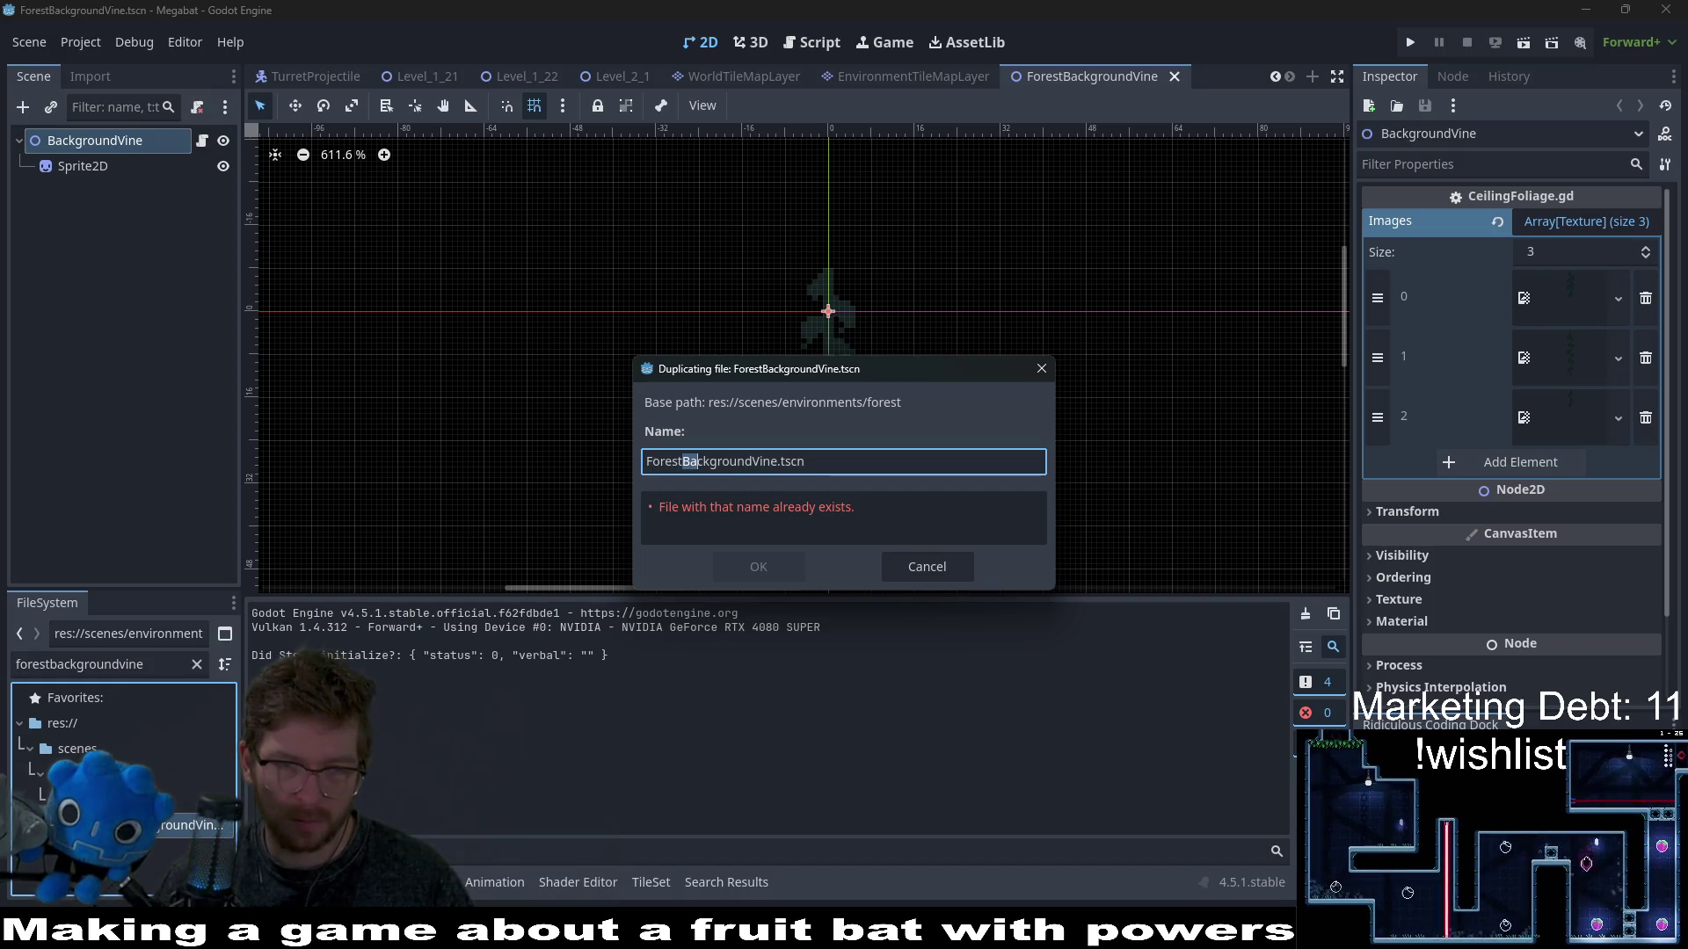
type("Fore")
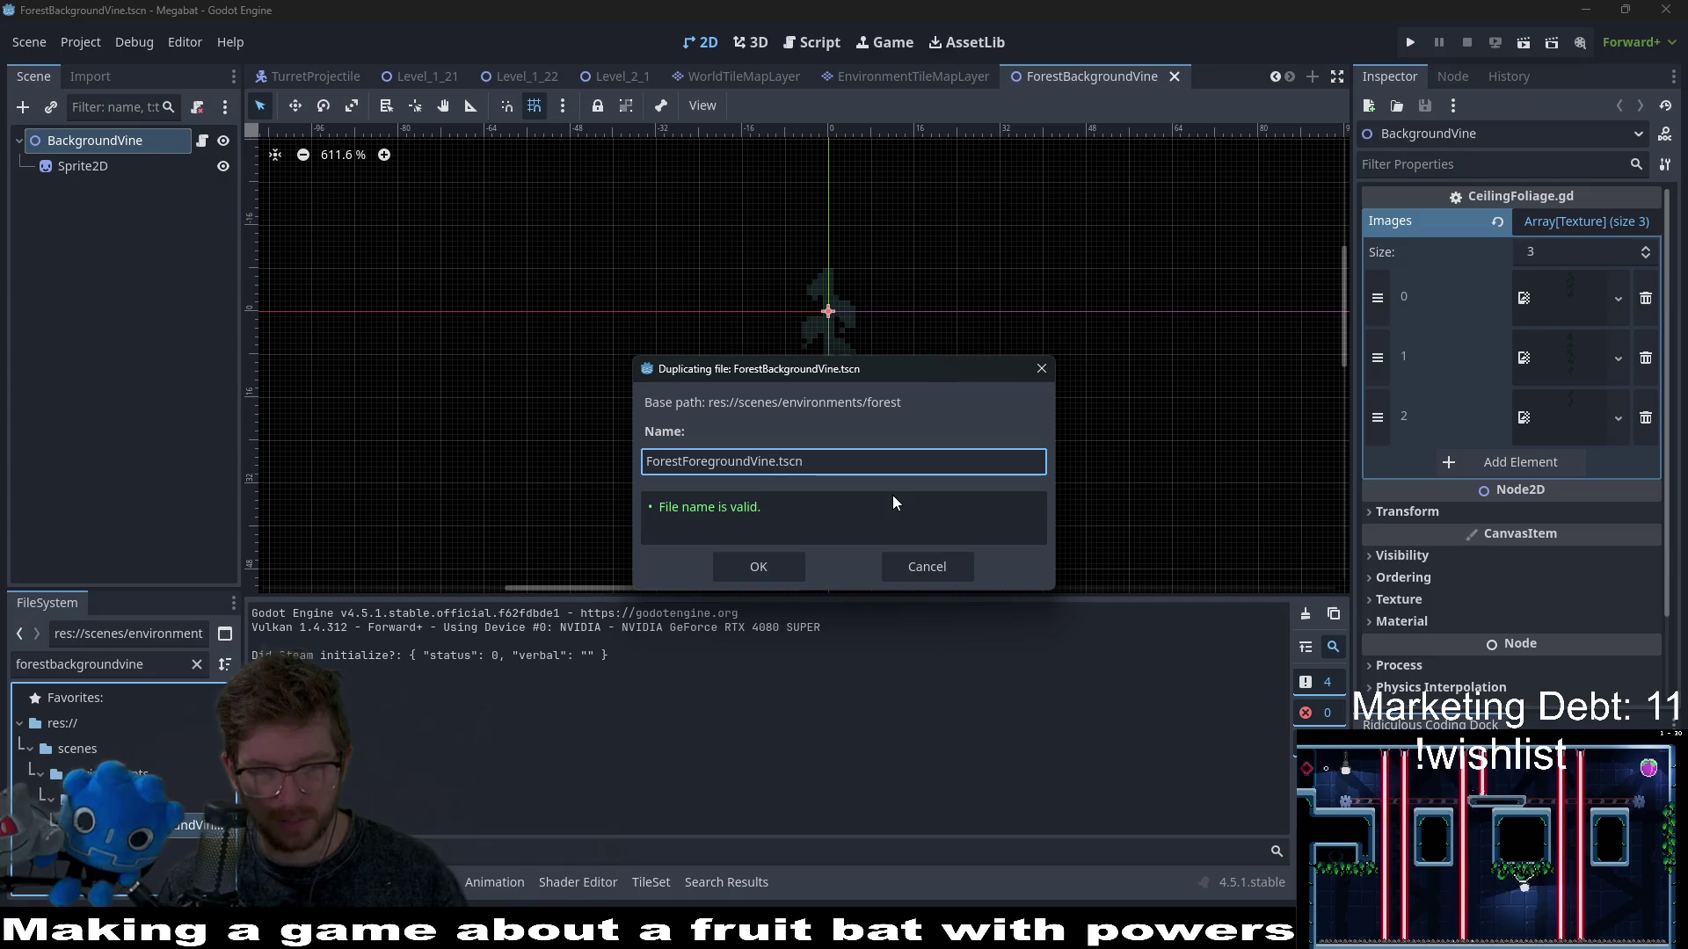
type("Small")
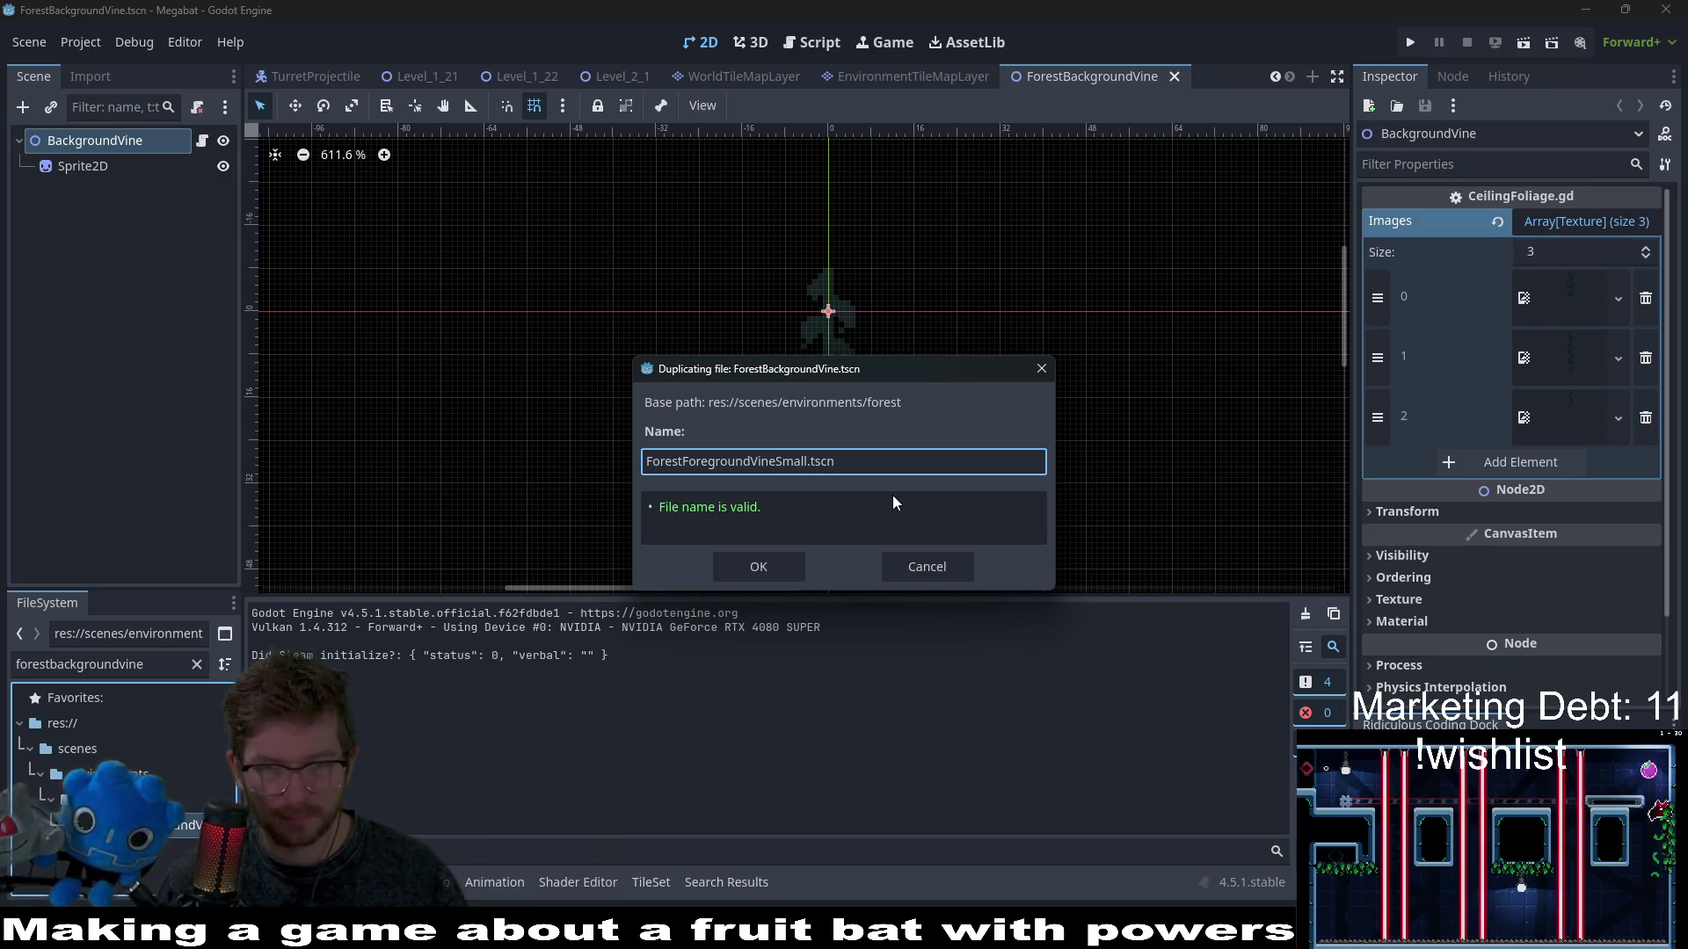
key("Return")
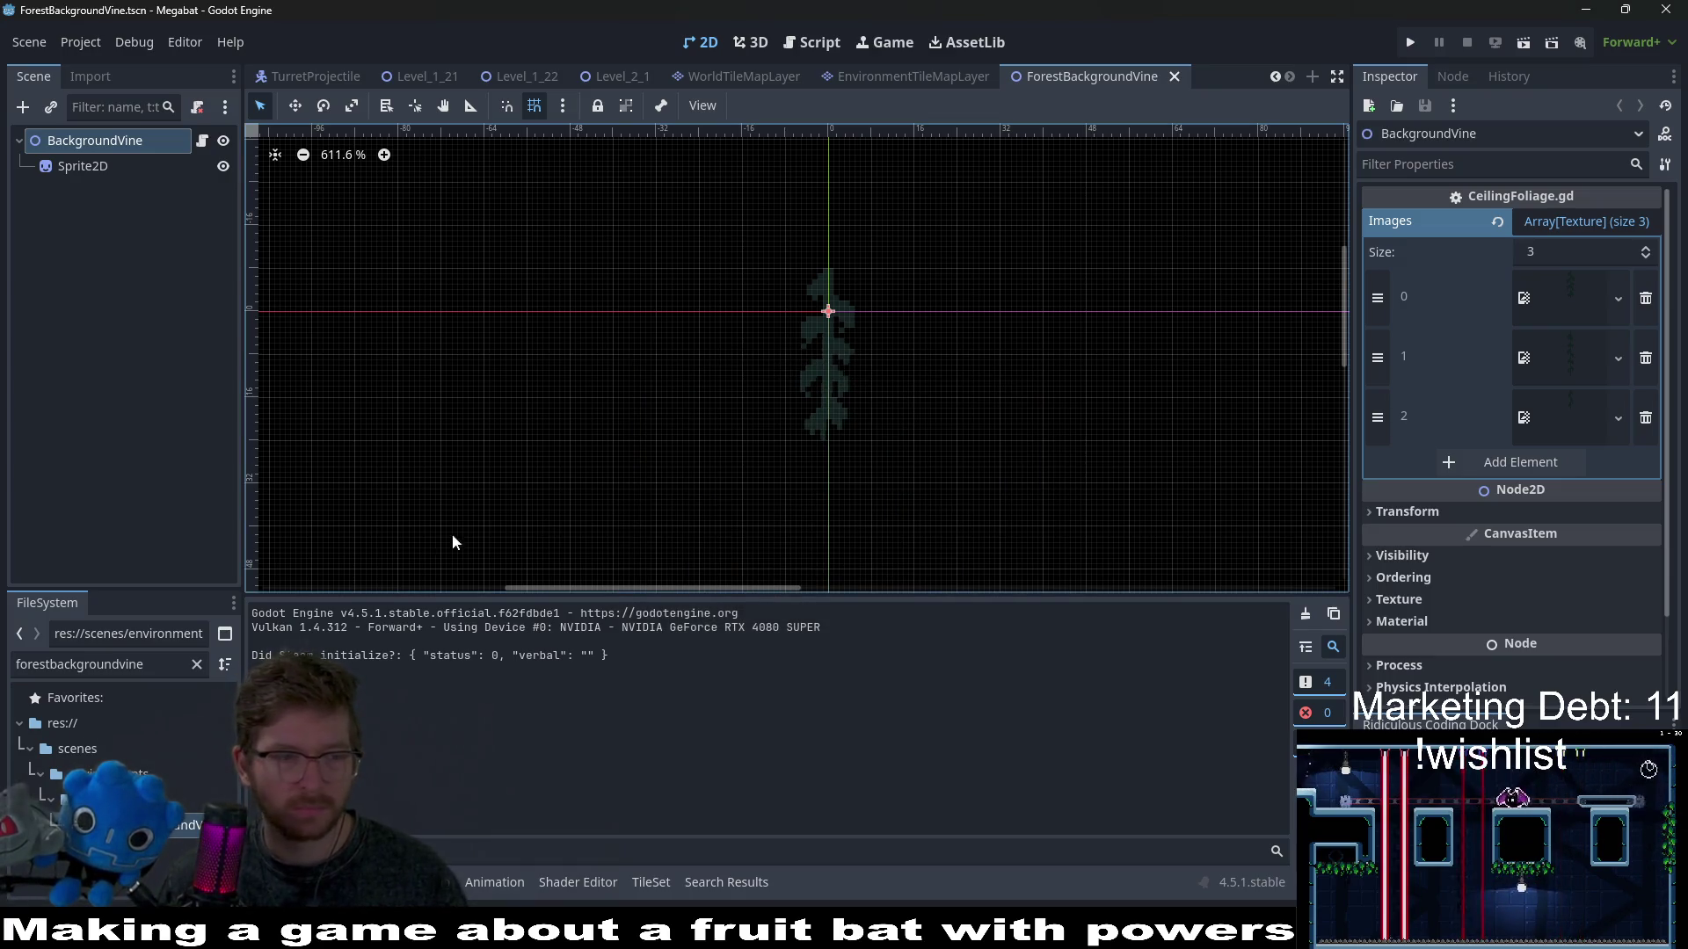
Rename the background vine's root node to ForestBackgroundVine and save the scene.
double_click(87, 144)
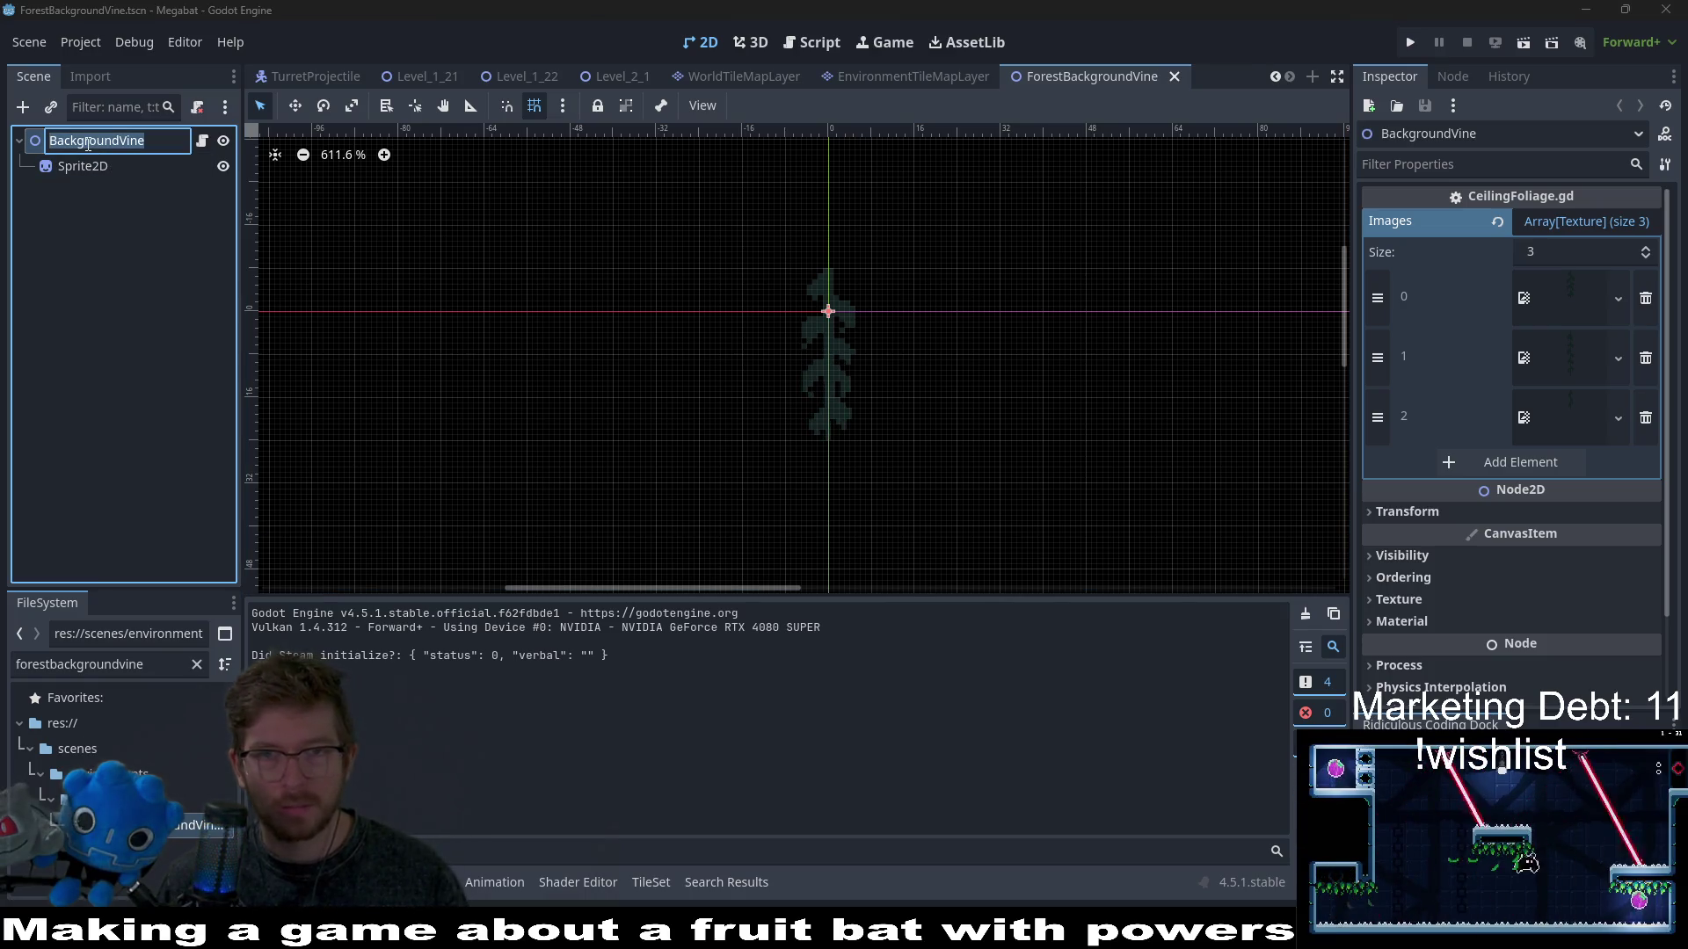
type("F")
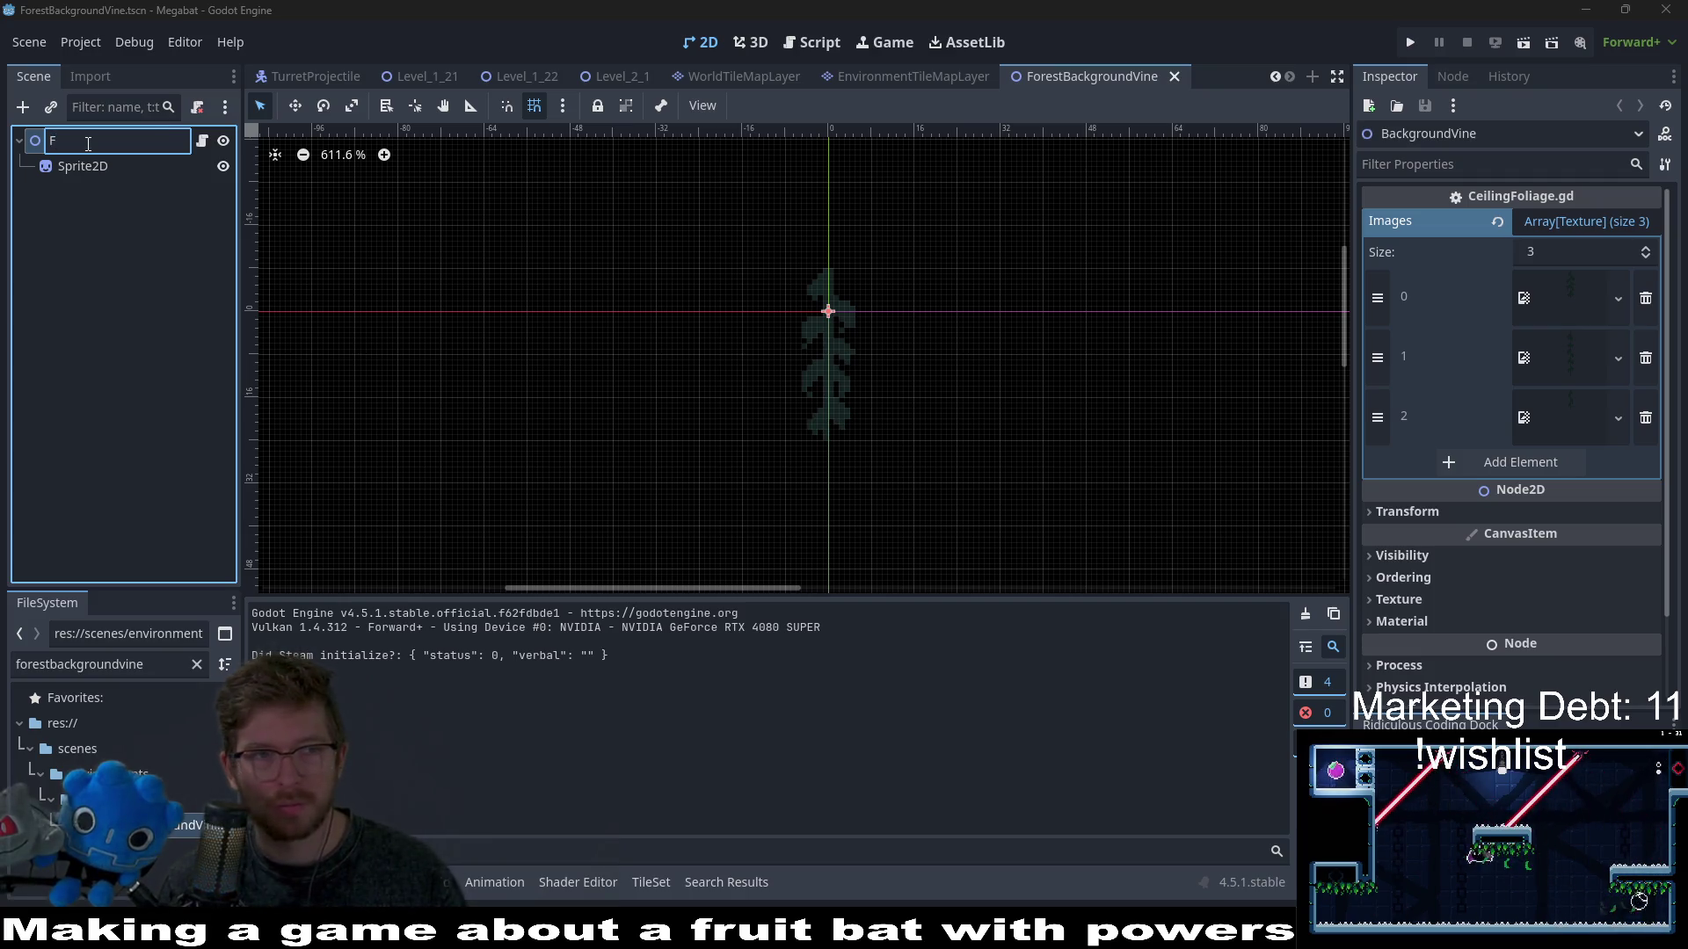
type("est")
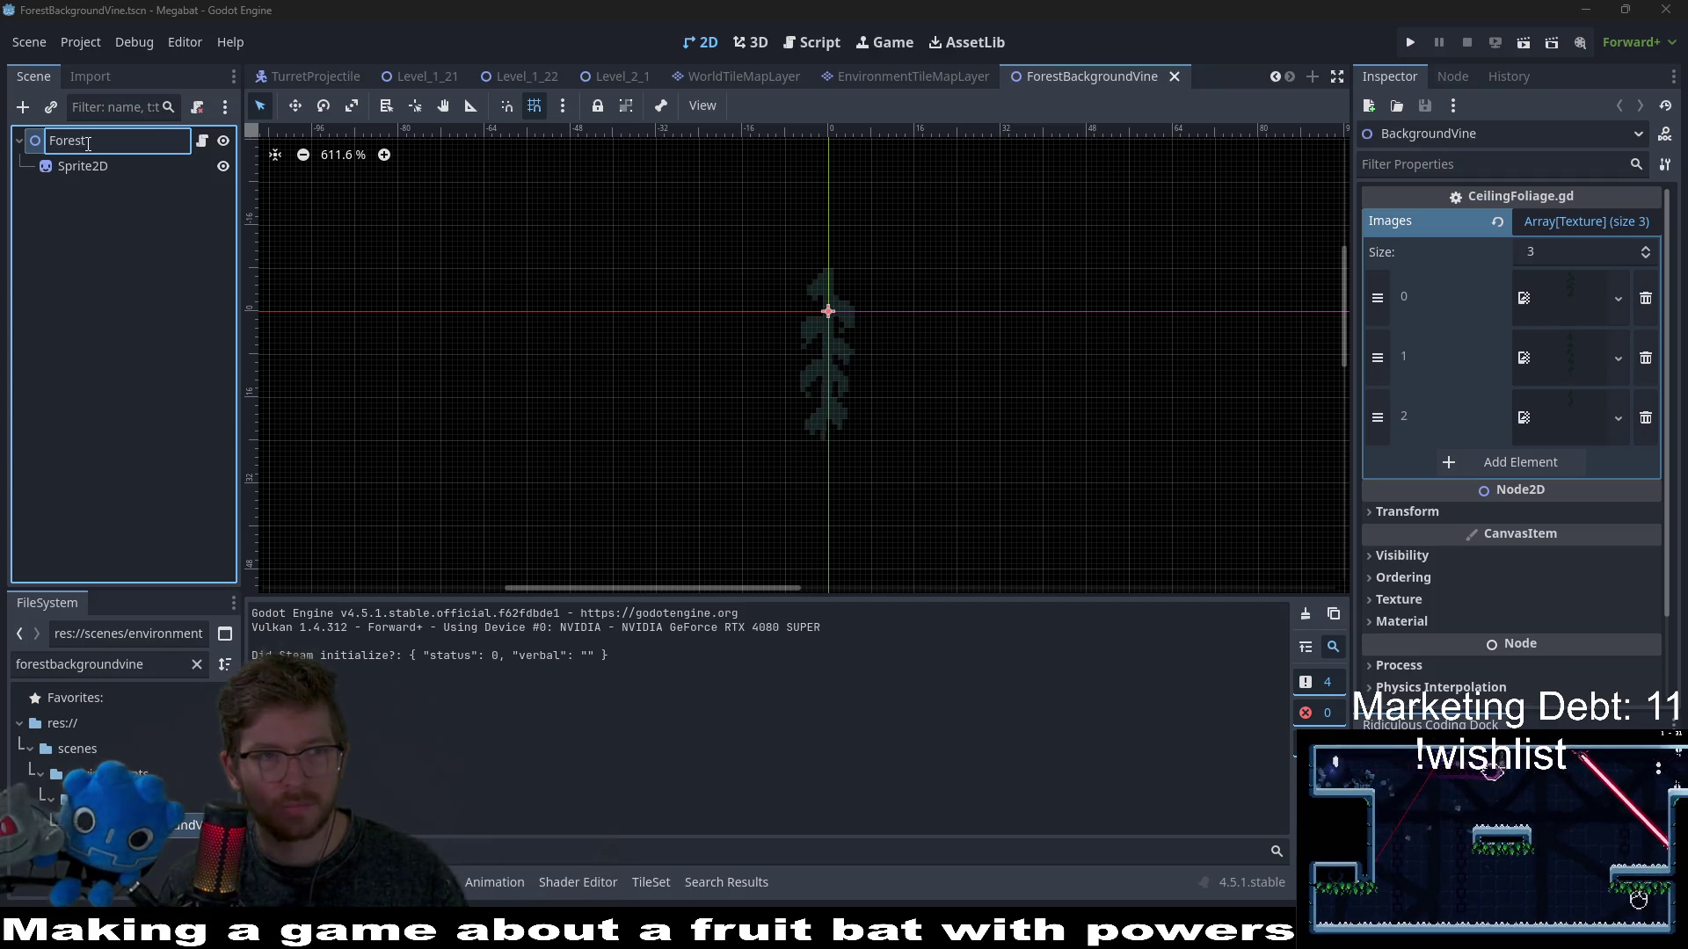
type("Vine")
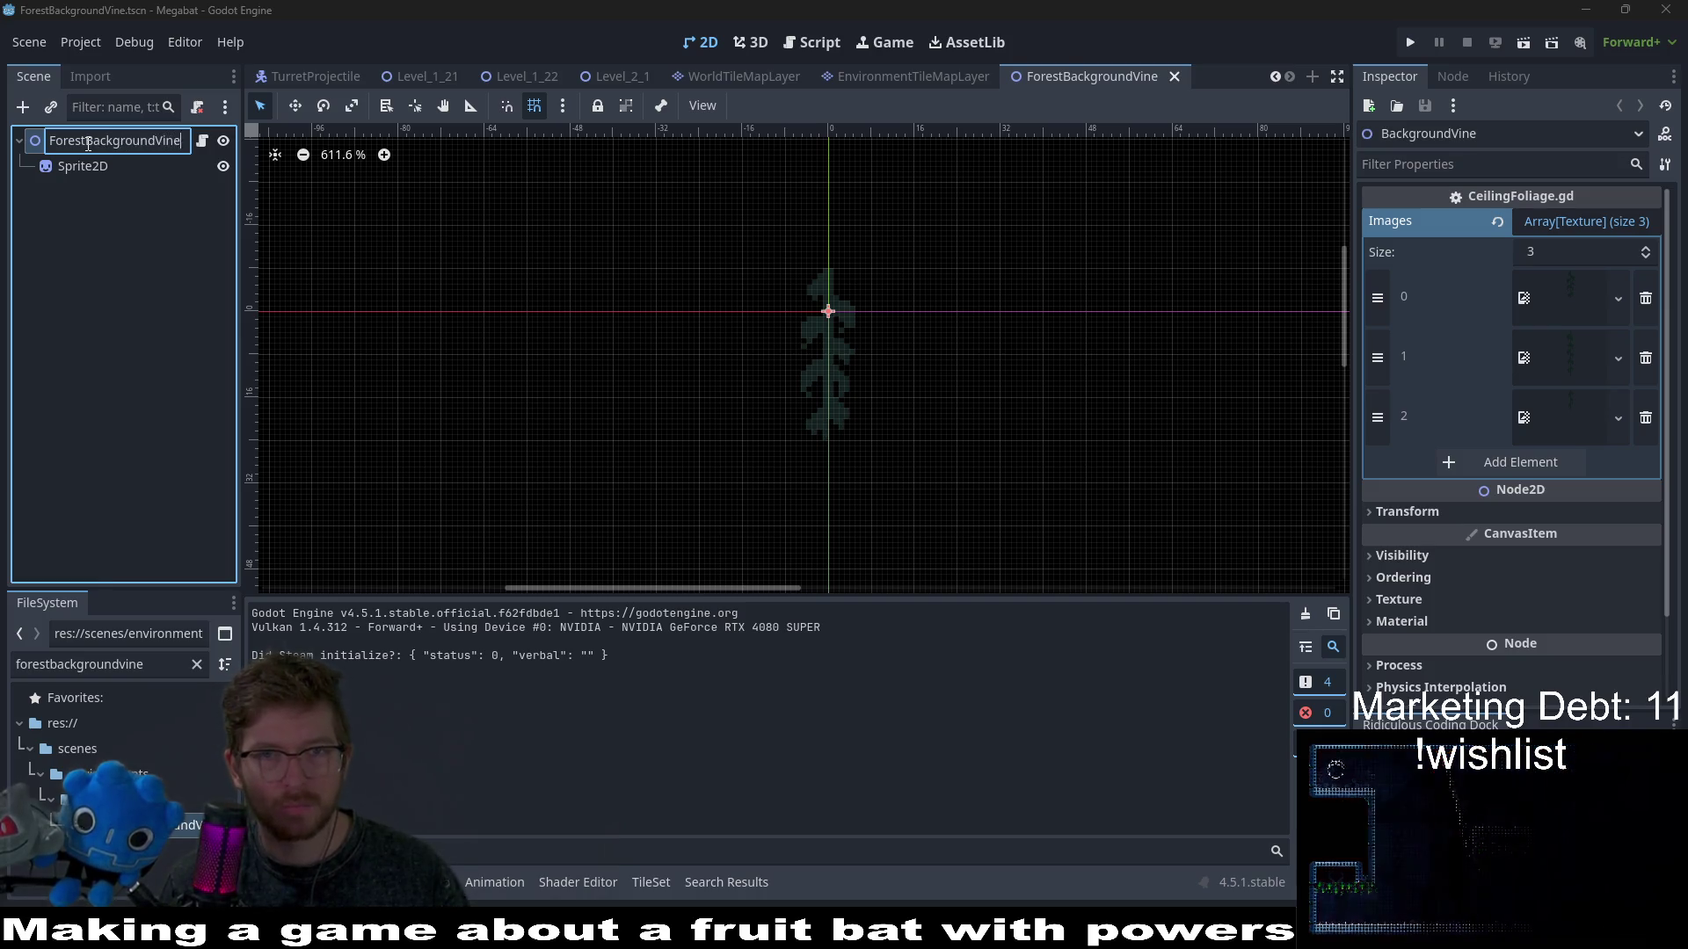
key("Return")
key("ctrl+s")
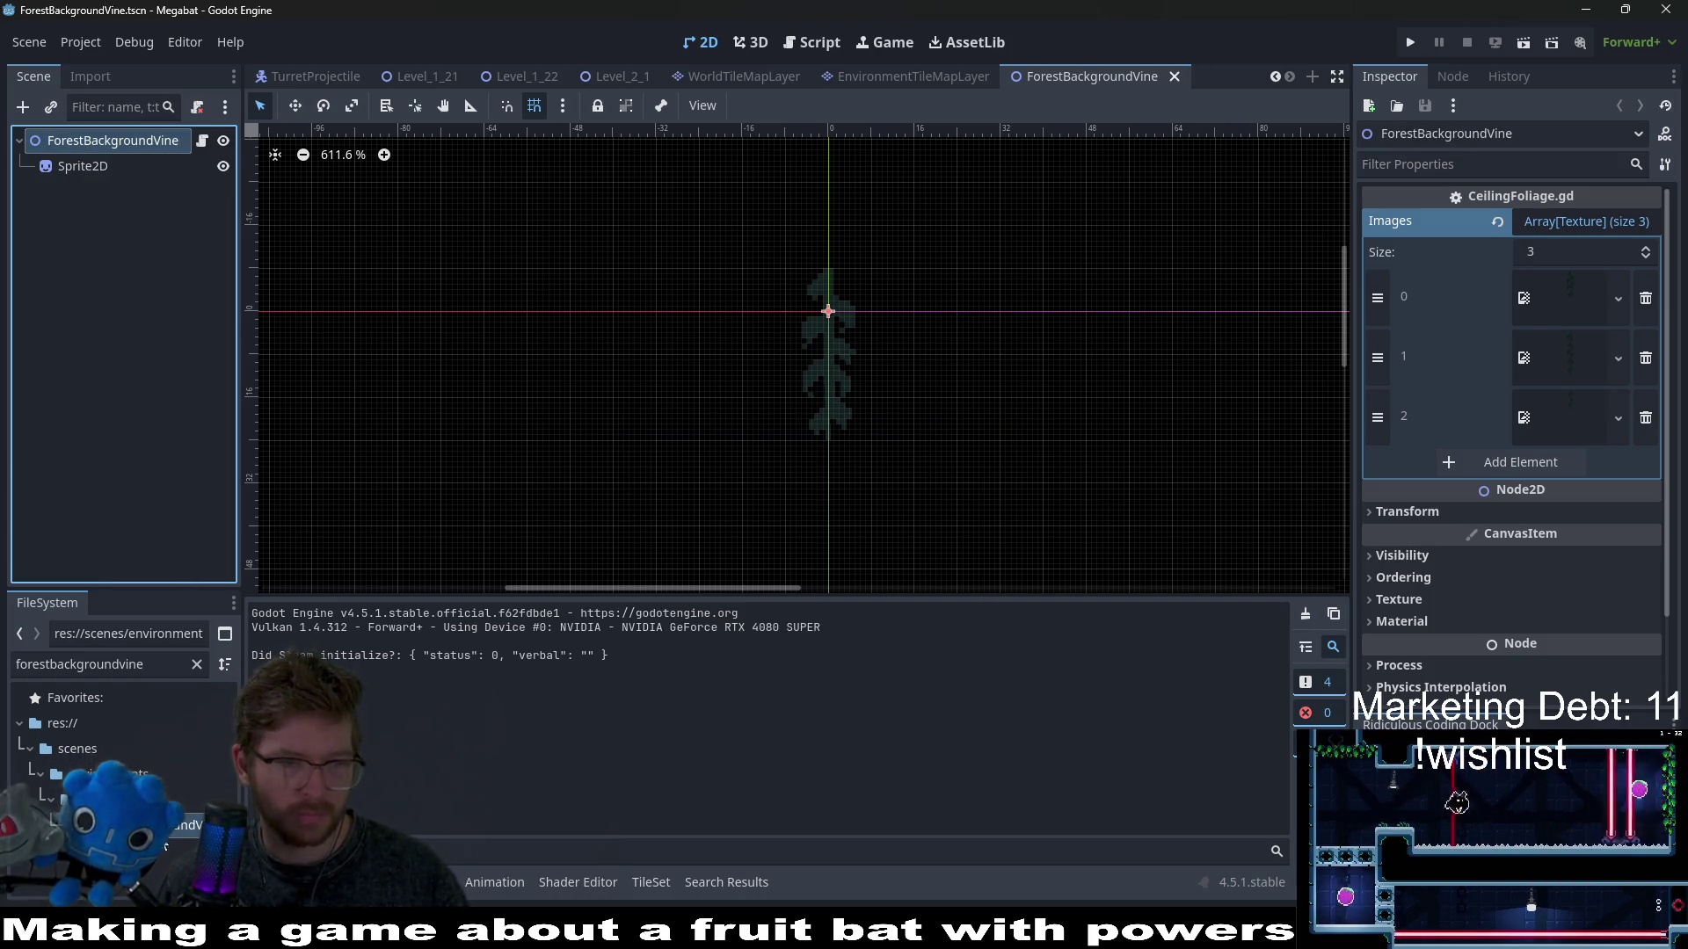
Open ForestForegroundVineSmall.tscn and rename its root node to ForestForegroundVineSmall.
left_click(196, 664)
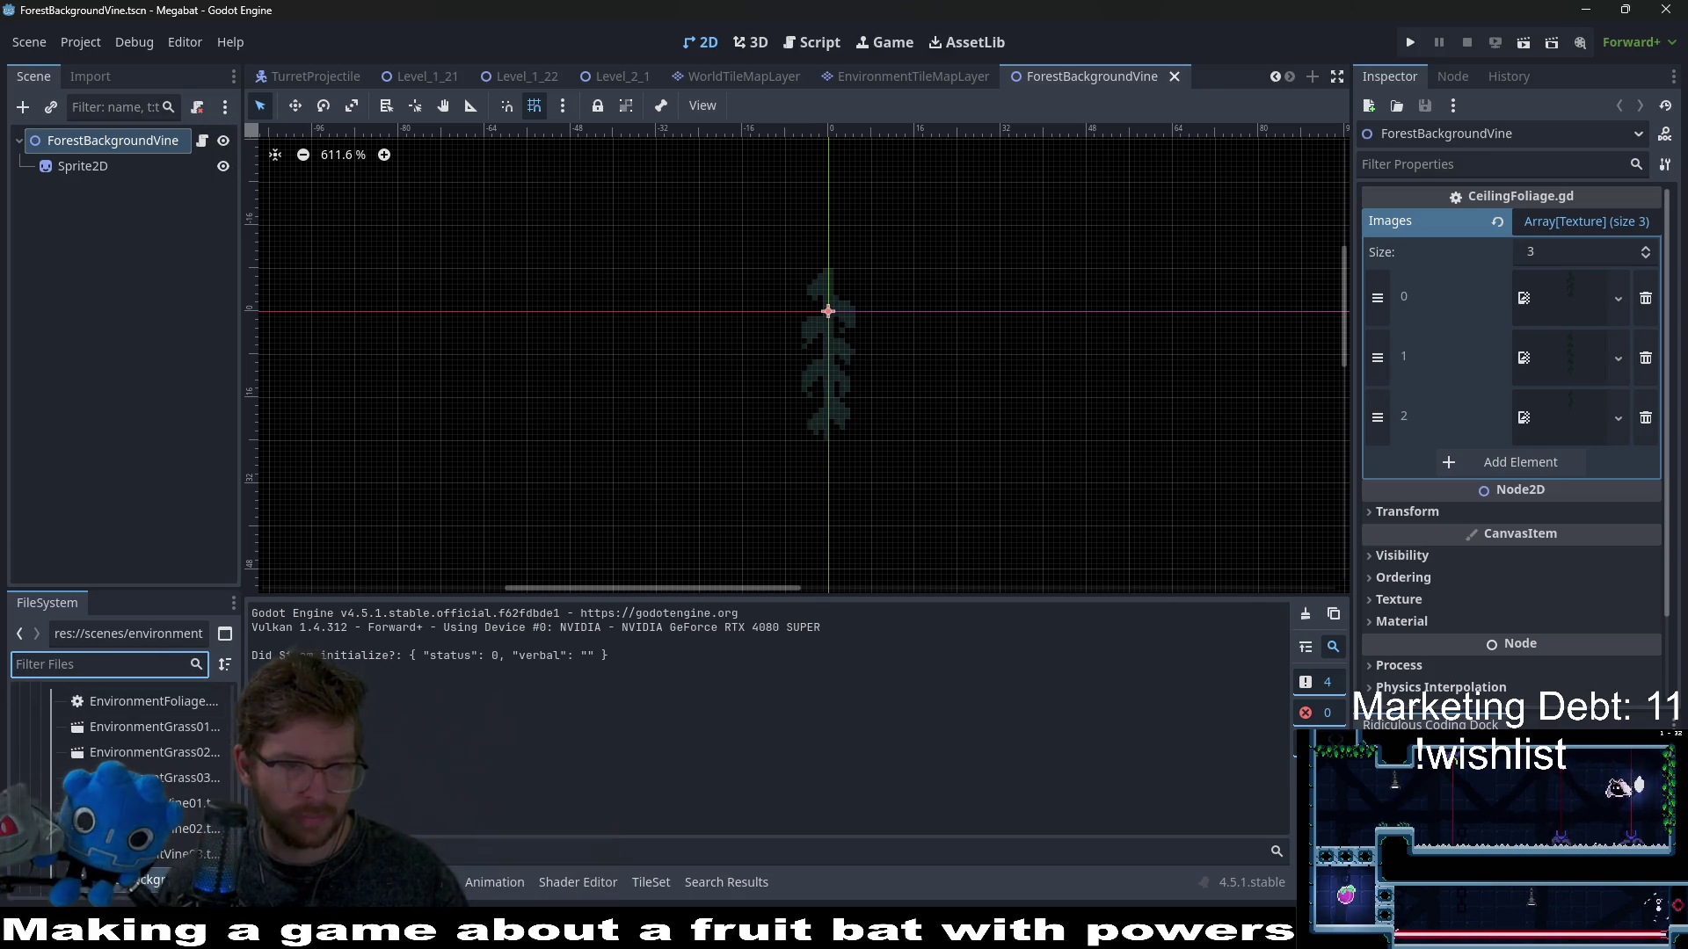
double_click(156, 855)
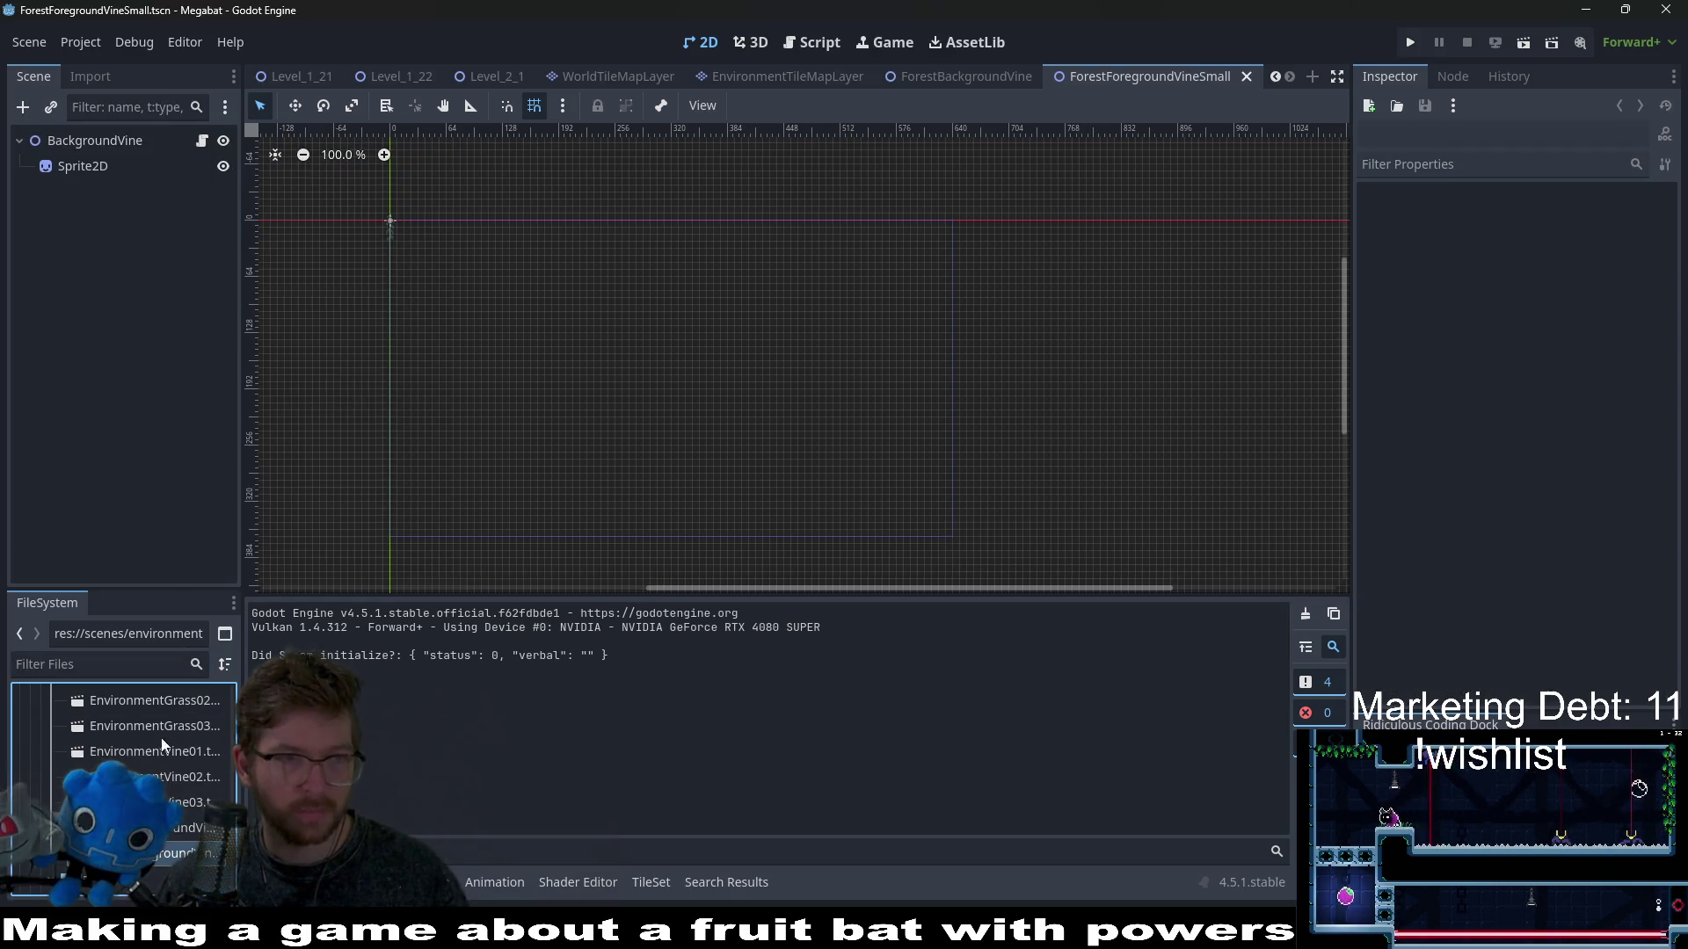
double_click(98, 141)
type("ForestForegroundVine")
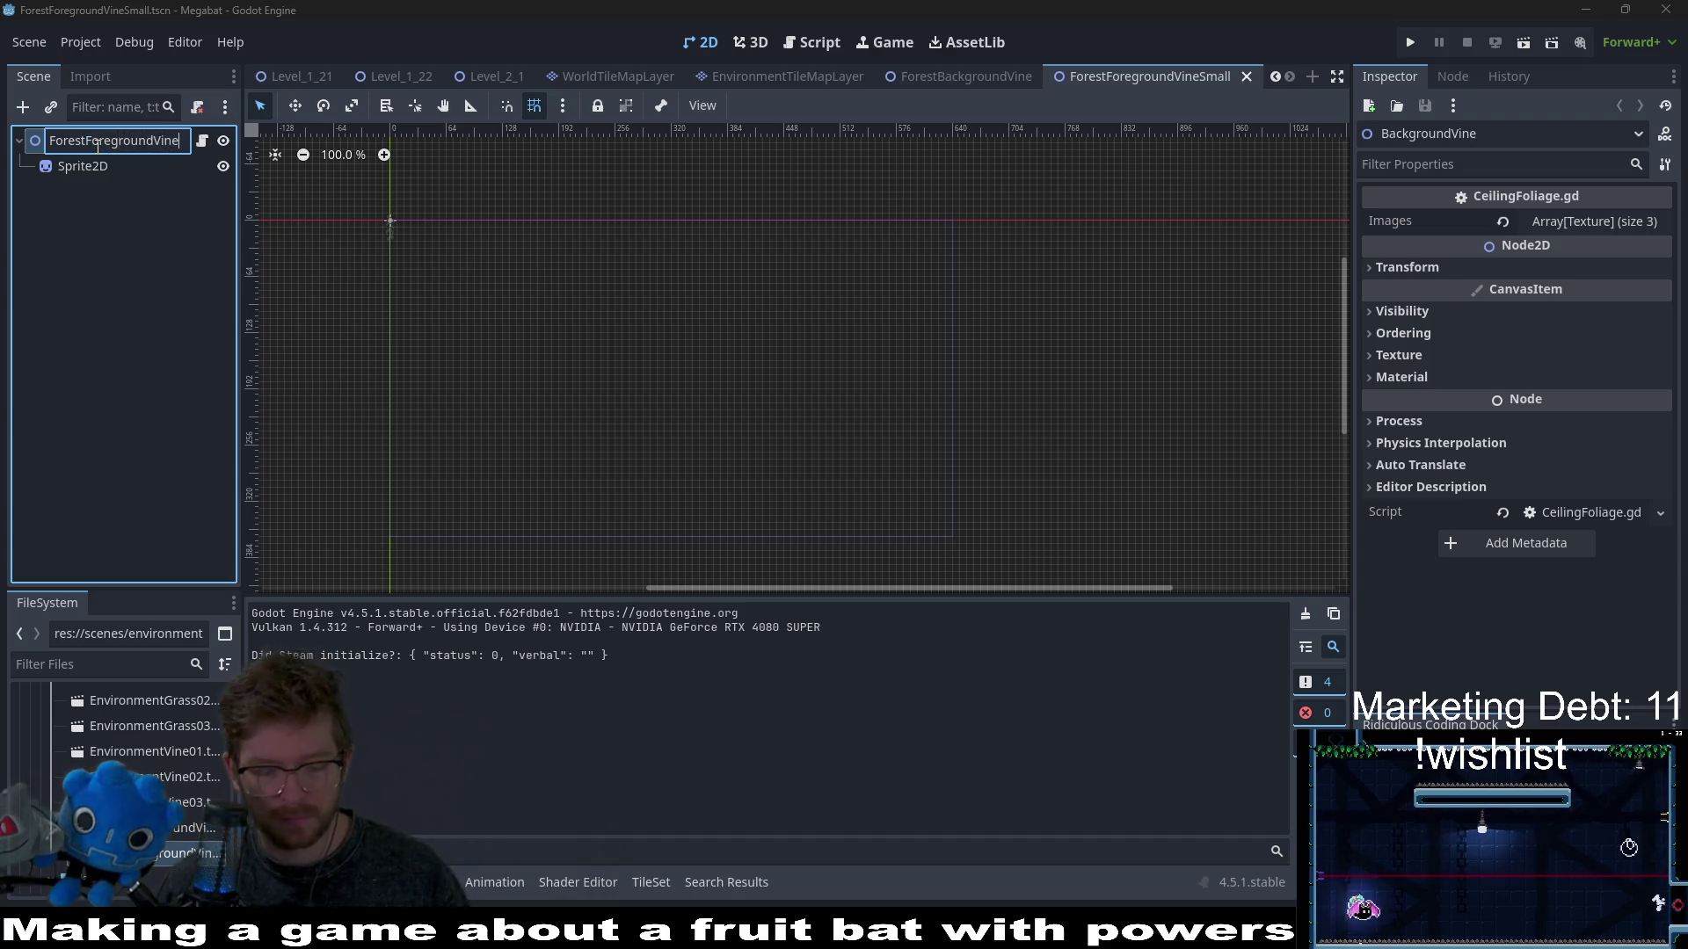
key("Return")
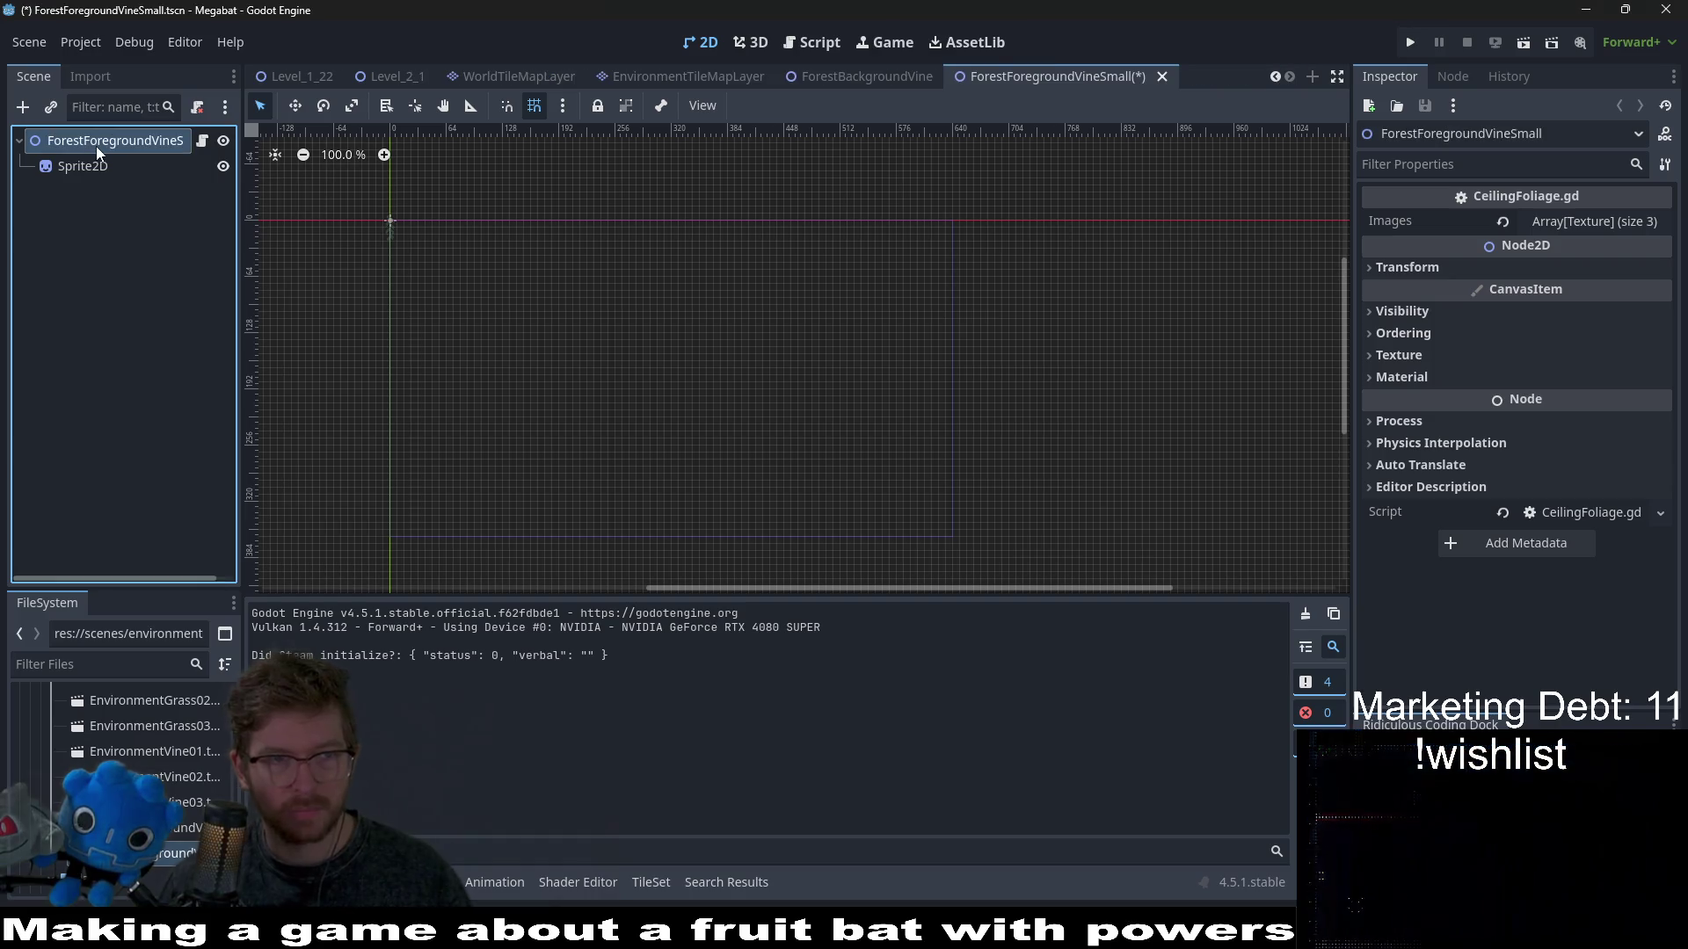
scroll(684, 324, "up", 4)
scroll(677, 278, "up", 16)
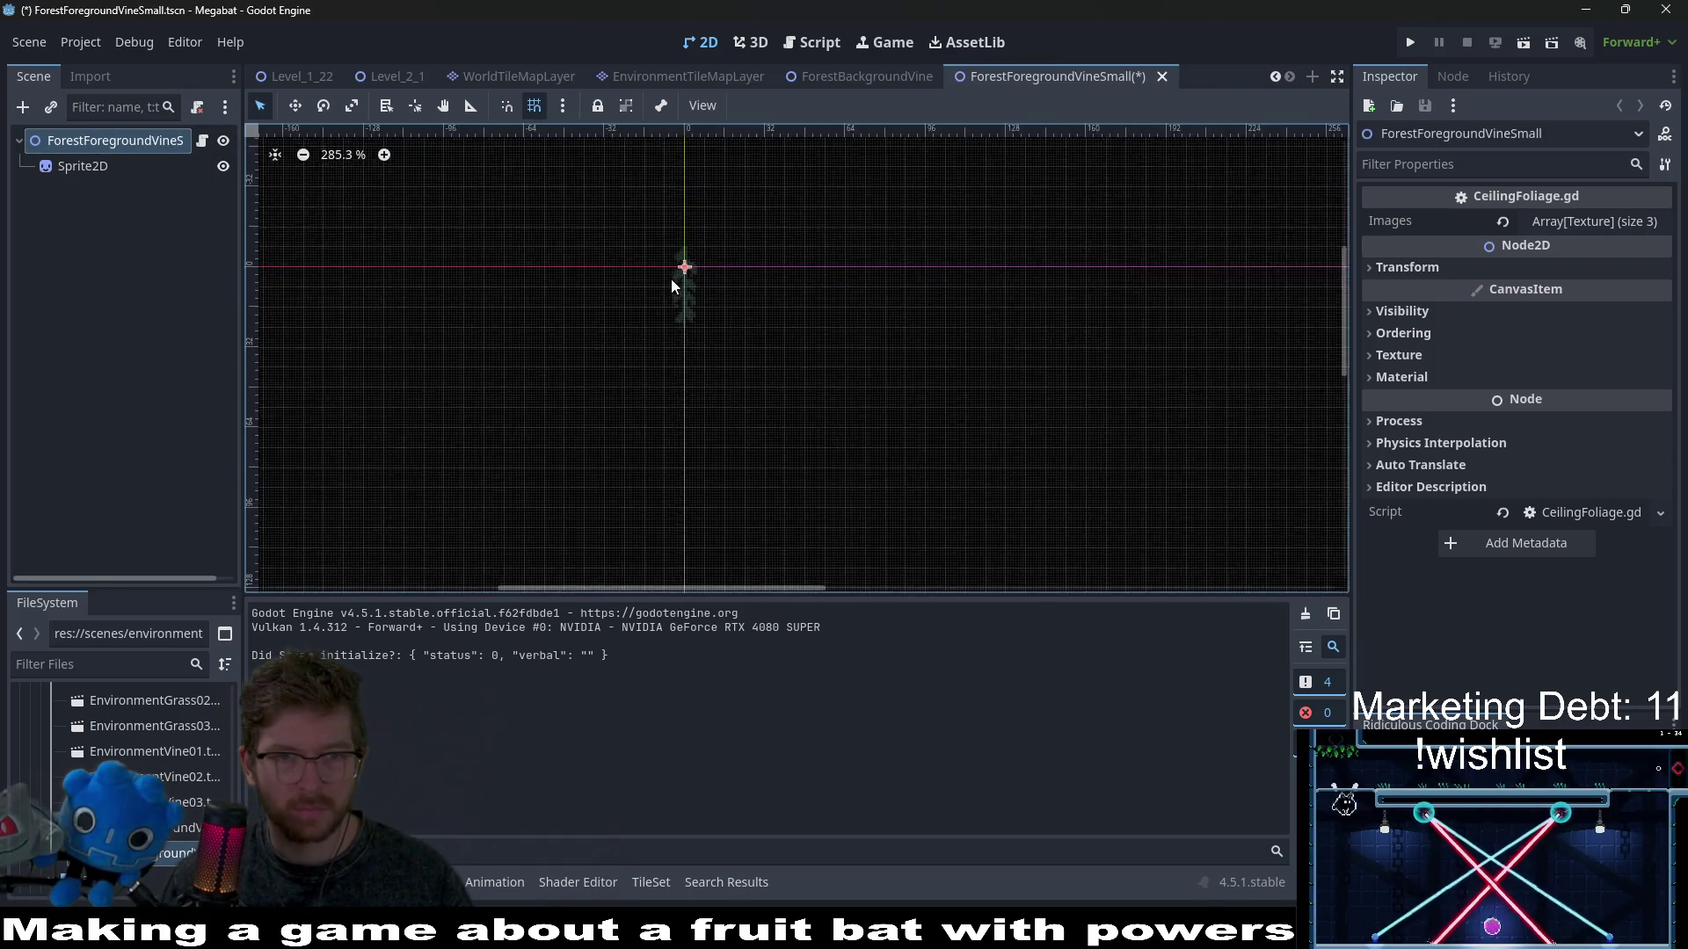
left_click(110, 664)
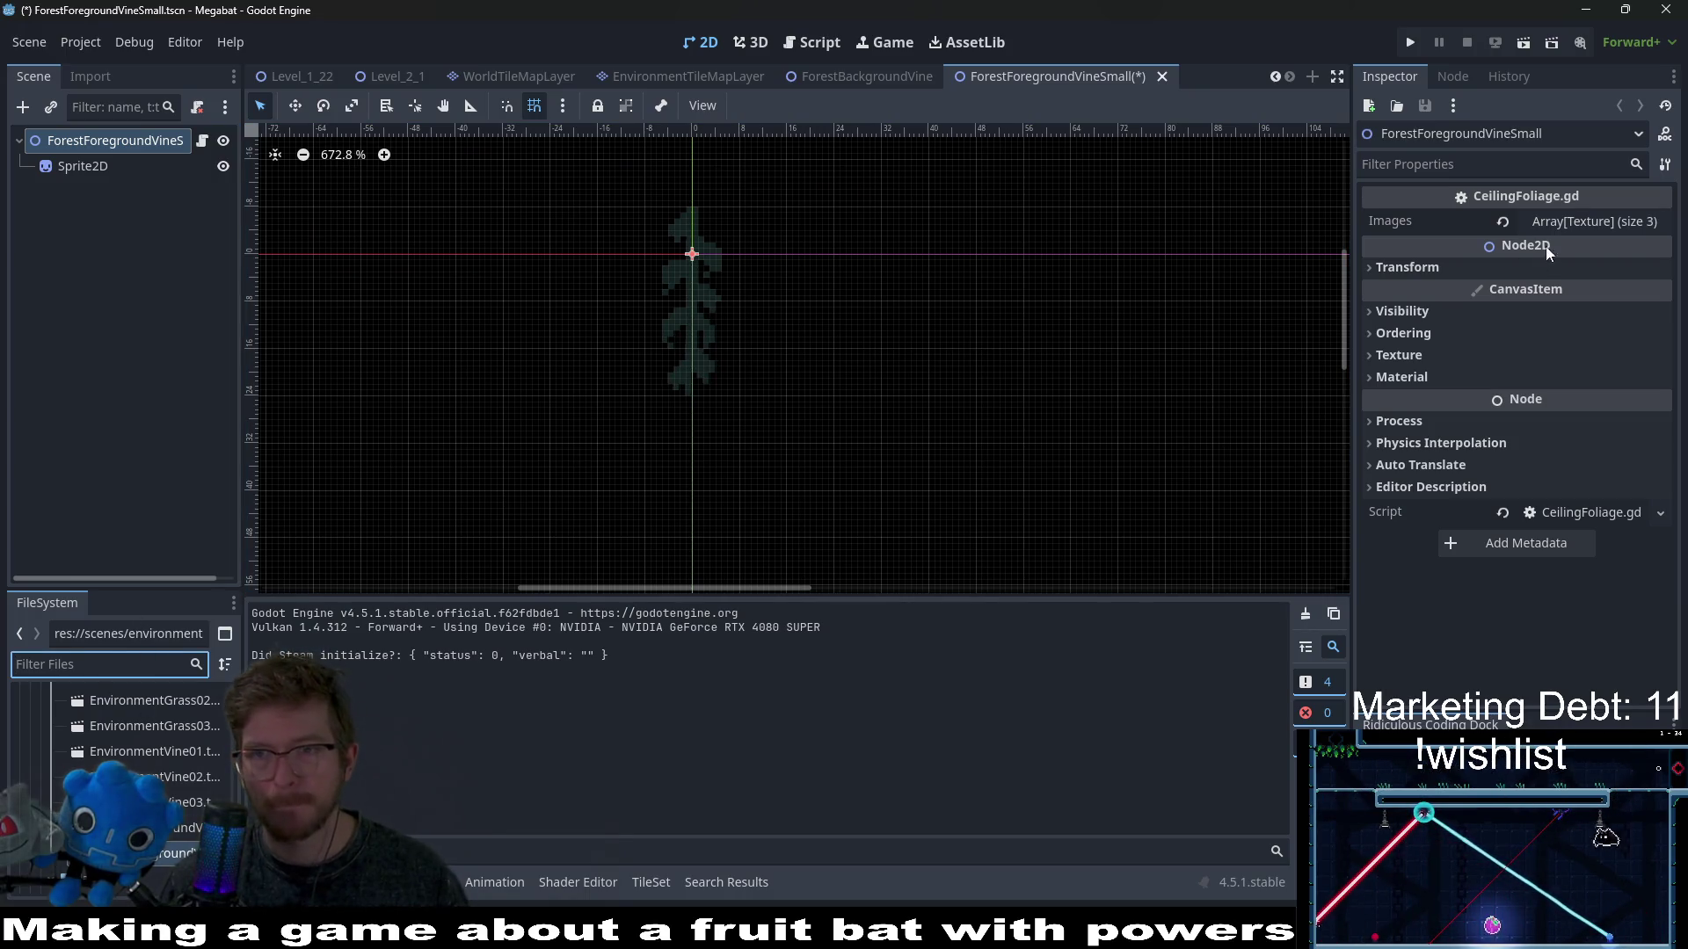
Reset ForestForegroundVineSmall's Images array to empty, then give it six empty slots.
left_click(1579, 223)
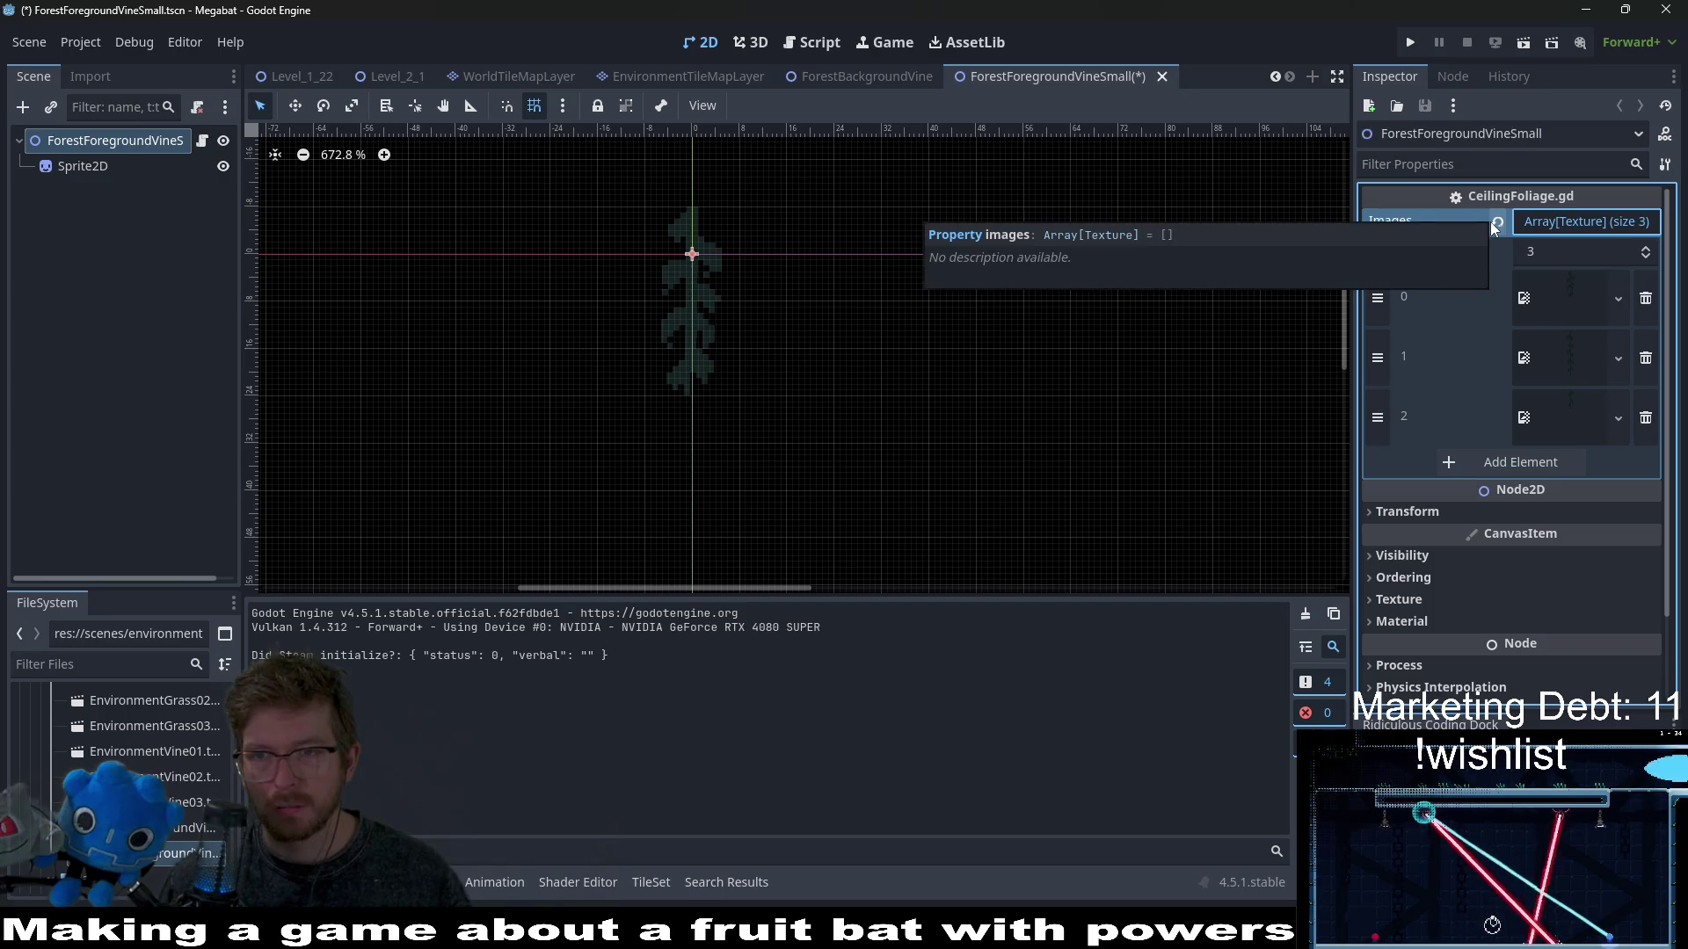
left_click(1497, 225)
left_click(1582, 224)
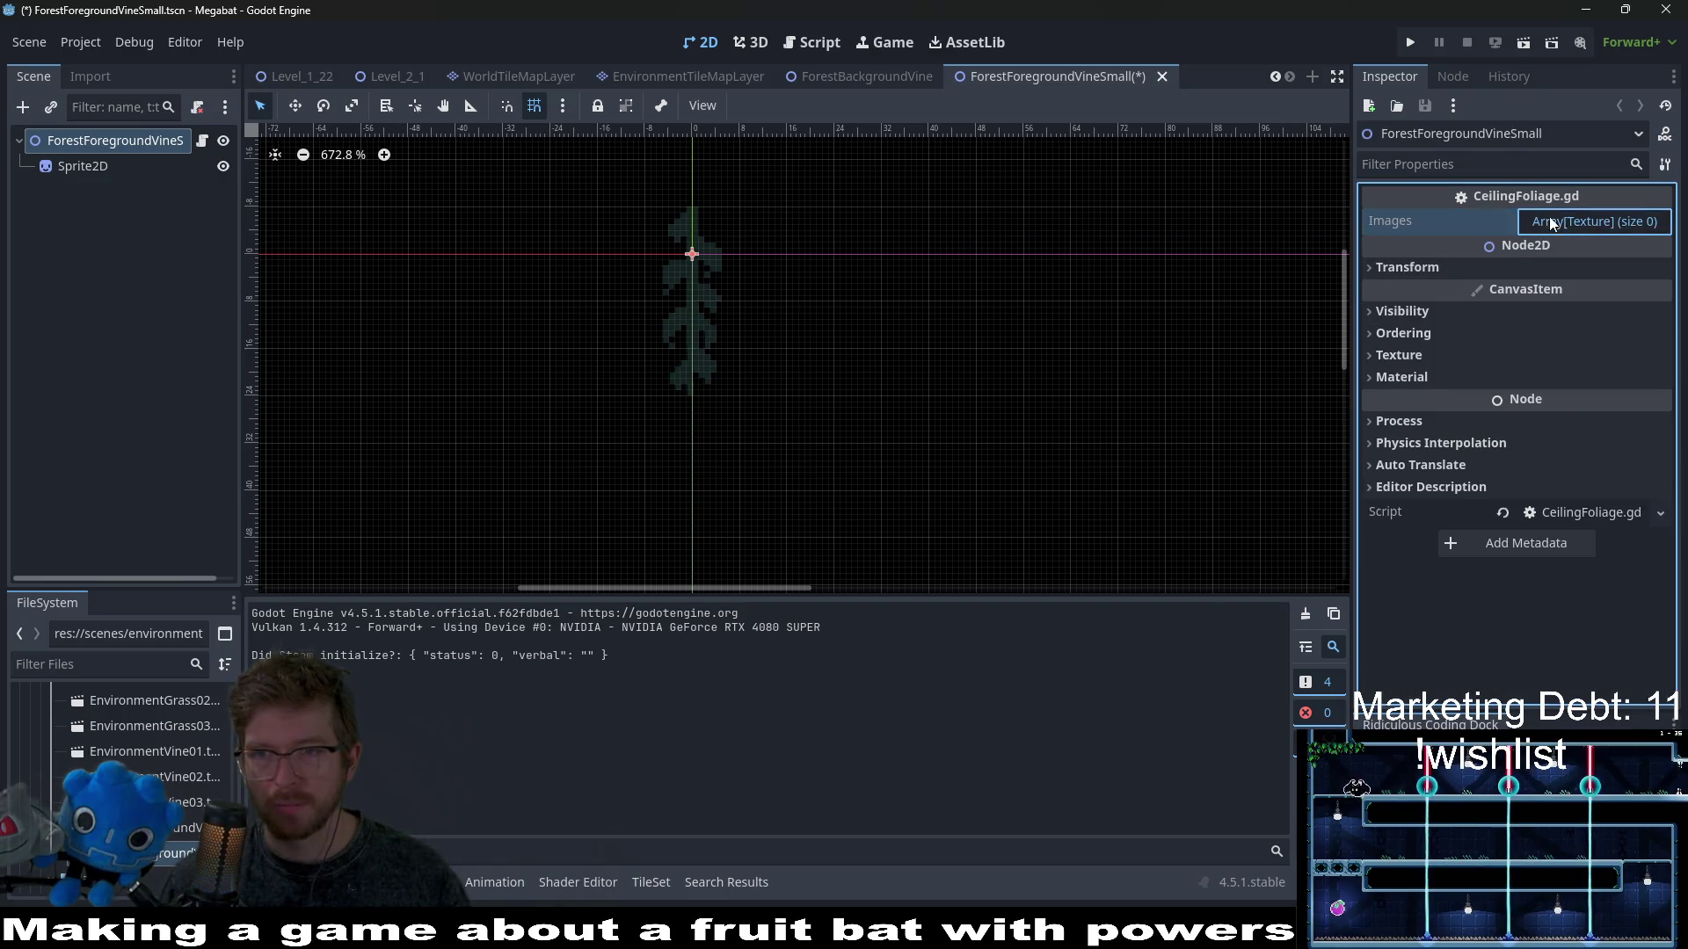
left_click(1573, 225)
left_click(1553, 283)
left_click(1553, 314)
left_click(1553, 344)
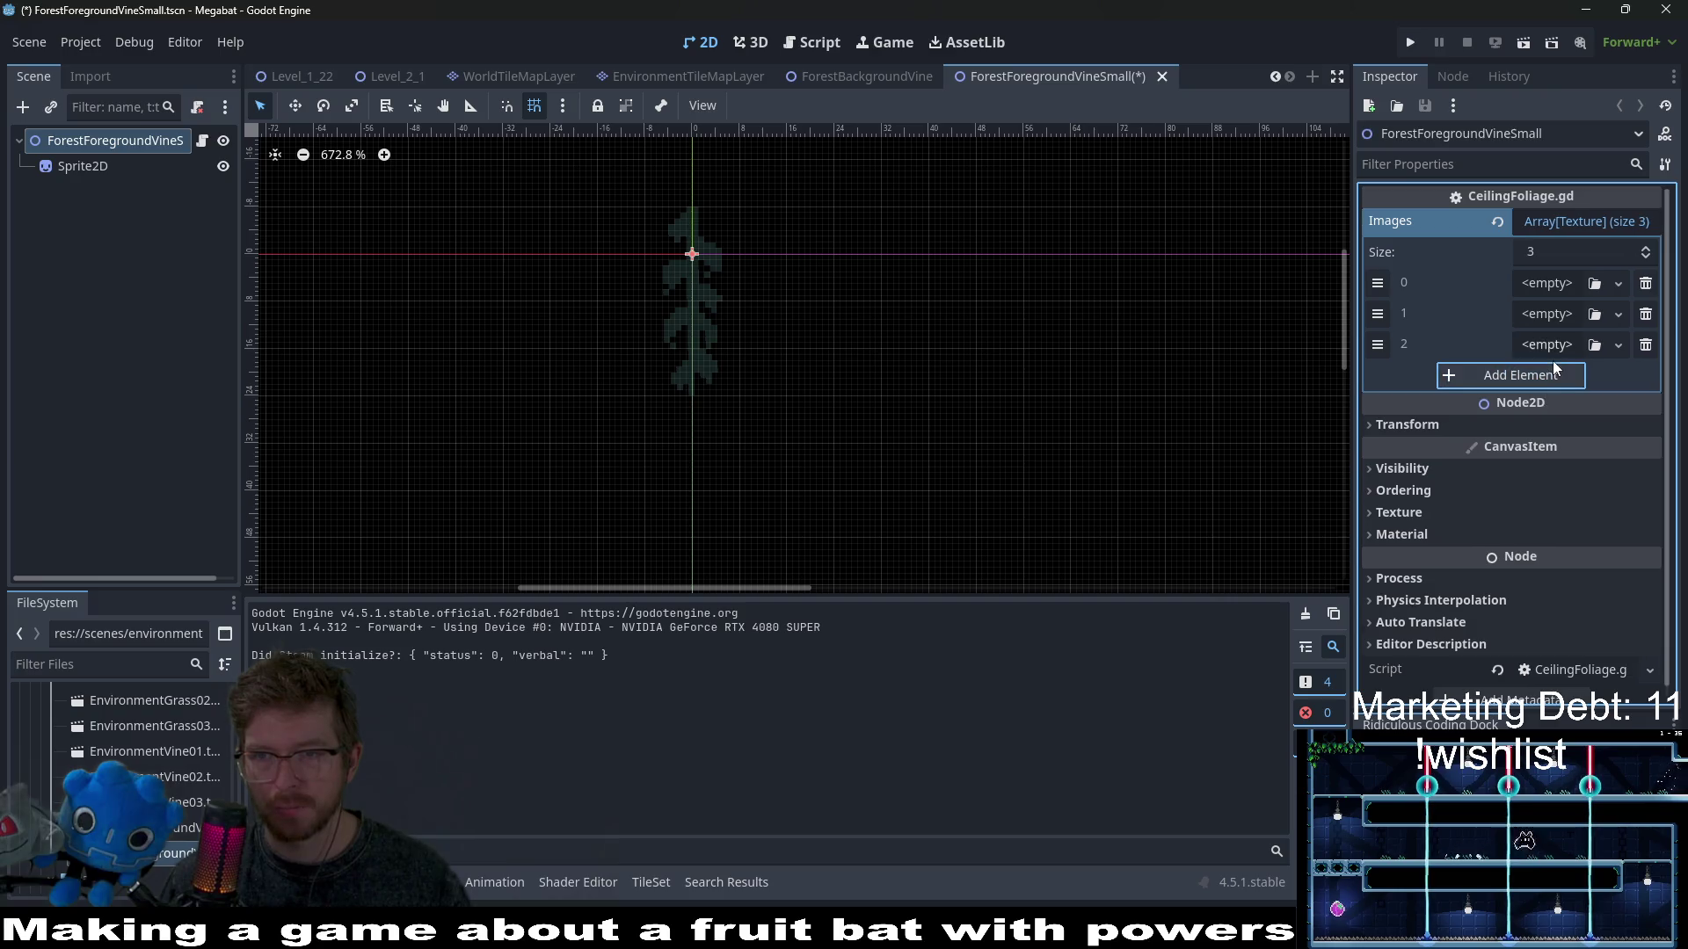
left_click(1552, 378)
left_click(1550, 410)
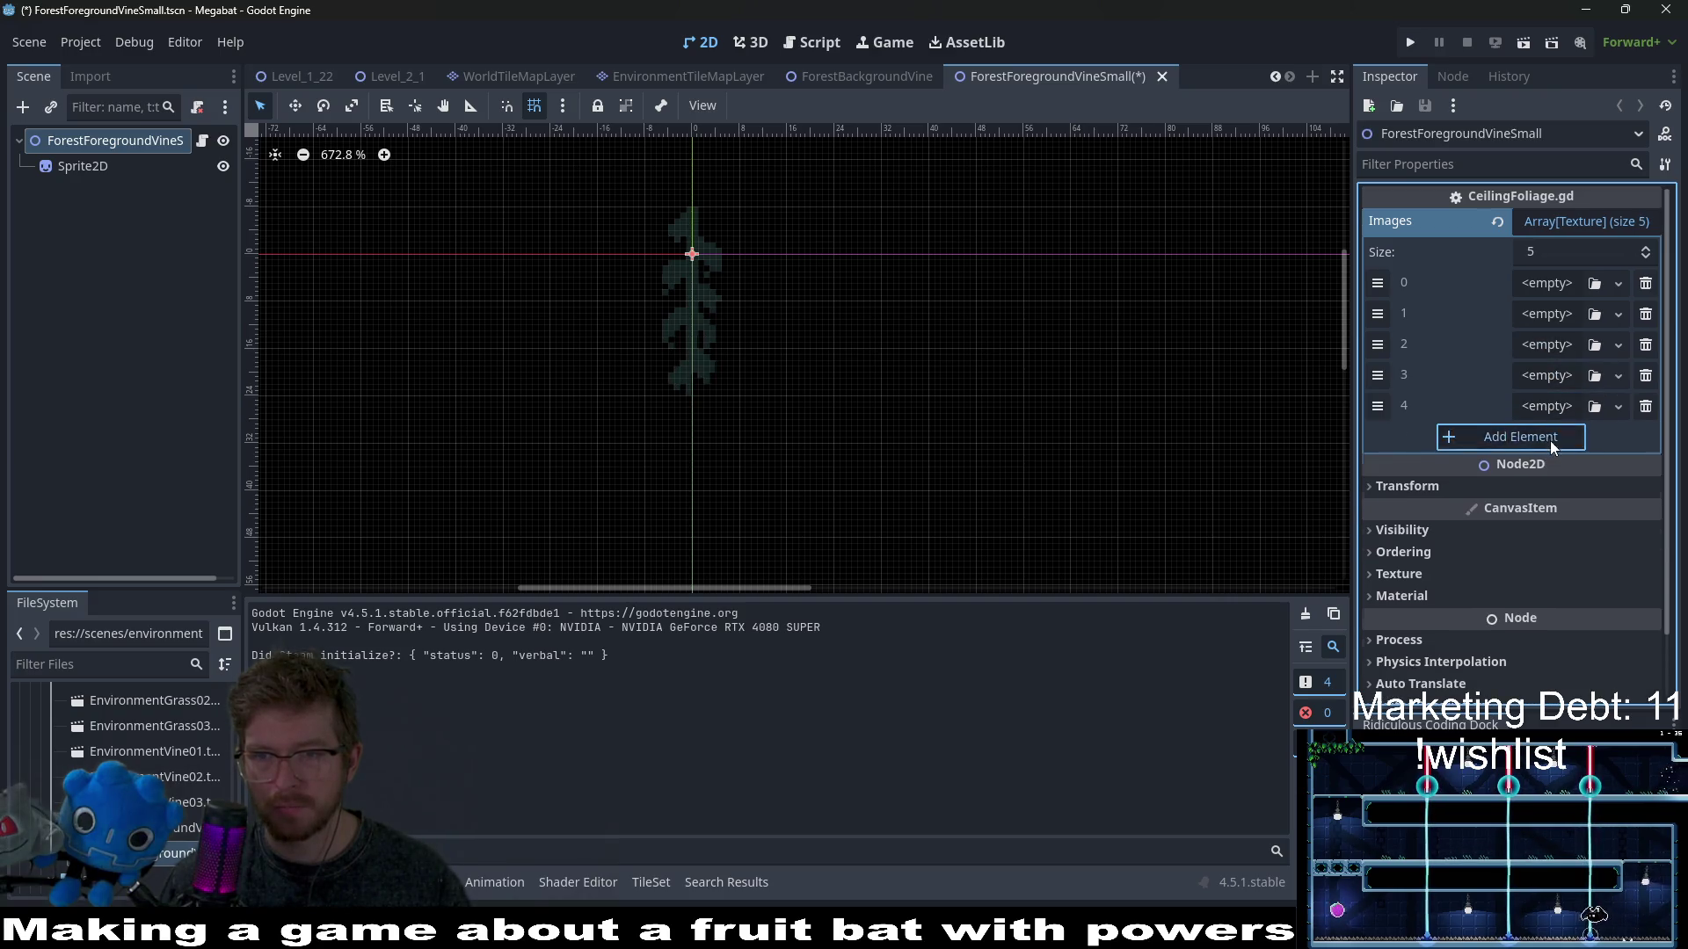
left_click(1549, 441)
Filter the project files with 'foreground' to list the foreground-vine PNGs.
left_click(855, 77)
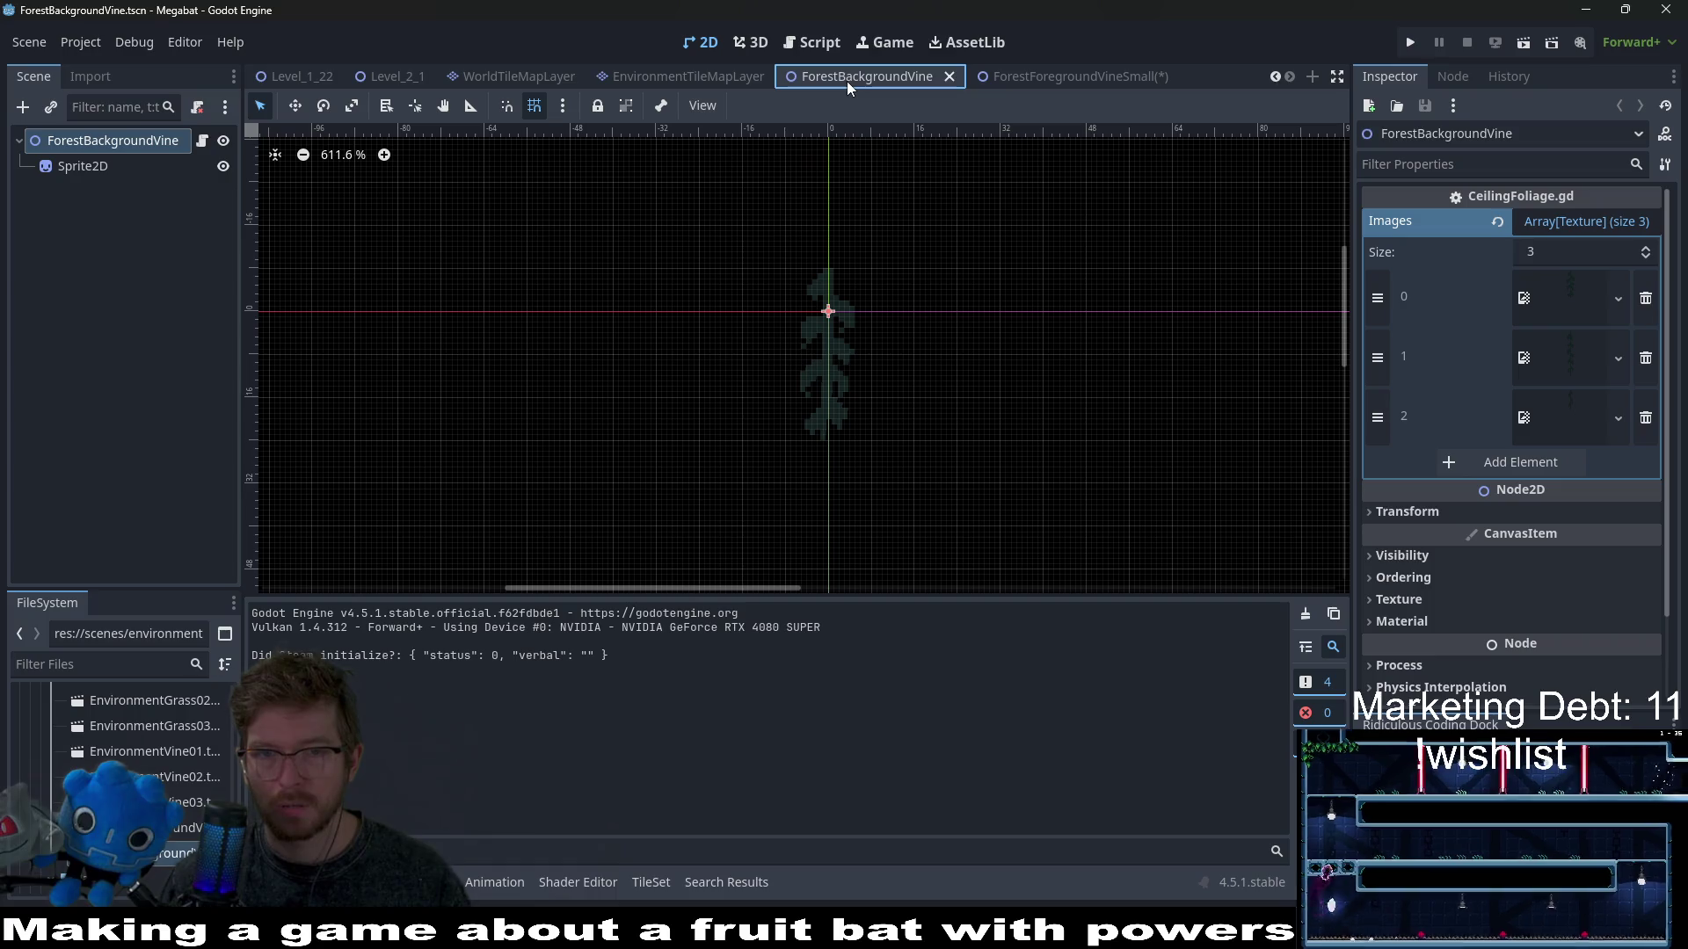
left_click(1065, 77)
left_click(87, 666)
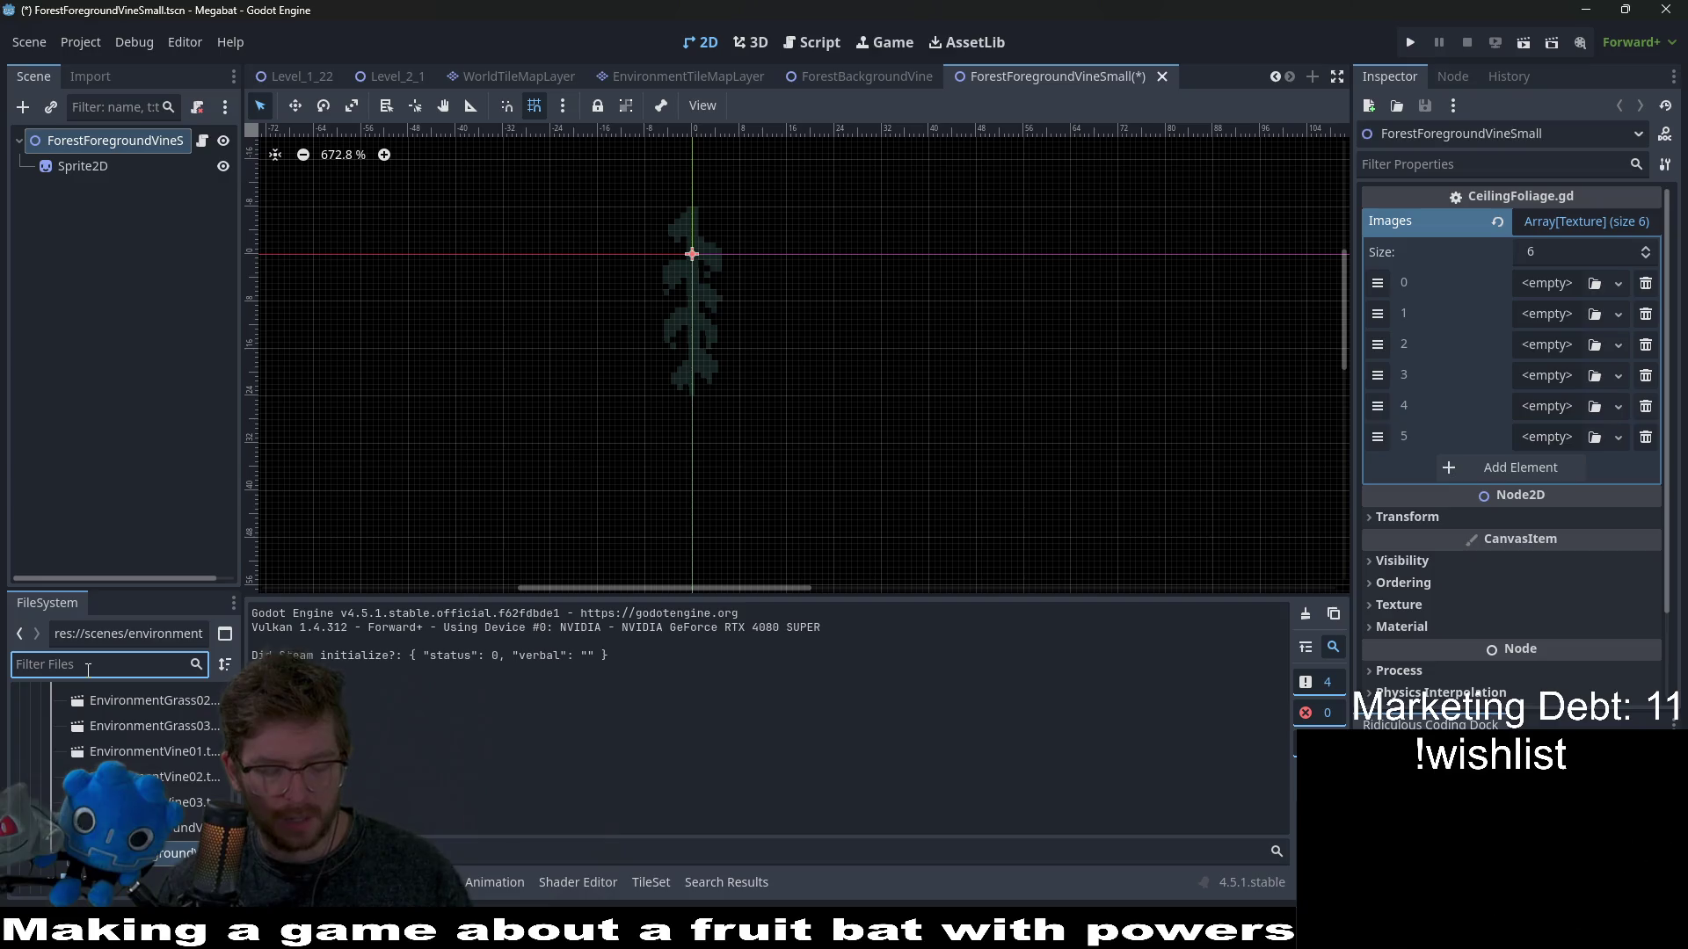
type("forest")
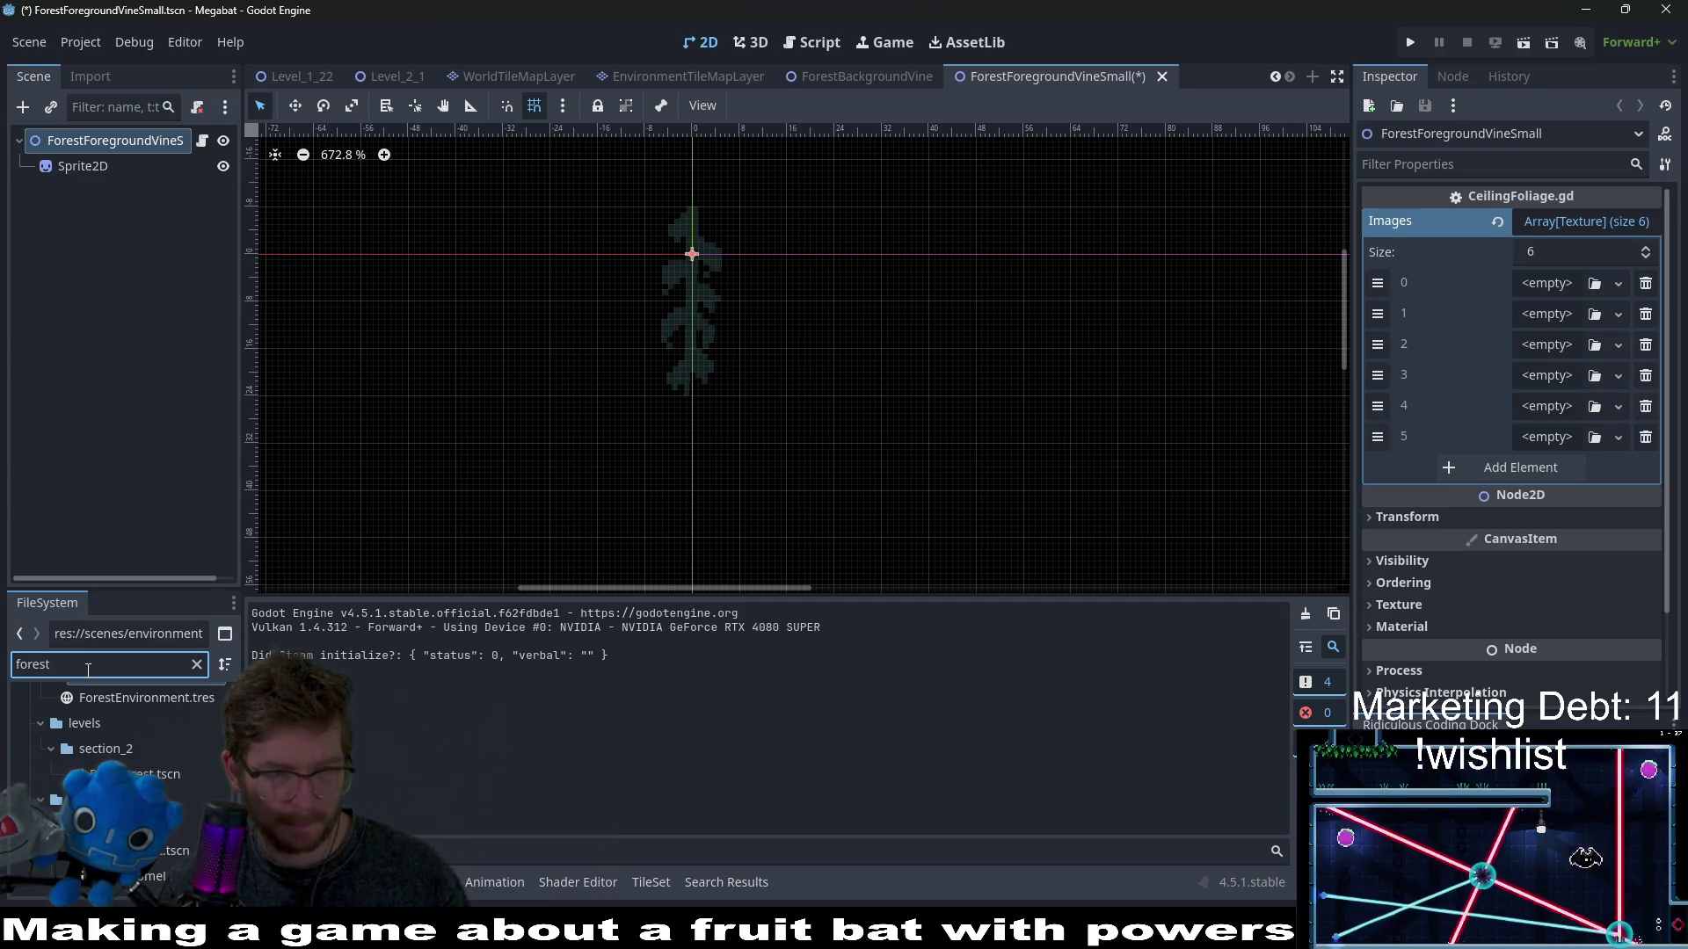
key("BackSpace")
key("BackSpace")
key("BackSpace")
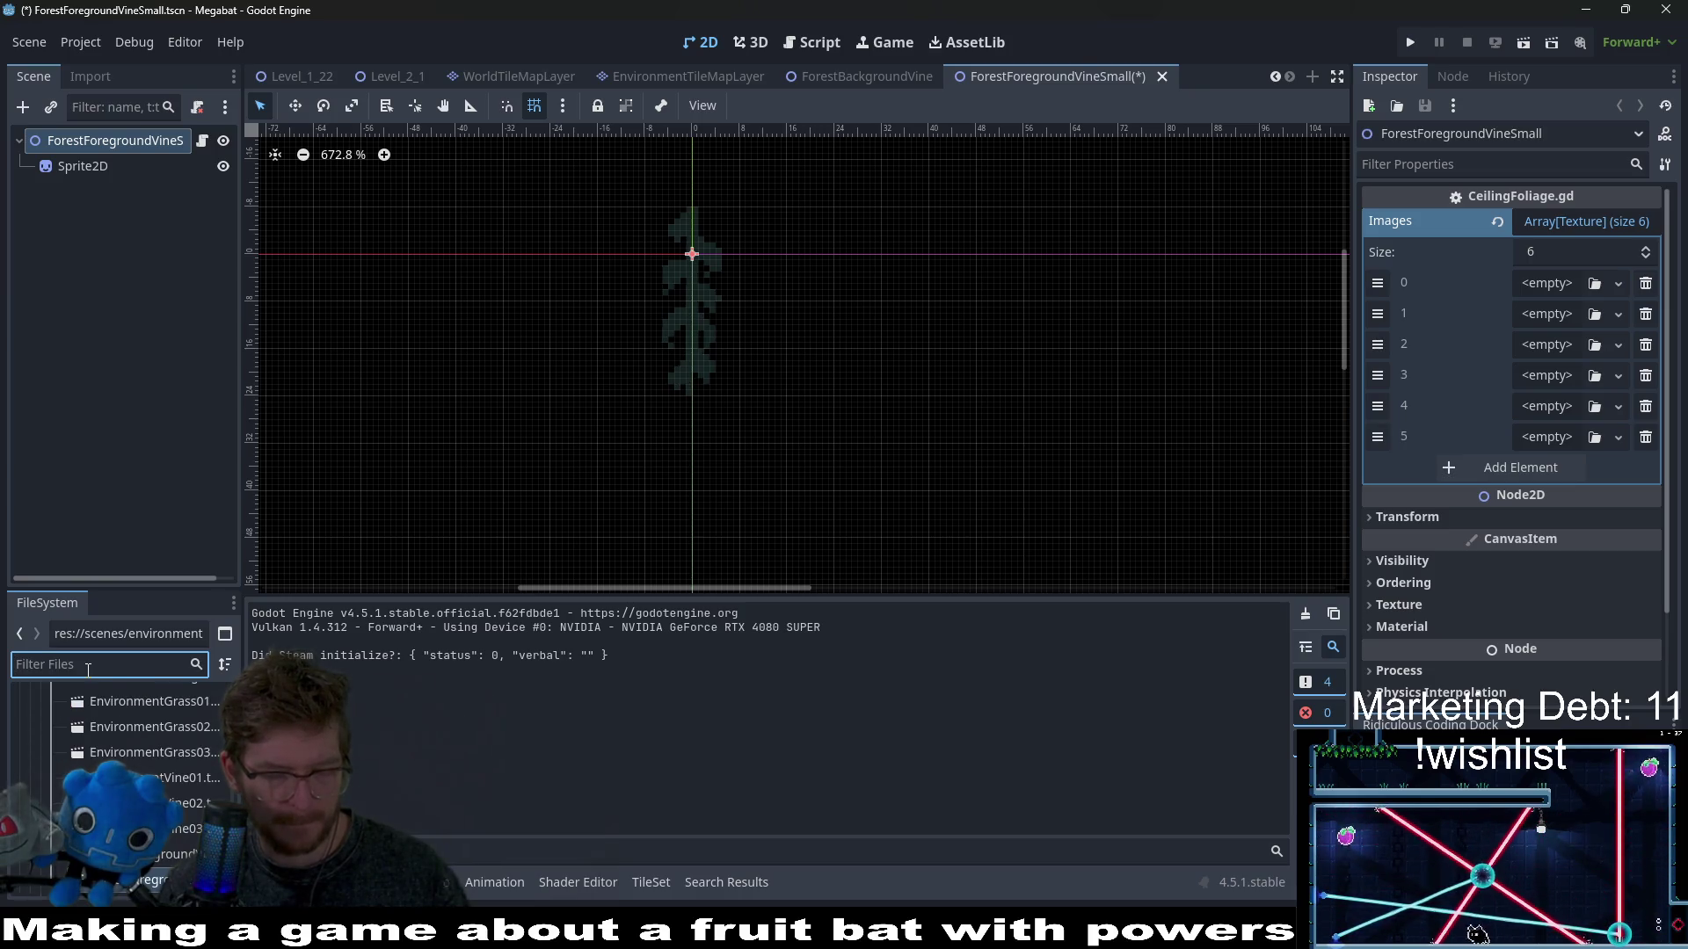
type("foreground")
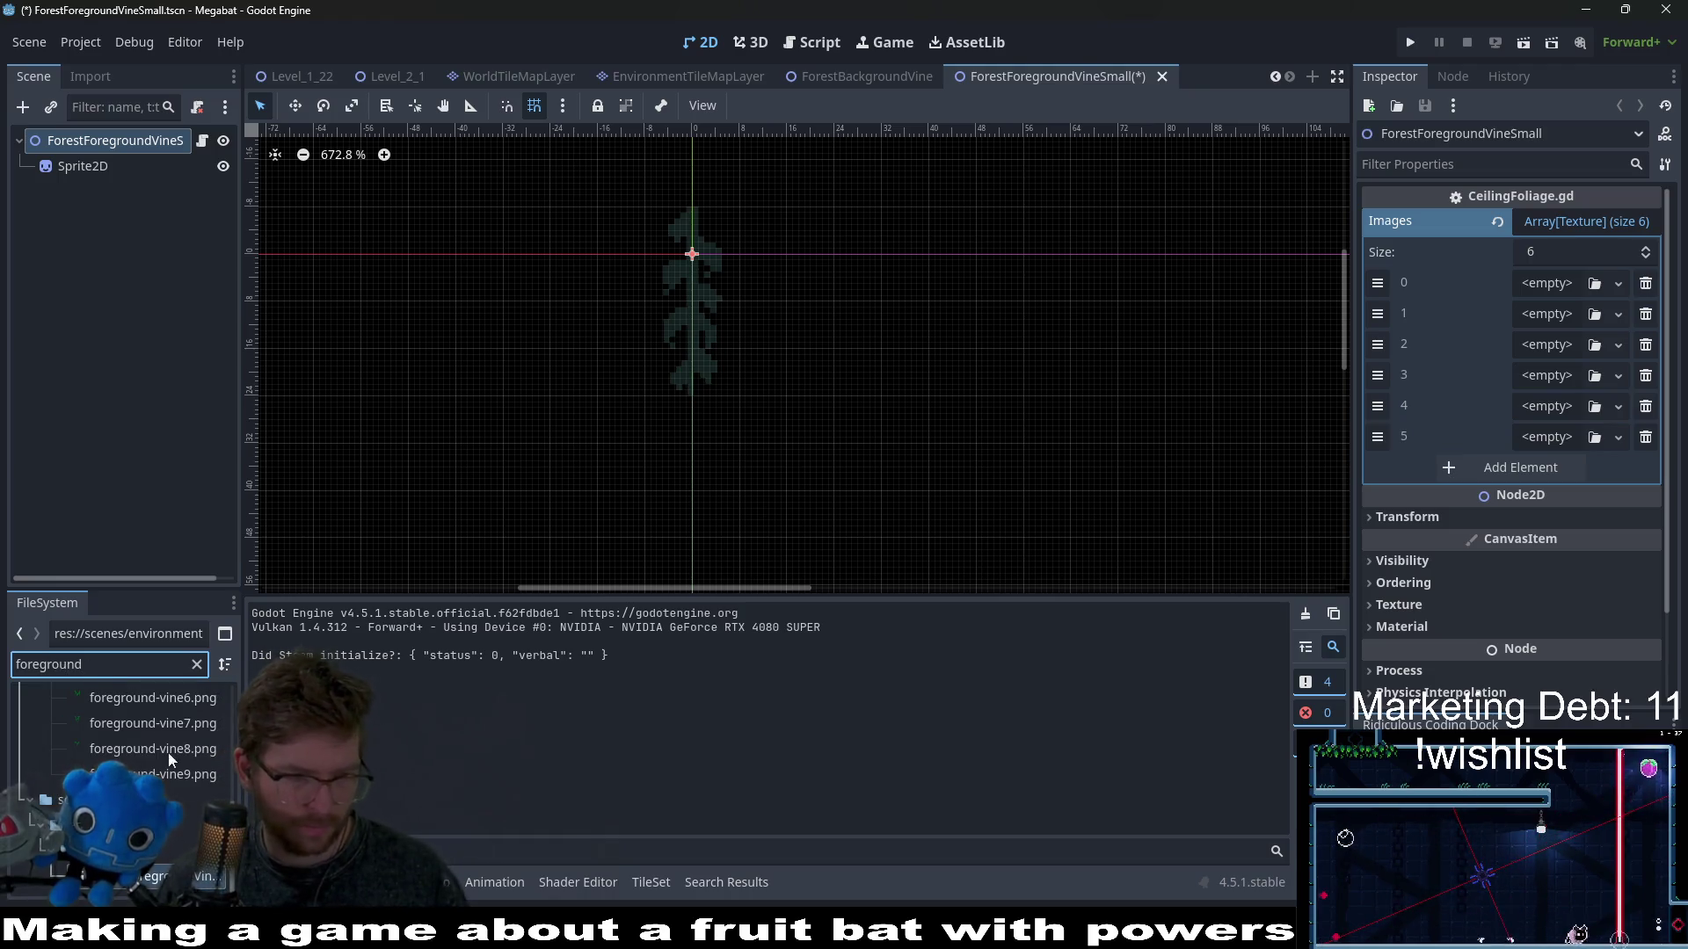
scroll(172, 760, "up", 3)
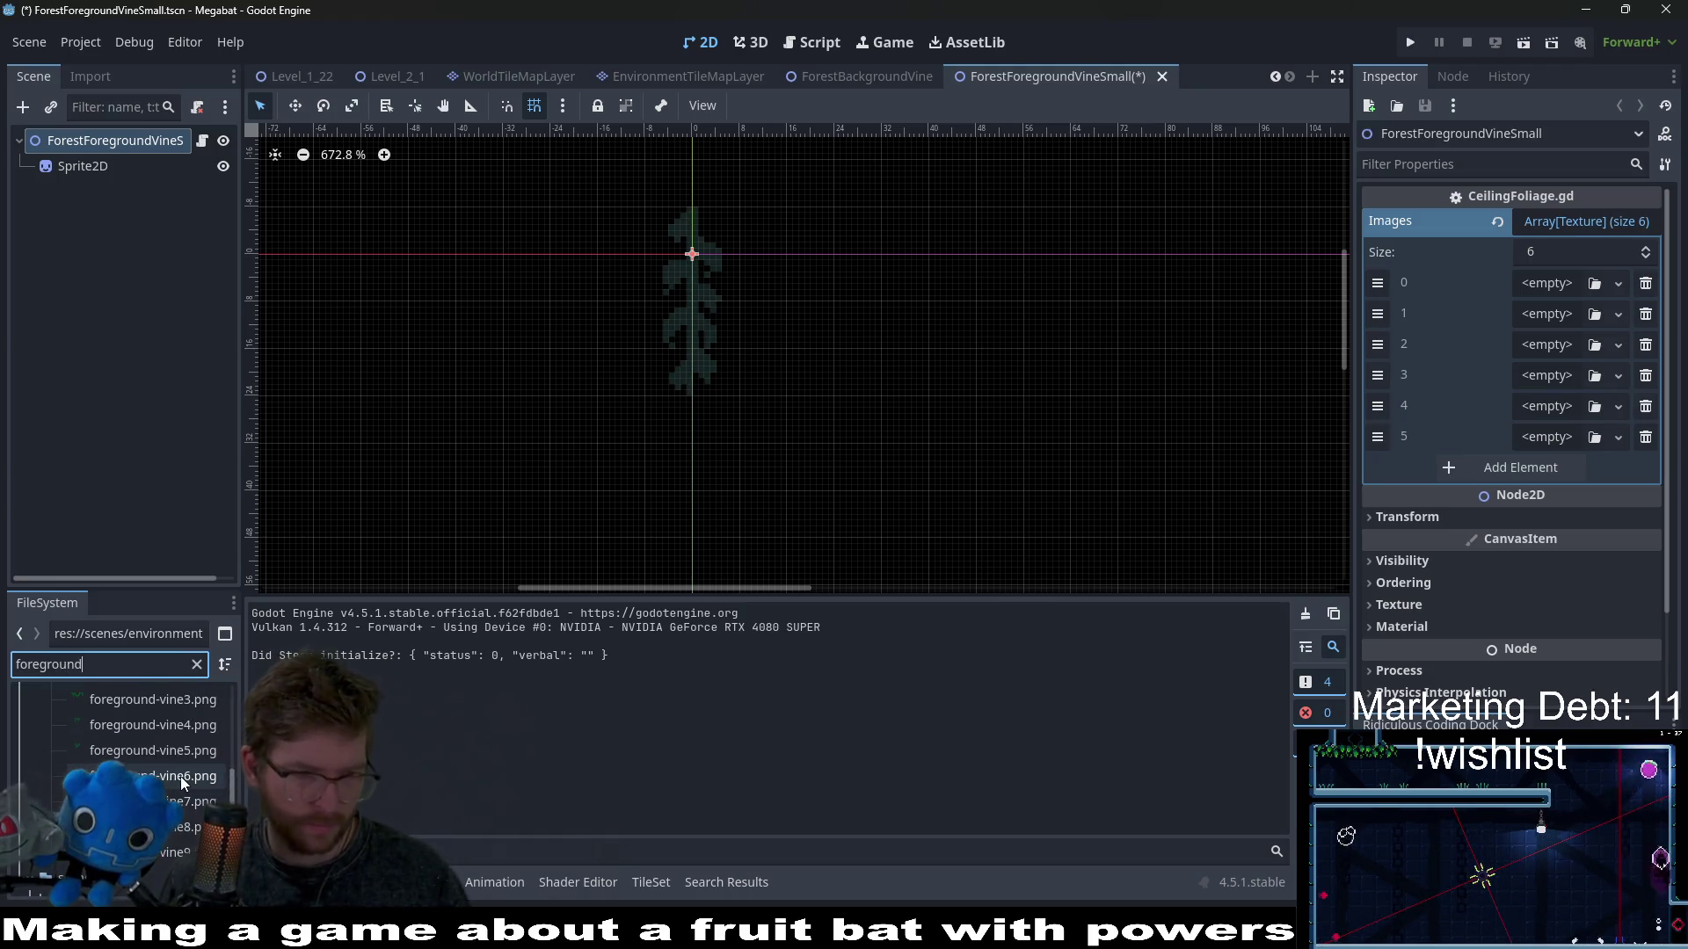
Drag foreground-vine PNGs (foreground-vine4 through foreground-vine9) into Images slots 0–5 and save the scene.
left_click(178, 778)
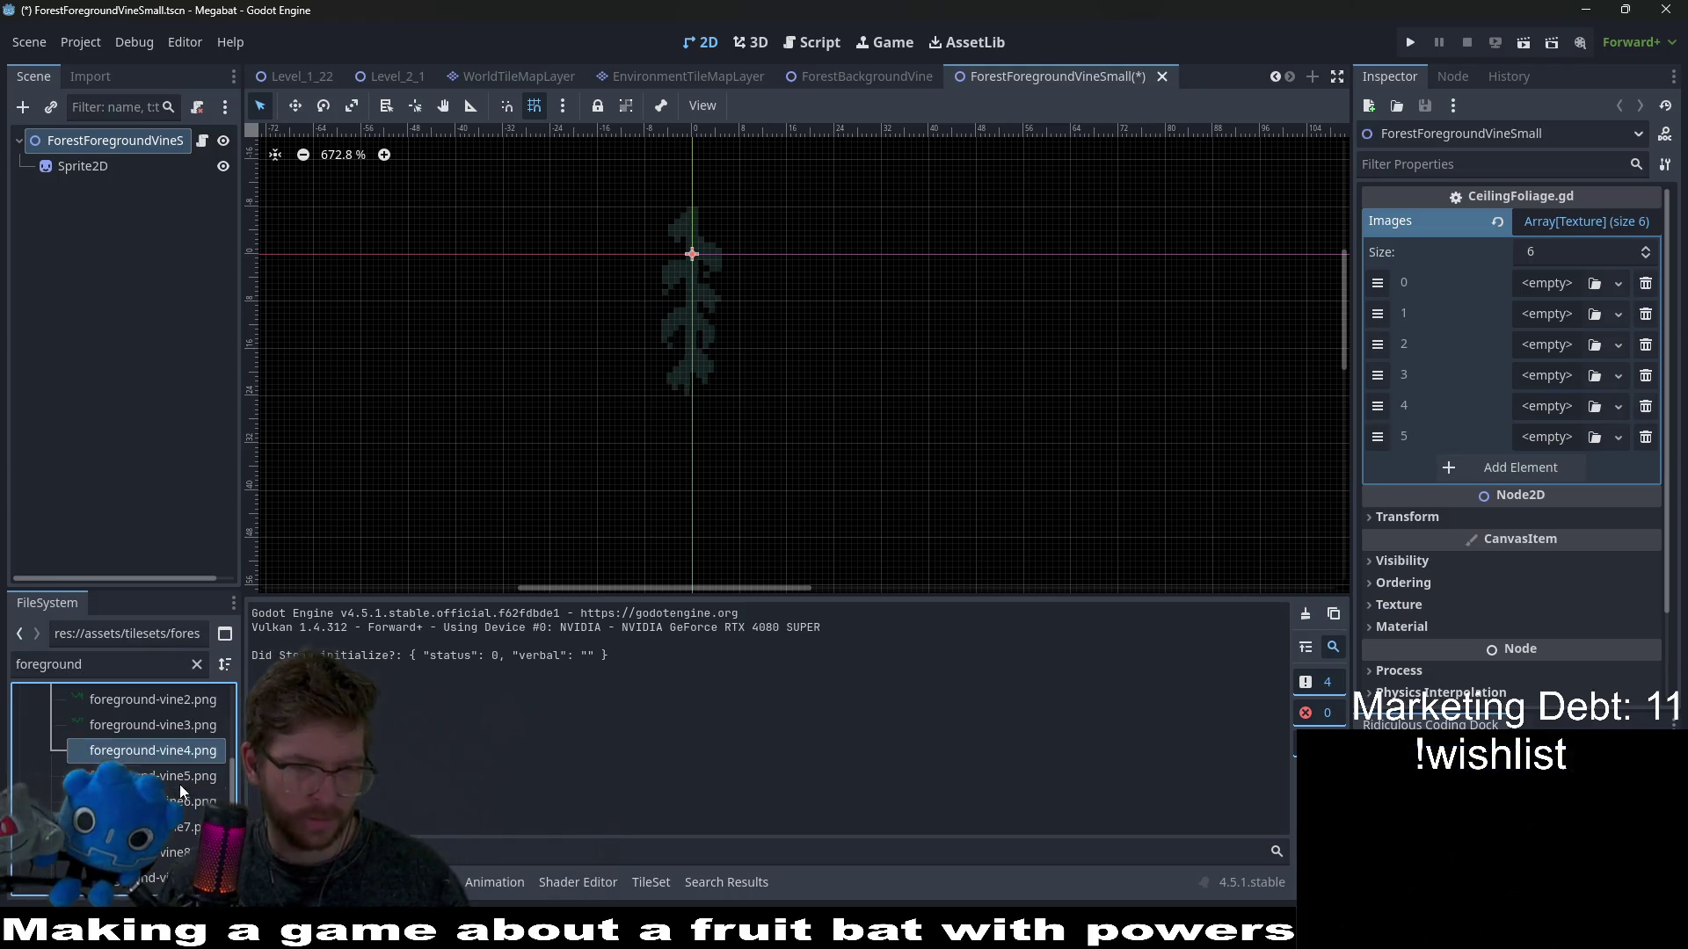
scroll(232, 791, "down", 1)
mouse_move(149, 731)
left_mouse_down()
mouse_move(934, 595)
mouse_move(1491, 264)
mouse_move(1547, 283)
mouse_move(167, 757)
mouse_move(1525, 358)
left_mouse_up()
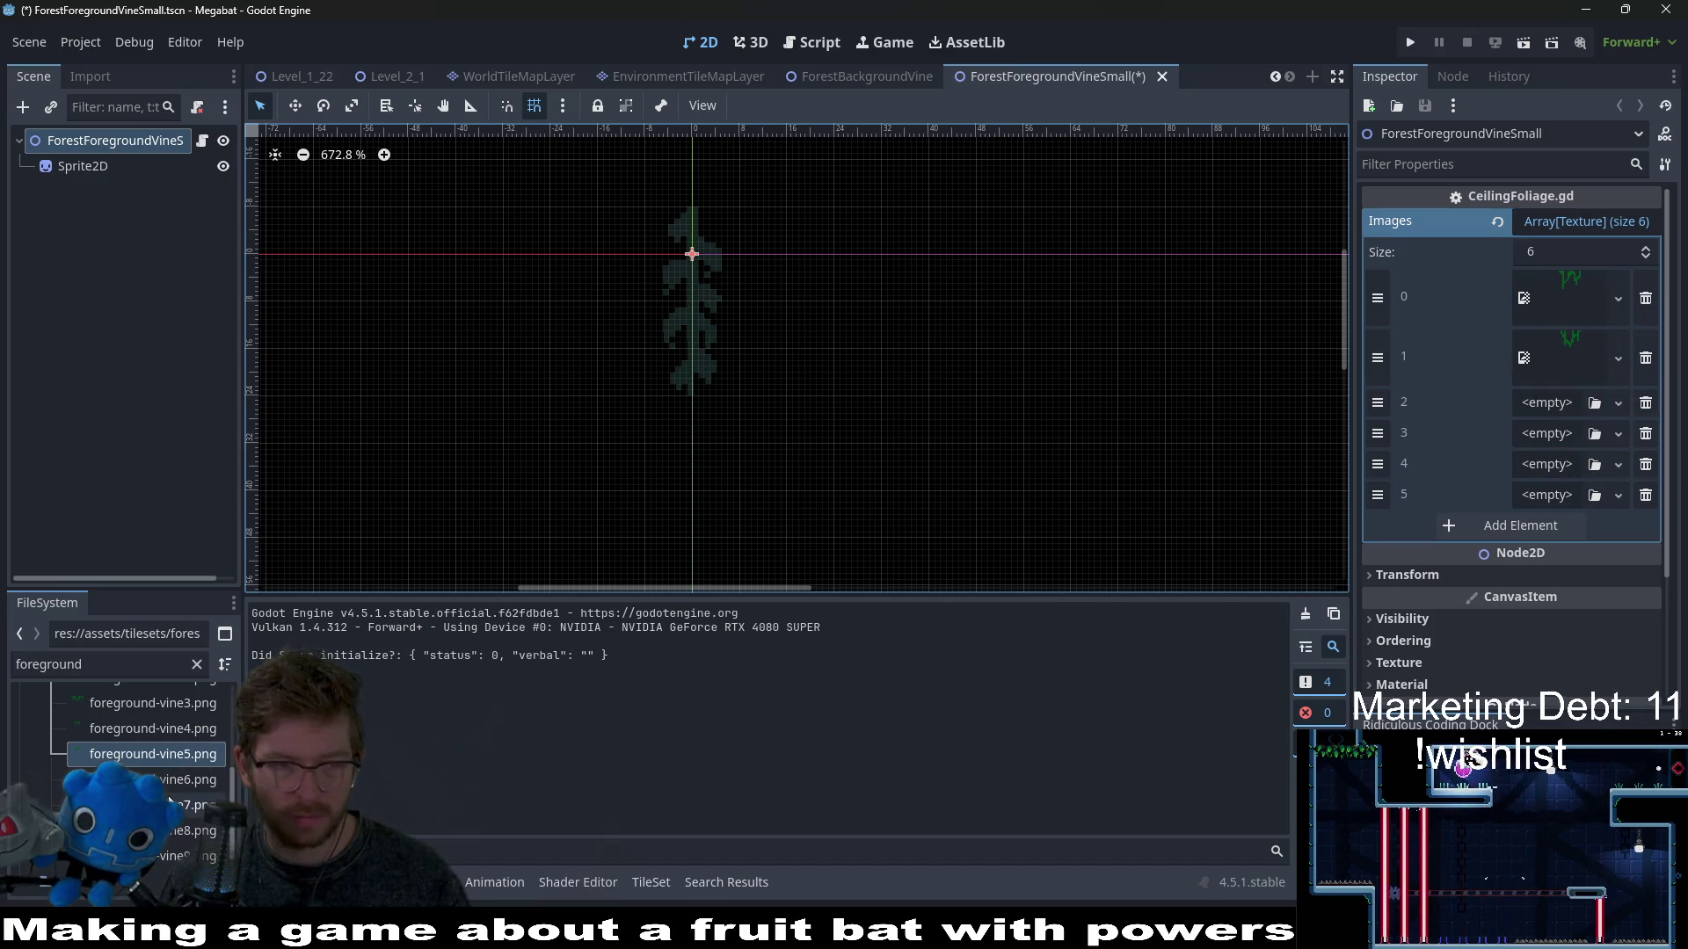
mouse_move(178, 791)
left_mouse_down()
mouse_move(949, 712)
mouse_move(1534, 387)
mouse_move(1534, 414)
left_mouse_up()
left_click_drag(186, 807, 1534, 474)
mouse_move(193, 828)
left_mouse_down()
mouse_move(1028, 708)
mouse_move(1548, 531)
left_mouse_up()
mouse_move(189, 855)
left_mouse_down()
mouse_move(1530, 606)
mouse_move(1538, 585)
left_mouse_up()
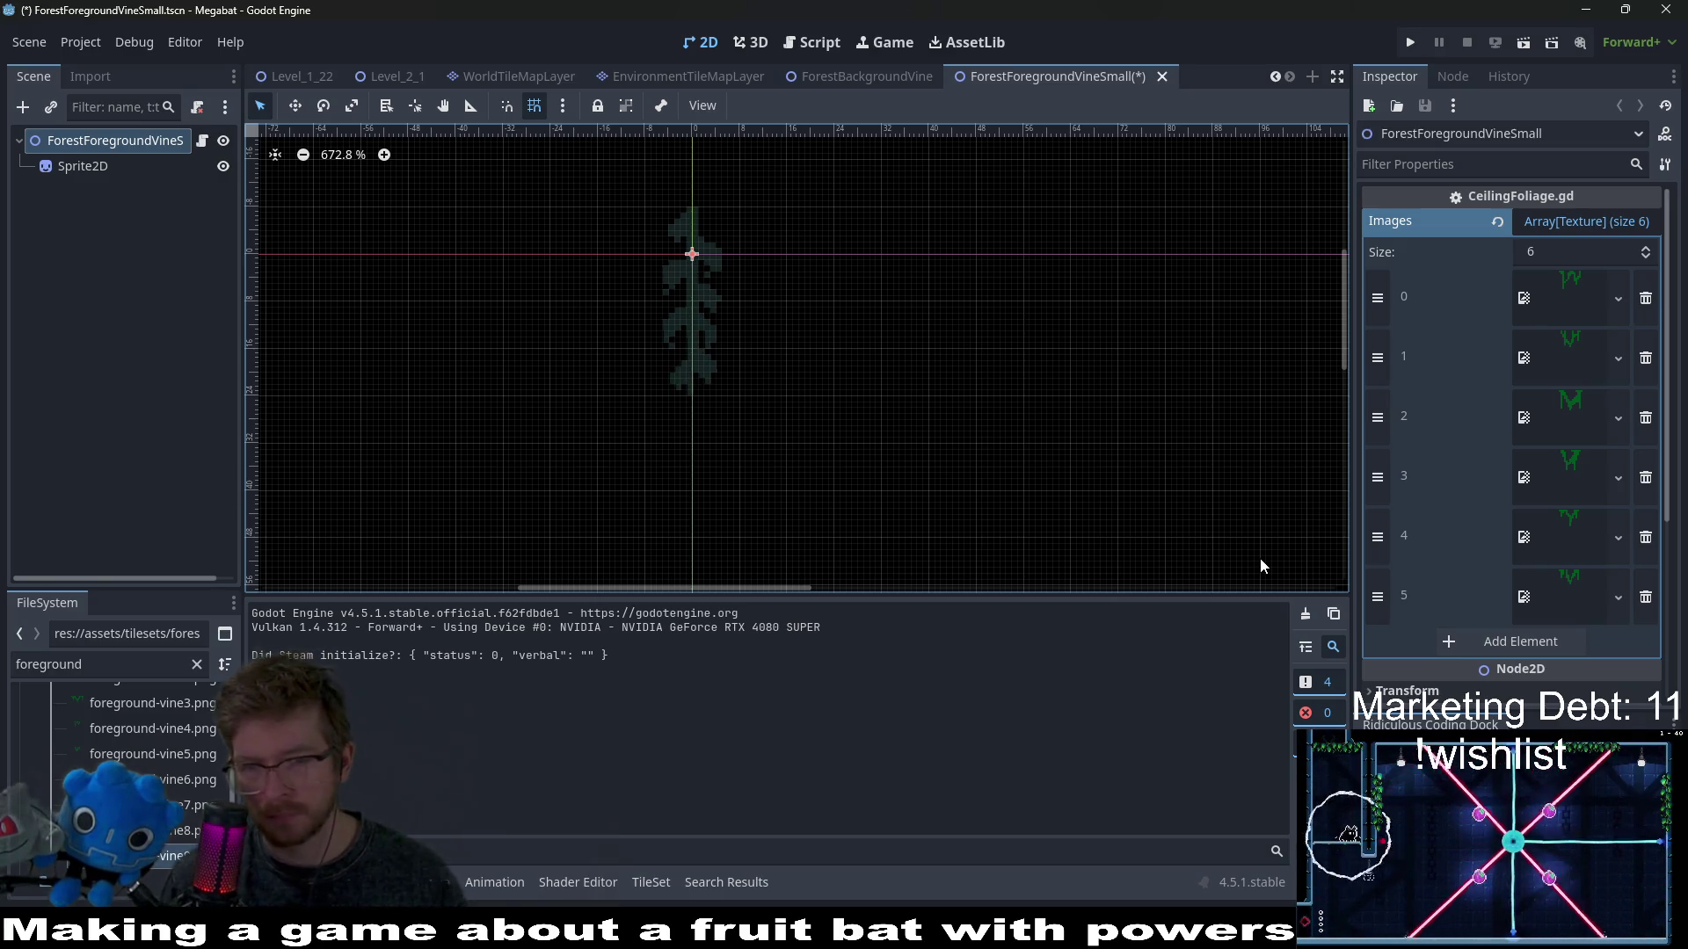
key("ctrl+s")
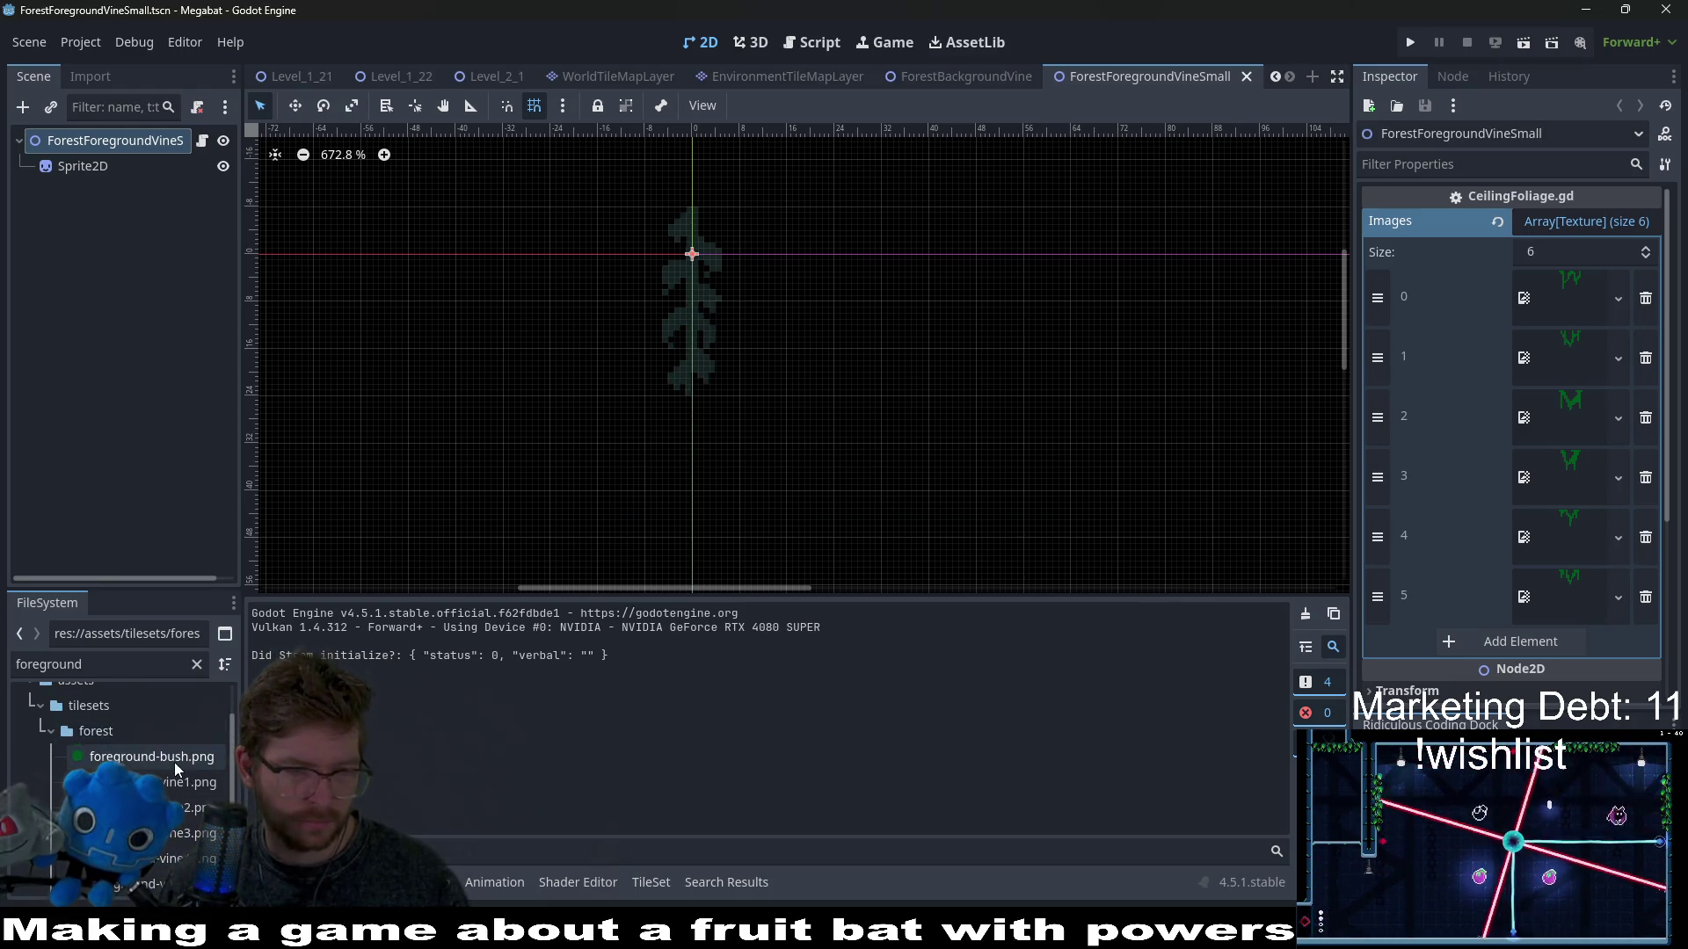
Select the Sprite2D preview node, then reselect the ForestForegroundVineSmall root node.
scroll(176, 762, "down", 1)
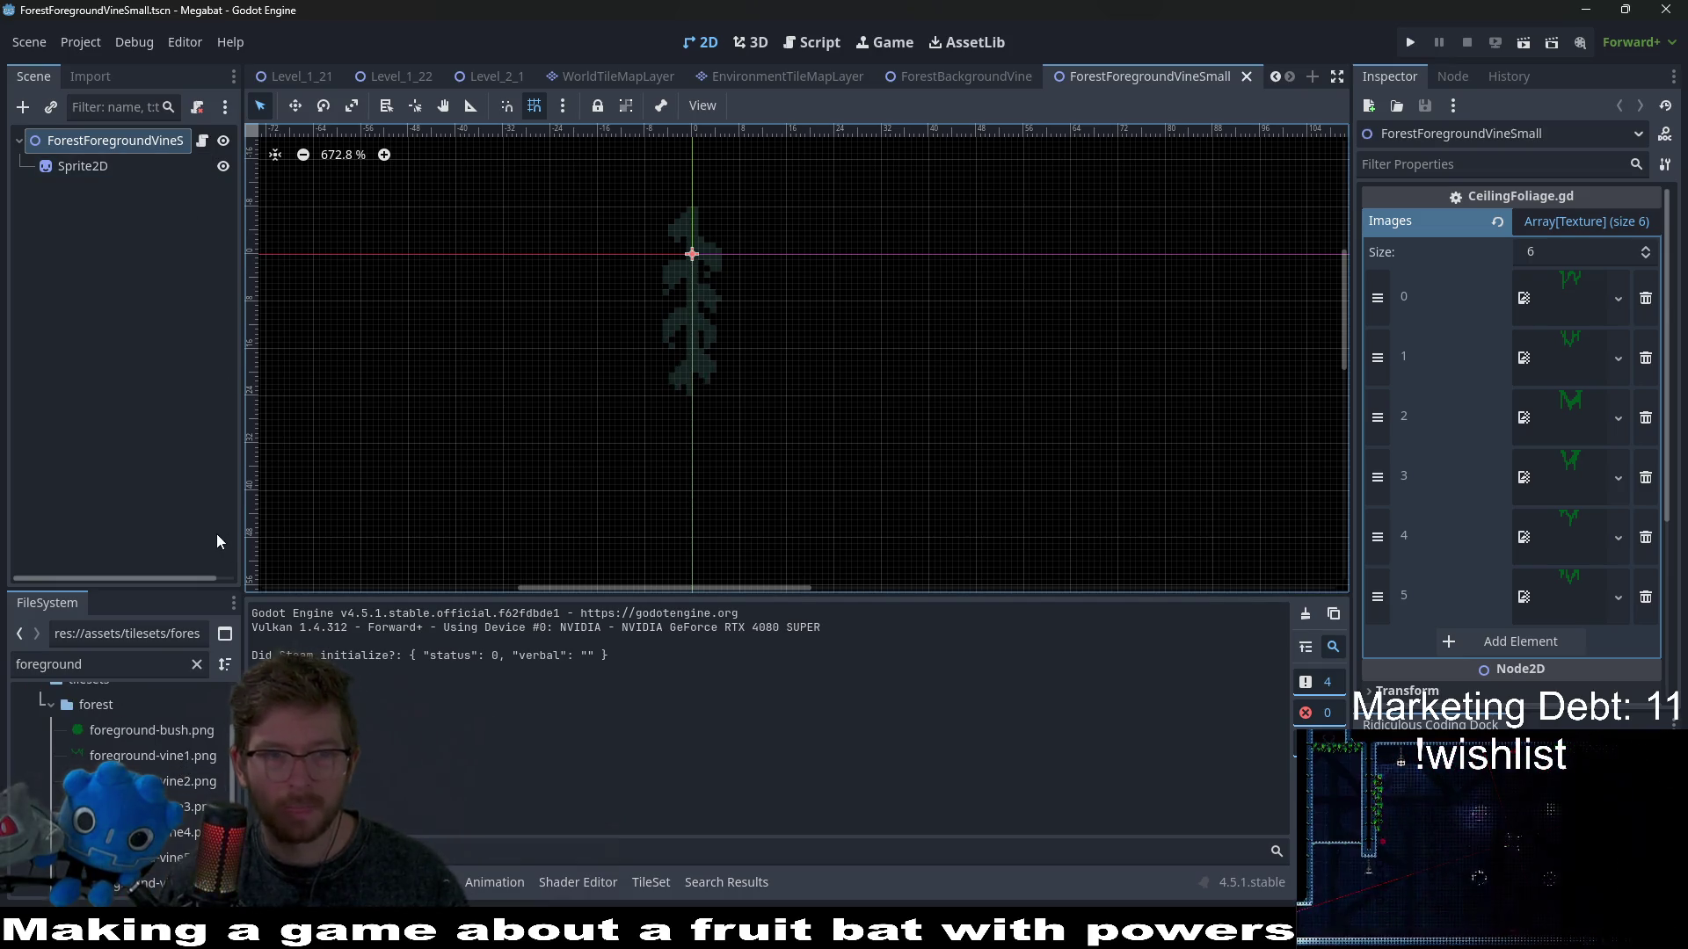
left_click(104, 165)
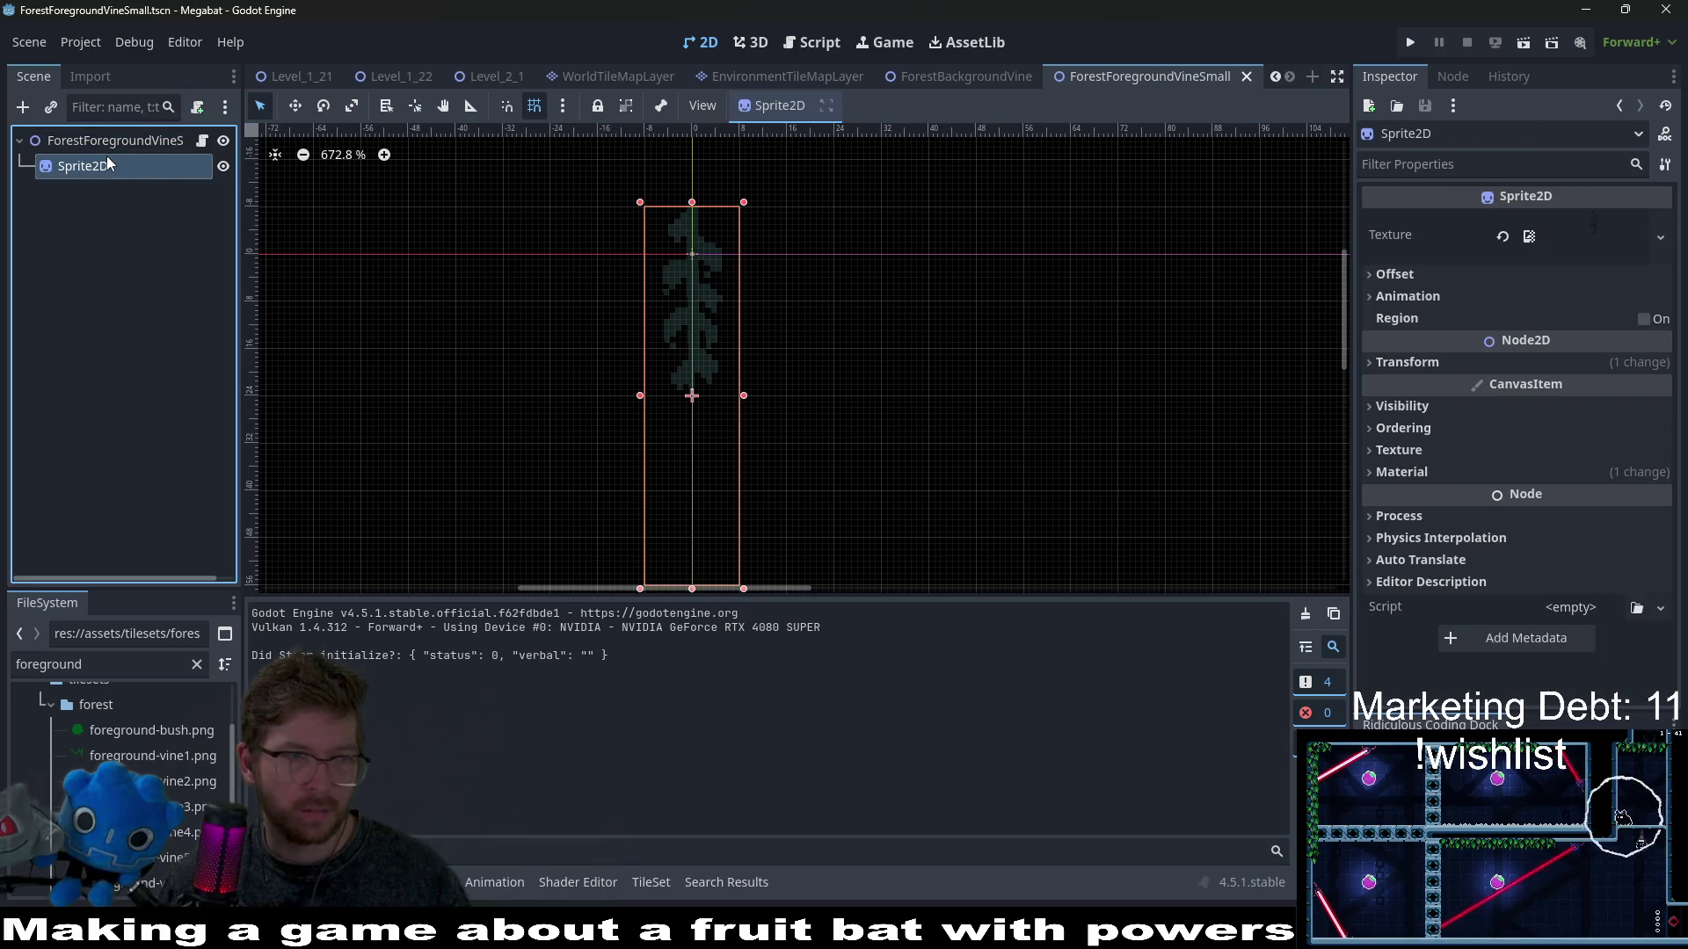
double_click(107, 160)
left_click(132, 138)
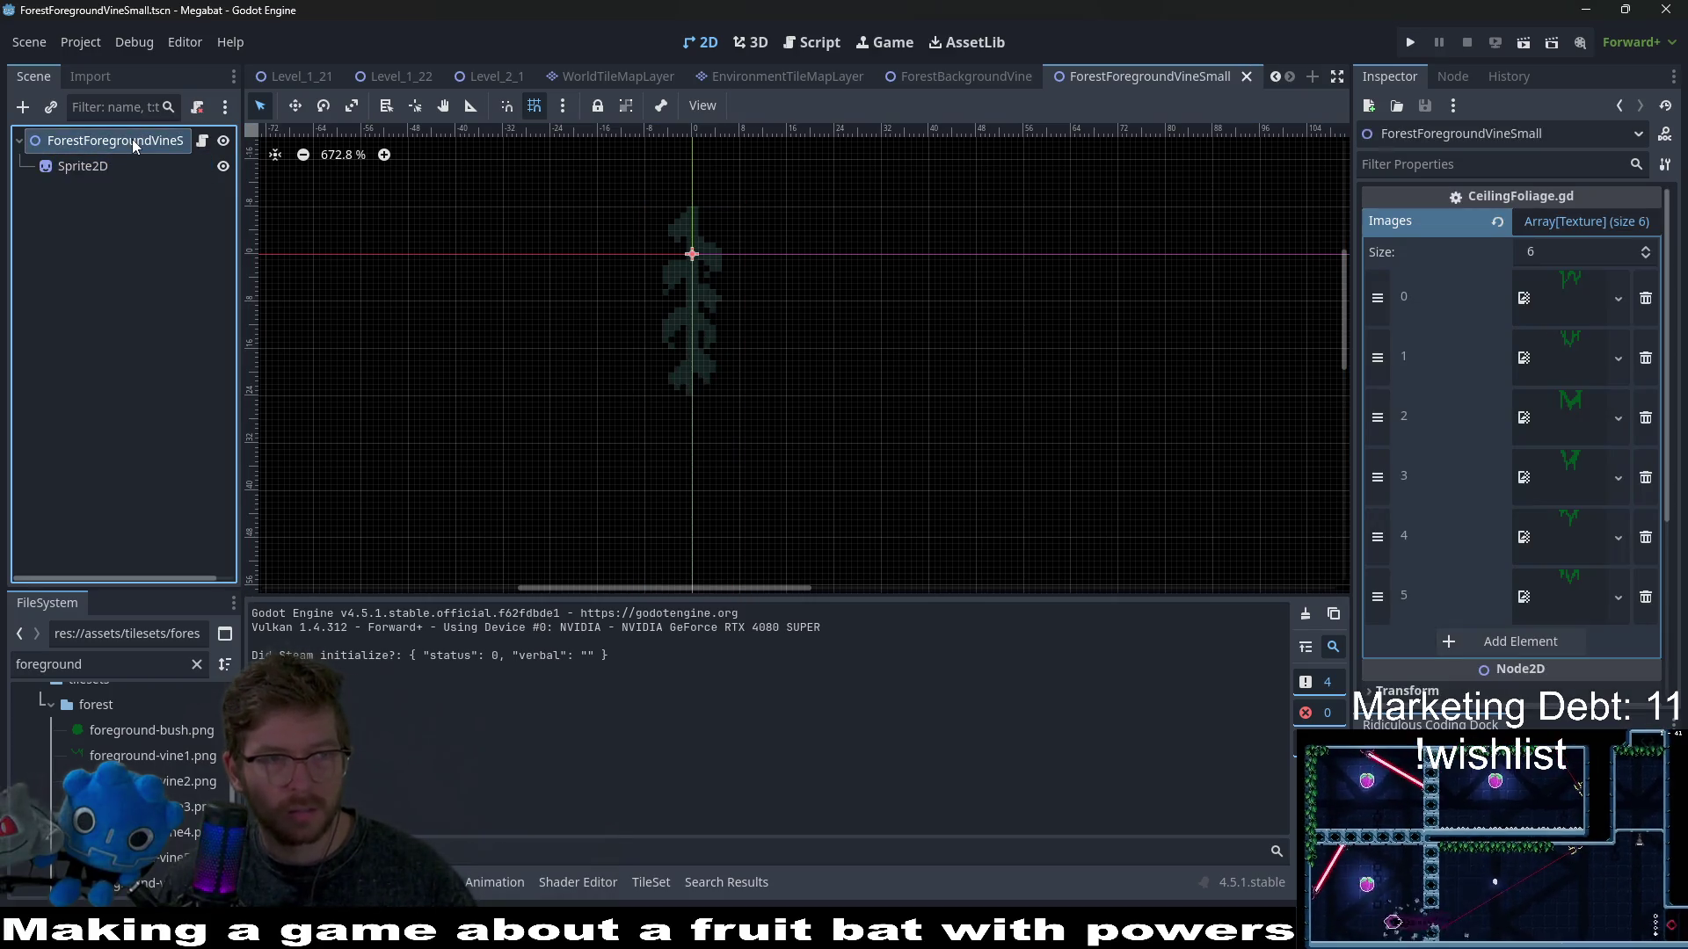
Duplicate ForestForegroundVineSmall.tscn, naming the copy ForestForegroundVineMedium.tscn.
left_click(122, 668)
scroll(167, 796, "down", 3)
scroll(169, 789, "down", 1)
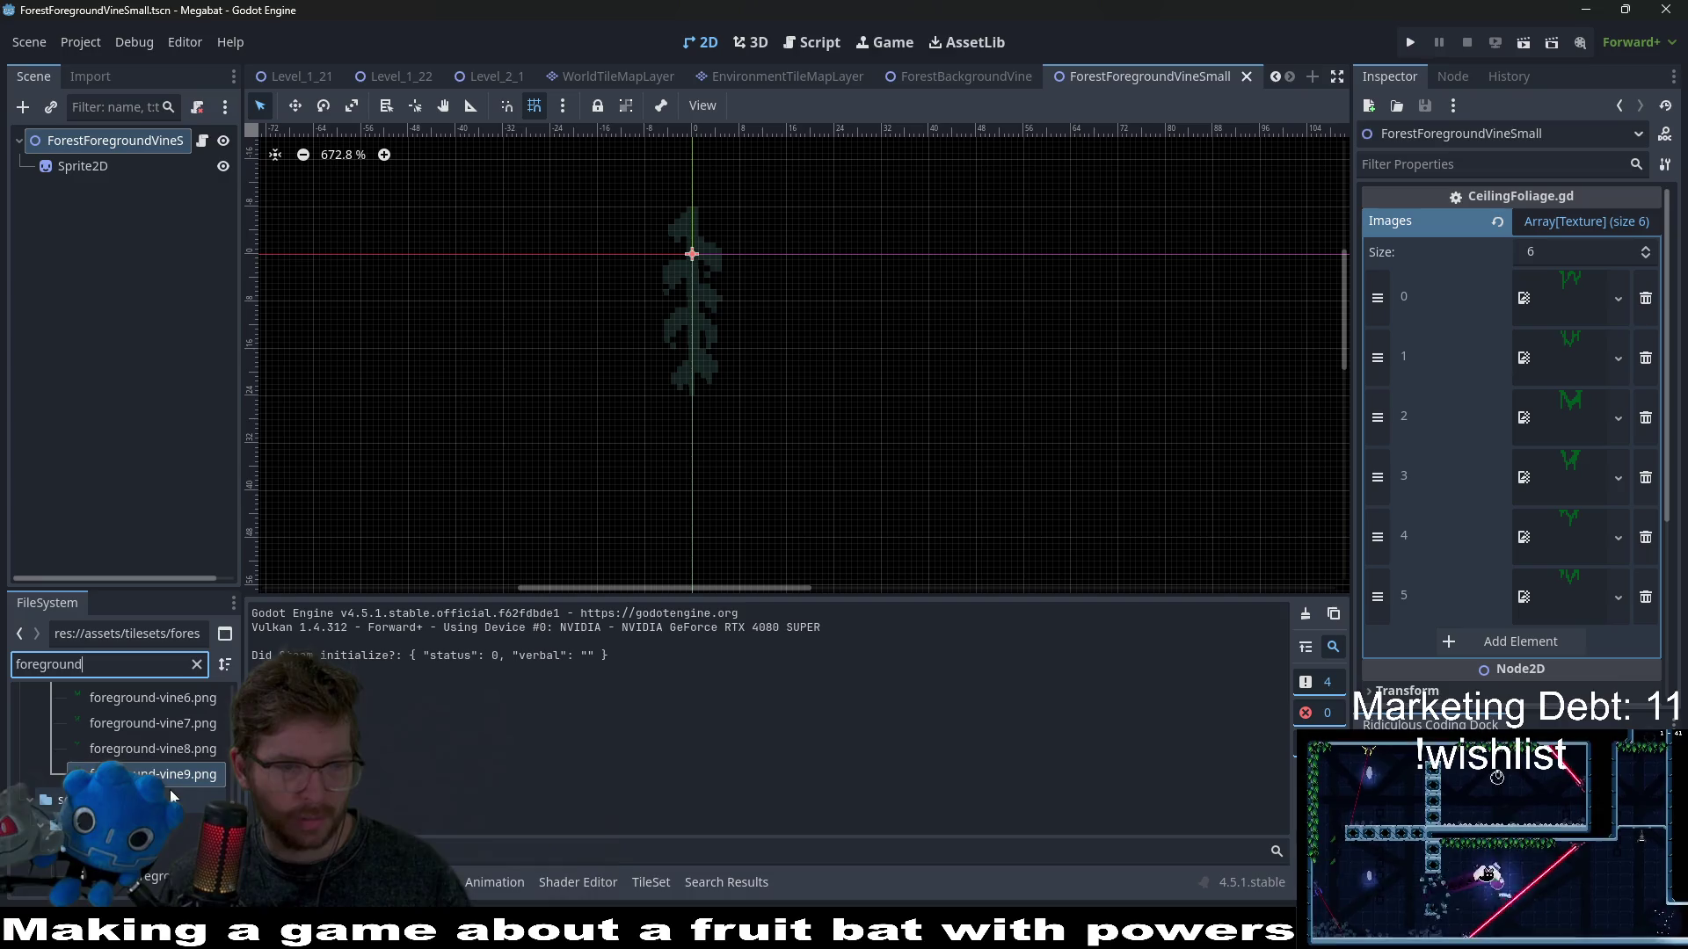
right_click(163, 791)
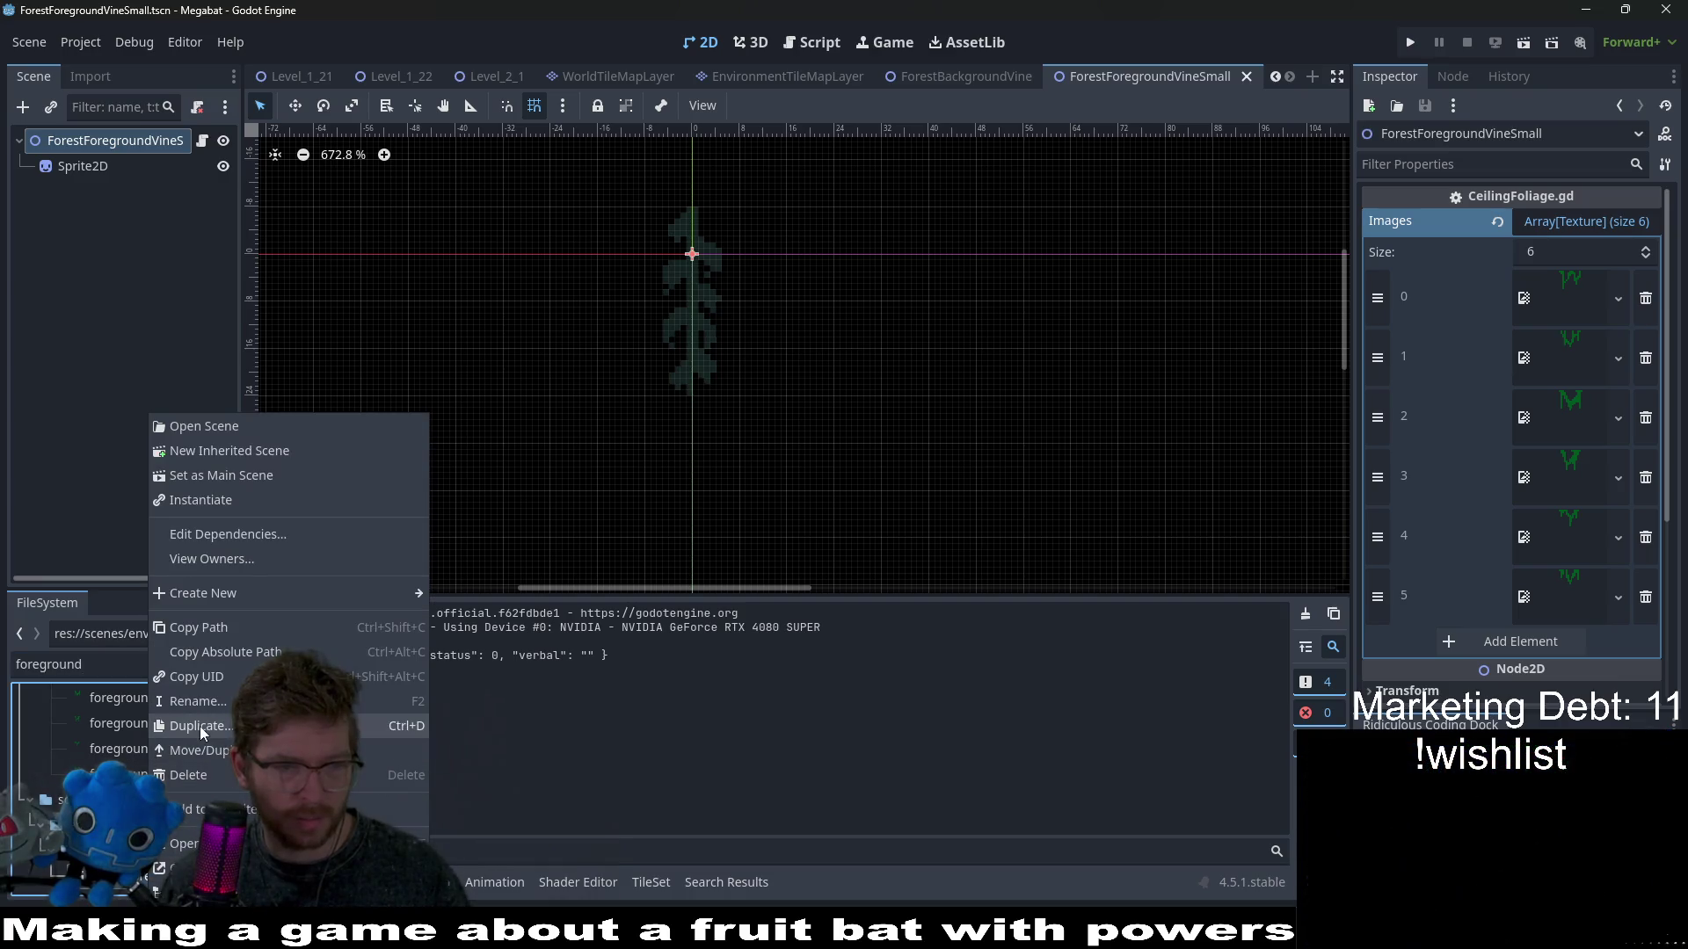
left_click(203, 726)
key("Right")
key("BackSpace")
key("BackSpace")
key("BackSpace")
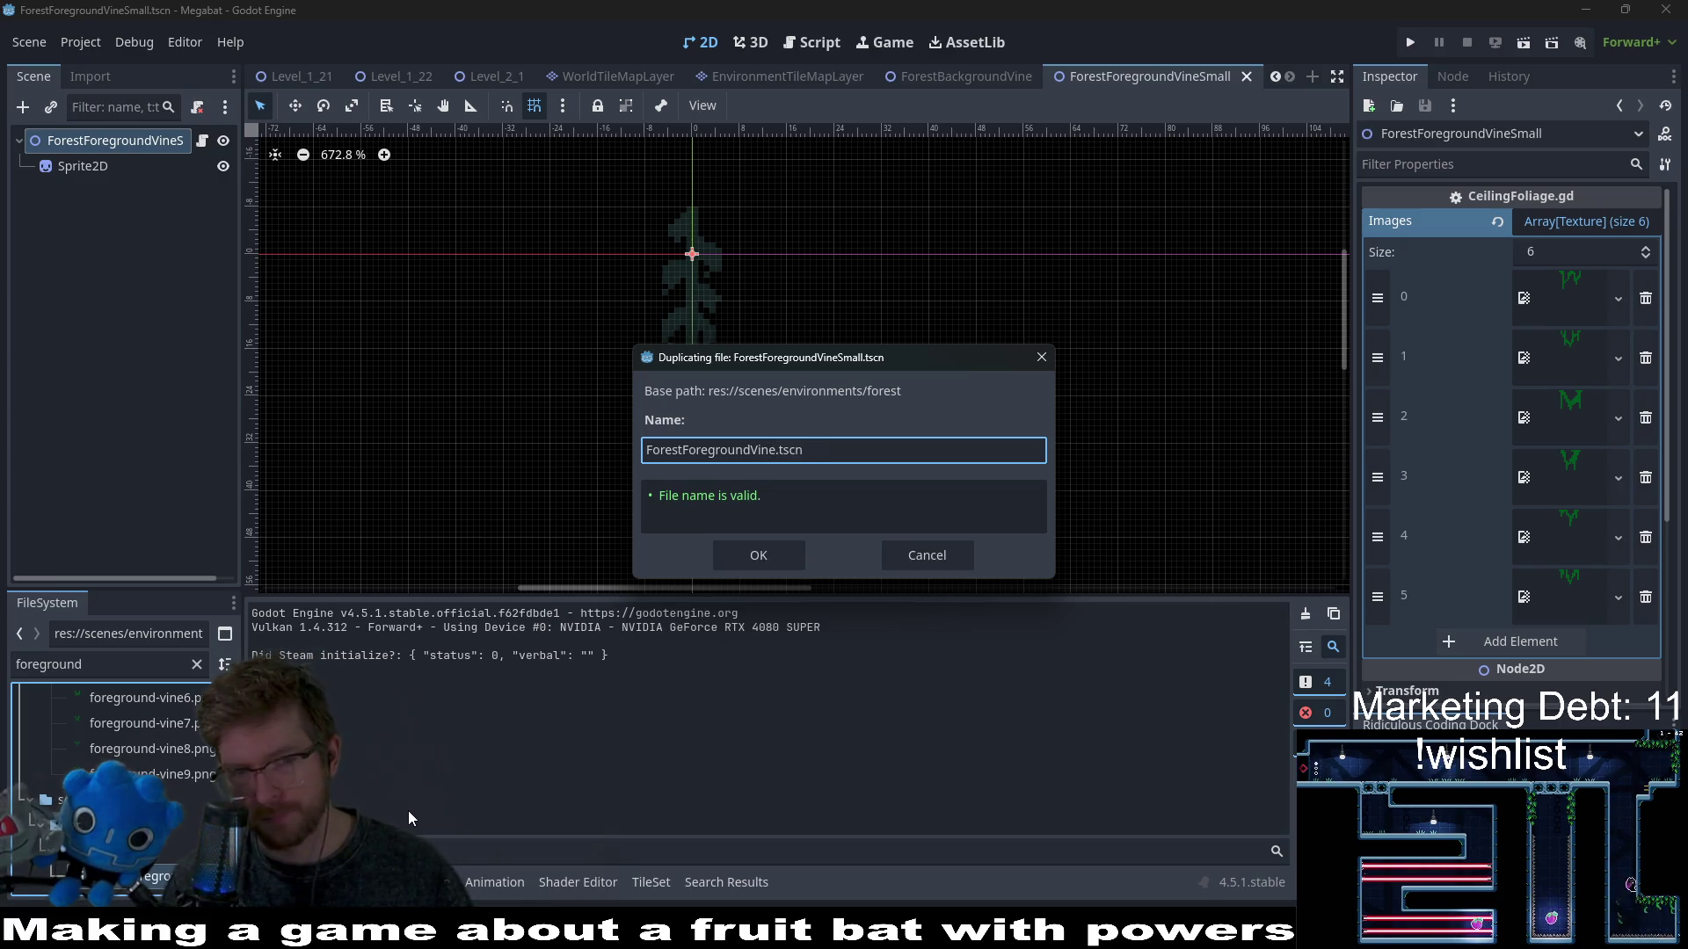
type("eMedium")
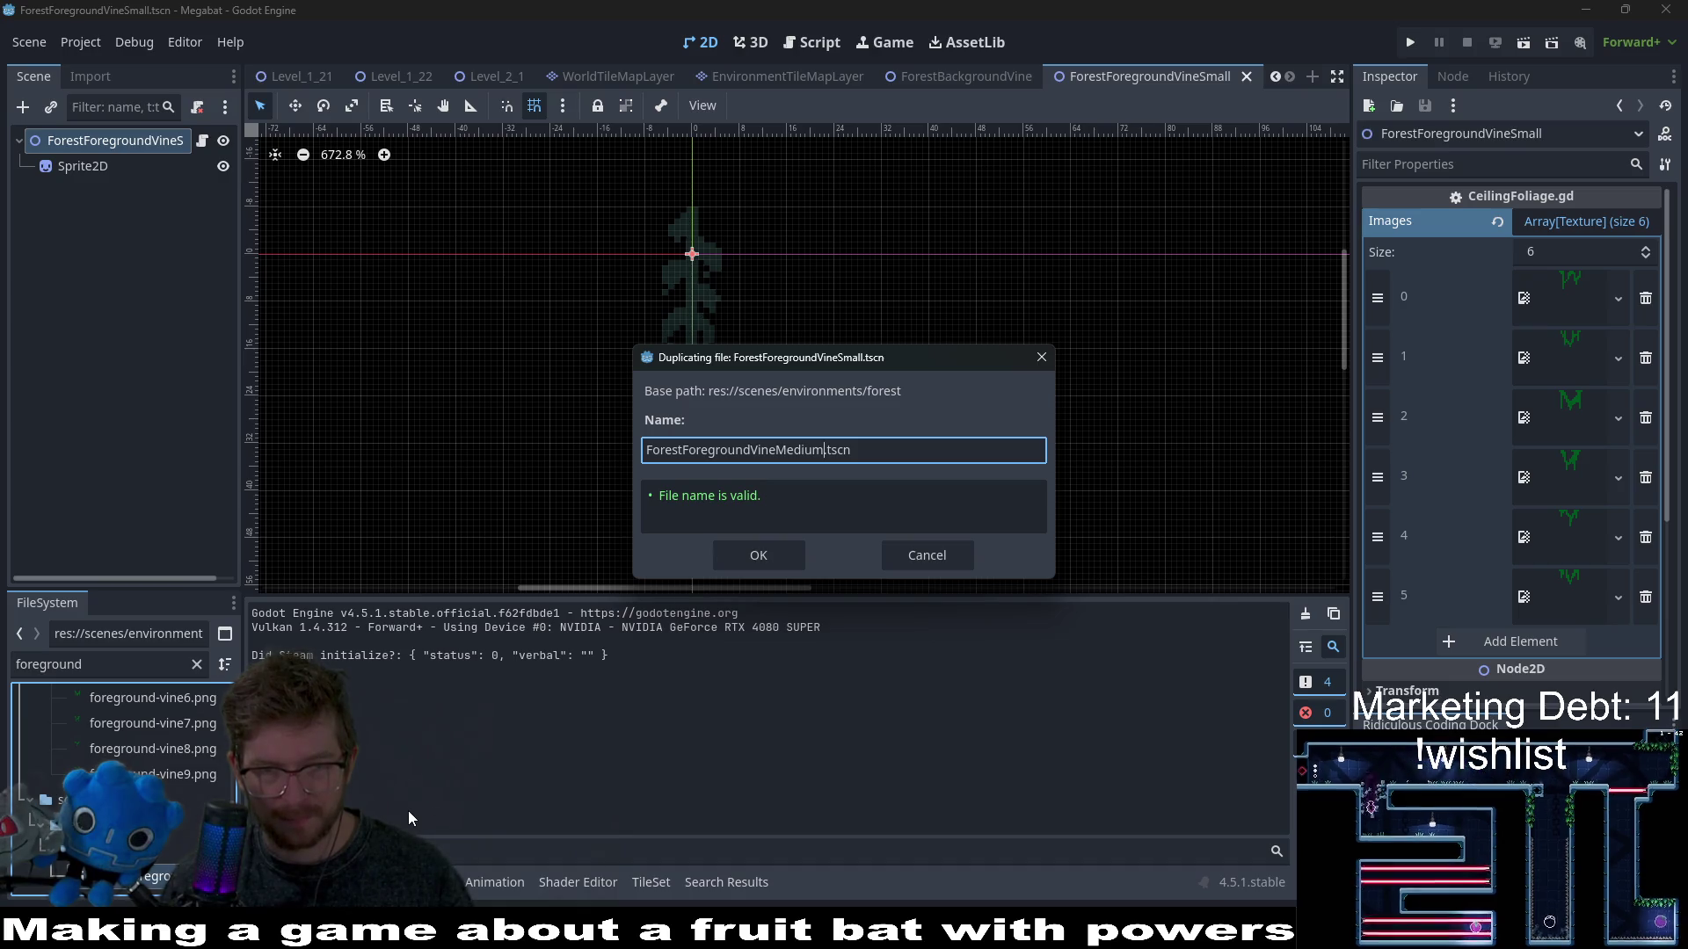
key("Return")
scroll(197, 798, "down", 1)
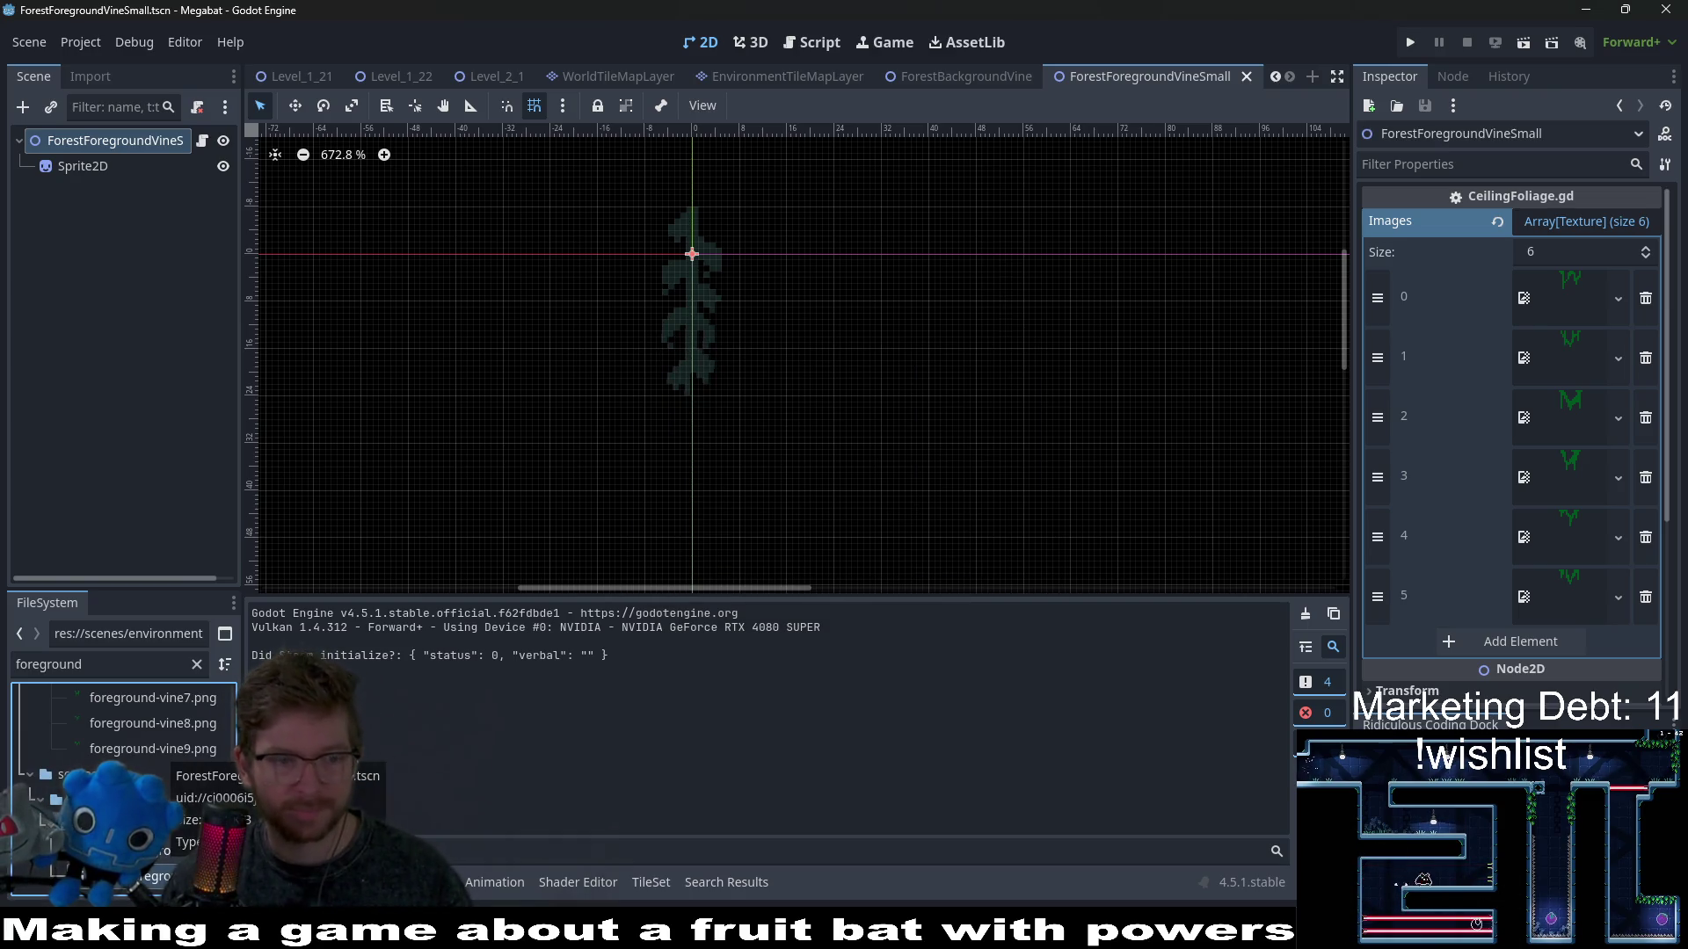
Open ForestForegroundVineMedium.tscn and pan the vine into view.
left_click(983, 74)
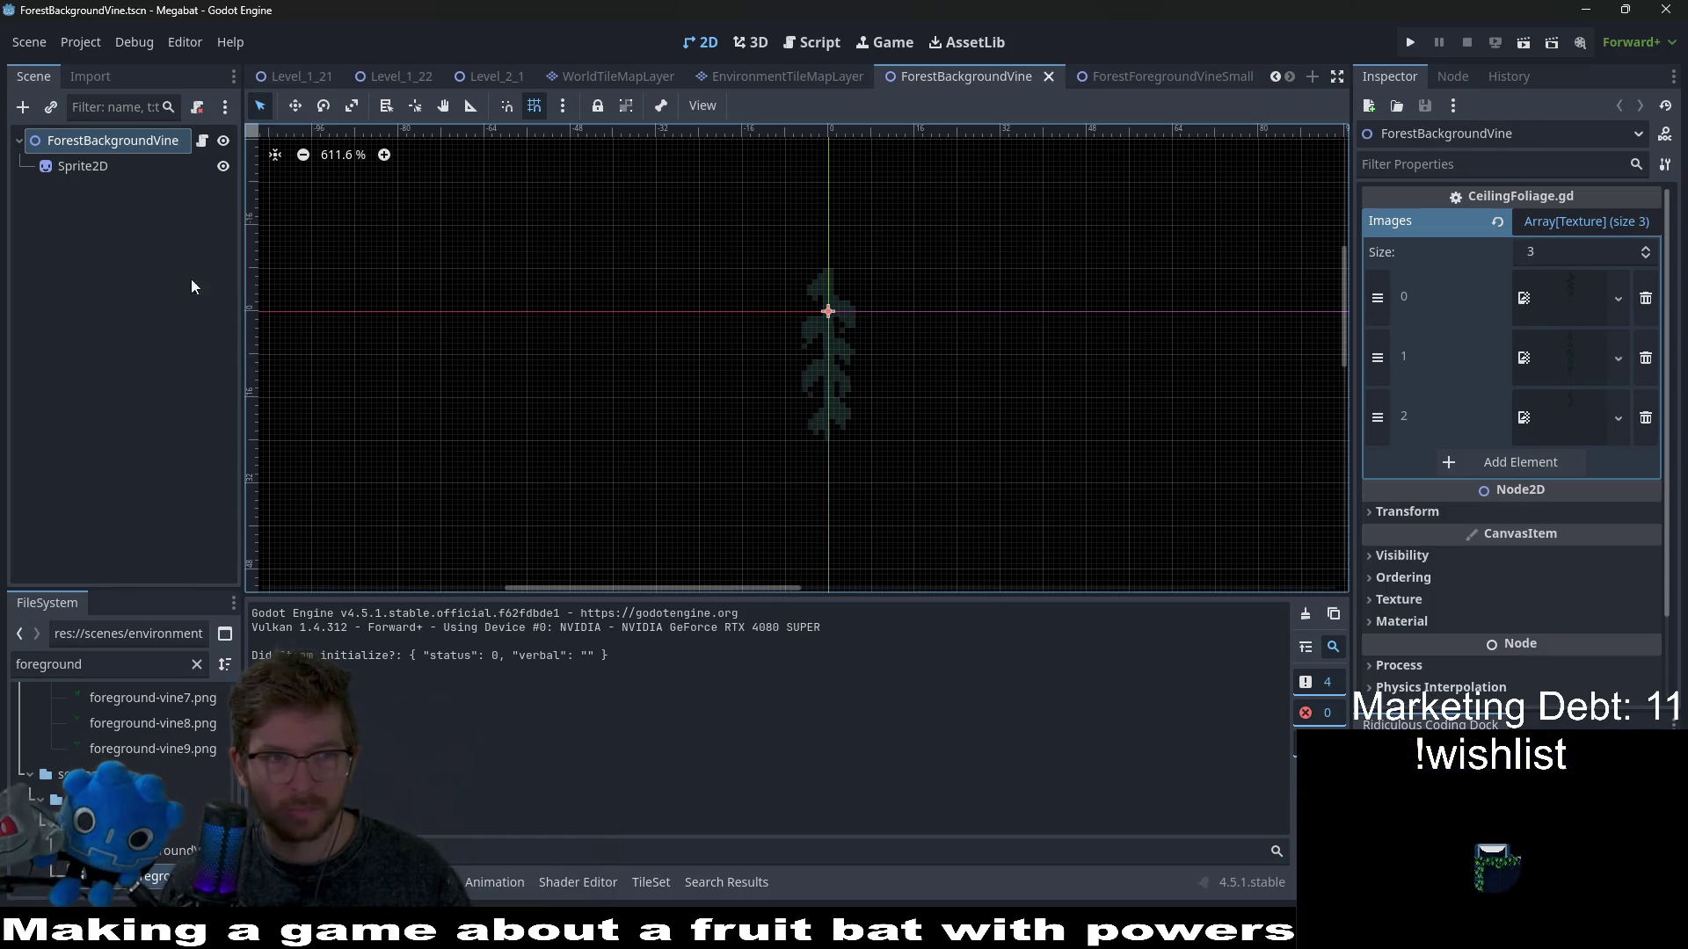
left_click(170, 855)
double_click(171, 852)
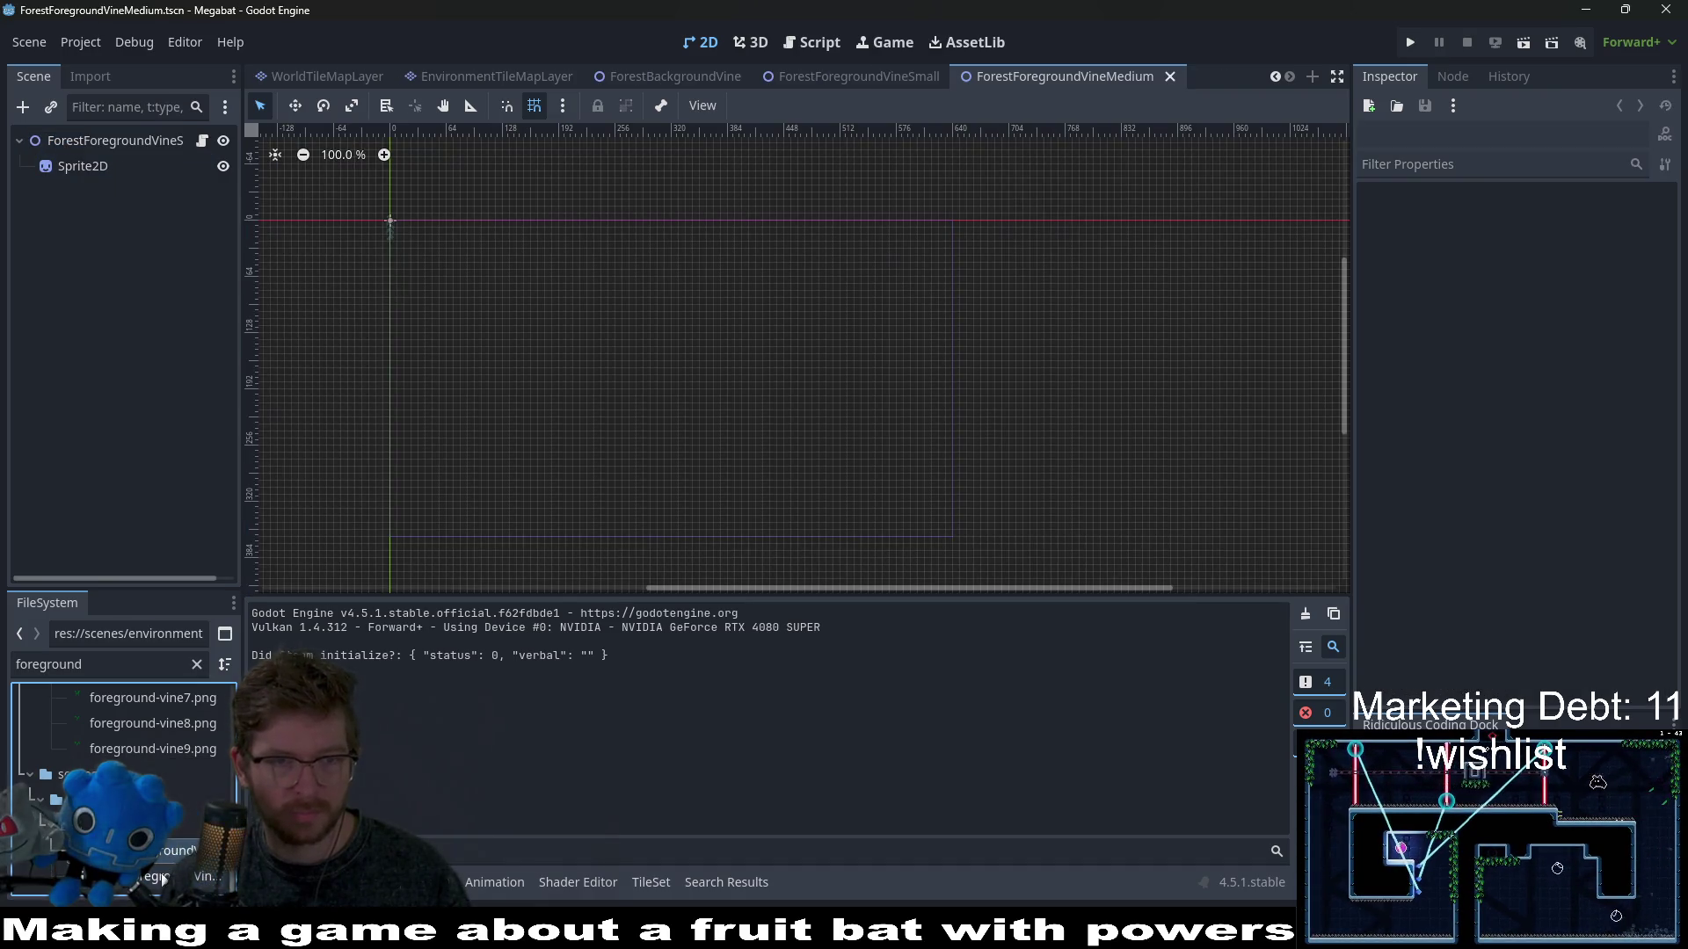
scroll(799, 351, "up", 10)
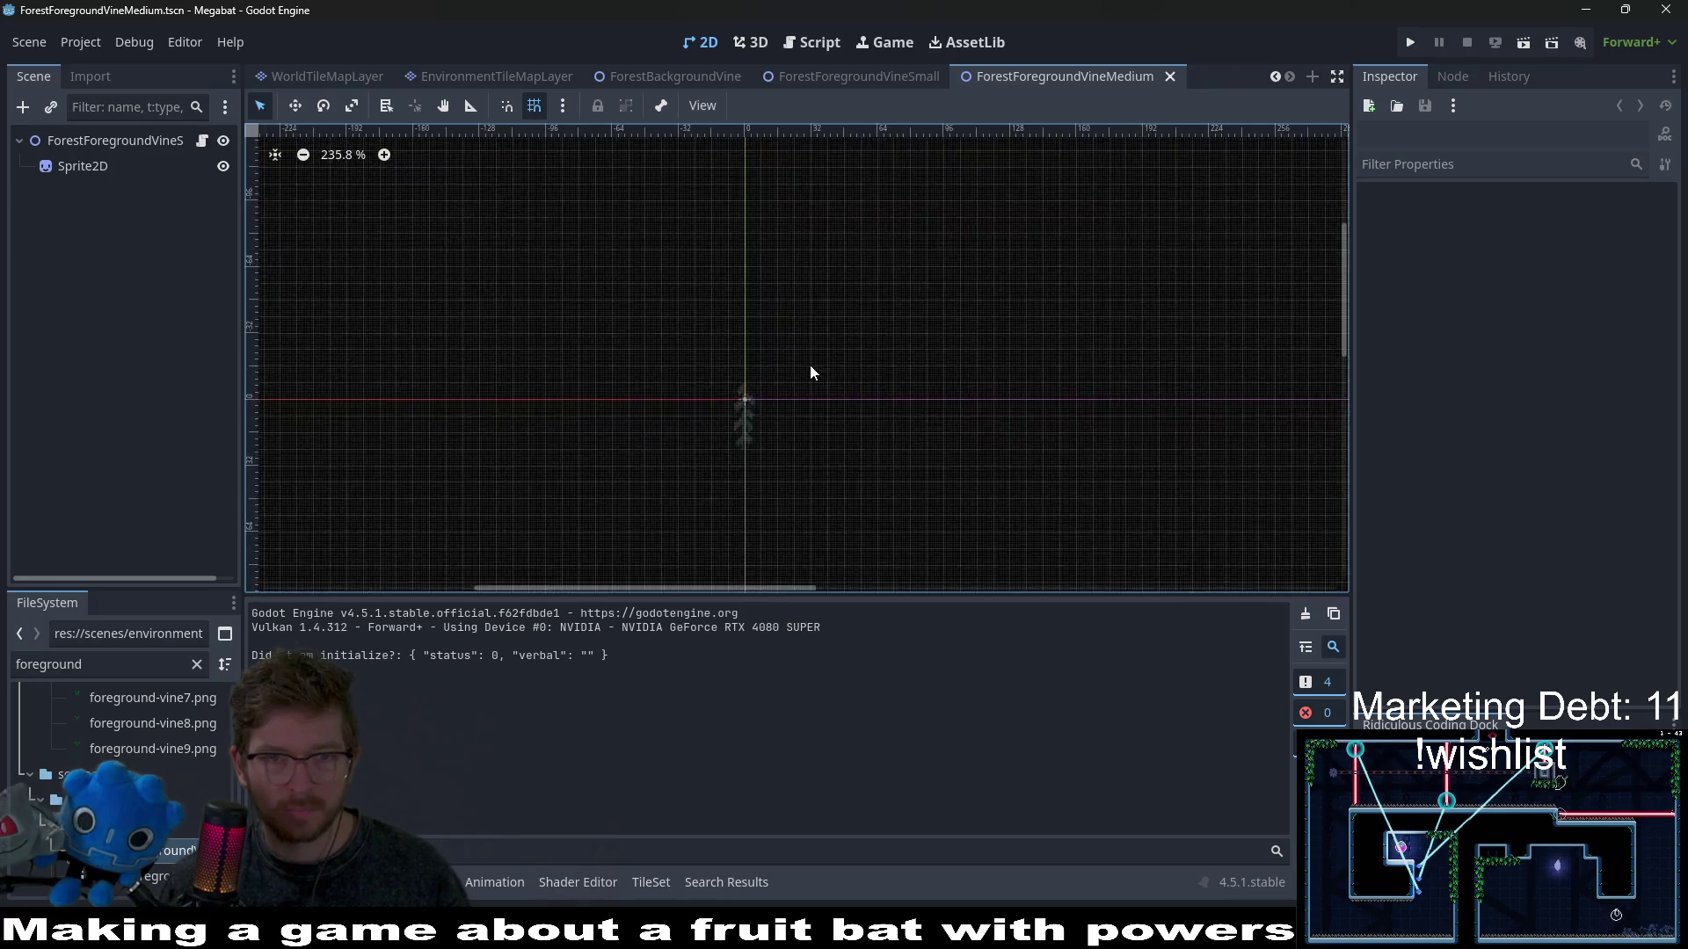
left_click_drag(815, 291, 916, 159)
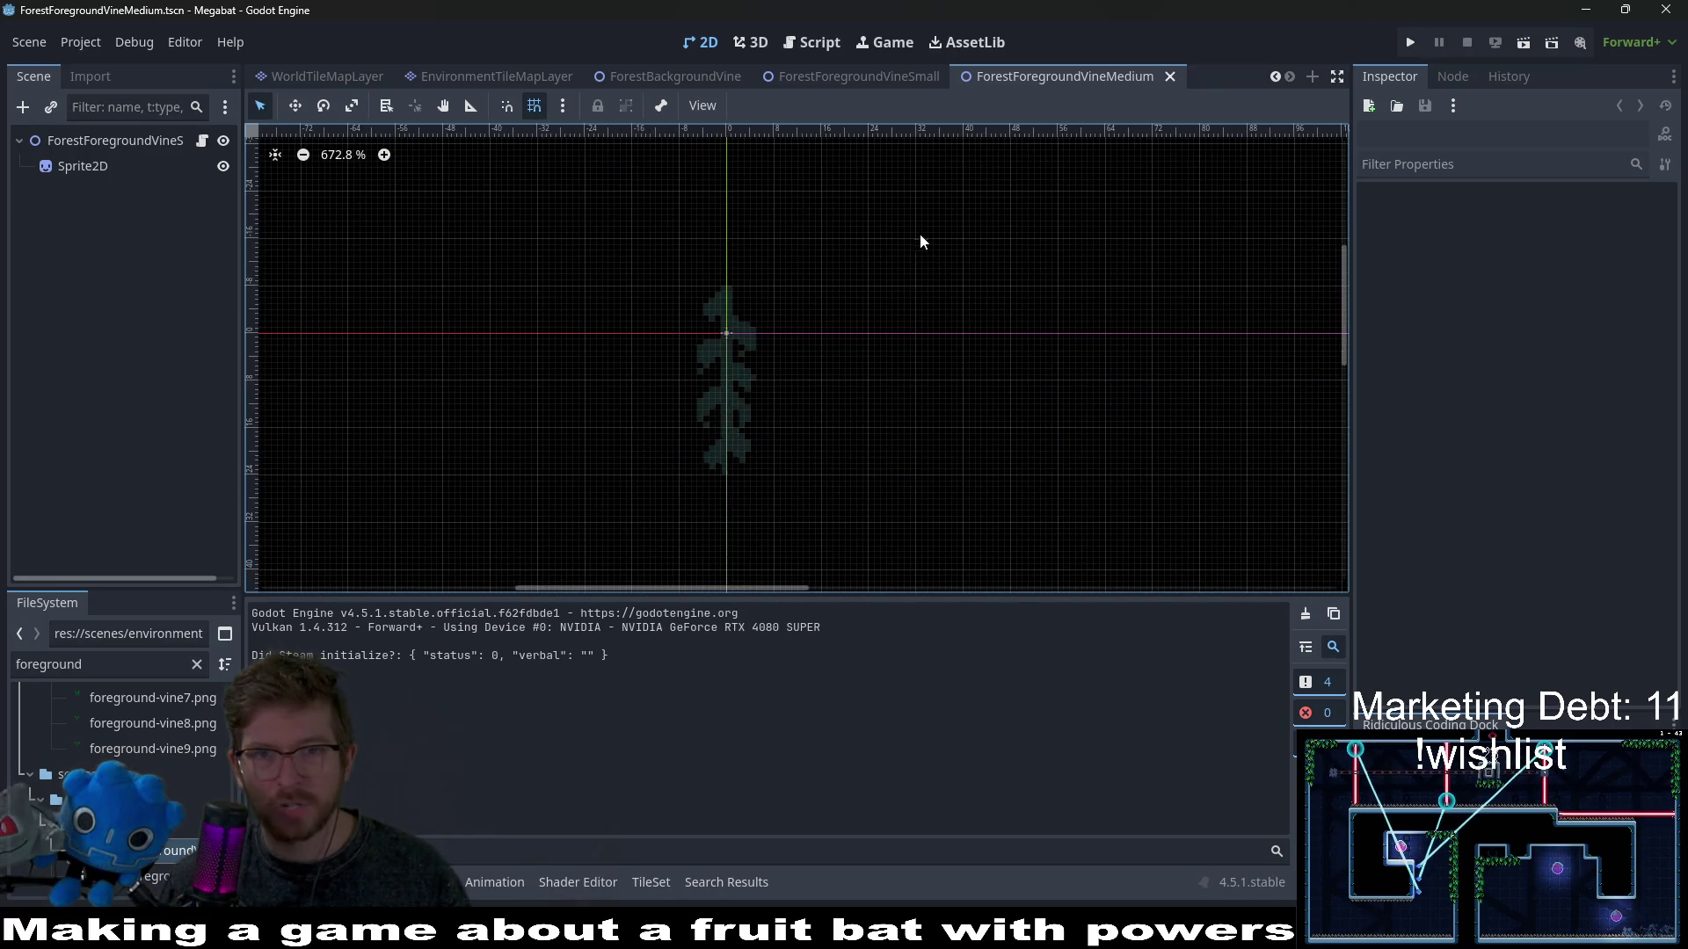
Expand the medium scene's Images array on its root node, then return to the small vine scene.
left_click(53, 167)
left_click(92, 150)
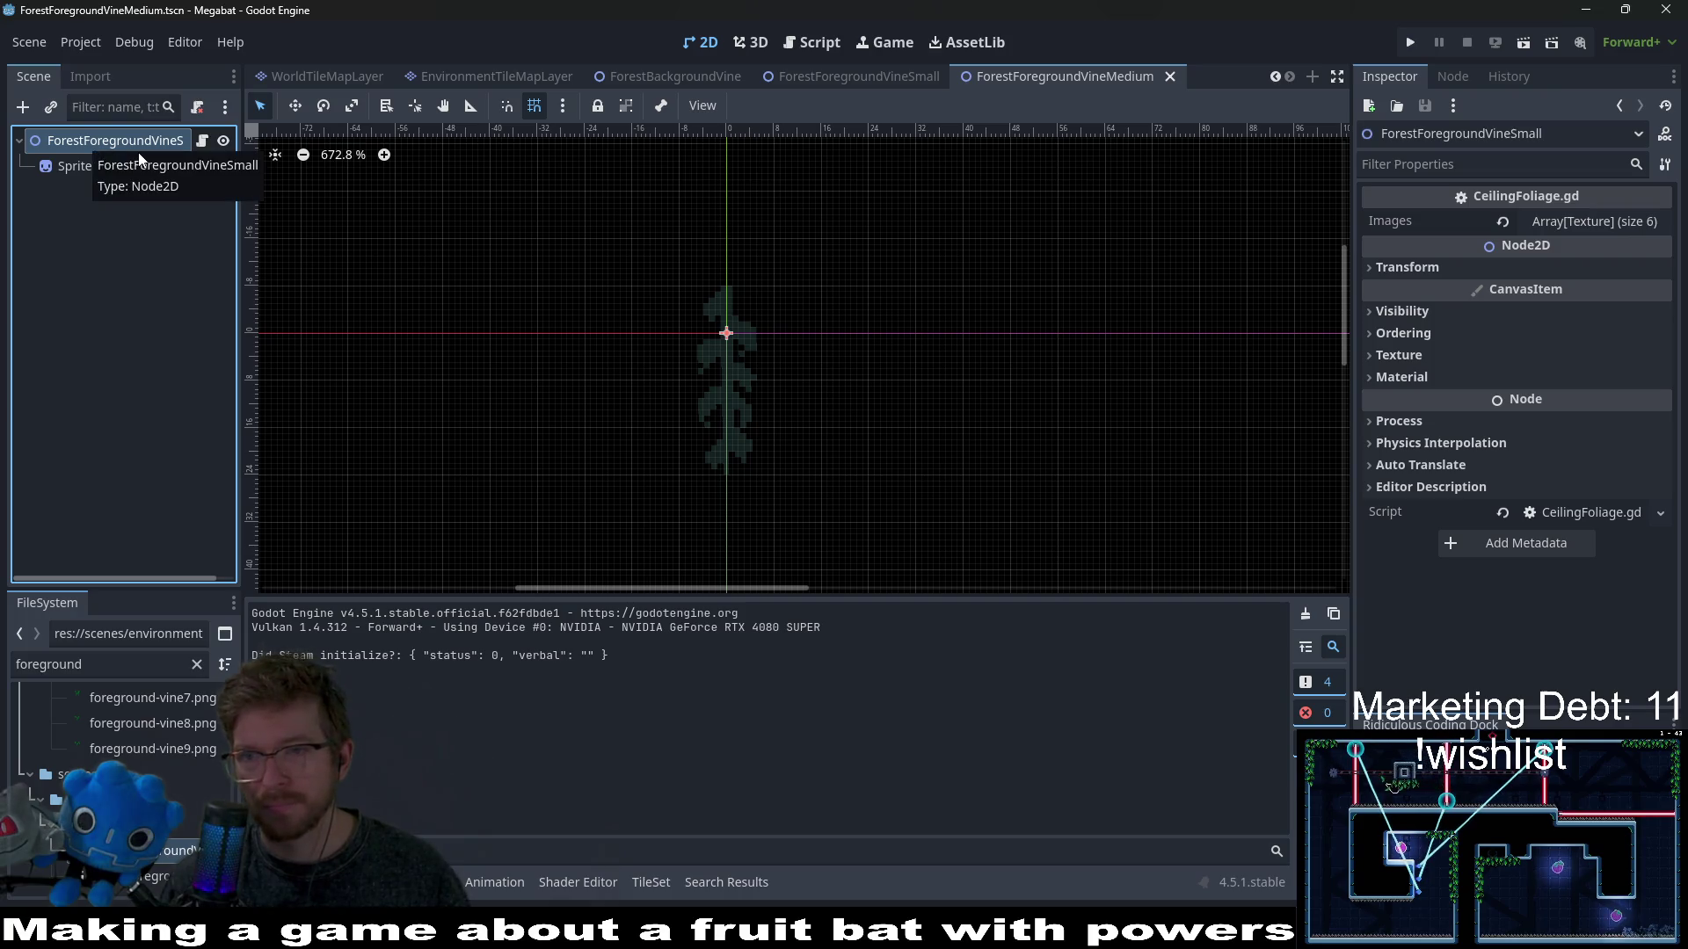
left_click(1566, 221)
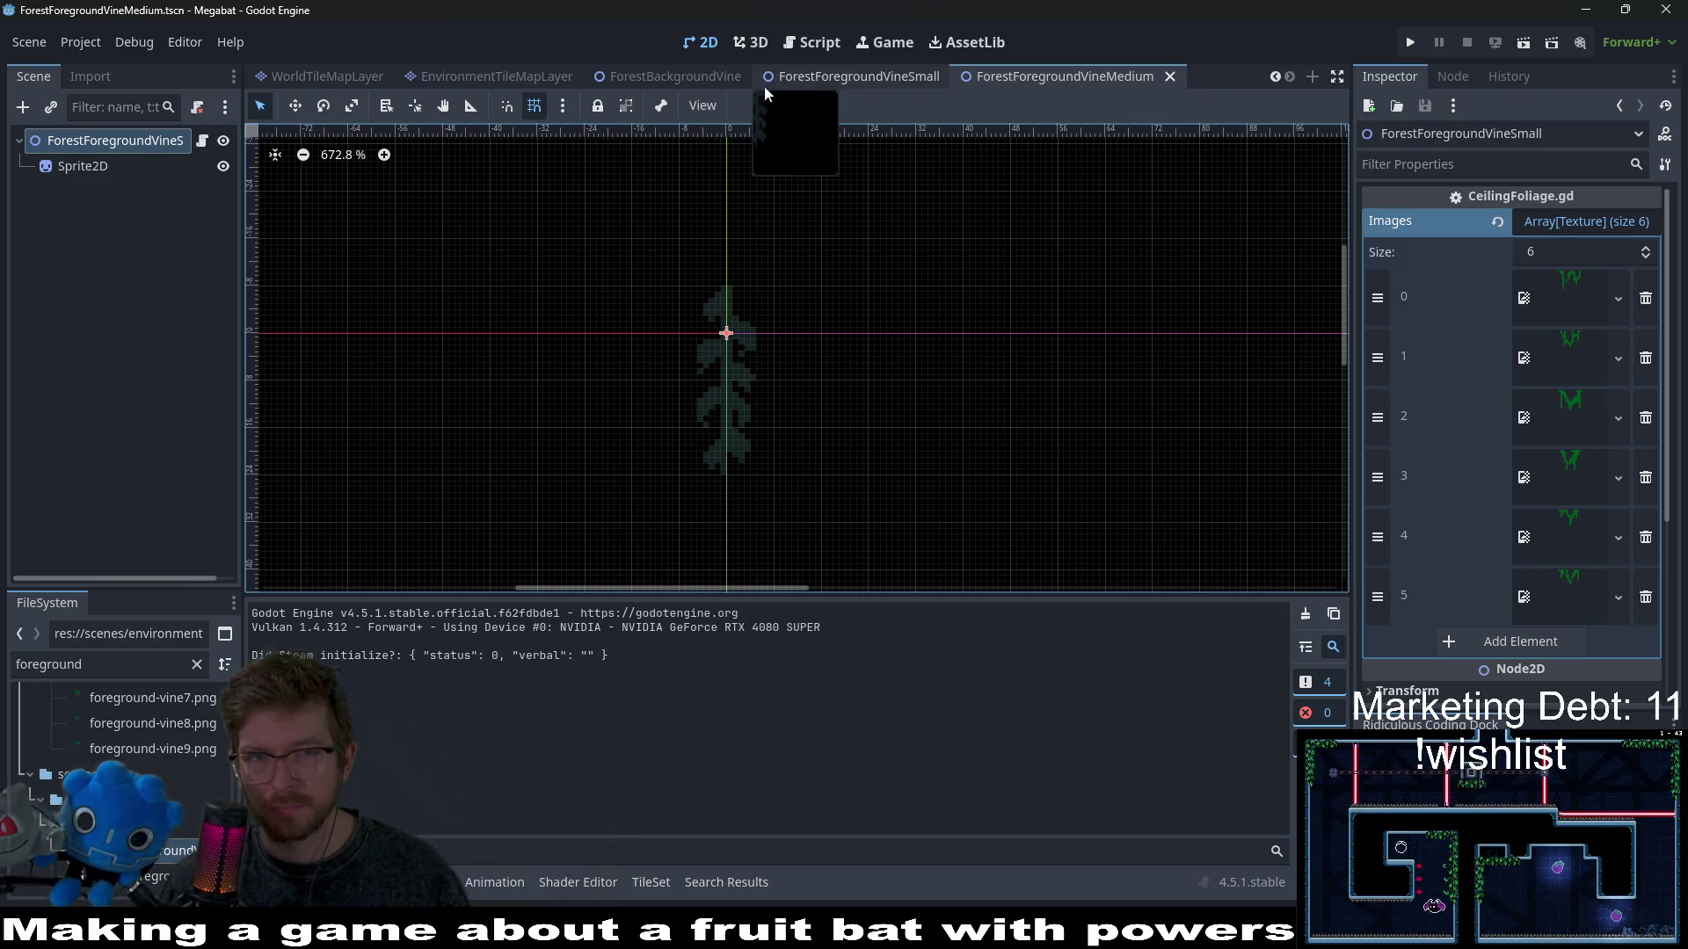
left_click(659, 76)
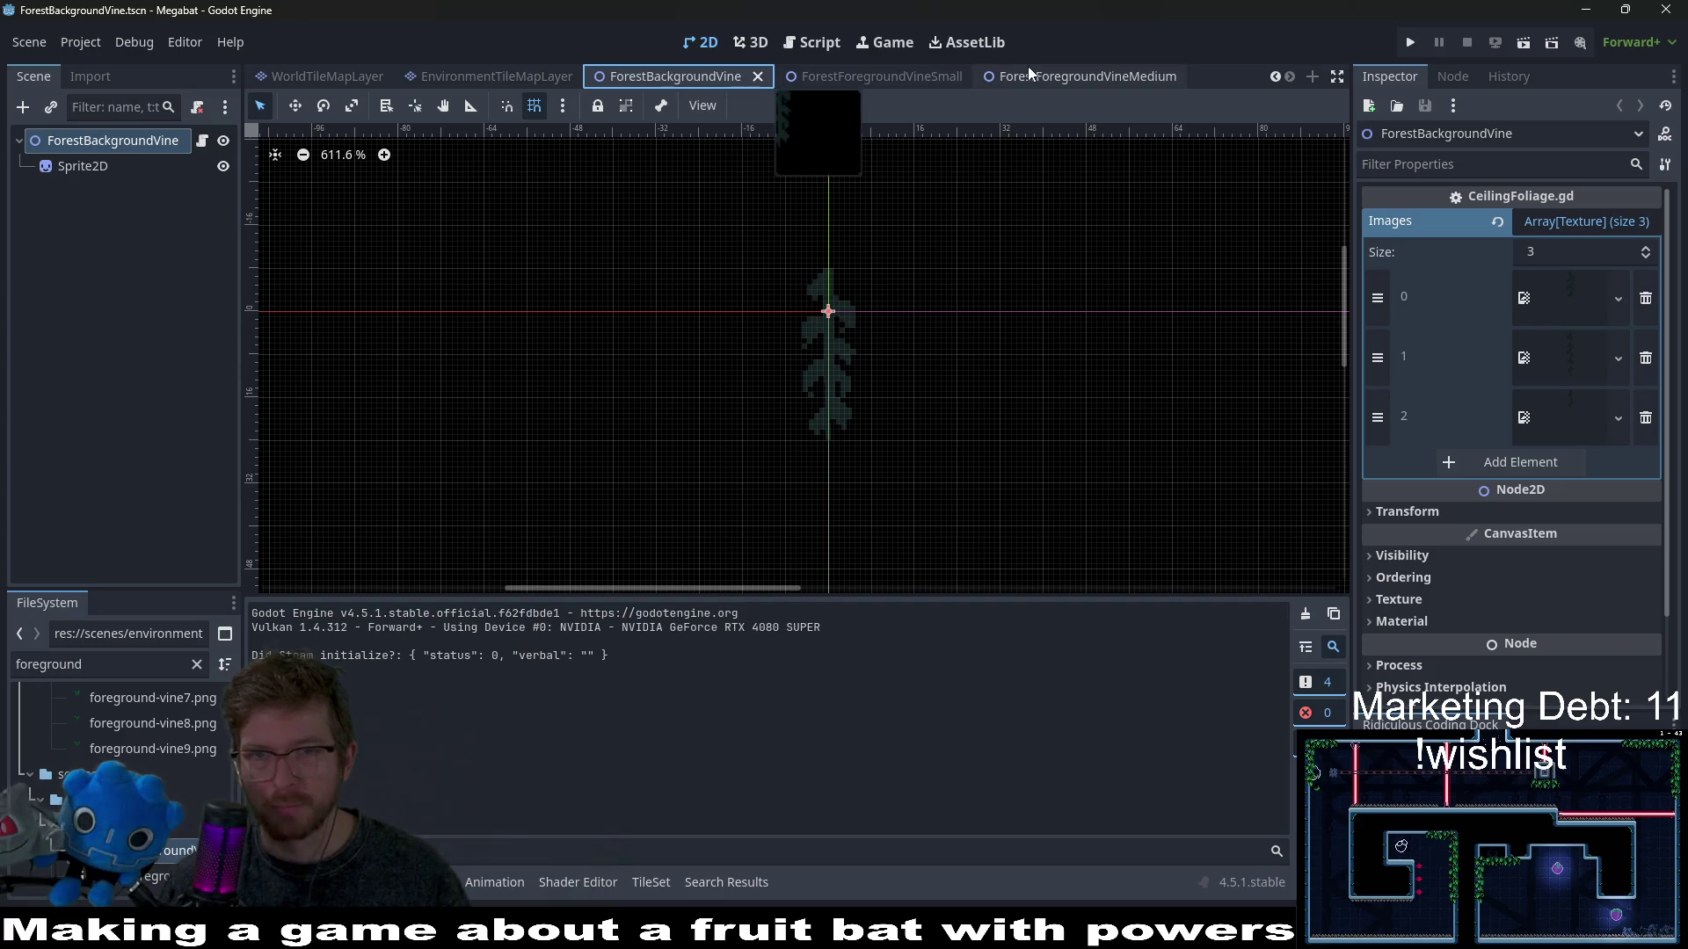
left_click(1036, 74)
left_click(869, 78)
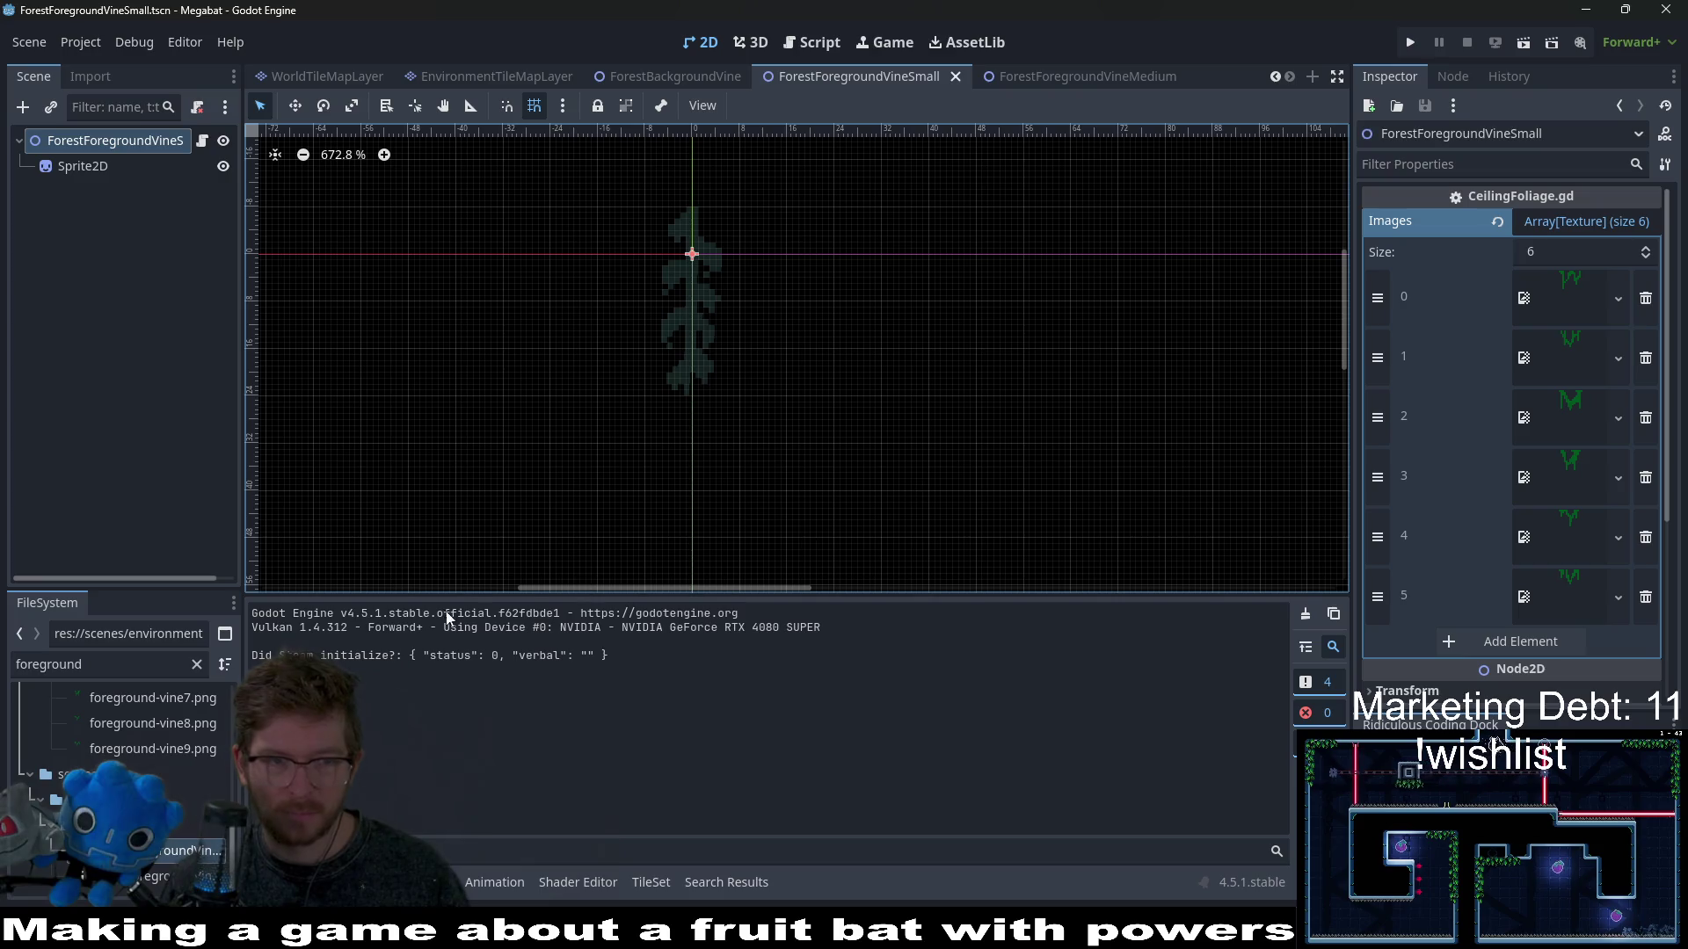
scroll(132, 725, "up", 2)
Give the small scene's Sprite2D the foreground-vine4.png texture, move it up about 94 px, and save.
scroll(131, 748, "up", 2)
mouse_move(123, 752)
left_mouse_down()
mouse_move(106, 758)
mouse_move(580, 640)
mouse_move(1612, 234)
mouse_move(1597, 229)
left_mouse_up()
left_click(83, 166)
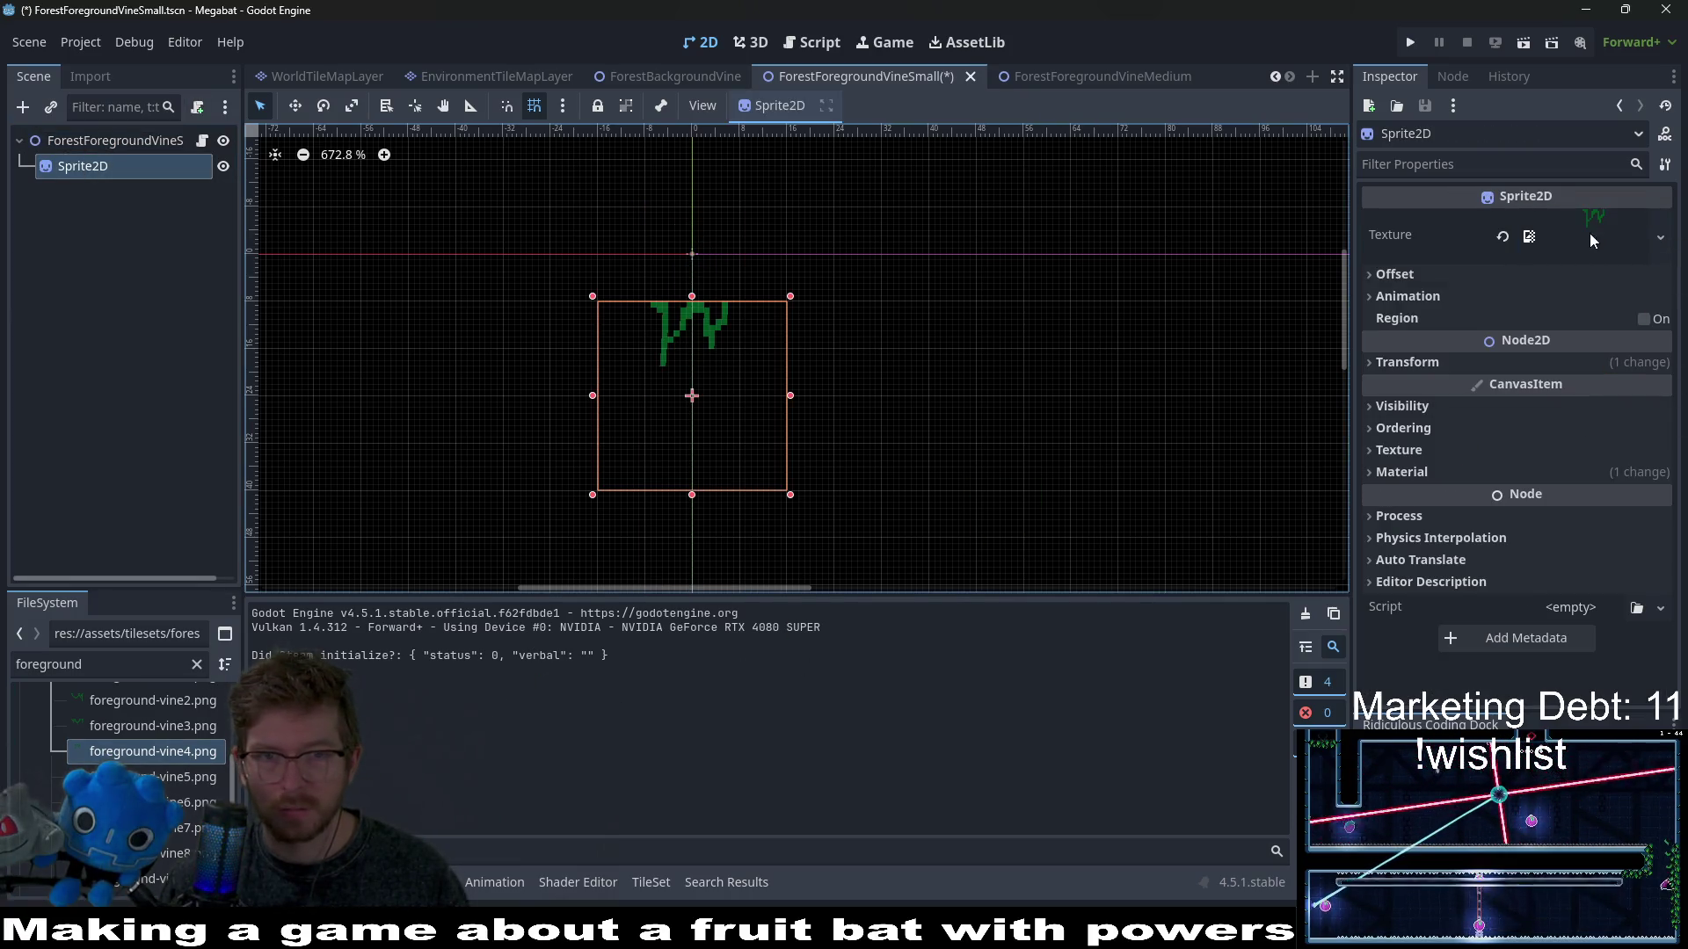
left_click_drag(727, 373, 732, 287)
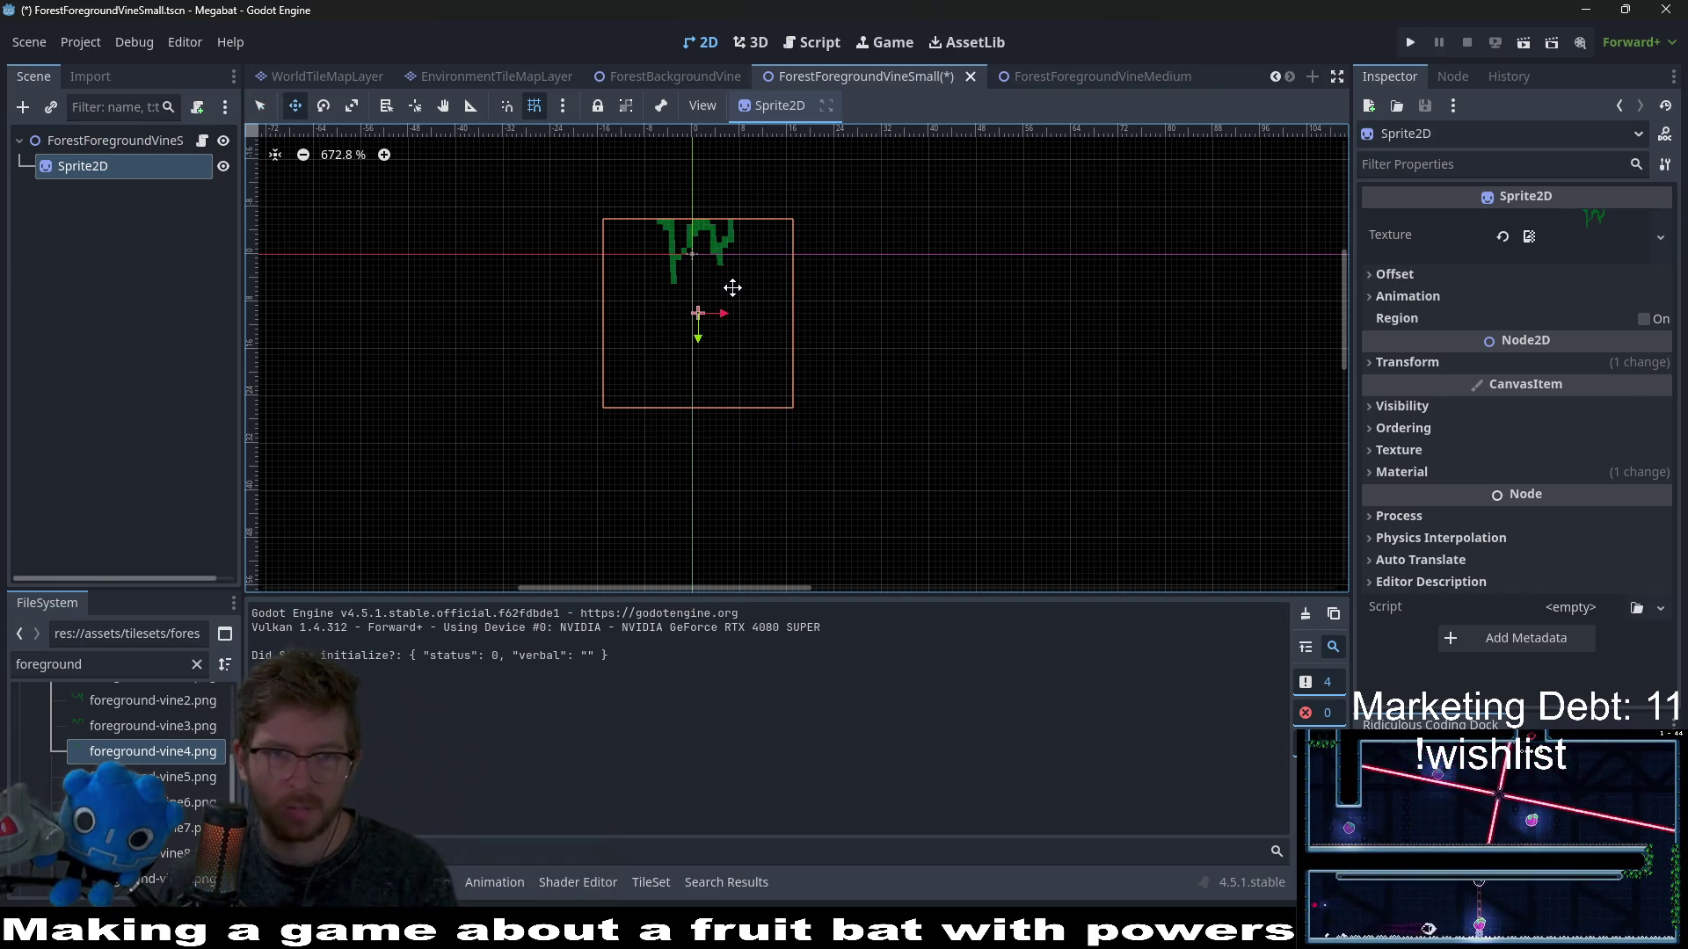
key("Left")
key("Up")
key("Up")
key("ctrl+s")
left_click(1063, 83)
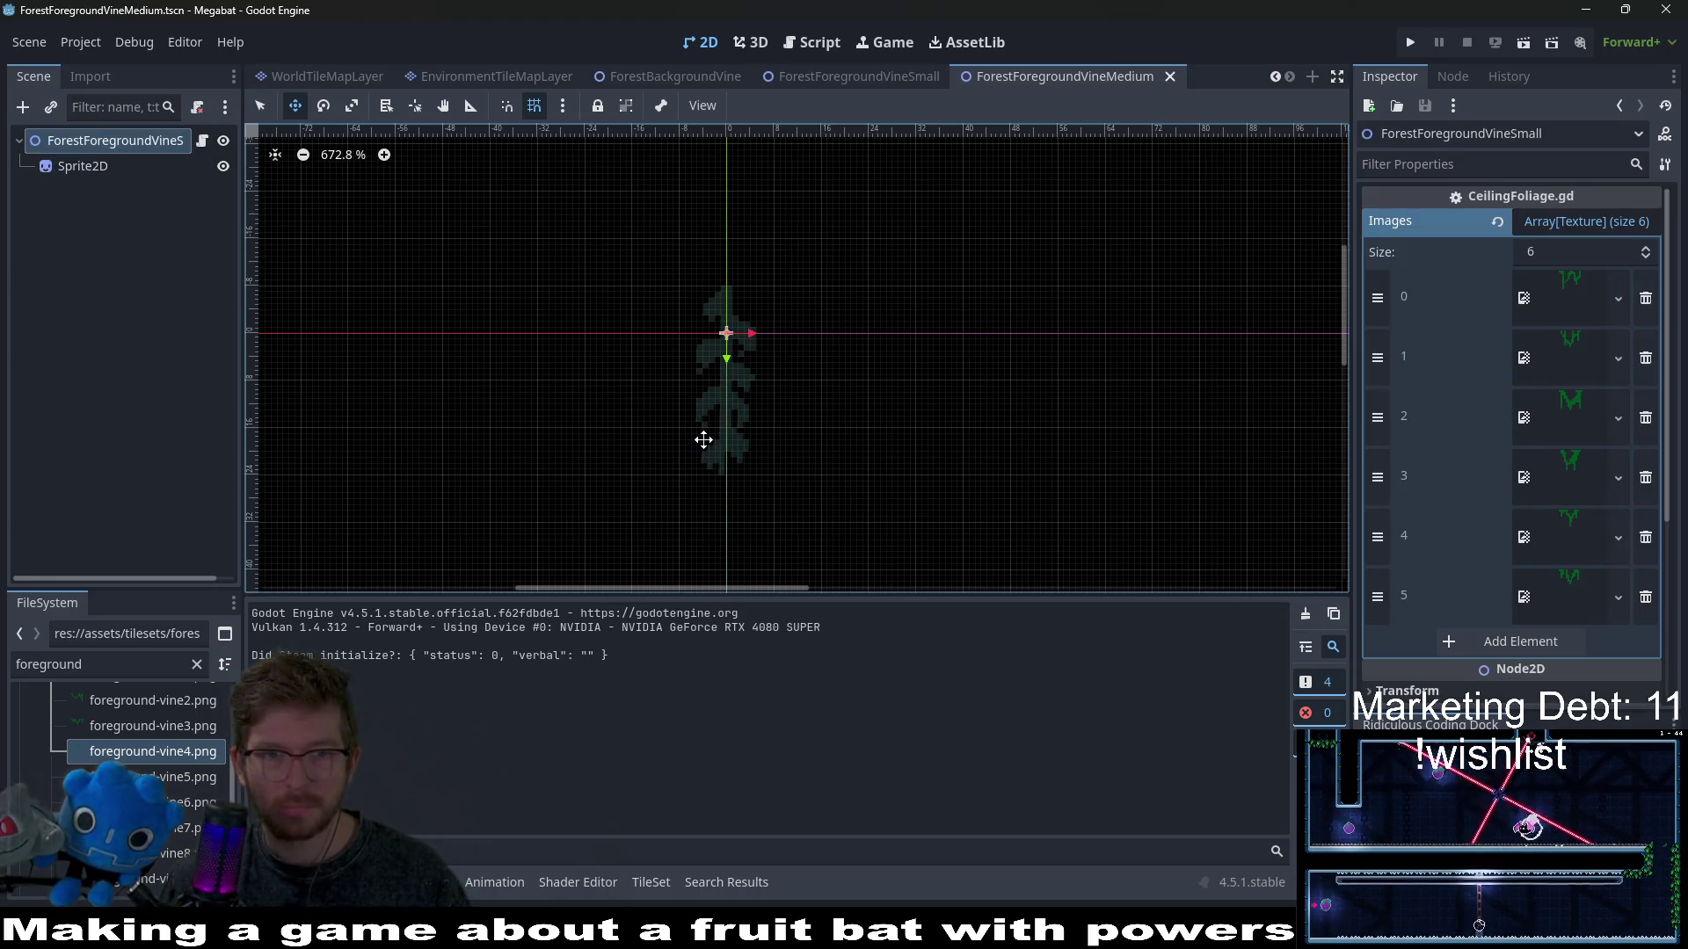
Delete three elements from the medium scene's Images array, leaving three slots.
scroll(152, 743, "up", 2)
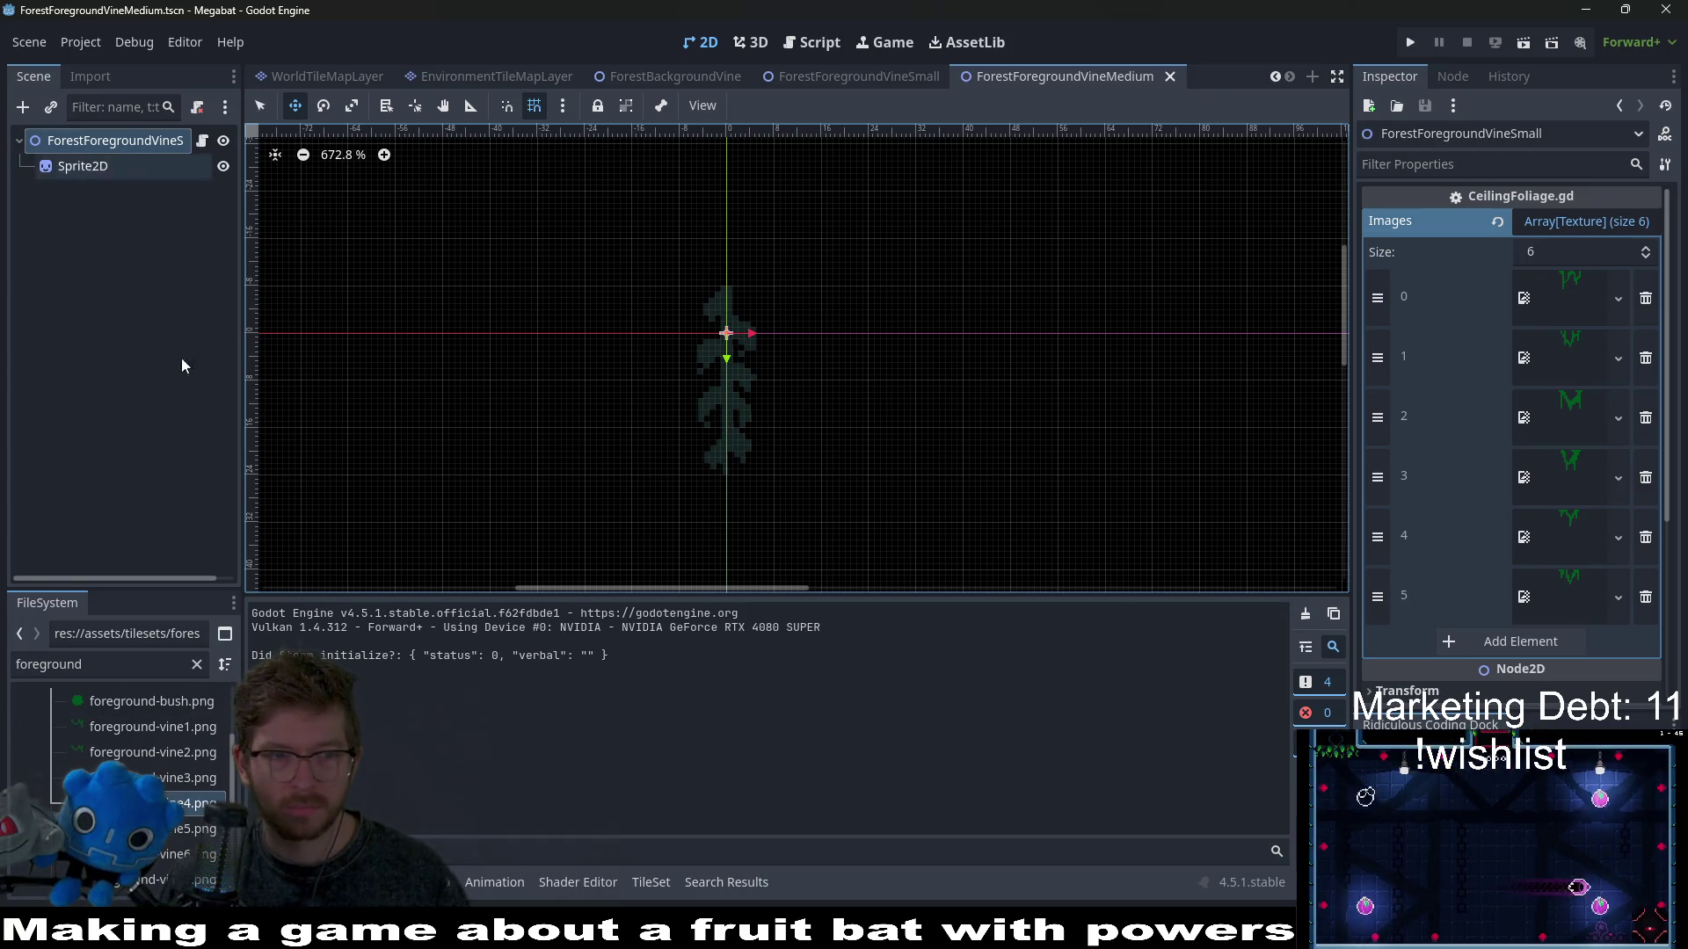
left_click(1647, 538)
left_click(1647, 538)
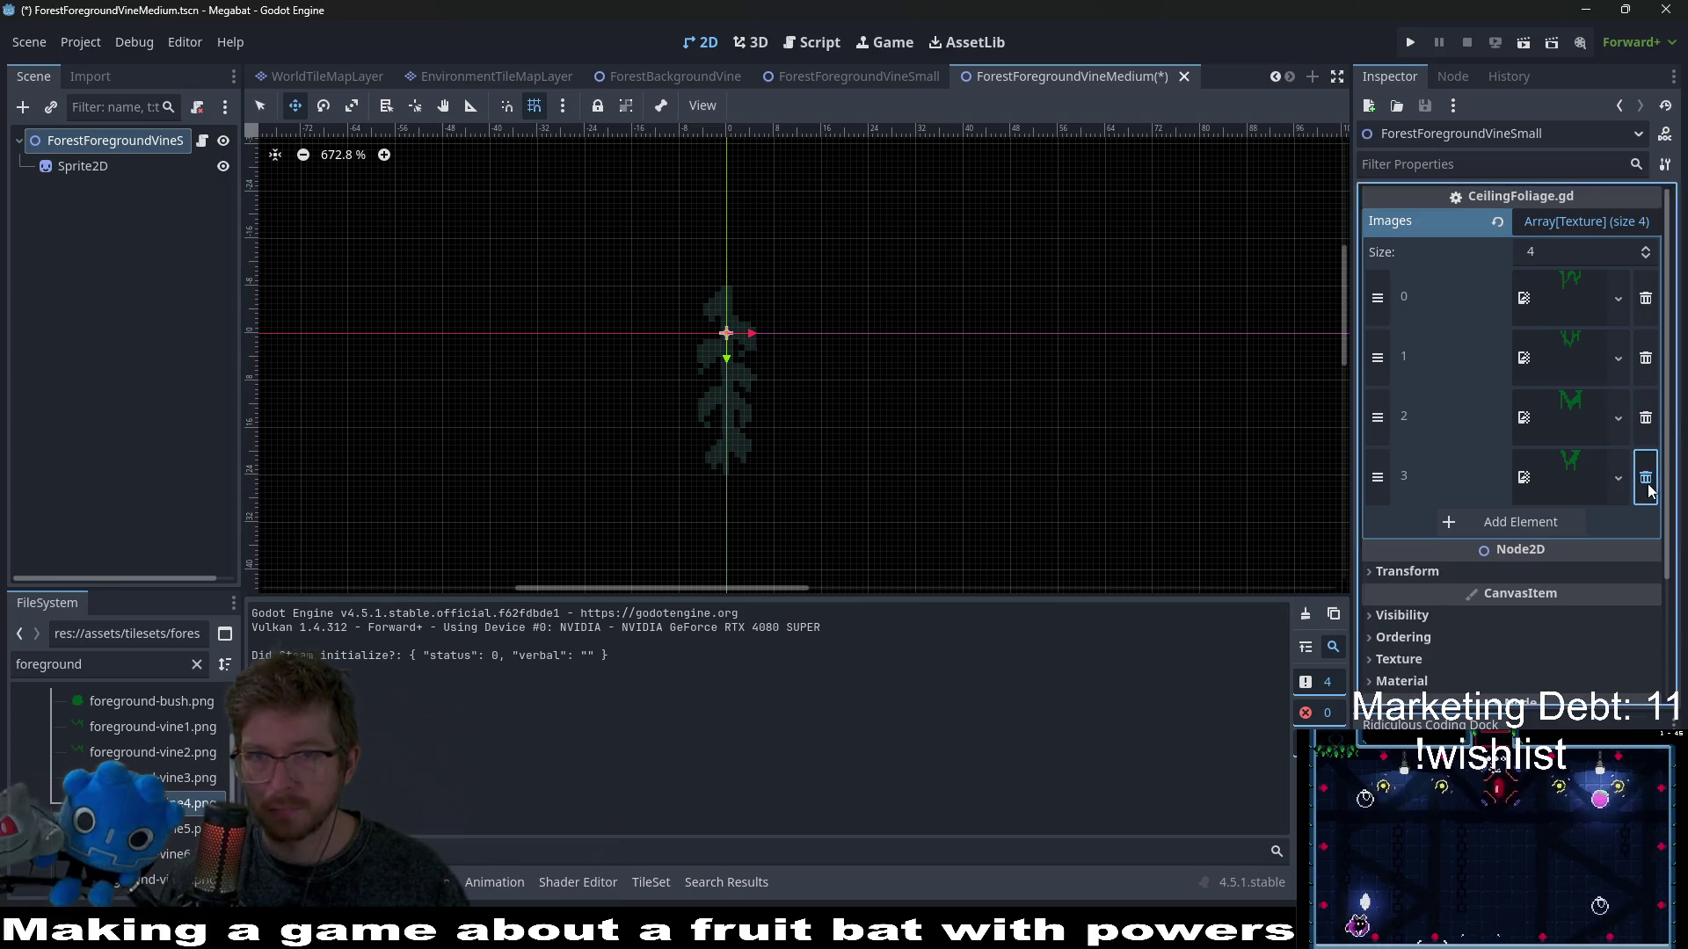
left_click(1645, 478)
Fill the three Images slots with foreground-vine1, 2 and 3.png.
mouse_move(152, 727)
left_mouse_down()
mouse_move(1337, 535)
mouse_move(1525, 298)
left_mouse_up()
mouse_move(138, 758)
left_mouse_down()
mouse_move(1275, 479)
mouse_move(1501, 382)
mouse_move(163, 782)
mouse_move(1573, 367)
left_mouse_up()
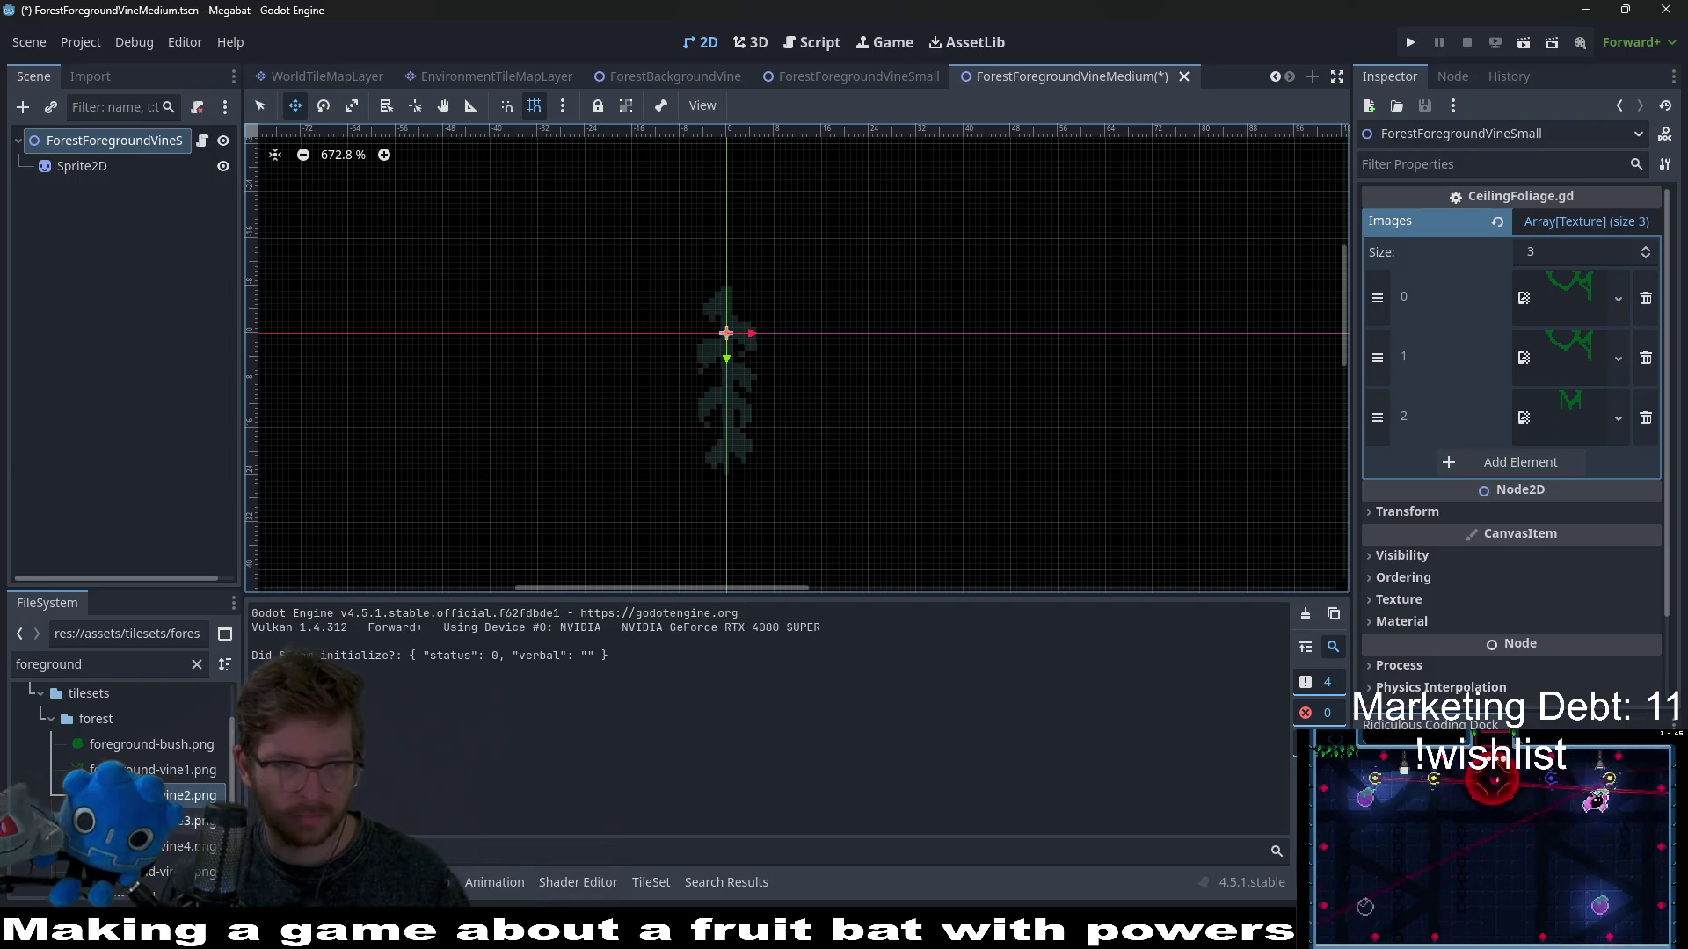
mouse_move(167, 770)
left_mouse_down()
mouse_move(967, 440)
mouse_move(1372, 464)
left_mouse_up()
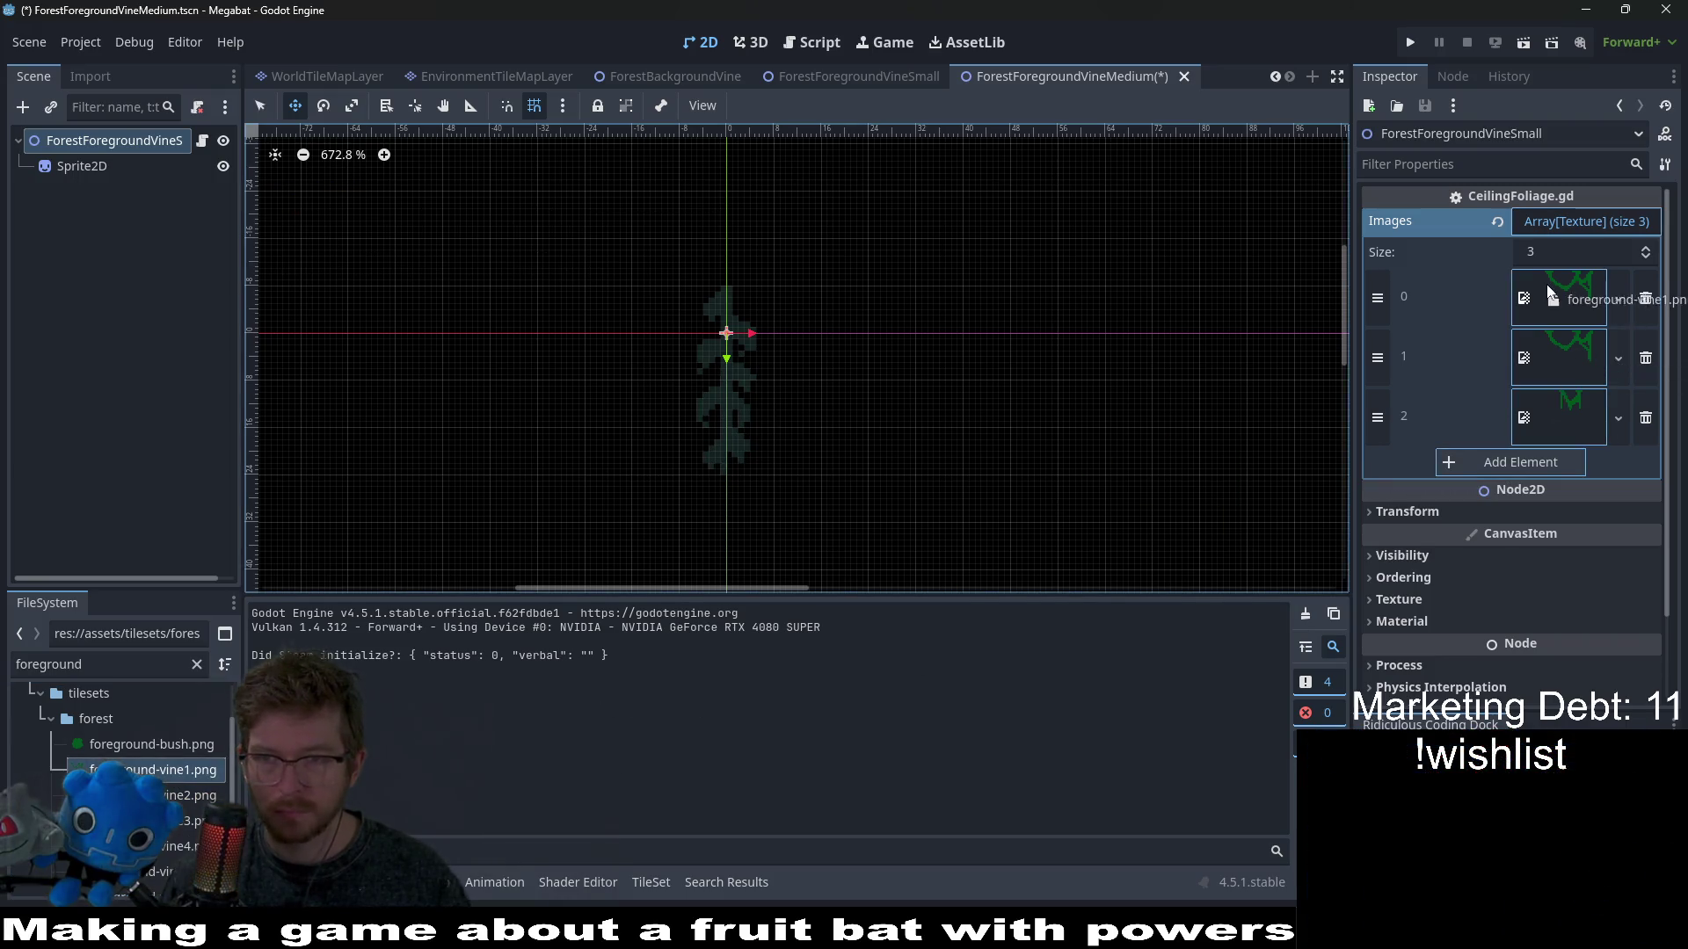
left_click_drag(1549, 293, 1490, 429)
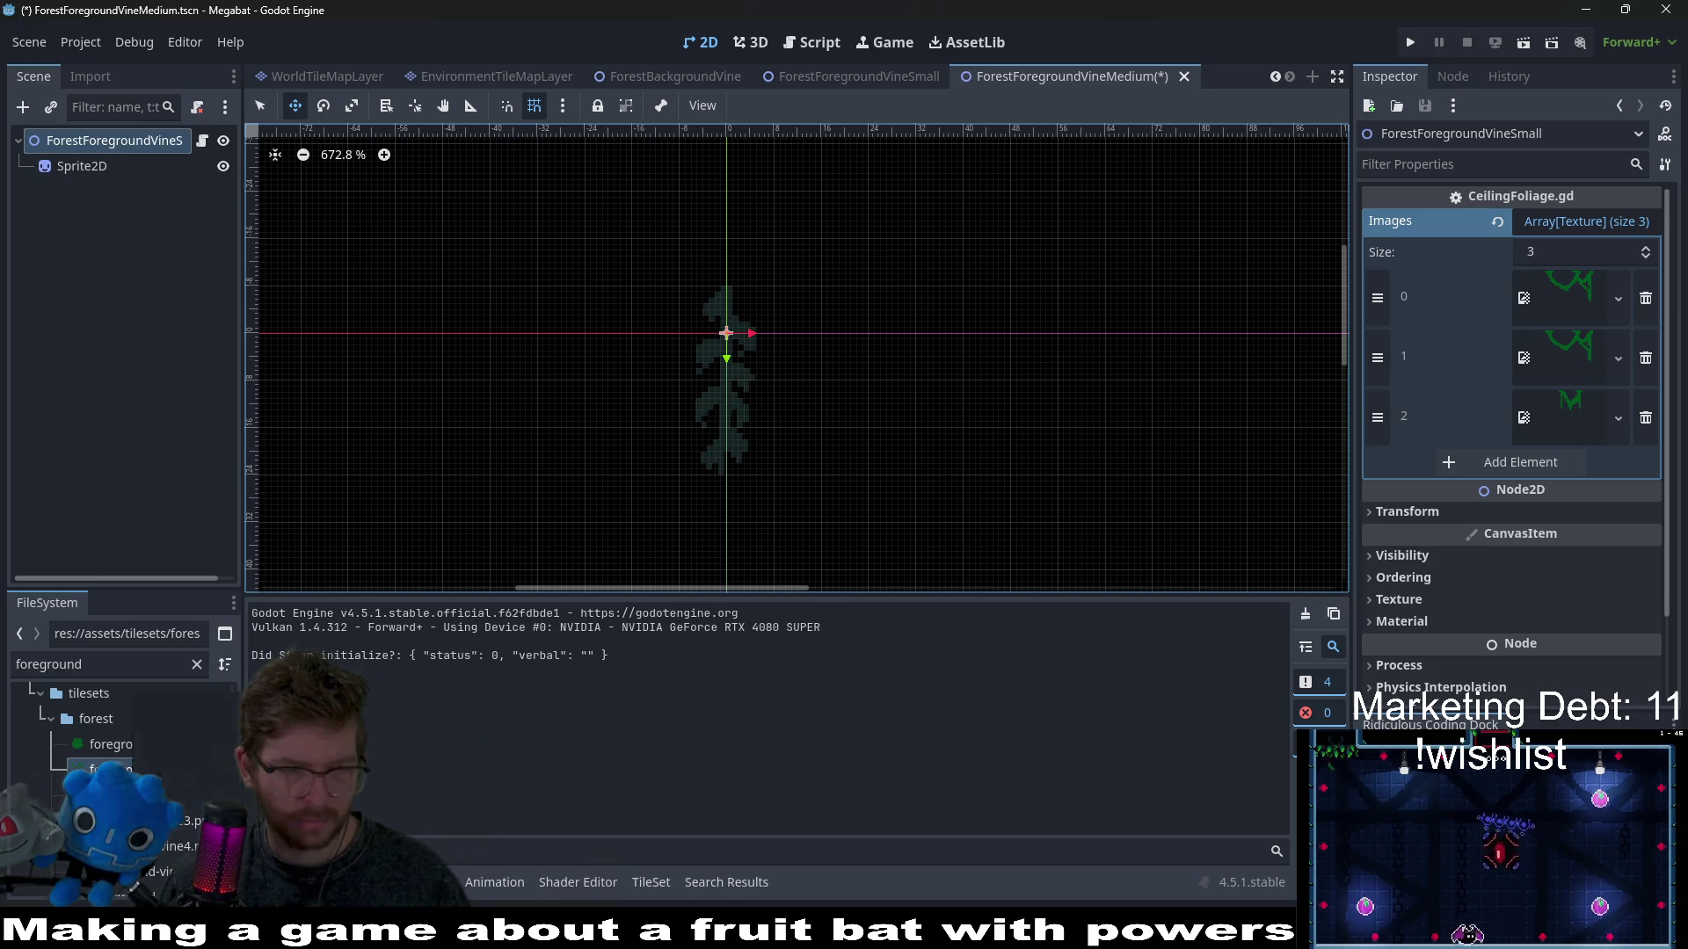
left_click(189, 795)
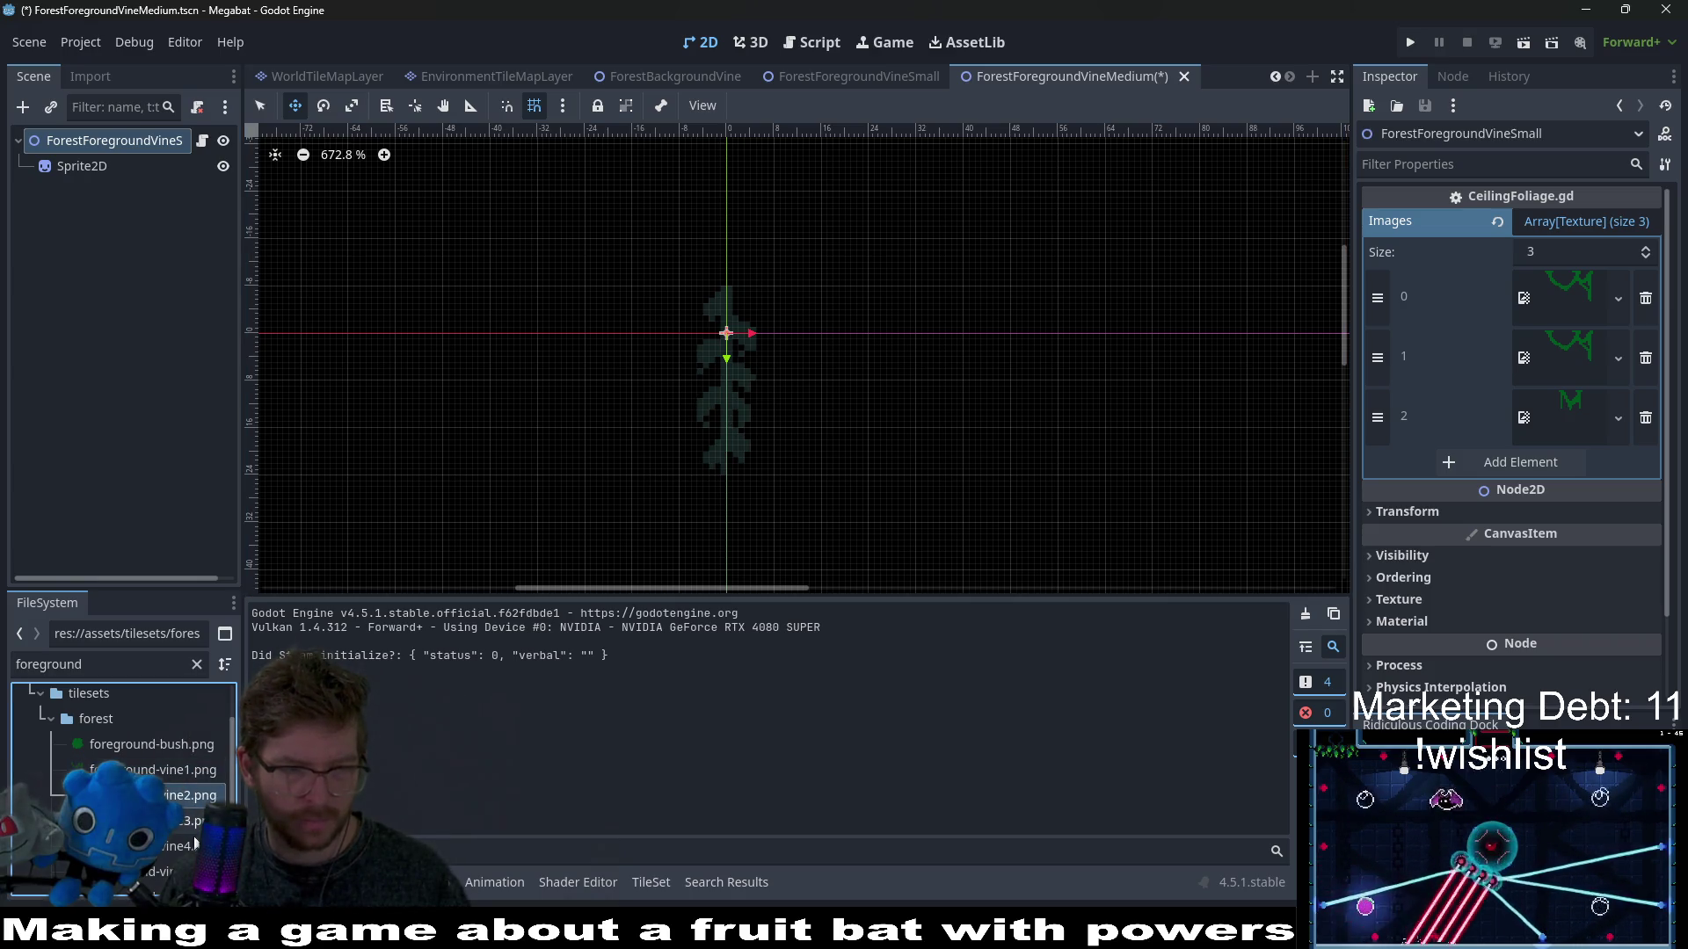
mouse_move(189, 794)
left_mouse_down()
mouse_move(753, 697)
mouse_move(1570, 414)
left_mouse_up()
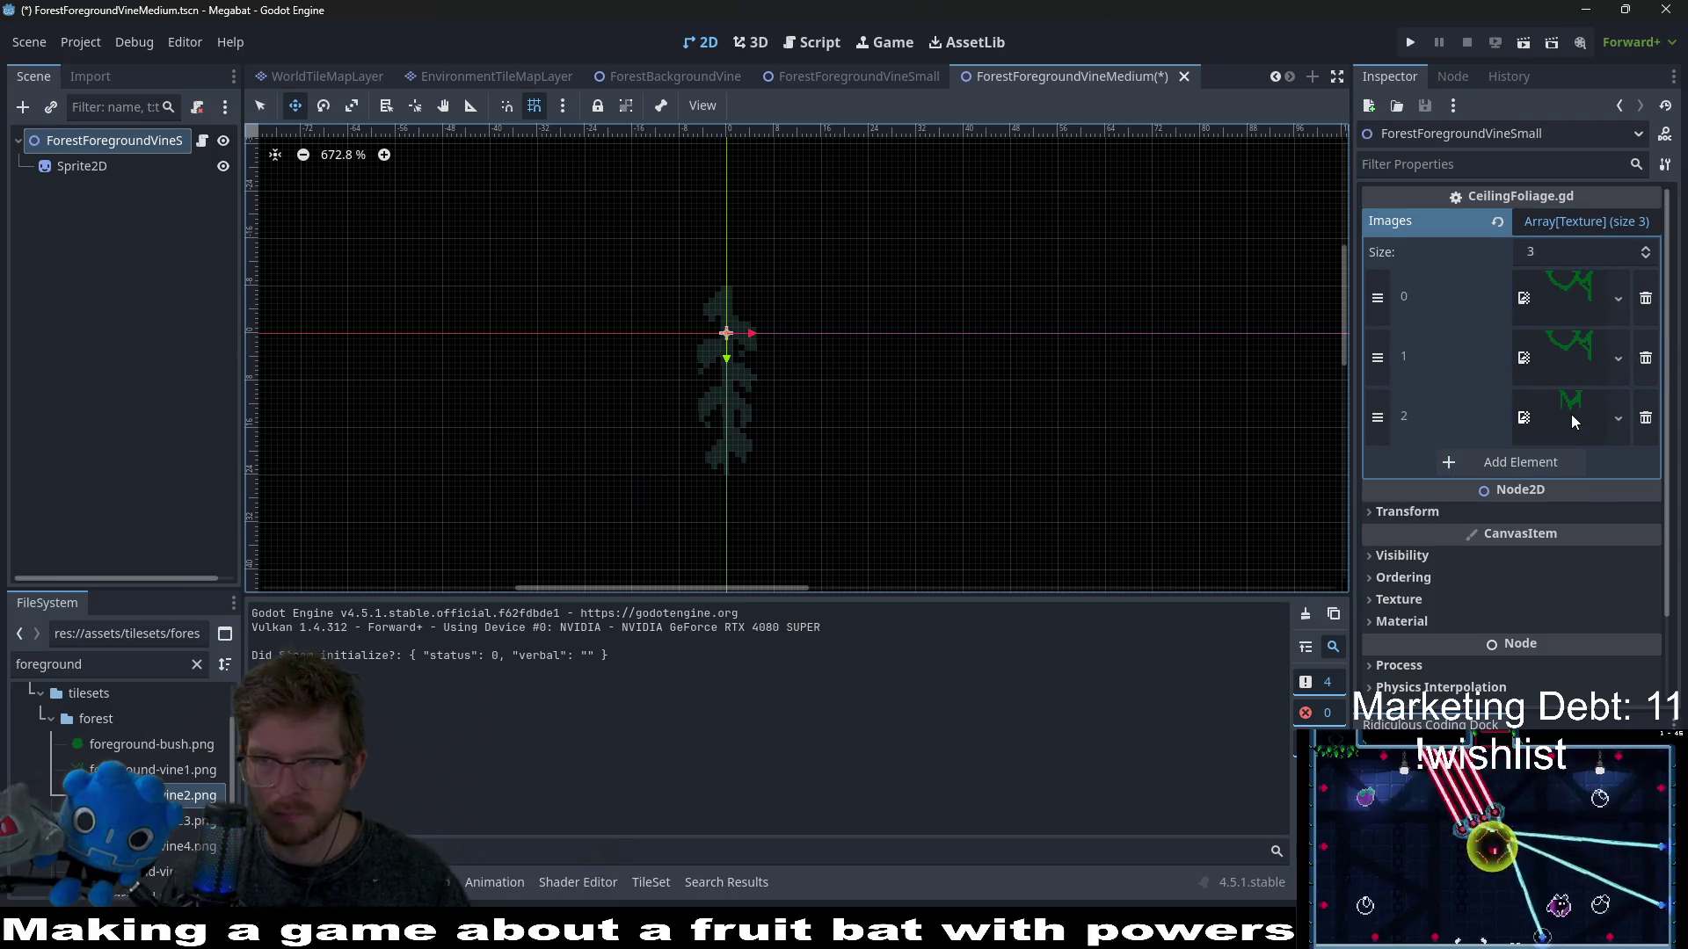
mouse_move(189, 820)
left_mouse_down()
mouse_move(795, 708)
mouse_move(1565, 415)
left_mouse_up()
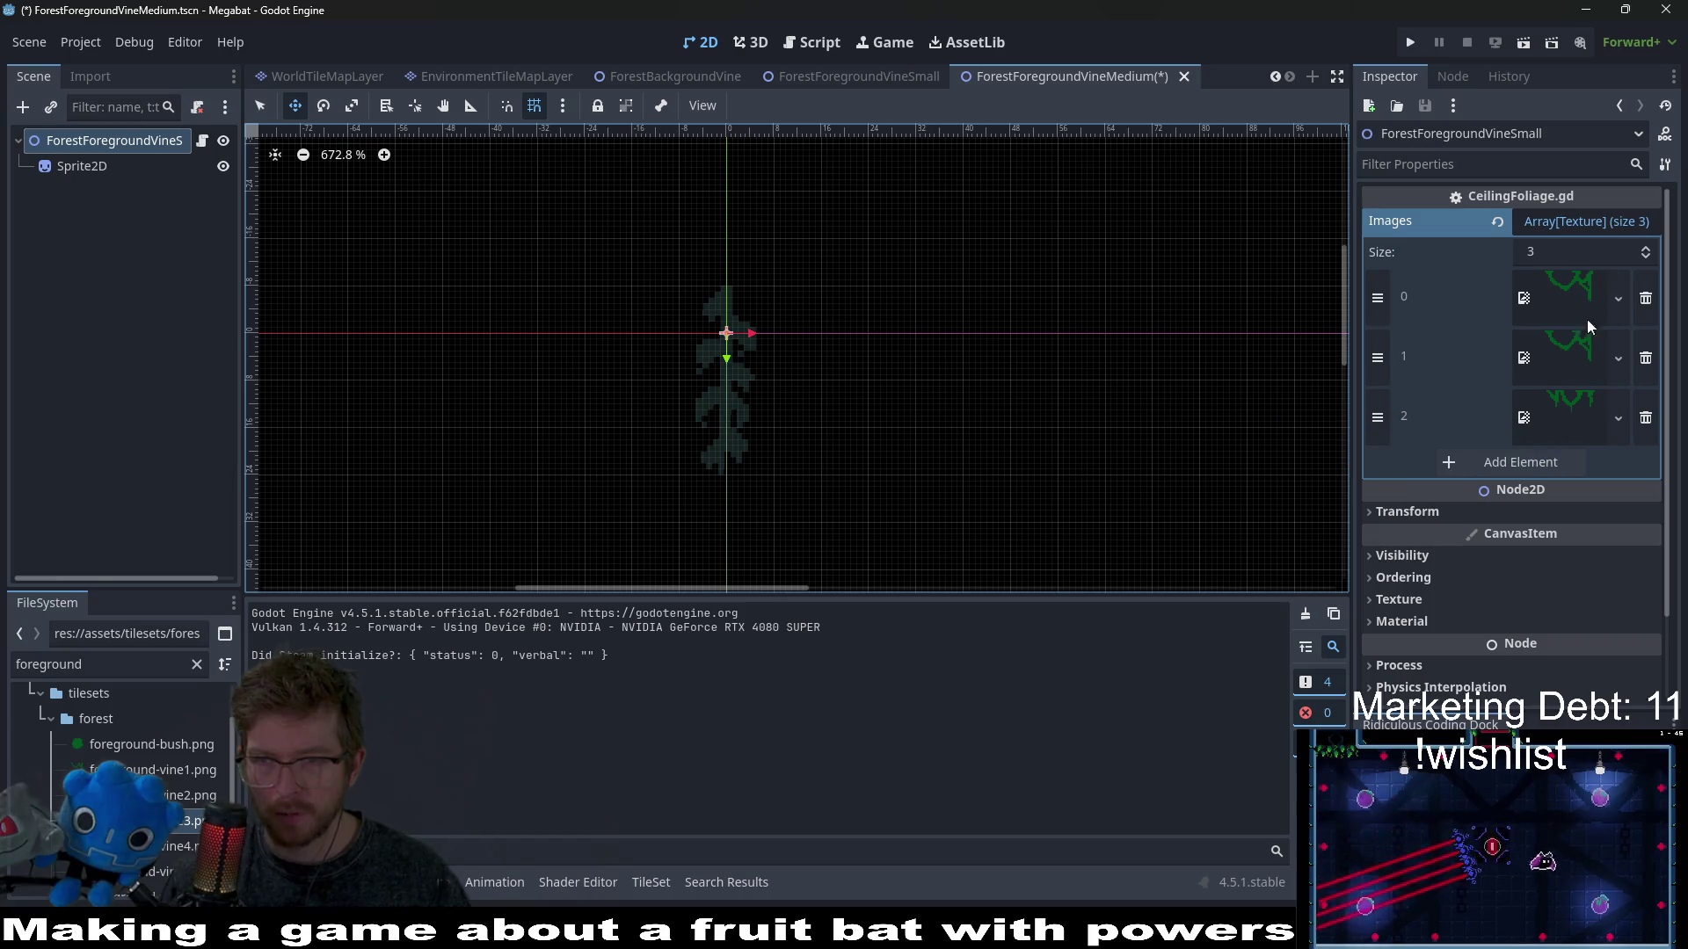
key("alt+Tab")
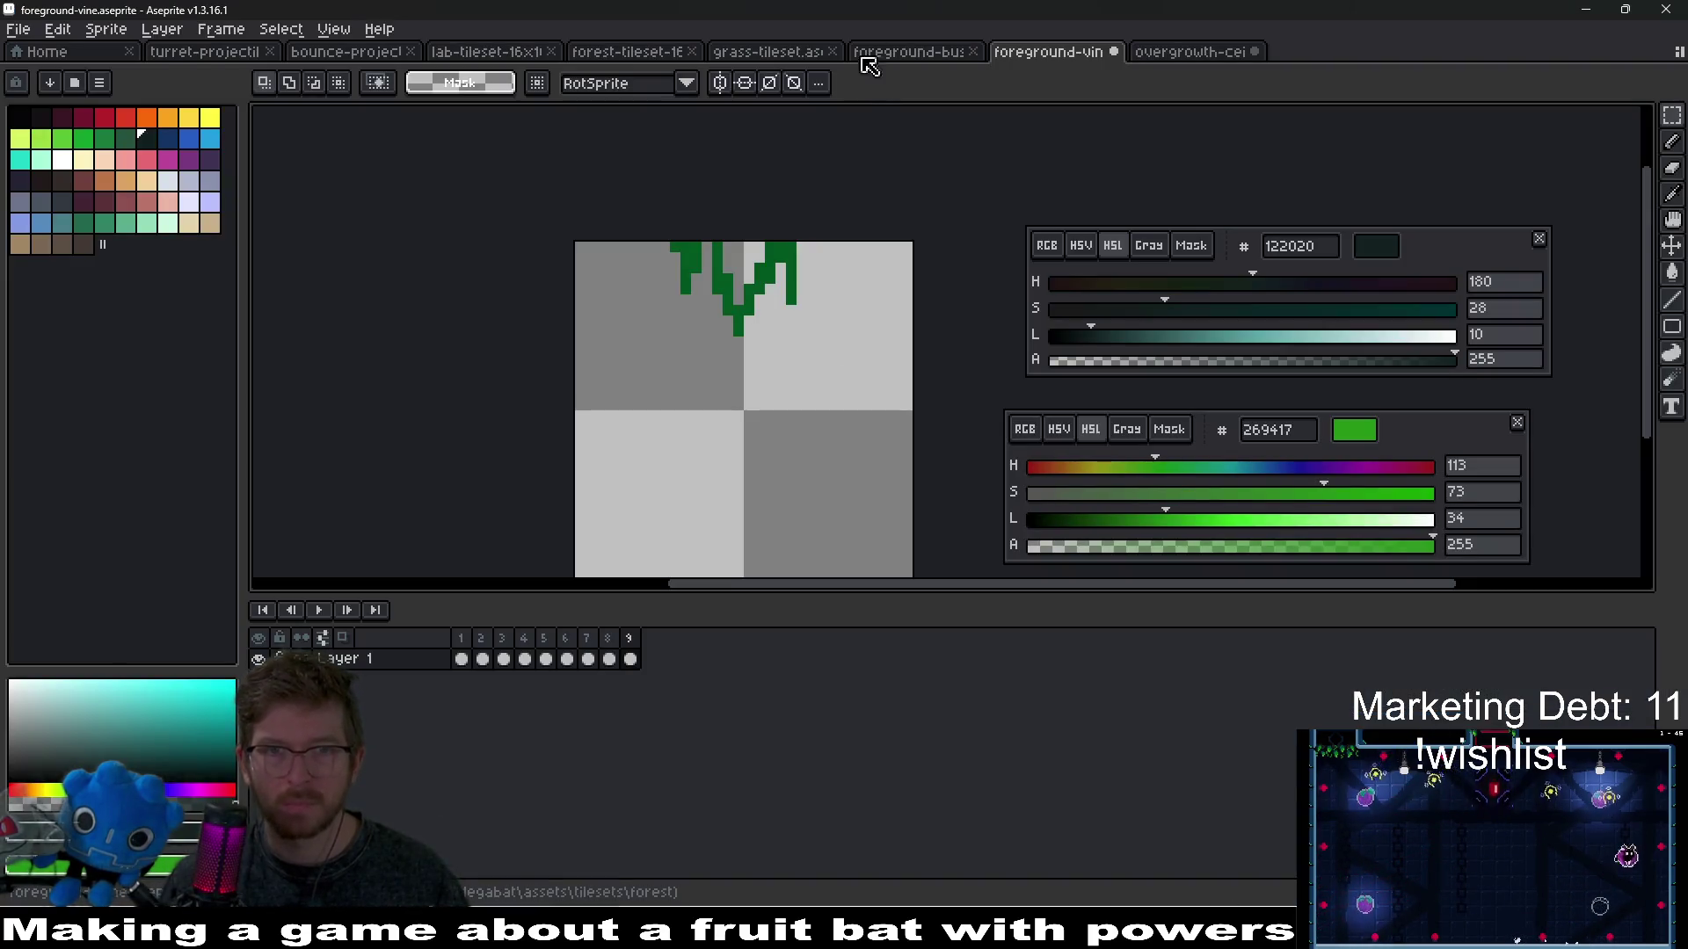
Flip between the foreground-bush and foreground-vine sprites and check vine frame 2.
left_click(886, 51)
left_click(1051, 53)
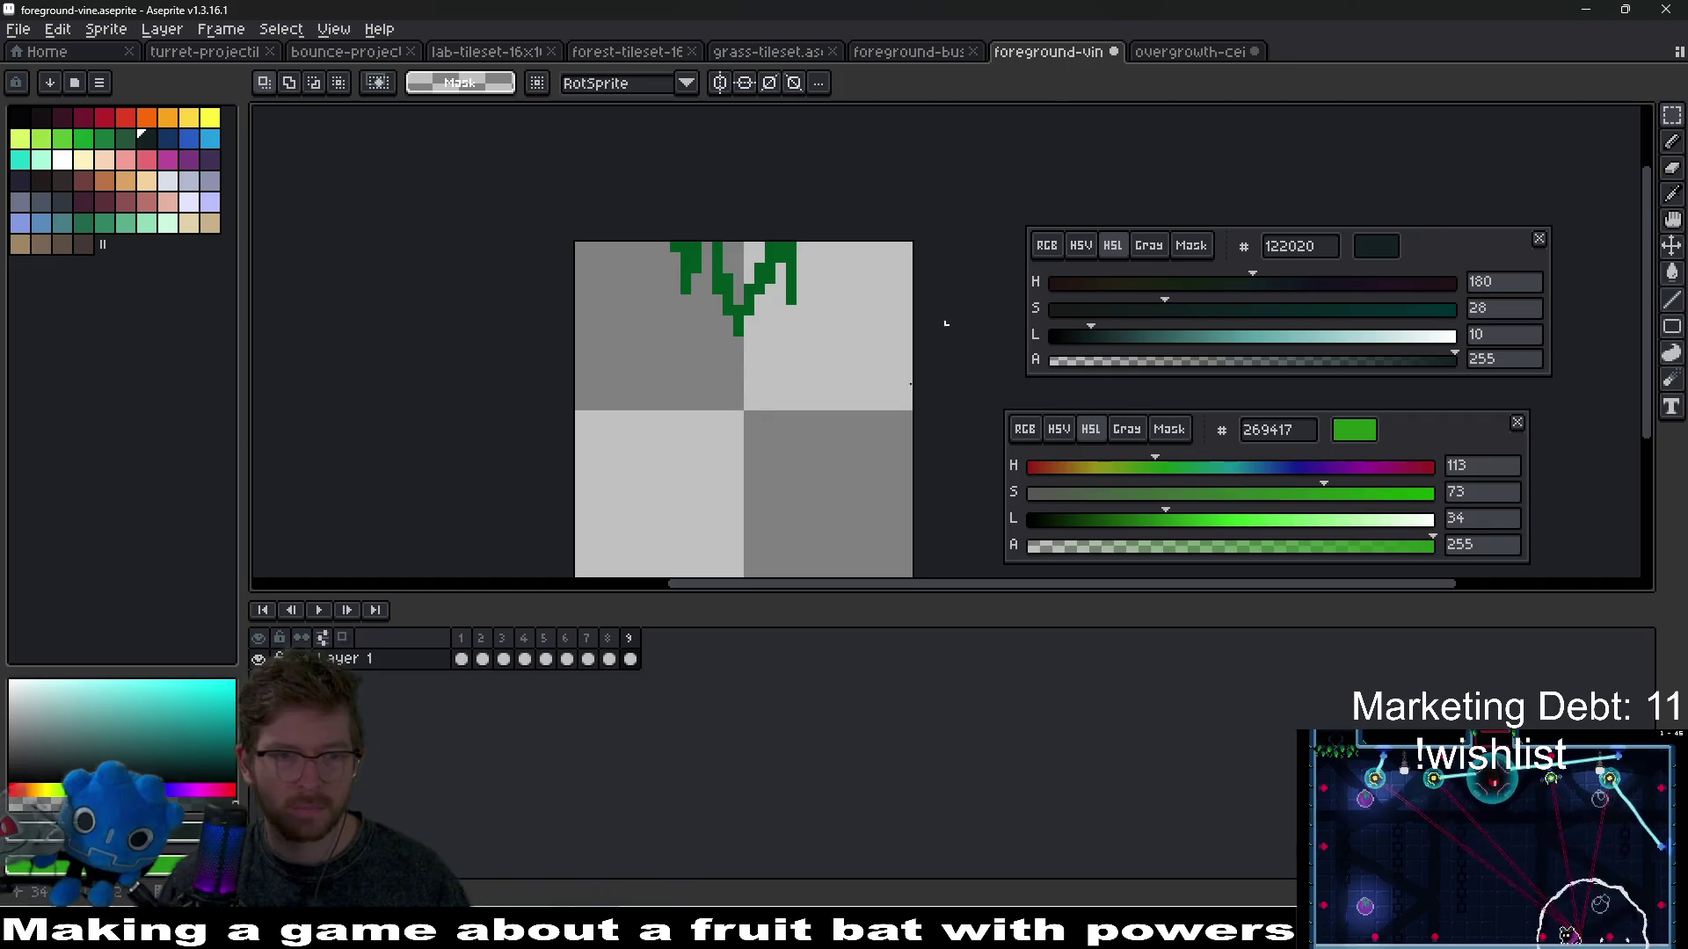
left_click(480, 639)
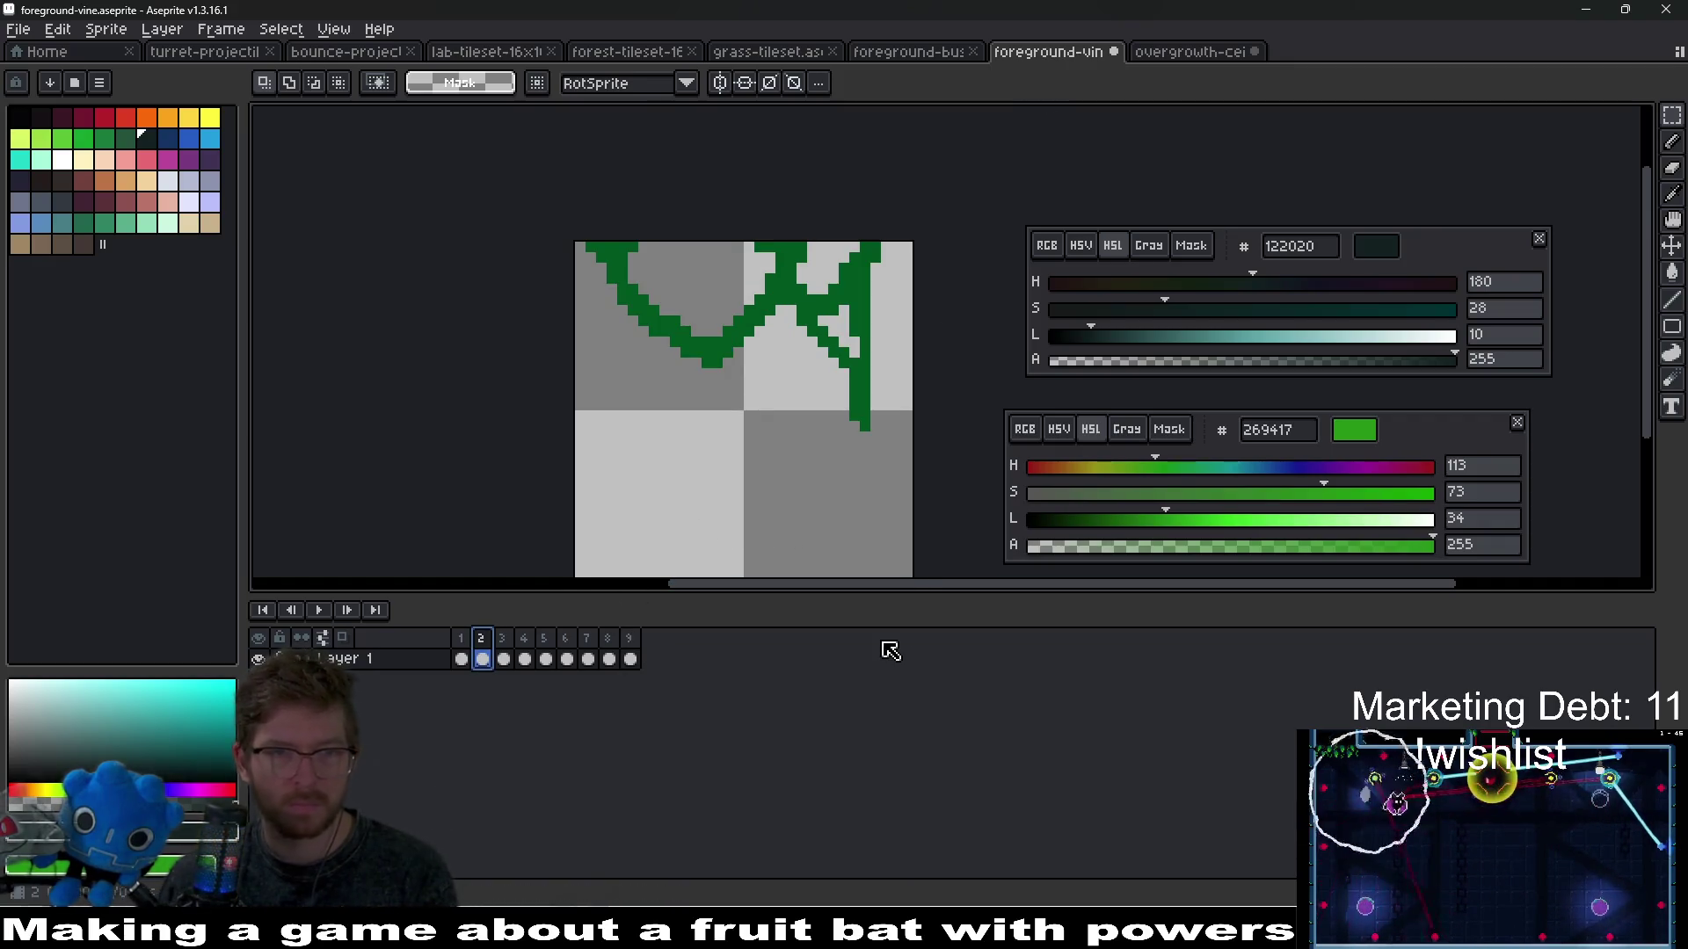
left_click(923, 51)
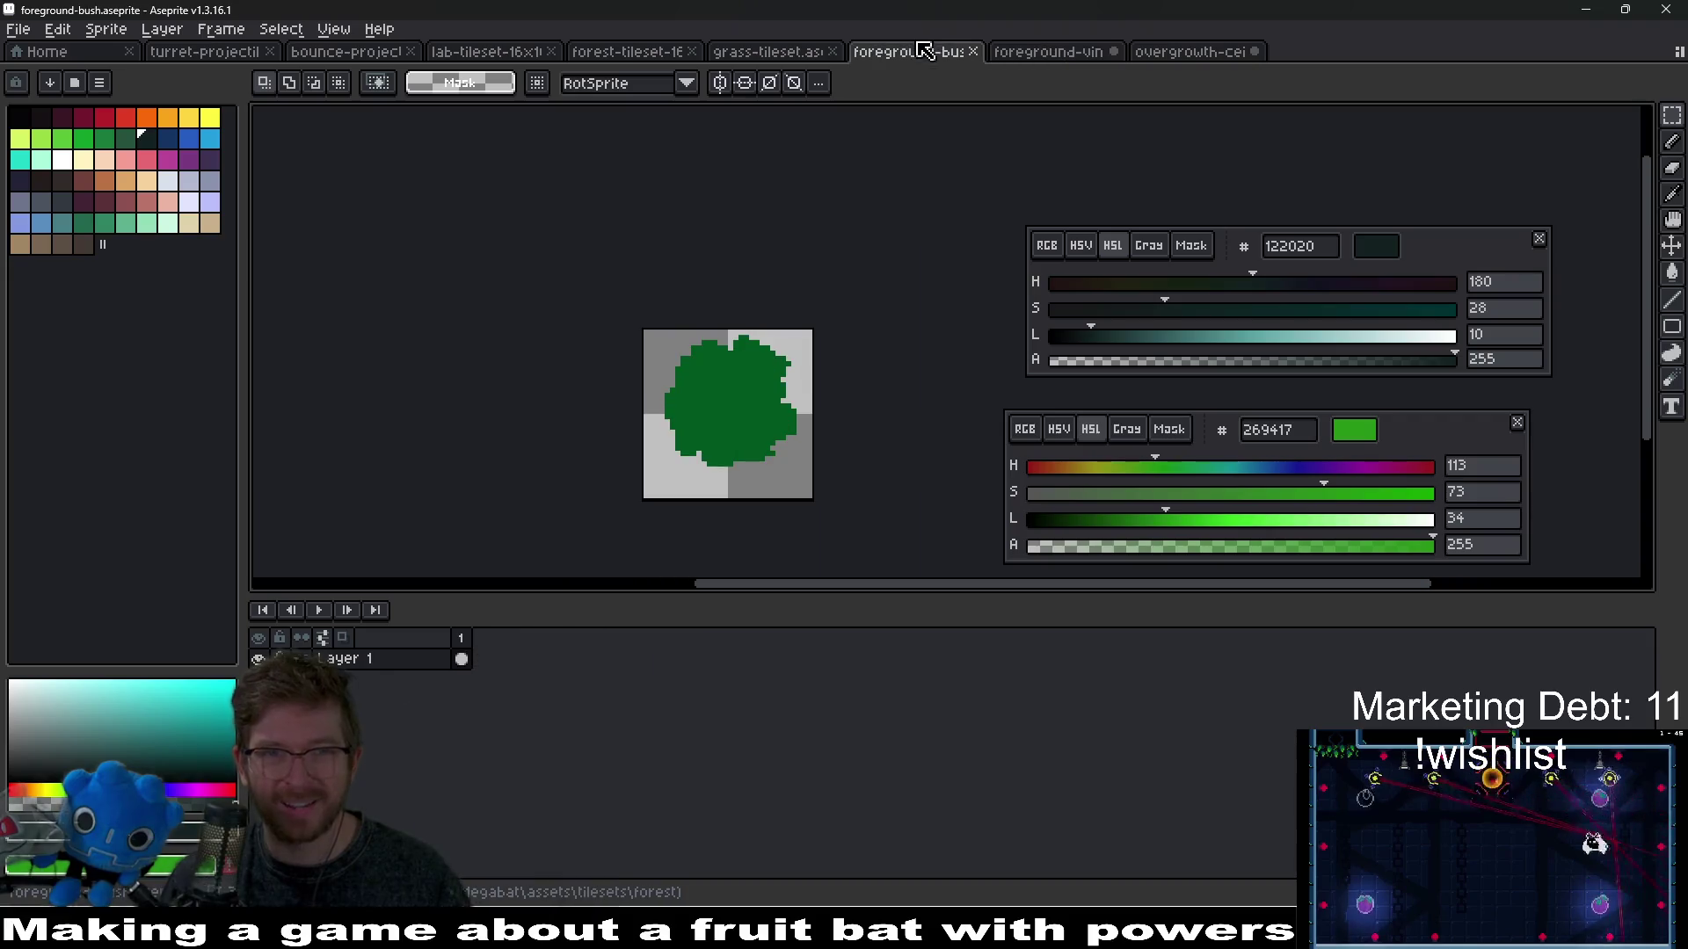
left_click(792, 53)
left_click(934, 55)
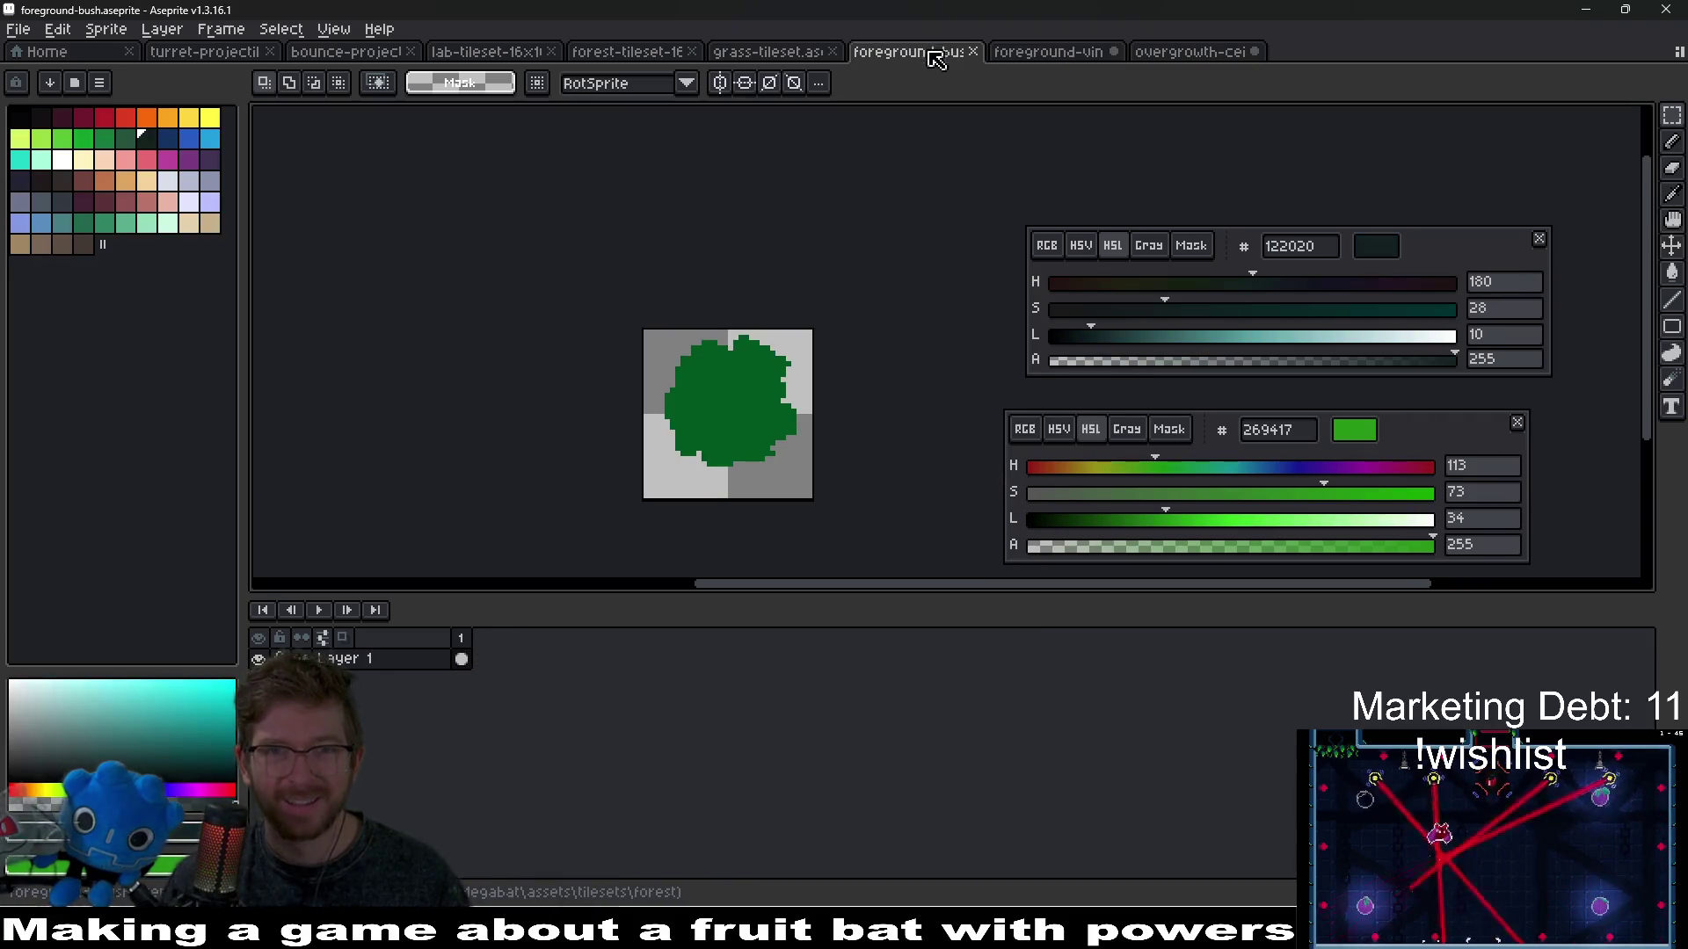
left_click(1049, 50)
Back on foreground-vine, bring up the File menu's recently opened files list.
left_click(19, 29)
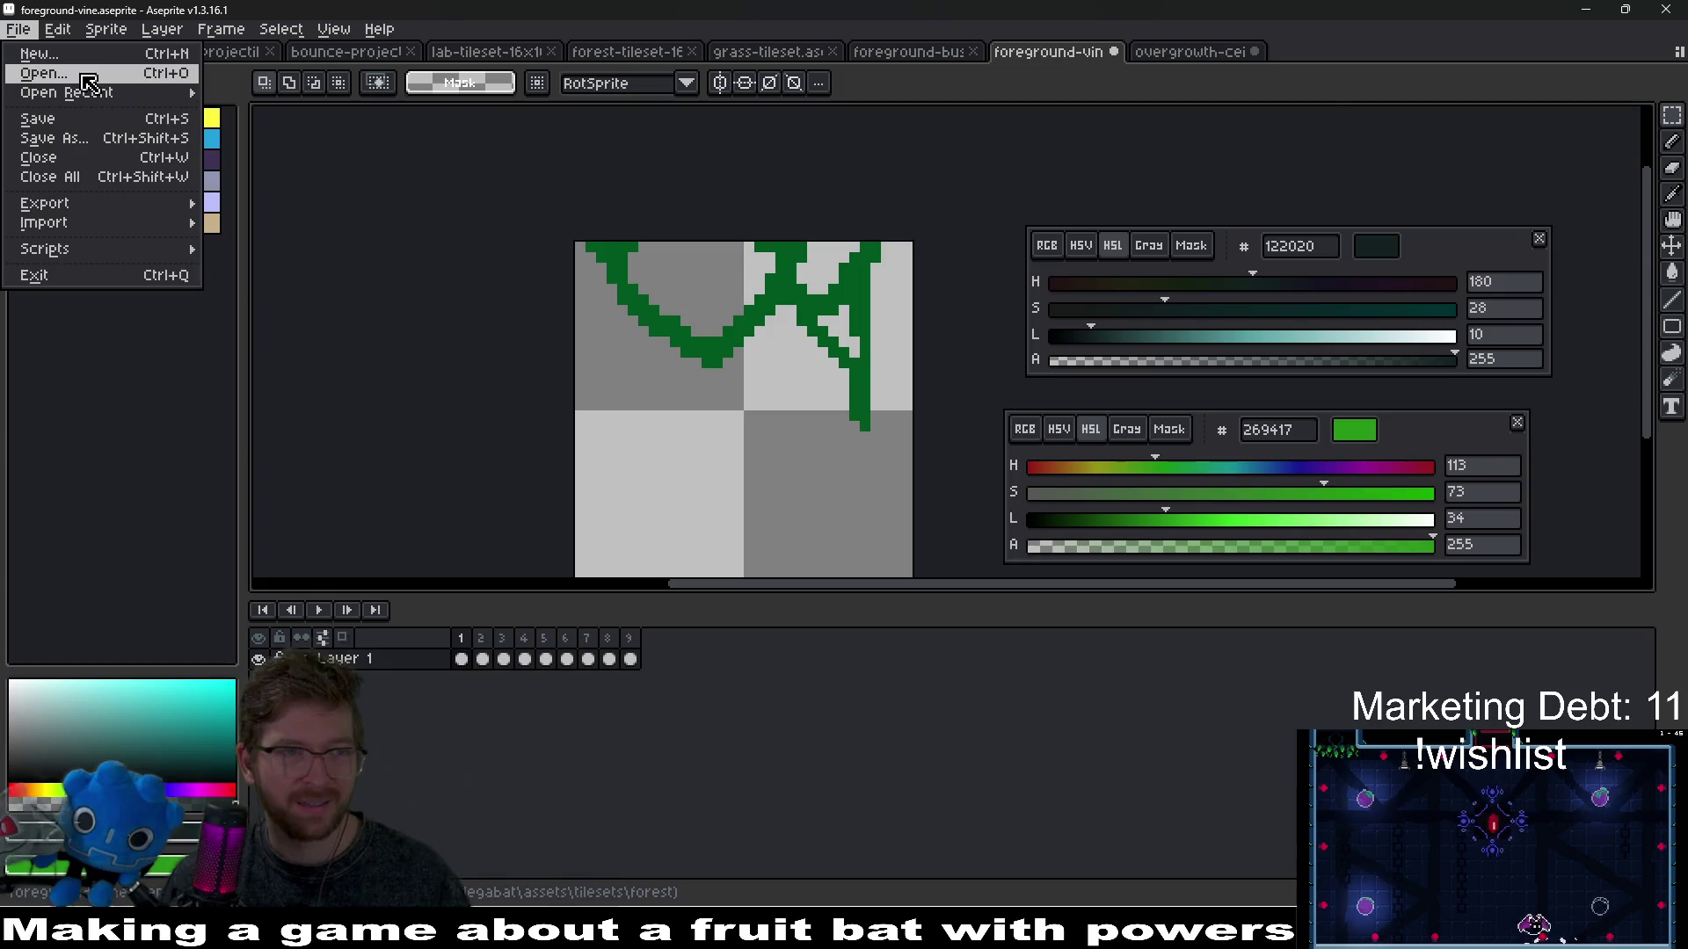
left_click(769, 58)
left_click(910, 54)
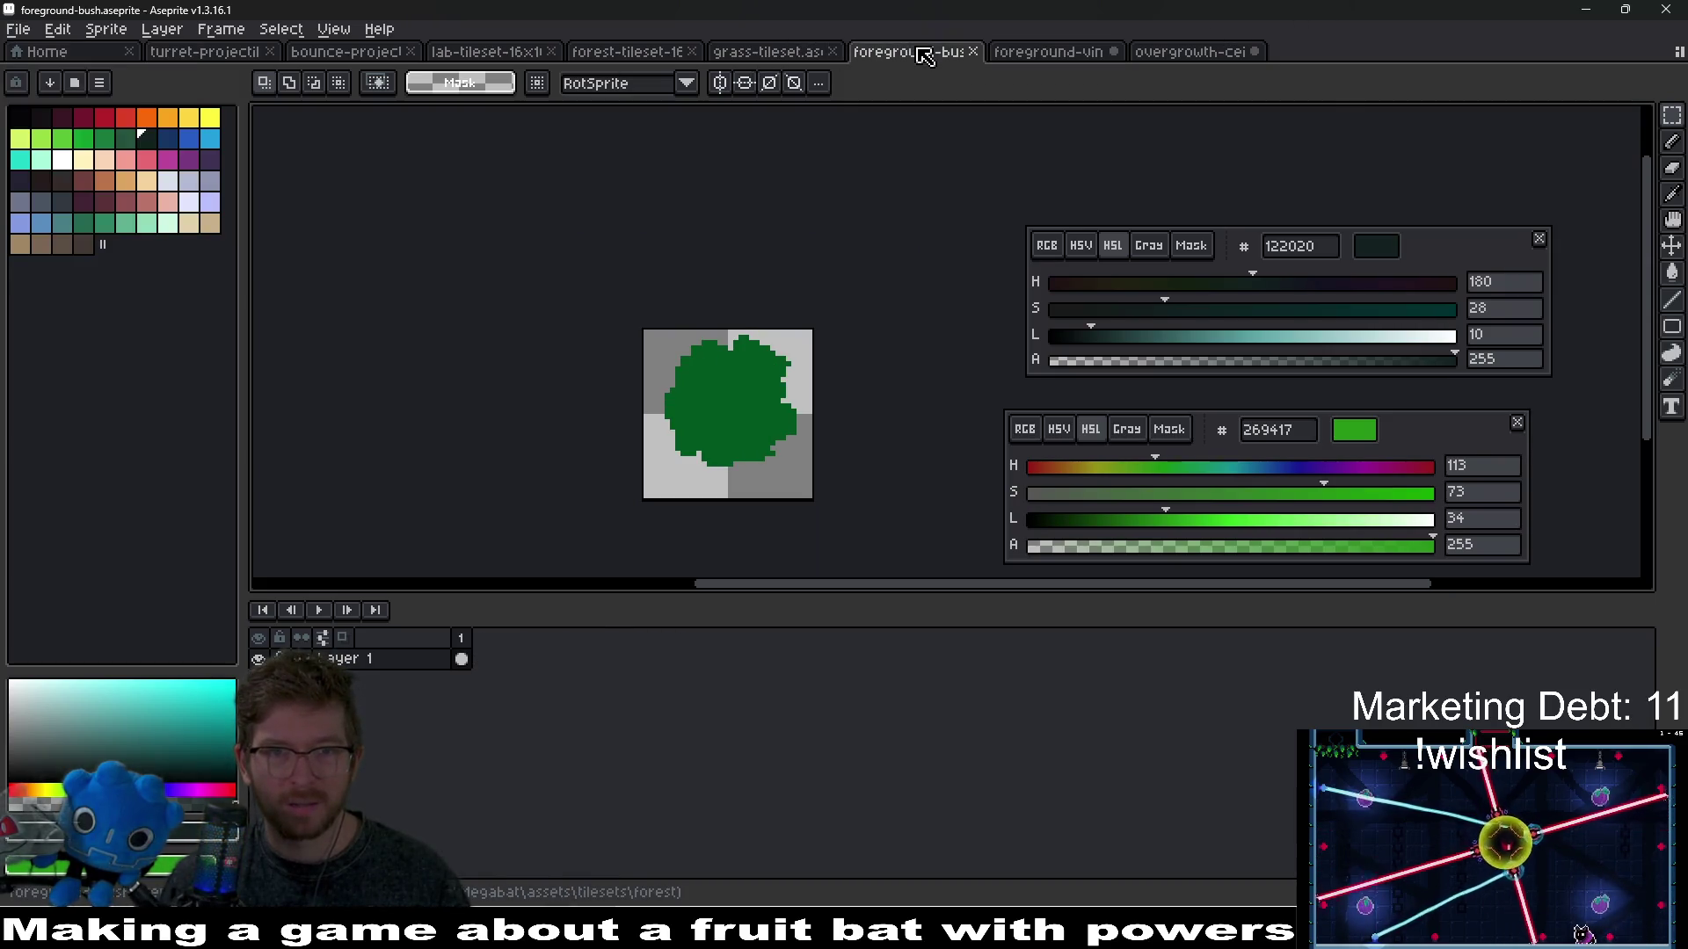
left_click(1063, 55)
left_click(18, 29)
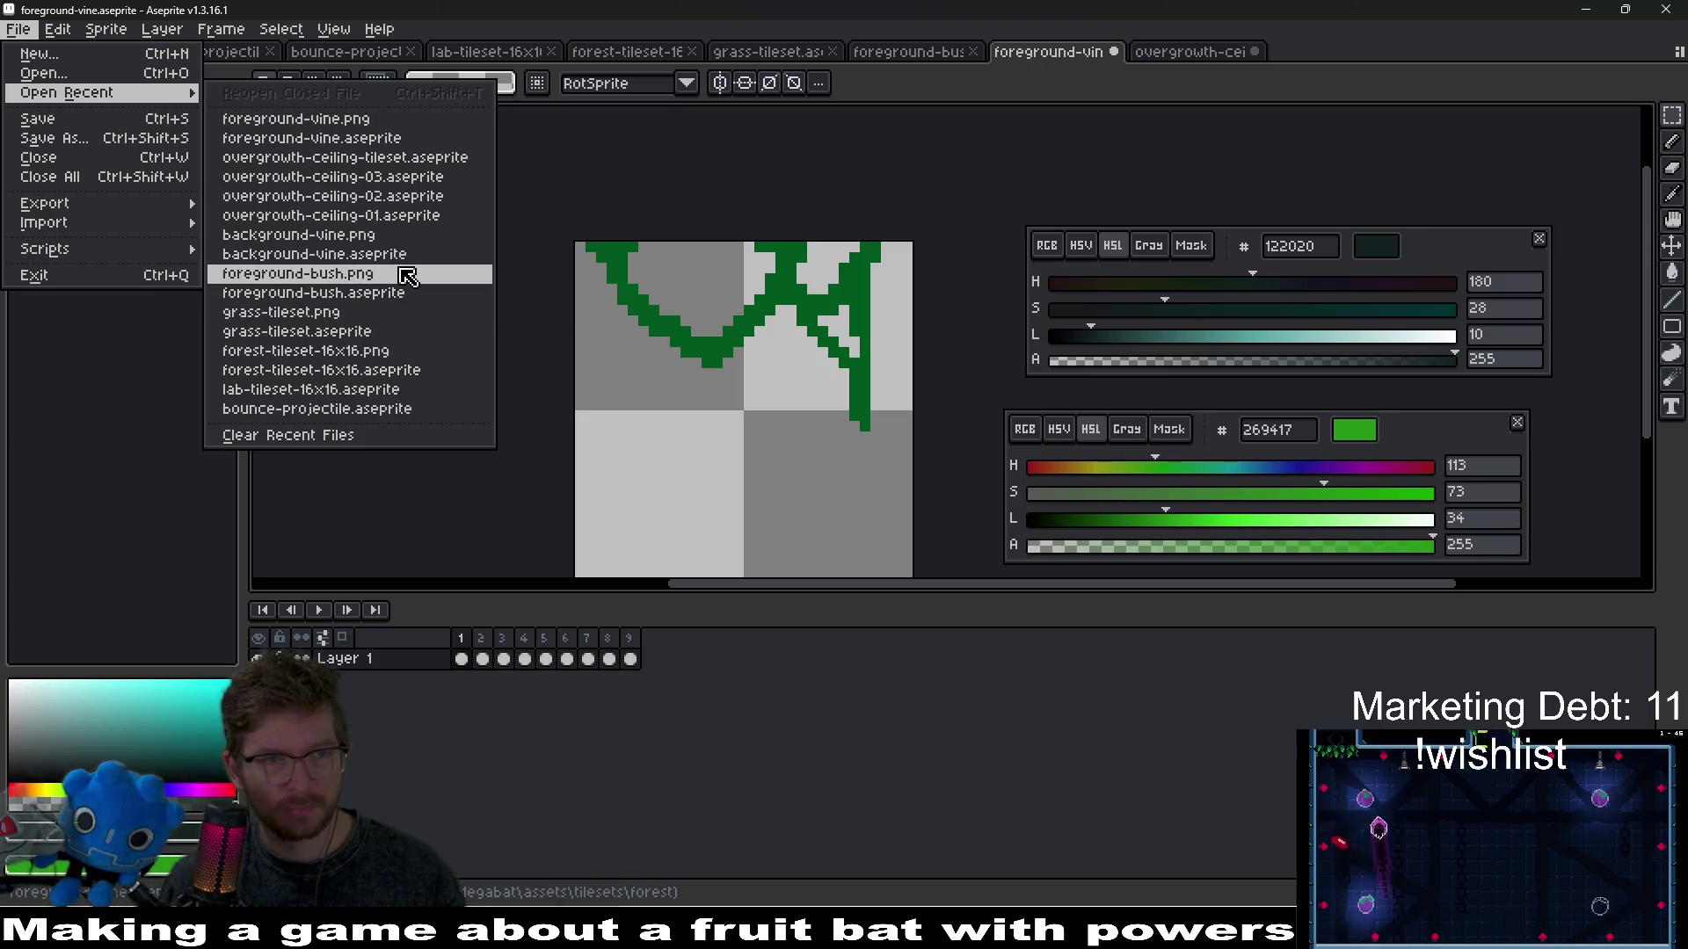
Reopen the overgrowth ceiling tileset and marquee-select the middle tile in its lower row.
left_click(439, 158)
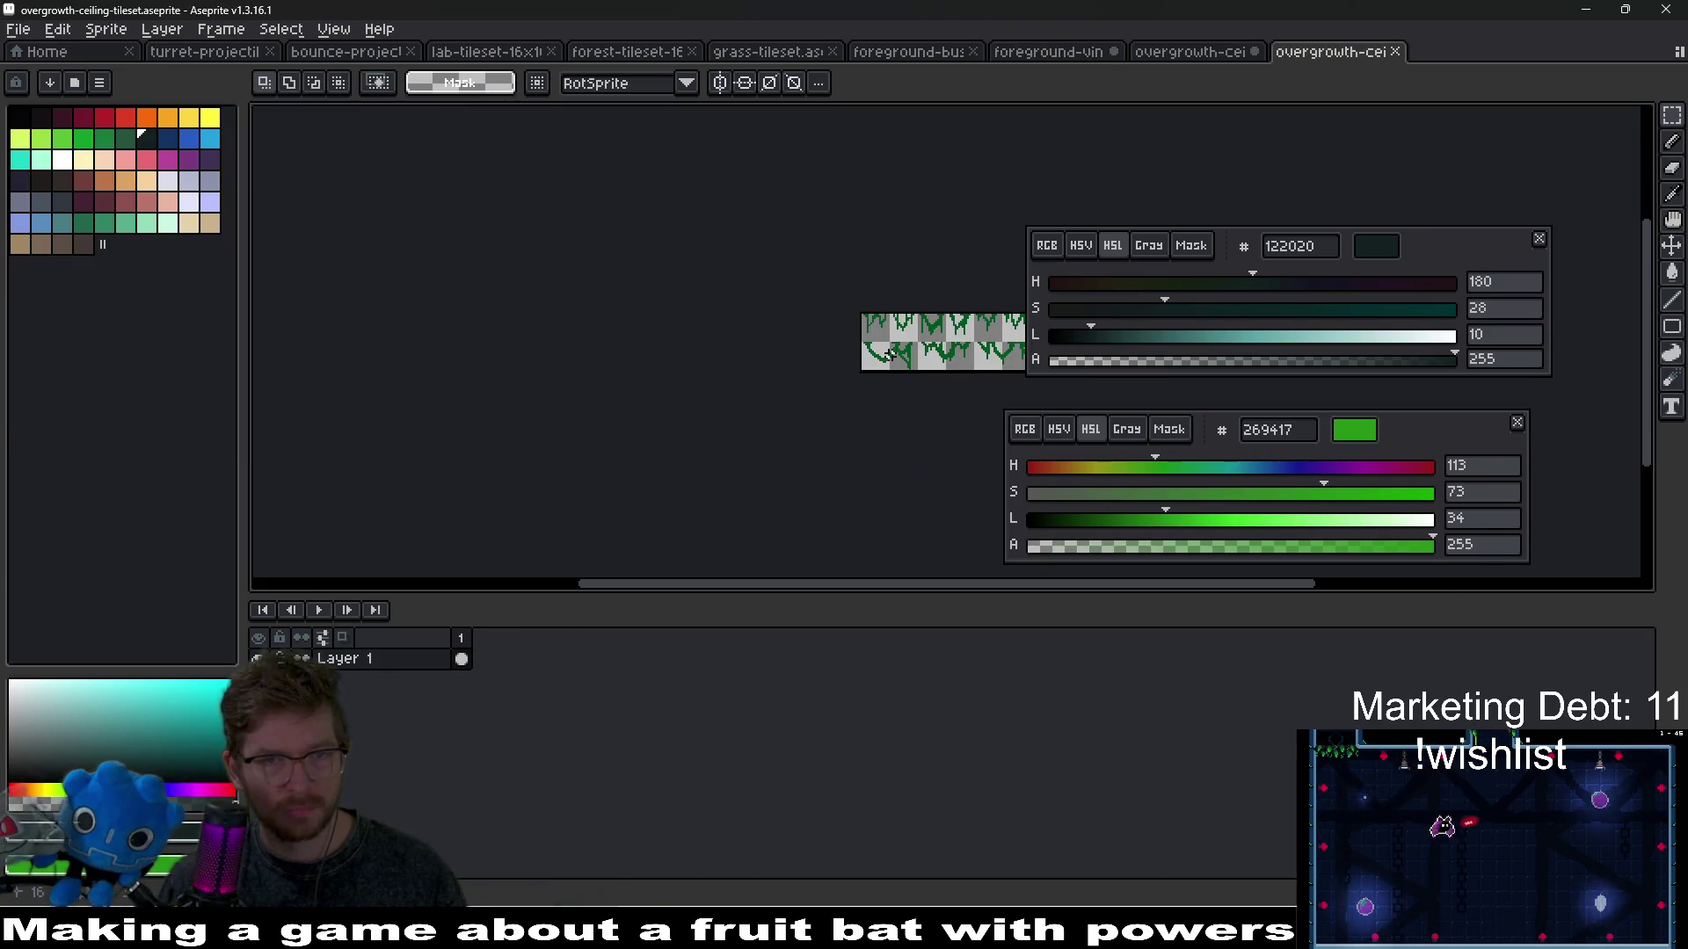
scroll(721, 319, "up", 5)
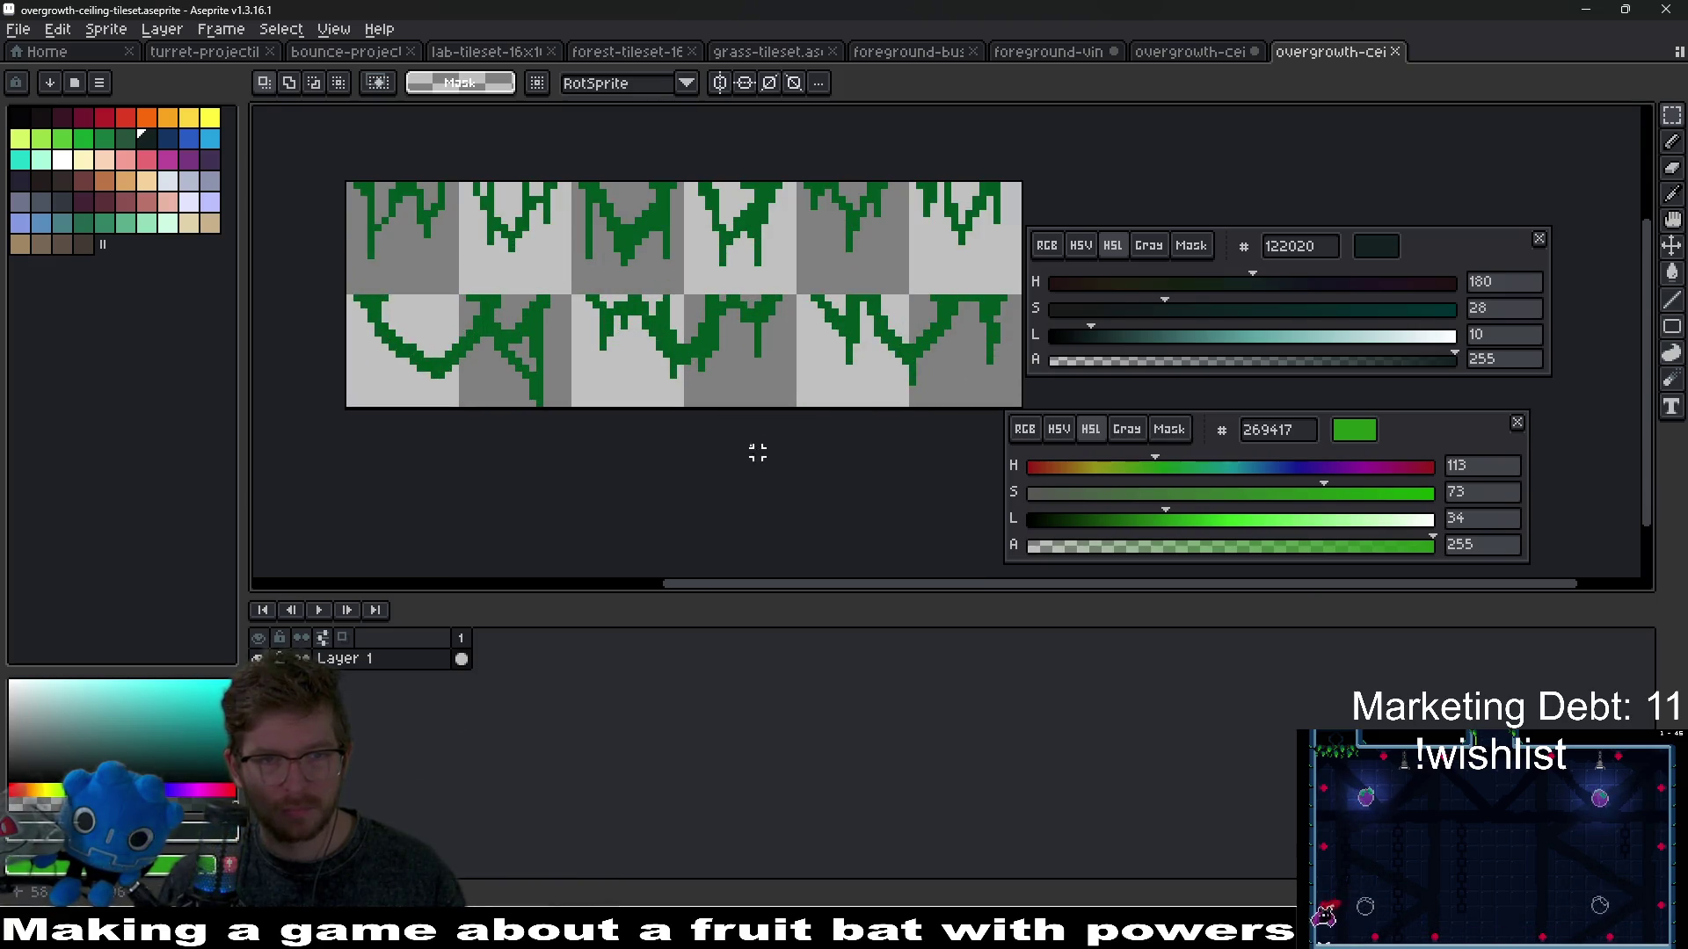
left_click_drag(574, 298, 798, 409)
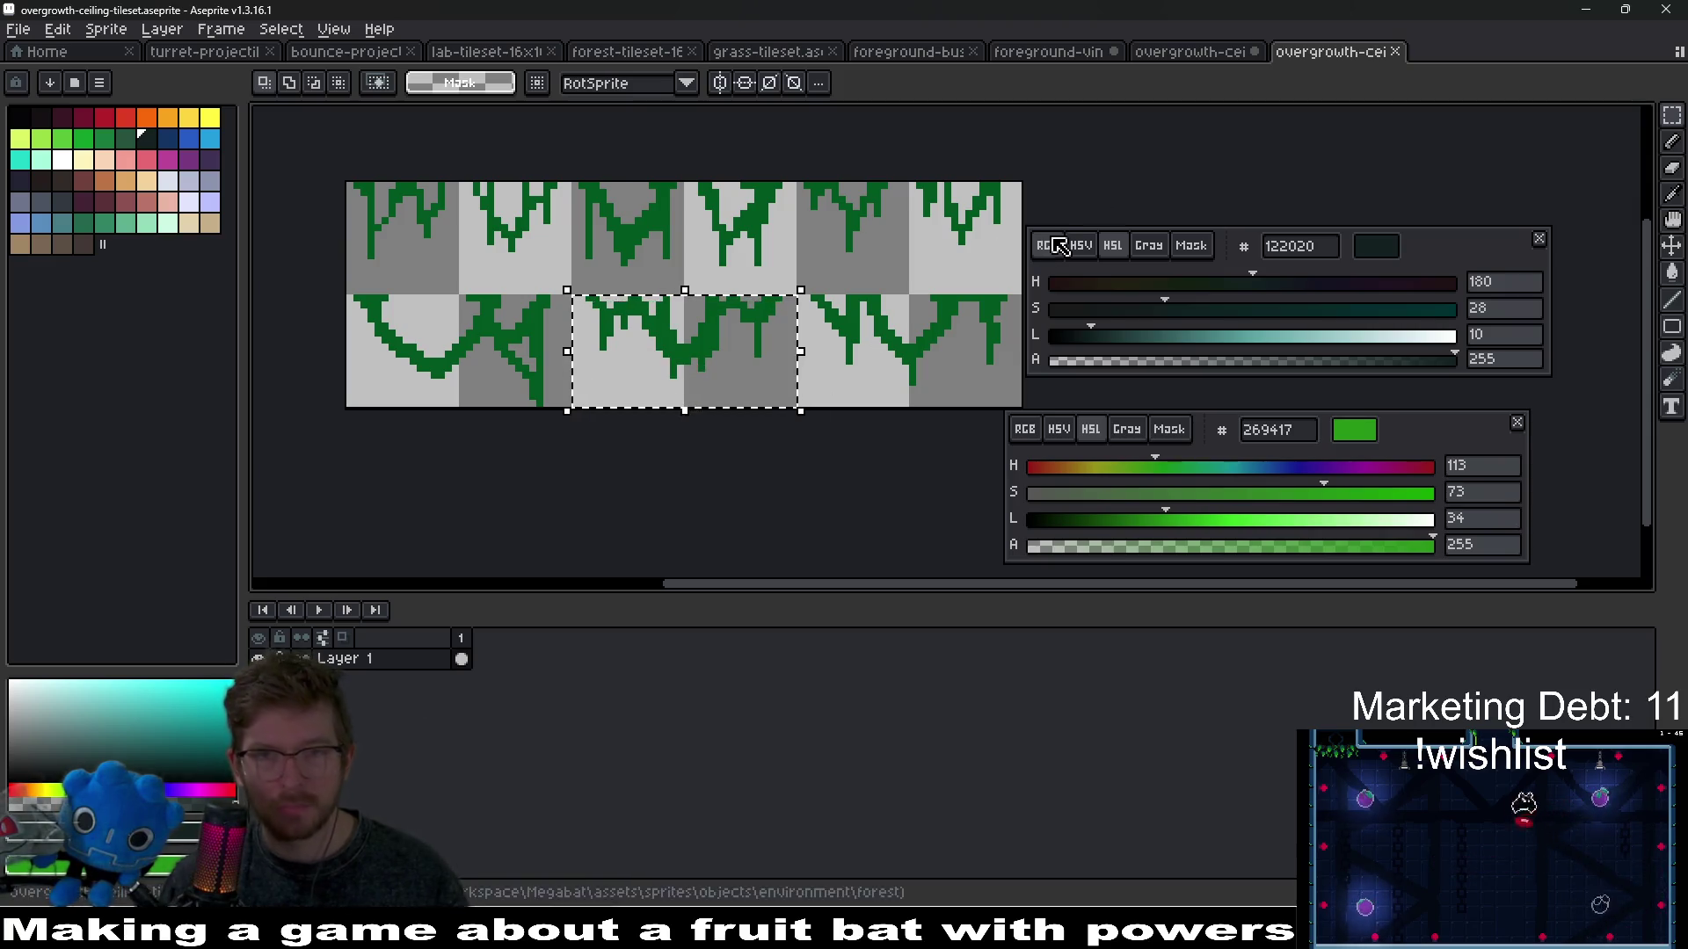
Close the extra tileset copy and return to the foreground-vine sprite.
left_click(1230, 52)
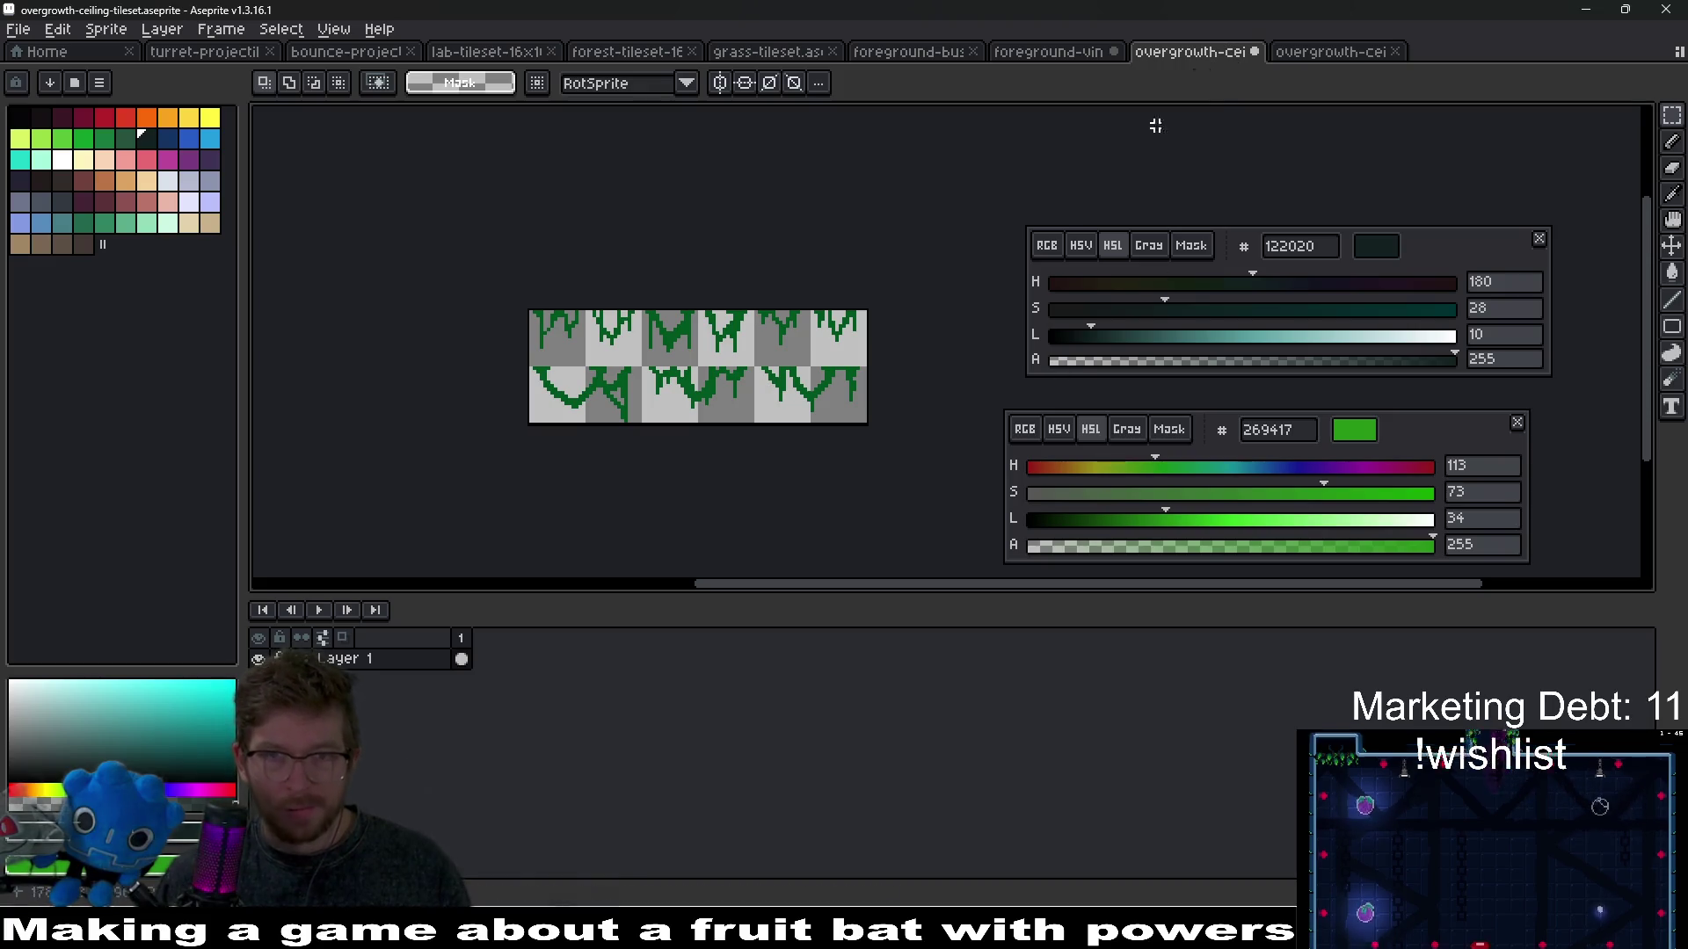
left_click(1329, 53)
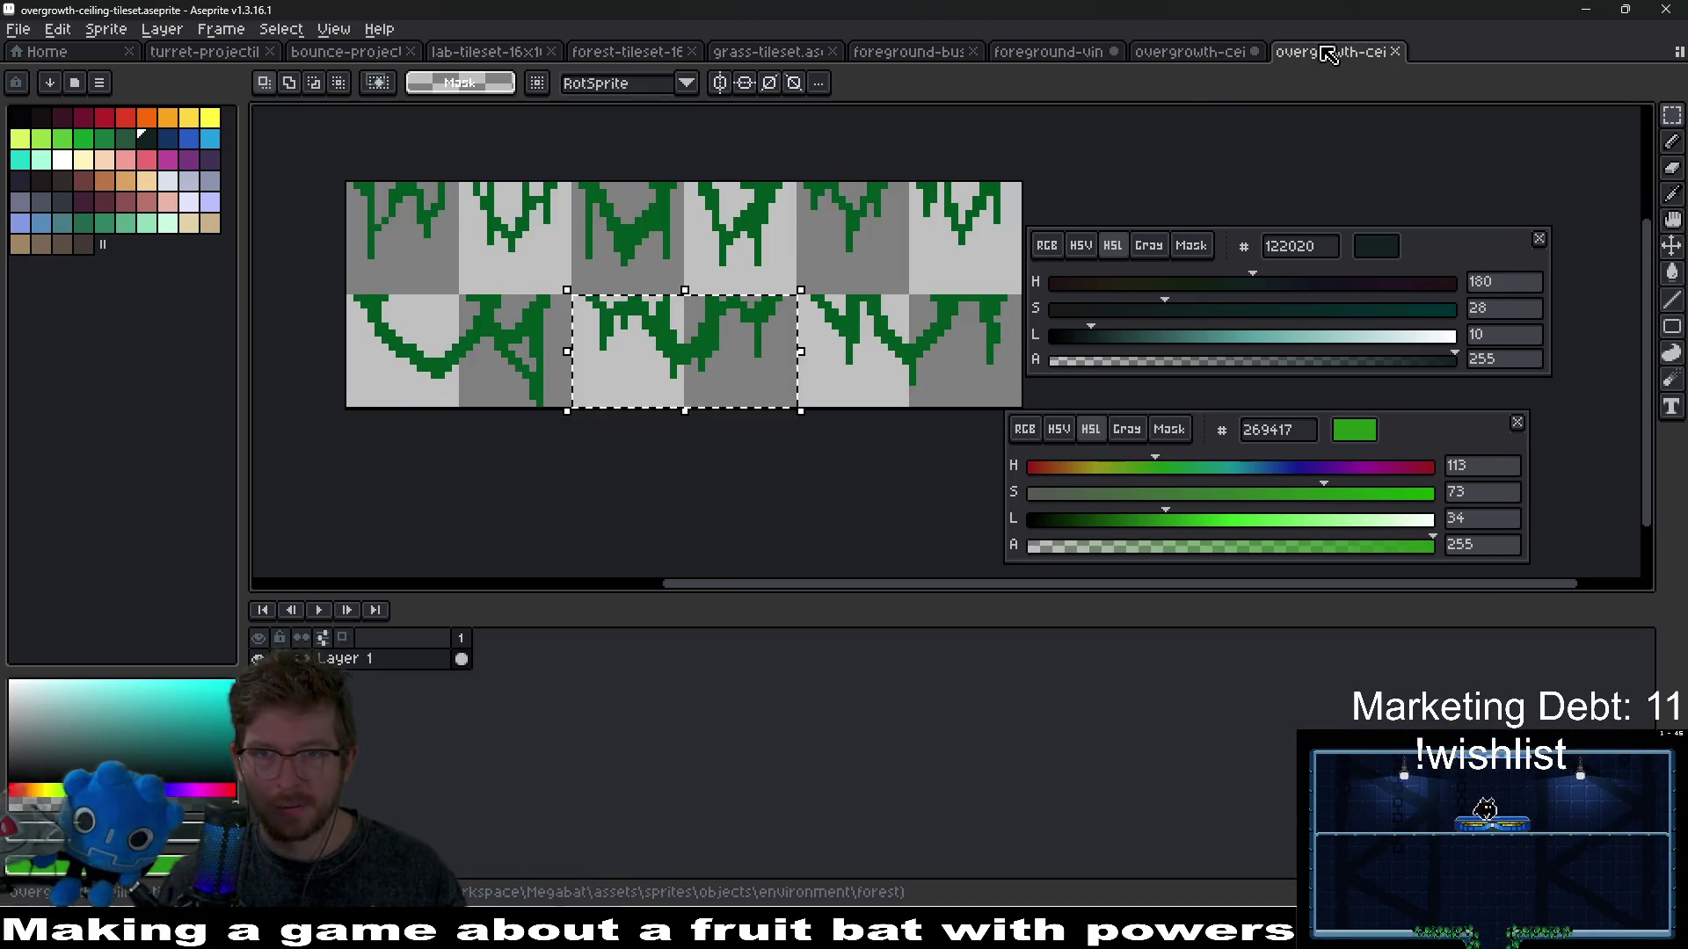
left_click(1217, 62)
left_click(1395, 52)
left_click(1051, 52)
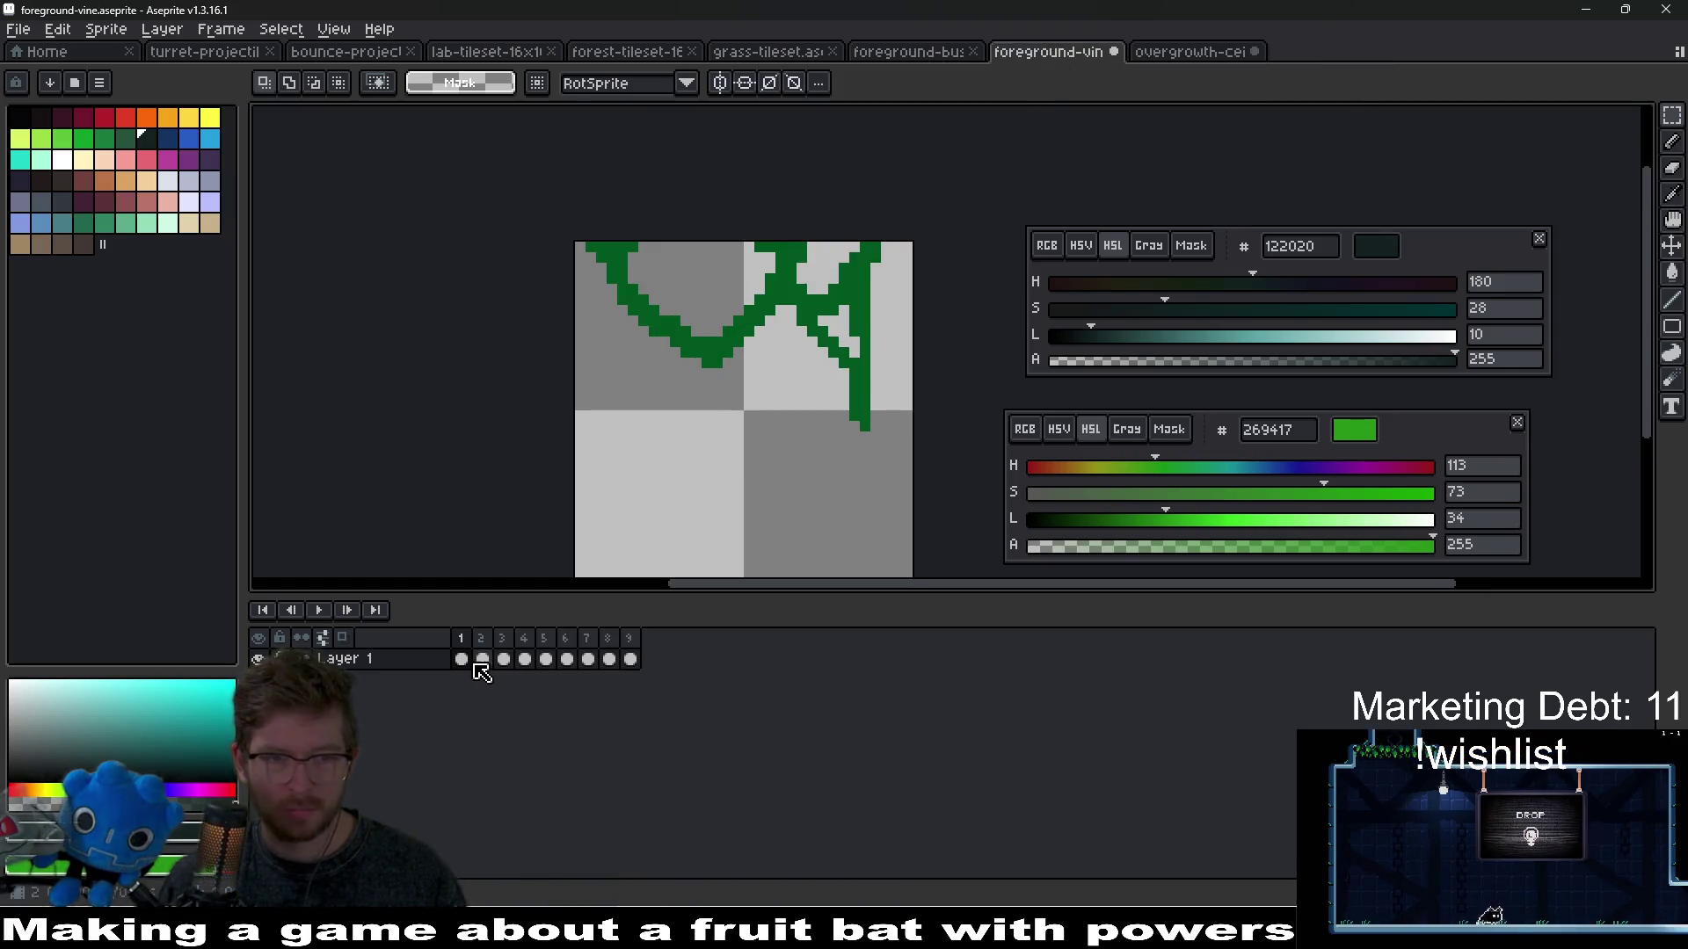
Paste the copied vine into empty frame 2 and place it at the frame's top edge.
left_click(505, 660)
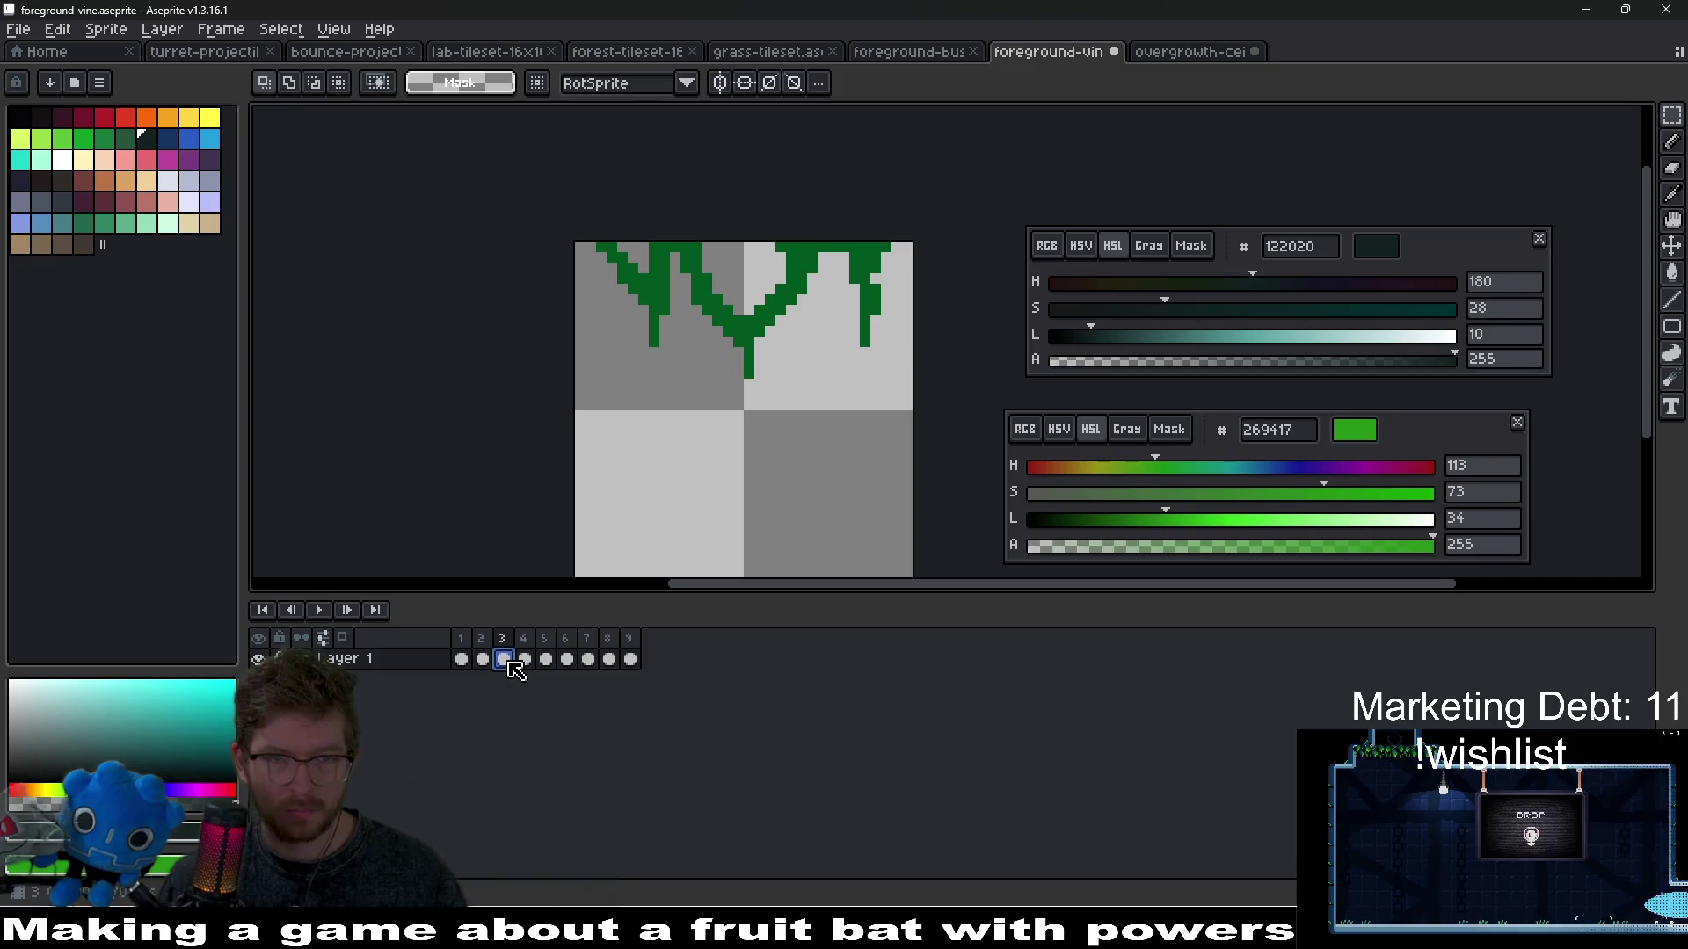
left_click(461, 660)
left_click(482, 660)
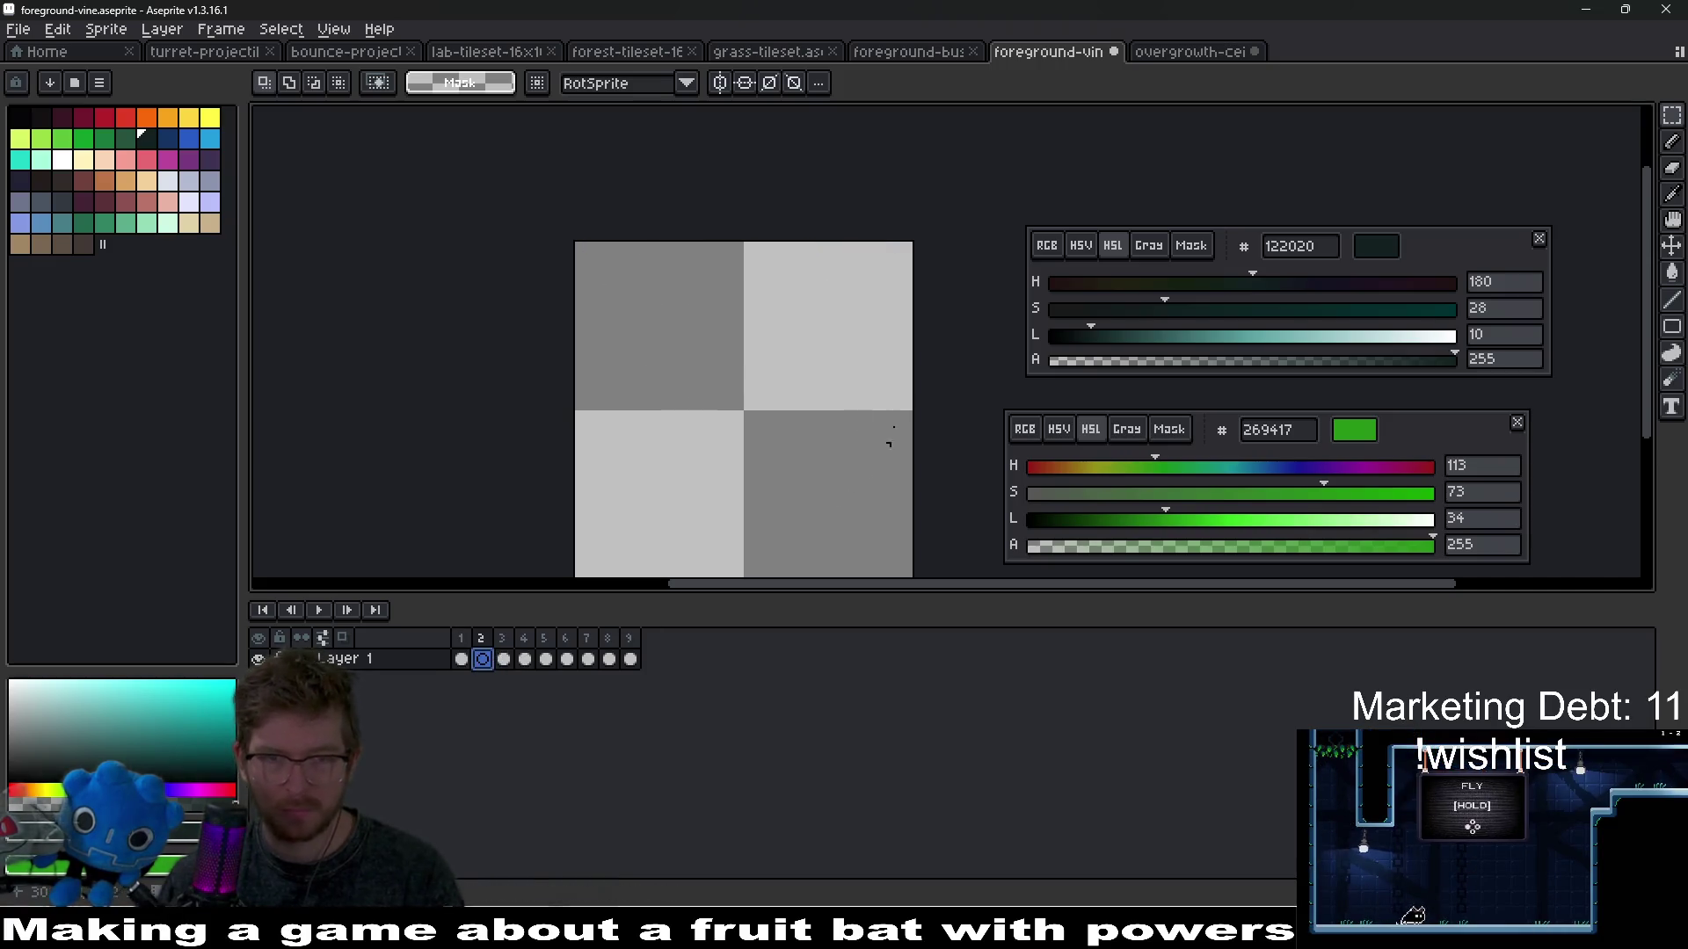
key("ctrl+v")
left_click_drag(806, 501, 802, 361)
left_click(811, 542)
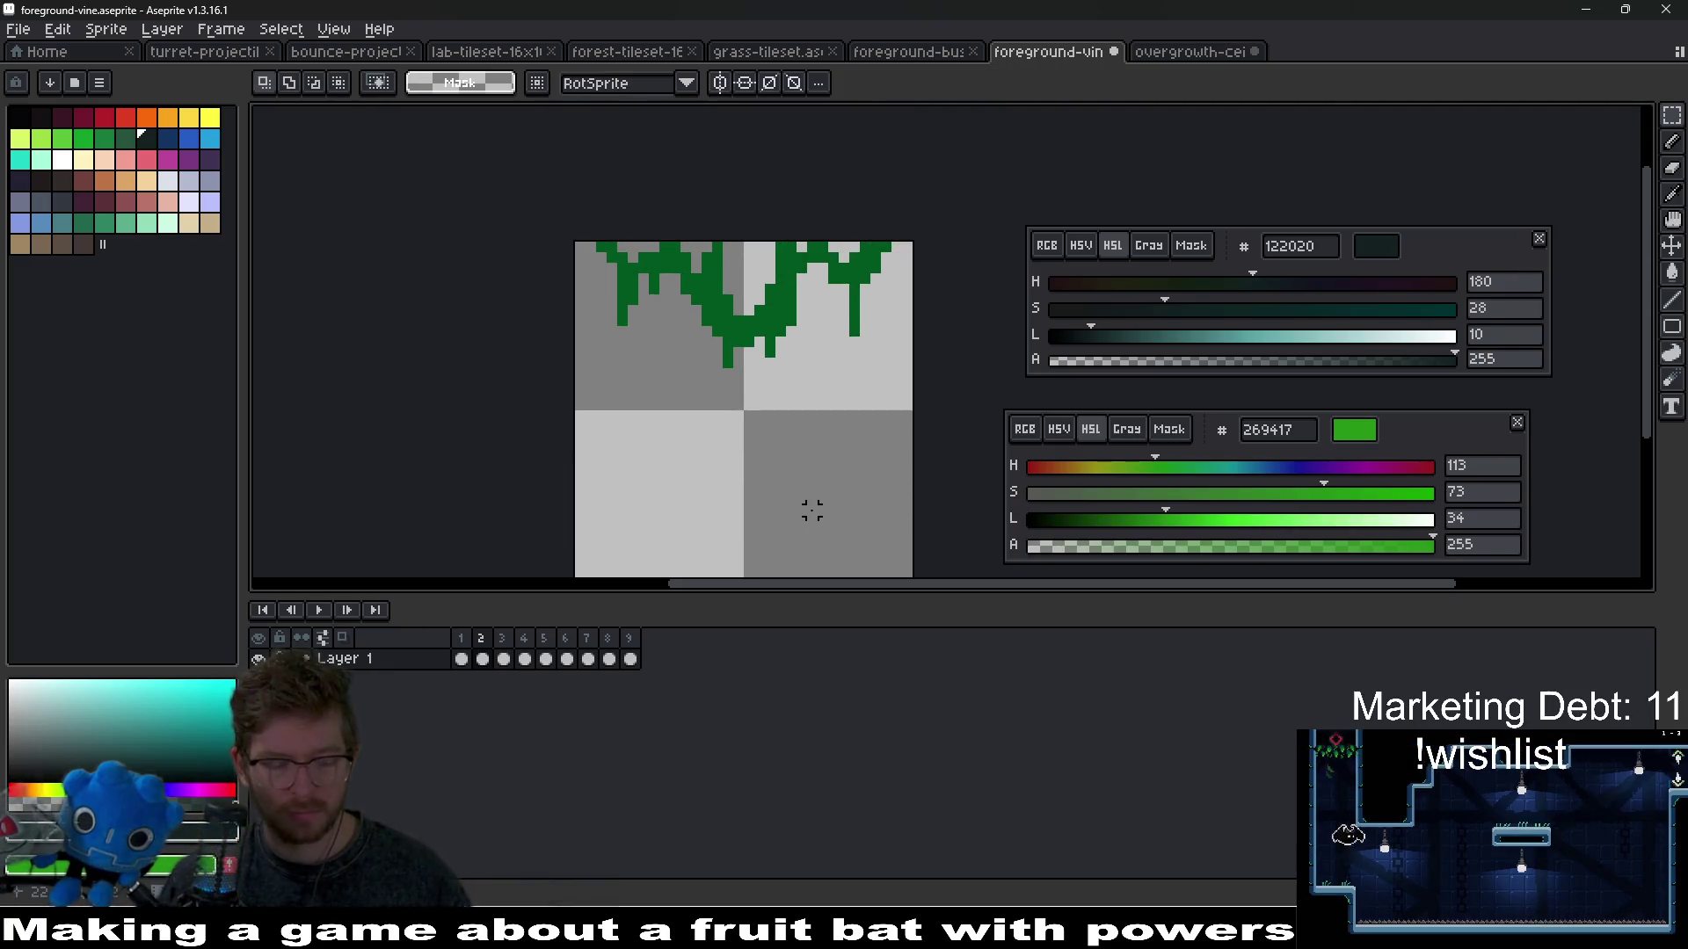
Export the sprite as foreground-vine.png, saving every frame as a separate file.
key("ctrl+alt+shift+s")
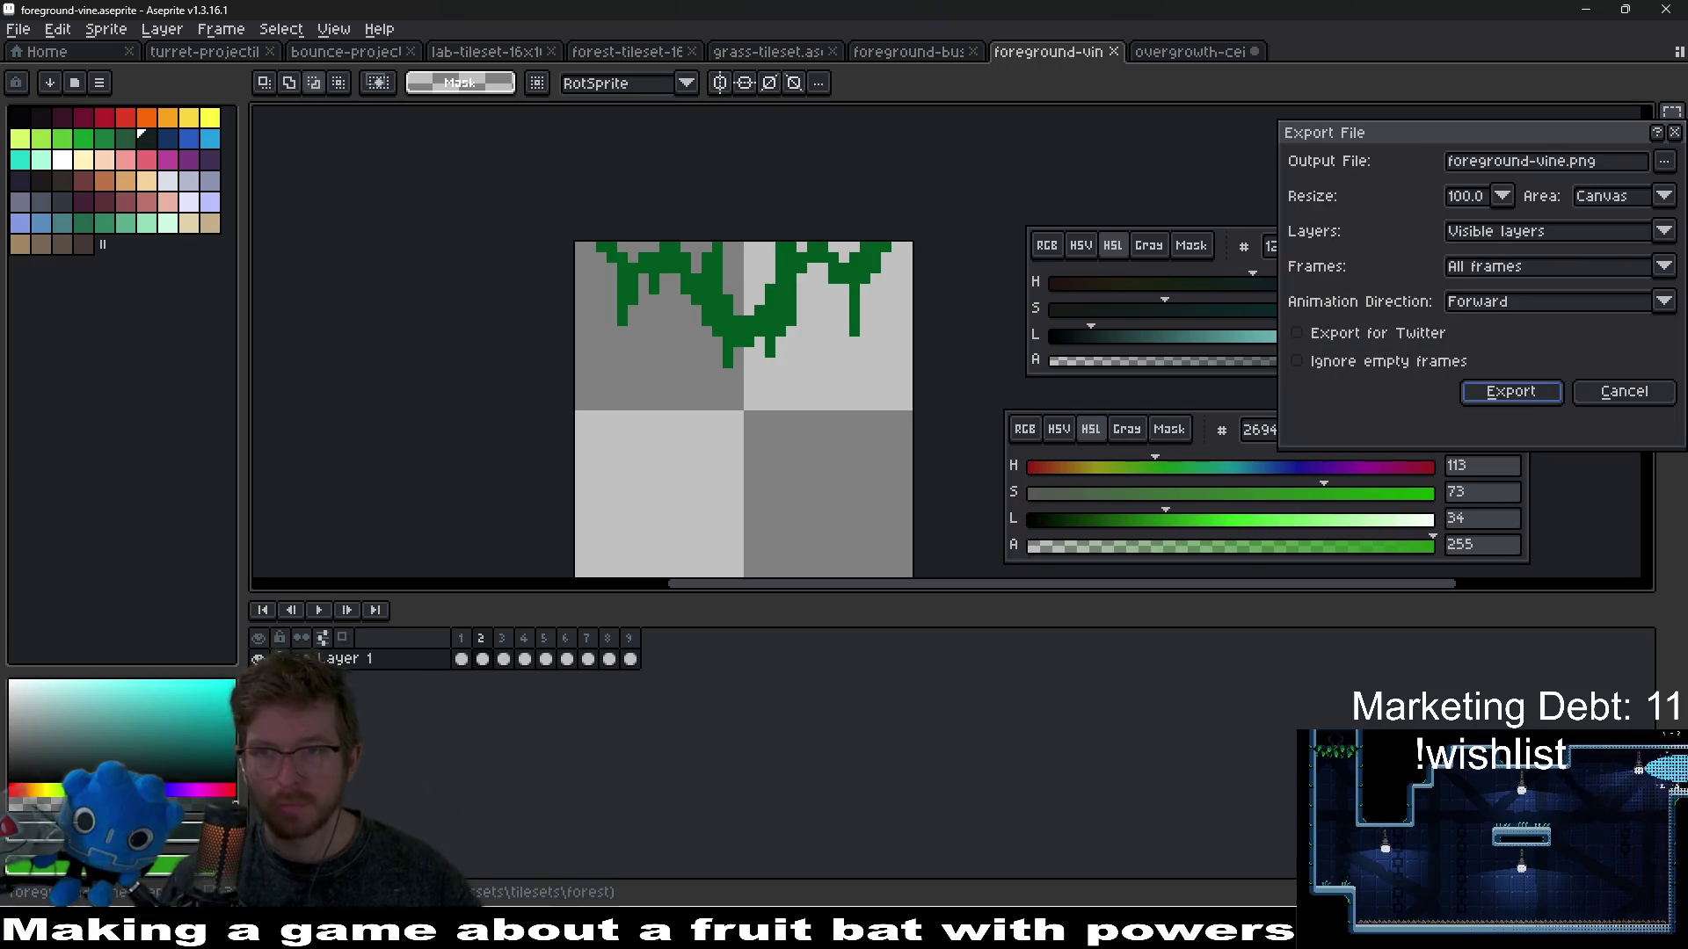
left_click(1512, 387)
left_click(787, 515)
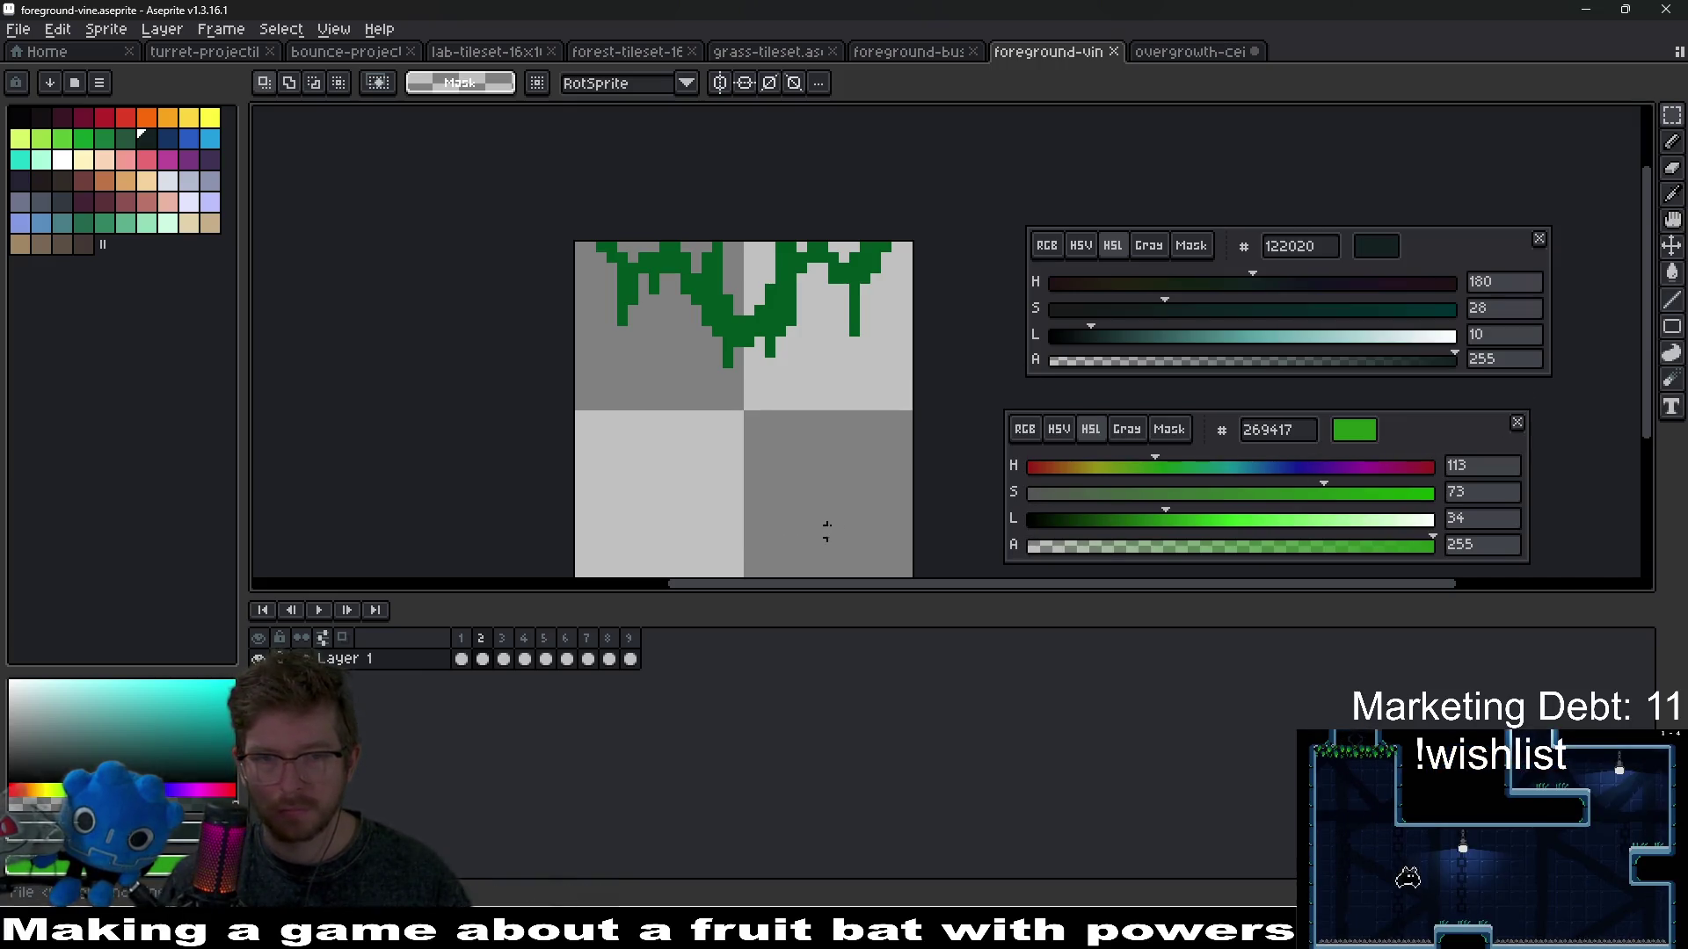
Close the overgrowth ceiling tileset without saving and return to the Godot editor.
left_click(1205, 51)
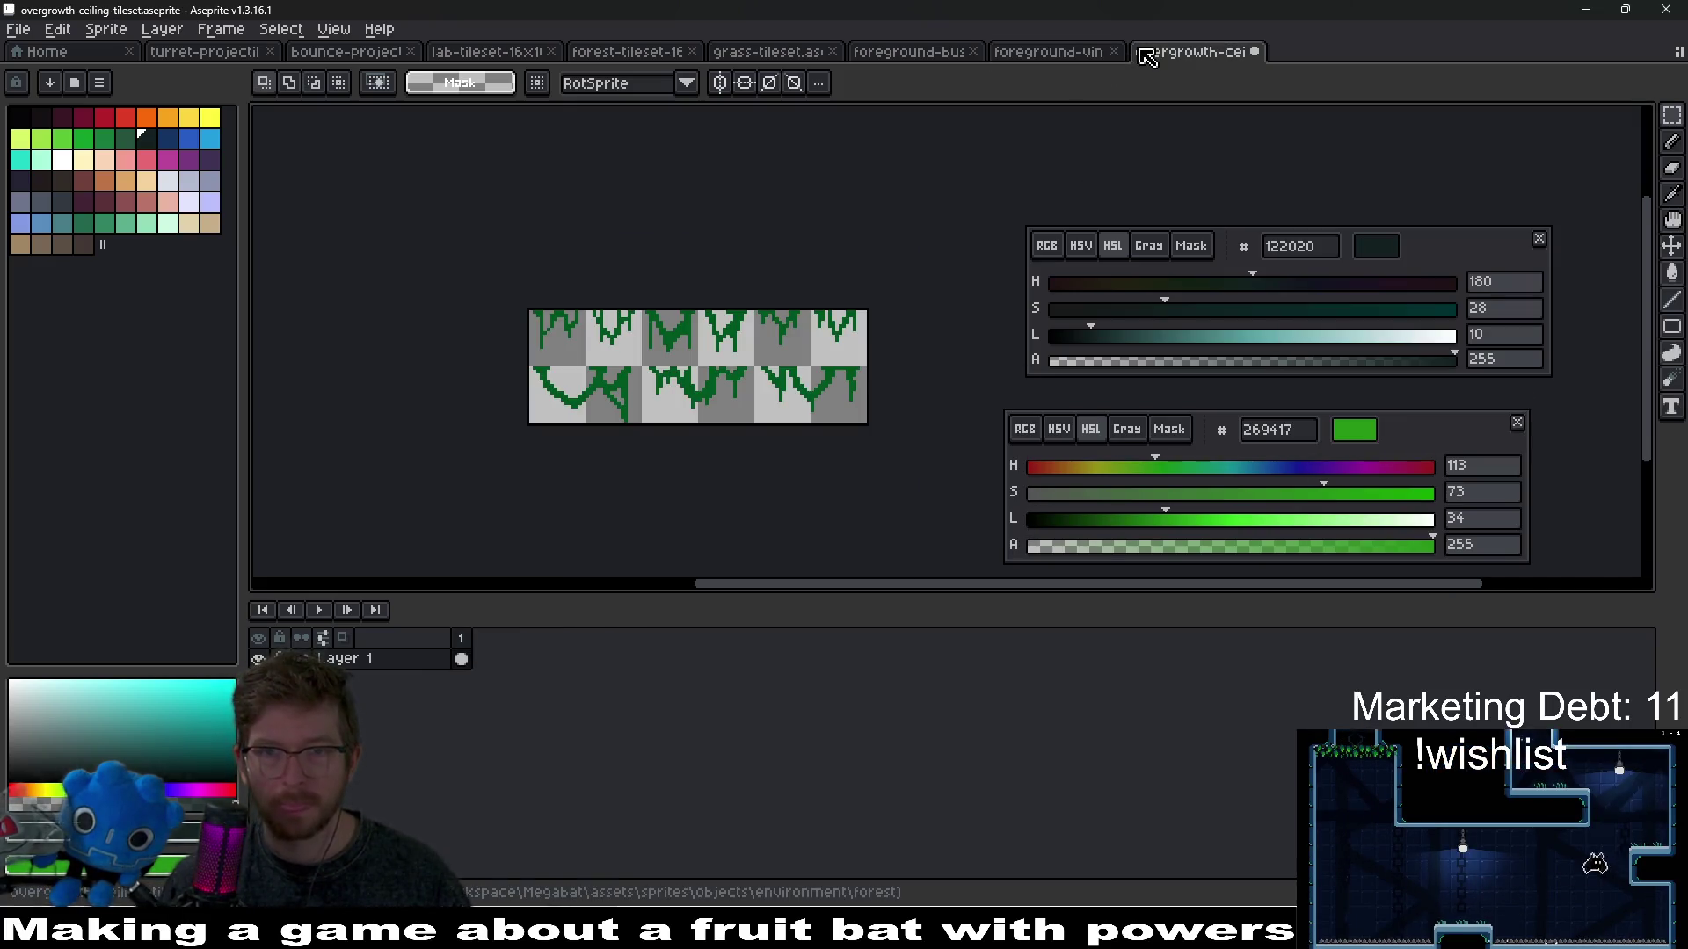
left_click(1254, 51)
left_click(879, 510)
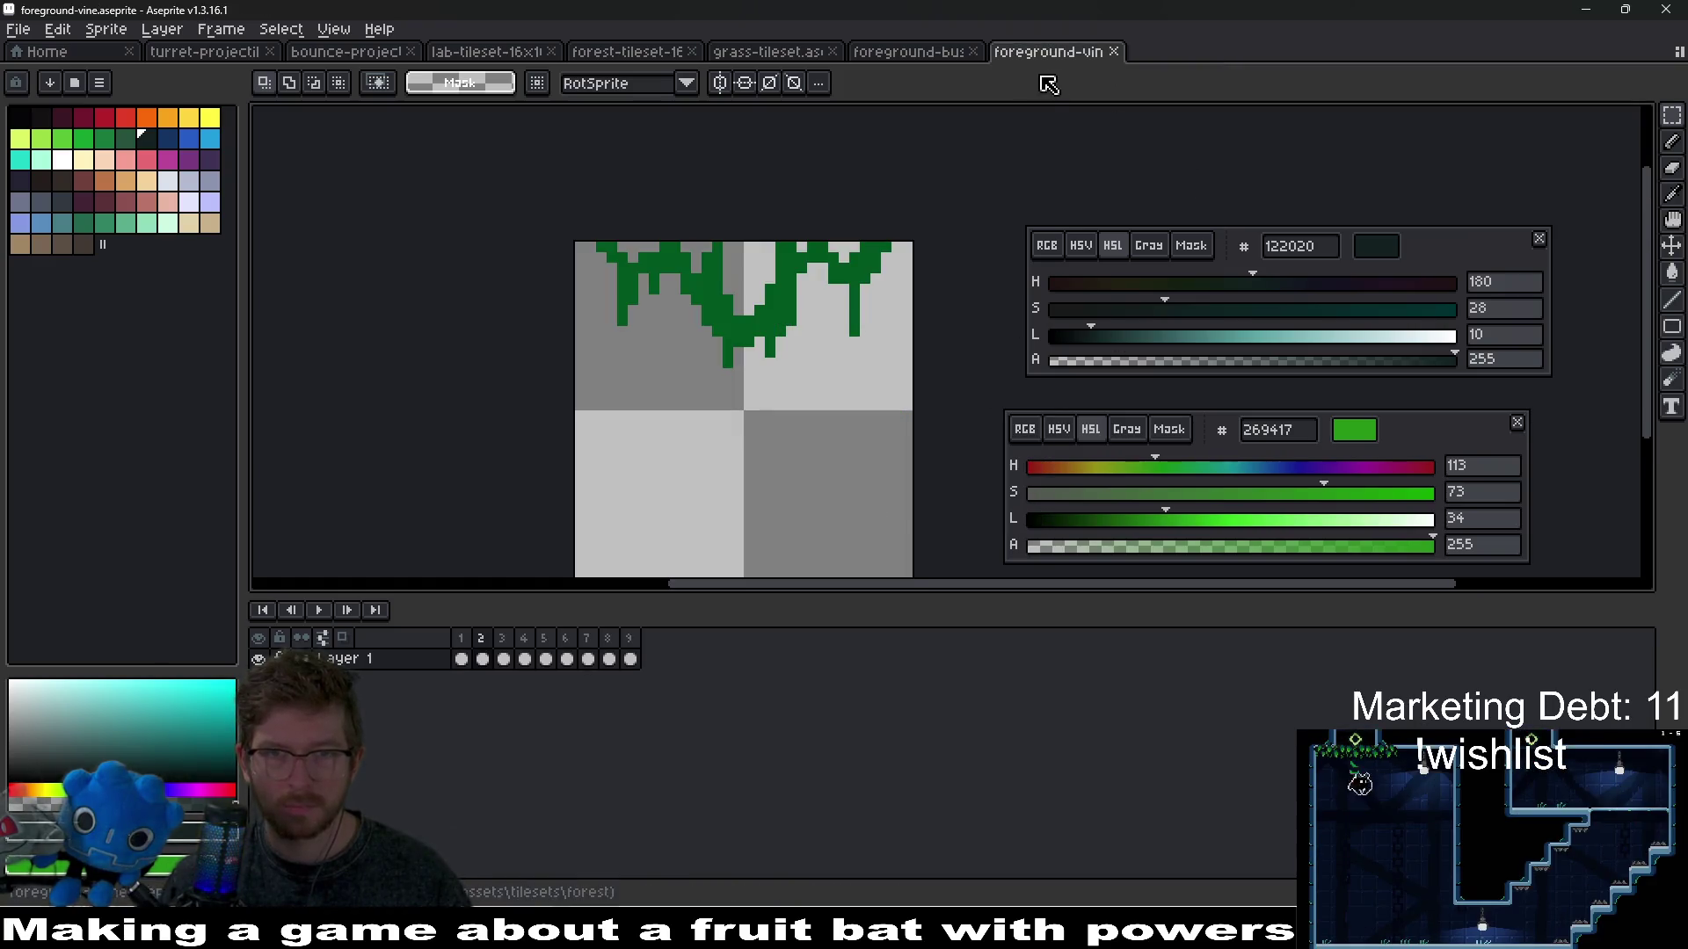
key("alt+Tab")
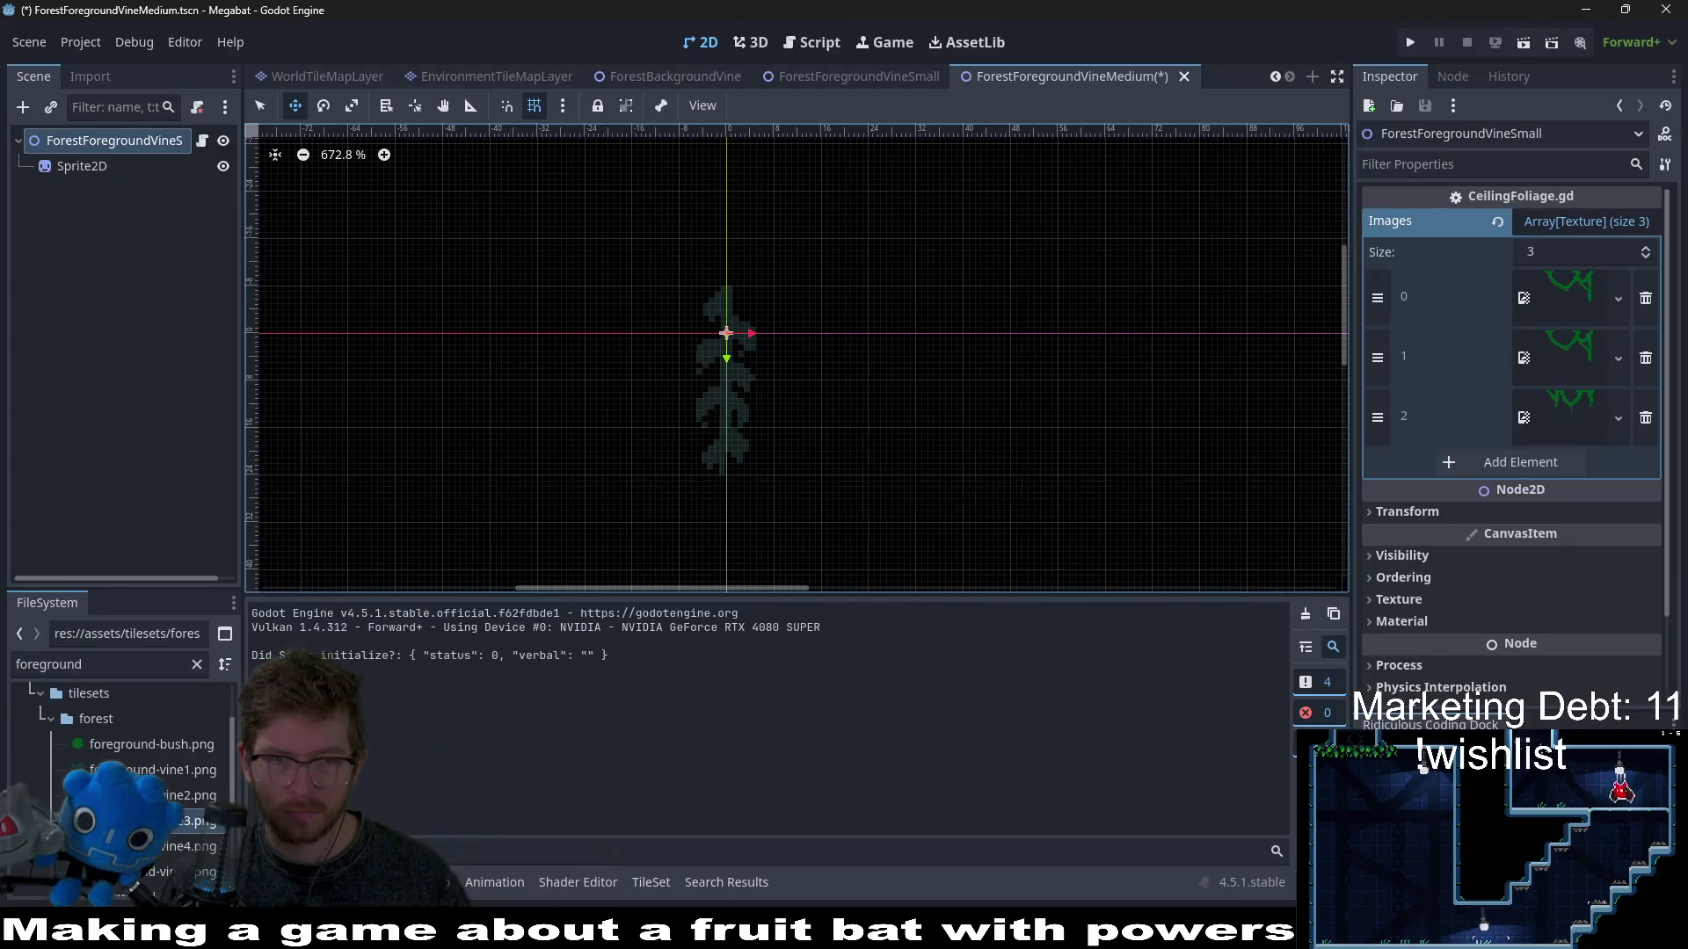
Select the ForestForegroundVineMedium root node and delete all elements from its Images array.
mouse_move(189, 795)
left_mouse_down()
mouse_move(1231, 488)
mouse_move(827, 544)
mouse_move(193, 822)
left_mouse_up()
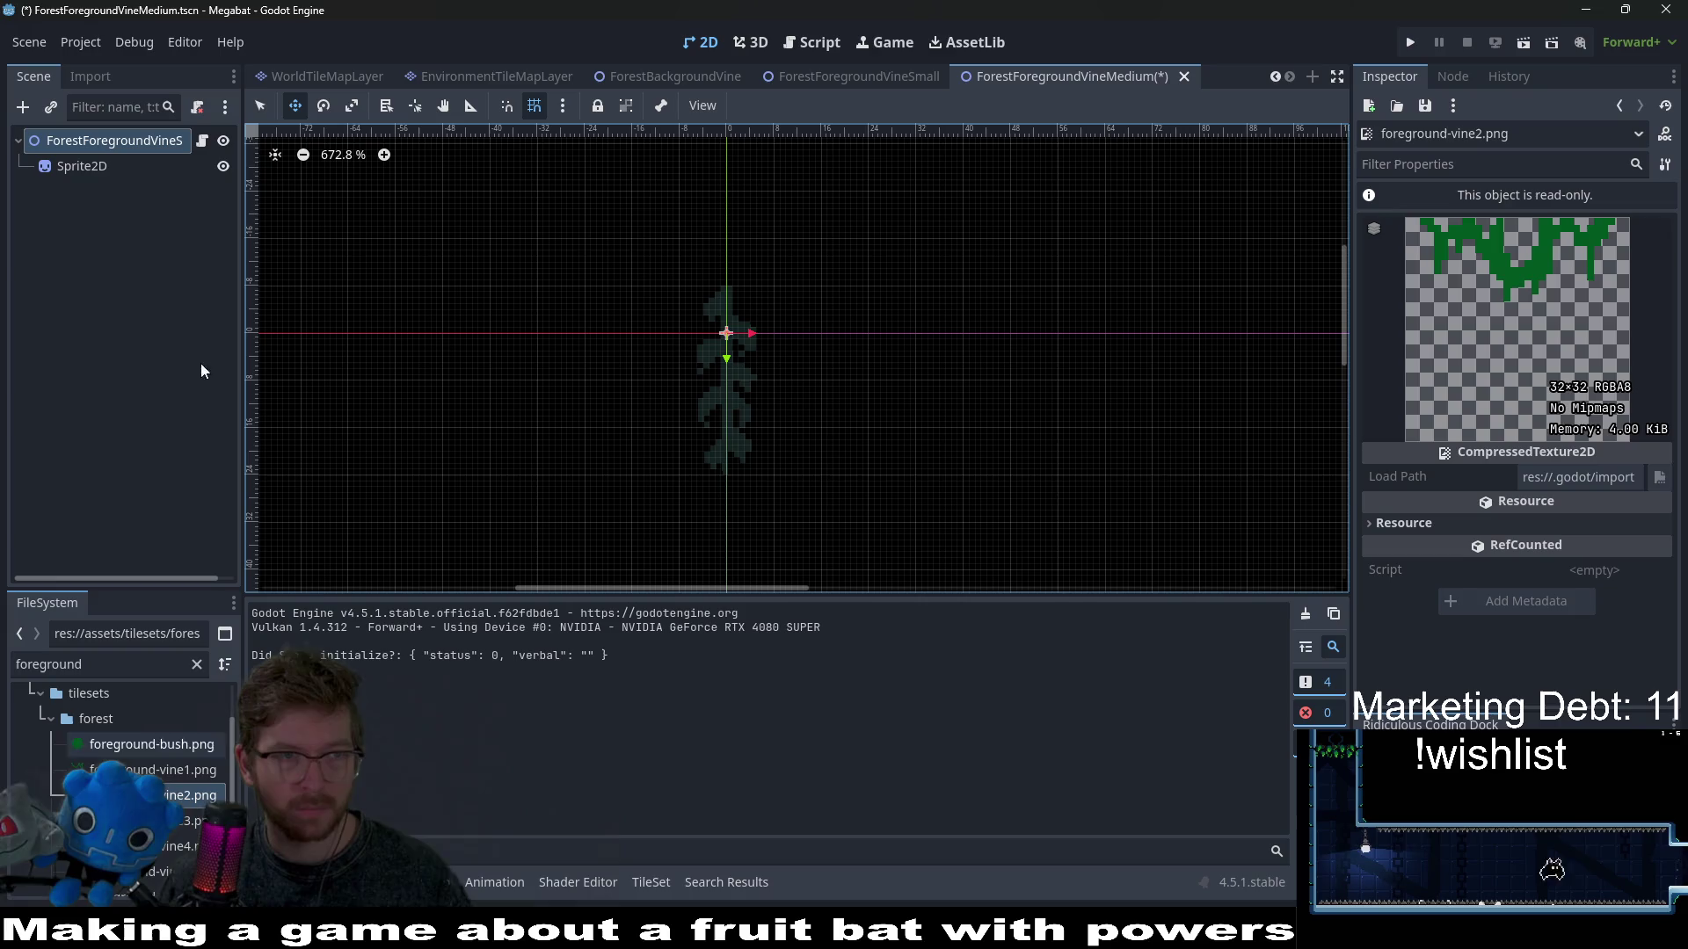
left_click(82, 166)
left_click(114, 140)
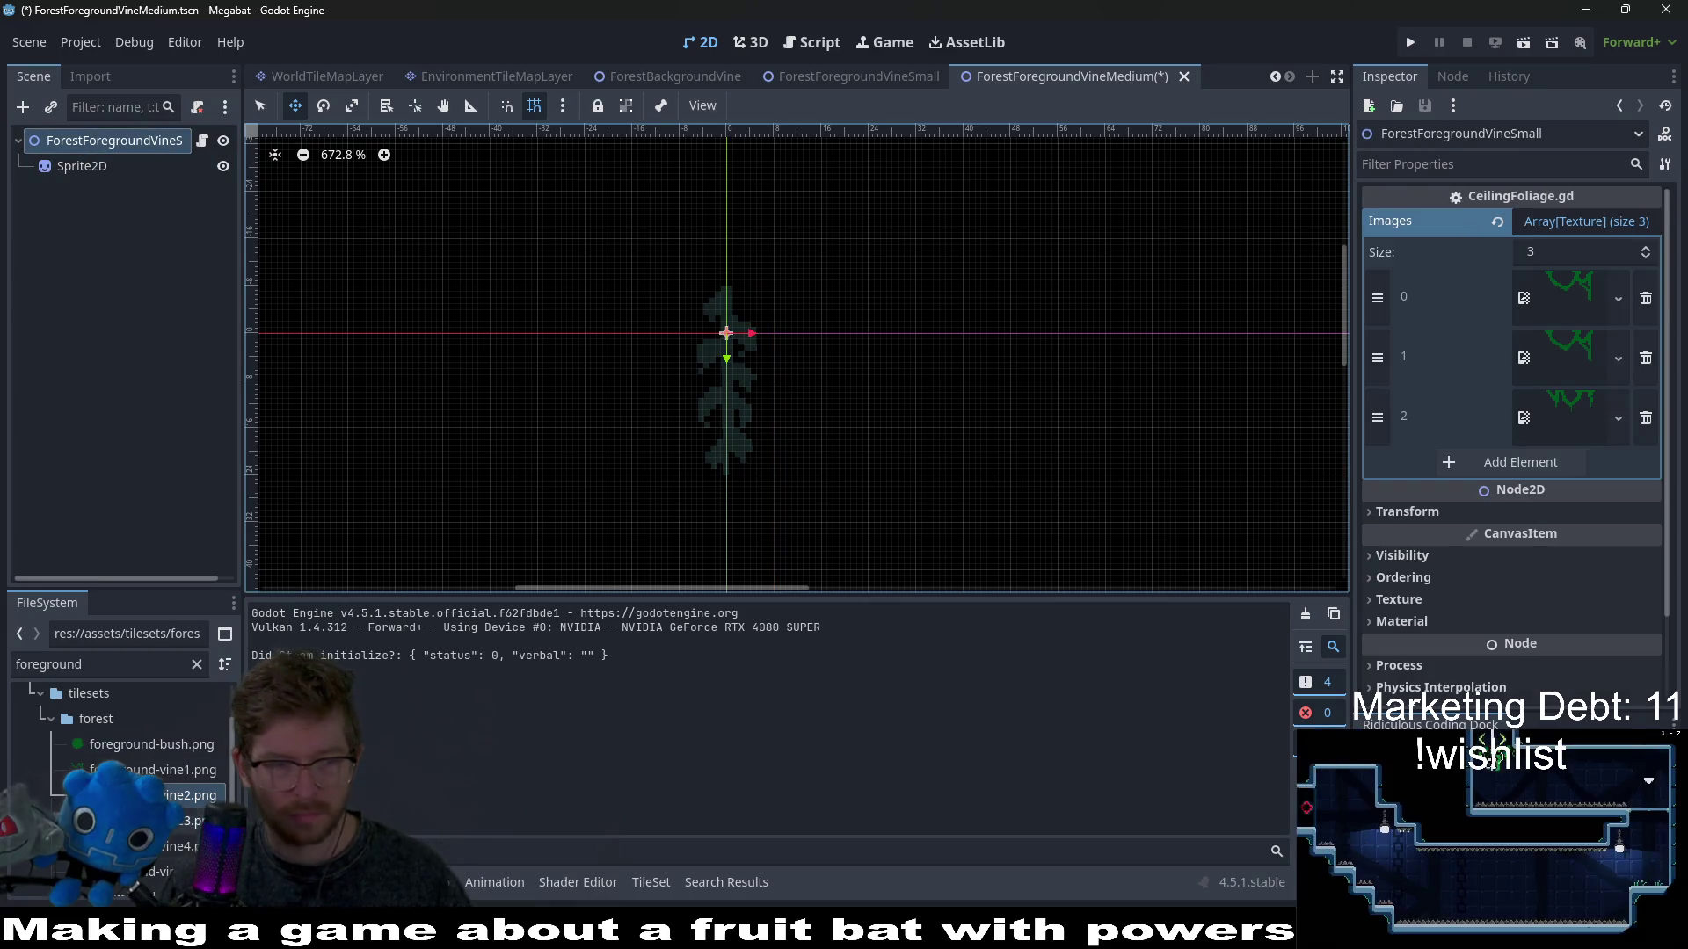
mouse_move(150, 770)
left_mouse_down()
mouse_move(949, 445)
mouse_move(1558, 346)
left_mouse_up()
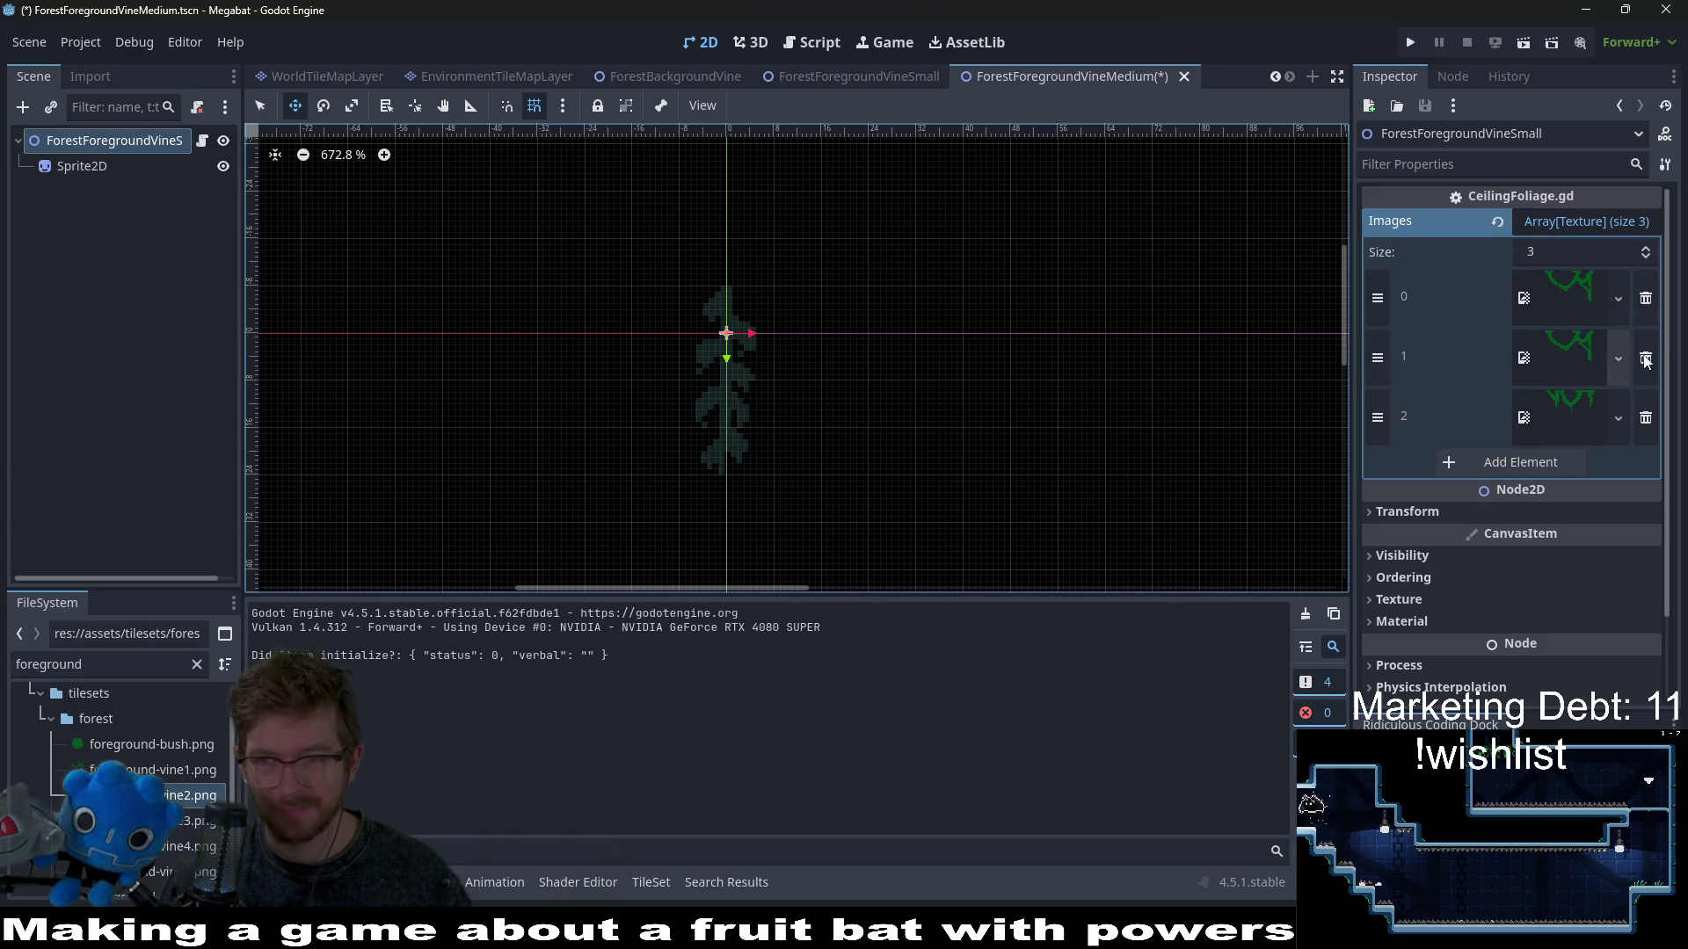
left_click(1646, 358)
left_click(1649, 307)
left_click(1650, 314)
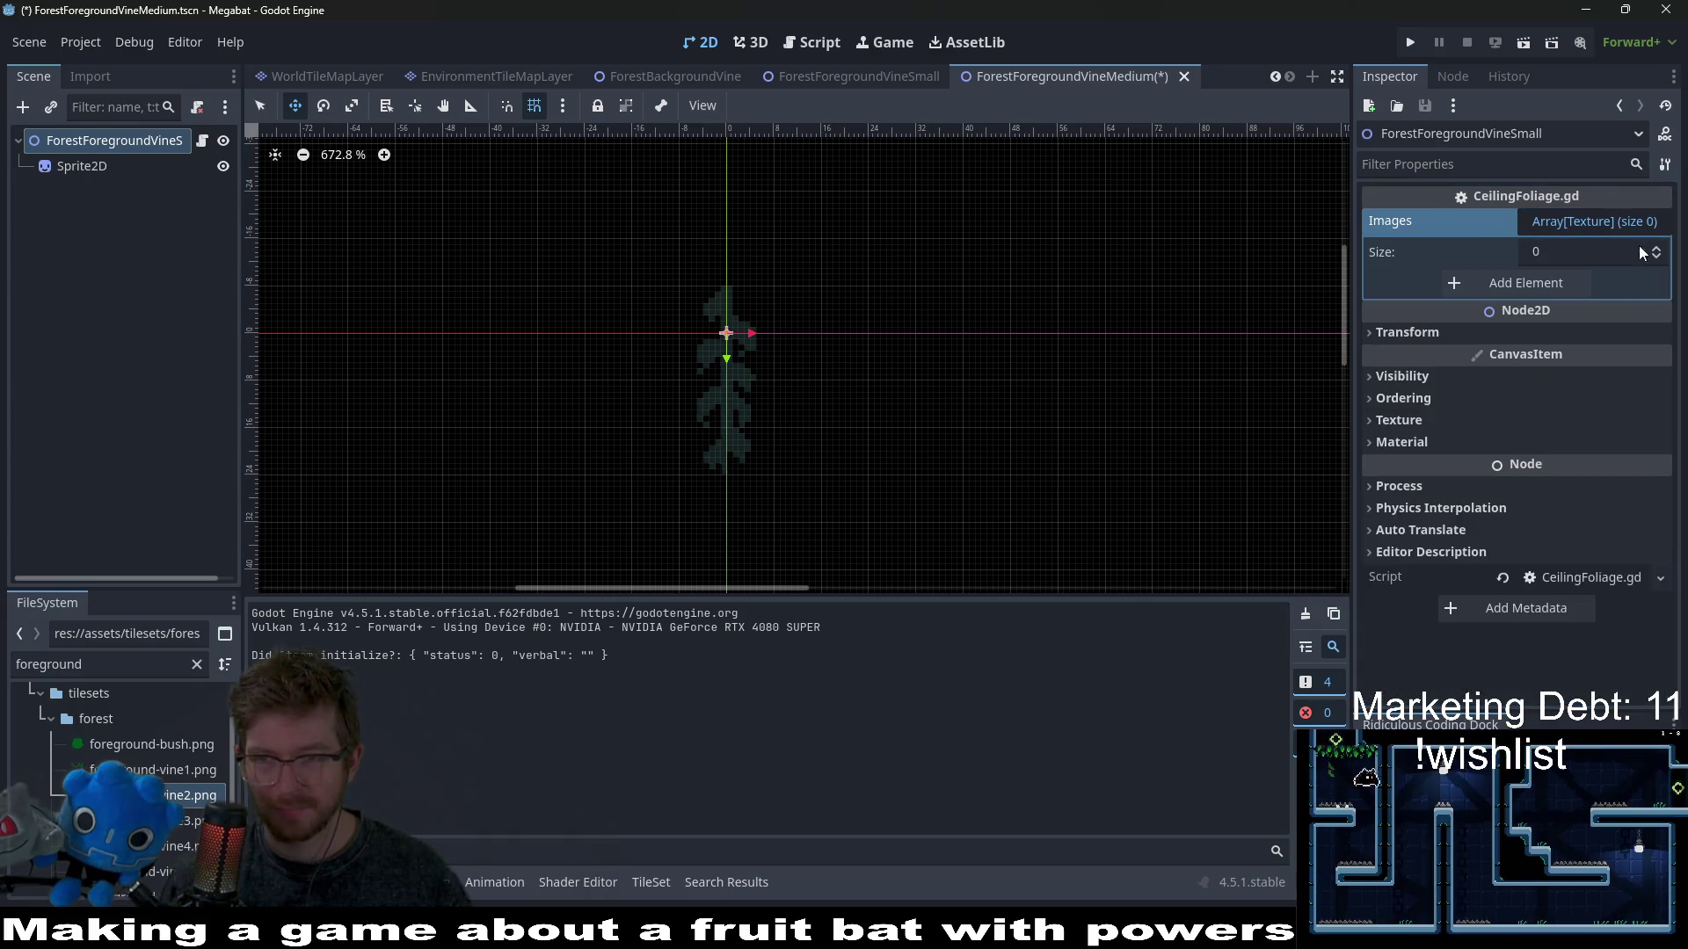
Add three Images elements and fill them with foreground-vine1, foreground-vine2 and foreground-vine3.png.
left_click(1544, 286)
left_click(1540, 324)
left_click(1547, 343)
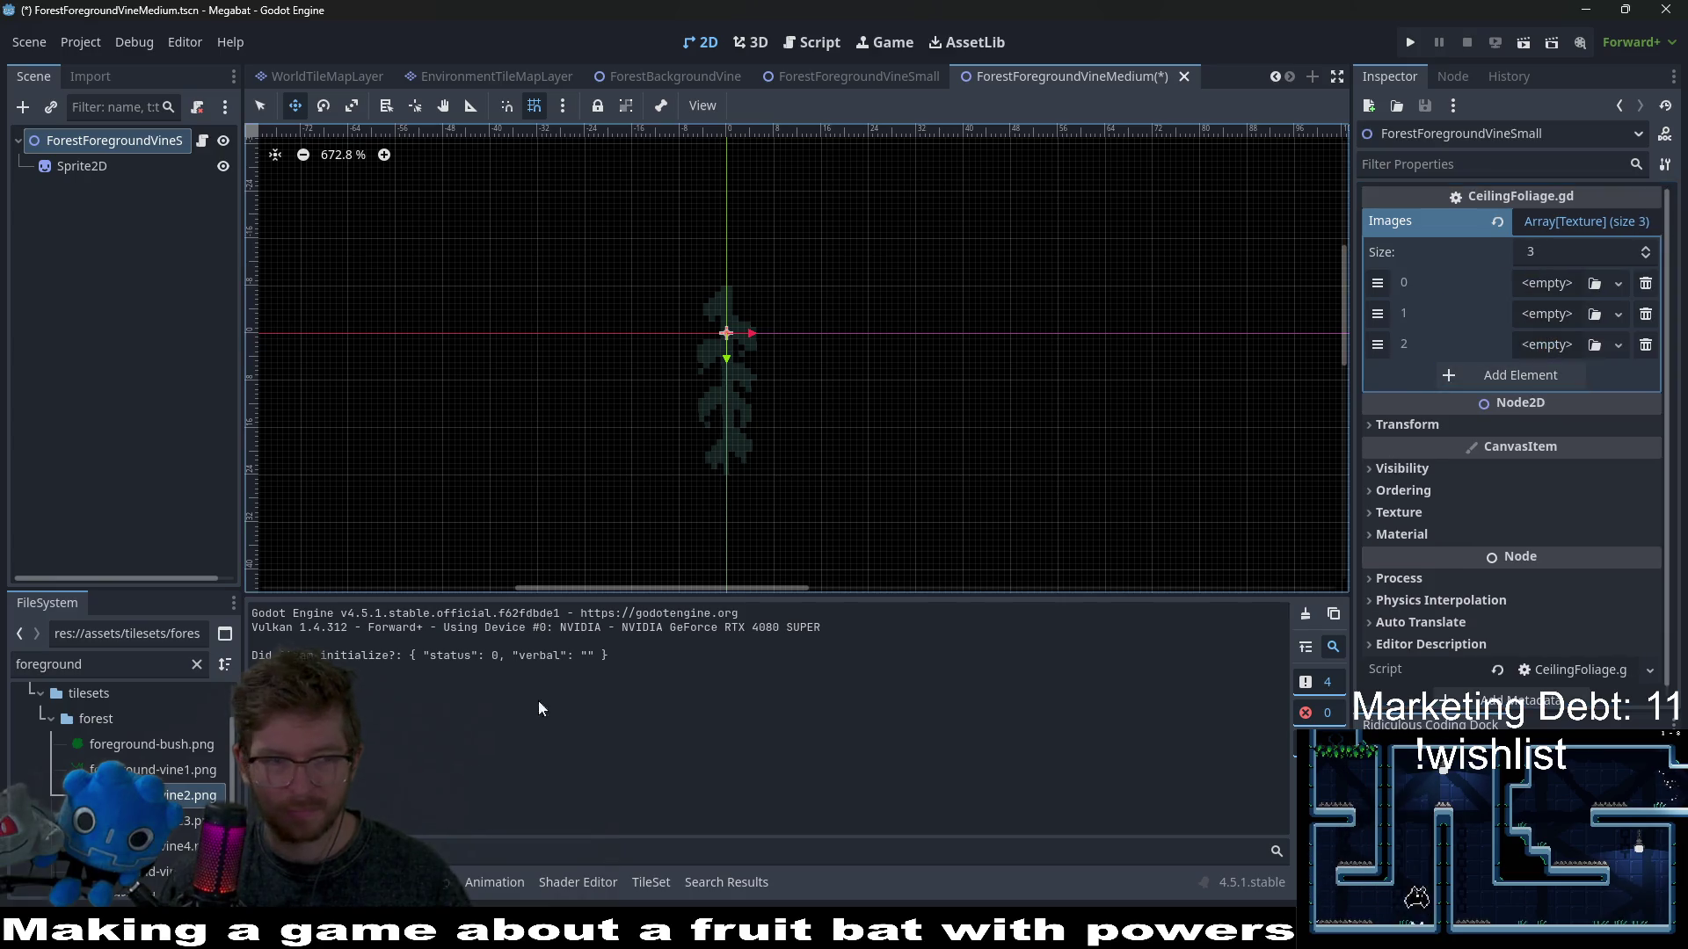
mouse_move(176, 770)
left_mouse_down()
mouse_move(264, 685)
mouse_move(1222, 480)
mouse_move(1547, 286)
left_mouse_up()
mouse_move(189, 794)
left_mouse_down()
mouse_move(773, 774)
mouse_move(1547, 343)
left_mouse_up()
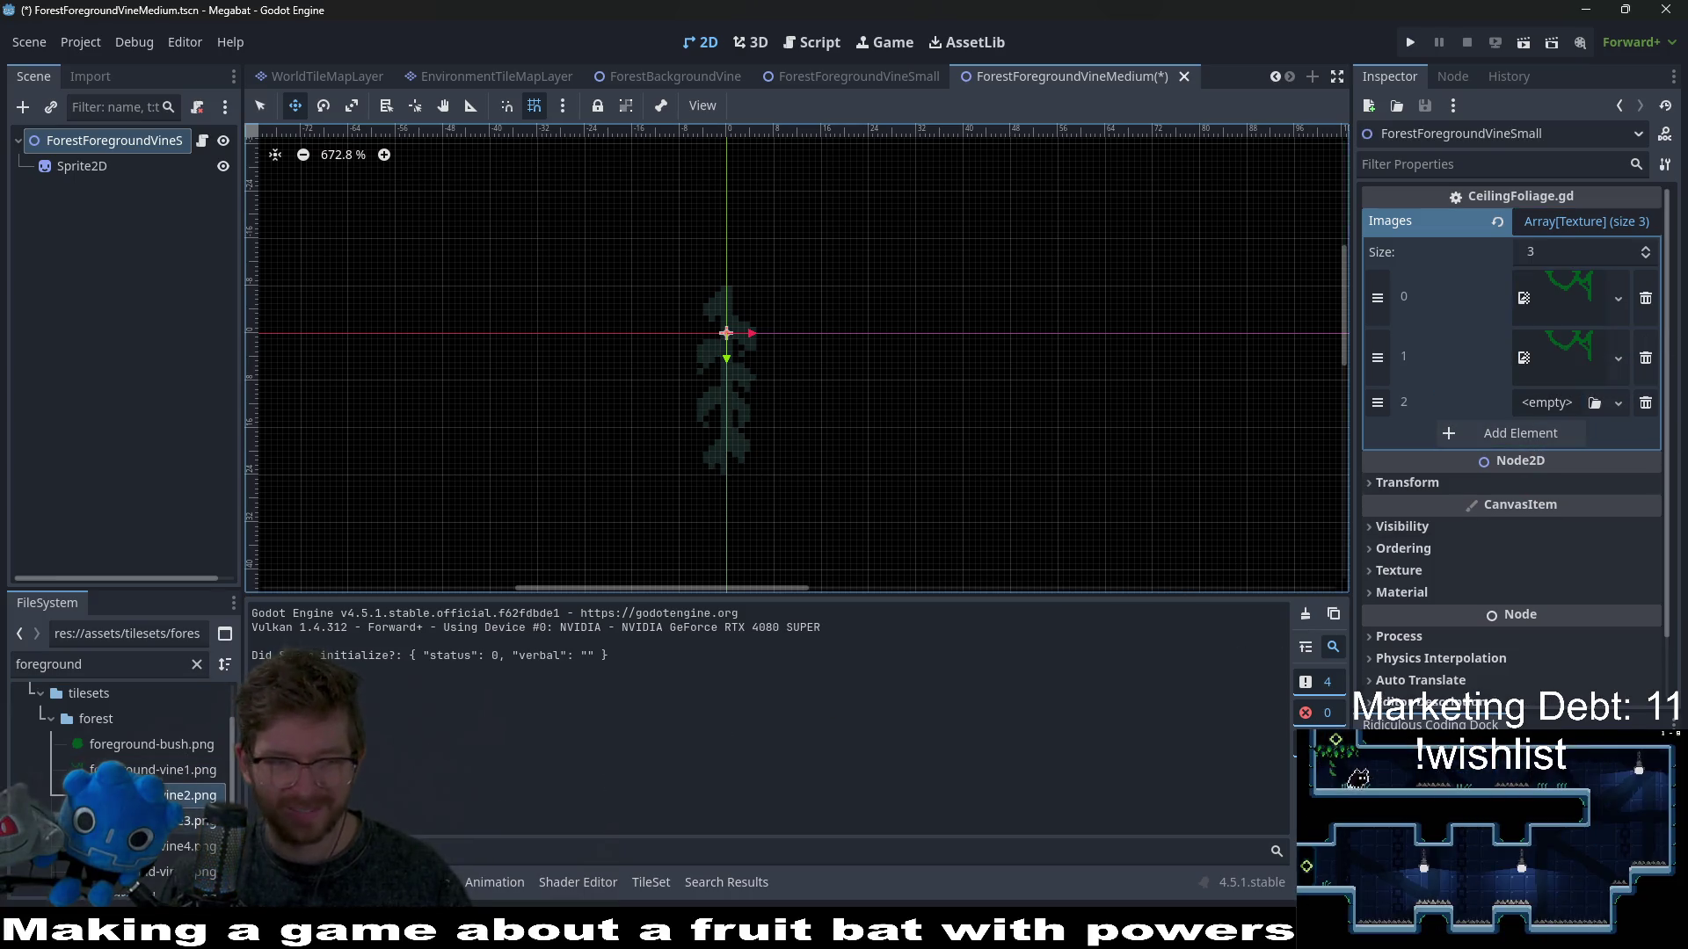
mouse_move(189, 820)
left_mouse_down()
mouse_move(1593, 387)
mouse_move(1560, 411)
left_mouse_up()
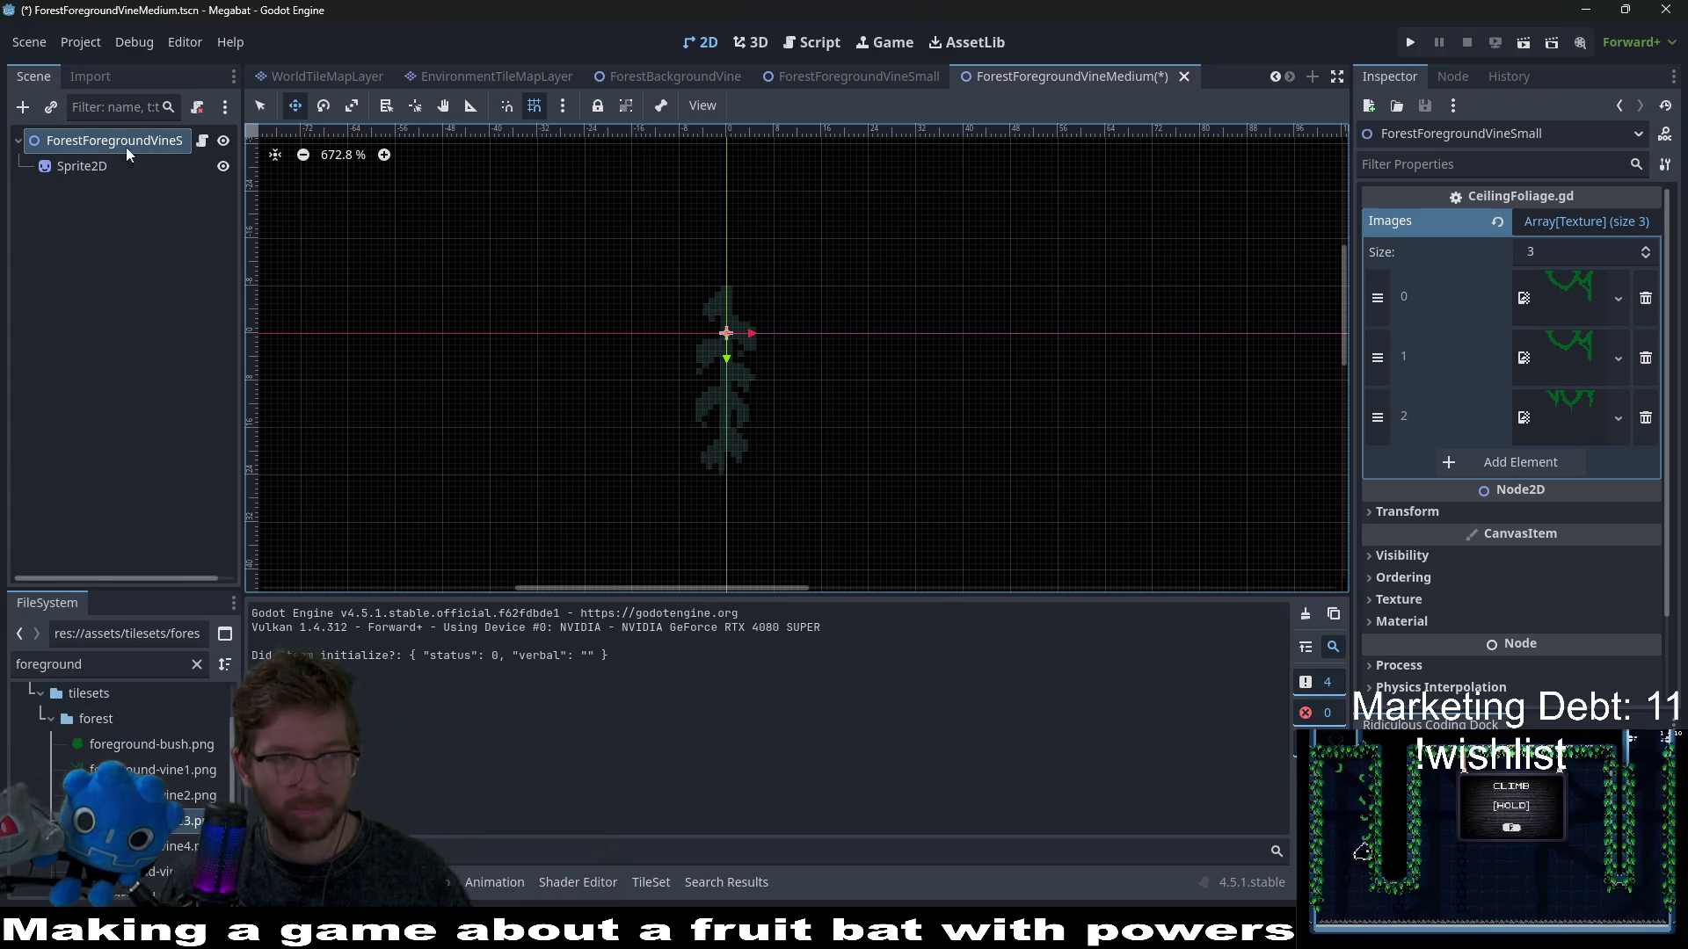
Give the Sprite2D preview the foreground-vine1.png texture.
left_click(81, 166)
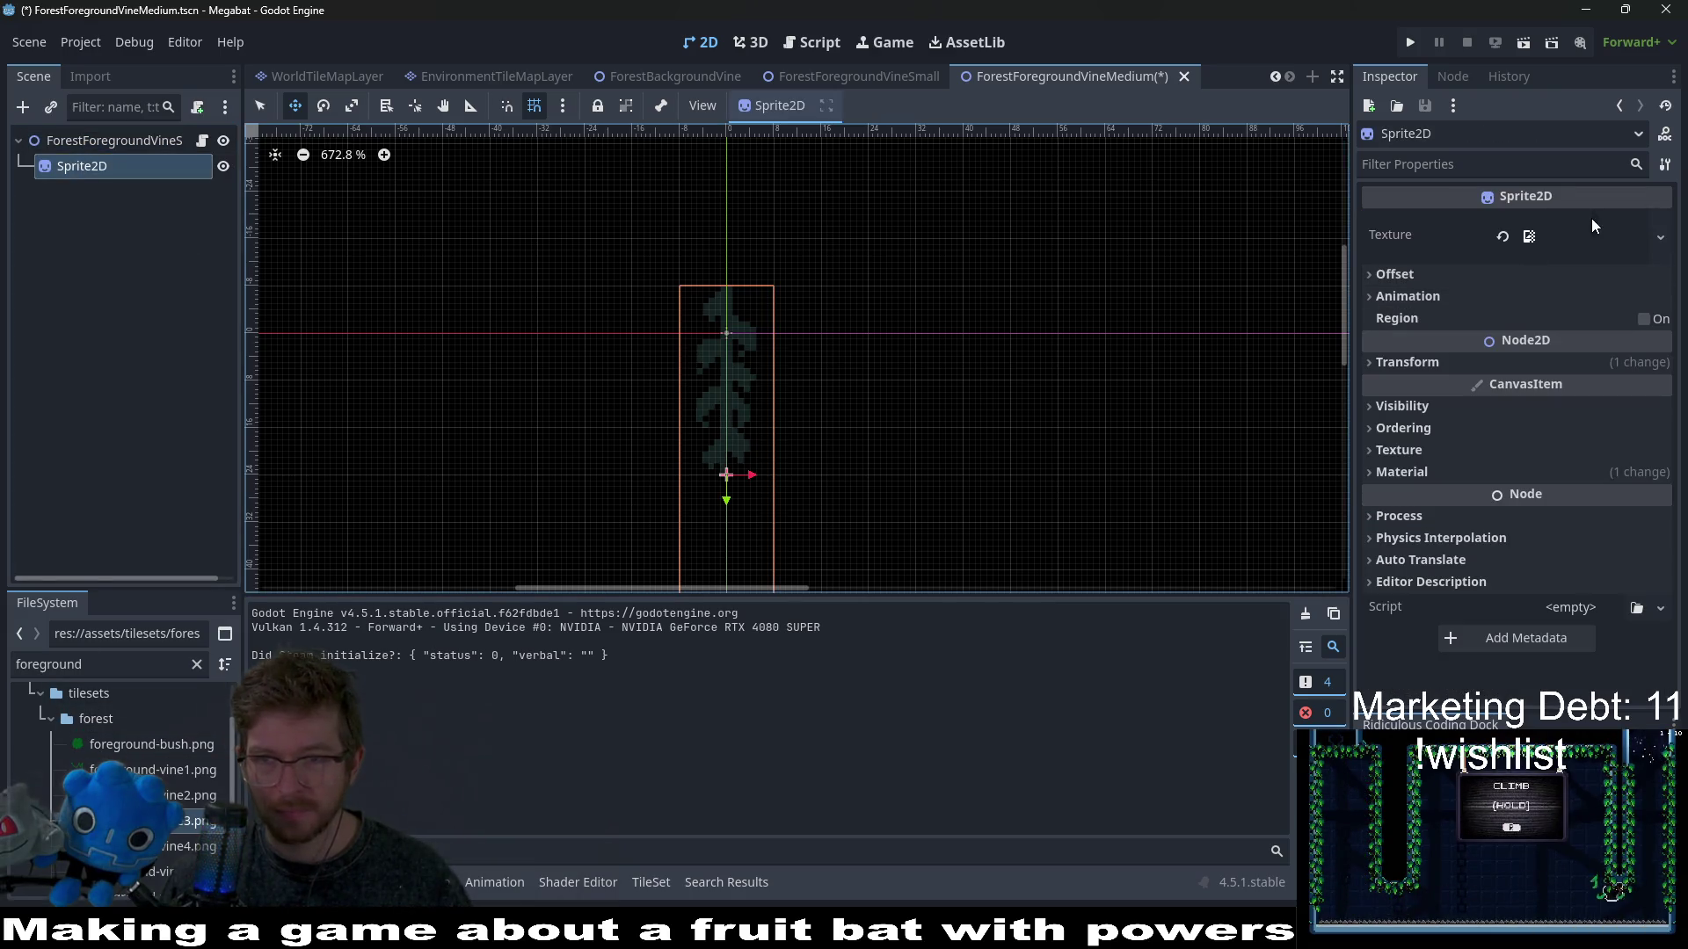
mouse_move(189, 795)
left_mouse_down()
mouse_move(967, 352)
mouse_move(1584, 232)
left_mouse_up()
left_click_drag(154, 770, 1561, 322)
left_click_drag(1585, 248, 1586, 248)
Nudge the vine sprite slightly upward, save the medium vine scene, and switch to ForestForegroundVineSmall.
scroll(685, 448, "up", 3)
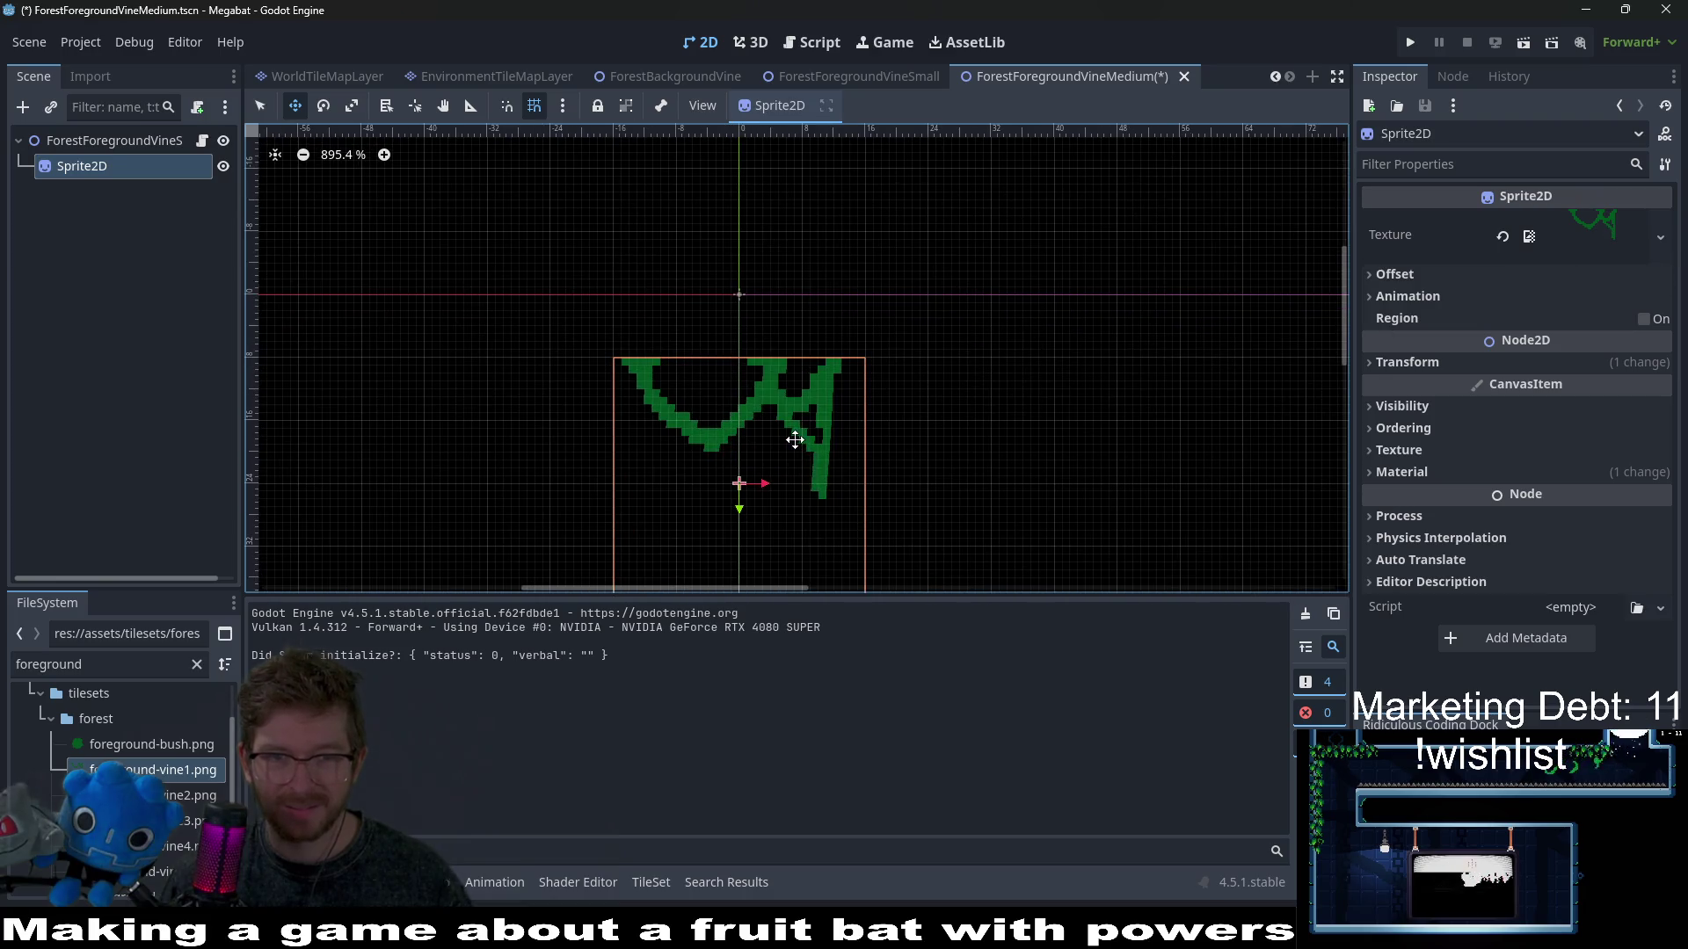
mouse_move(791, 396)
left_mouse_down()
mouse_move(795, 279)
mouse_move(908, 302)
mouse_move(838, 365)
left_mouse_up()
scroll(837, 321, "down", 4)
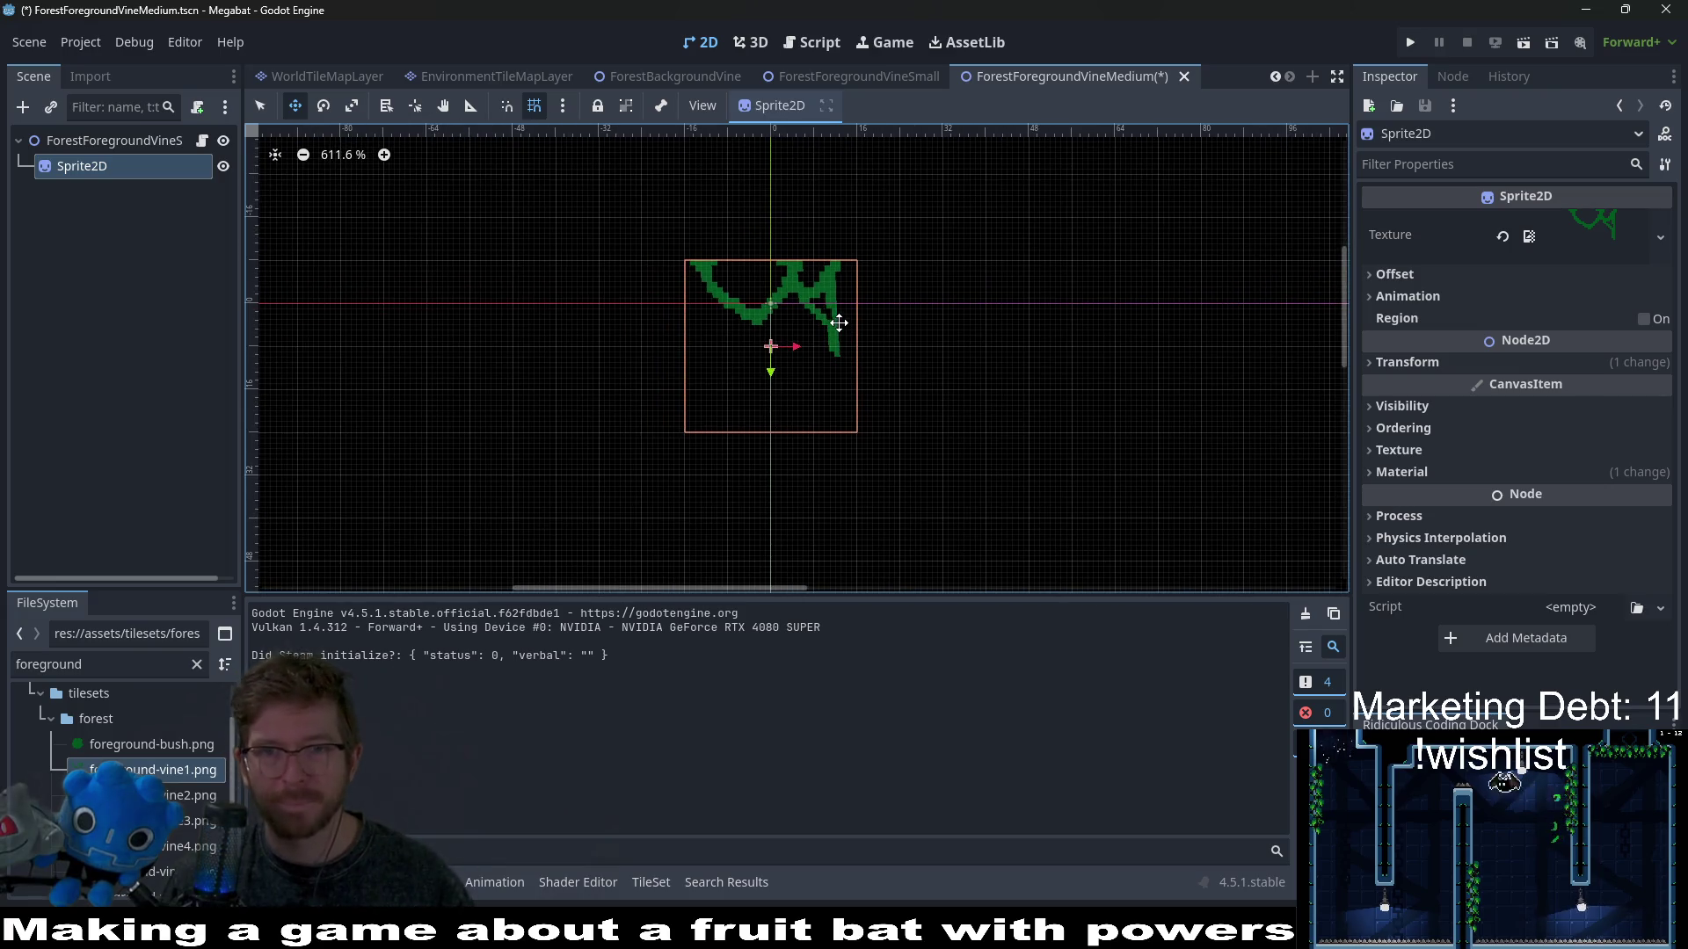
key("ctrl+s")
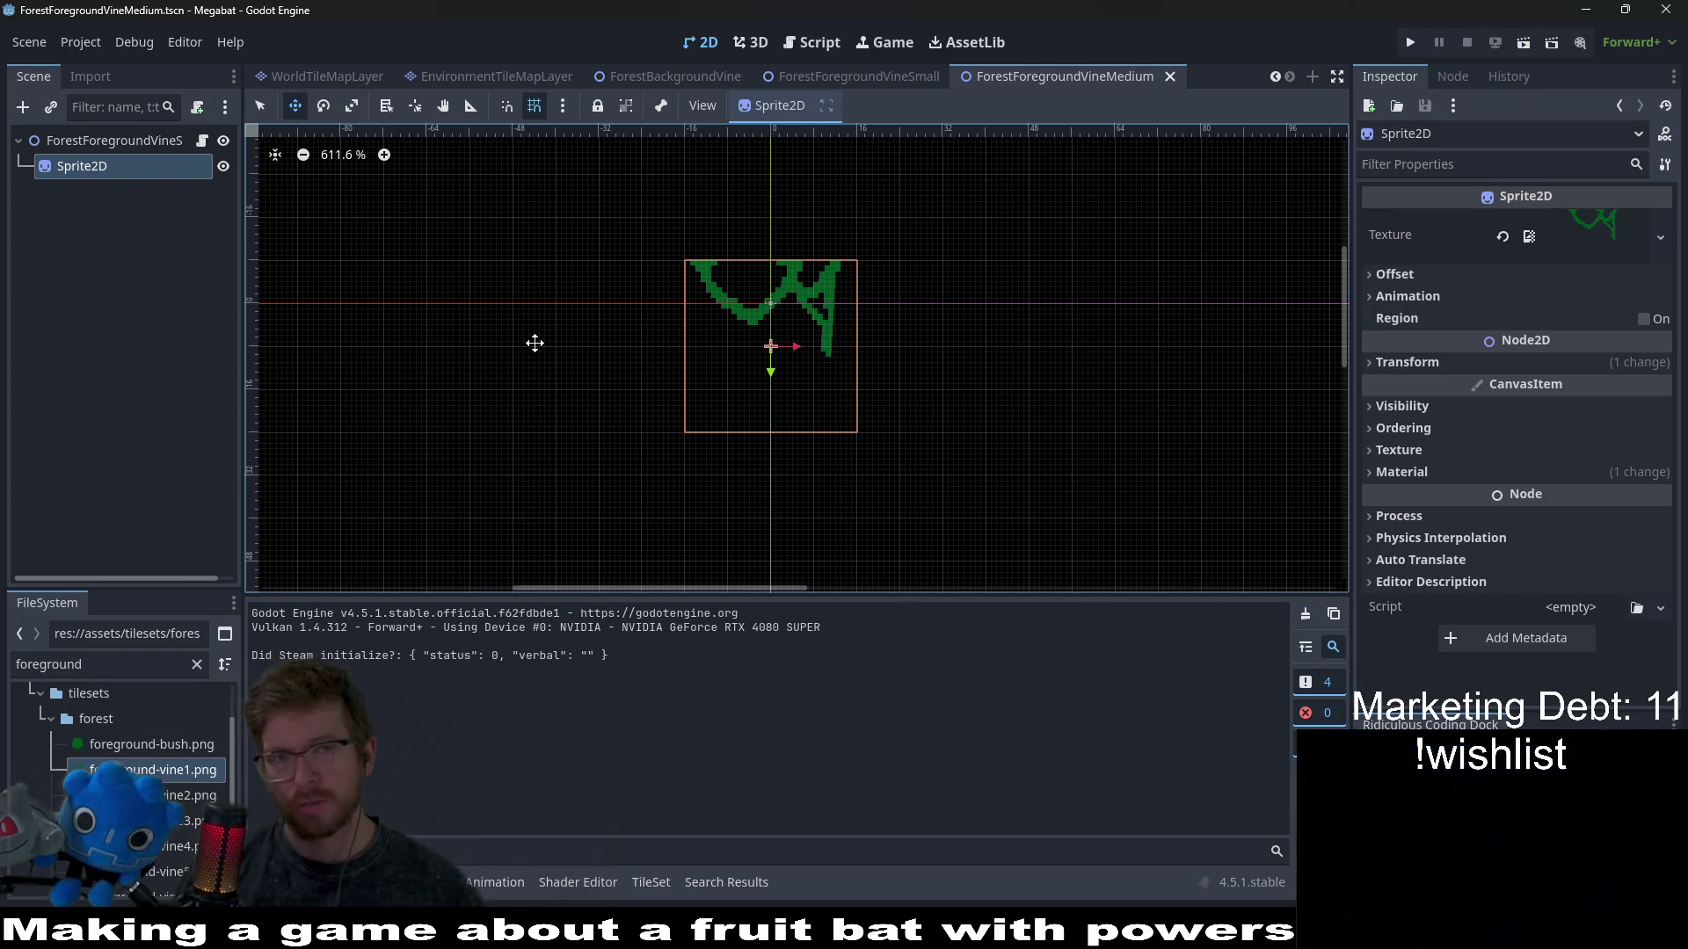
left_click(855, 81)
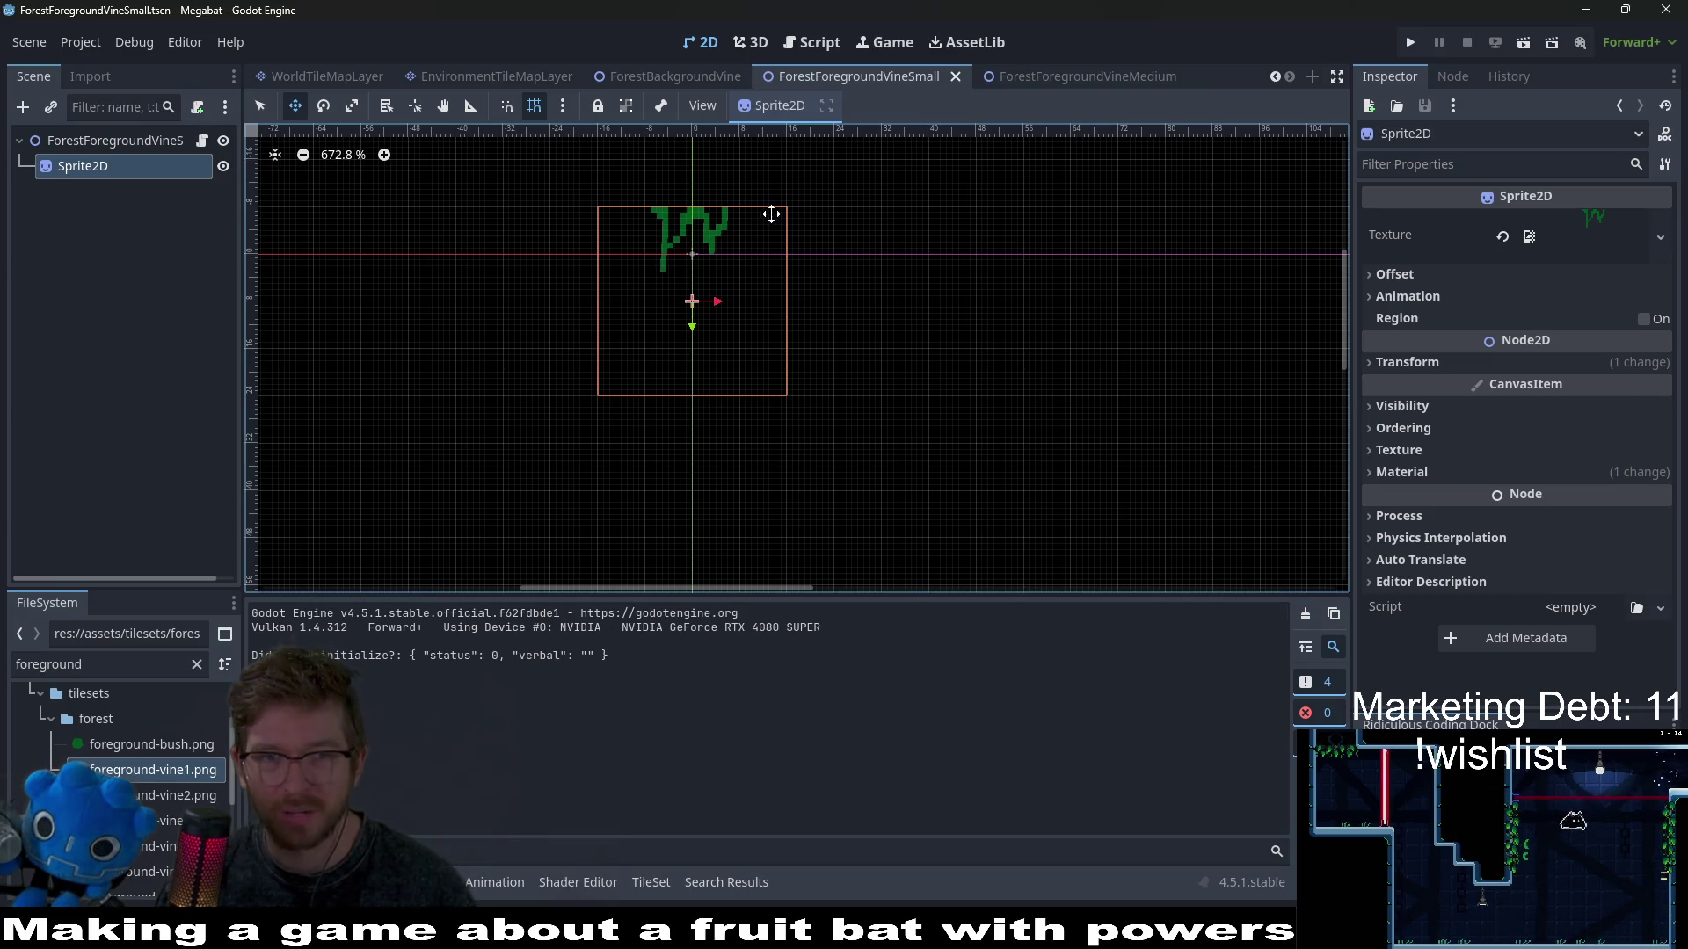
Go to the EnvironmentTileMapLayer scene and select its tile map layer node to show the forest tiles.
left_click(698, 76)
left_click(498, 75)
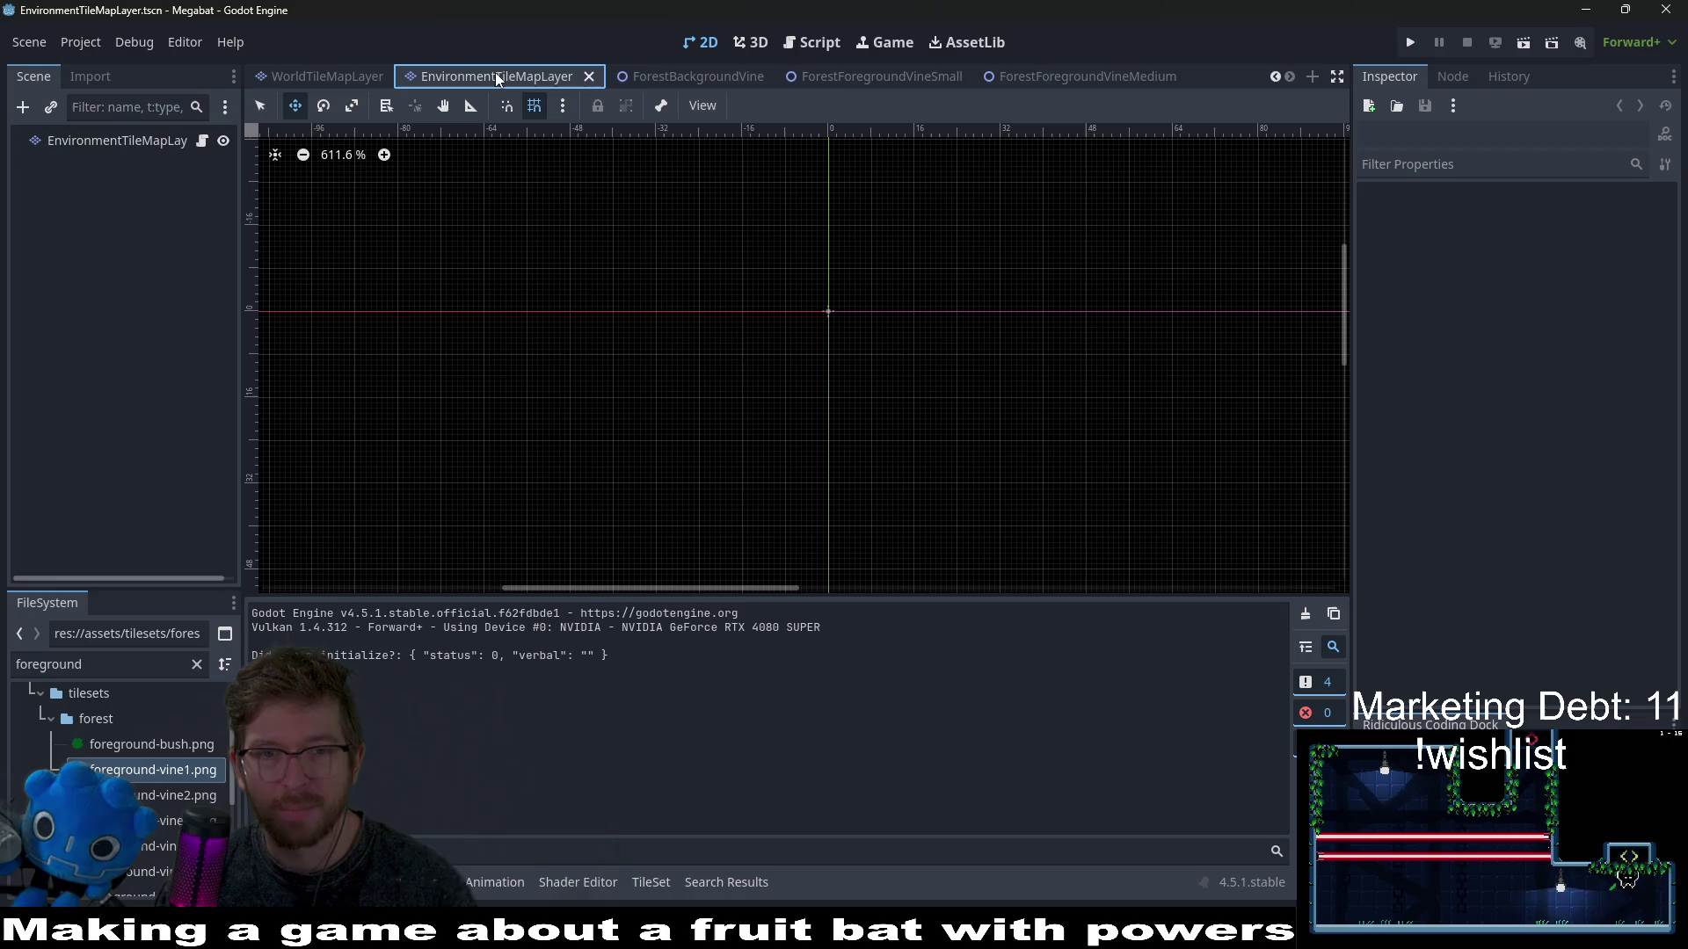
left_click(686, 76)
left_click(1022, 78)
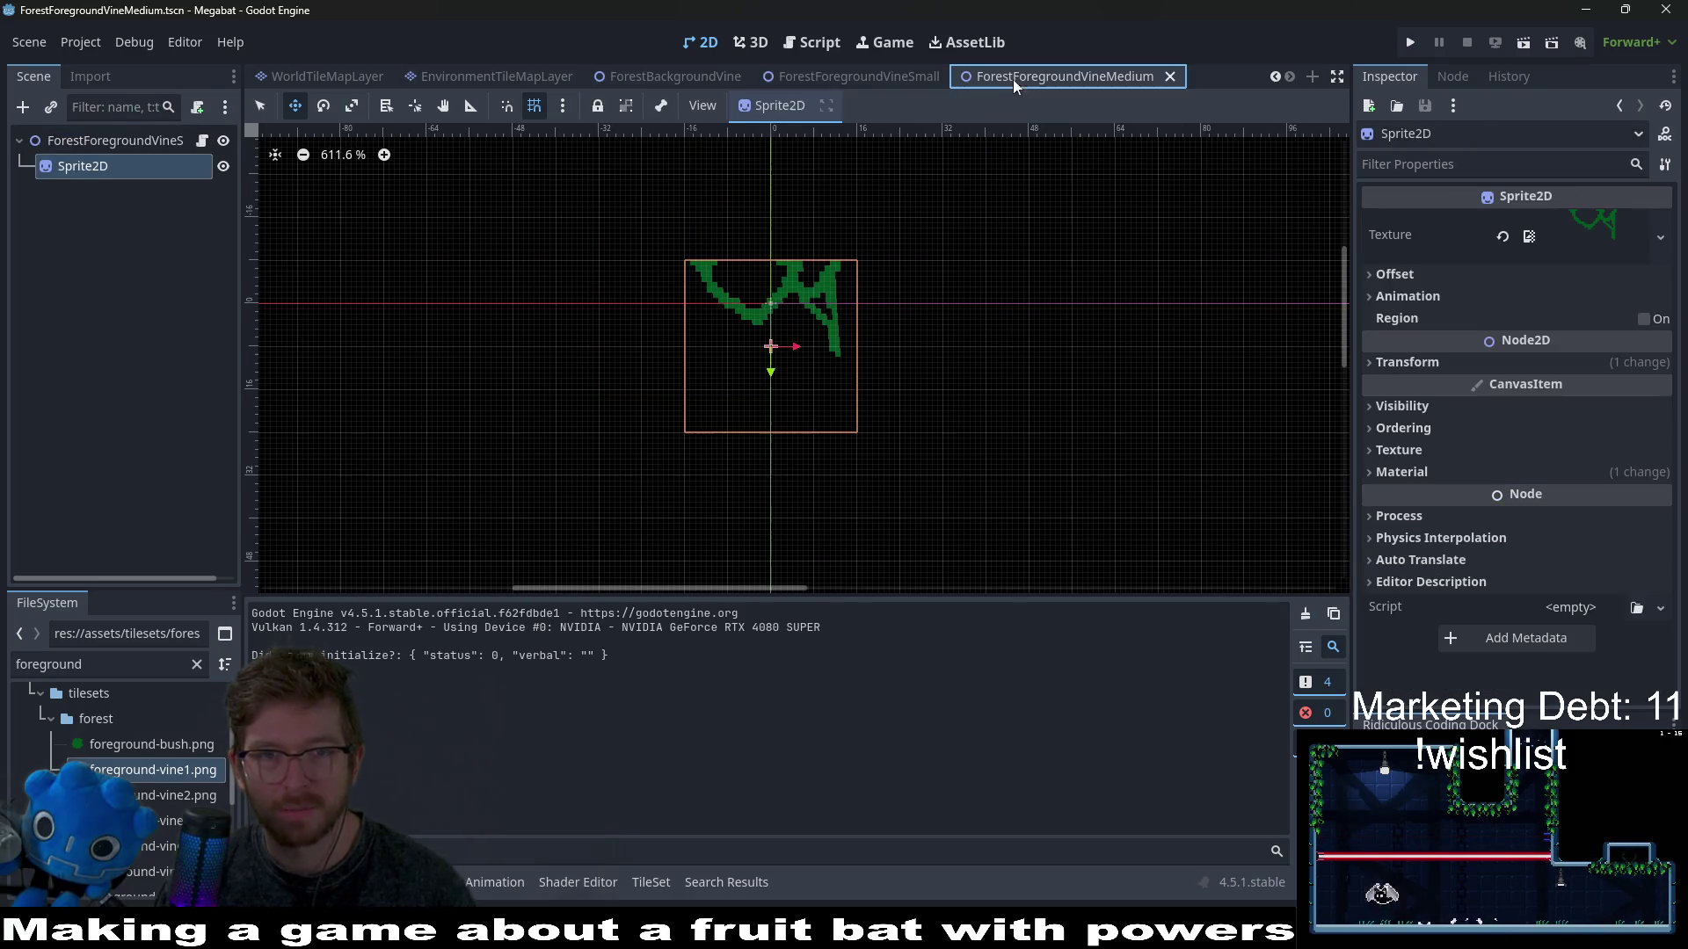
left_click(482, 76)
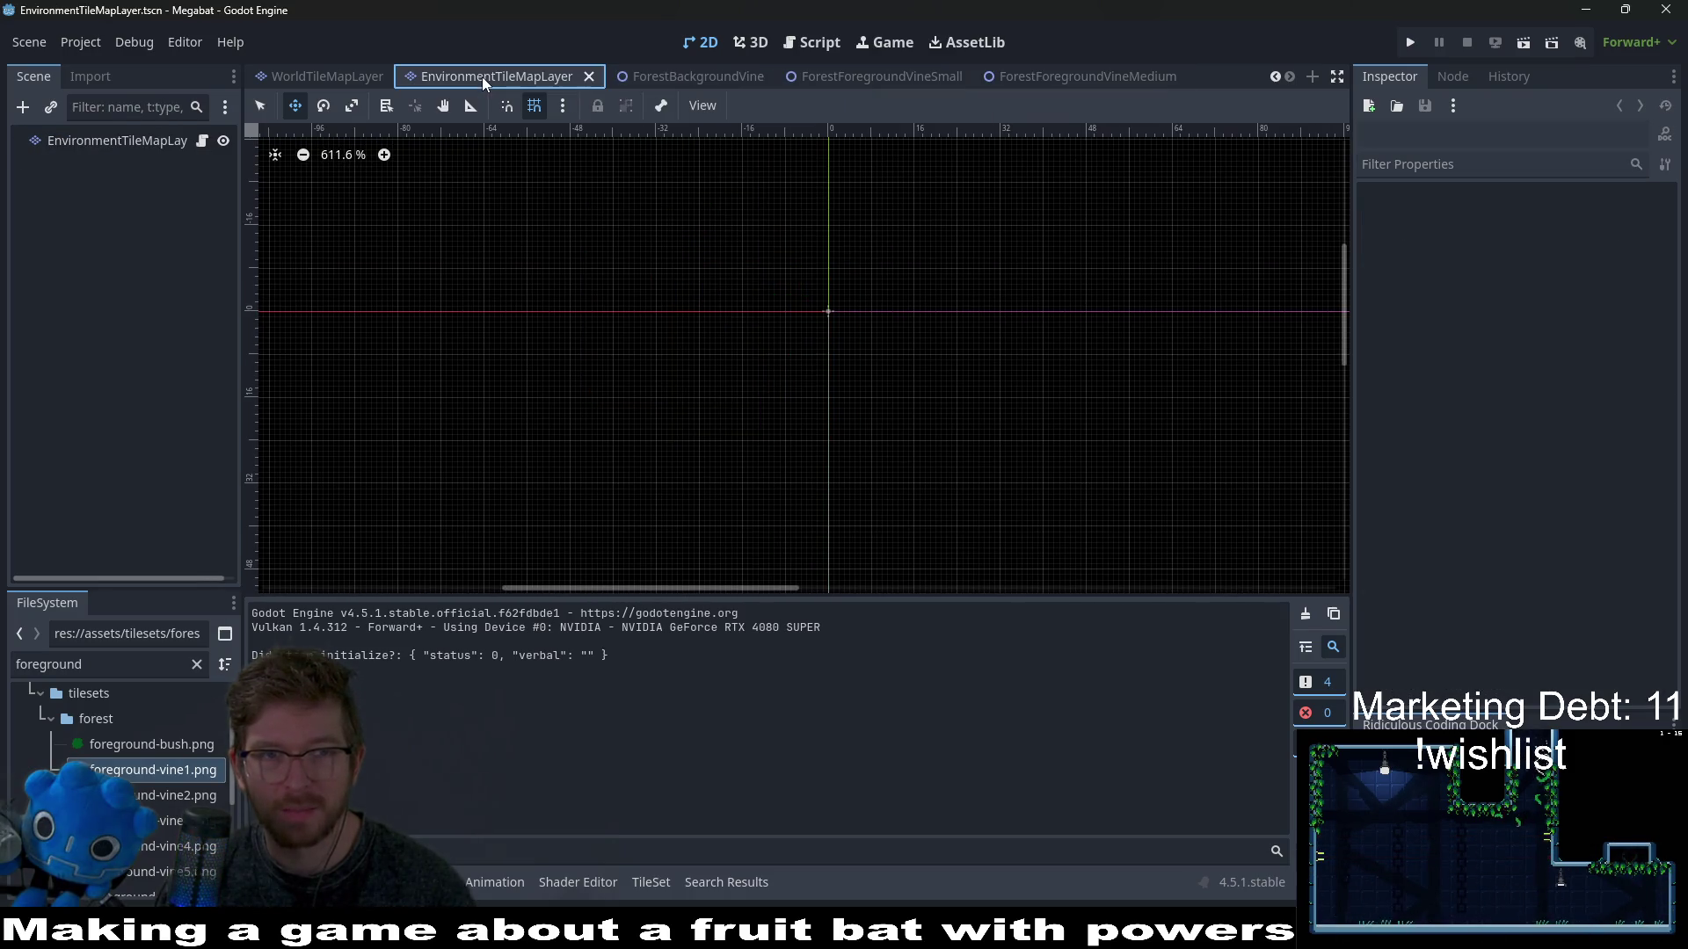
left_click(128, 149)
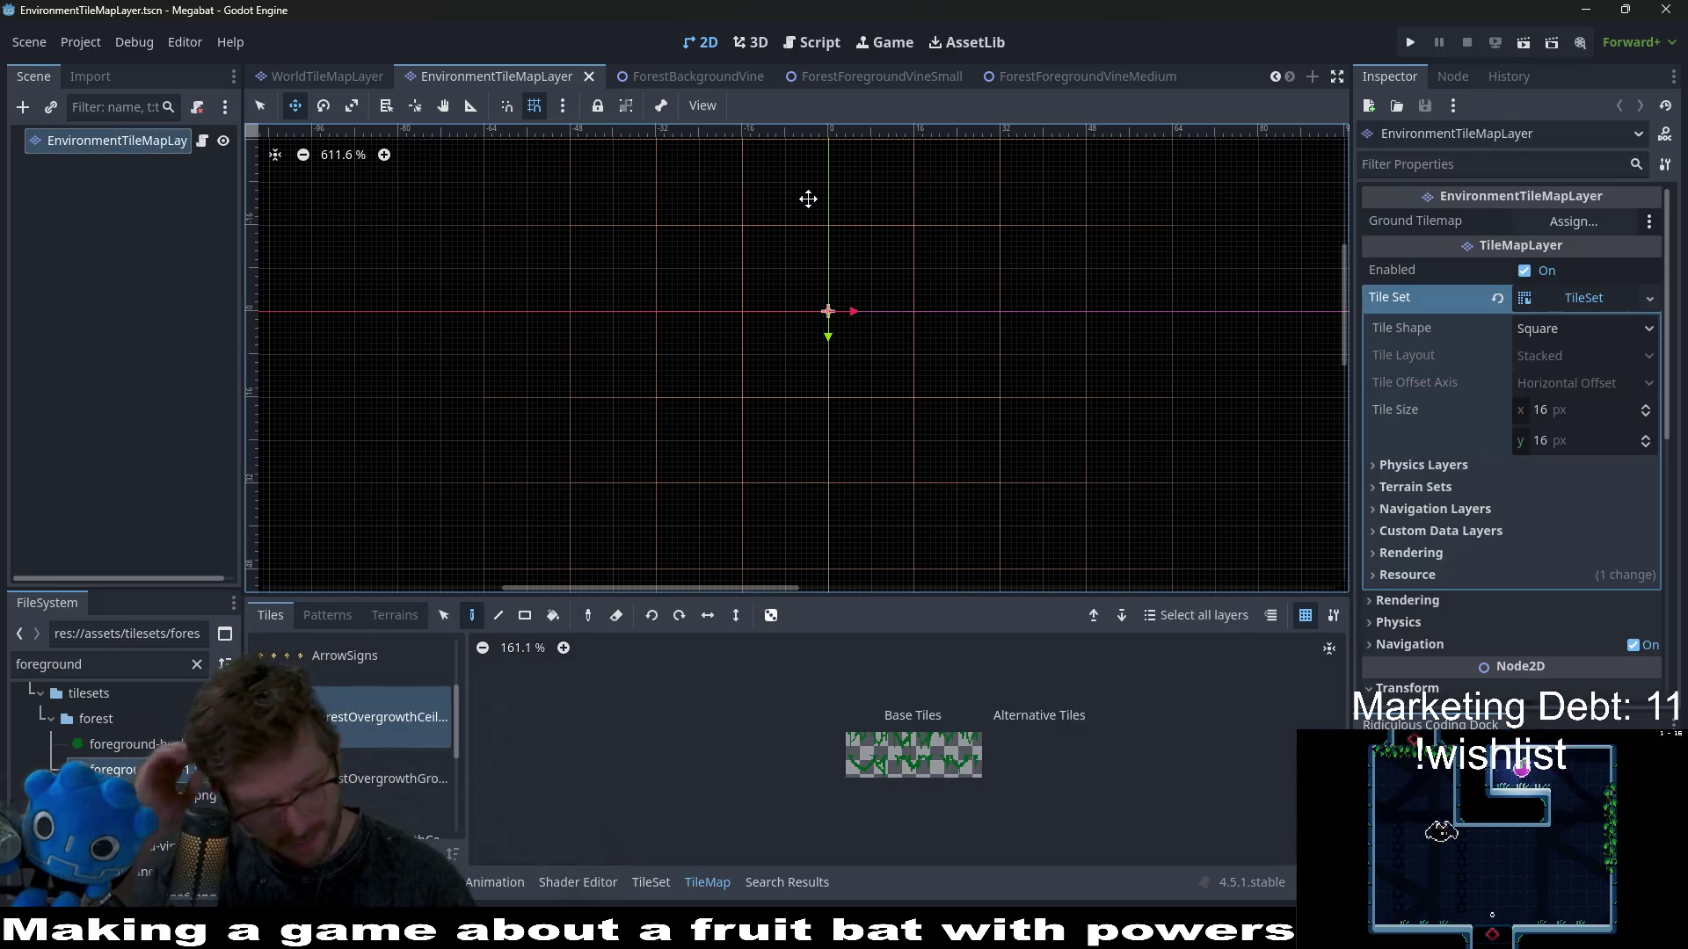
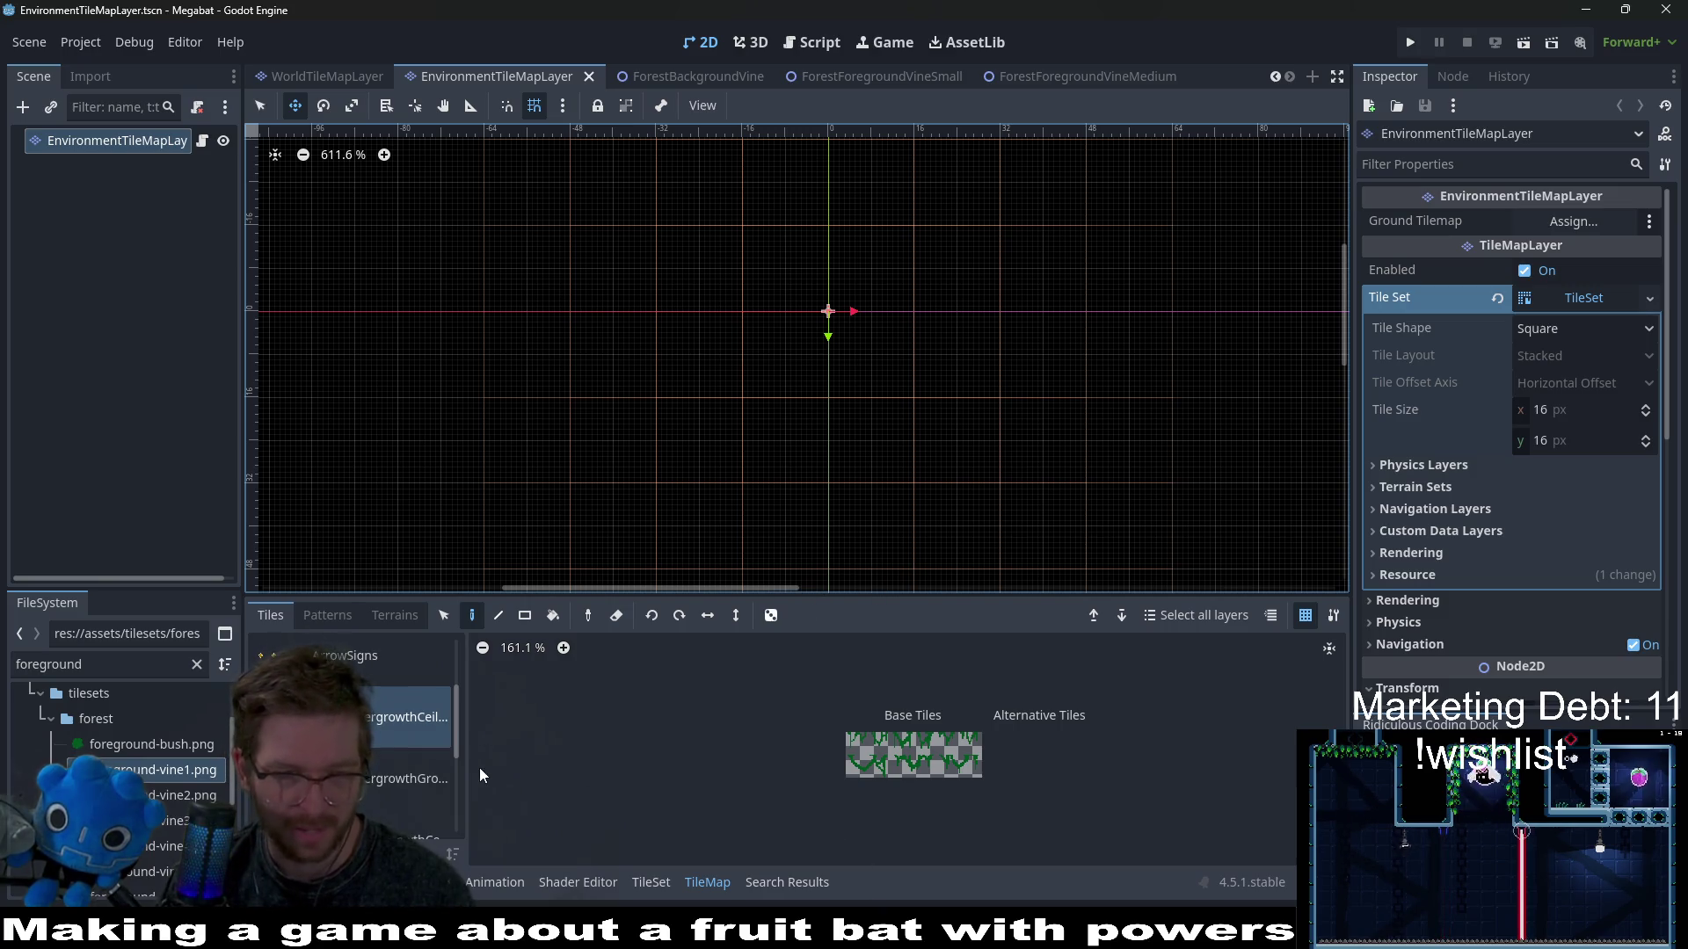
Browse the TileMap tile source list and try the OvergrowthCeiling source.
scroll(351, 729, "down", 2)
scroll(373, 751, "up", 2)
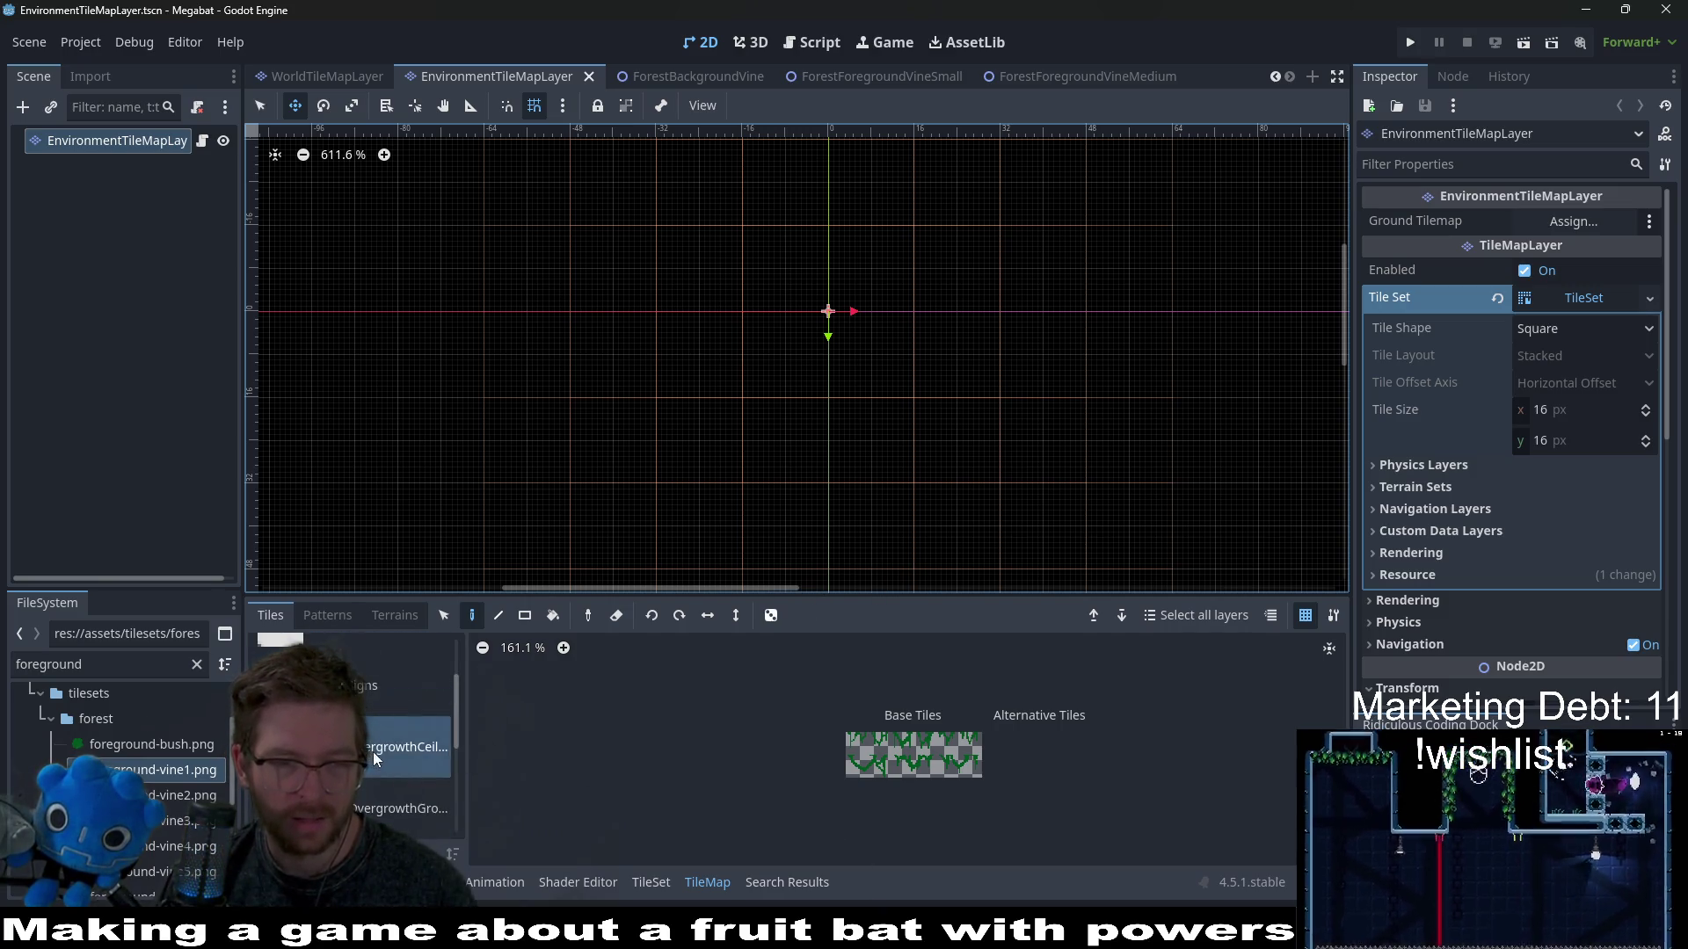
scroll(408, 716, "up", 1)
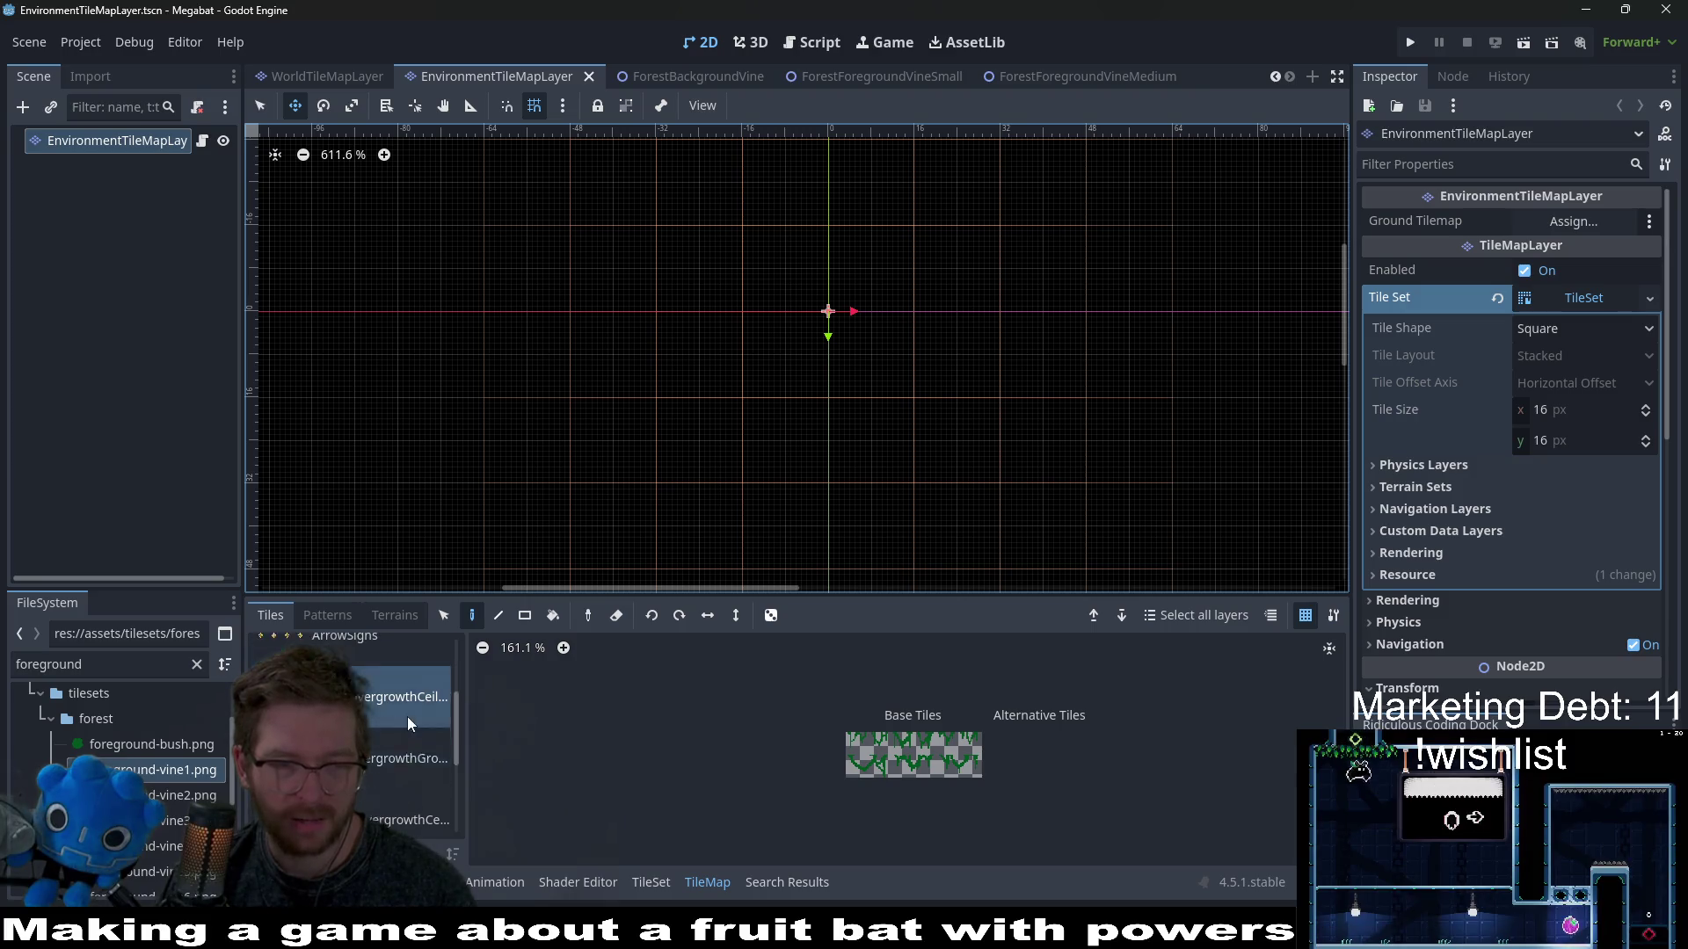
scroll(419, 722, "down", 1)
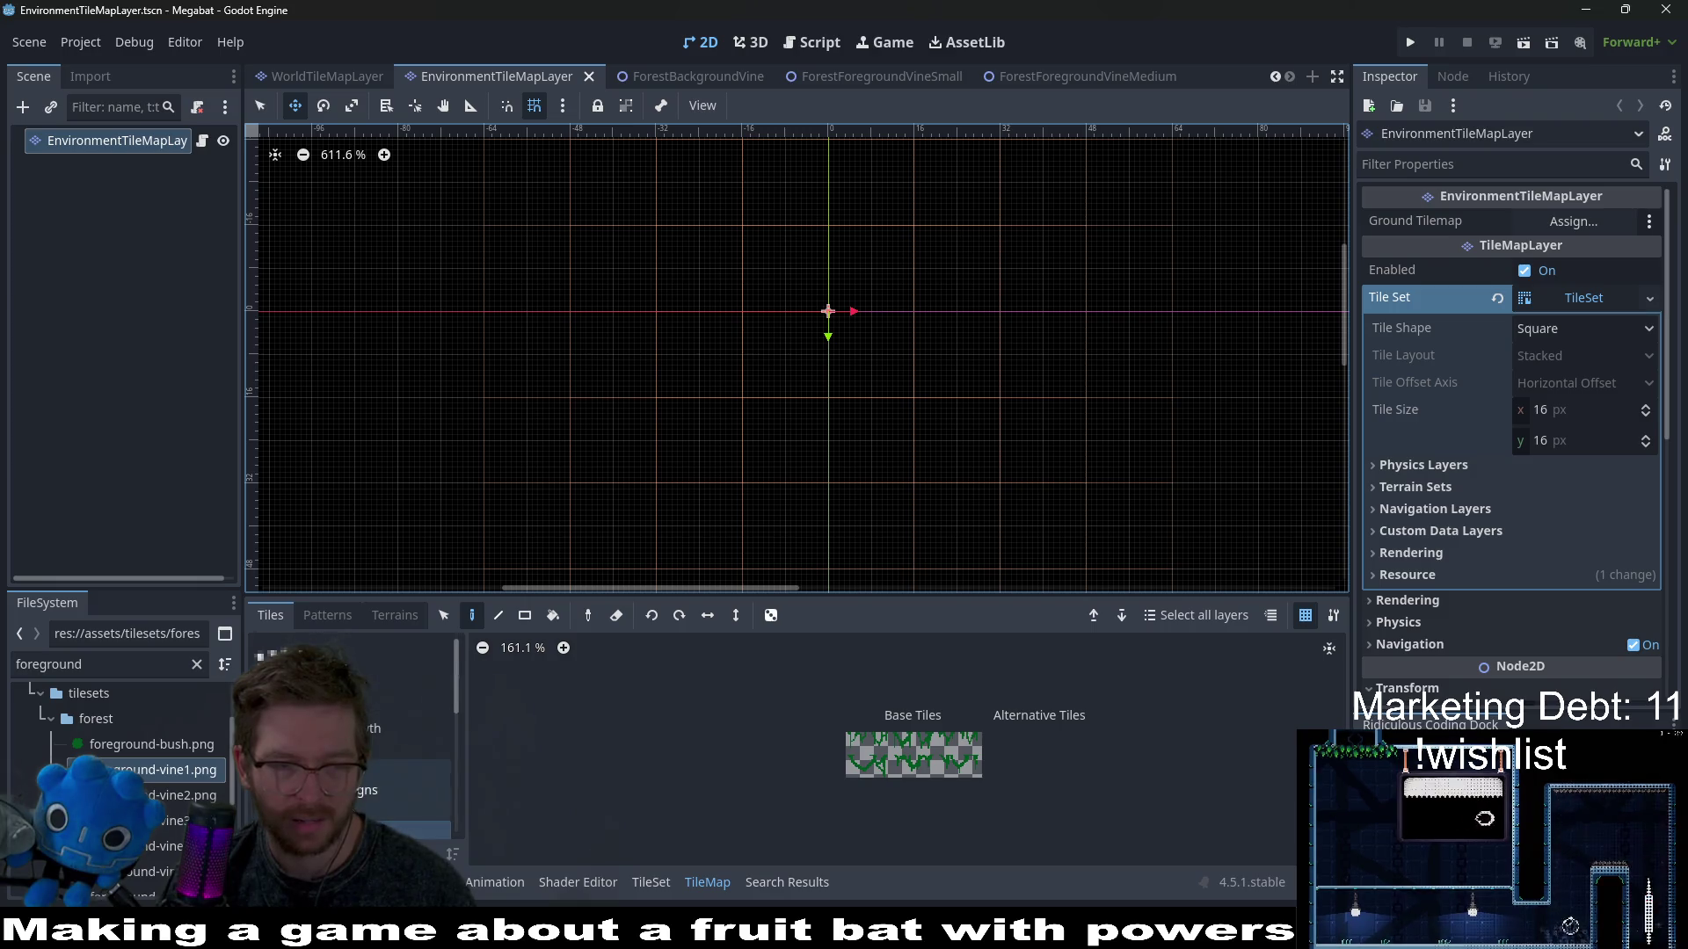
scroll(408, 730, "up", 1)
scroll(406, 791, "down", 1)
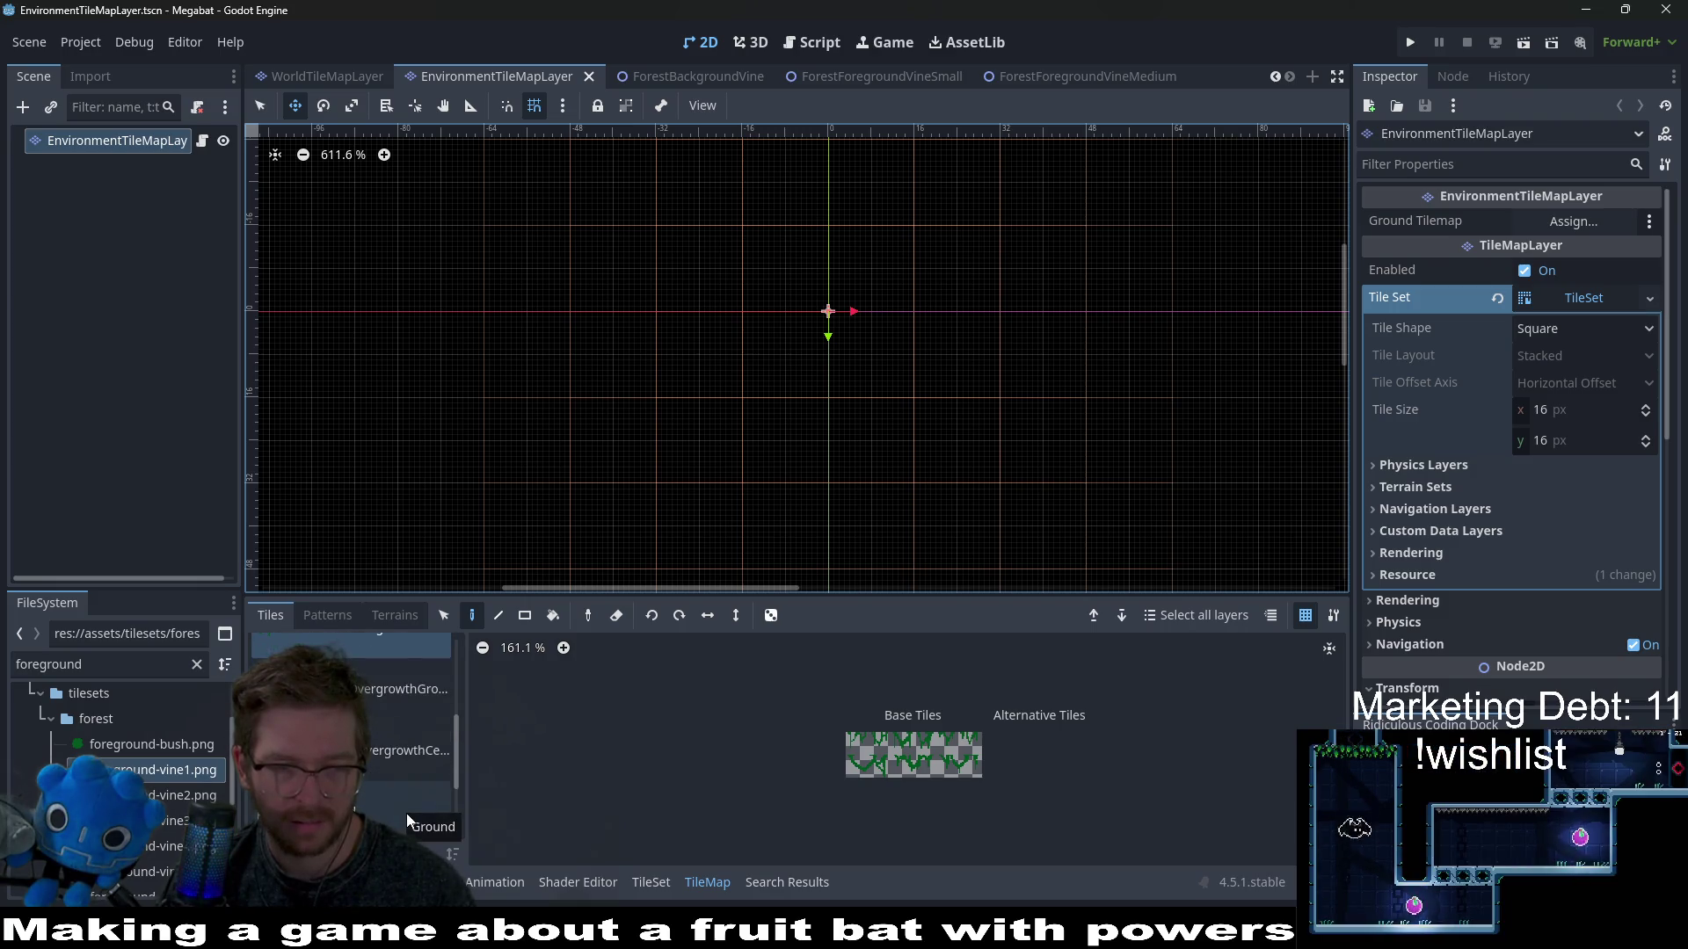
left_click(387, 735)
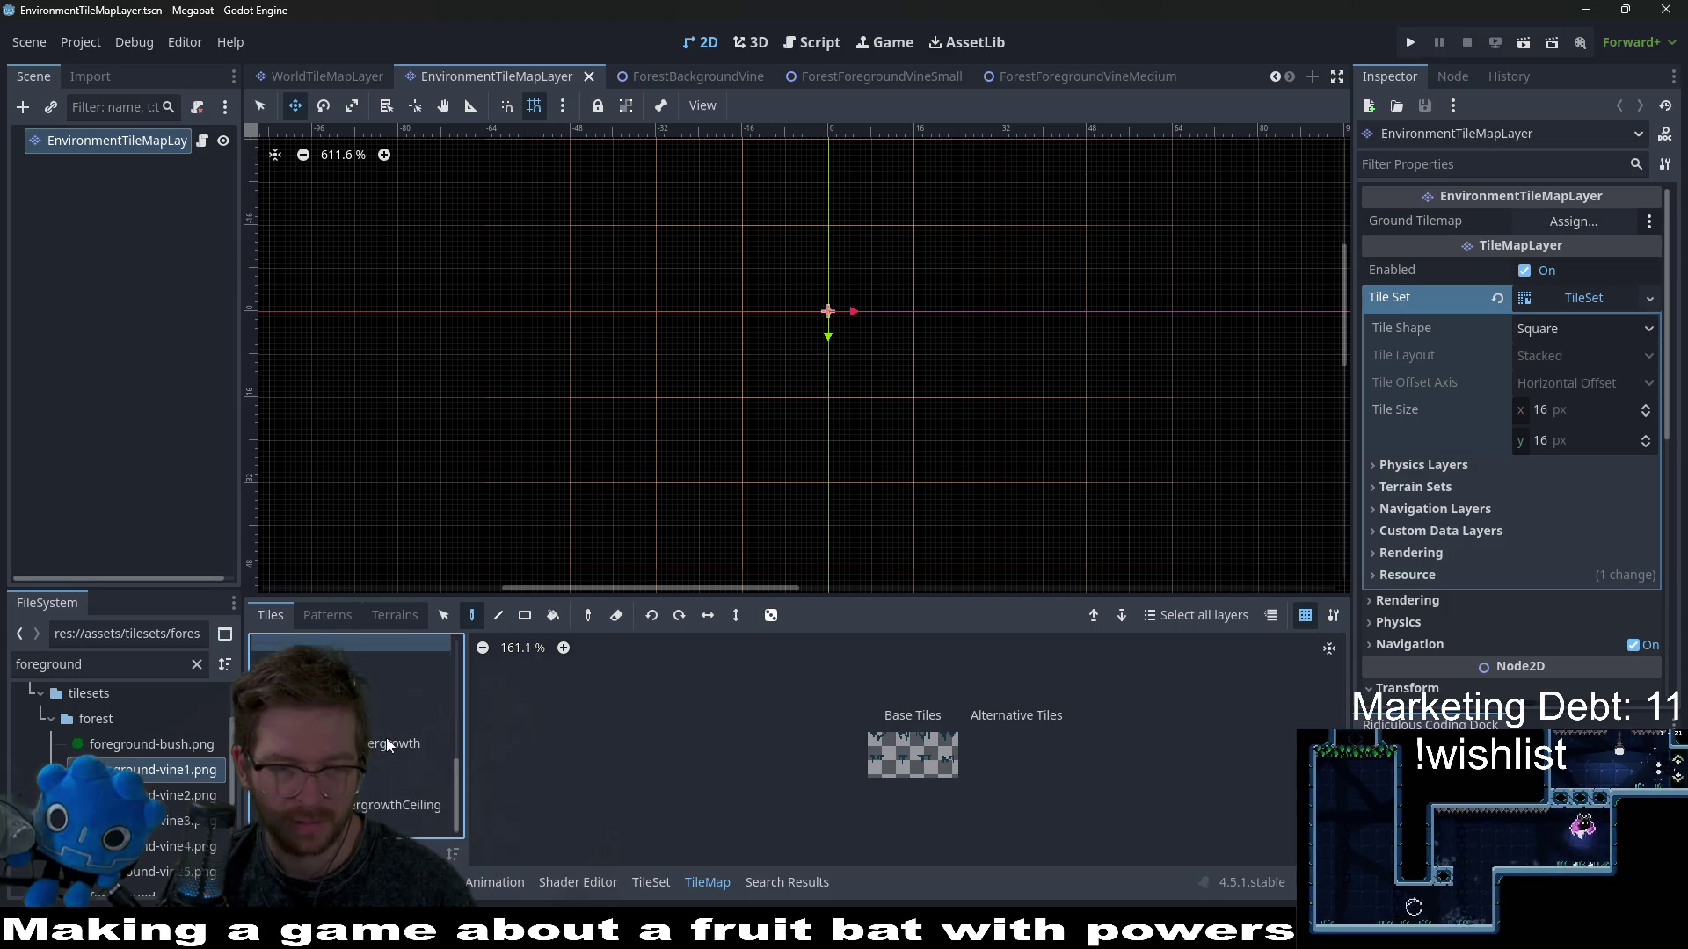
left_click(377, 793)
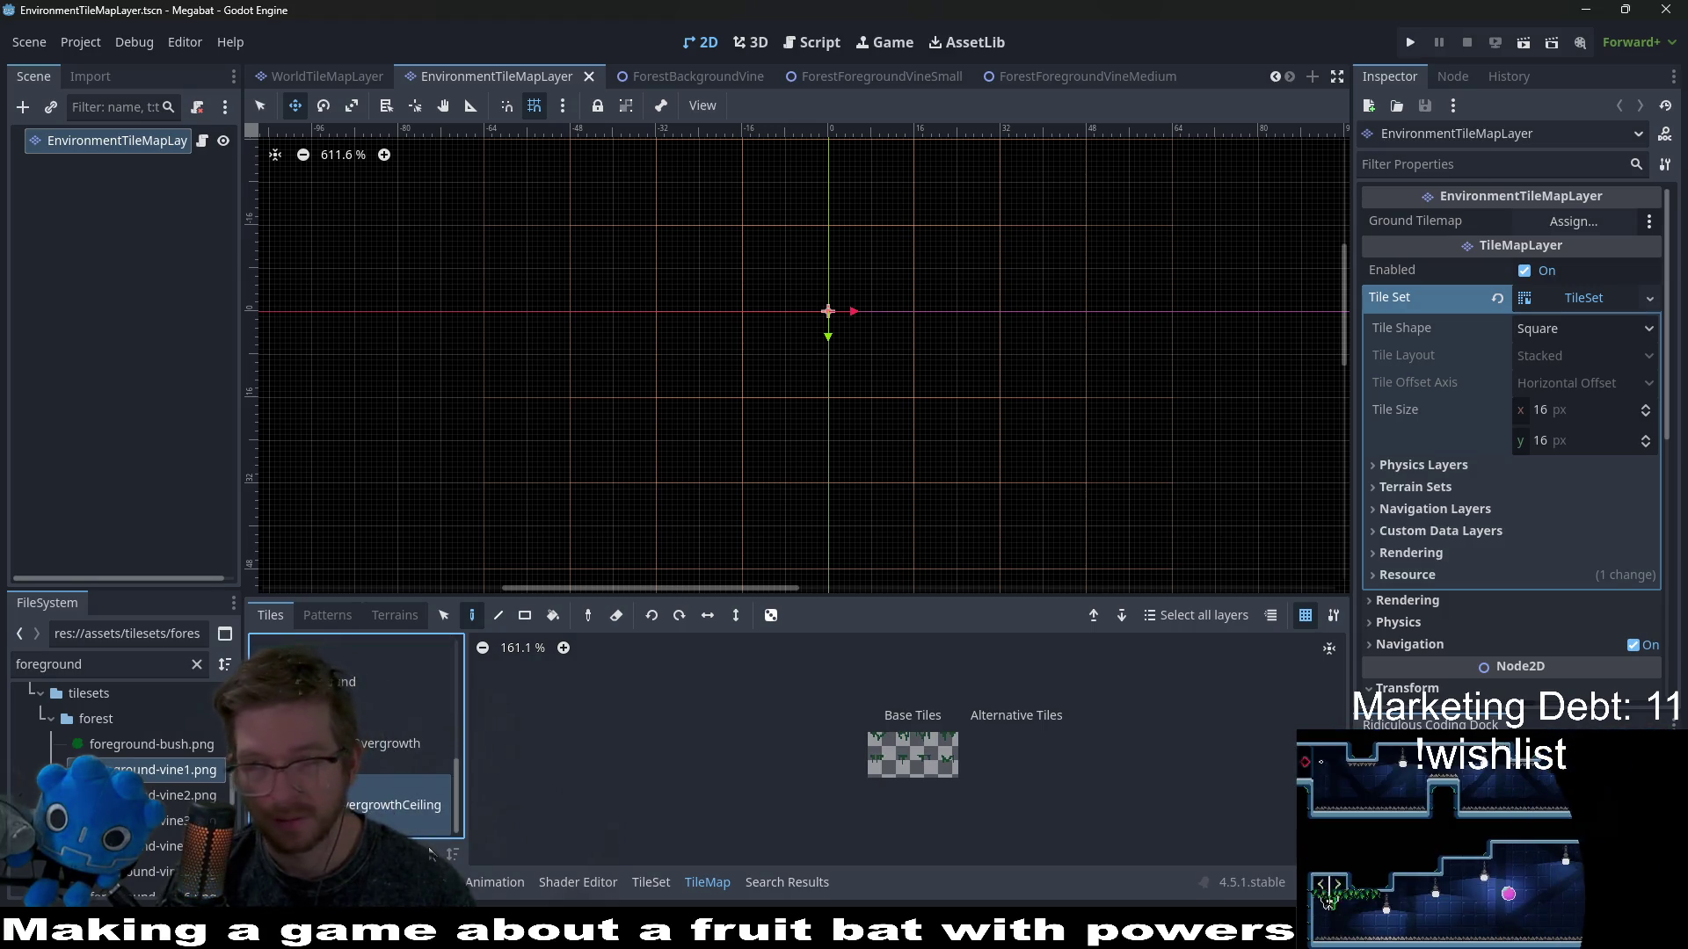
Step through Lights and Overgrowth, then settle on the CeilingOvergrowth source holding ForestBackgroundVine.
scroll(382, 790, "up", 2)
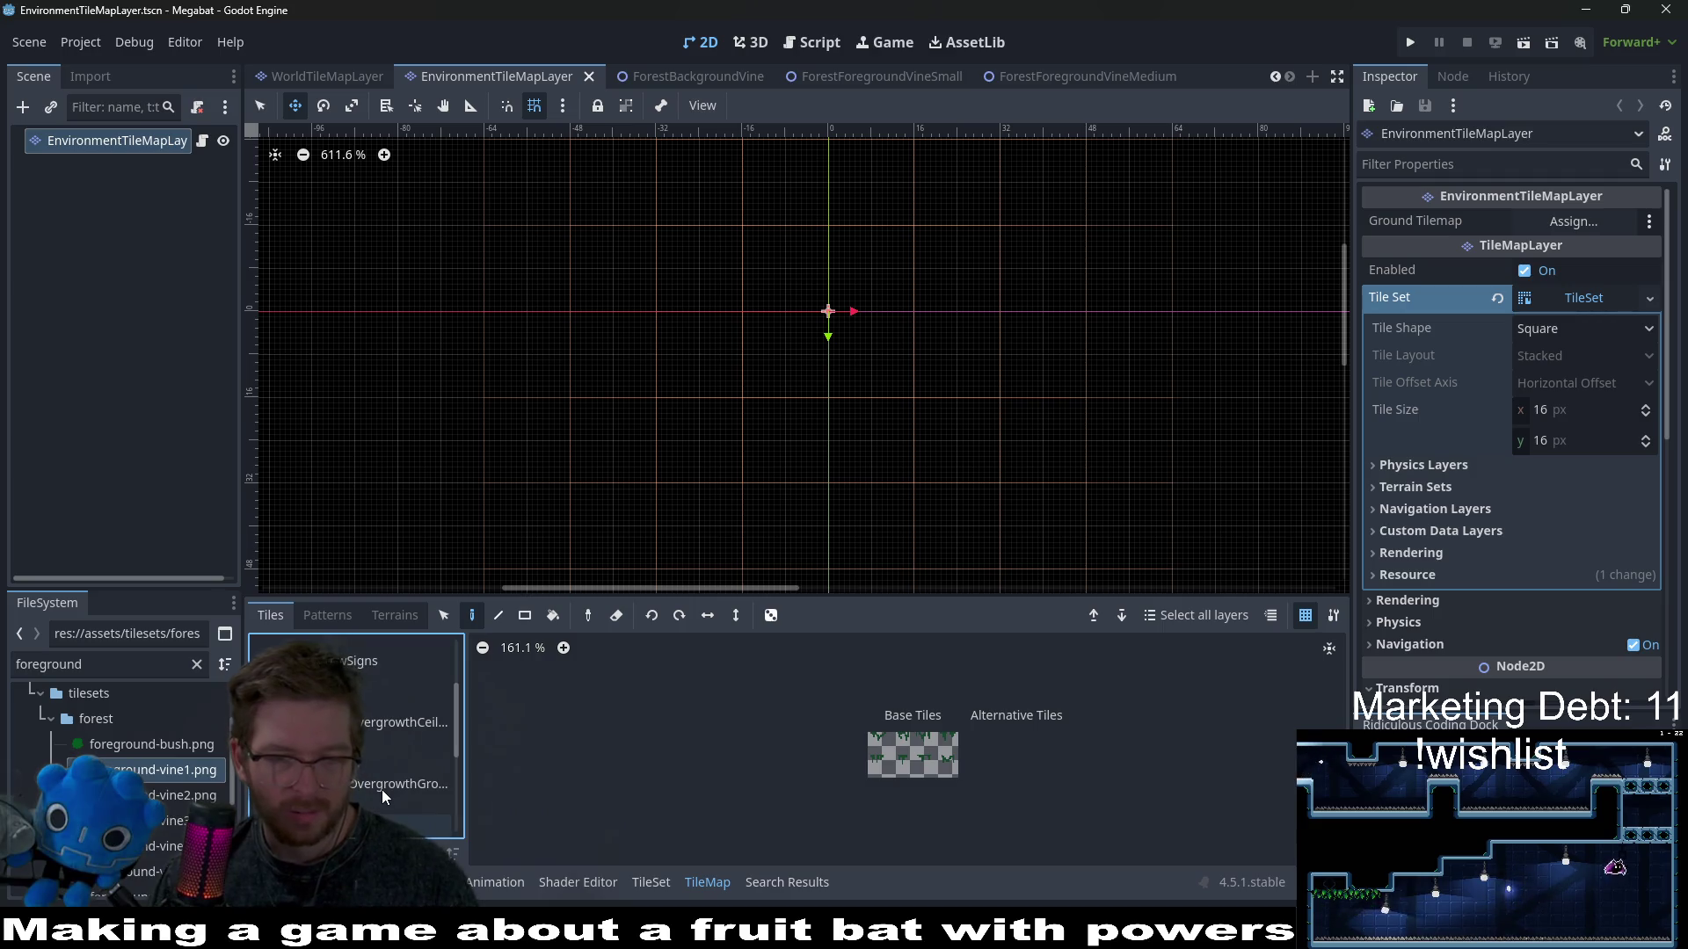
scroll(406, 809, "up", 2)
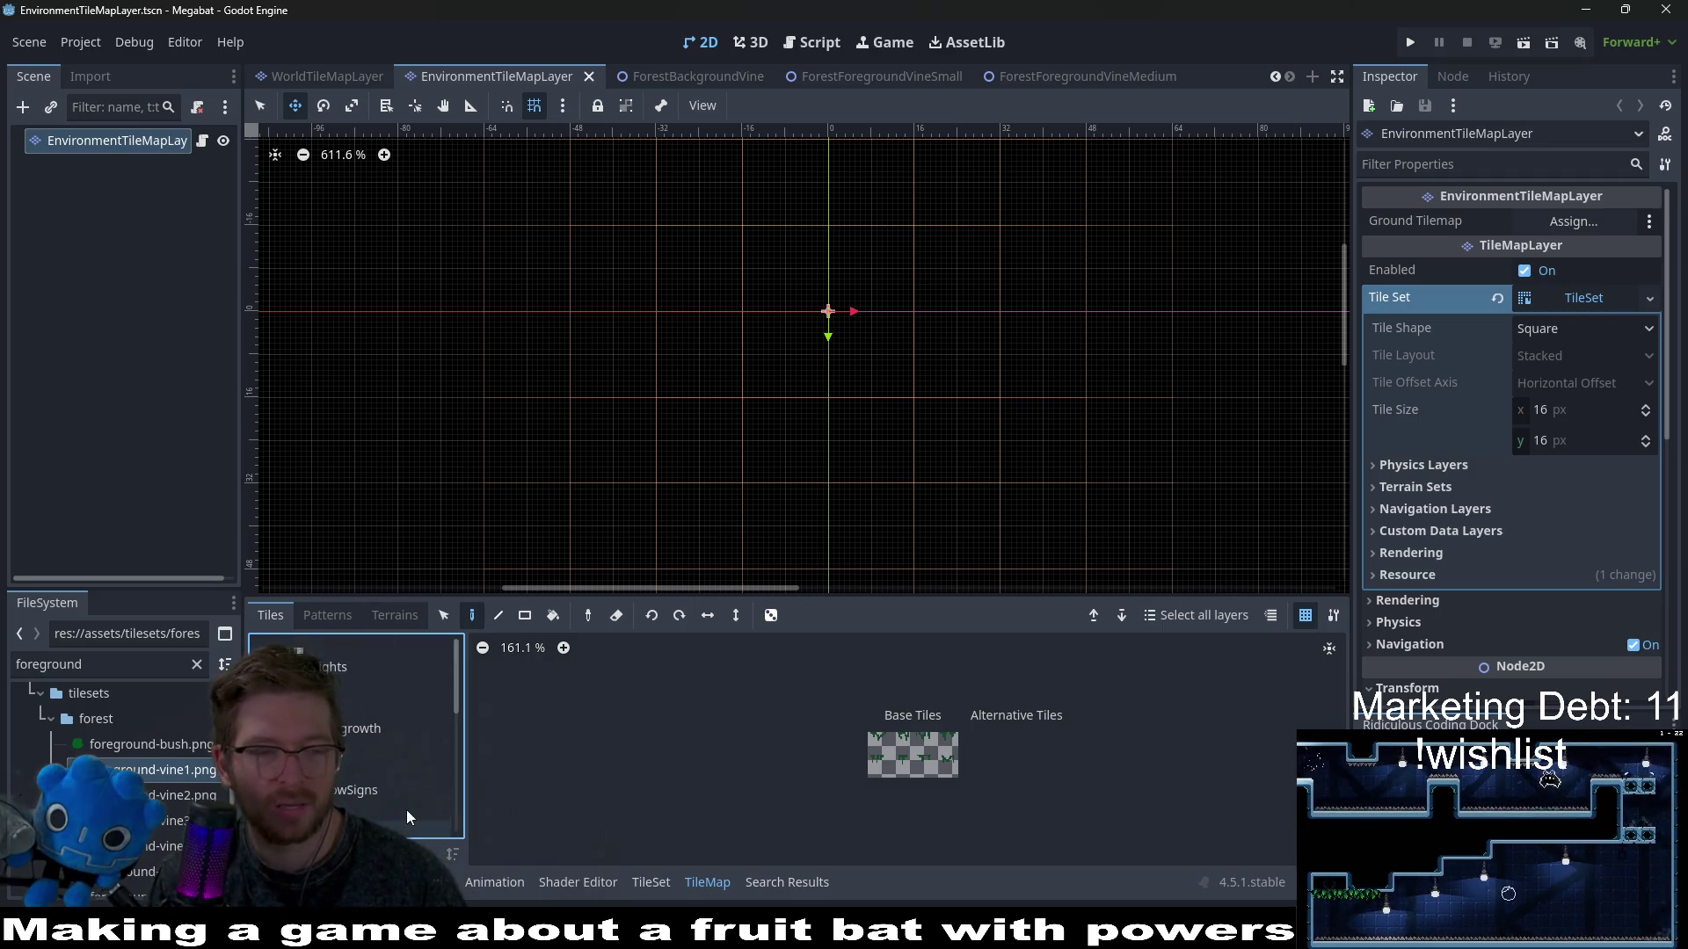
scroll(394, 766, "down", 1)
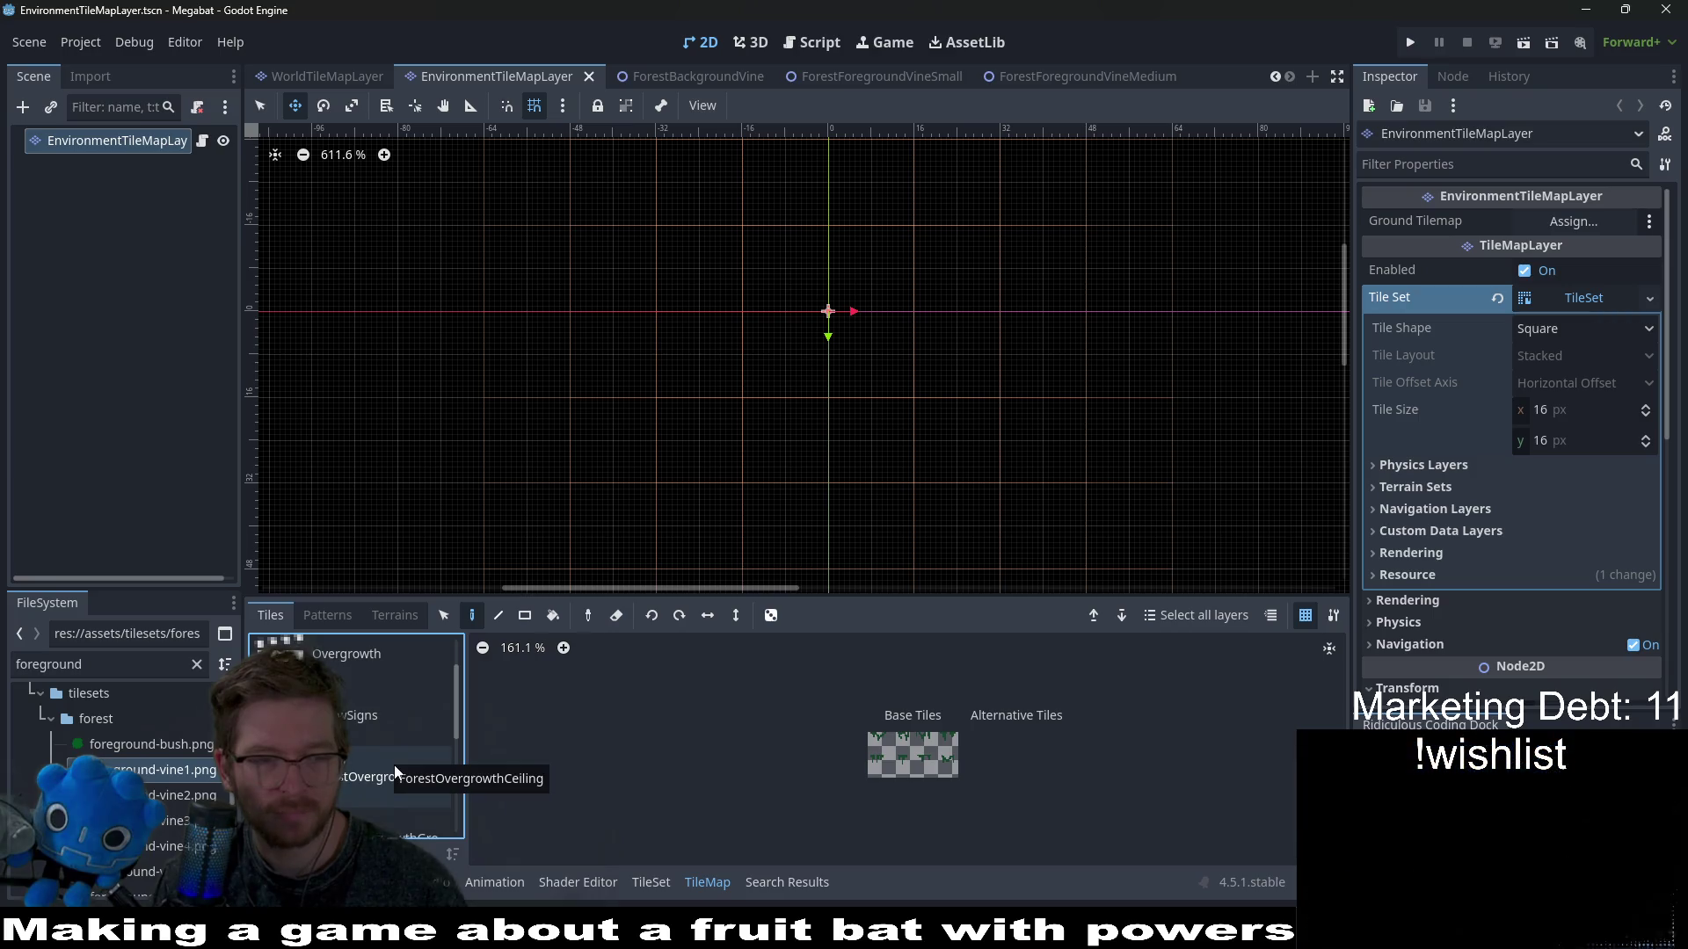
scroll(372, 693, "up", 1)
left_click(399, 666)
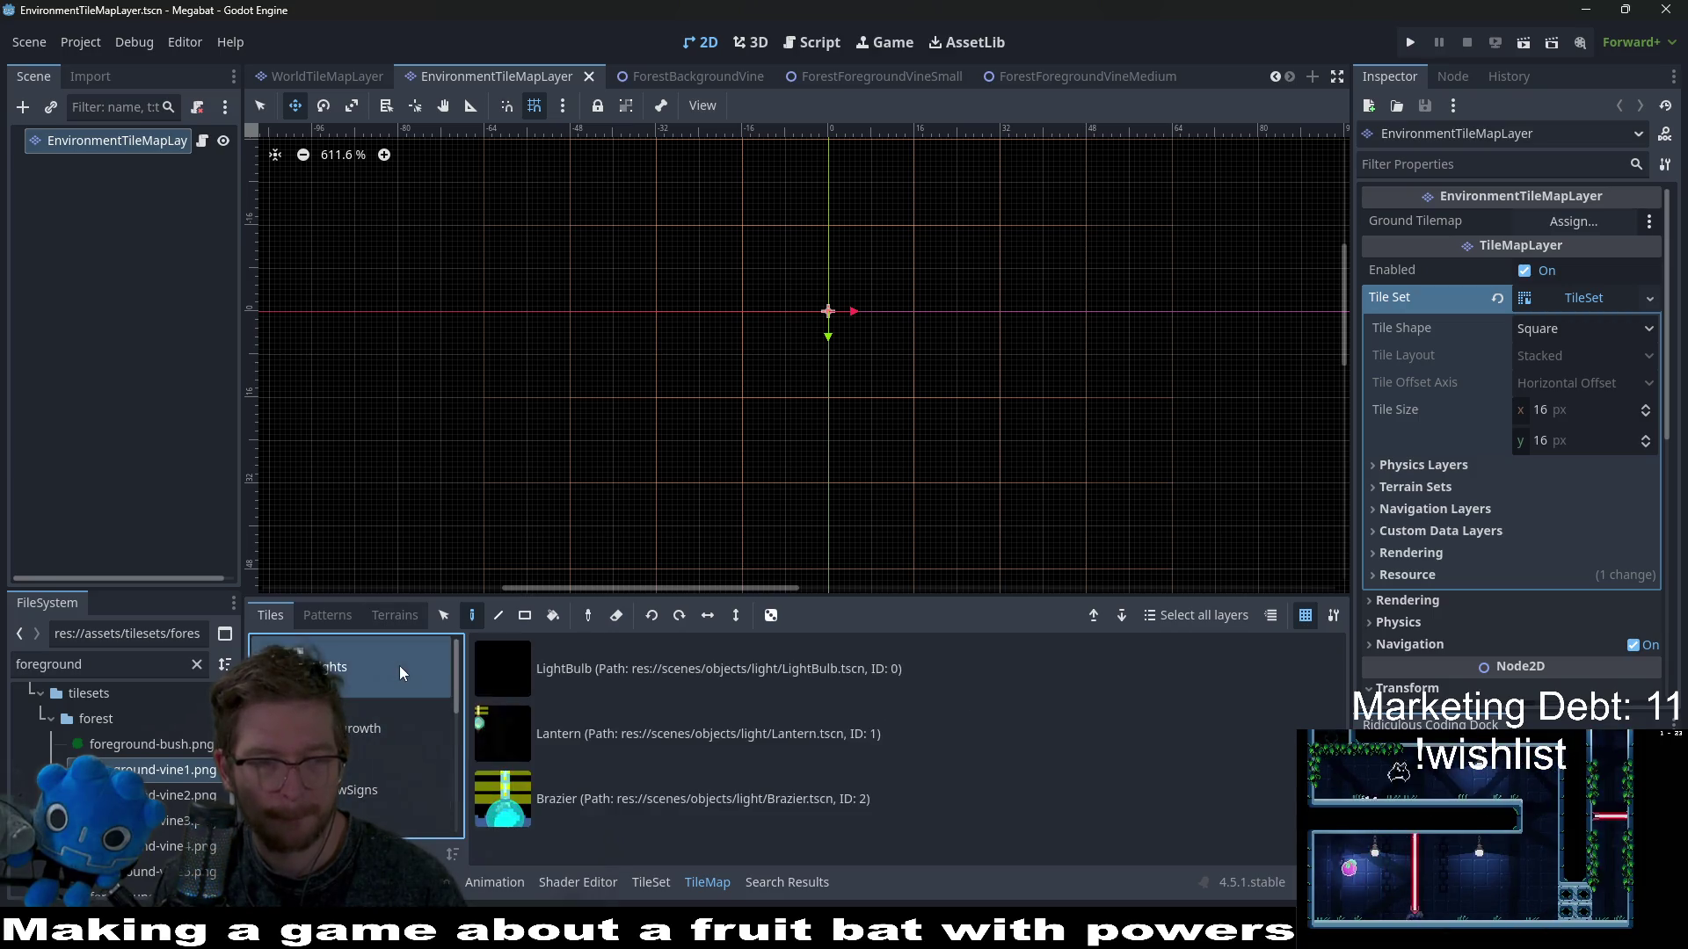
left_click(392, 719)
scroll(388, 719, "down", 1)
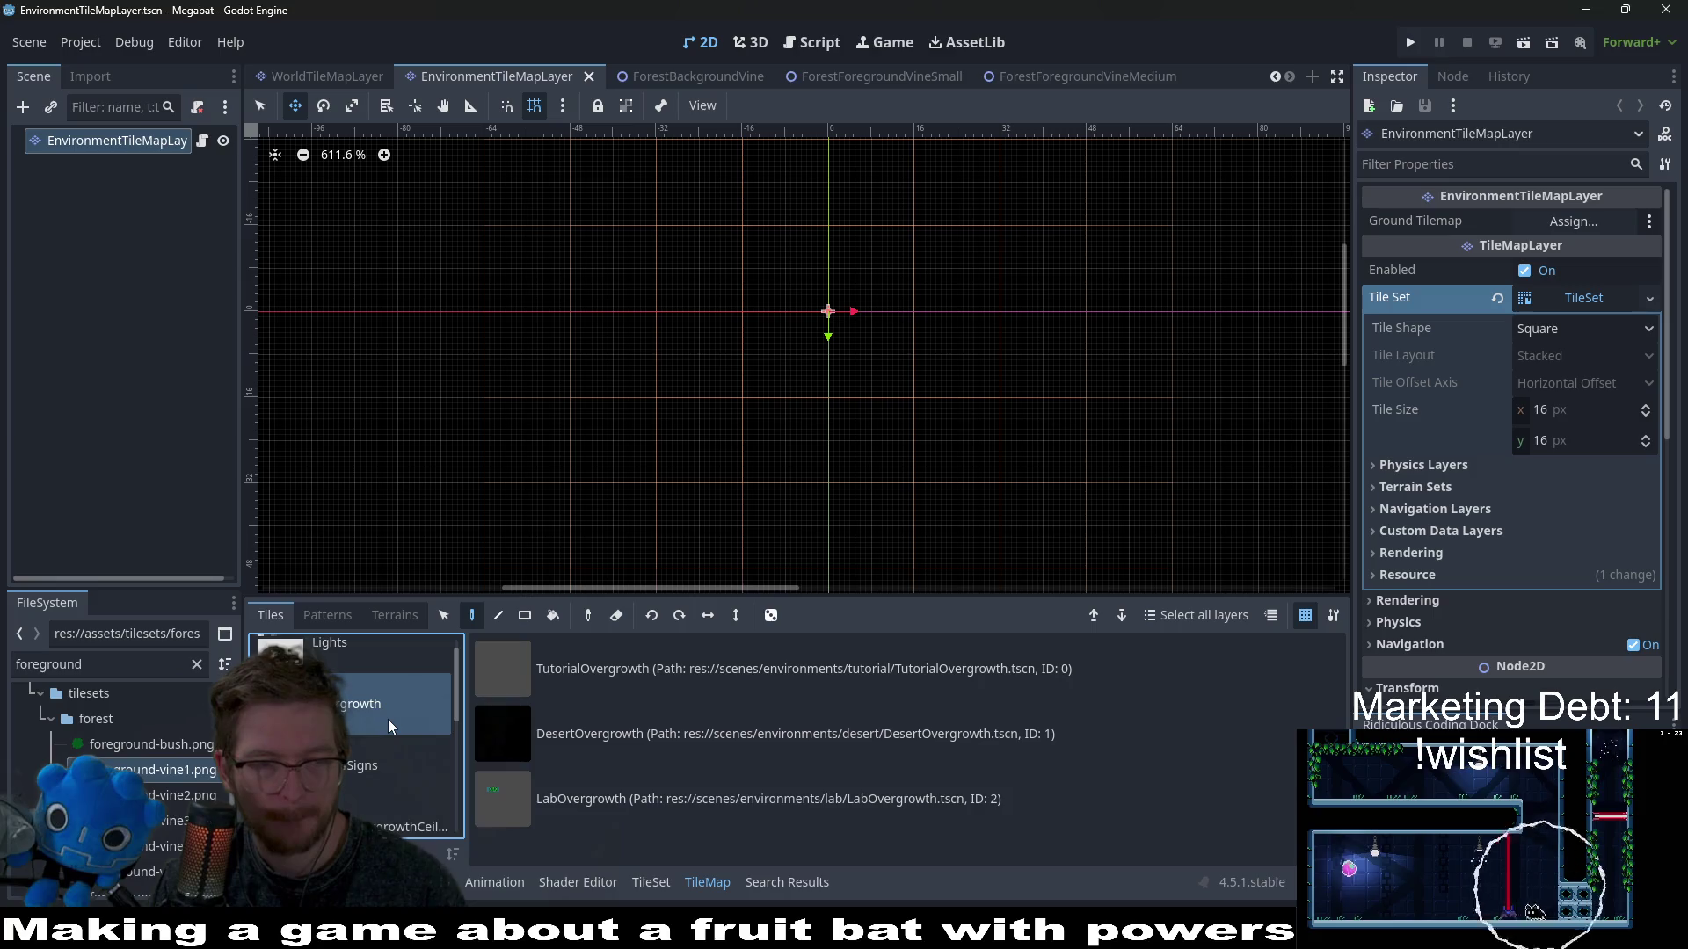
scroll(388, 719, "down", 2)
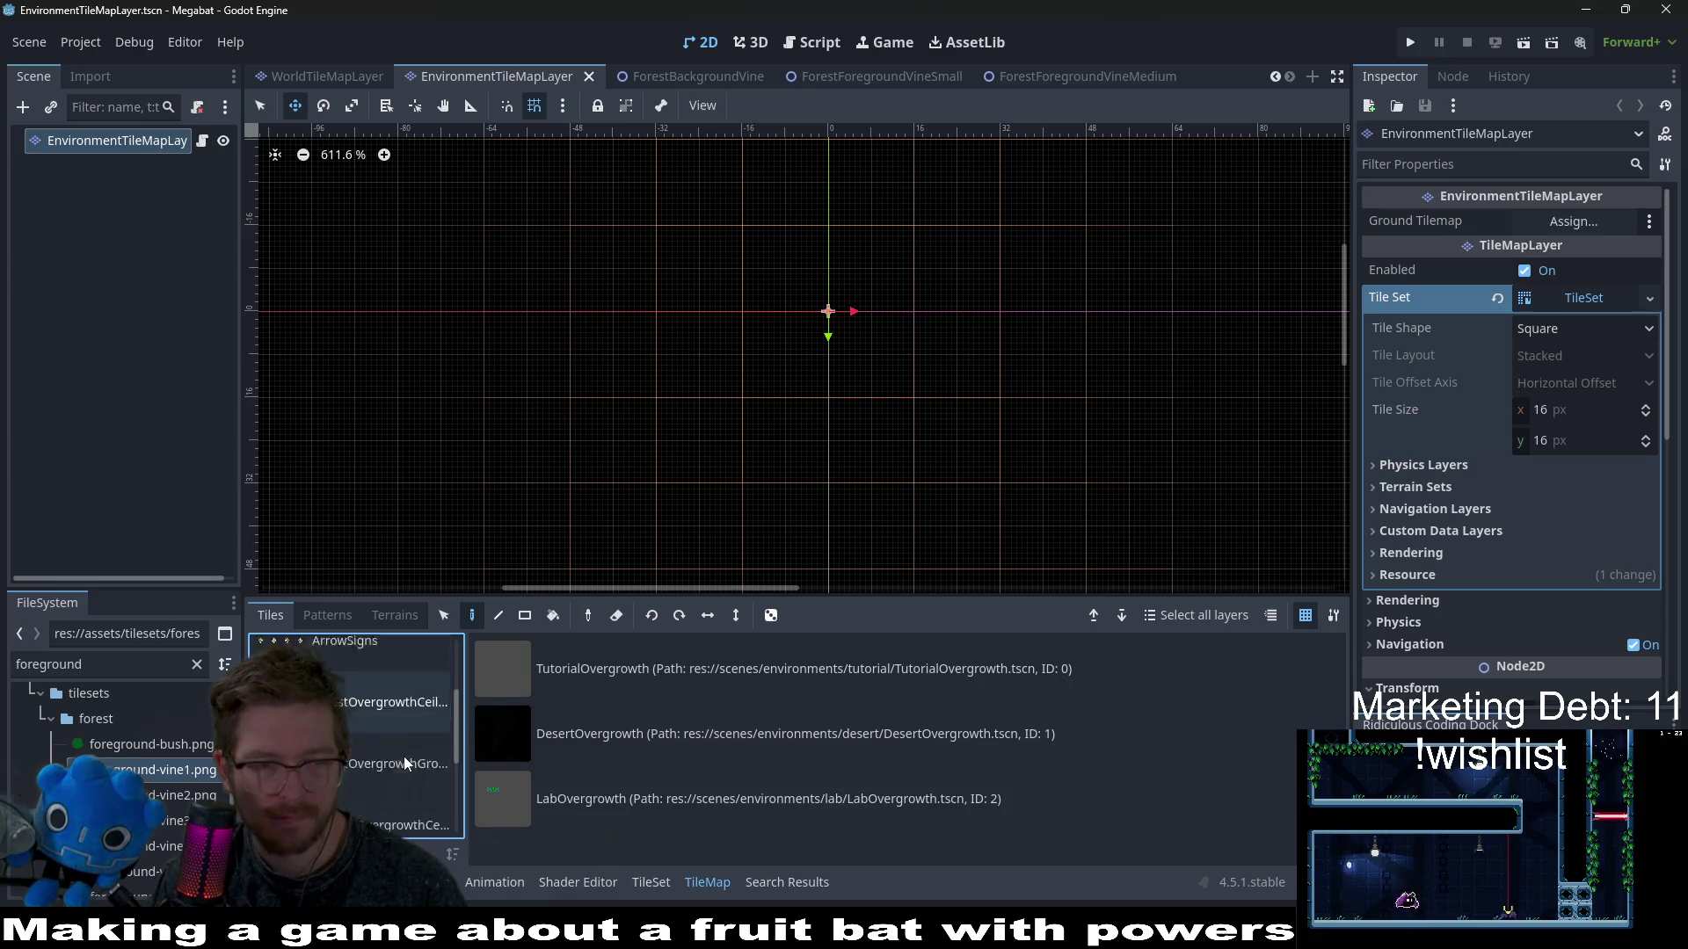
left_click(402, 755)
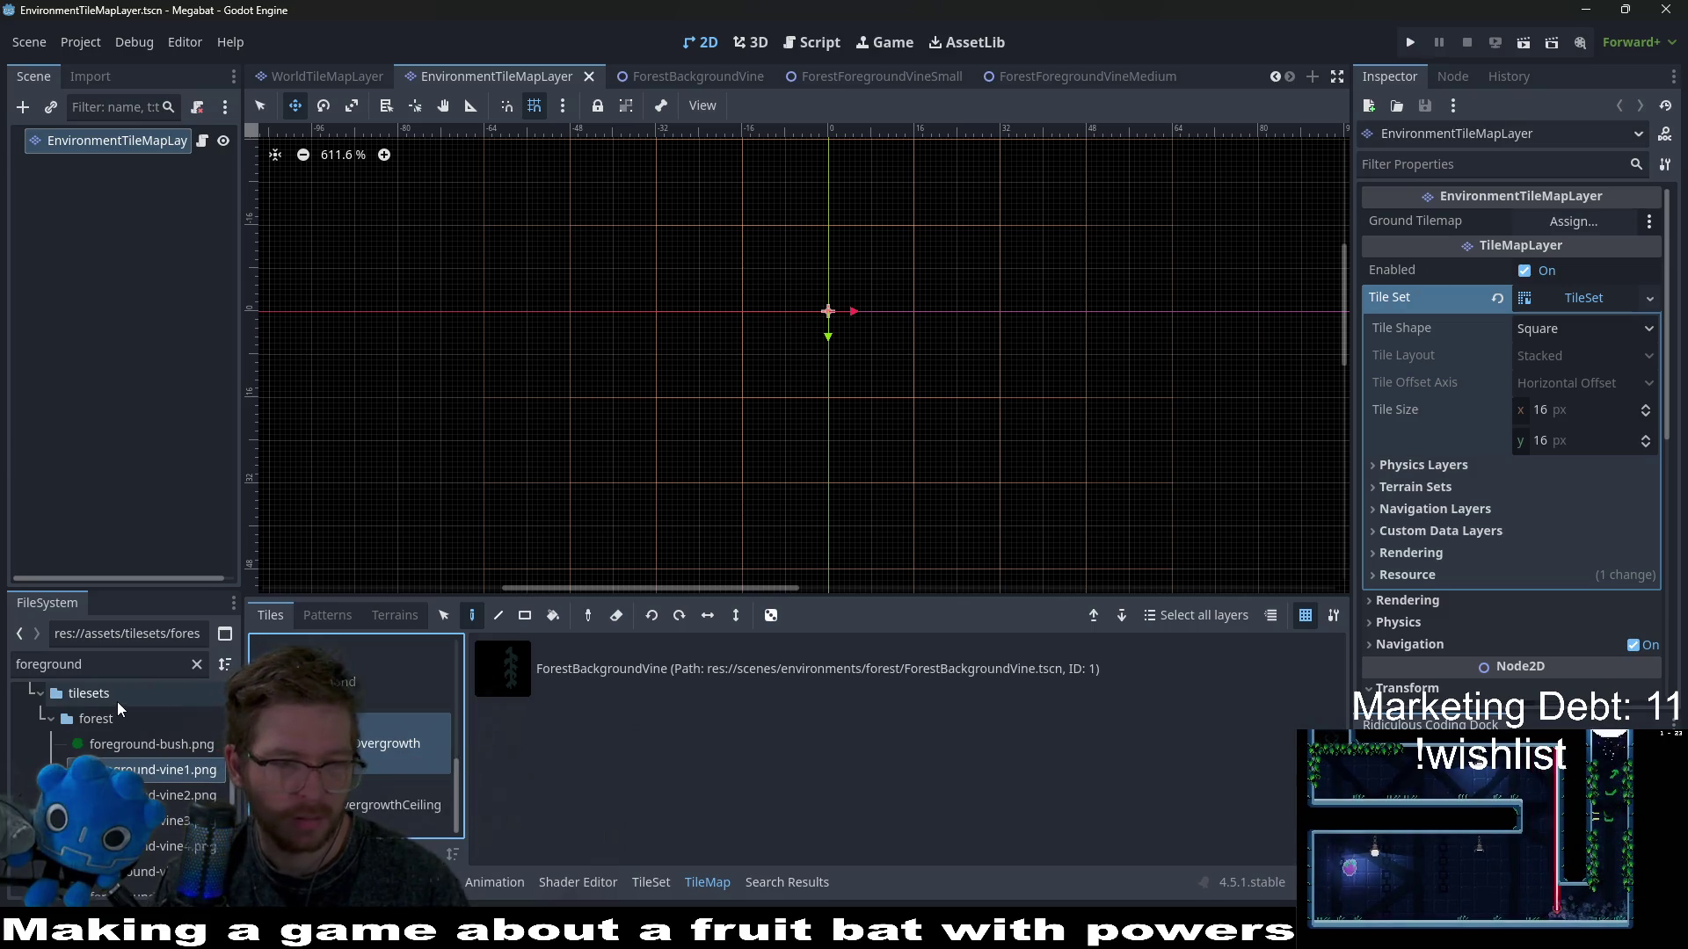
Filter the FileSystem by 'foreground' and drag the foreground vine scenes onto the tile source.
left_click(102, 665)
double_click(102, 666)
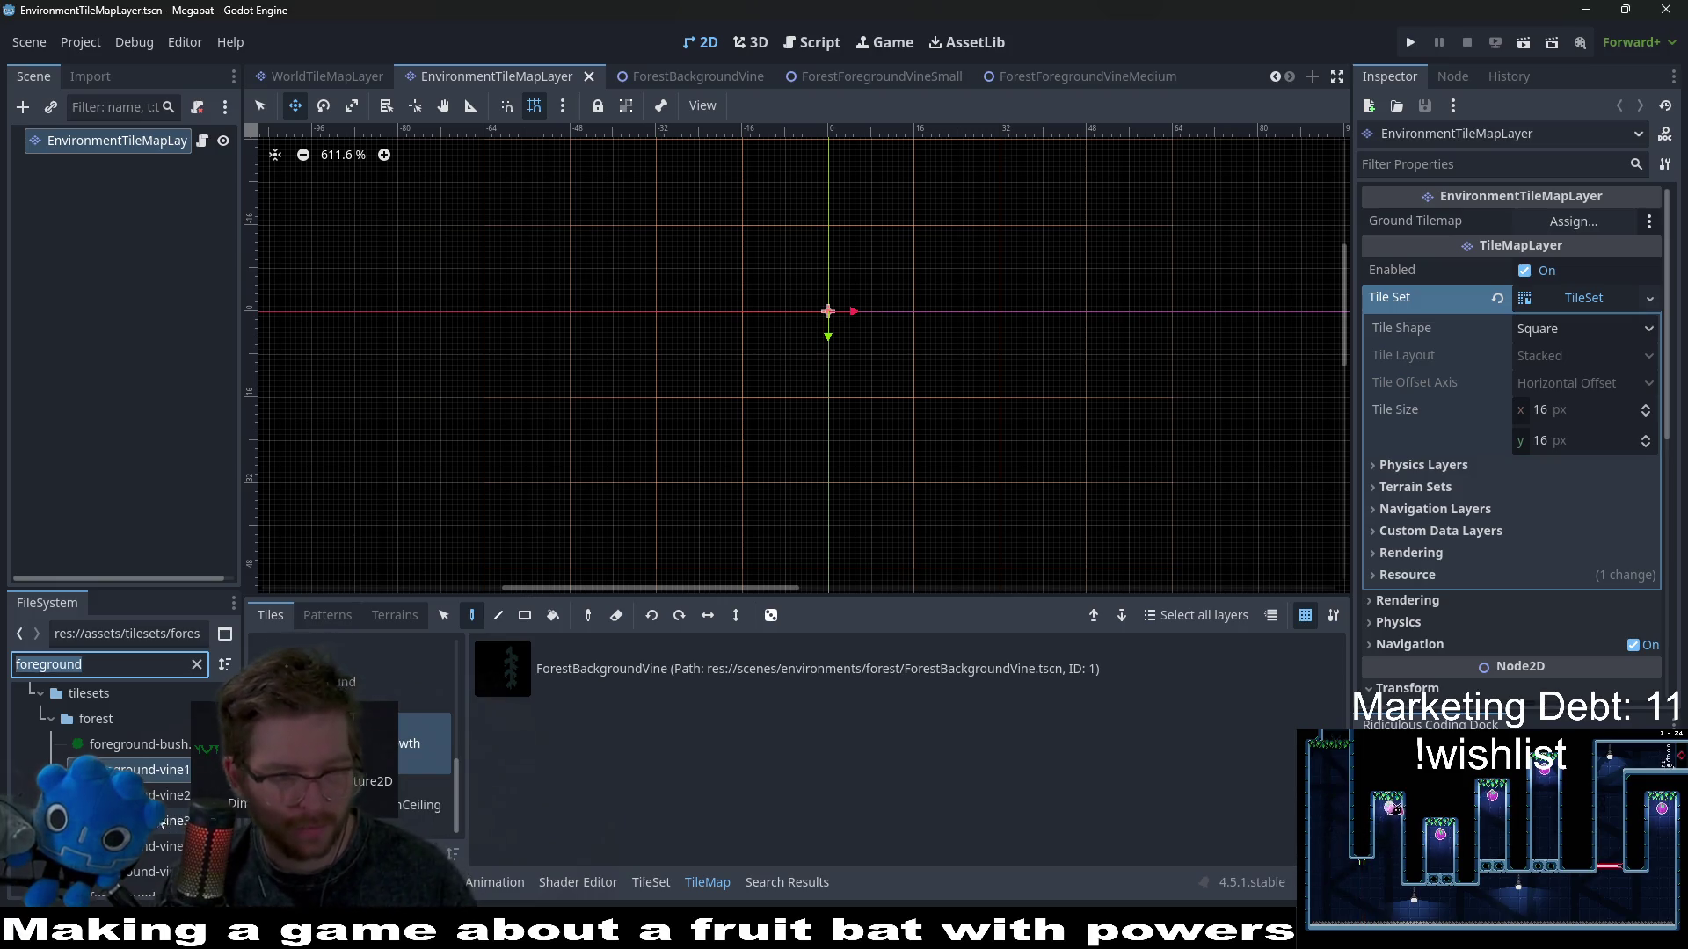
scroll(156, 709, "down", 3)
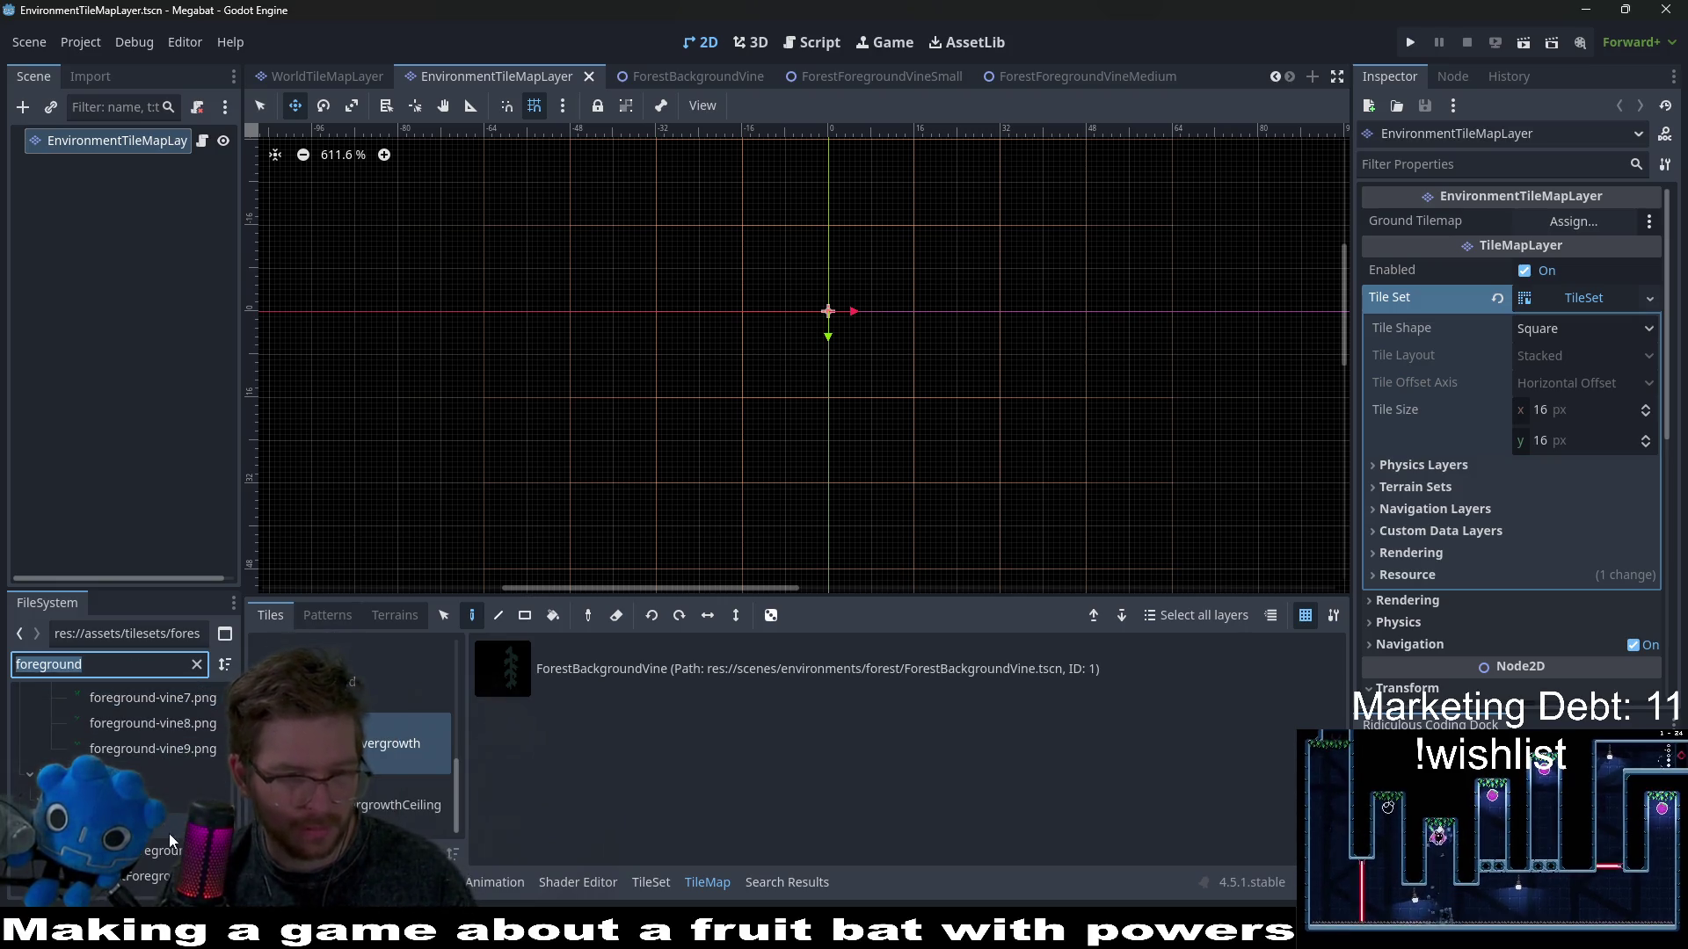
left_click(147, 851)
left_click(147, 877, "shift")
left_click_drag(147, 876, 600, 767)
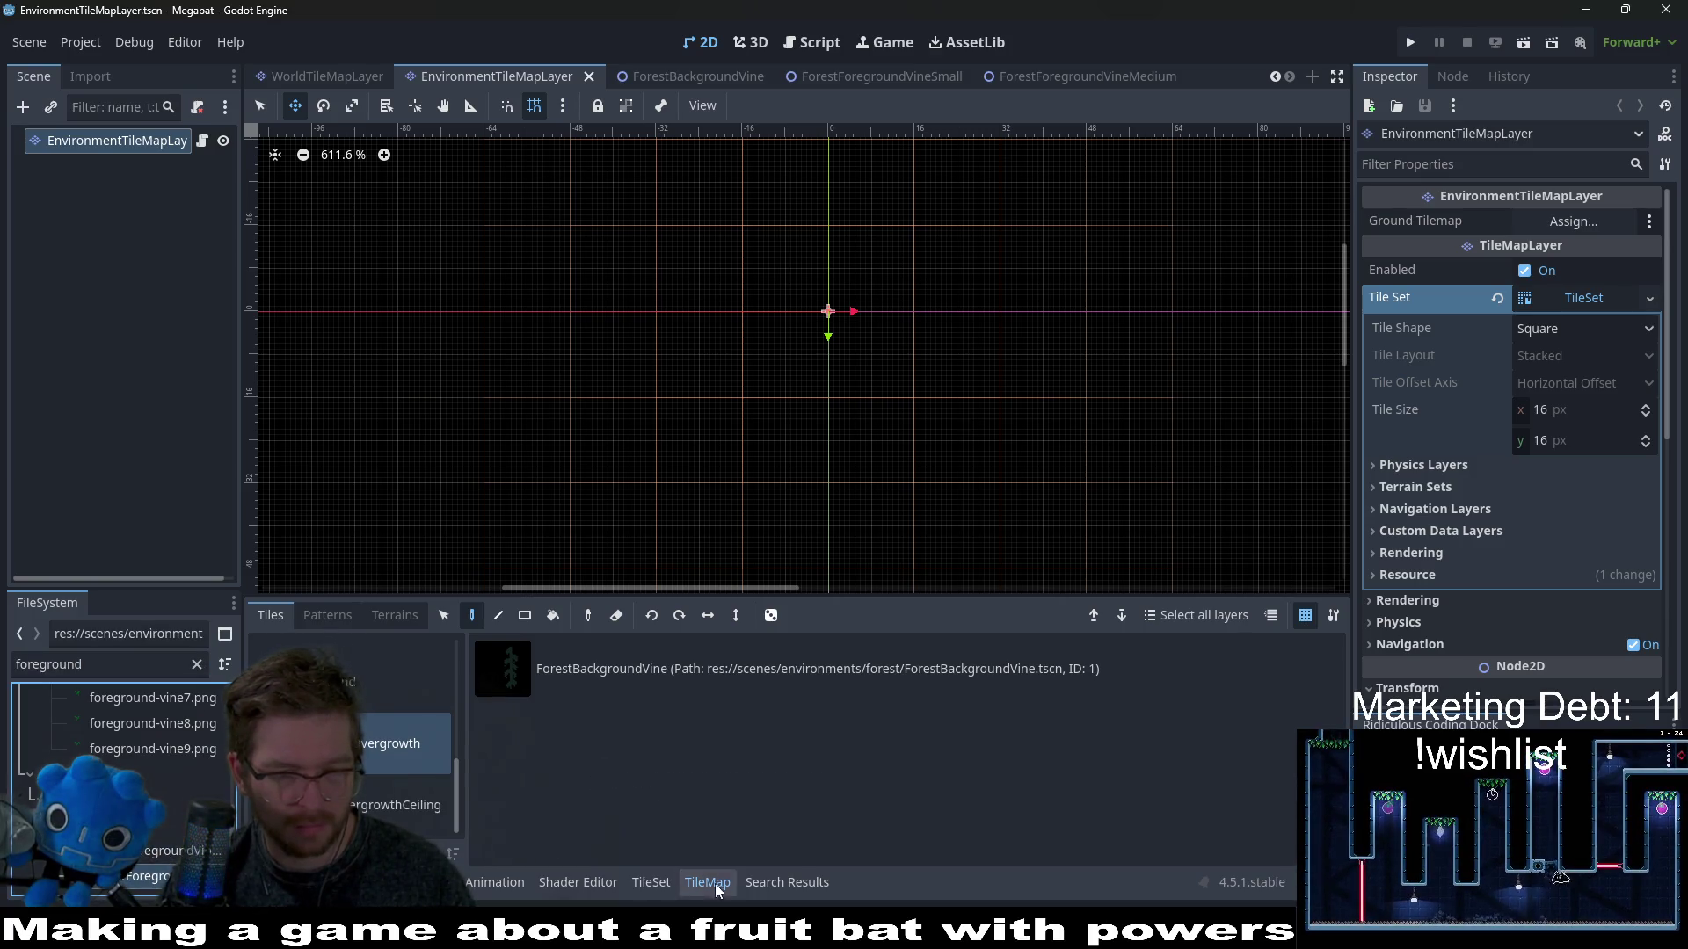
Add ForestForegroundVineMedium to the CeilingOvergrowth scene collection and save the tileset.
left_click(650, 882)
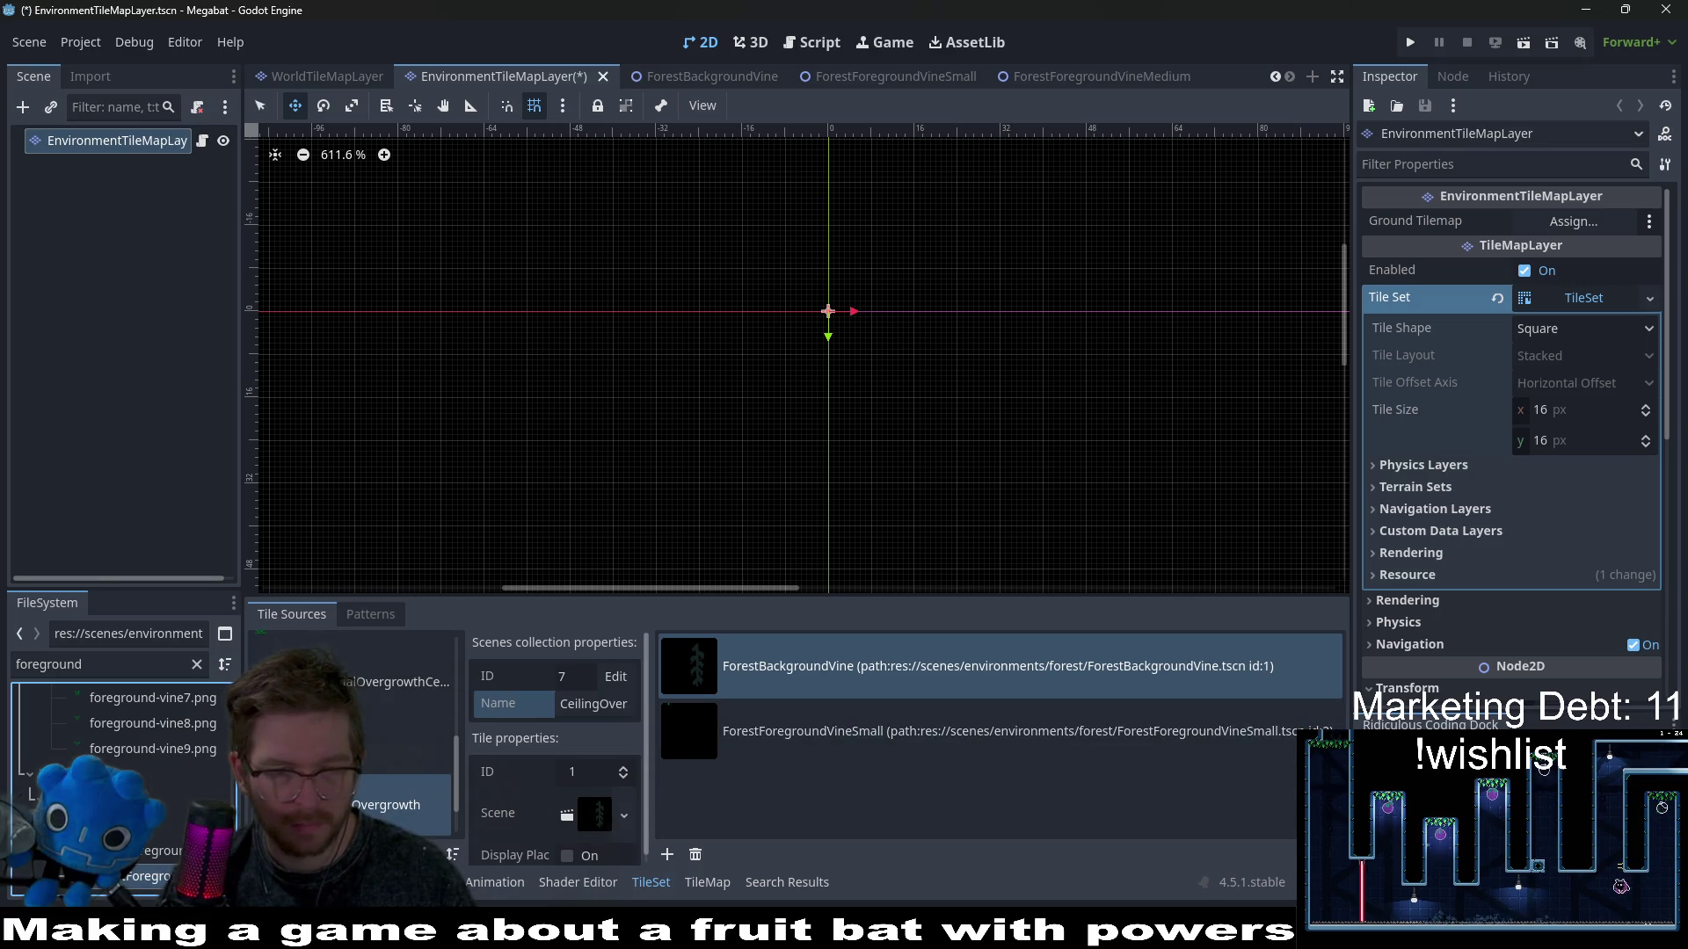
mouse_move(175, 857)
left_mouse_down()
mouse_move(808, 791)
mouse_move(889, 803)
left_mouse_up()
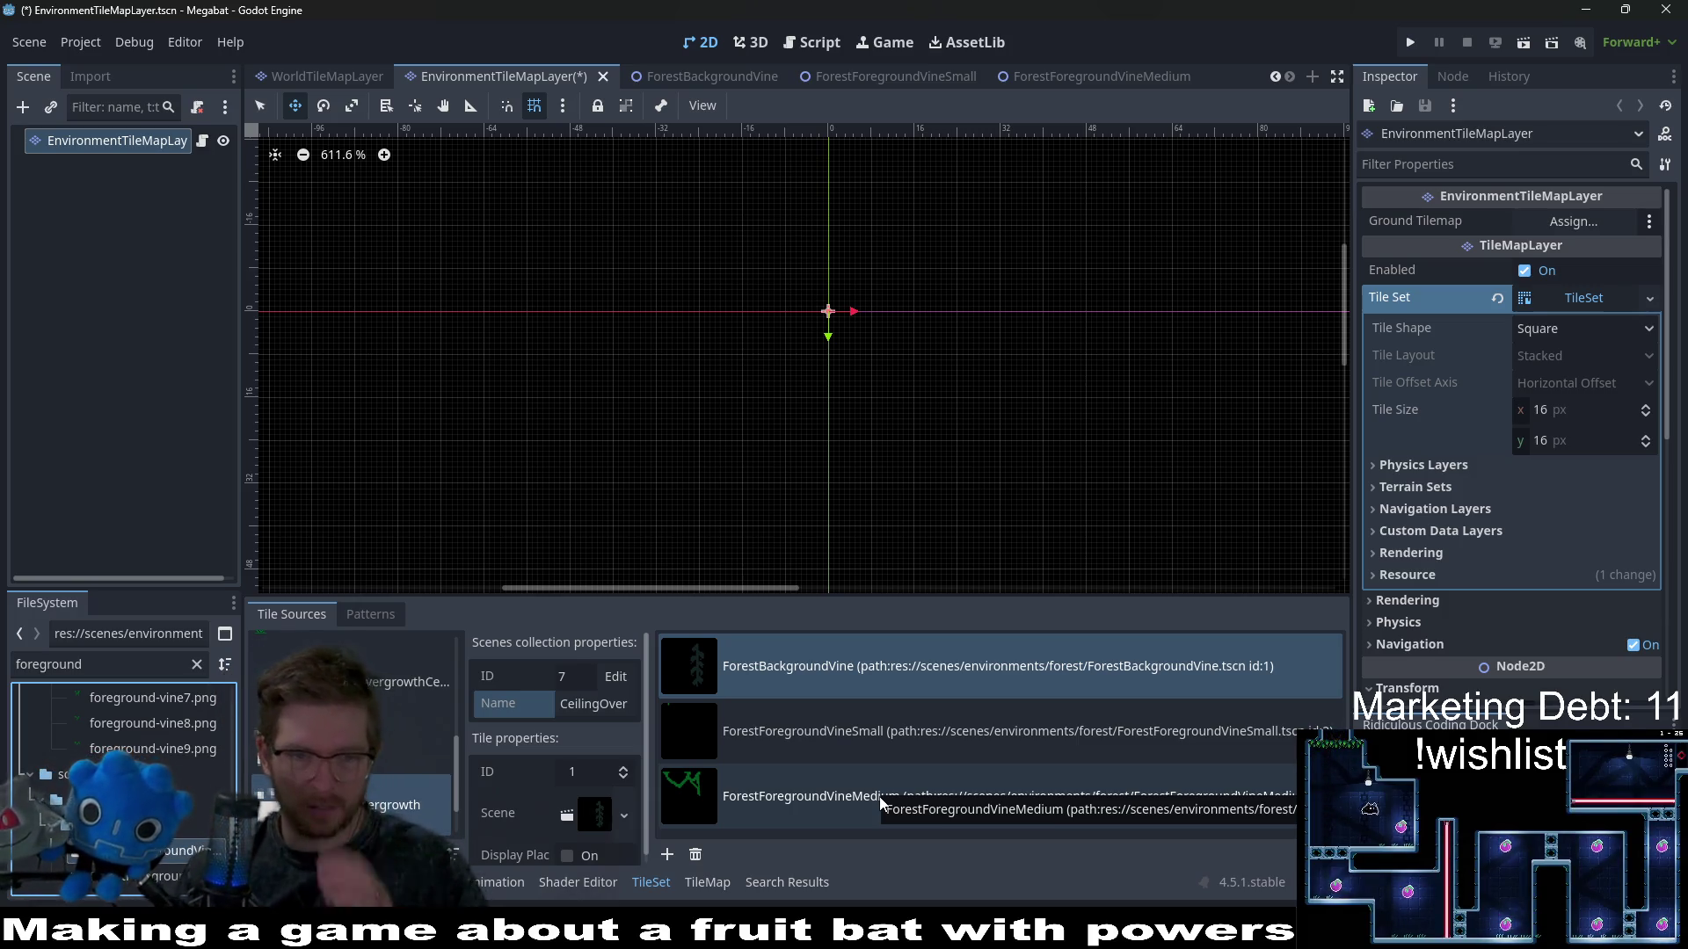
key("ctrl+s")
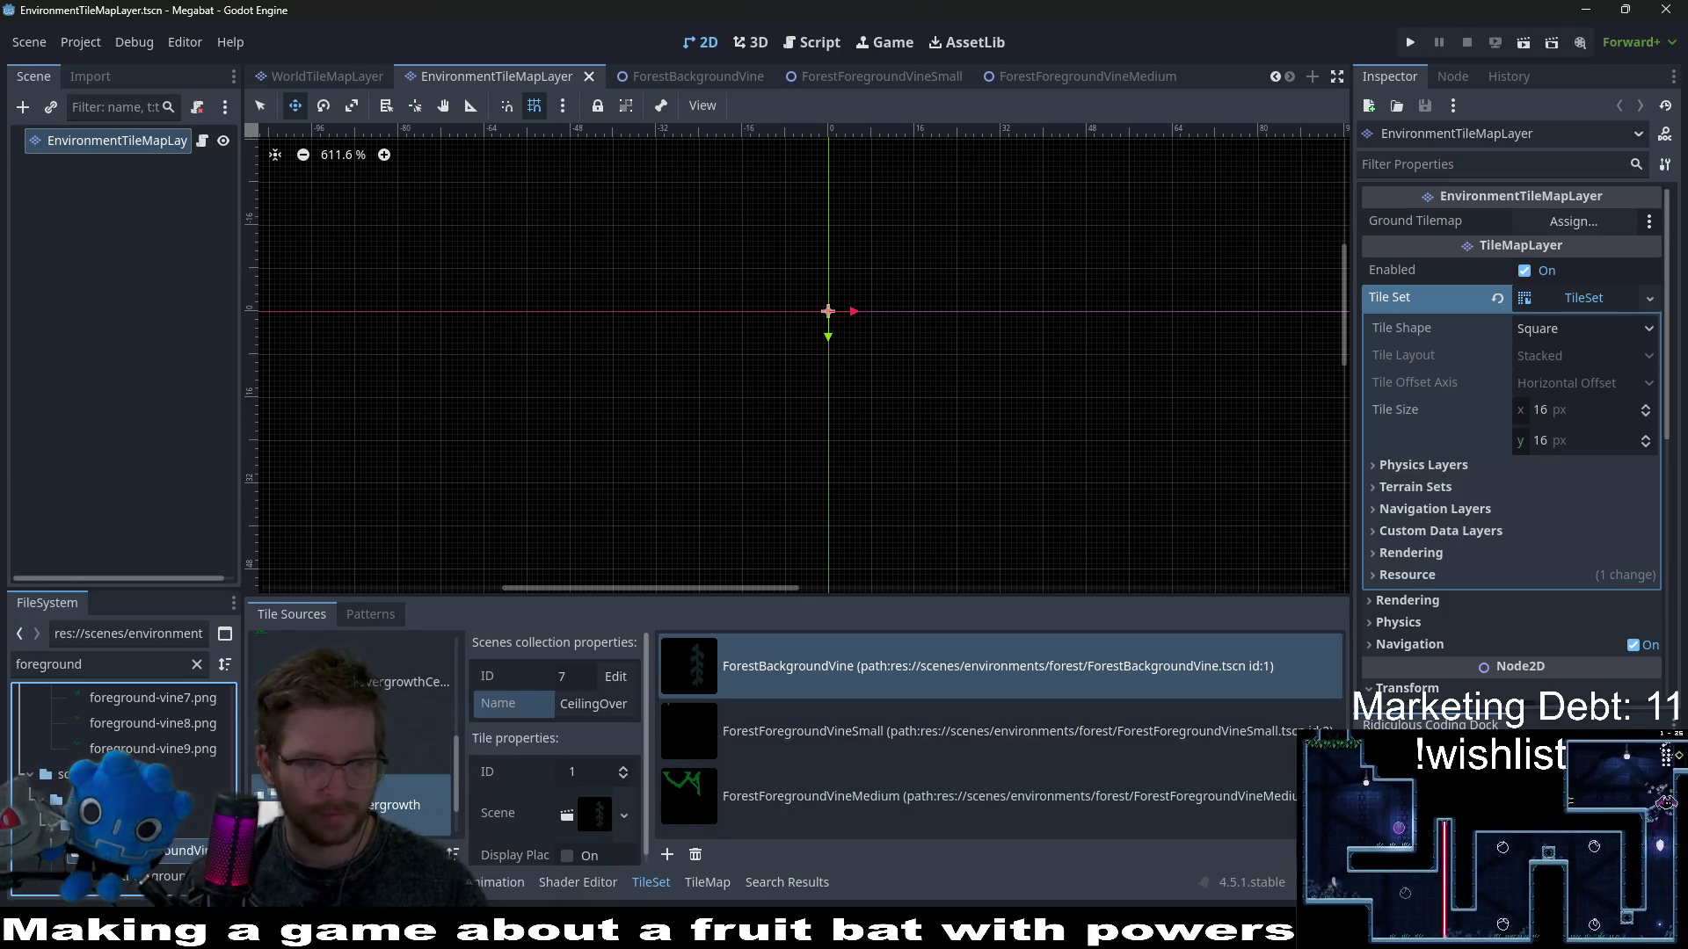
scroll(351, 730, "down", 1)
scroll(352, 730, "down", 2)
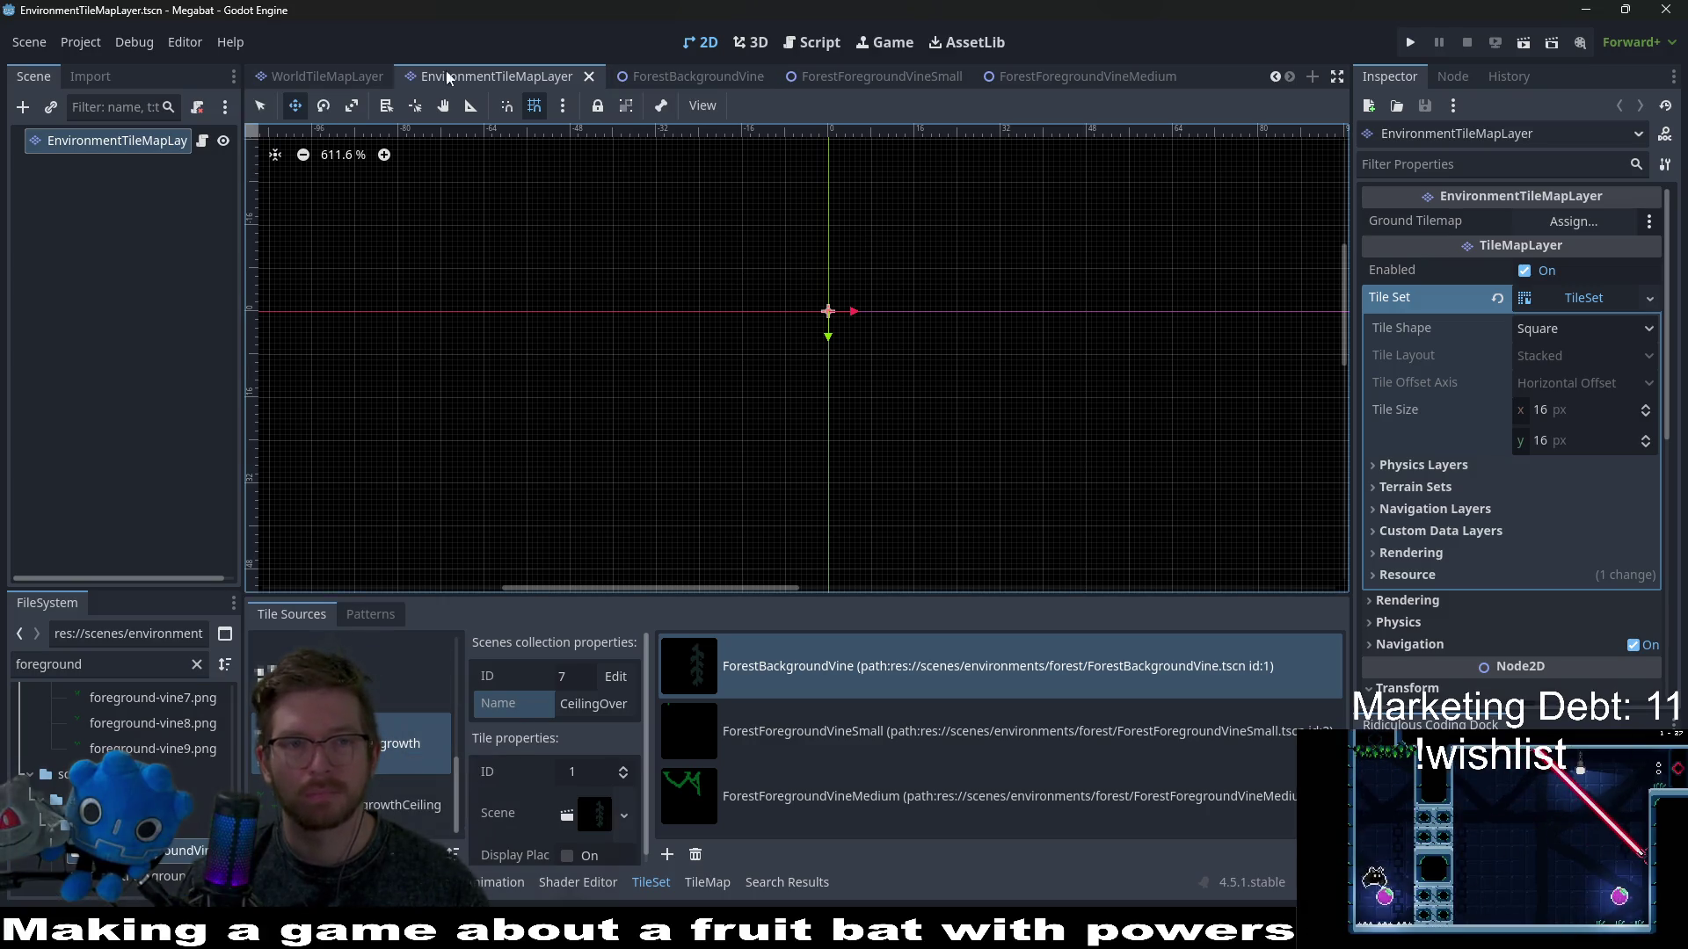
scroll(405, 78, "up", 5)
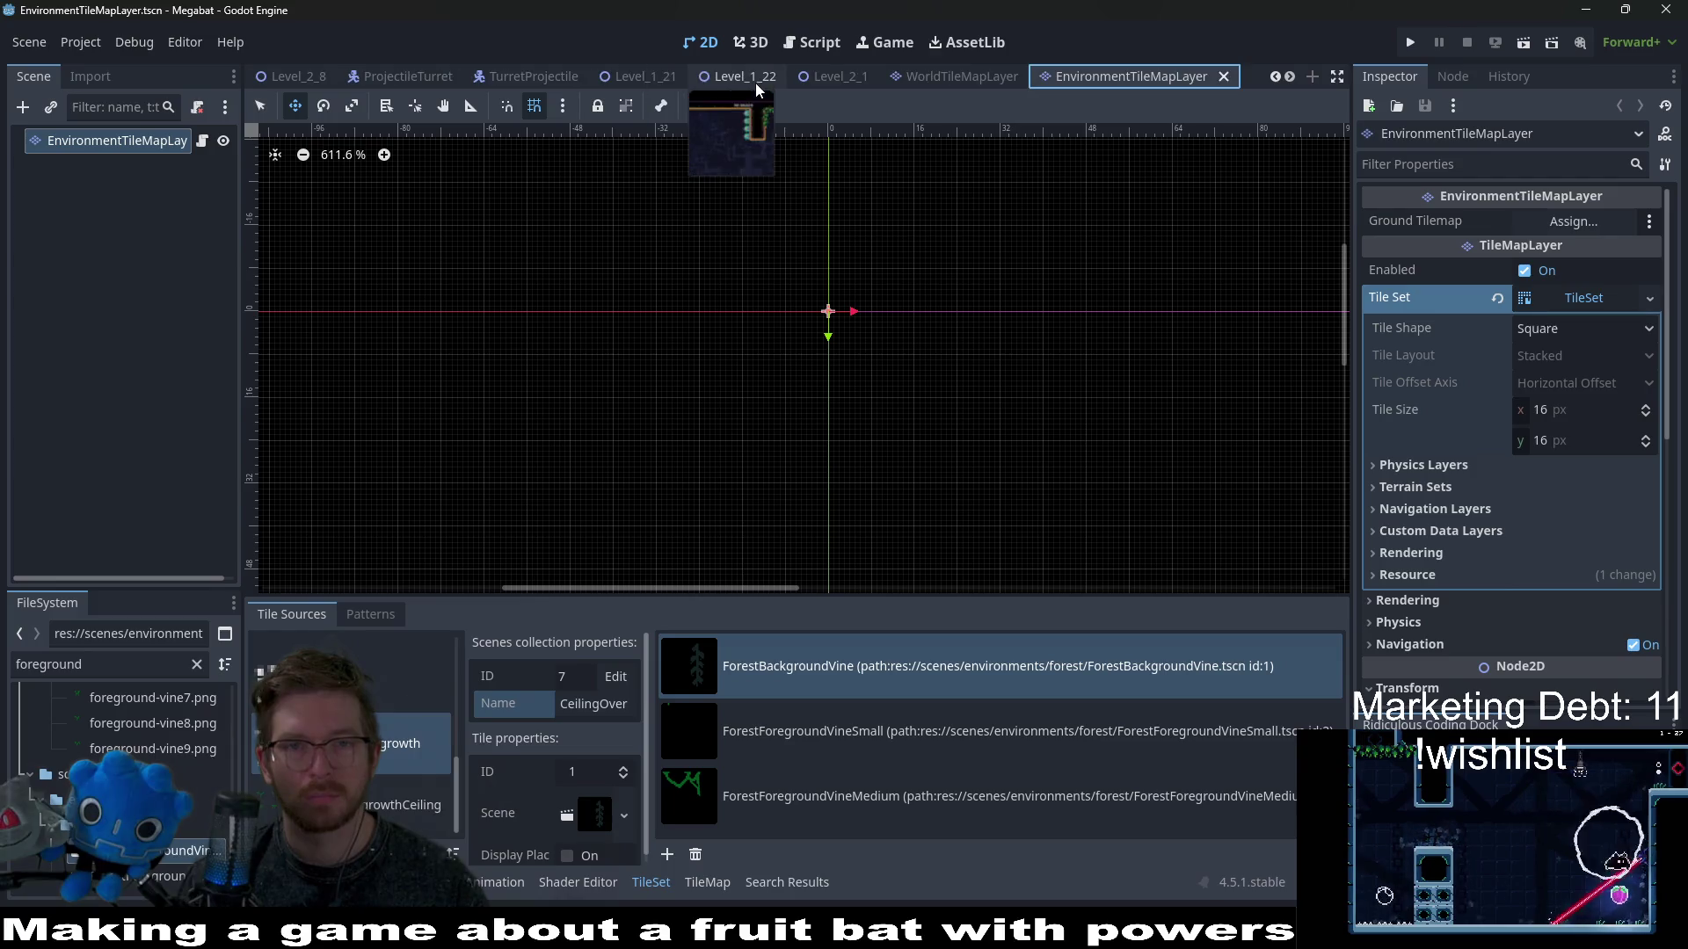
In Level_2_1, test-paint a ForestForegroundVineMedium tile, erase it, then return to EnvironmentTileMapLayer.
left_click(833, 77)
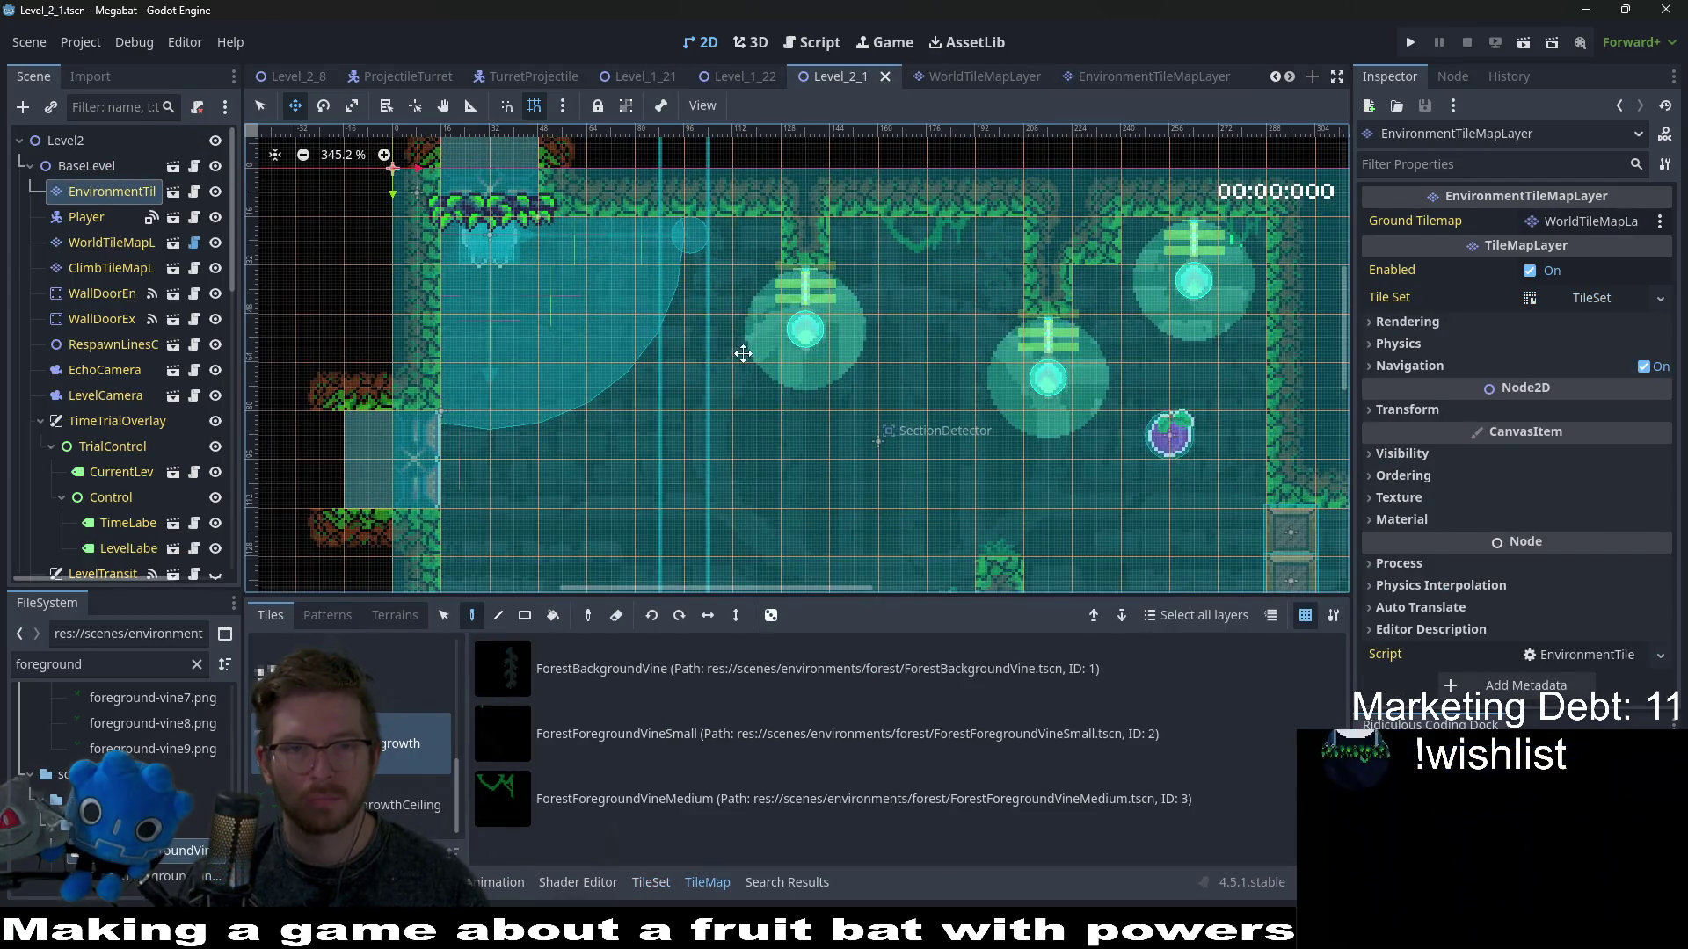
left_click(656, 748)
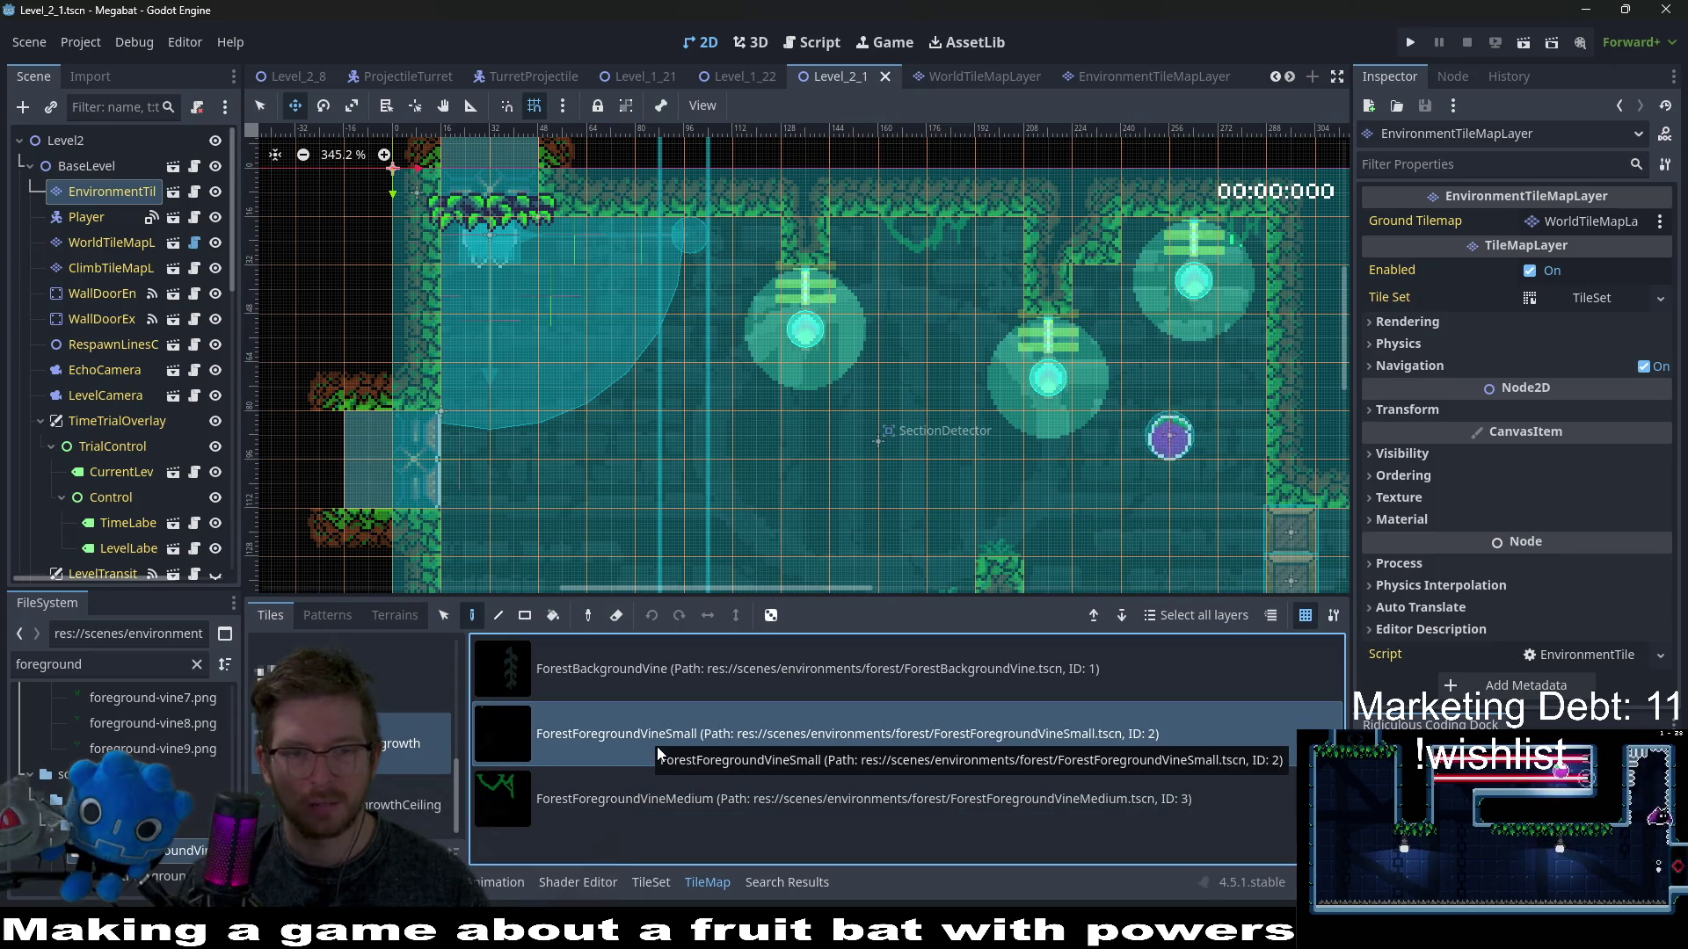
left_click(642, 819)
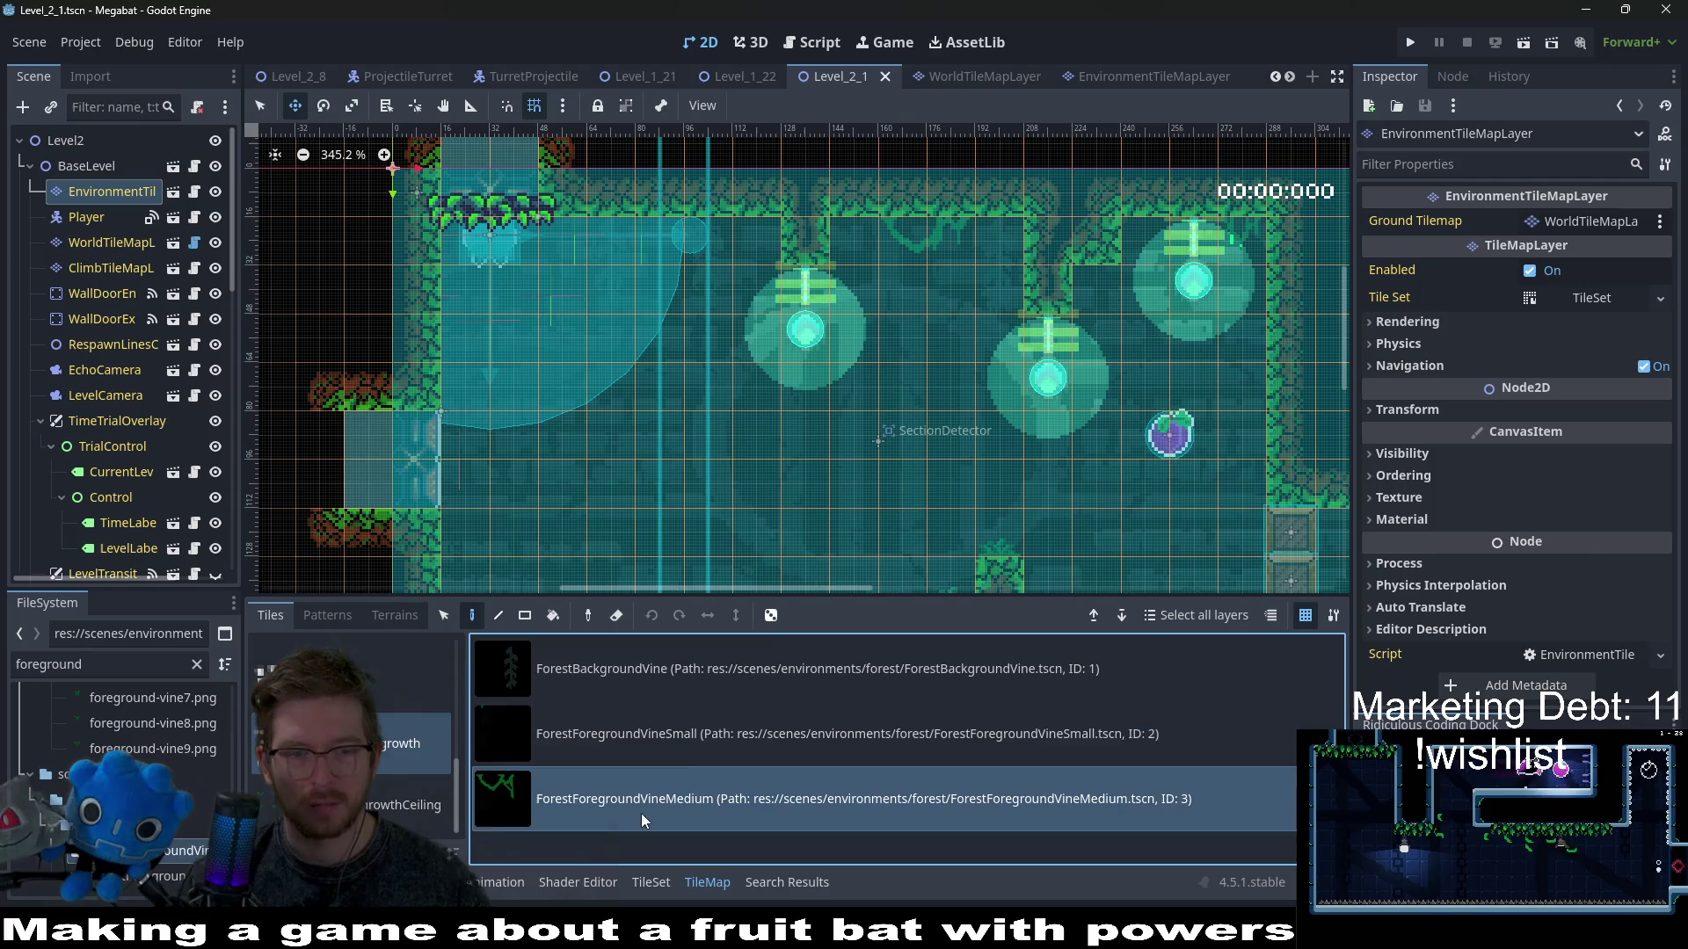
key("q")
left_click(946, 230)
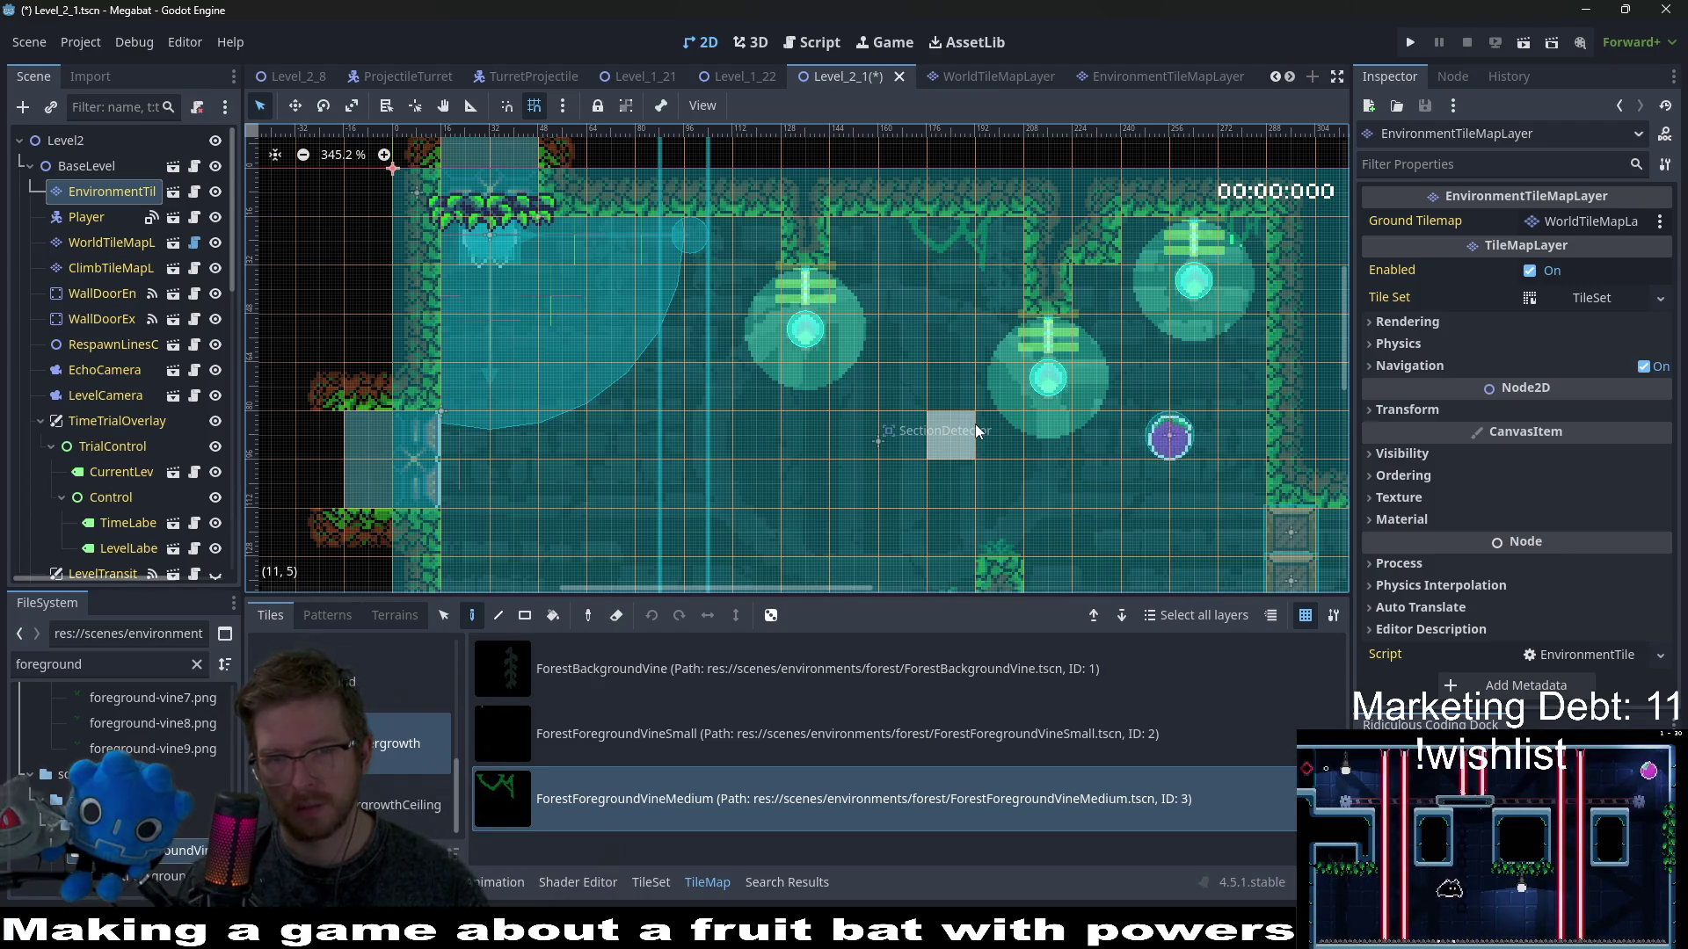
left_click(970, 244)
right_click(970, 244)
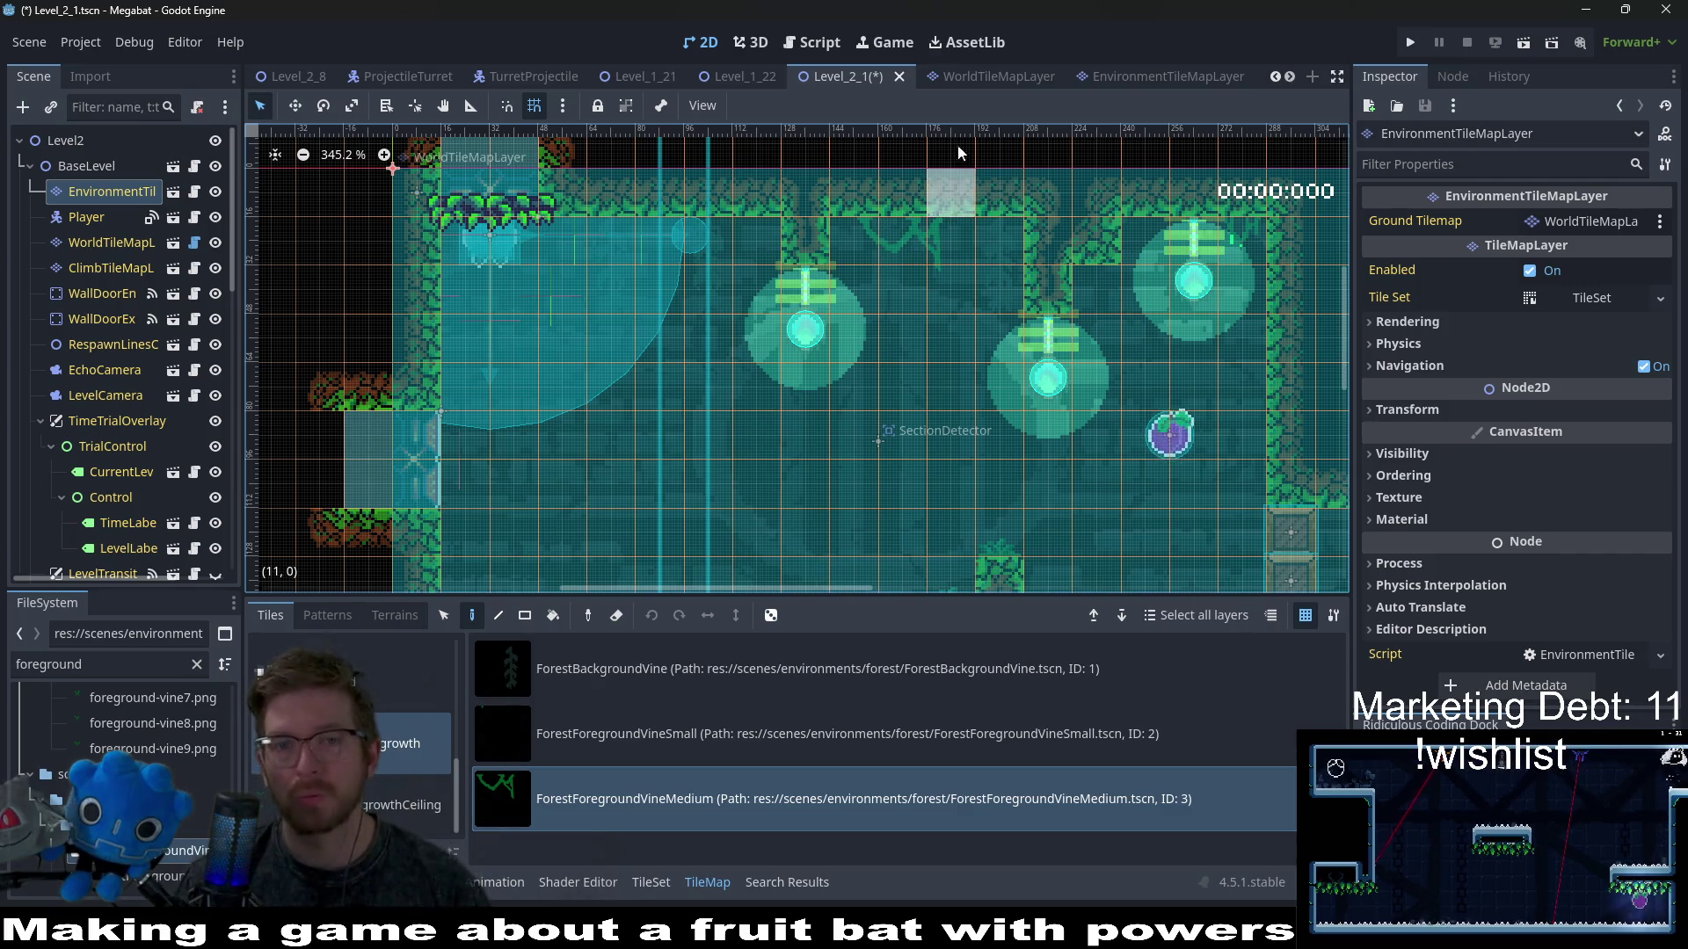
left_click(995, 77)
left_click(1115, 74)
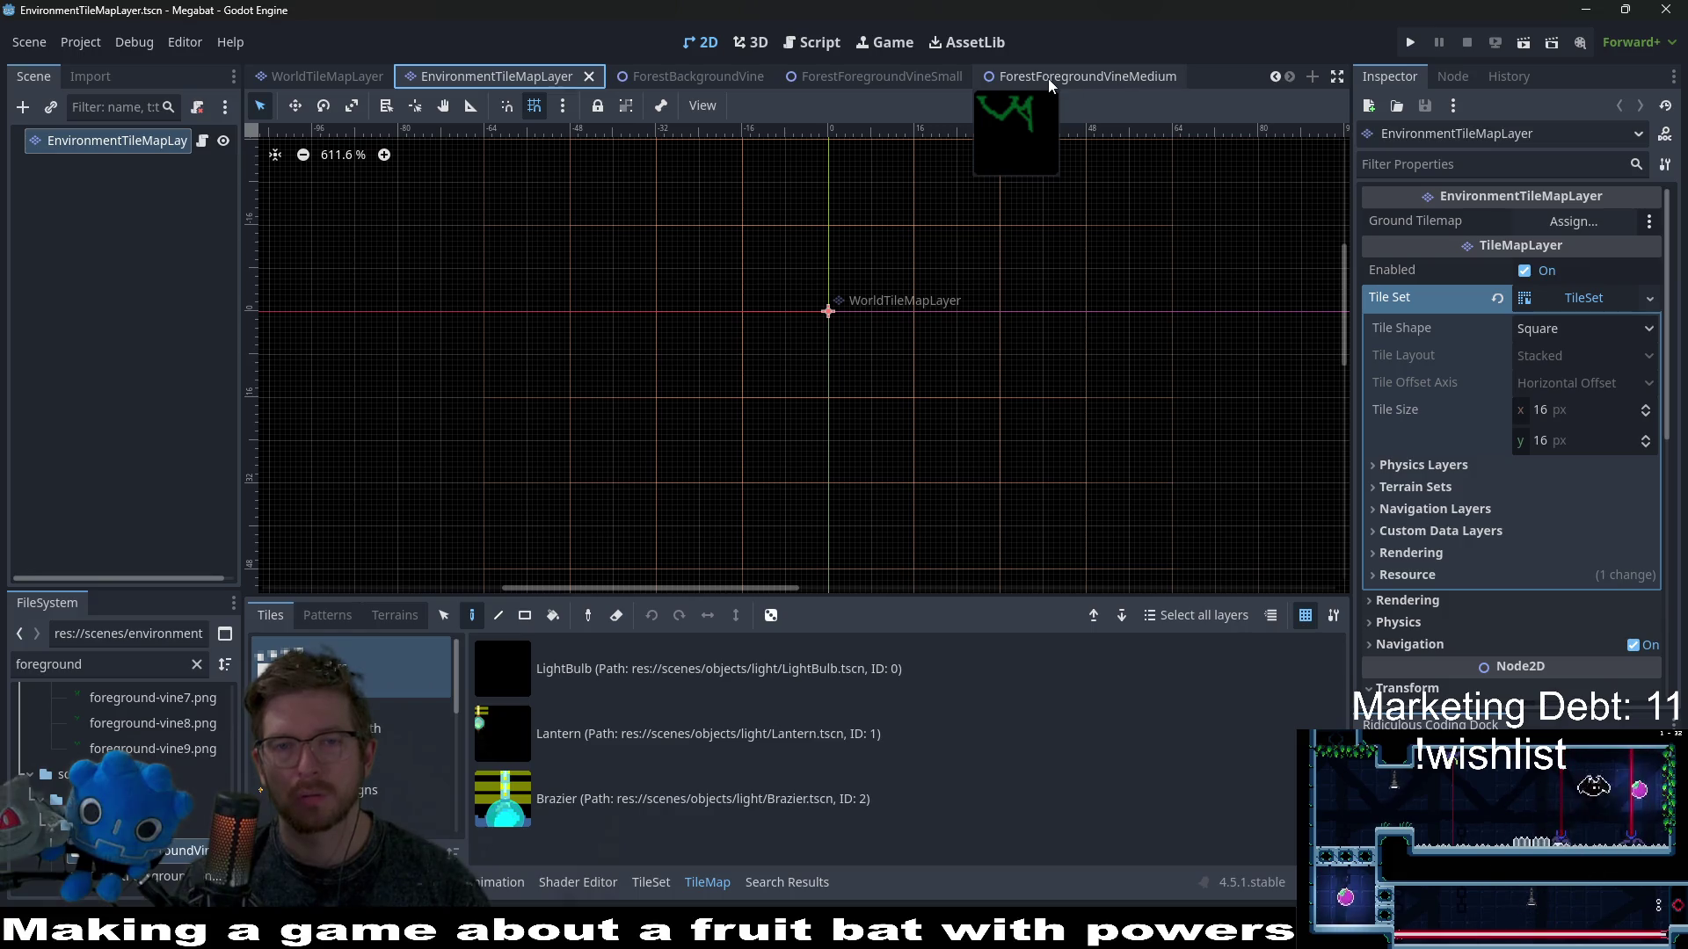
Look over the ForestForegroundVineMedium scene, then close its tab to get back to Level_2_1.
left_click(1049, 78)
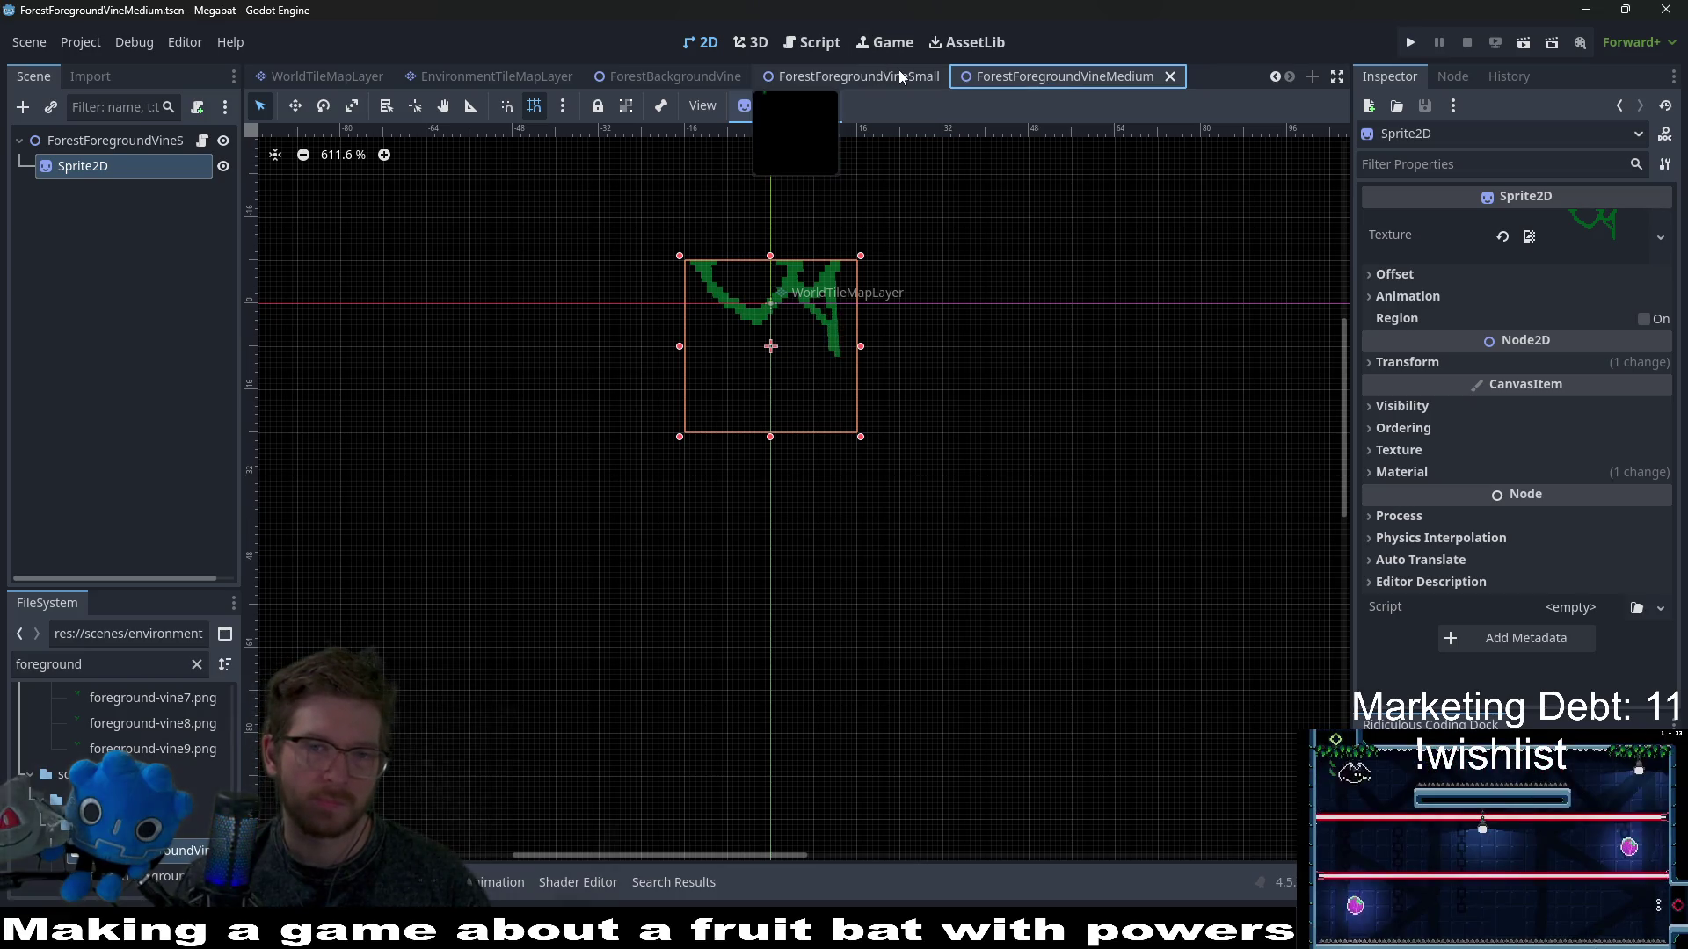
middle_click(1010, 83)
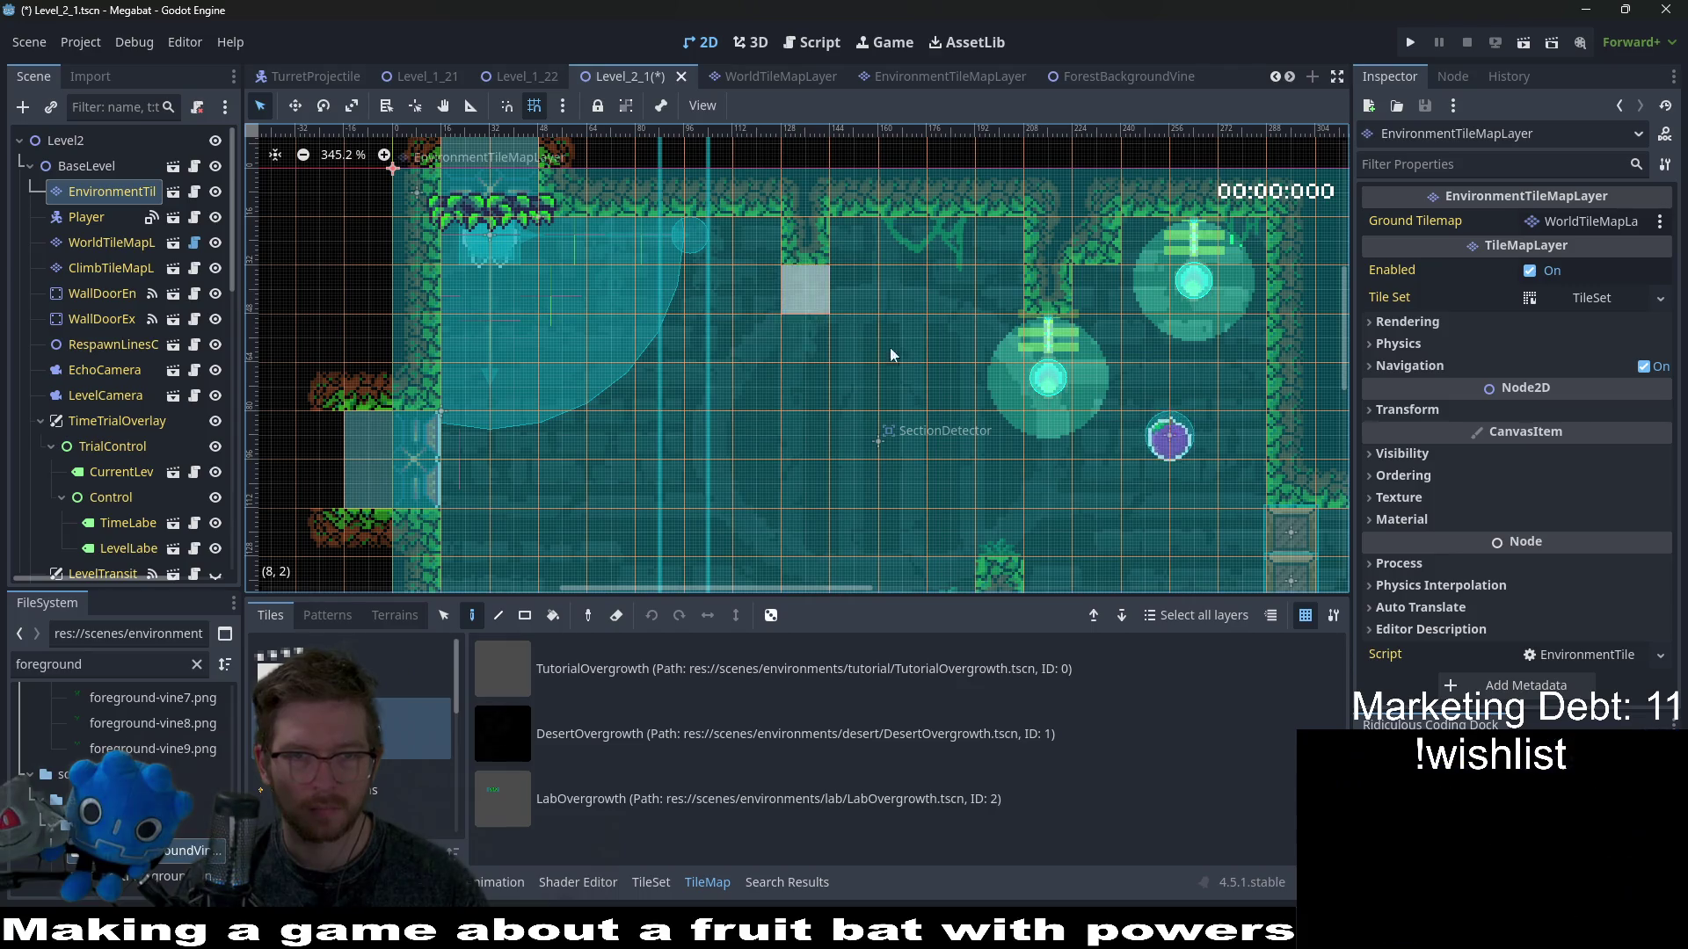
Place a Lantern from the Lights source in Level_2_1 and save the level.
left_click(352, 666)
left_click(633, 733)
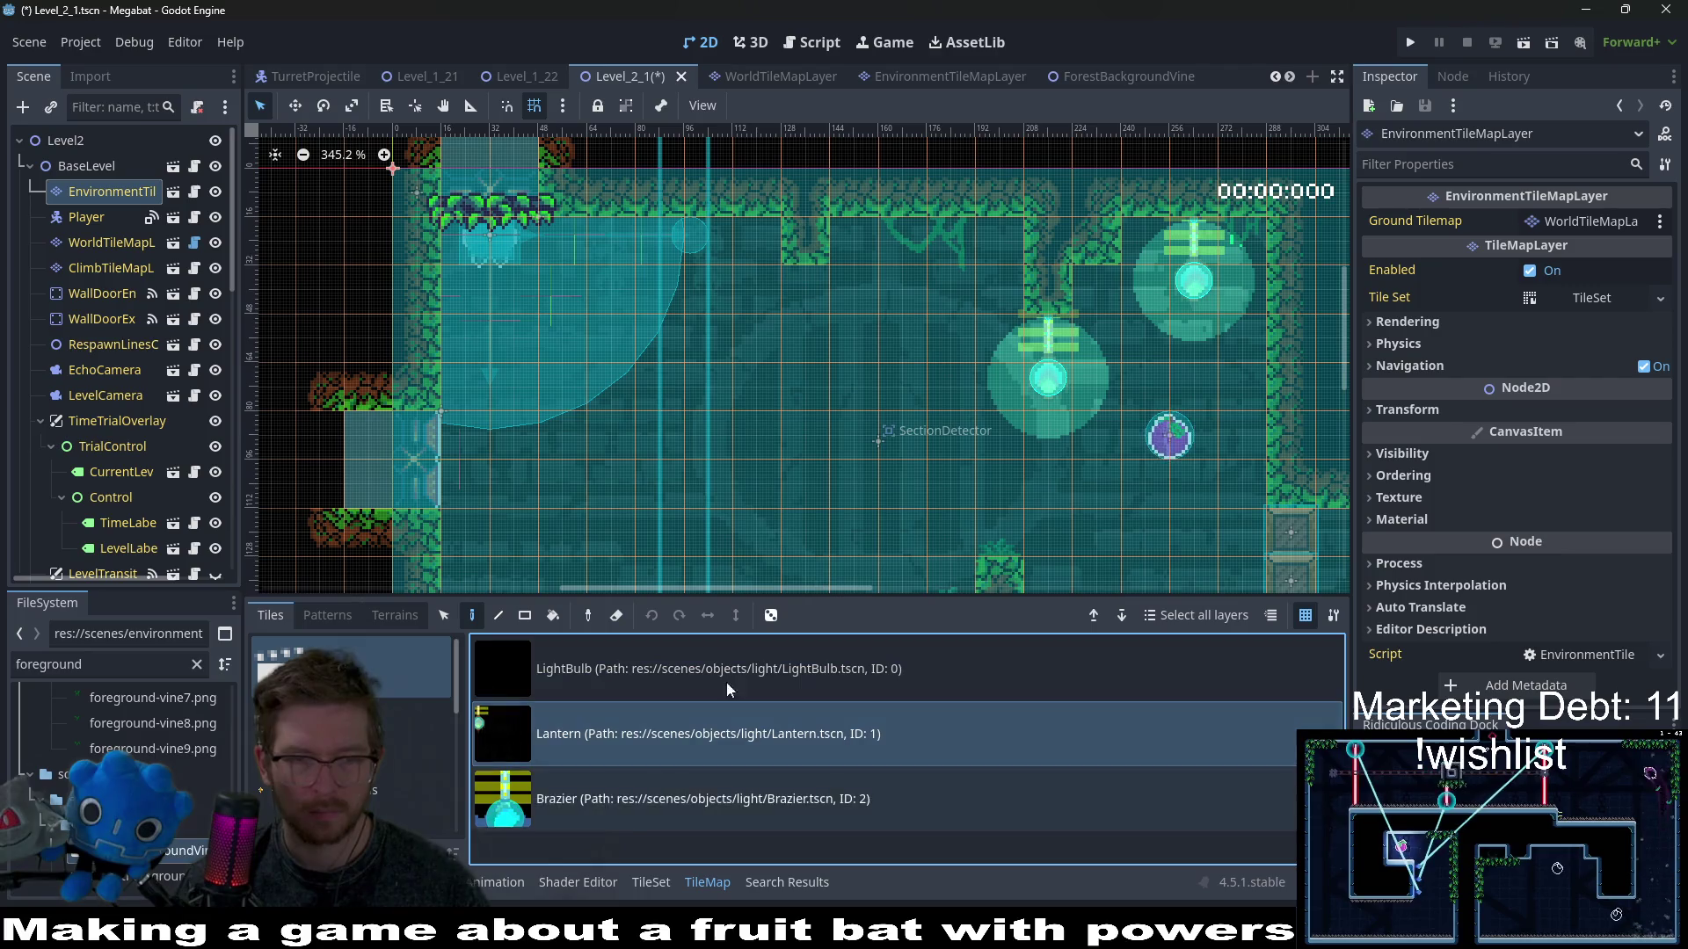
left_click(806, 289)
left_click(610, 811)
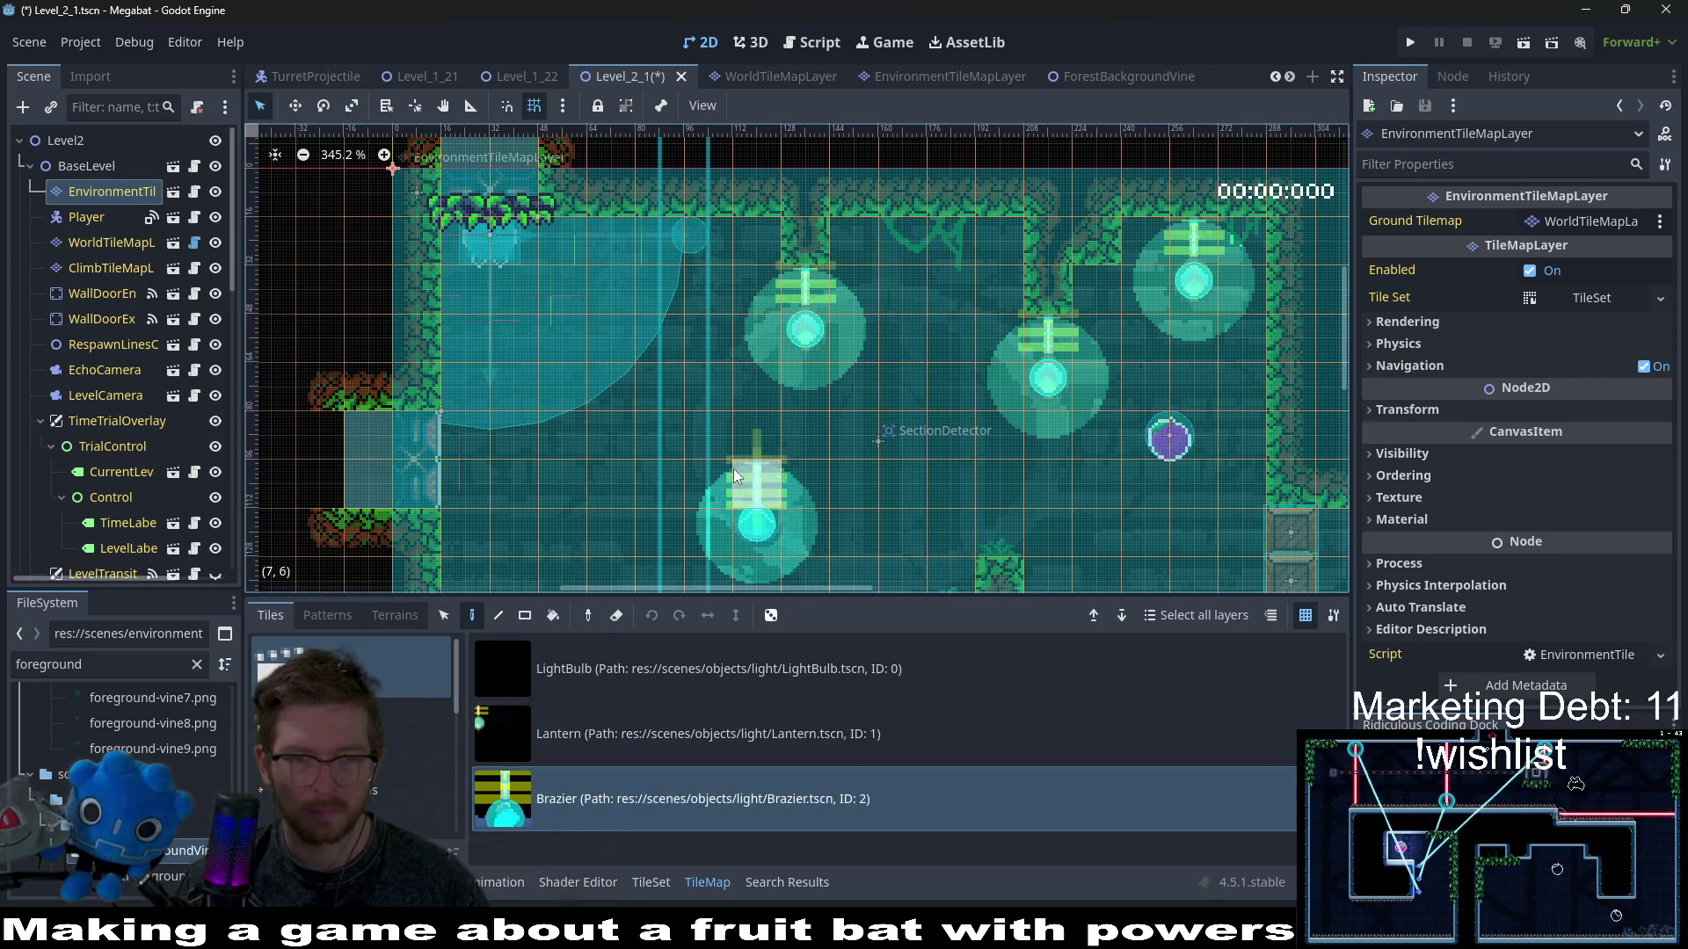
key("ctrl+s")
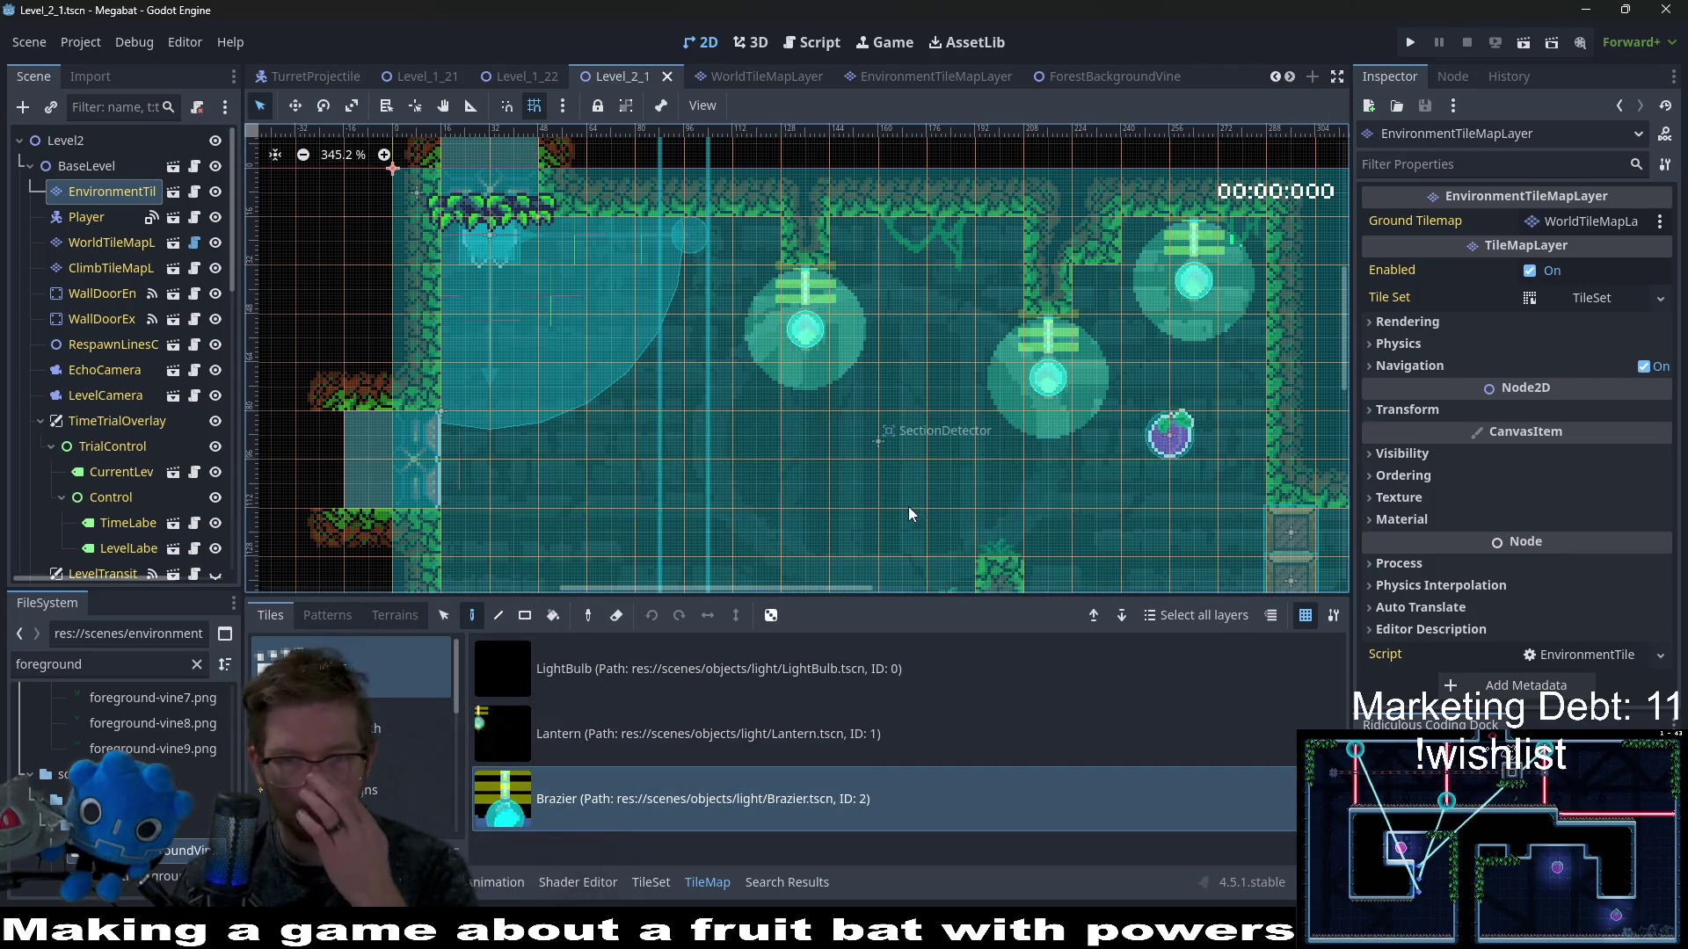
Test-run Level_2_1 with F6, close the game, and cycle through the scene tabs back to Level_2_1.
scroll(887, 430, "down", 4)
key("F6")
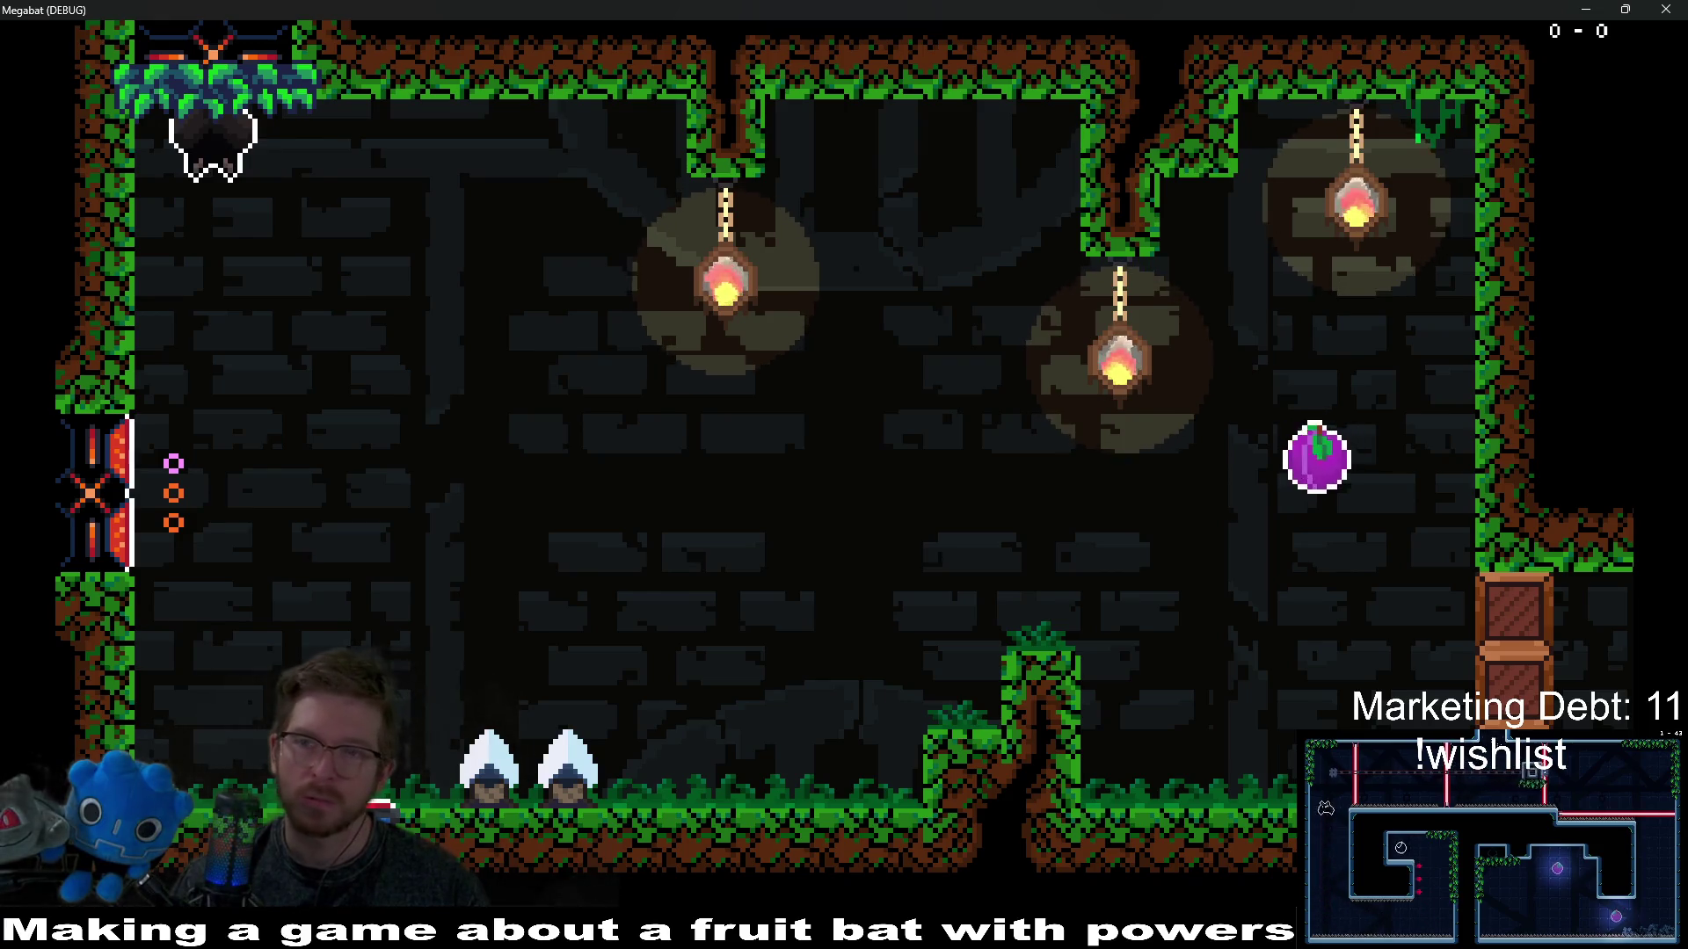
left_click(1675, 8)
mouse_move(1099, 76)
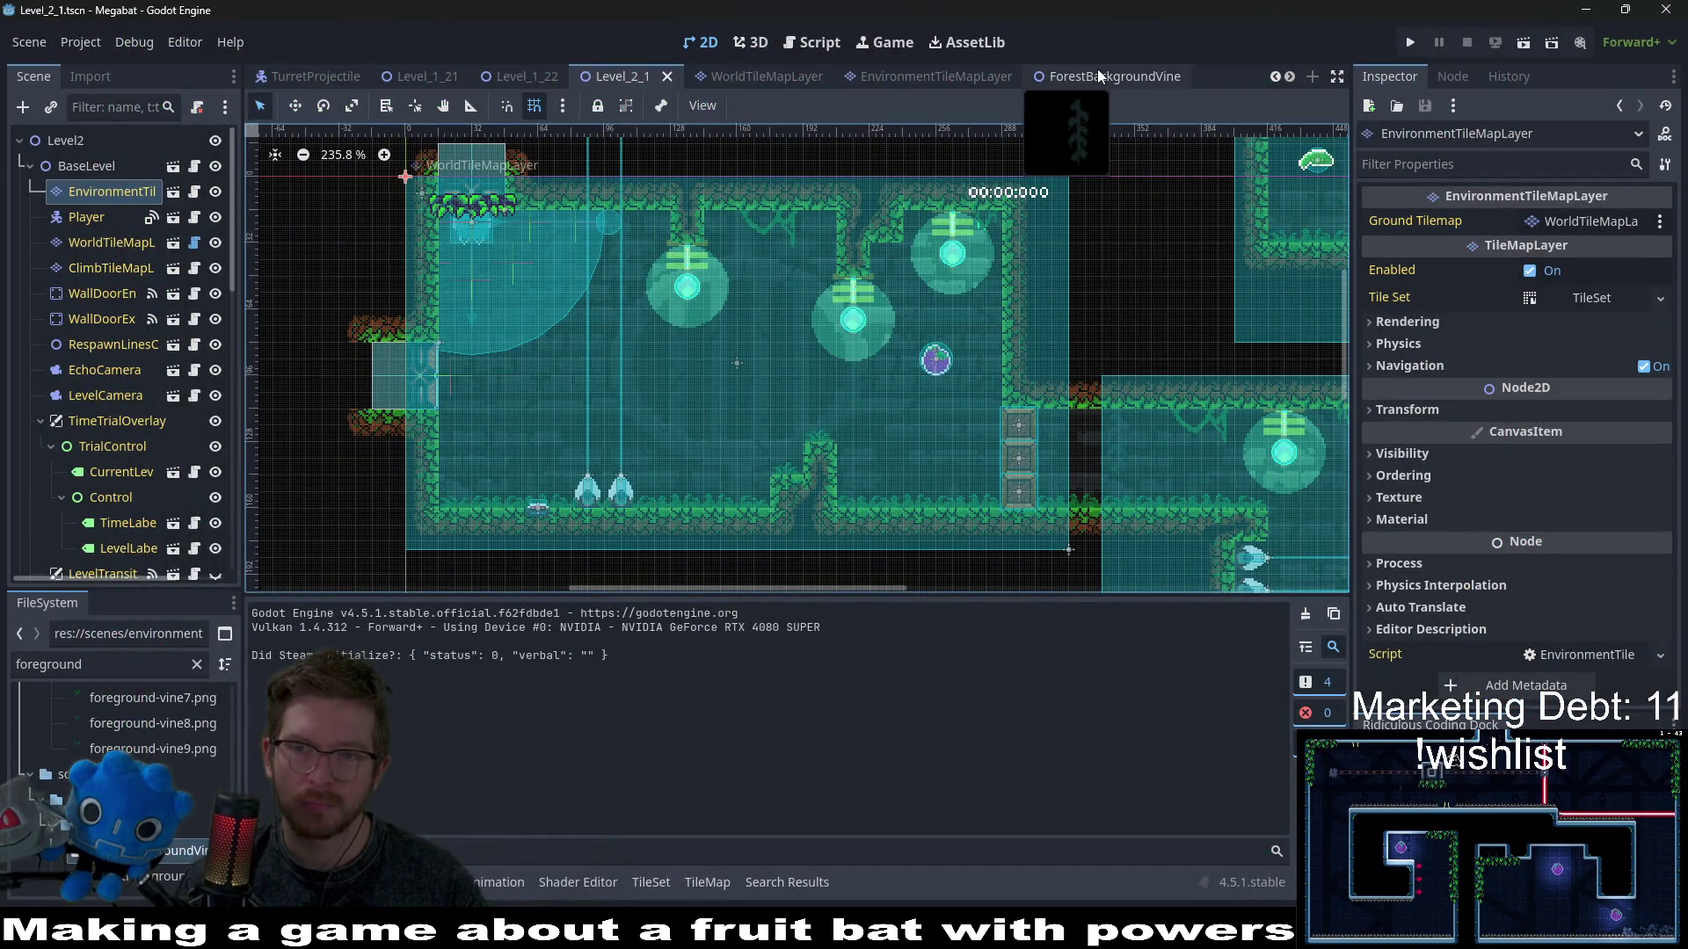
left_click(1098, 75)
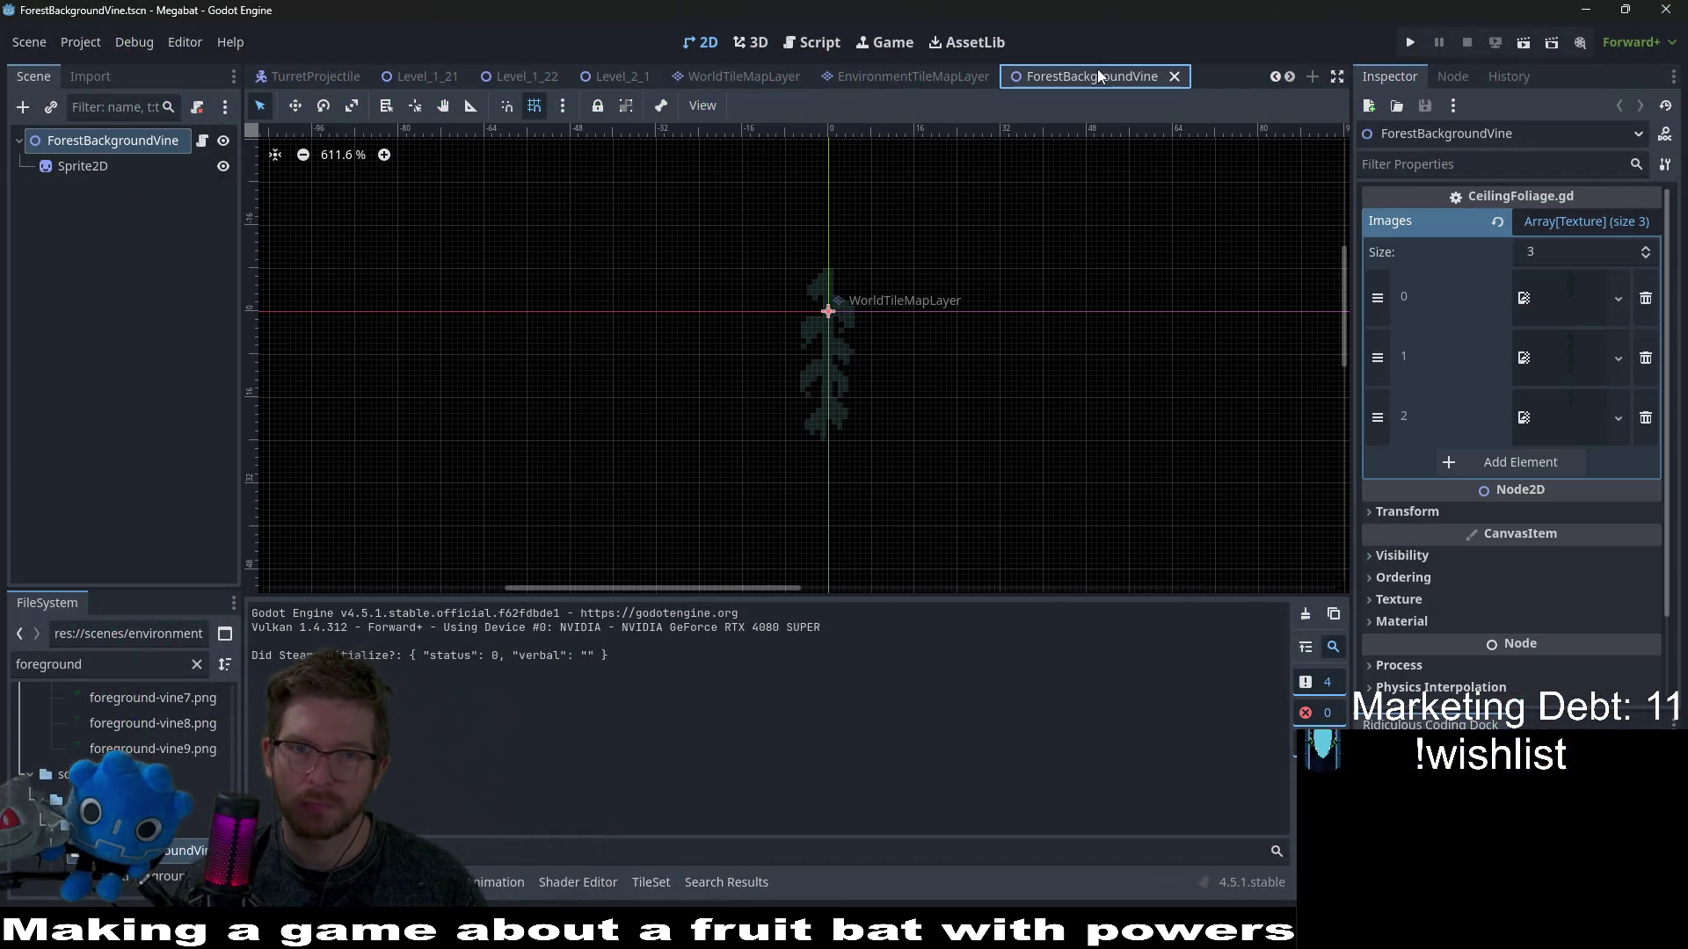
left_click(924, 78)
left_click(731, 77)
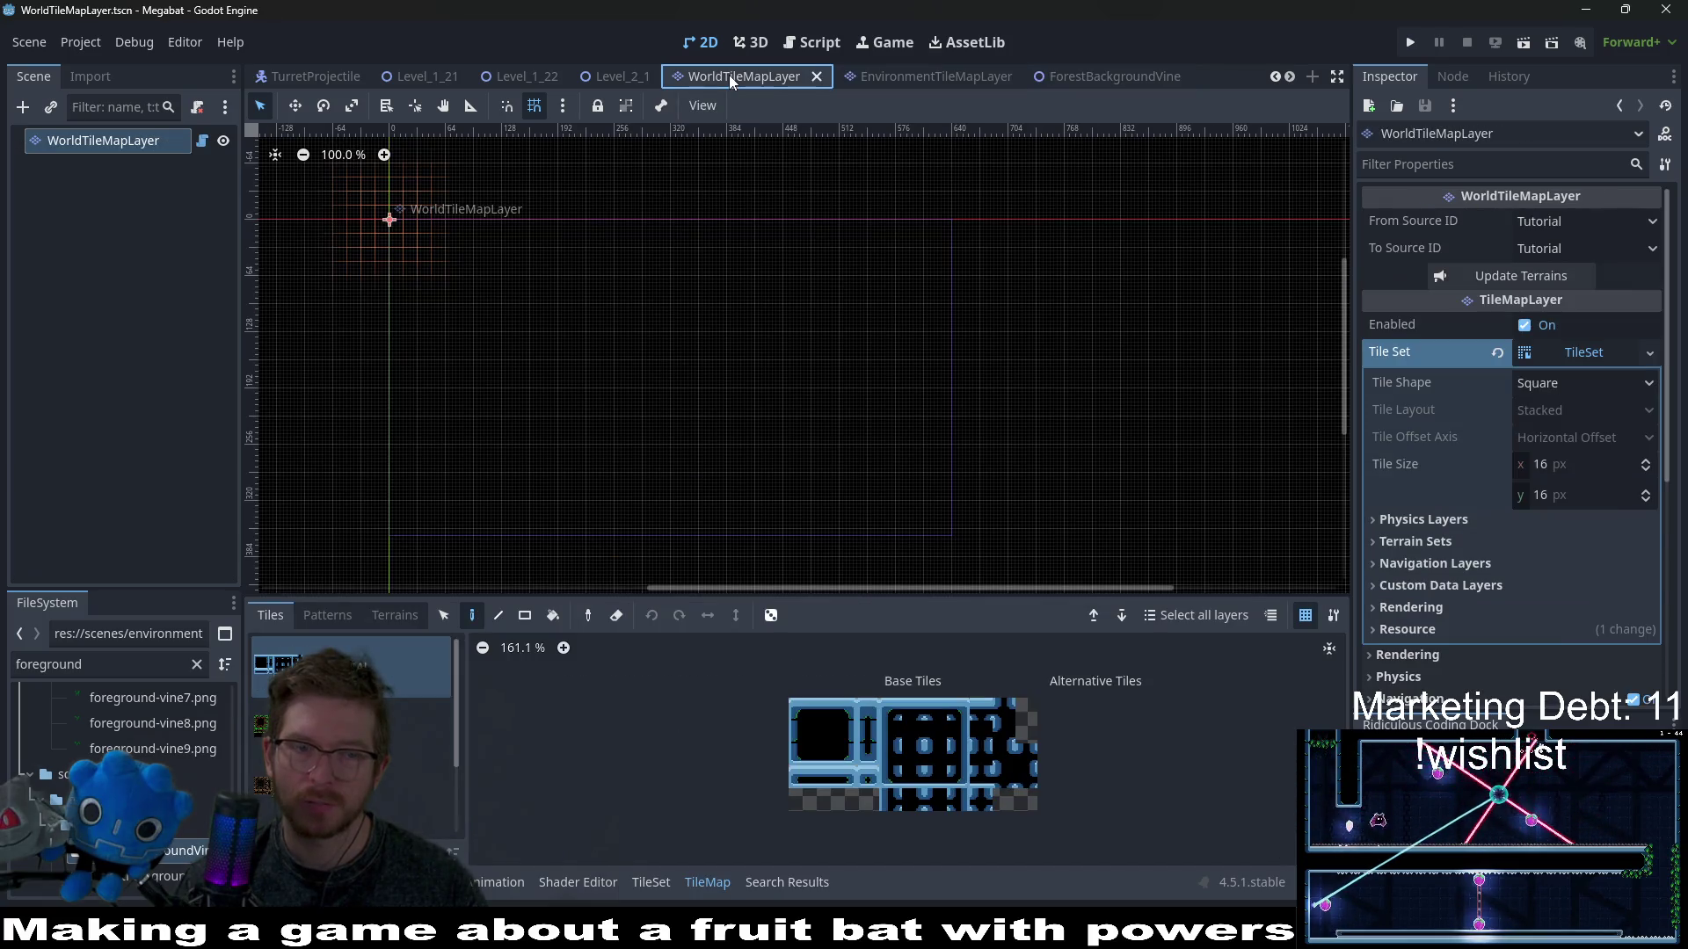
left_click(623, 77)
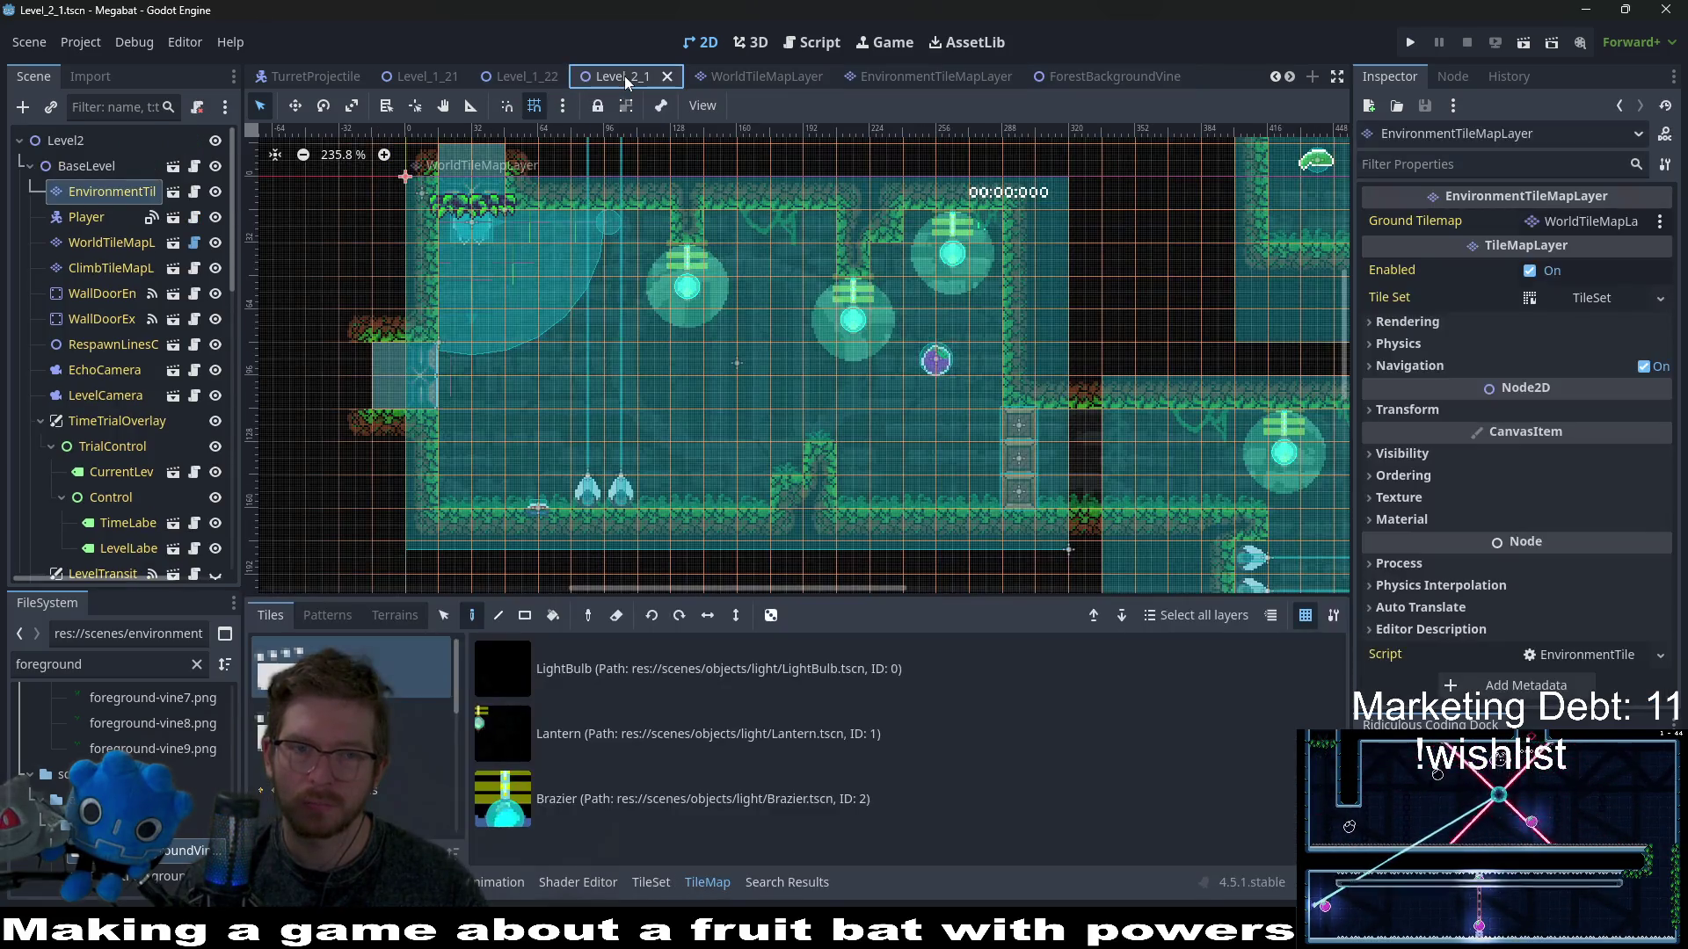
Run the level again, stop it with F8, and view the 43 Debugger errors.
scroll(536, 260, "up", 5)
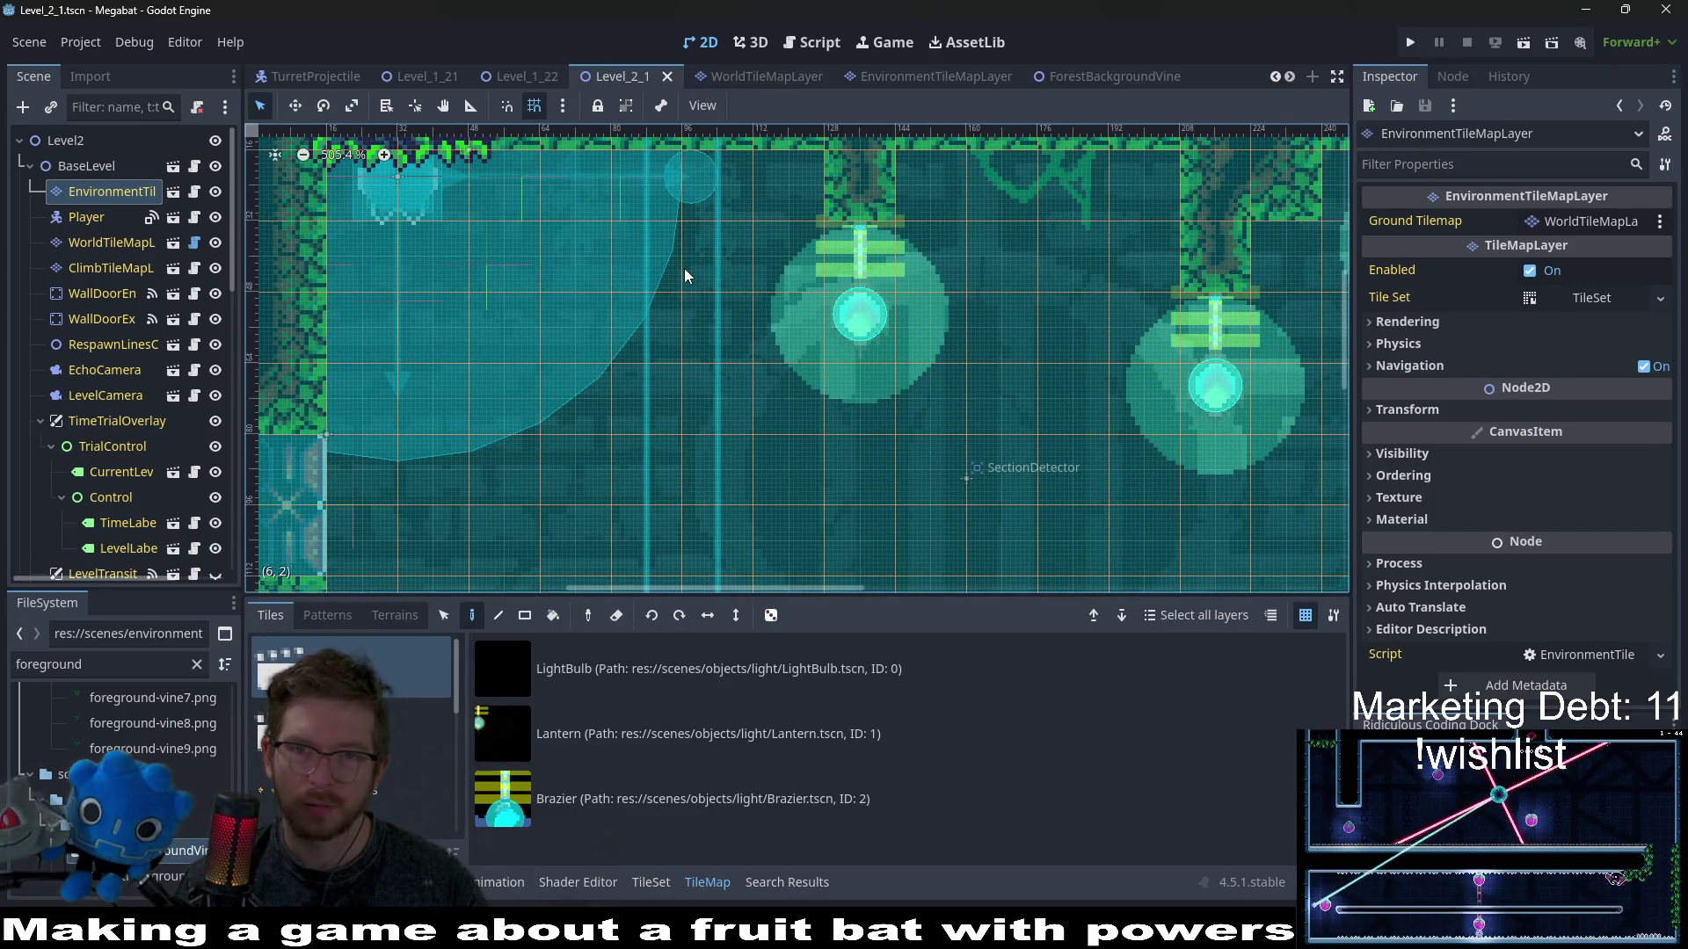
scroll(882, 287, "right", 5)
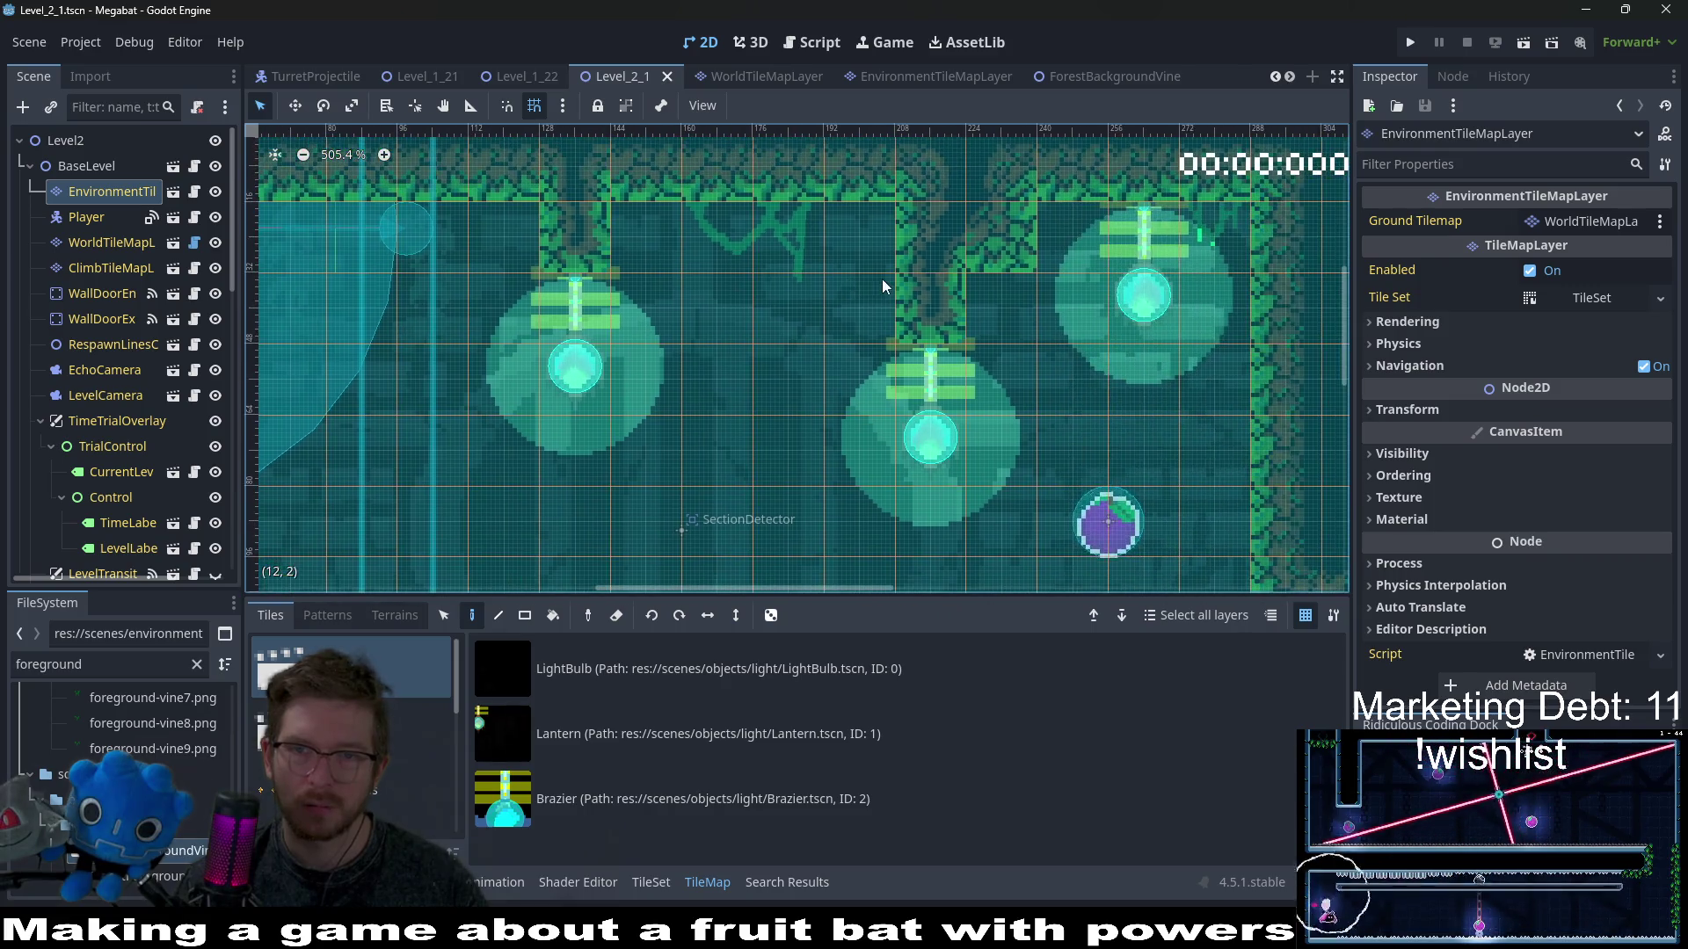
key("F6")
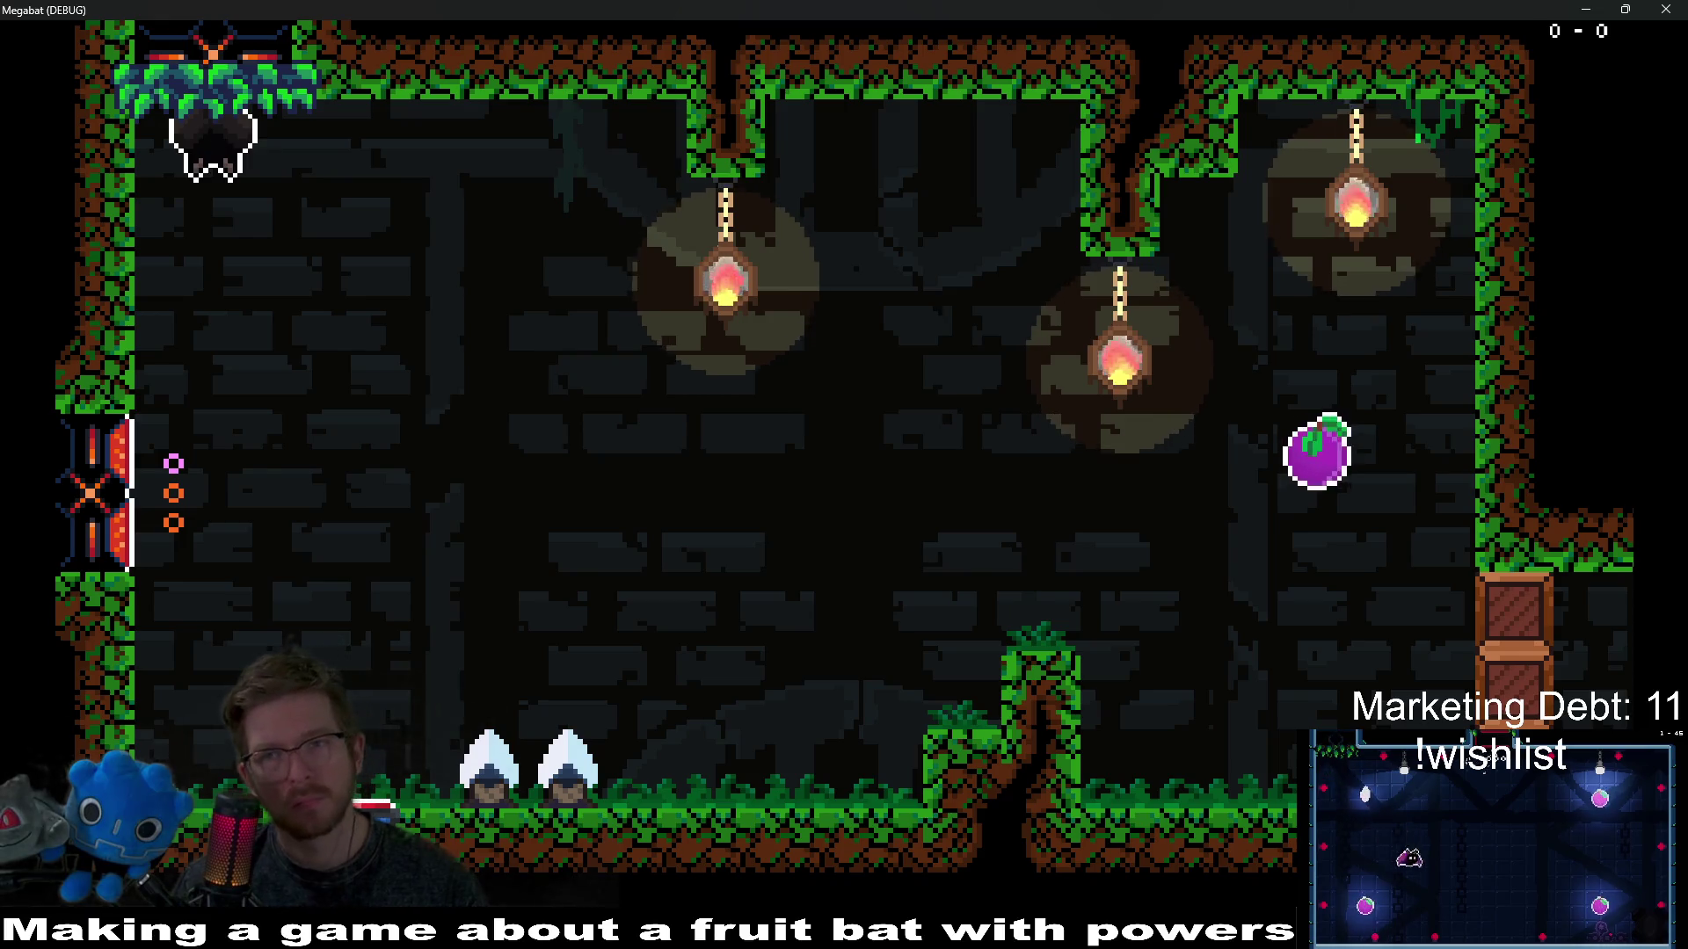
key("F8")
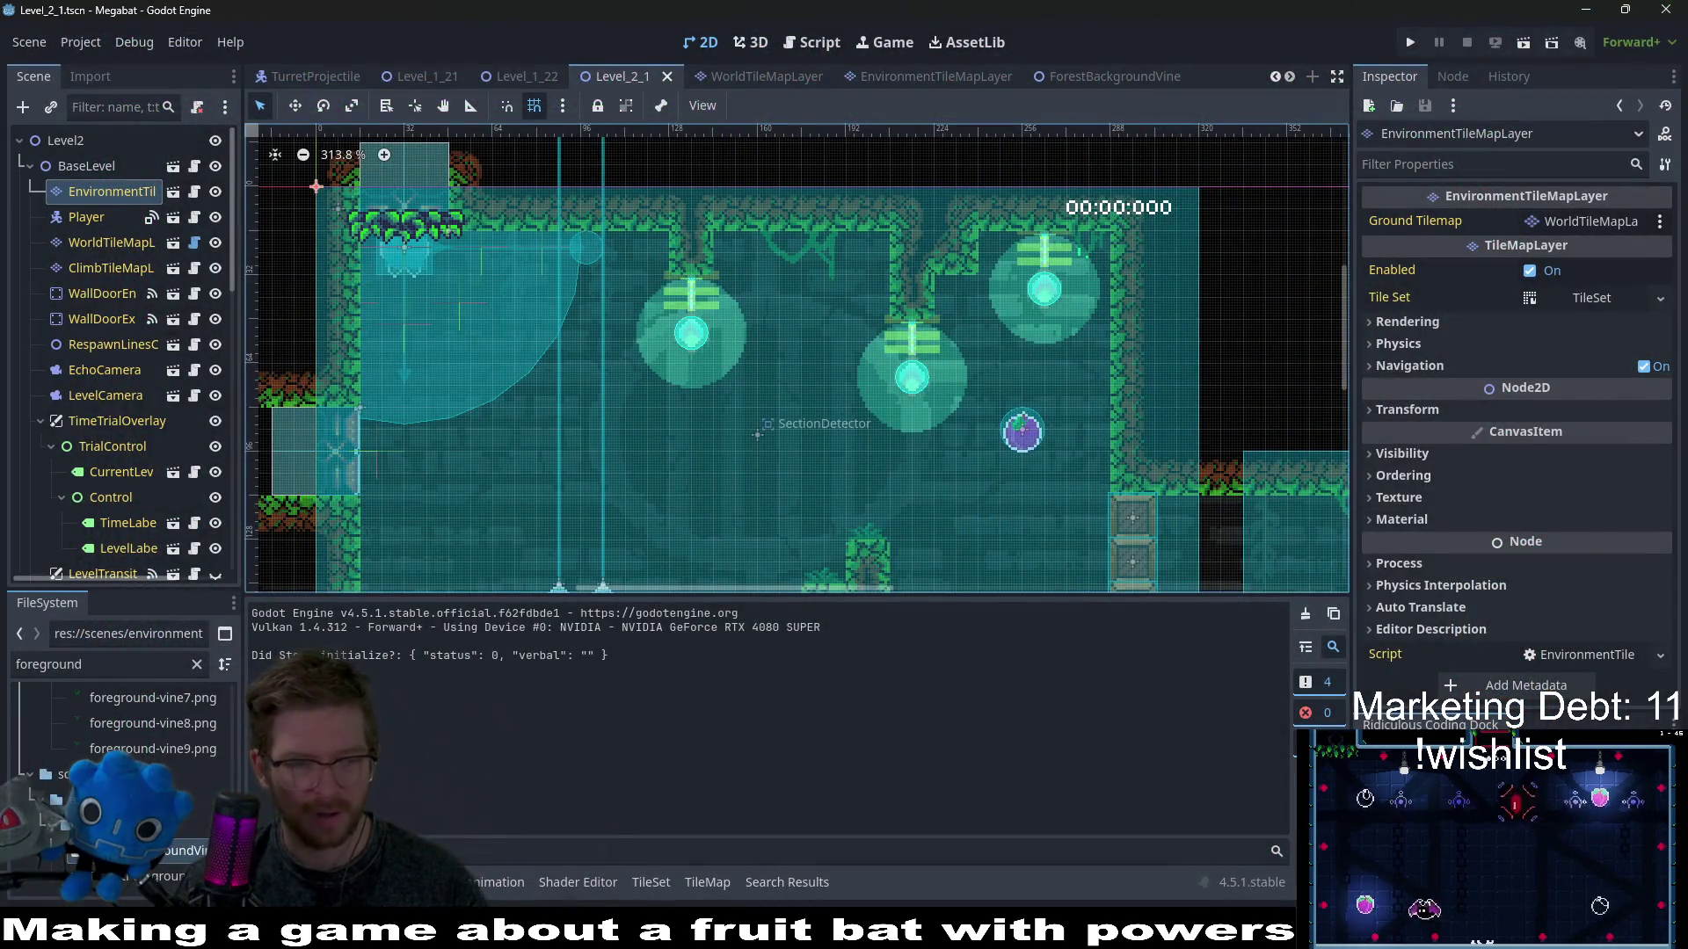
left_click(394, 608)
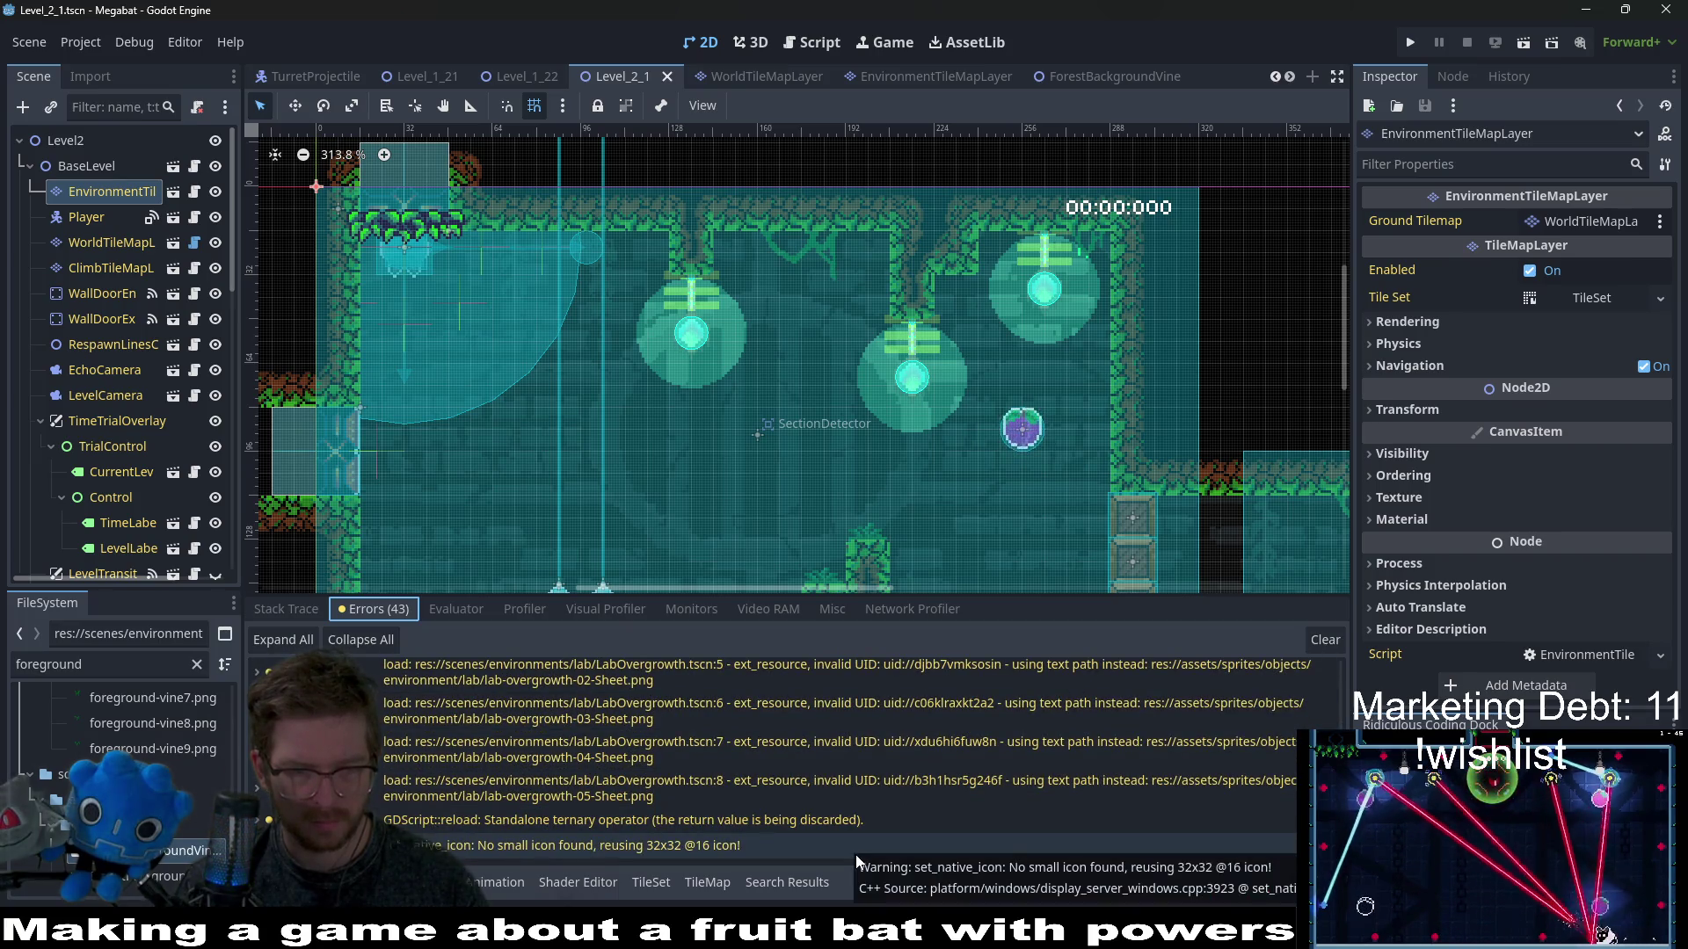
Jump from the 'Standalone ternary operator' error to line 27 of LockedBorder.gd.
double_click(578, 828)
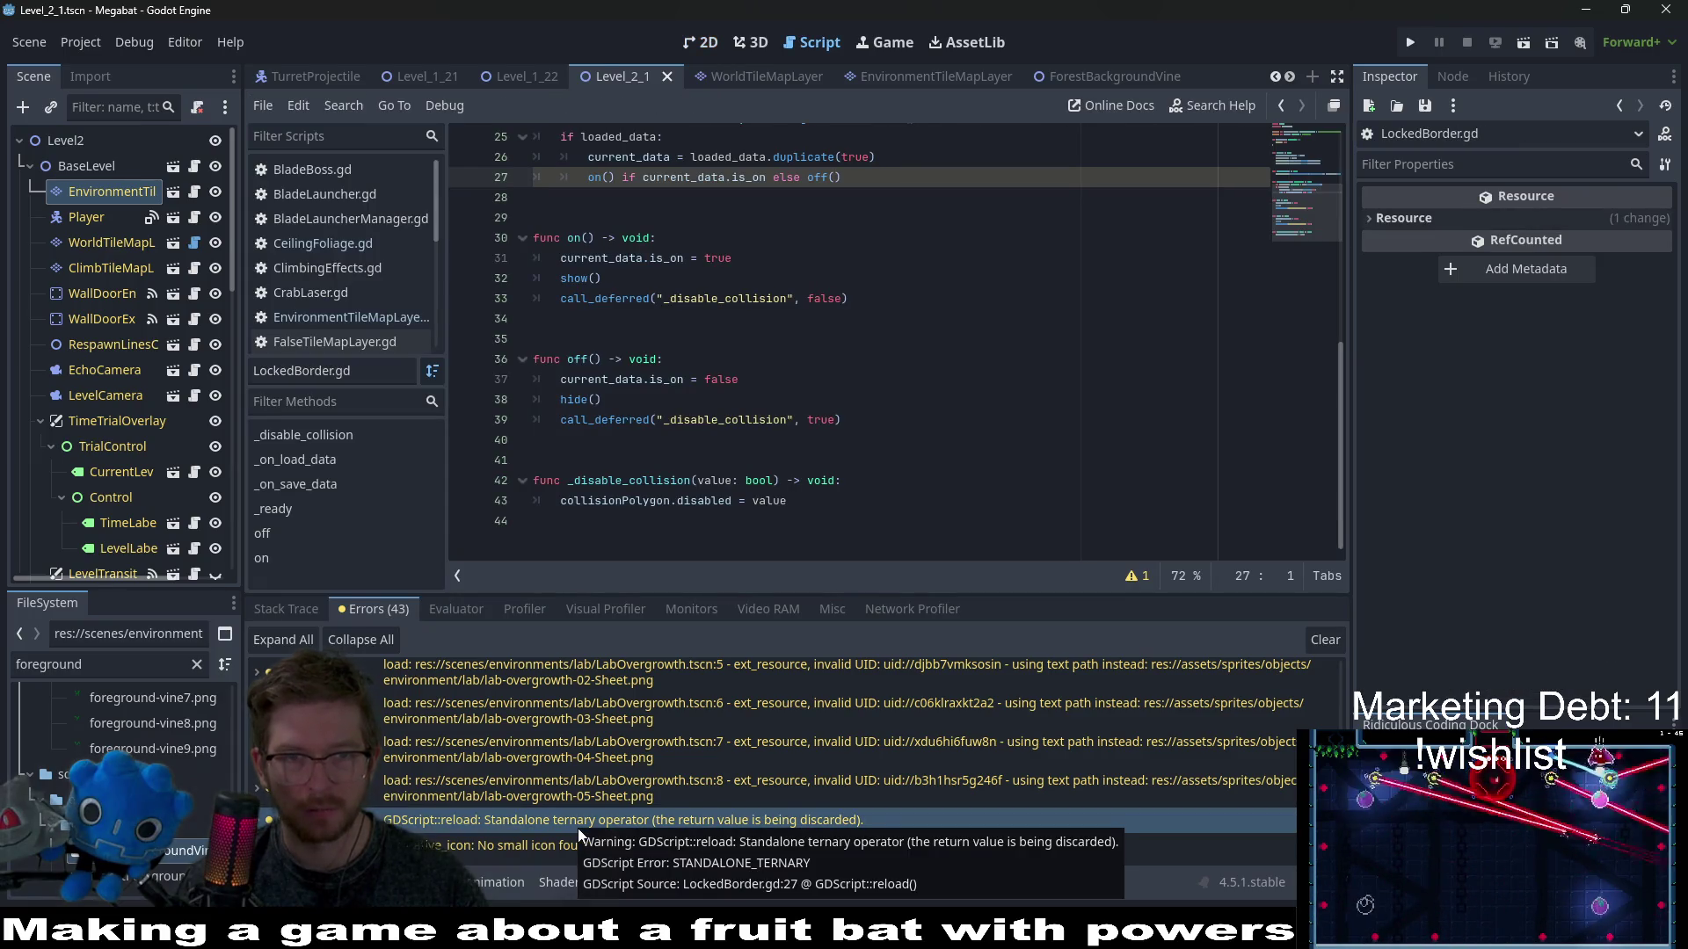
scroll(706, 339, "up", 3)
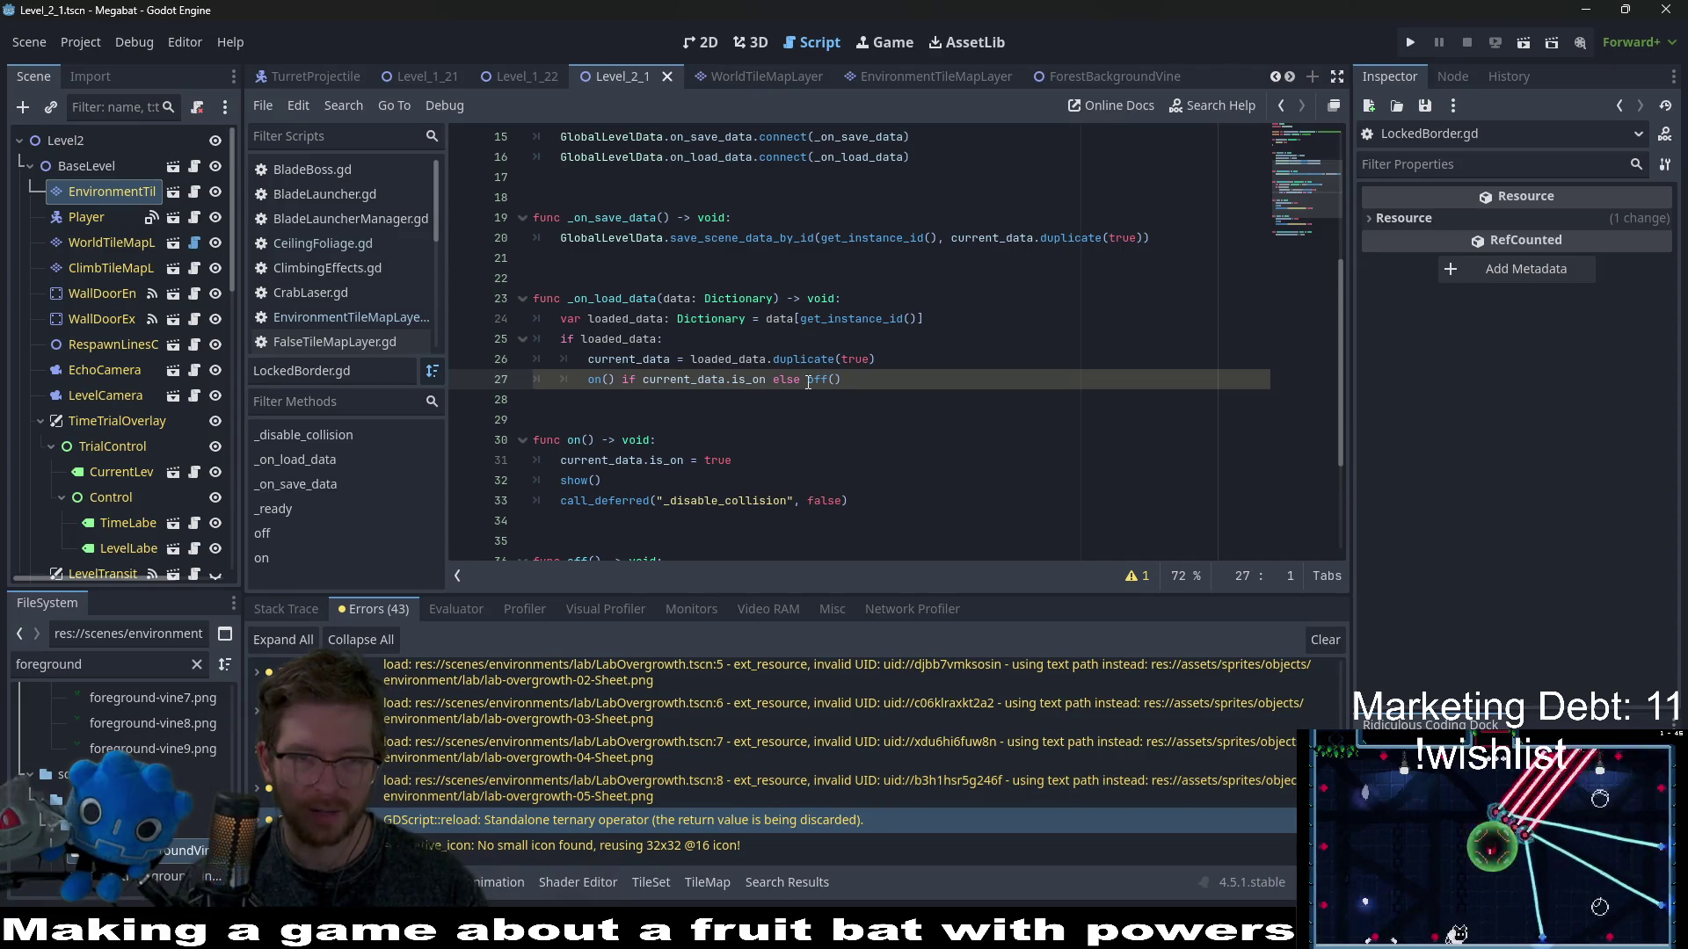
Split line 27's ternary so on() sits under the if condition and else off() on its own line.
left_click(764, 392)
left_click(767, 379)
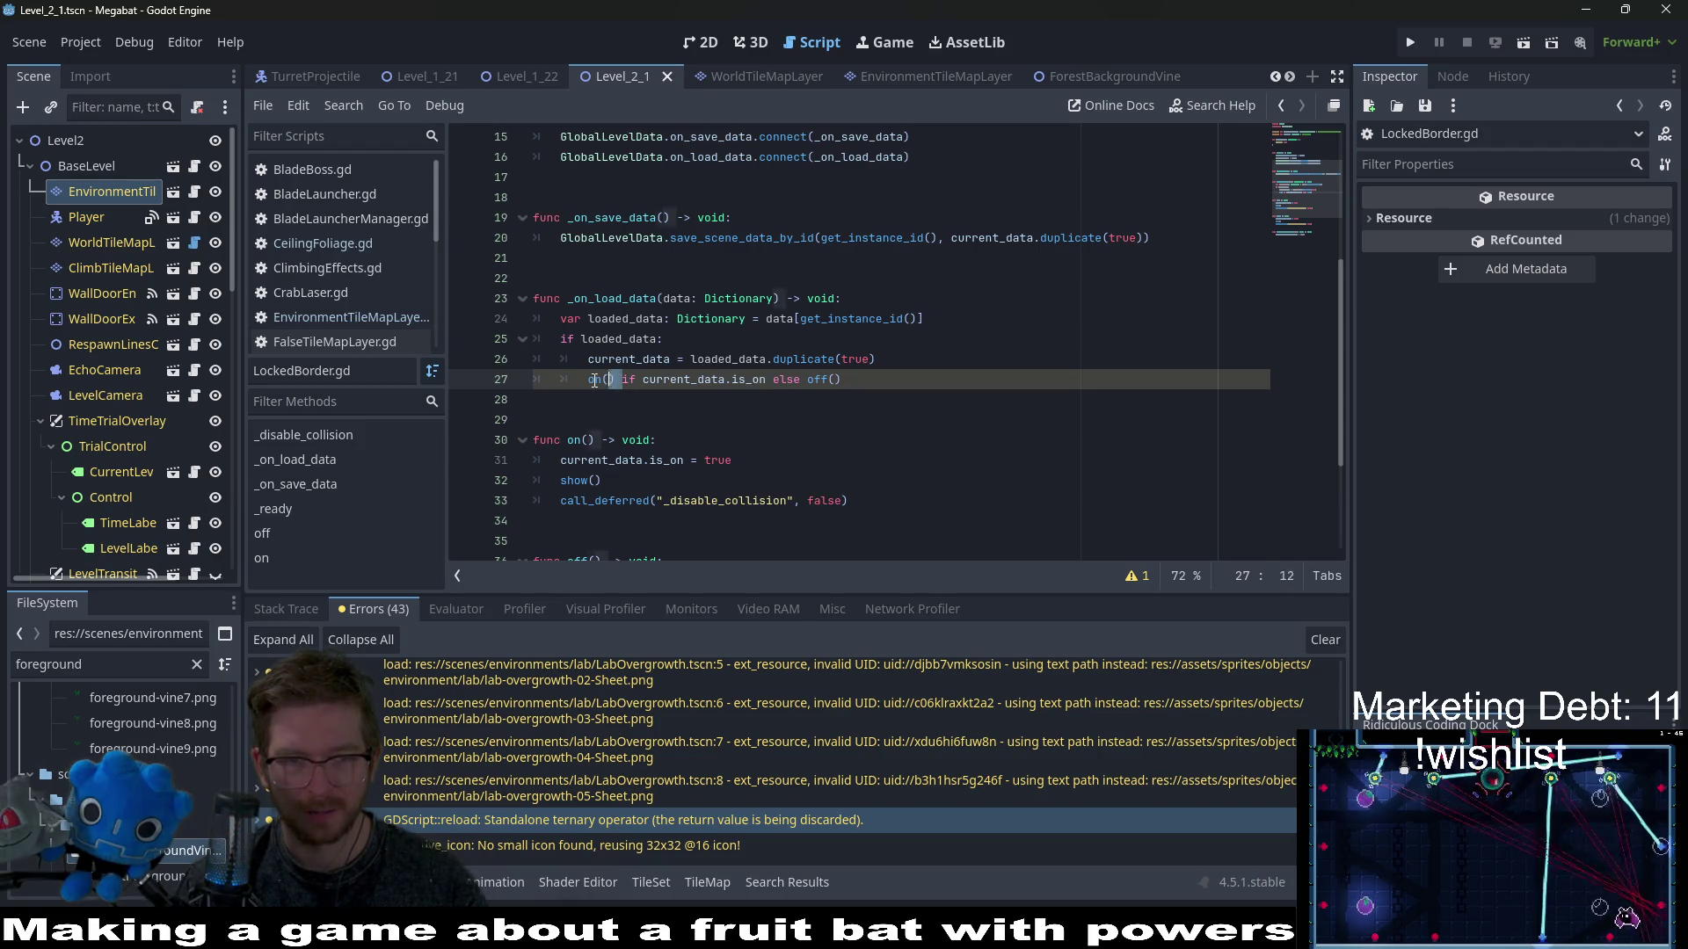
key("ctrl+x")
left_click(791, 391)
key("Return")
key("ctrl+v")
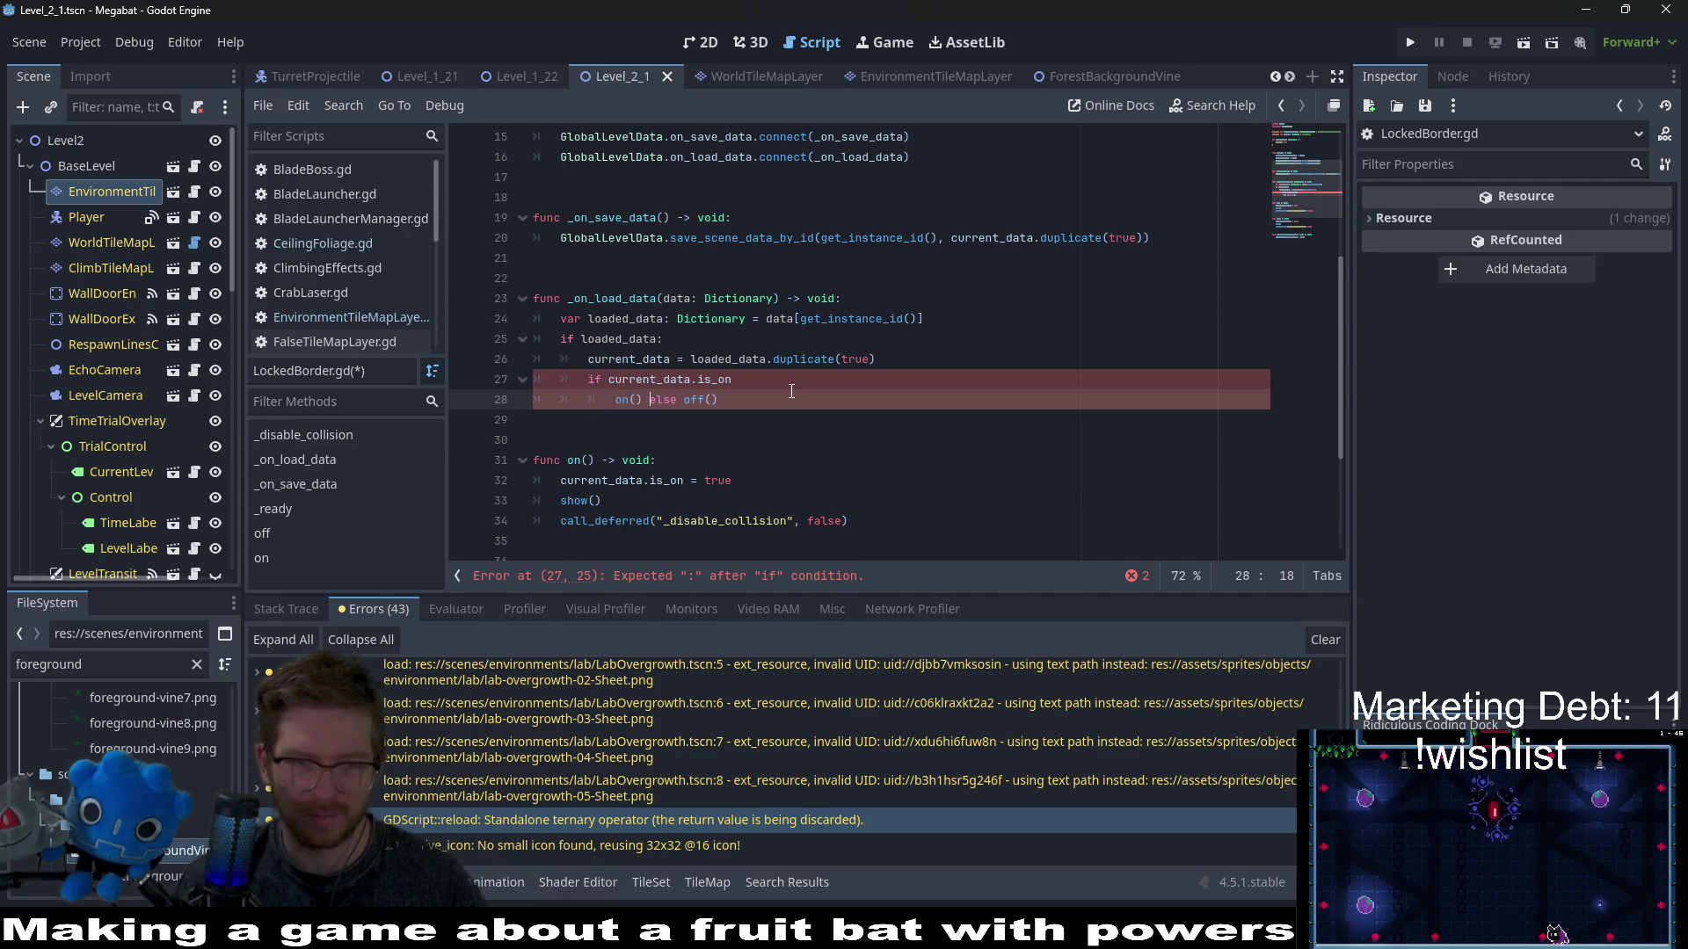
key("Return")
key("BackSpace")
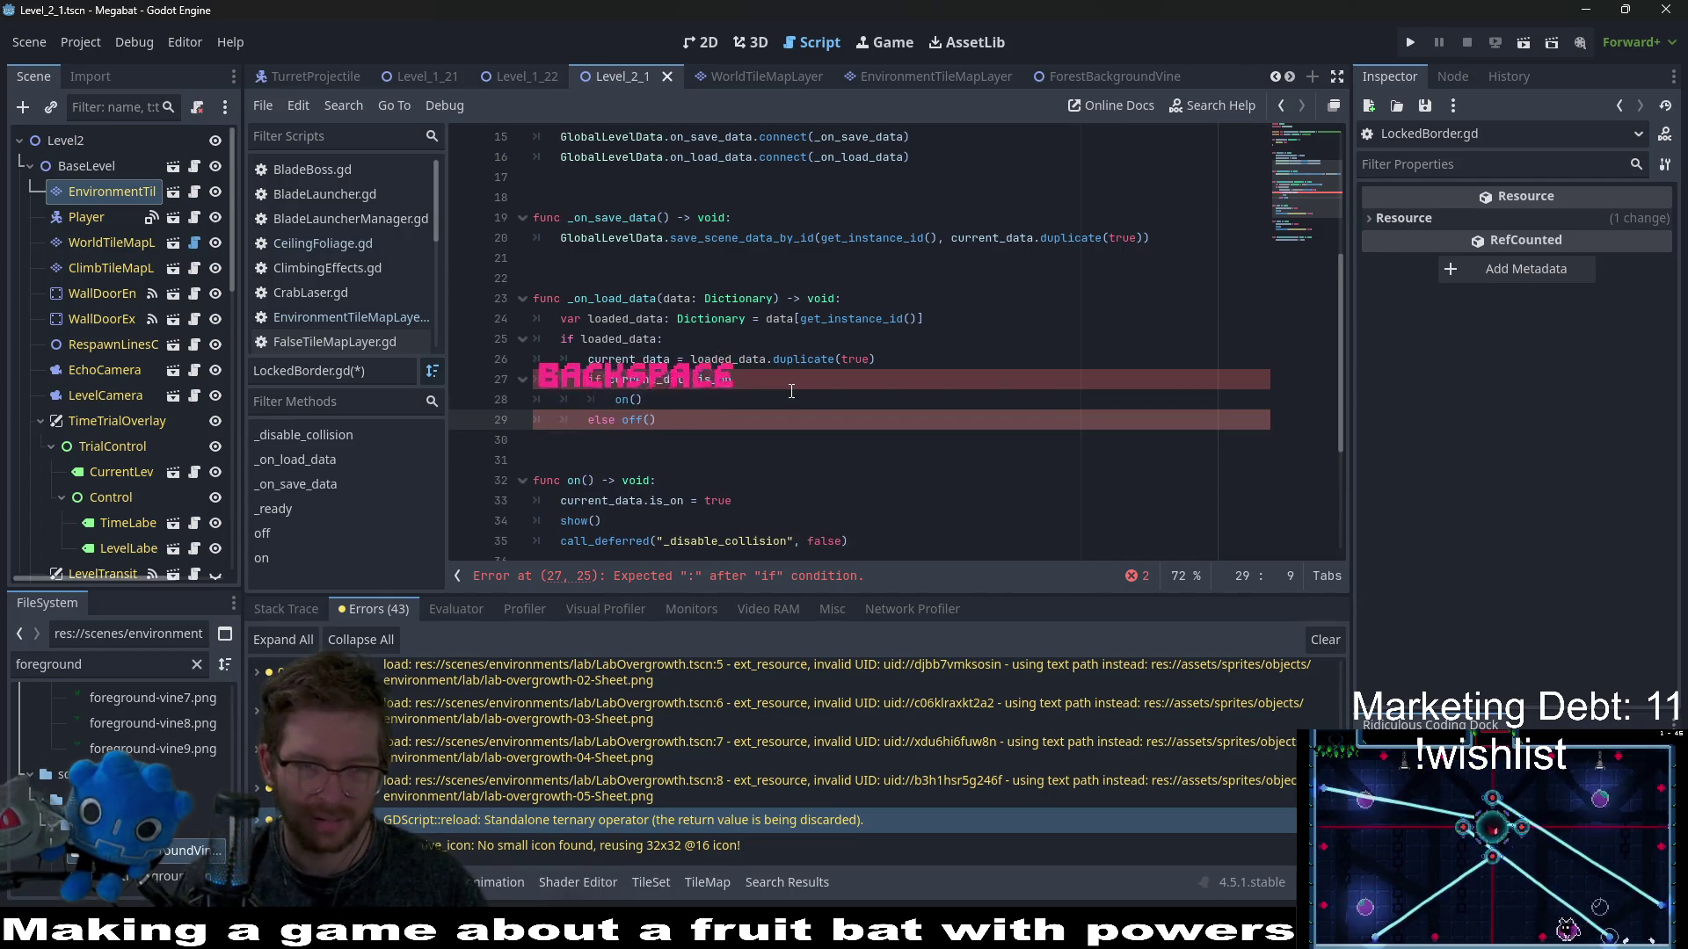
Add colons after if and else, indent off(), save LockedBorder.gd, and select the LabOvergrowth warning.
key("BackSpace")
type(":")
key("Return")
left_click(760, 379)
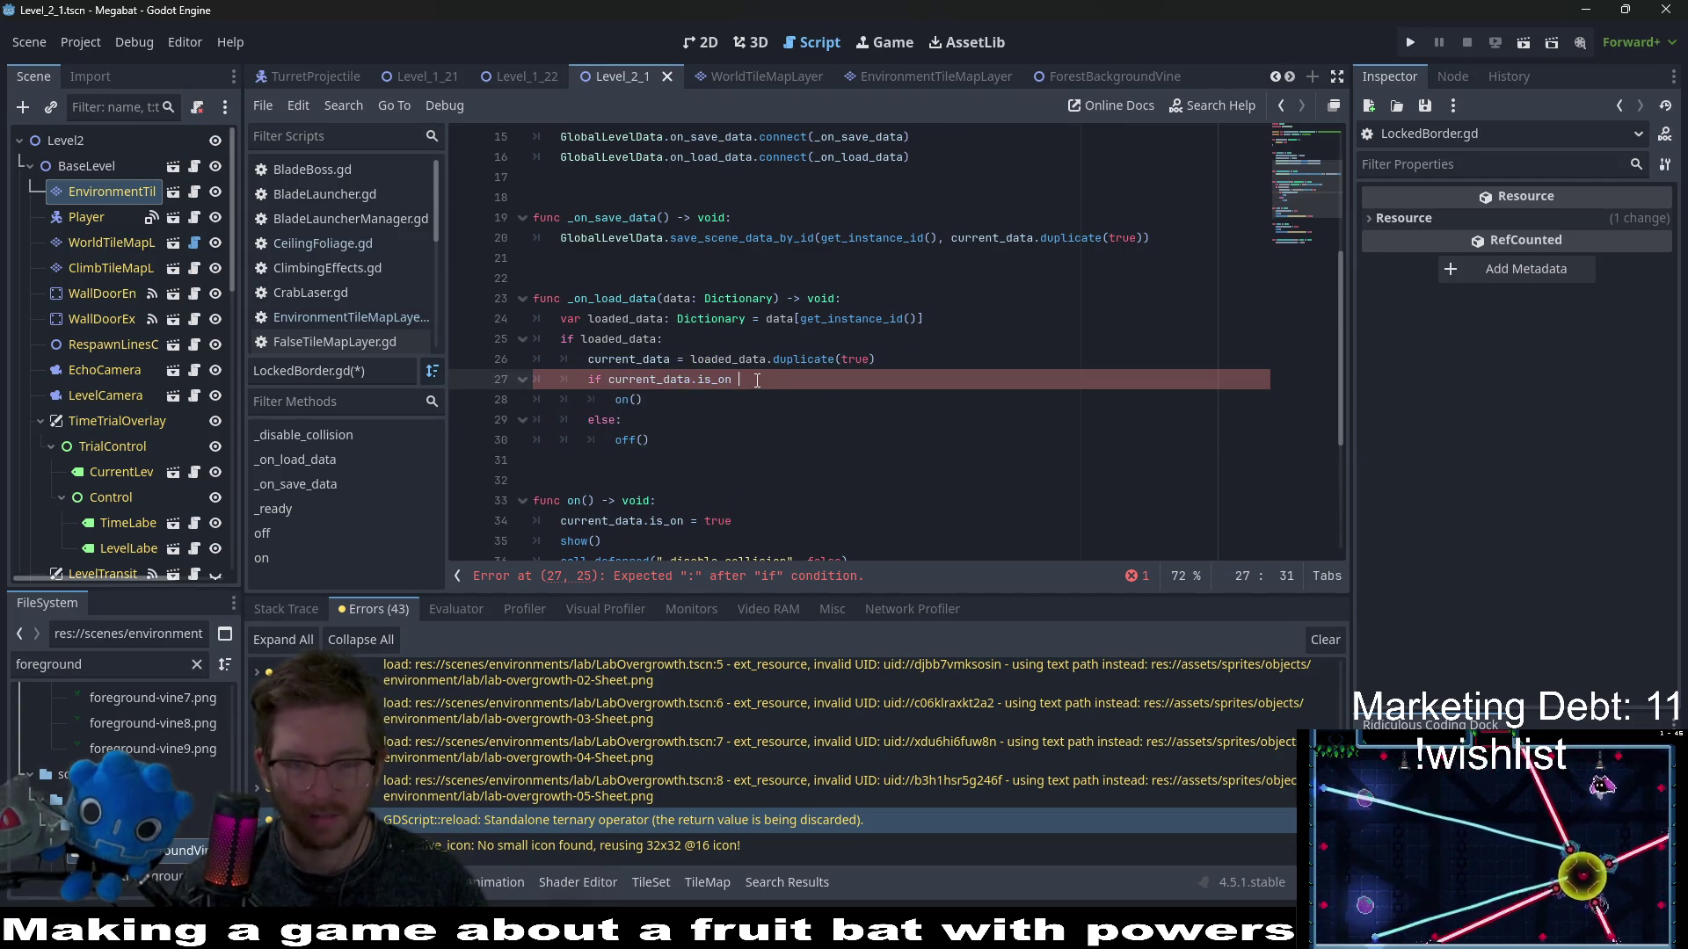
type(":")
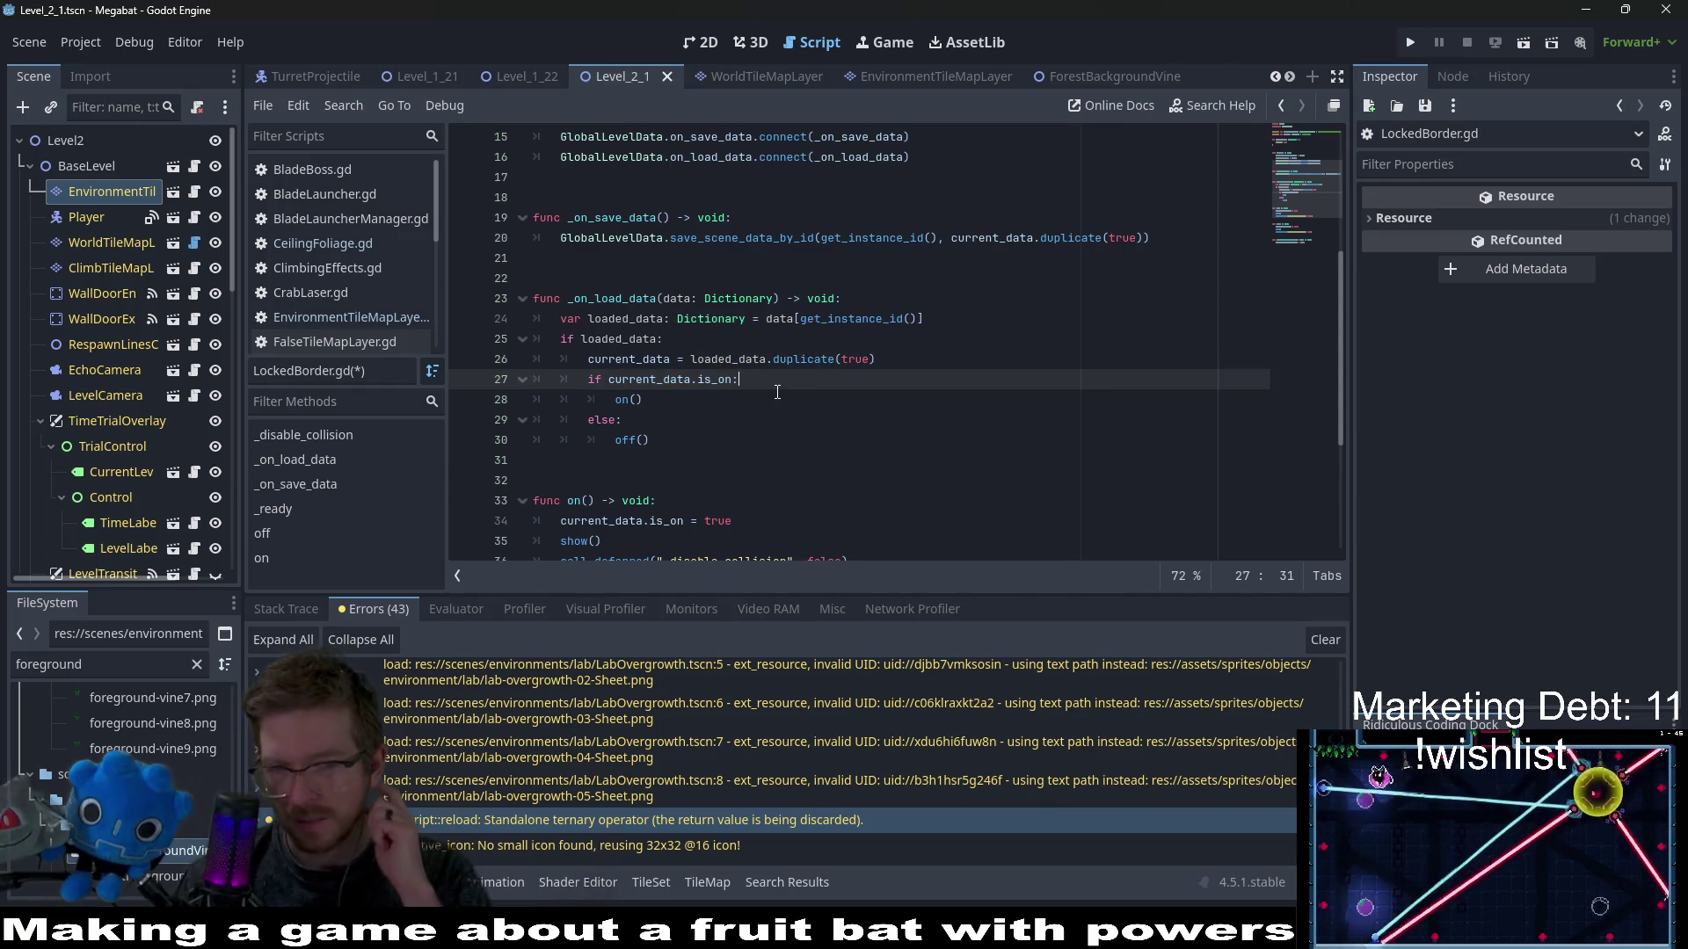
left_click(777, 392)
key("ctrl+s")
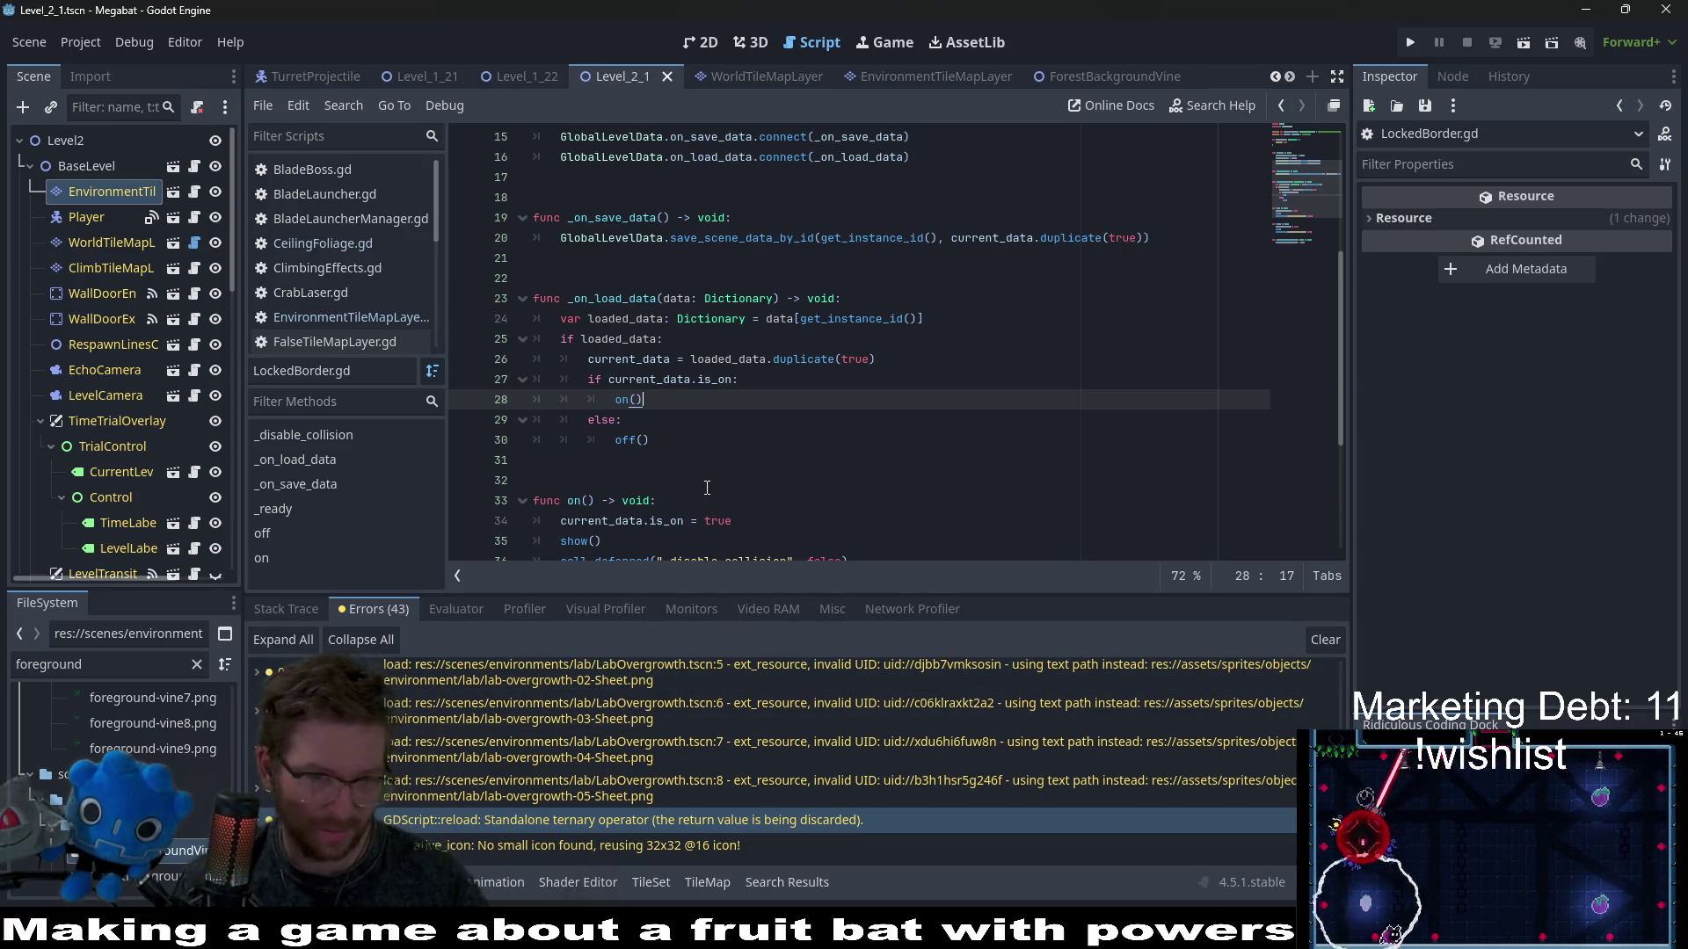
left_click(715, 780)
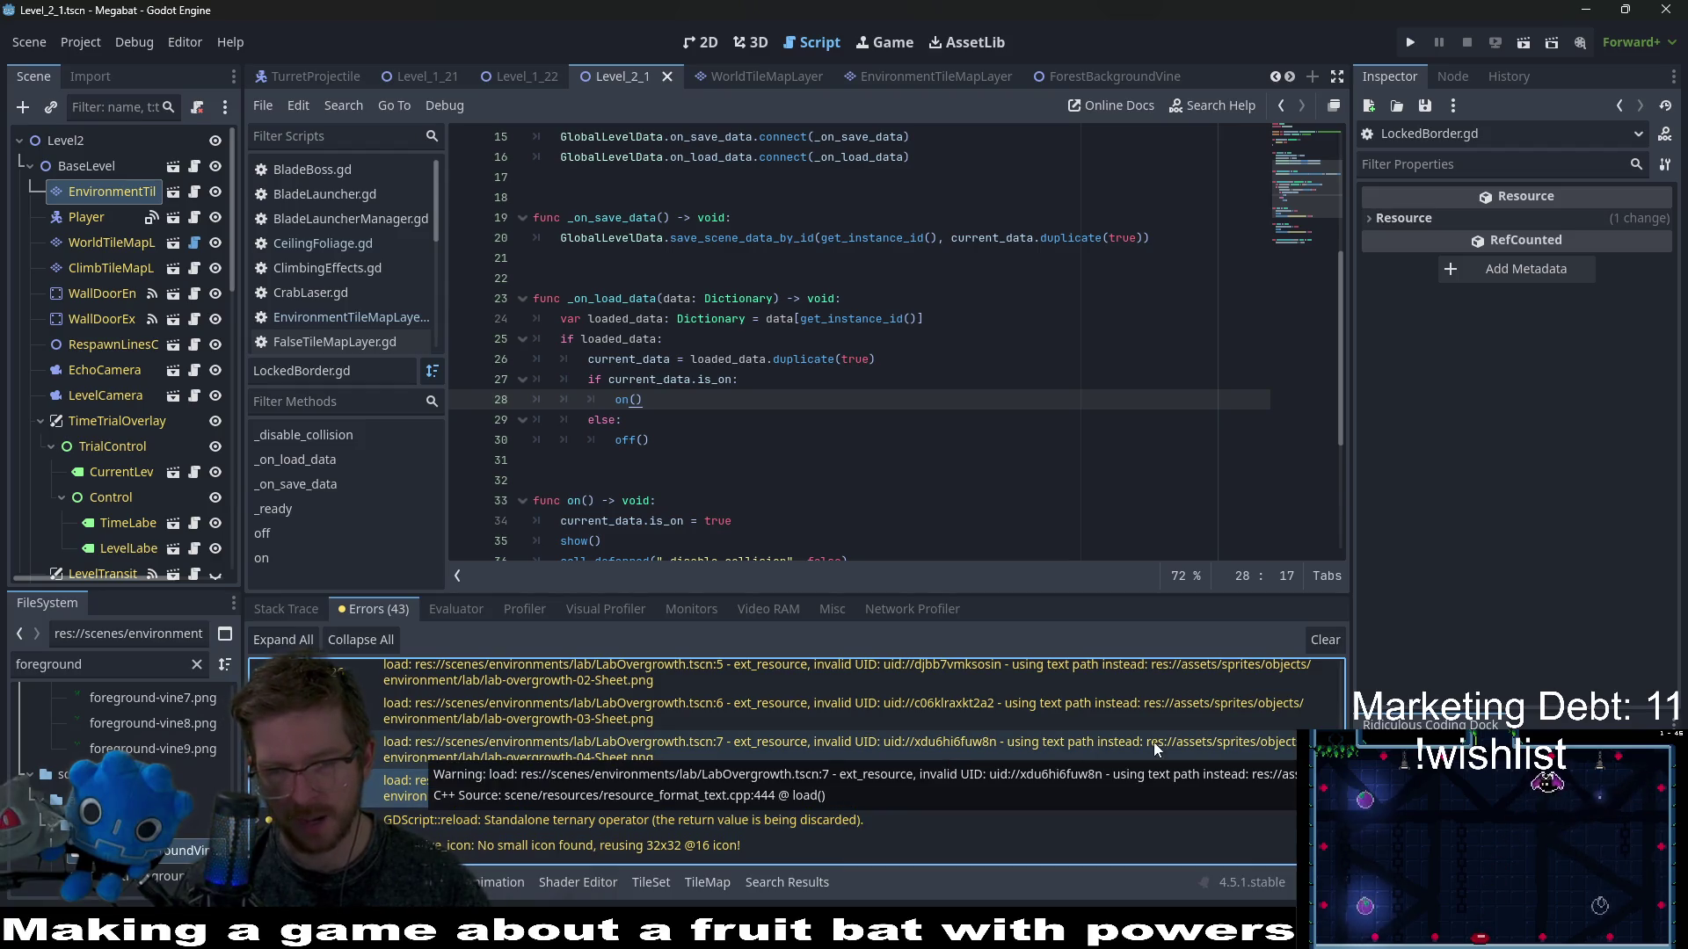
Scroll the Errors list, clear all its entries, and bring up the ForestBackgroundVine scene.
scroll(665, 793, "up", 1)
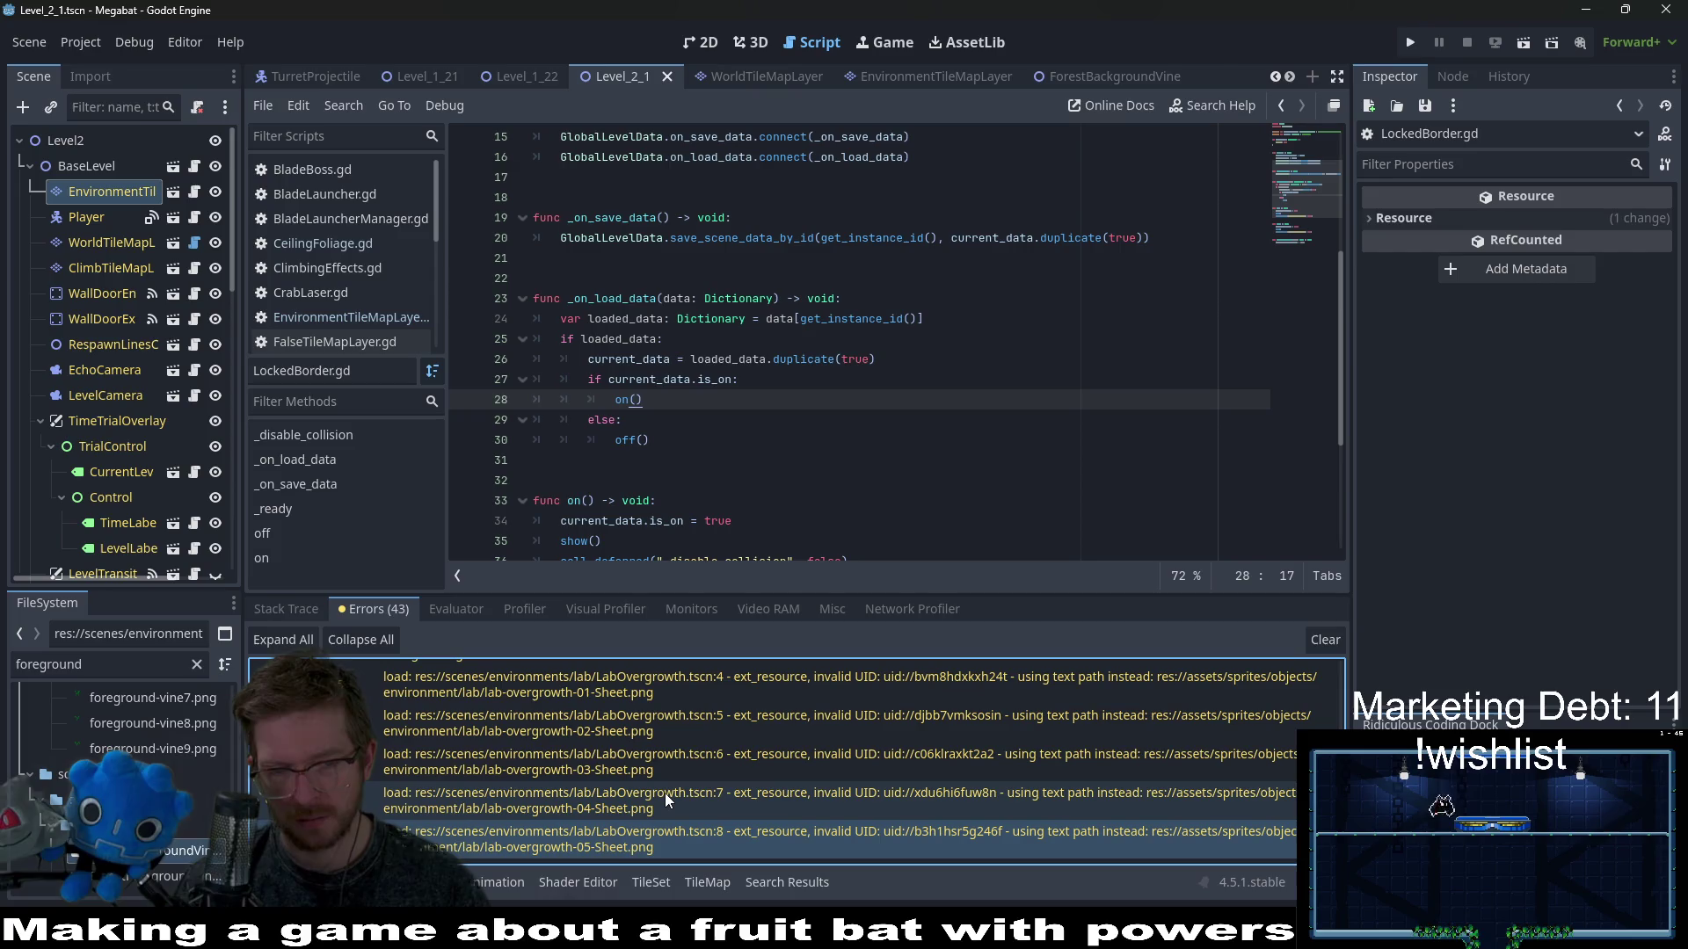
scroll(666, 788, "up", 2)
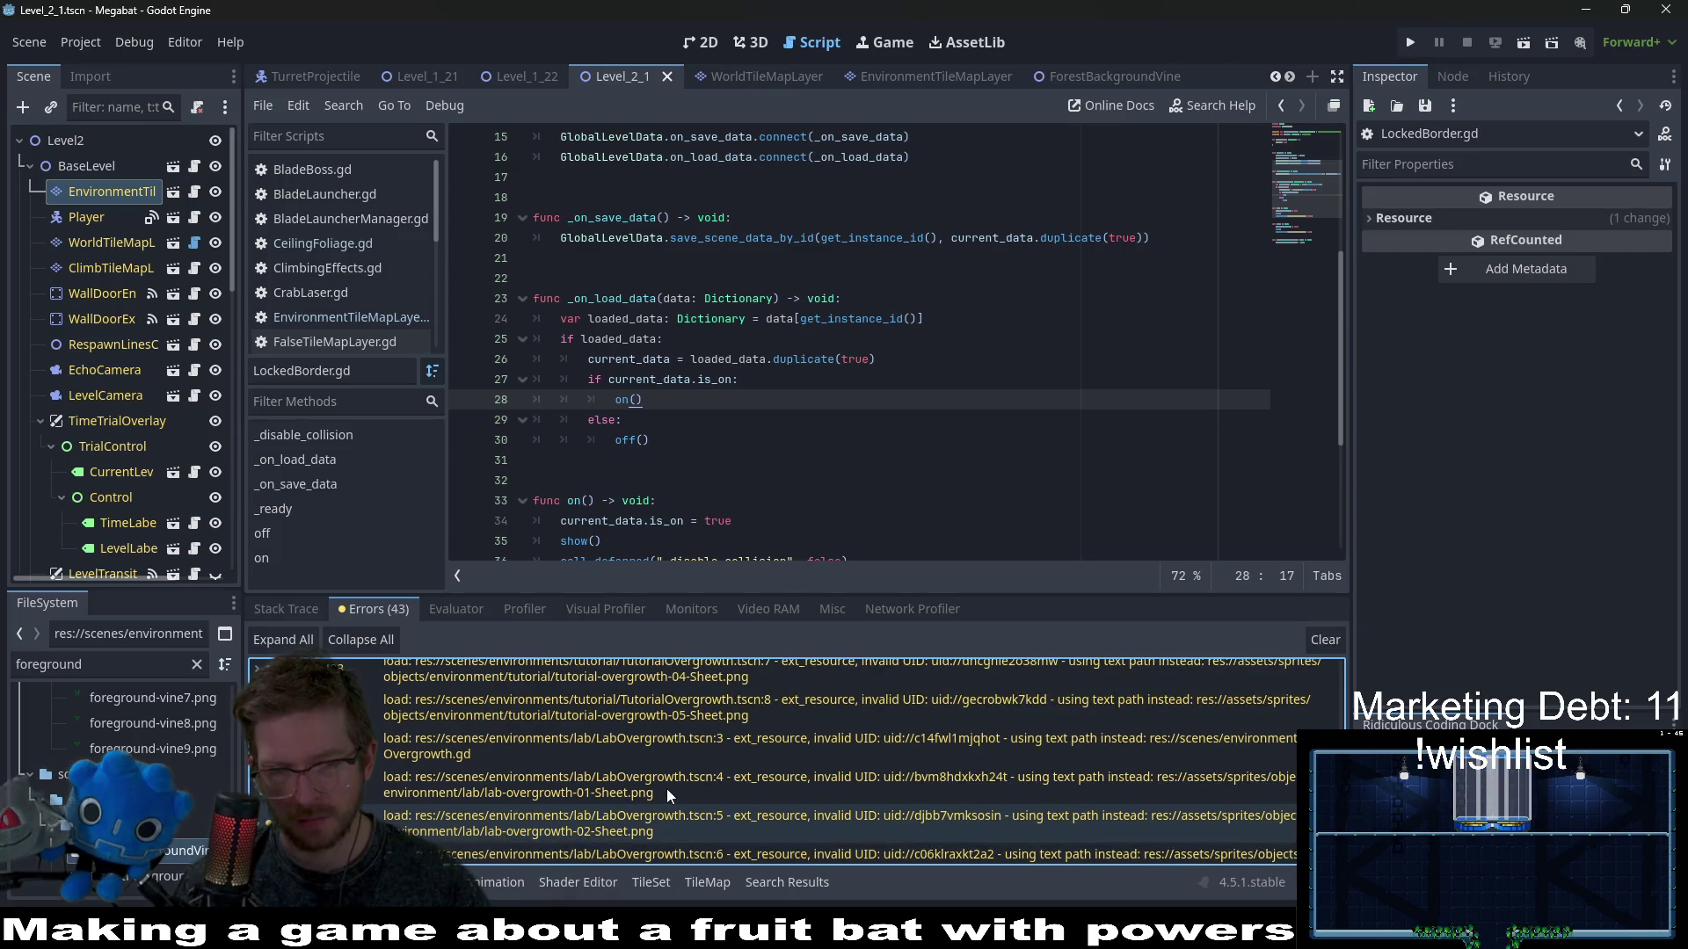
scroll(666, 788, "up", 5)
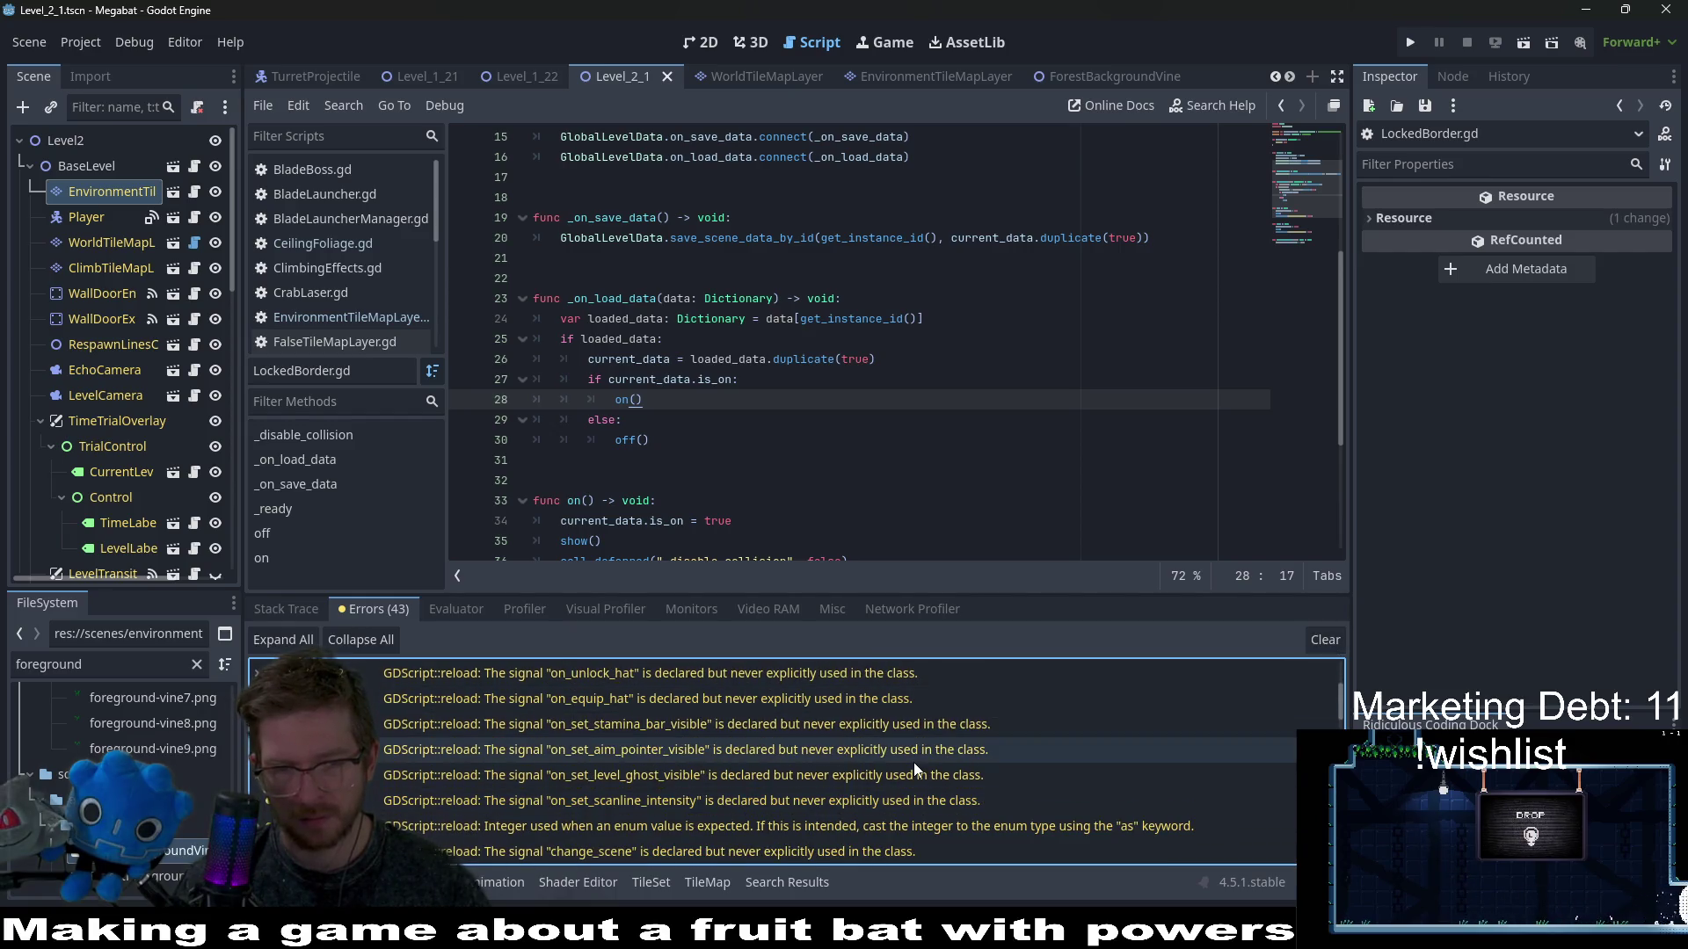
left_click(1325, 640)
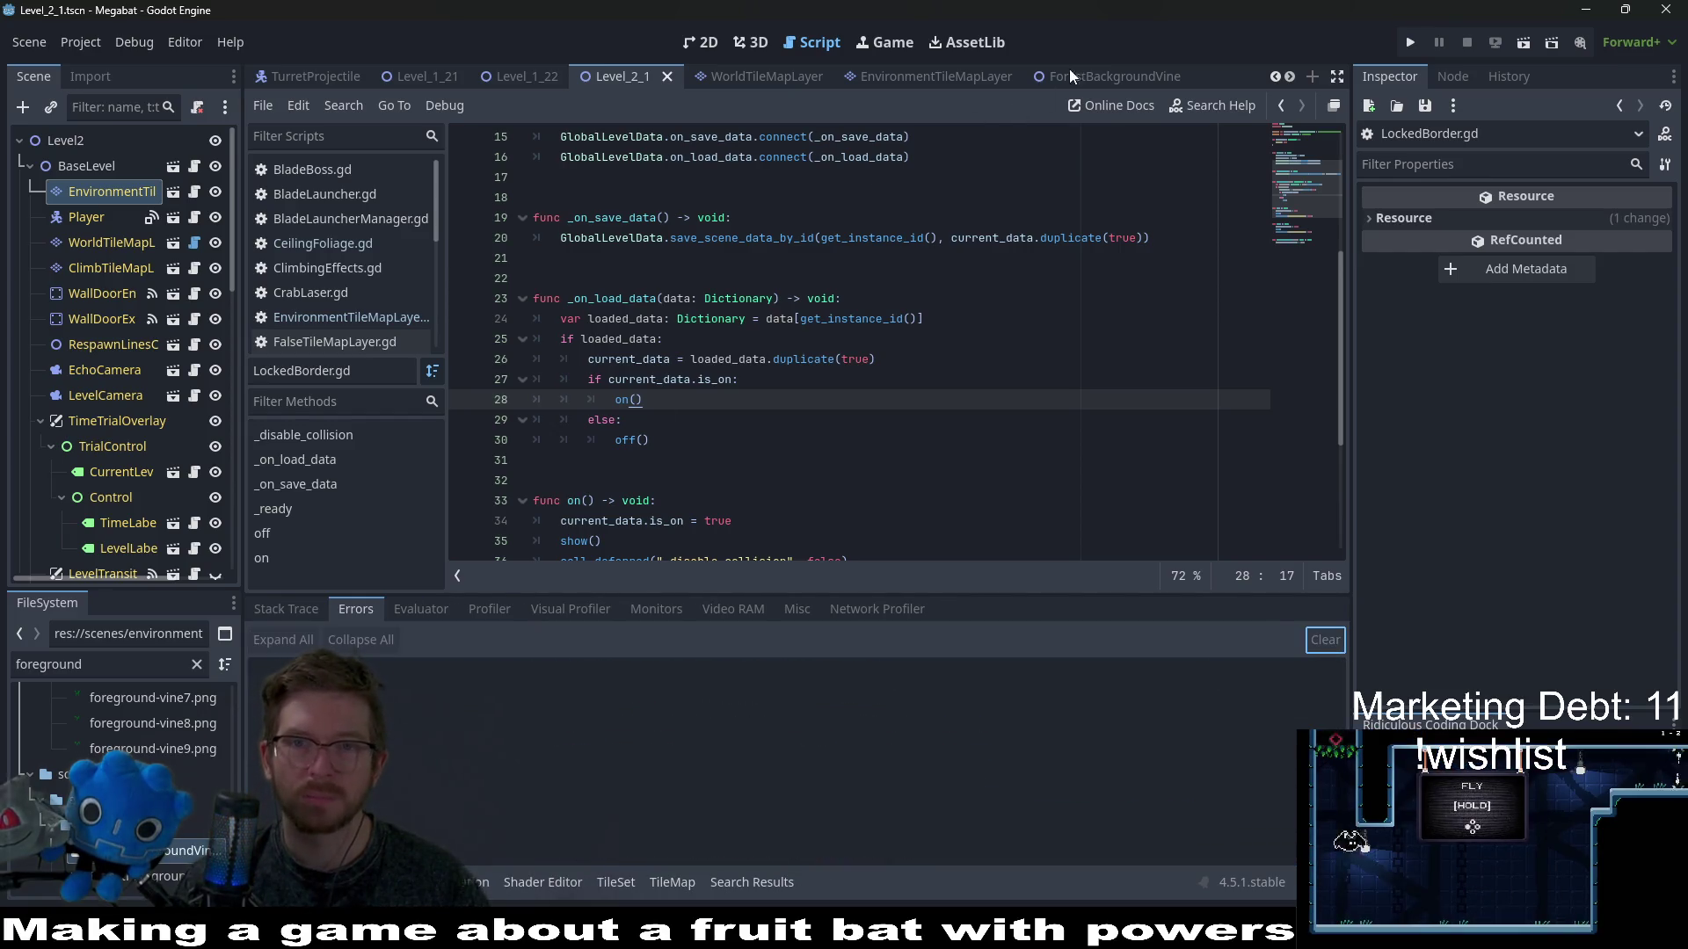
left_click(1066, 72)
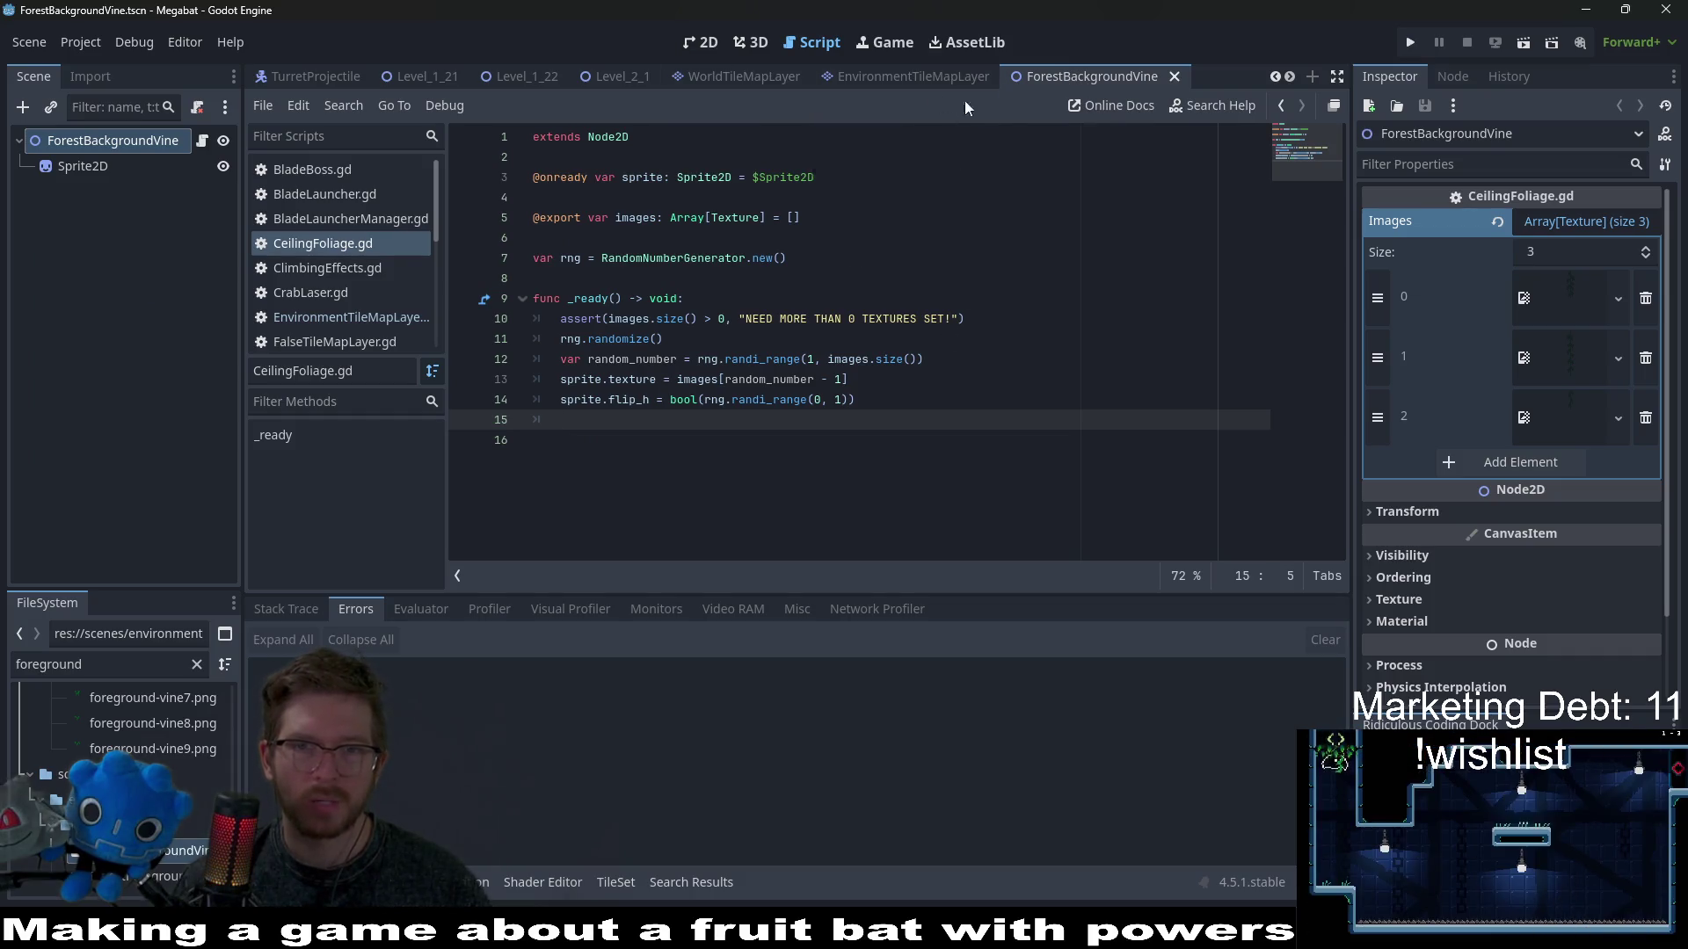
Compare the small and medium vine scenes, checking the small vine's Images array and Sprite2D in 2D.
scroll(882, 77, "down", 4)
left_click(882, 77)
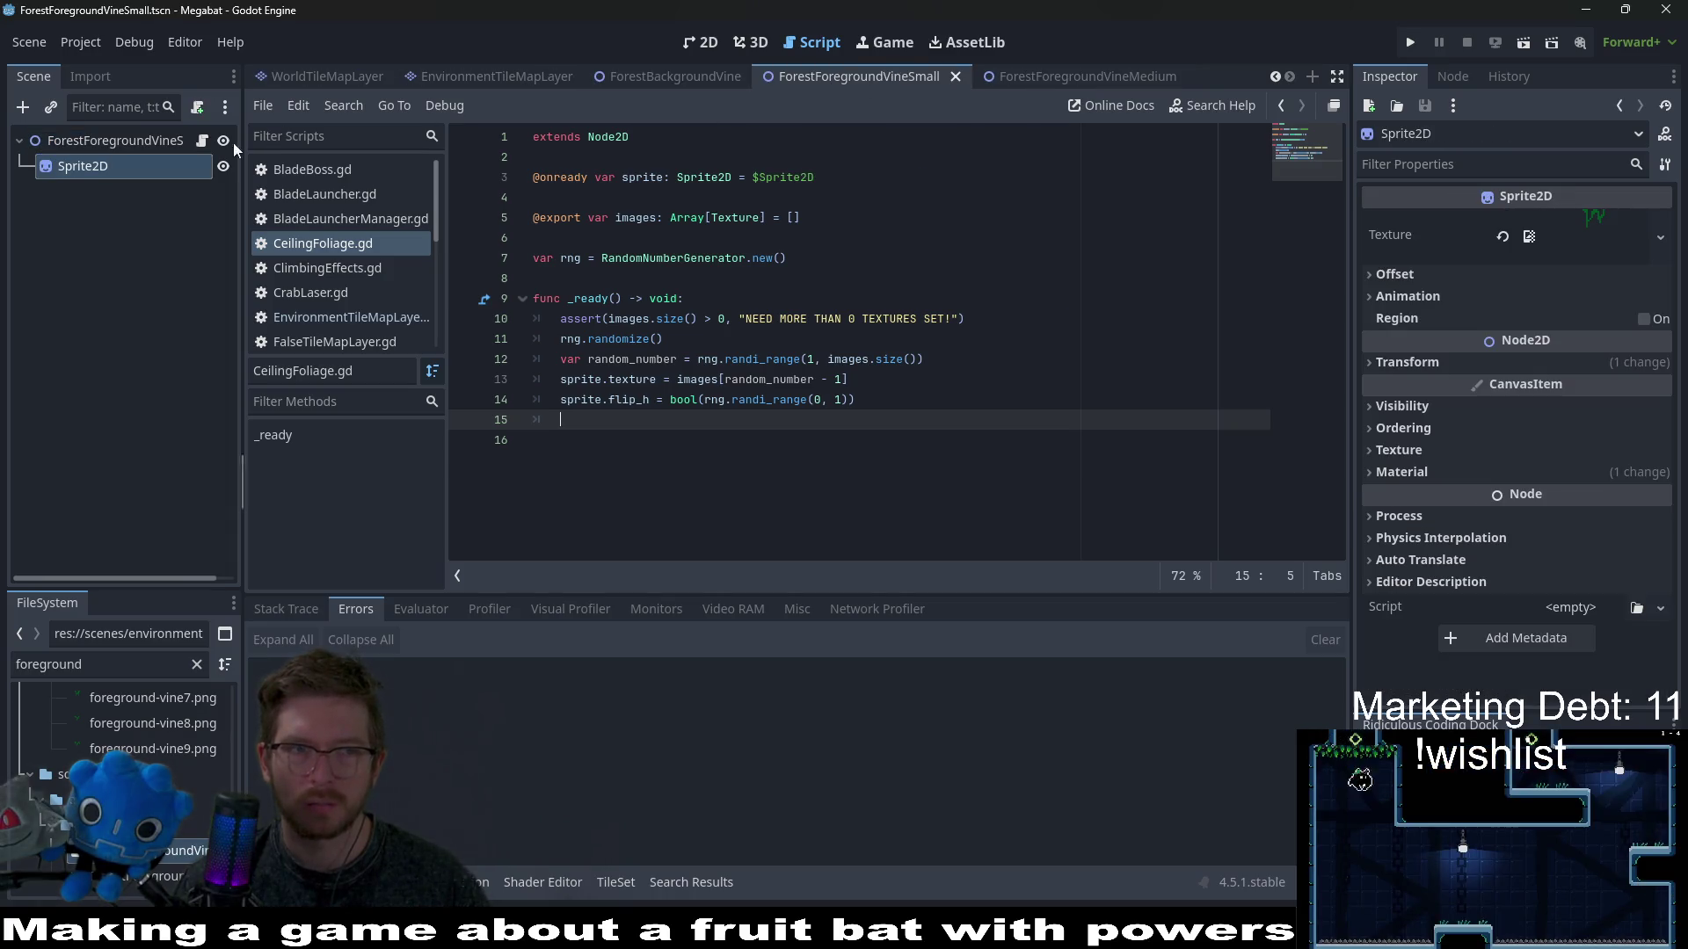
left_click(131, 141)
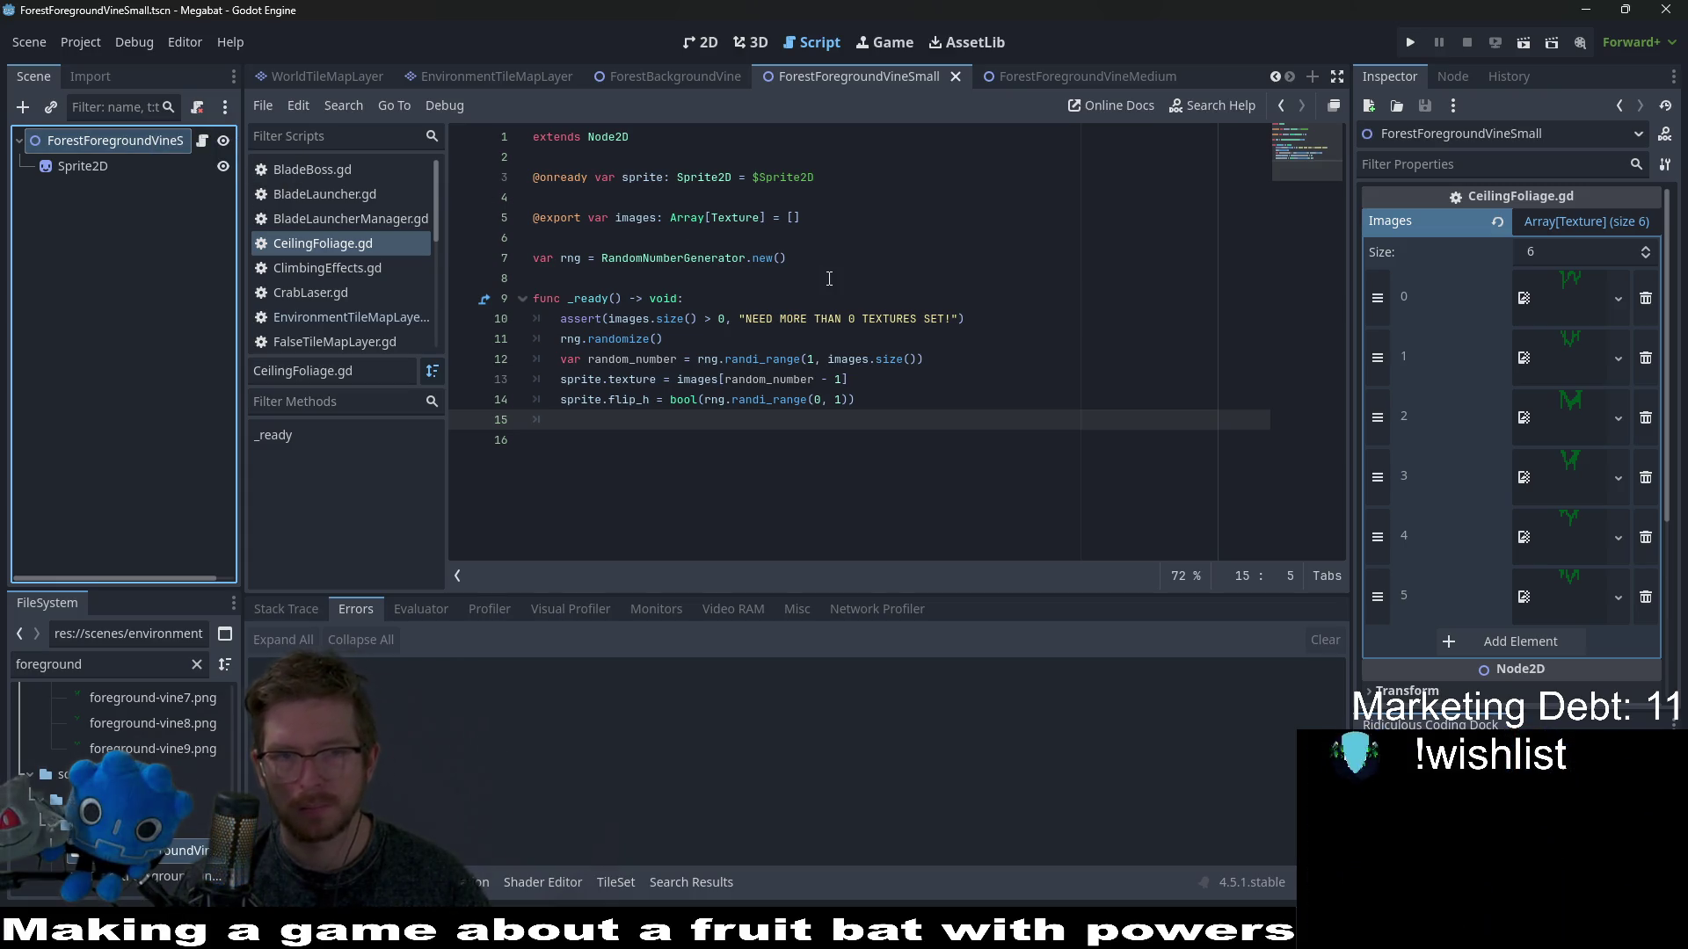
left_click(1036, 77)
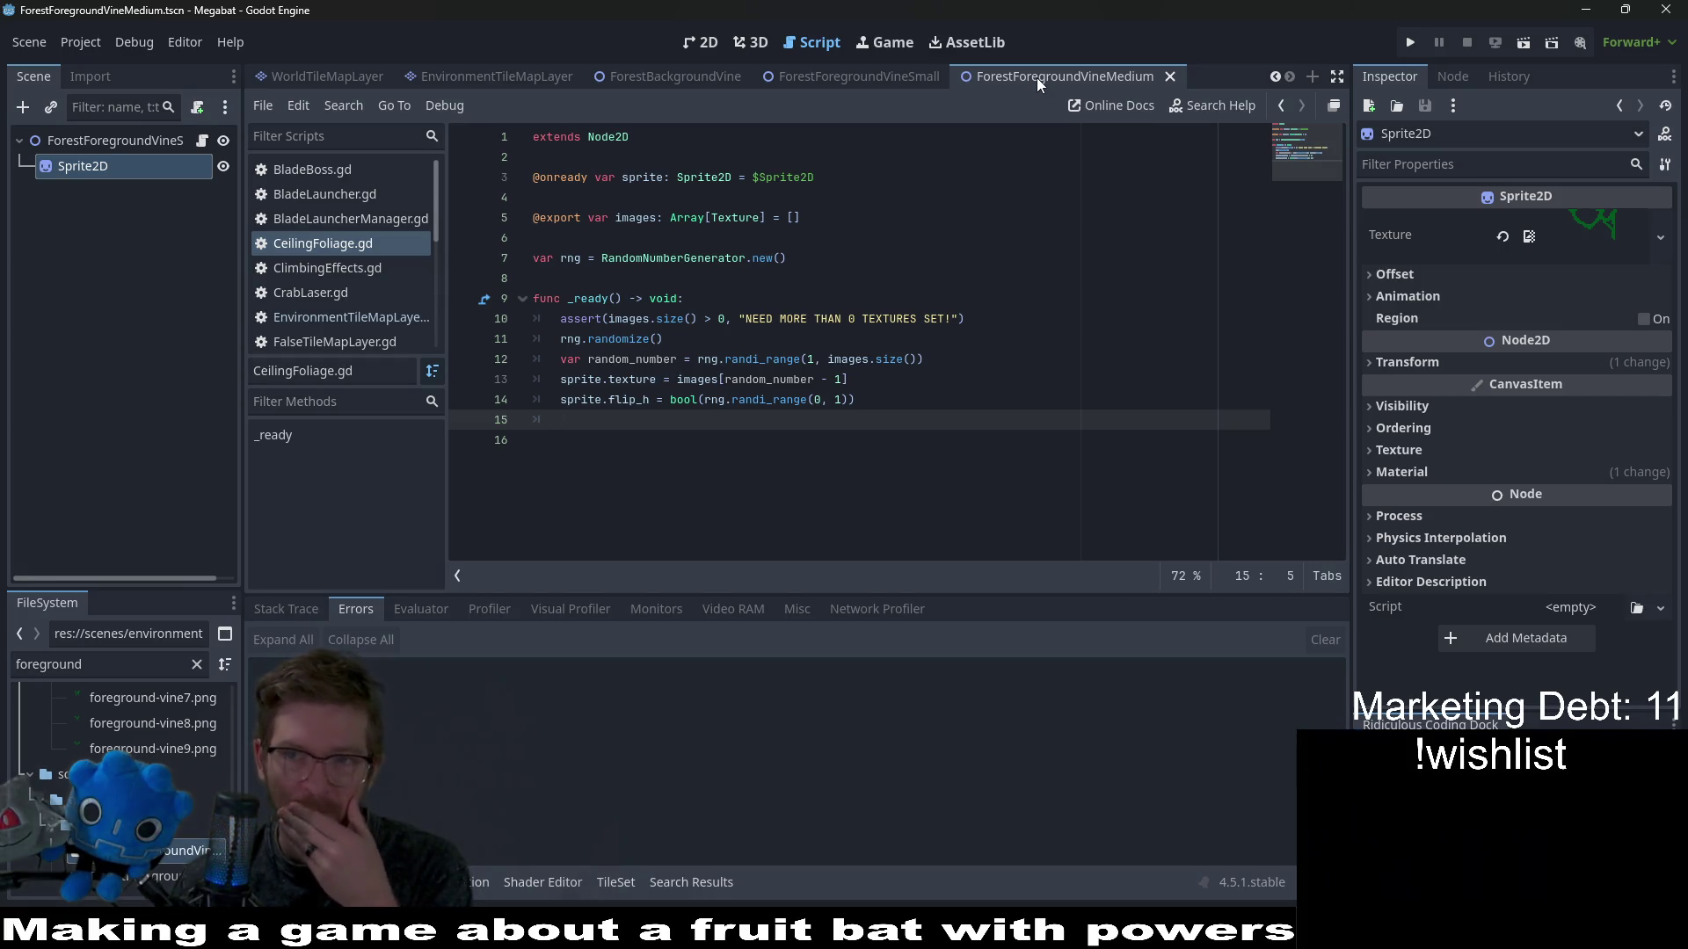
left_click(858, 77)
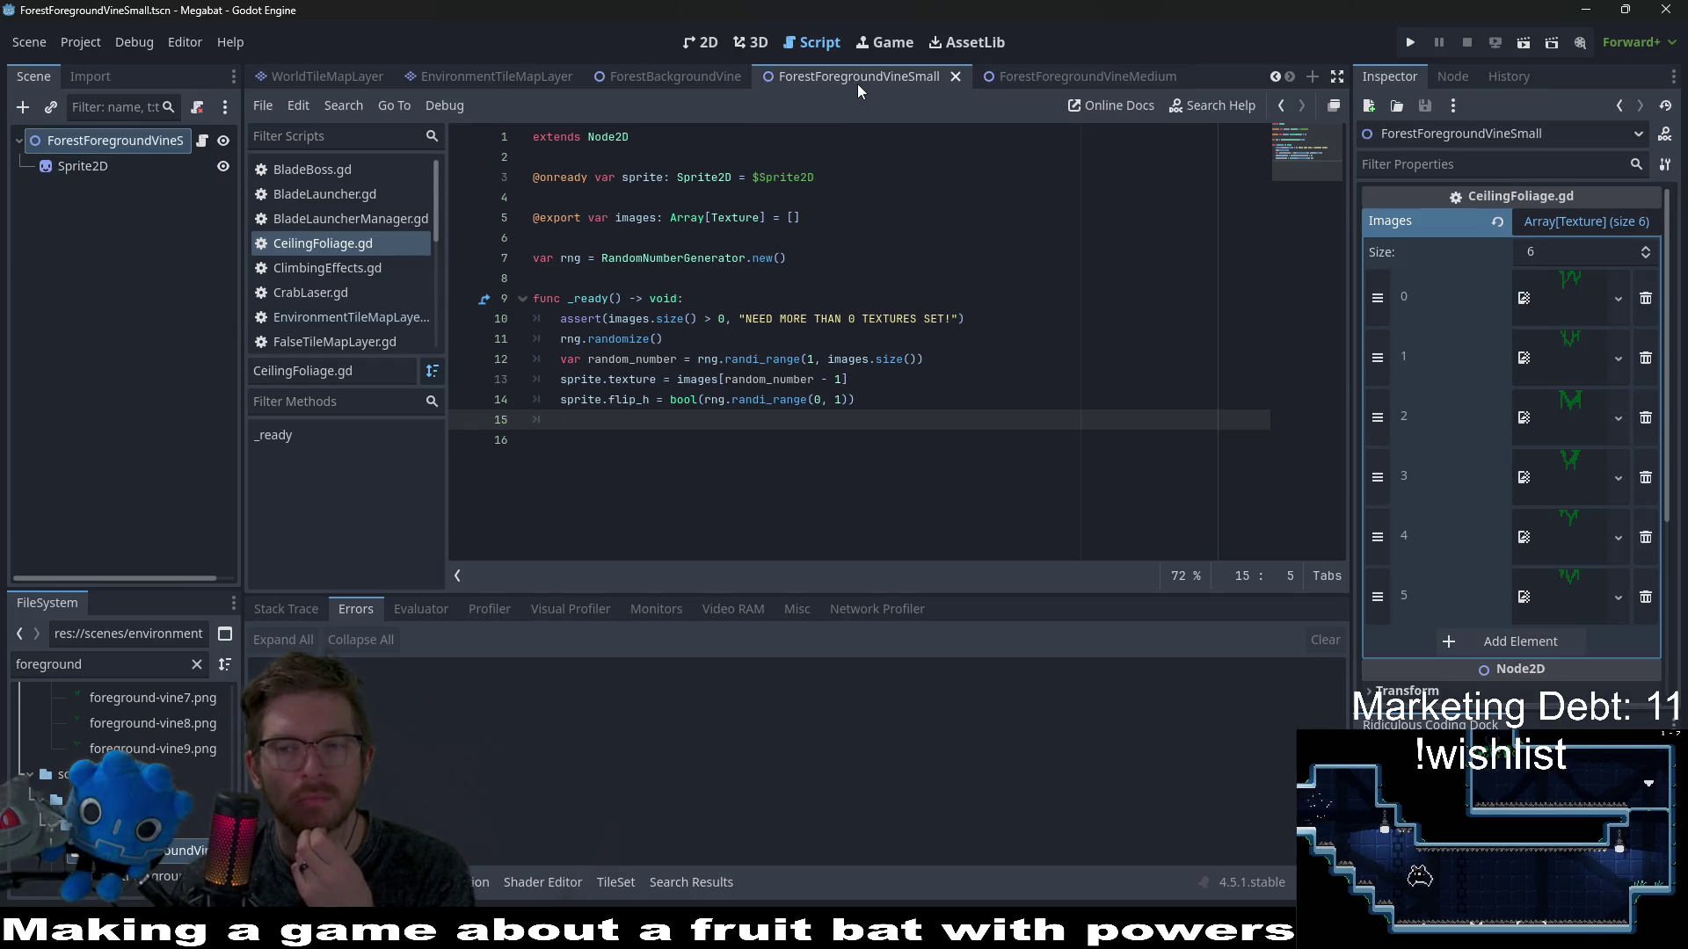
left_click(109, 164)
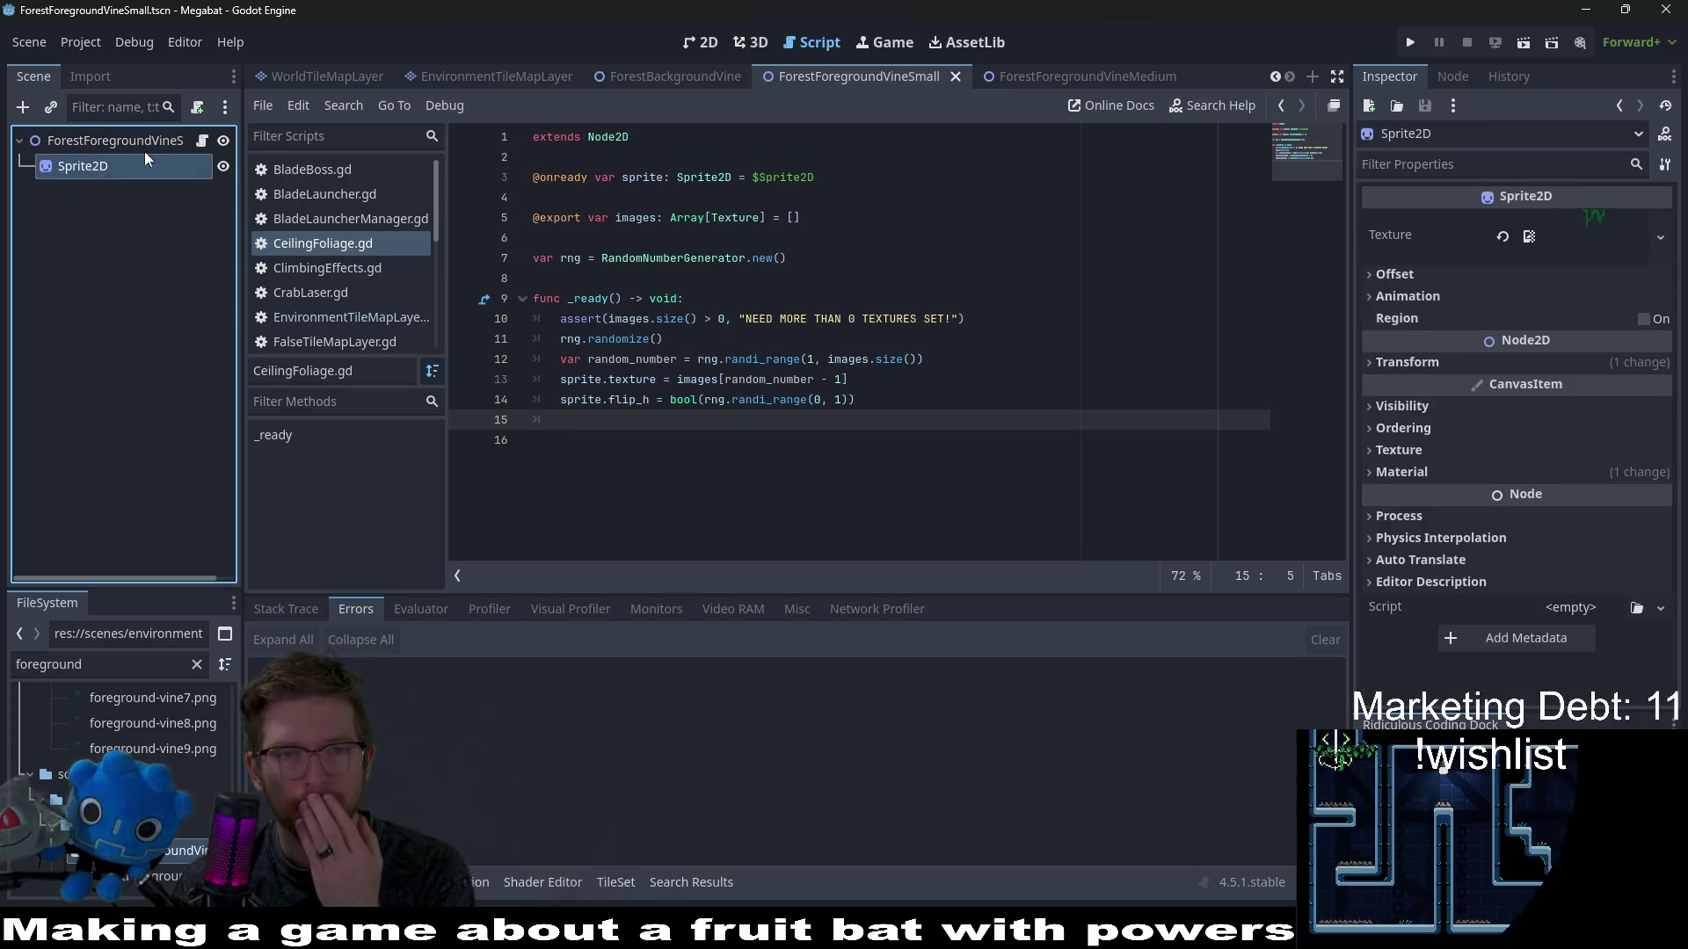
left_click(695, 44)
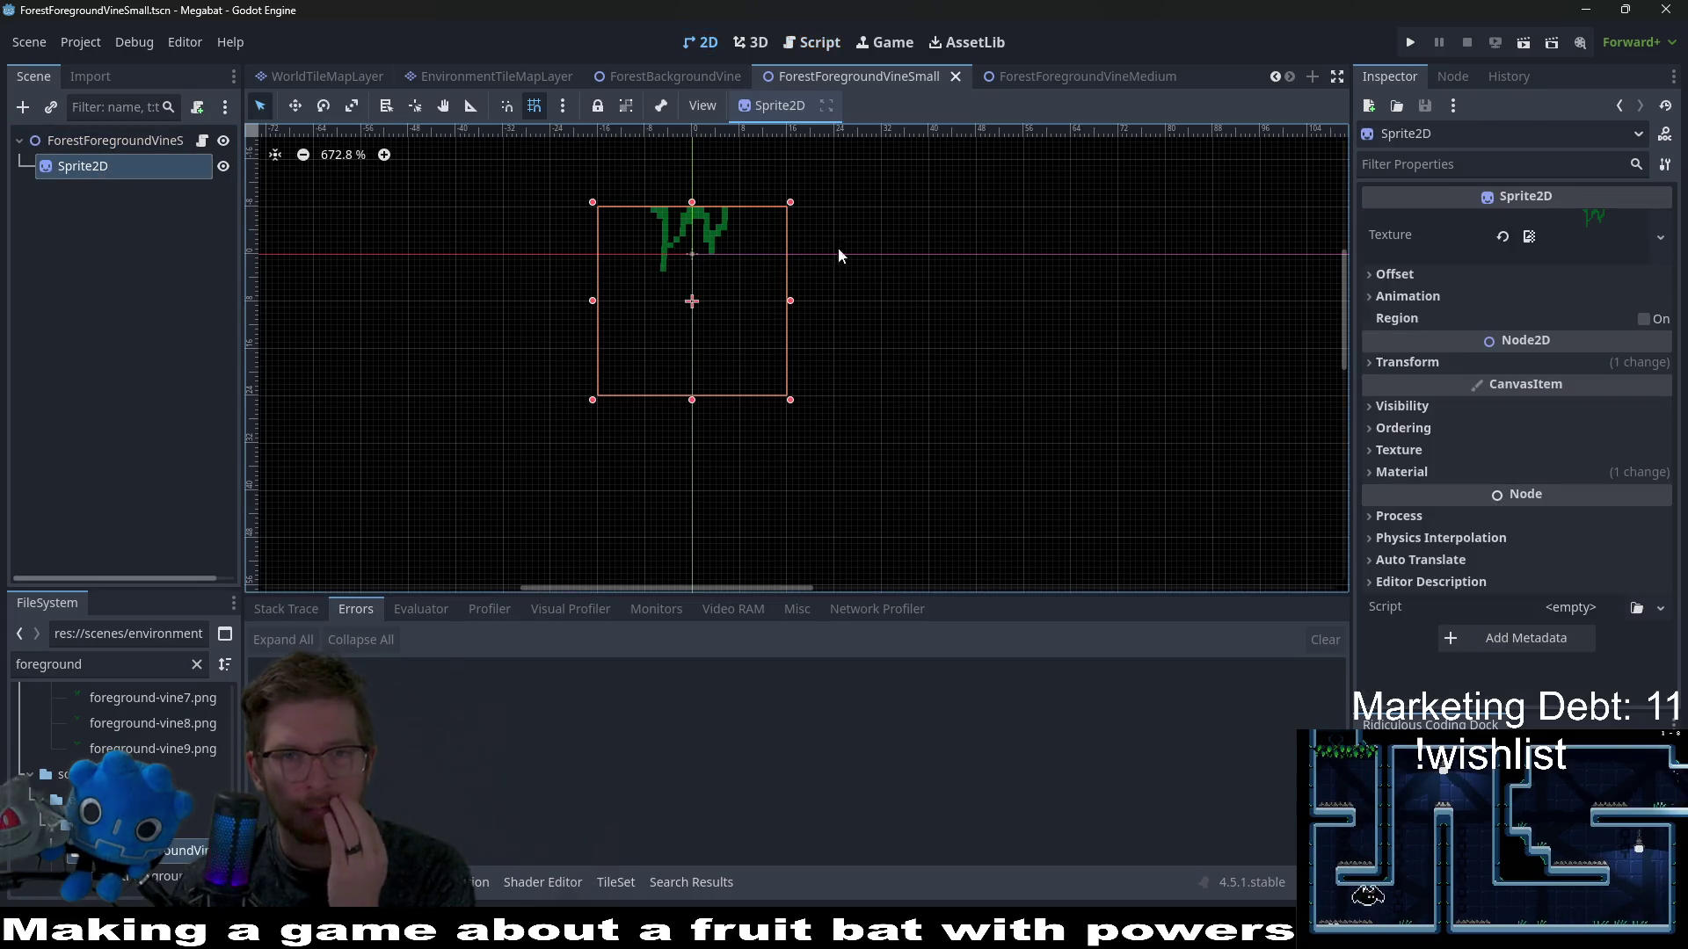
left_click(1053, 76)
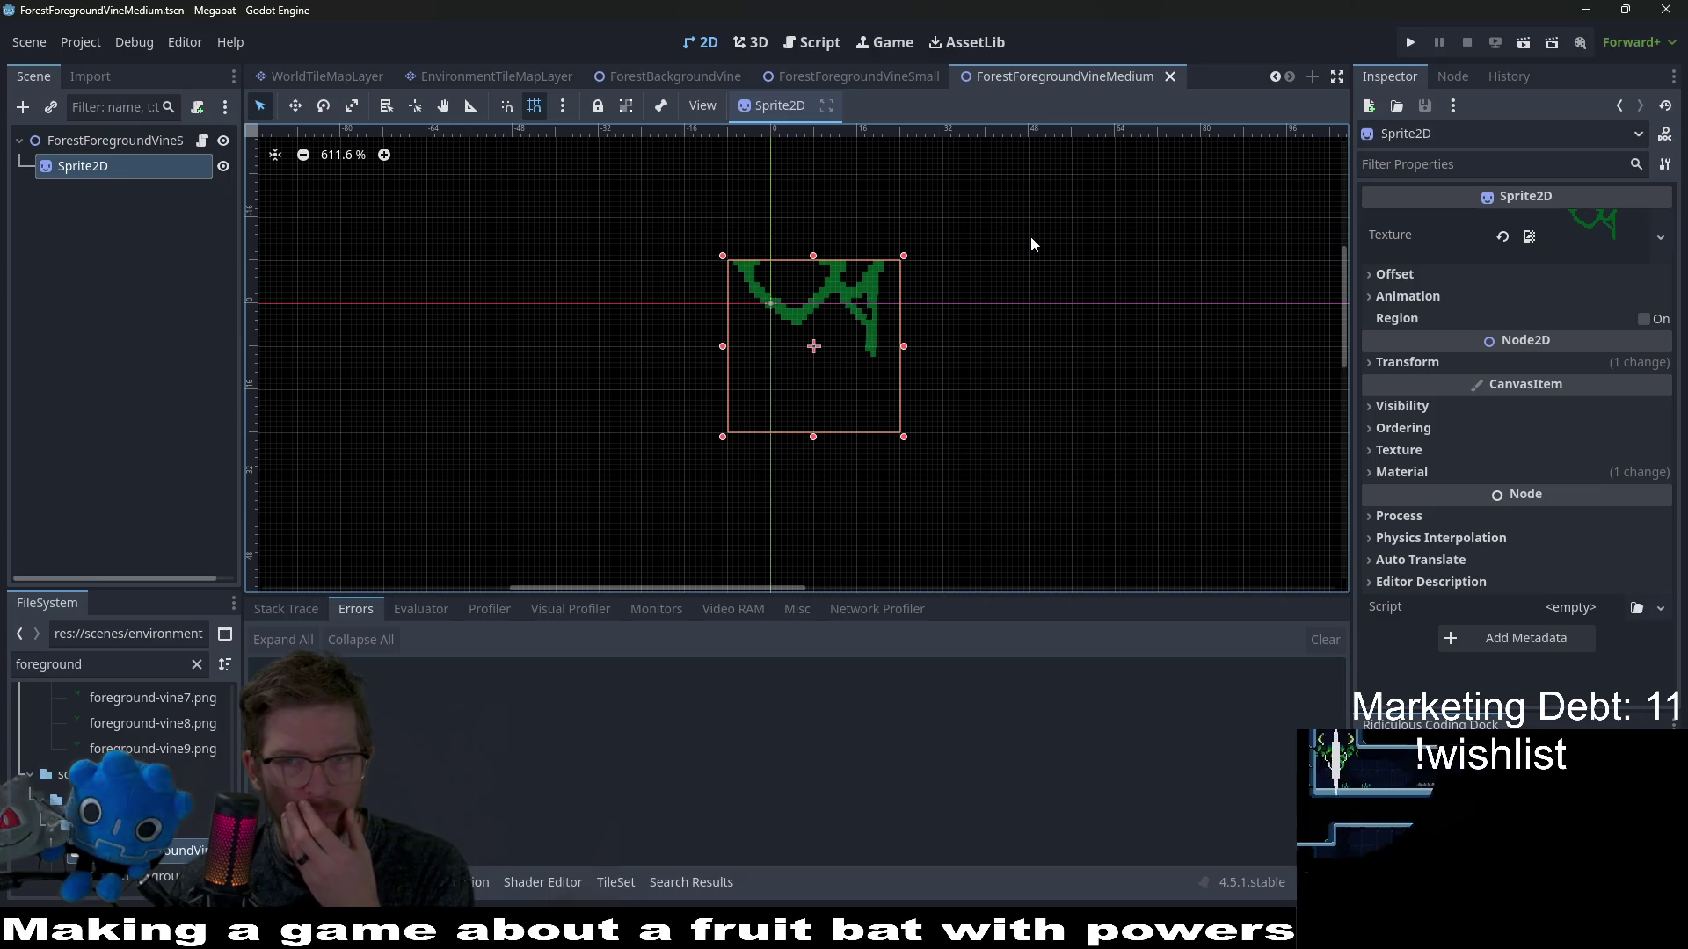
left_click(511, 78)
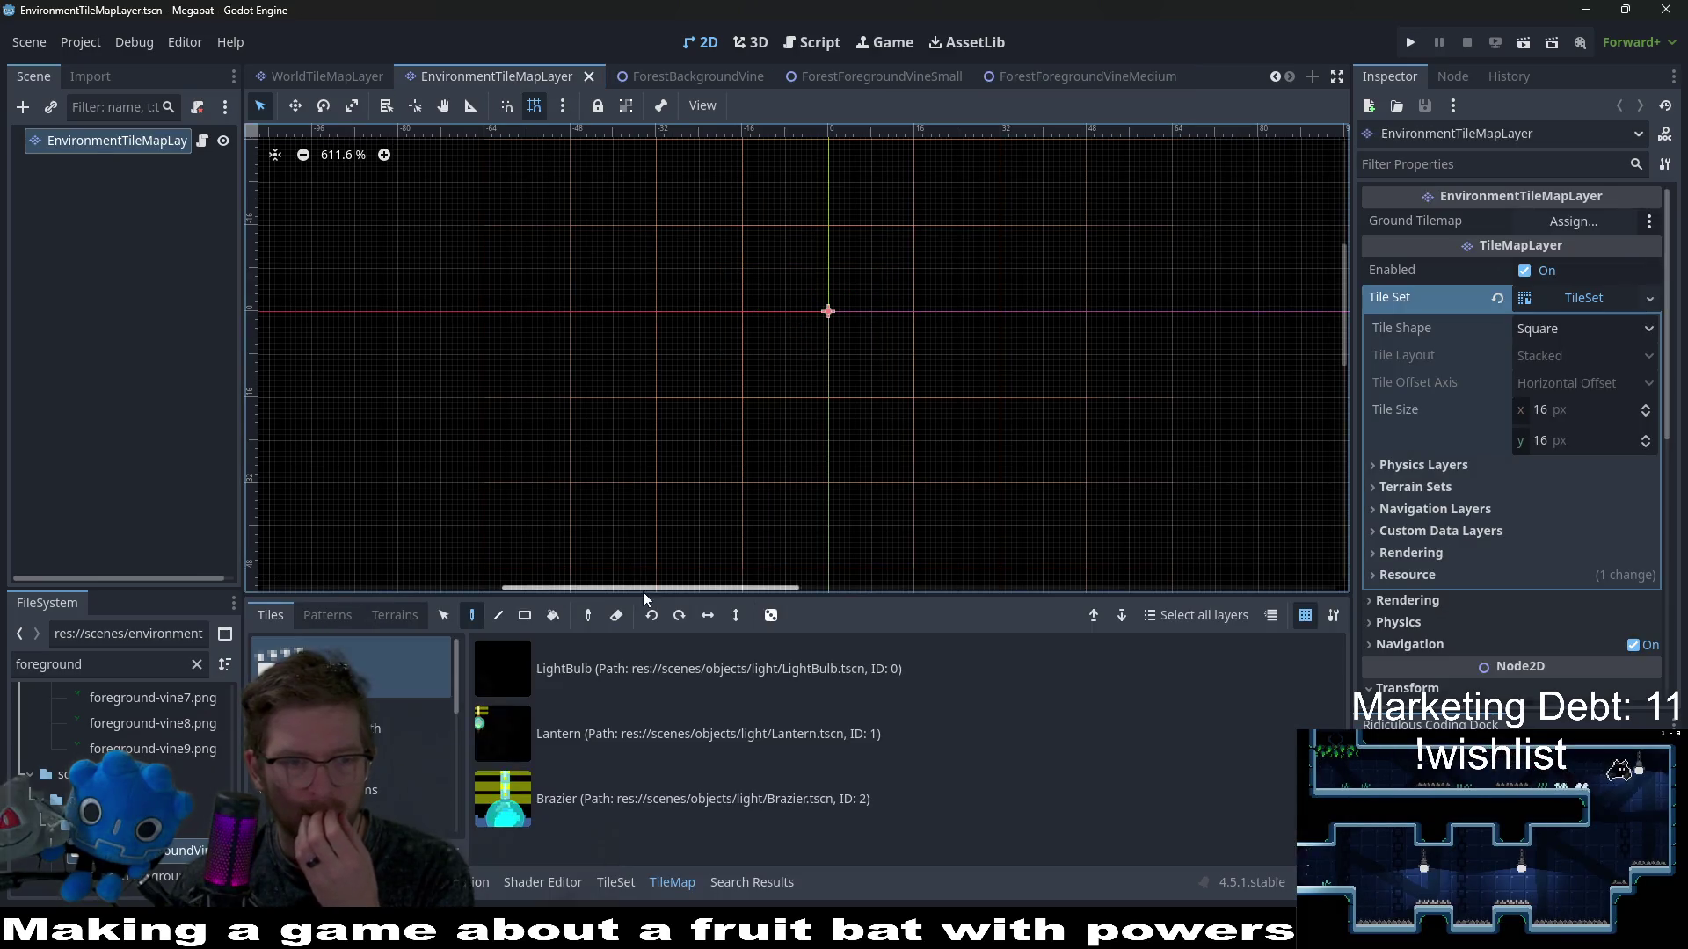
Choose ForestForegroundVineSmall from the vine scene collection for painting.
left_click(374, 806)
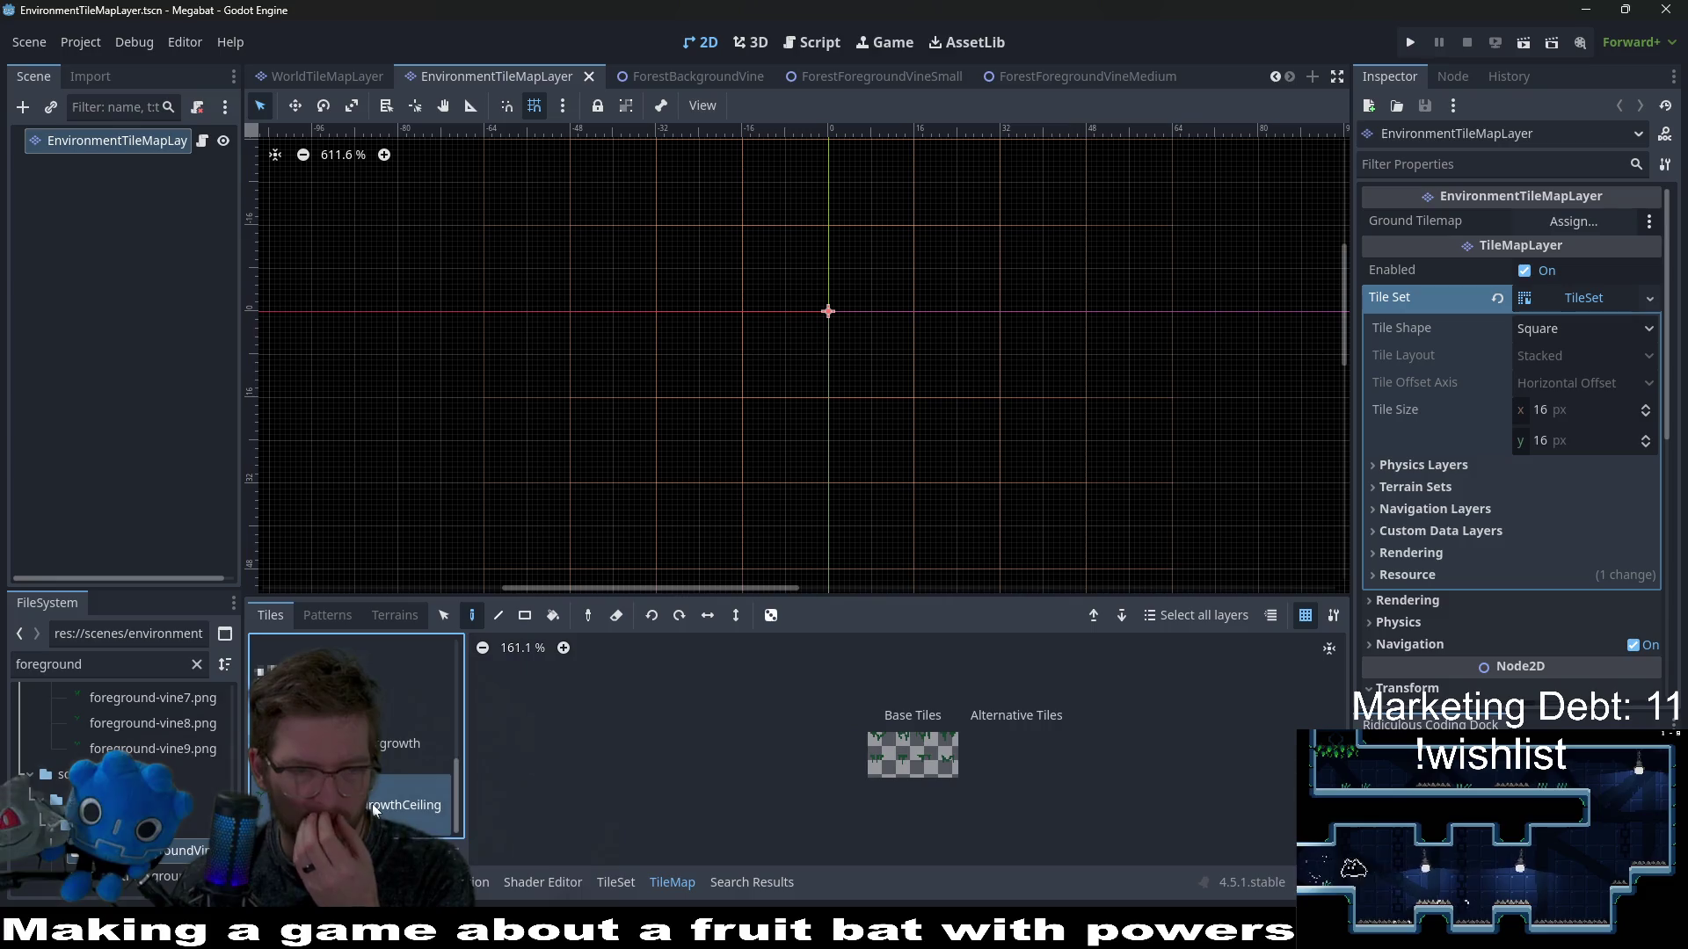
scroll(387, 787, "up", 1)
left_click(387, 792)
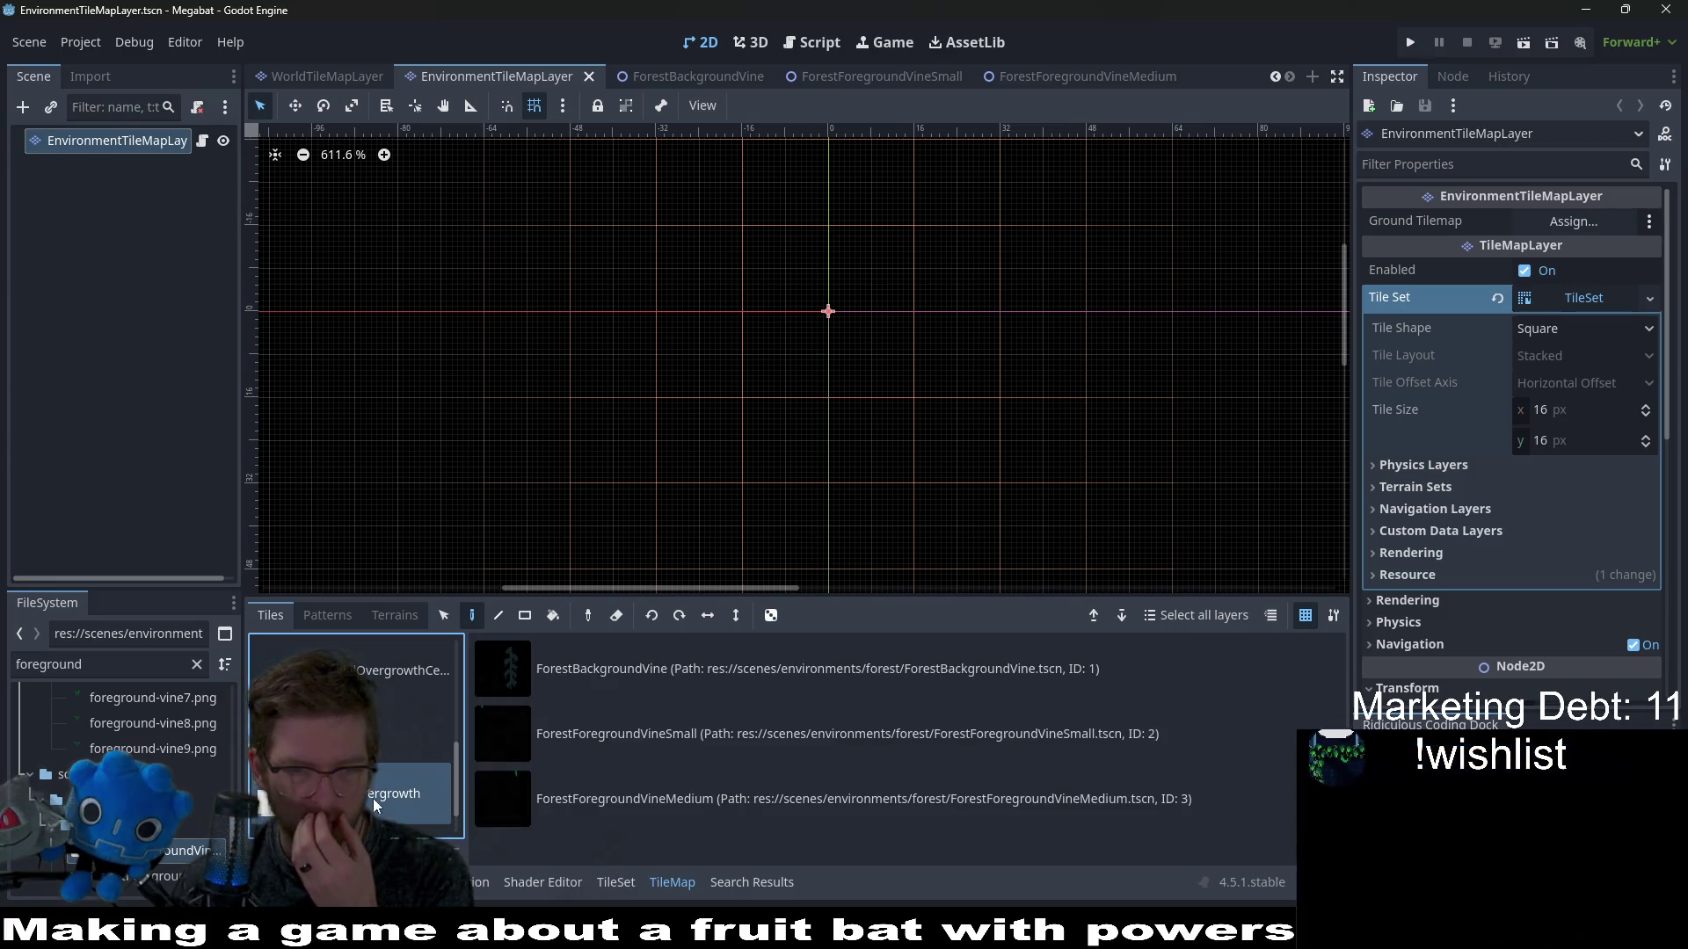
left_click(627, 741)
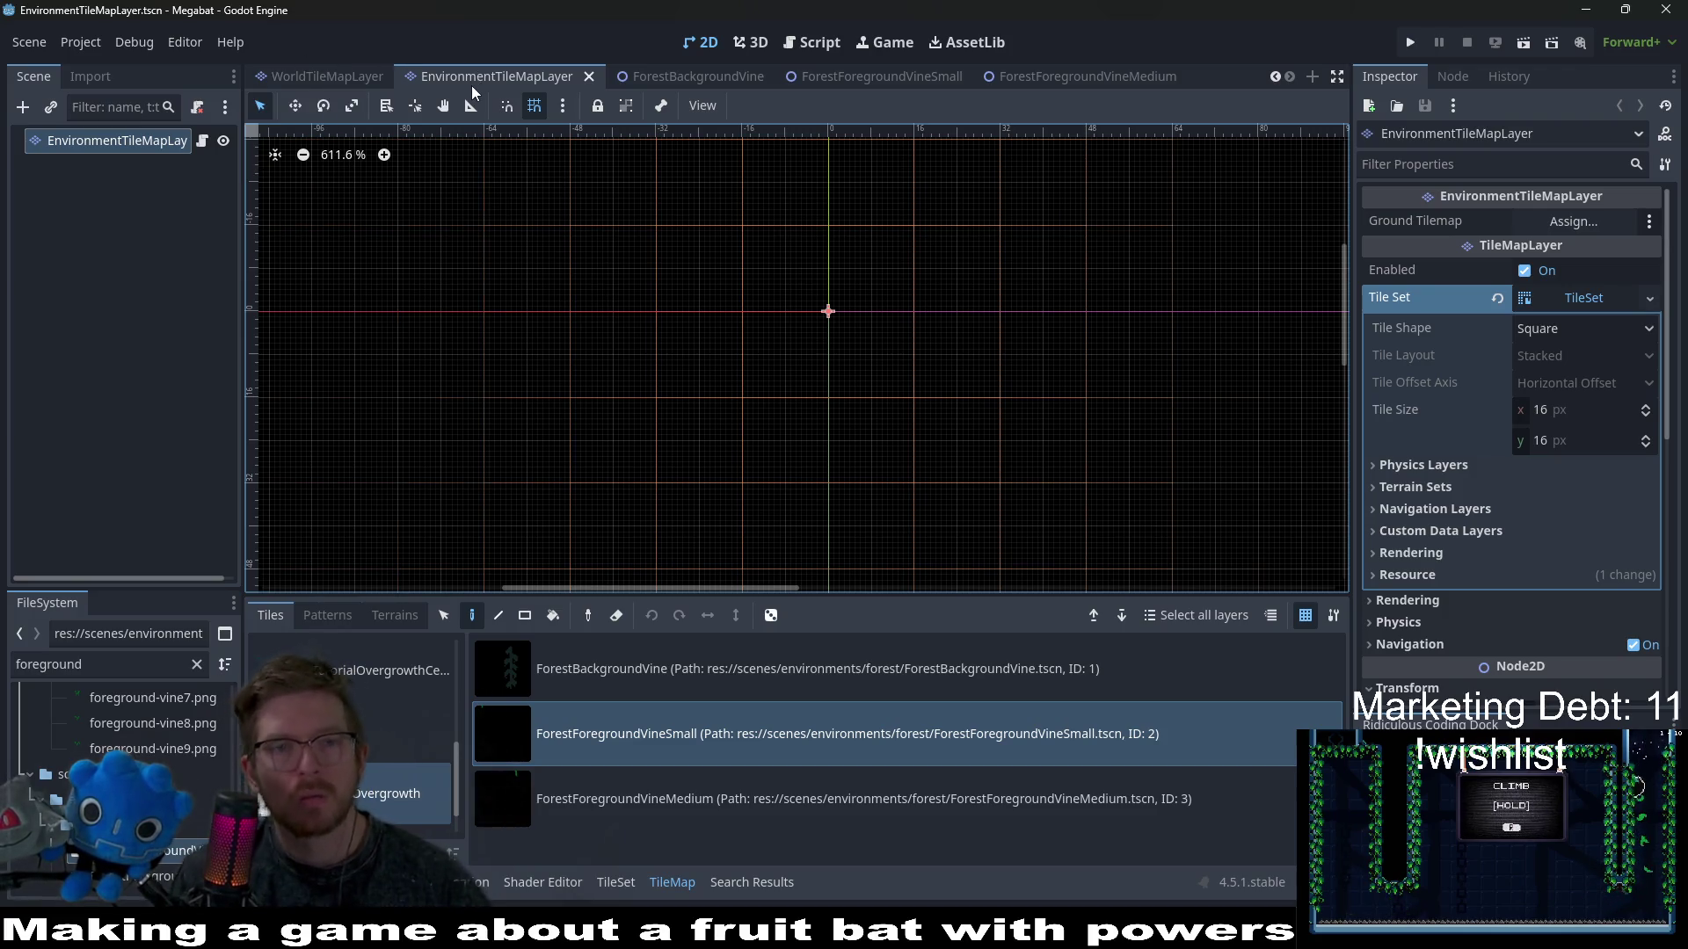
scroll(492, 77, "up", 10)
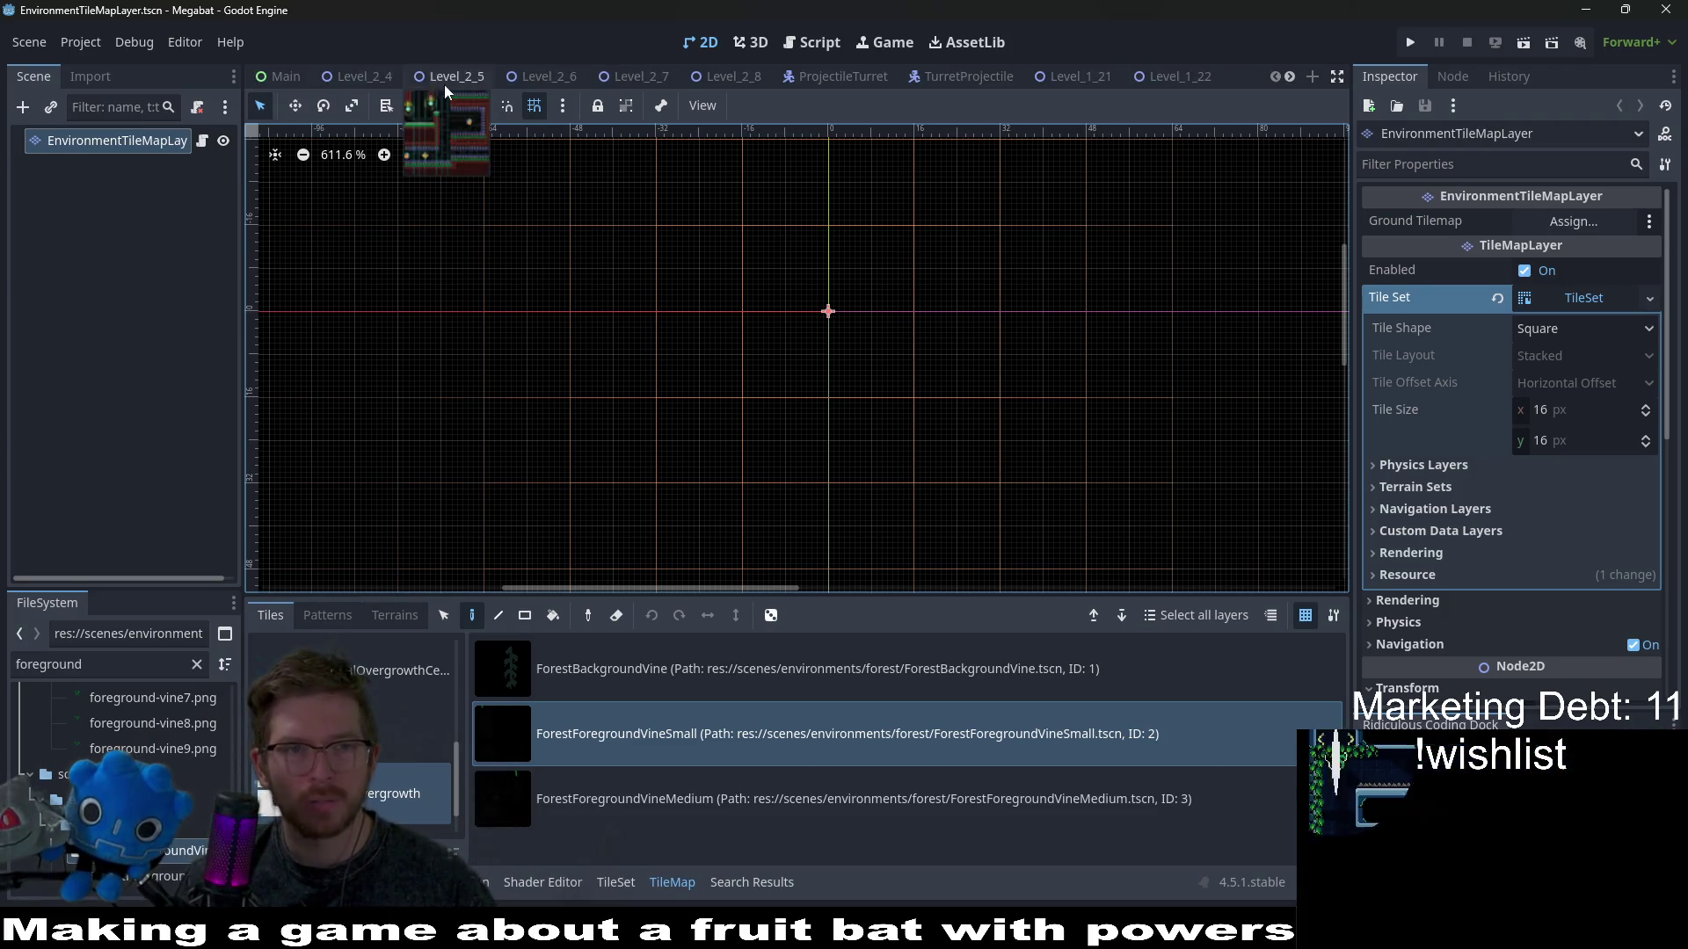
scroll(1037, 78, "down", 4)
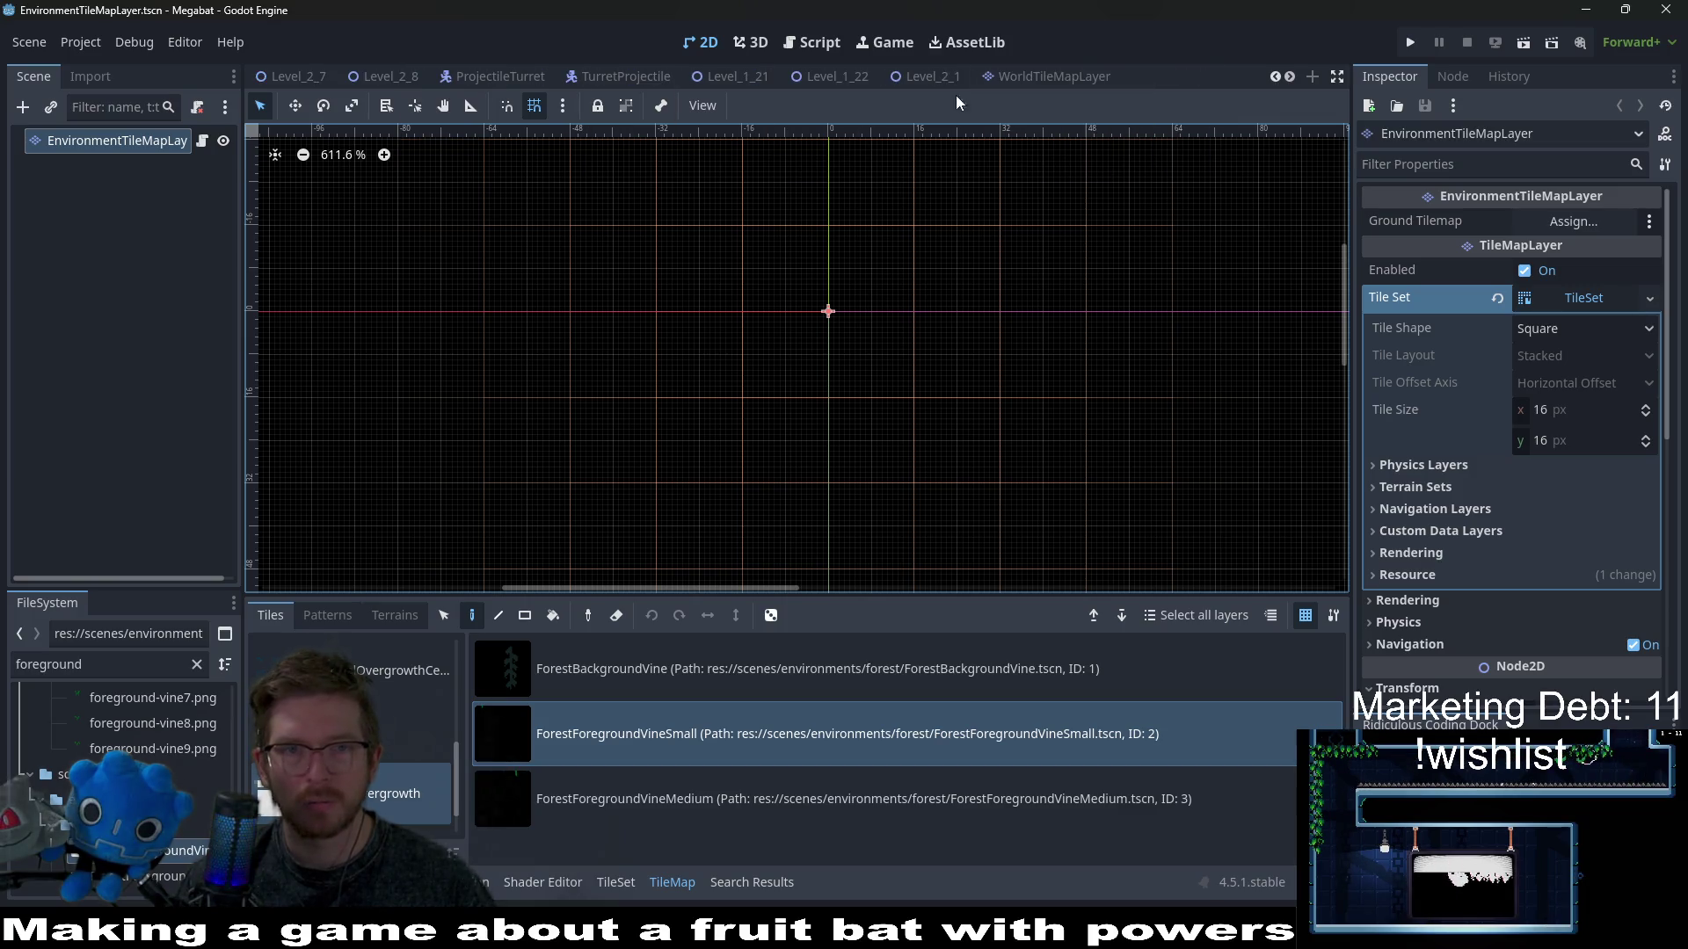
scroll(845, 77, "down", 2)
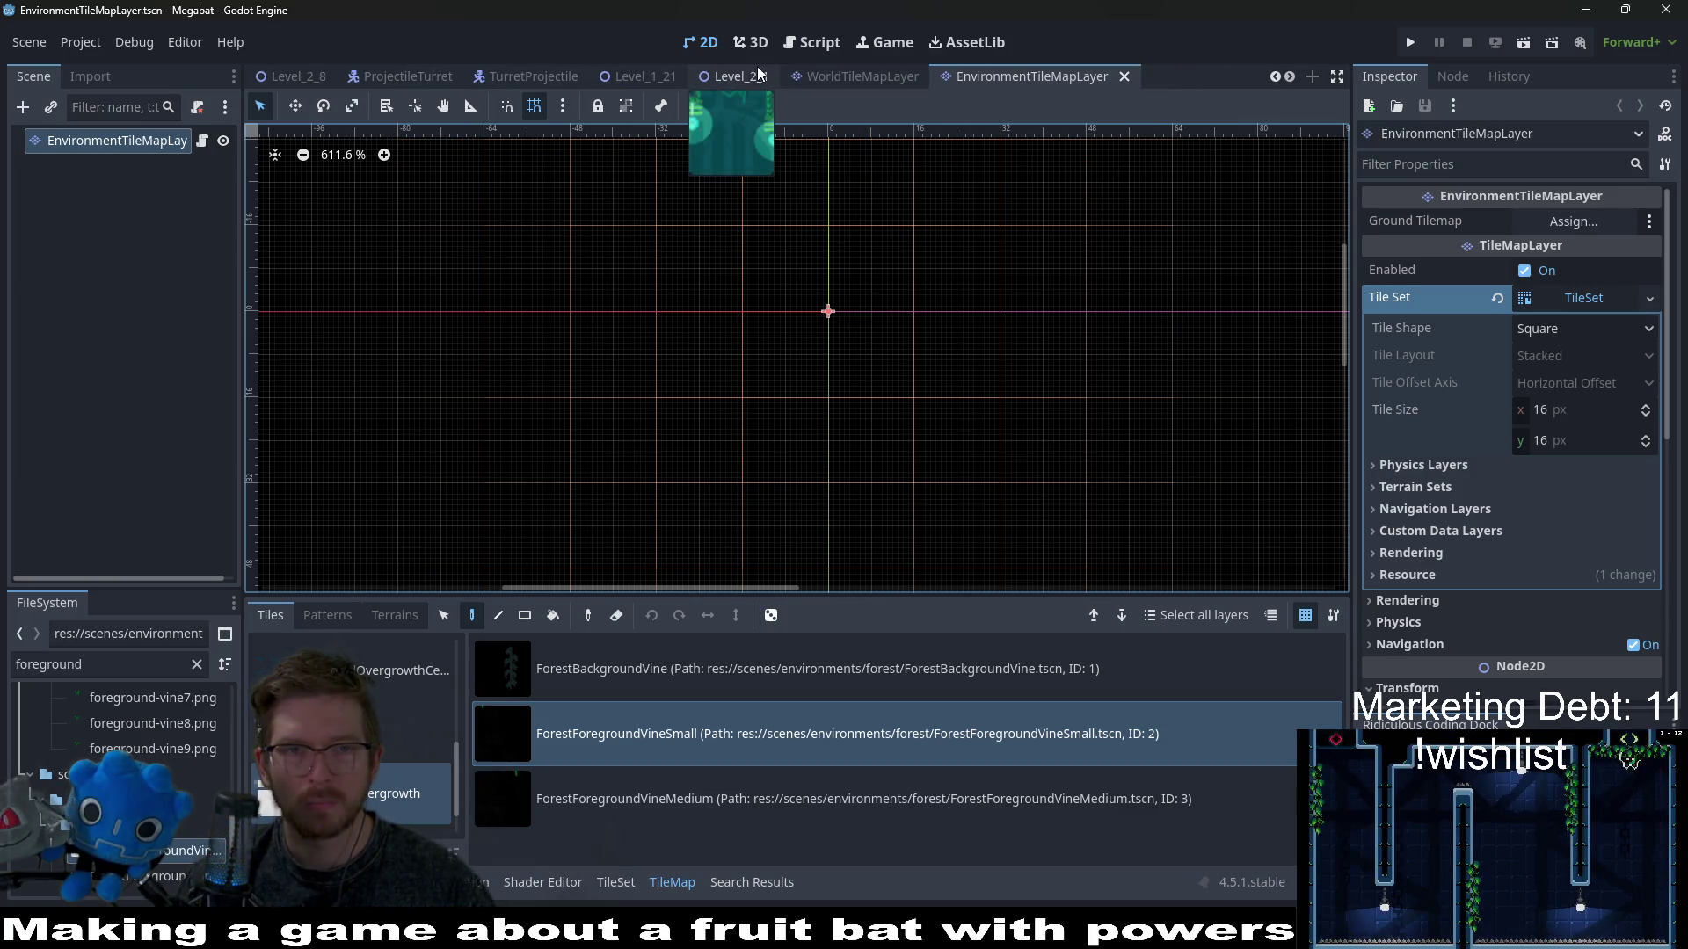
Close the TurretProjectile, Level_1_21 and ProjectileTurret tabs, then switch to Level_2_1.
middle_click(637, 77)
middle_click(525, 77)
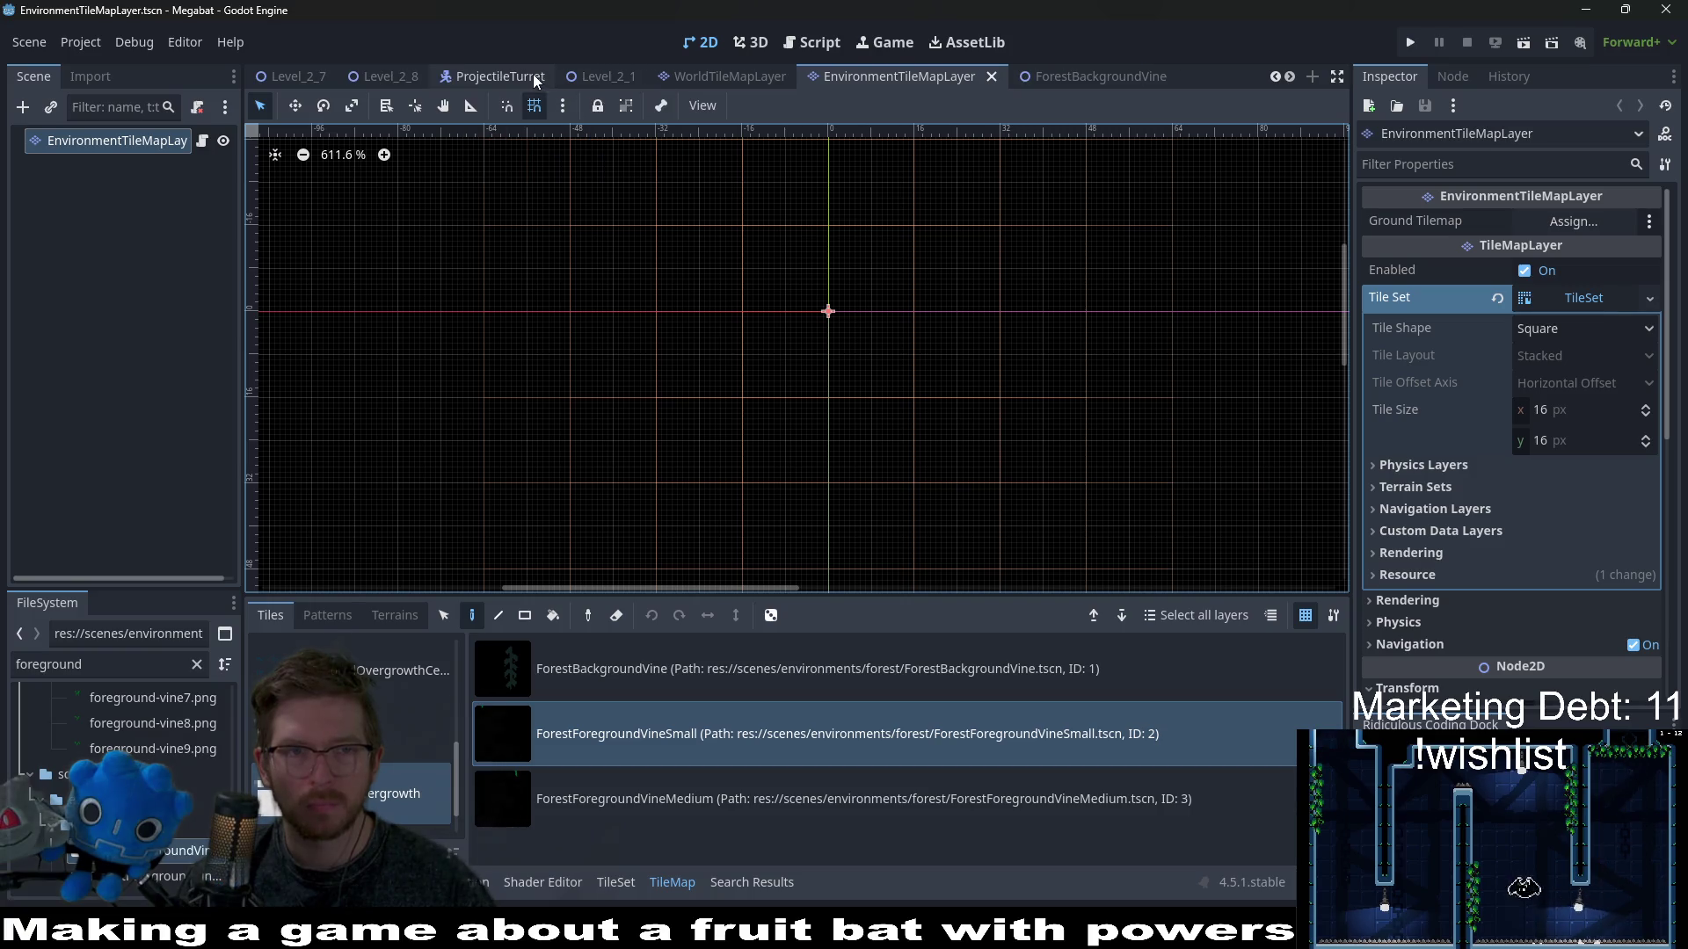
middle_click(487, 79)
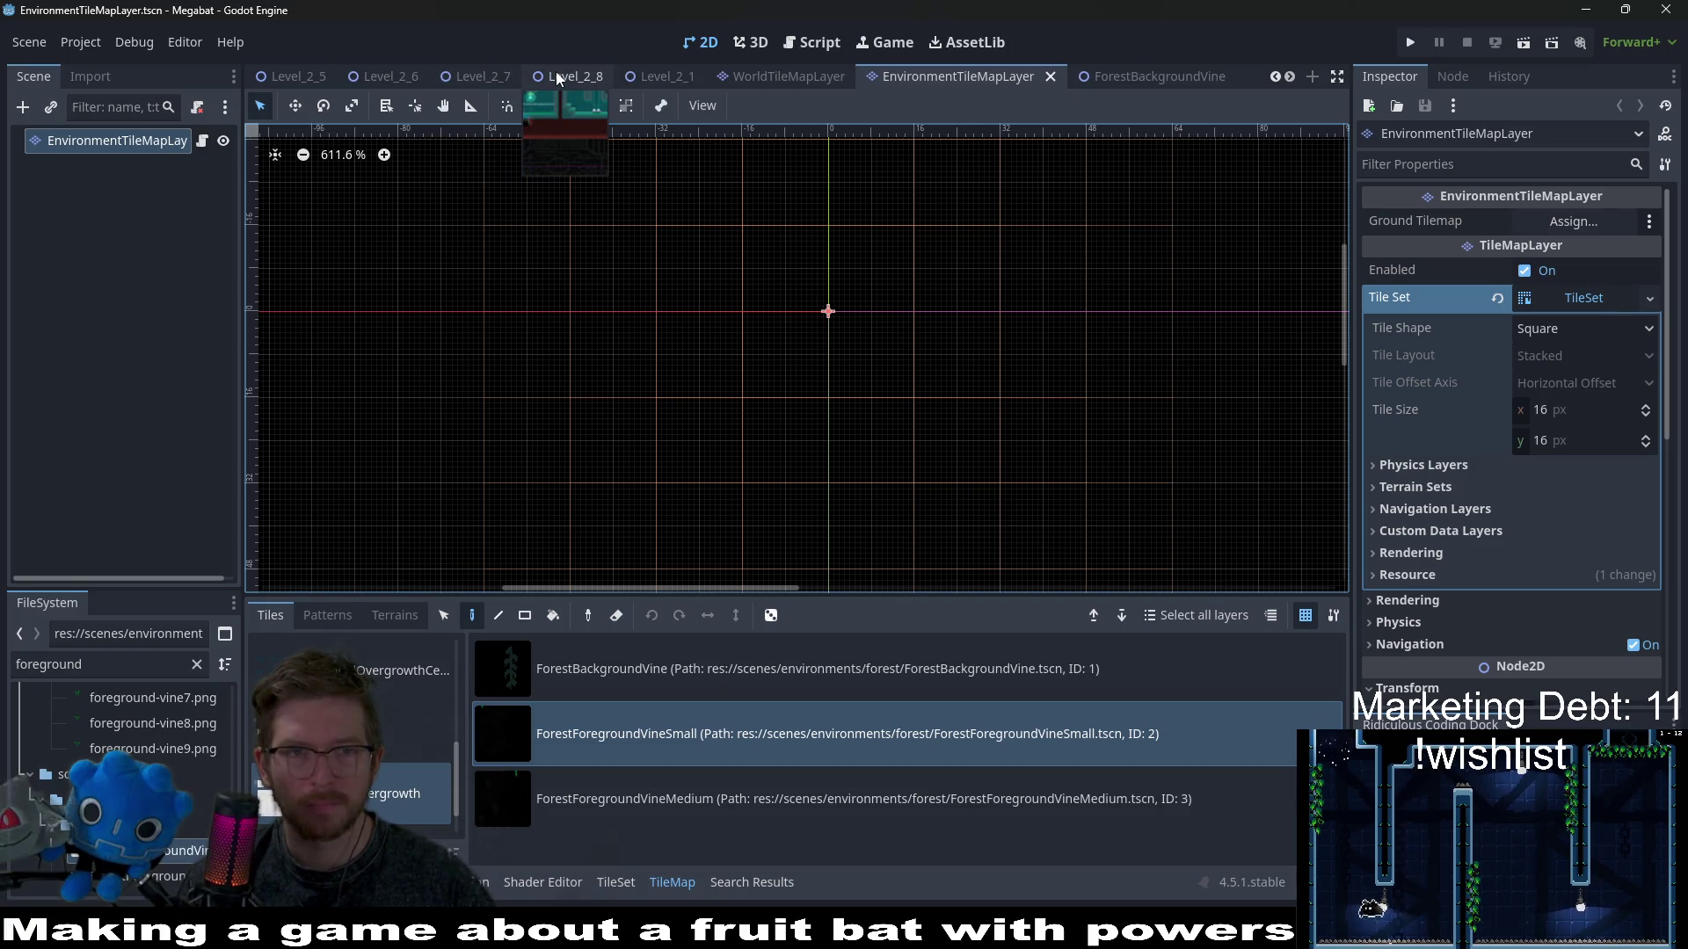
left_click(649, 79)
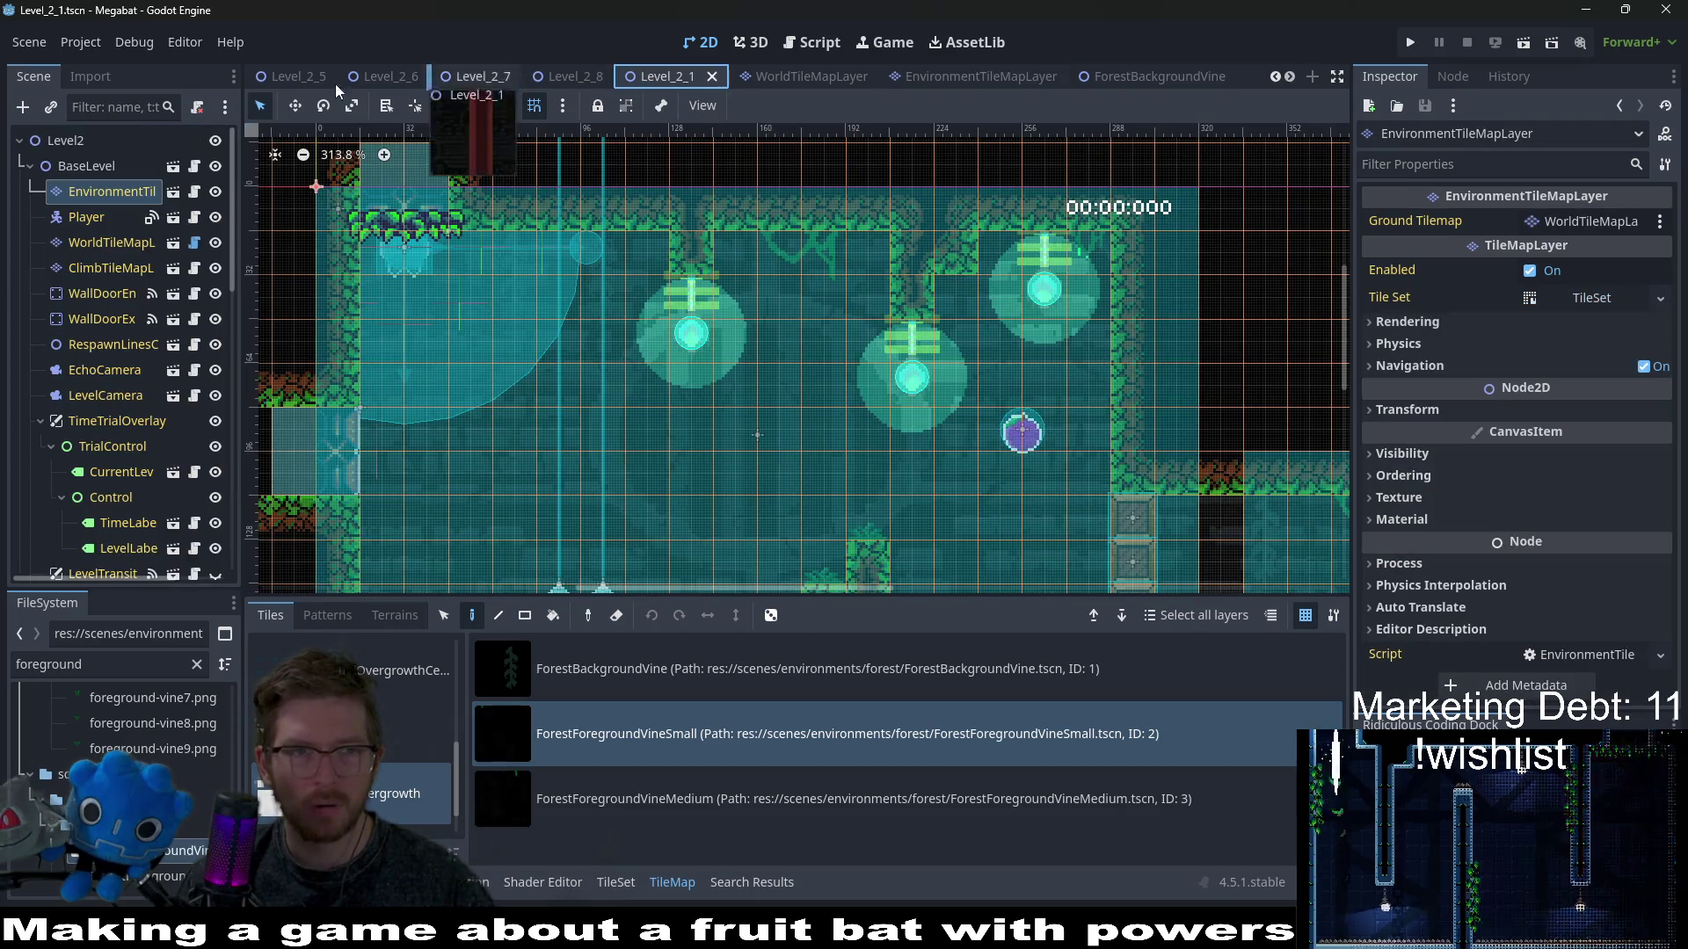
Paint a small foreground vine just below the ceiling near the lamp.
left_click_drag(632, 95, 642, 77)
left_click(1063, 267)
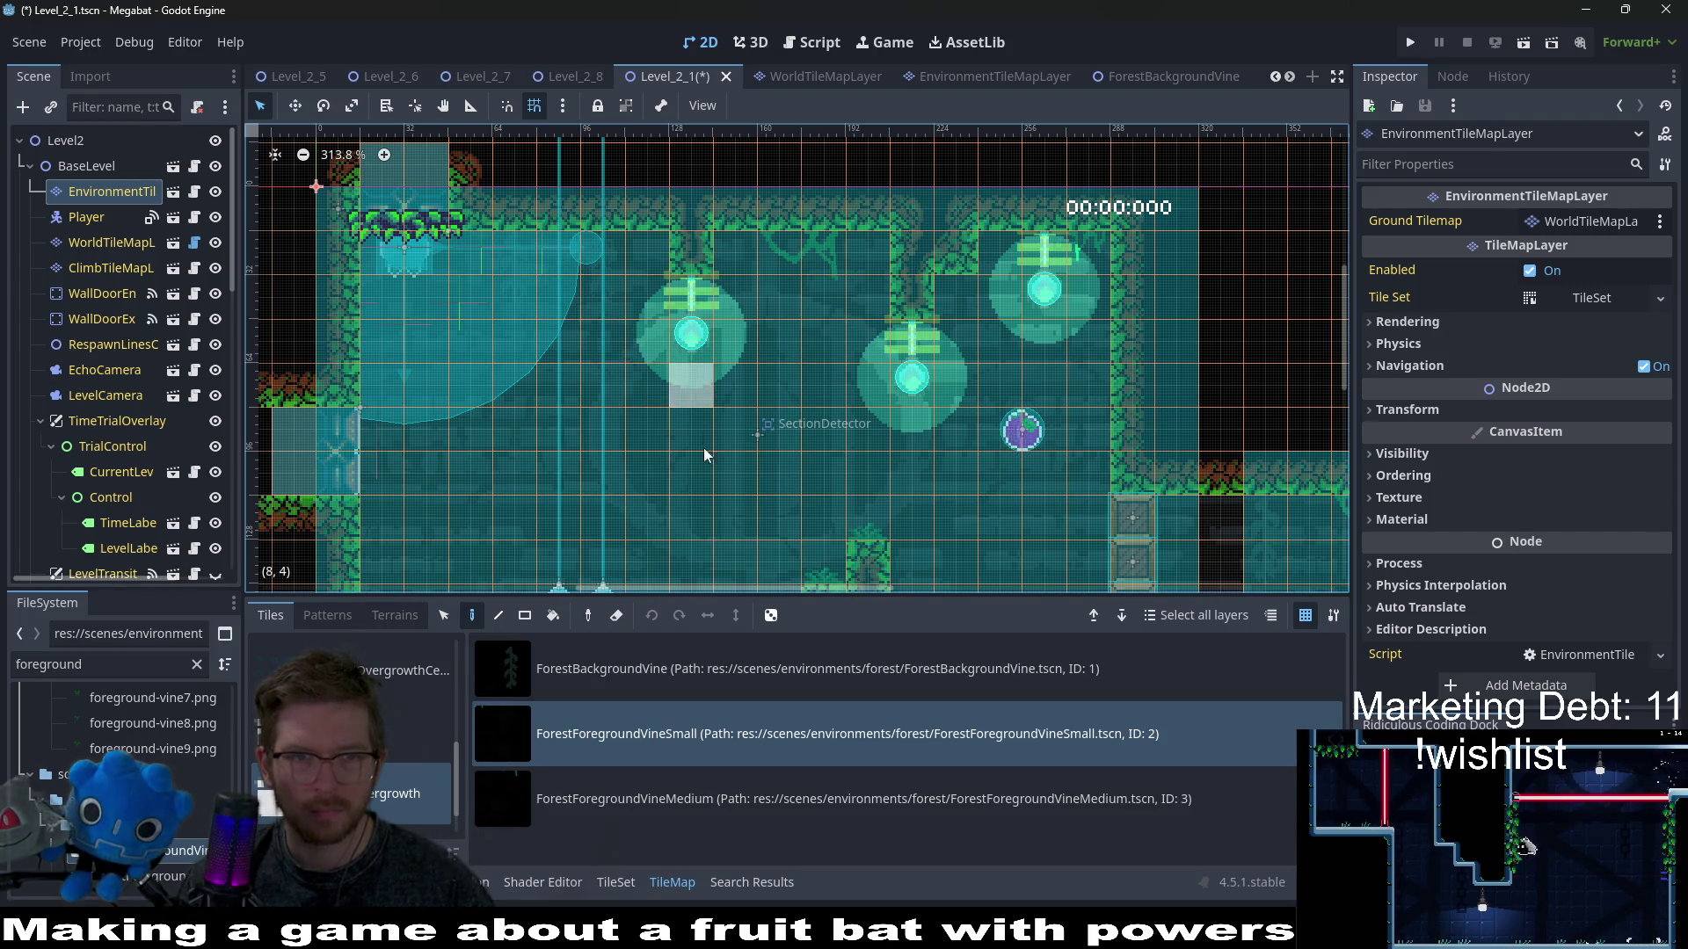
left_click(603, 815)
mouse_move(832, 505)
left_mouse_down()
mouse_move(770, 397)
mouse_move(784, 428)
left_mouse_up()
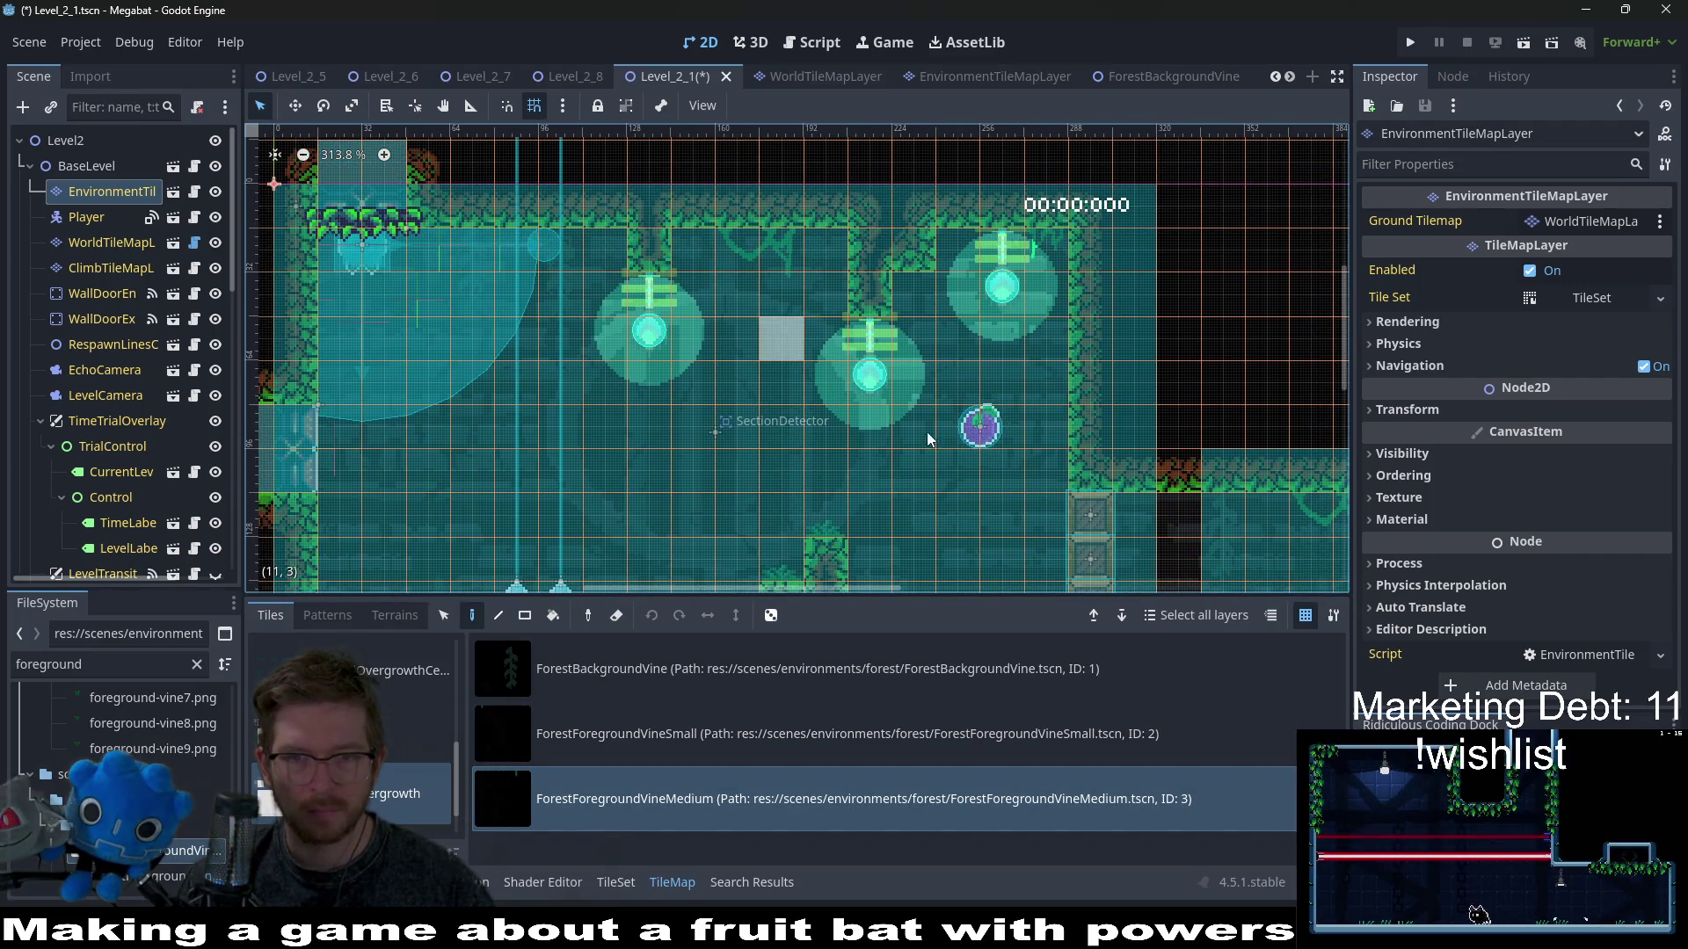
scroll(881, 417, "right", 10)
scroll(609, 361, "down", 3)
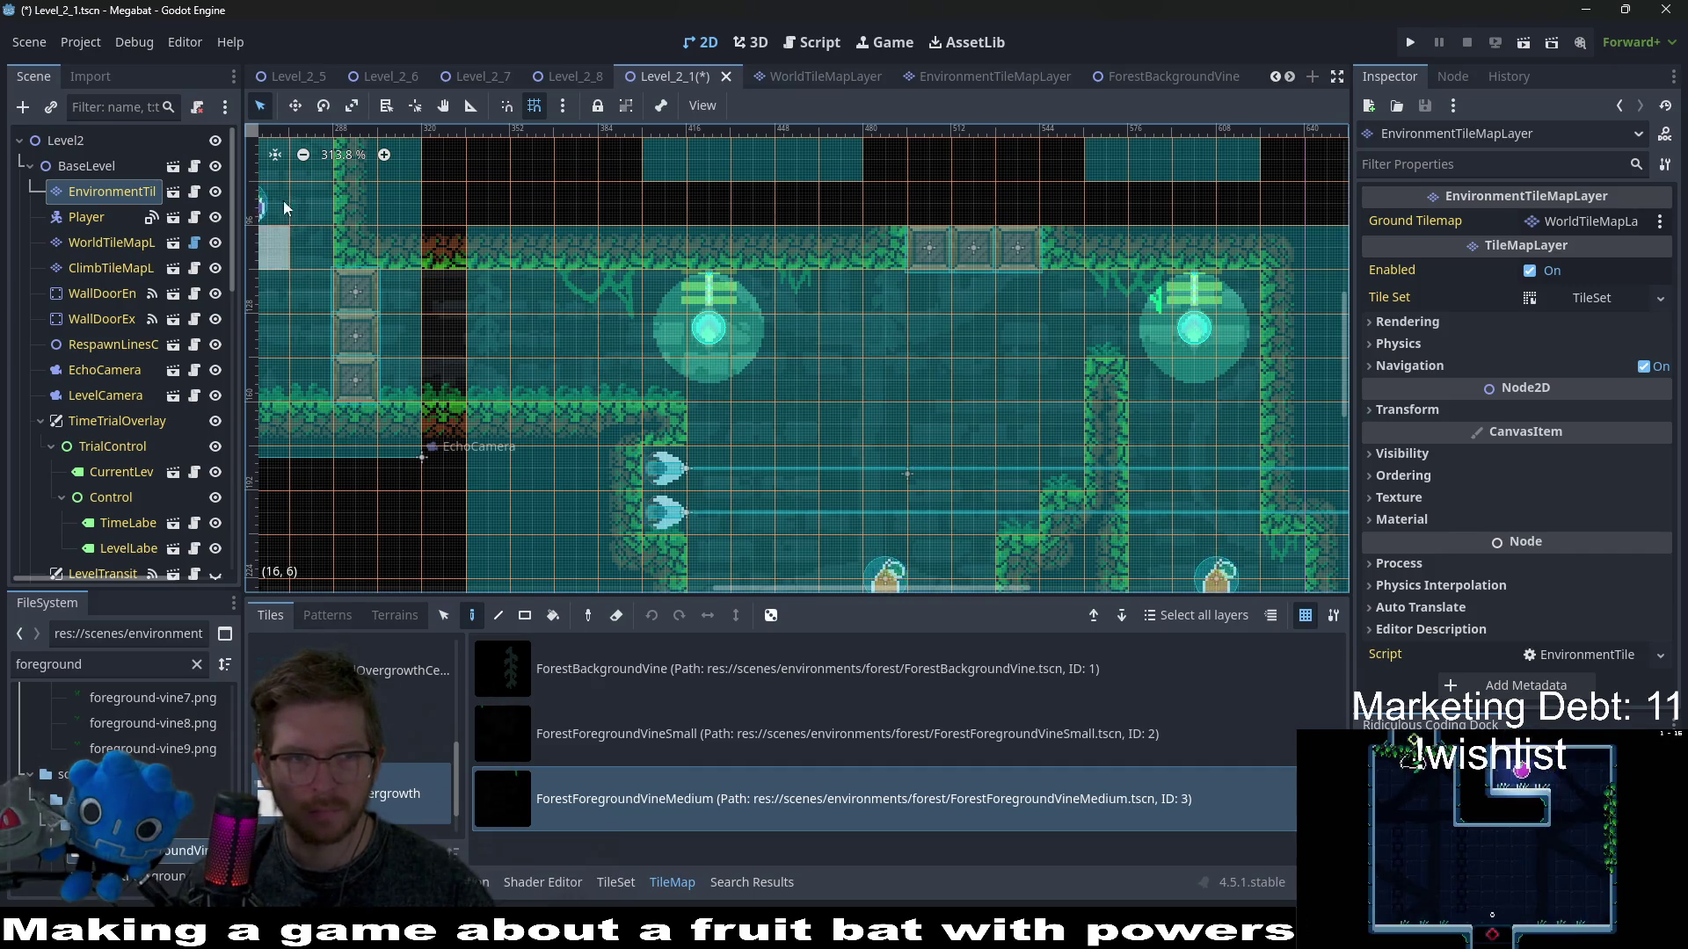
left_click(571, 749)
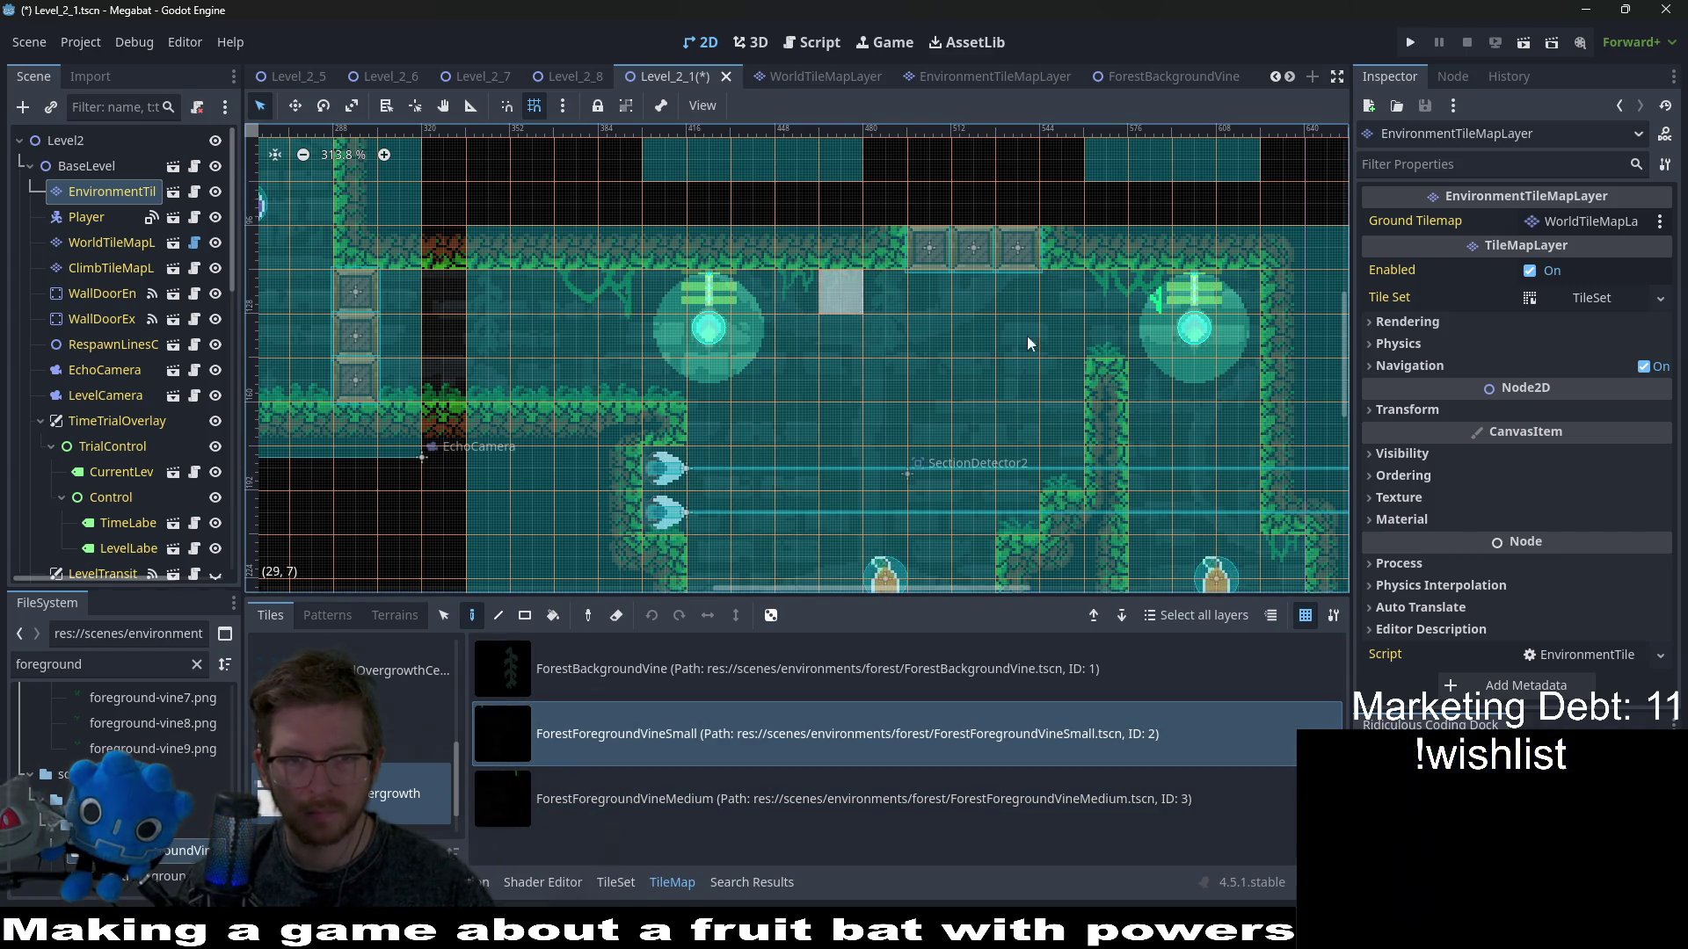
Place a medium foreground vine under the ceiling by the lamp in the upper room and save.
left_click_drag(1237, 460, 1221, 399)
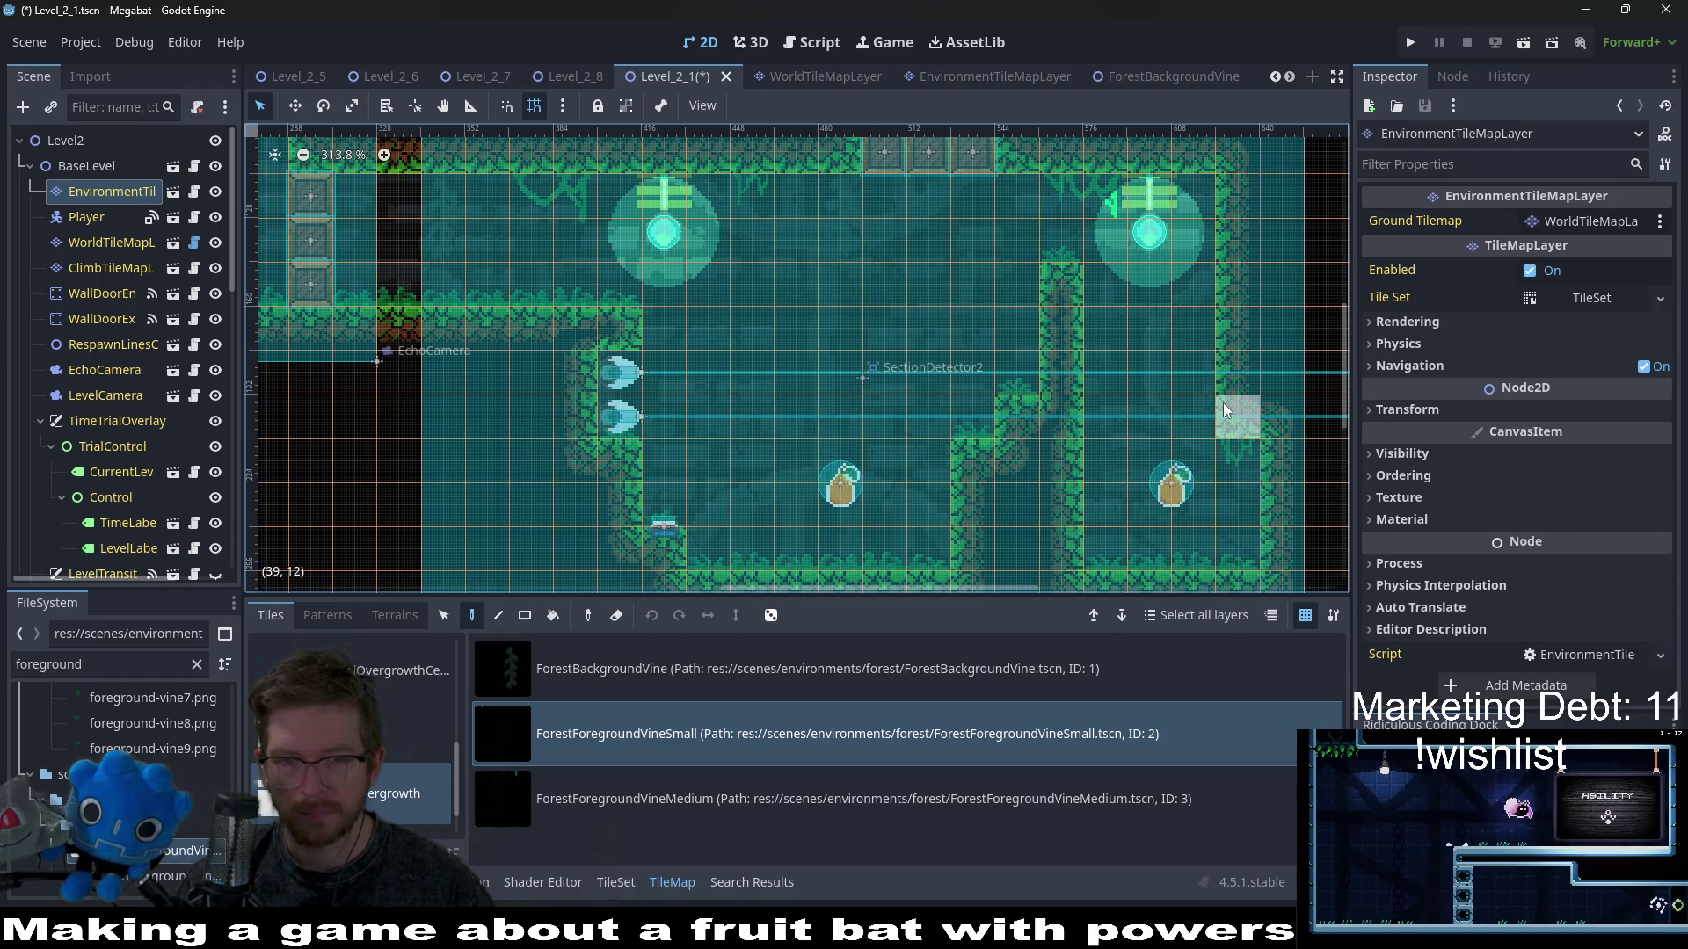
left_click_drag(1185, 313, 1173, 413)
left_click(587, 809)
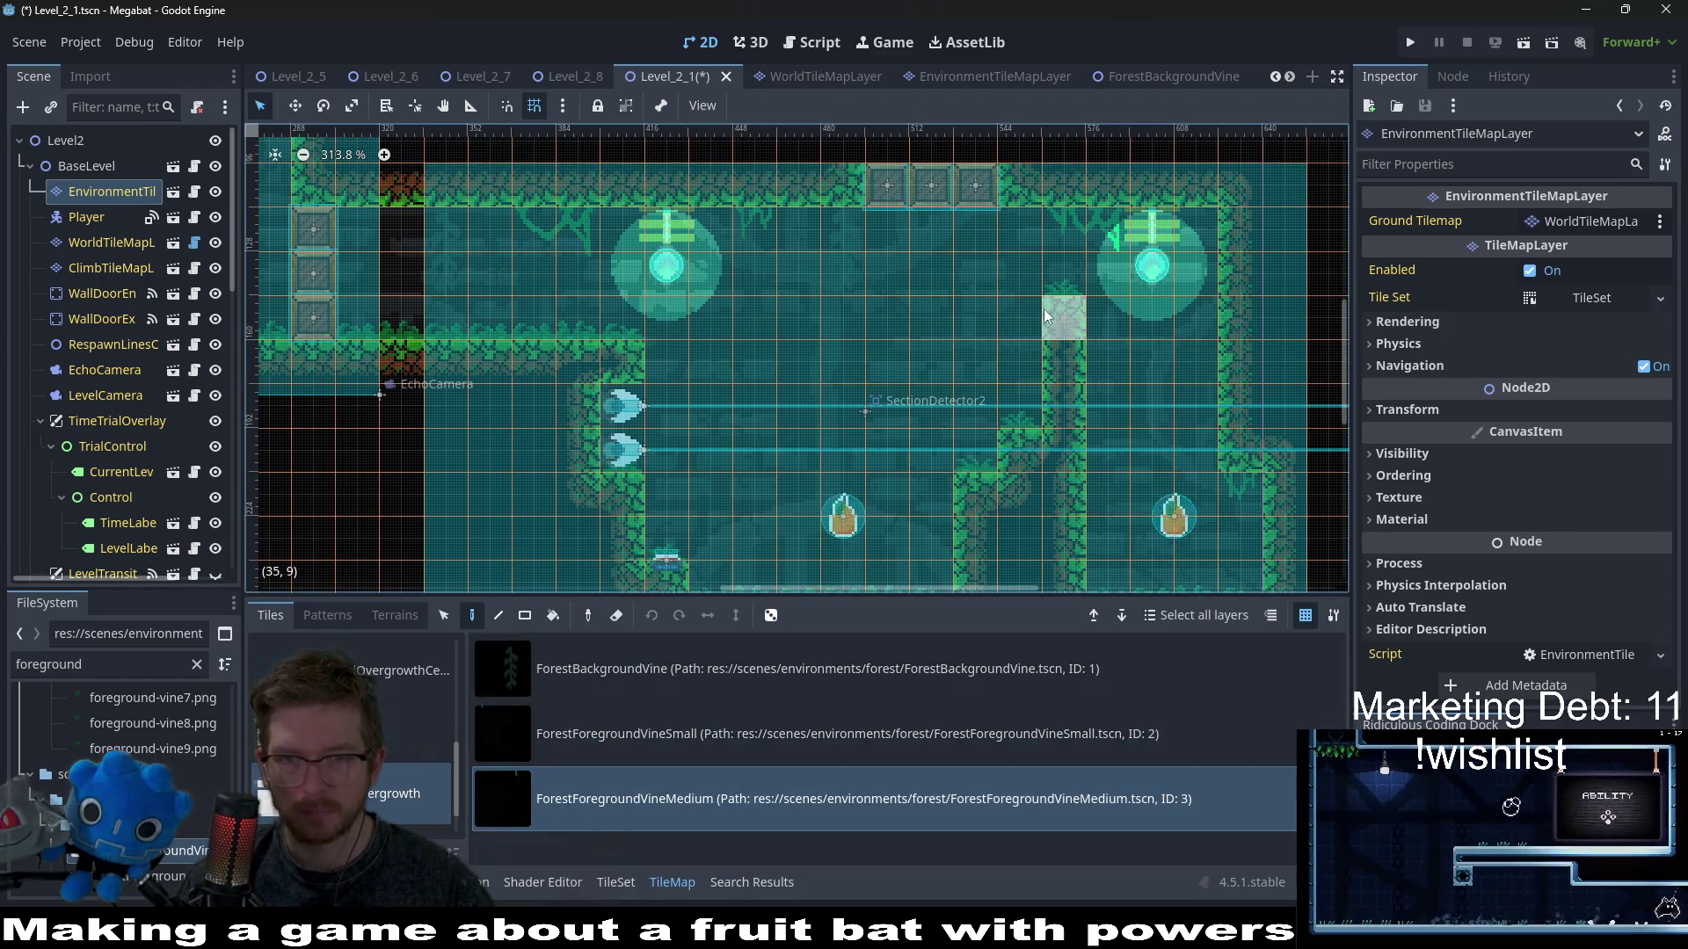
left_click(1088, 262)
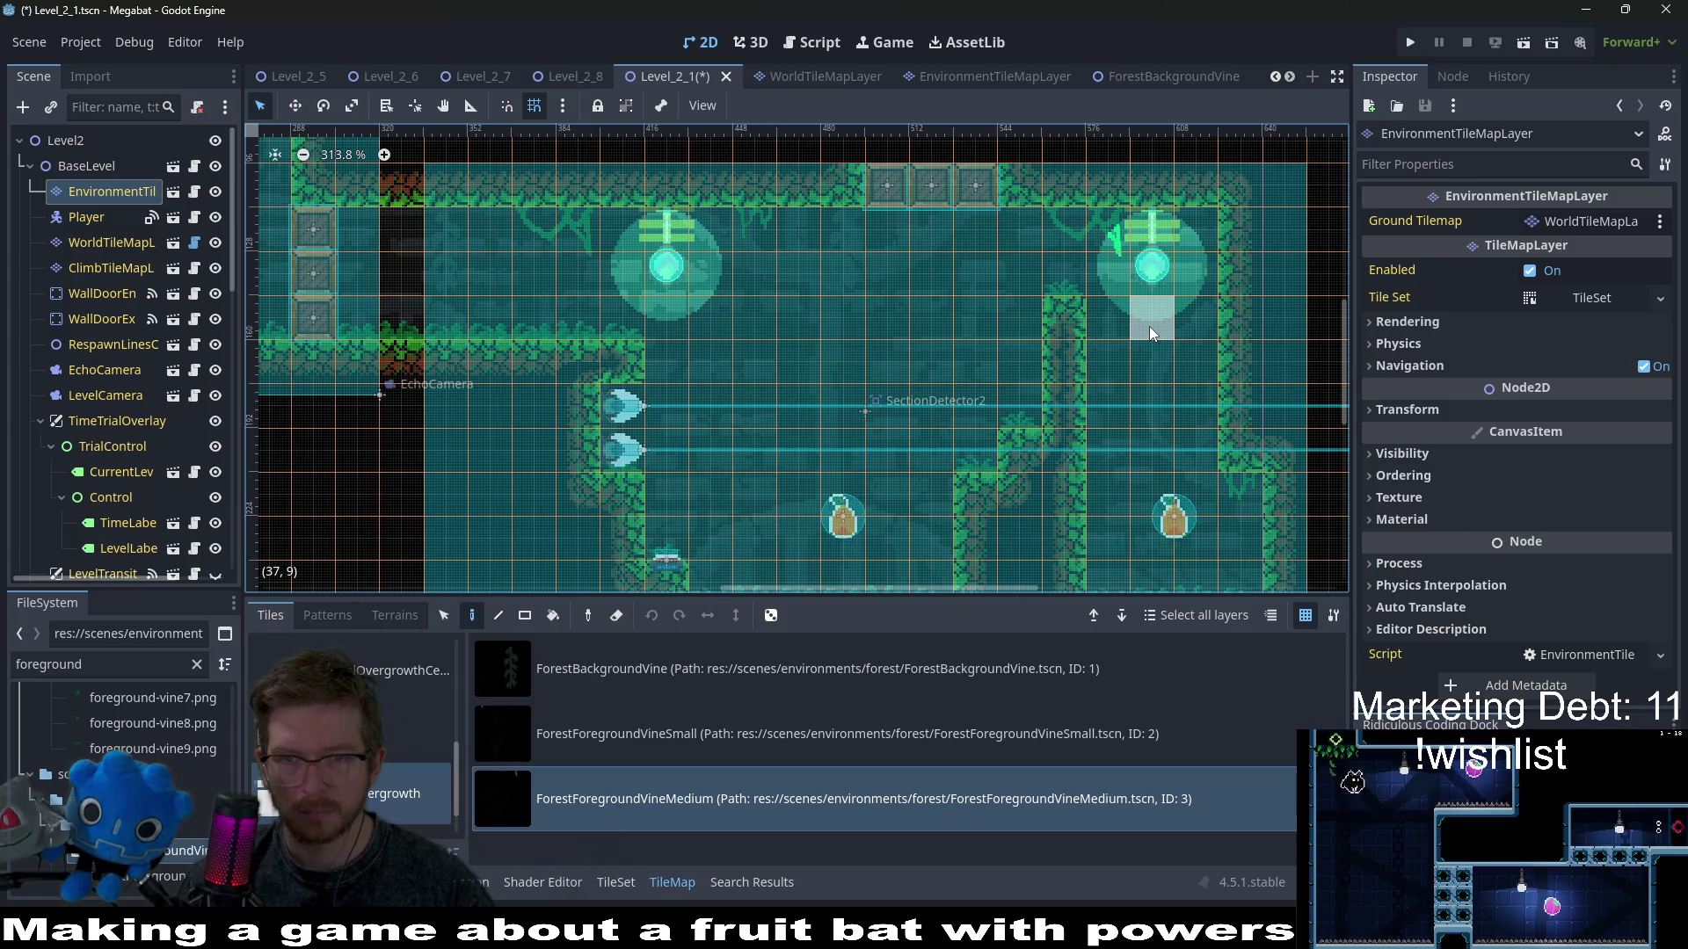
key("ctrl+s")
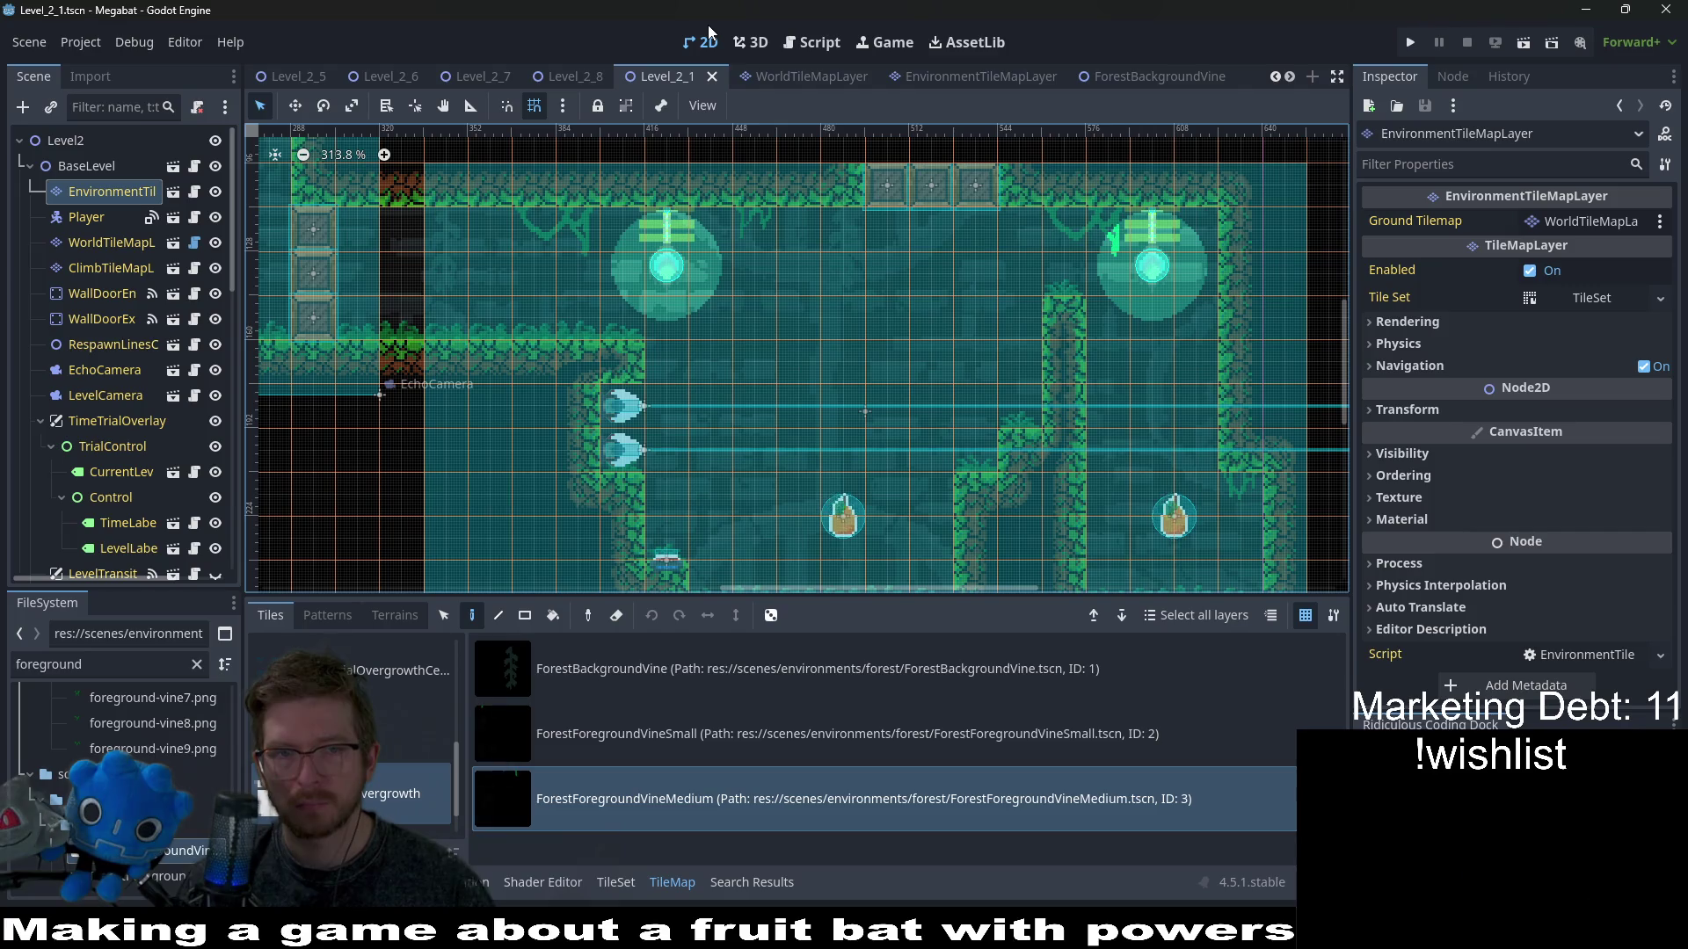
Add another vine left of the lamp near the ceiling and save the level.
left_click(1116, 227)
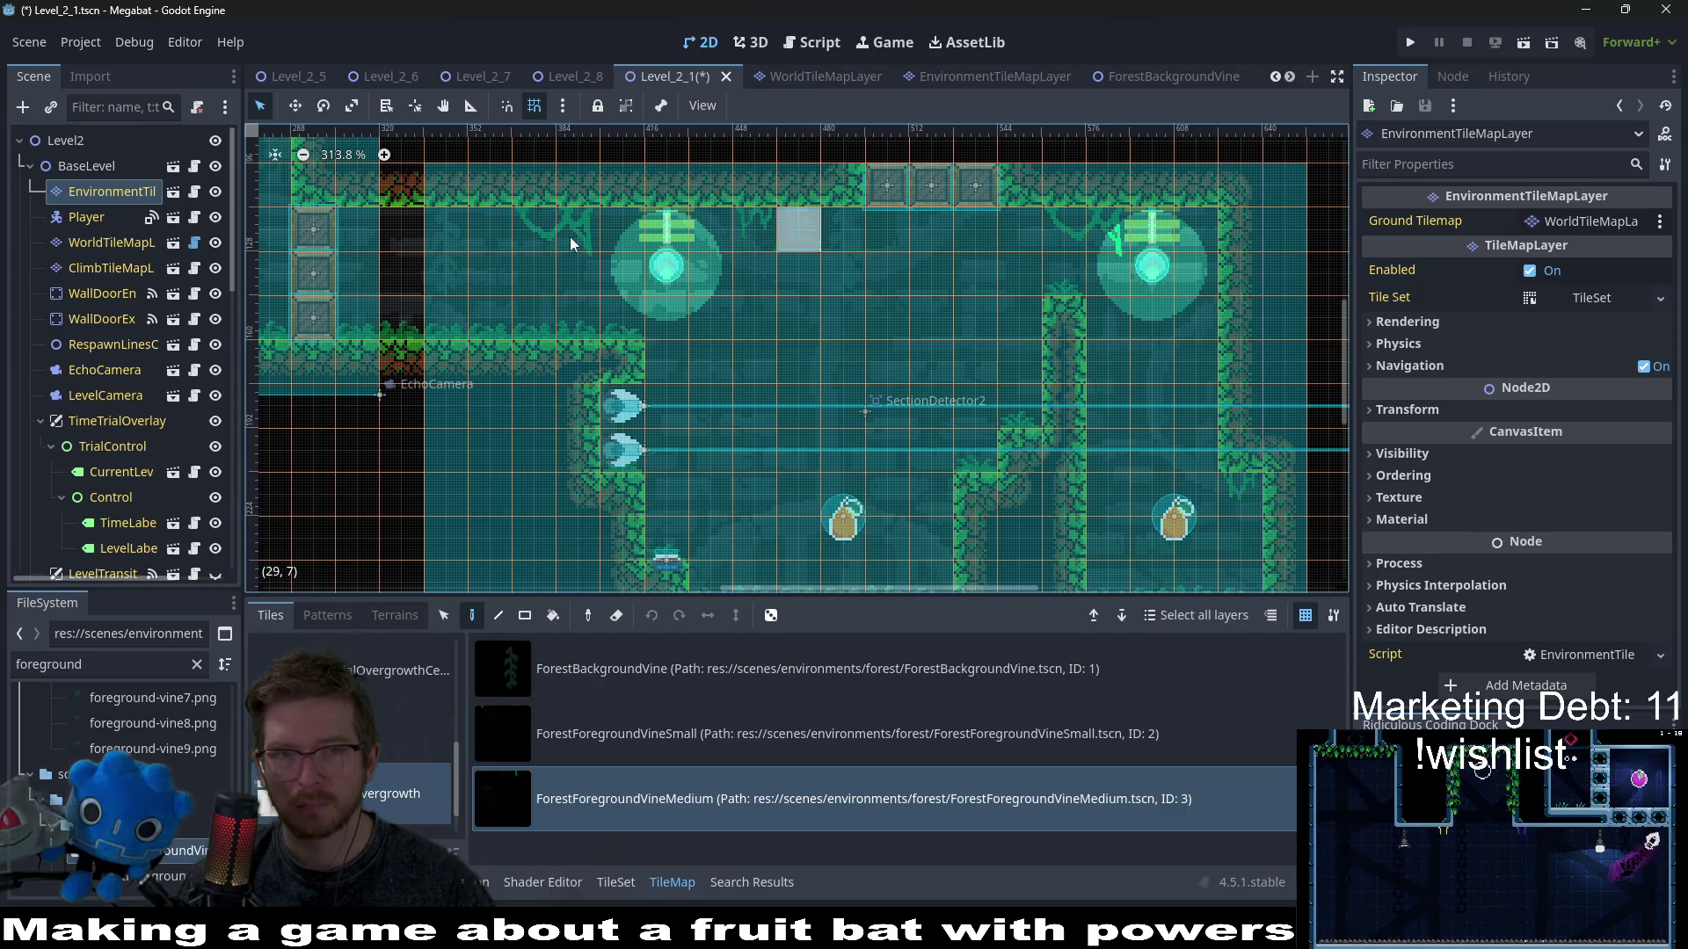
scroll(967, 350, "left", 8)
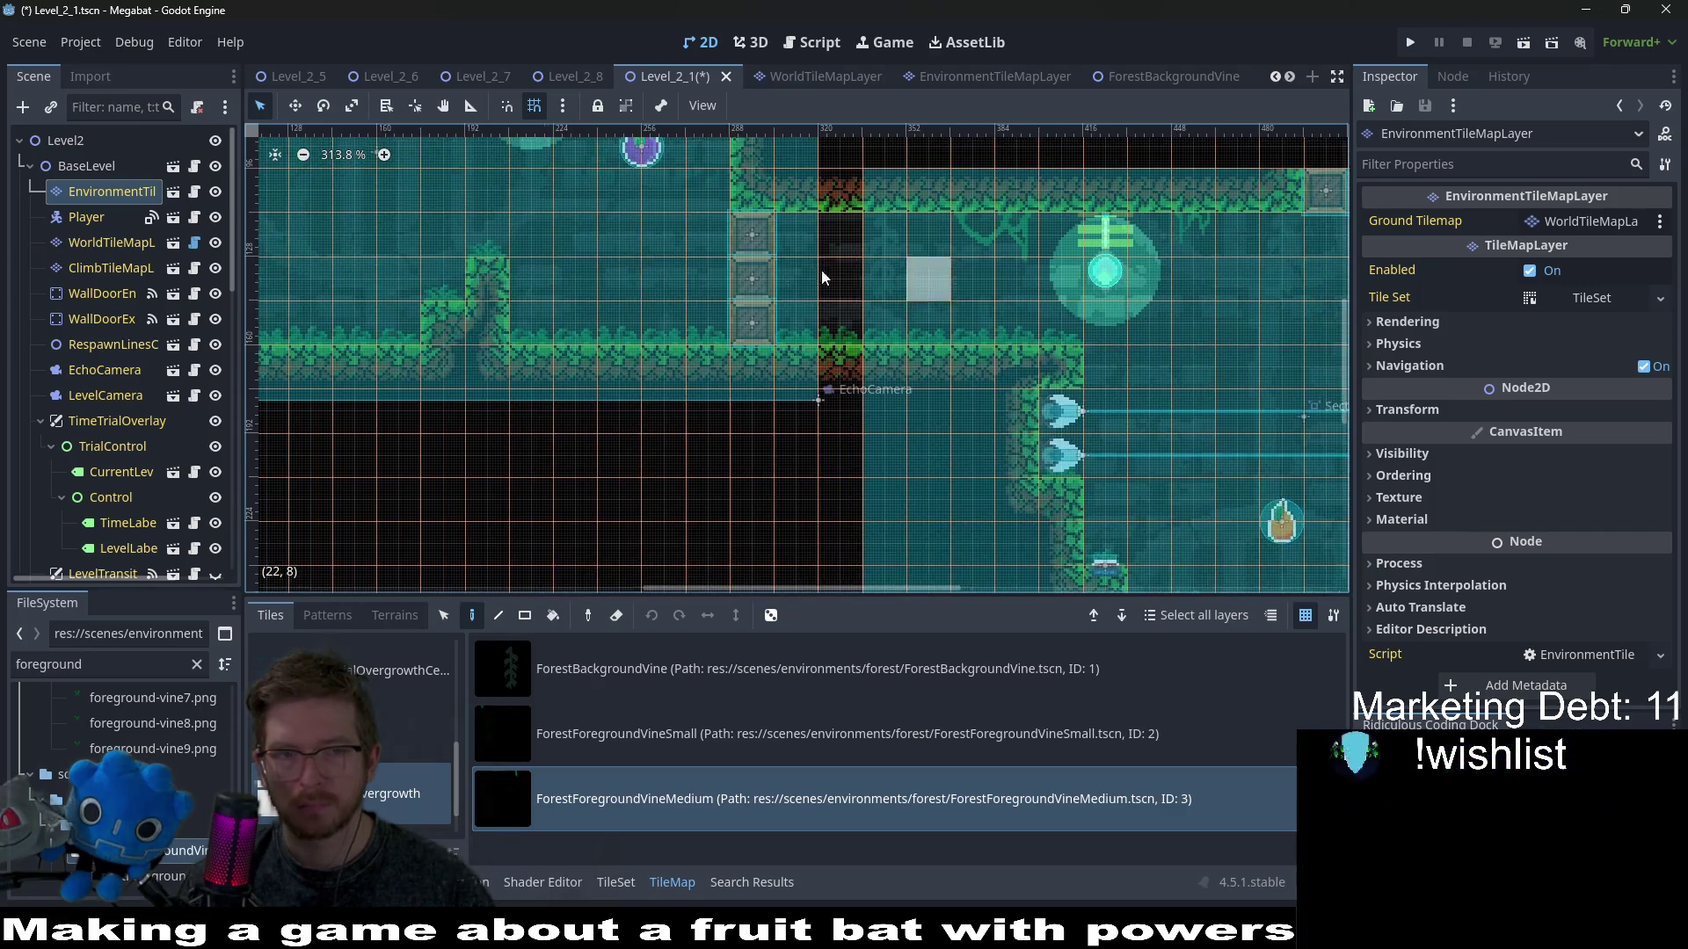
scroll(967, 350, "up", 3)
scroll(1130, 475, "down", 3)
key("ctrl+s")
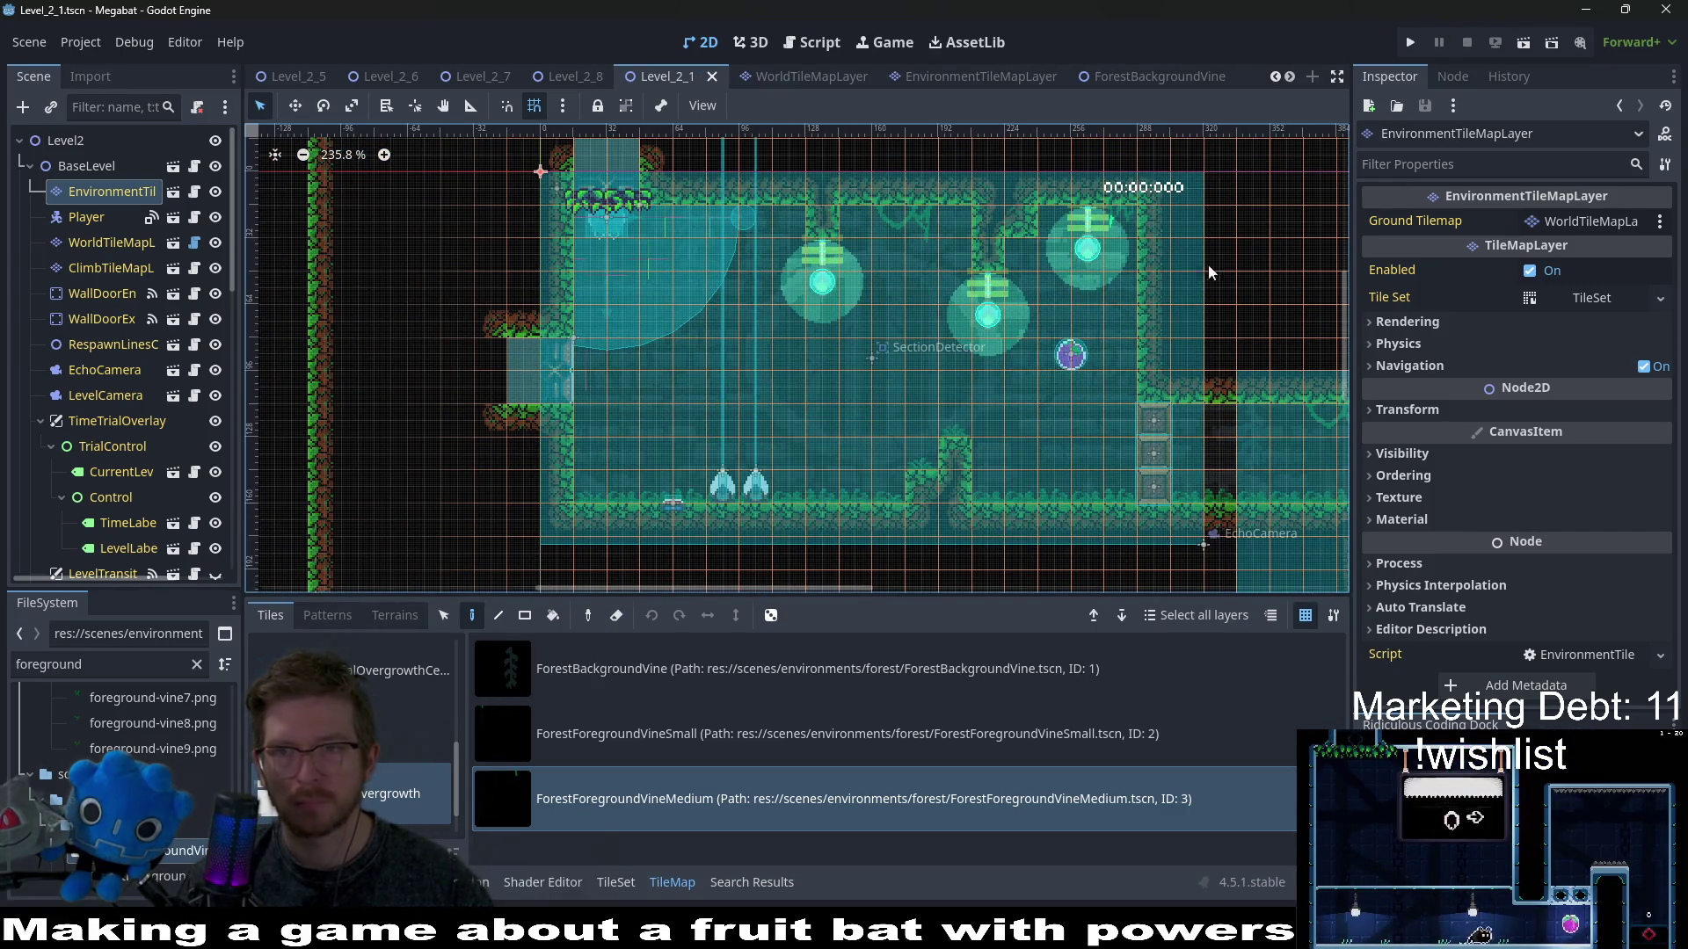
Playtest Level_2_1, close the game, and switch to the EnvironmentTileMapLayer scene.
left_click(1525, 42)
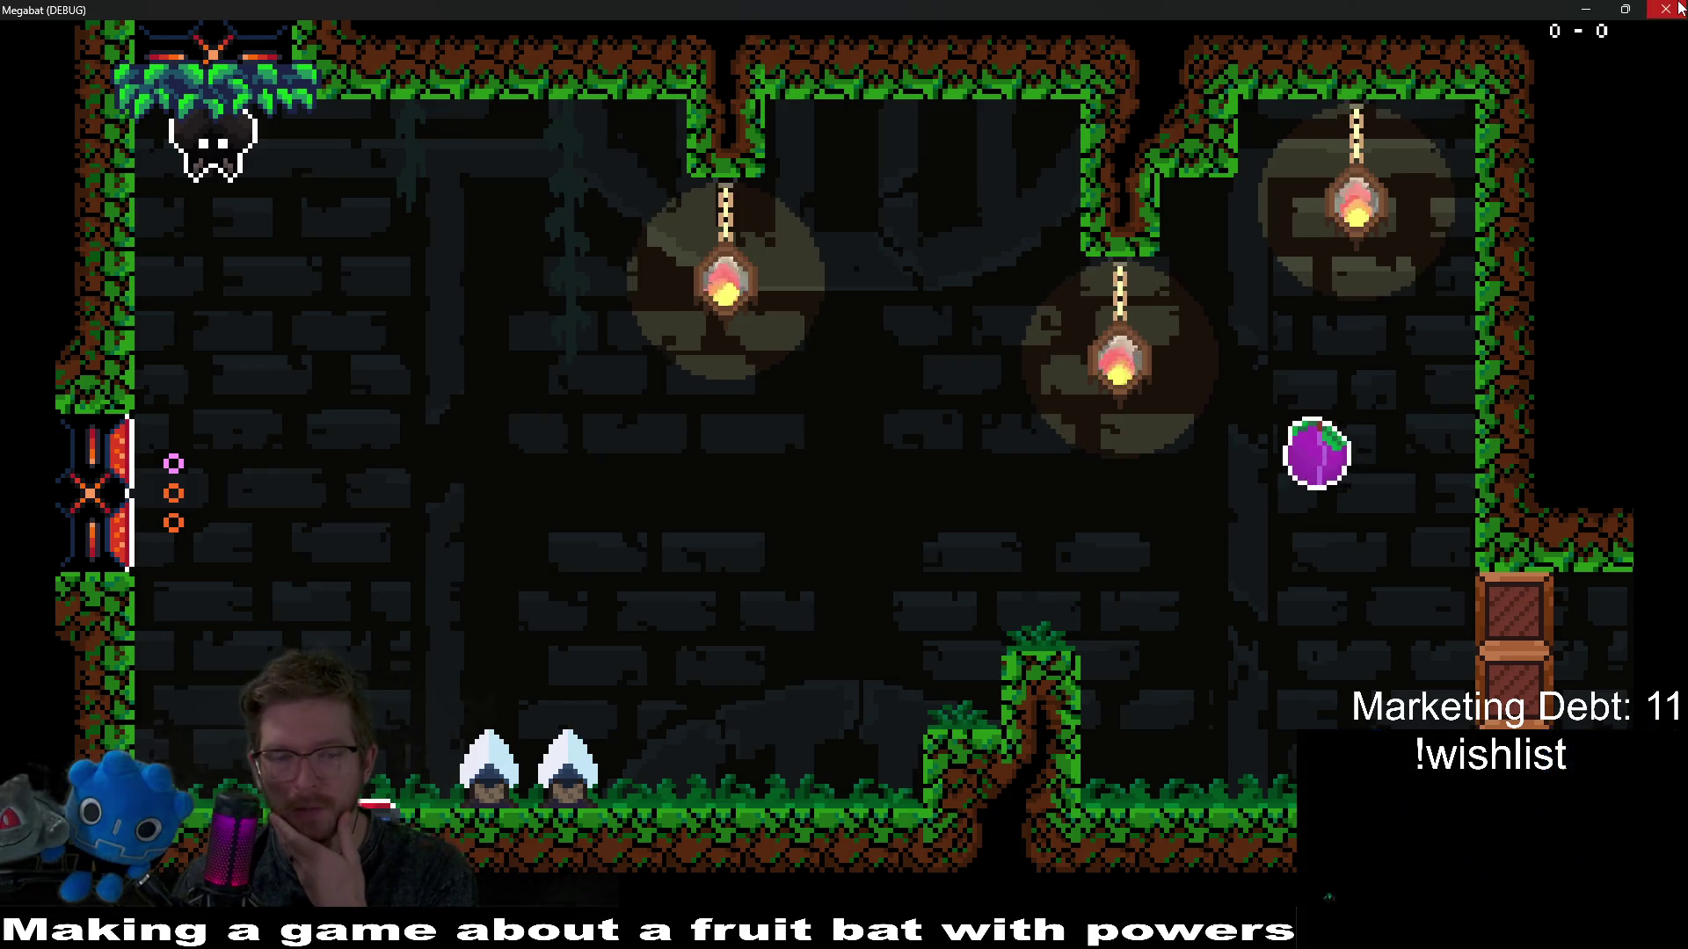
key("F8")
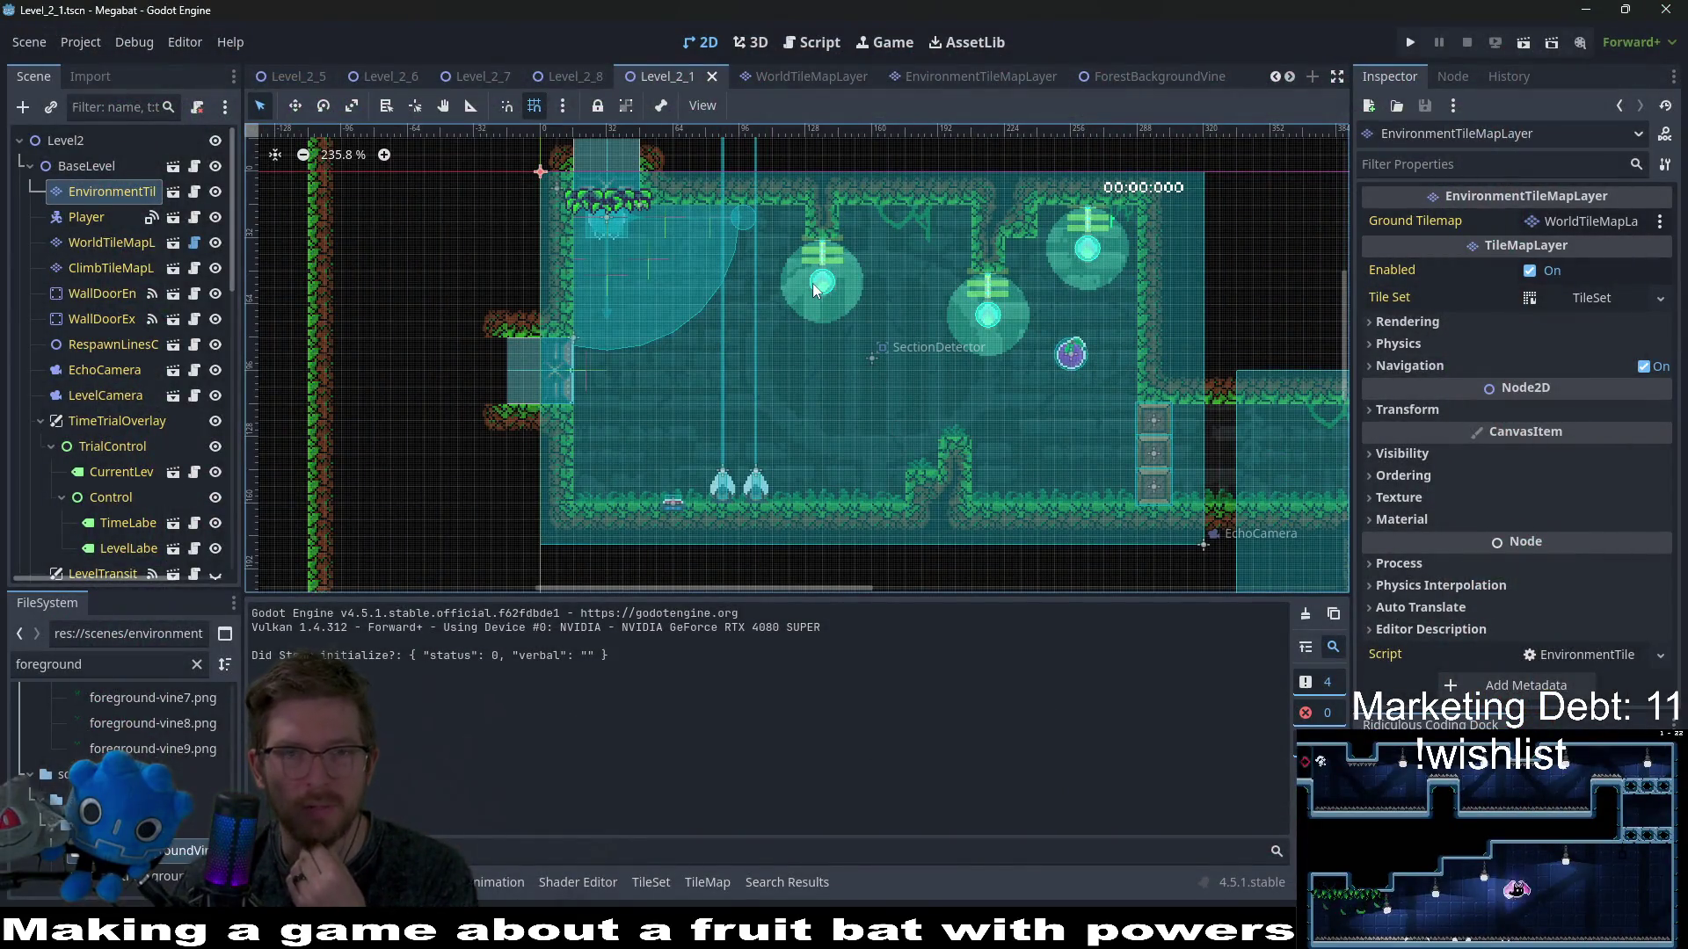
left_click(962, 85)
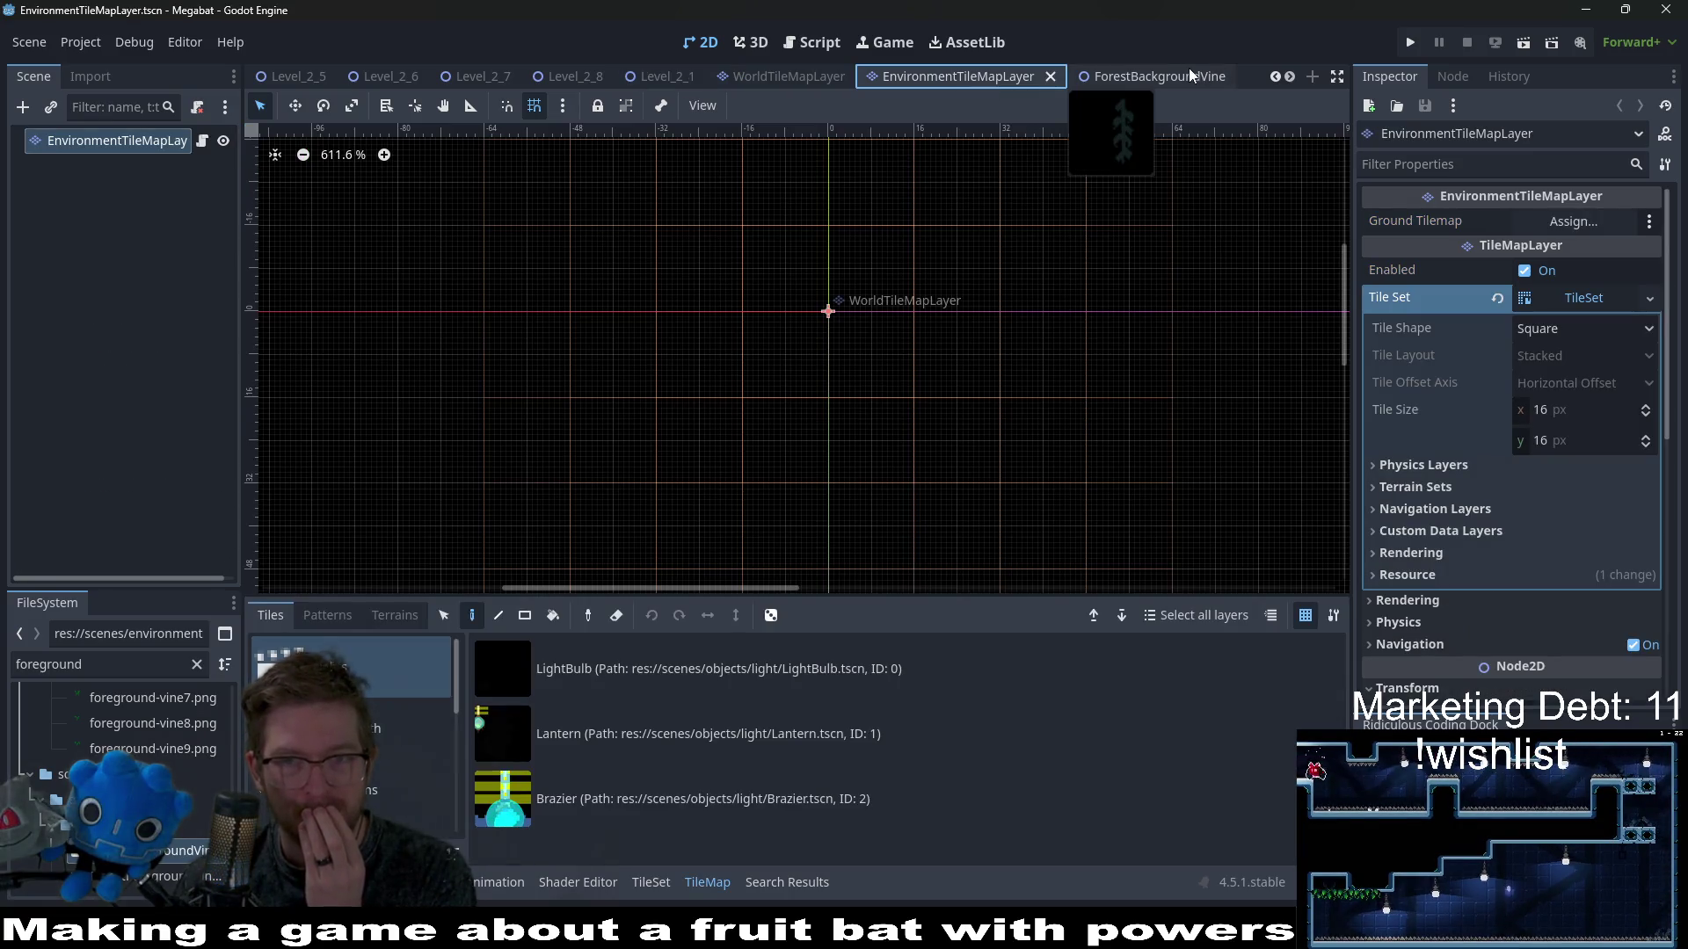
Look over the ForestBackgroundVine scene, then return to Level_2_1.
left_click(1194, 76)
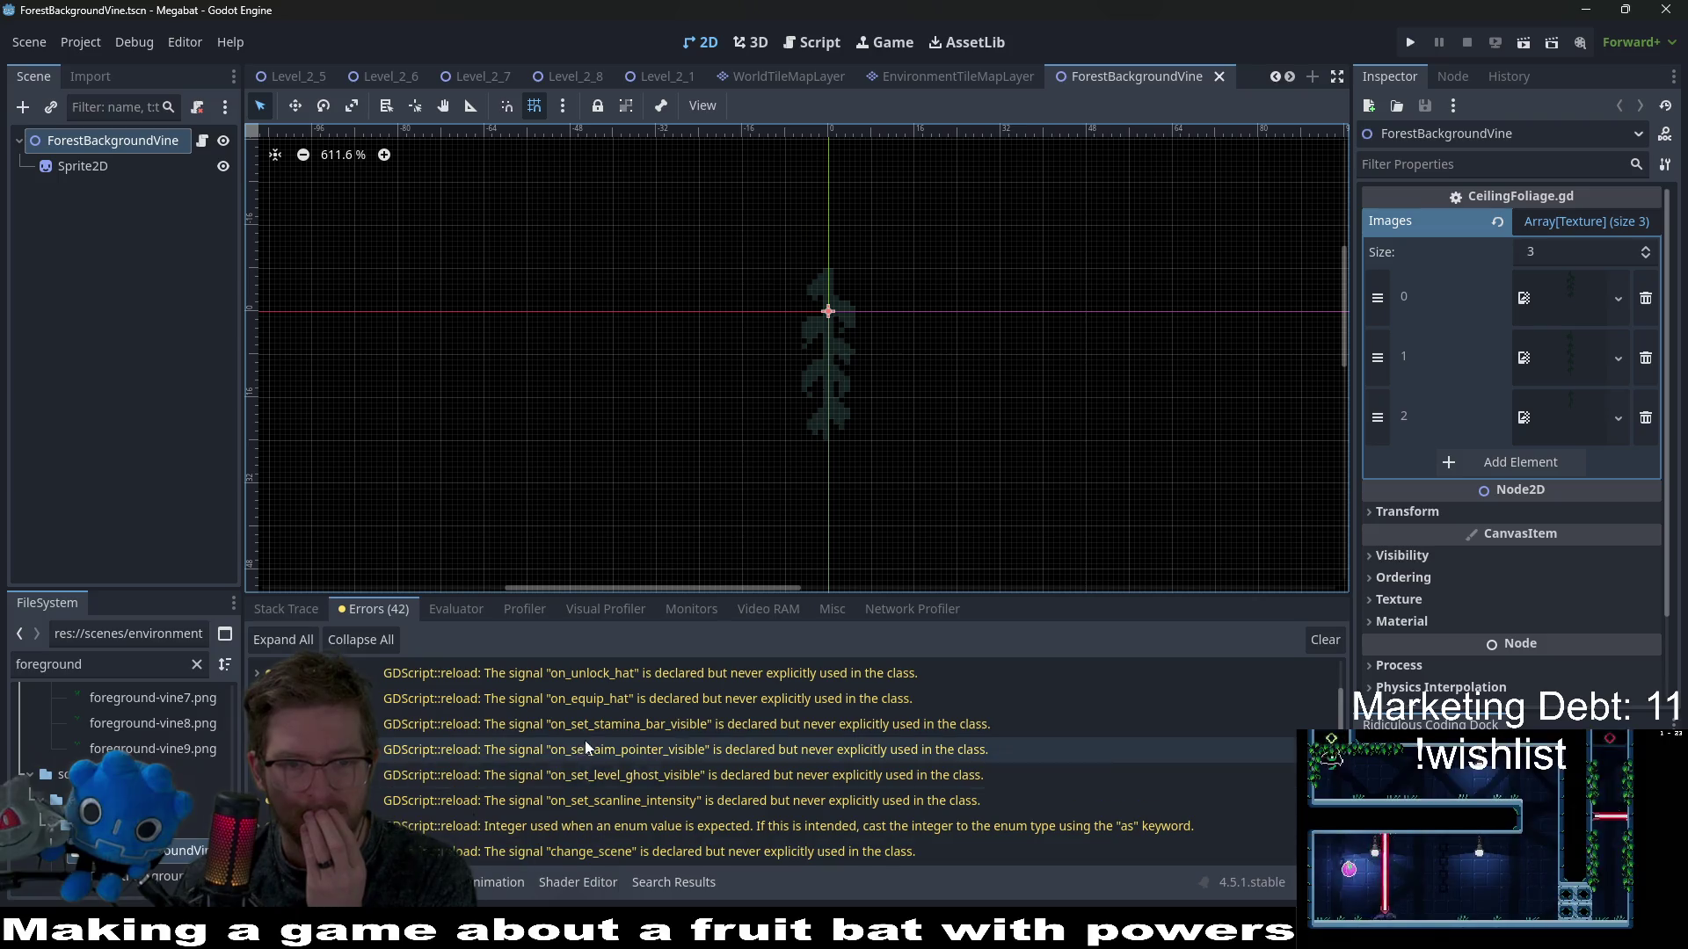
scroll(585, 746, "down", 5)
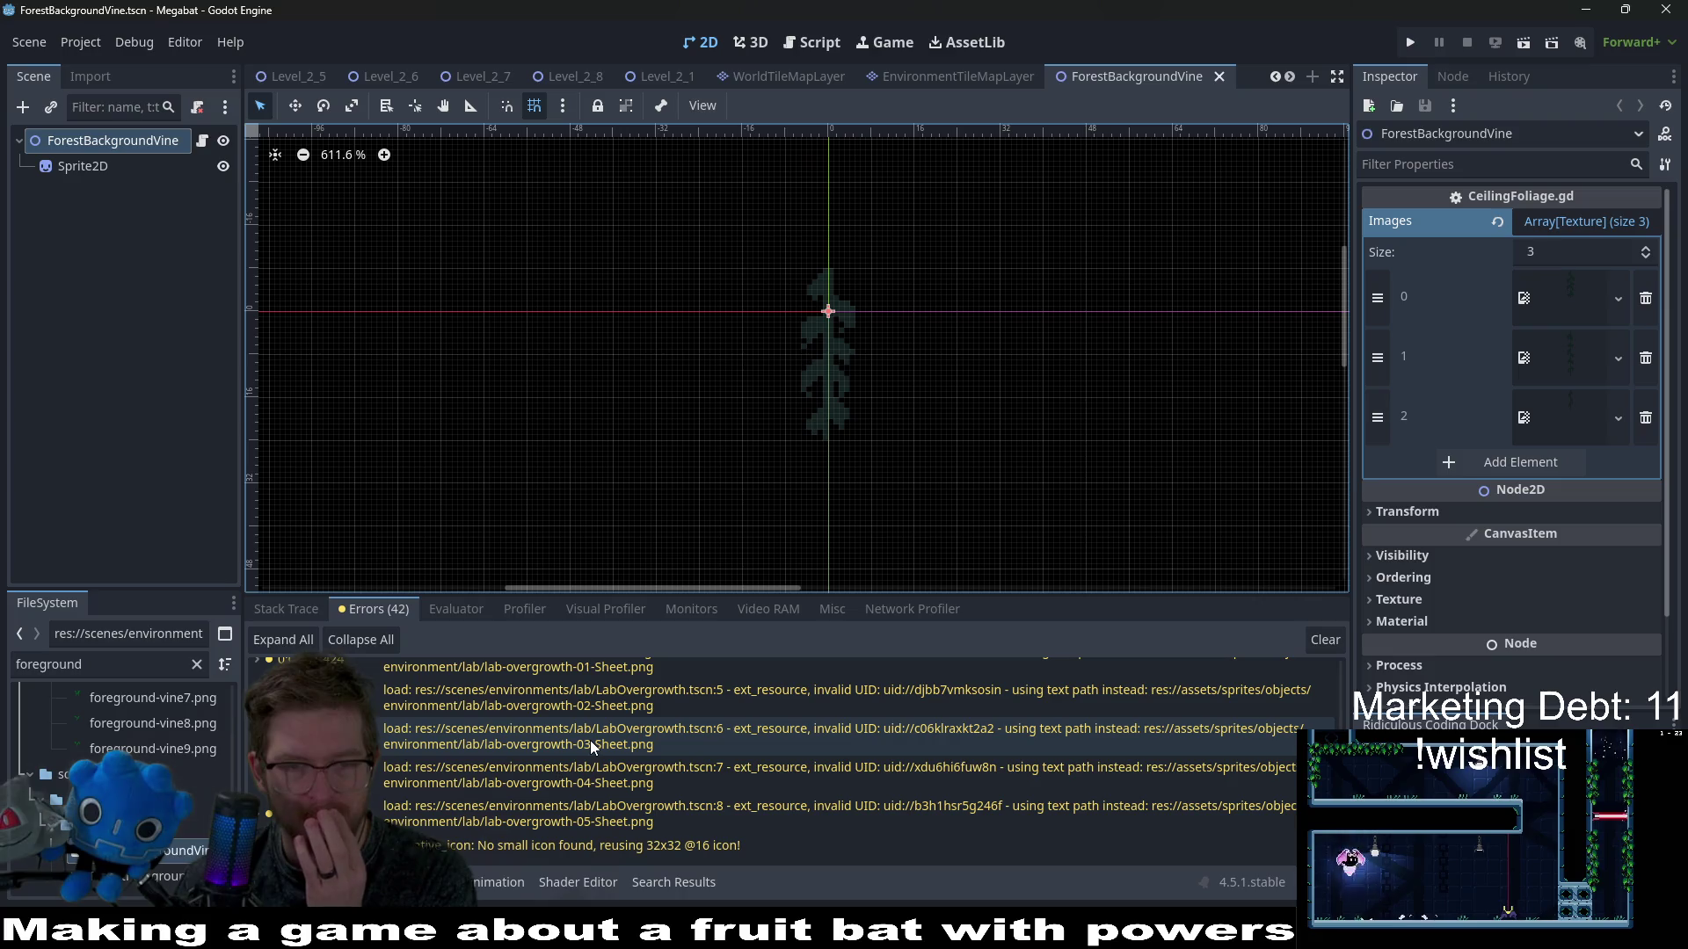
left_click(923, 77)
left_click(677, 79)
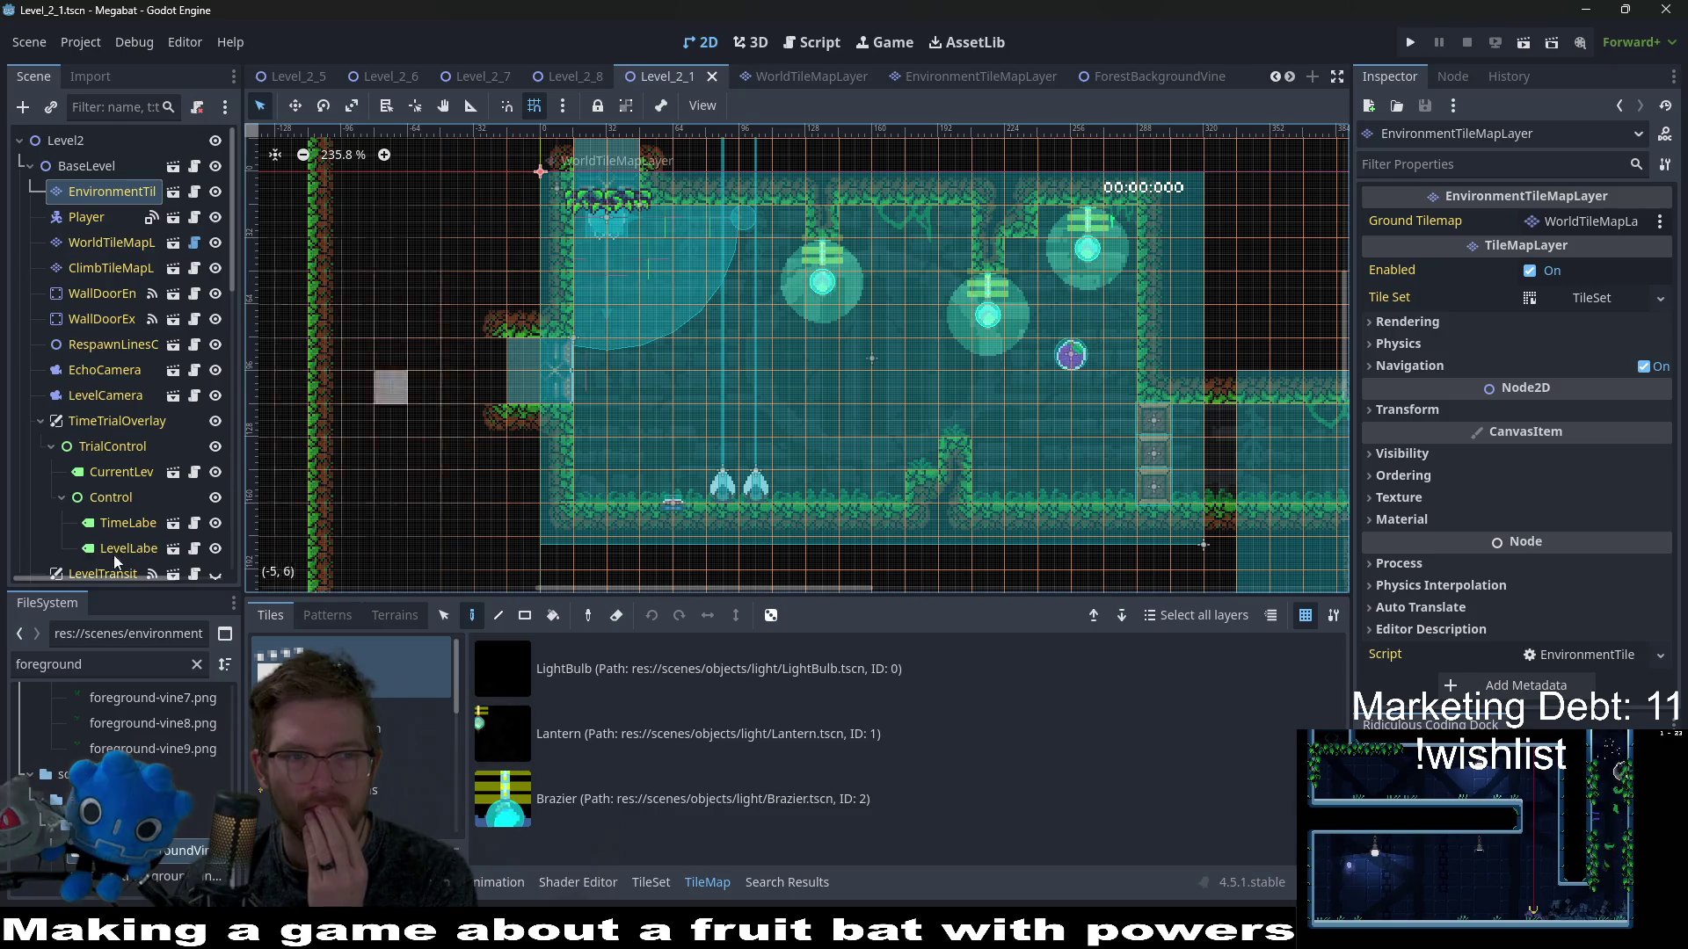
Select ForestForegroundVineSmall from the vine scene collection and run the level again.
scroll(130, 535, "down", 10)
scroll(111, 378, "up", 10)
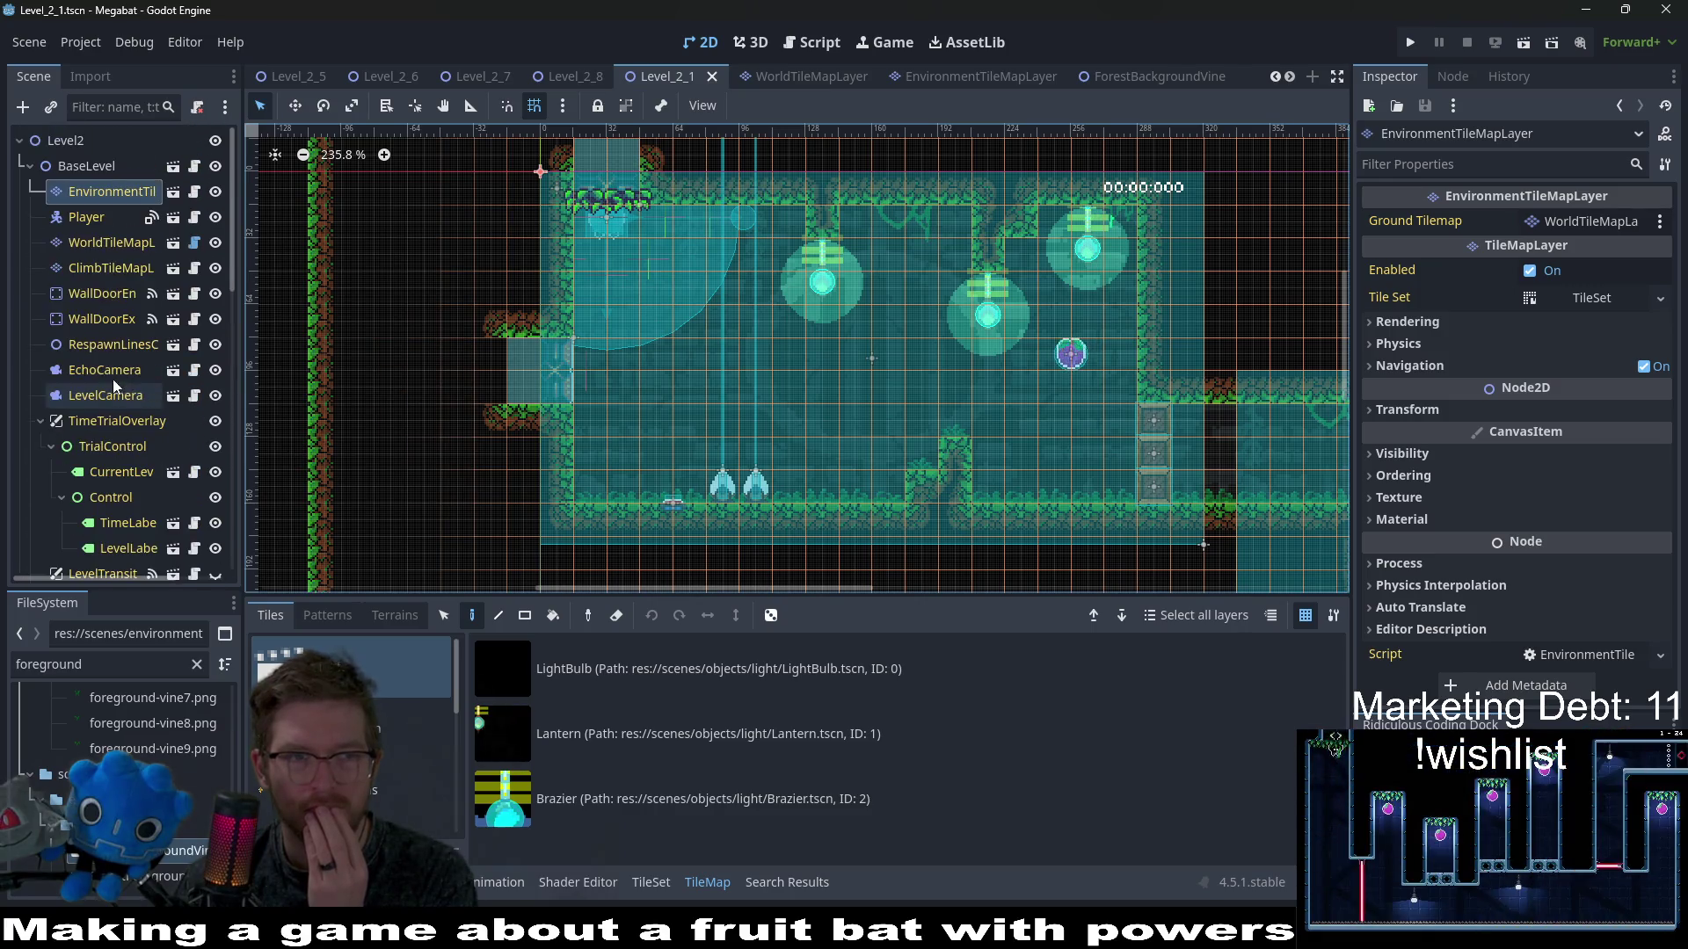
scroll(391, 747, "down", 3)
left_click(391, 772)
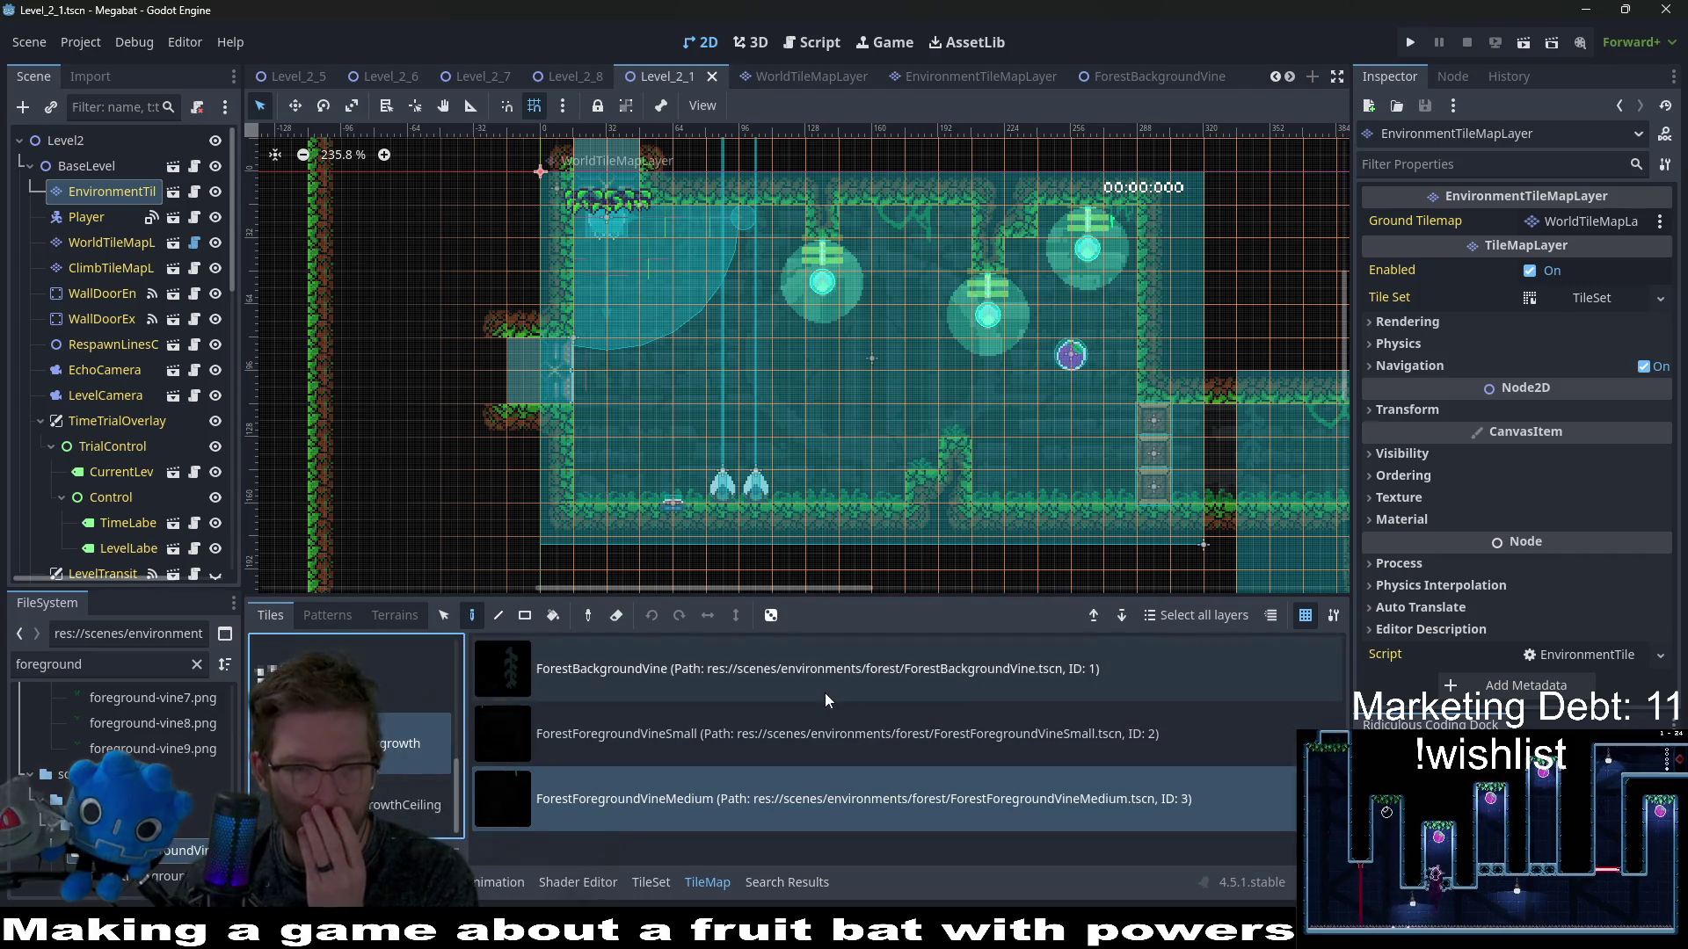
left_click(817, 742)
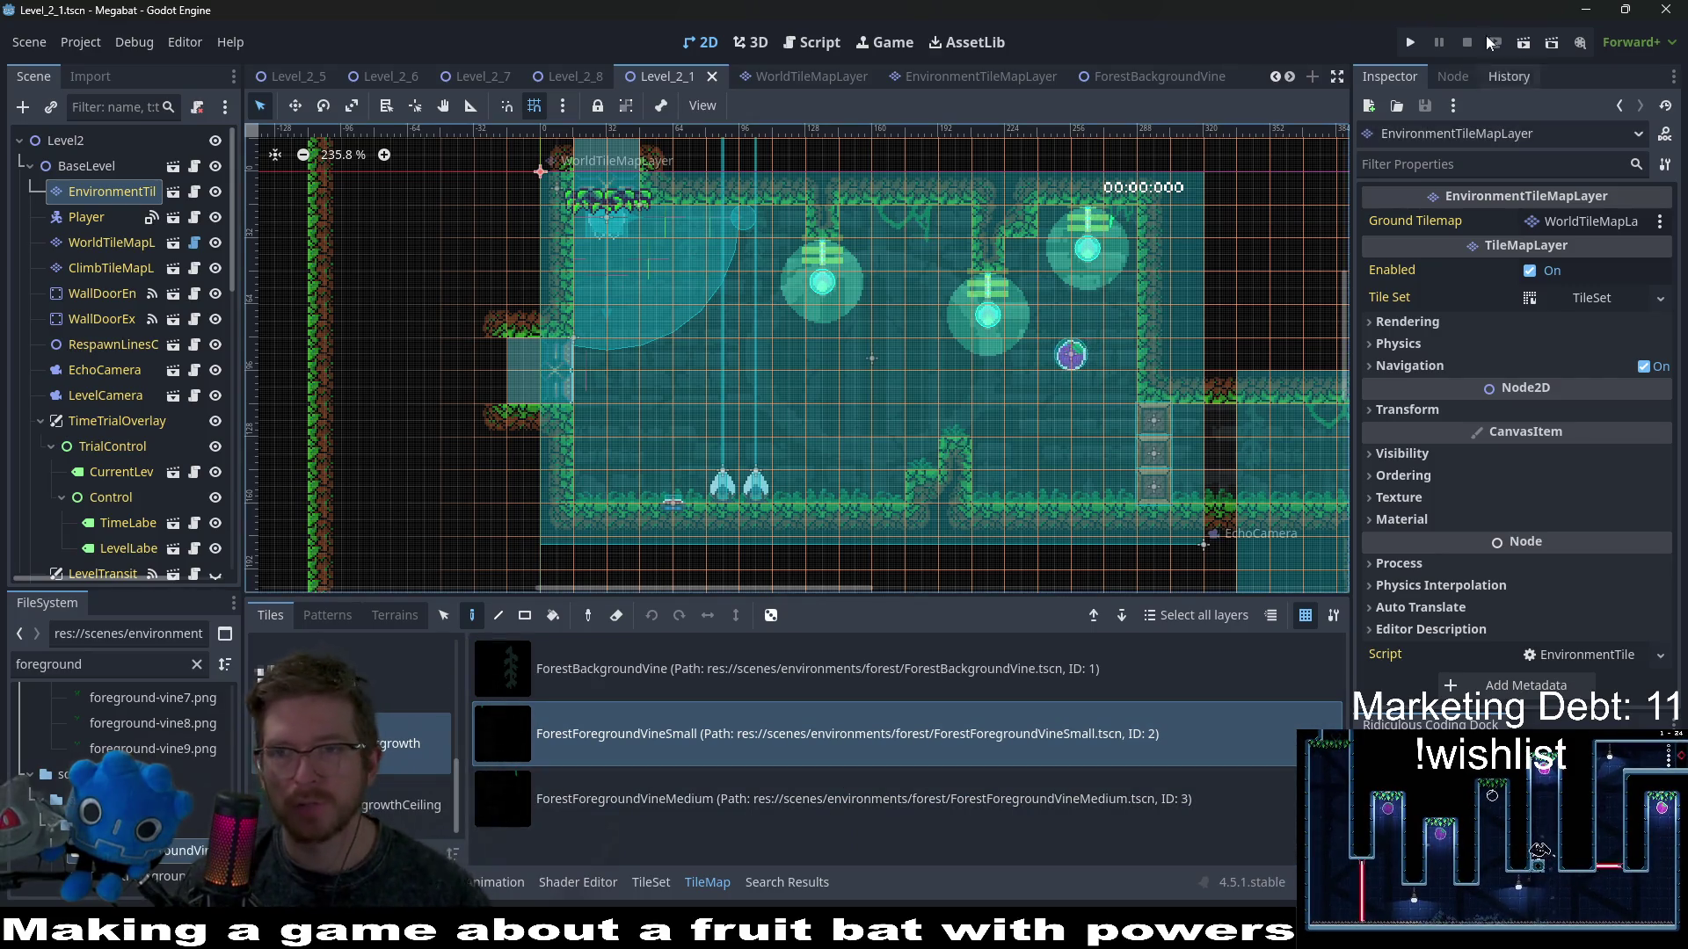
left_click(1521, 44)
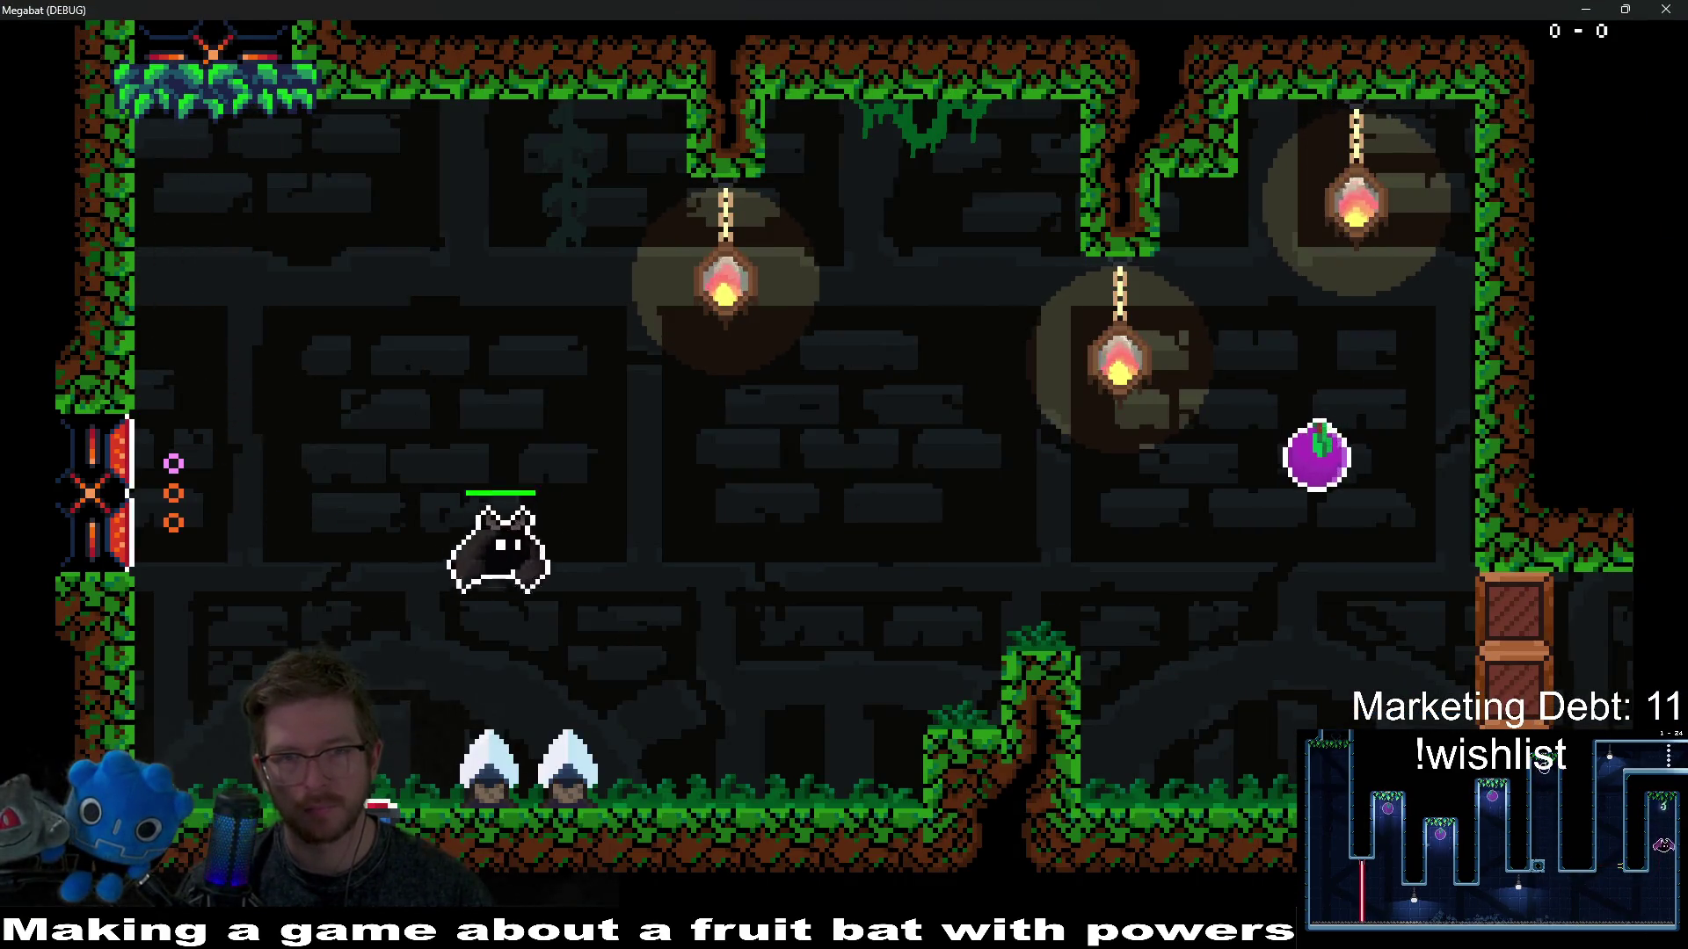
Fly the bat right and left to collect the fruits, close the game, and show ForestBackgroundVine.
key("Right")
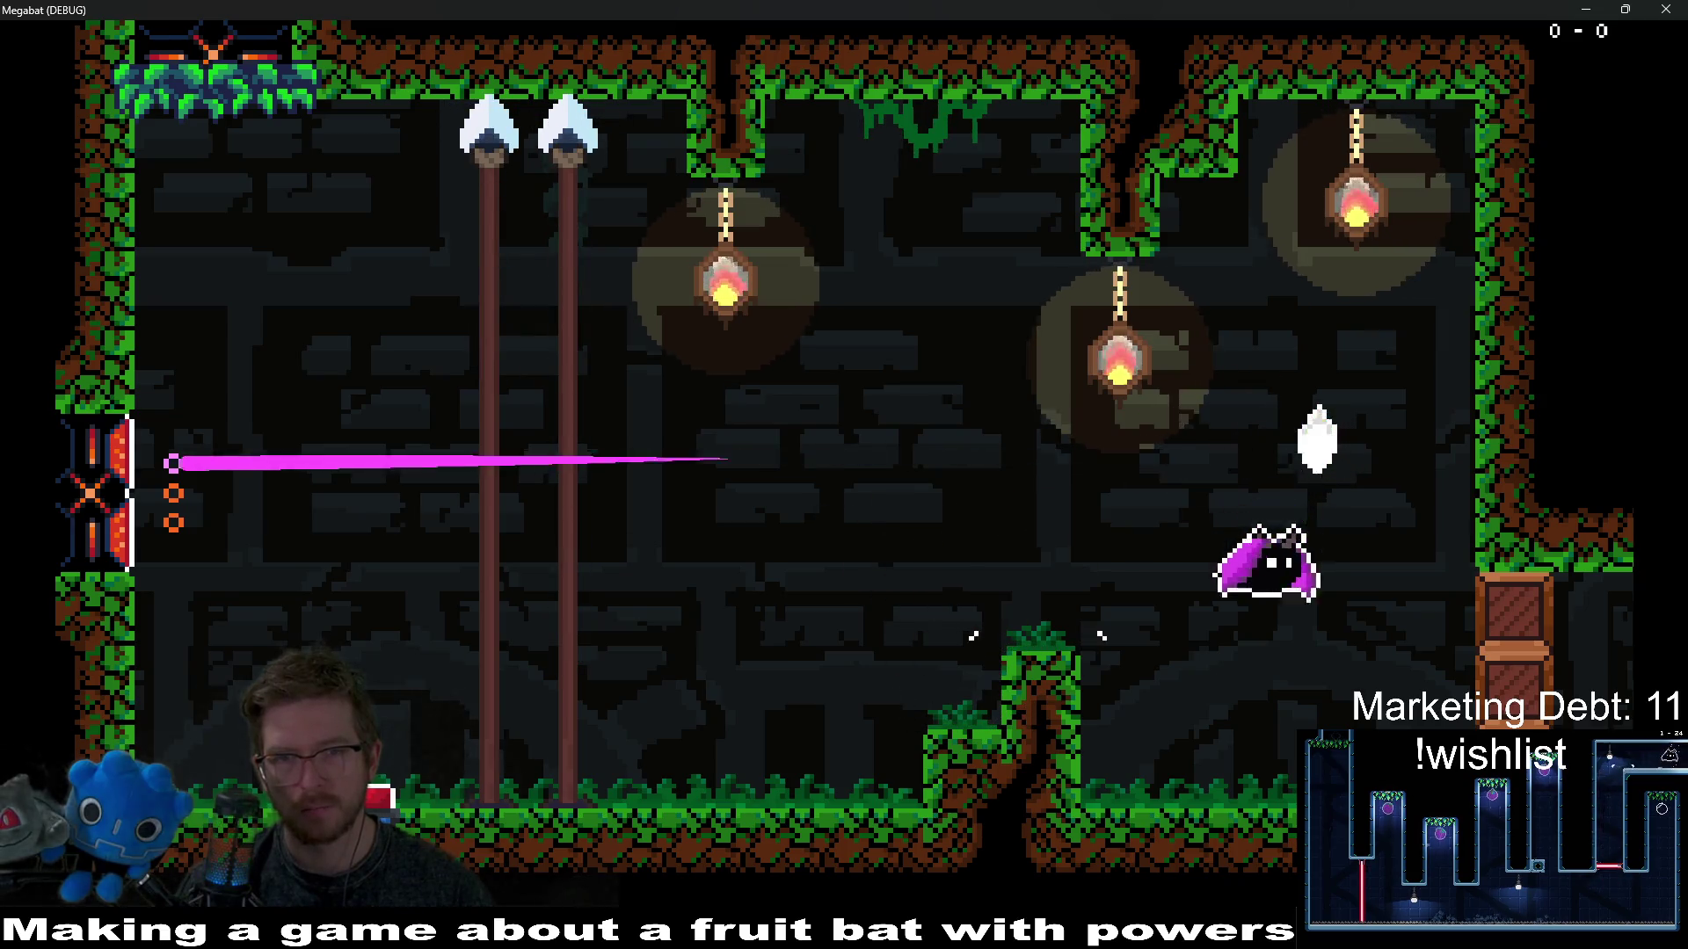
key("Right")
key("Right")
key("Left")
key("Left")
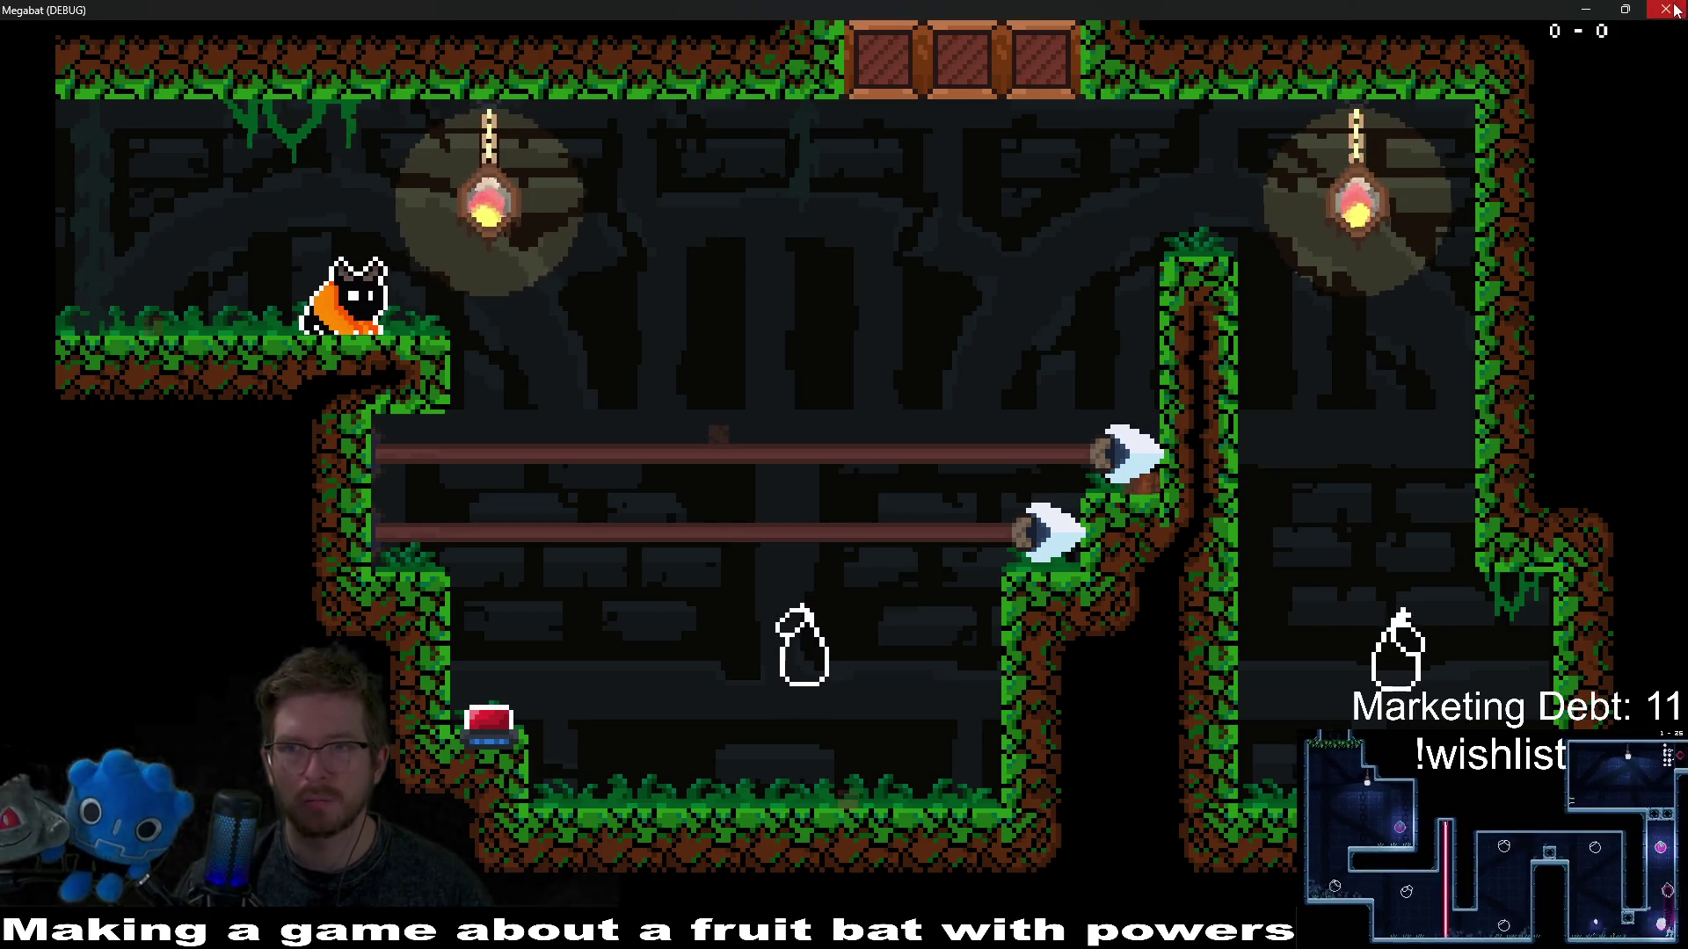
left_click(1675, 11)
left_click(1162, 77)
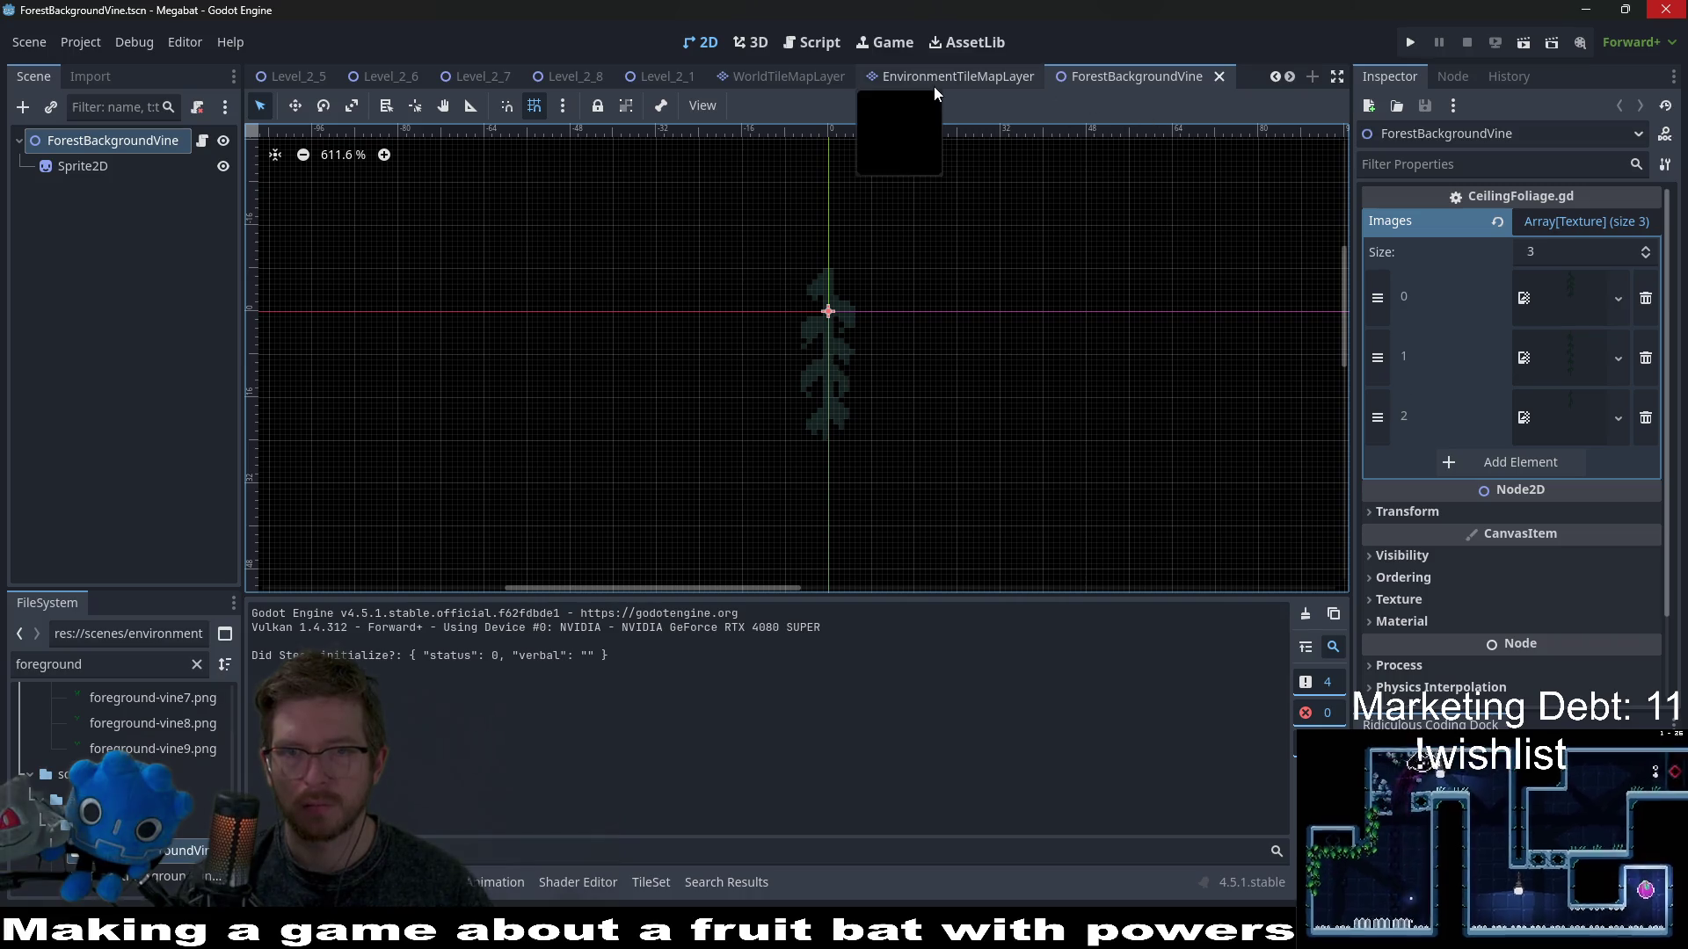
Compare the medium and small foreground vines' Images arrays, then open the CeilingFoliage.gd script.
scroll(934, 86, "down", 2)
left_click(1000, 79)
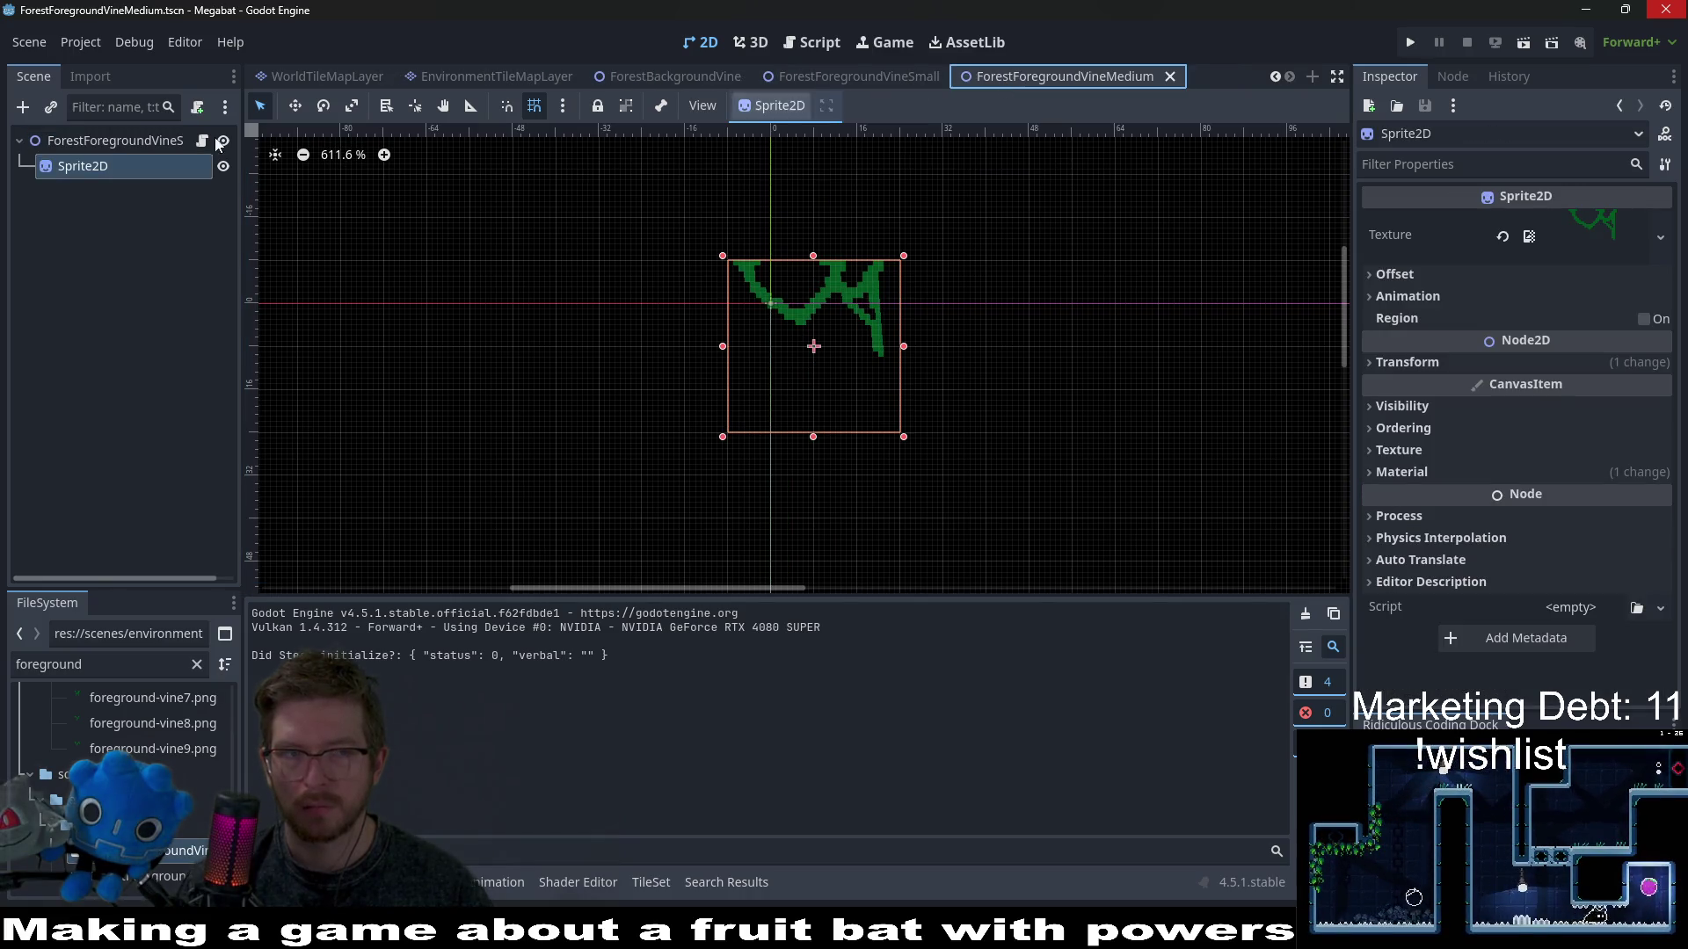
left_click(98, 141)
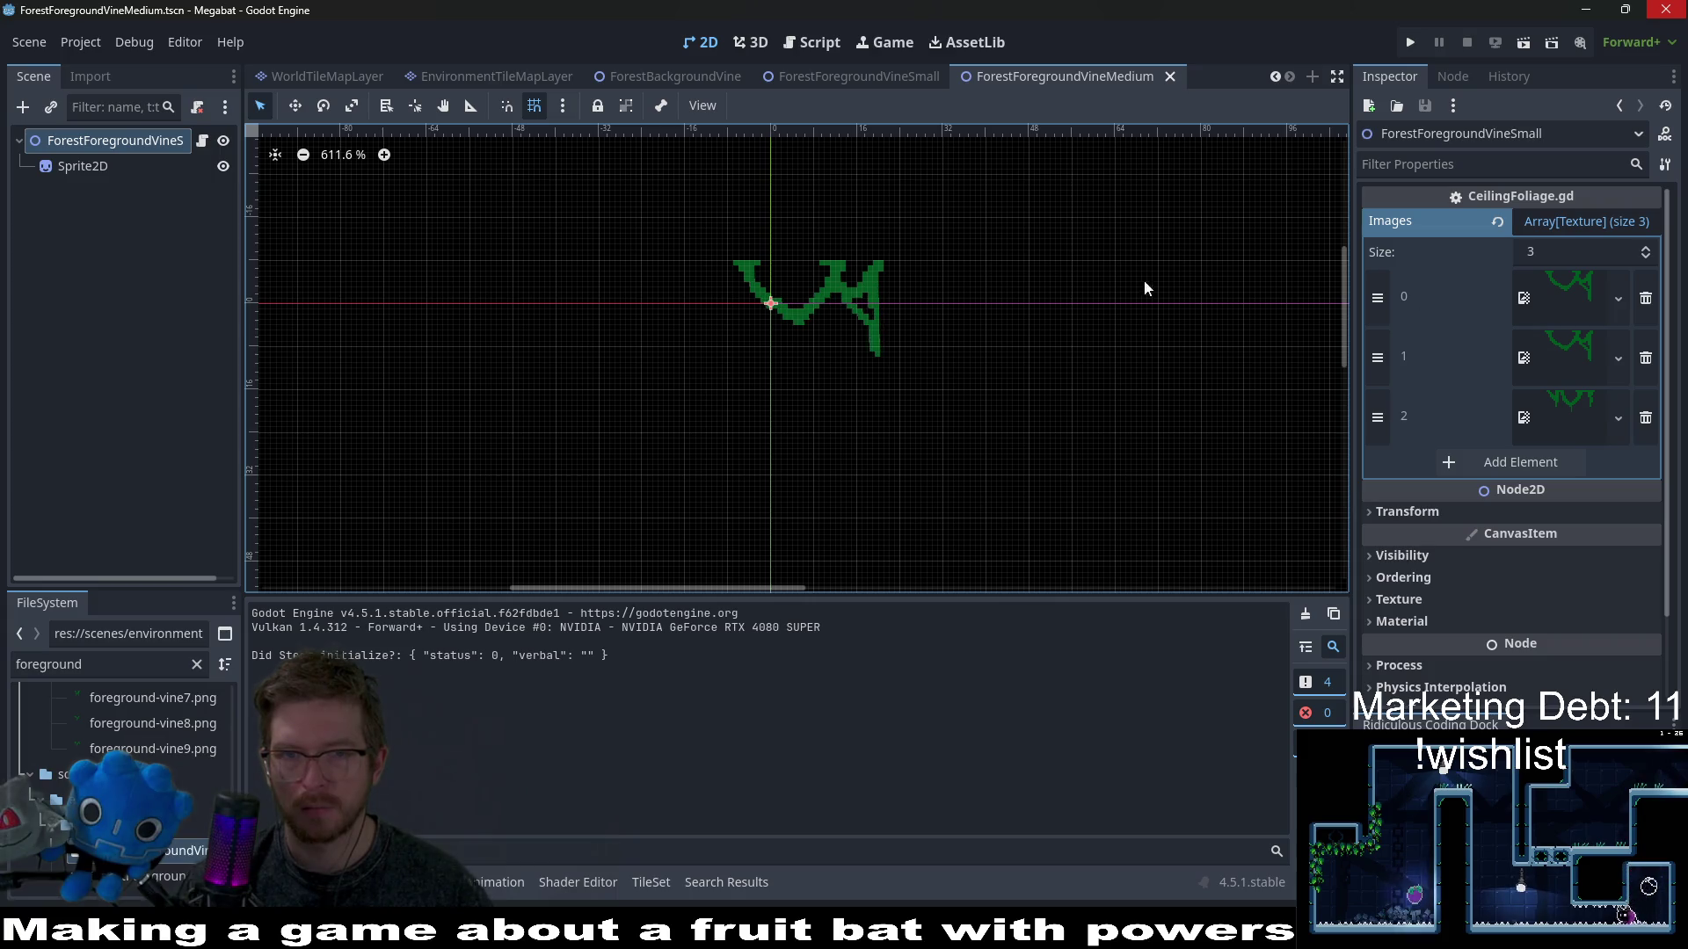
left_click(867, 77)
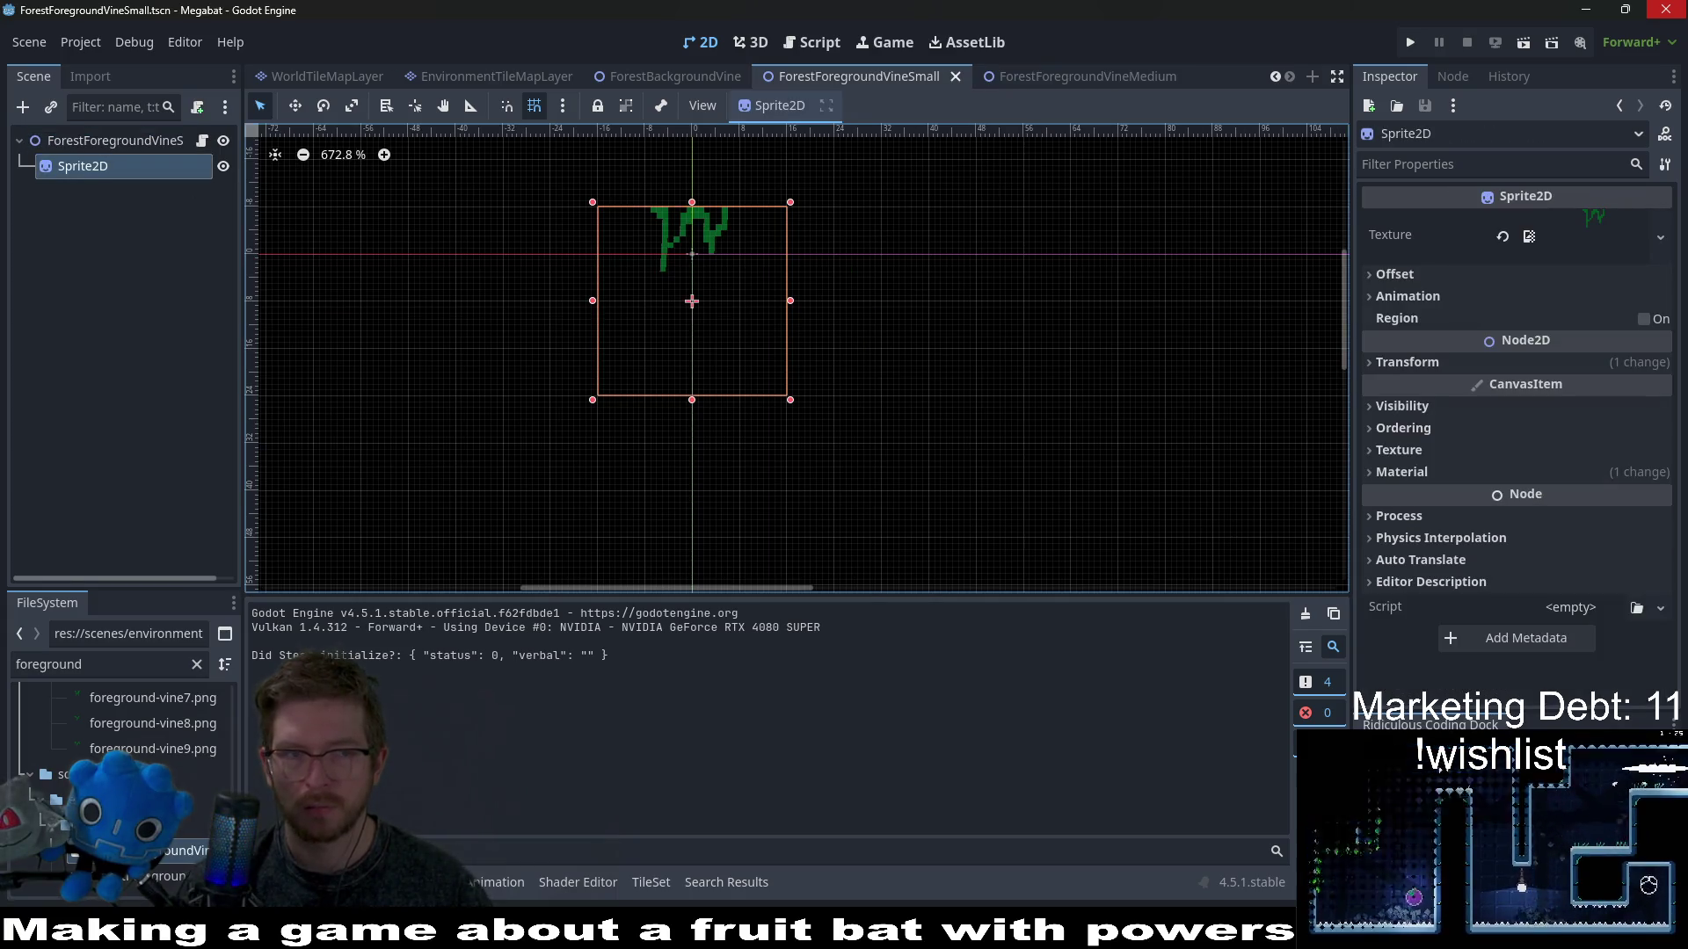
left_click(87, 142)
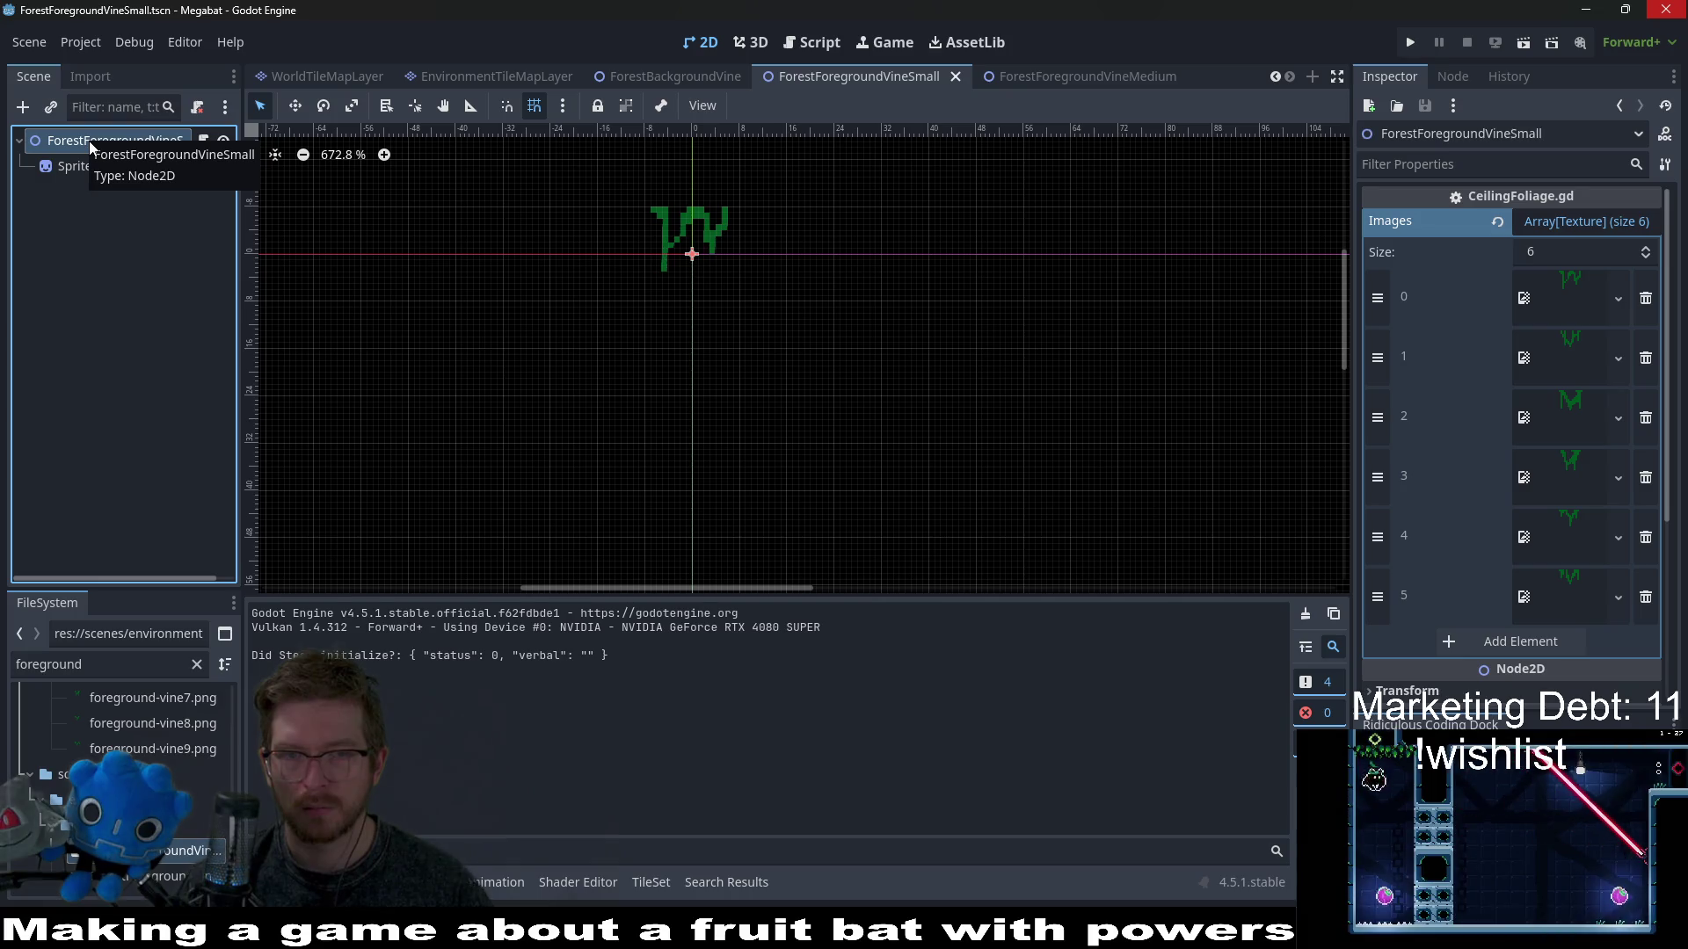
left_click(1087, 76)
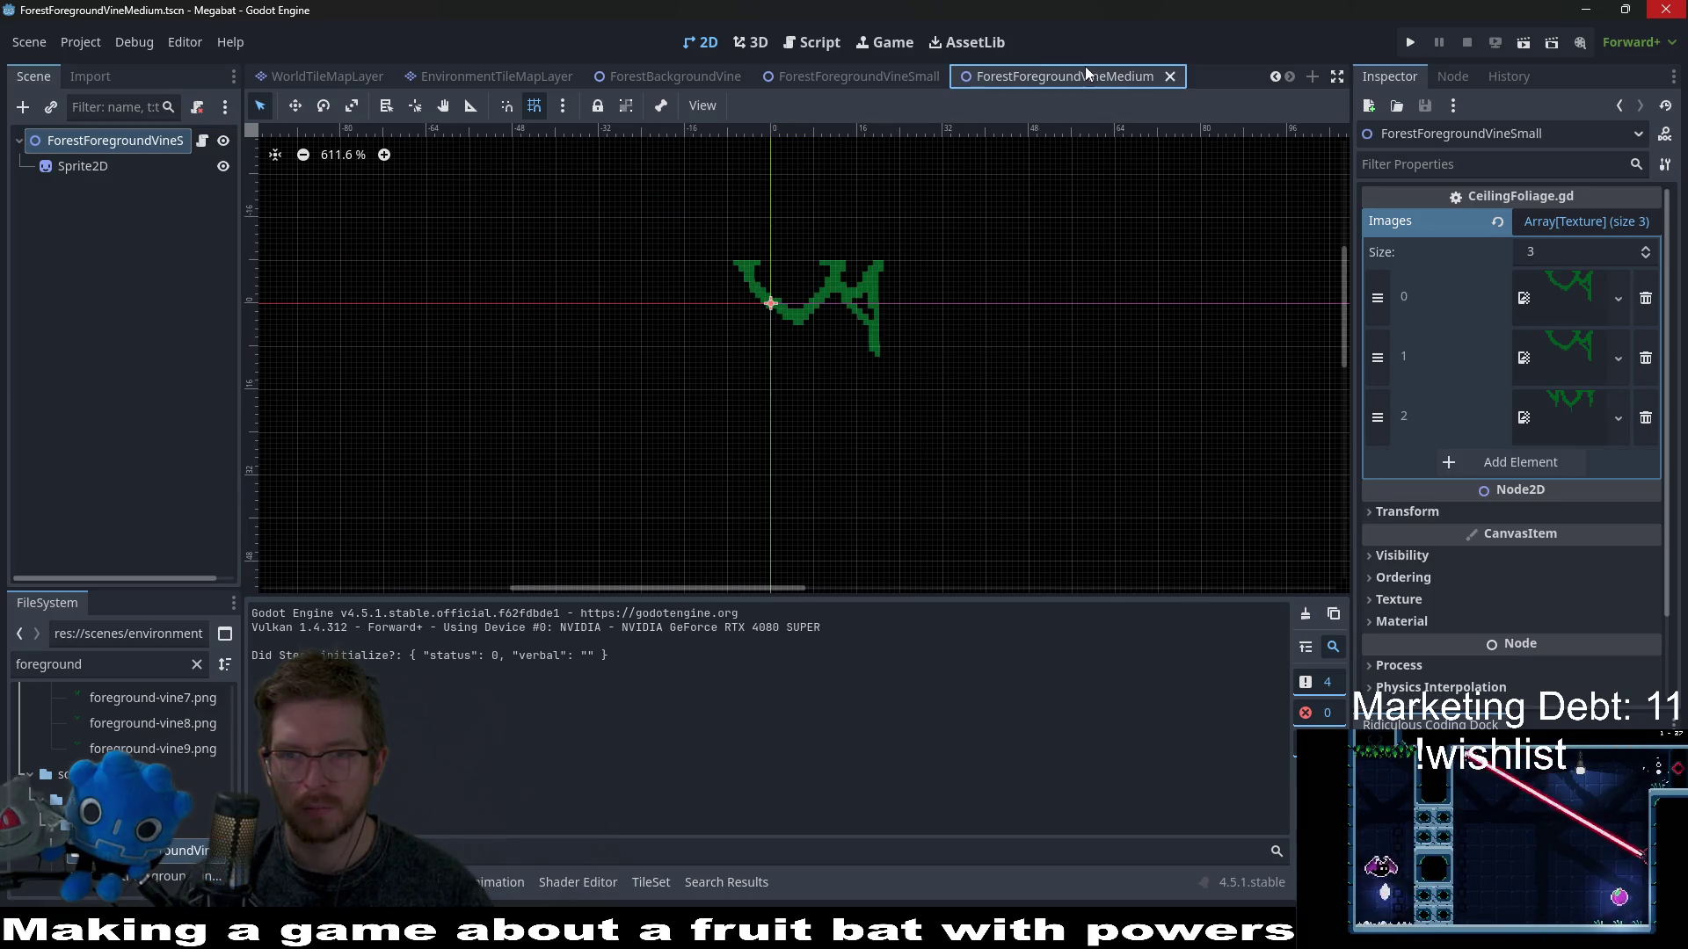
left_click(203, 142)
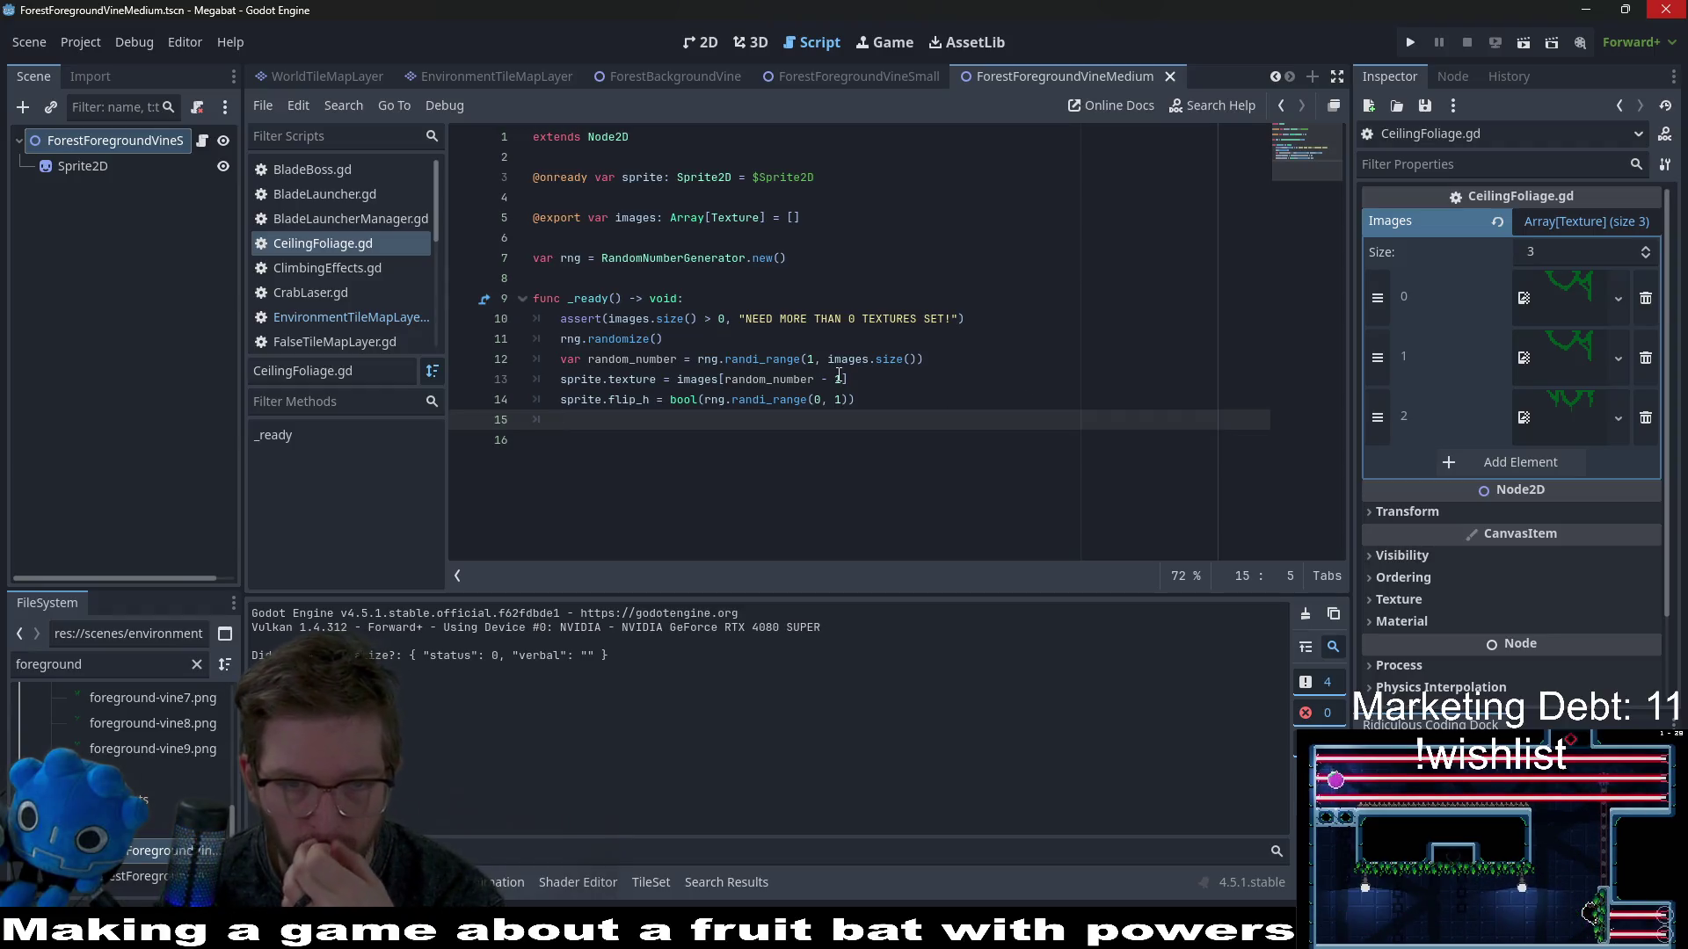
Inspect the index offset and images variable in CeilingFoliage.gd and the first image's resource options.
left_click_drag(848, 379, 773, 379)
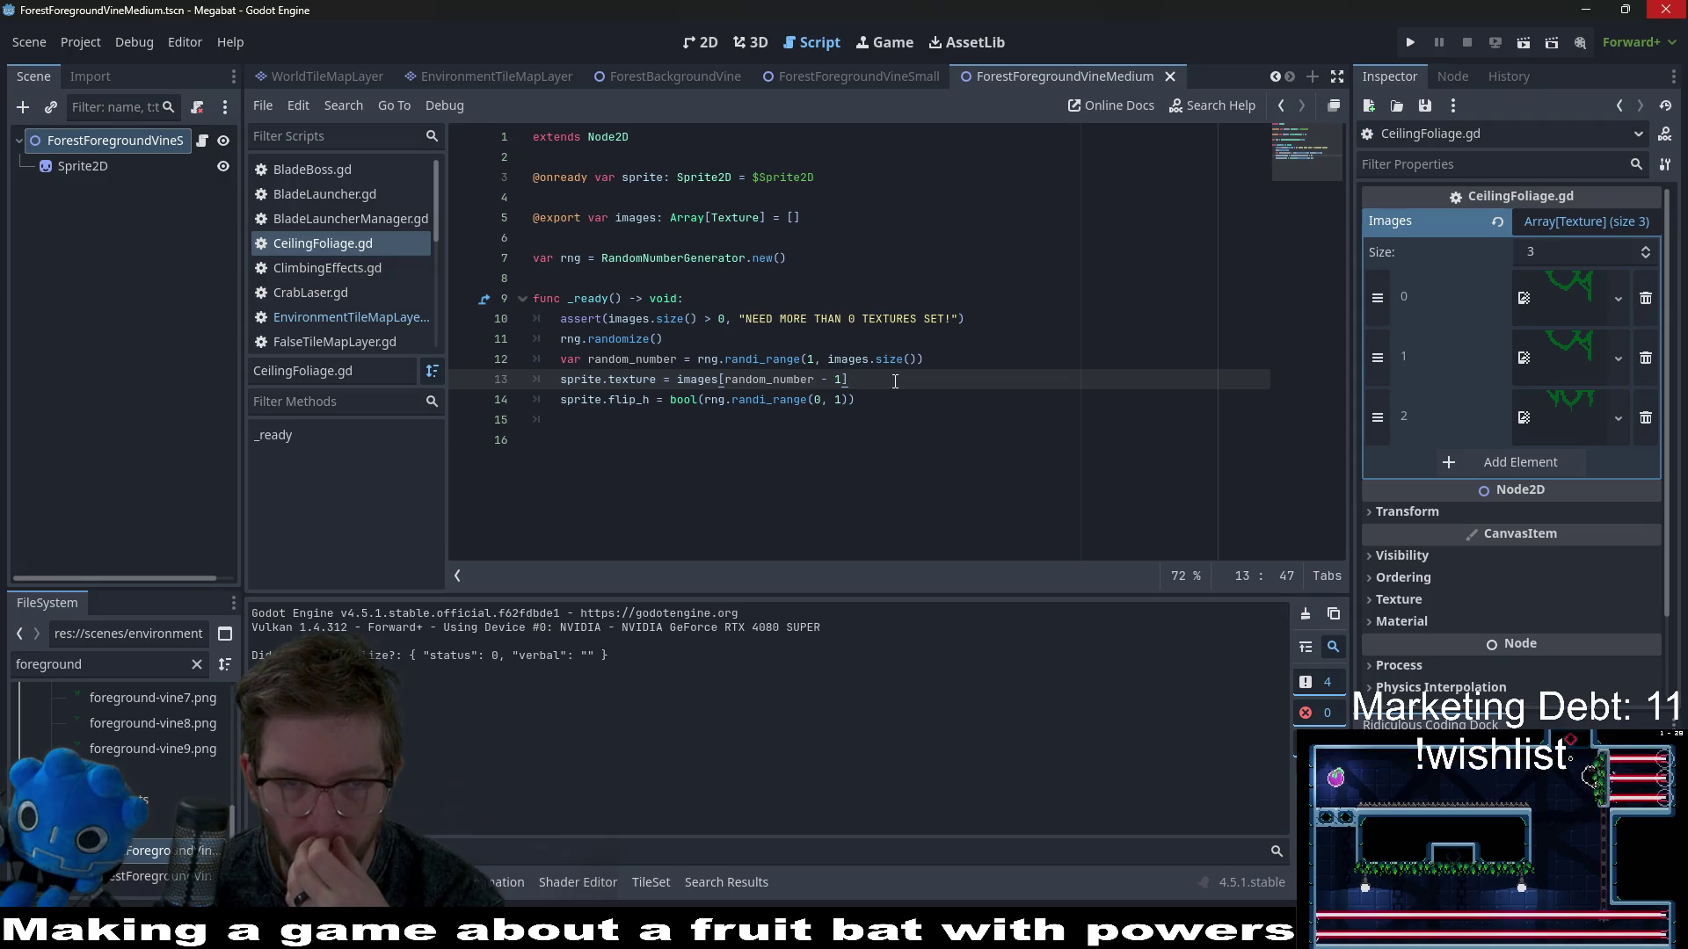
double_click(633, 217)
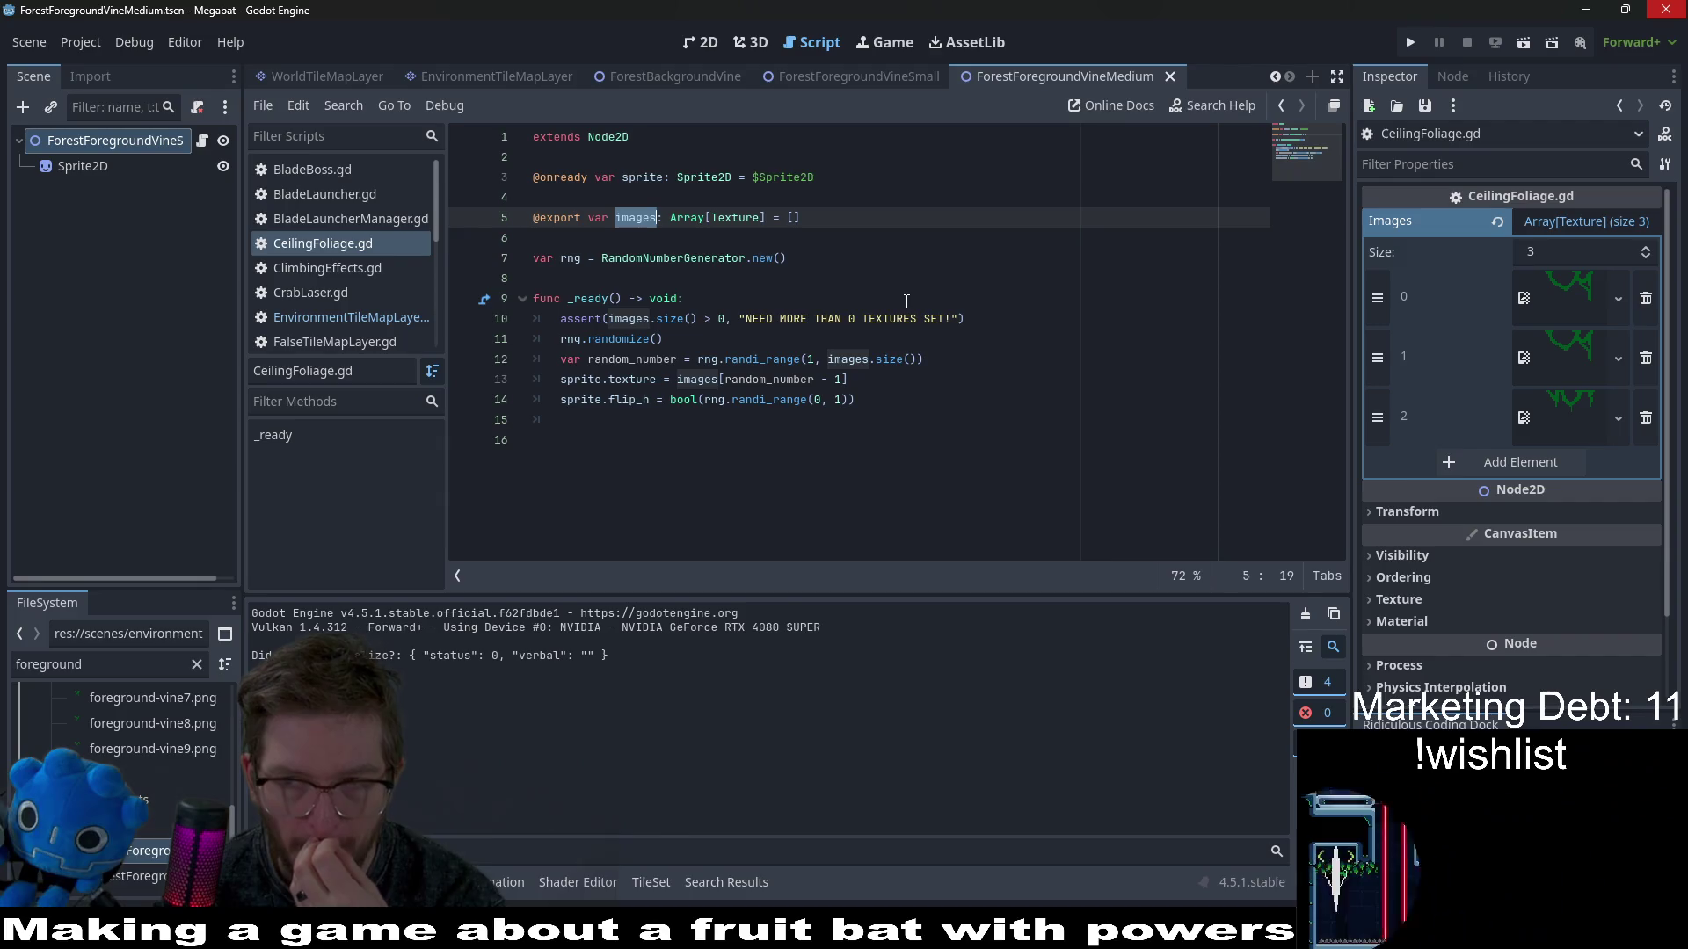
left_click(1617, 301)
left_click(1317, 298)
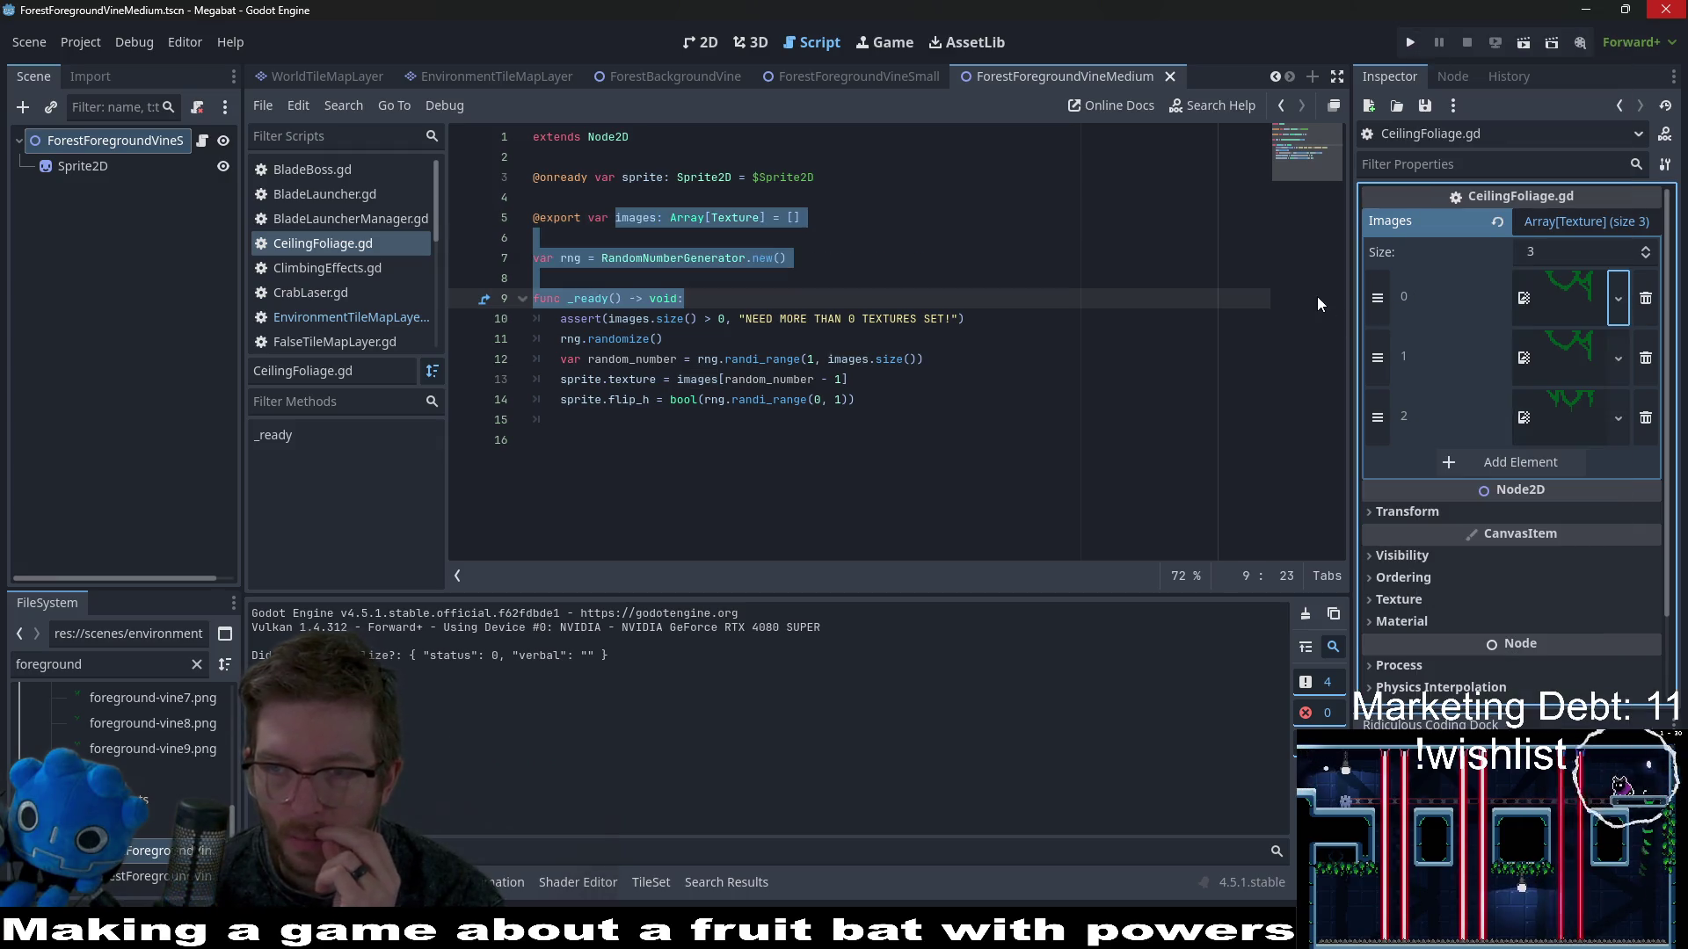
left_click(981, 299)
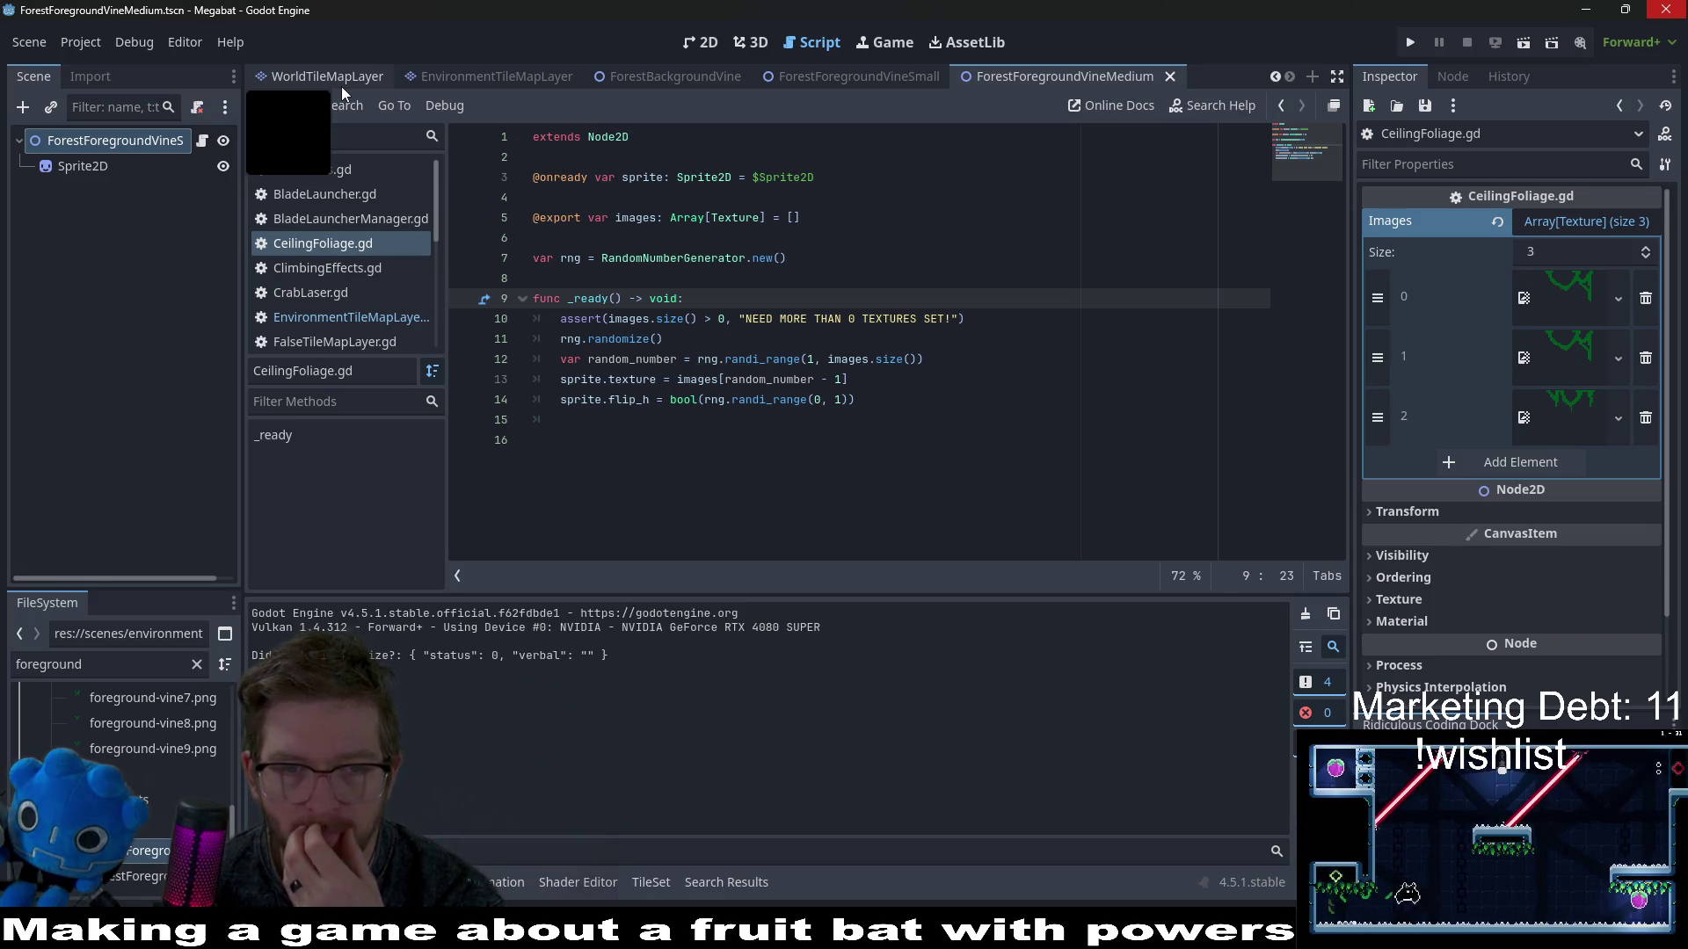
Delete the empty line 15, save the script, and switch to ForestForegroundVineSmall.
left_click(570, 419)
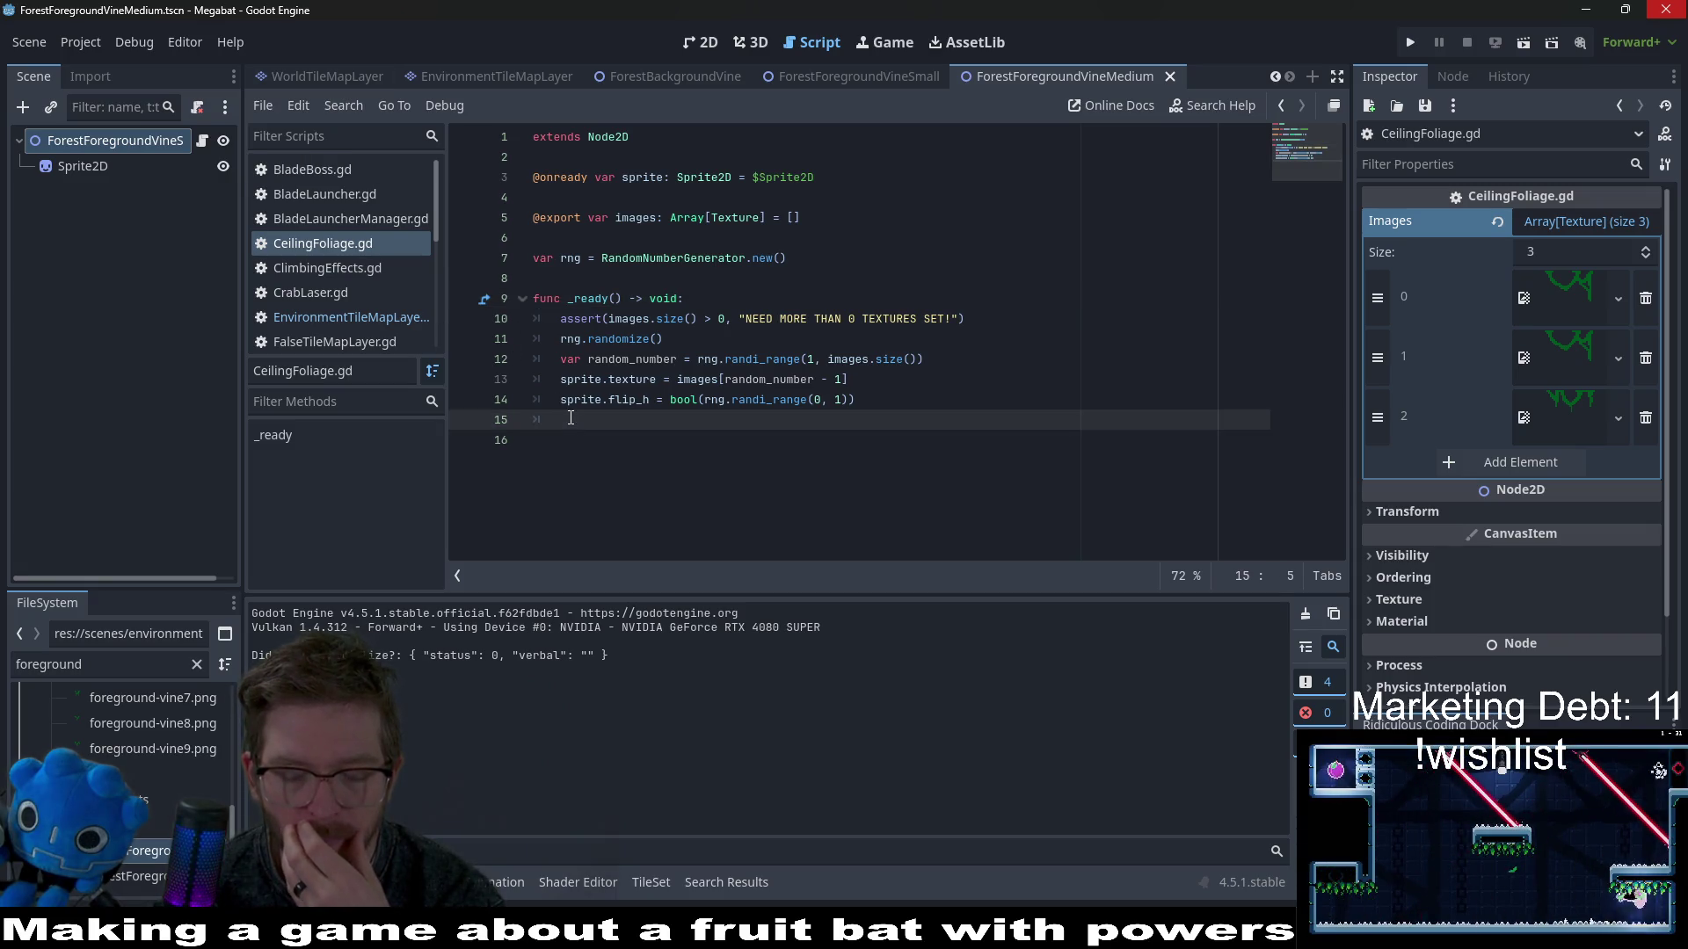
key("BackSpace")
key("ctrl+s")
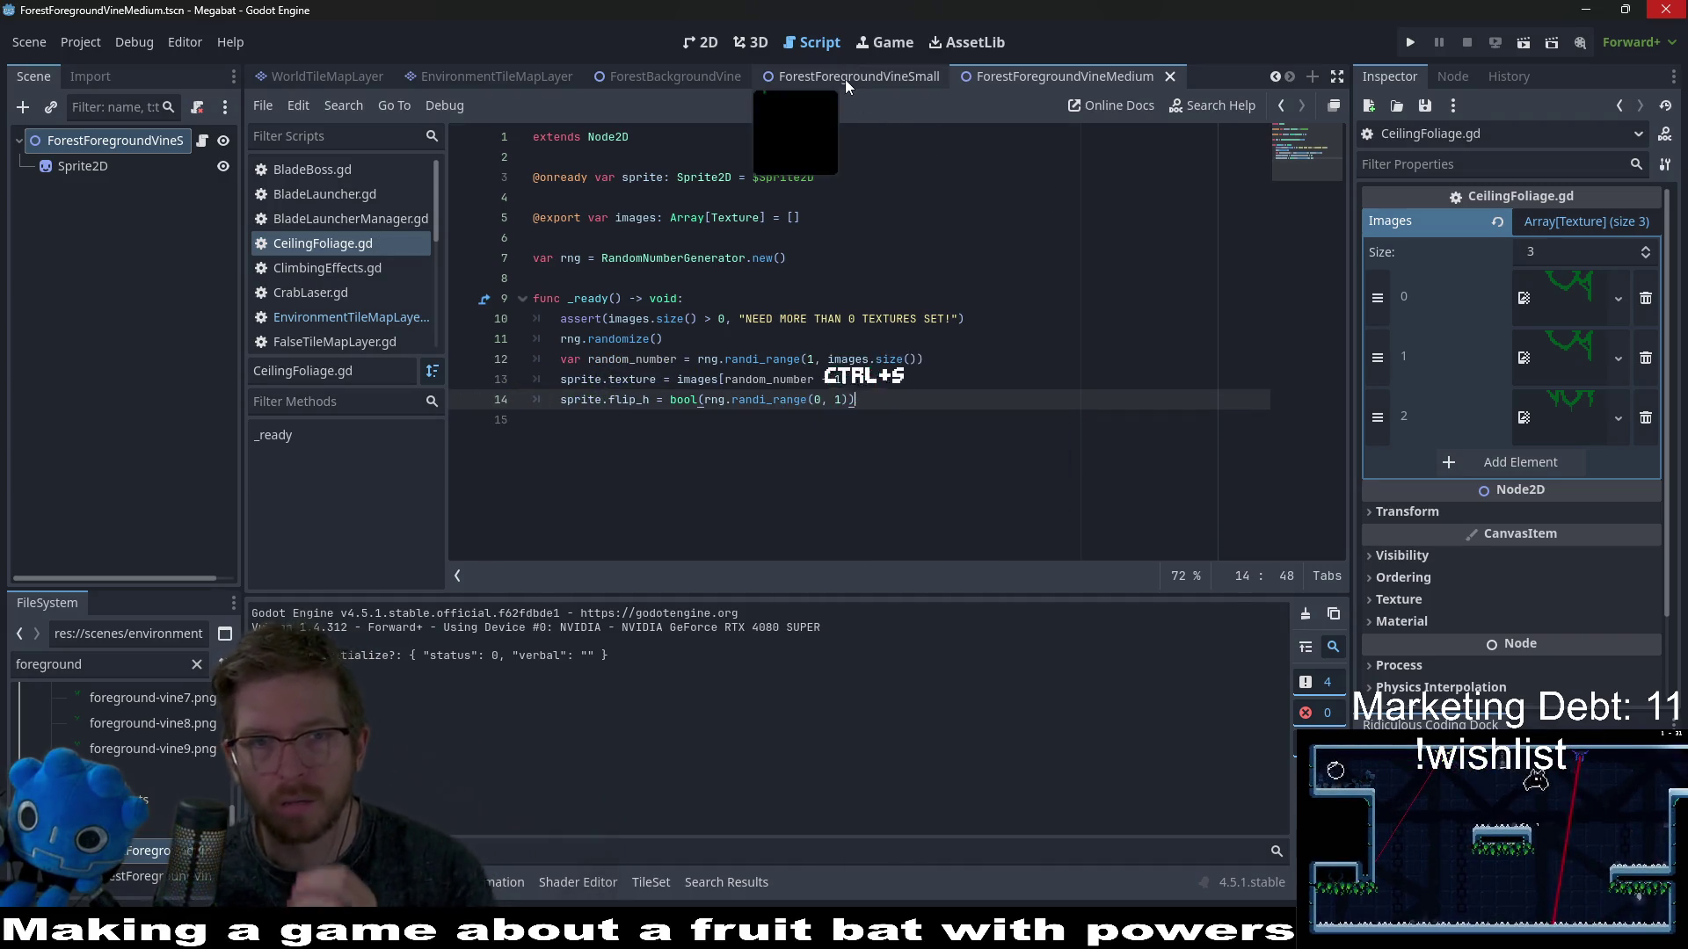
left_click(845, 79)
scroll(1448, 323, "down", 3)
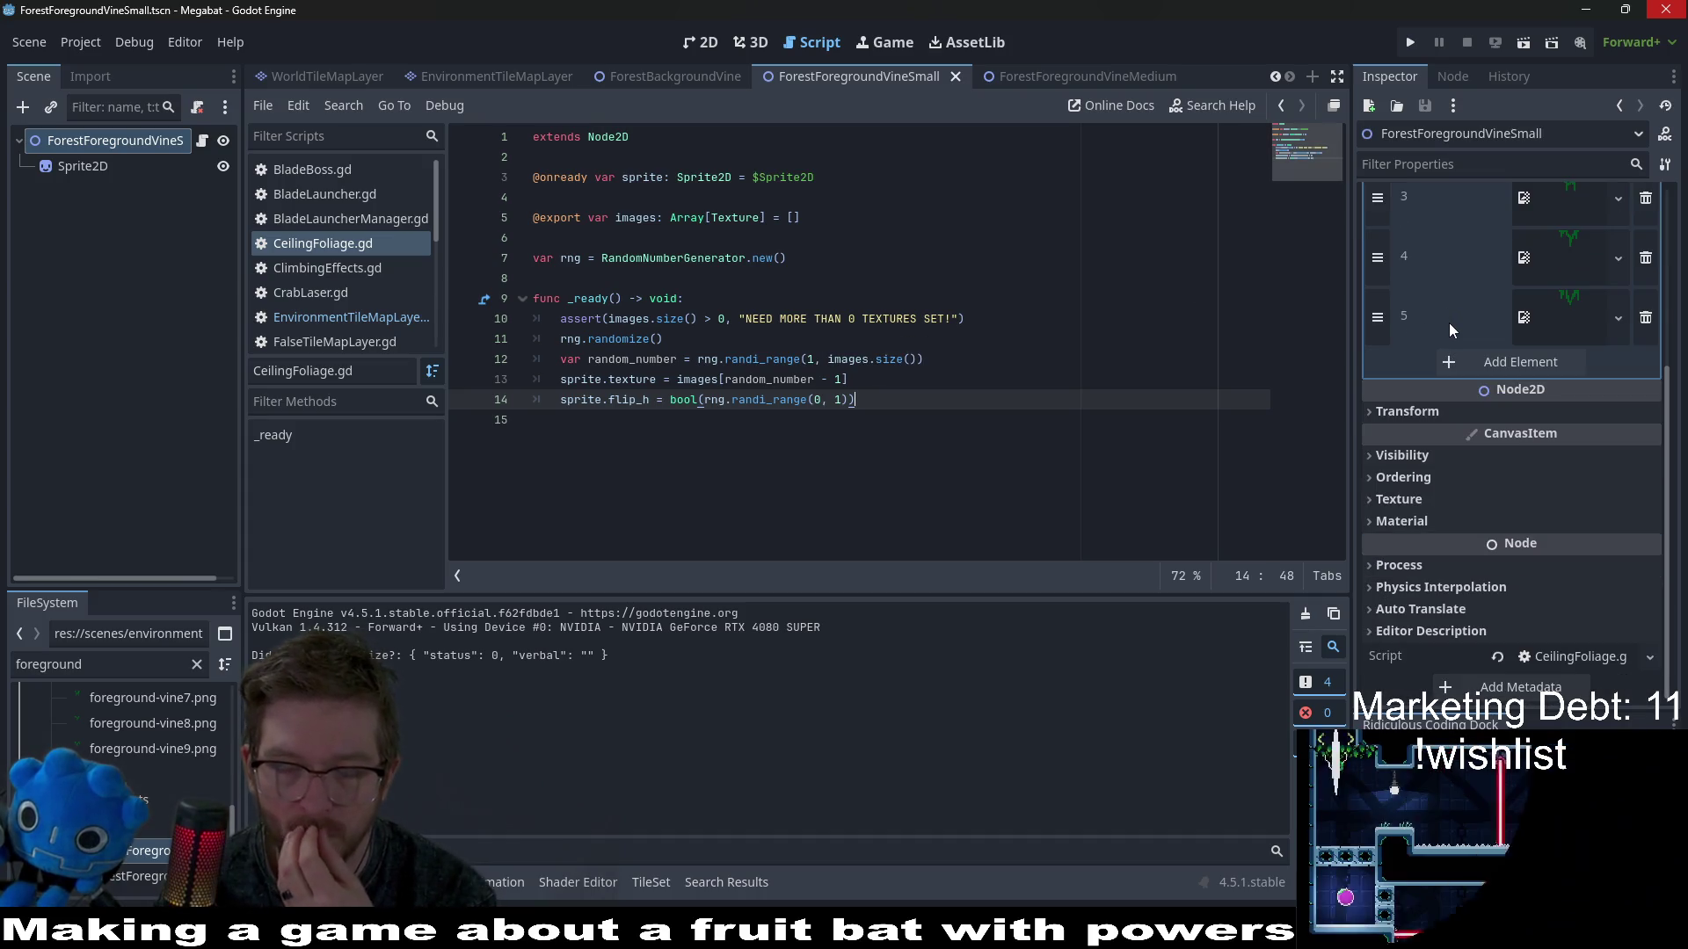
Inspect the small vine's root properties and its Sprite2D ShaderMaterial wind parameters.
left_click(1443, 413)
scroll(1443, 418, "down", 2)
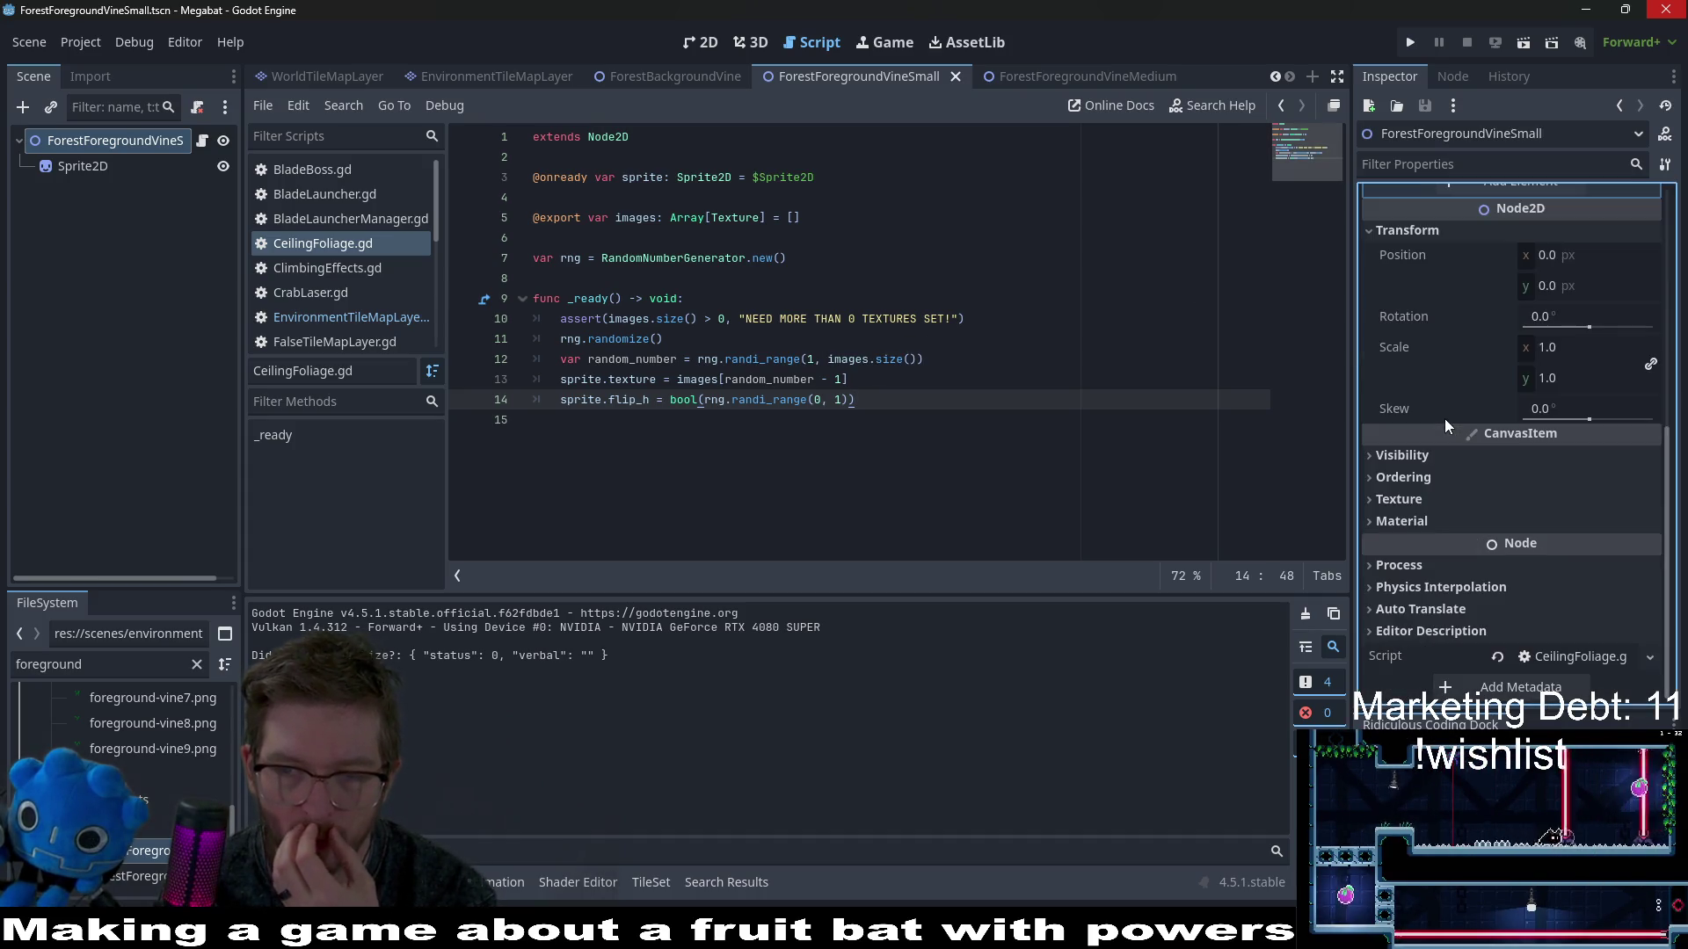
left_click(1418, 522)
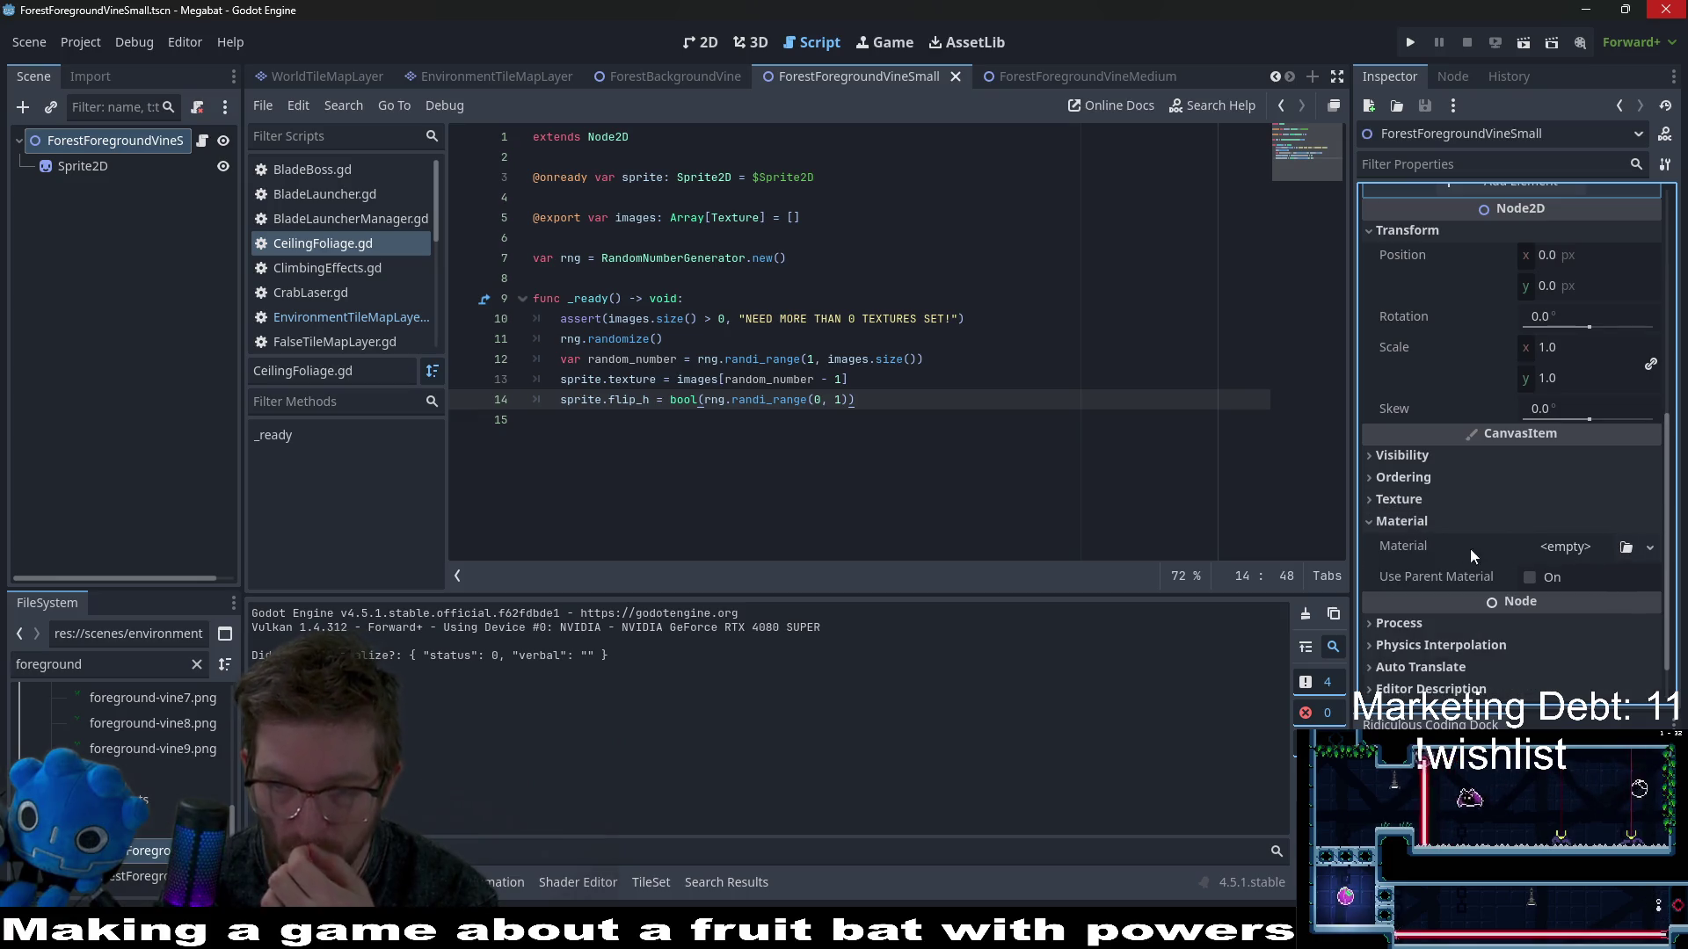
left_click(72, 165)
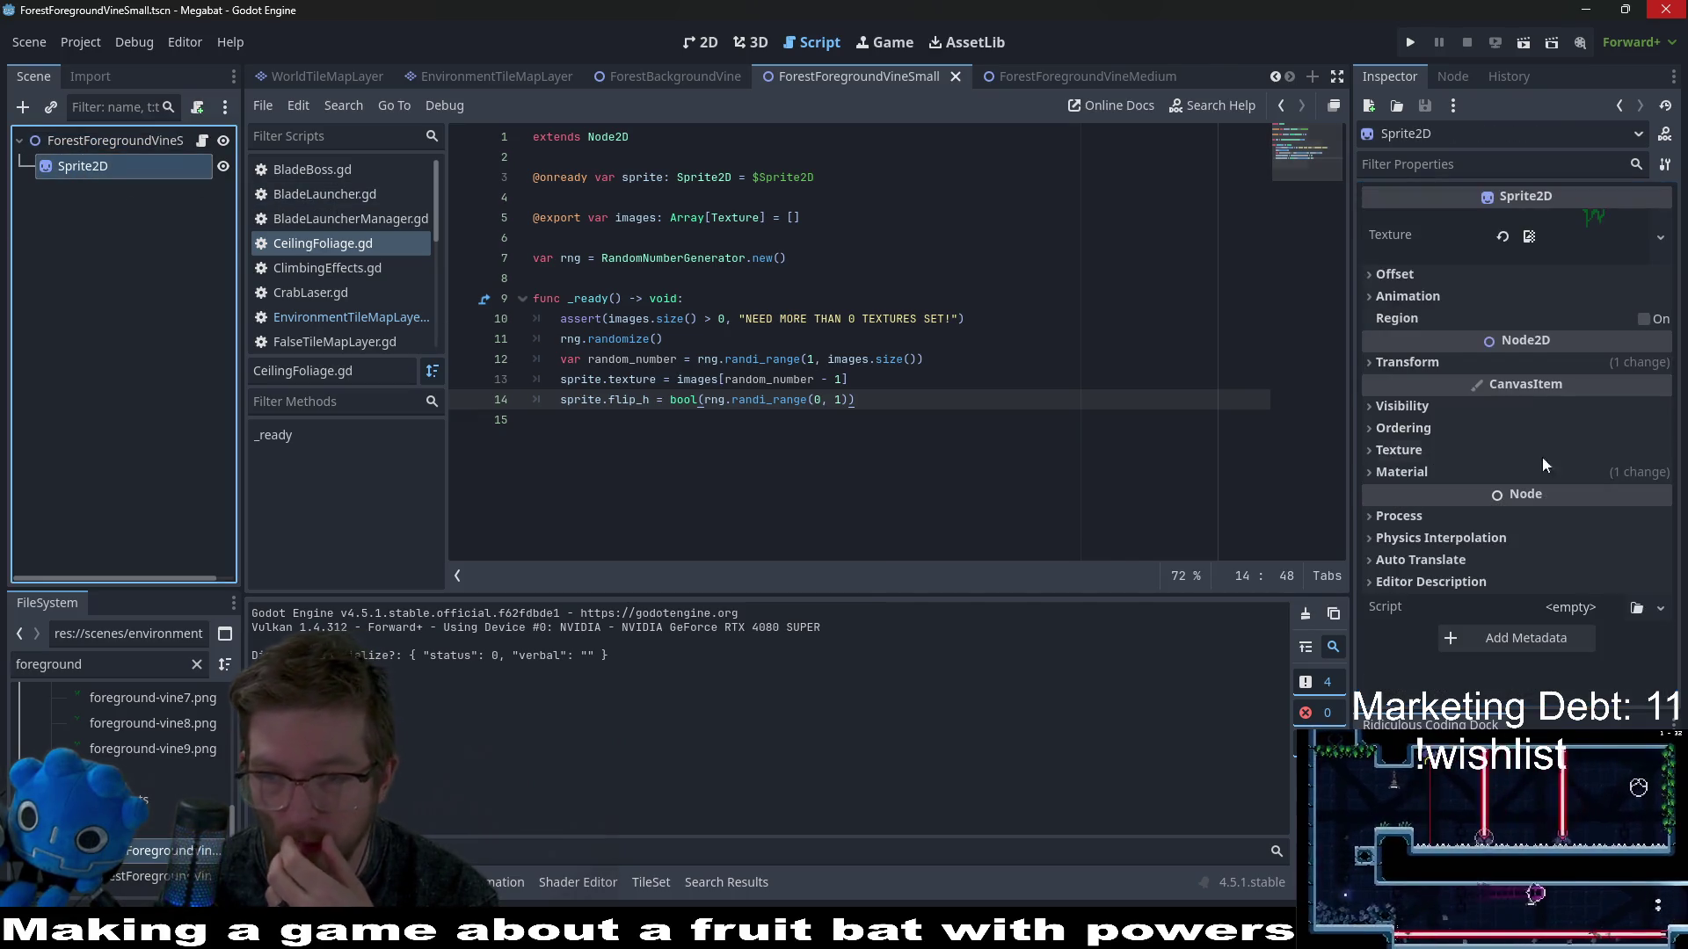
left_click(1470, 473)
left_click(1571, 498)
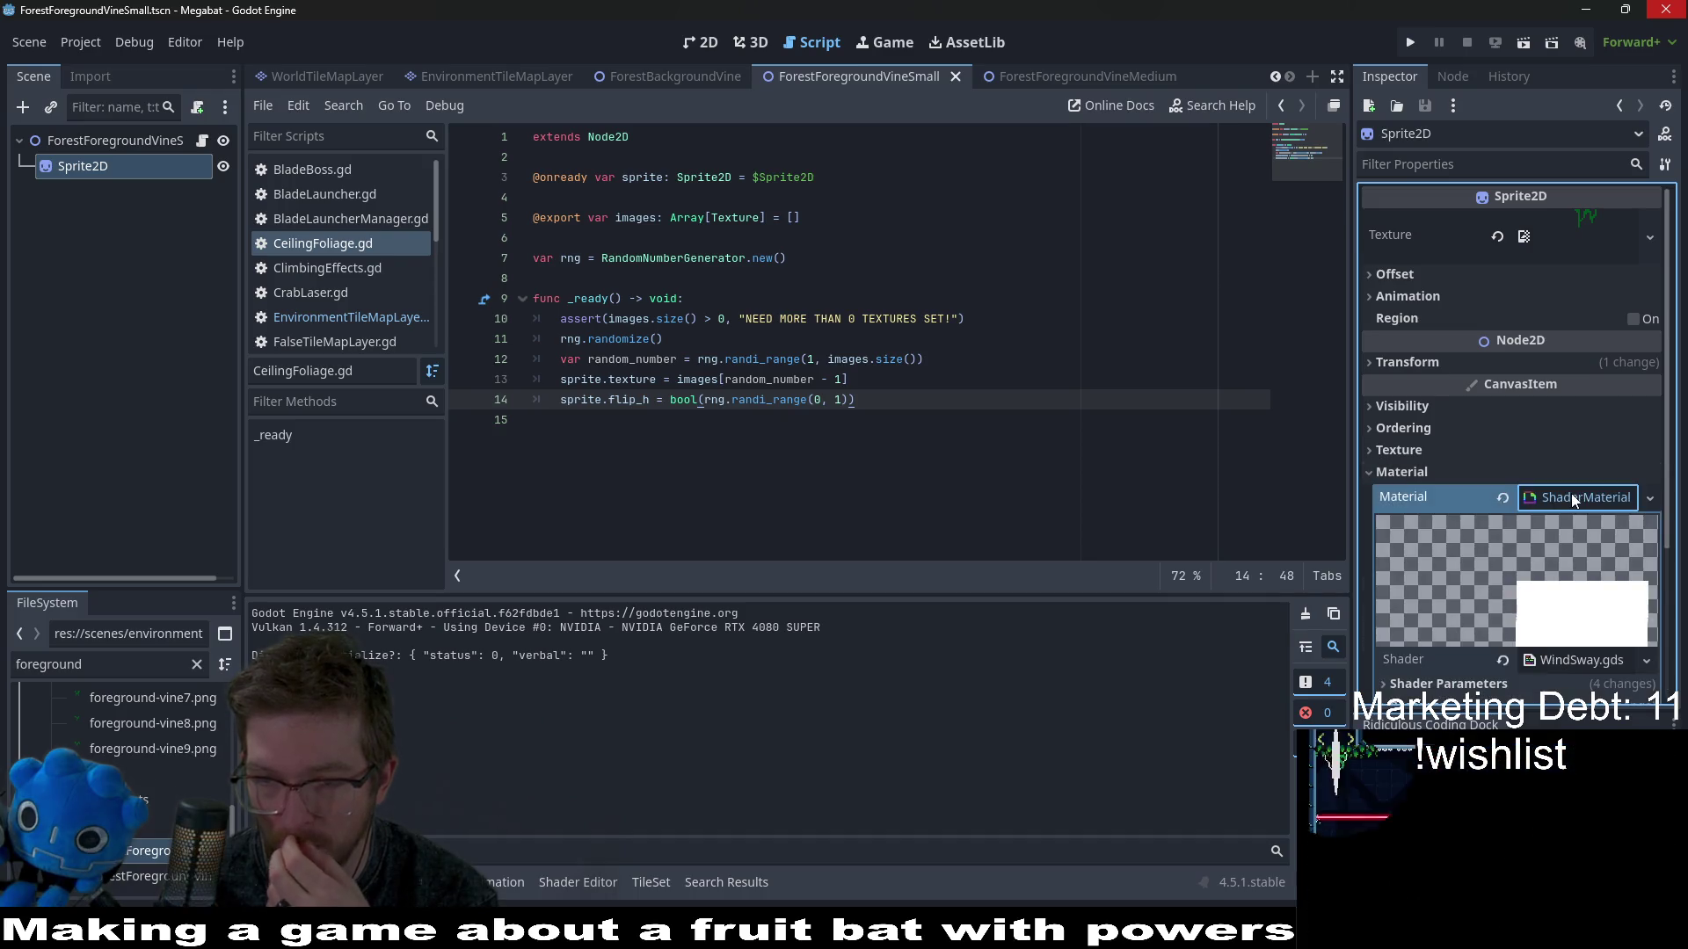
scroll(1560, 494, "down", 3)
left_click(1522, 494)
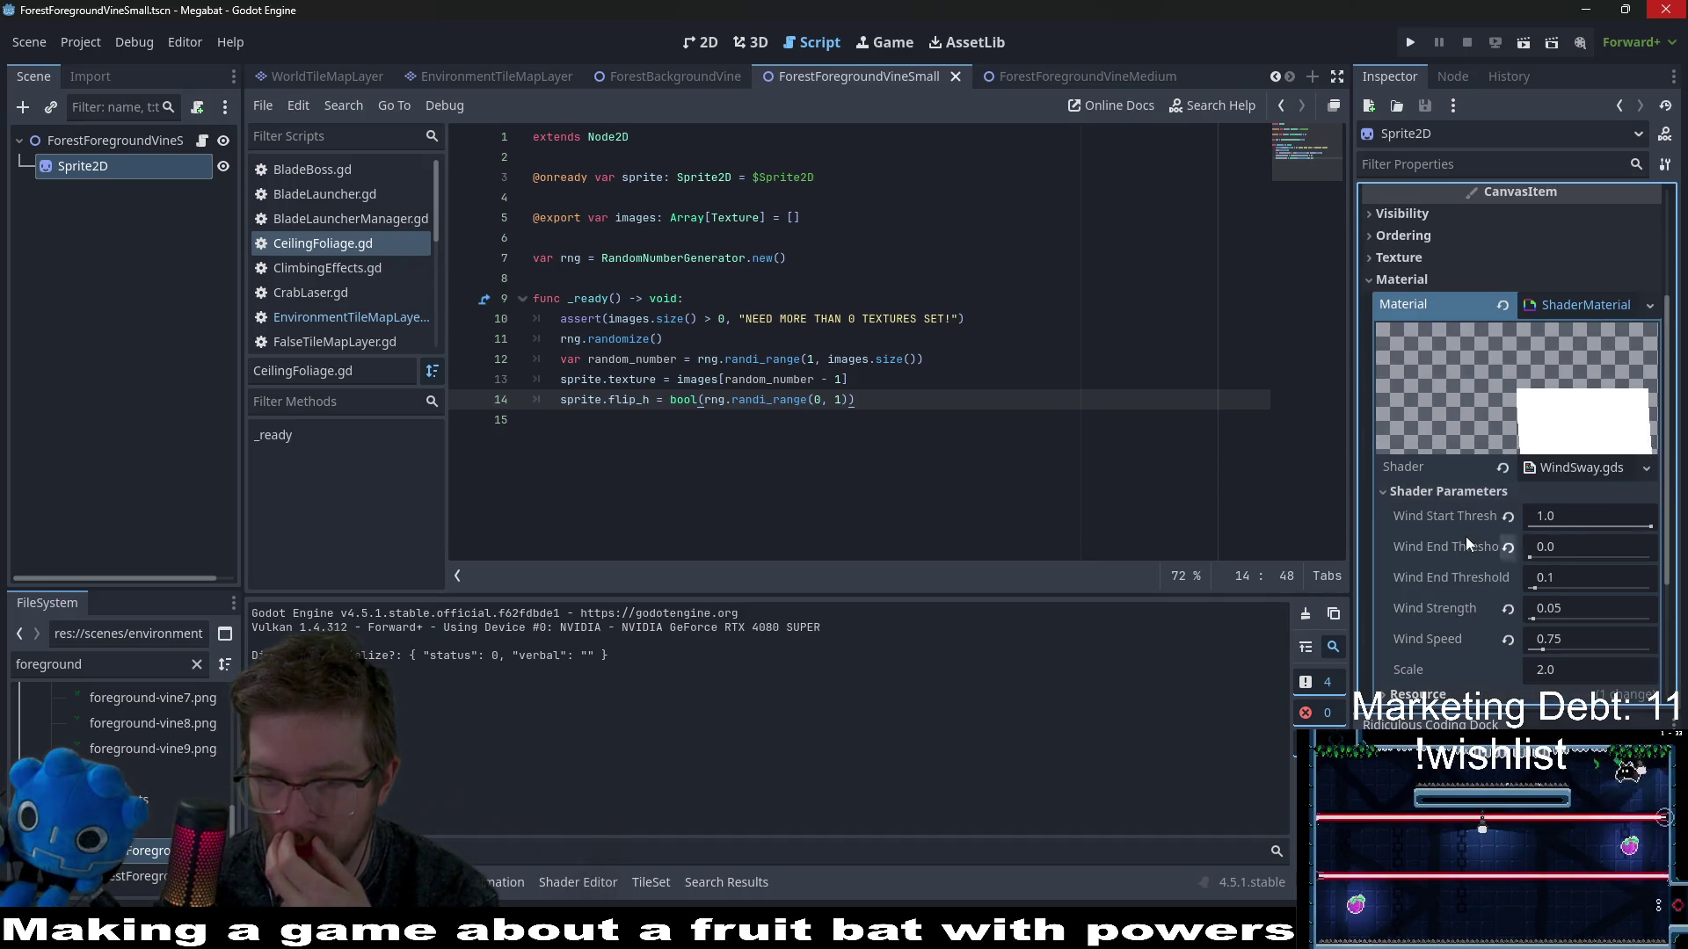
Make the small vine's shader material local to the scene and save the scene.
scroll(1465, 536, "down", 3)
left_click(1428, 503)
left_click(1531, 526)
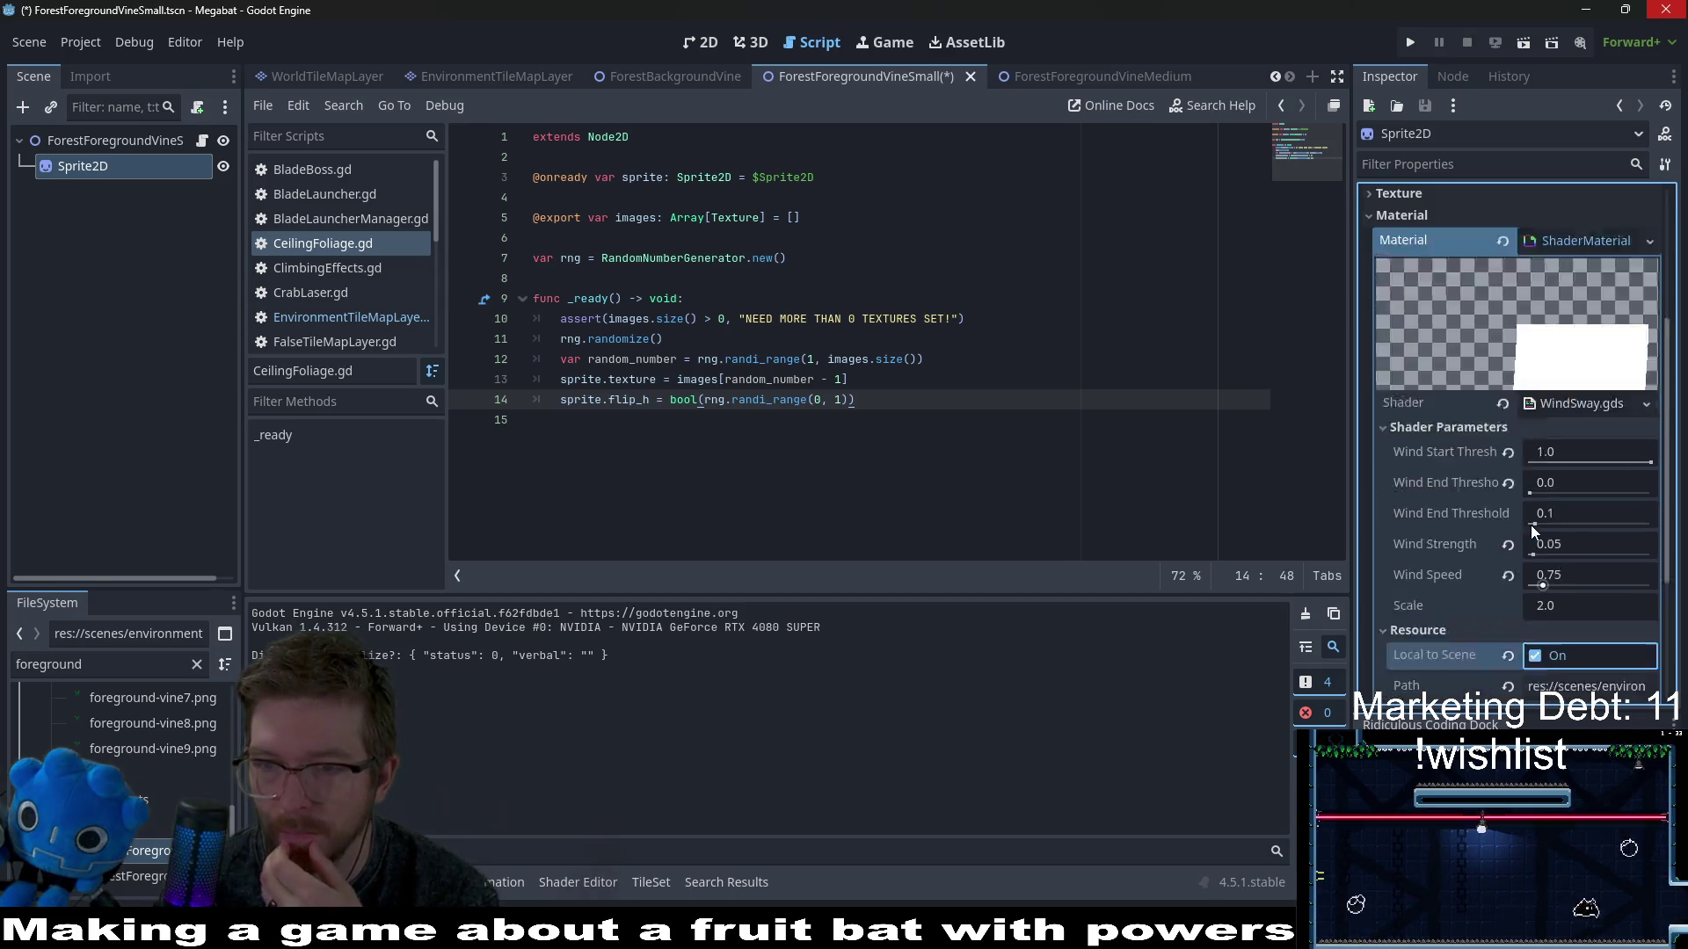
left_click(1550, 466)
left_click(1459, 503)
key("ctrl+s")
Open the medium vine's Sprite2D ShaderMaterial and its wind shader parameters.
left_click(1080, 81)
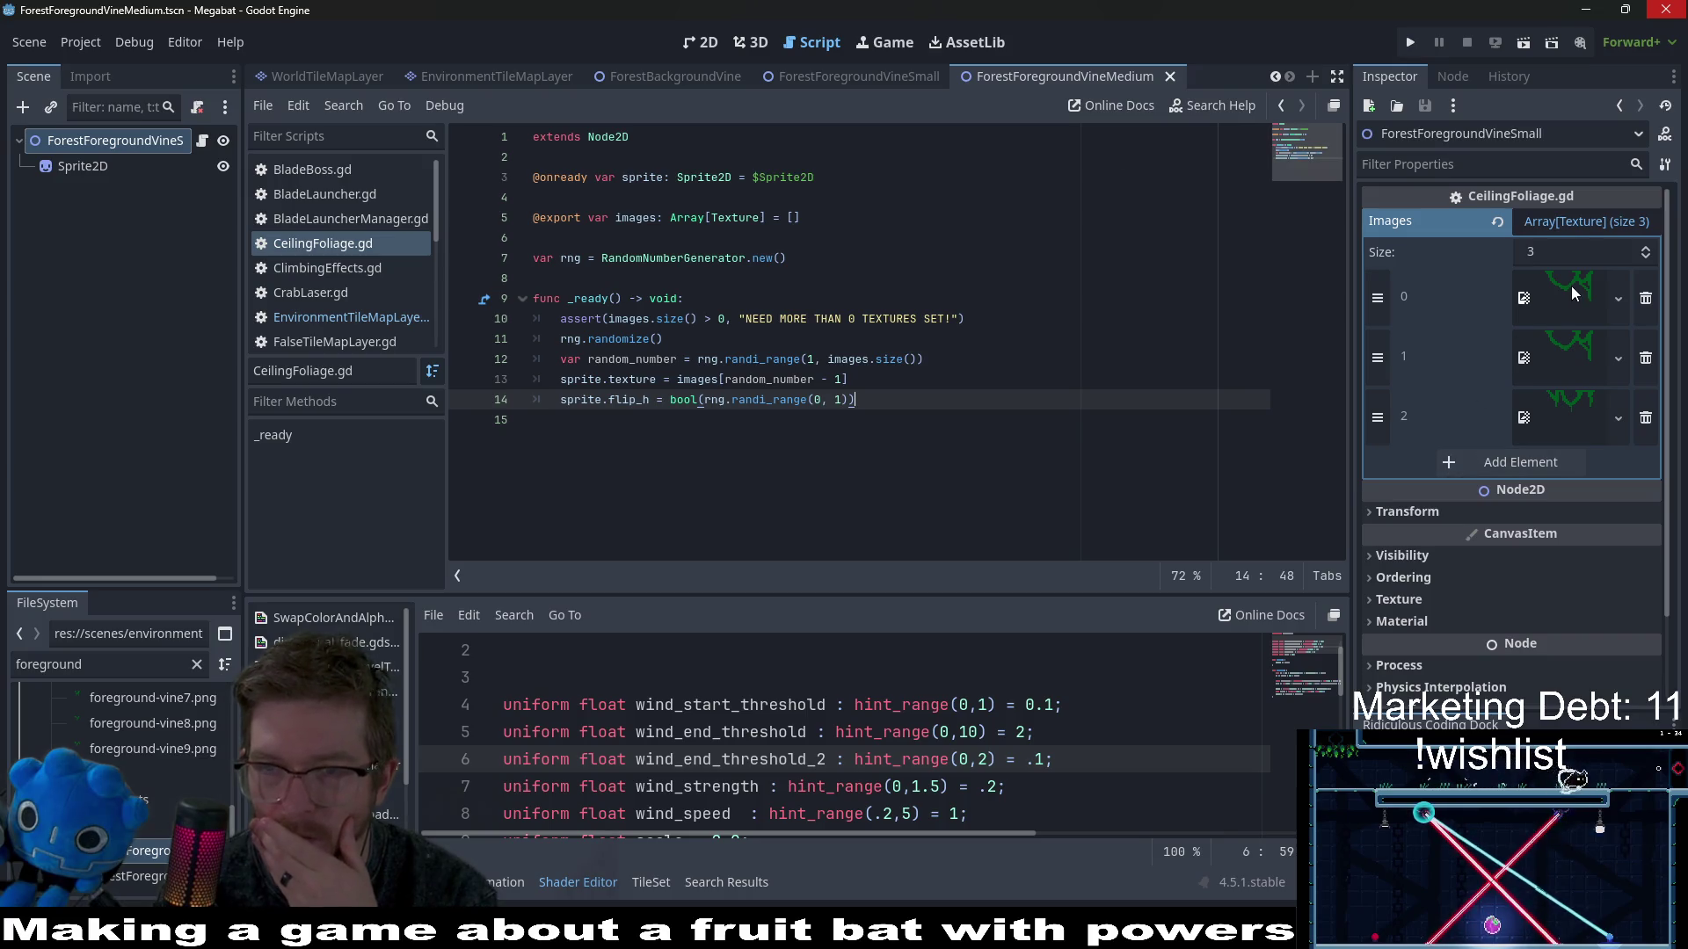
scroll(1571, 369, "down", 2)
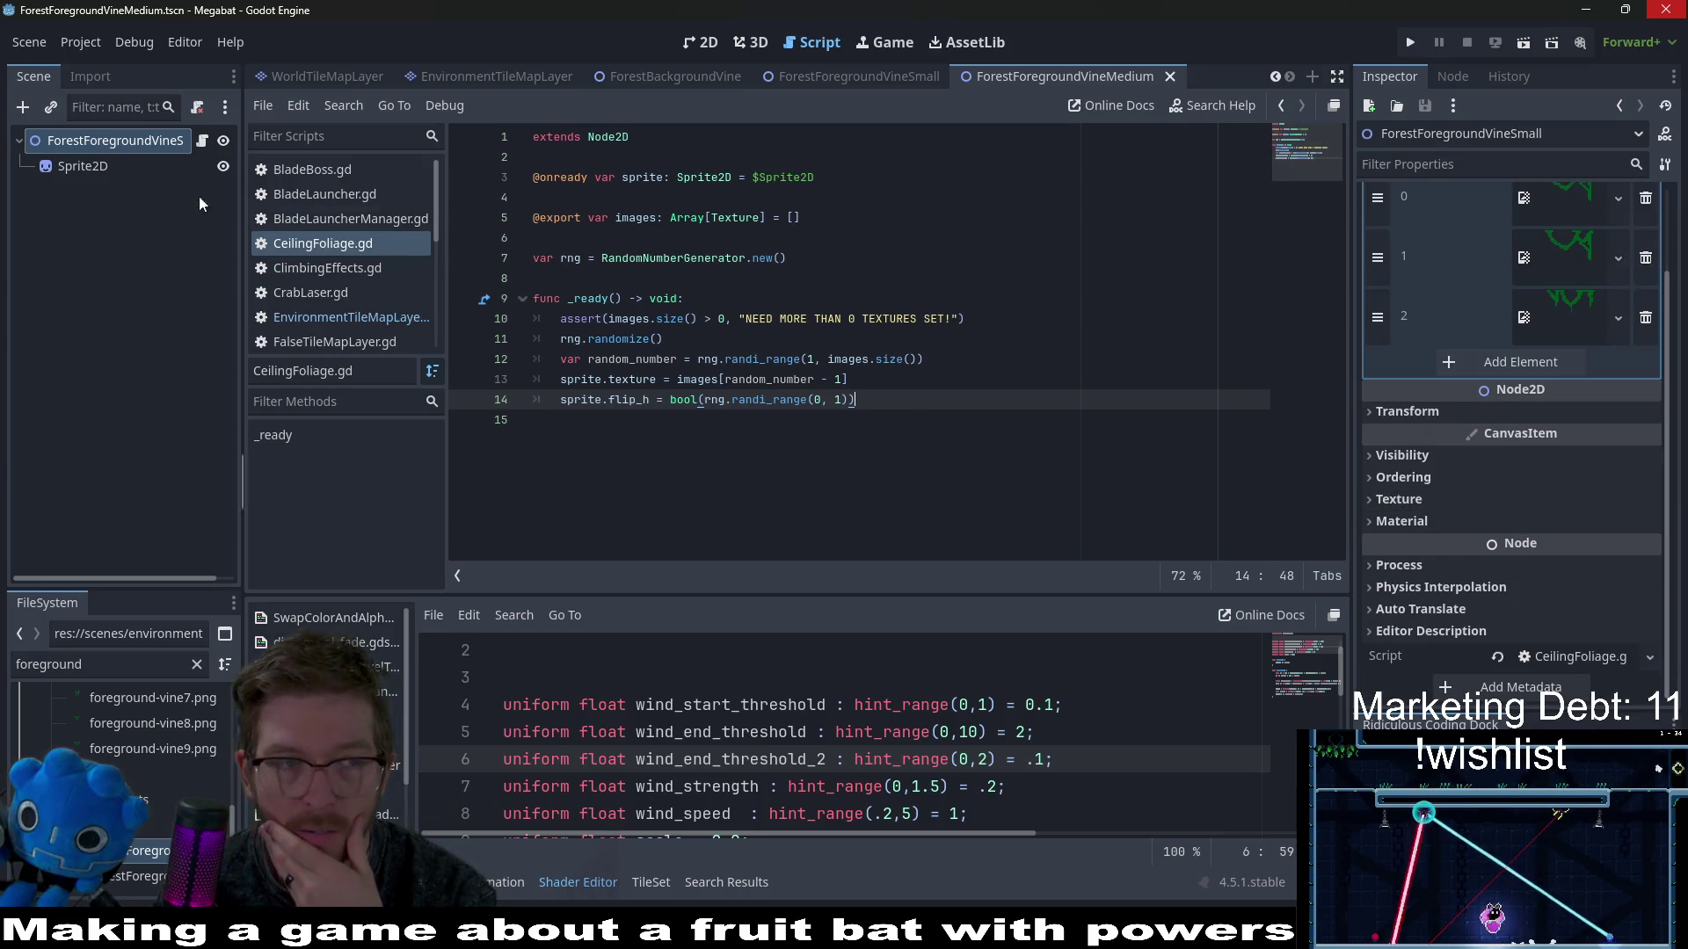
left_click(83, 165)
left_click(1500, 472)
left_click(1565, 497)
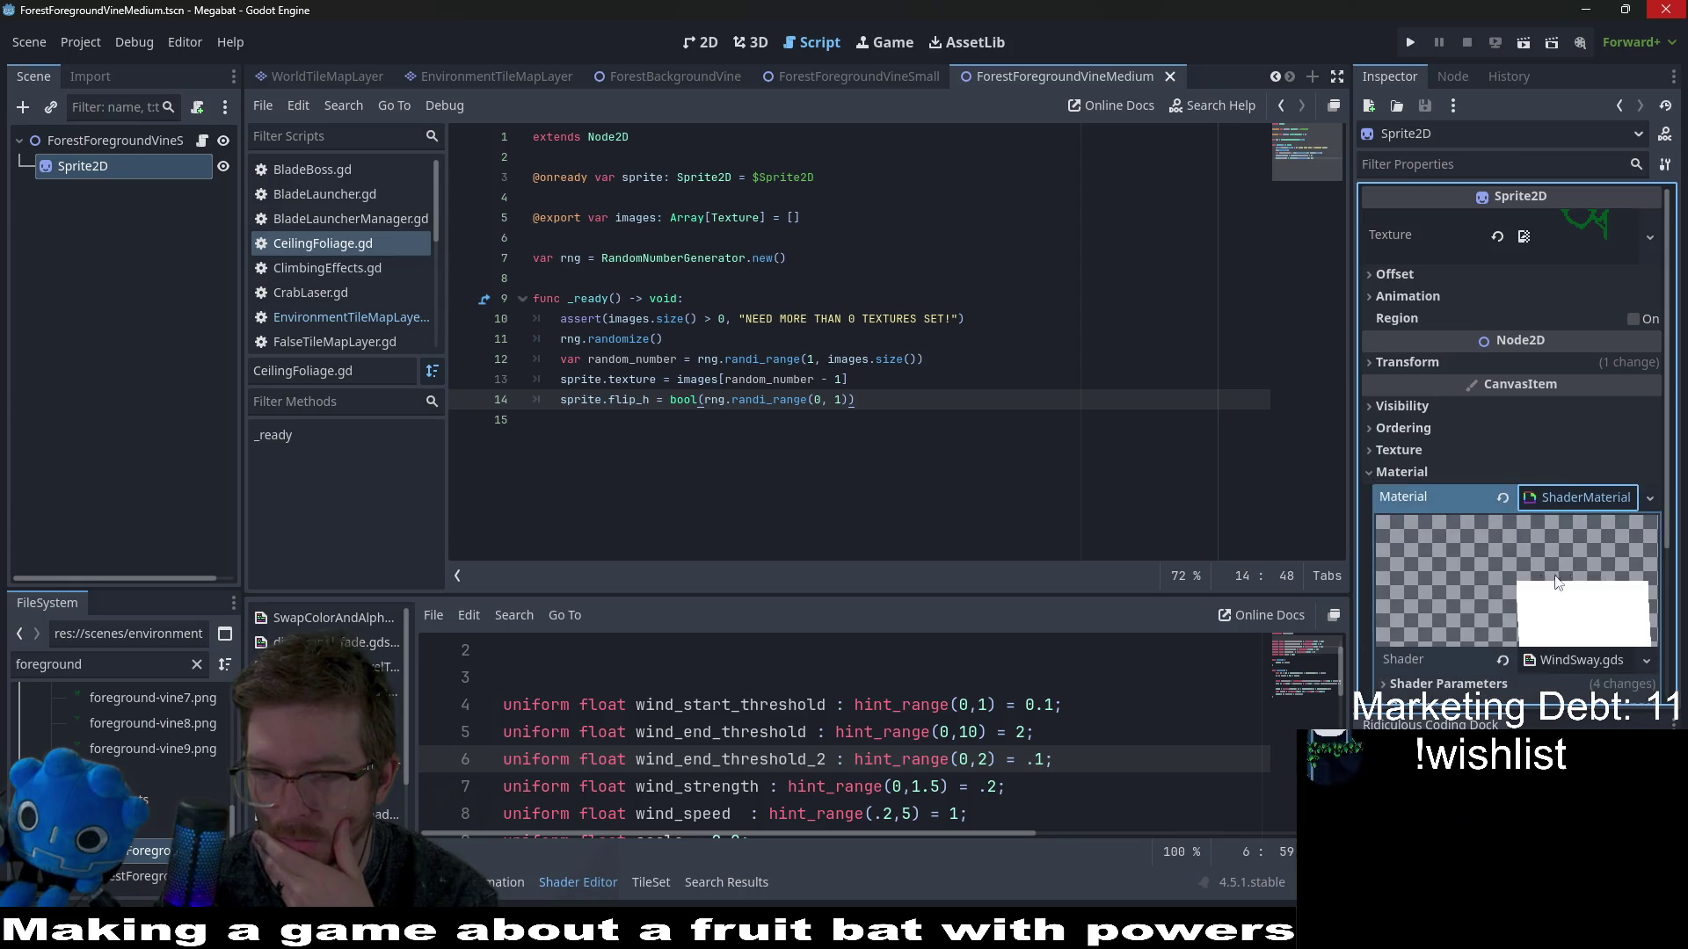
scroll(1574, 580, "down", 4)
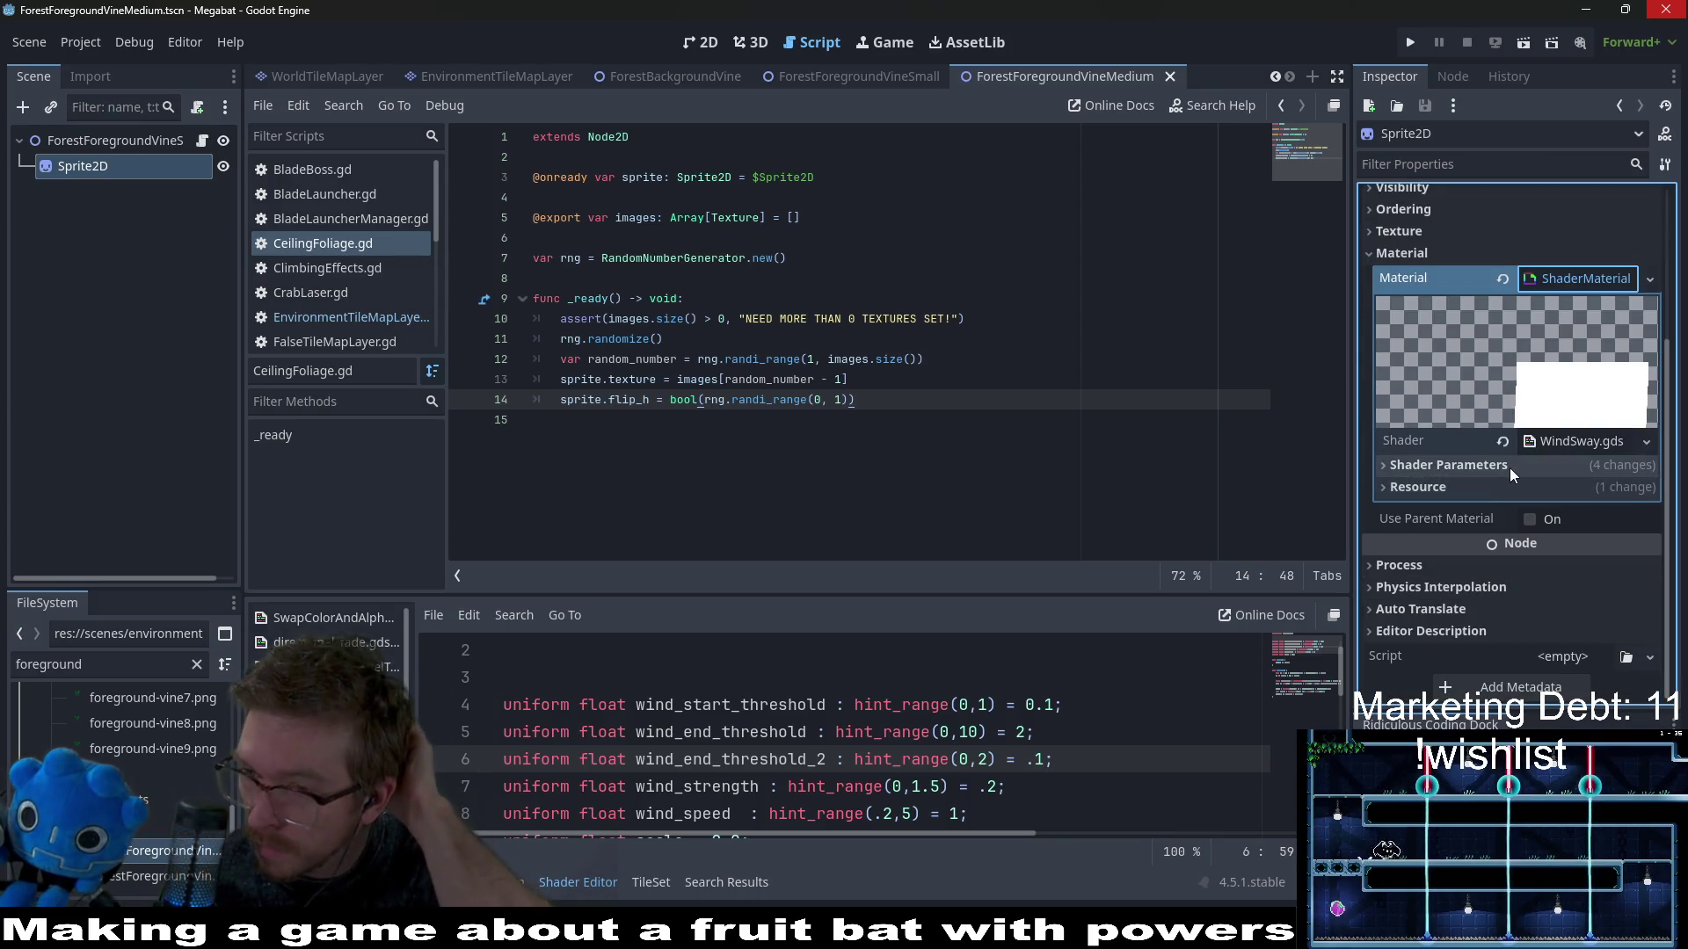
left_click(1510, 467)
Make the medium vine's material local to the scene and save ForestForegroundVineMedium.
left_click(1422, 666)
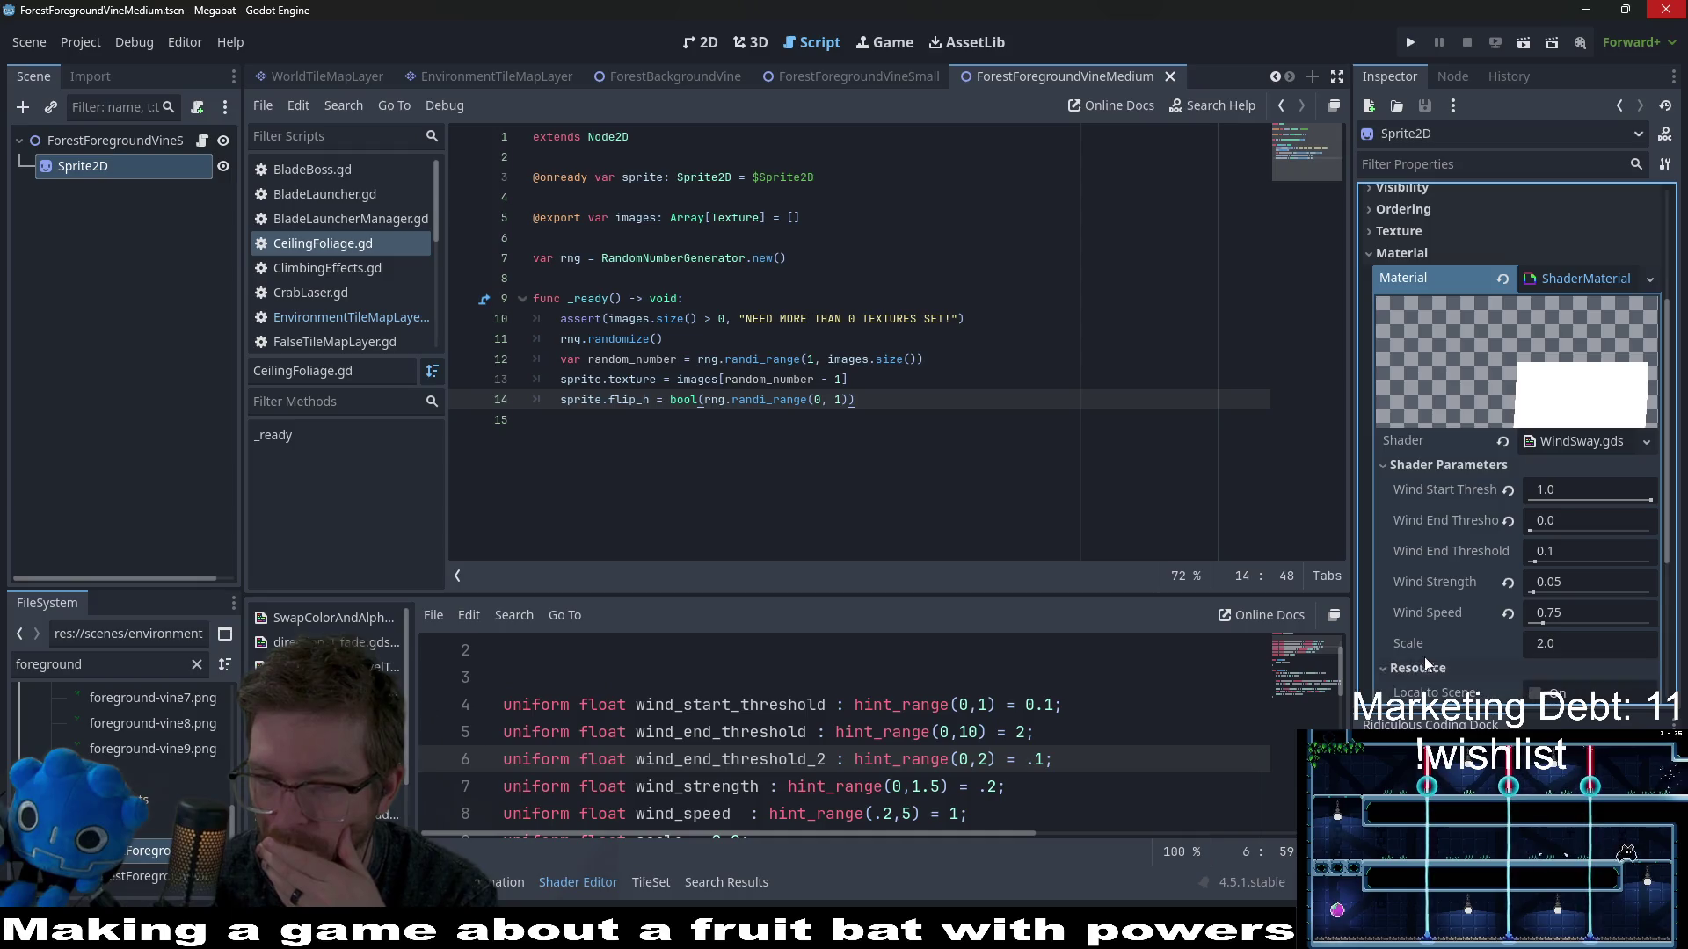
scroll(1476, 615, "down", 5)
left_click(1526, 533)
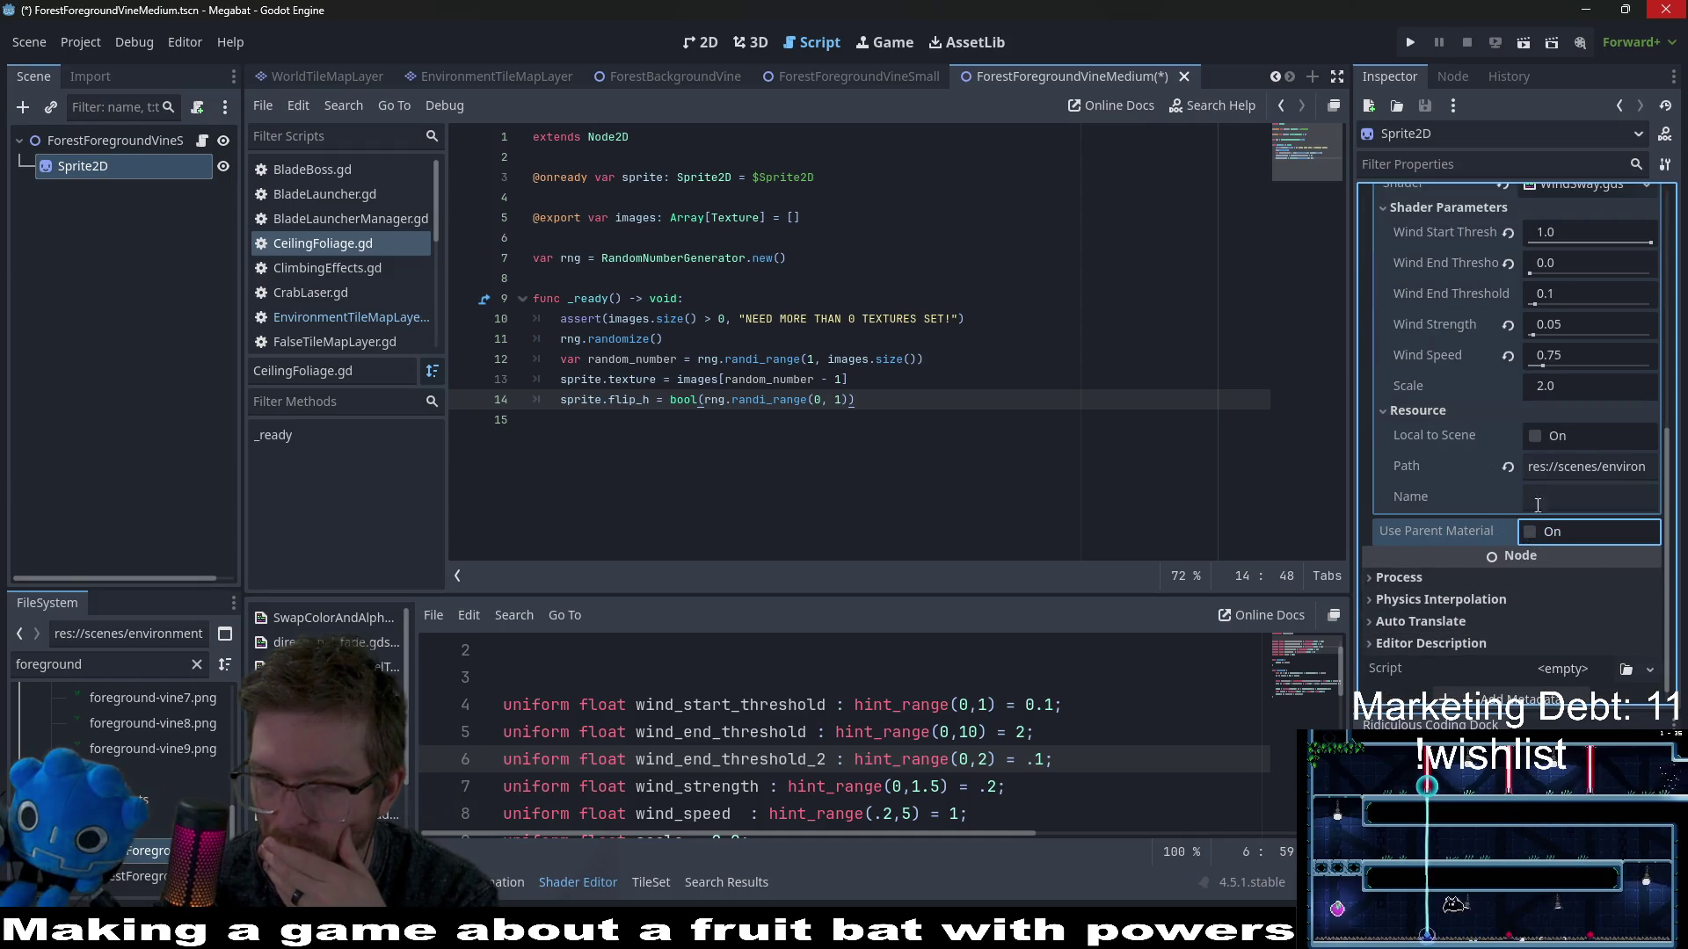
left_click(1534, 435)
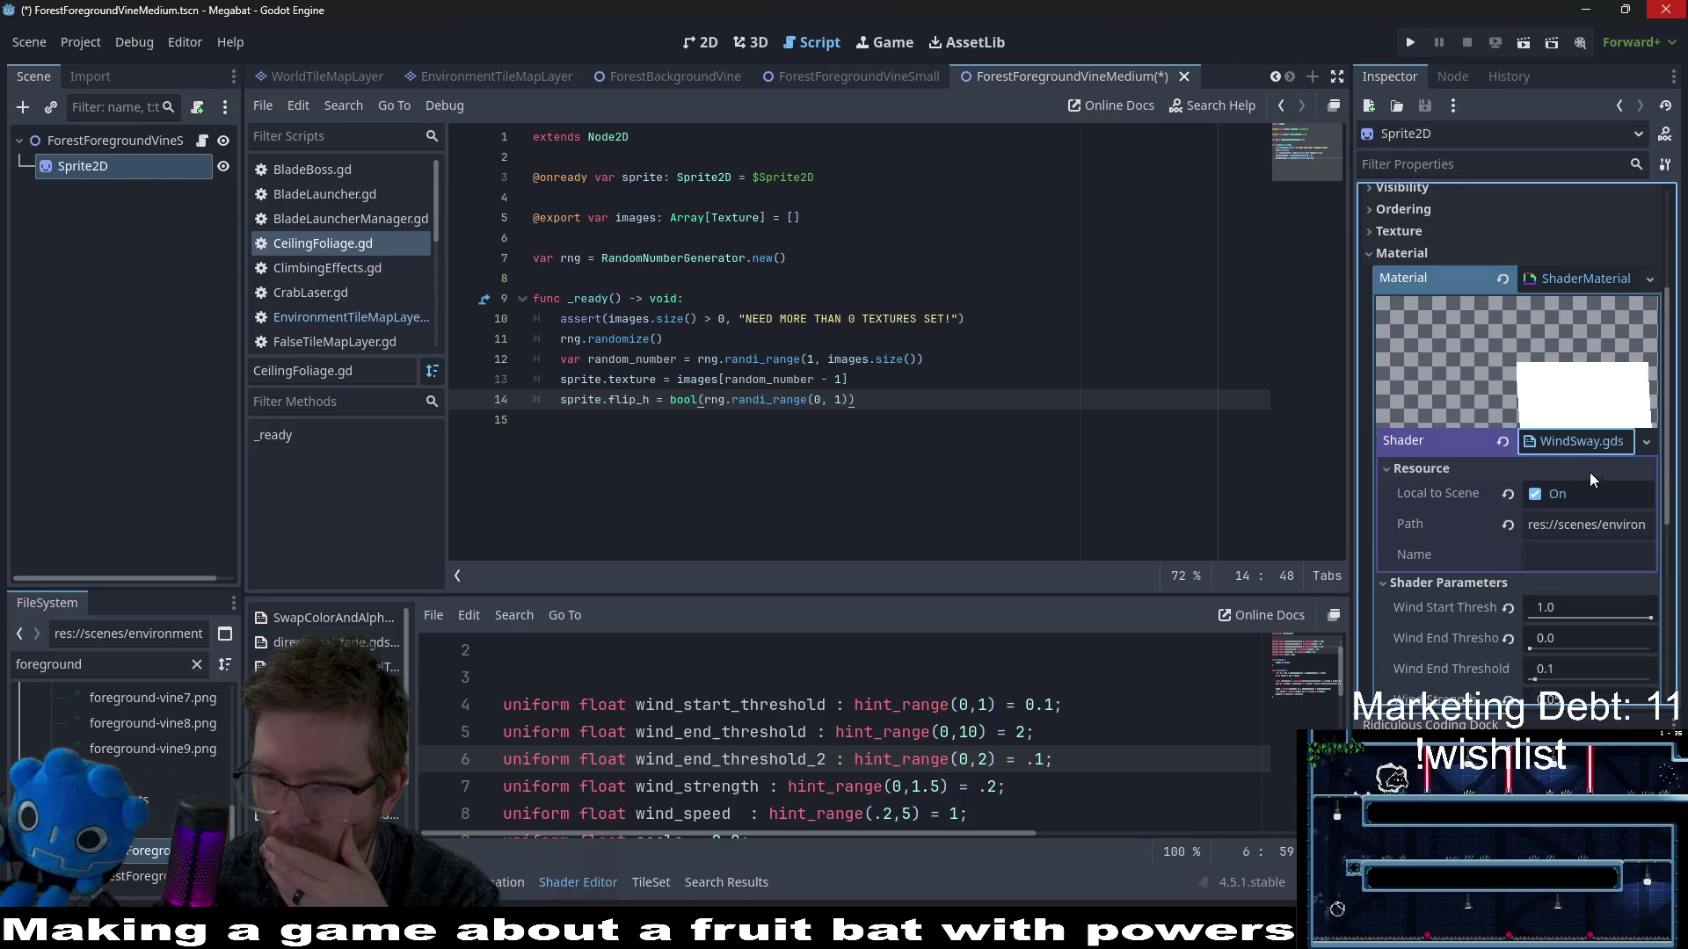
scroll(1422, 547, "down", 5)
key("ctrl+s")
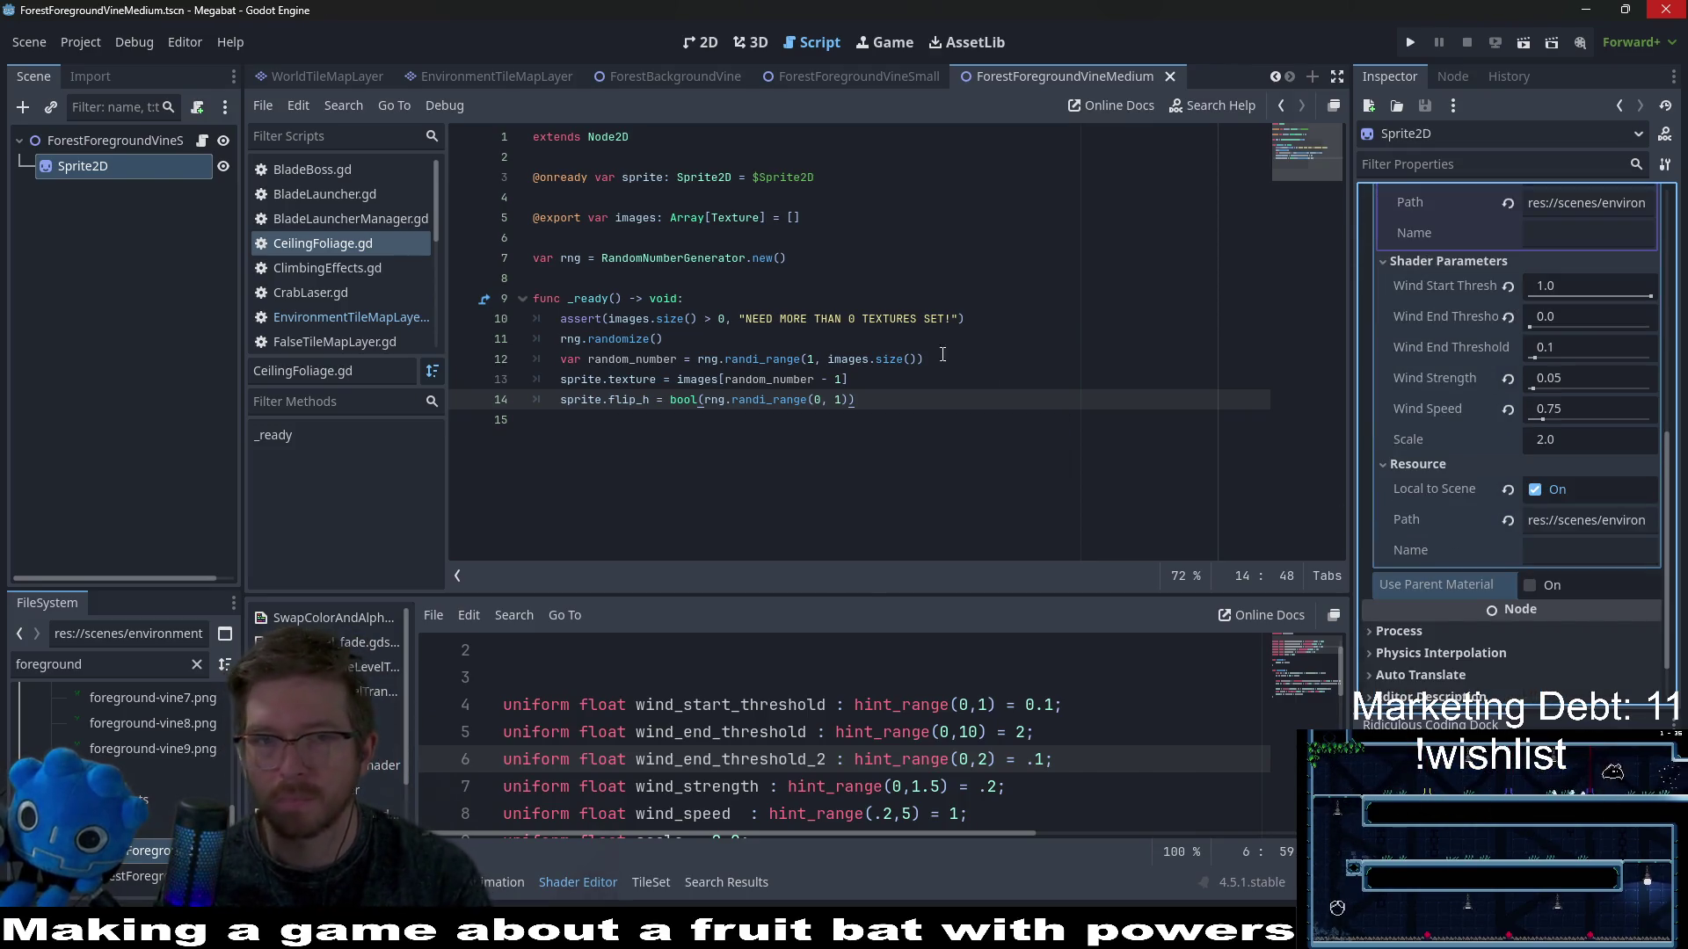
Check the background vine's Sprite2D material Resource settings and save ForestBackgroundVine.
left_click(680, 72)
left_click(83, 166)
scroll(1429, 463, "down", 5)
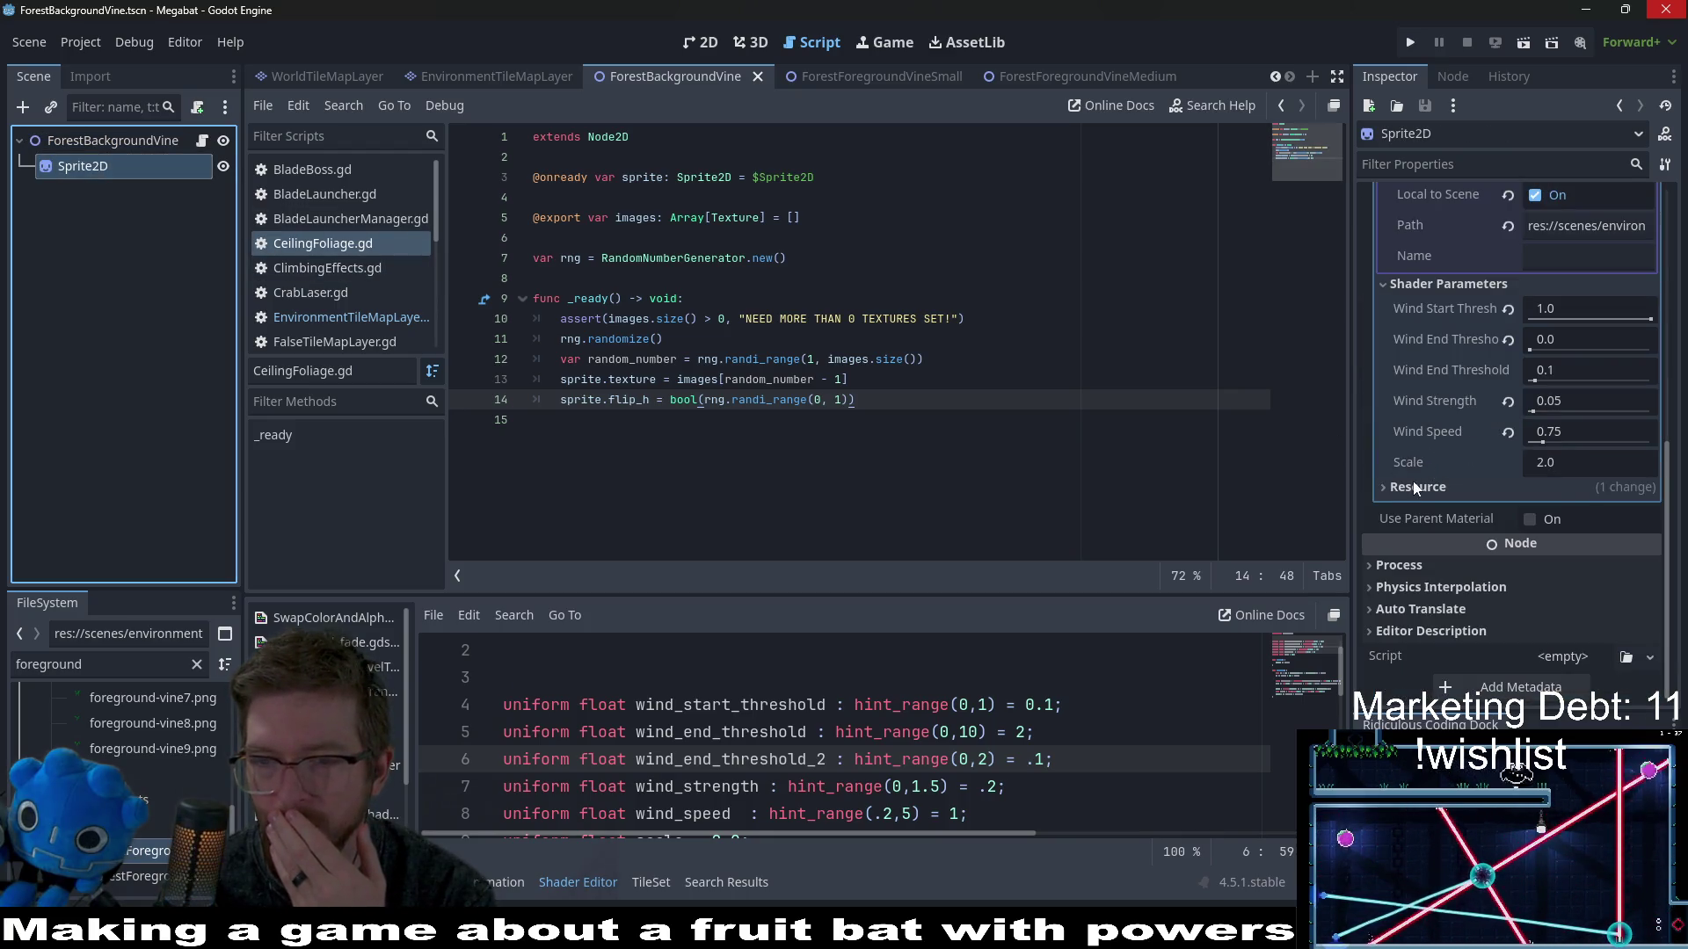
left_click(1416, 485)
scroll(1453, 420, "up", 3)
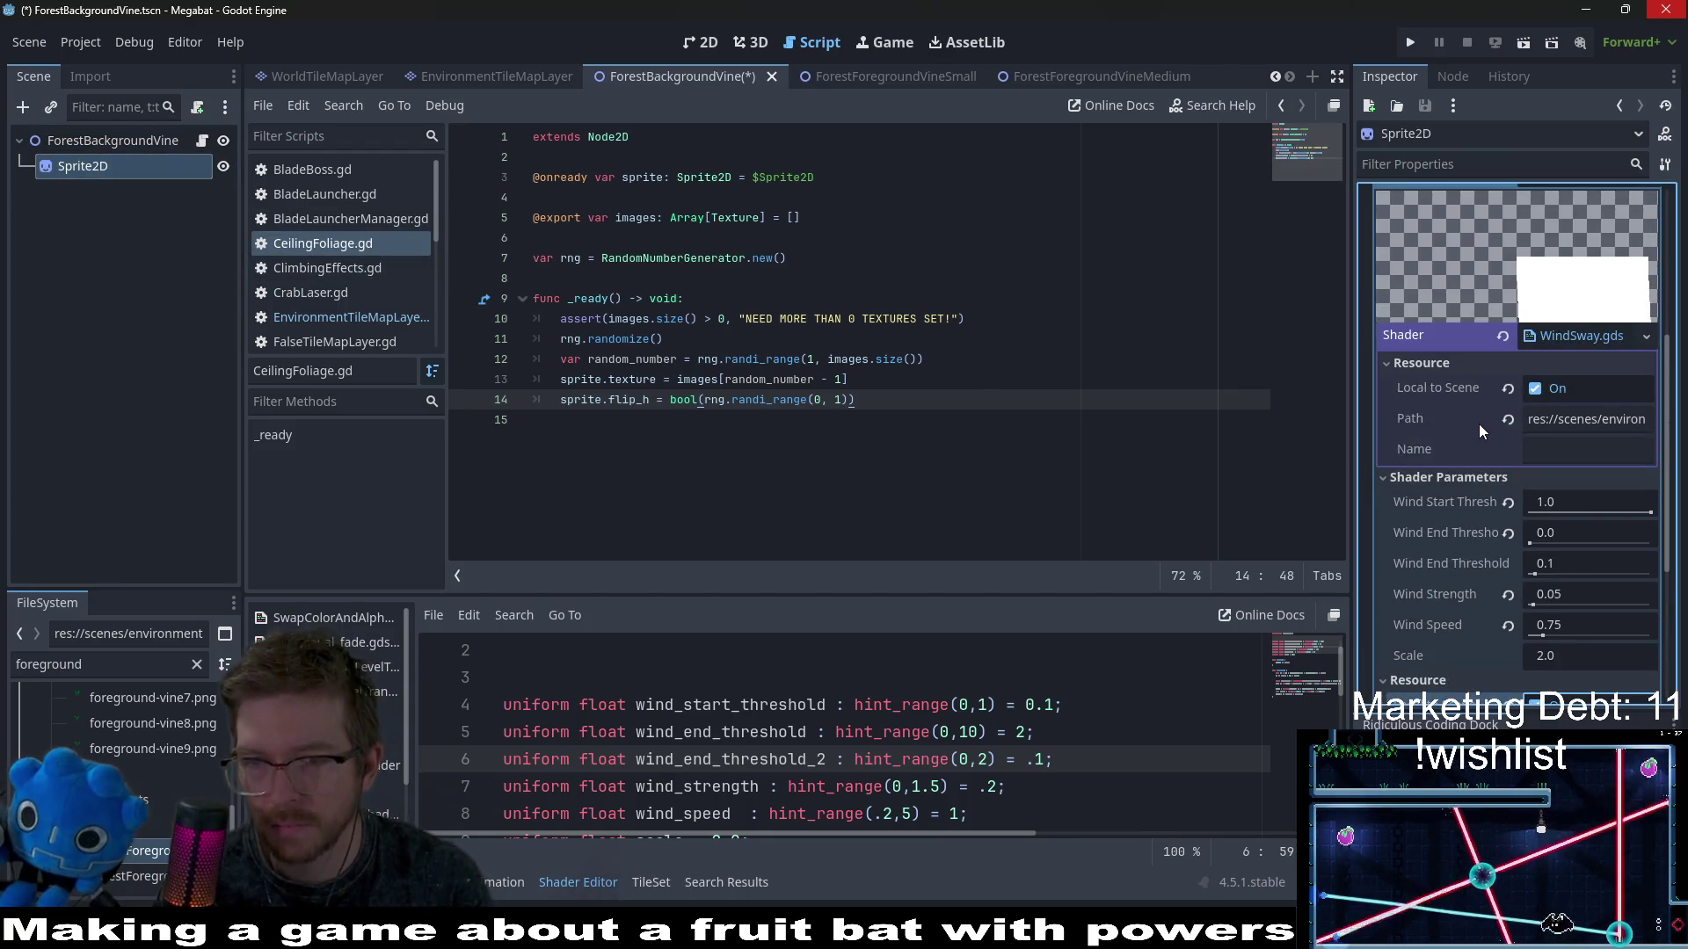
key("ctrl+s")
Go through the vine scenes back to Level_2_1 in the 2D canvas.
left_click(840, 65)
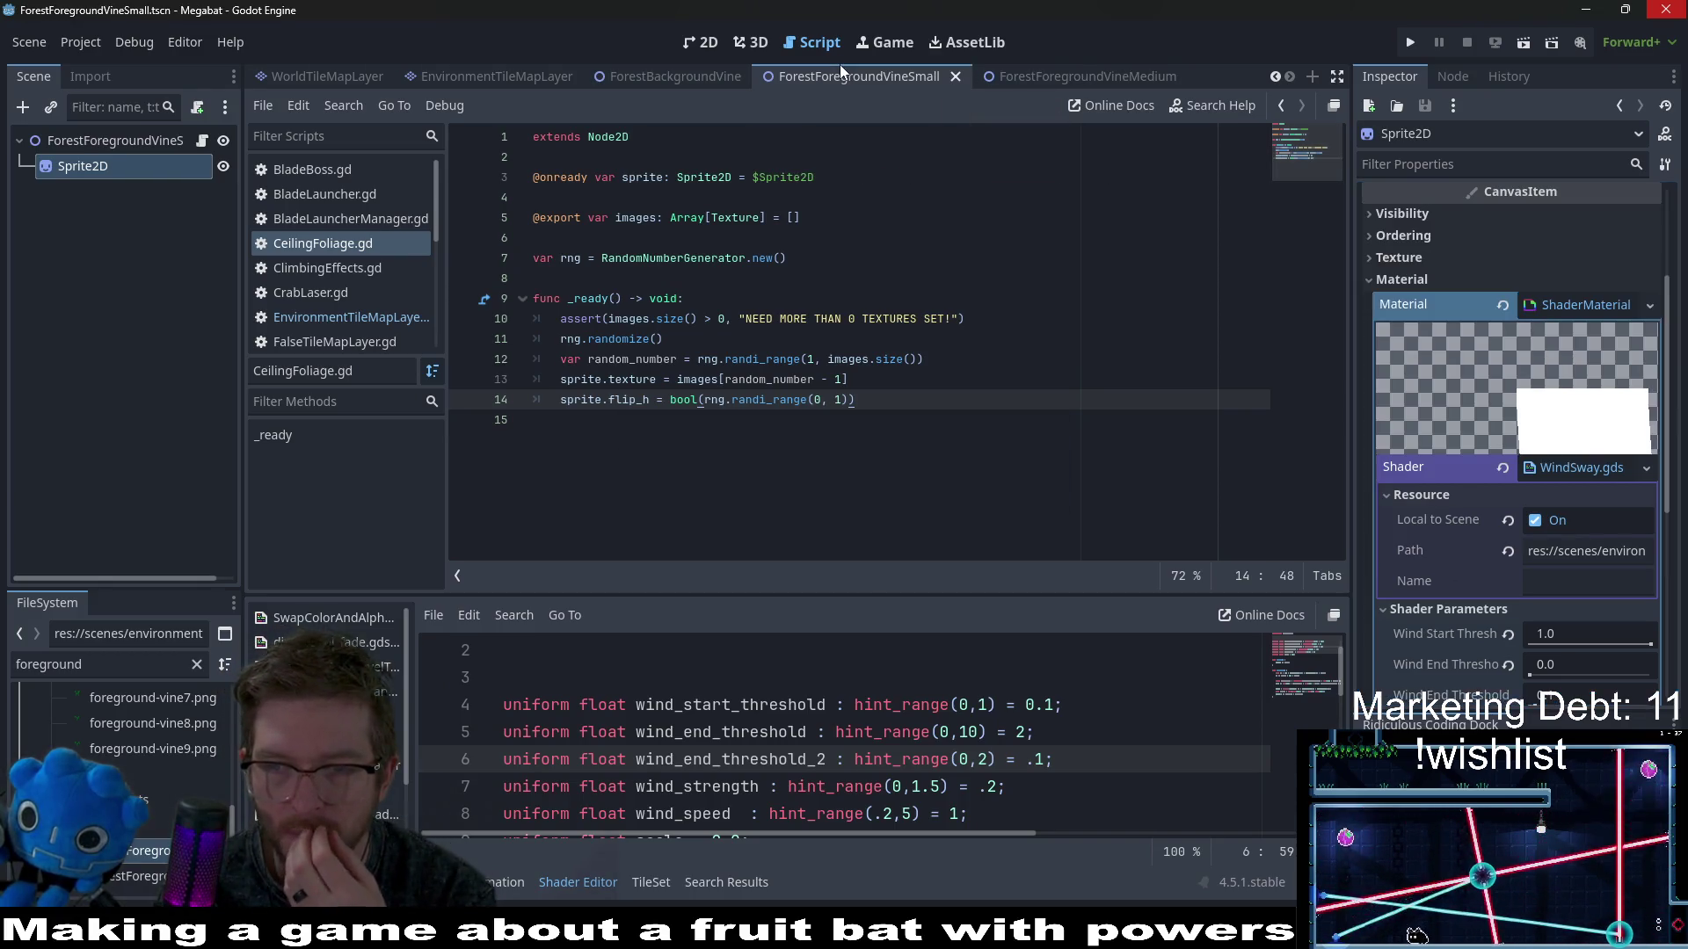
left_click(1051, 75)
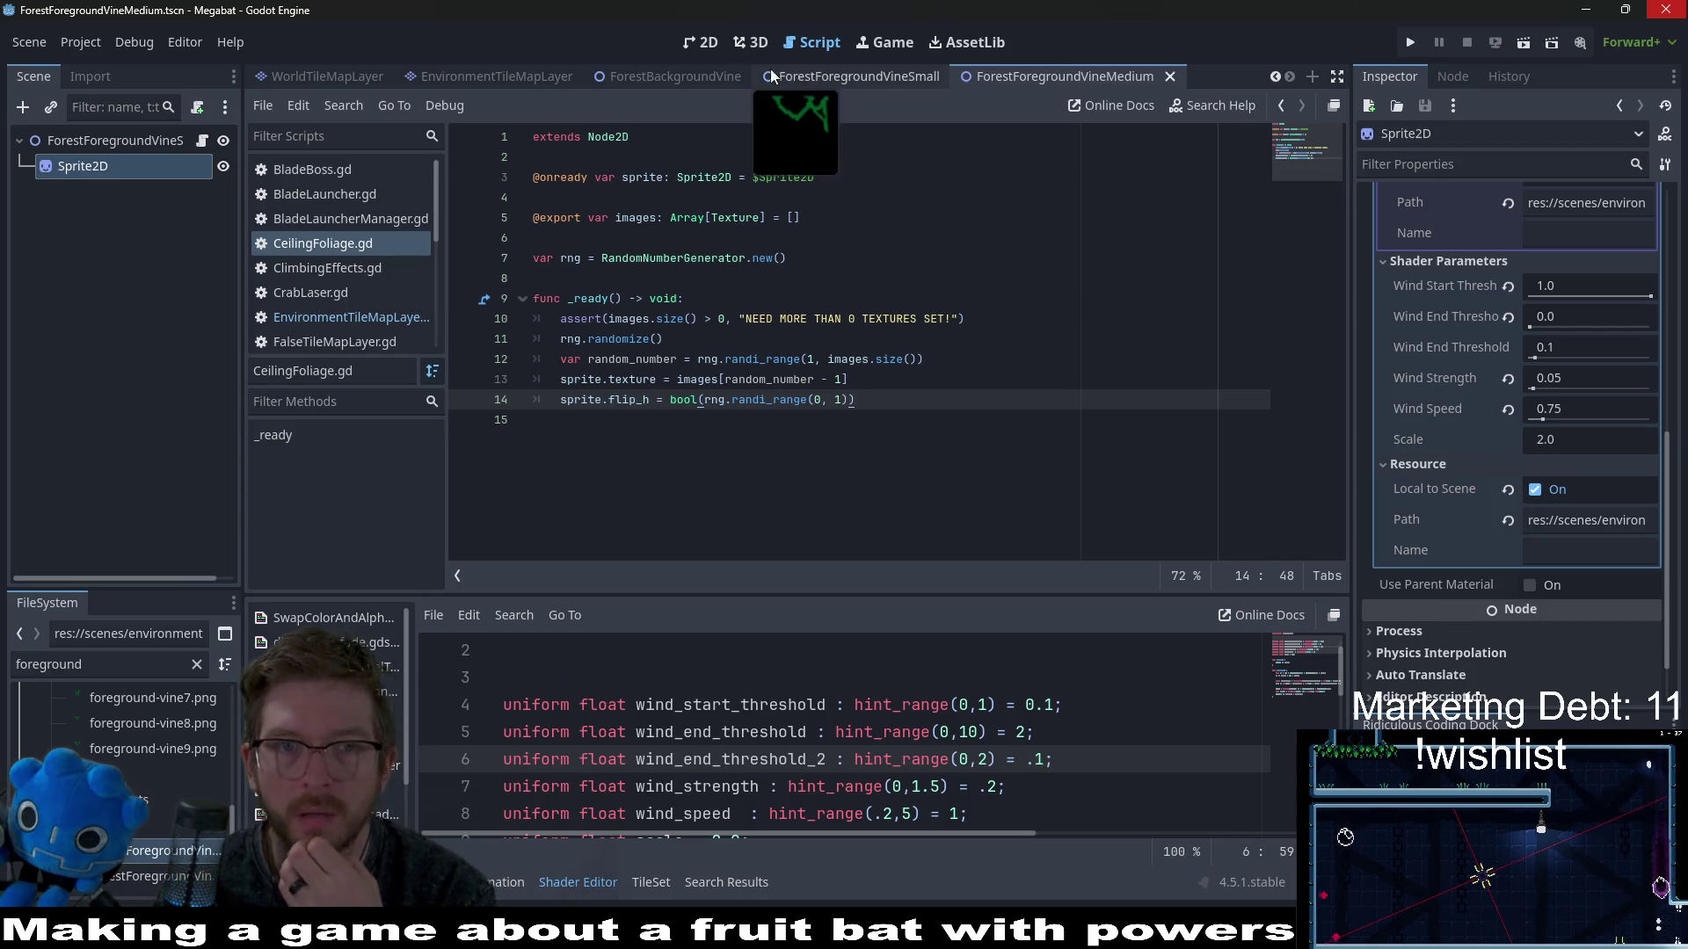
scroll(315, 83, "up", 5)
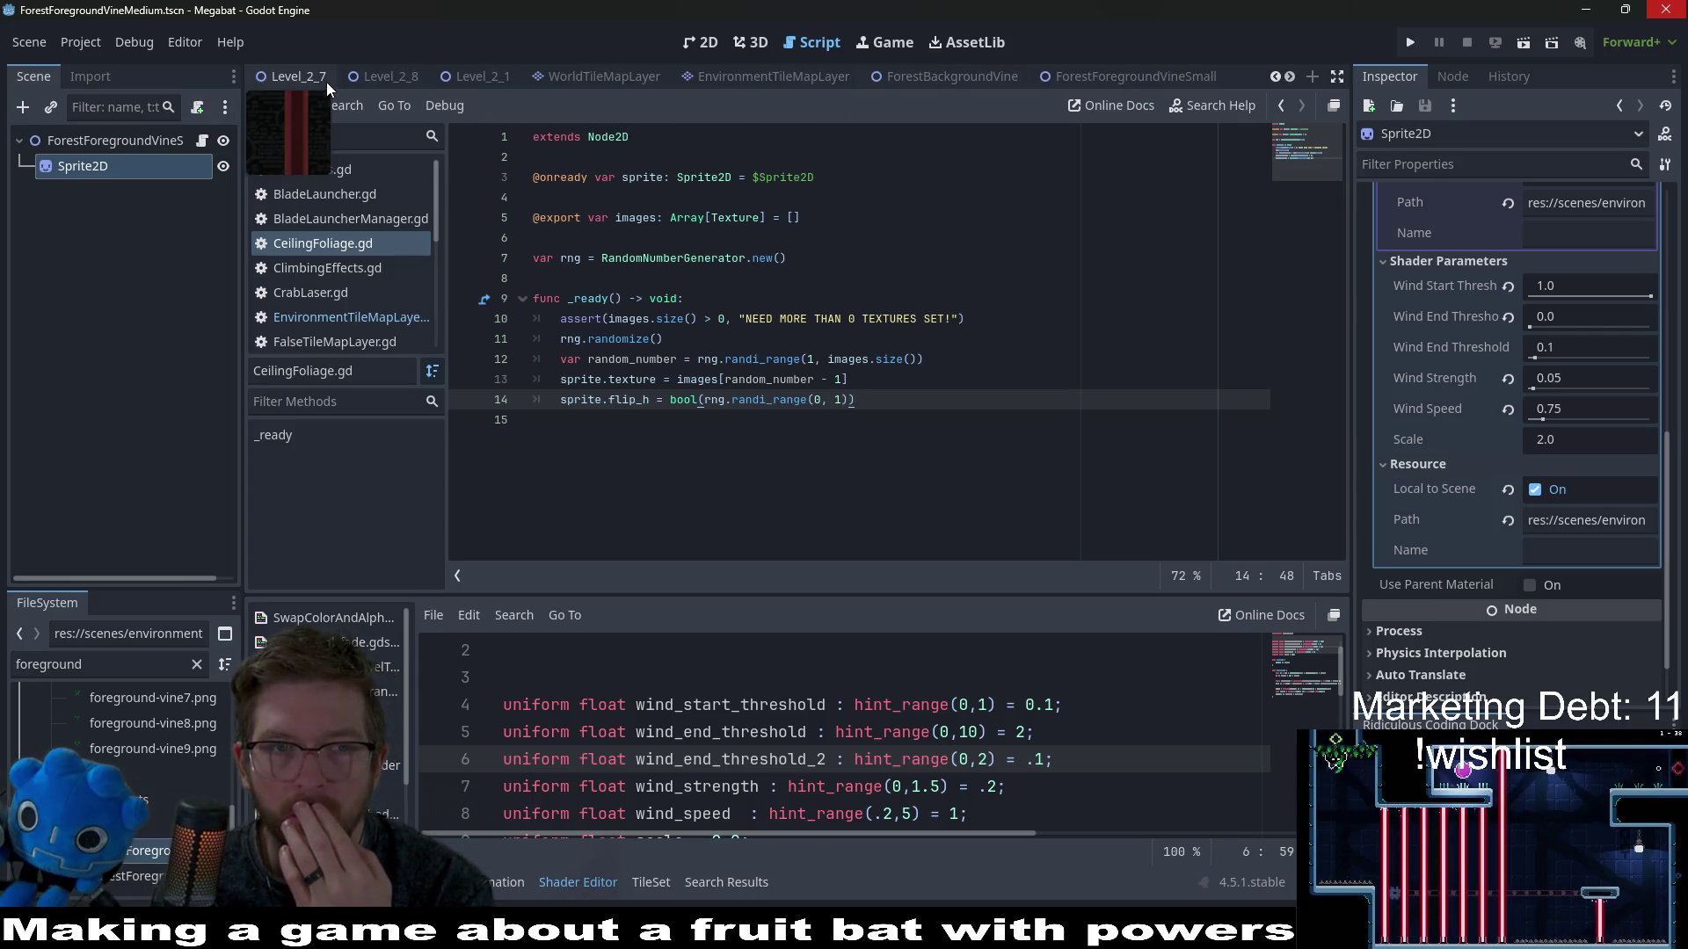
left_click(663, 77)
left_click(701, 40)
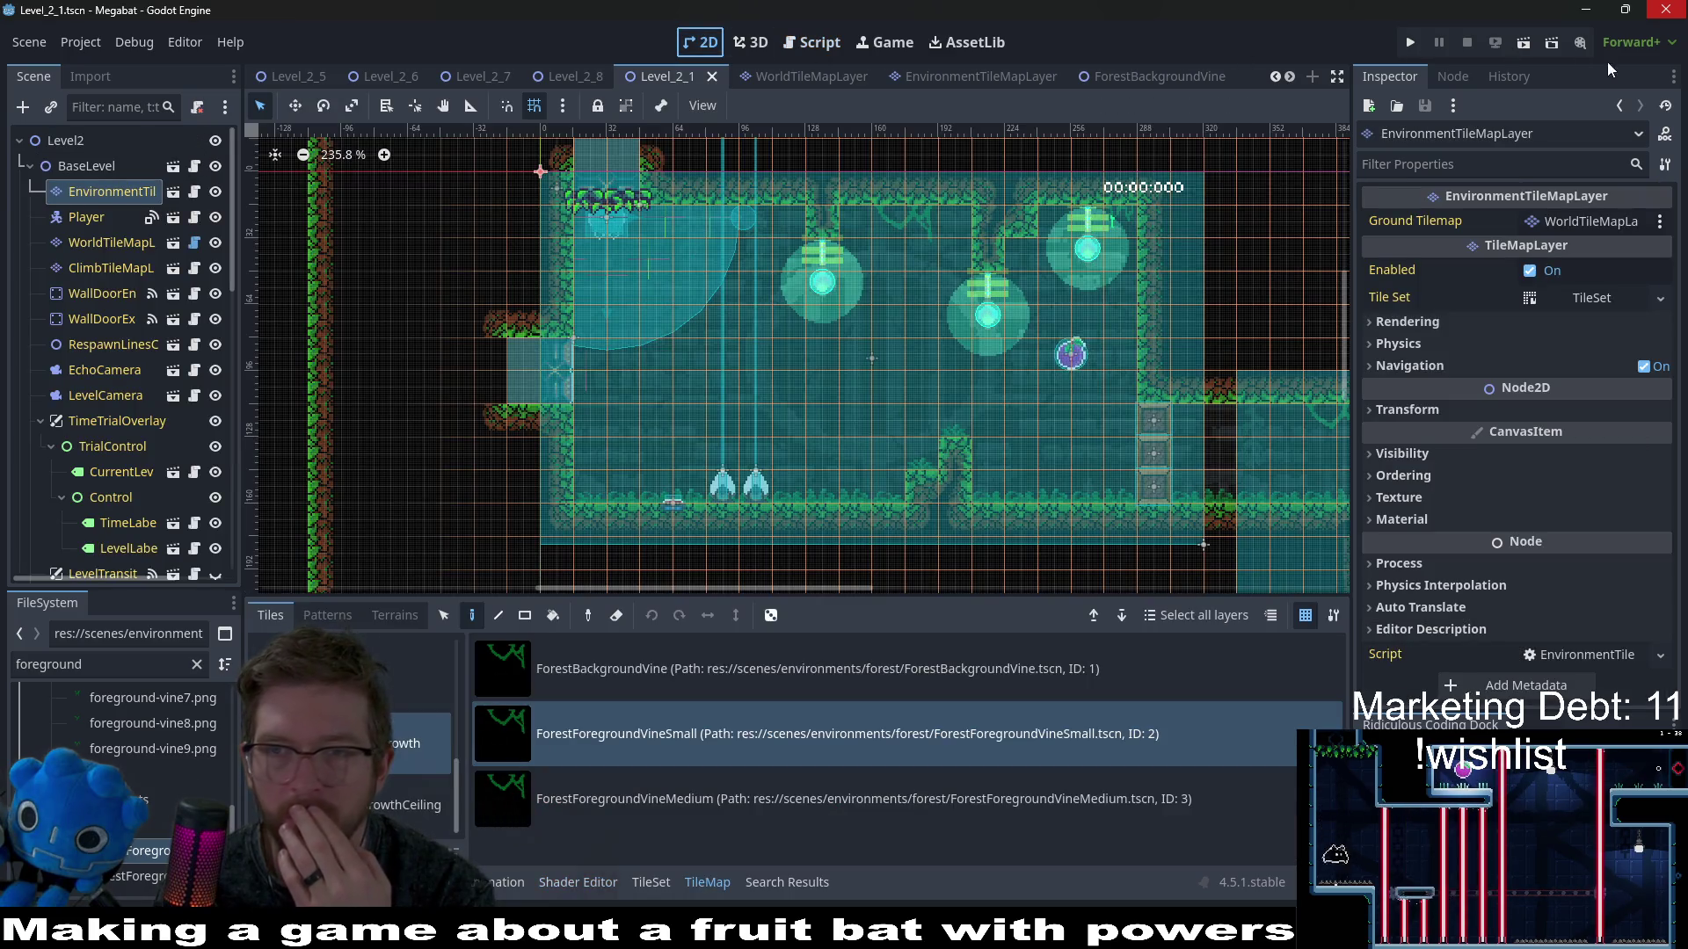
left_click(1522, 39)
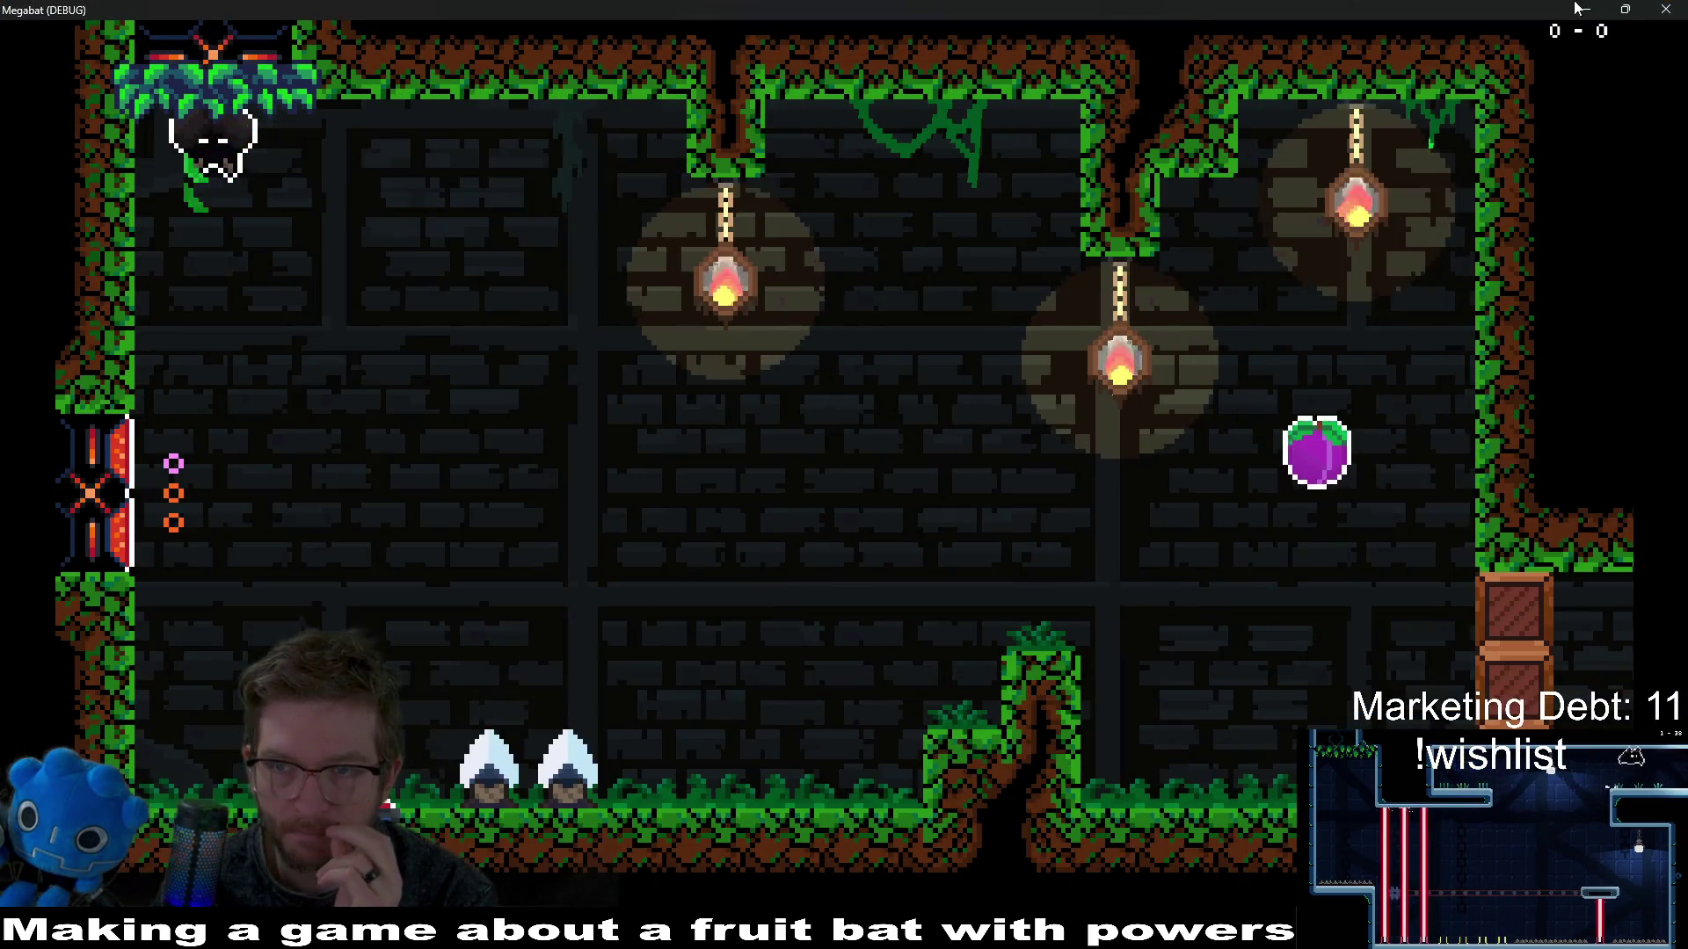
key("F8")
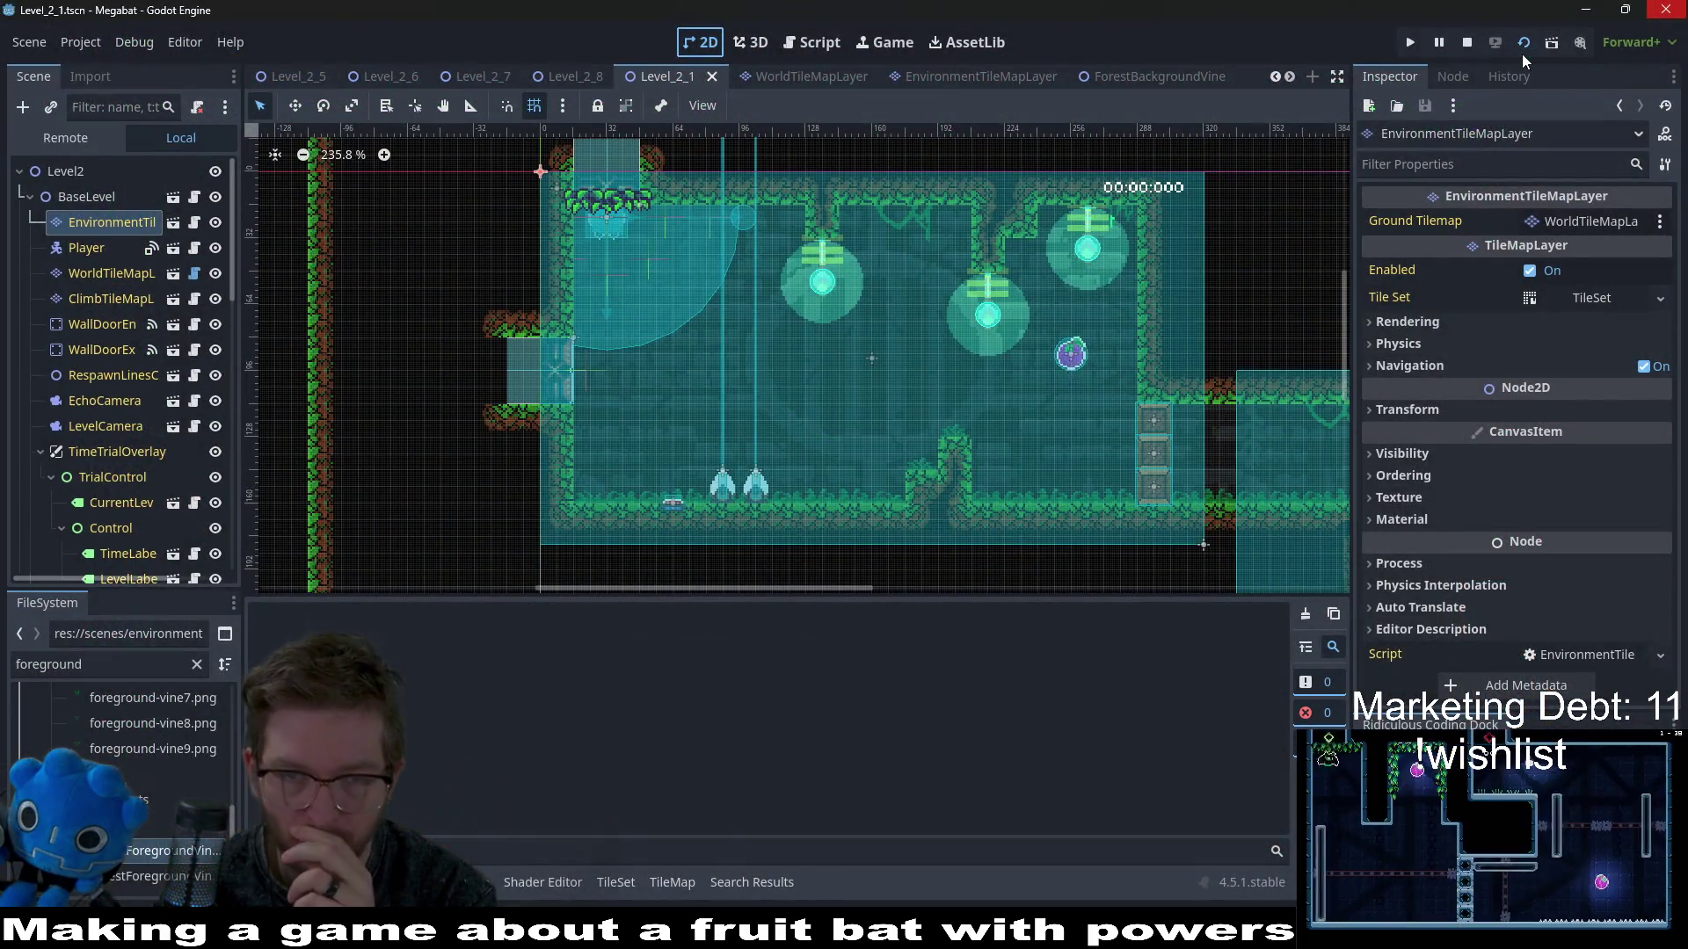
left_click(1522, 54)
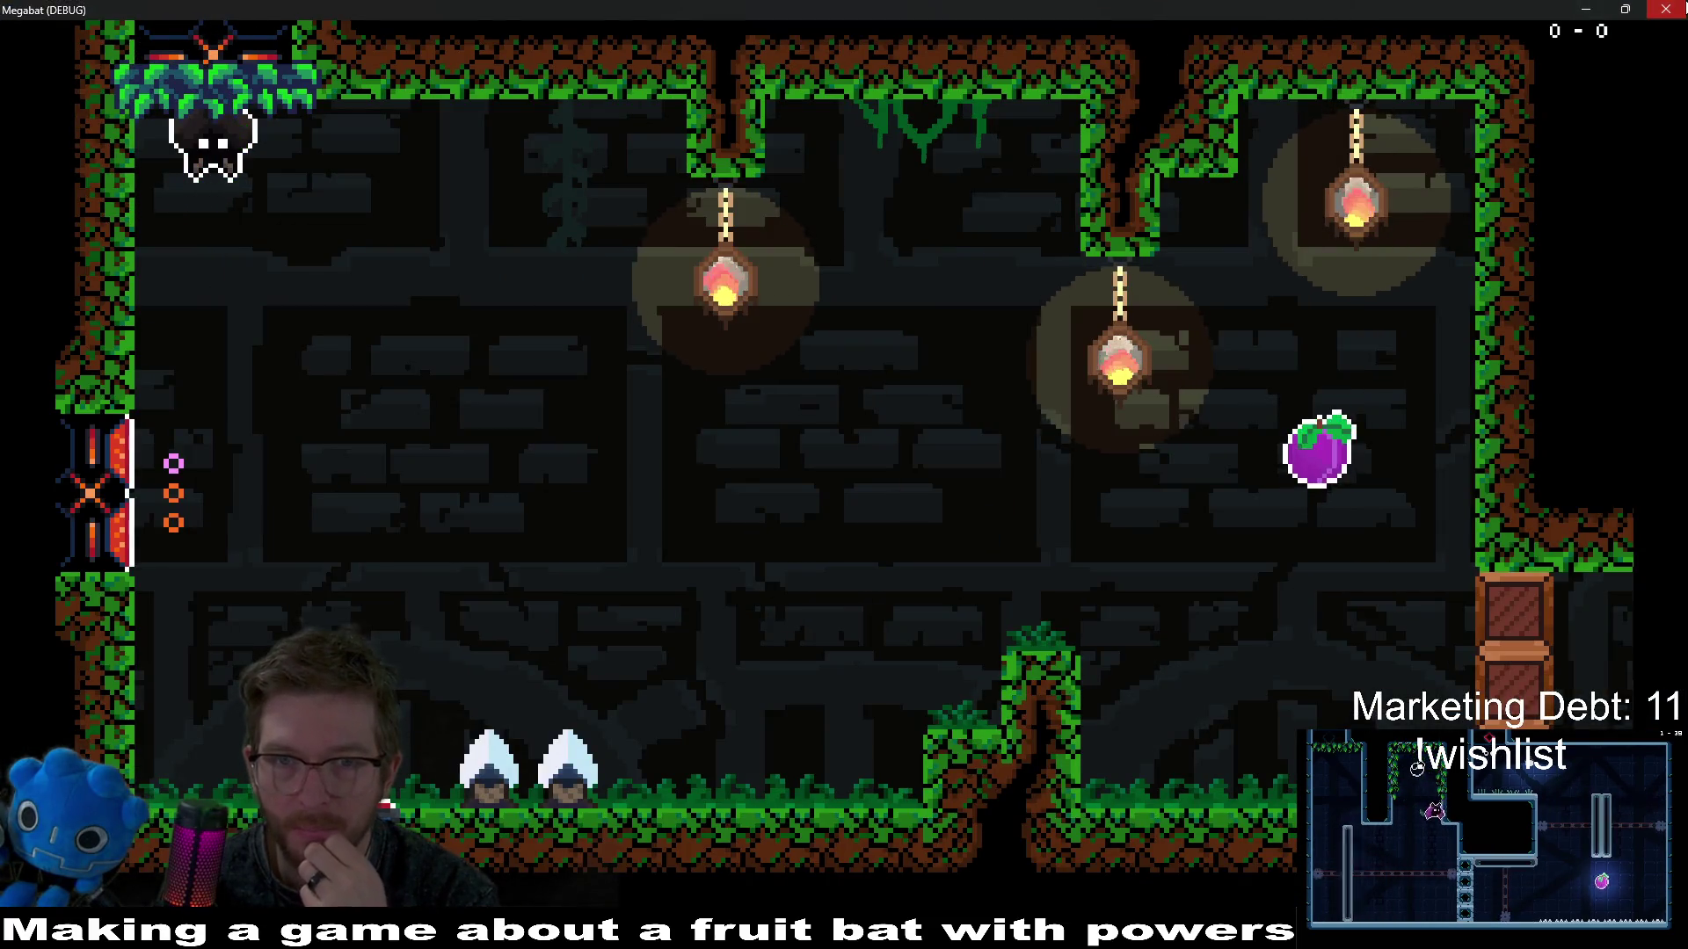
key("F8")
left_click(1522, 46)
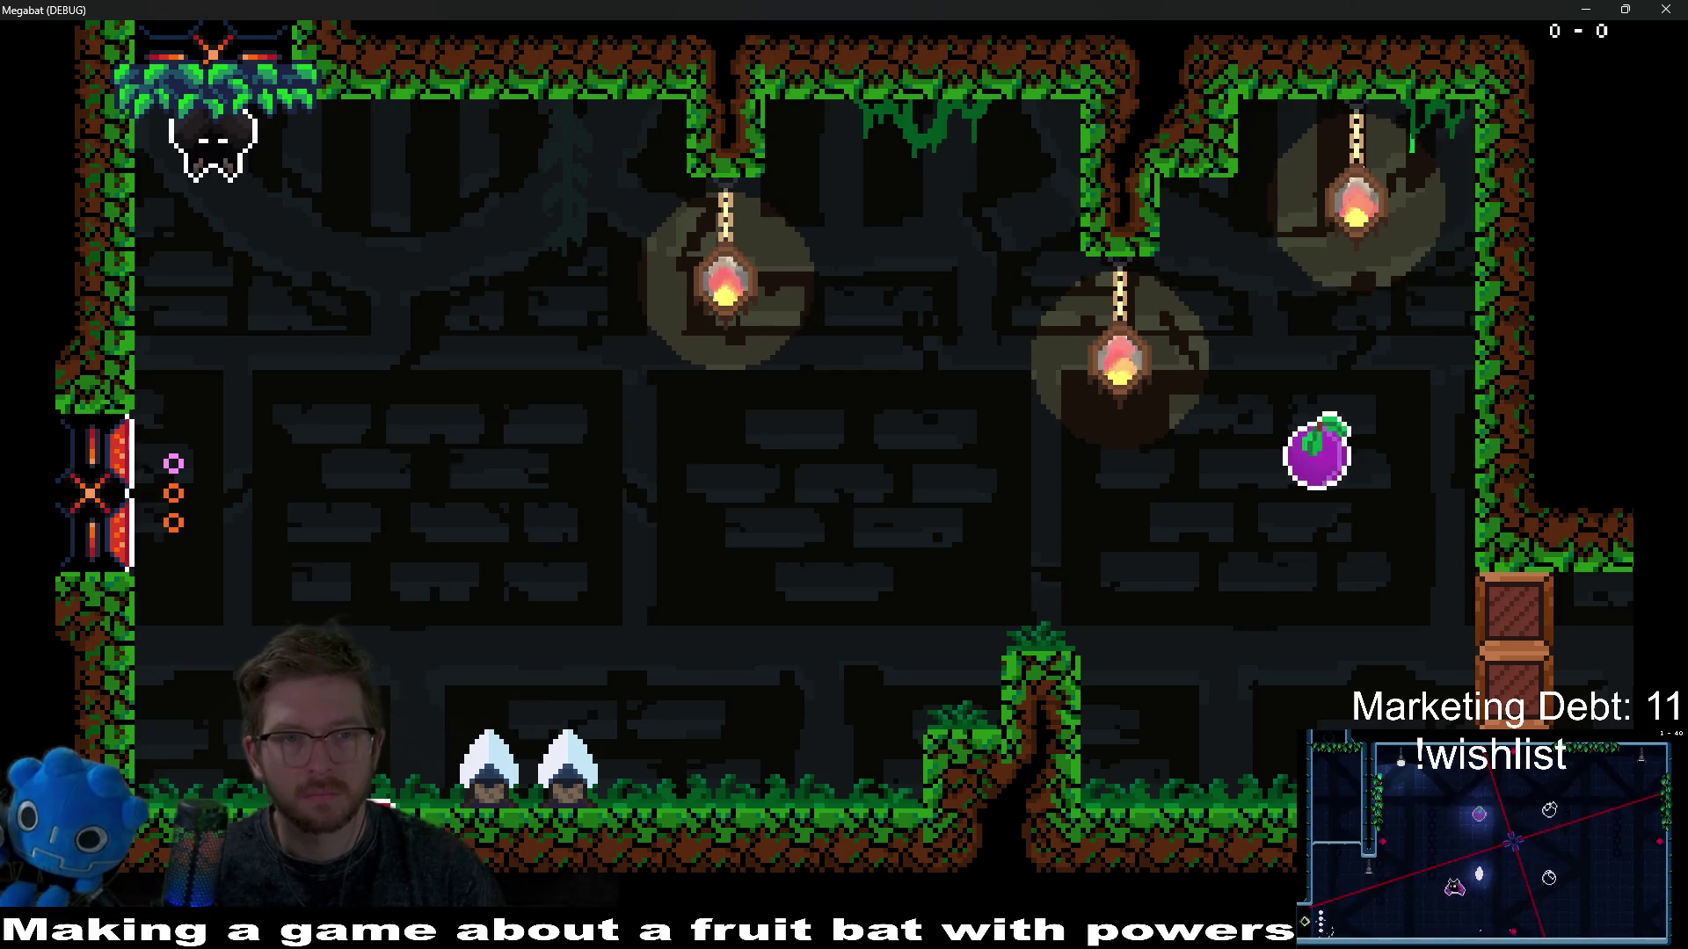
key("Right")
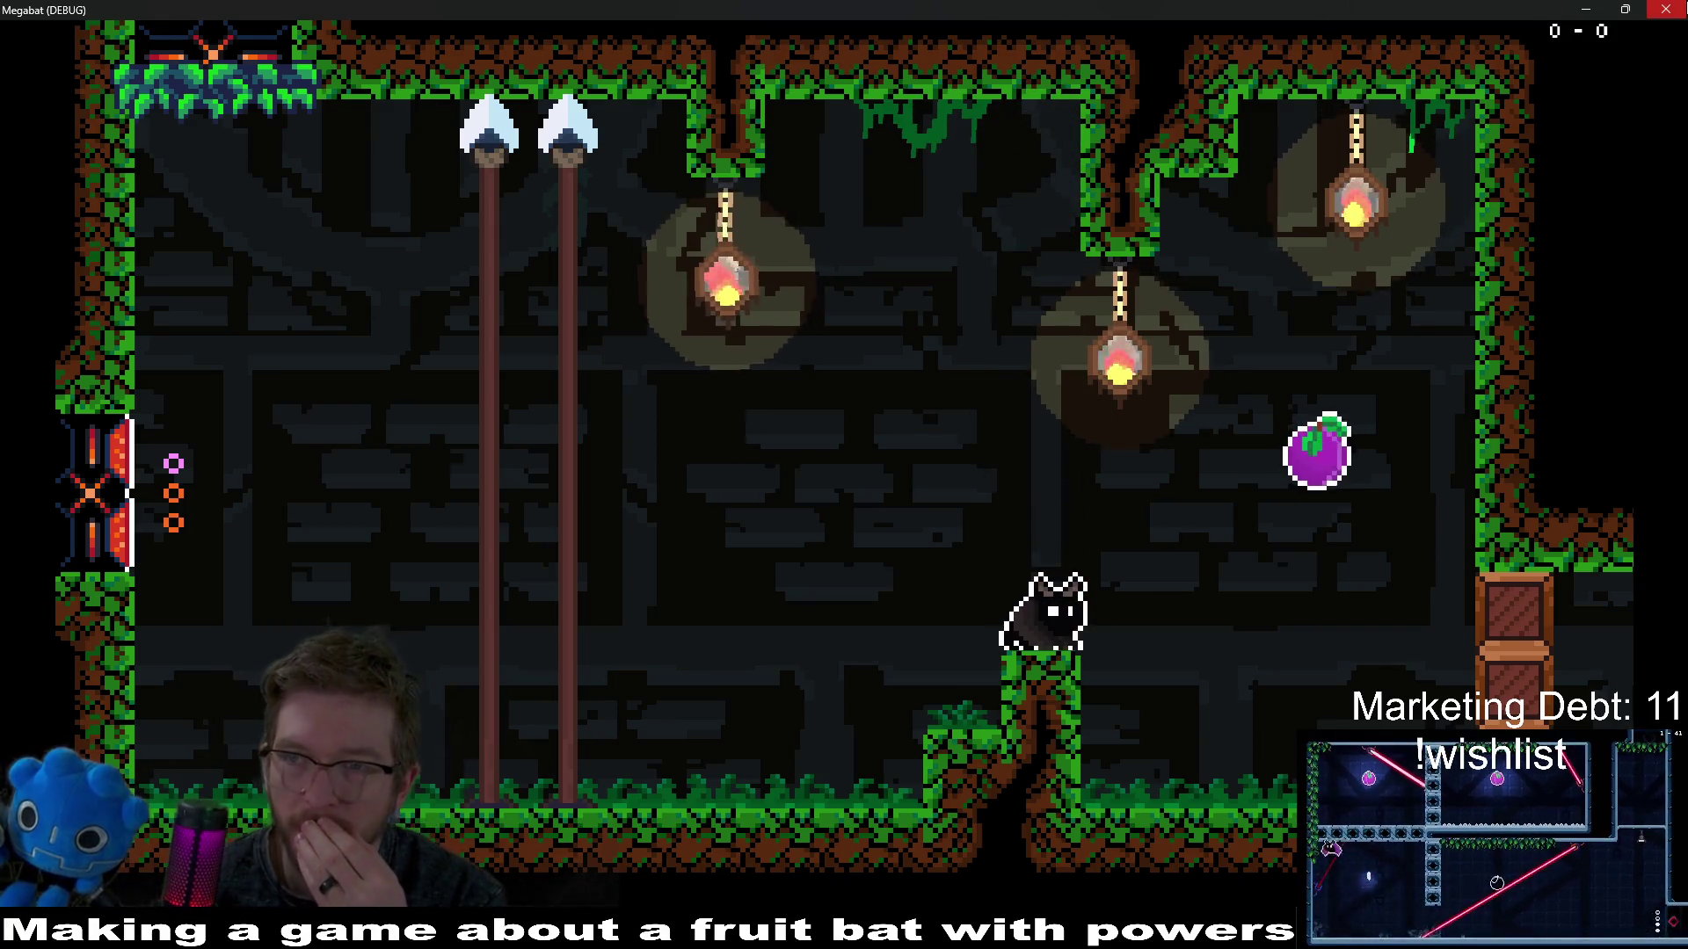
key("F8")
scroll(691, 216, "up", 5)
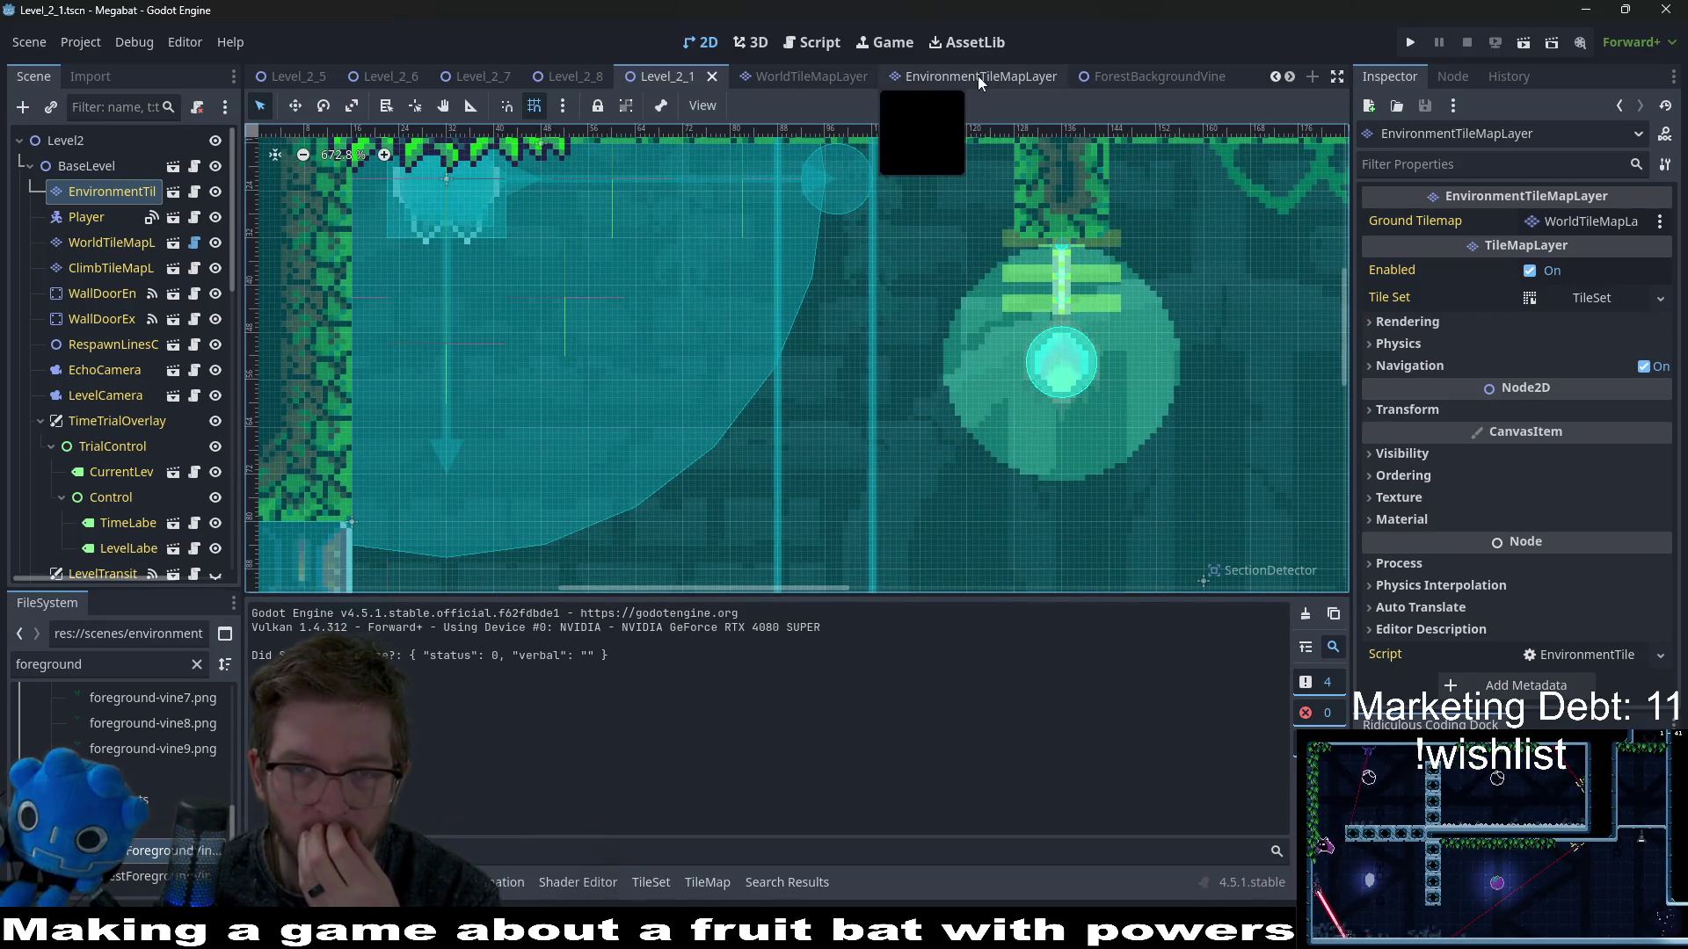
left_click(1127, 76)
scroll(953, 81, "down", 5)
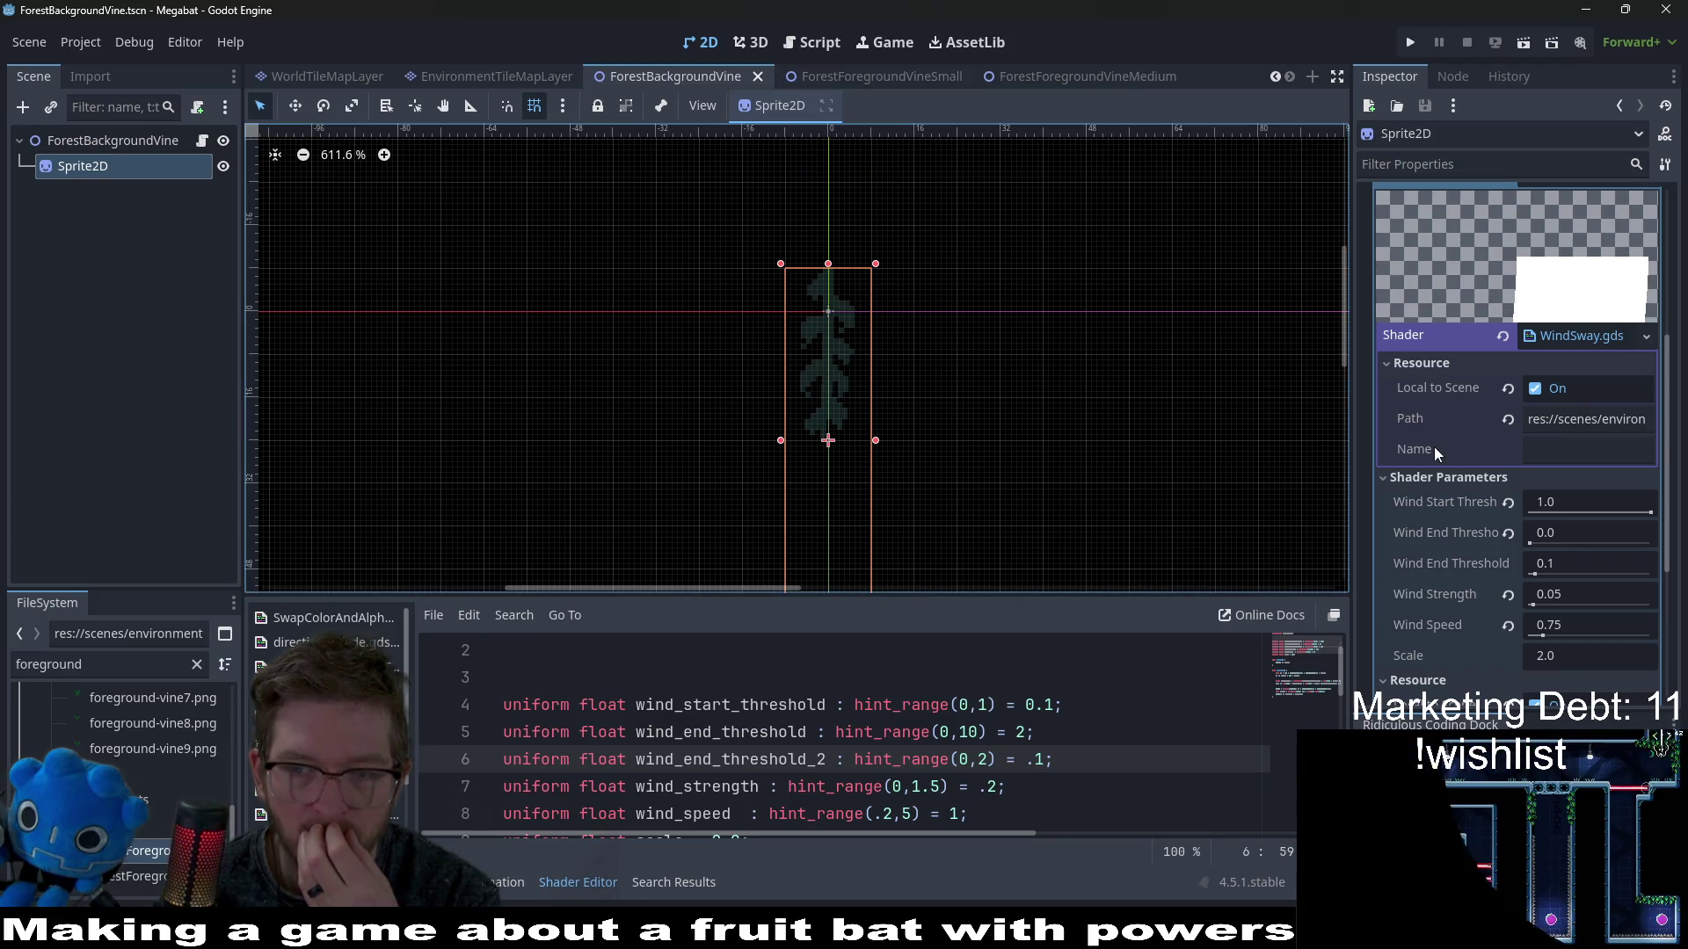
scroll(1432, 446, "down", 3)
scroll(1432, 446, "up", 5)
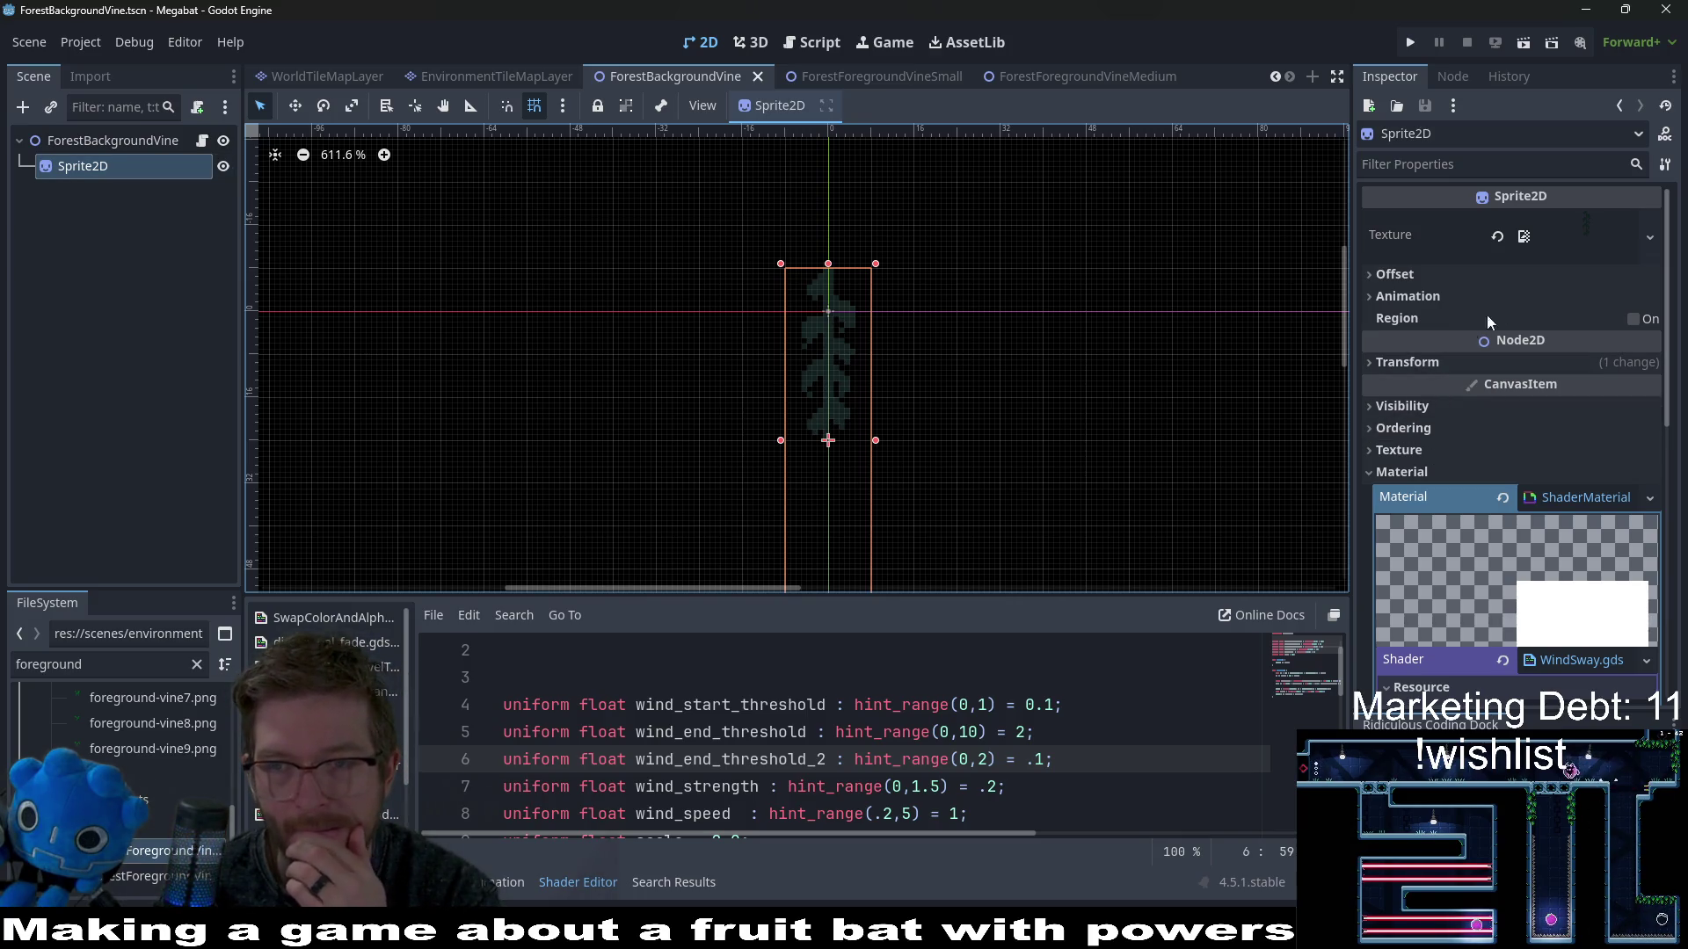
left_click(137, 144)
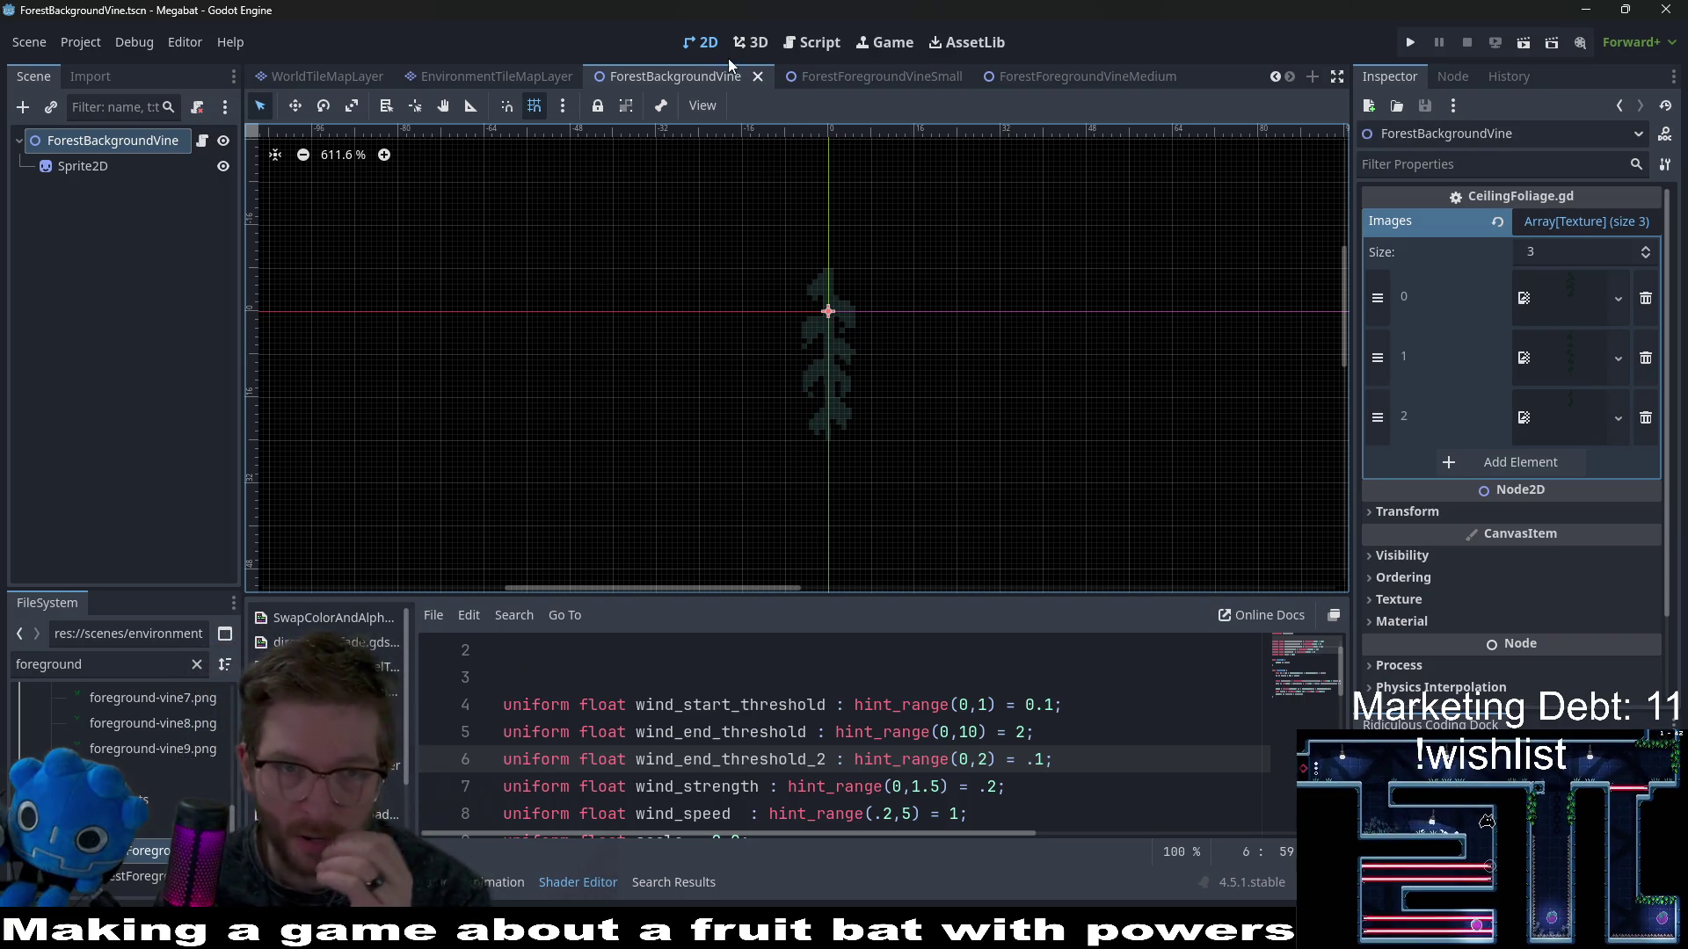
left_click(457, 74)
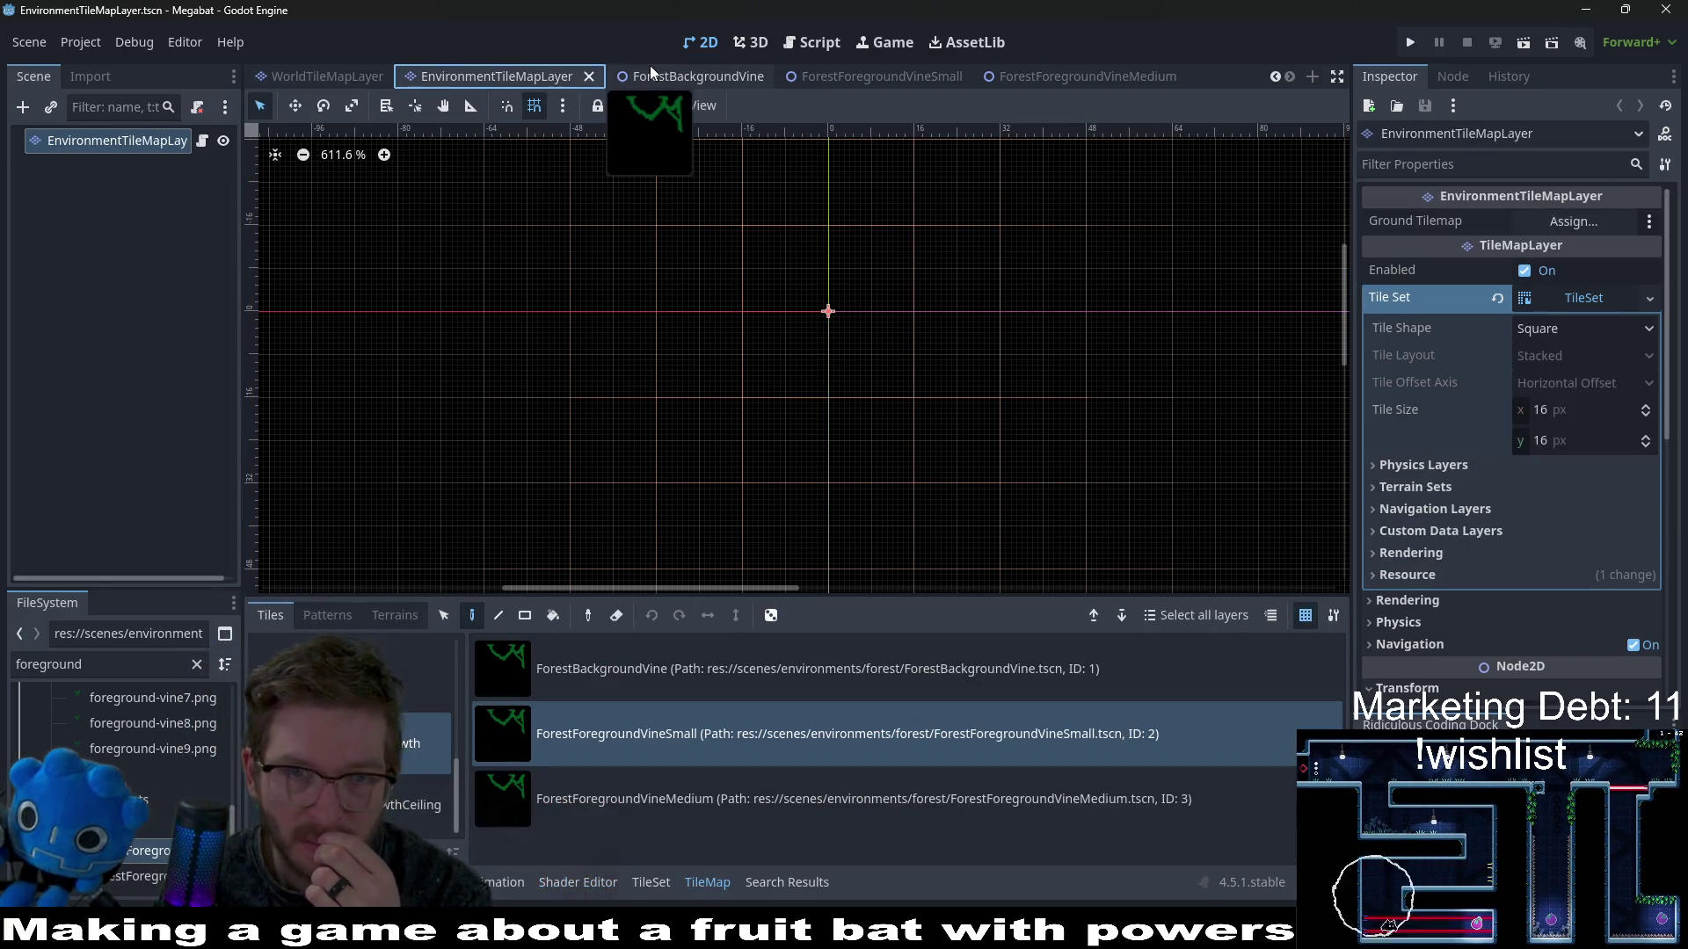
scroll(405, 82, "up", 7)
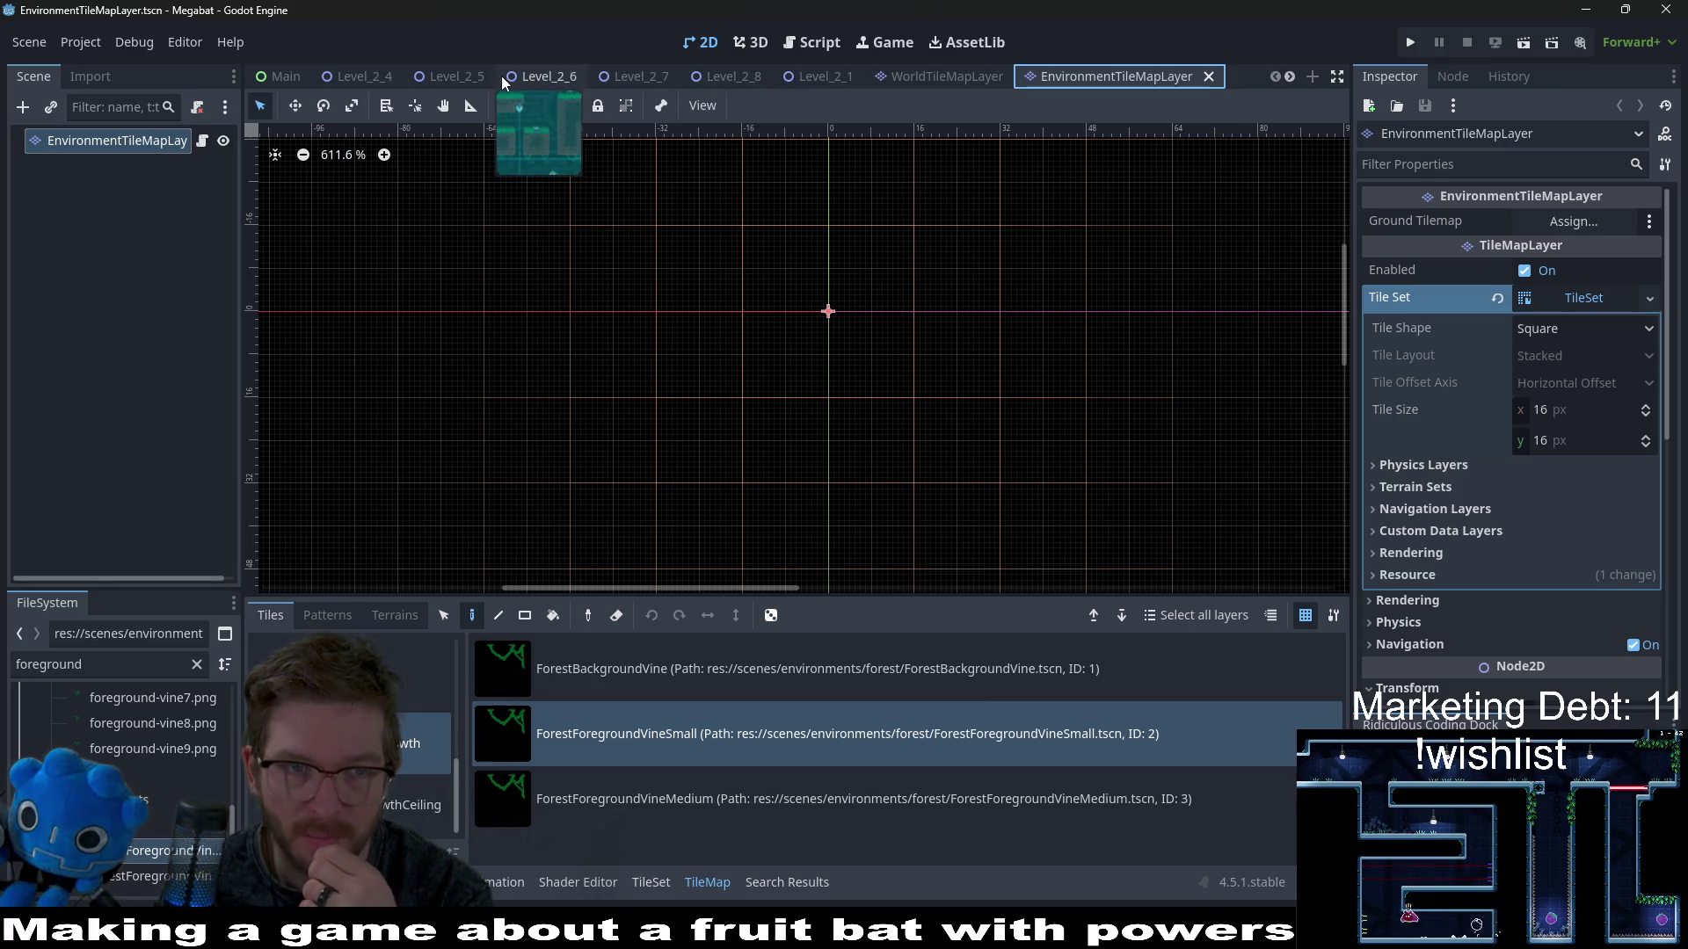
left_click(822, 77)
left_click(1521, 43)
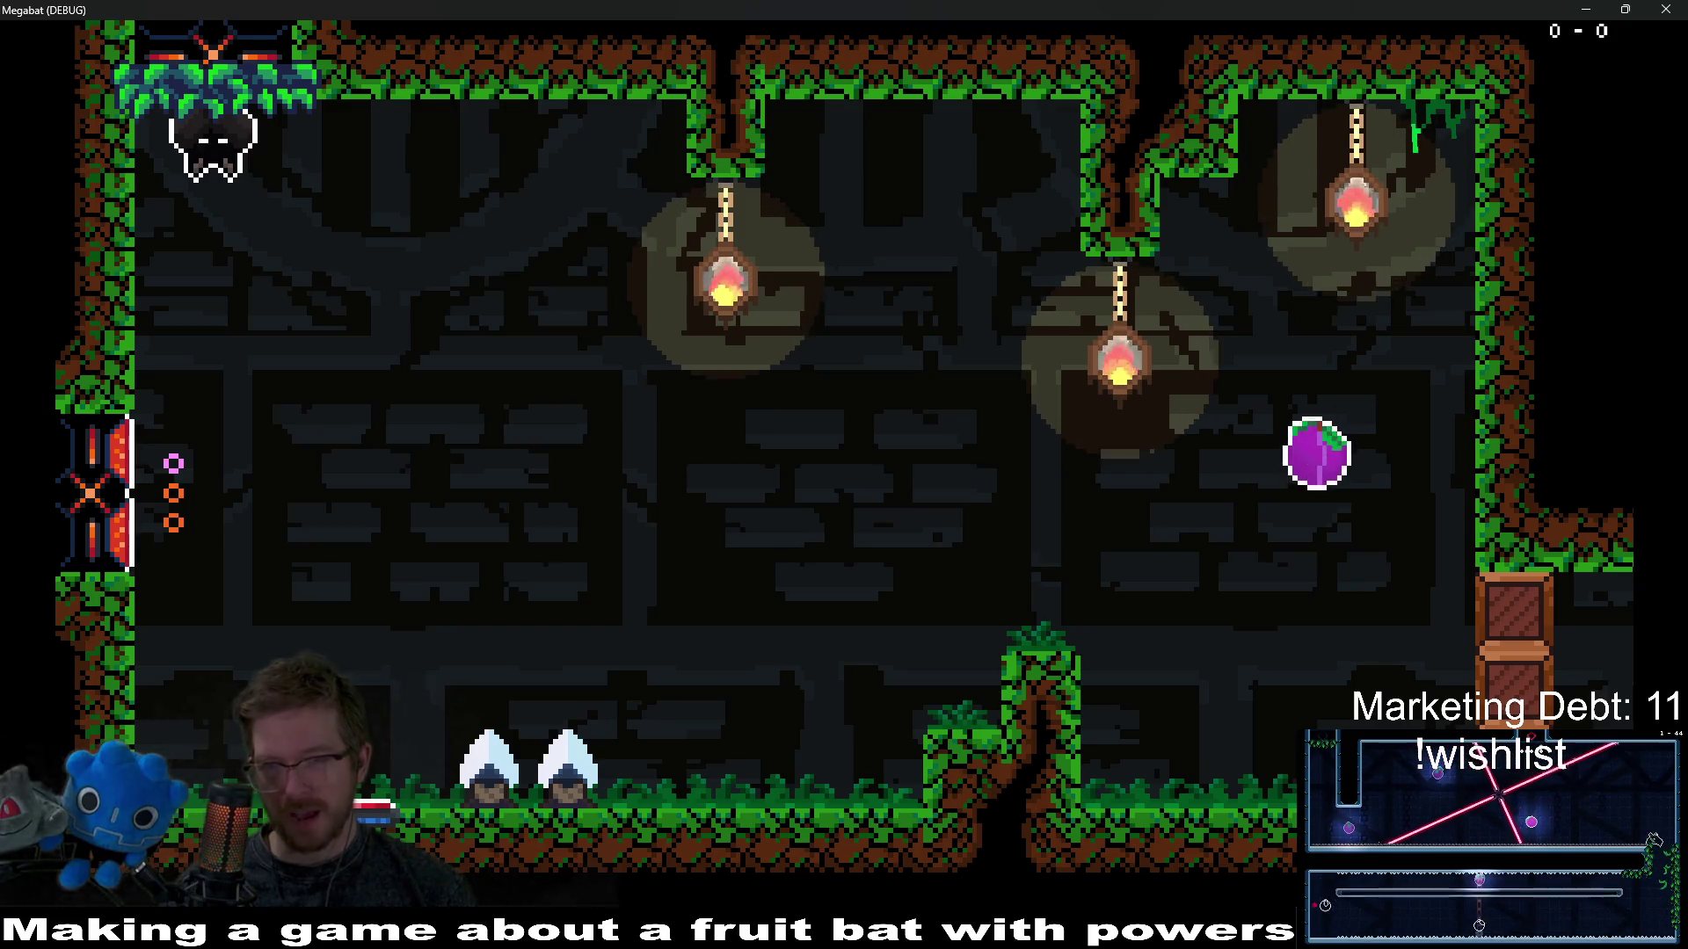
key("alt+F4")
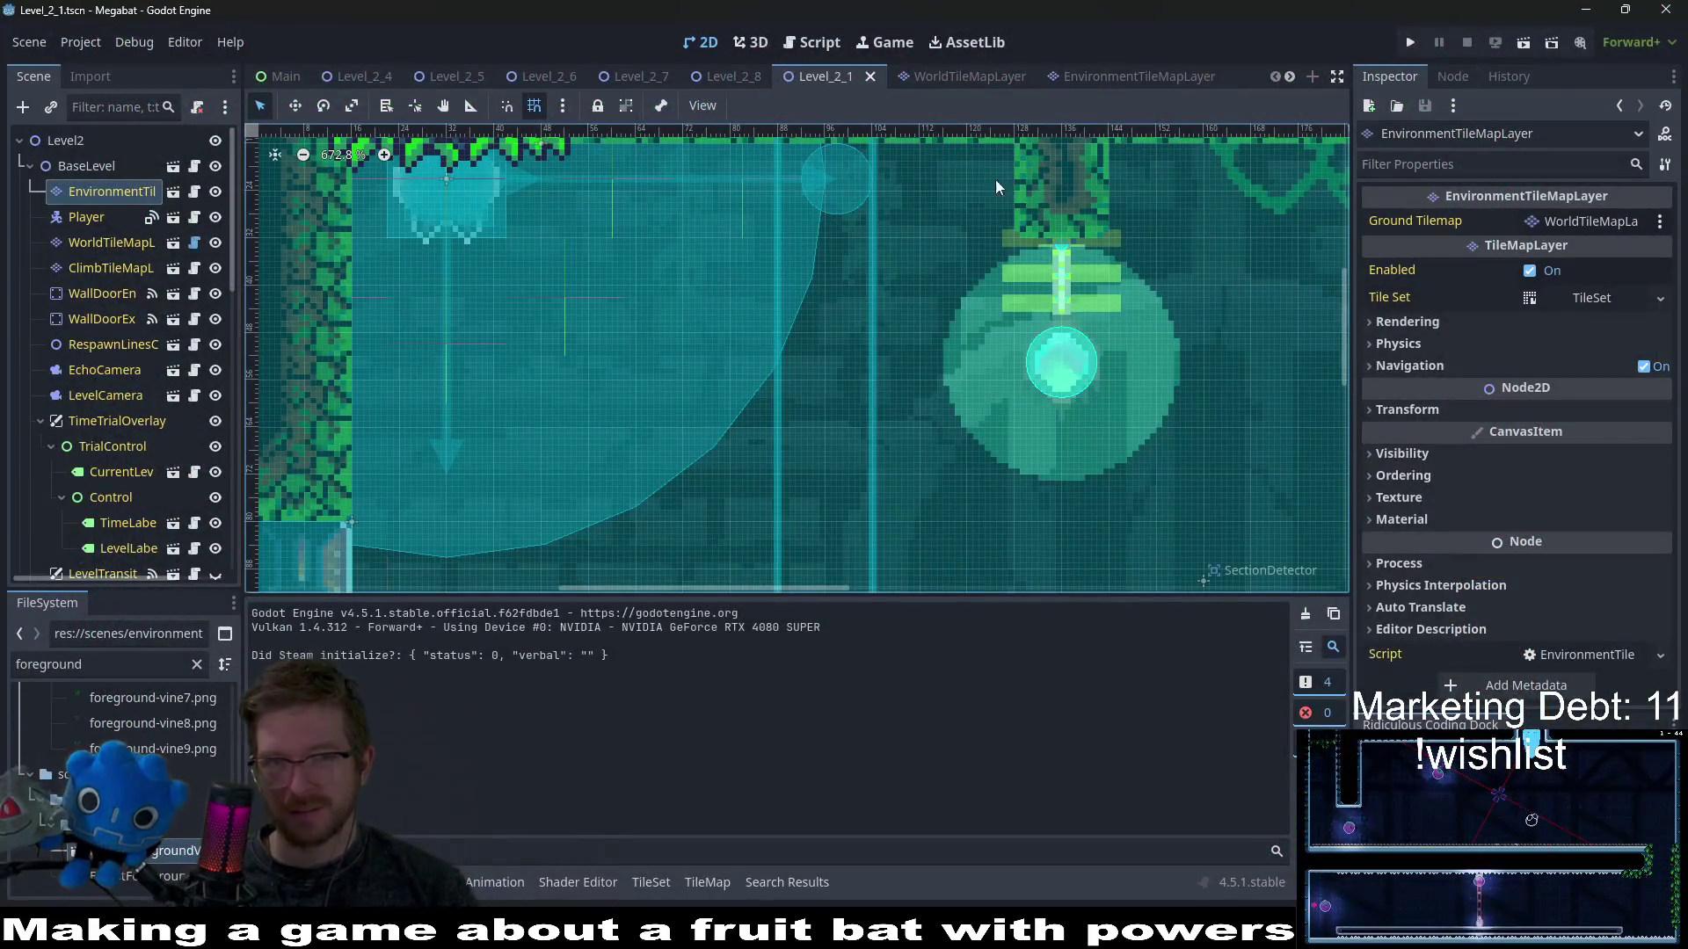
Open ForestBackgroundVine's CeilingFoliage.gd script and toggle its Texture and Material properties.
left_click(1132, 74)
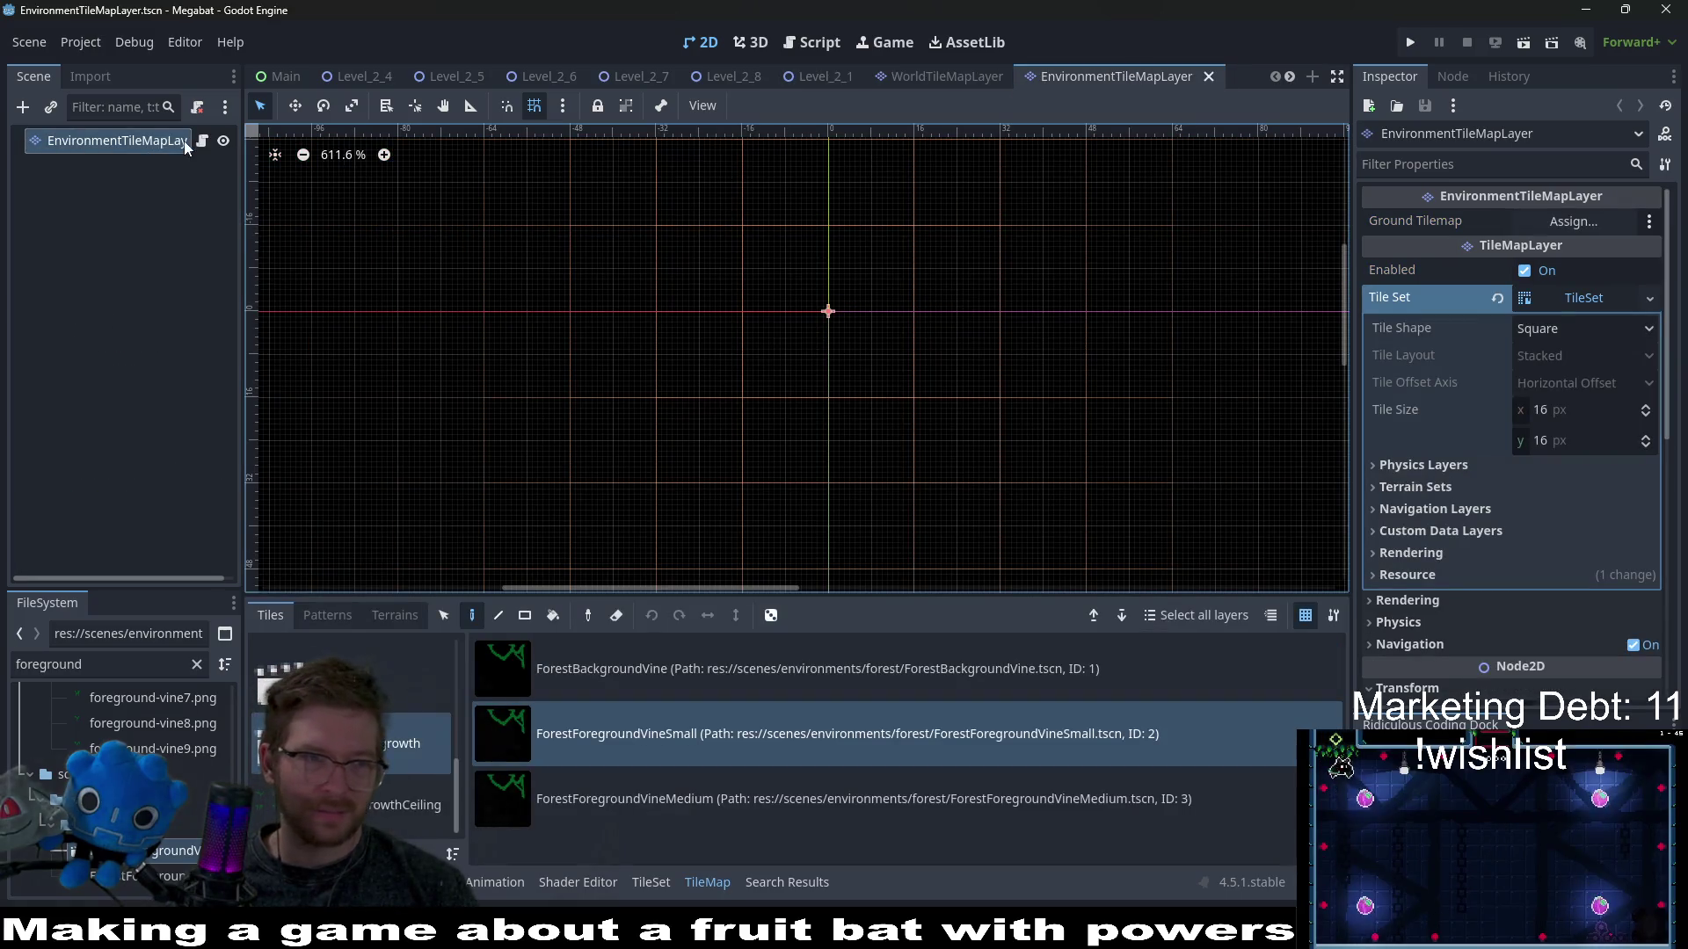
mouse_move(616, 70)
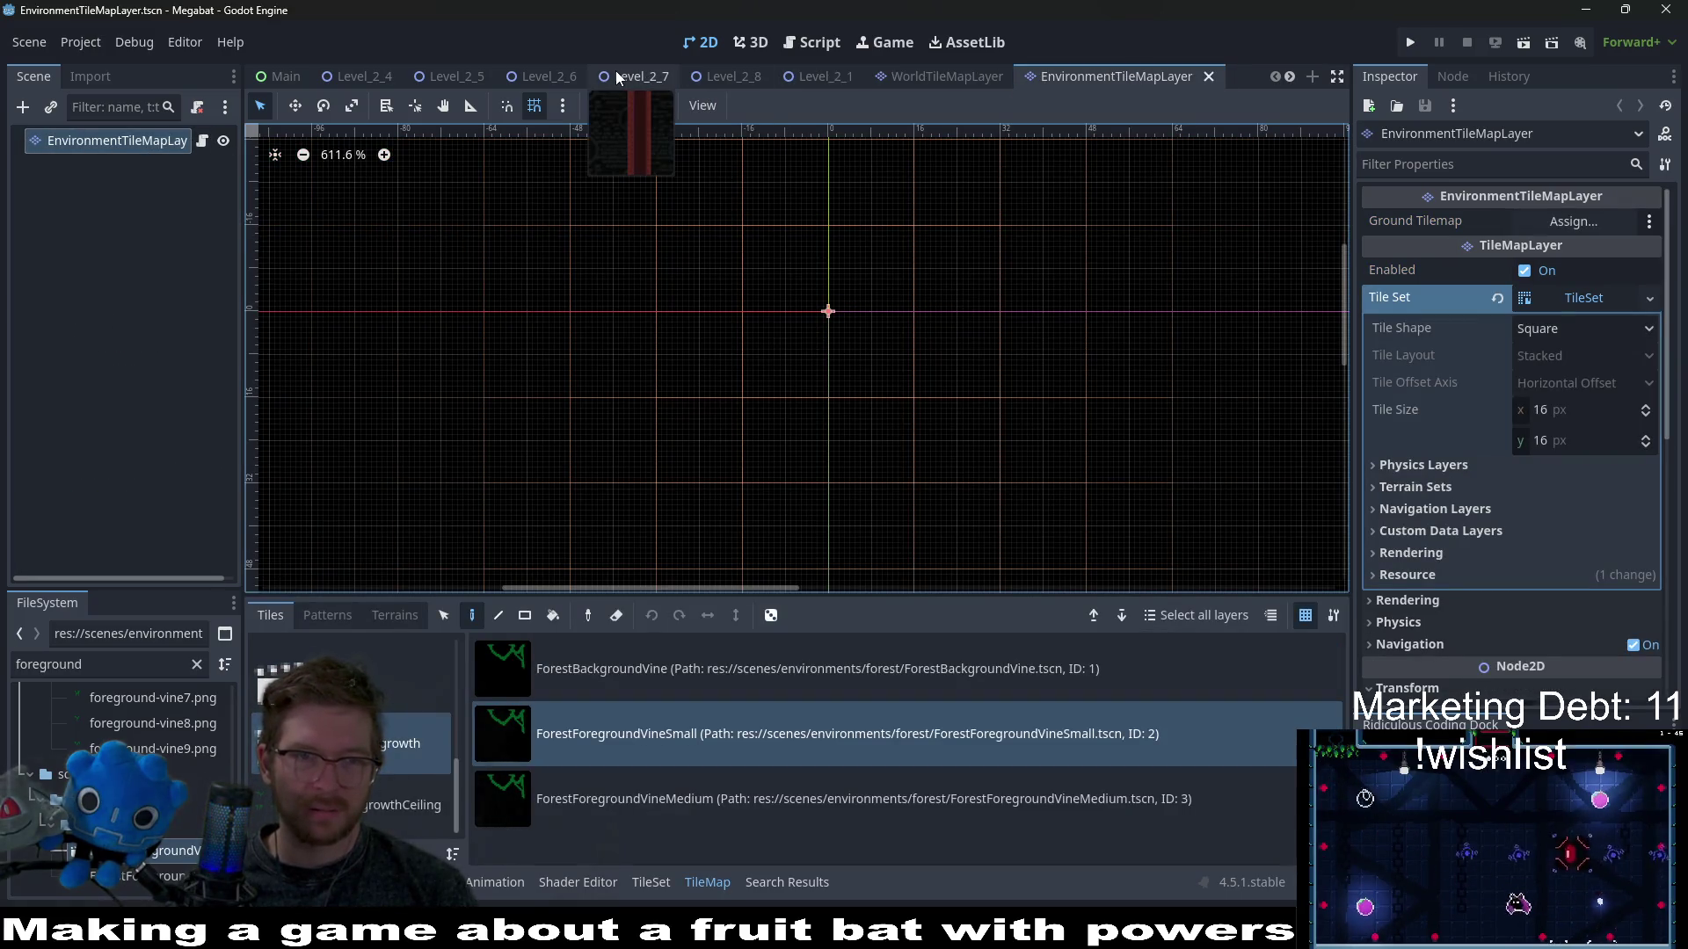
scroll(867, 79, "down", 5)
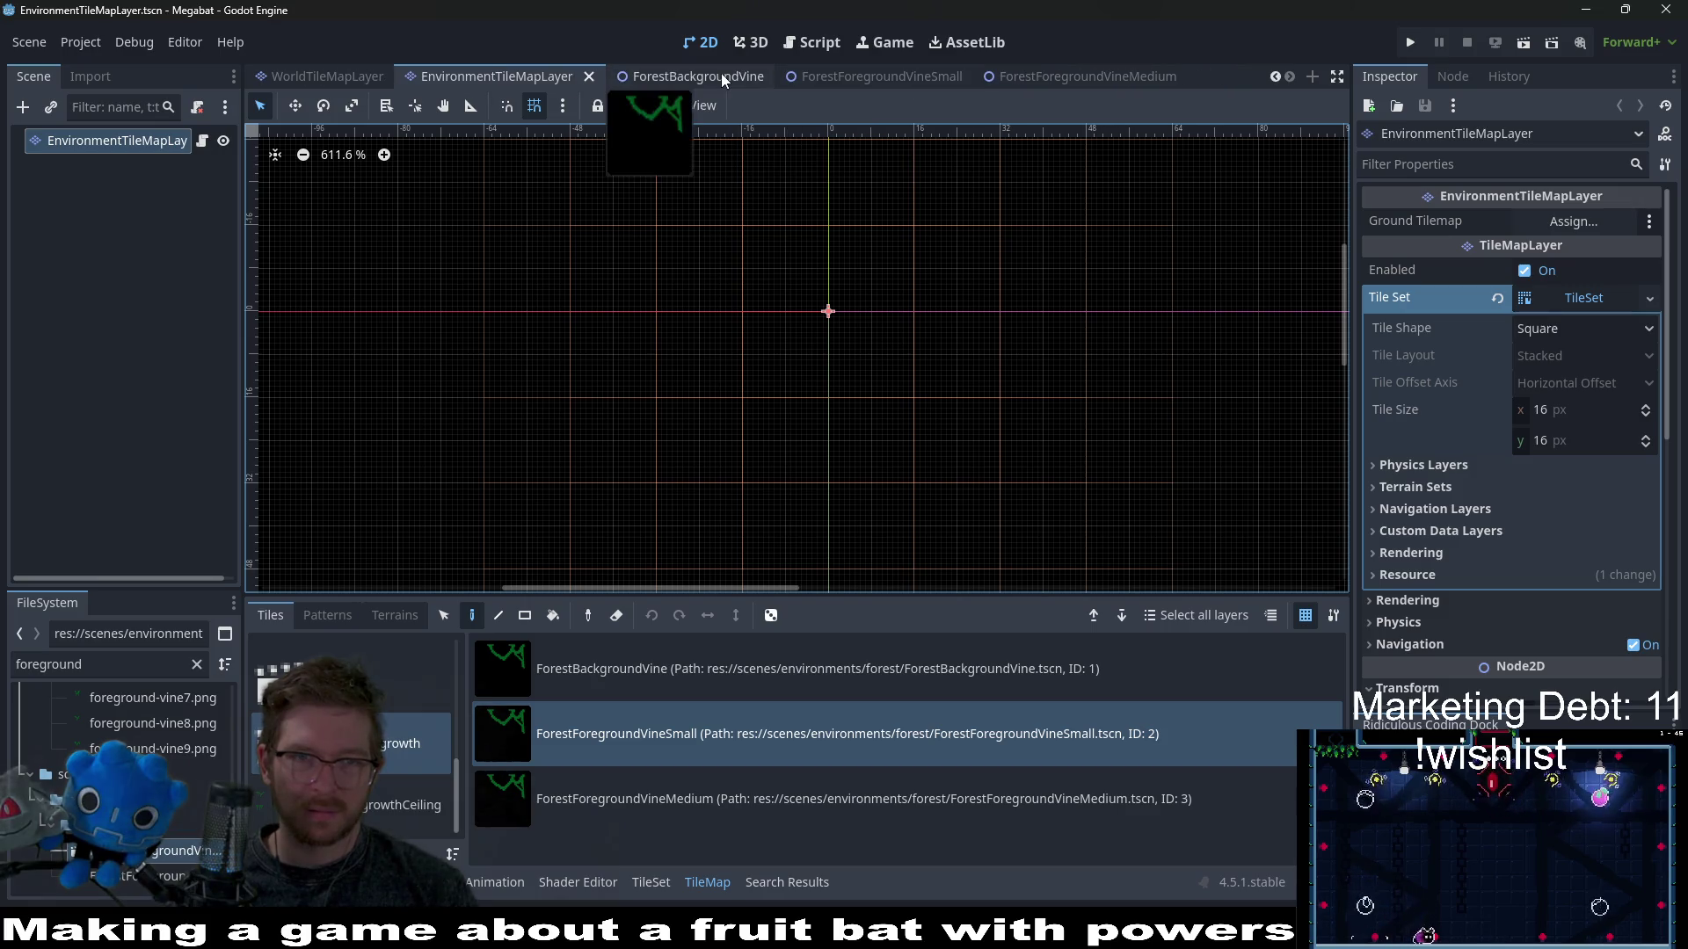
left_click(721, 77)
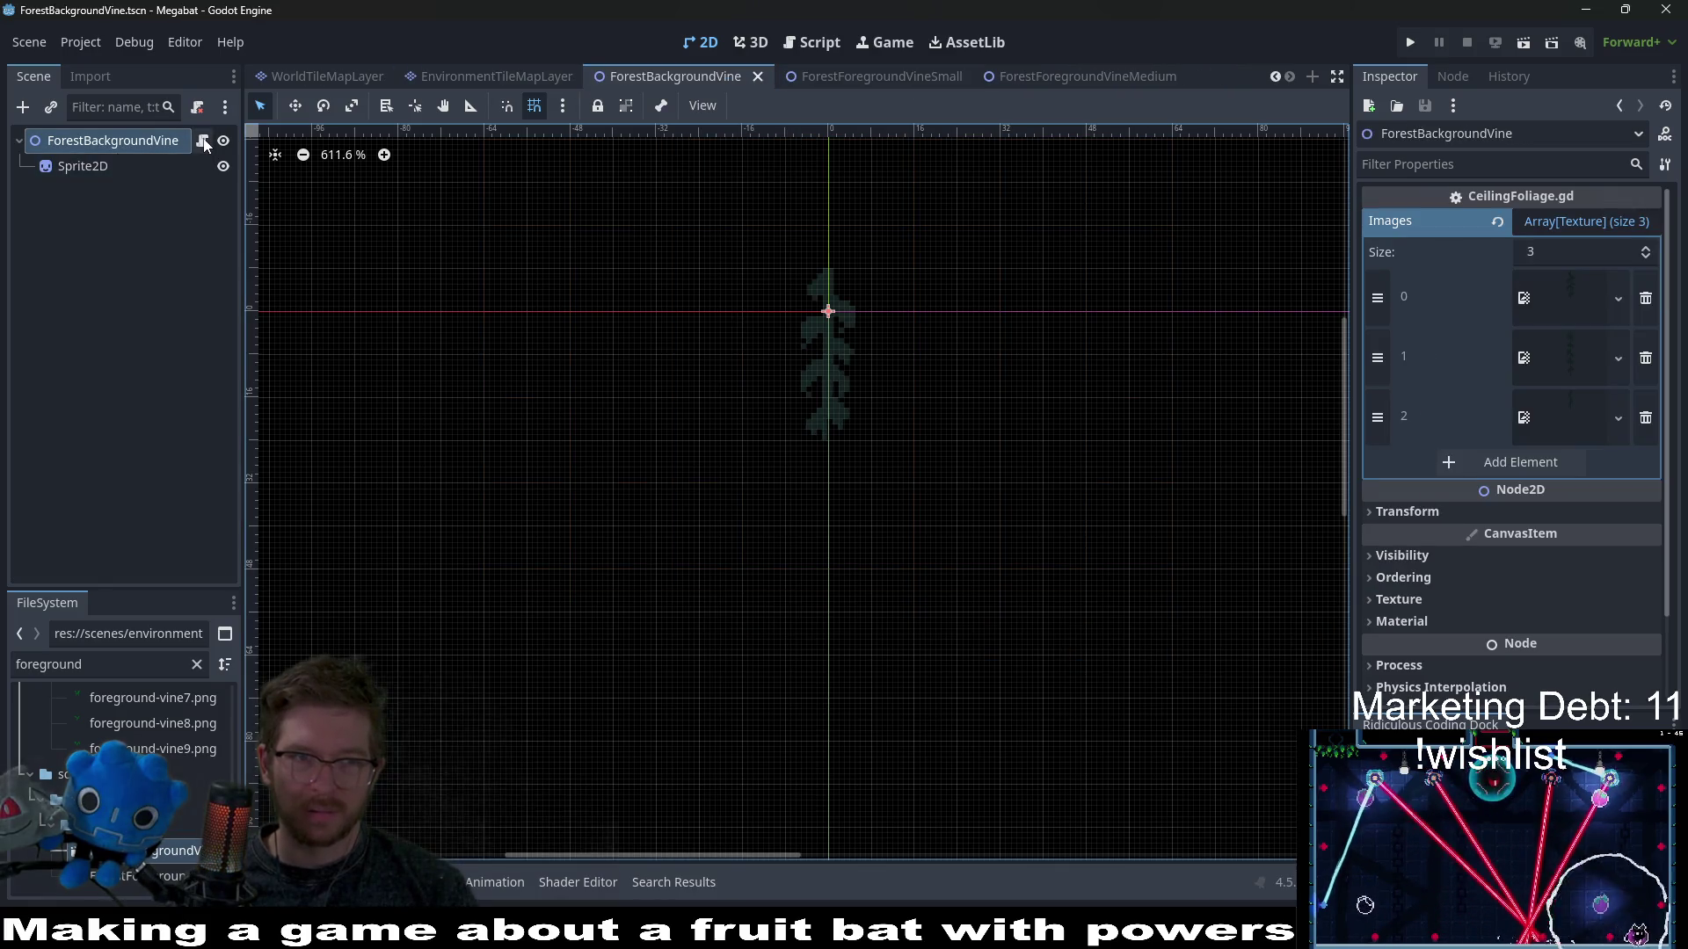
left_click(203, 140)
scroll(1437, 393, "down", 2)
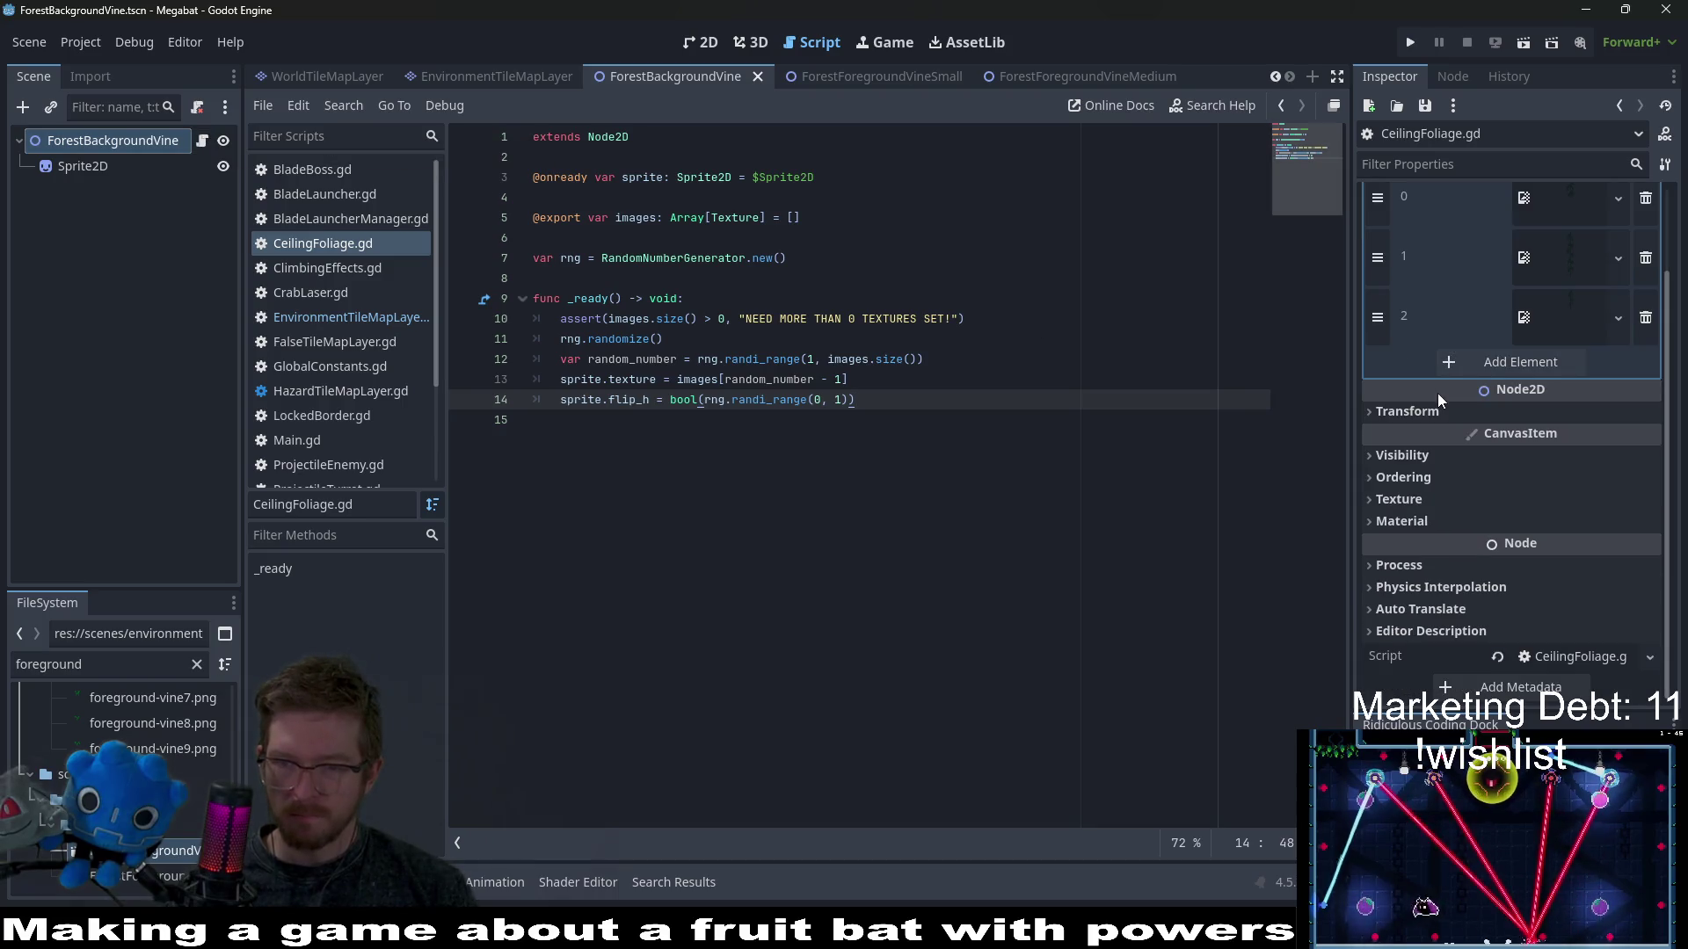
left_click(1415, 510)
left_click(1410, 578)
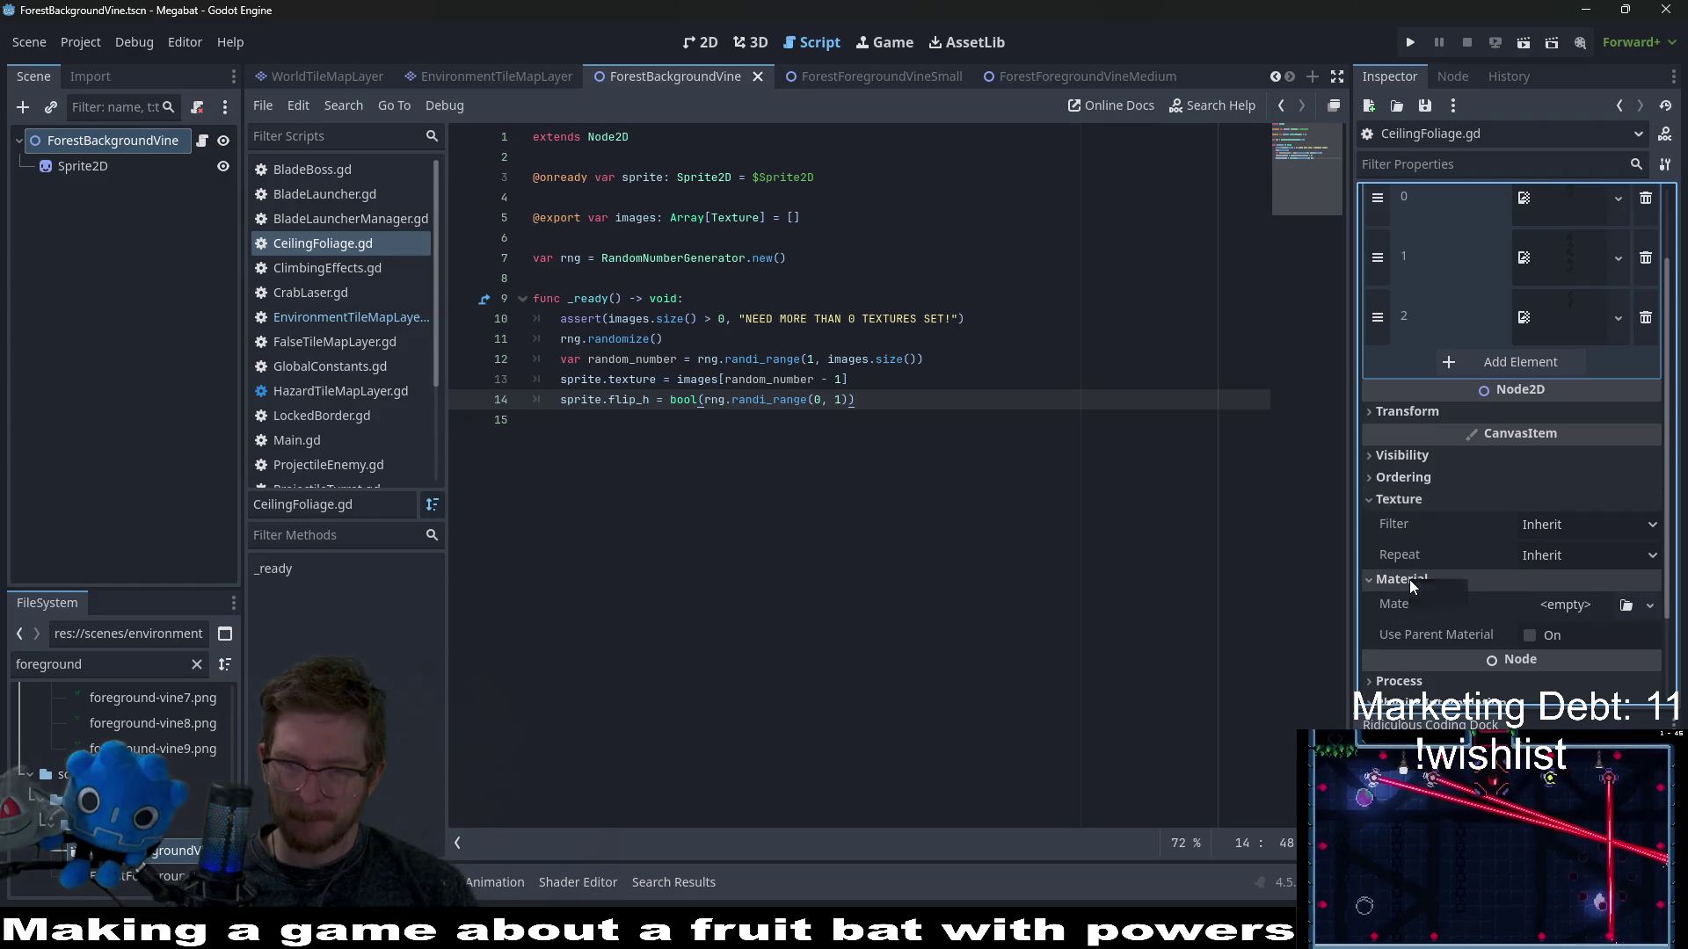
left_click(1410, 578)
Add a blank line after texture line 13, save, remove it, then switch to the browser.
left_click(874, 413)
left_click(900, 393)
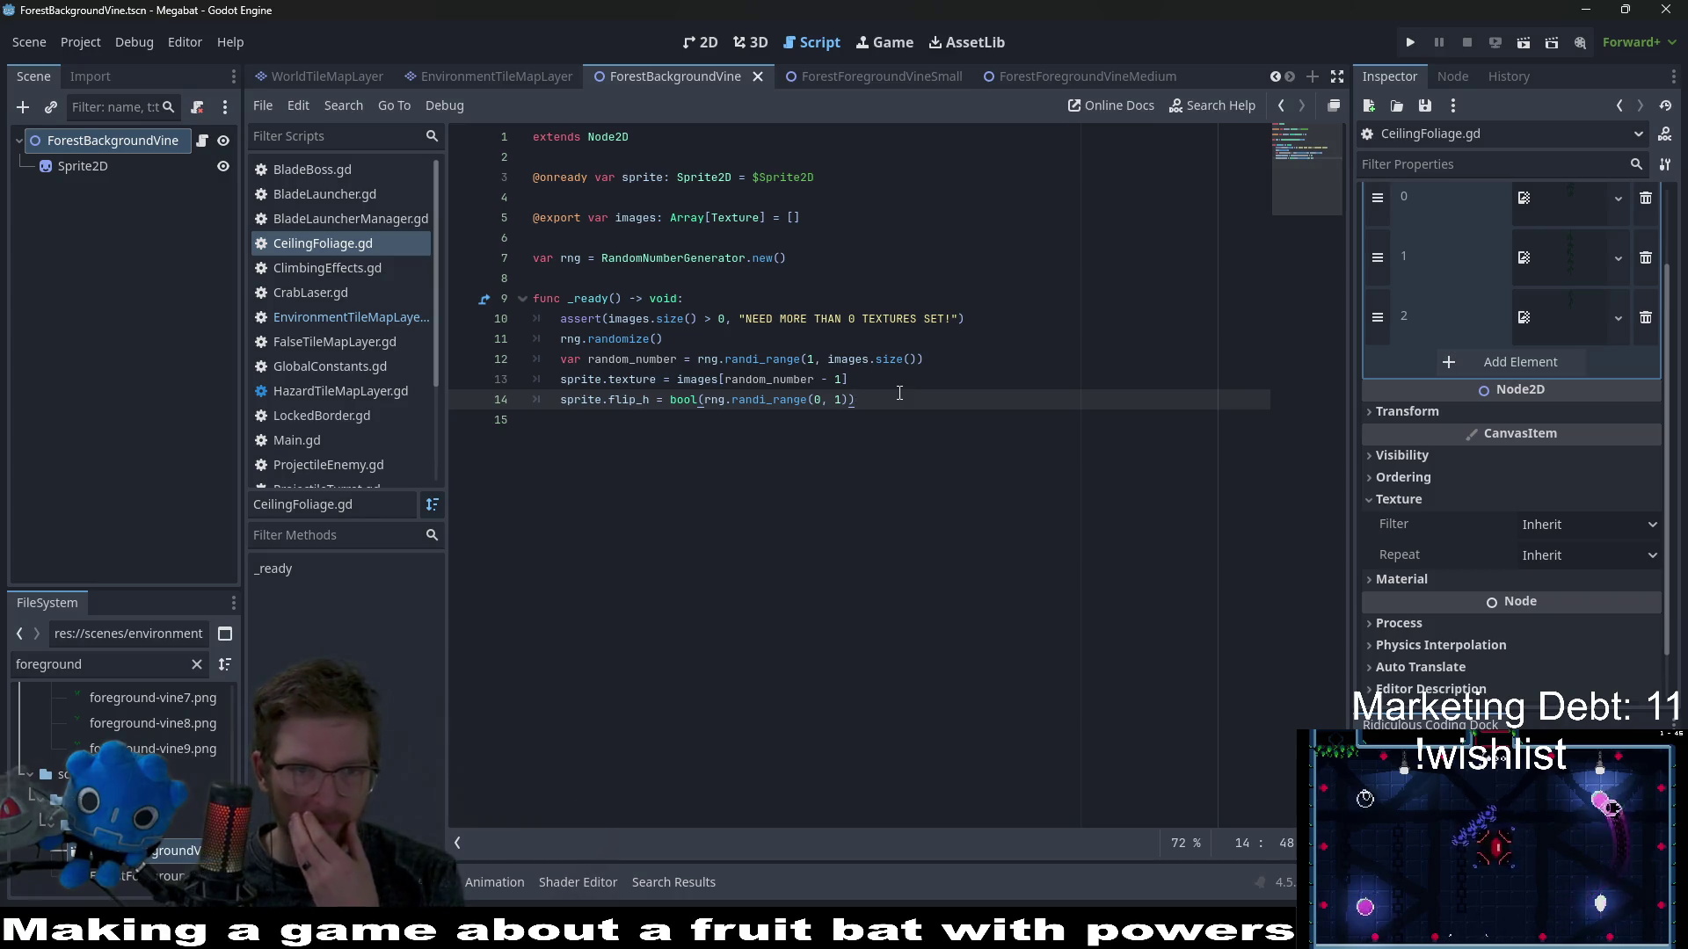
left_click(871, 375)
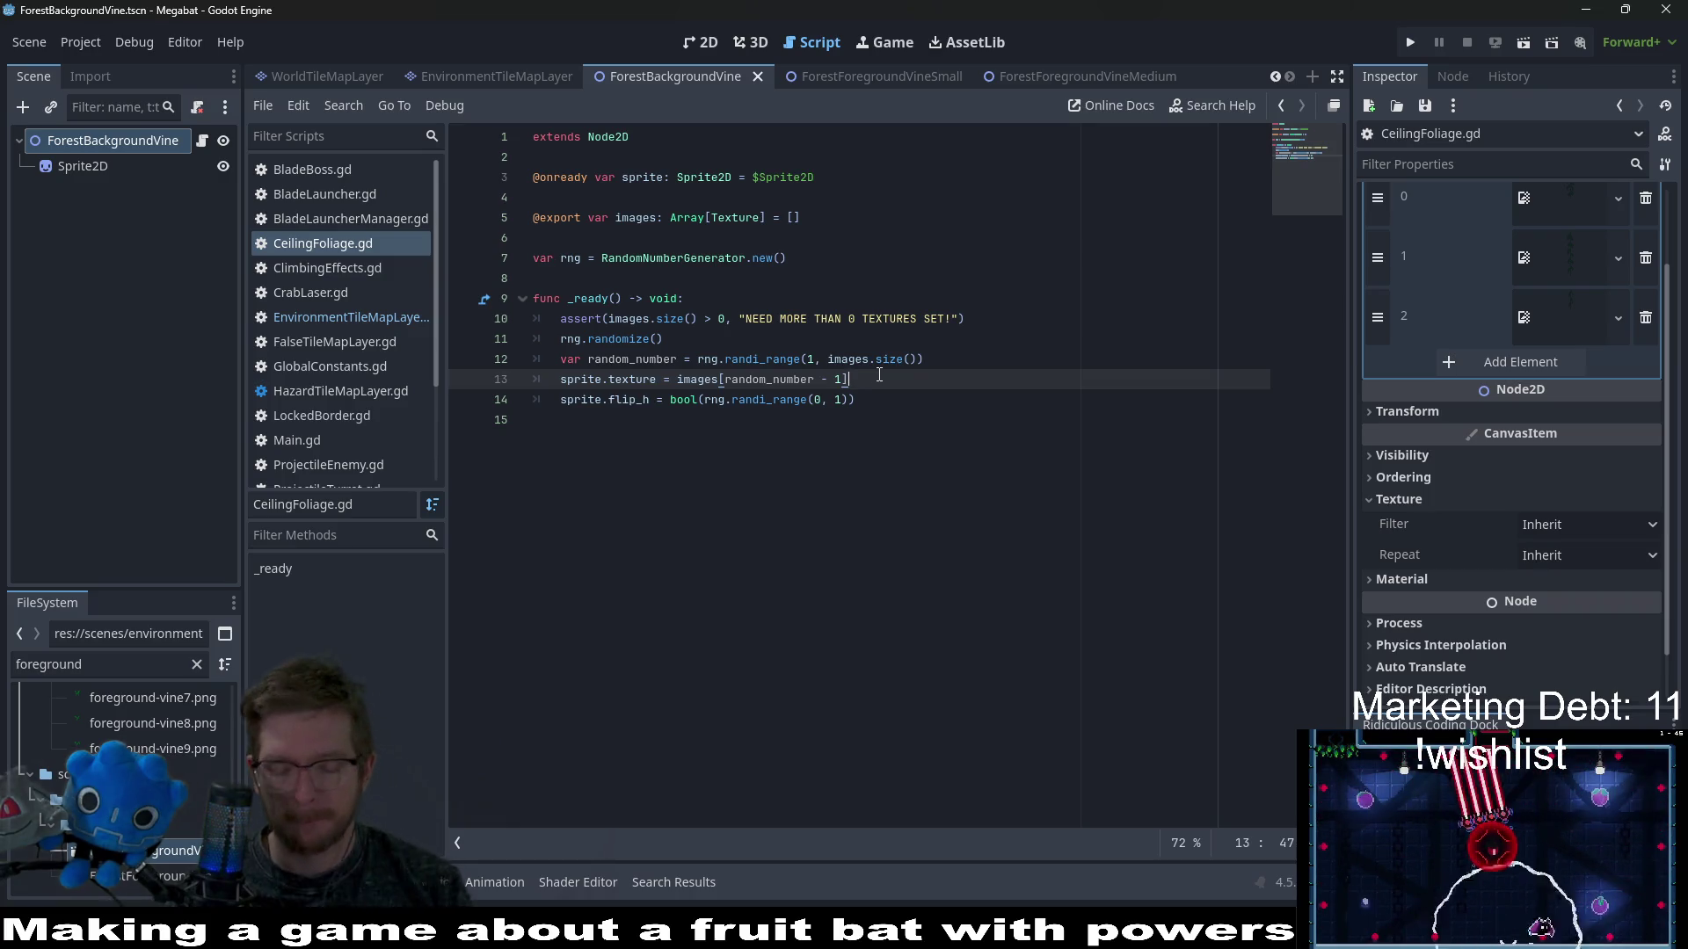
key("Return")
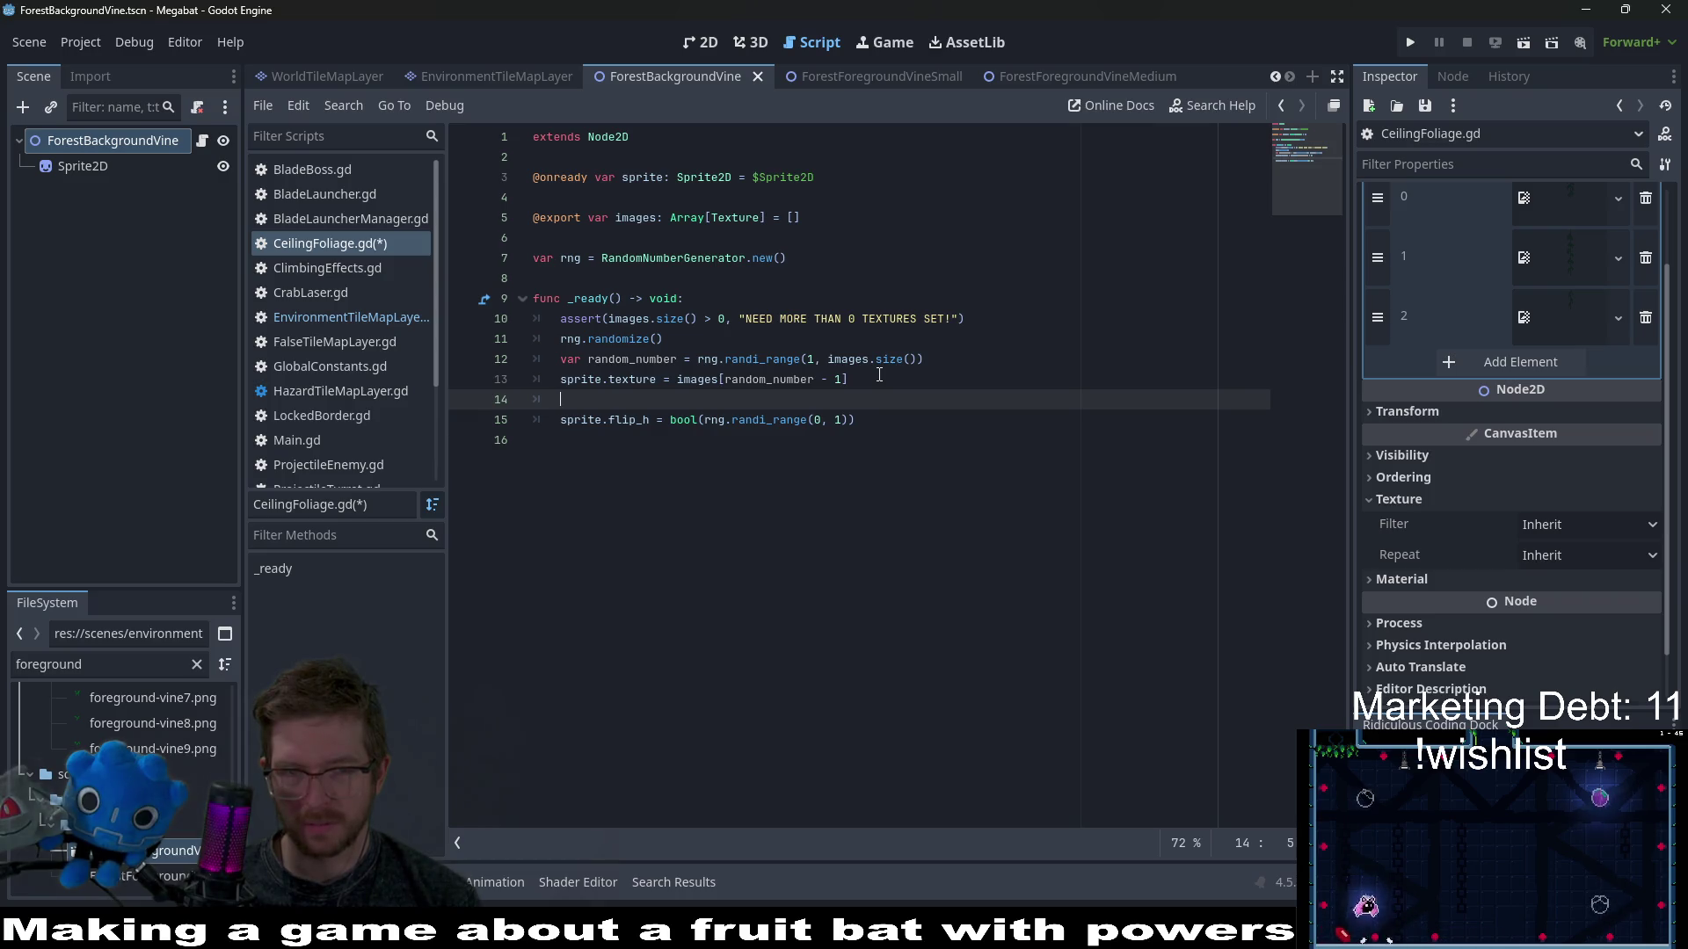
key("ctrl+s")
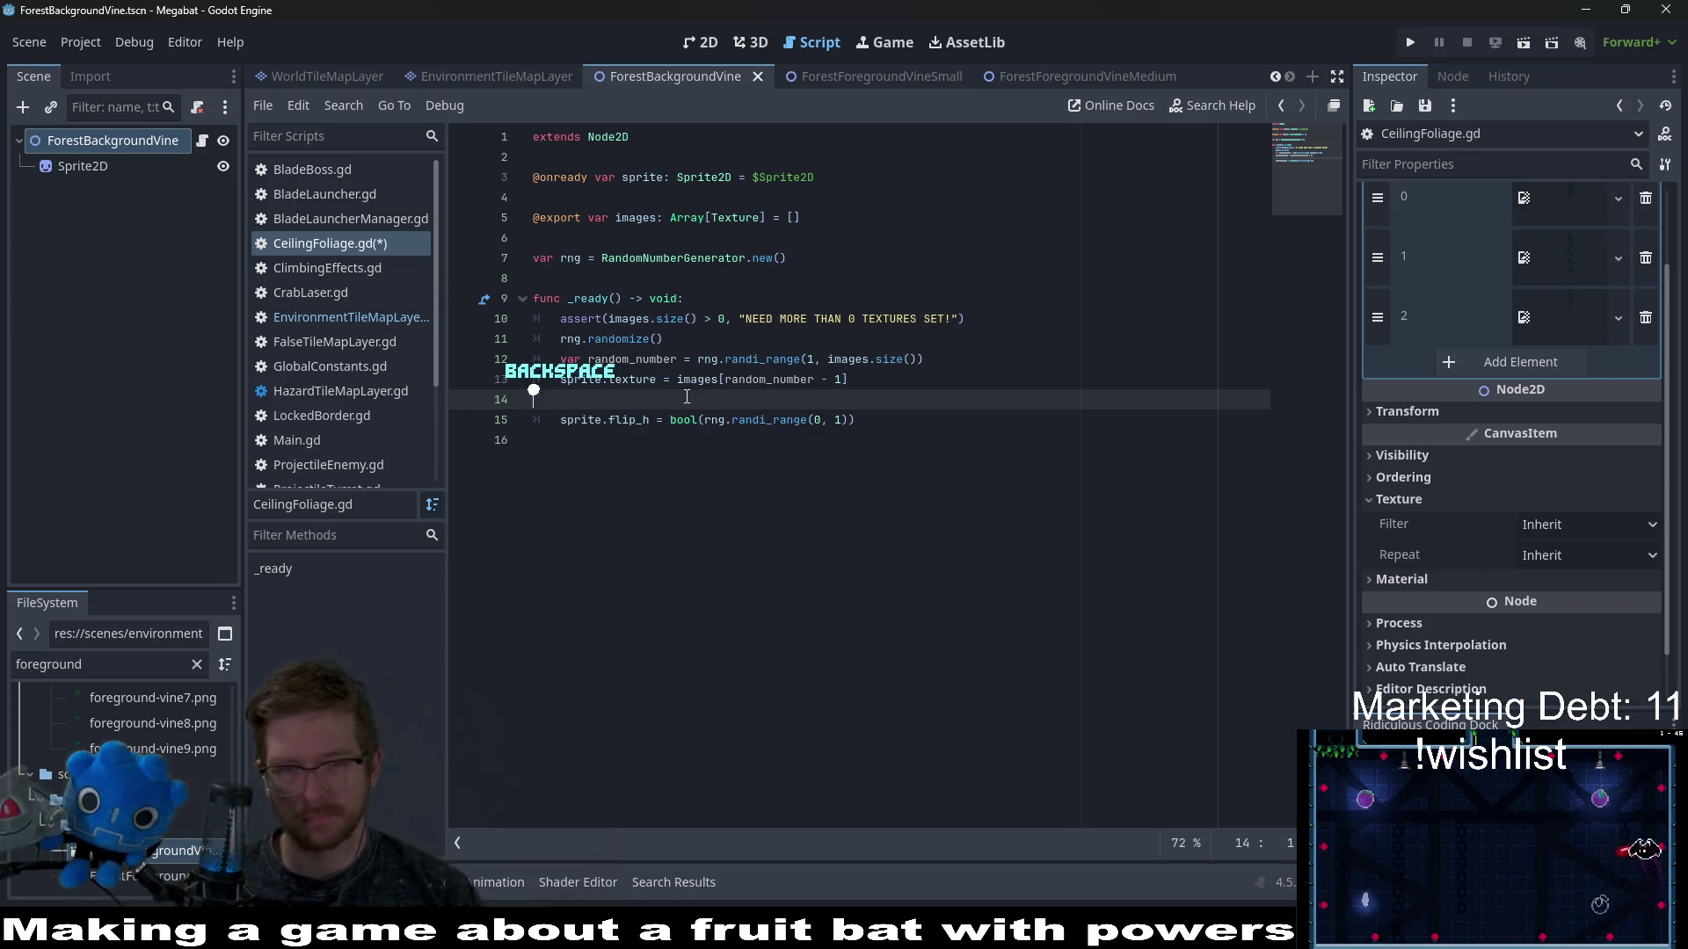
key("BackSpace")
key("BackSpace")
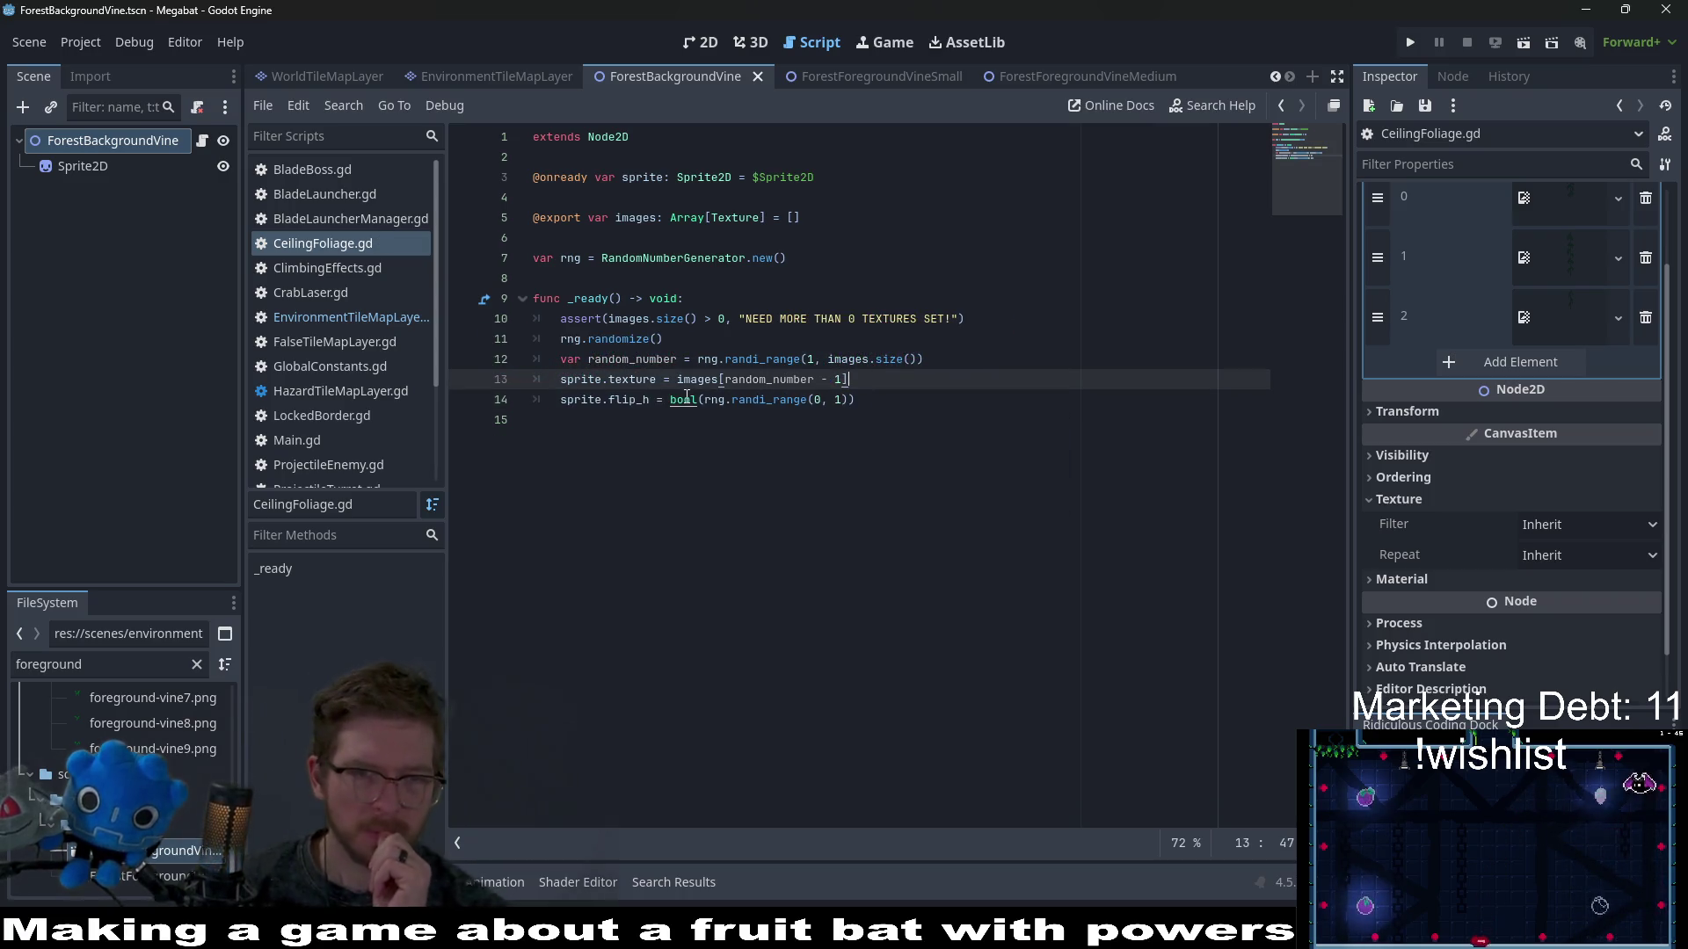
left_click(646, 378)
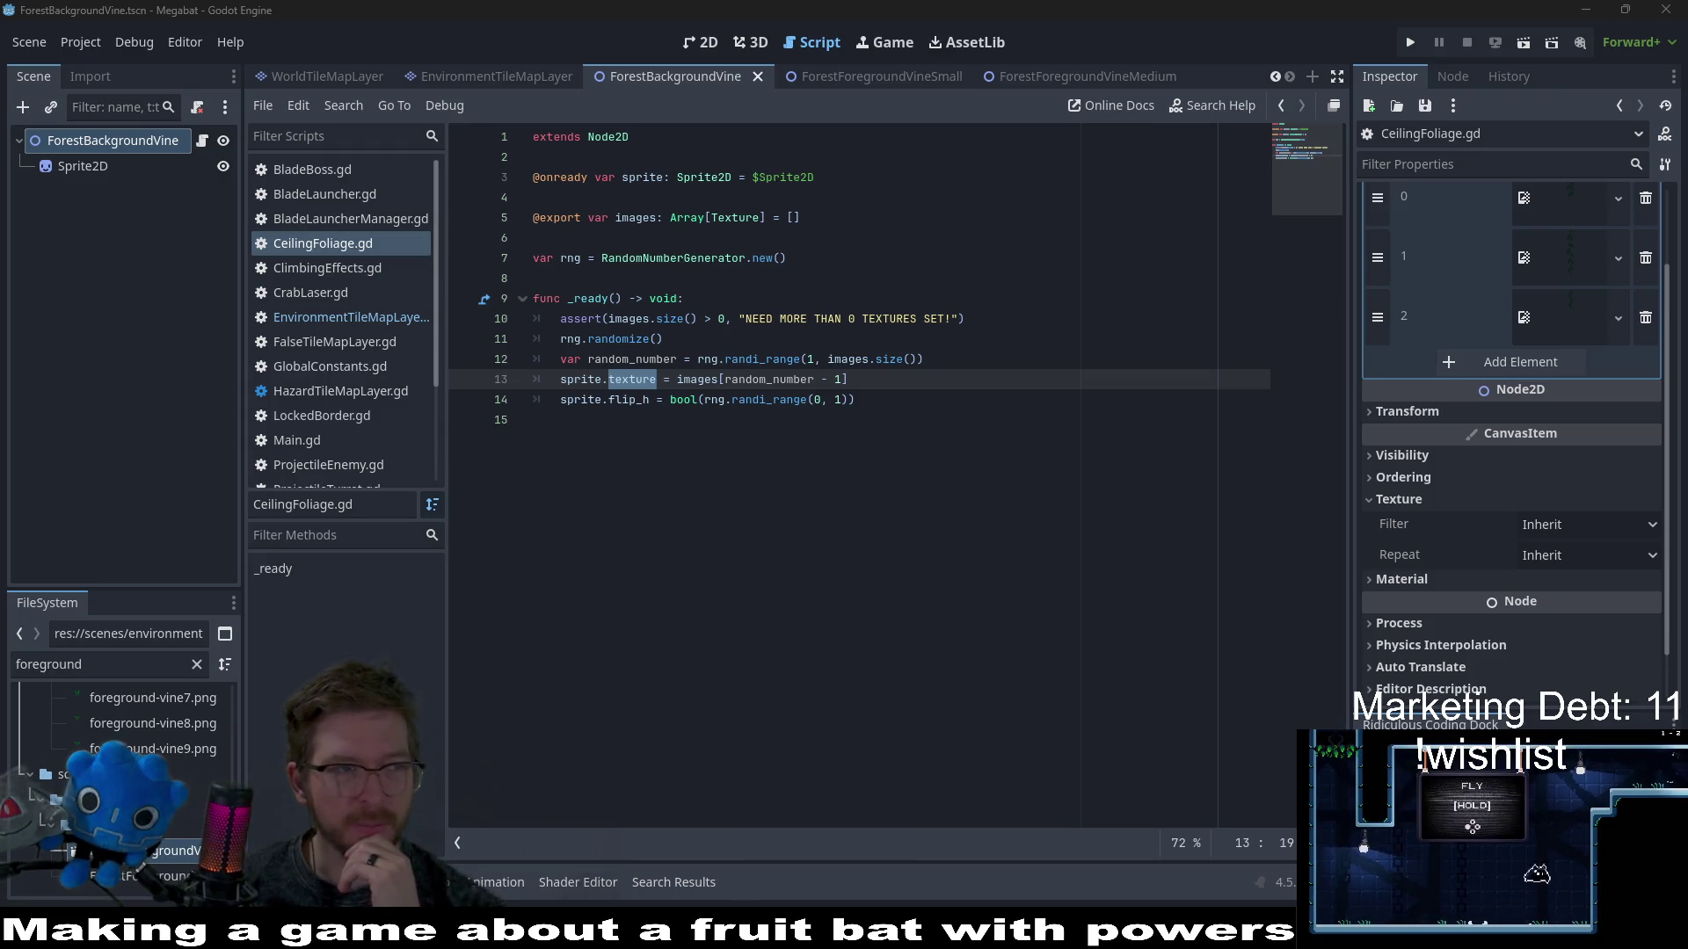
key("alt+Tab")
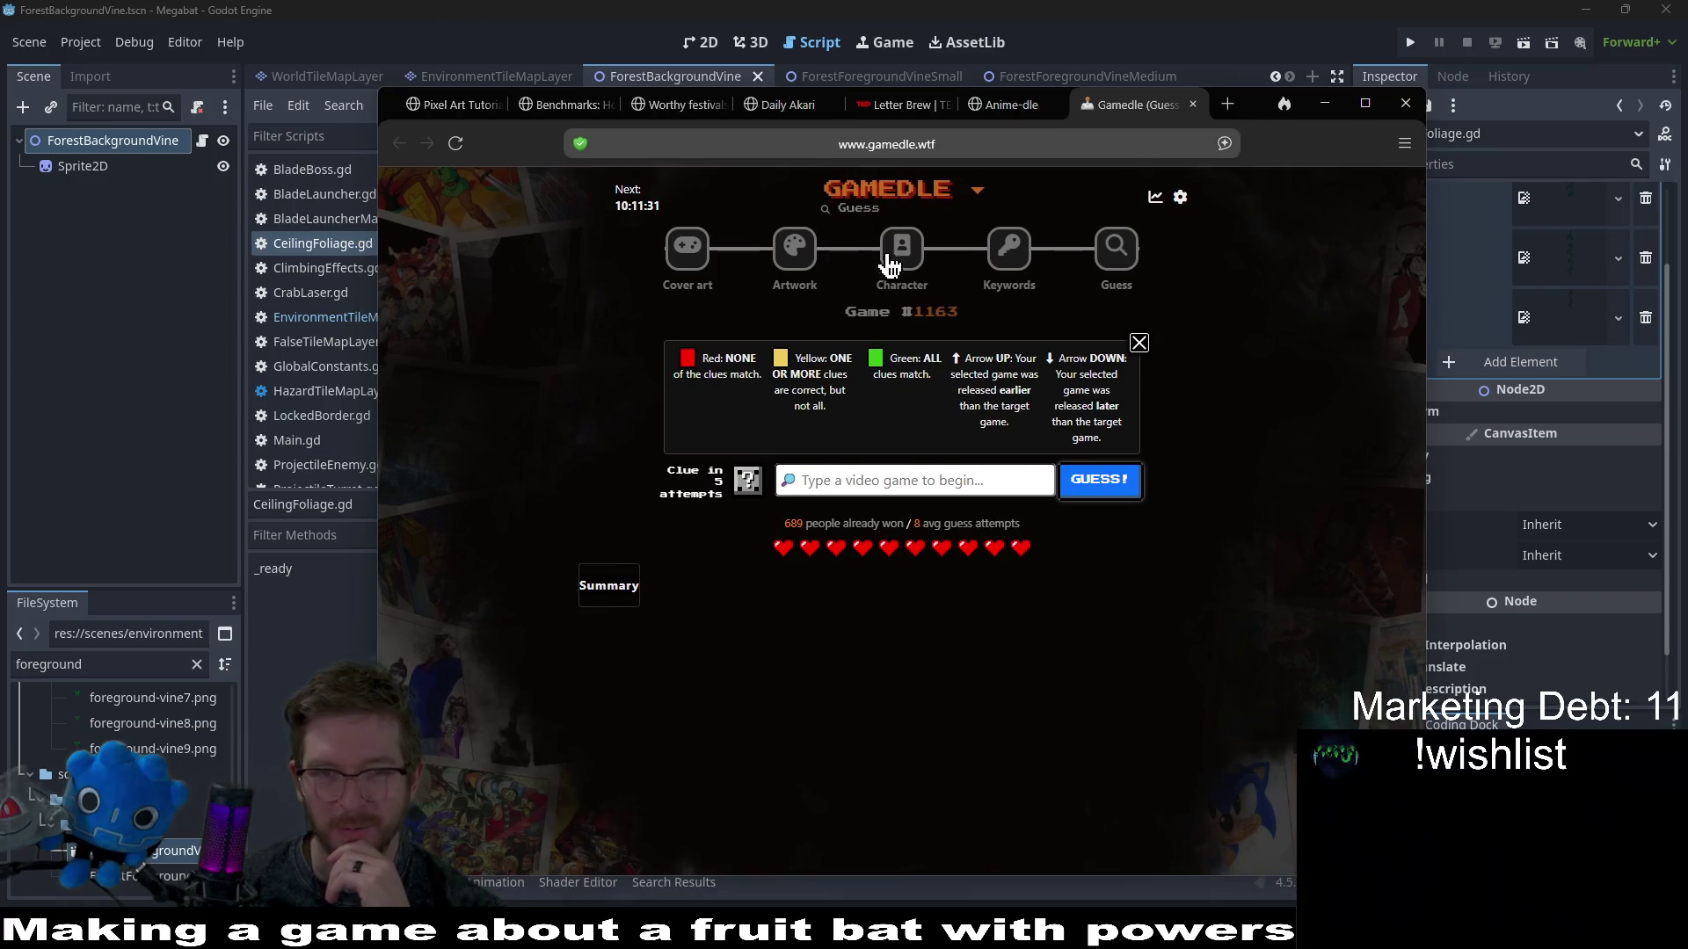
Open the Cover art puzzle, maximize the browser, and guess Prince of Persia 2.
left_click(686, 249)
left_click_drag(1255, 104, 1237, 42)
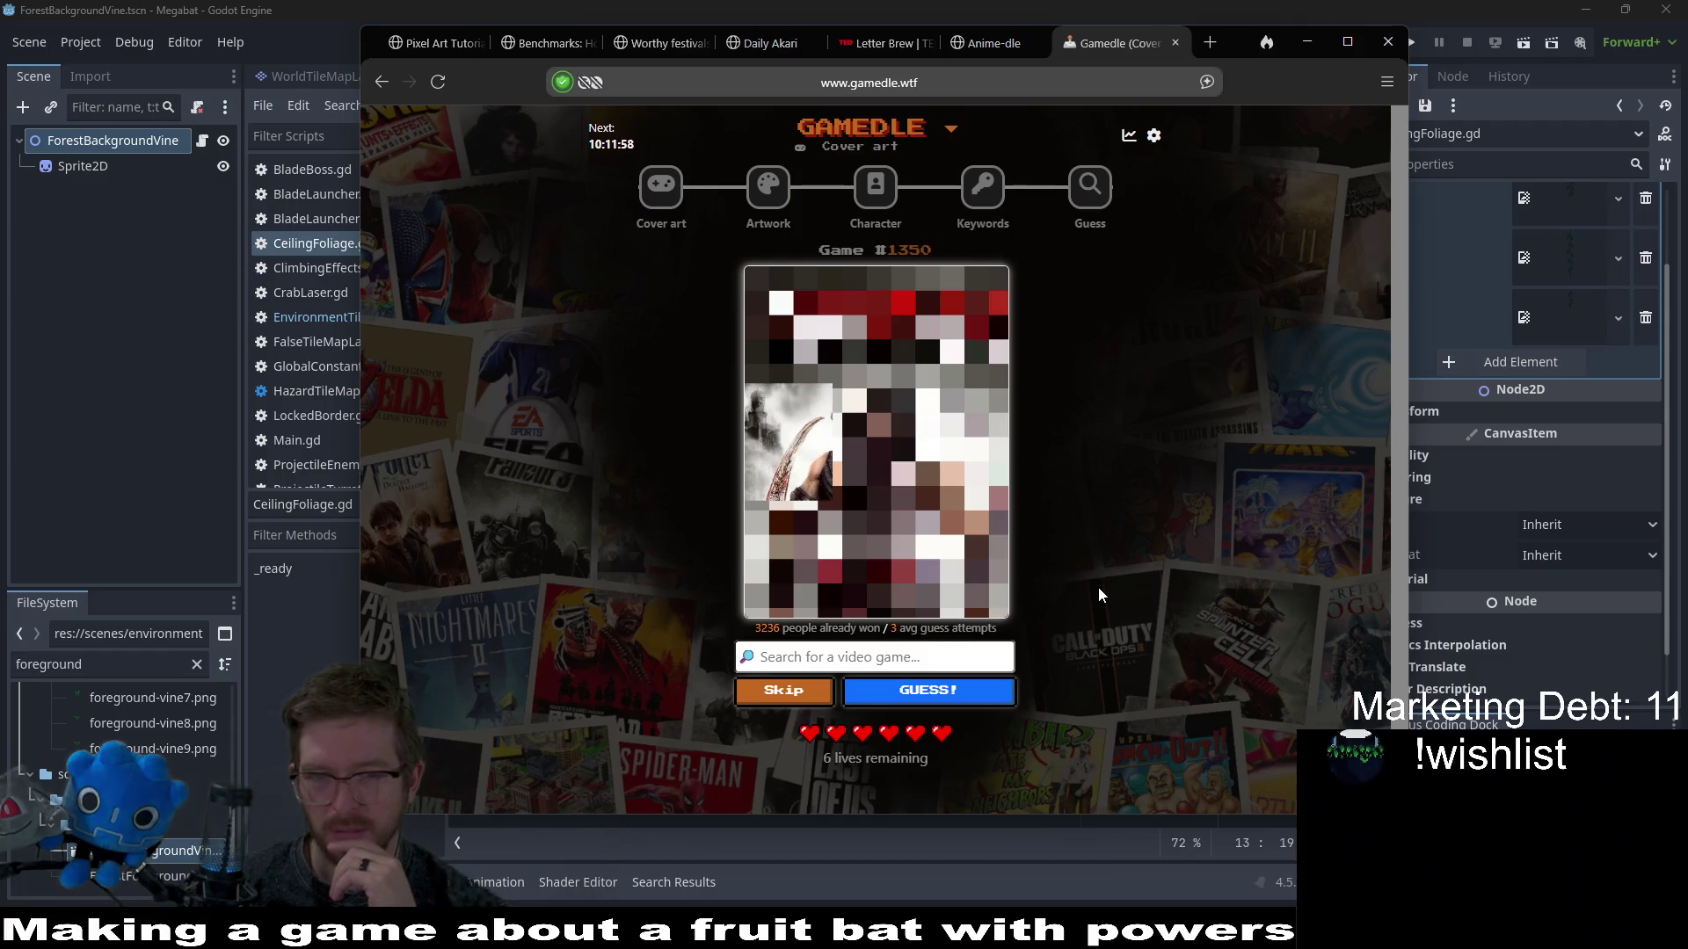
left_click(1362, 46)
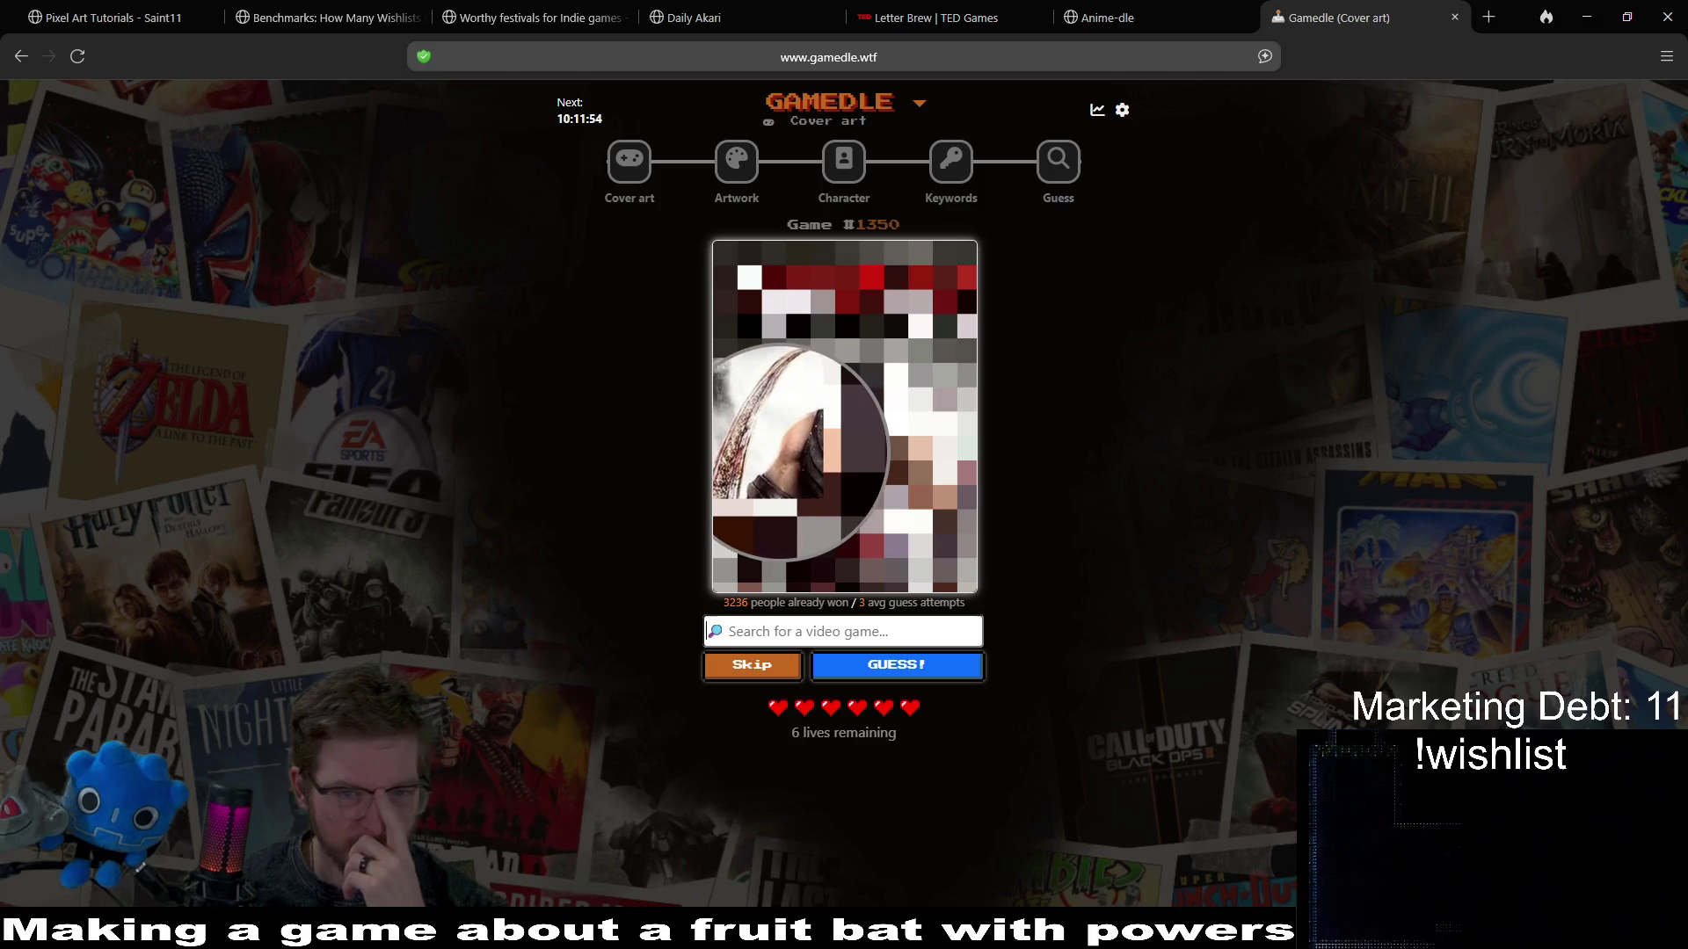
left_click(891, 632)
type("prince")
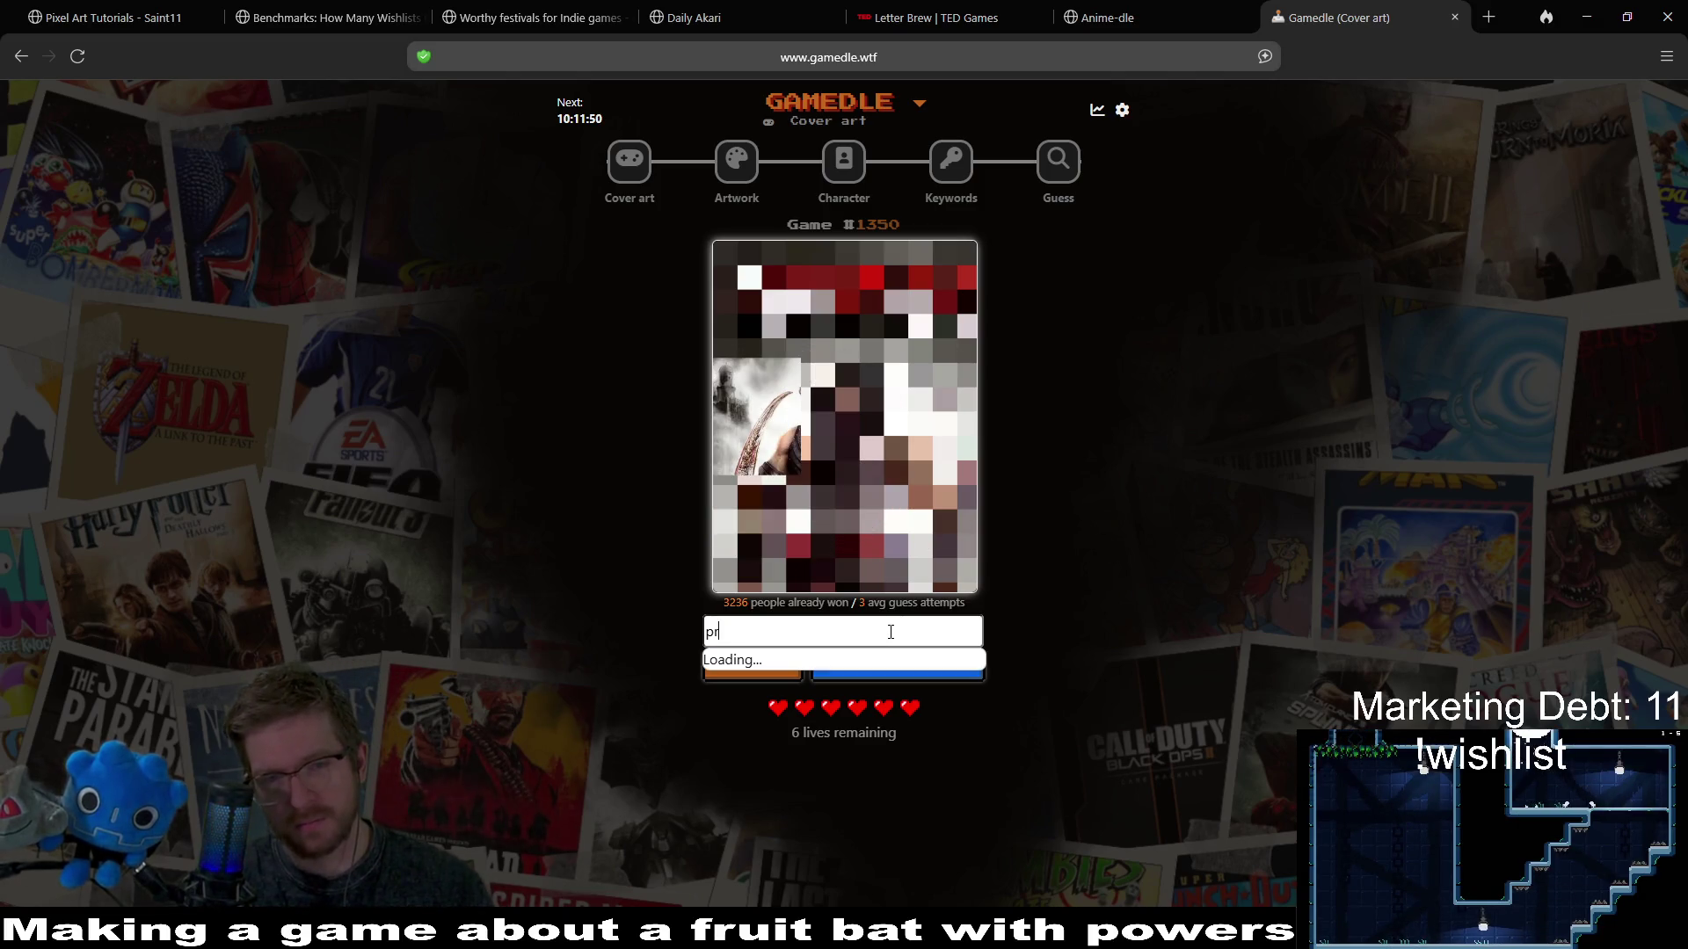
type(" of per")
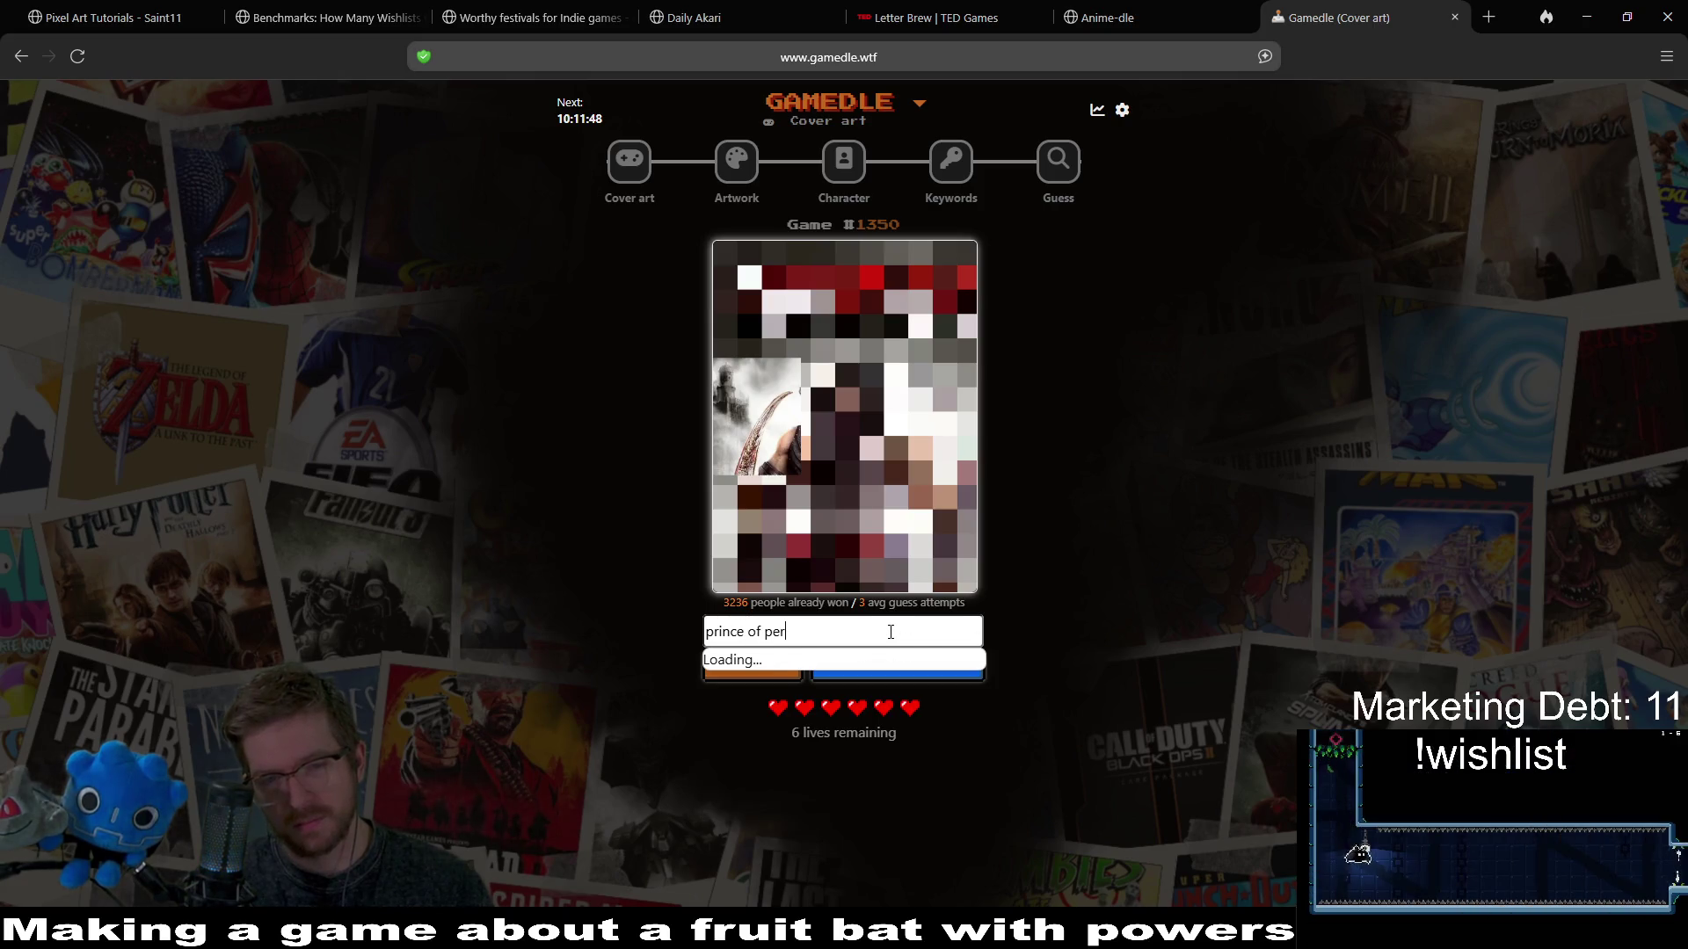
left_click(883, 670)
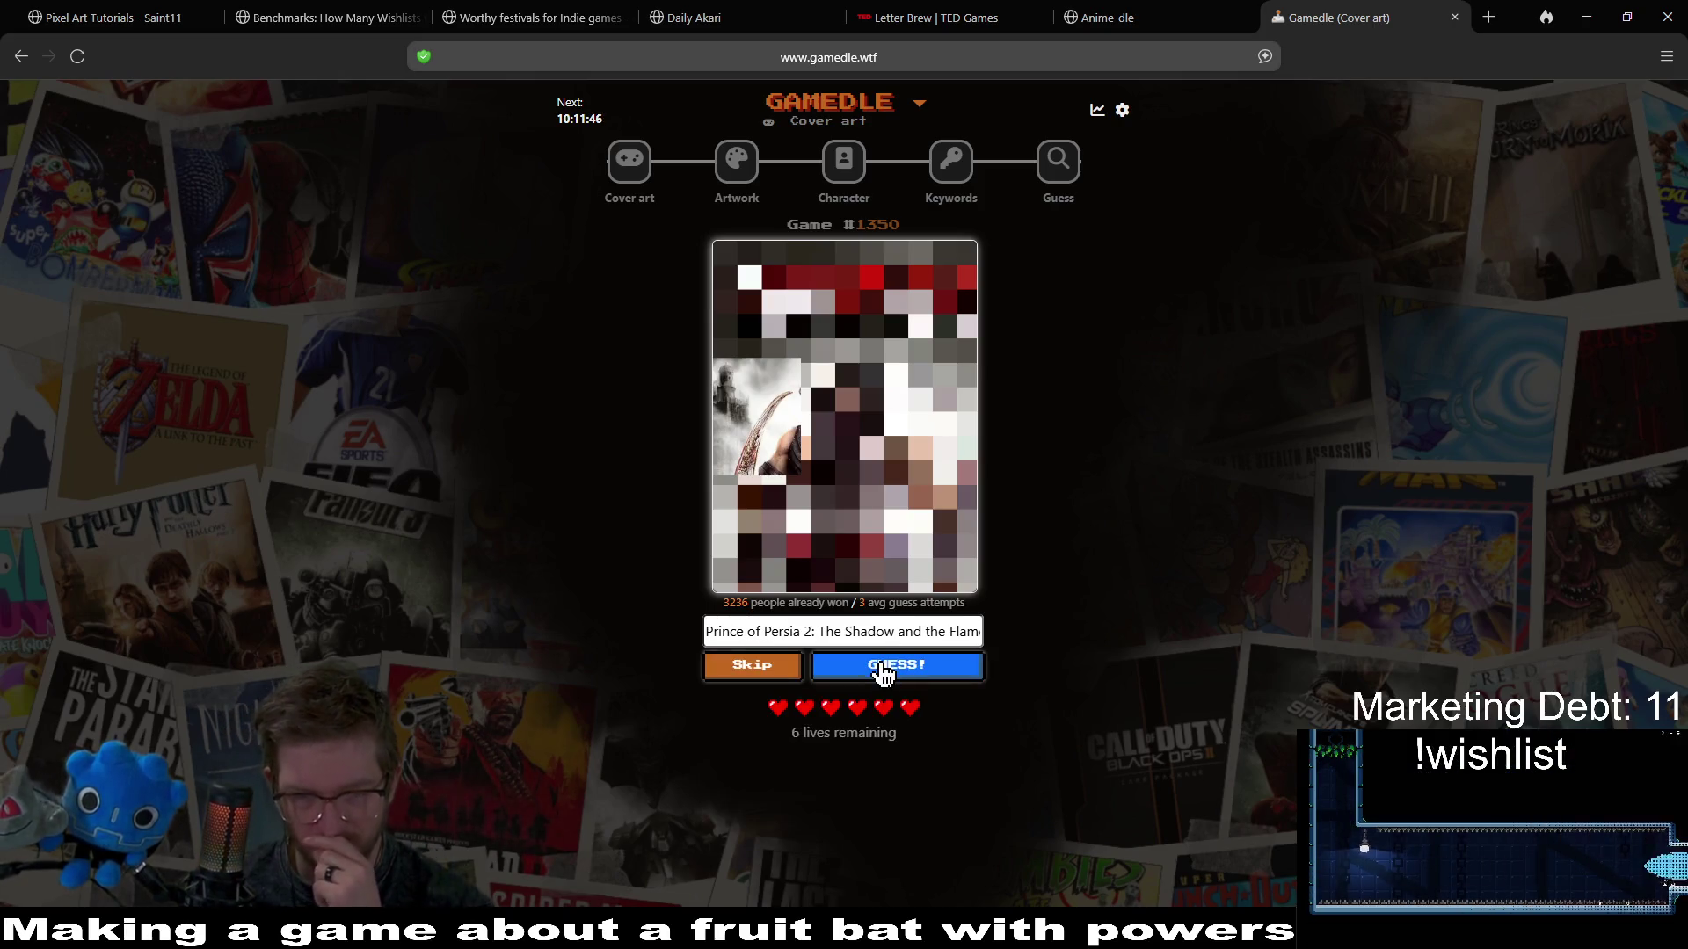
left_click(883, 670)
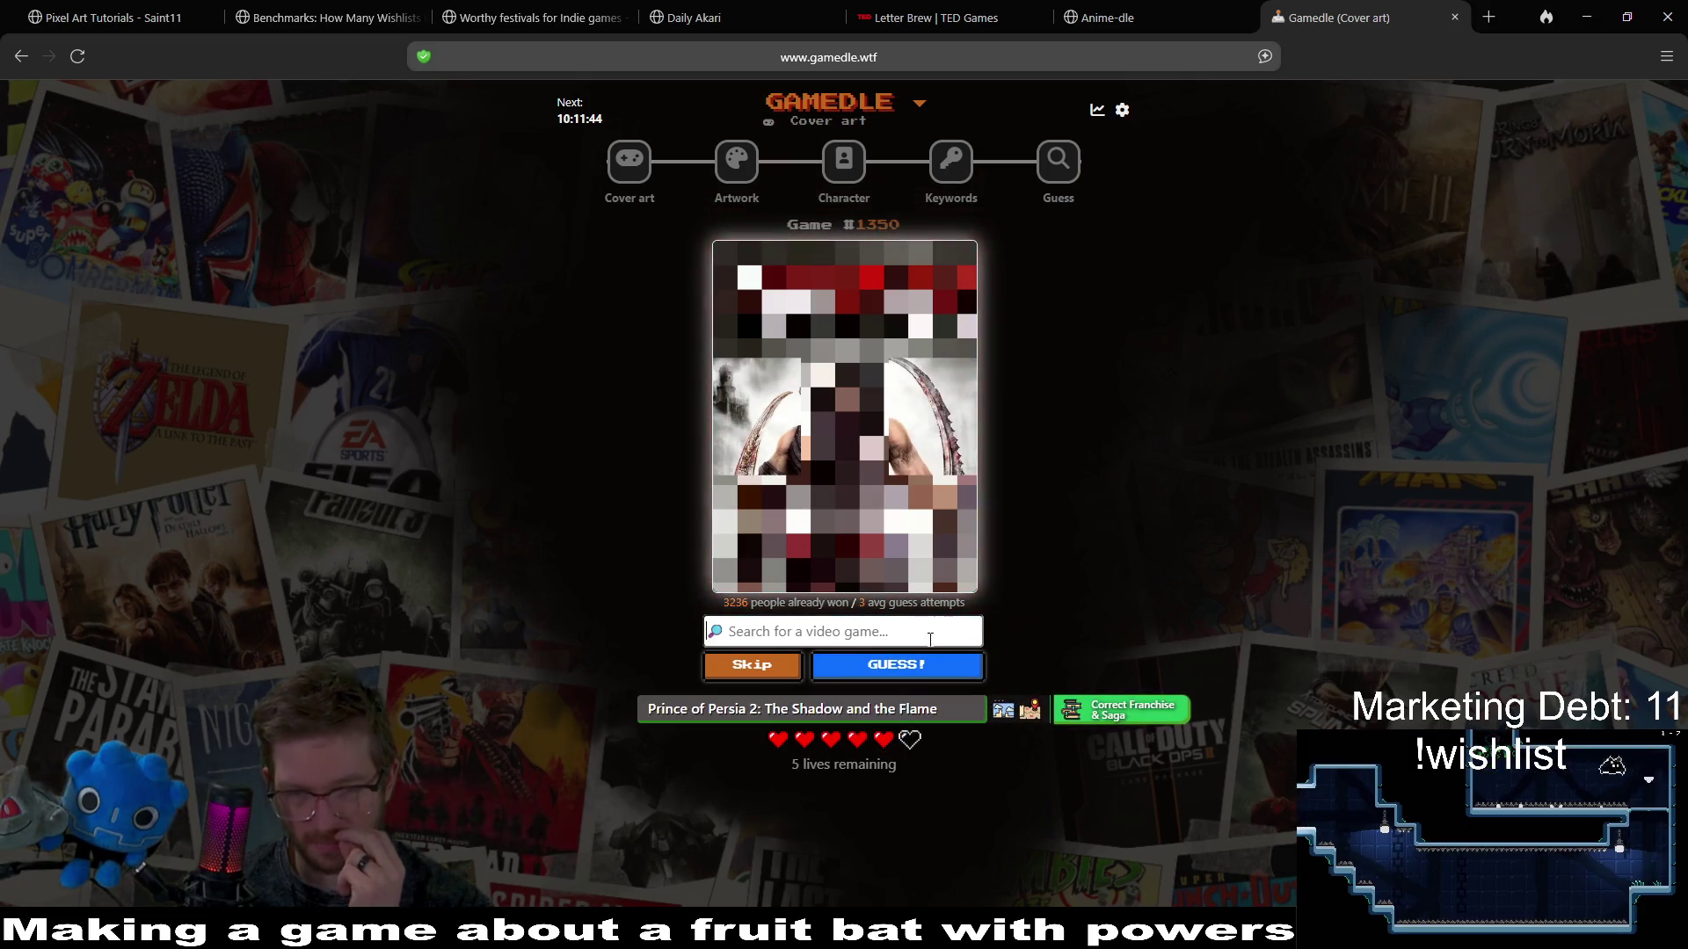
Guess Prince of Persia: The Sands of Time.
type("prince")
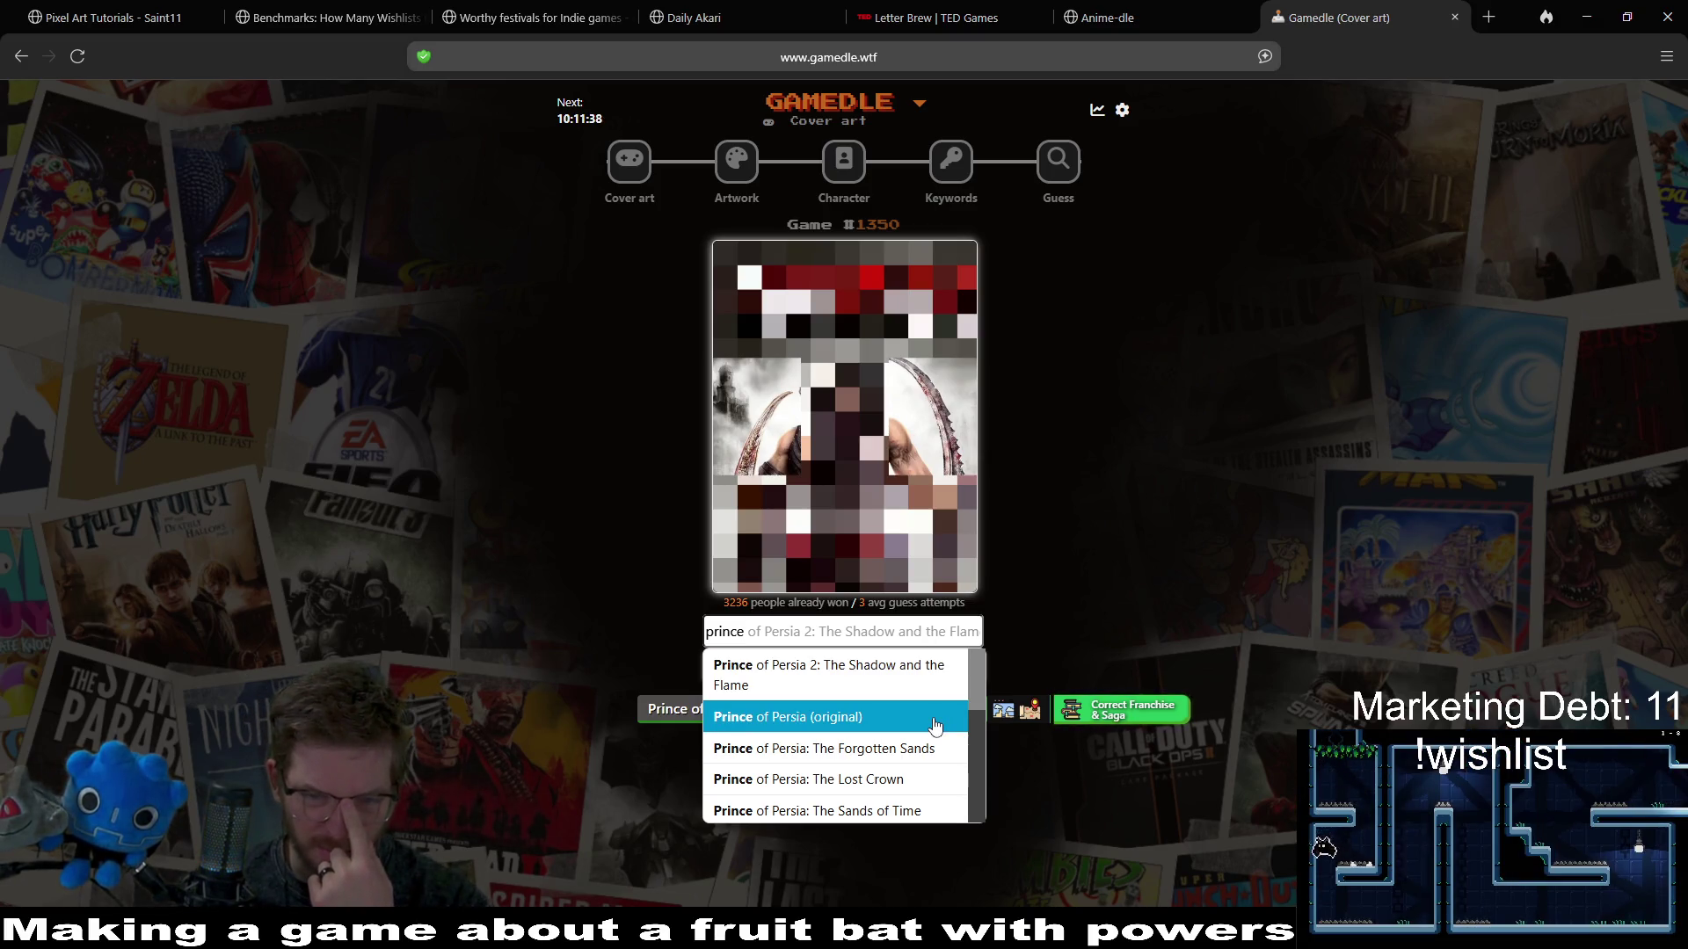
left_click(902, 805)
left_click(909, 668)
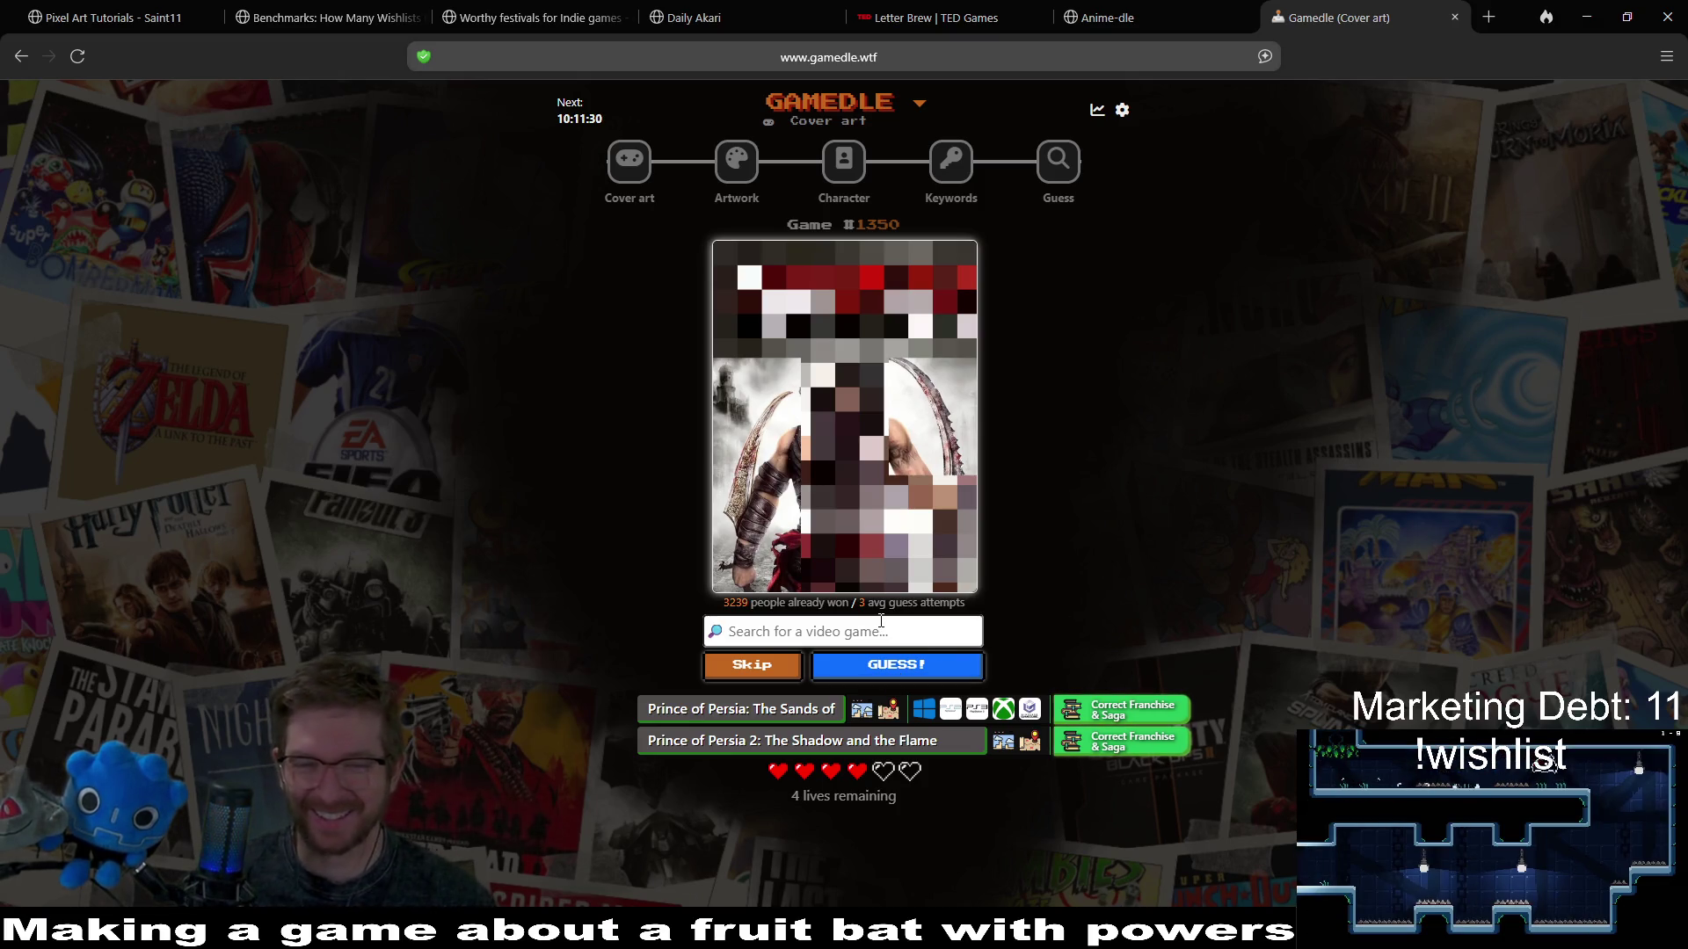
Guess Prince of Persia: Warrior Within correctly and move on to the Artwork puzzle.
left_click(880, 622)
type("prince of ")
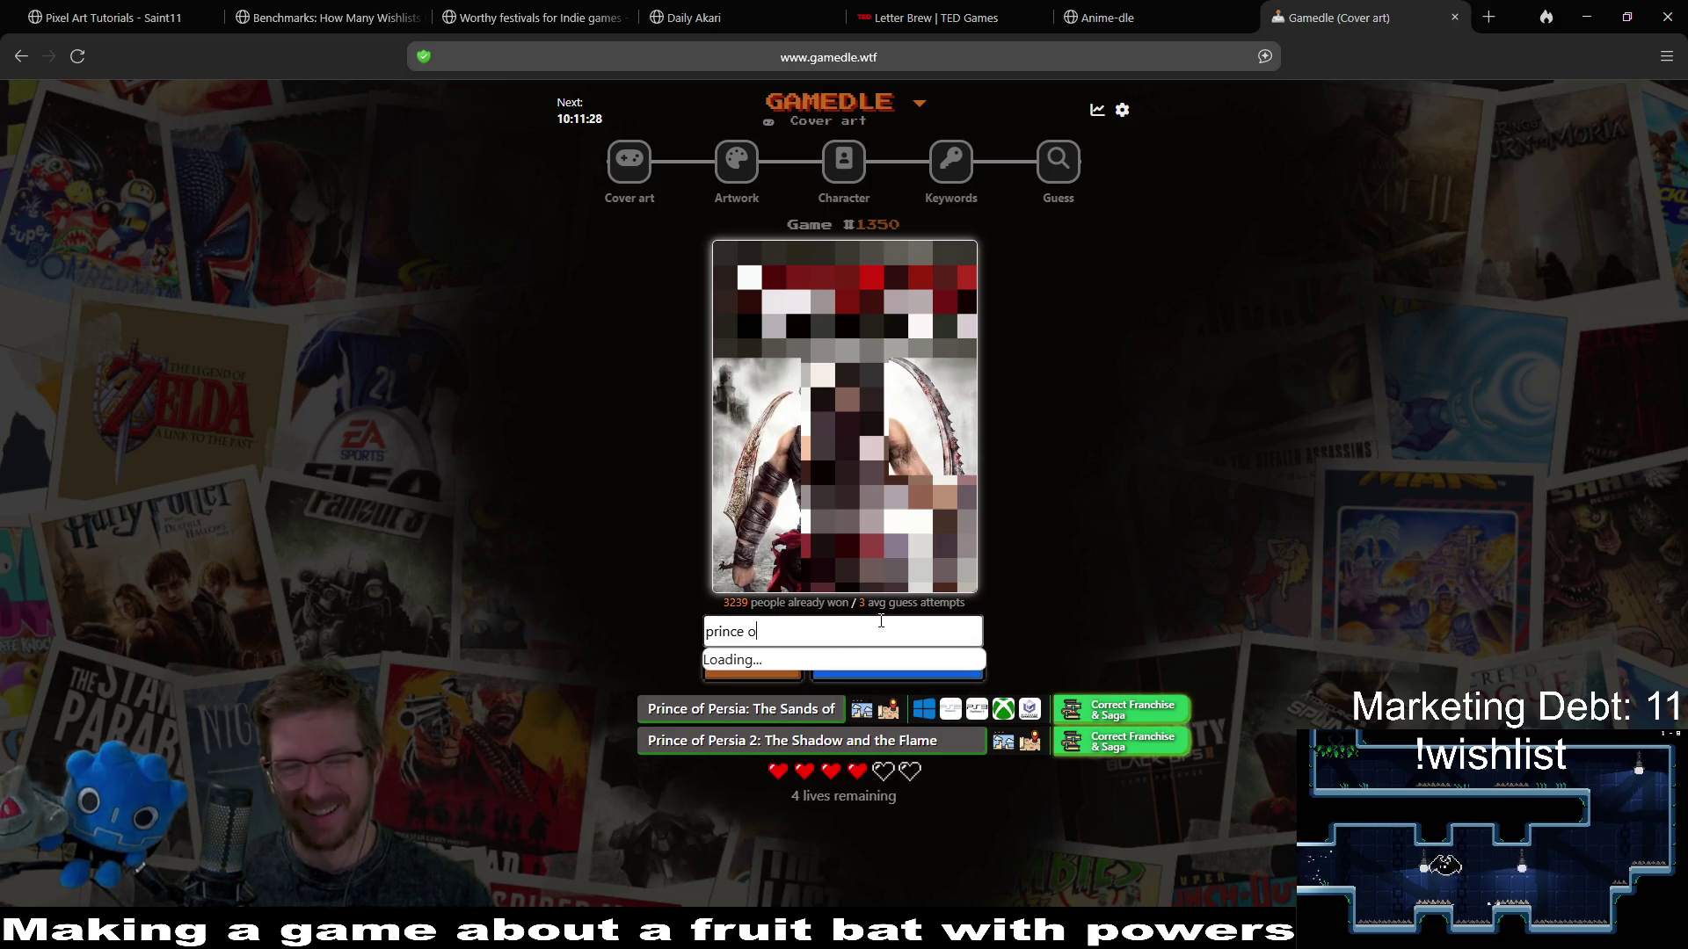
type("pers")
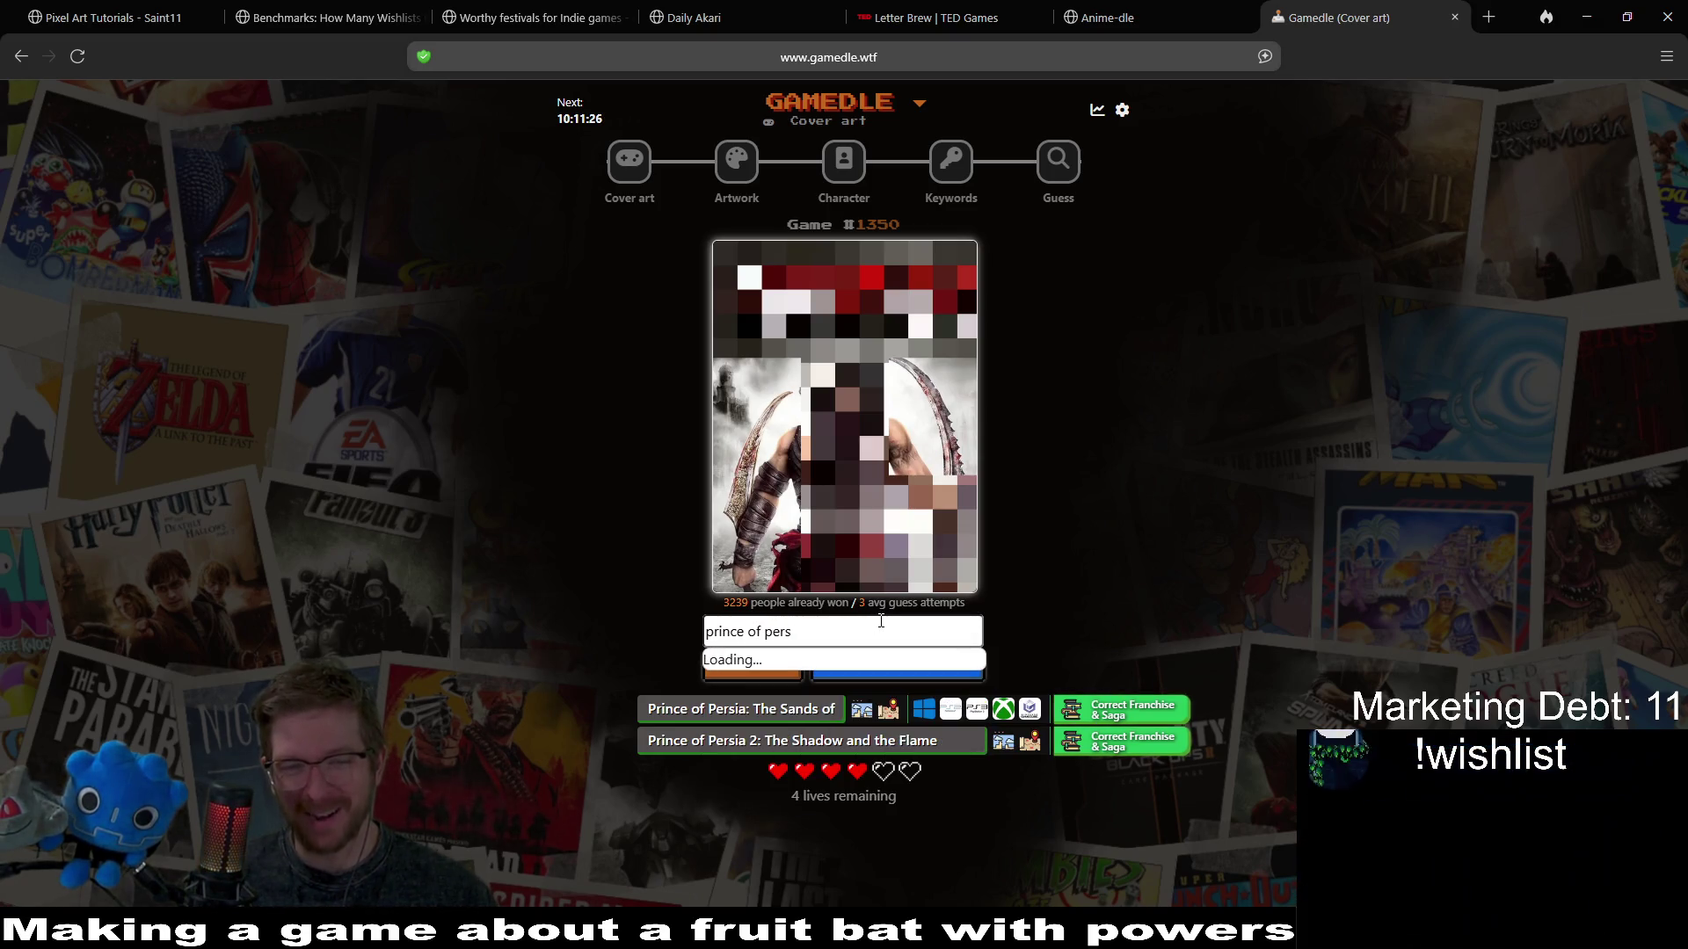
type("ia")
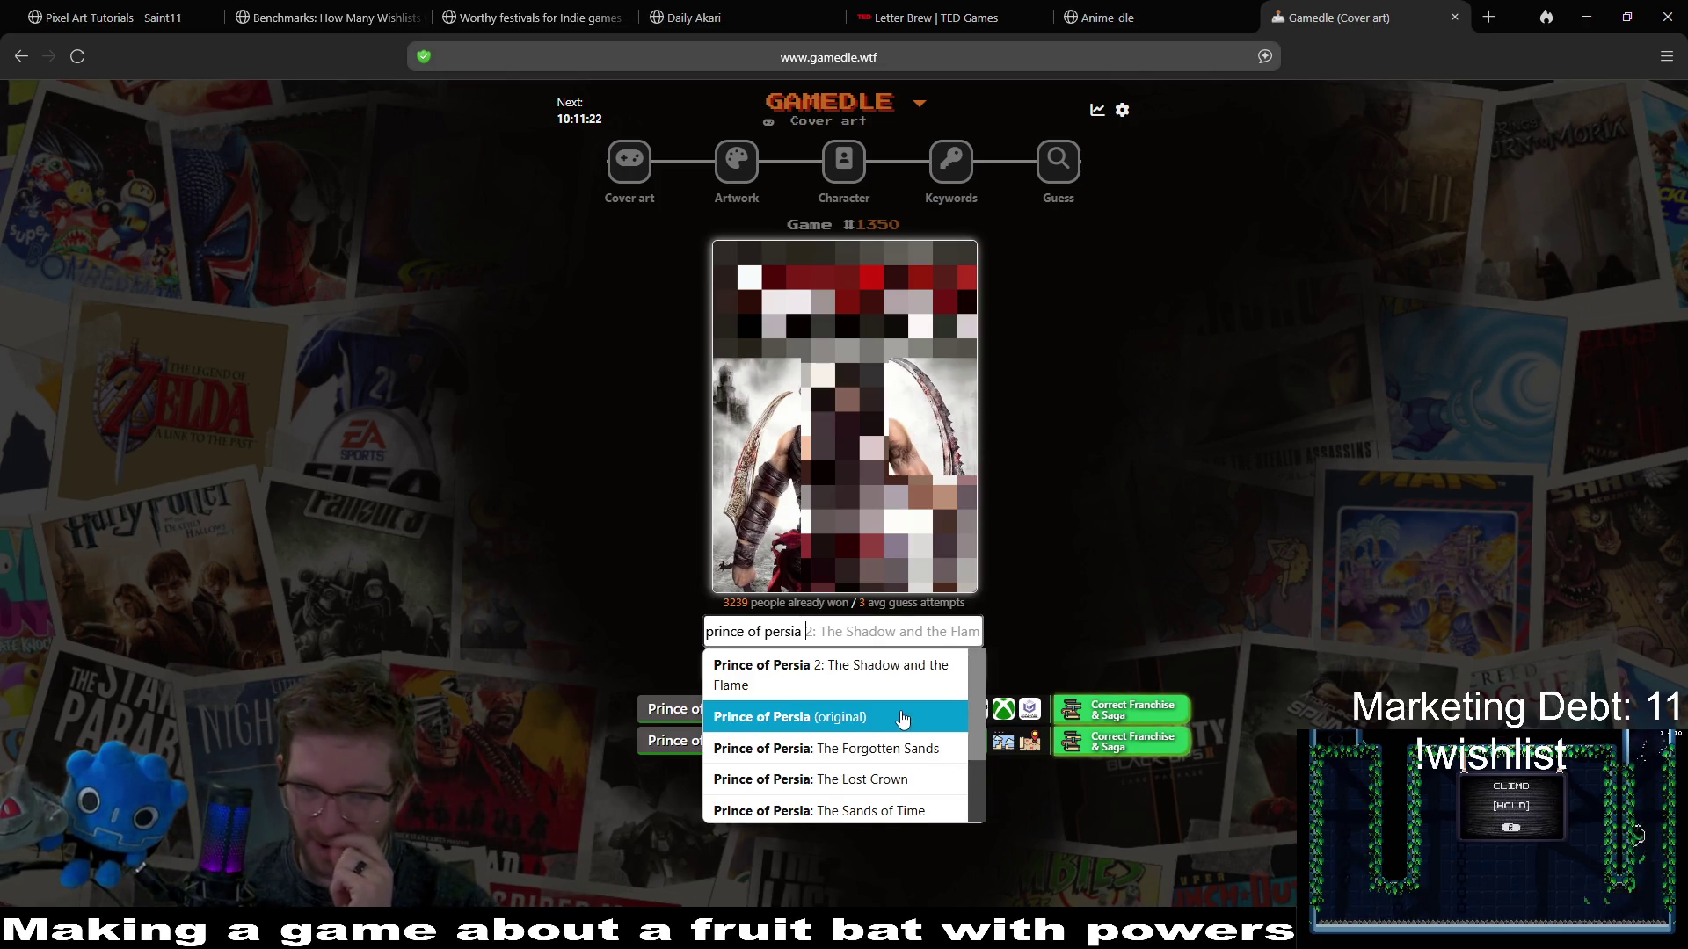
scroll(903, 719, "down", 1)
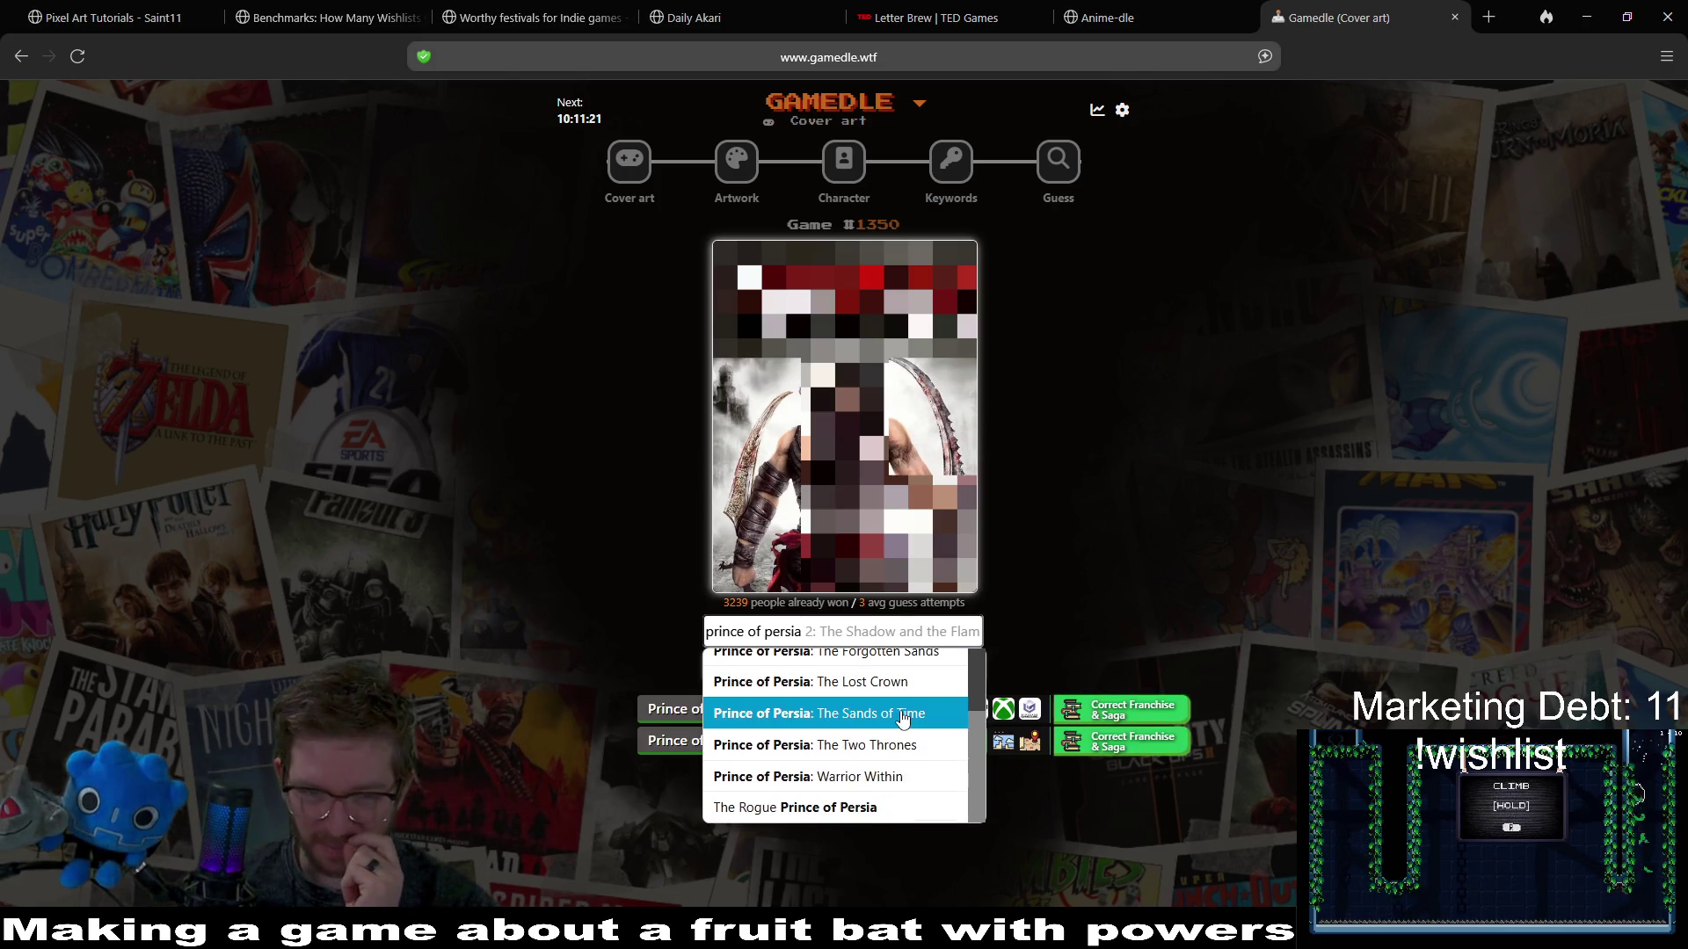
left_click(884, 778)
left_click(909, 667)
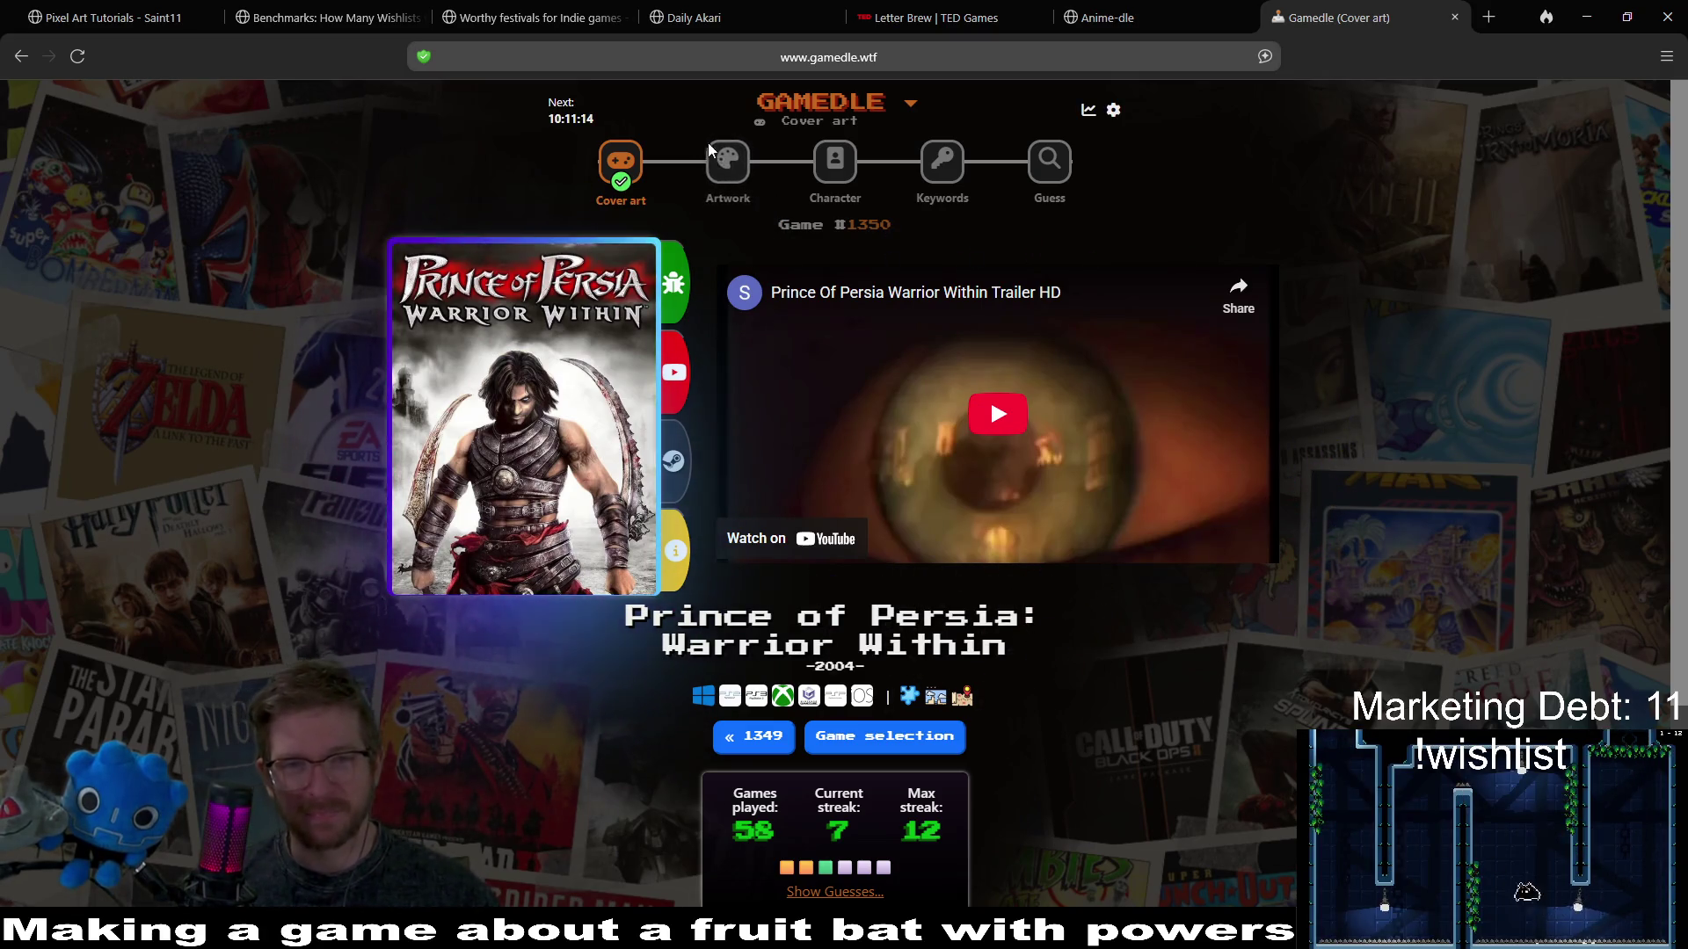
left_click(726, 156)
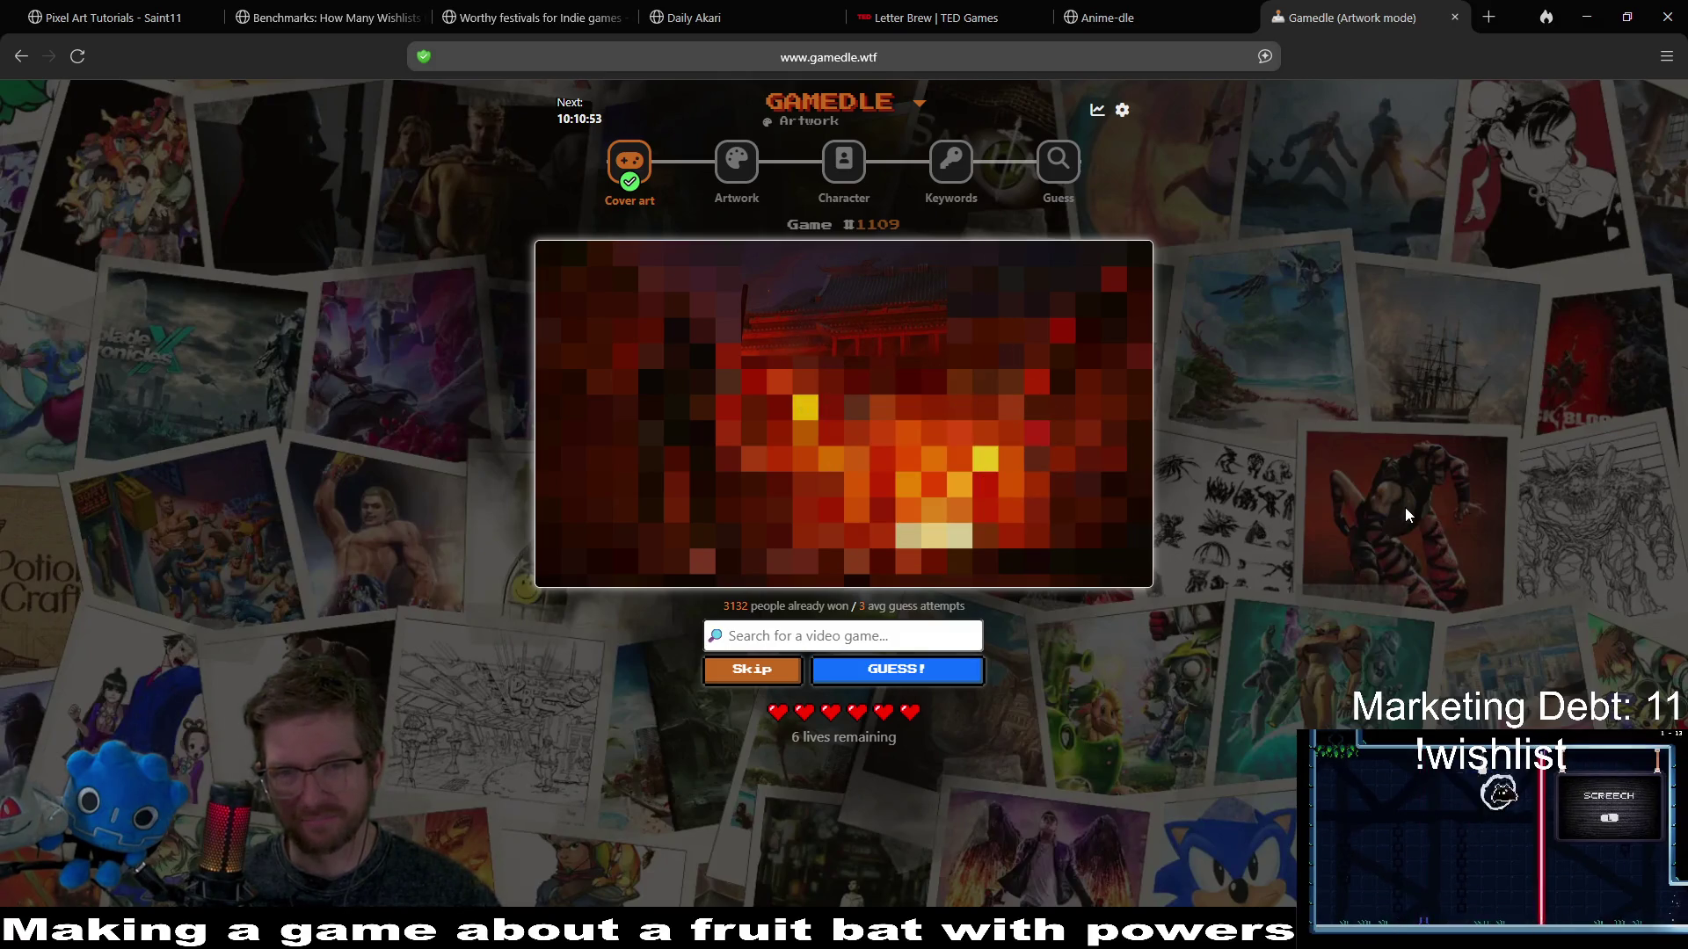
Guess Nioh, then Sifu correctly, and move on to the Character puzzle.
type("nioh")
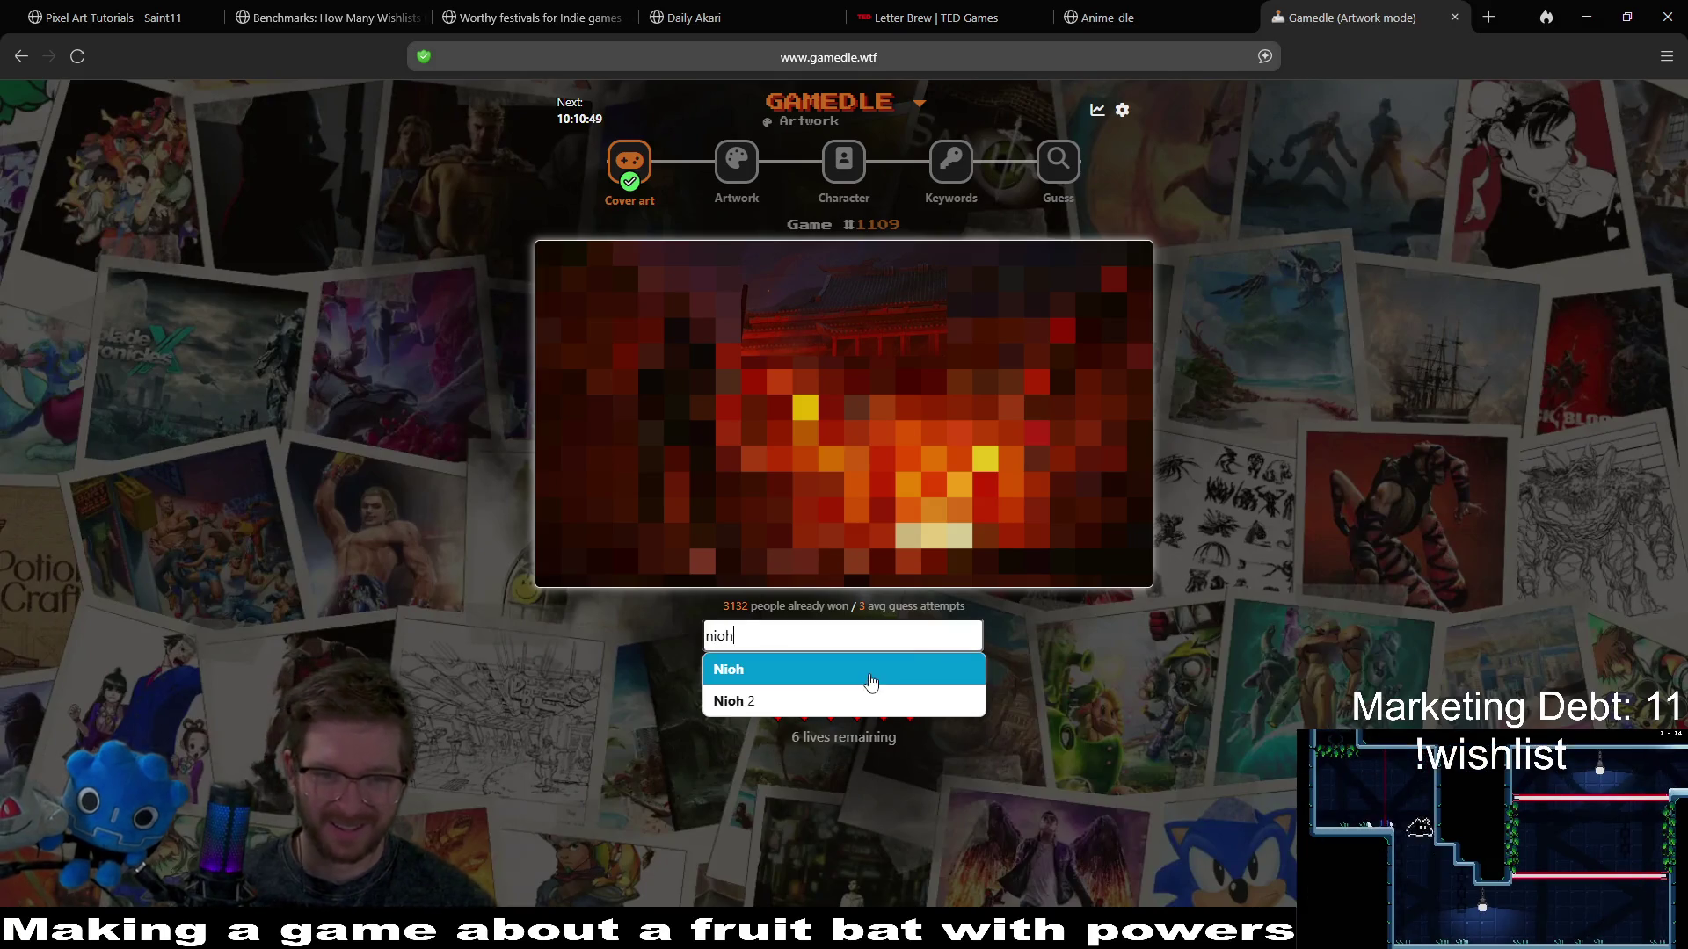
left_click(872, 673)
left_click(910, 683)
left_click(881, 636)
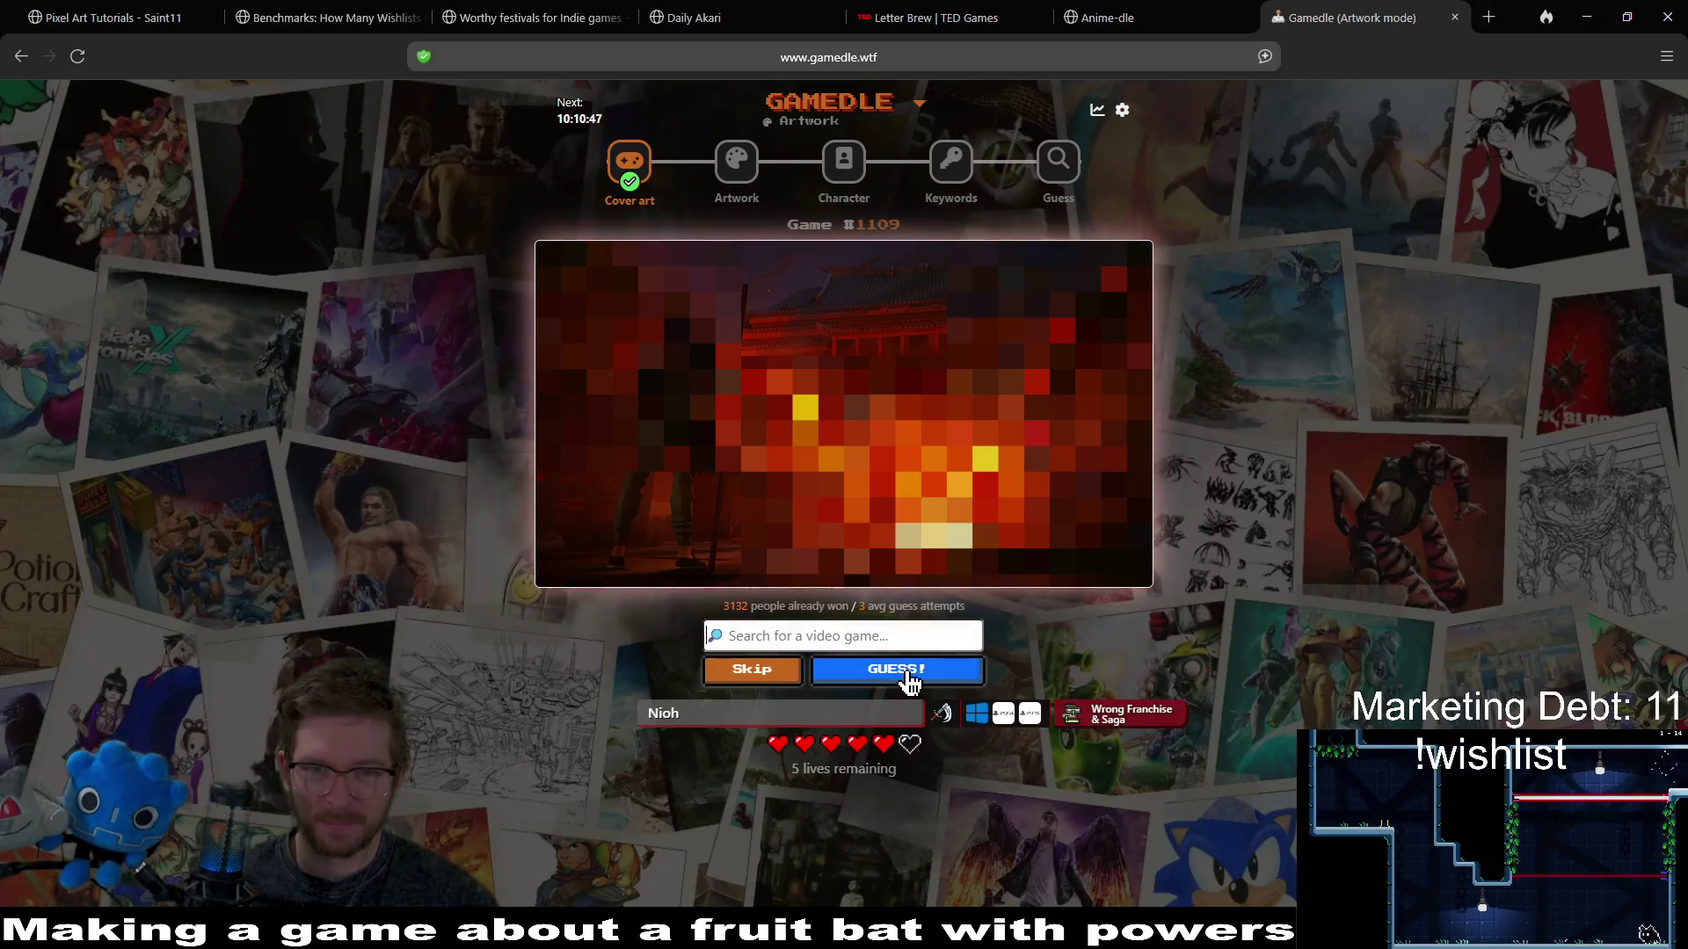
type("sek")
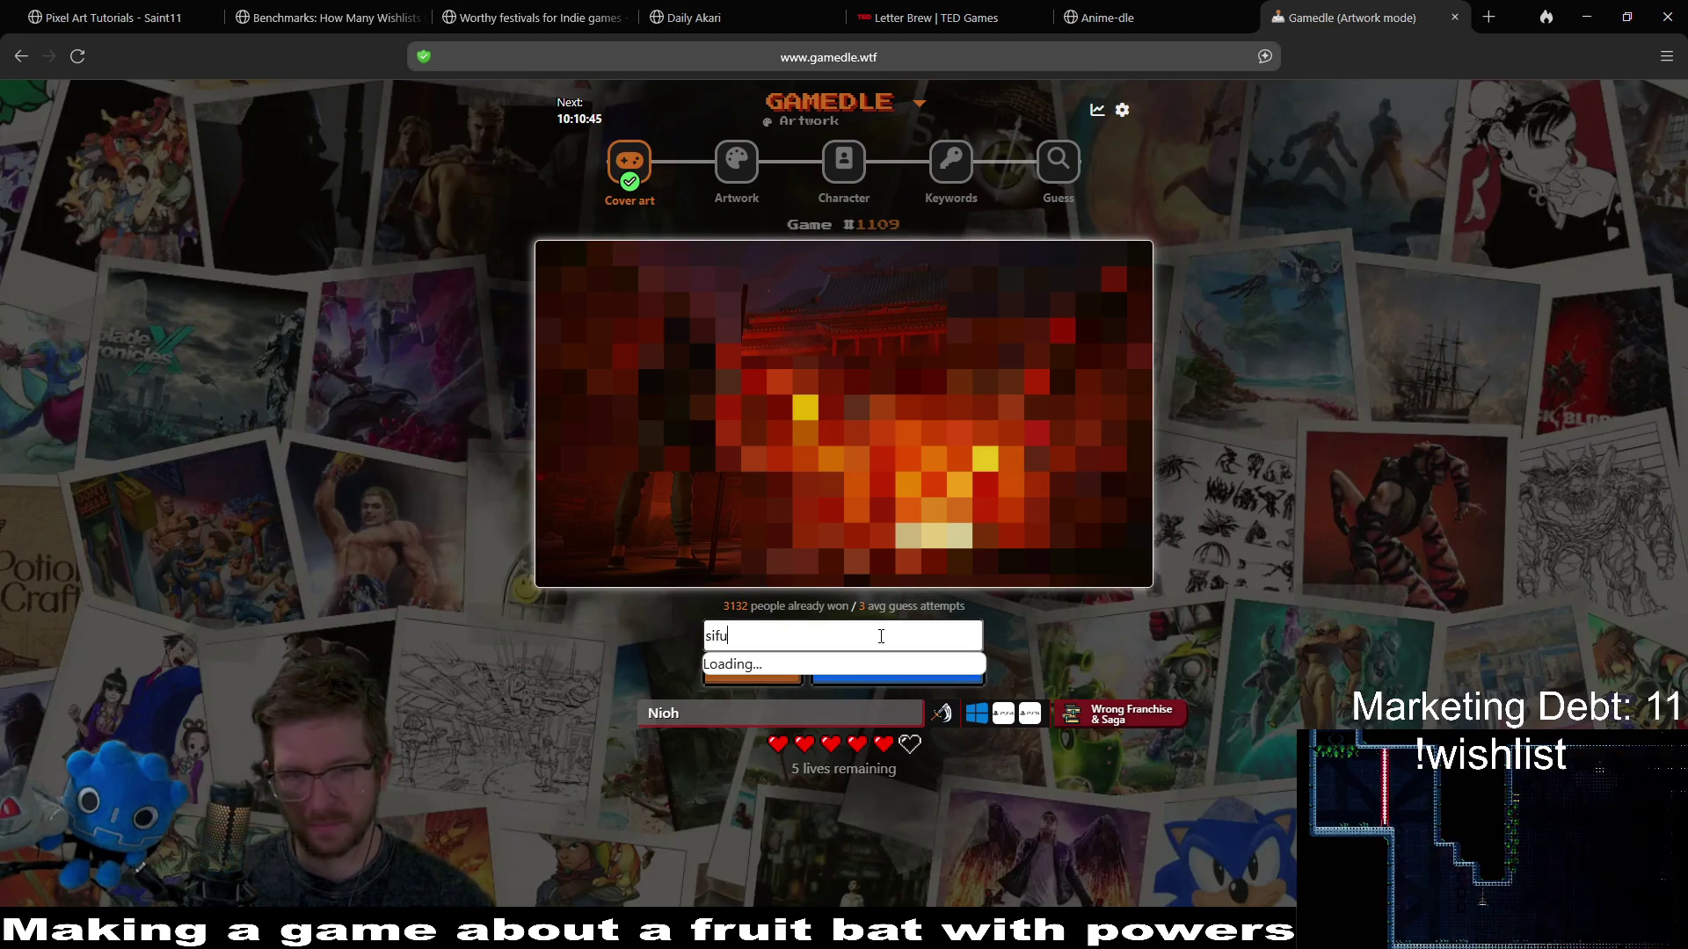
left_click(859, 678)
left_click(874, 672)
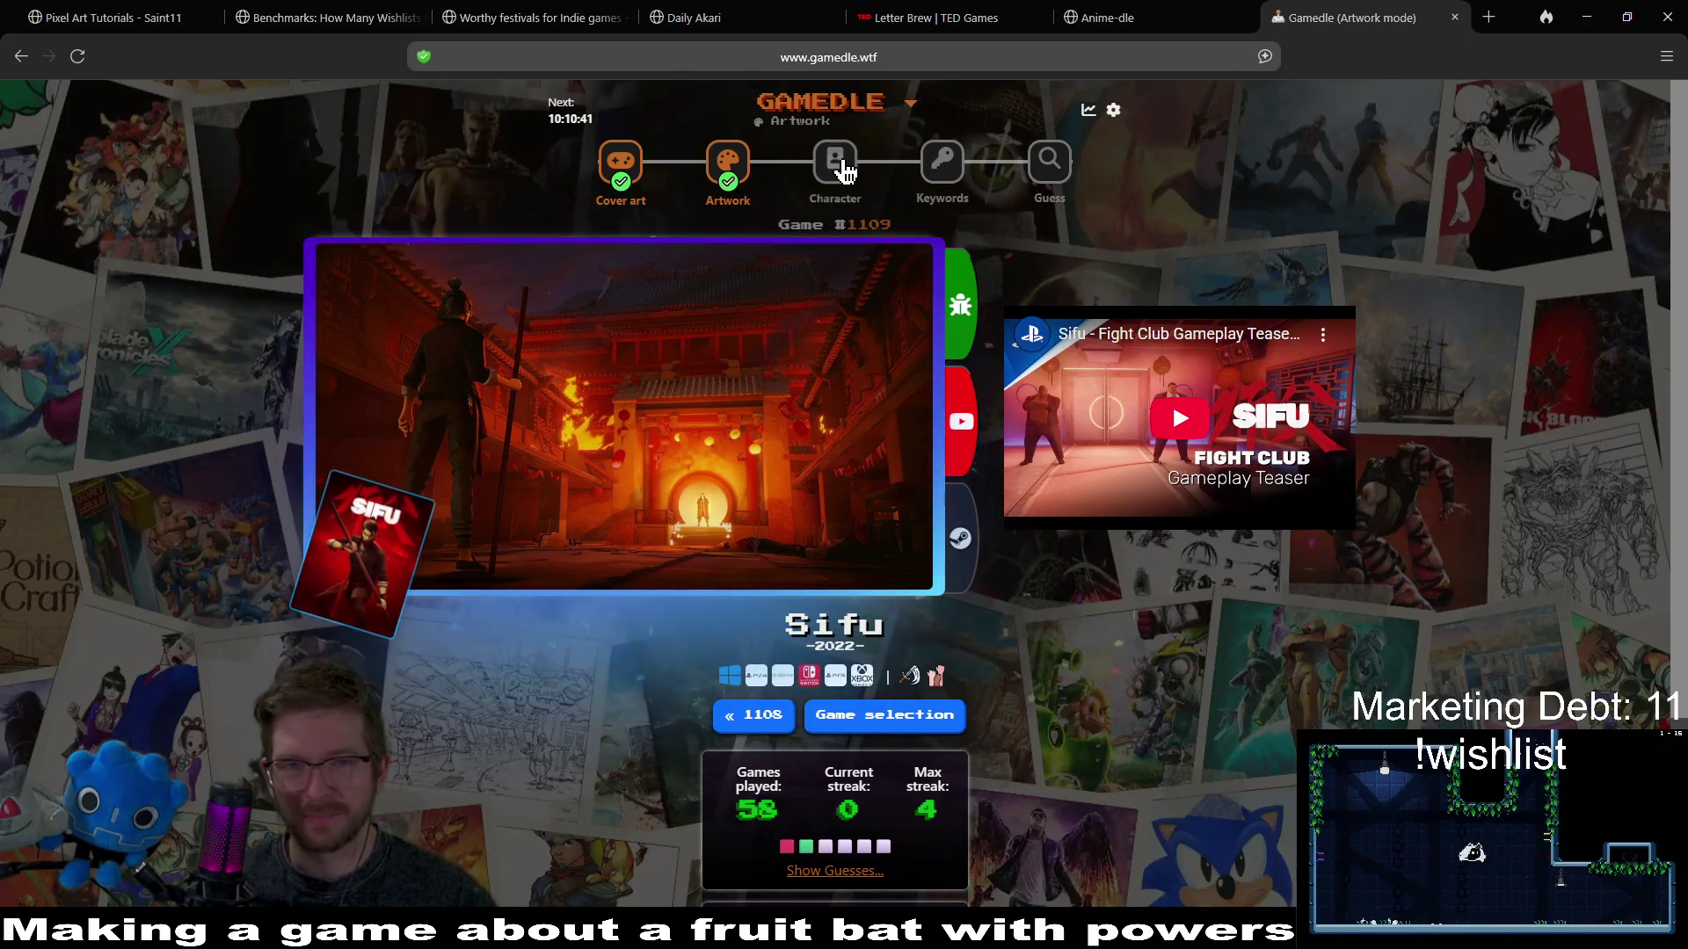
left_click(837, 165)
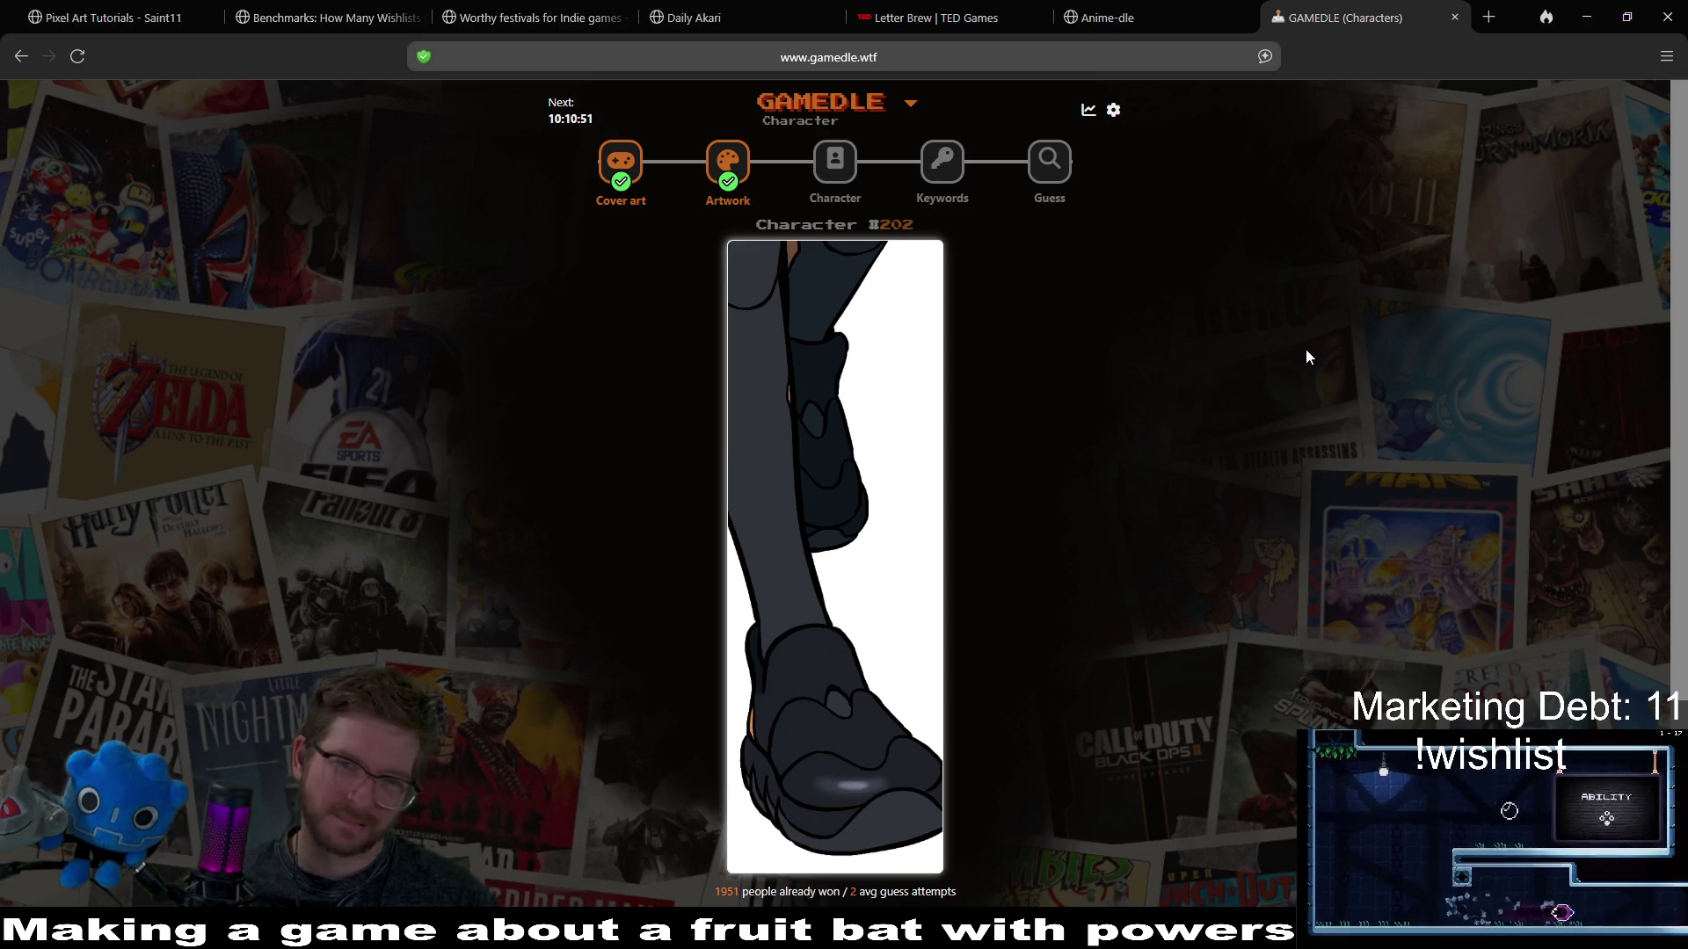
Search 'emma' and guess Emma / Matiere / Millie for Character puzzle #202.
scroll(1305, 351, "down", 3)
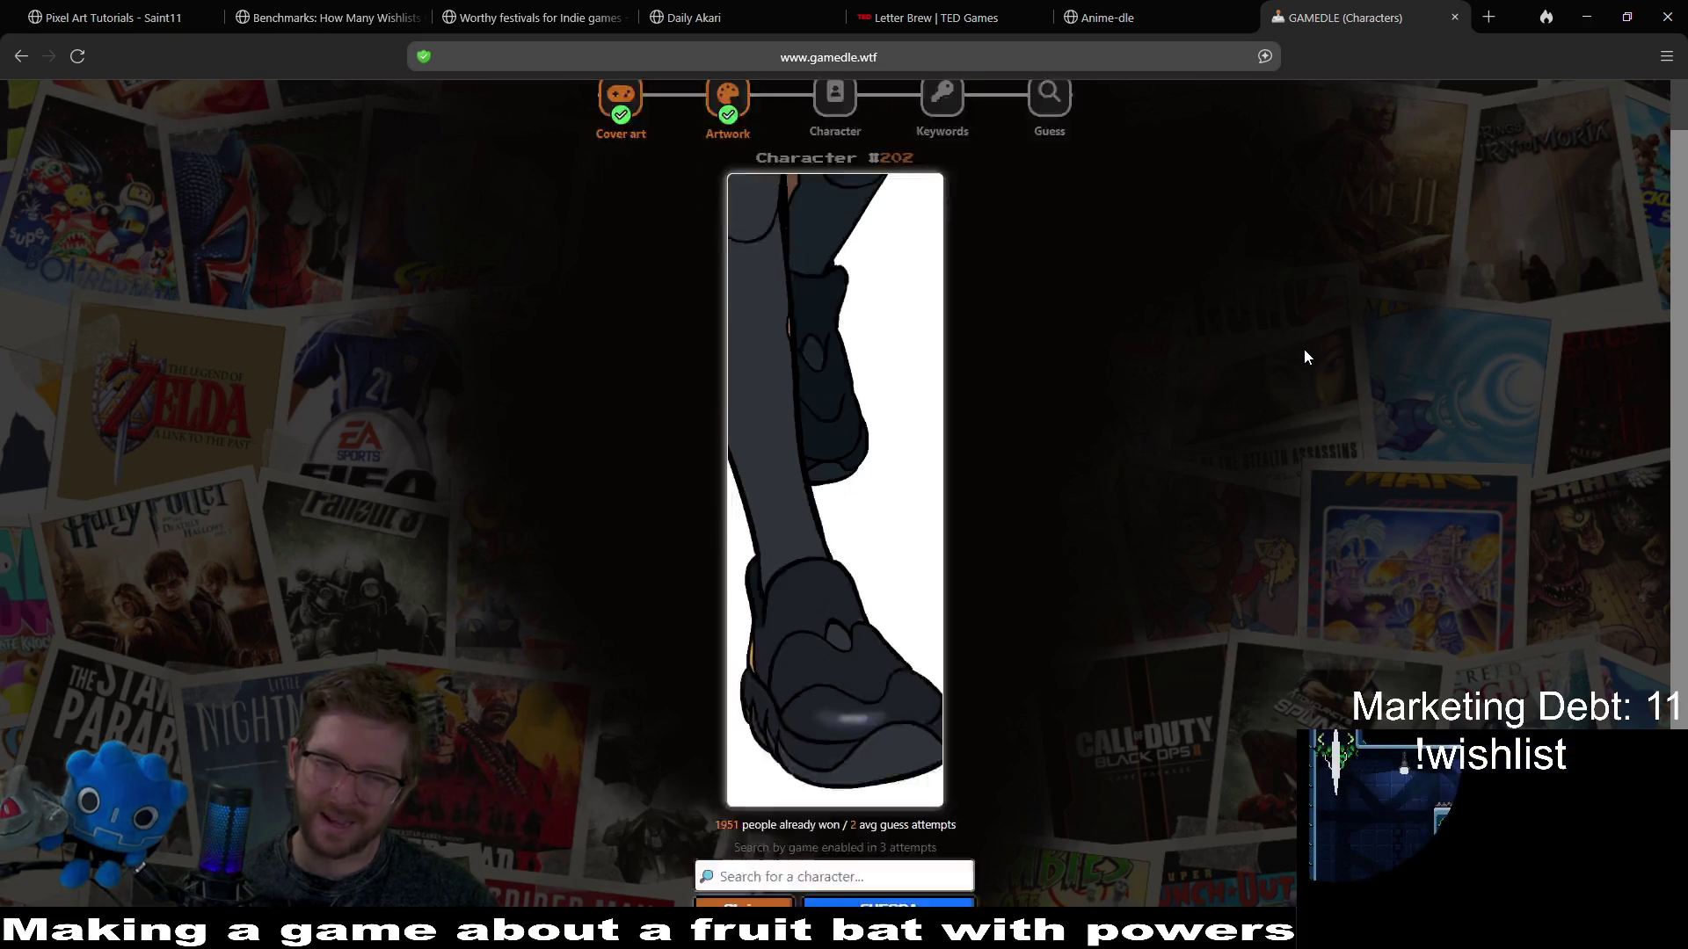
scroll(1305, 356, "up", 3)
scroll(1300, 356, "down", 3)
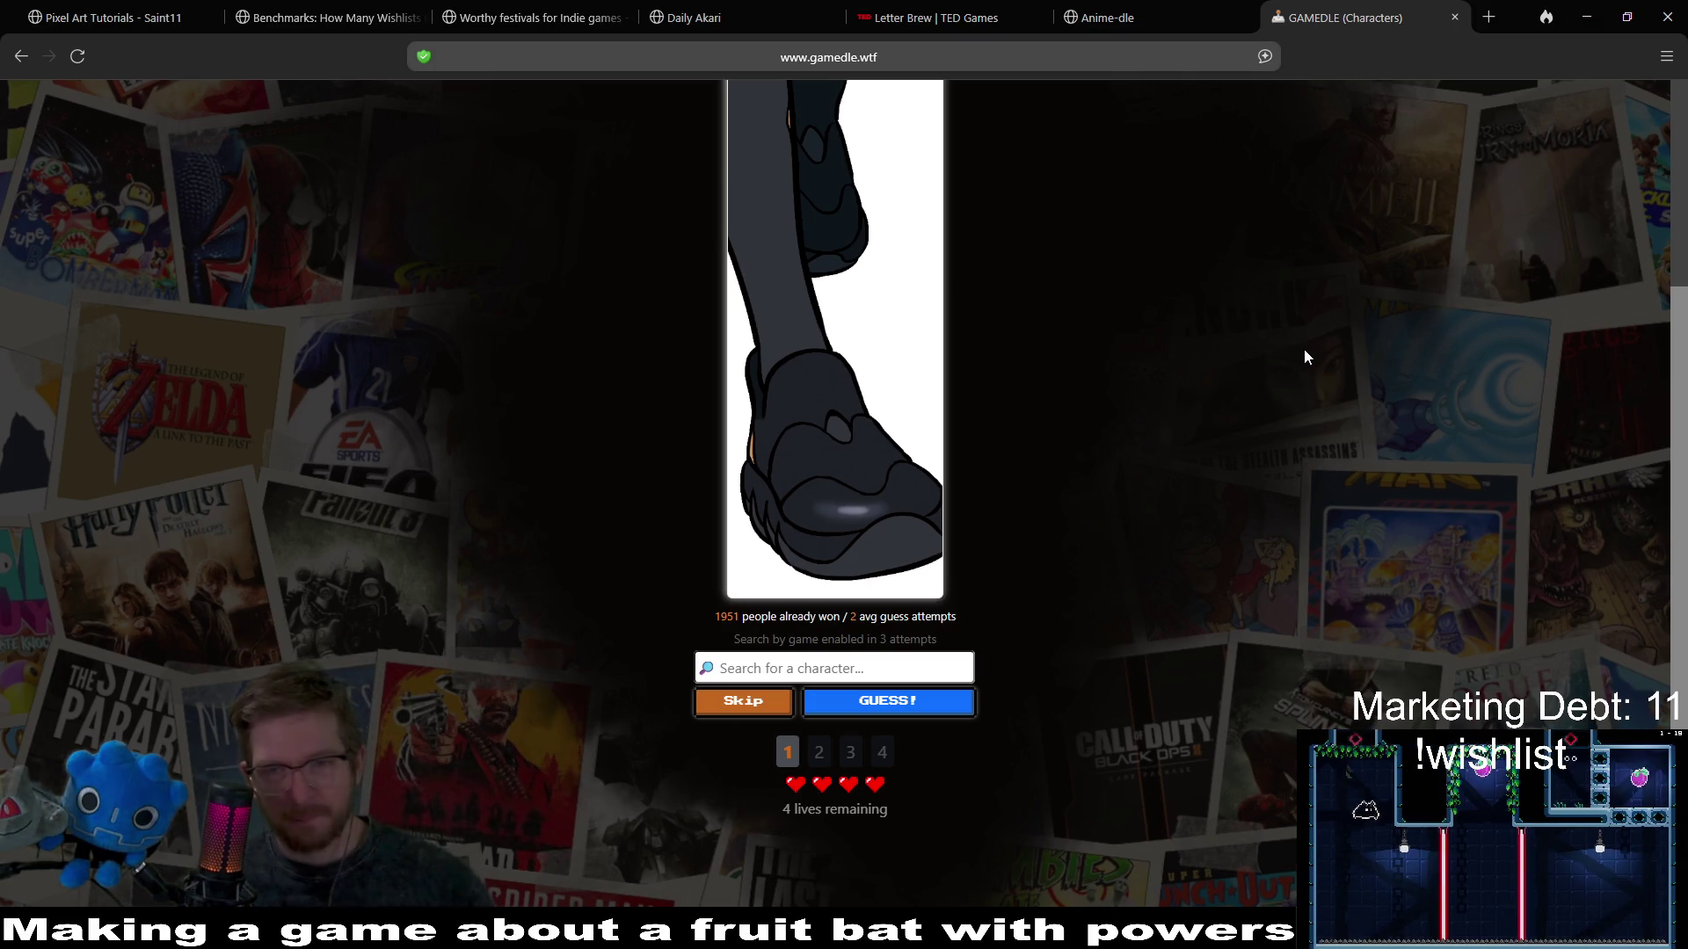
scroll(1306, 343, "up", 3)
scroll(1314, 324, "down", 3)
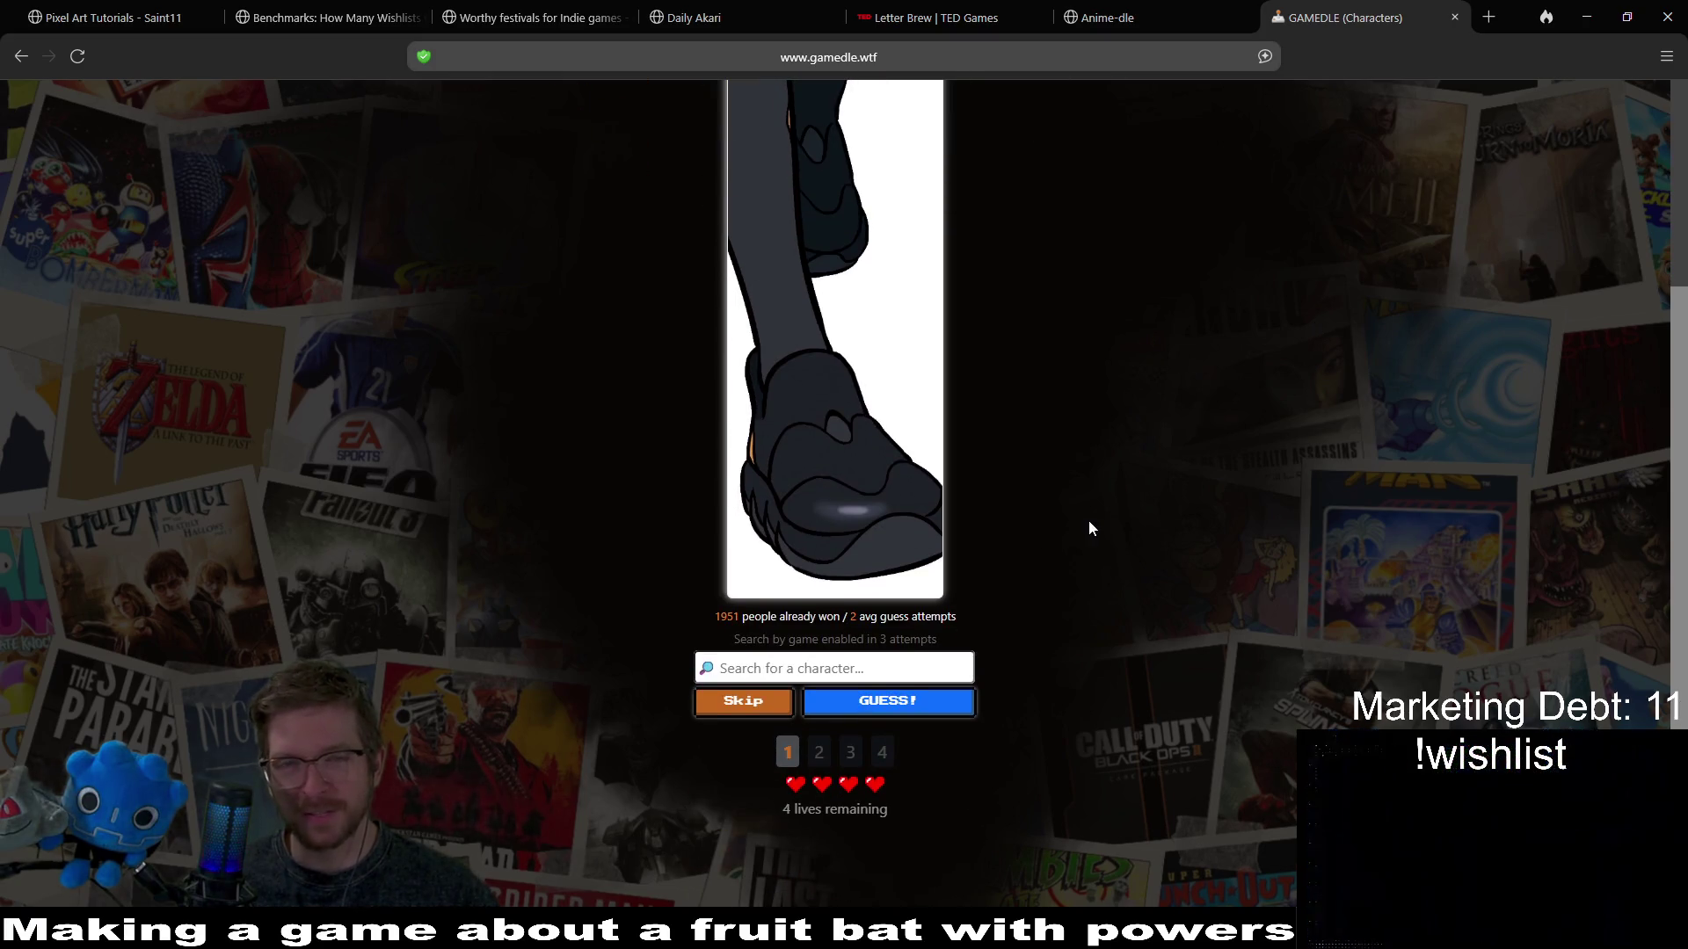
scroll(1101, 507, "up", 3)
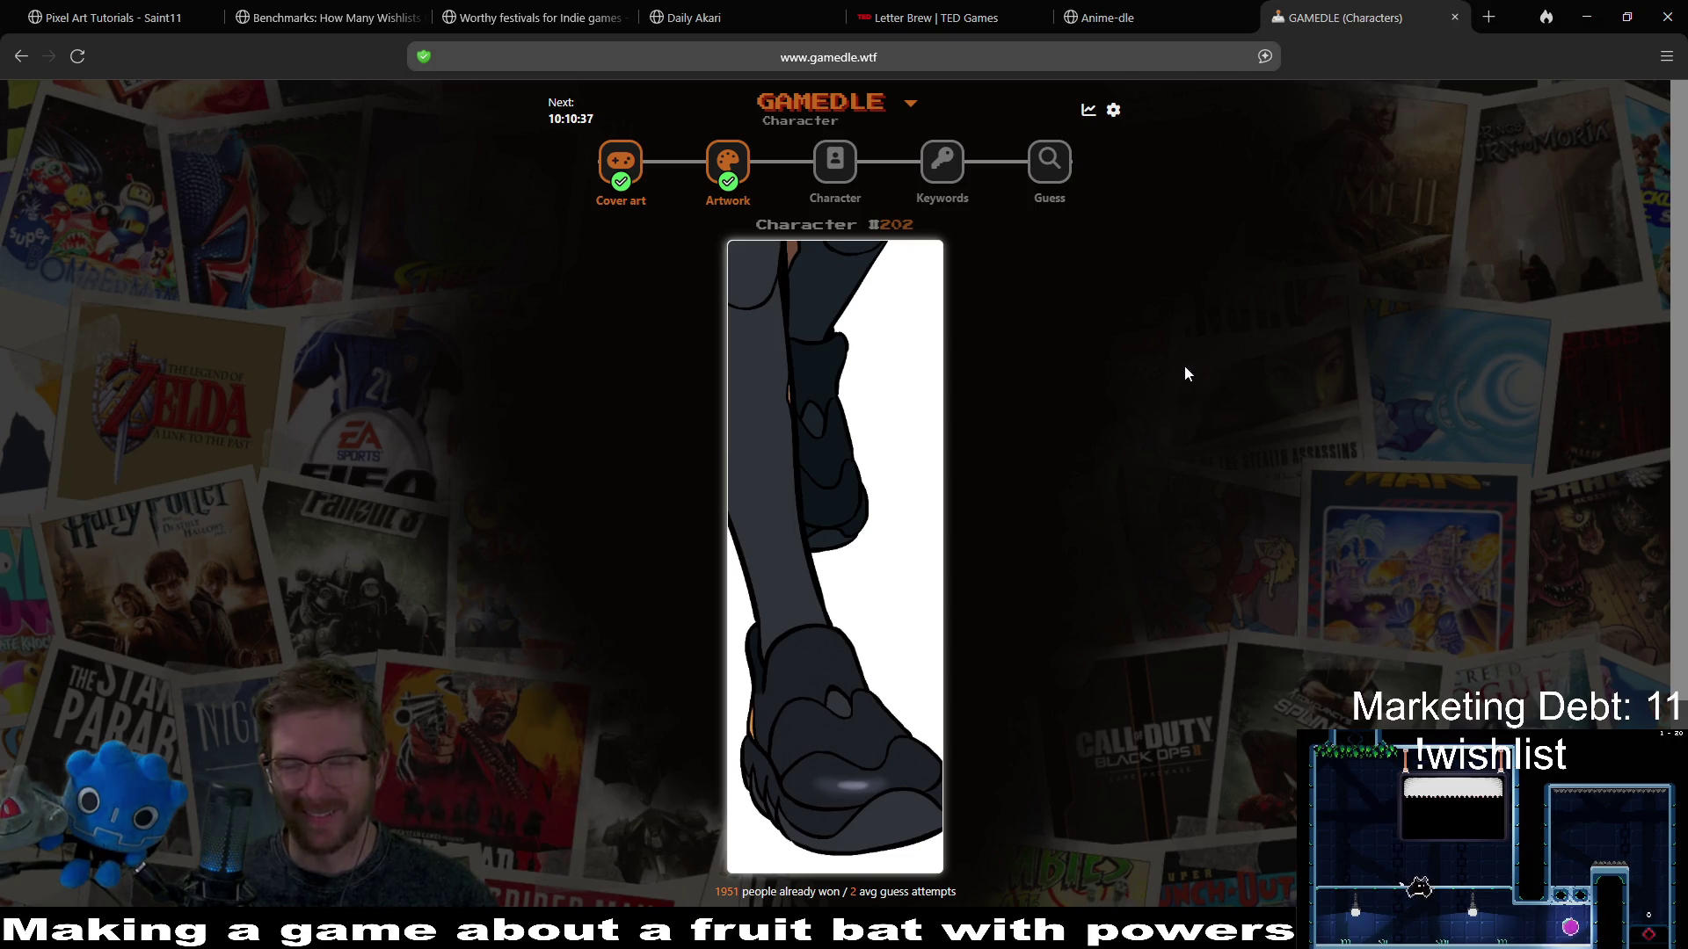
scroll(1182, 396, "down", 3)
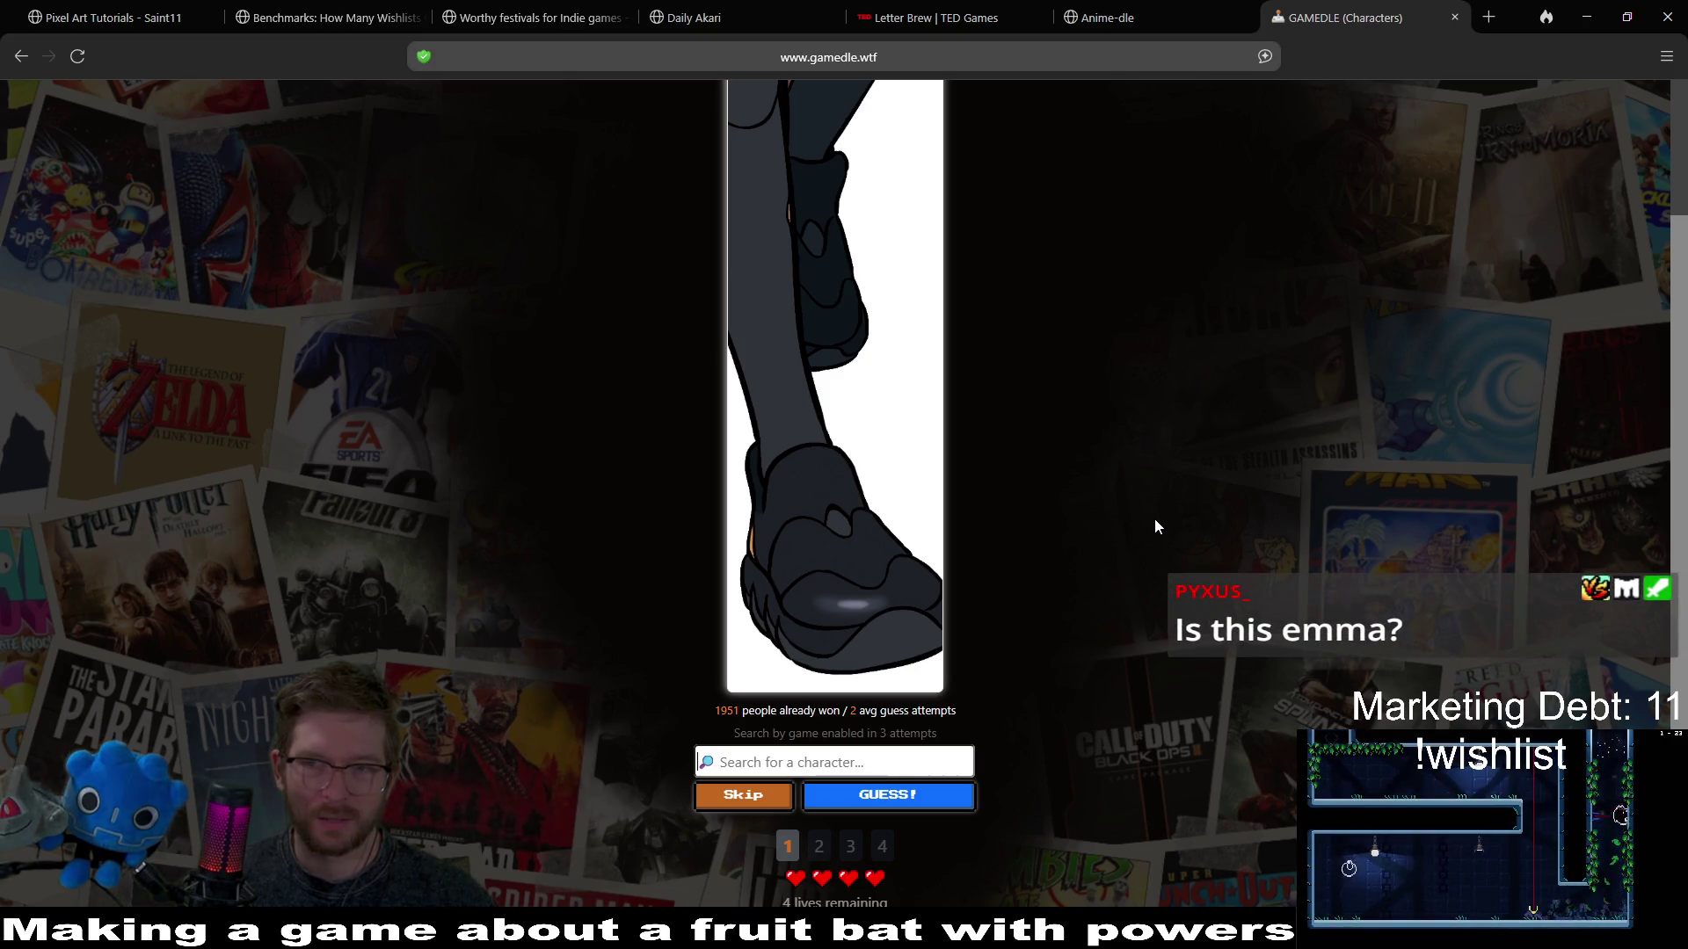
type("emma")
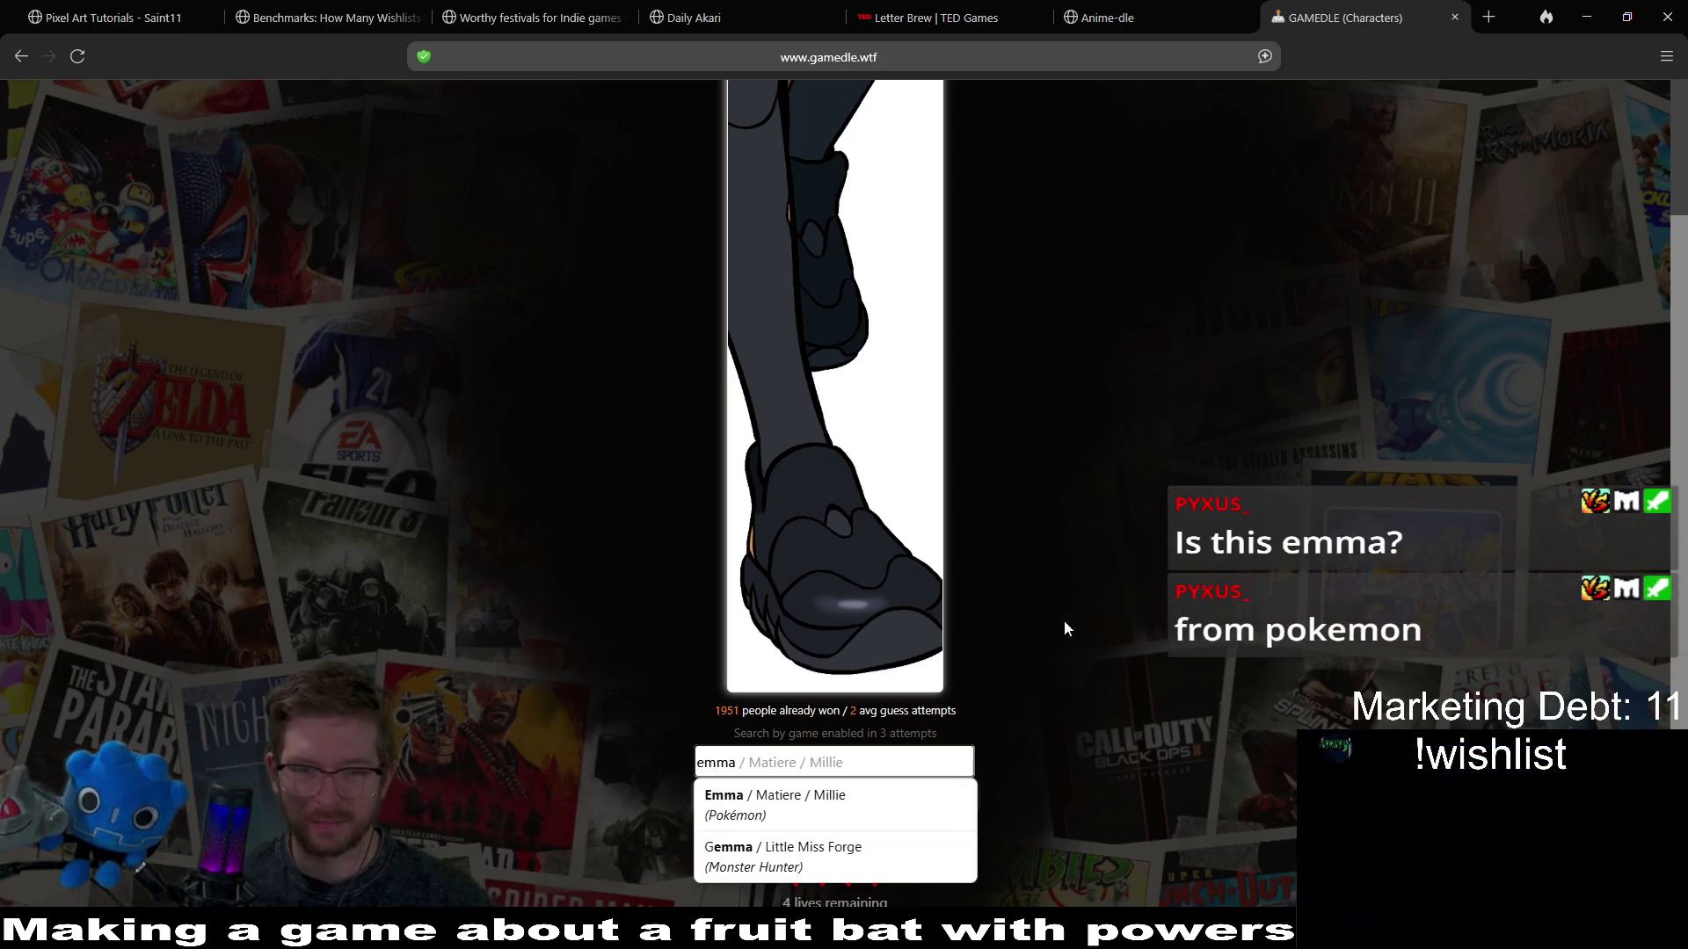
left_click(896, 795)
left_click(937, 795)
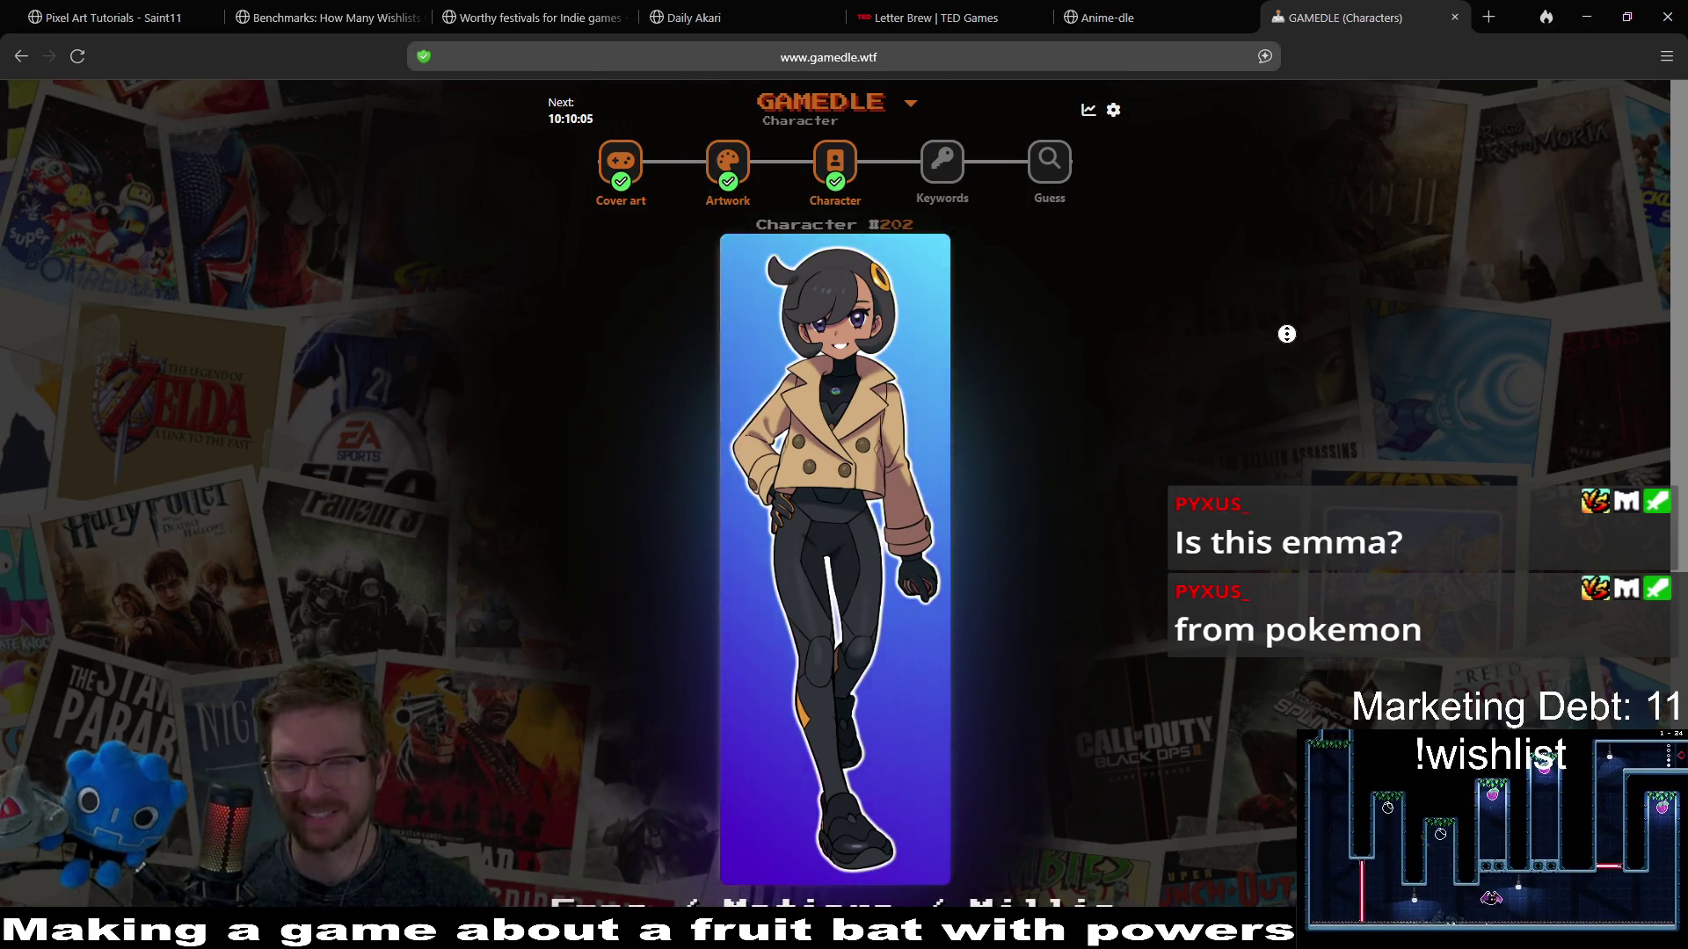
Review the revealed character art and move on to the Keywords puzzle.
scroll(1283, 380, "down", 1)
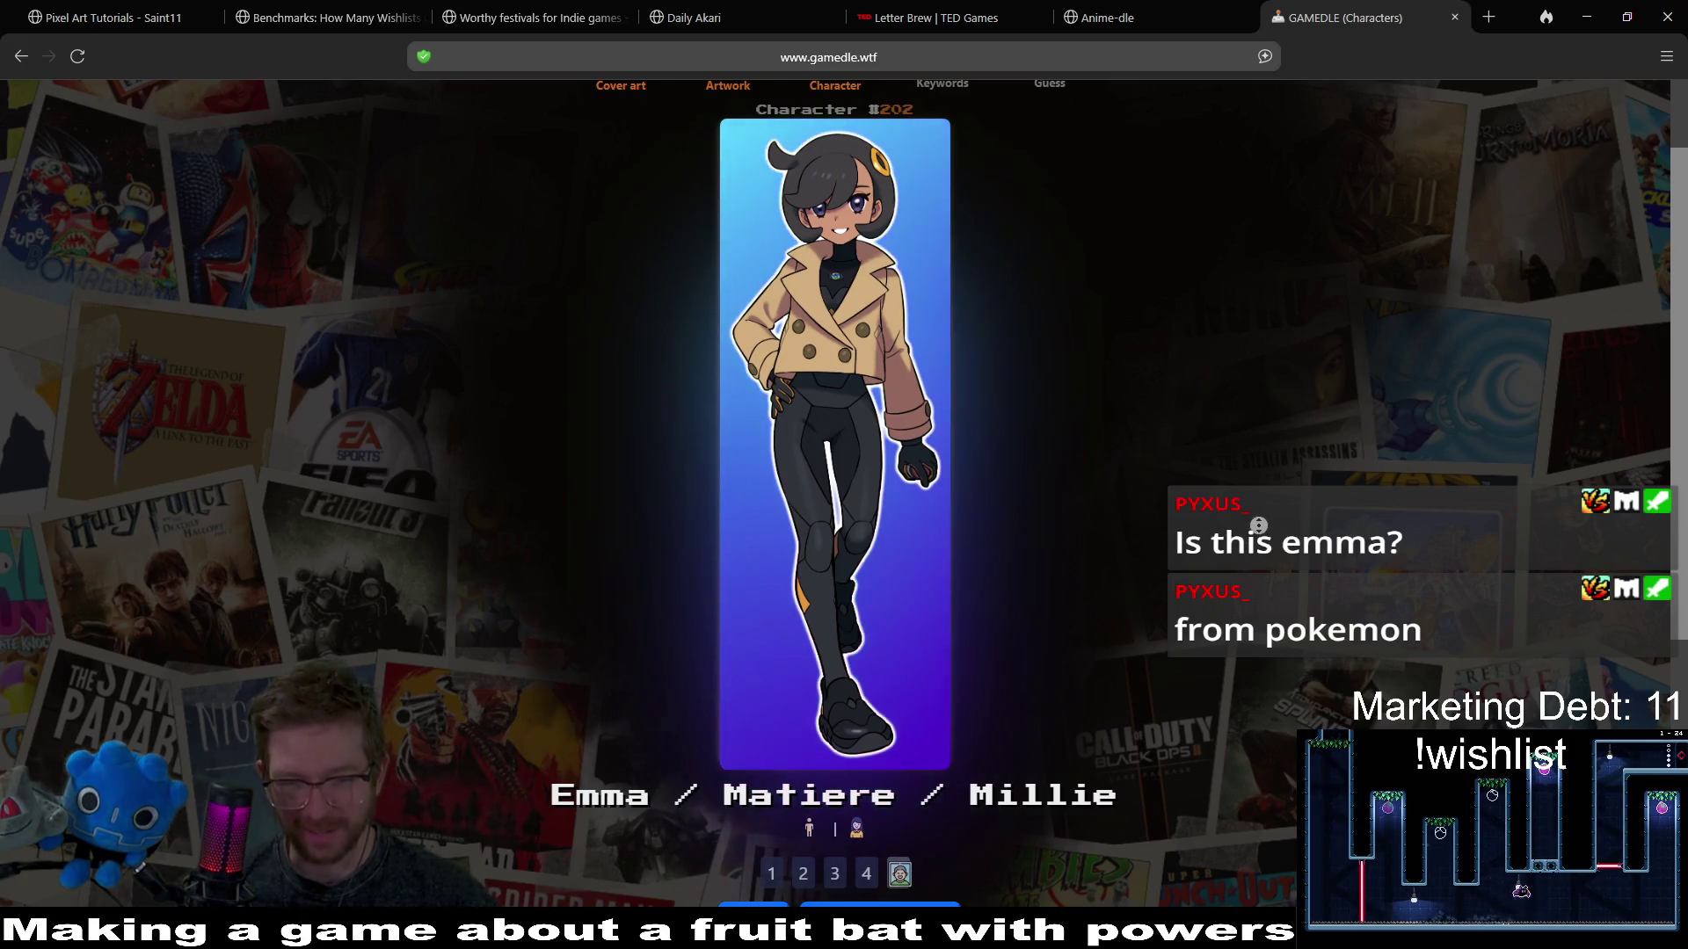
scroll(1266, 510, "up", 1)
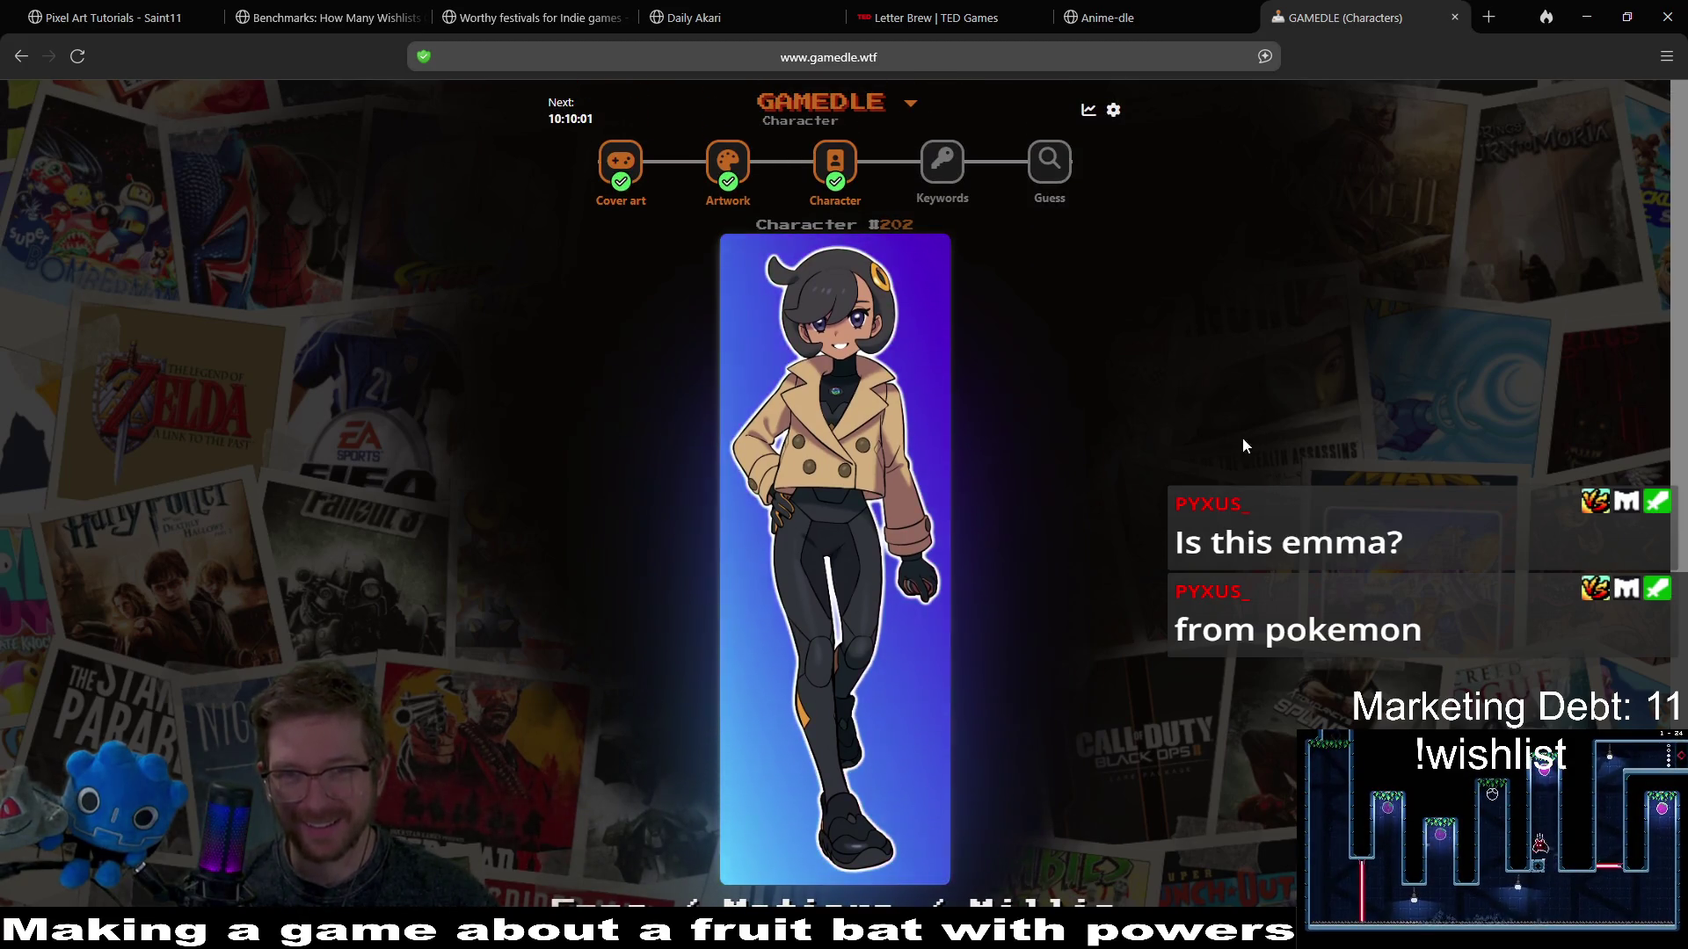
left_click(942, 165)
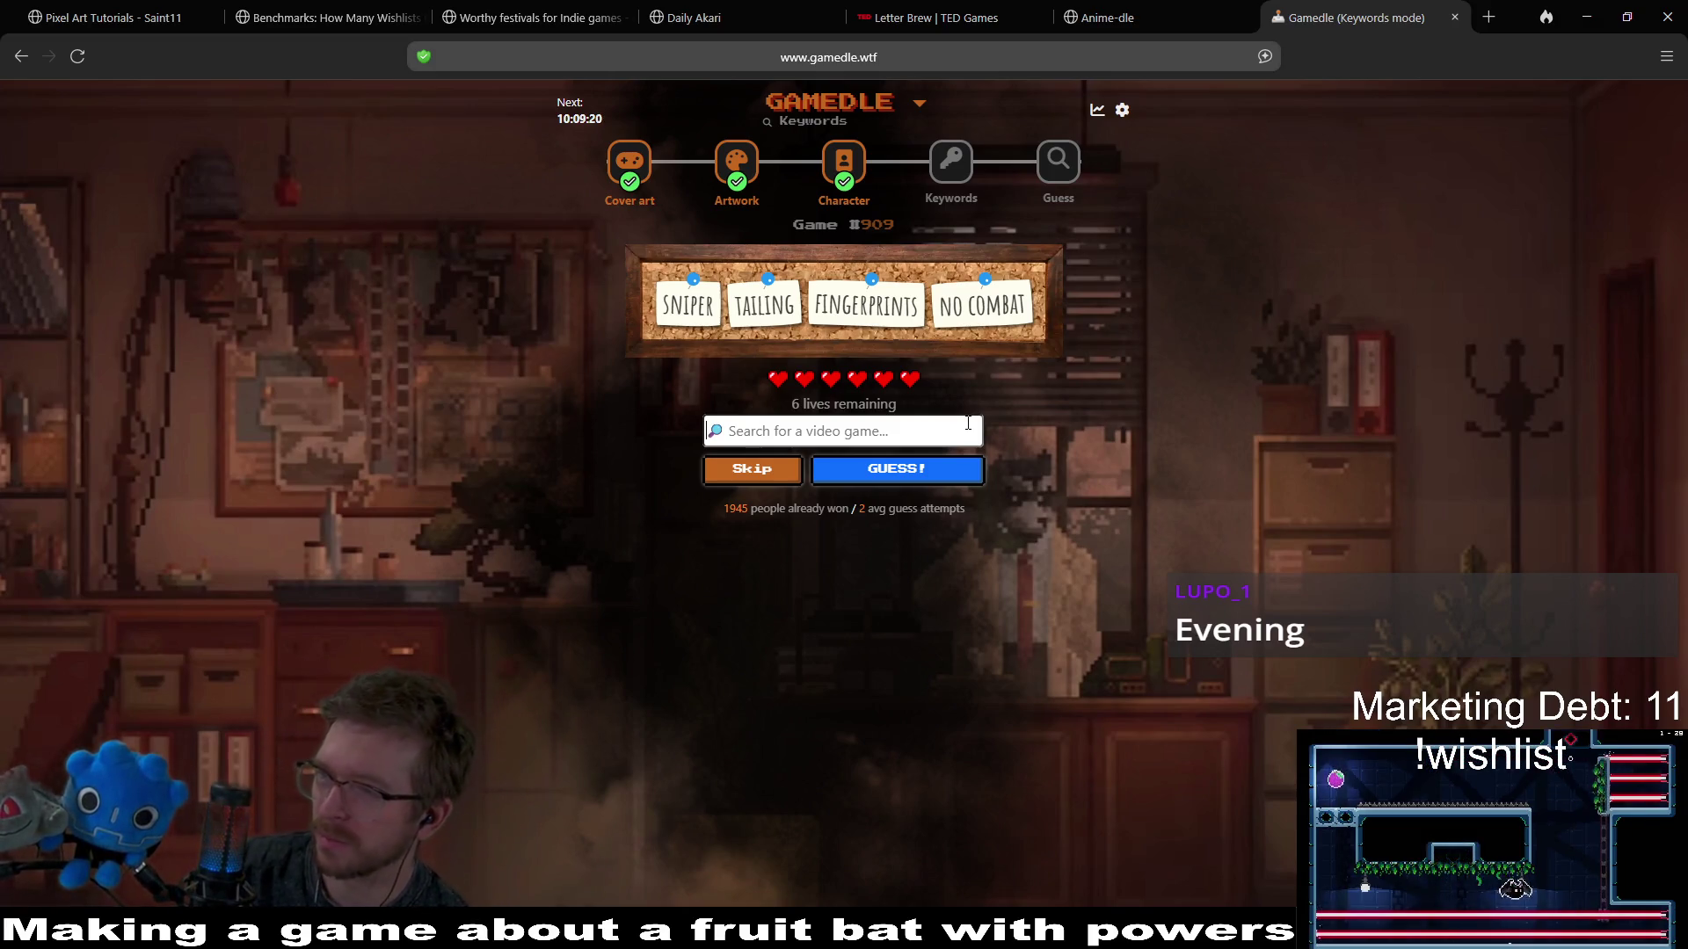
Guess Watch Dogs: Legion, then The Clue!, in the Keywords puzzle.
left_click(968, 423)
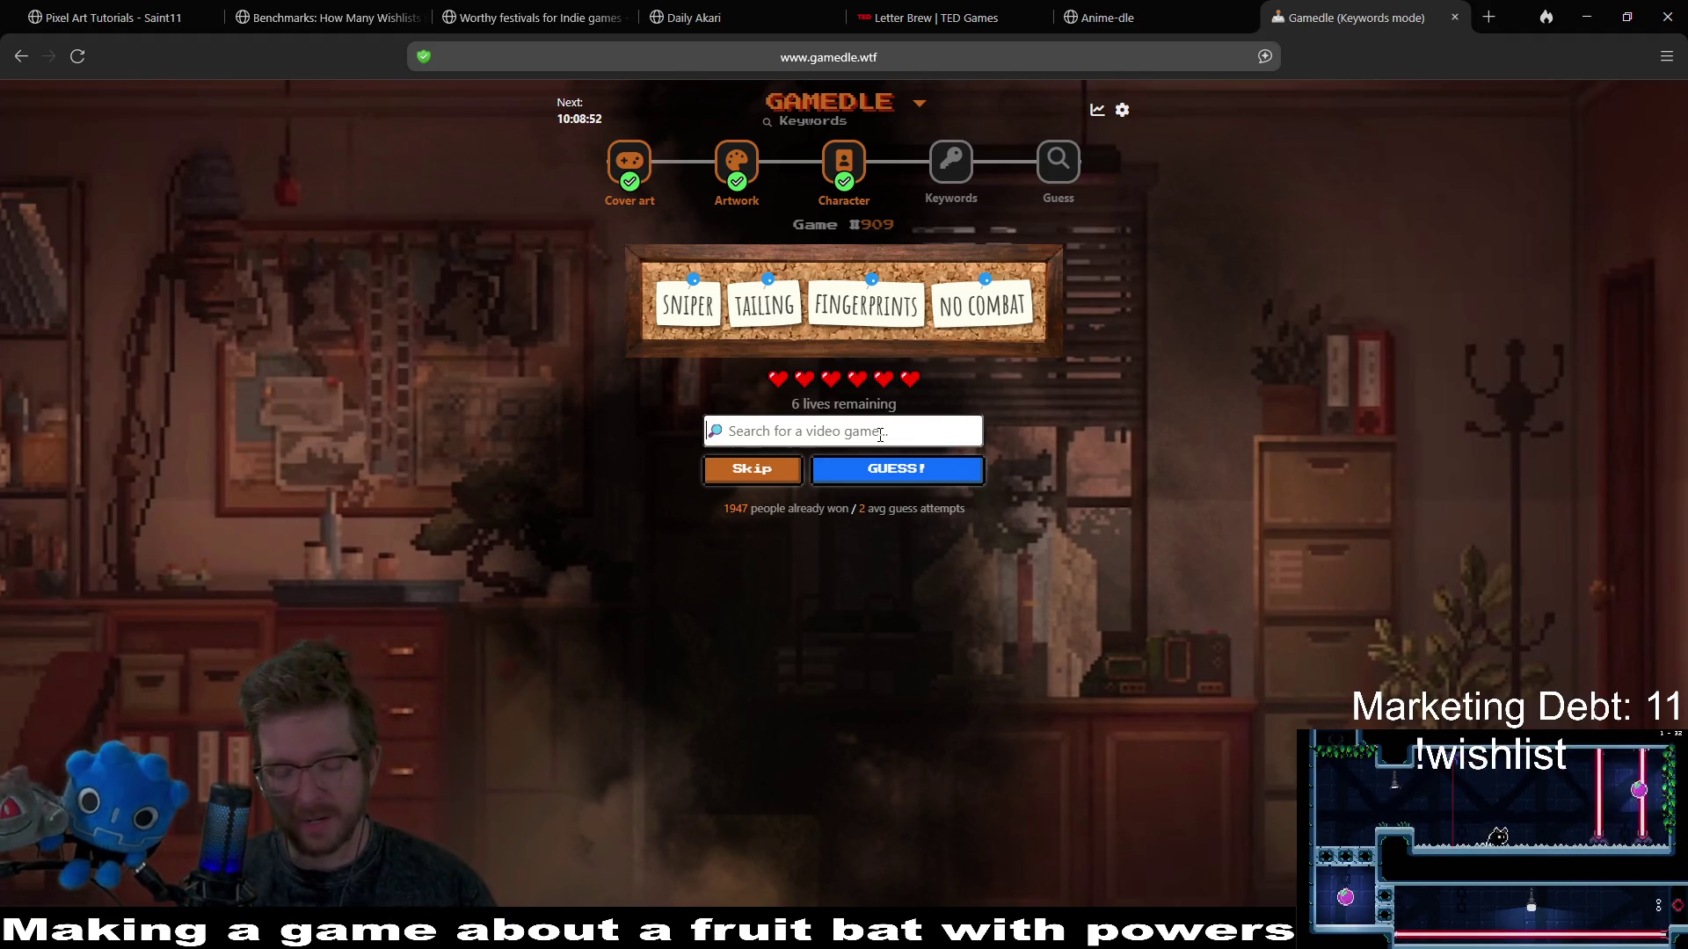
type("watch dog")
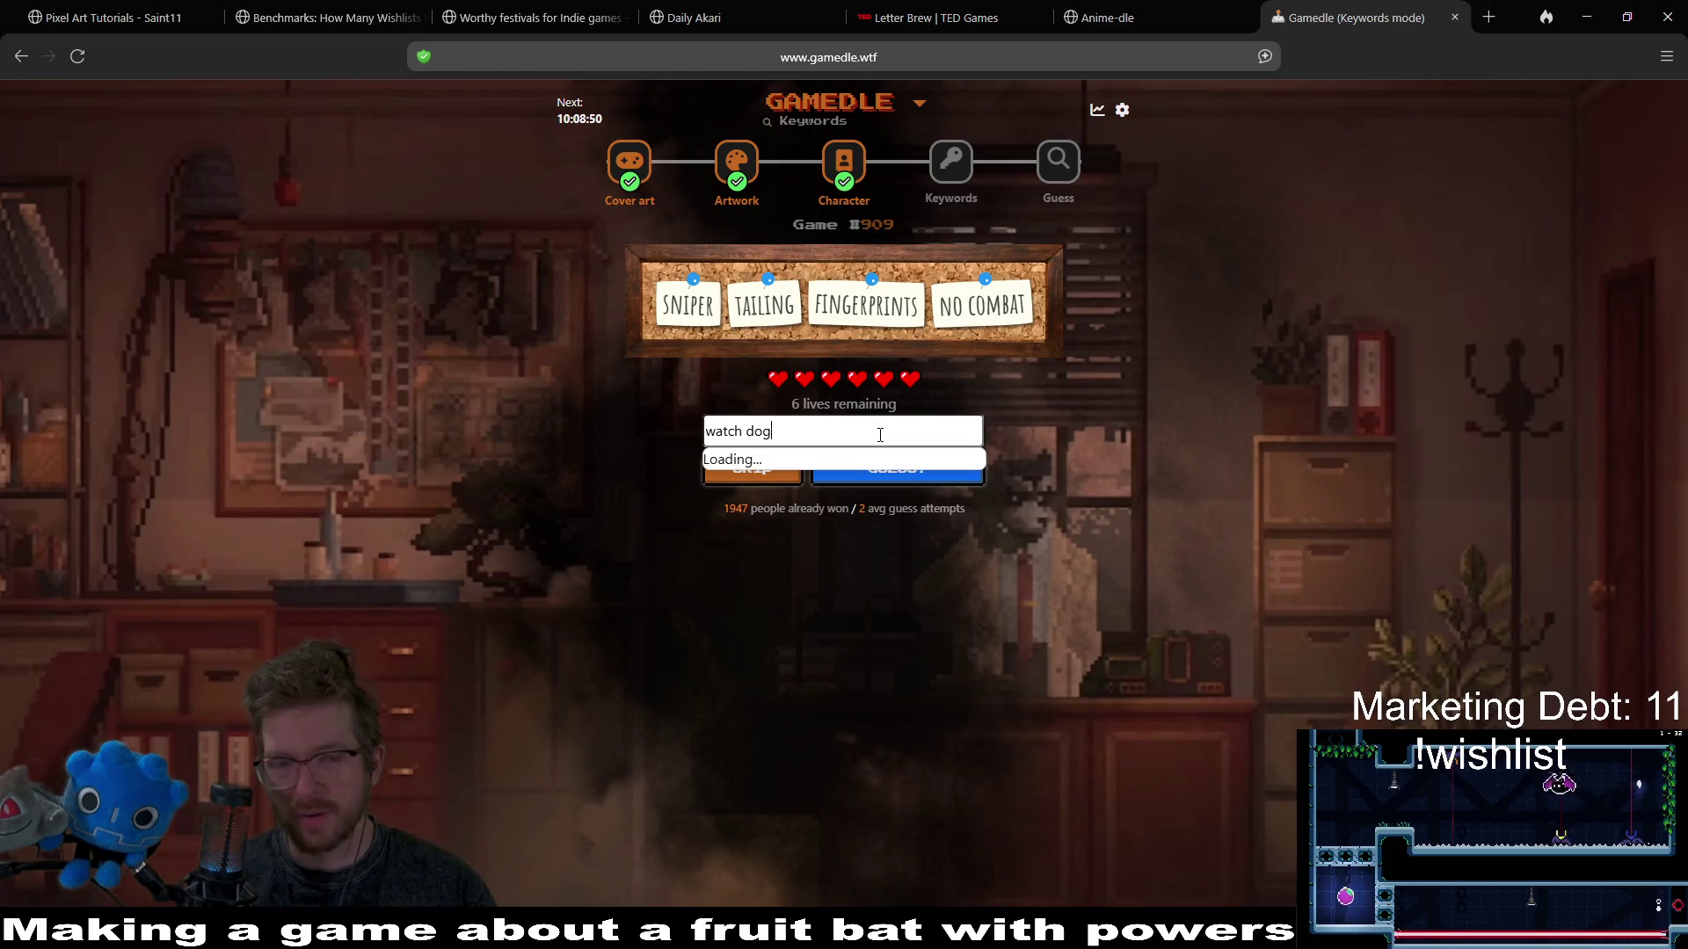
type("s")
left_click(845, 525)
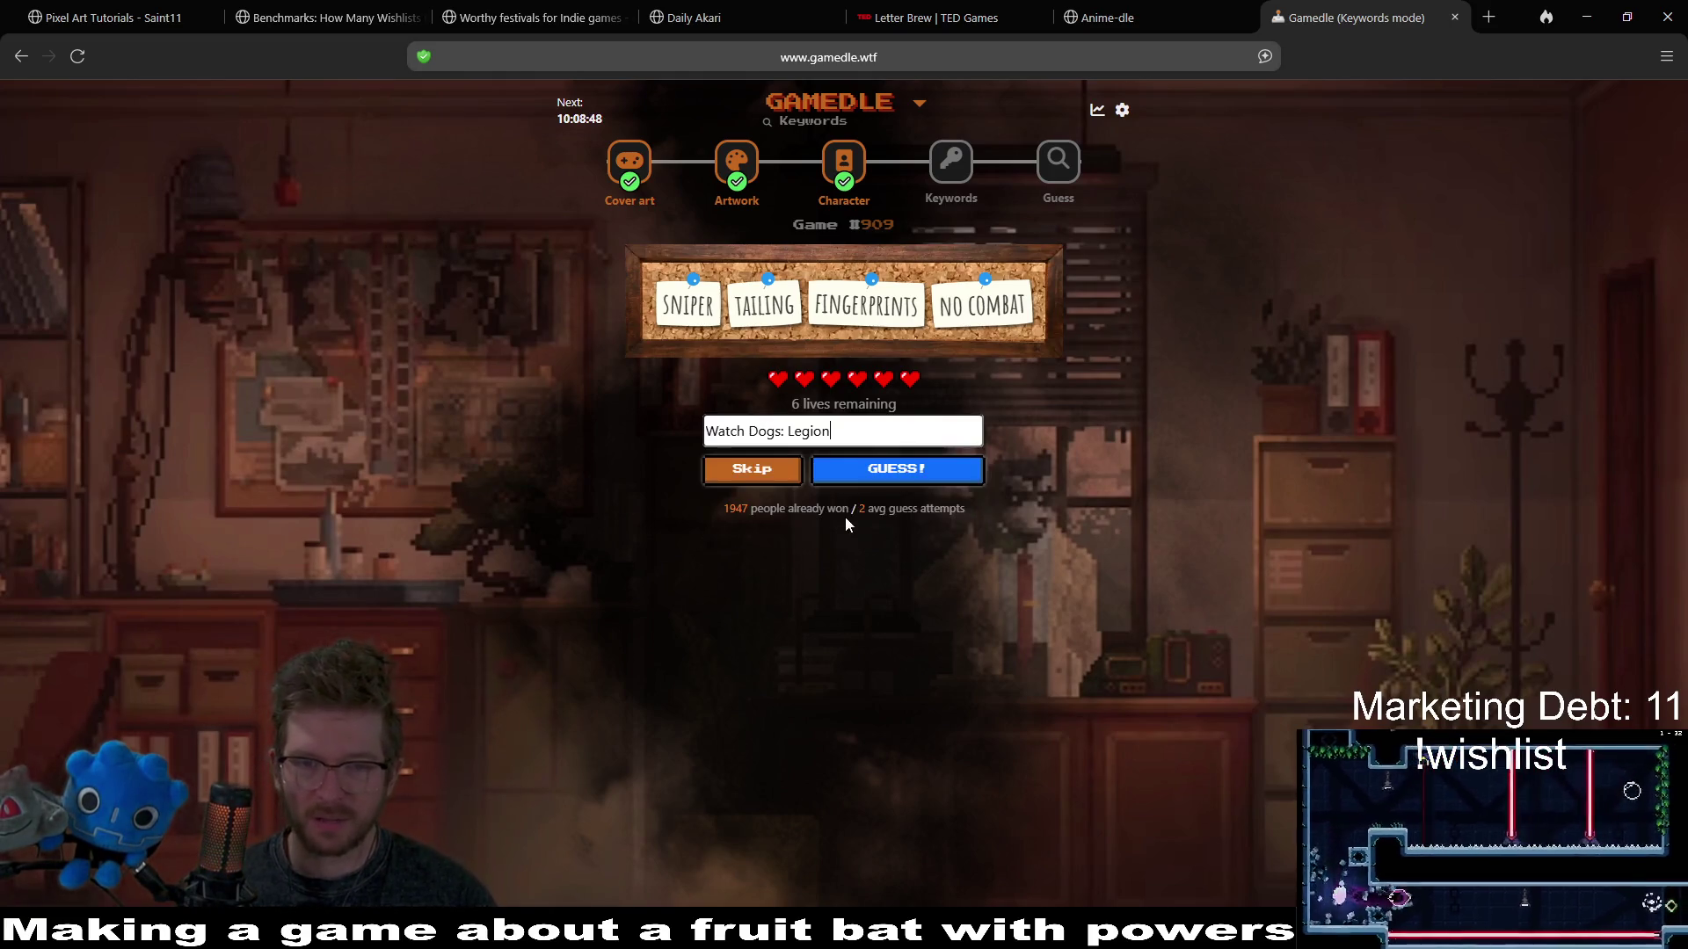
left_click(919, 475)
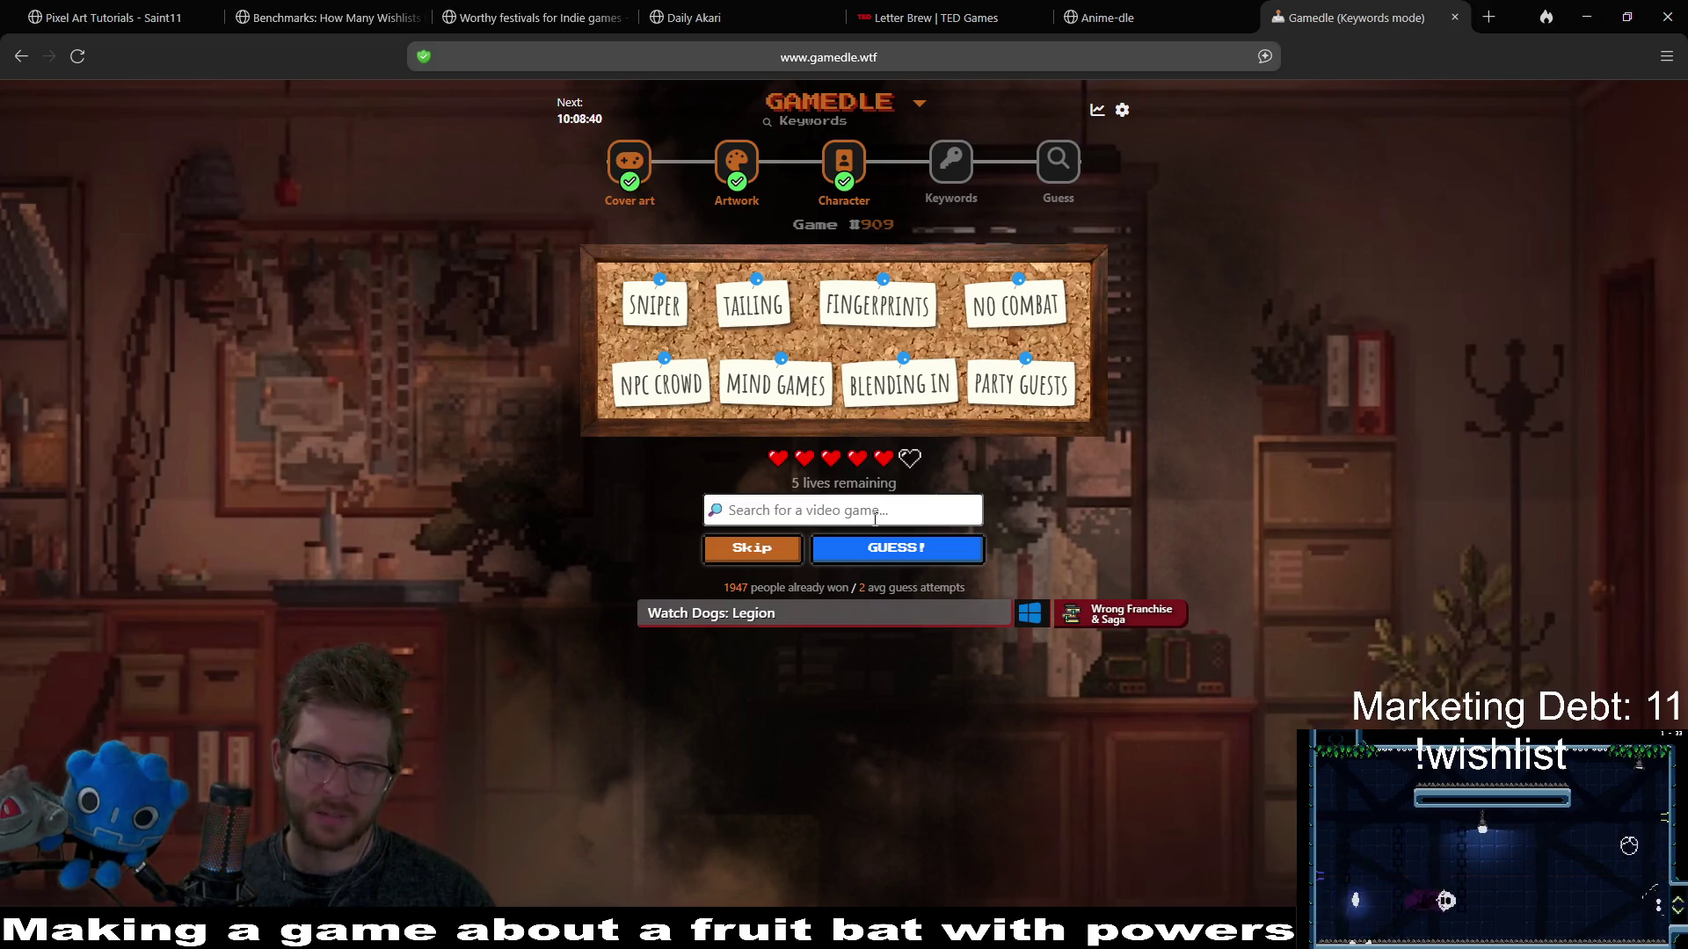
type("the clue")
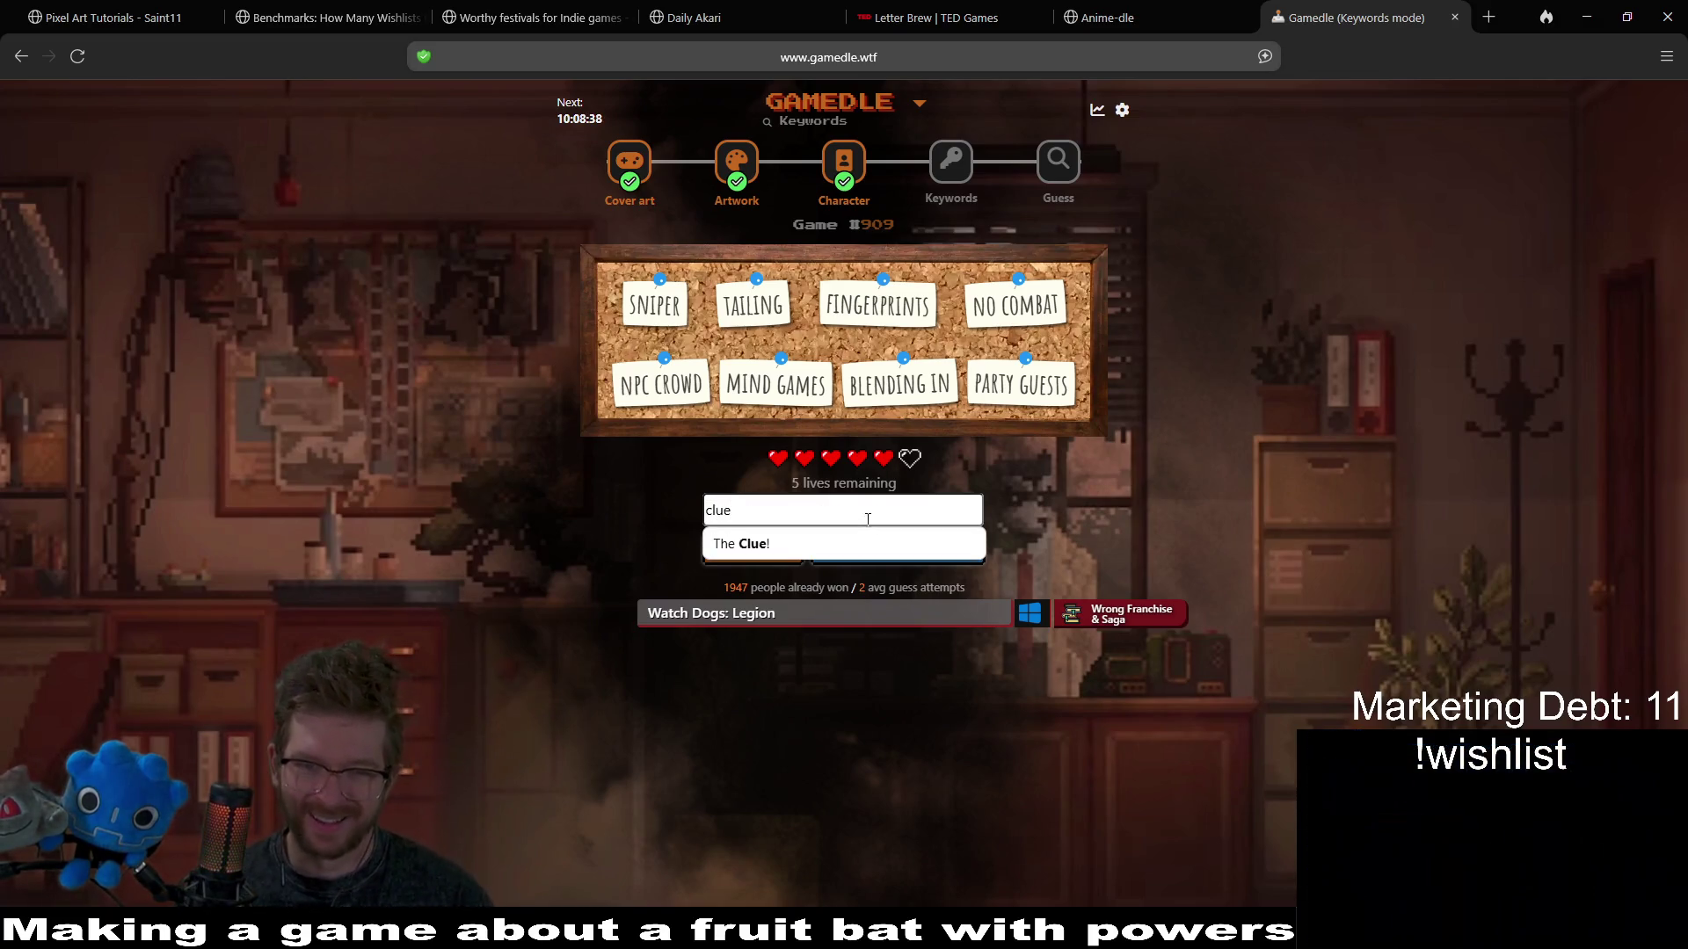
left_click(888, 540)
left_click(890, 552)
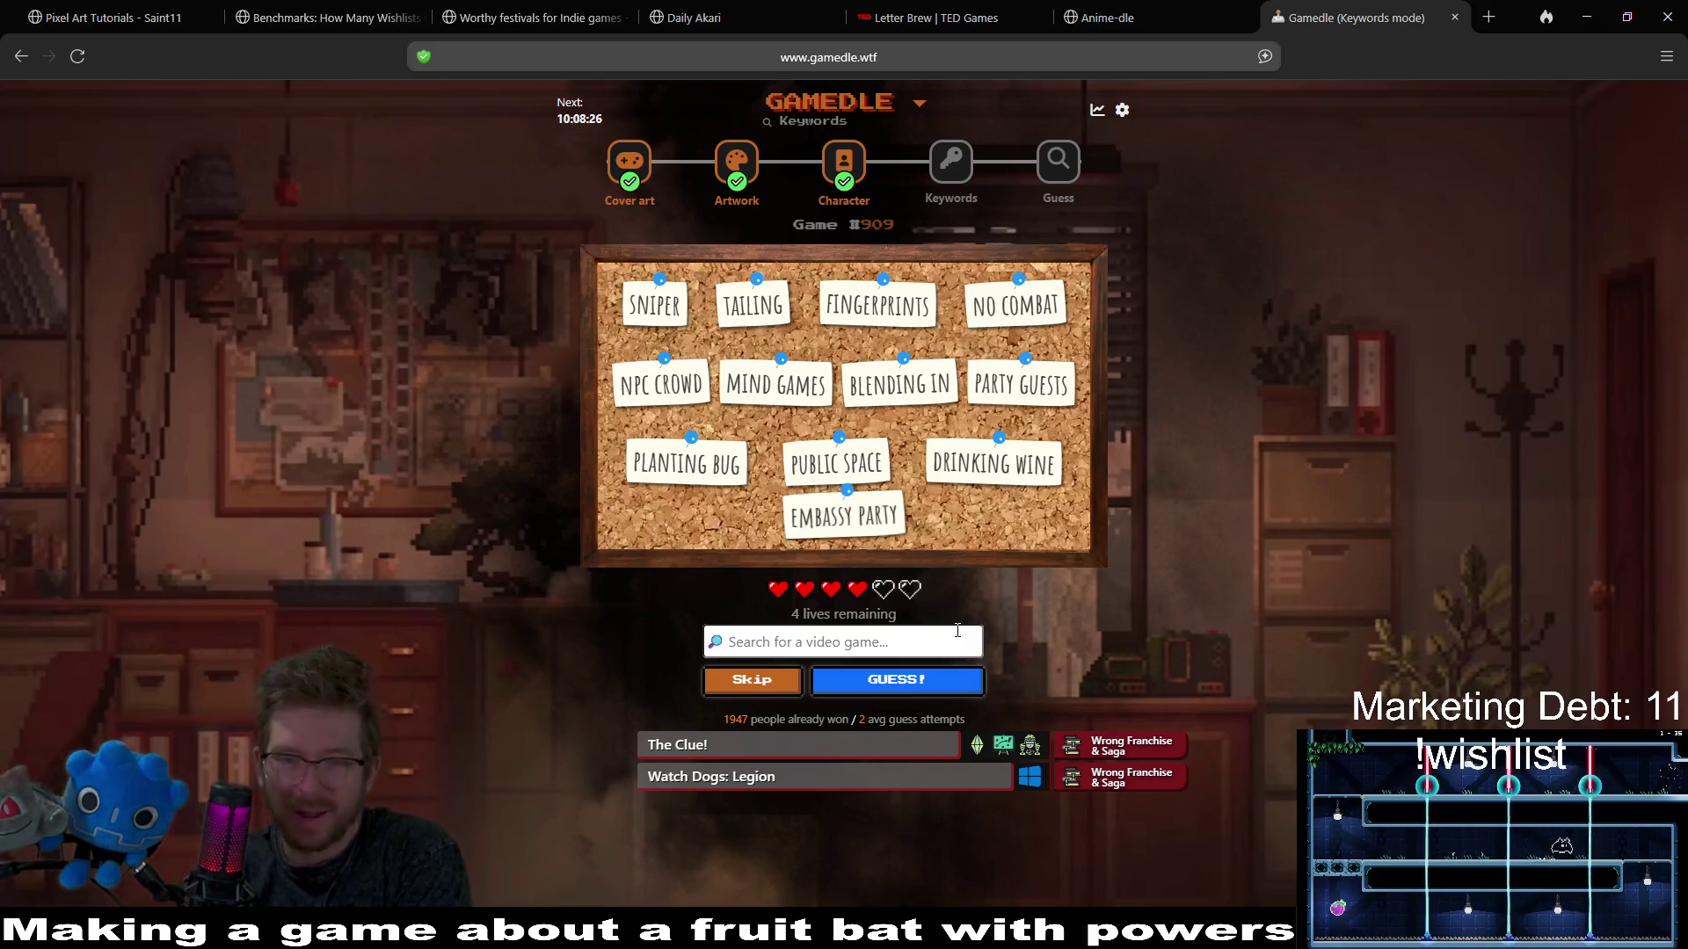
Clear the search, type 'golden id' and select The Case of the Golden Idol.
type("detective")
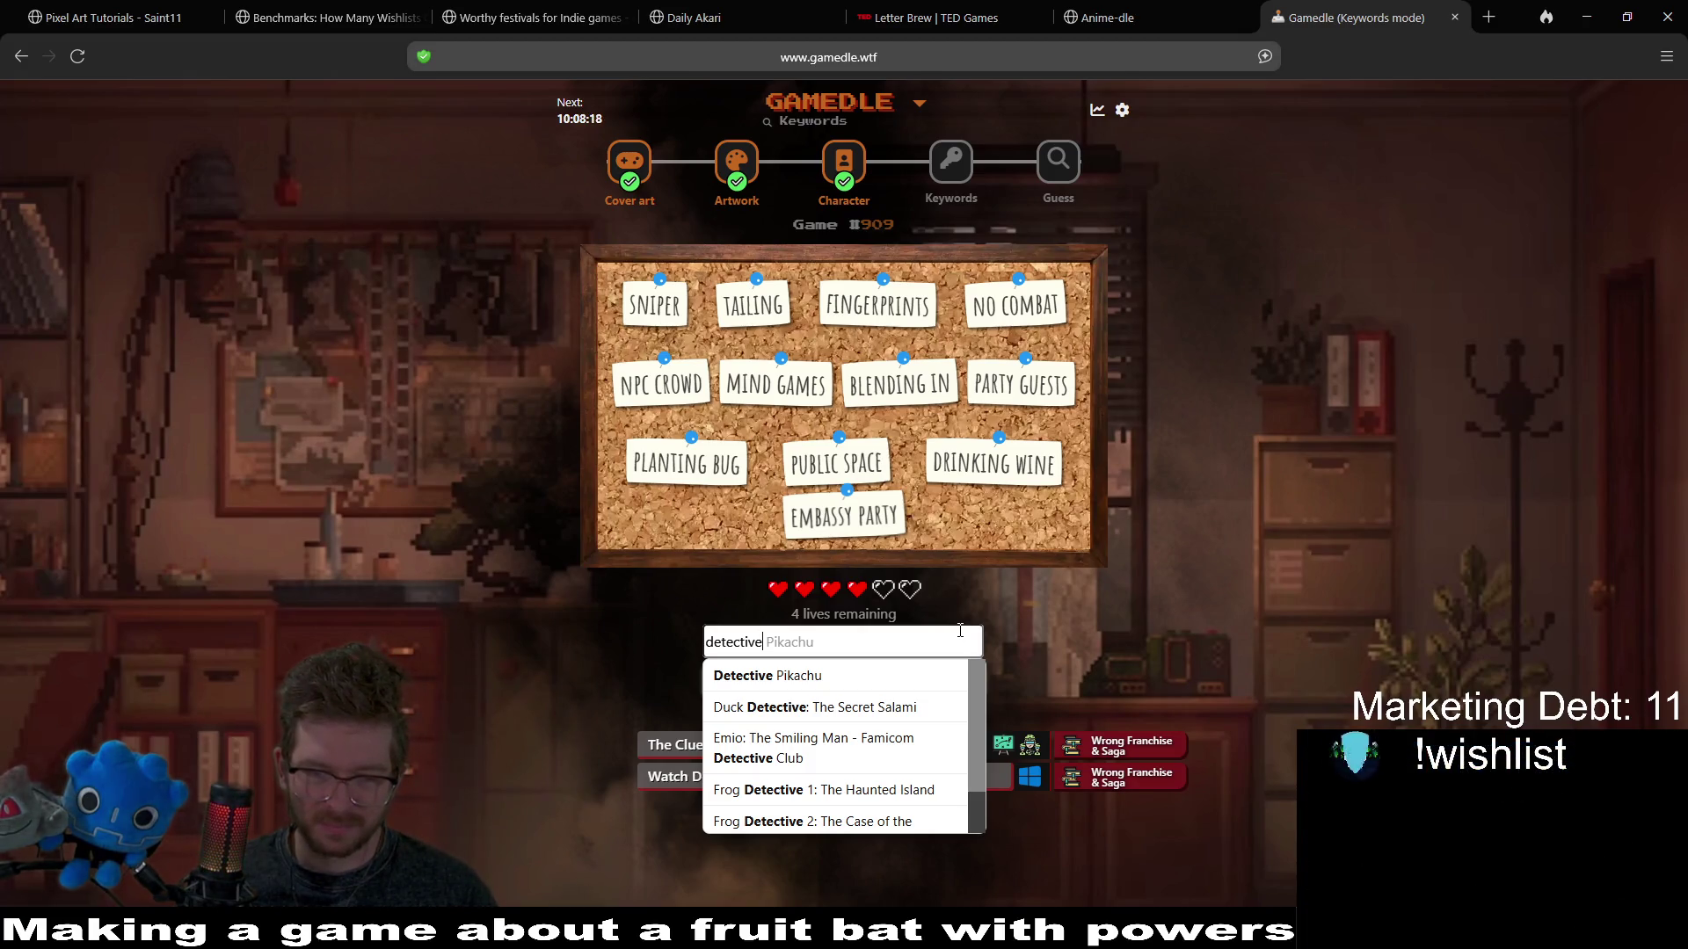
scroll(924, 741, "down", 1)
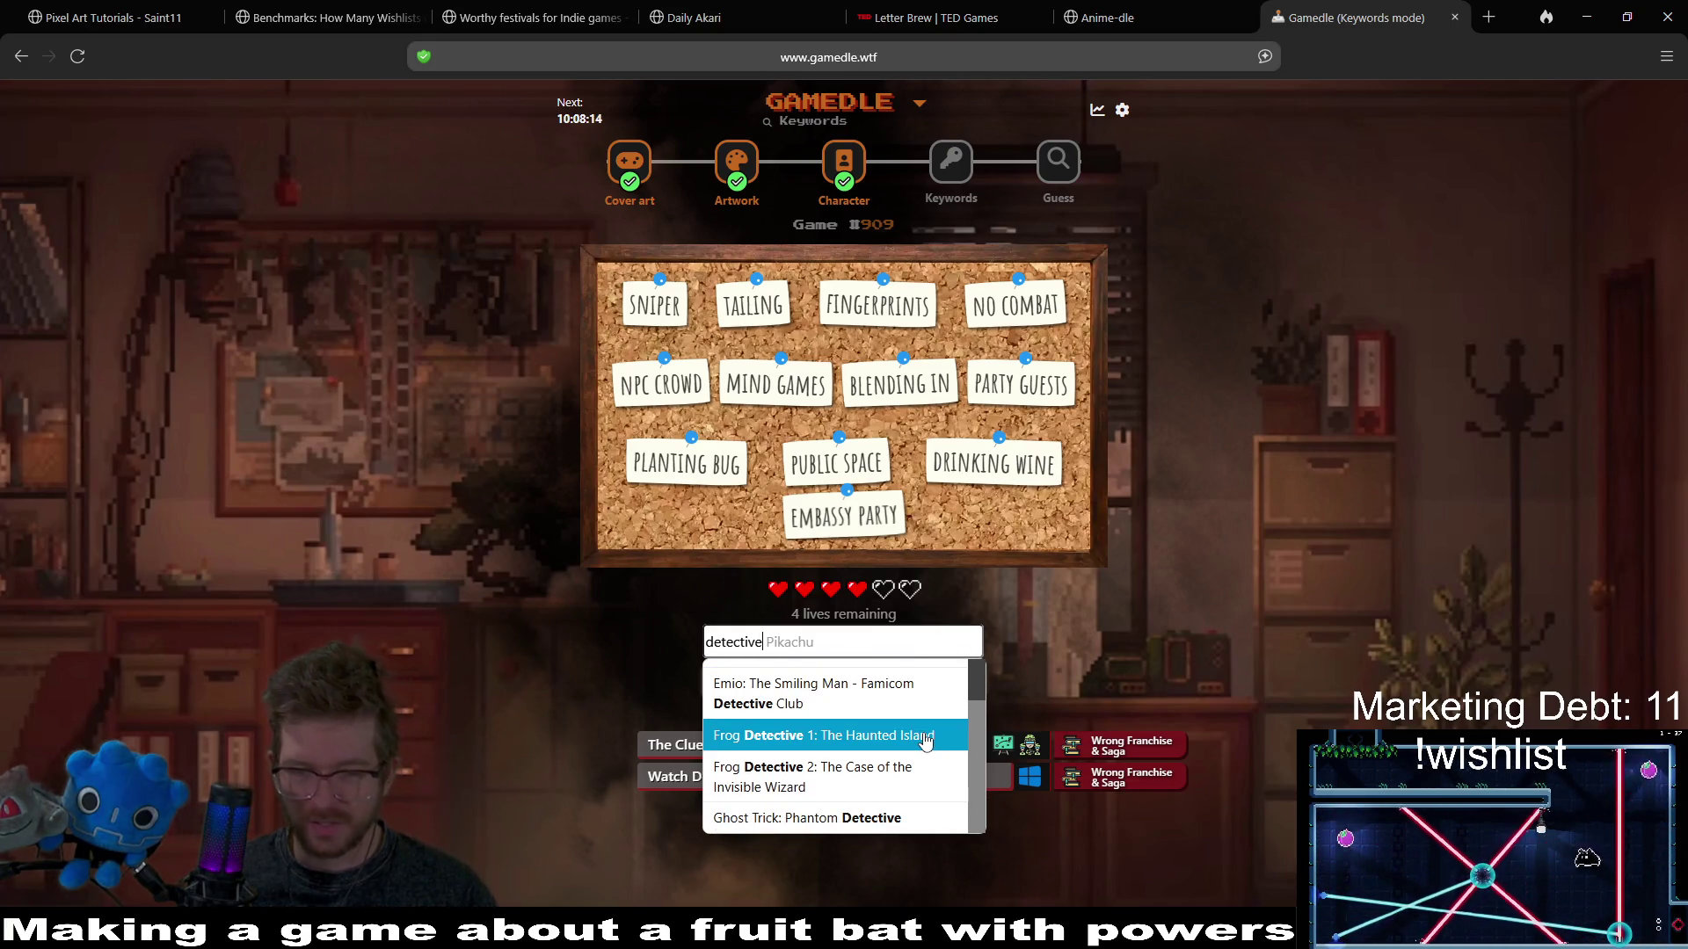
scroll(925, 741, "up", 2)
key("Escape")
type("golden id")
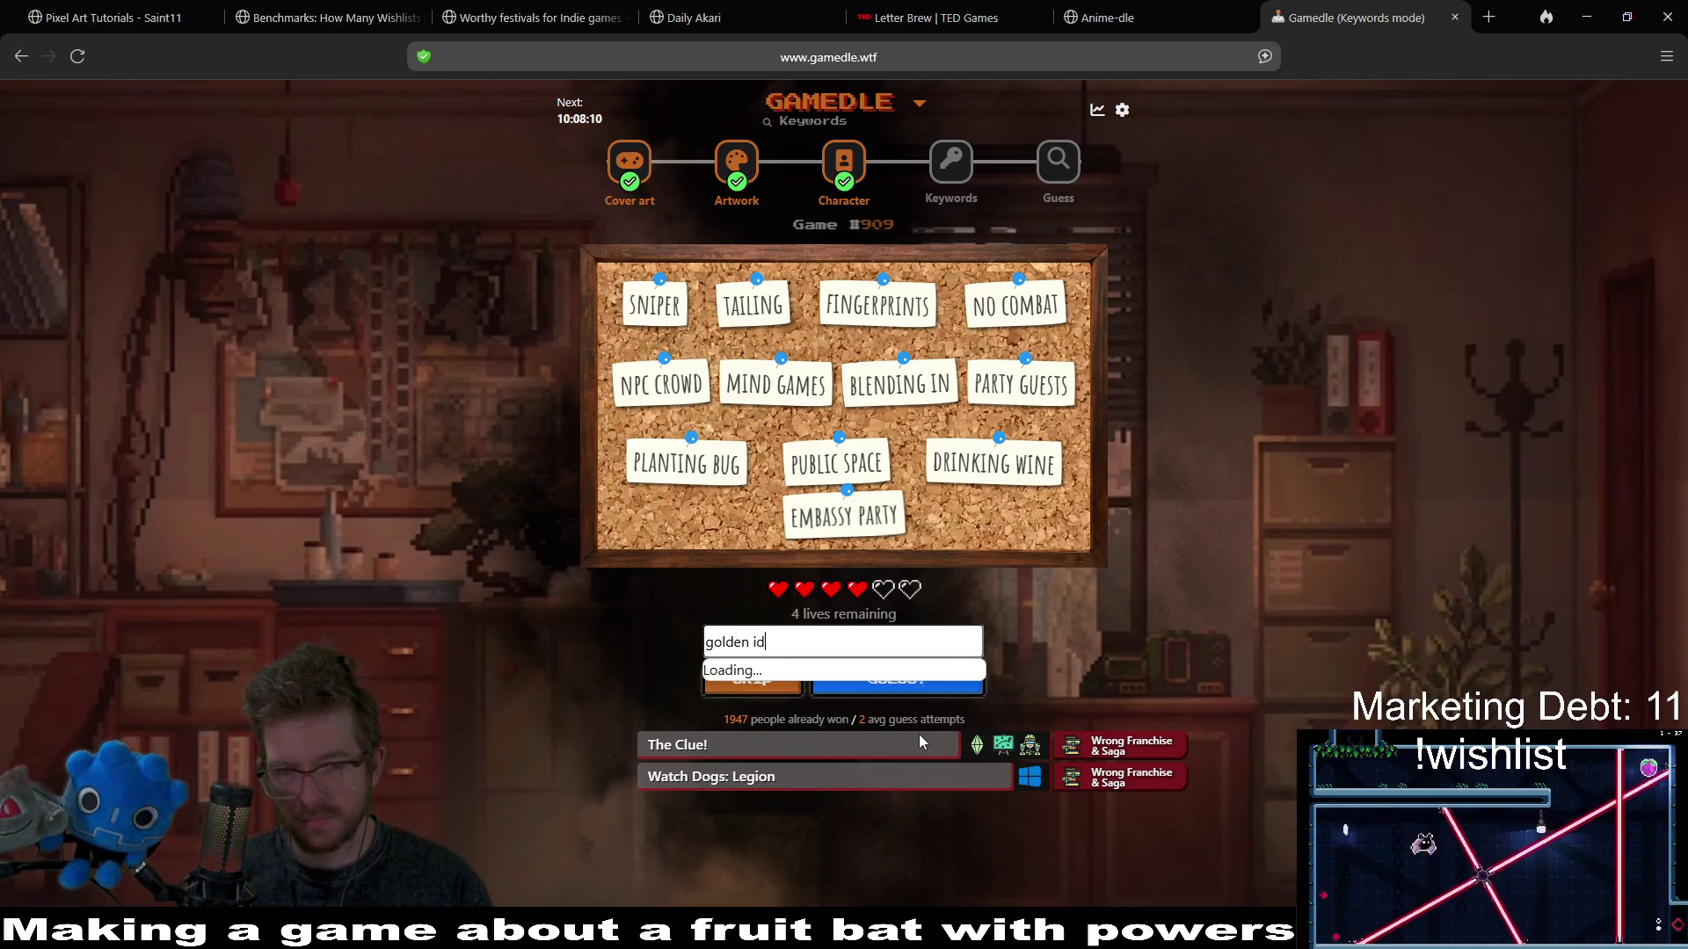
left_click(923, 684)
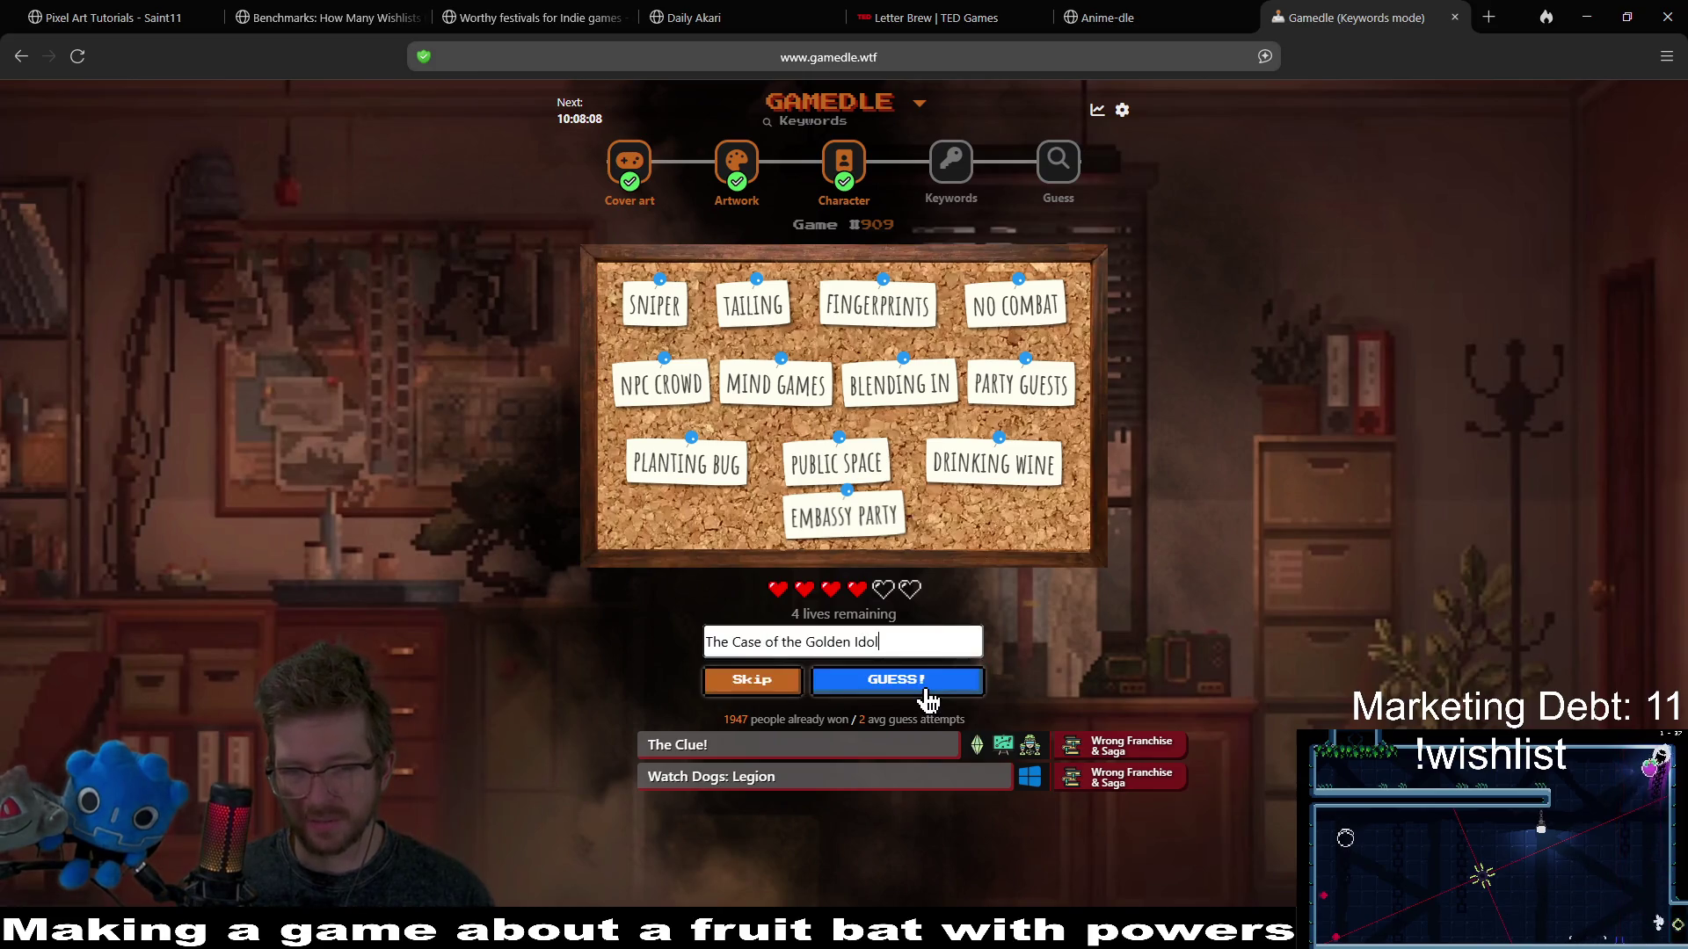
Submit The Case of the Golden Idol as a Keywords guess.
left_click(926, 687)
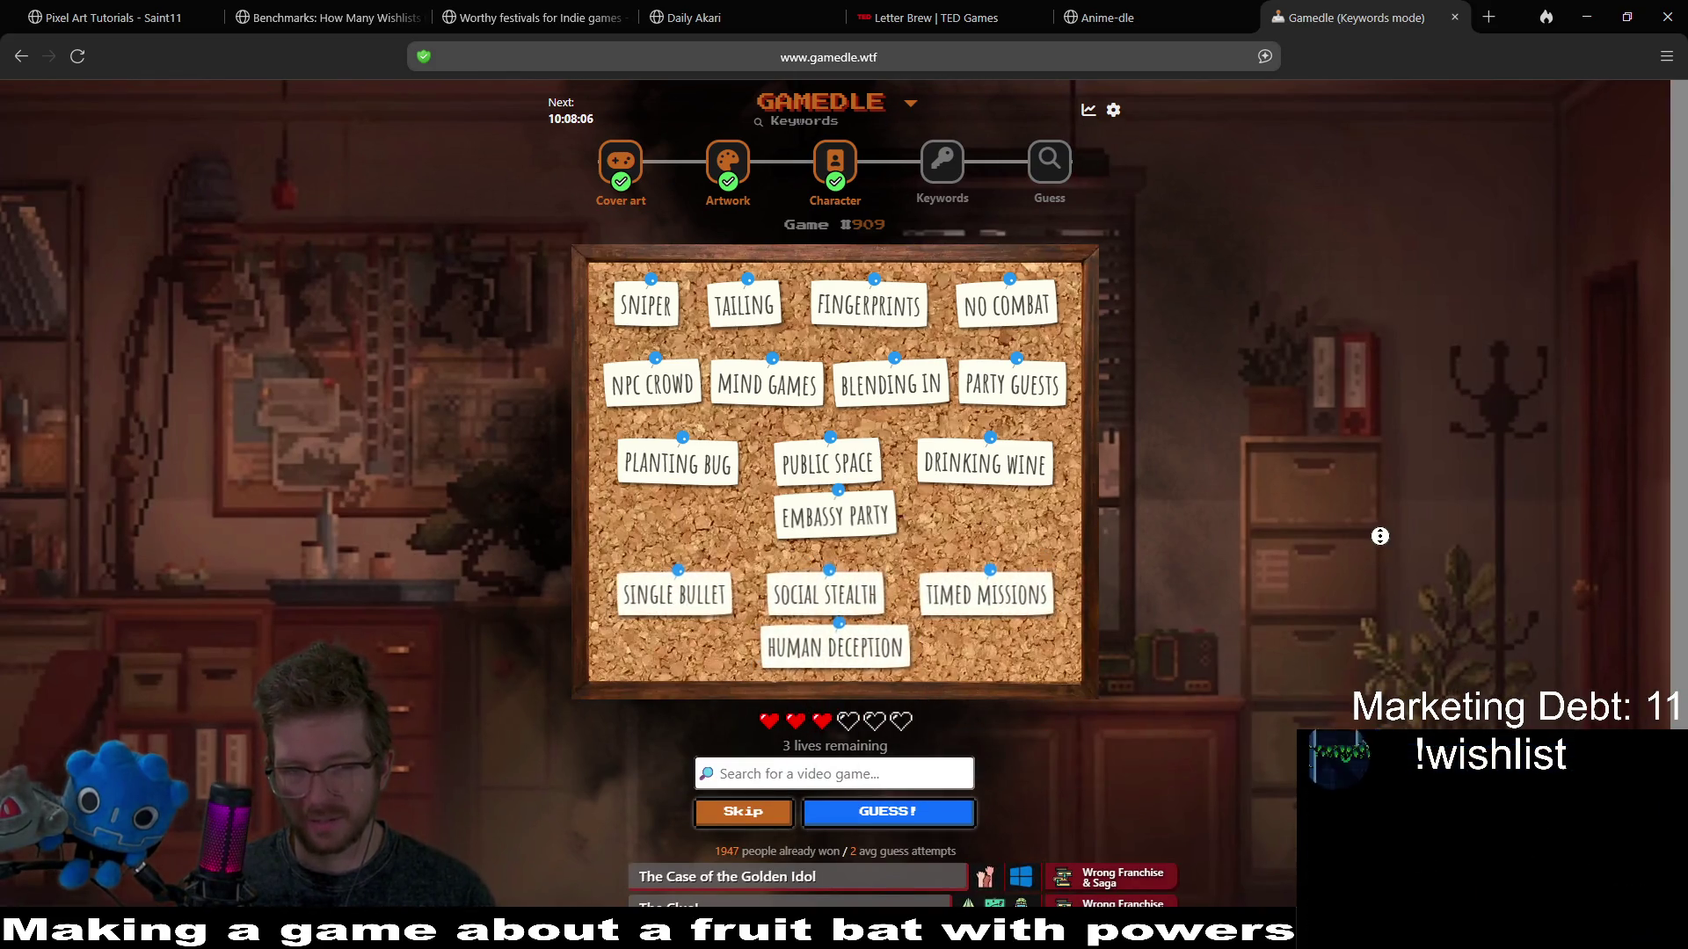
scroll(1345, 597, "down", 1)
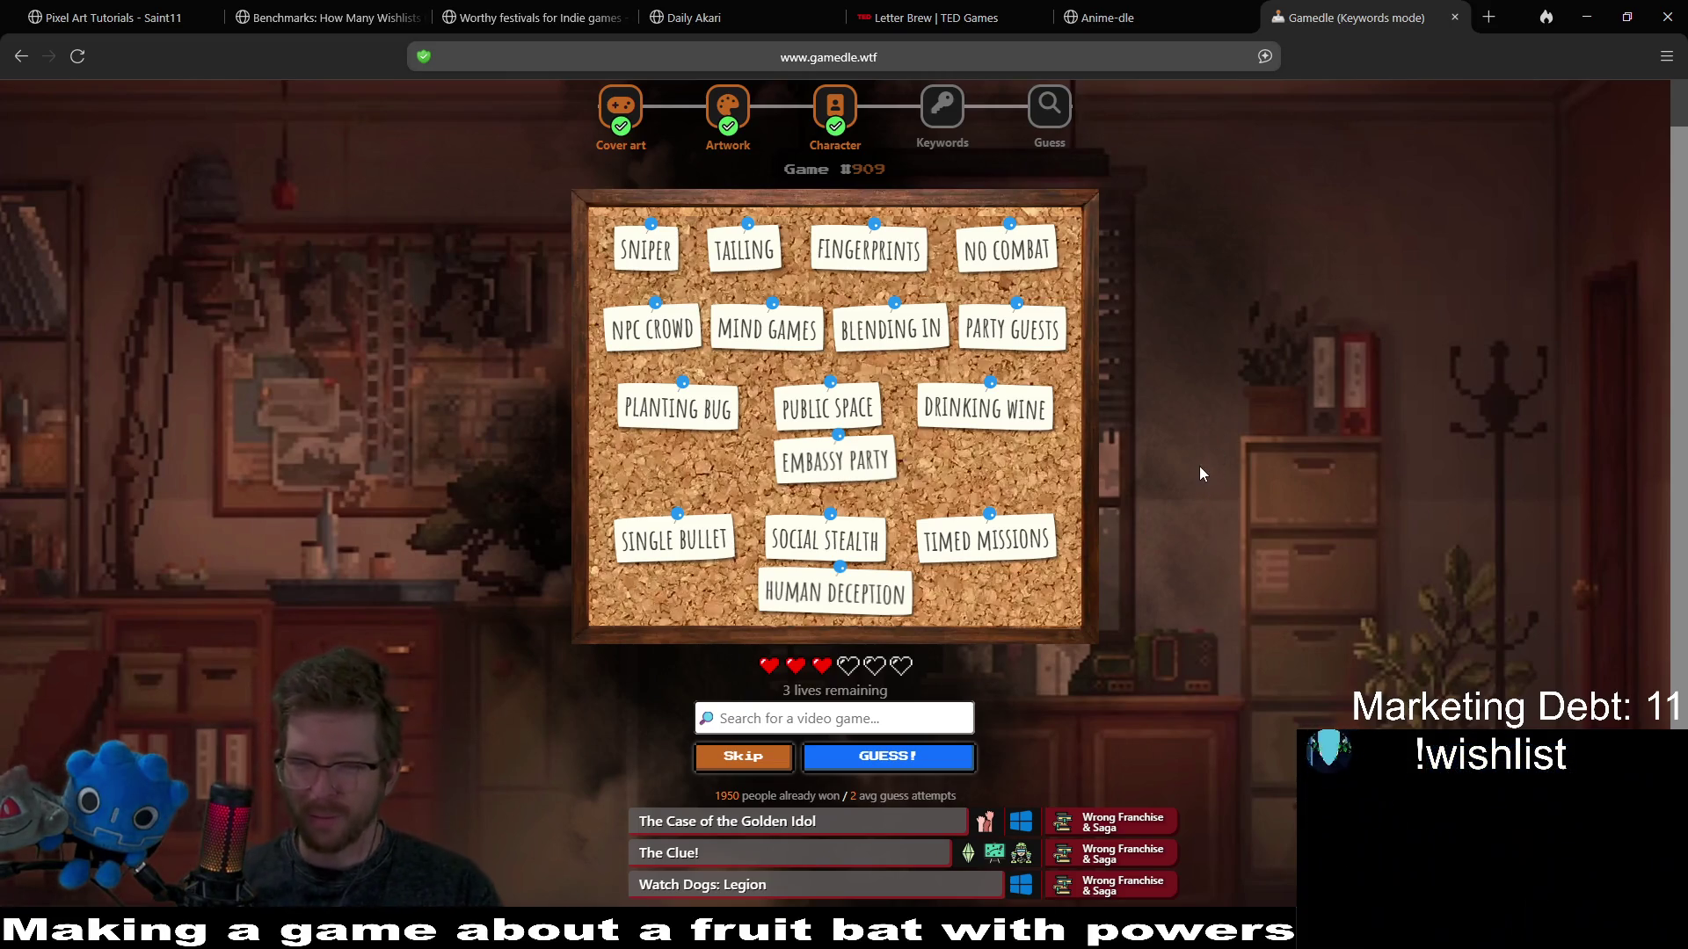
scroll(1187, 509, "down", 1)
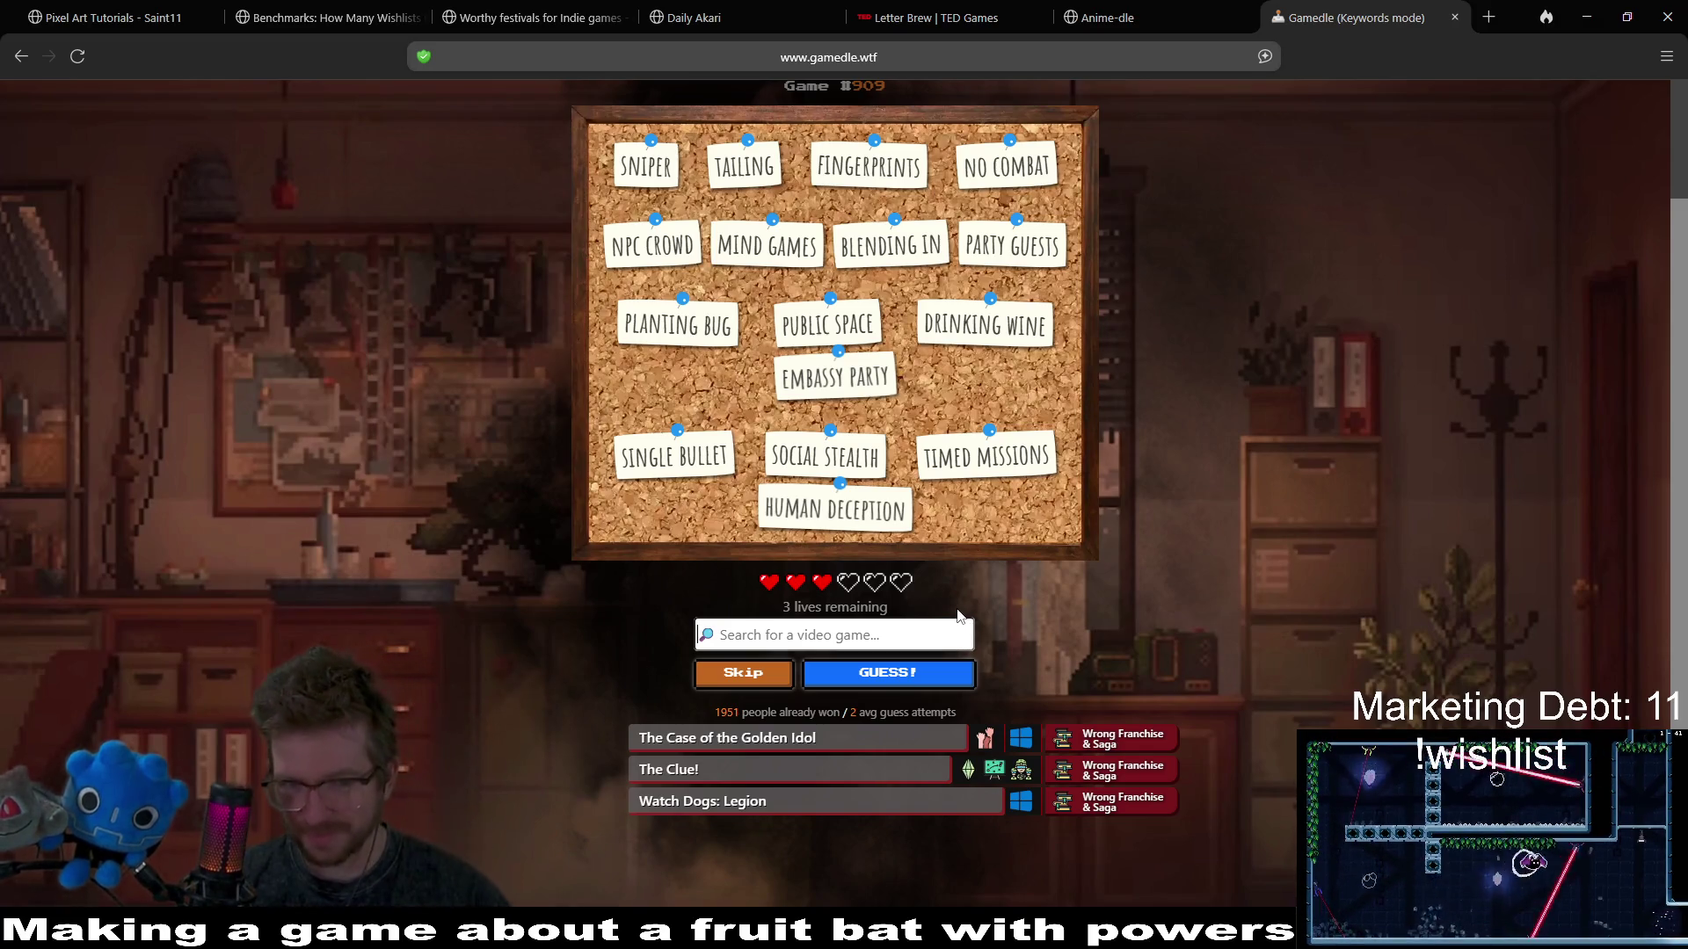
After trying 'single bul' and 'bullet', search 'sniper' and guess Sniper Elite.
left_click(862, 625)
type("sing")
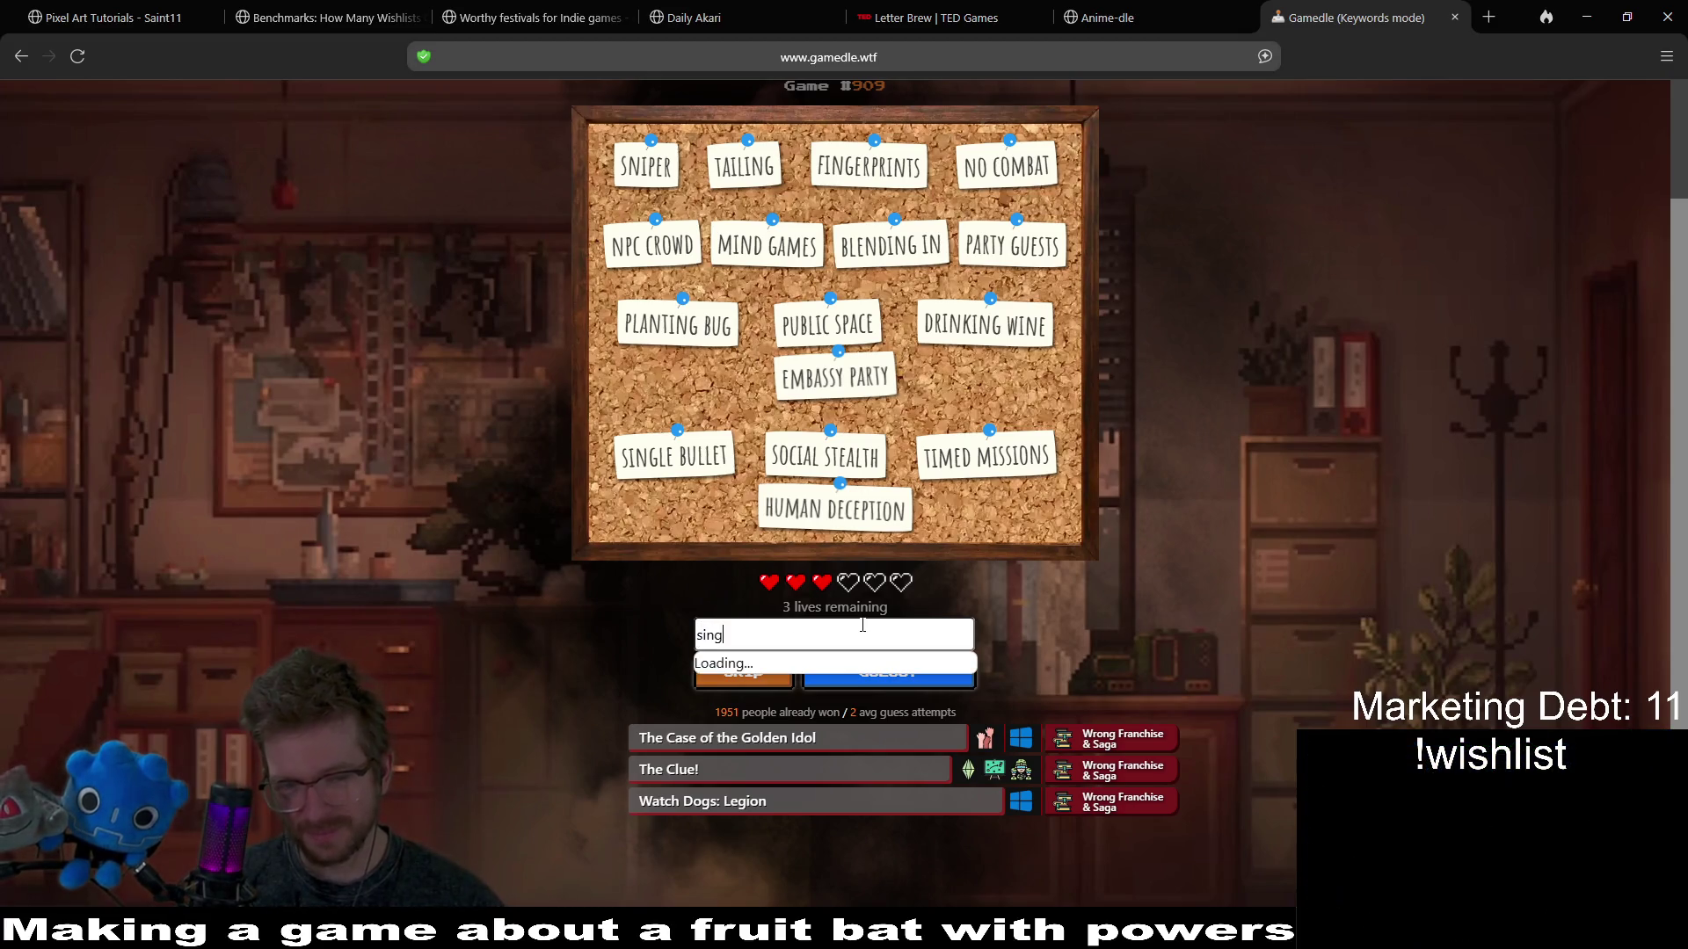
type("le bul")
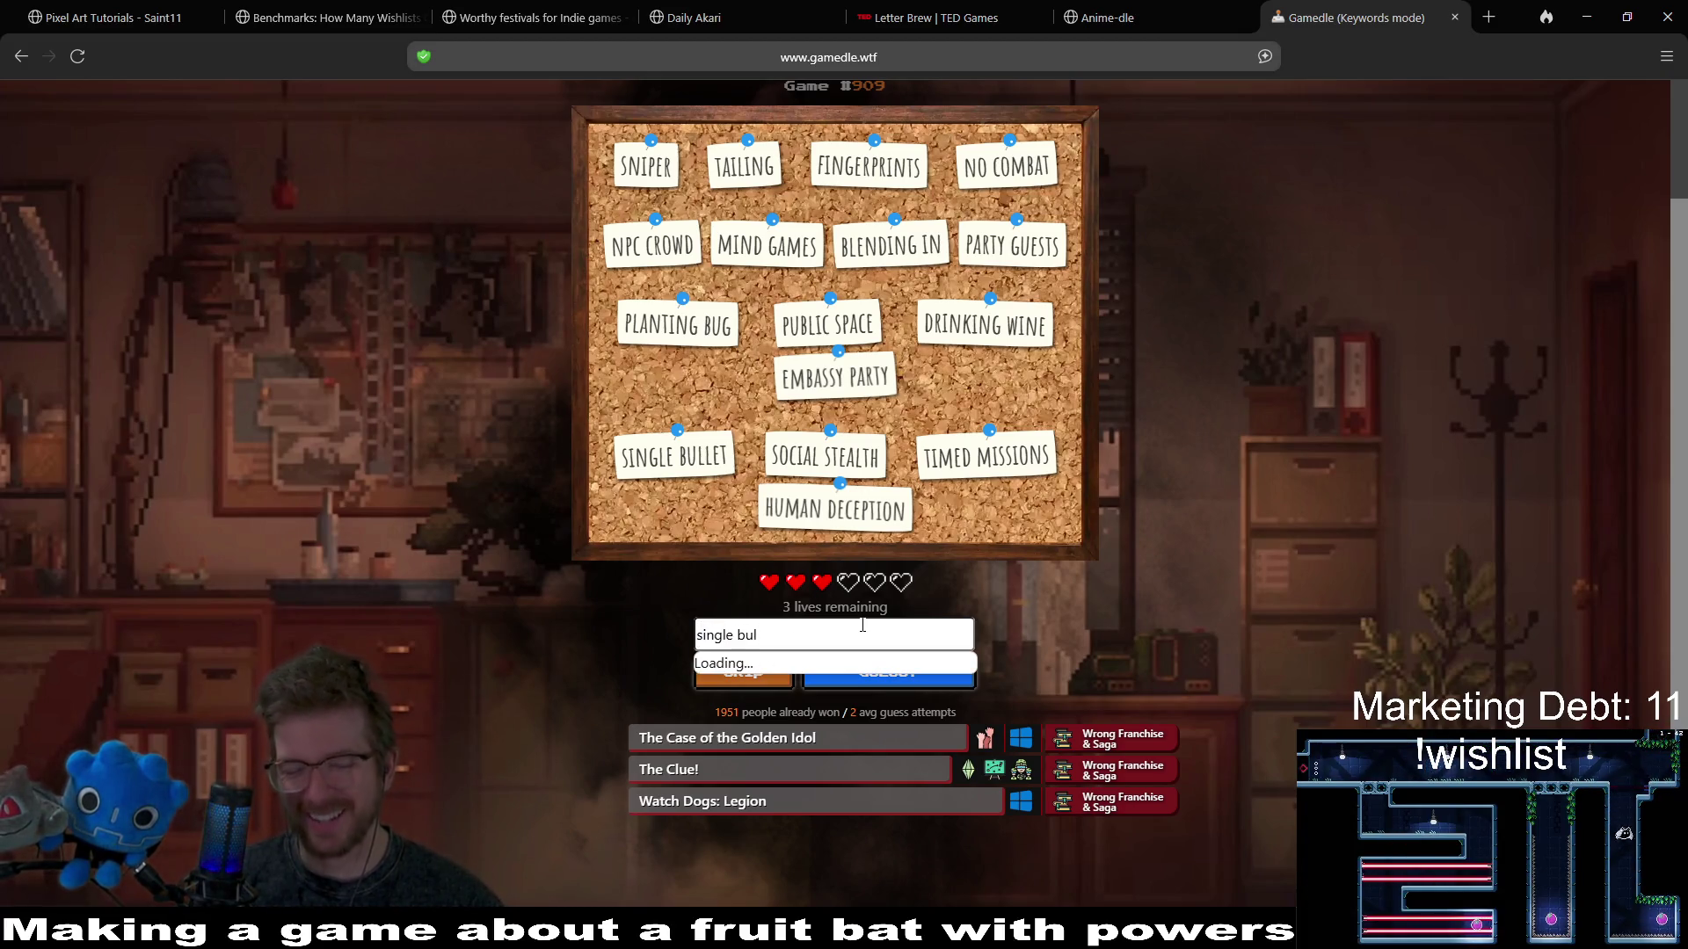
key("ctrl+a")
key("BackSpace")
type("bullet")
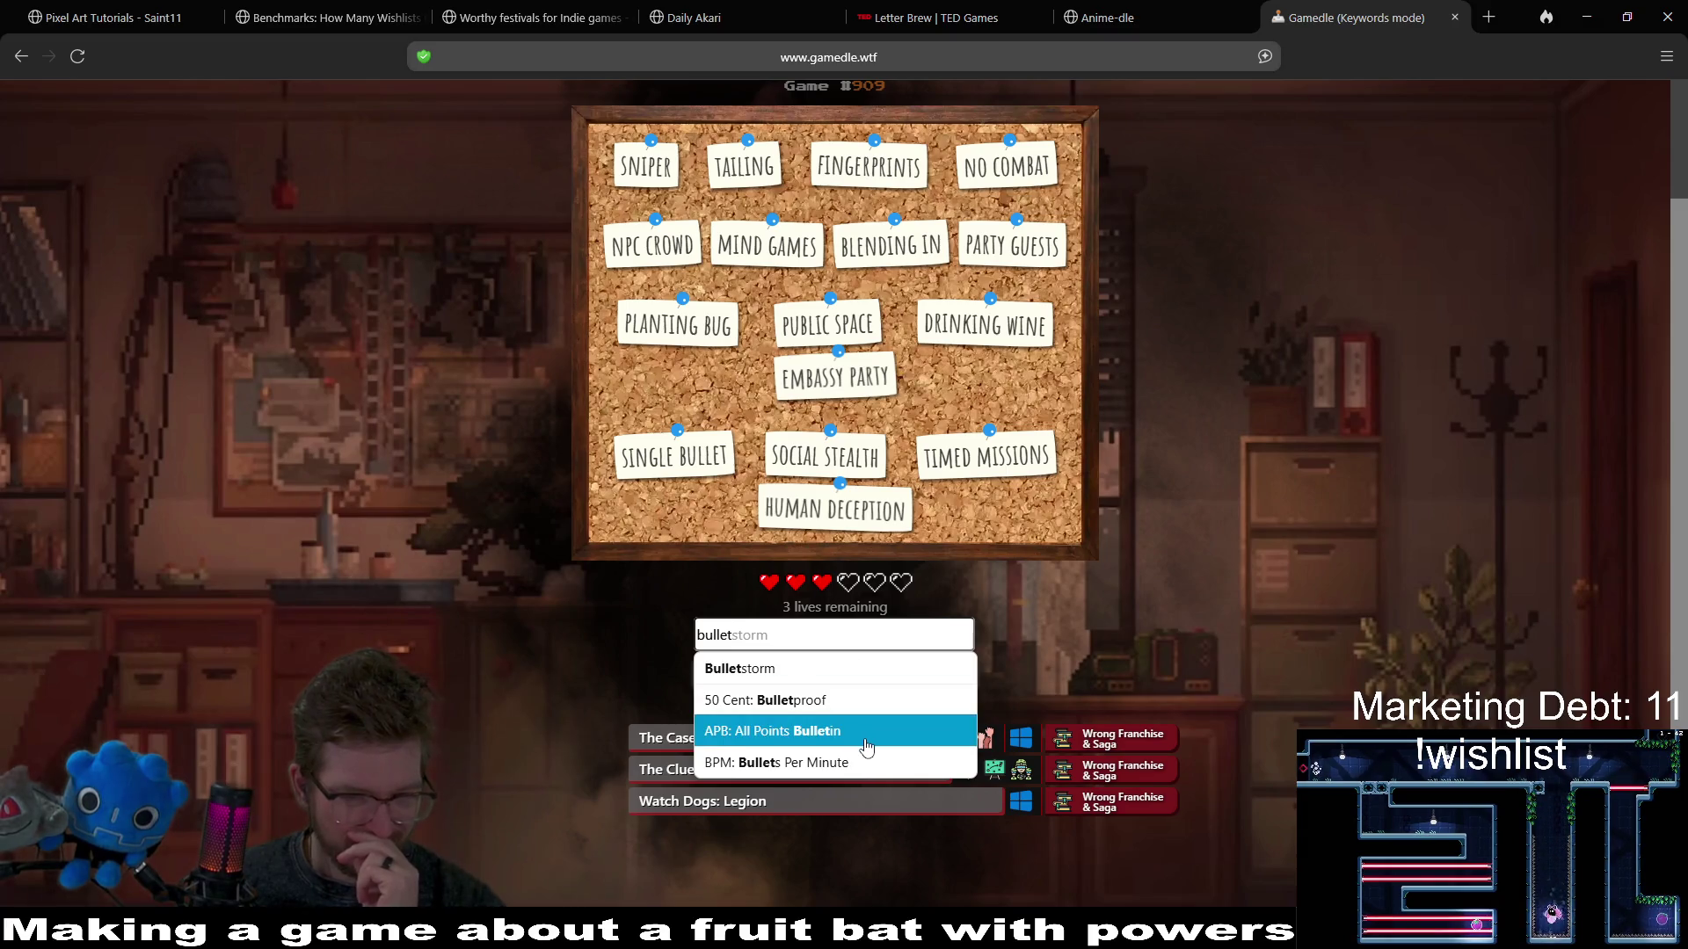
key("ctrl+a")
key("BackSpace")
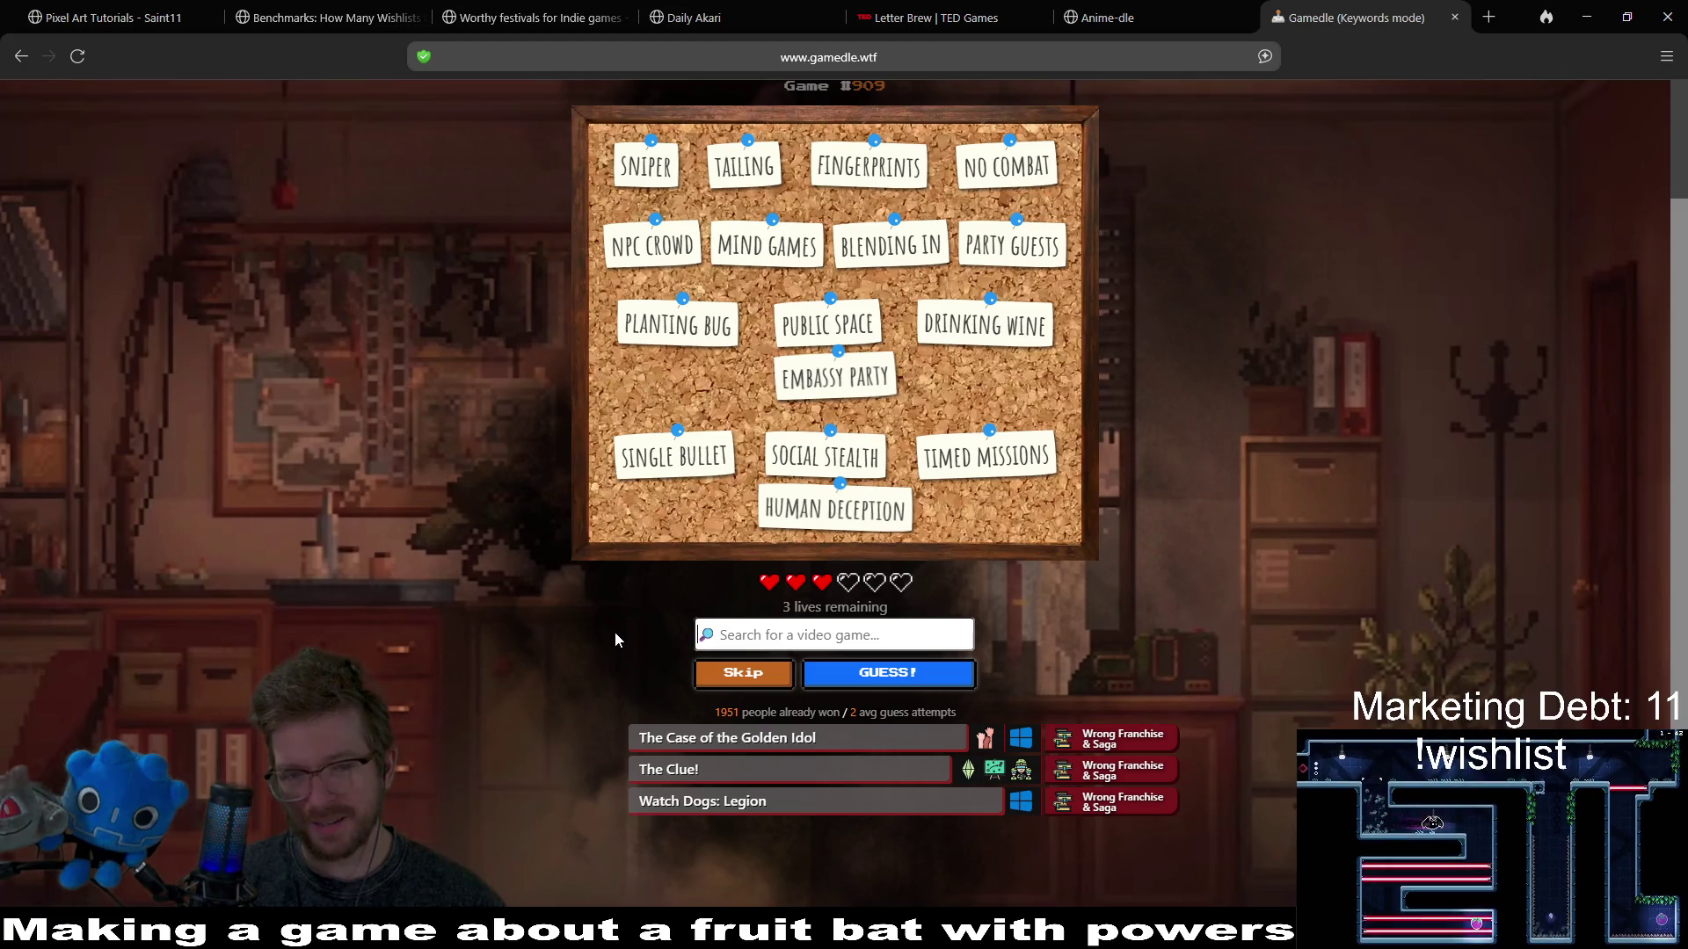
type("sniper")
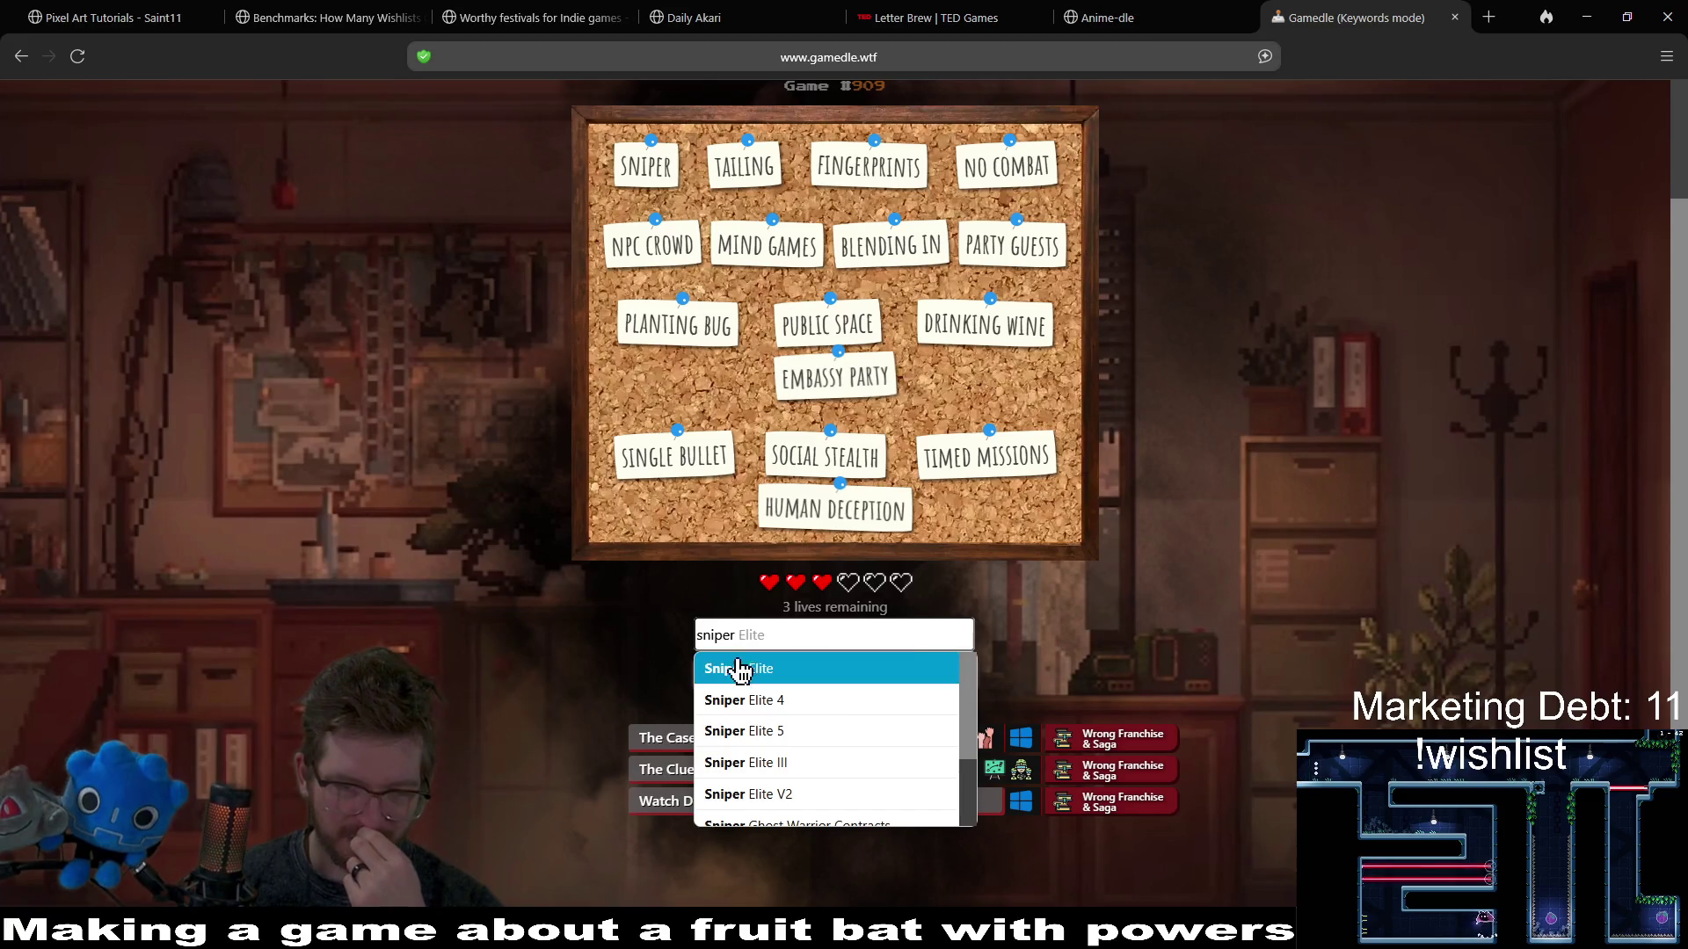
left_click(908, 670)
Search 'detective' and guess Frog Detective 2.
scroll(1301, 550, "down", 1)
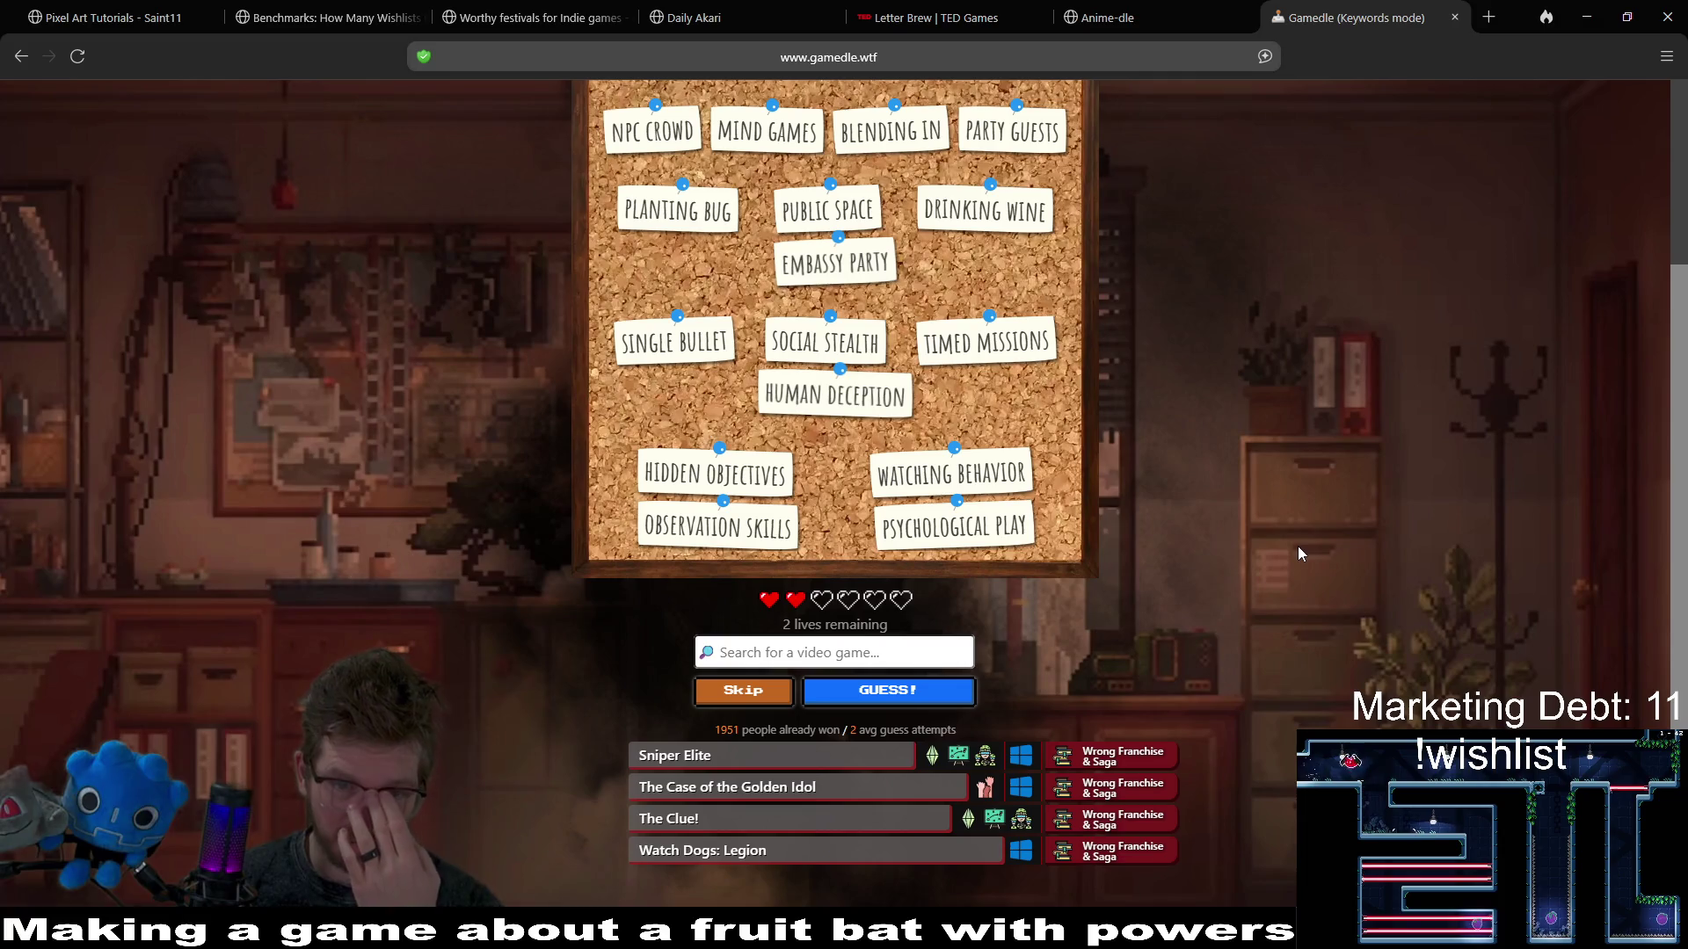
left_click(892, 649)
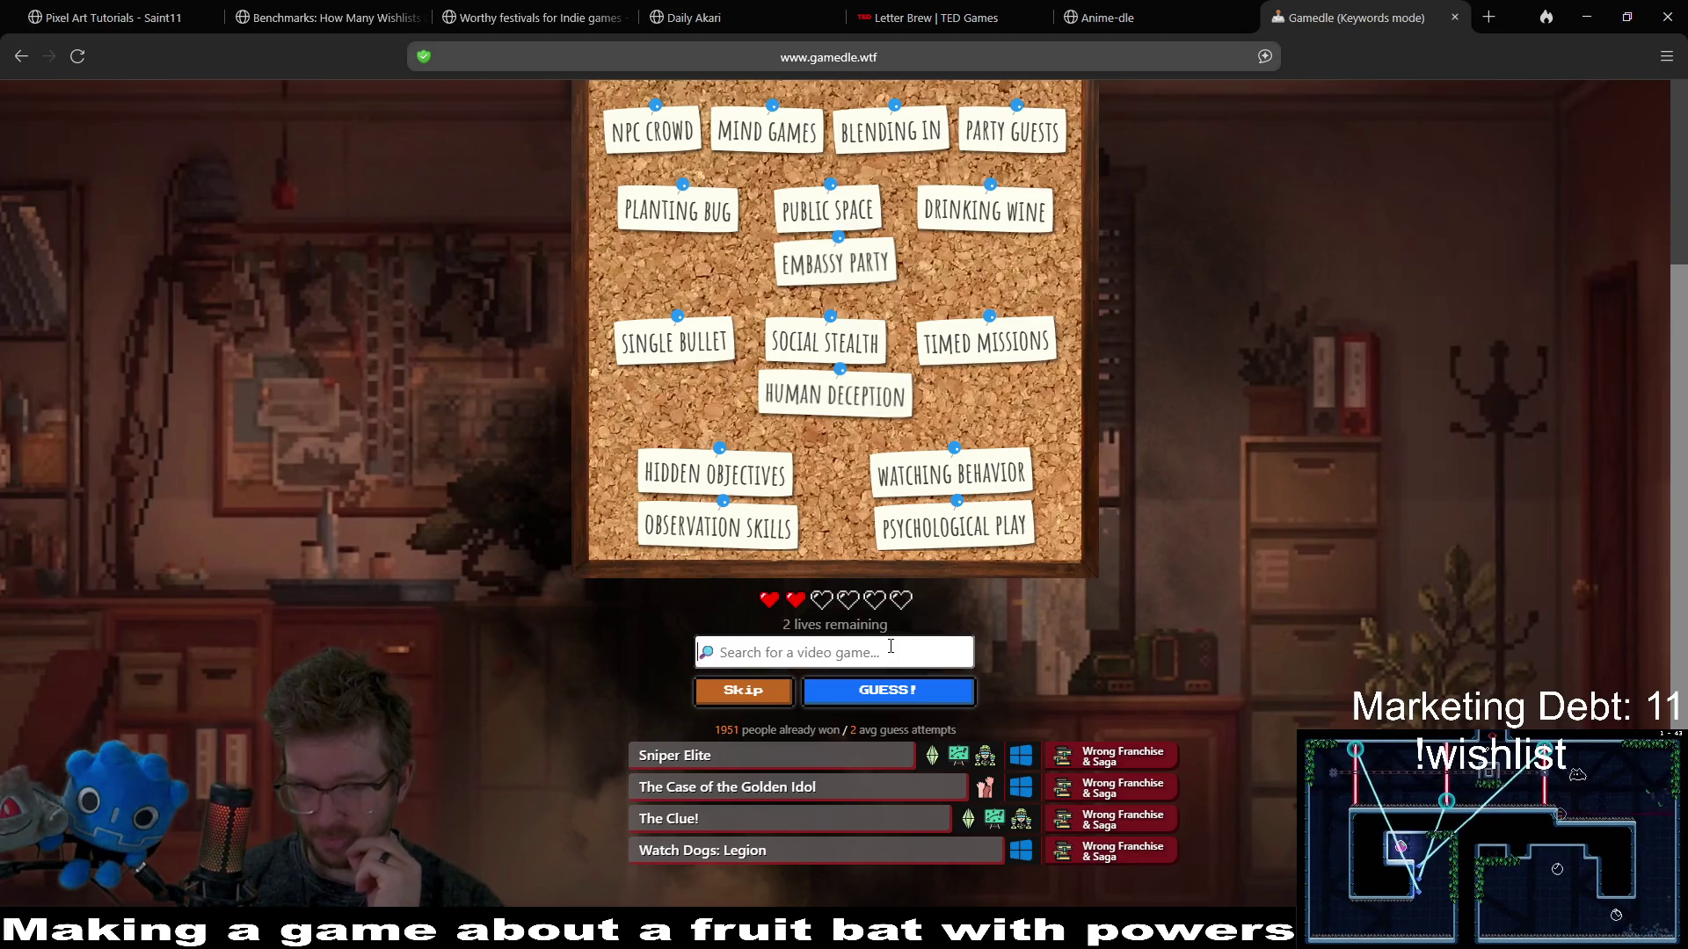
type("detectiv")
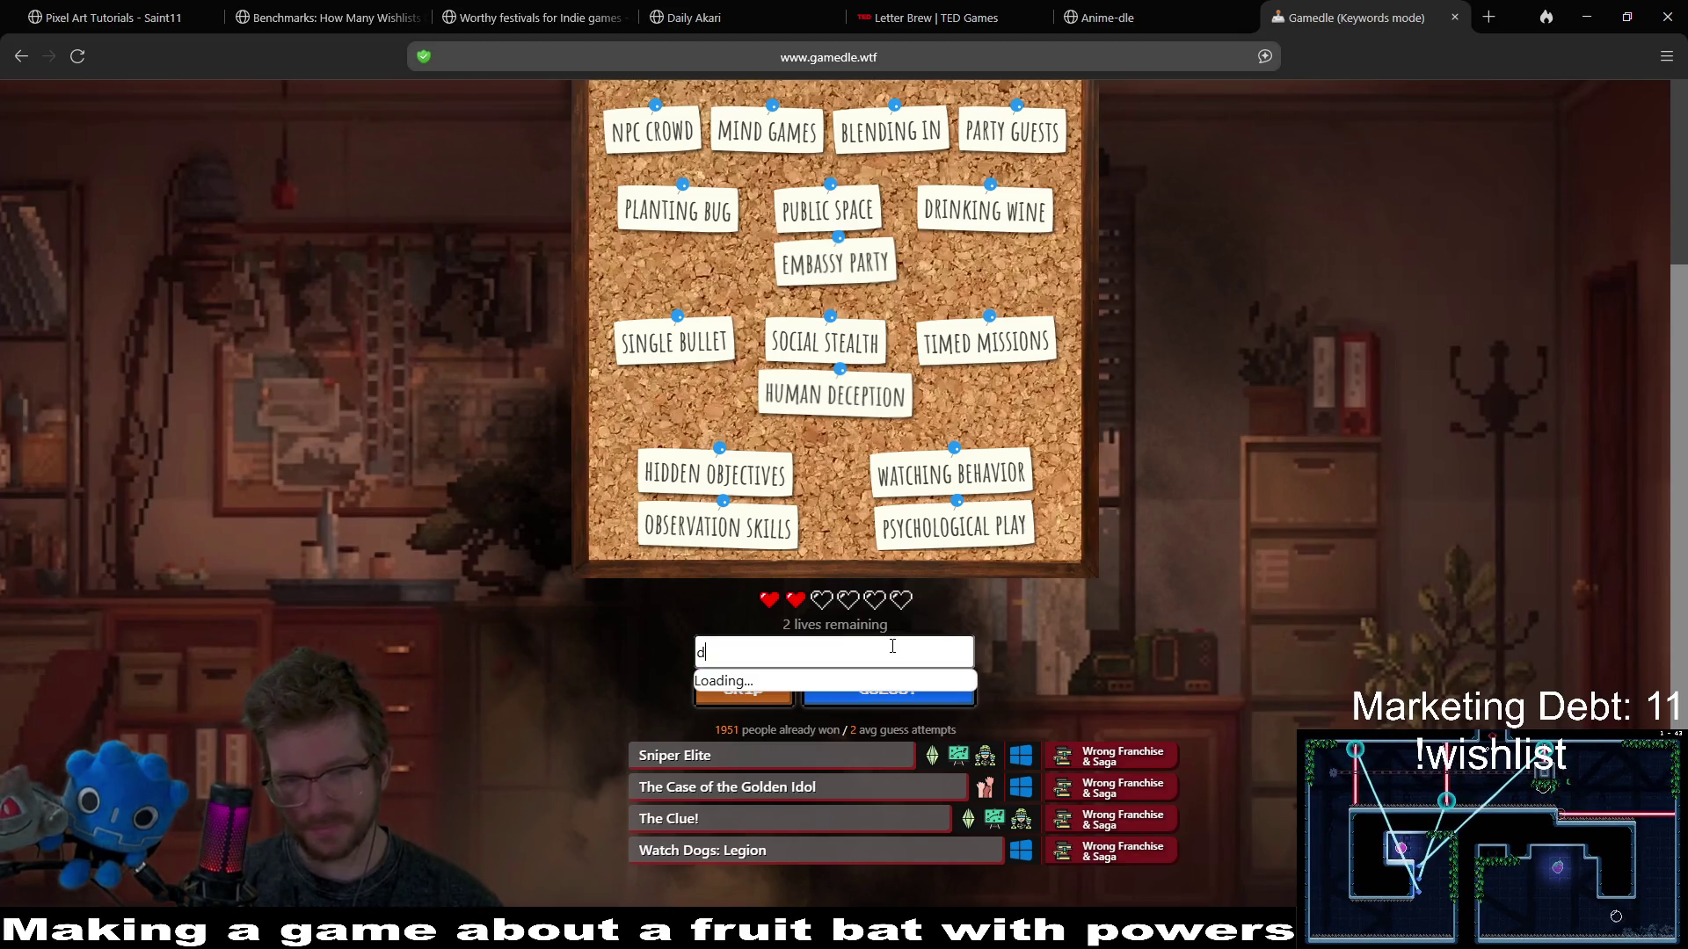
type("e")
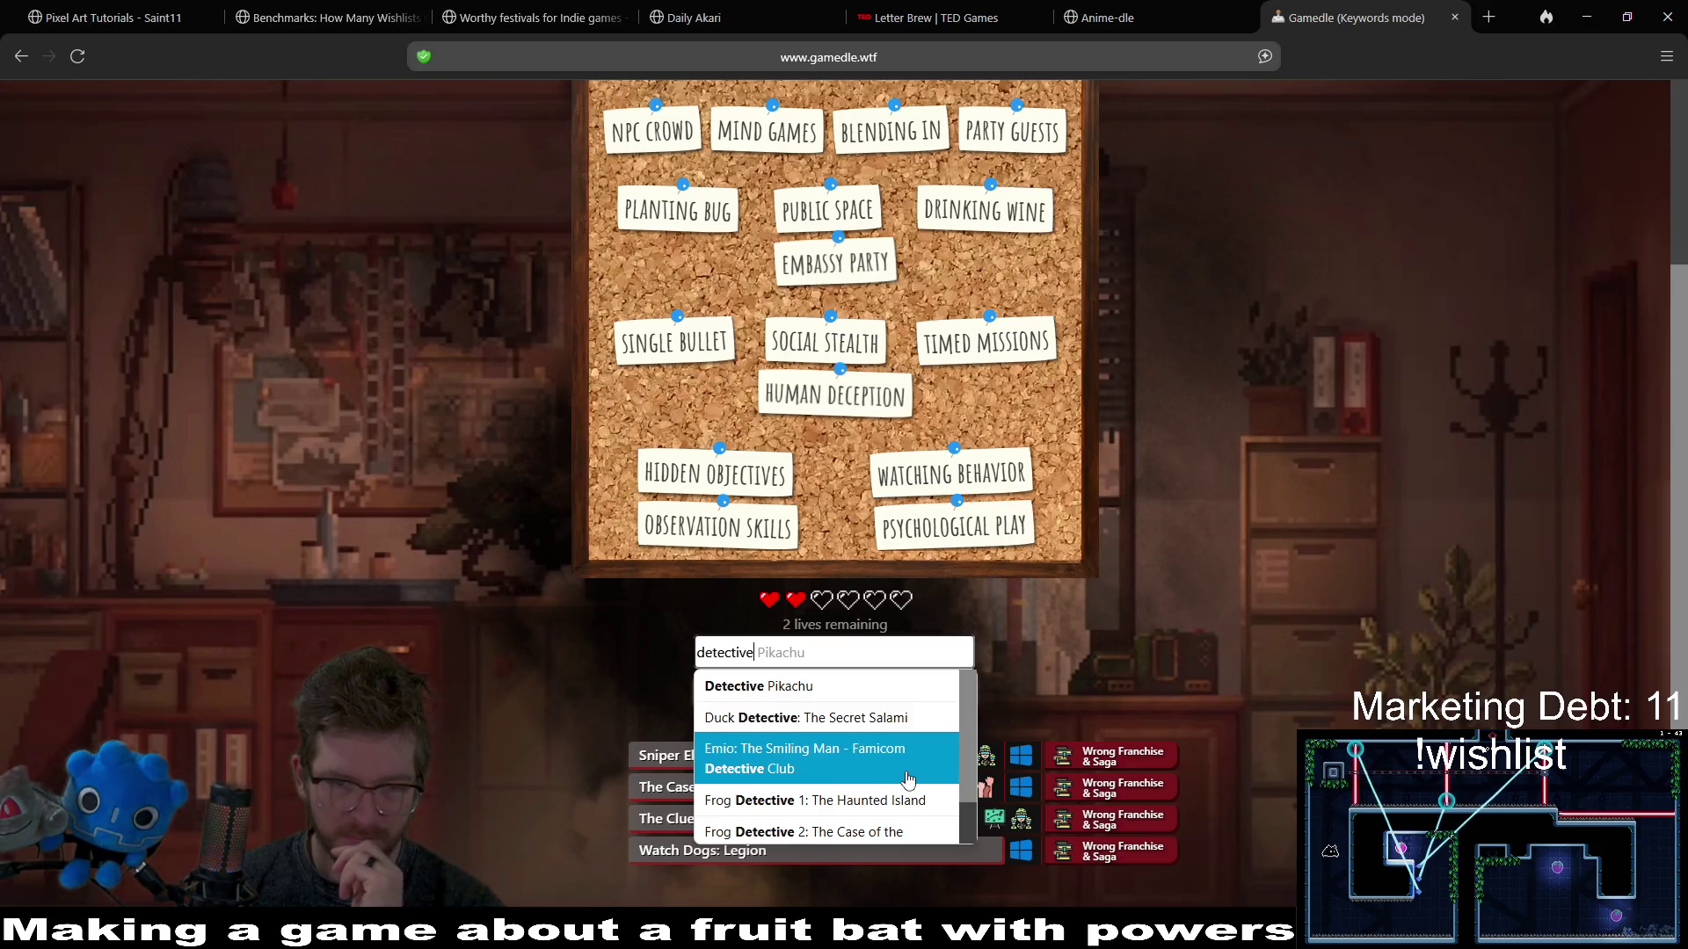
scroll(876, 835, "down", 1)
left_click(876, 820)
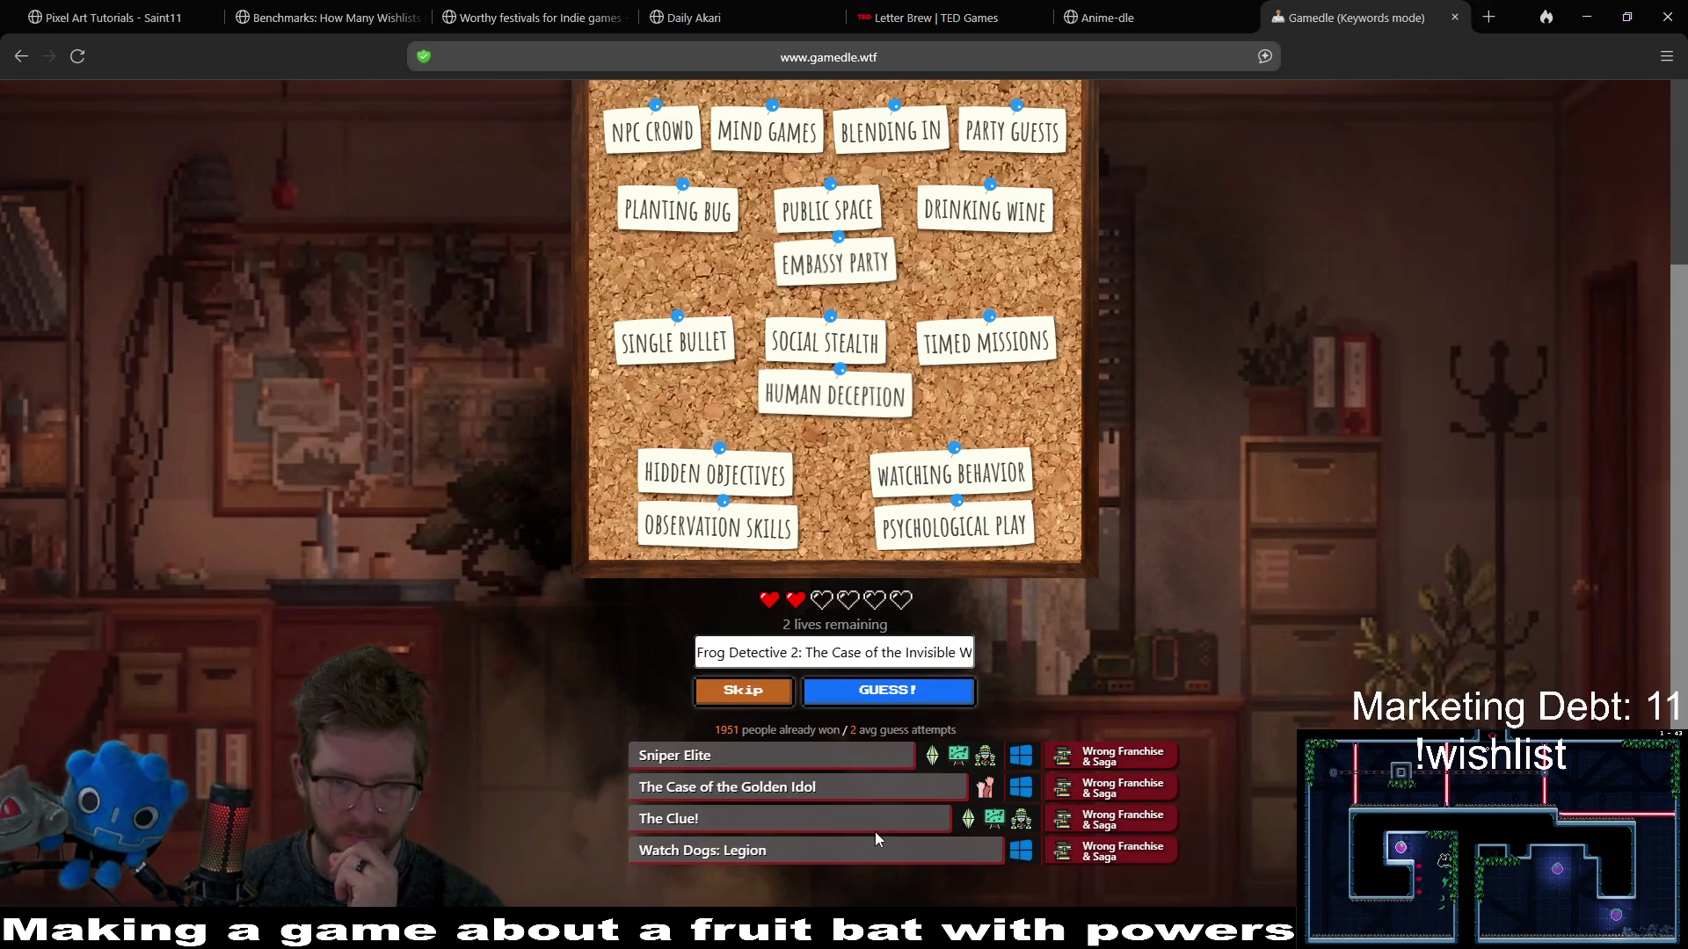
left_click(930, 698)
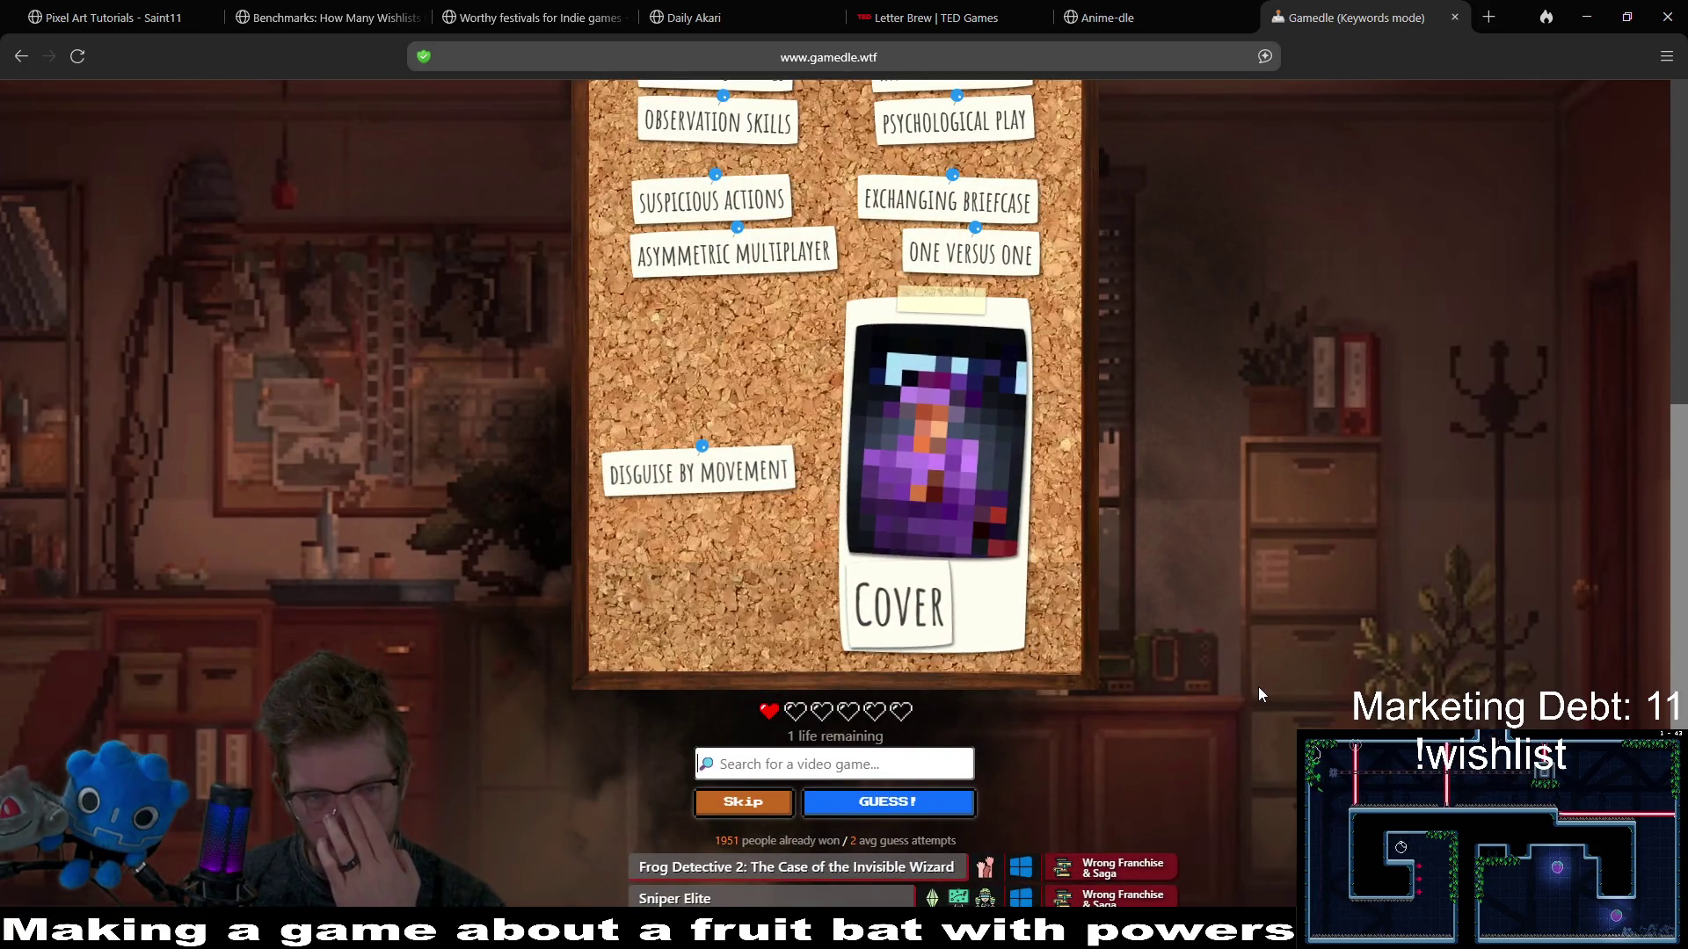
Guess Disco Elysium as the final attempt, revealing the answer SpyParty.
scroll(1258, 664, "up", 5)
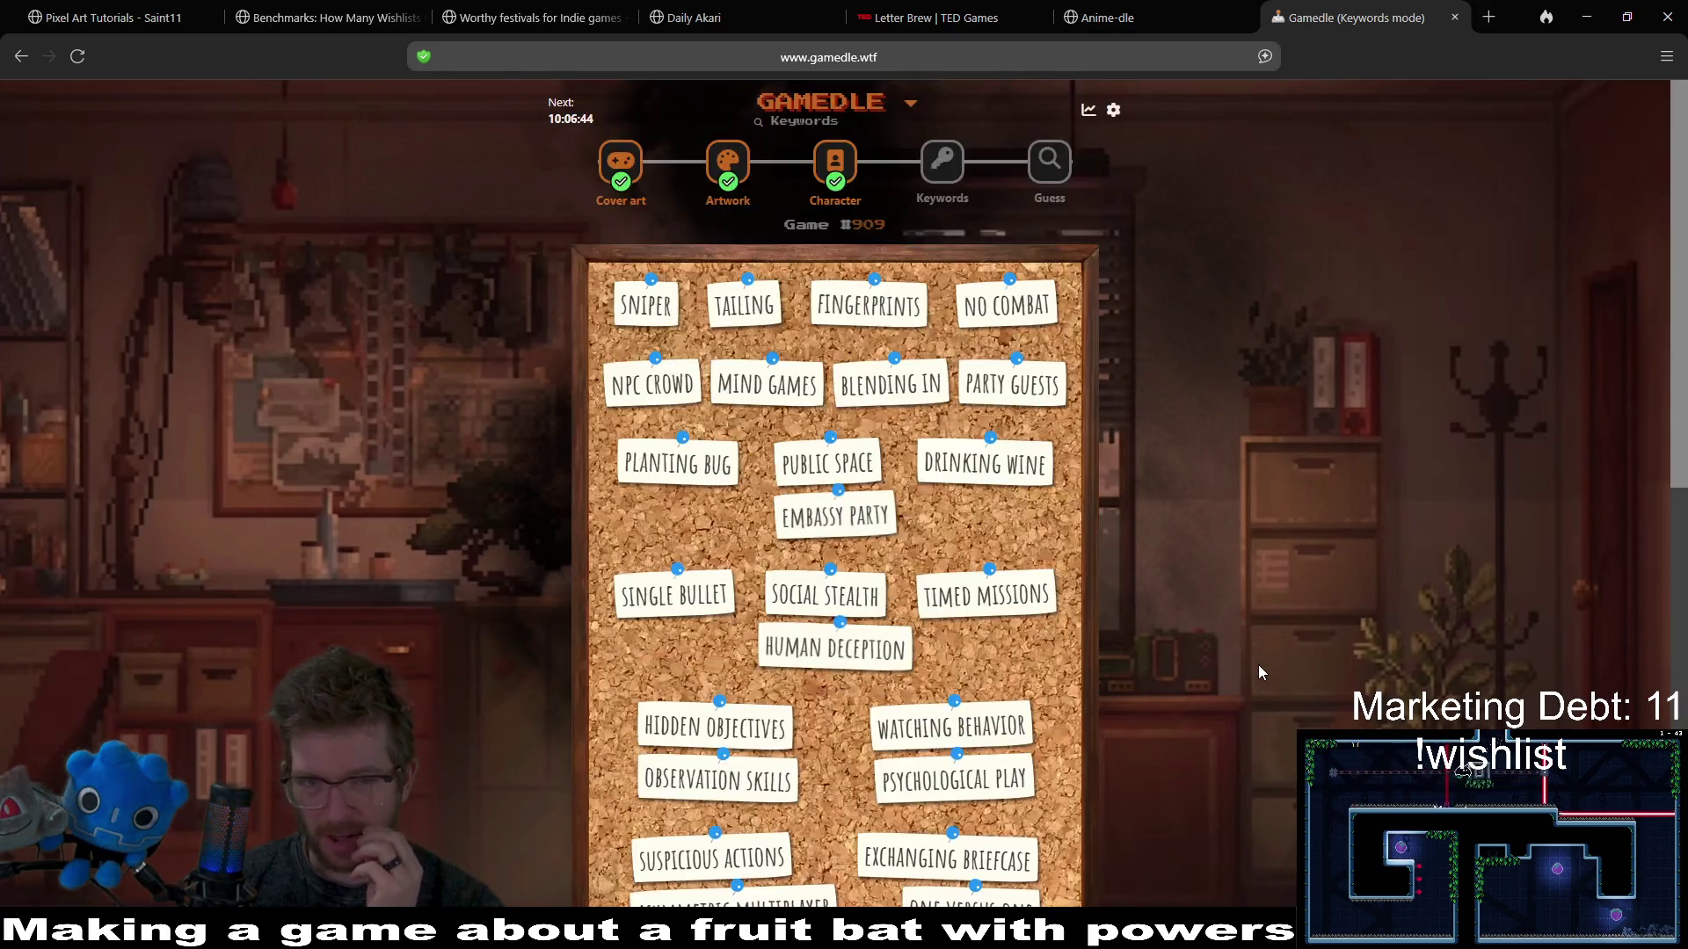
scroll(1258, 665, "down", 6)
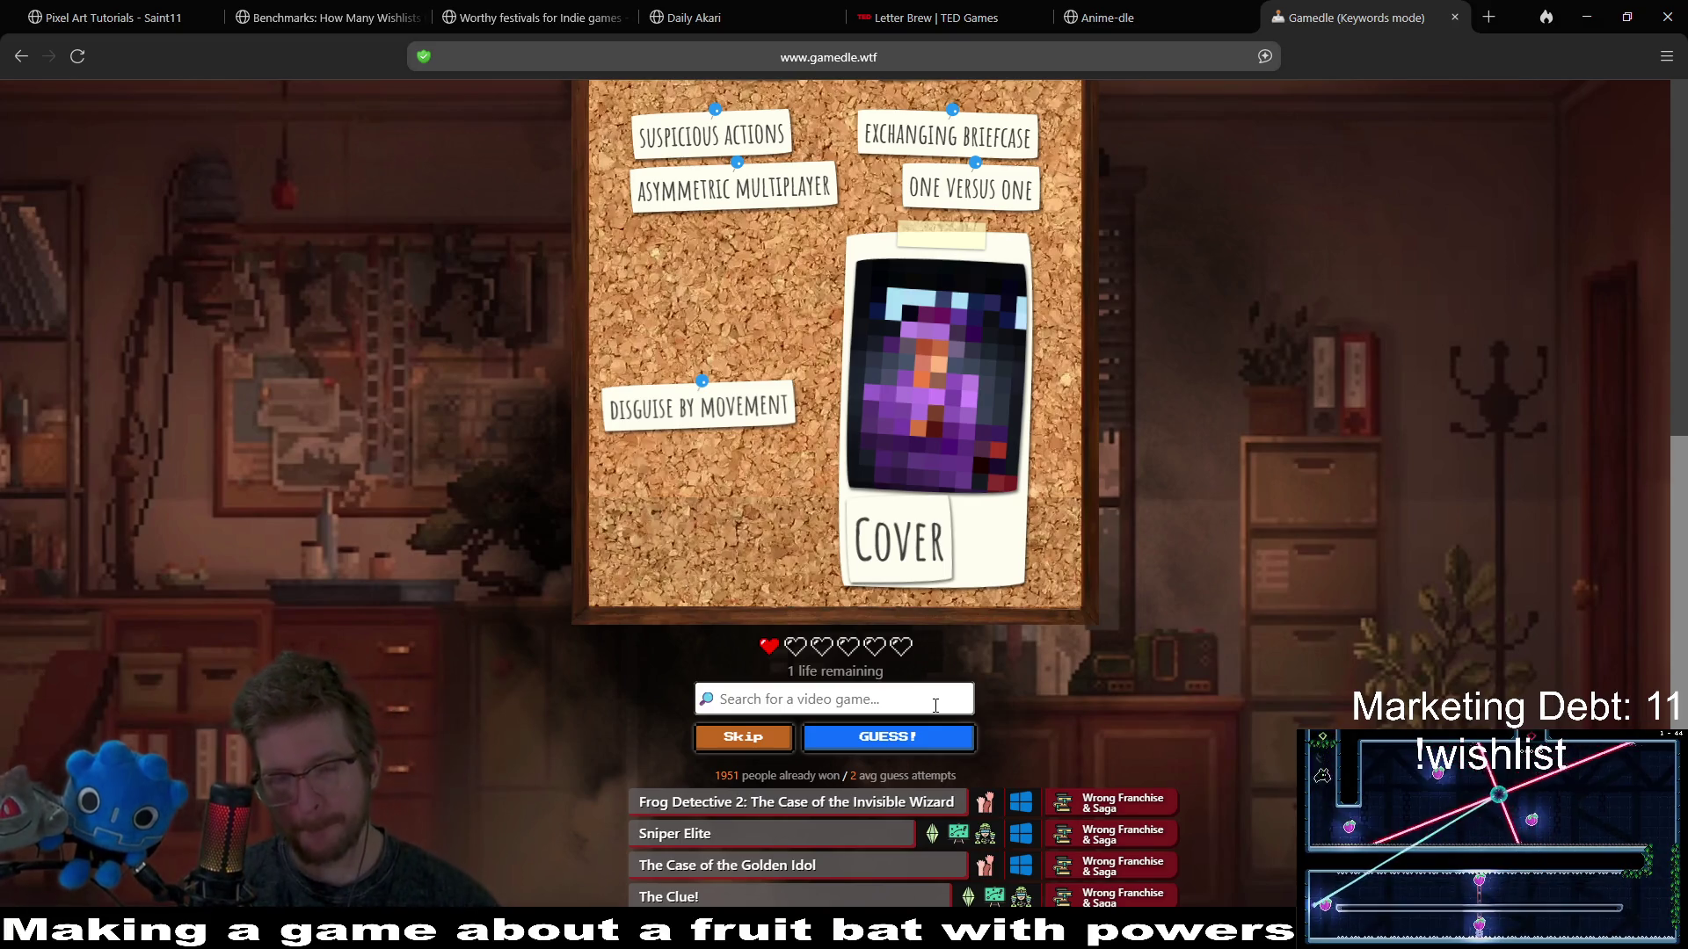
type("d")
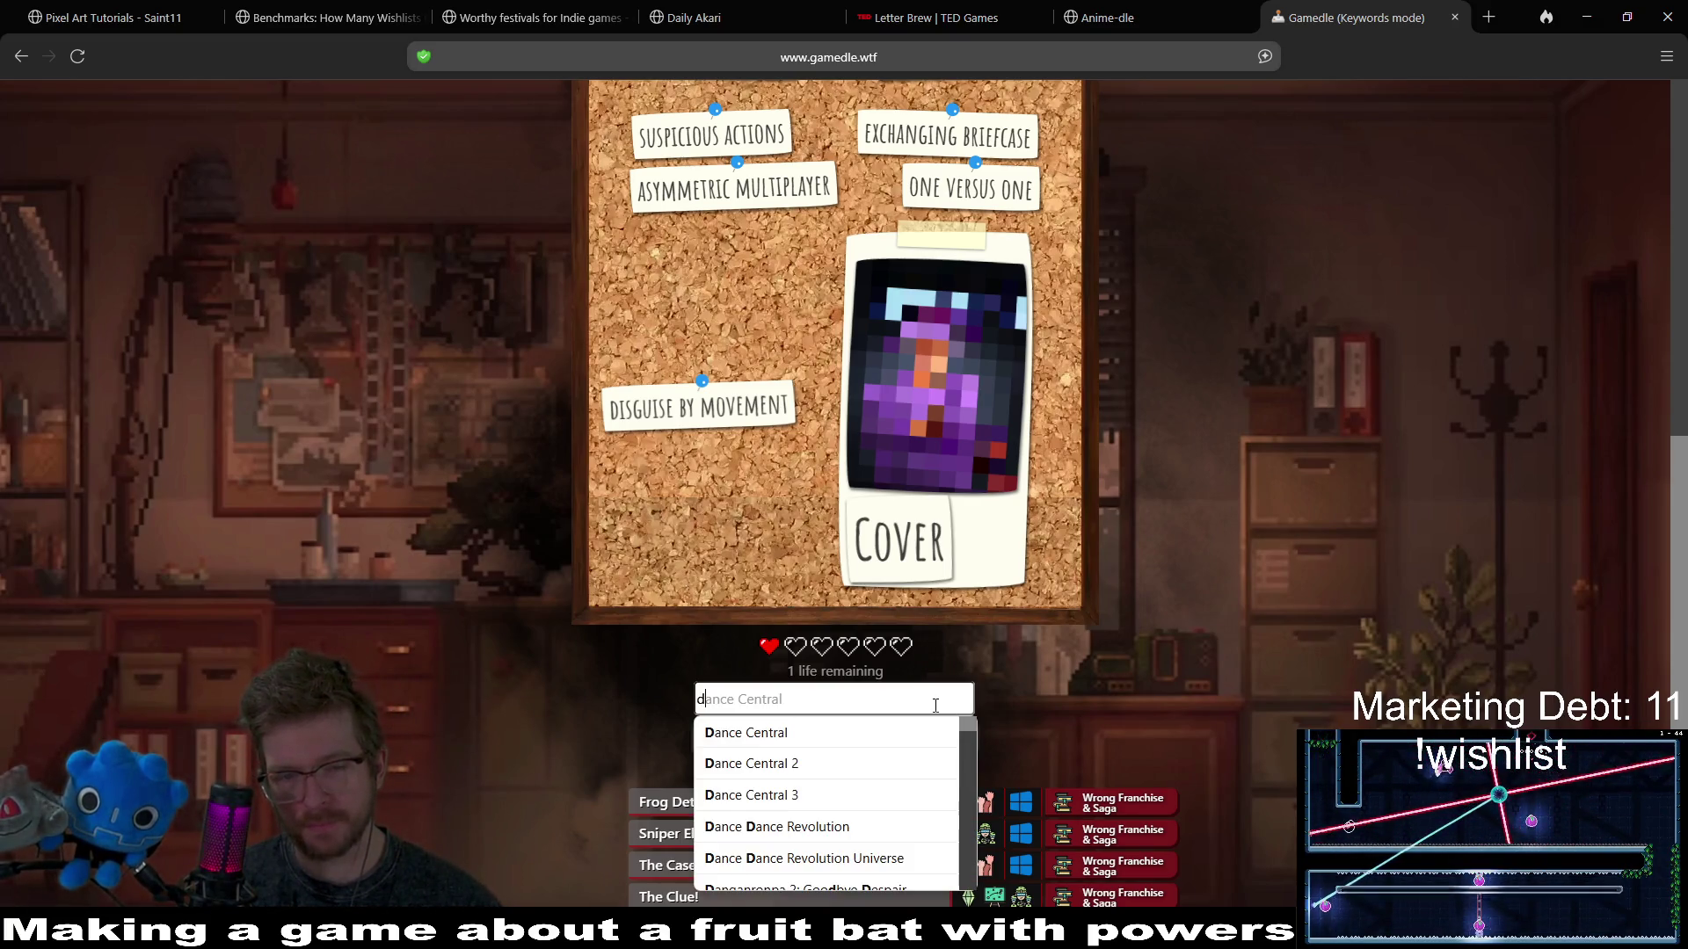
type("is")
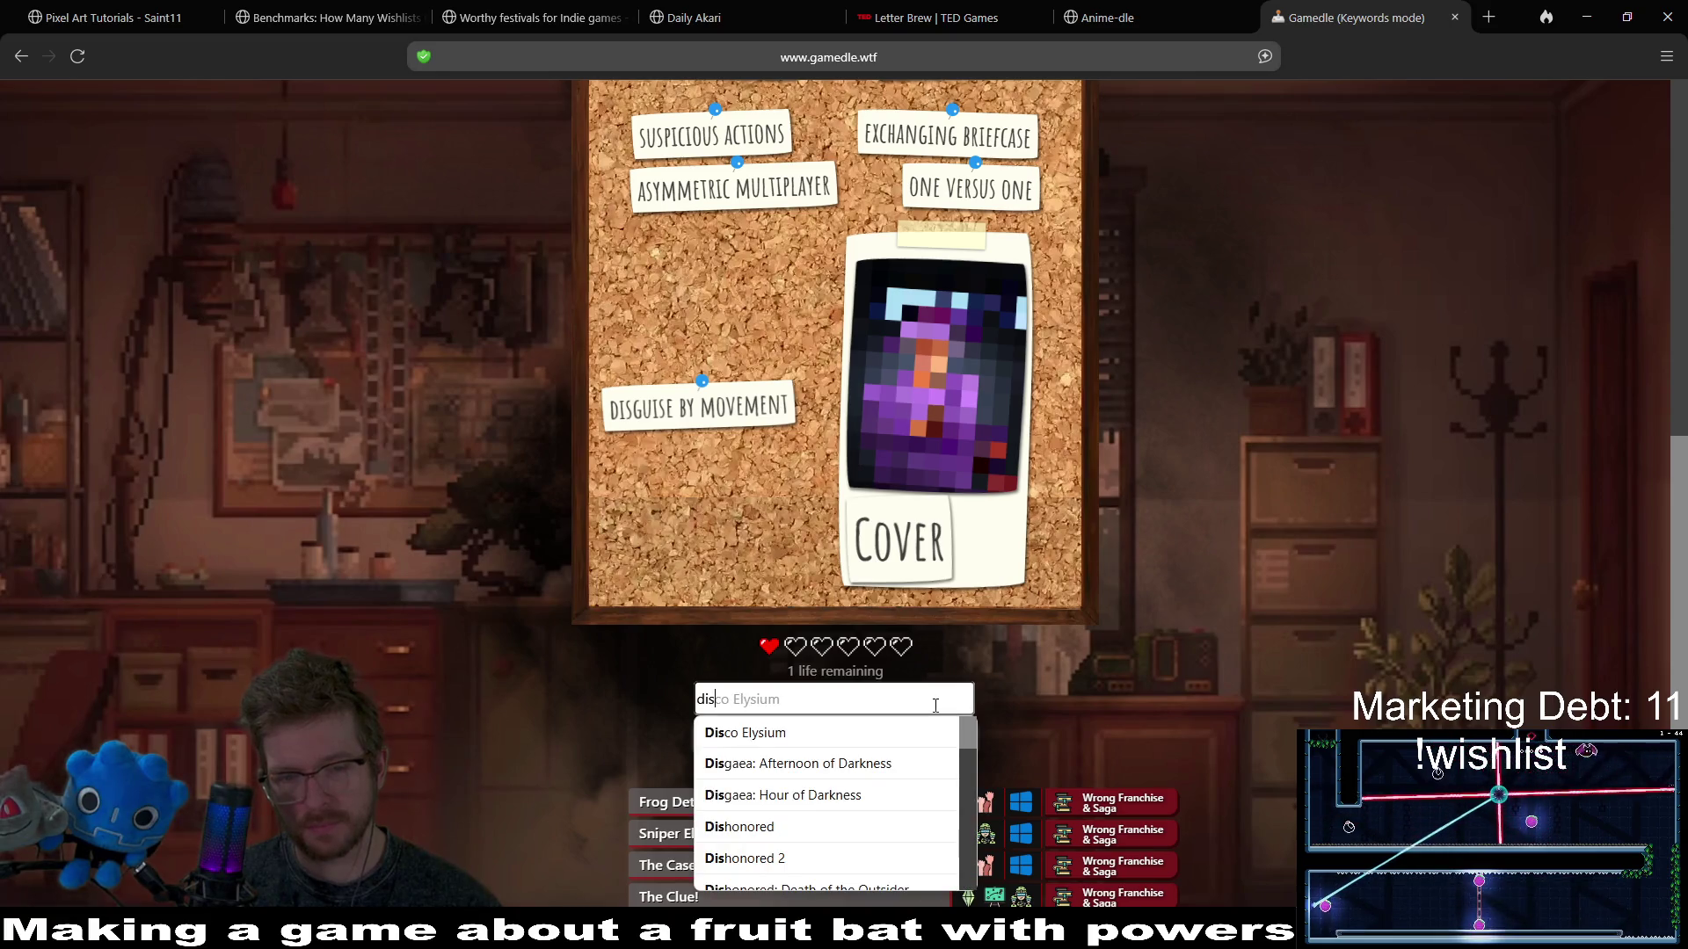
left_click(851, 733)
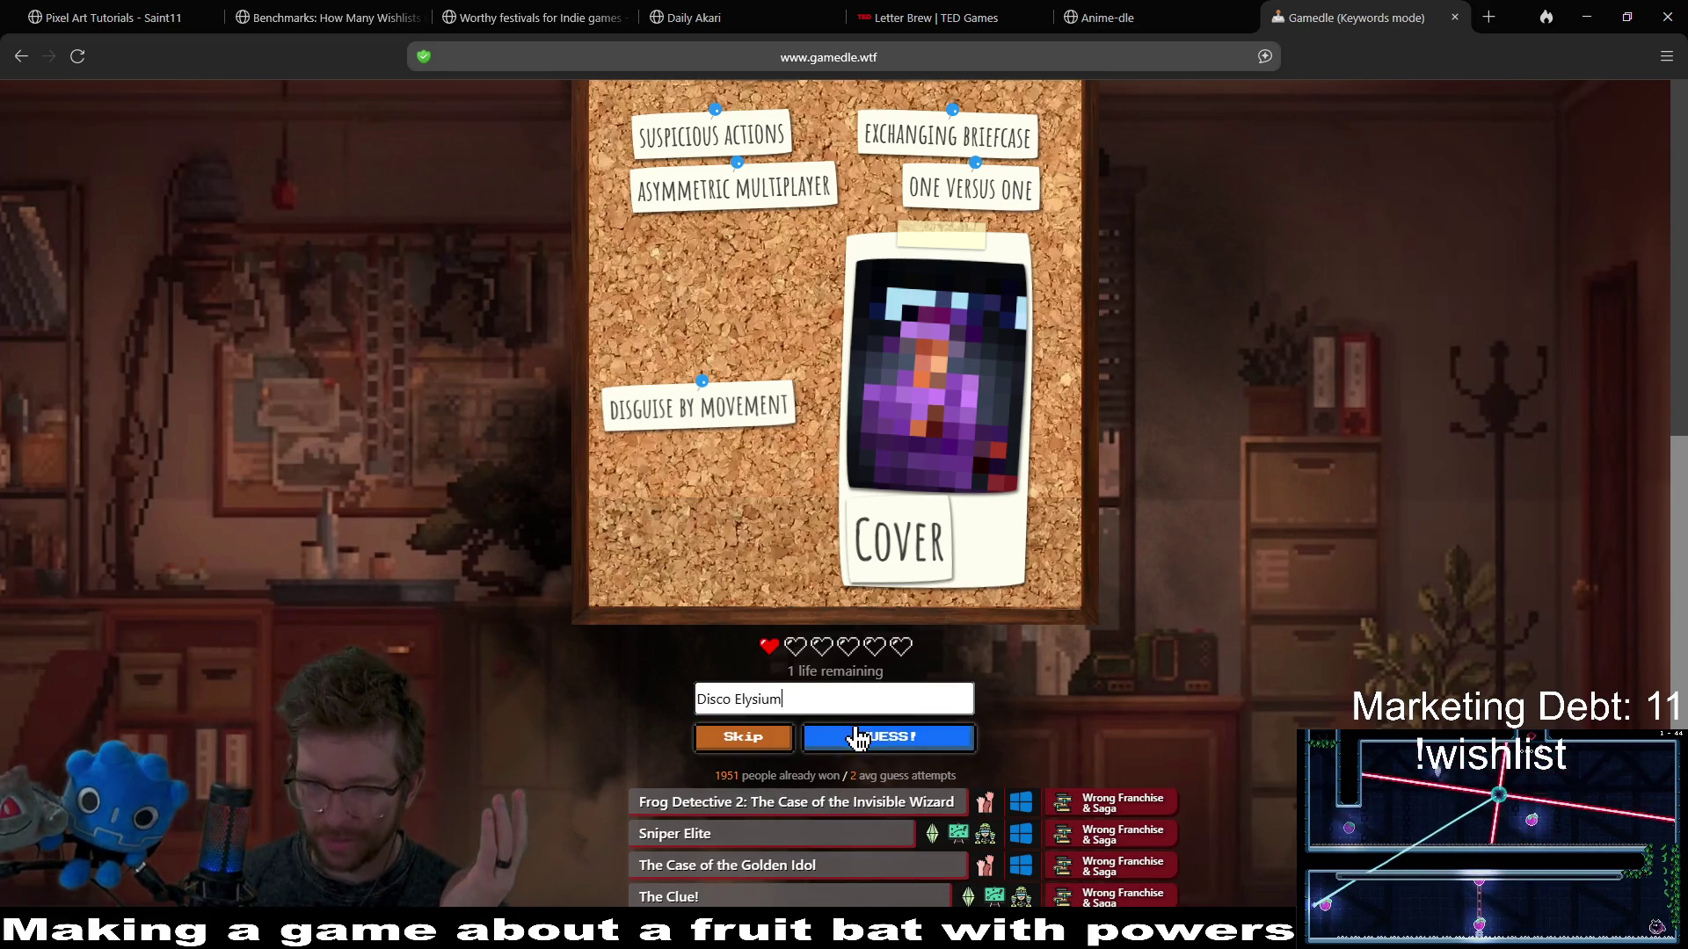
left_click(853, 738)
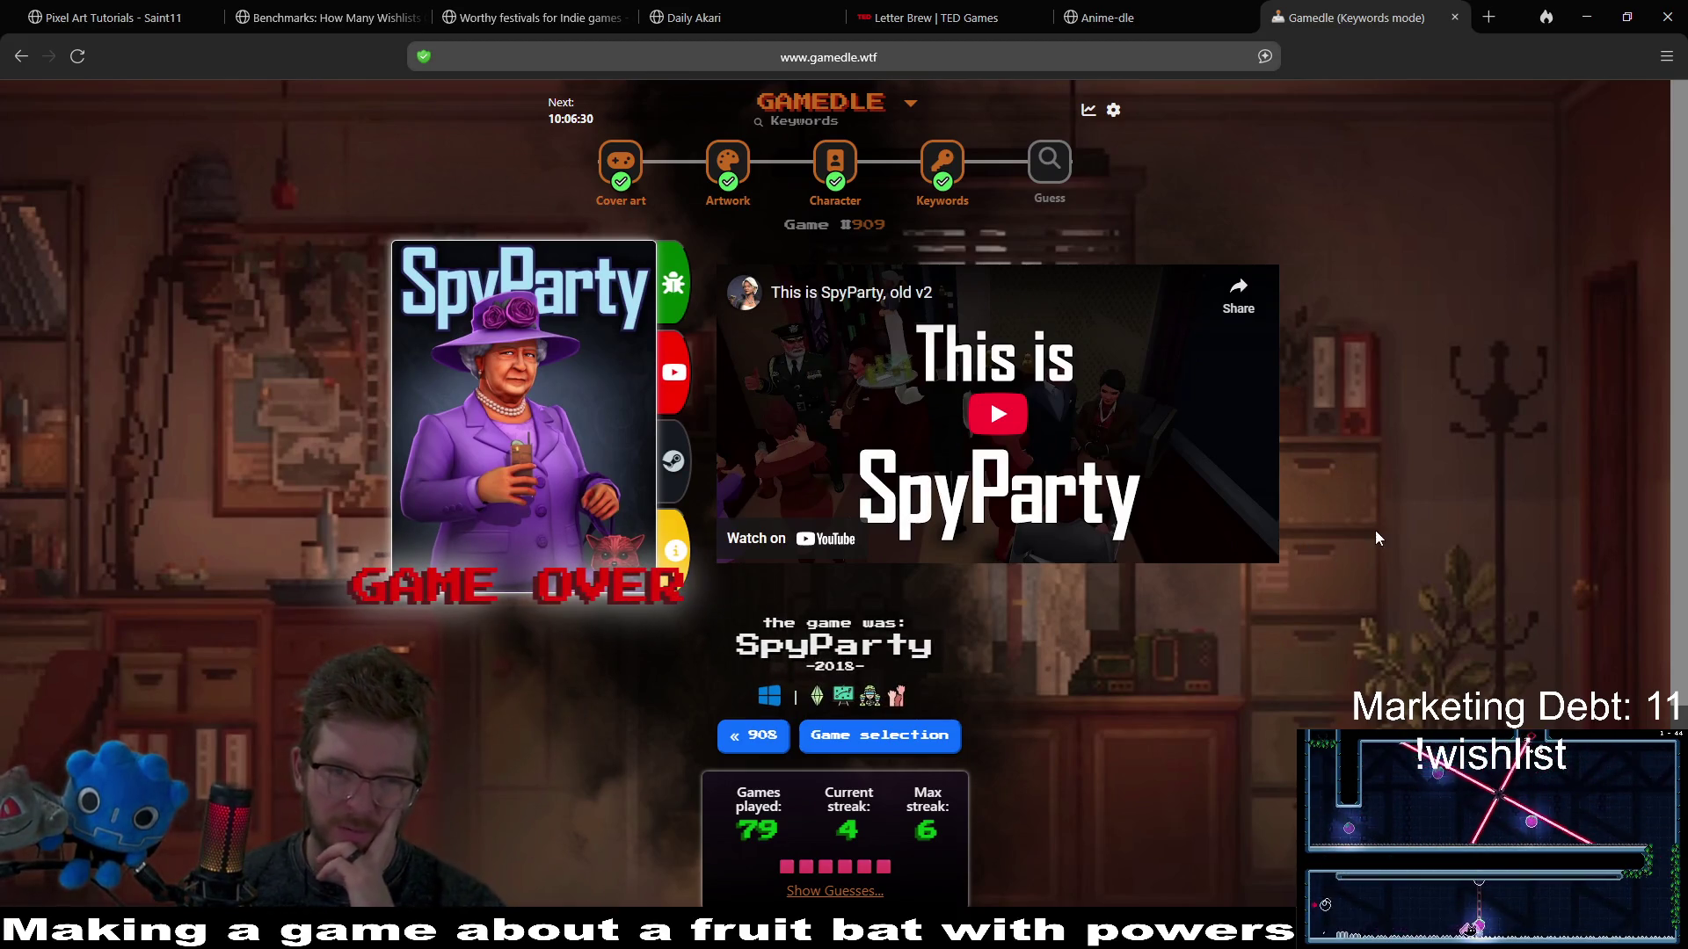
Switch to the Guess-mode puzzle for game #1163.
left_click(1053, 167)
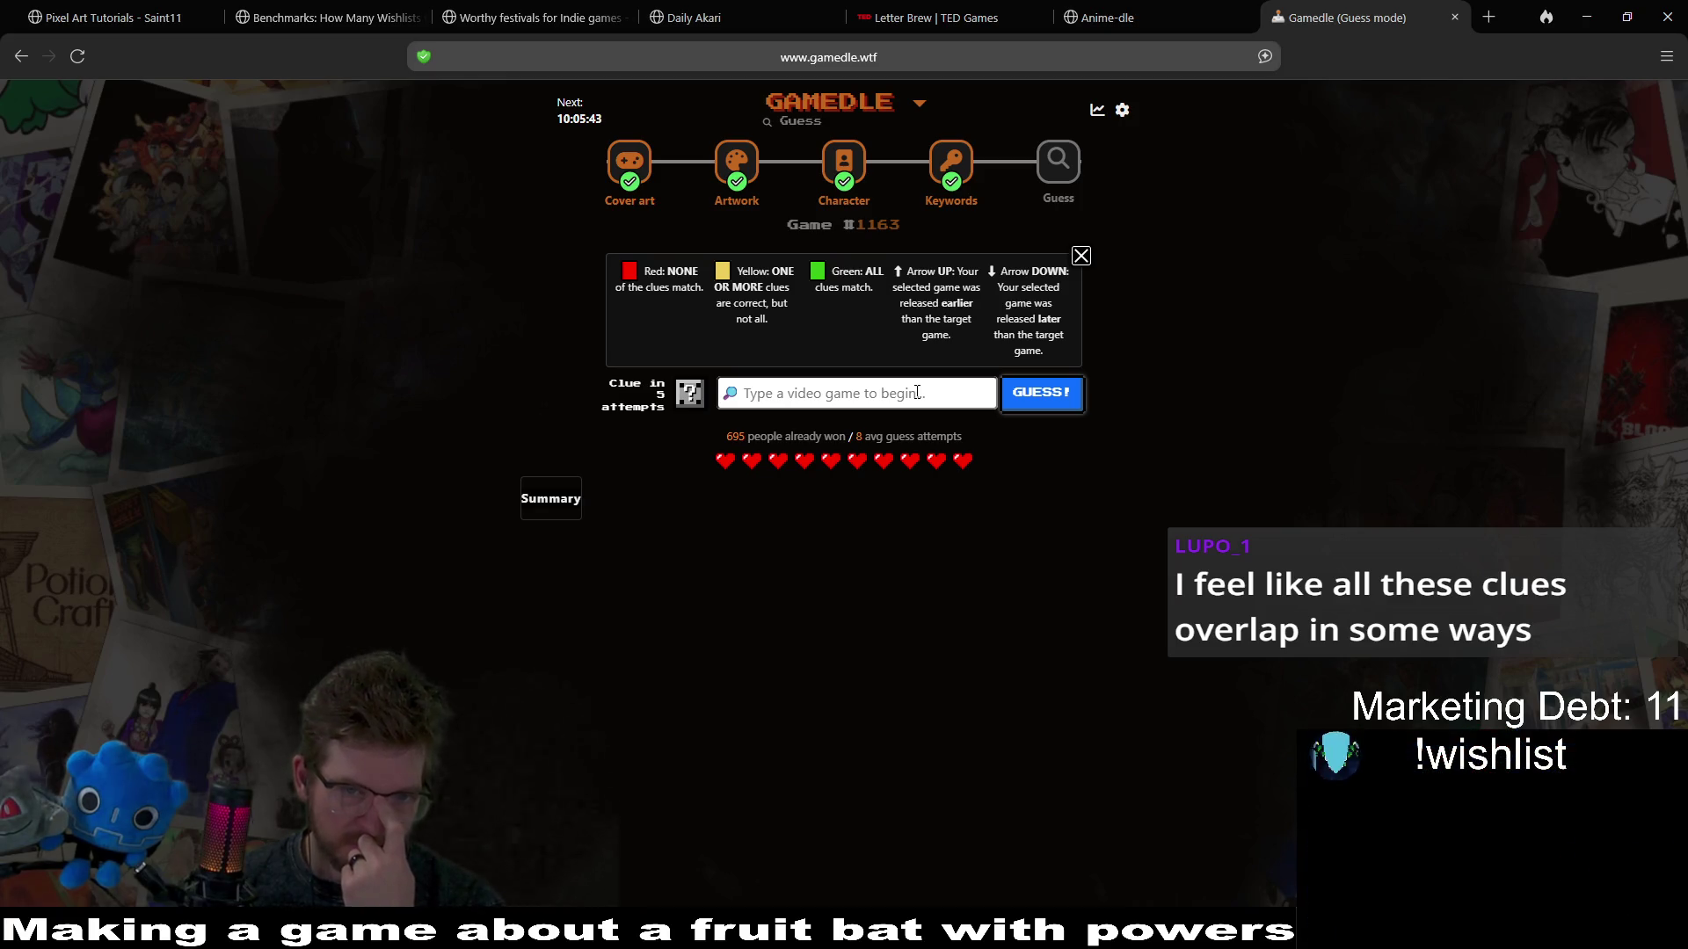
Search 'sblade' and guess Stellar Blade as the first Guess-mode attempt.
type("s")
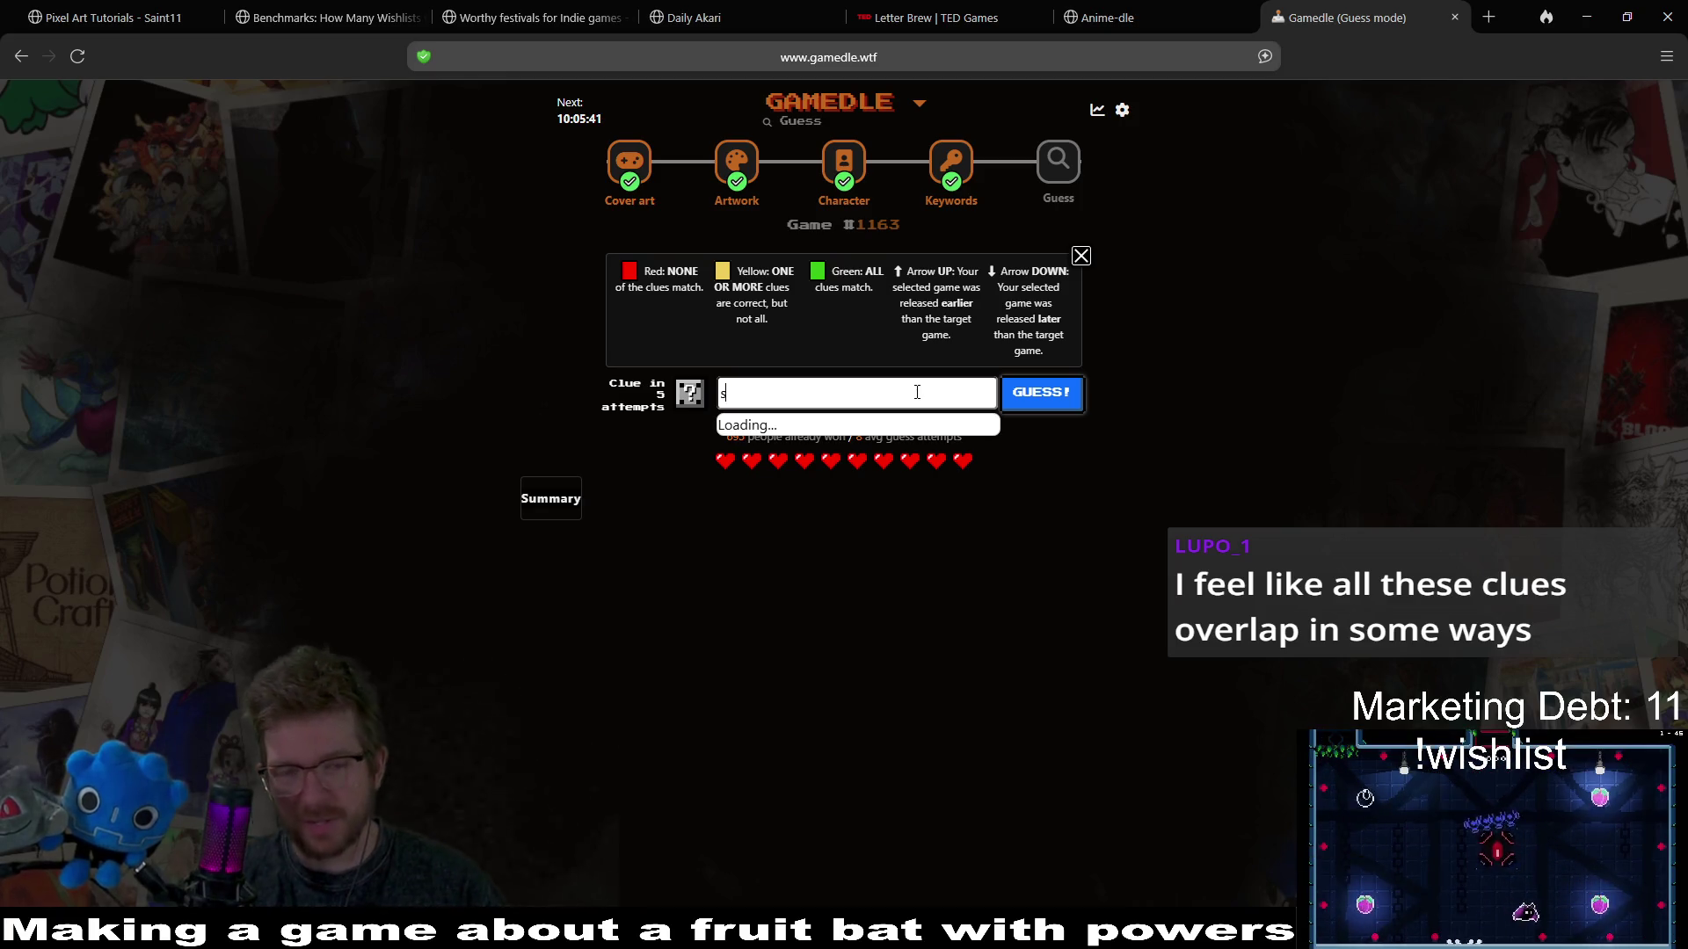
type("blade")
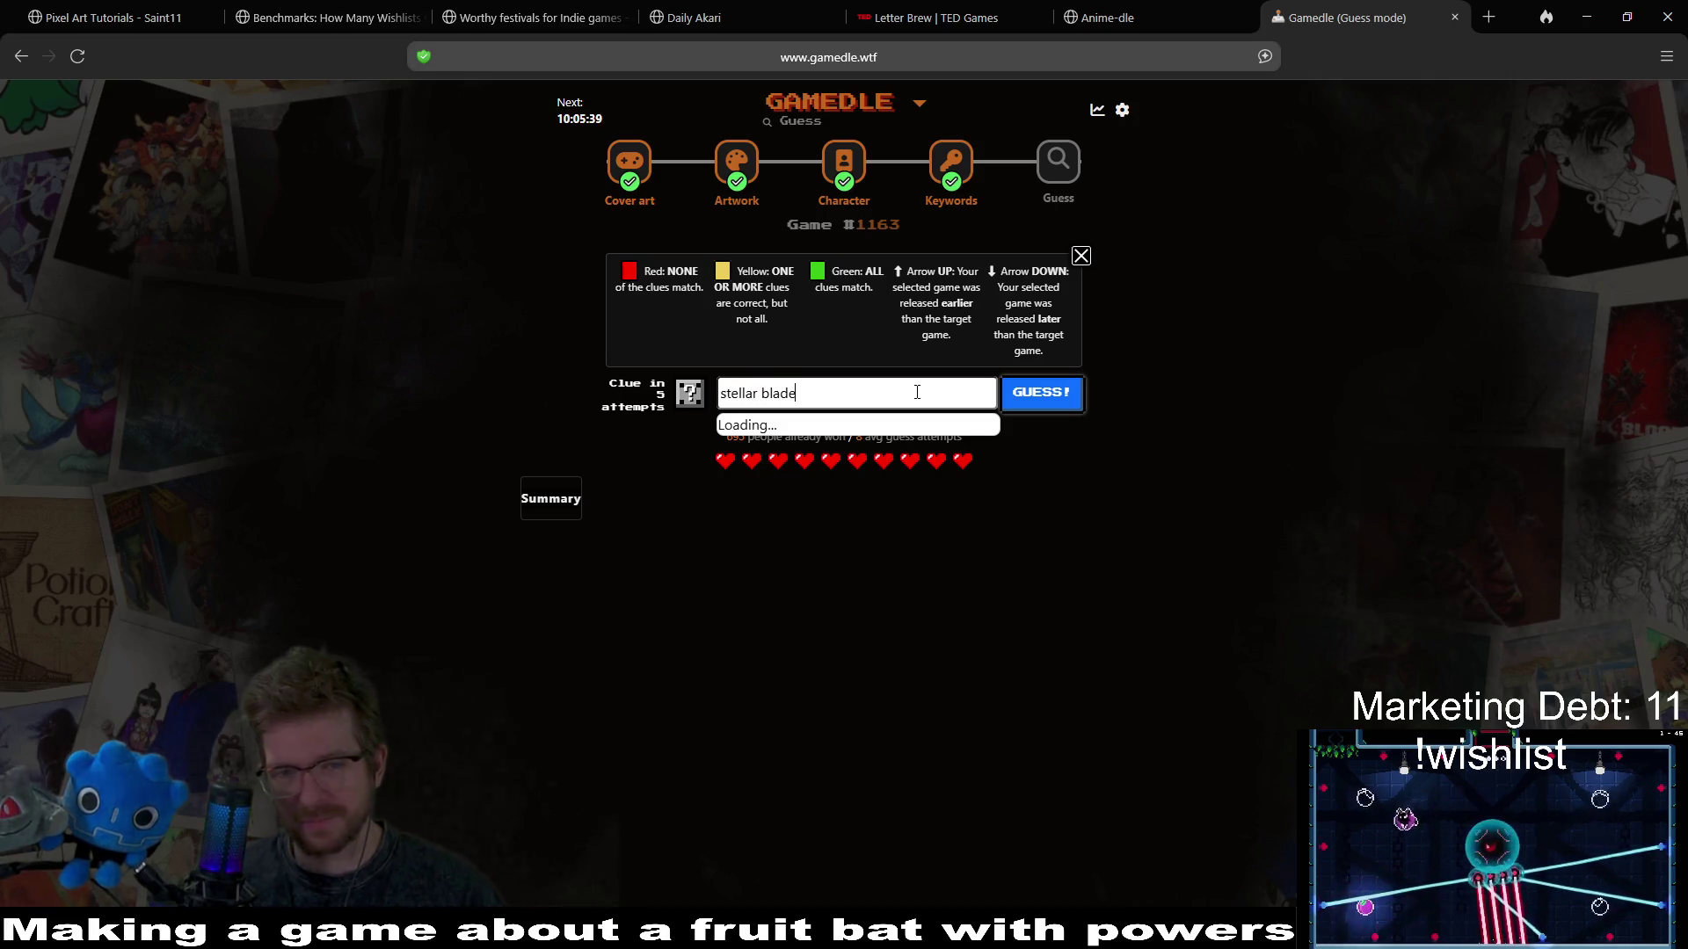
left_click(923, 428)
left_click(1050, 411)
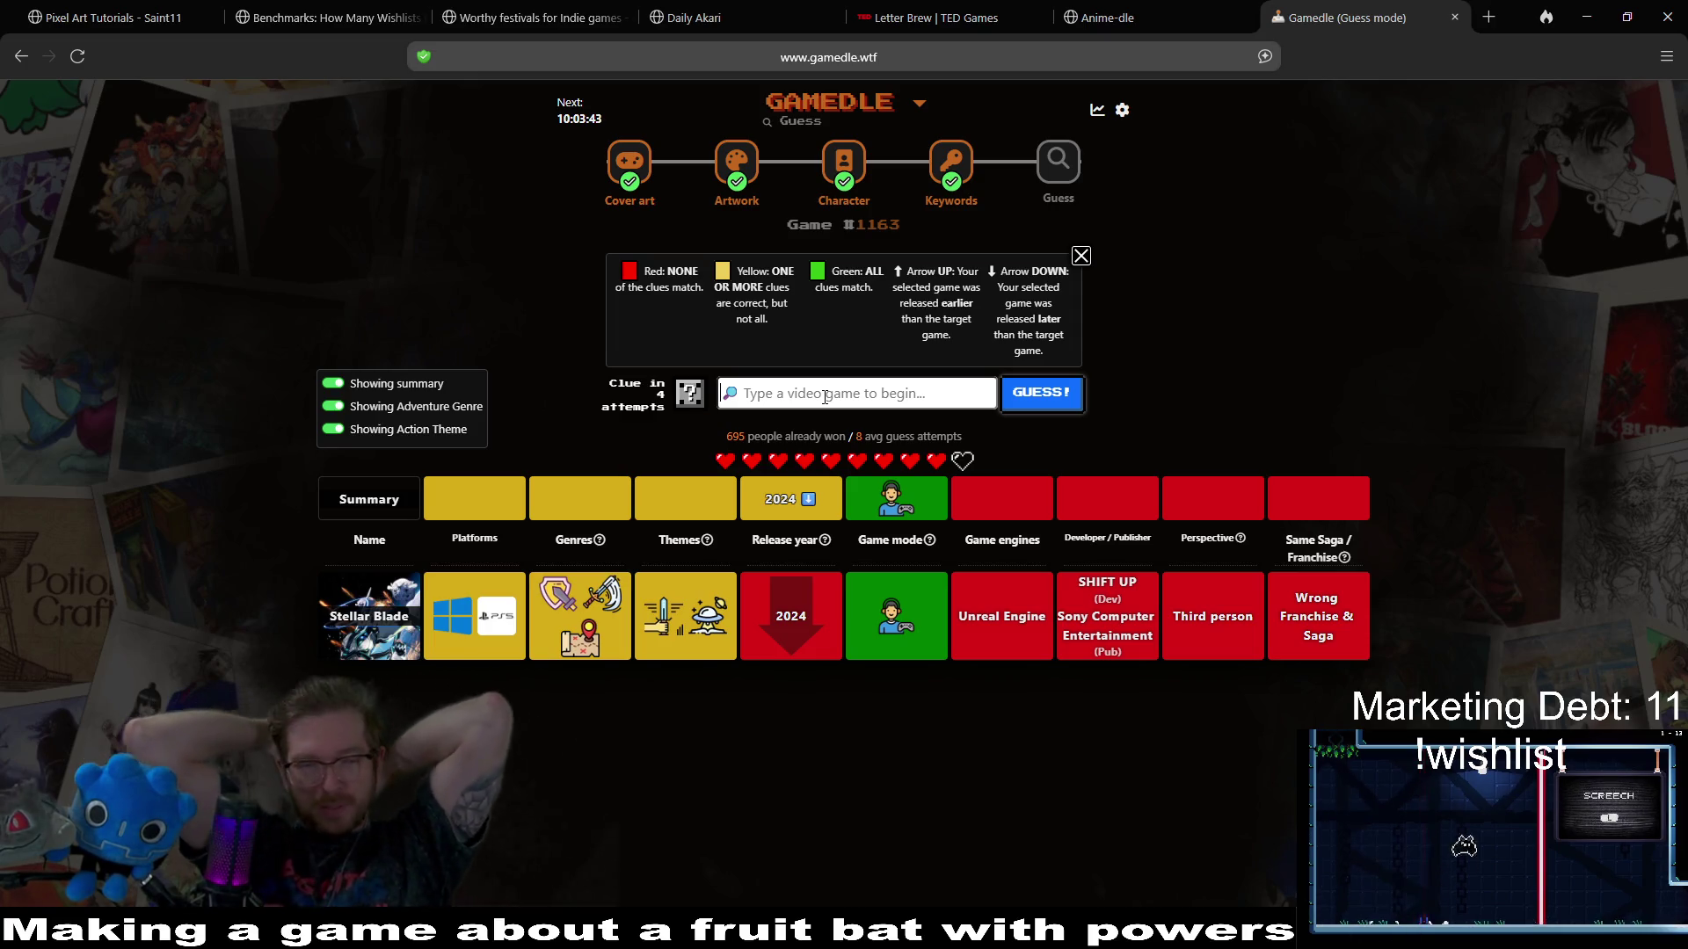
Search 'bullet s' and guess Bulletstorm.
type("bullet s")
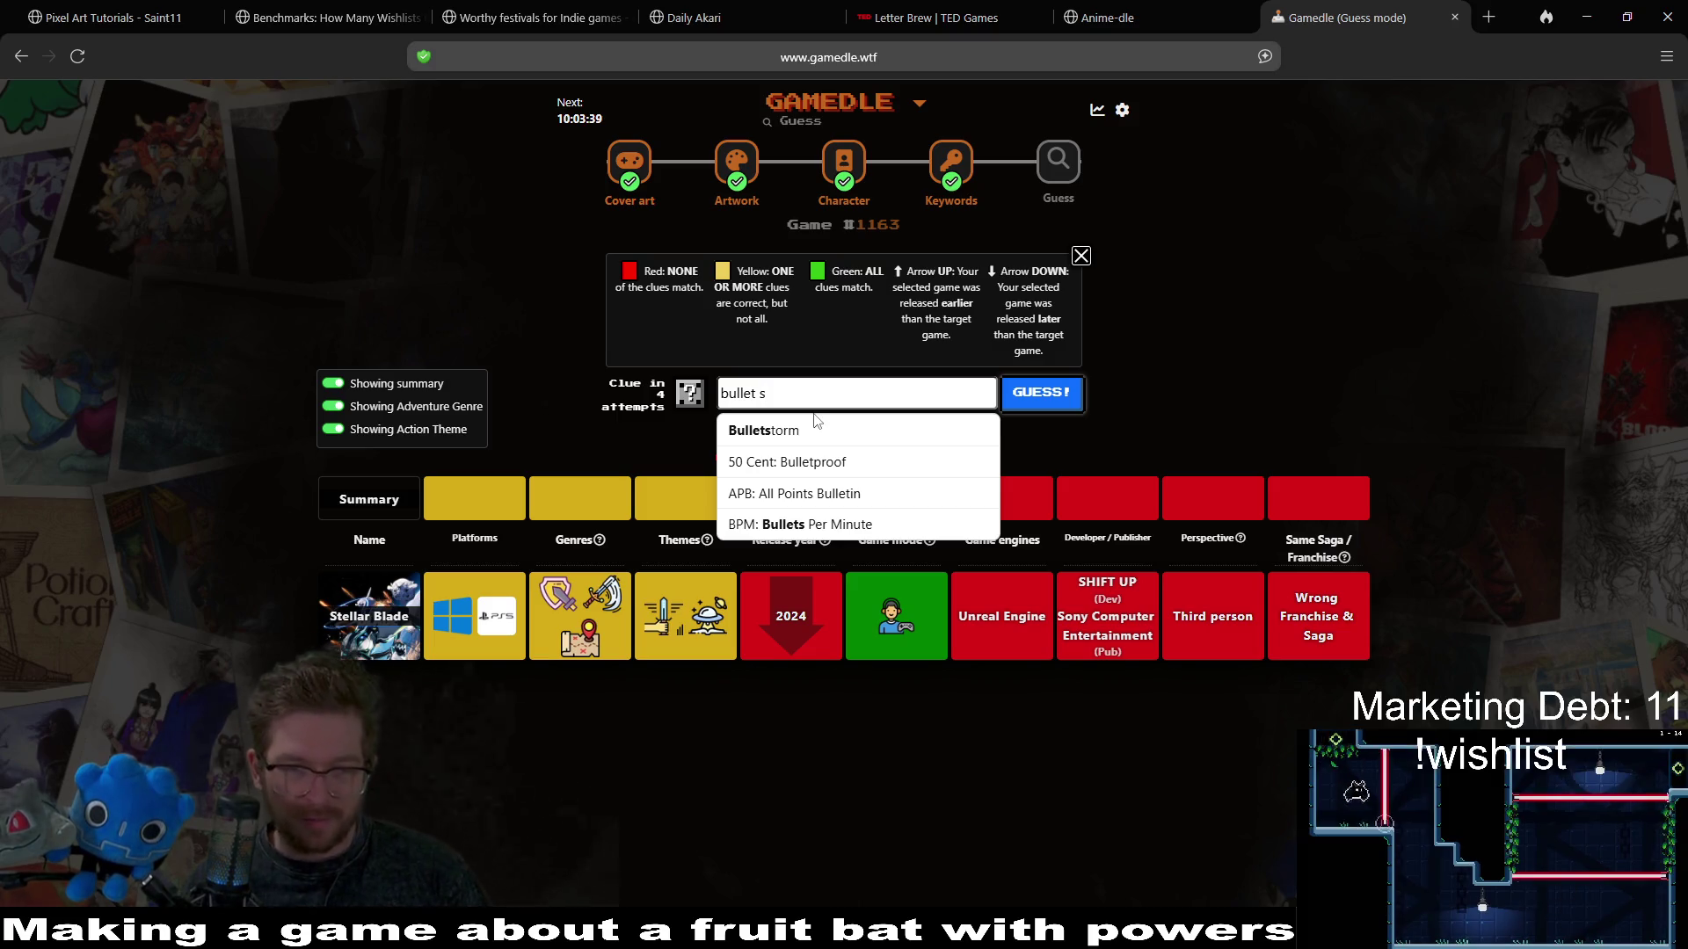
left_click(791, 430)
left_click(1024, 399)
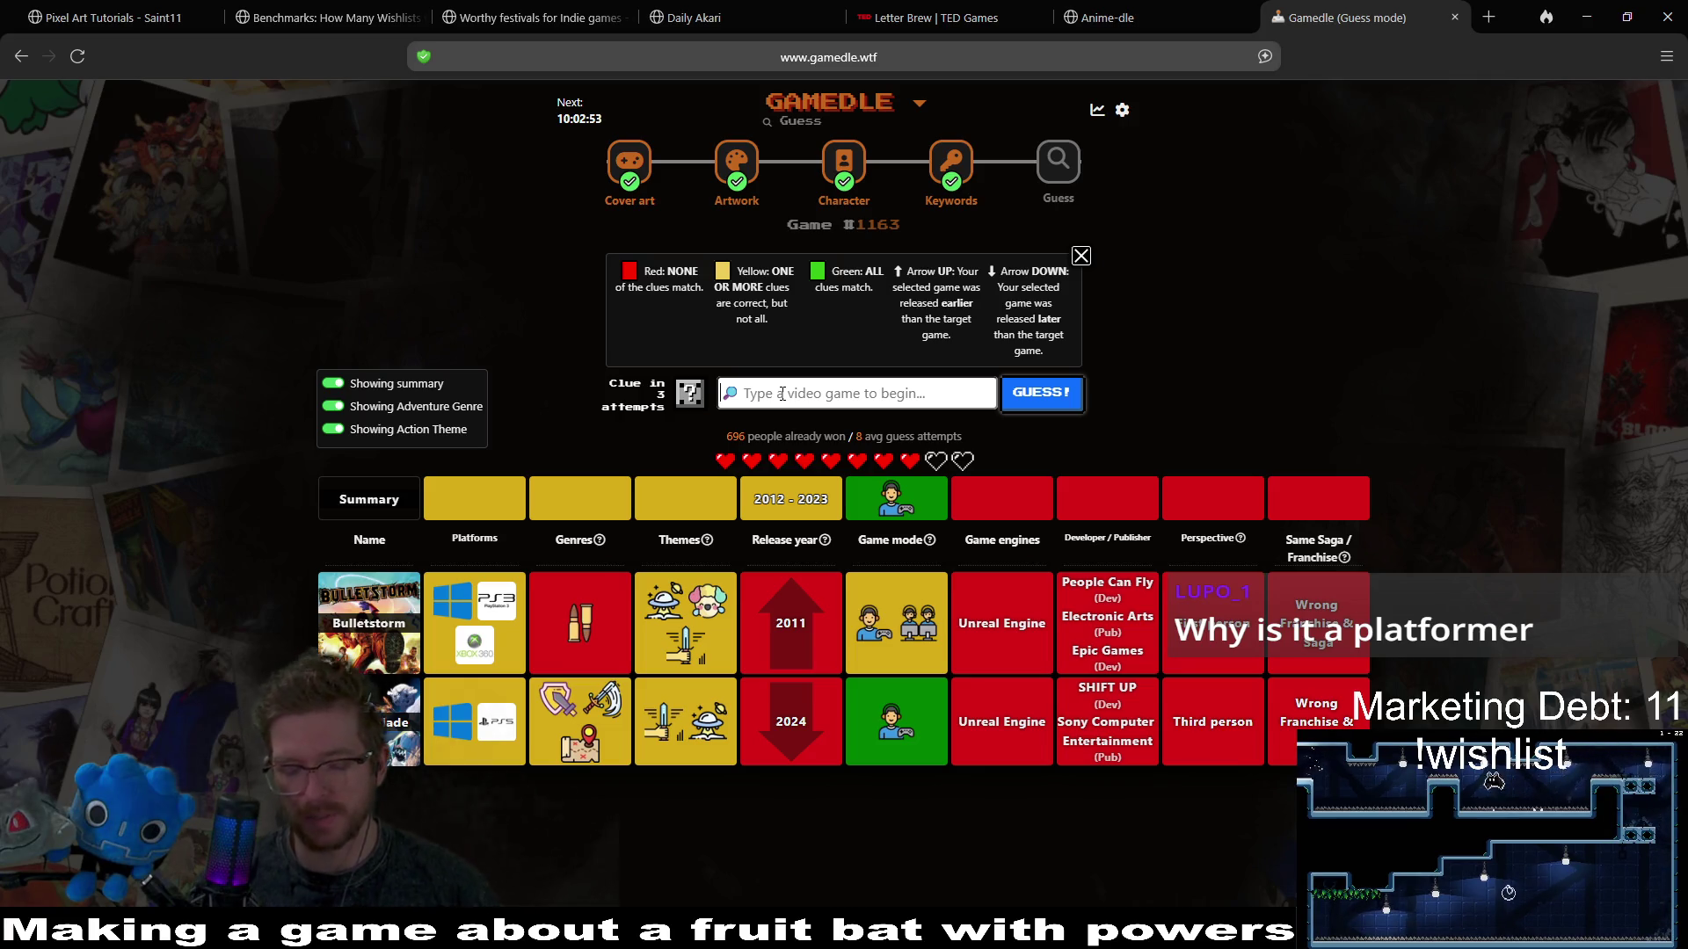
Search 'civ' and guess Sid Meier's Civilization IV.
type("siv")
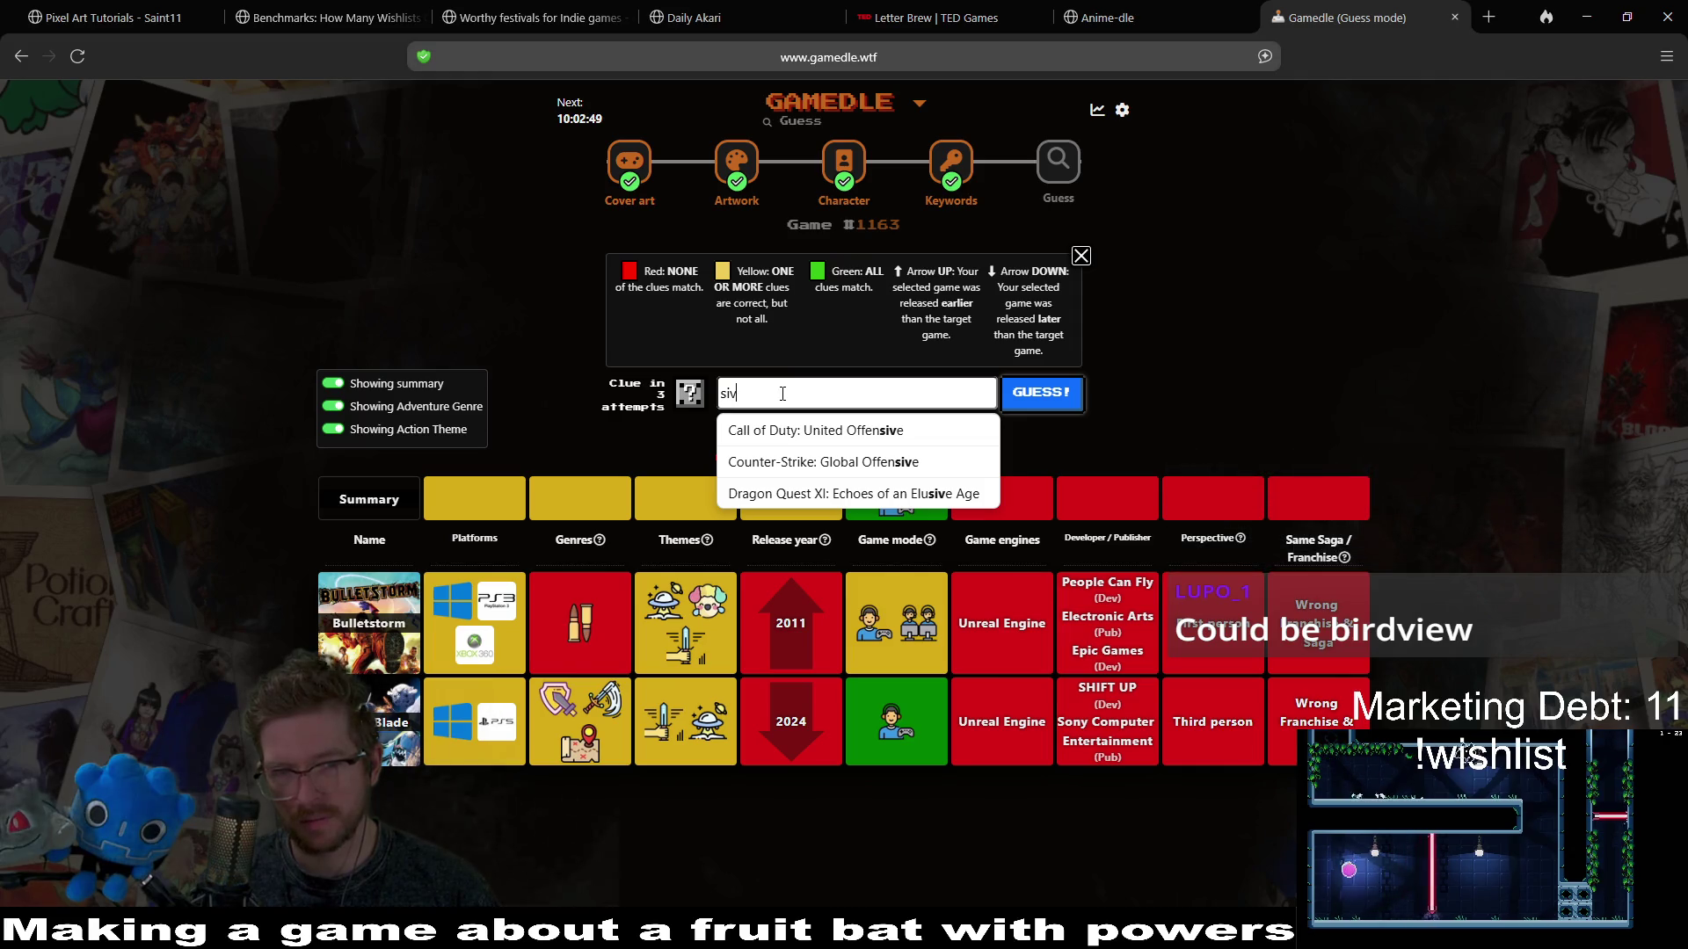
key("BackSpace")
key("BackSpace")
key("BackSpace")
type("civ")
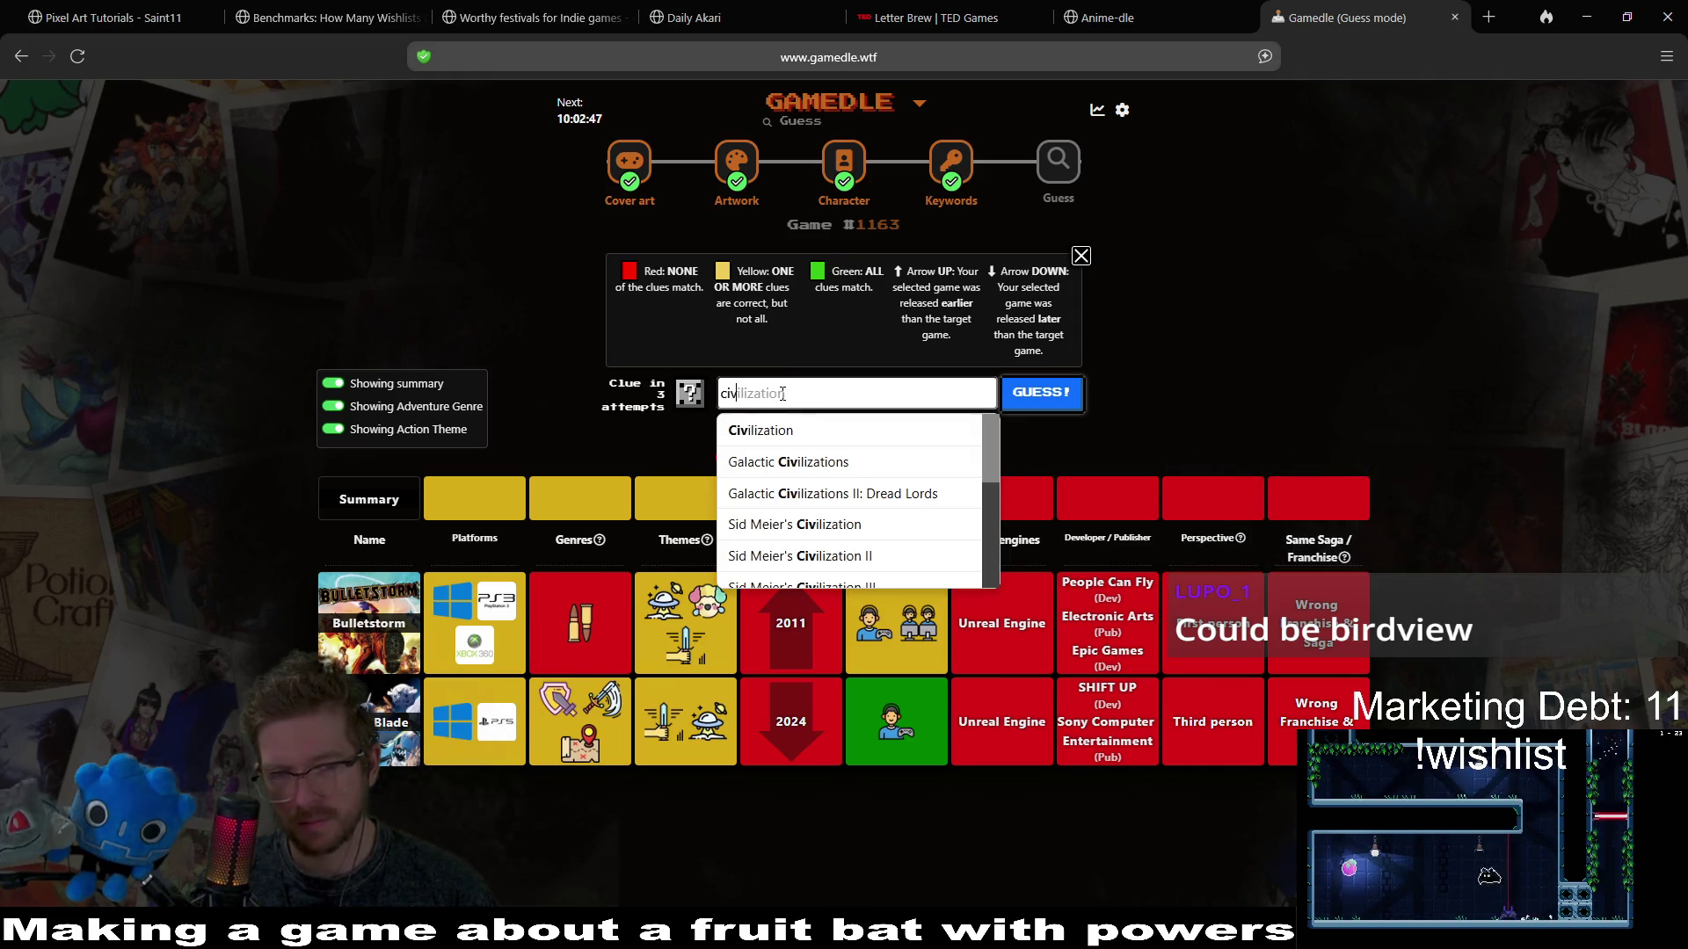
scroll(814, 489, "down", 2)
scroll(852, 557, "up", 1)
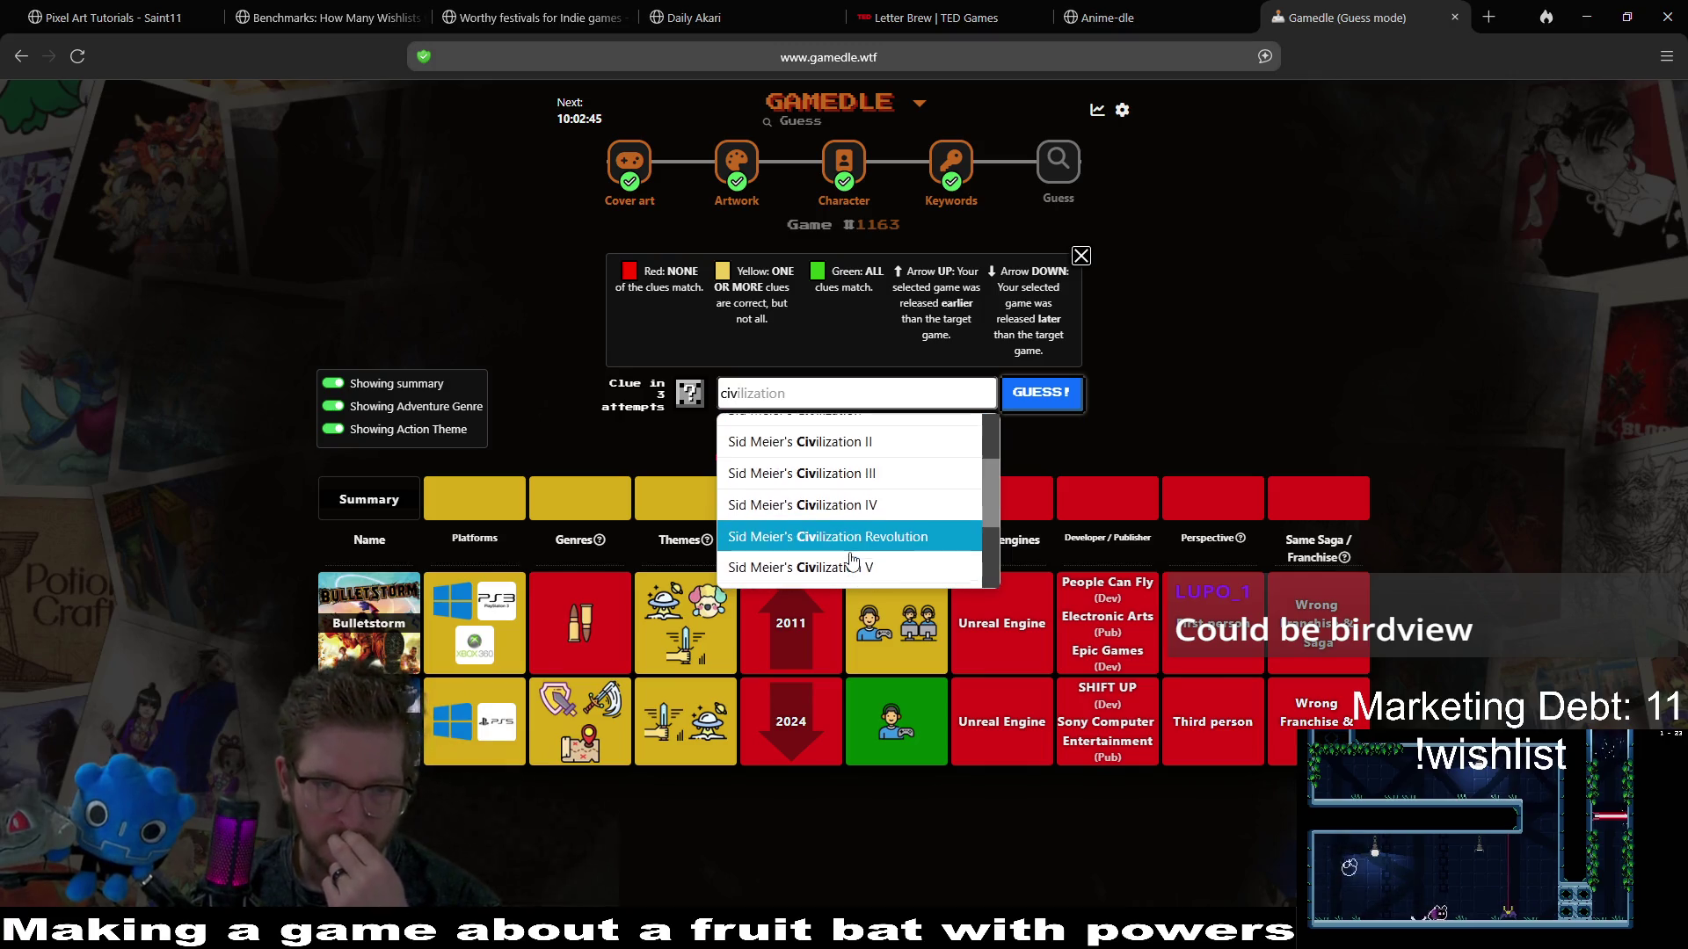
left_click(895, 506)
left_click(1051, 394)
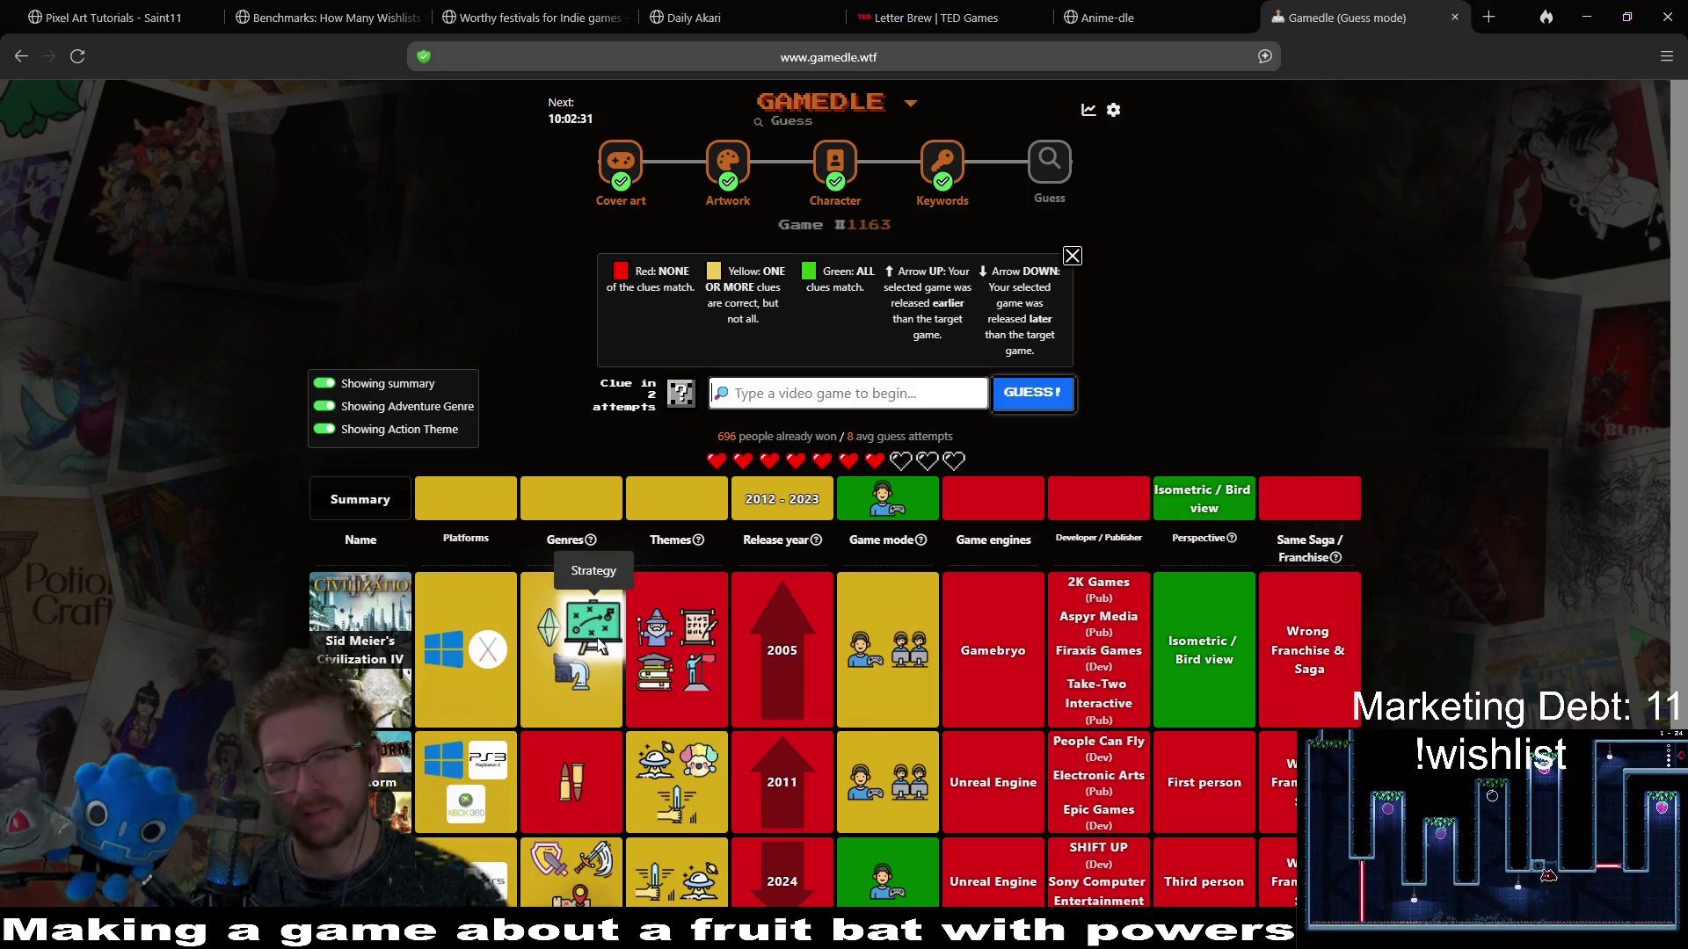
Search 'sims' and guess The Sims 4.
mouse_move(531, 626)
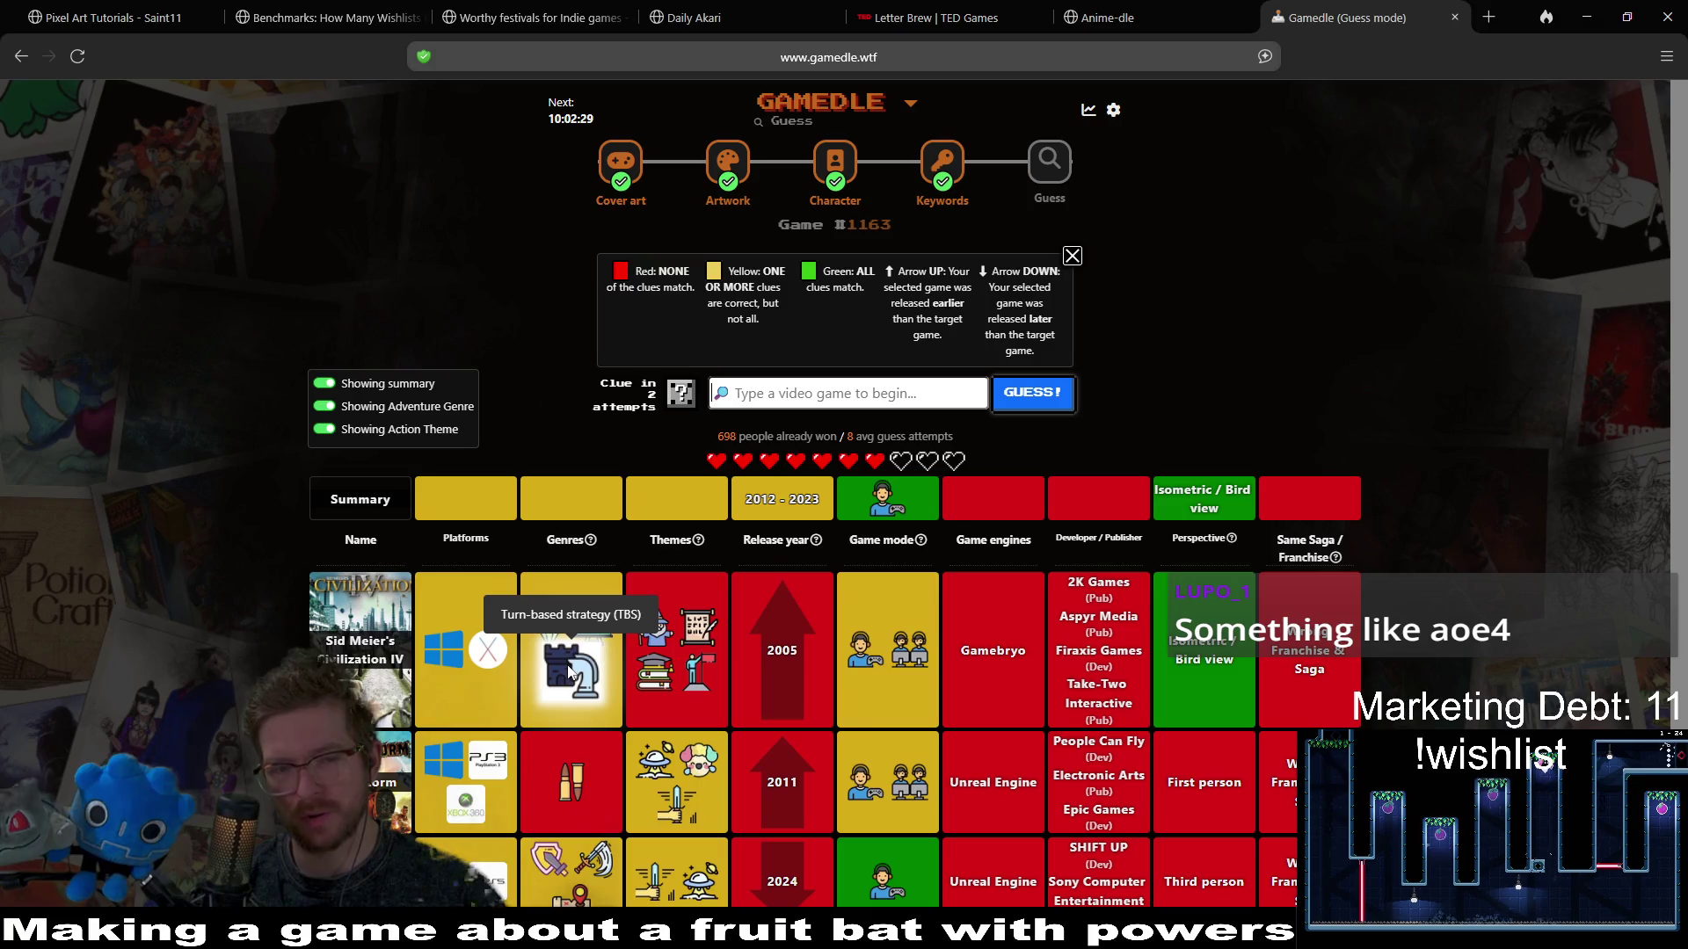
mouse_move(868, 655)
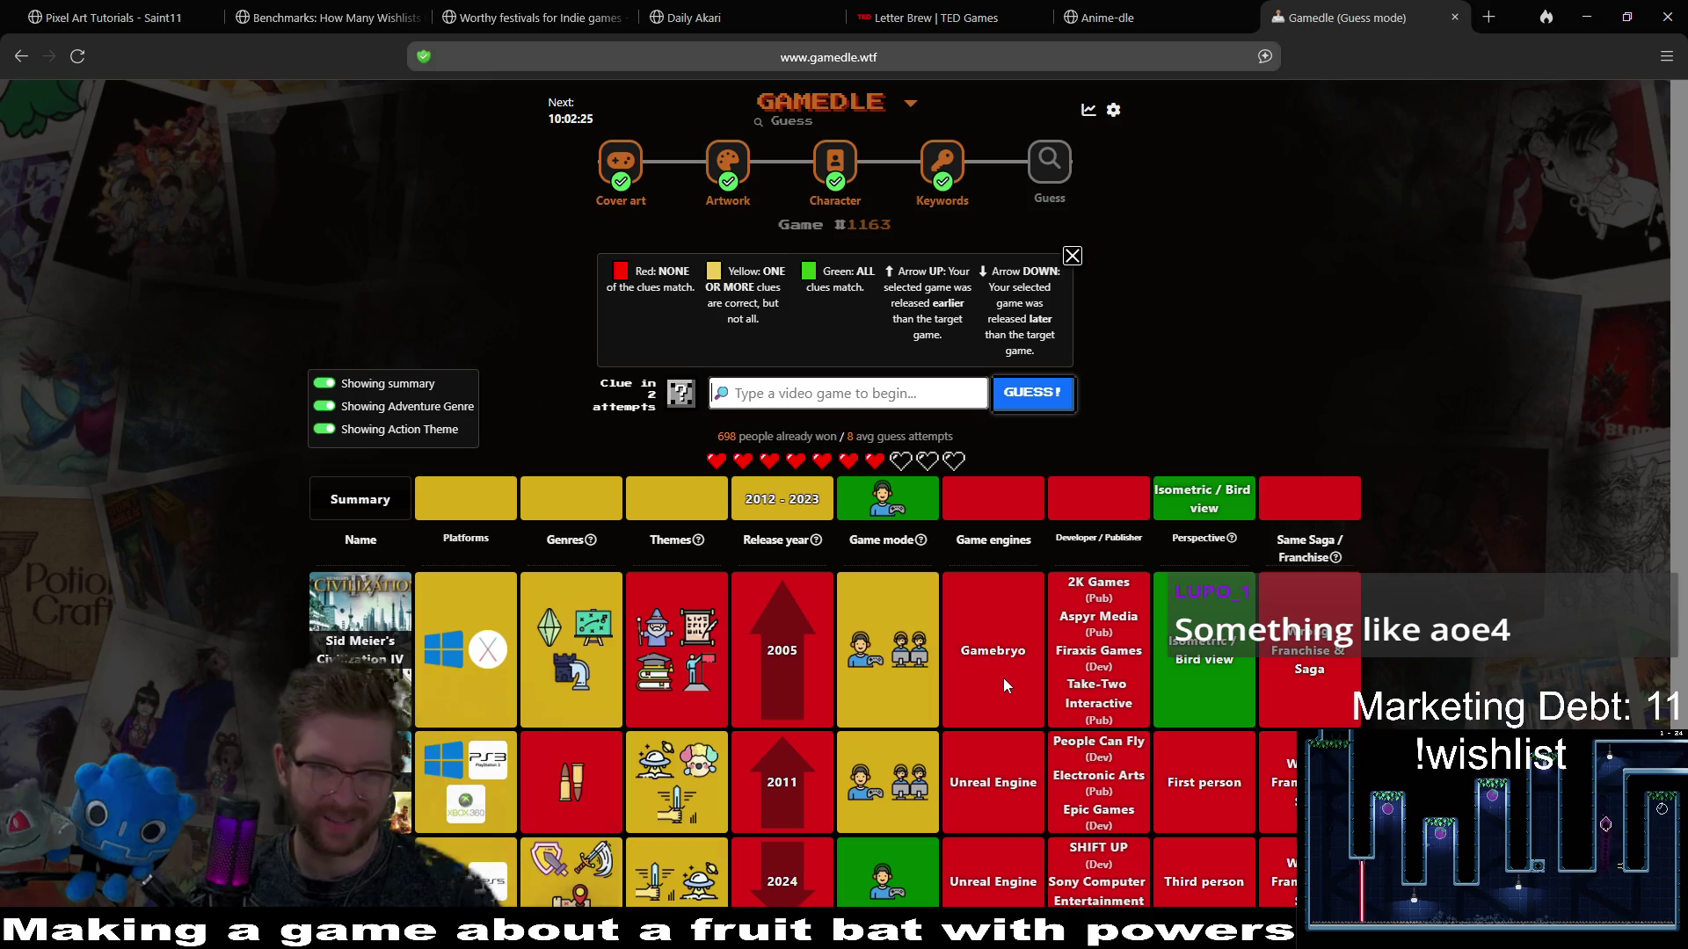
mouse_move(920, 646)
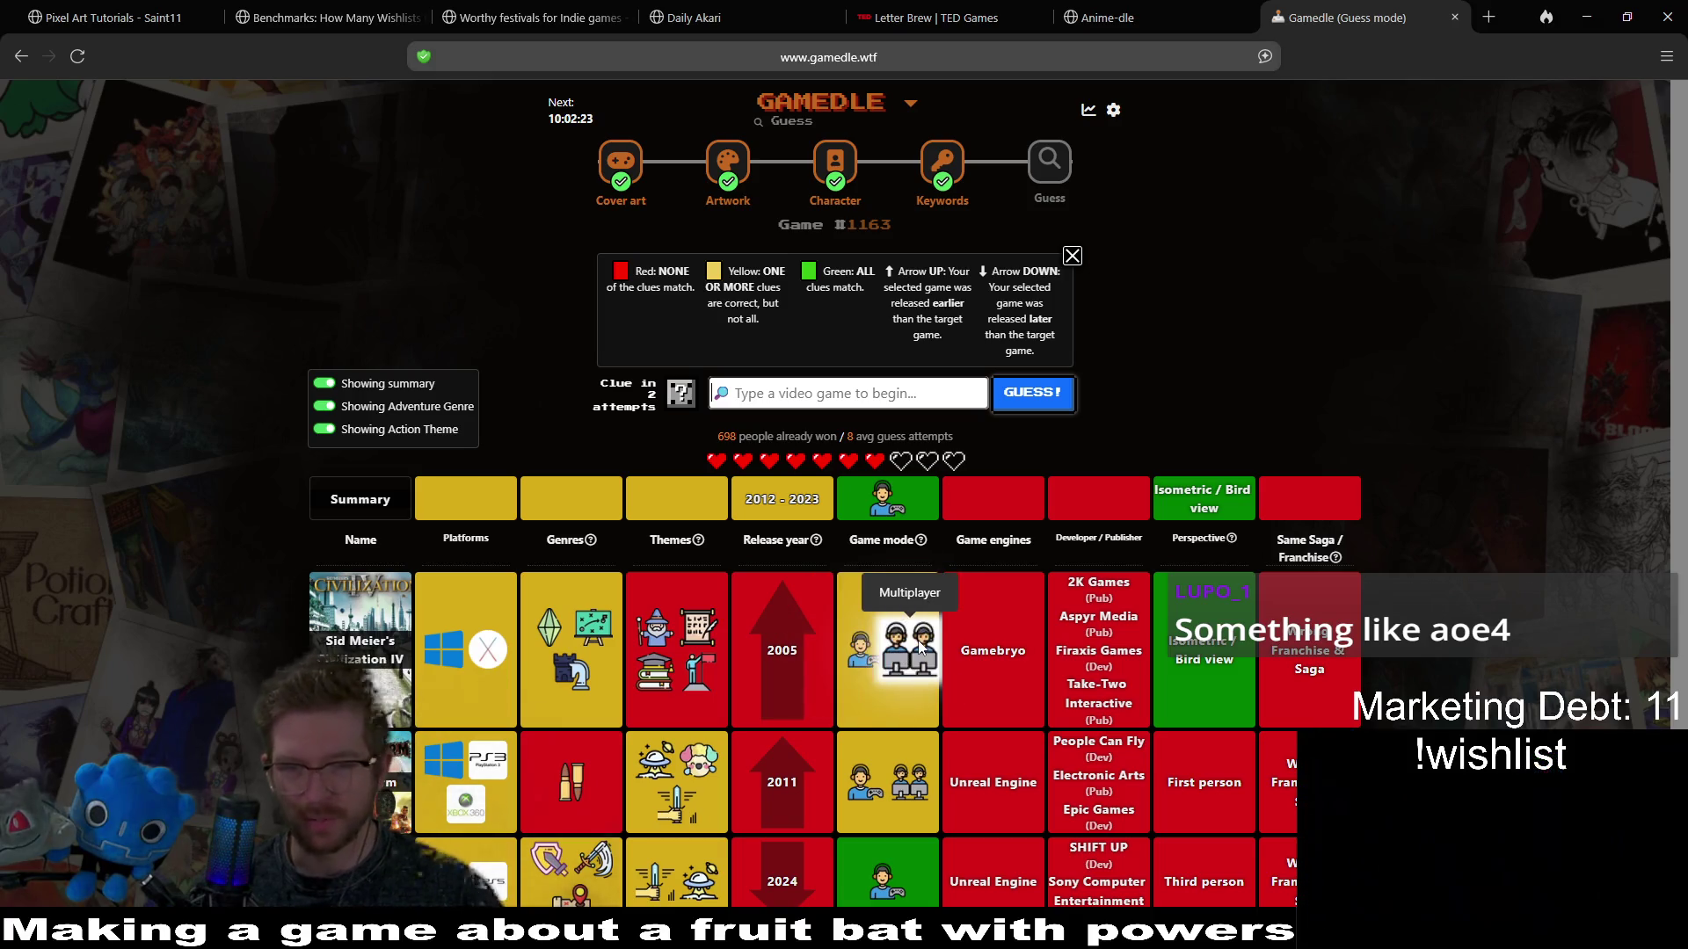
left_click(851, 392)
type("sims")
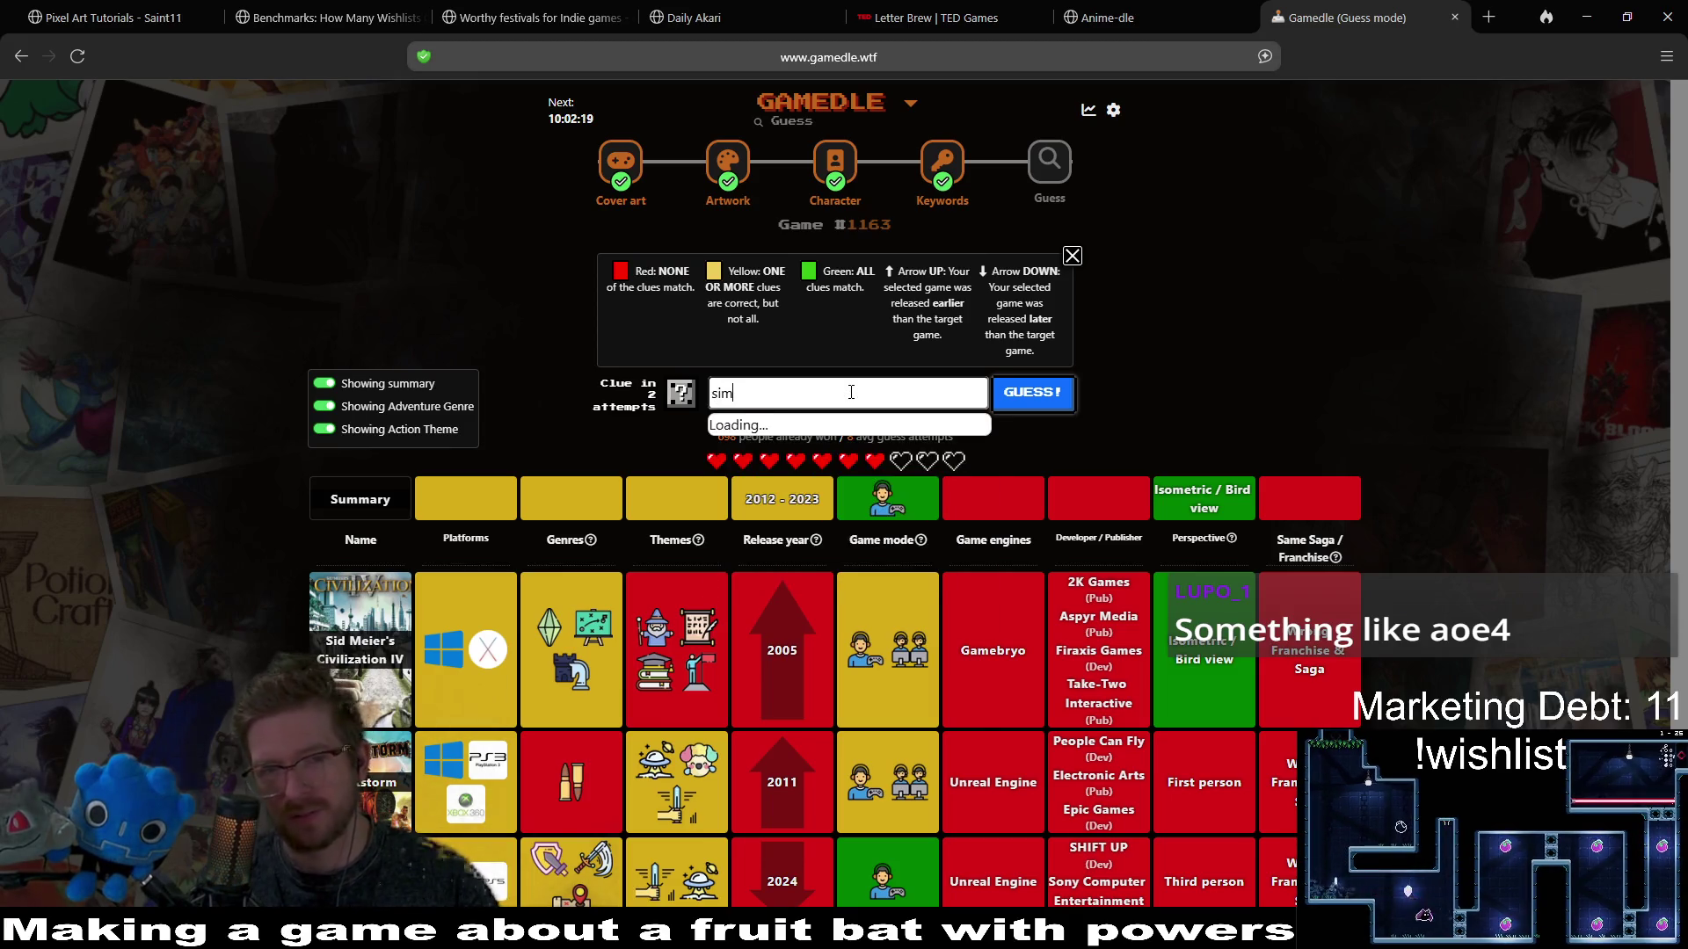
left_click(879, 524)
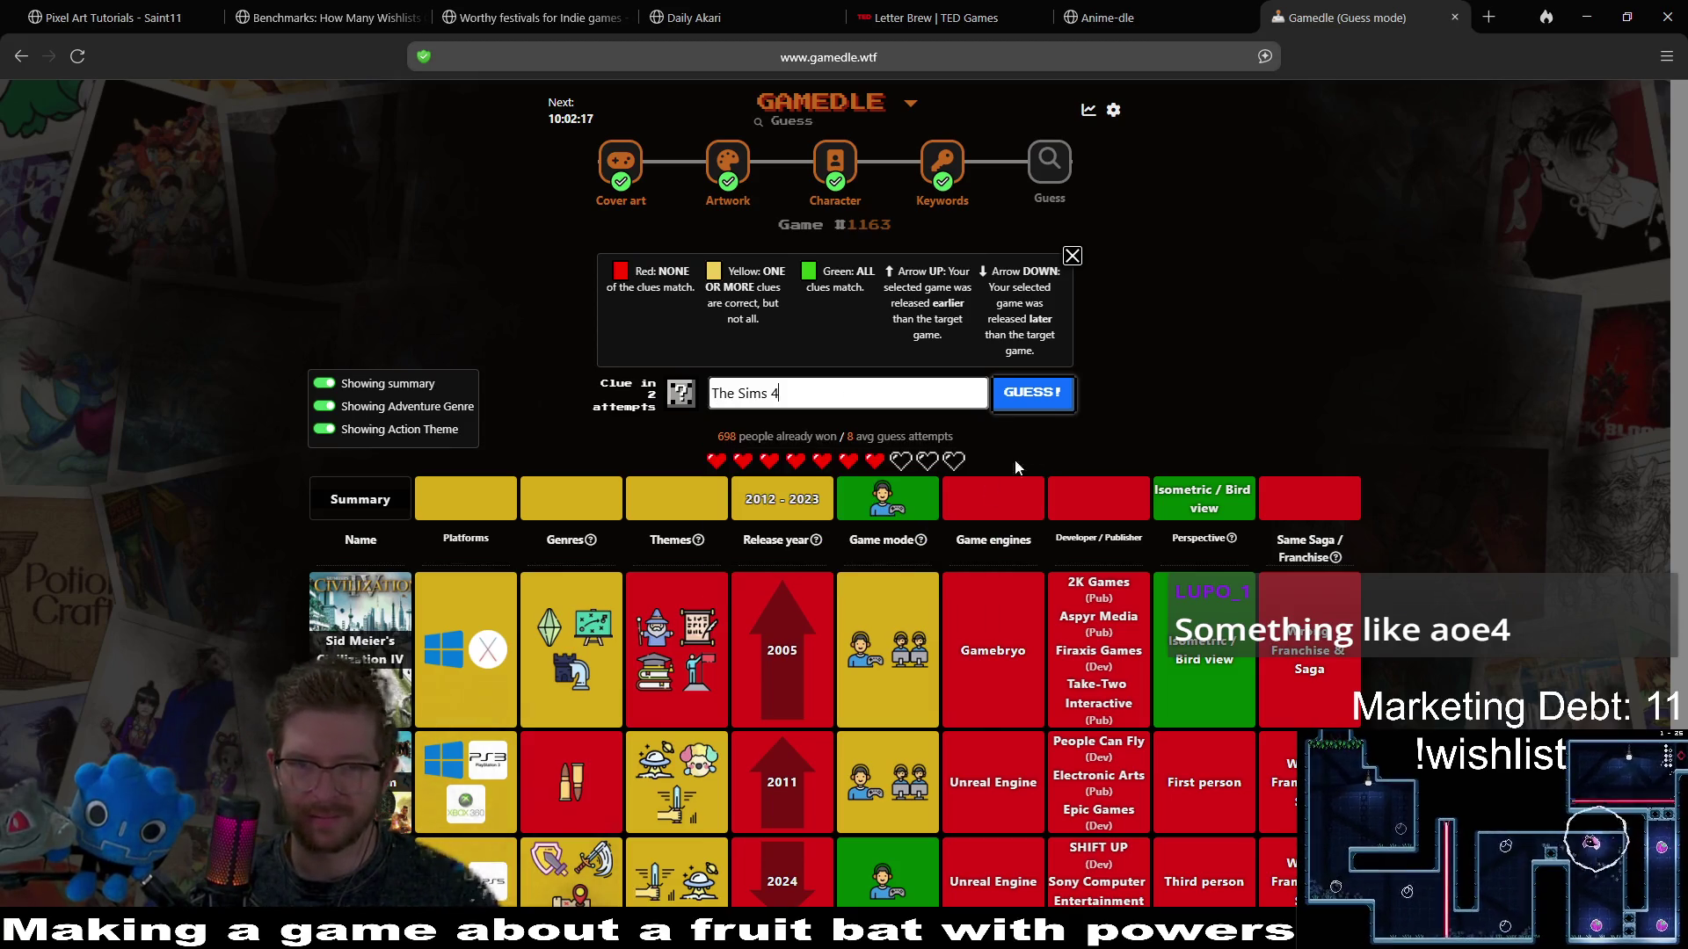
left_click(1033, 394)
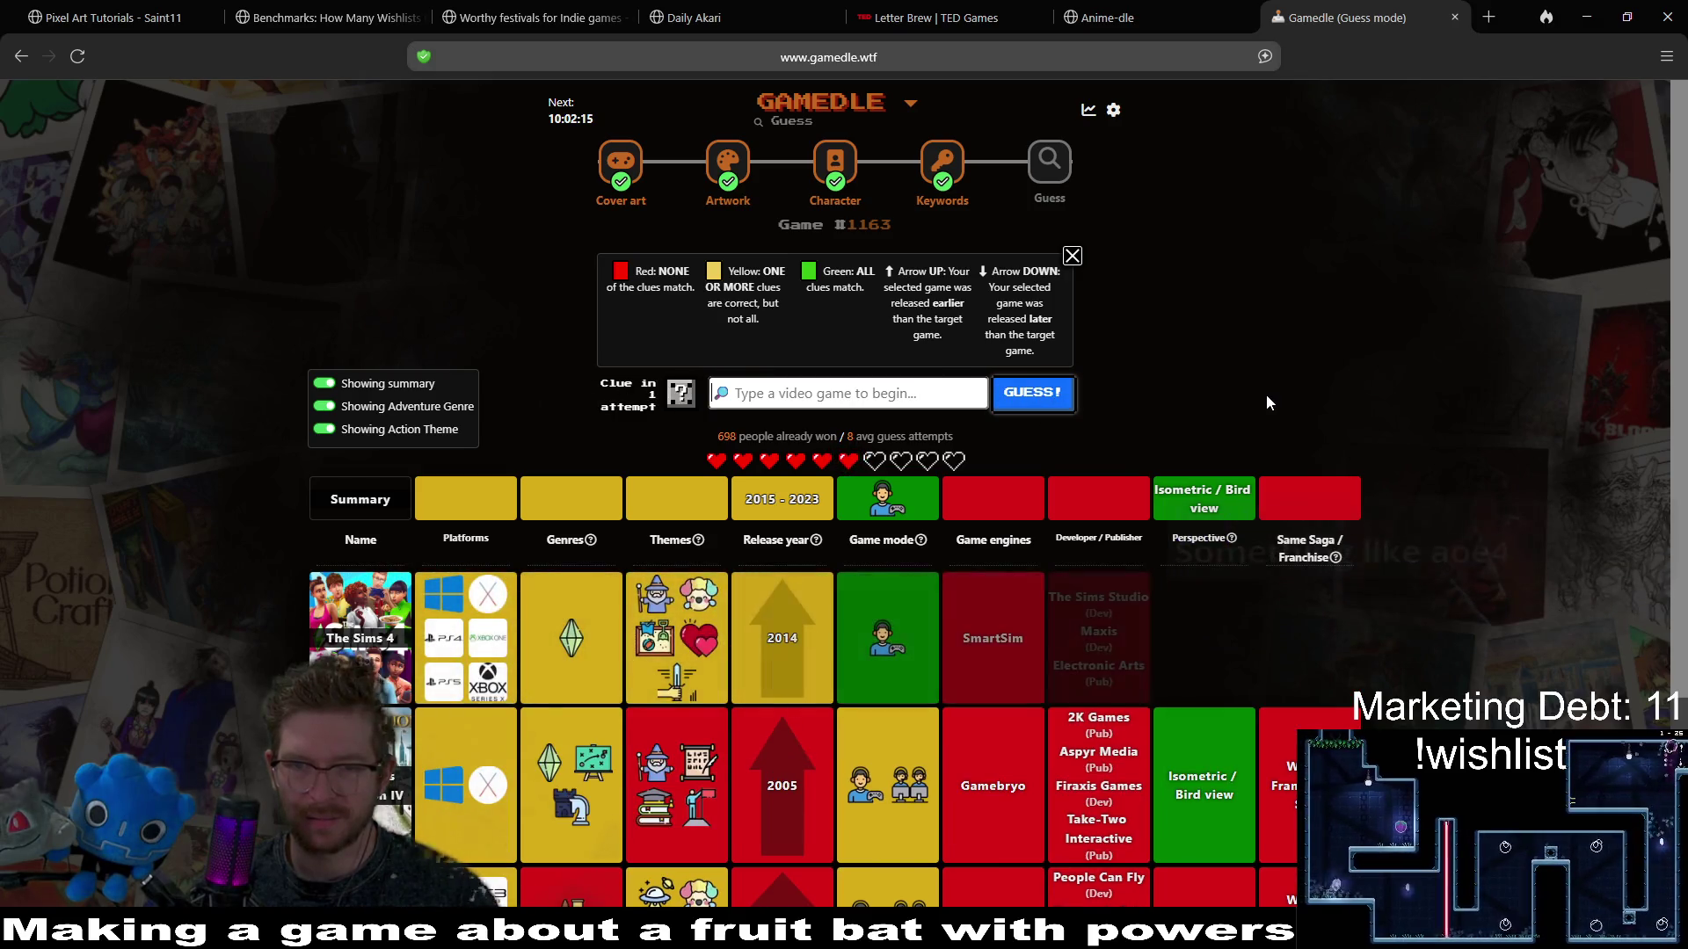
Review The Sims 4 clue row and type 'age' for the next search.
mouse_move(1219, 573)
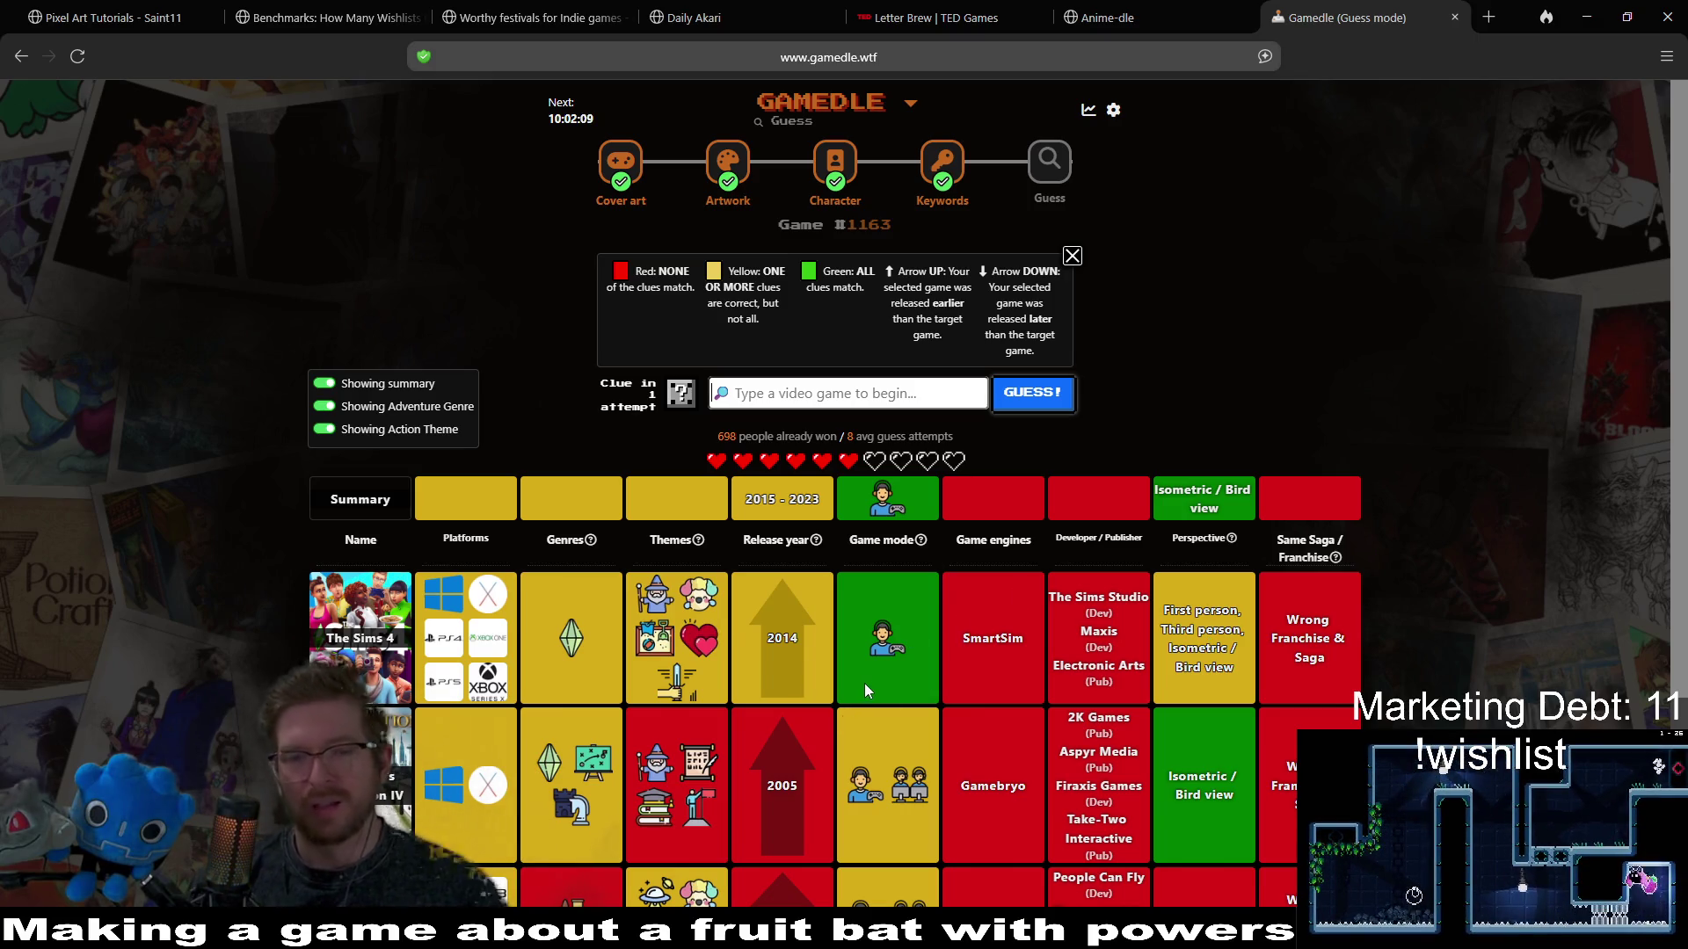
mouse_move(916, 631)
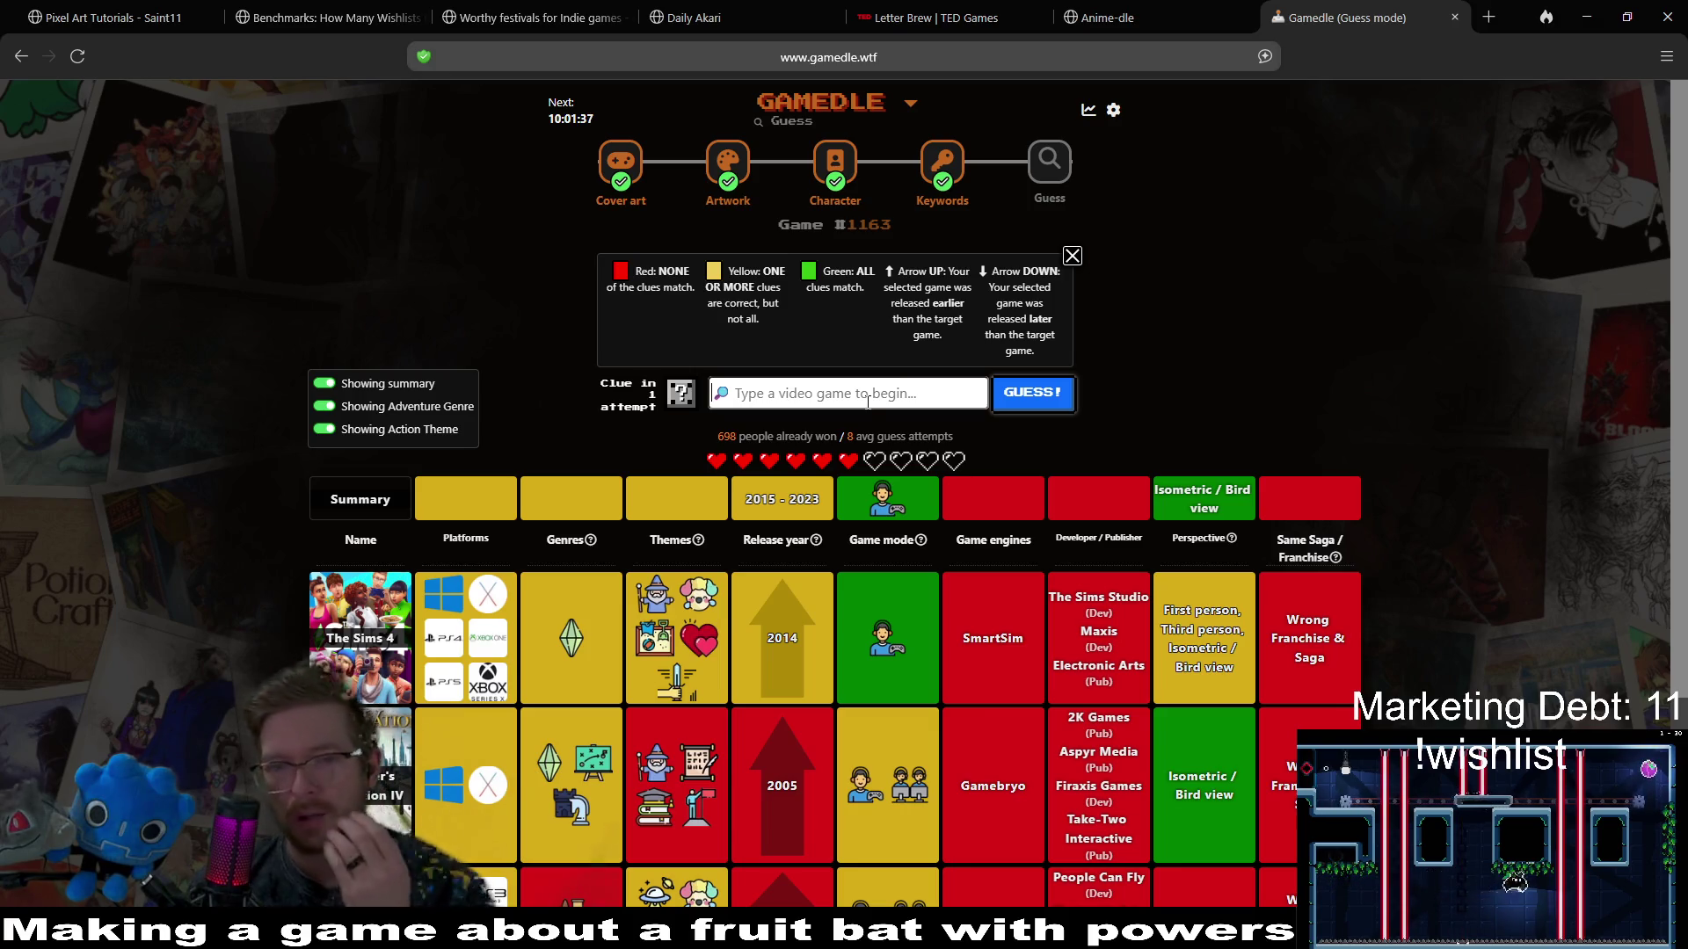
scroll(921, 393, "down", 3)
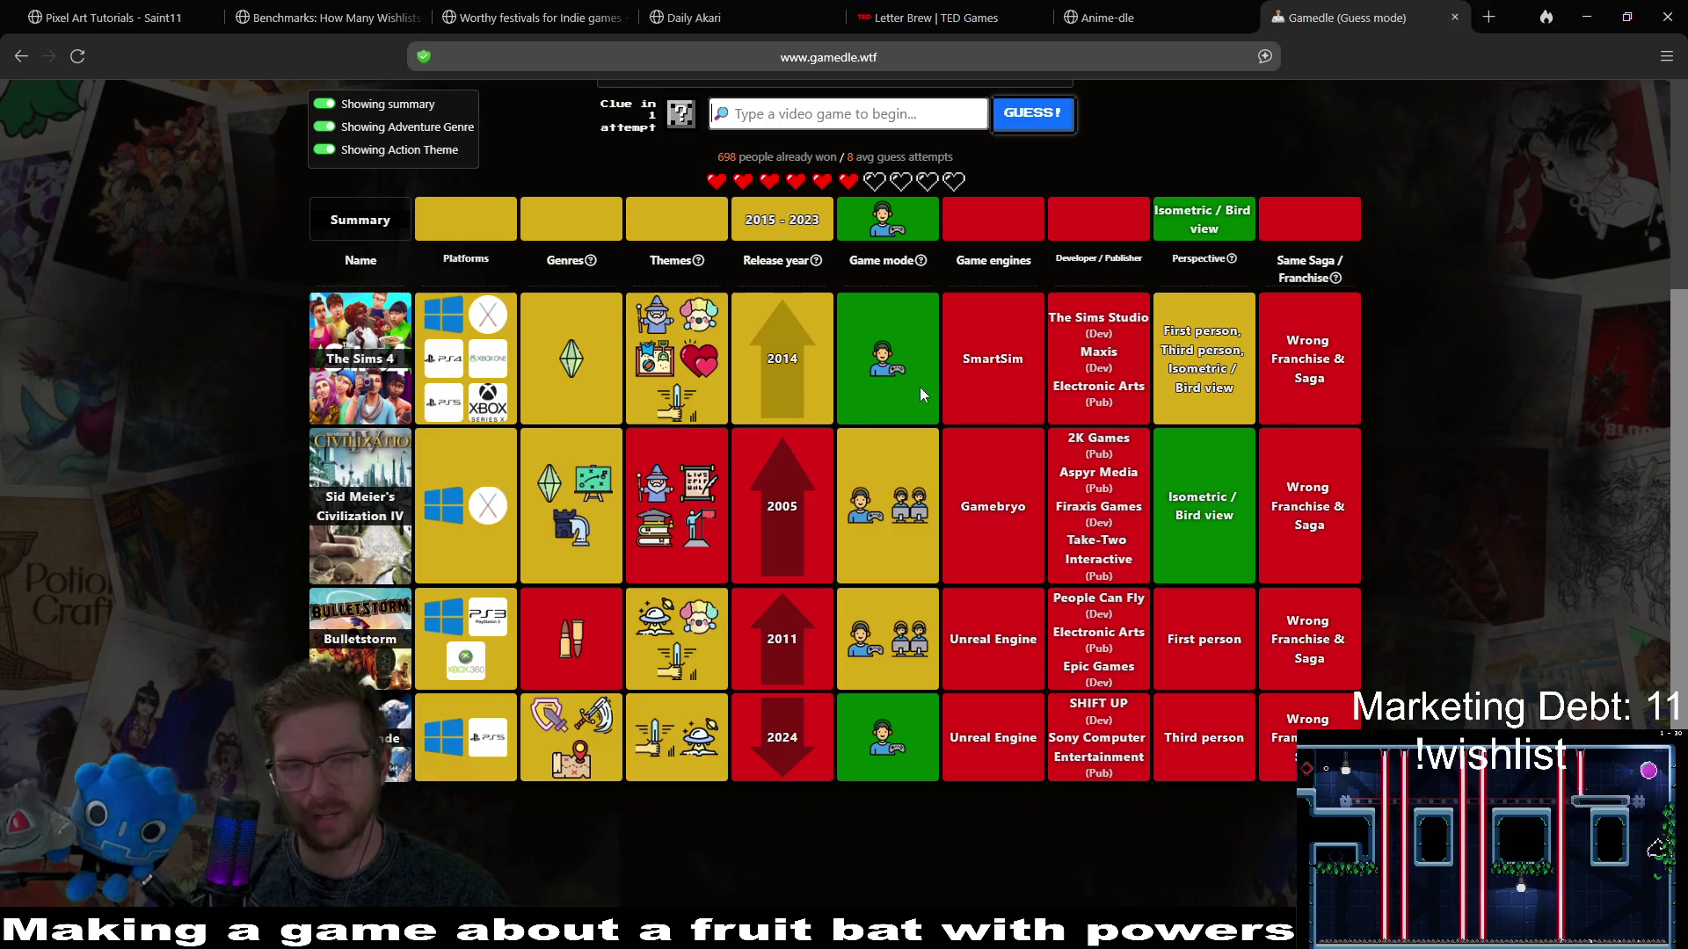
scroll(920, 393, "up", 3)
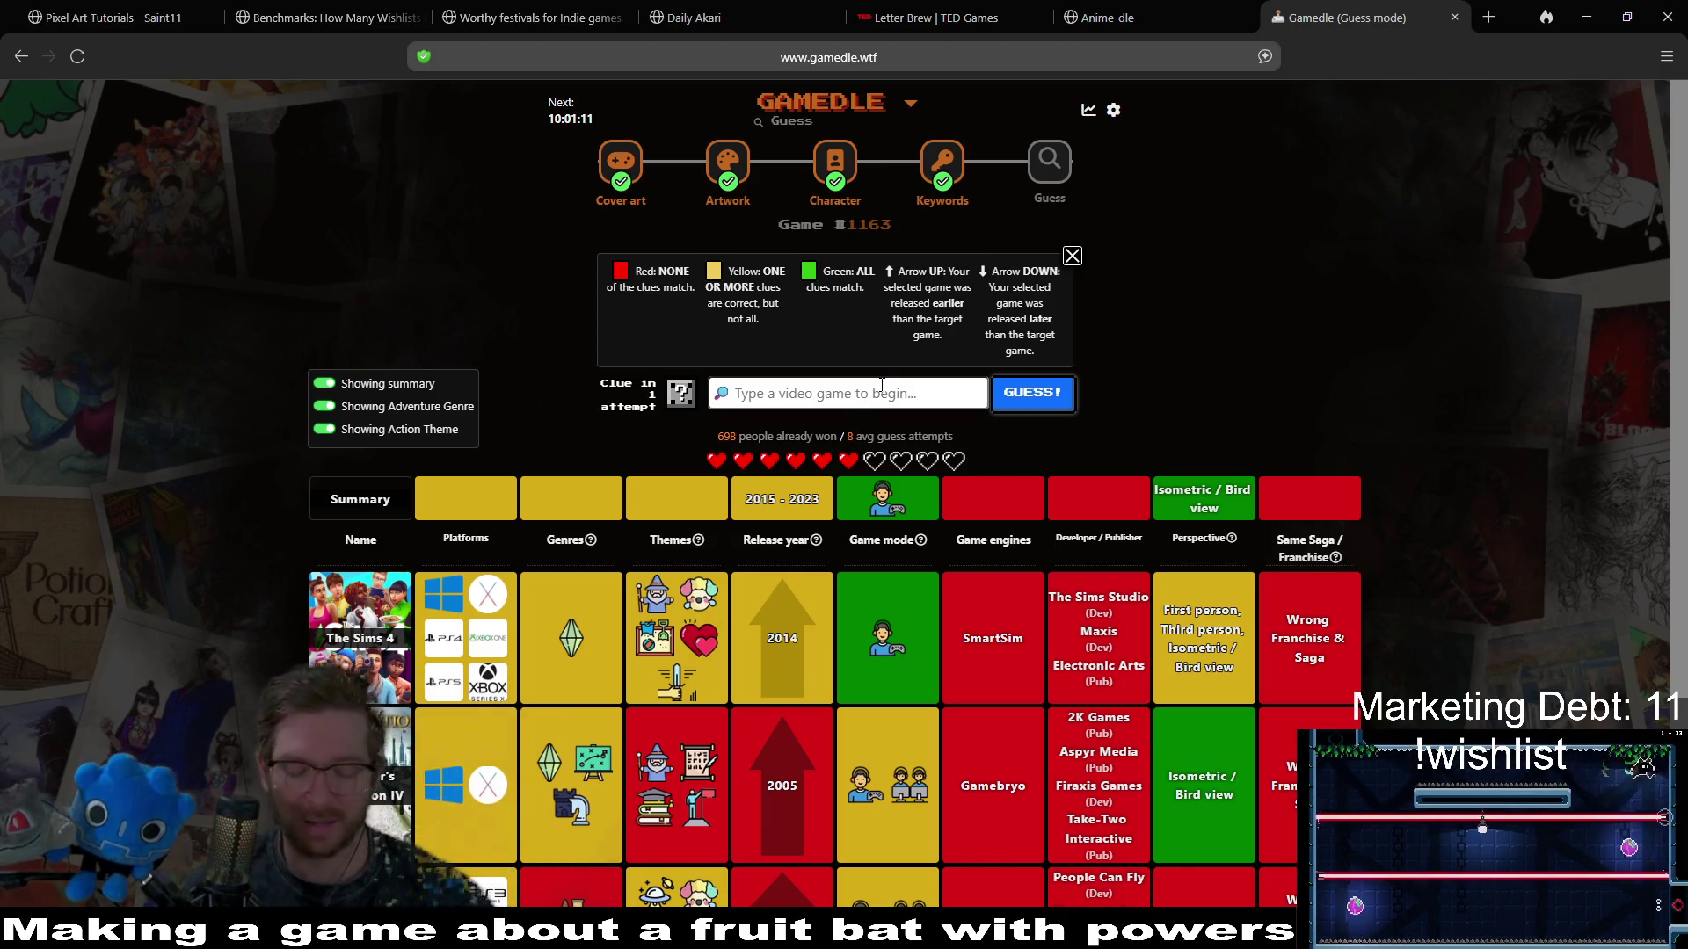
type("age")
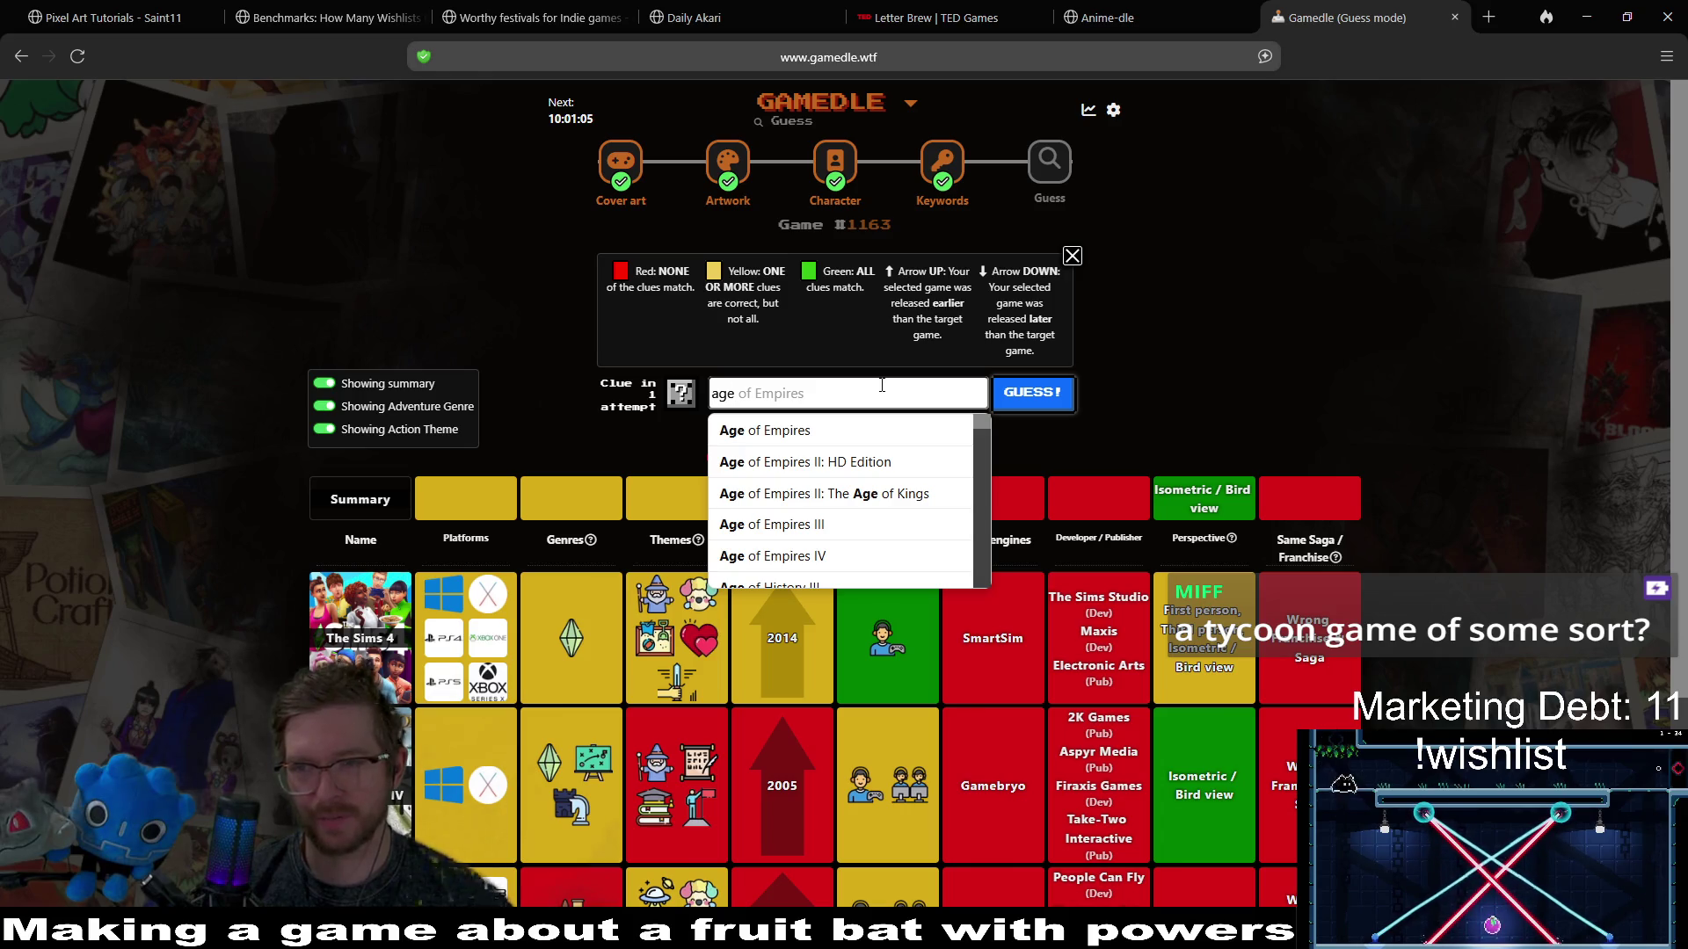
Replace 'age' with 'rollar' and guess RollerCoaster Tycoon 3.
key("BackSpace")
key("BackSpace")
key("BackSpace")
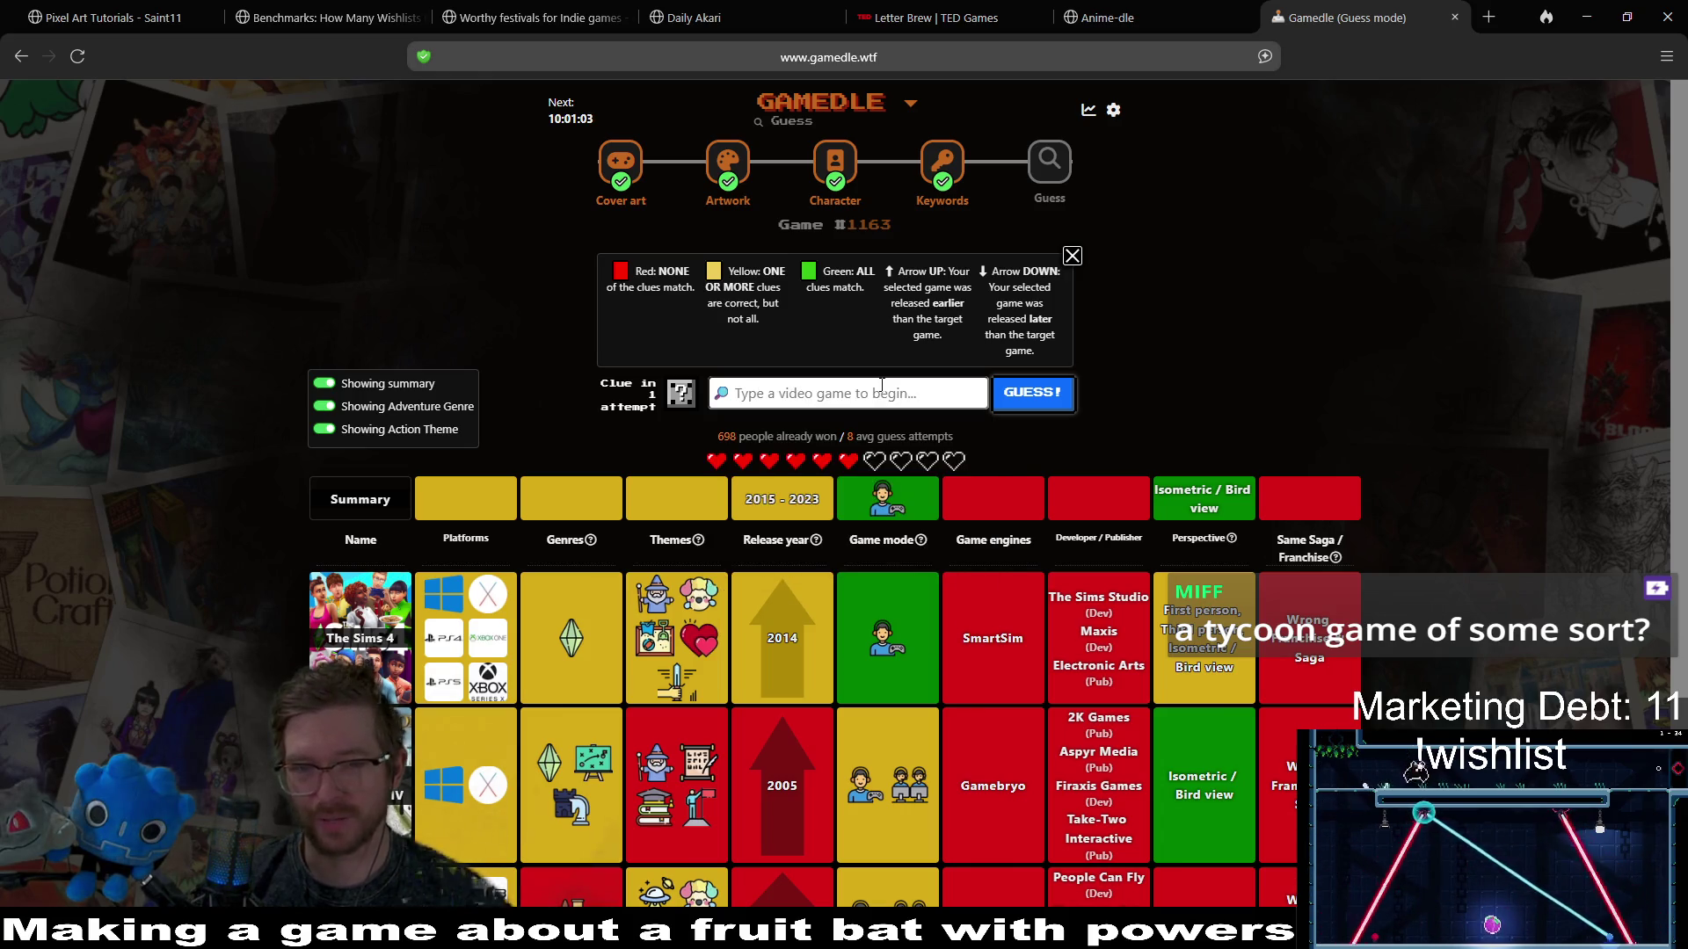
type("rollar")
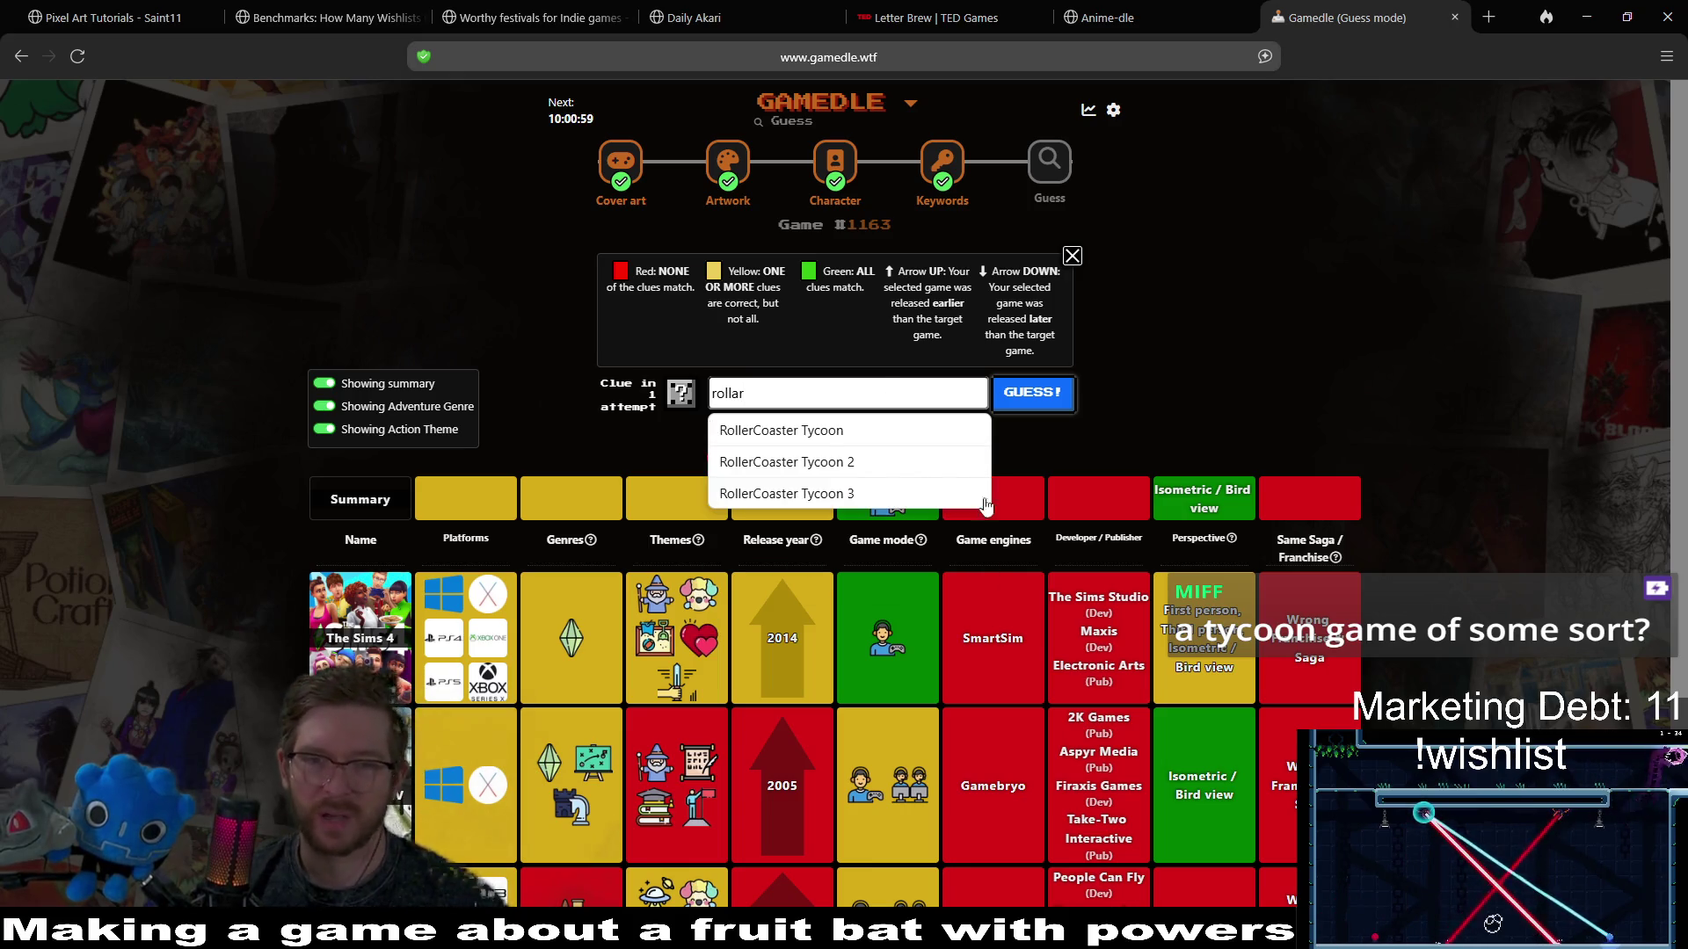
left_click(867, 493)
left_click(1037, 396)
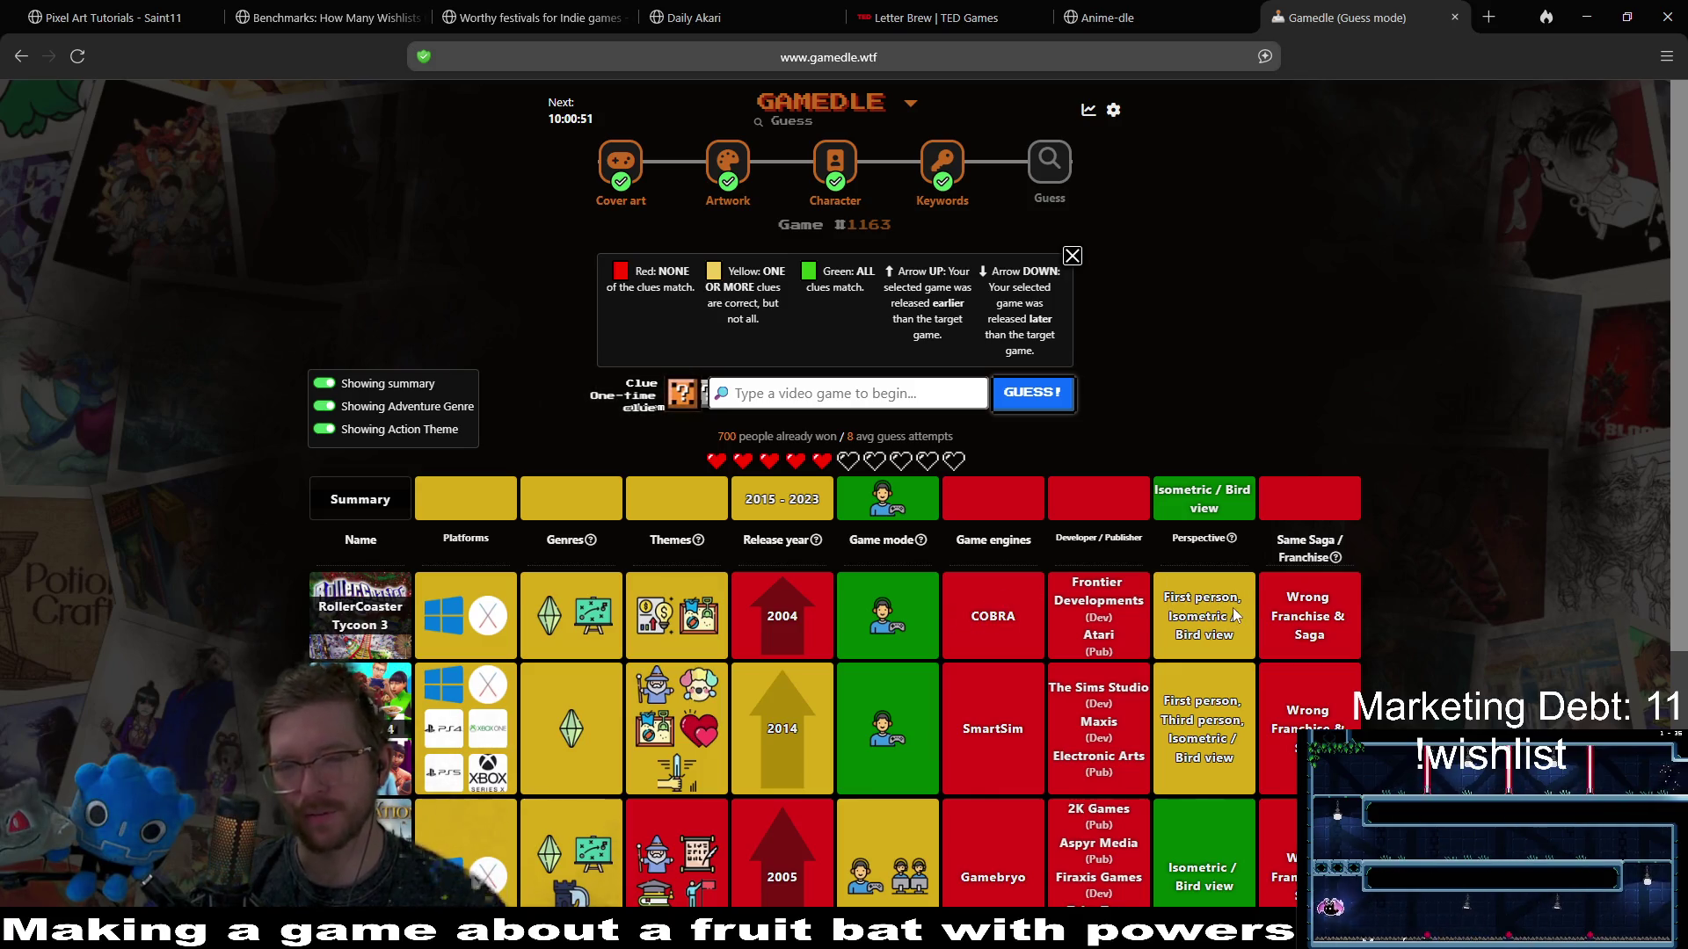
Spend the one-time clue to reveal release year 2017, then search 'manager'.
left_click(673, 404)
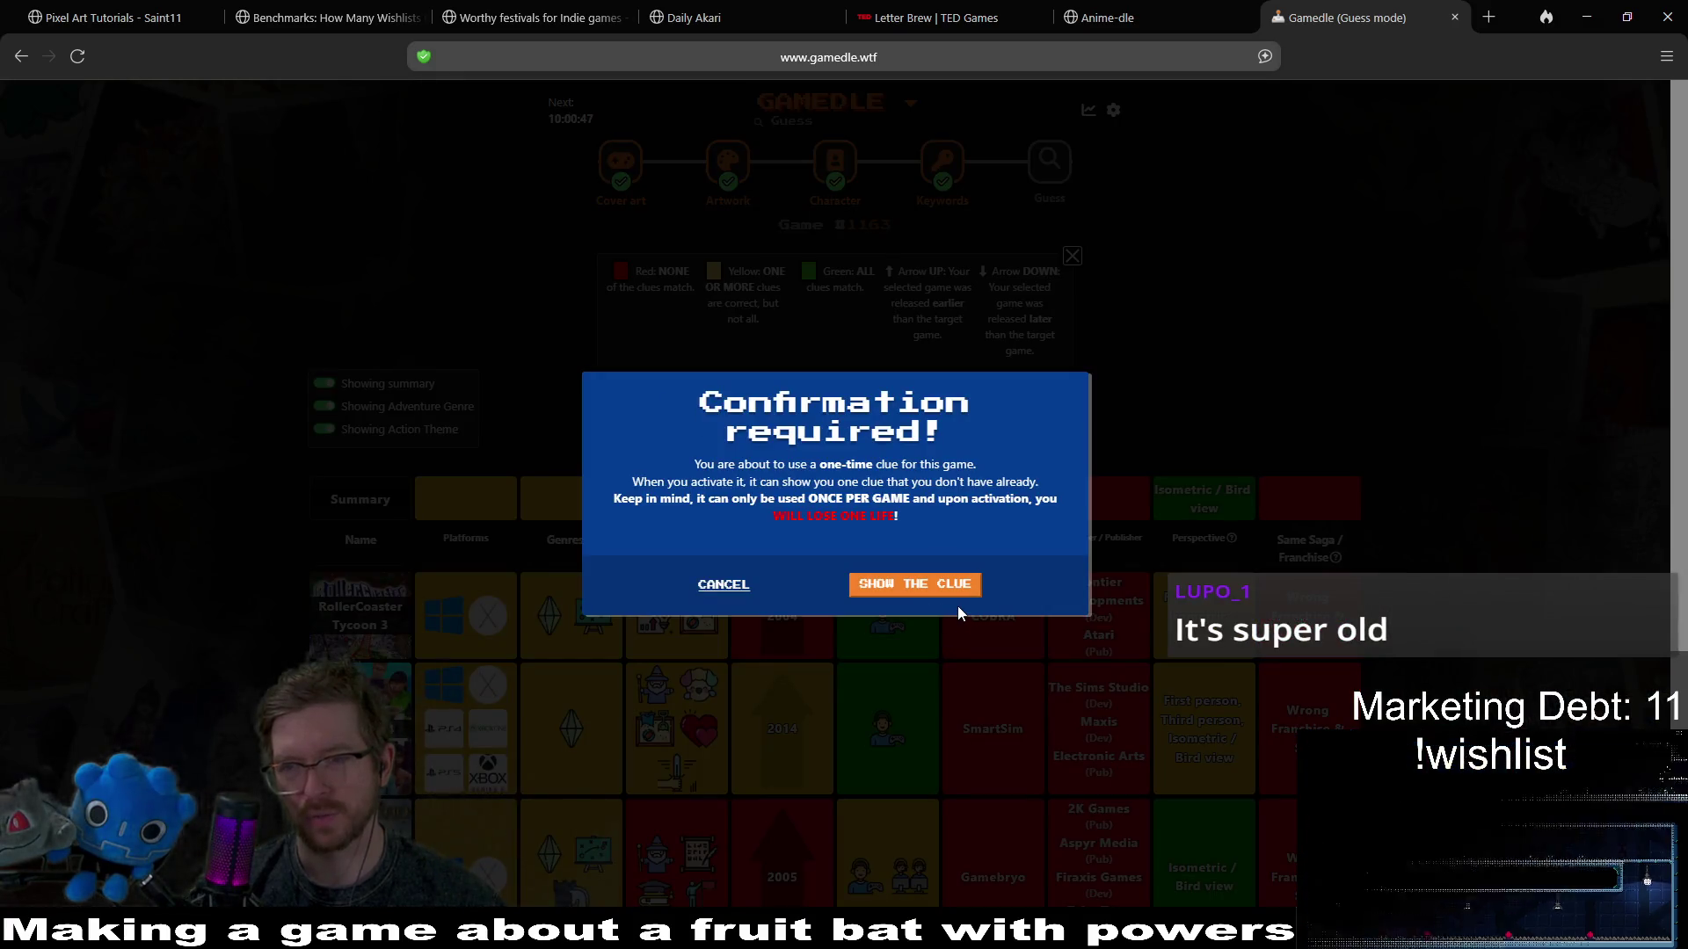
left_click(958, 582)
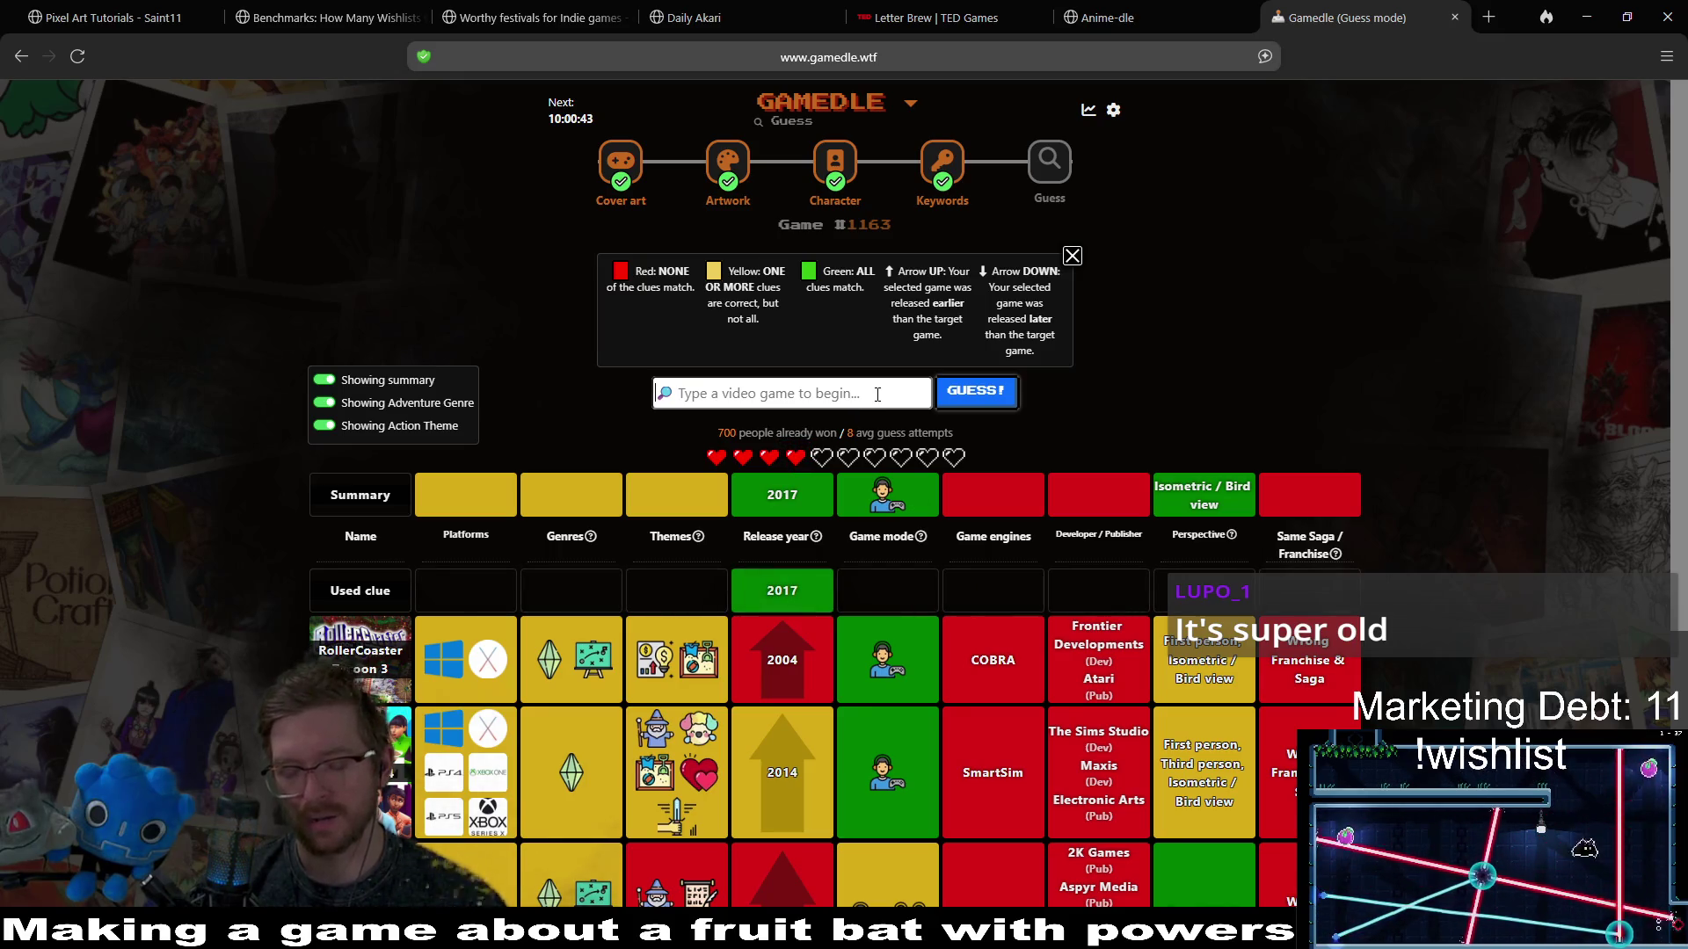
type("juras")
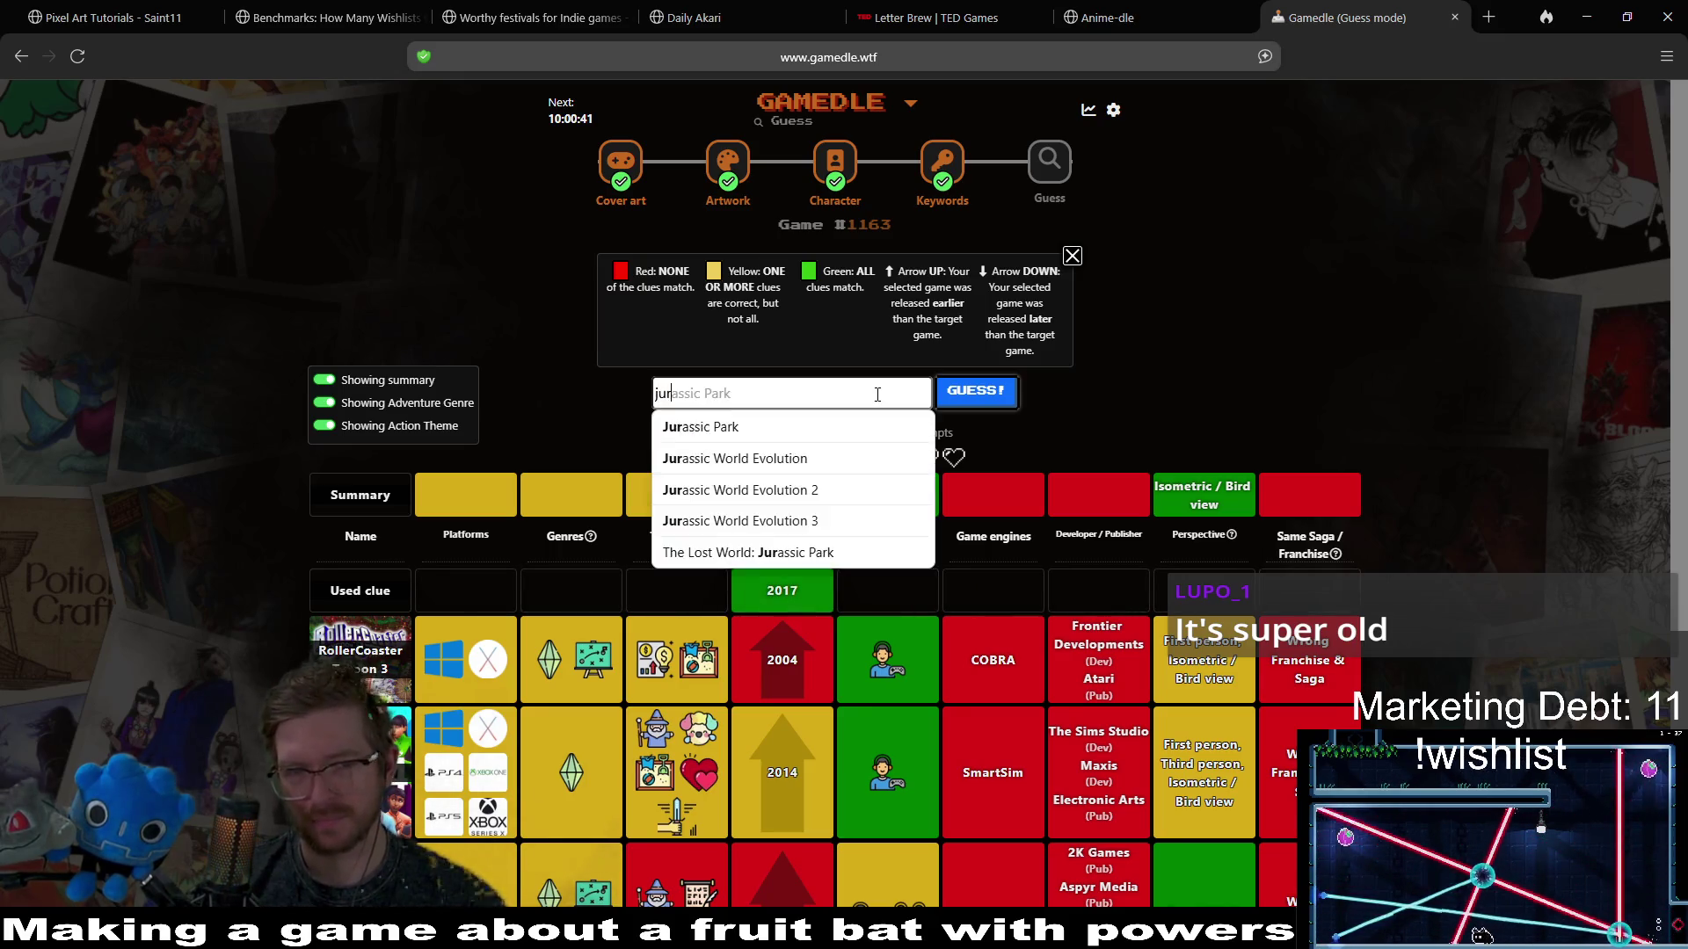
type("s")
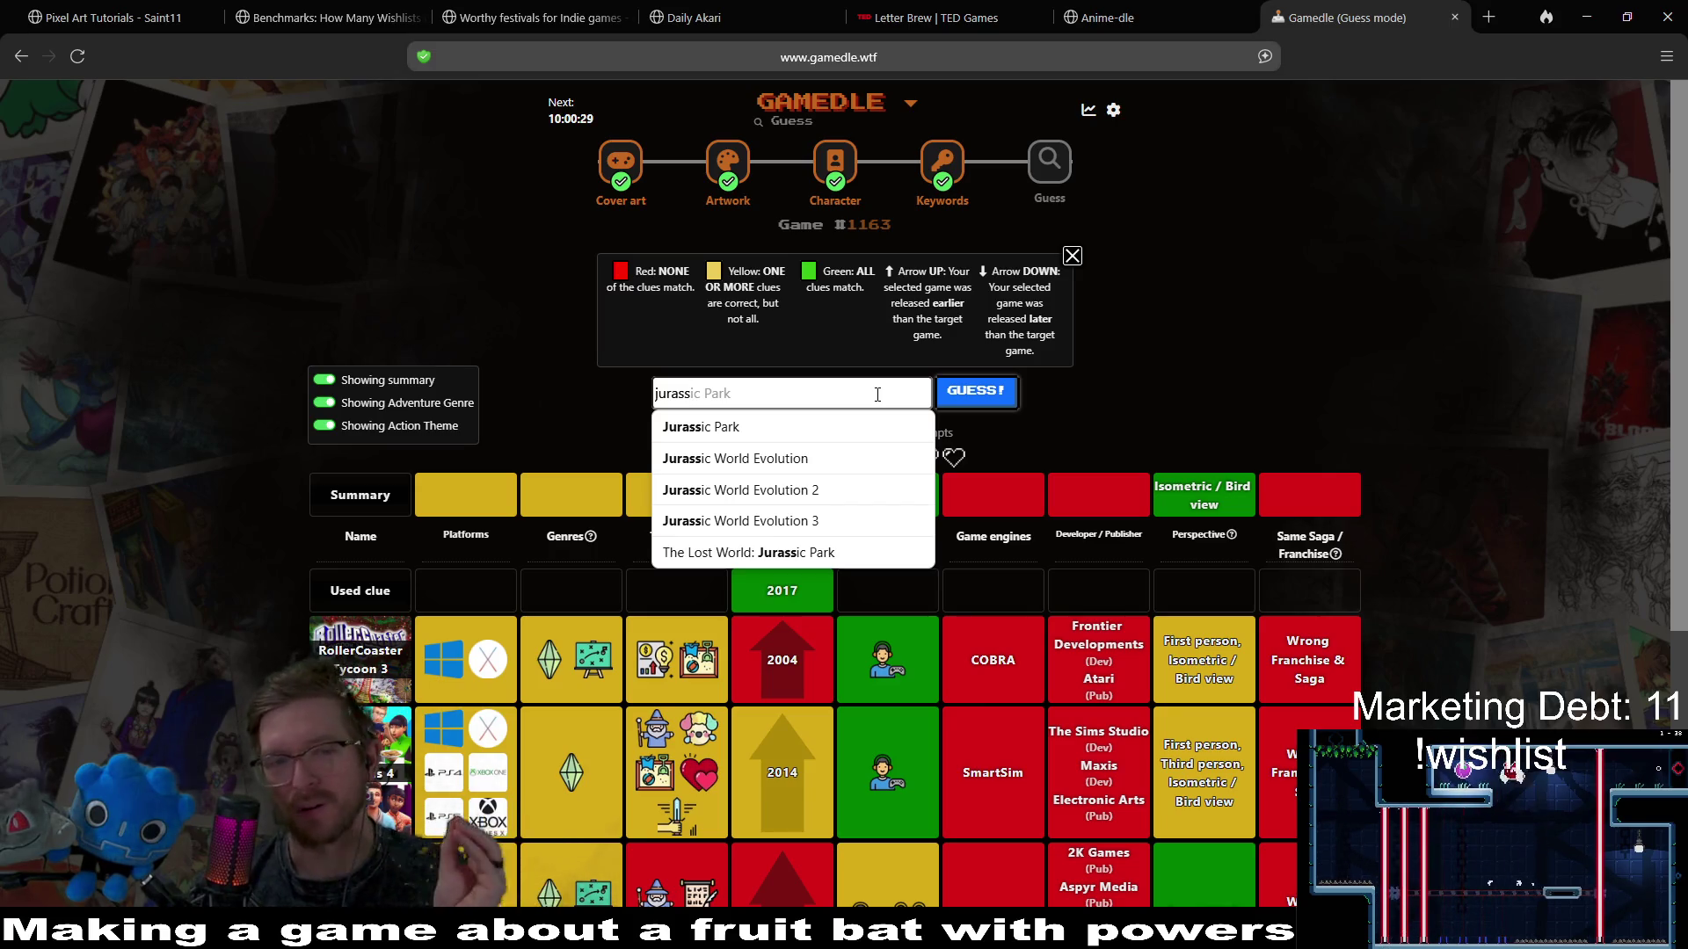
type("ic park")
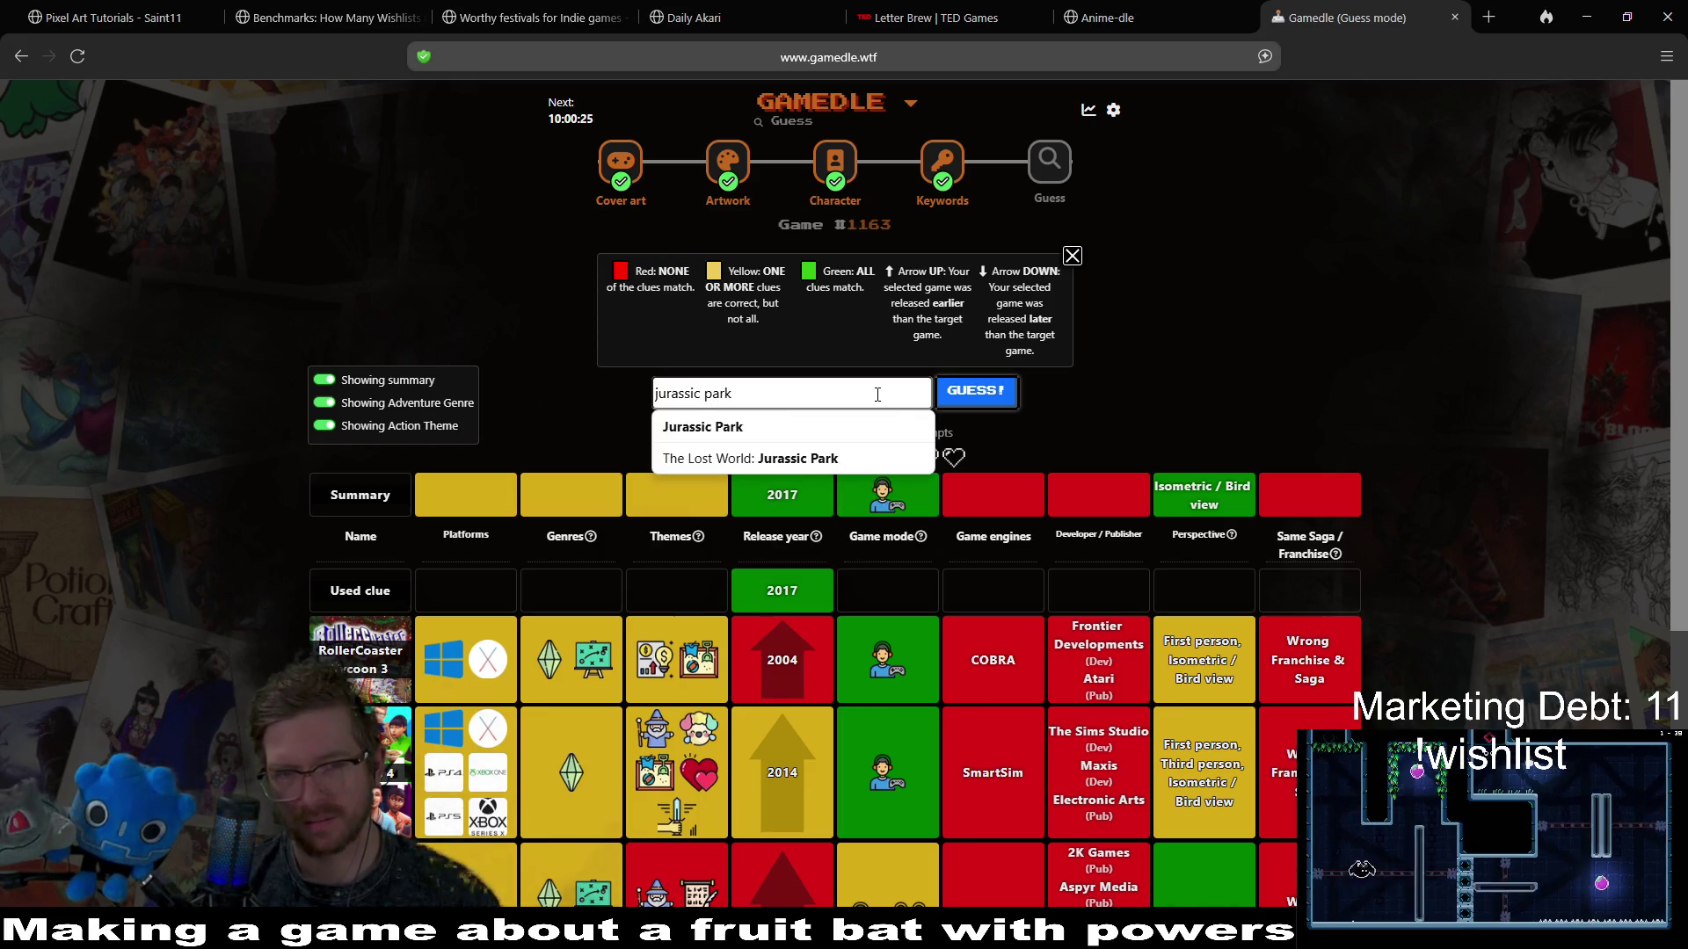
type(" man")
key("ctrl+a")
key("BackSpace")
type("manager")
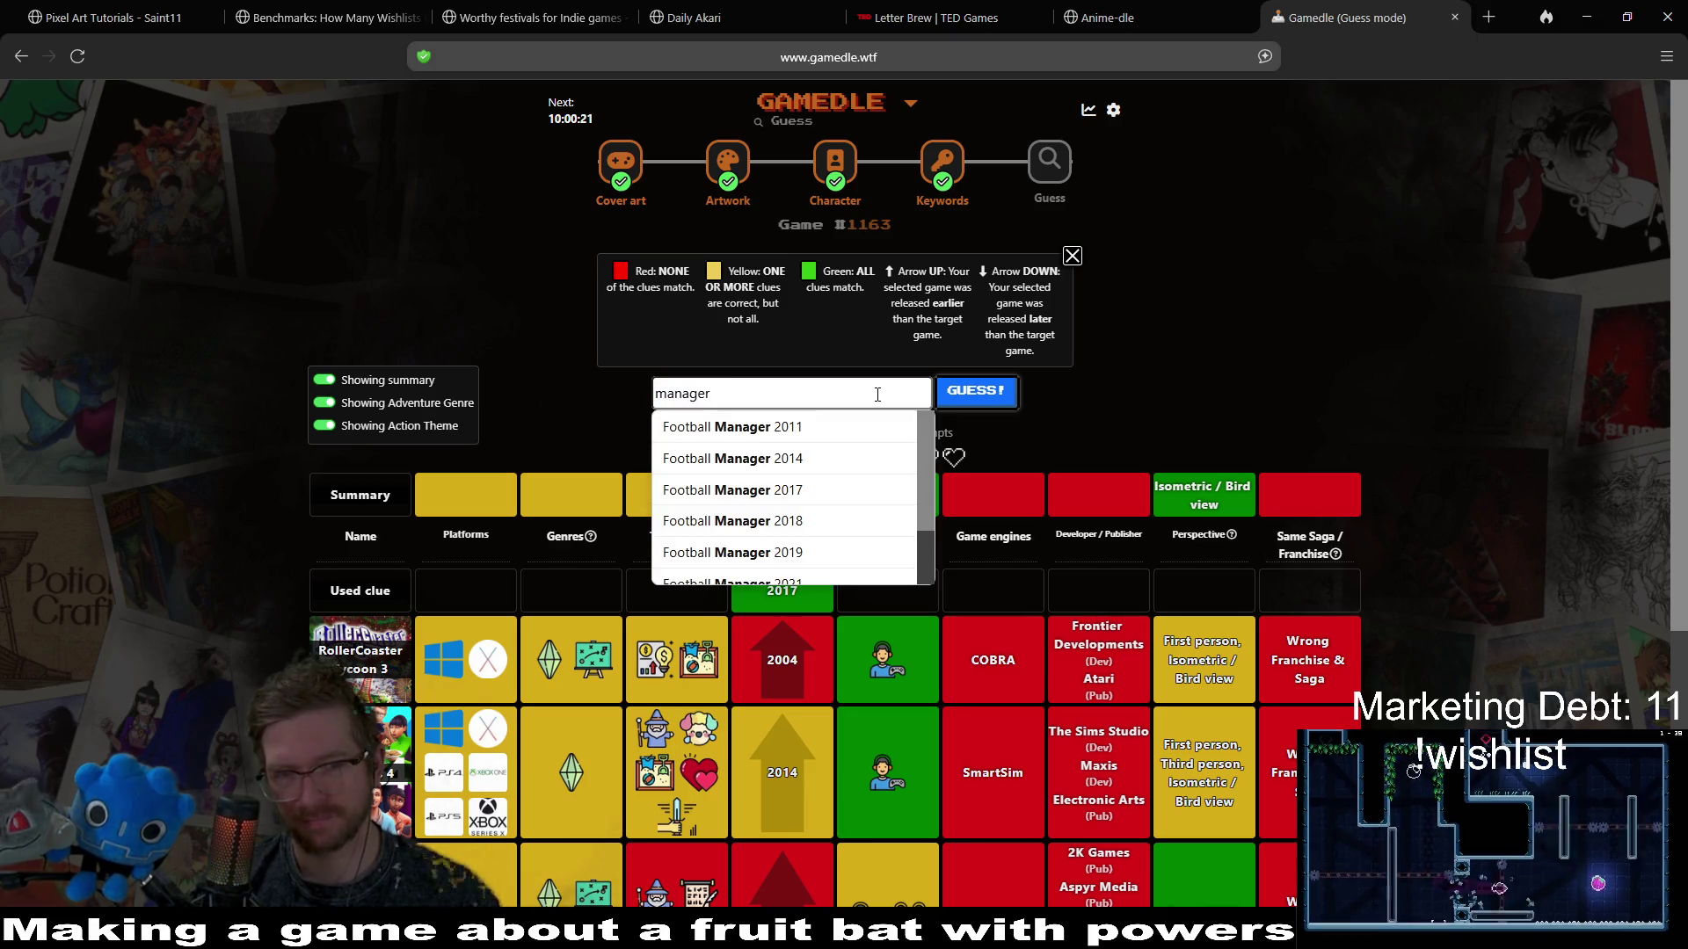
scroll(848, 496, "down", 5)
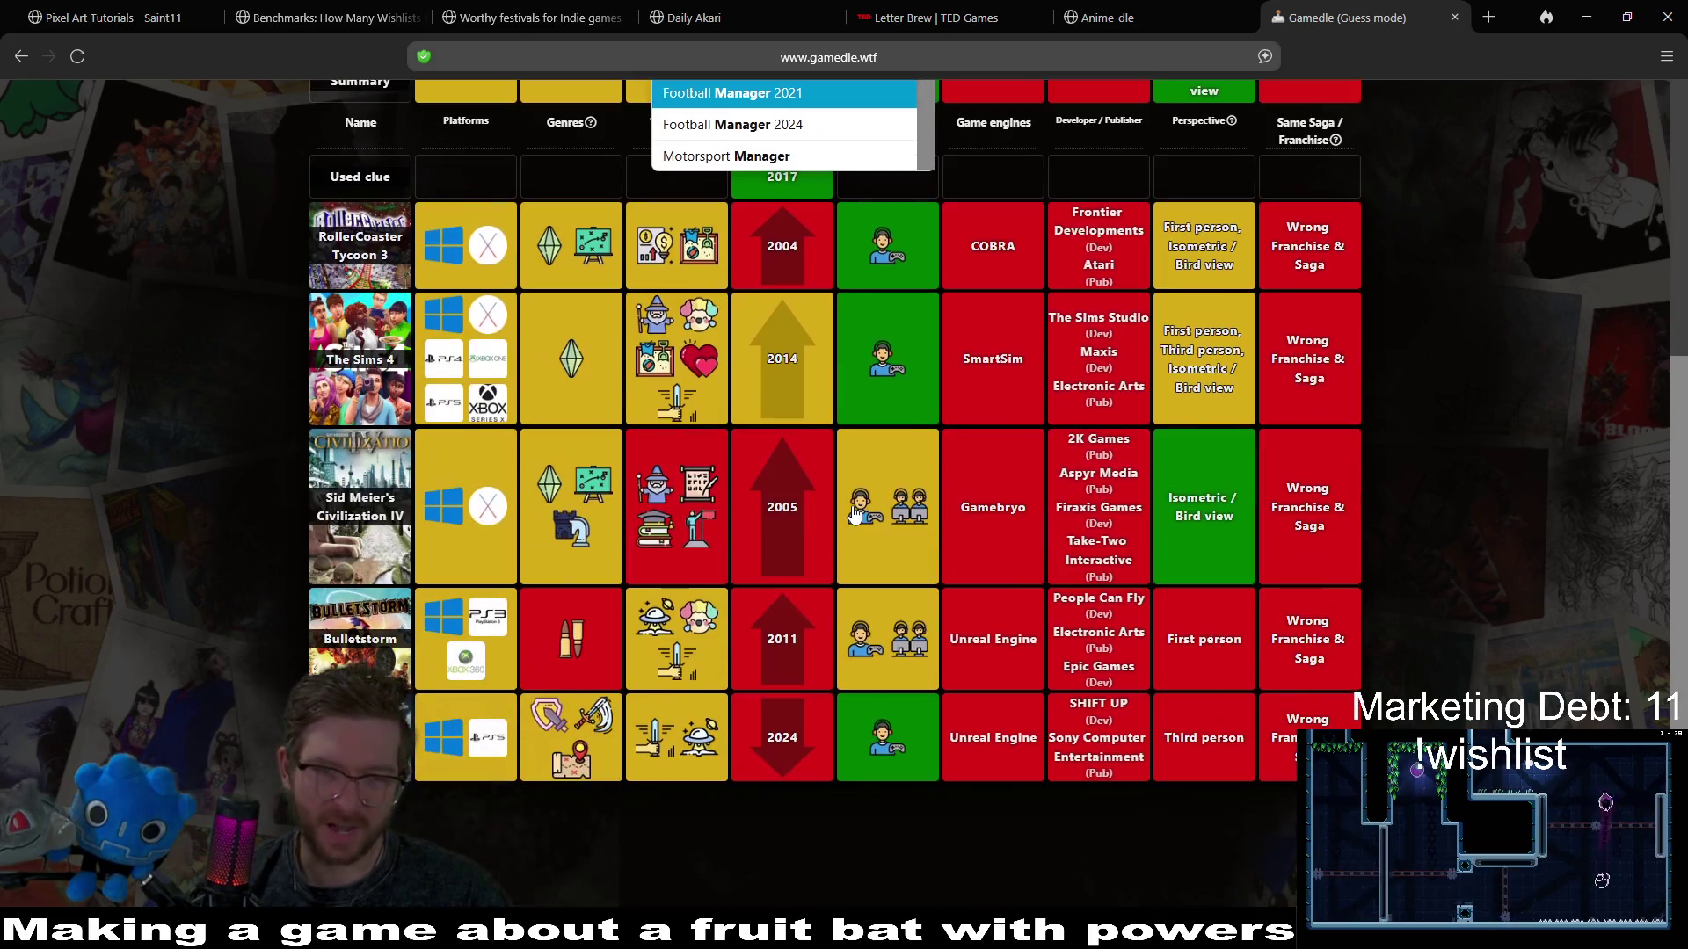
scroll(853, 510, "up", 4)
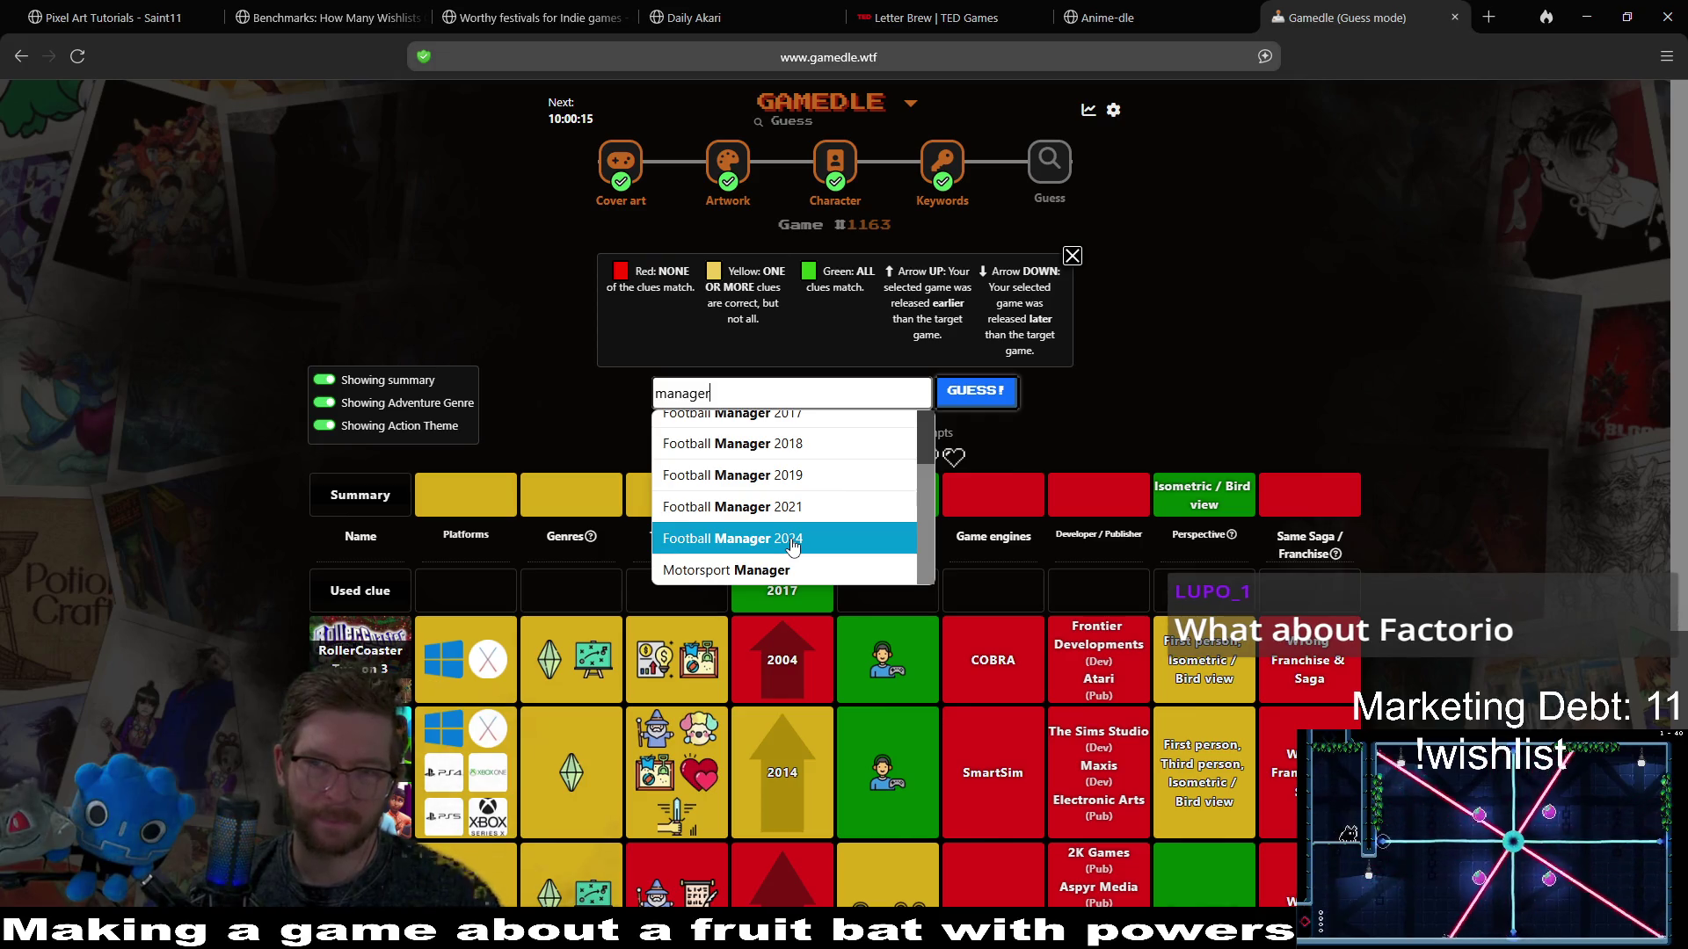
Replace 'manager' with 'factoria' and guess Factorio, released 2016.
left_click_drag(711, 392, 593, 381)
key("BackSpace")
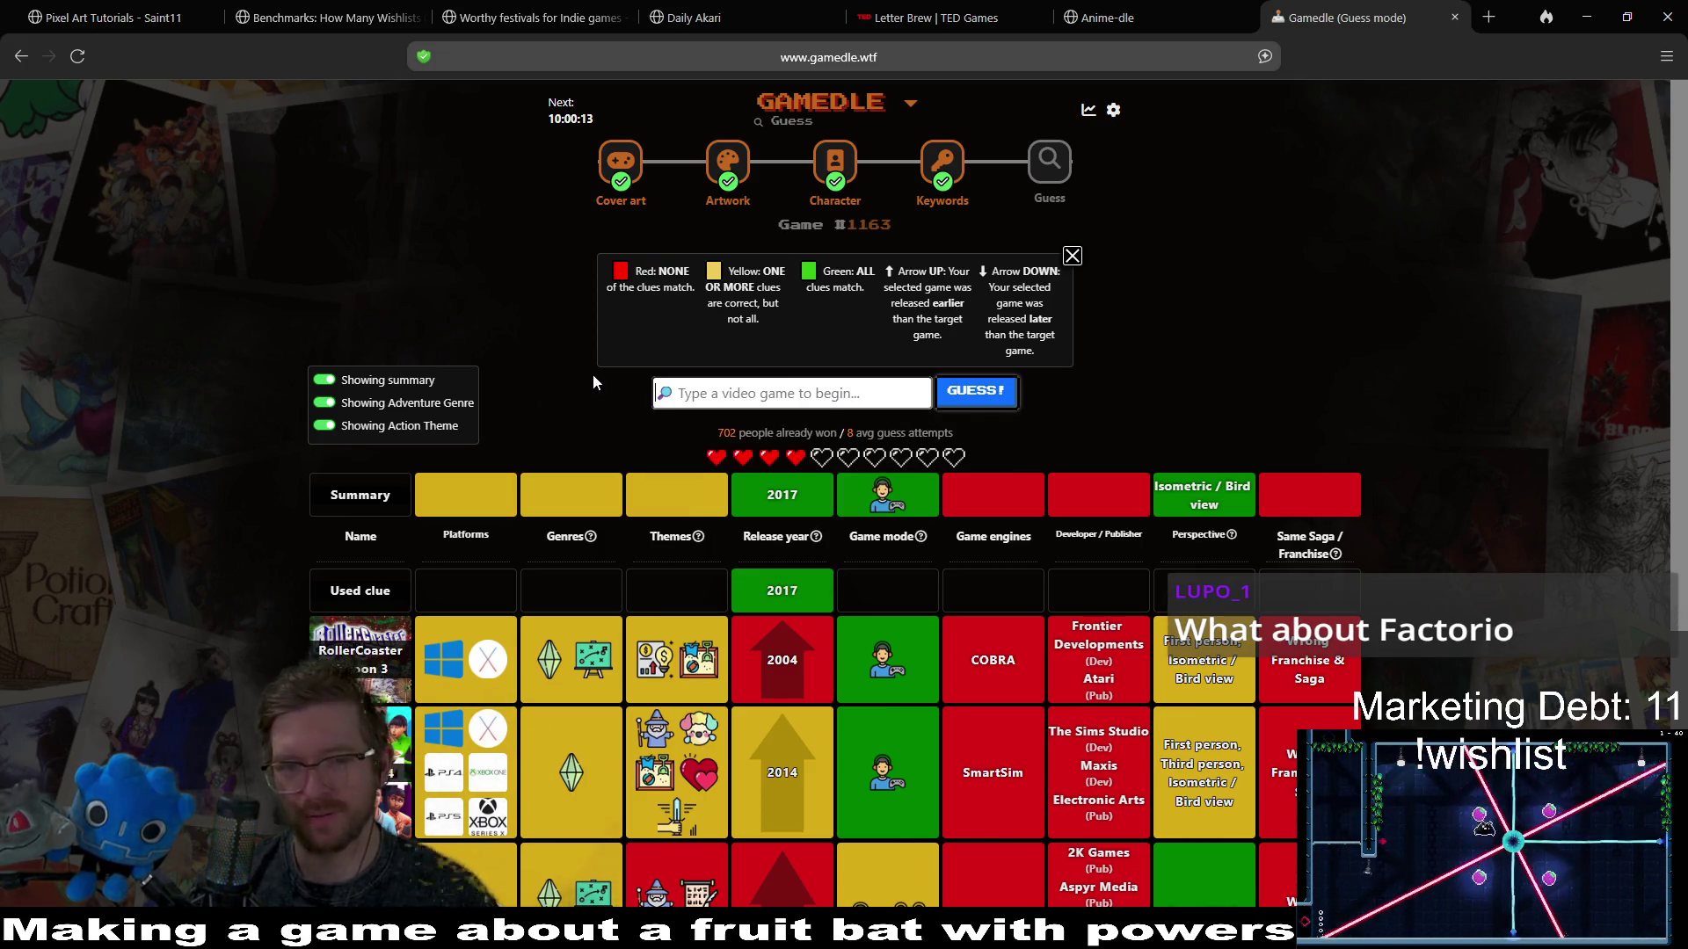
type("factoria")
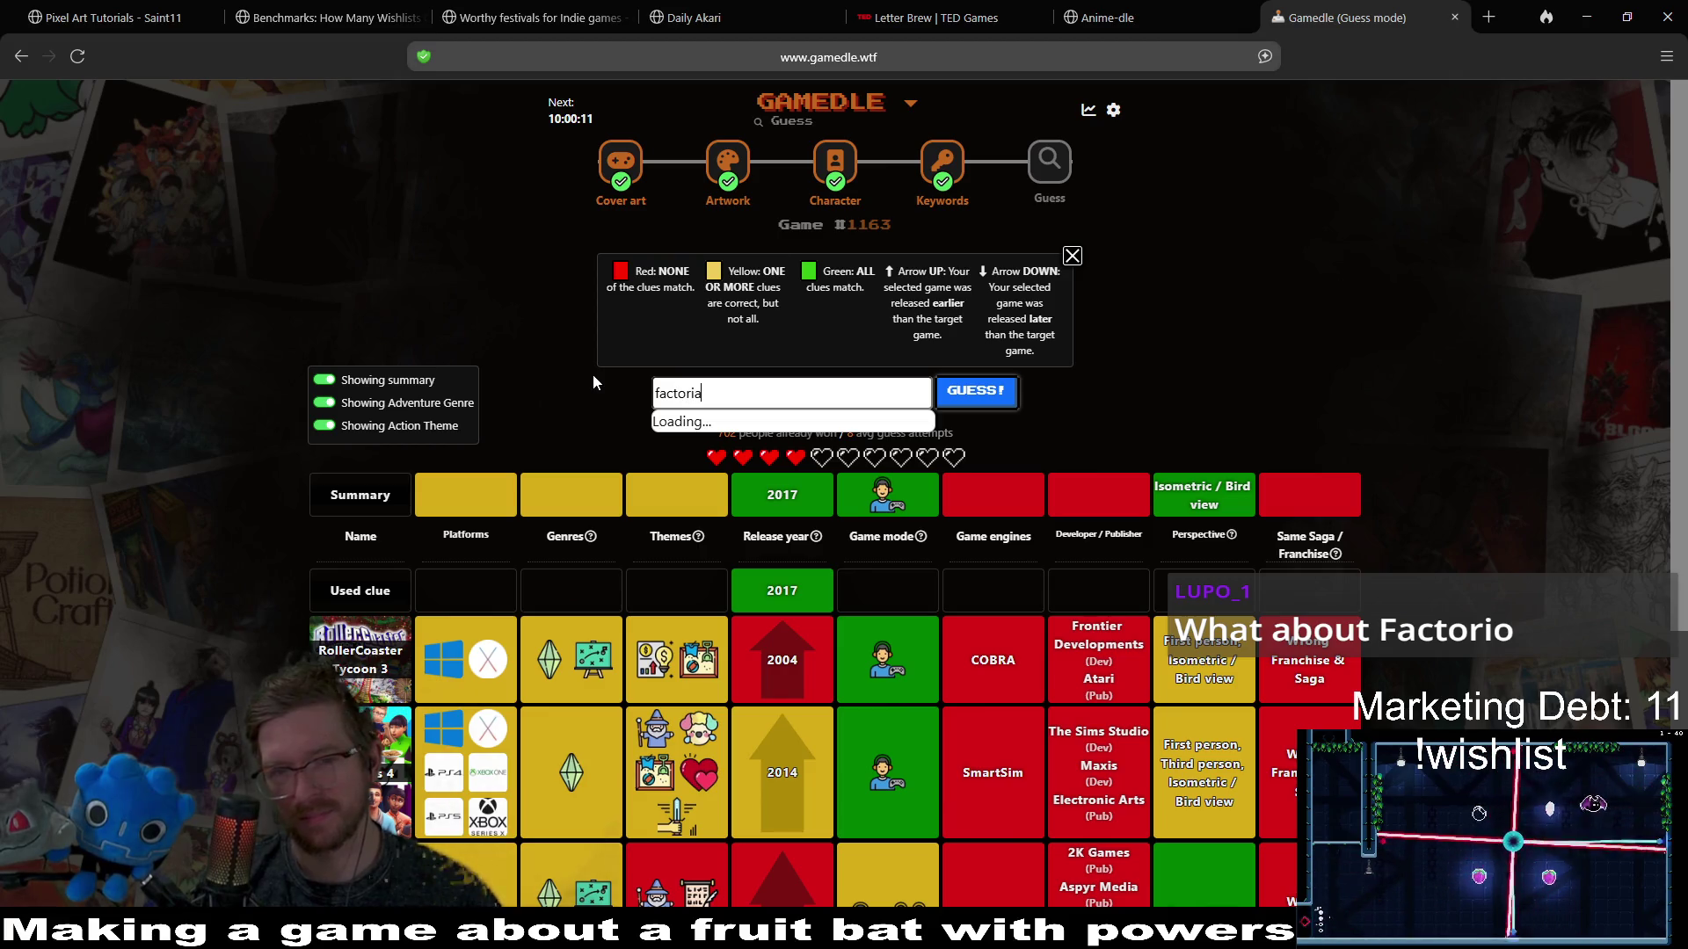
left_click(791, 423)
left_click(1002, 400)
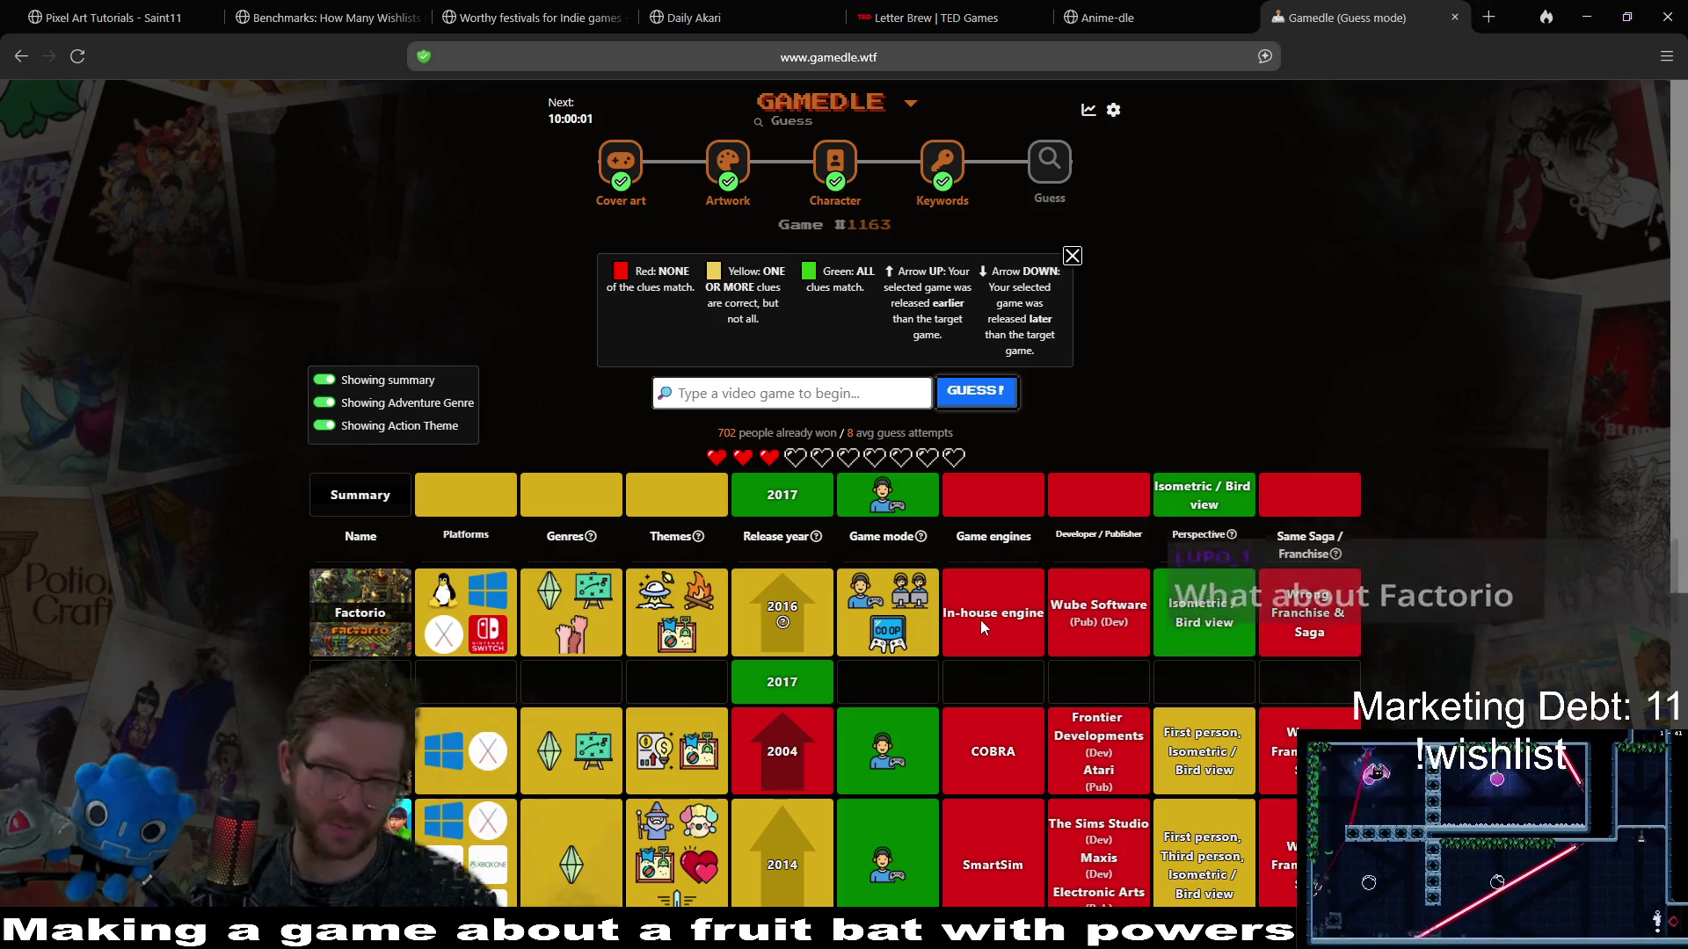
scroll(1141, 642, "down", 5)
scroll(1141, 642, "up", 5)
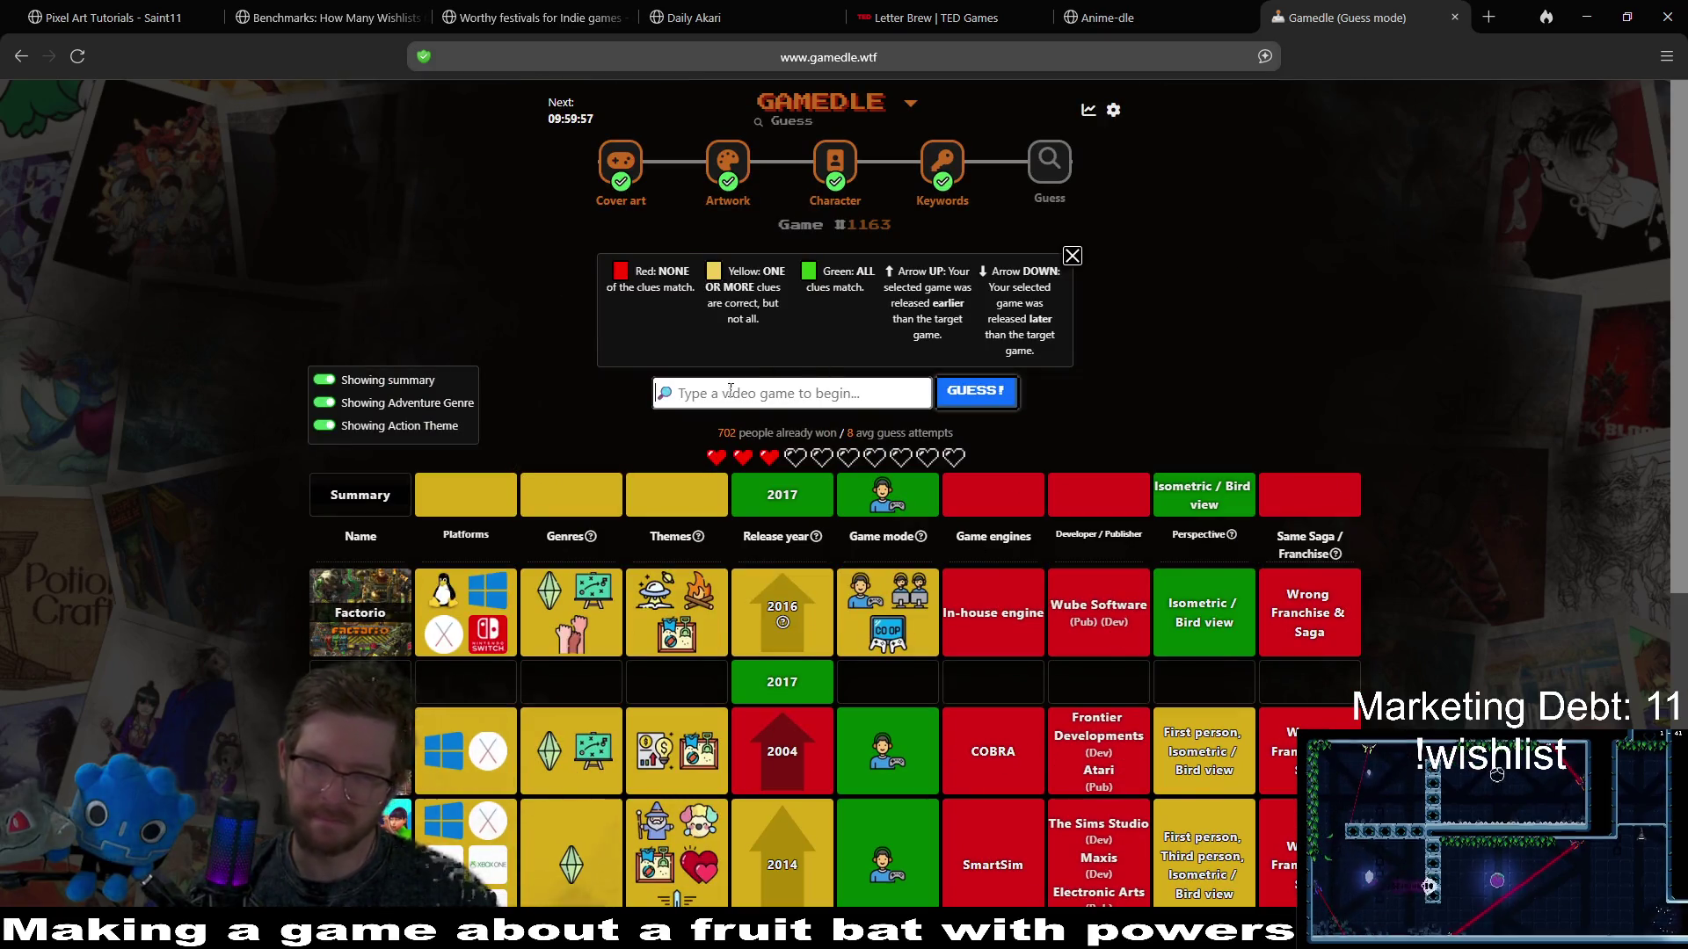
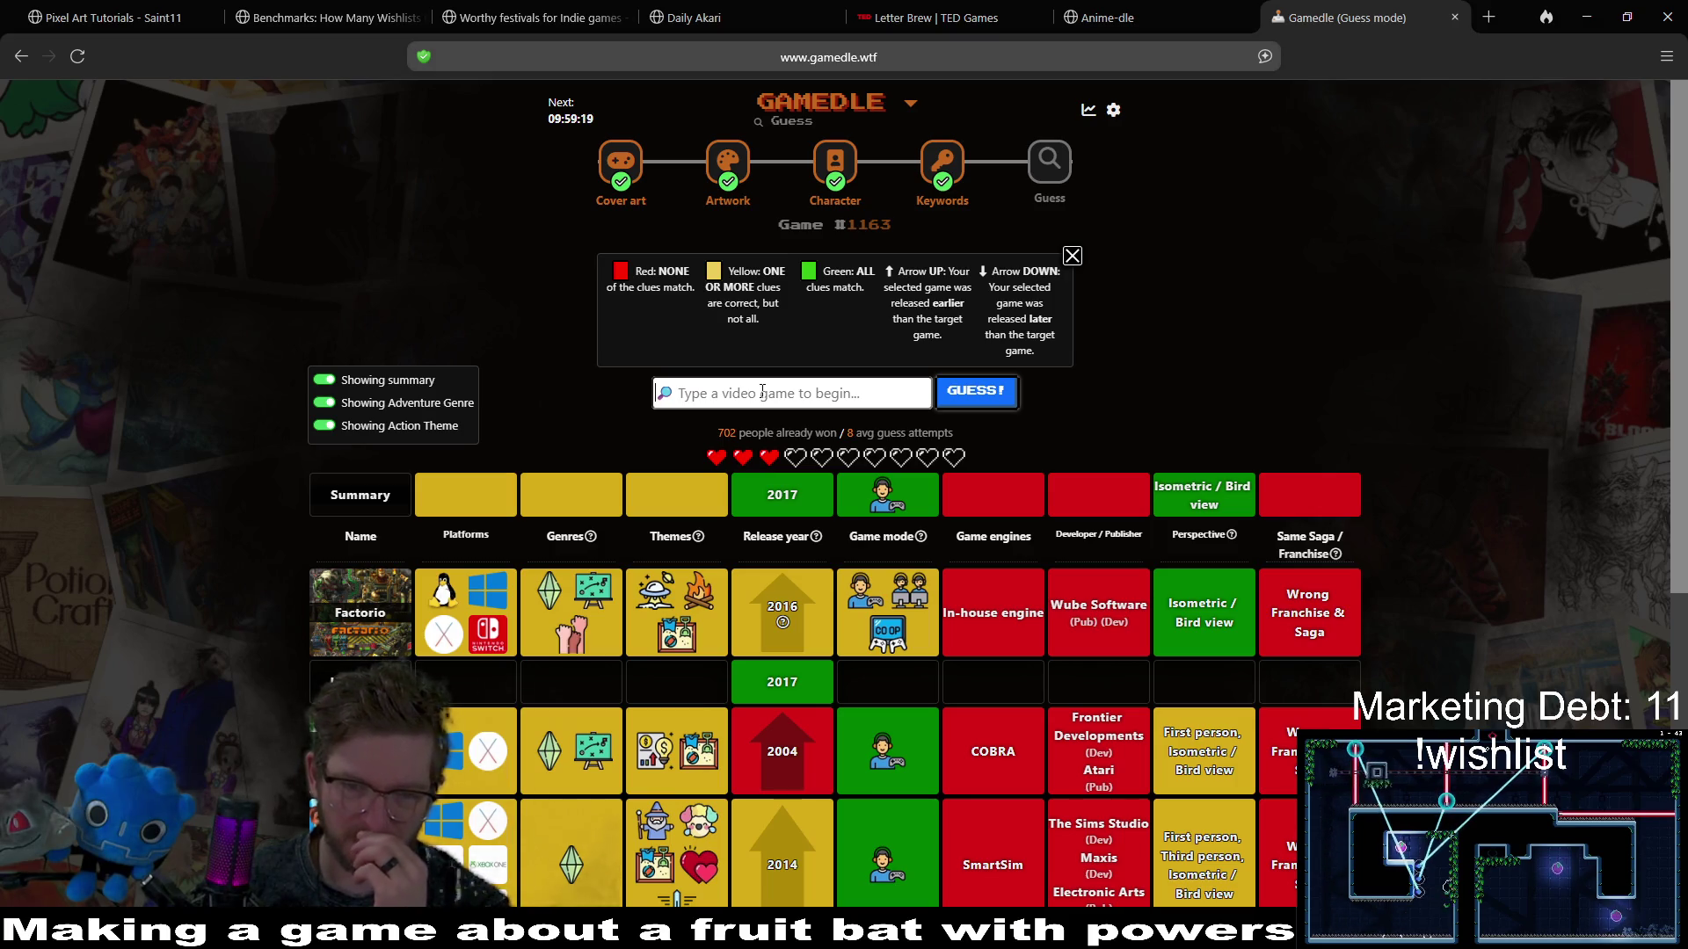
Guess Mario + Rabbids Kingdom Battle in Gamedle.
type("mario r")
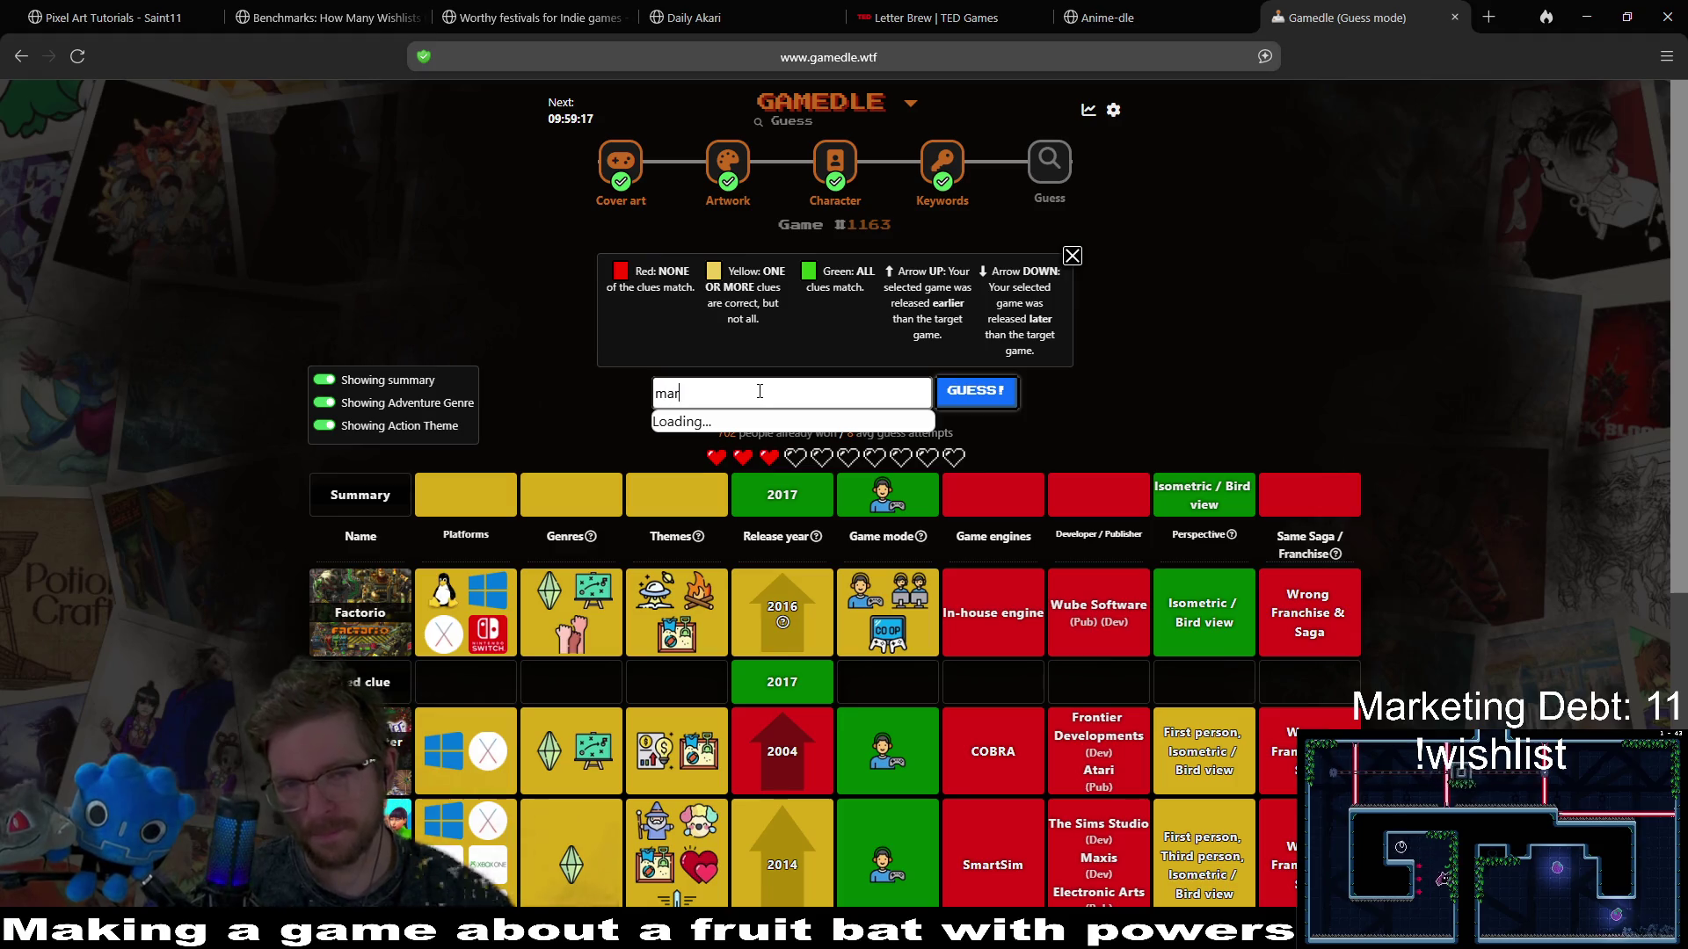
type("a")
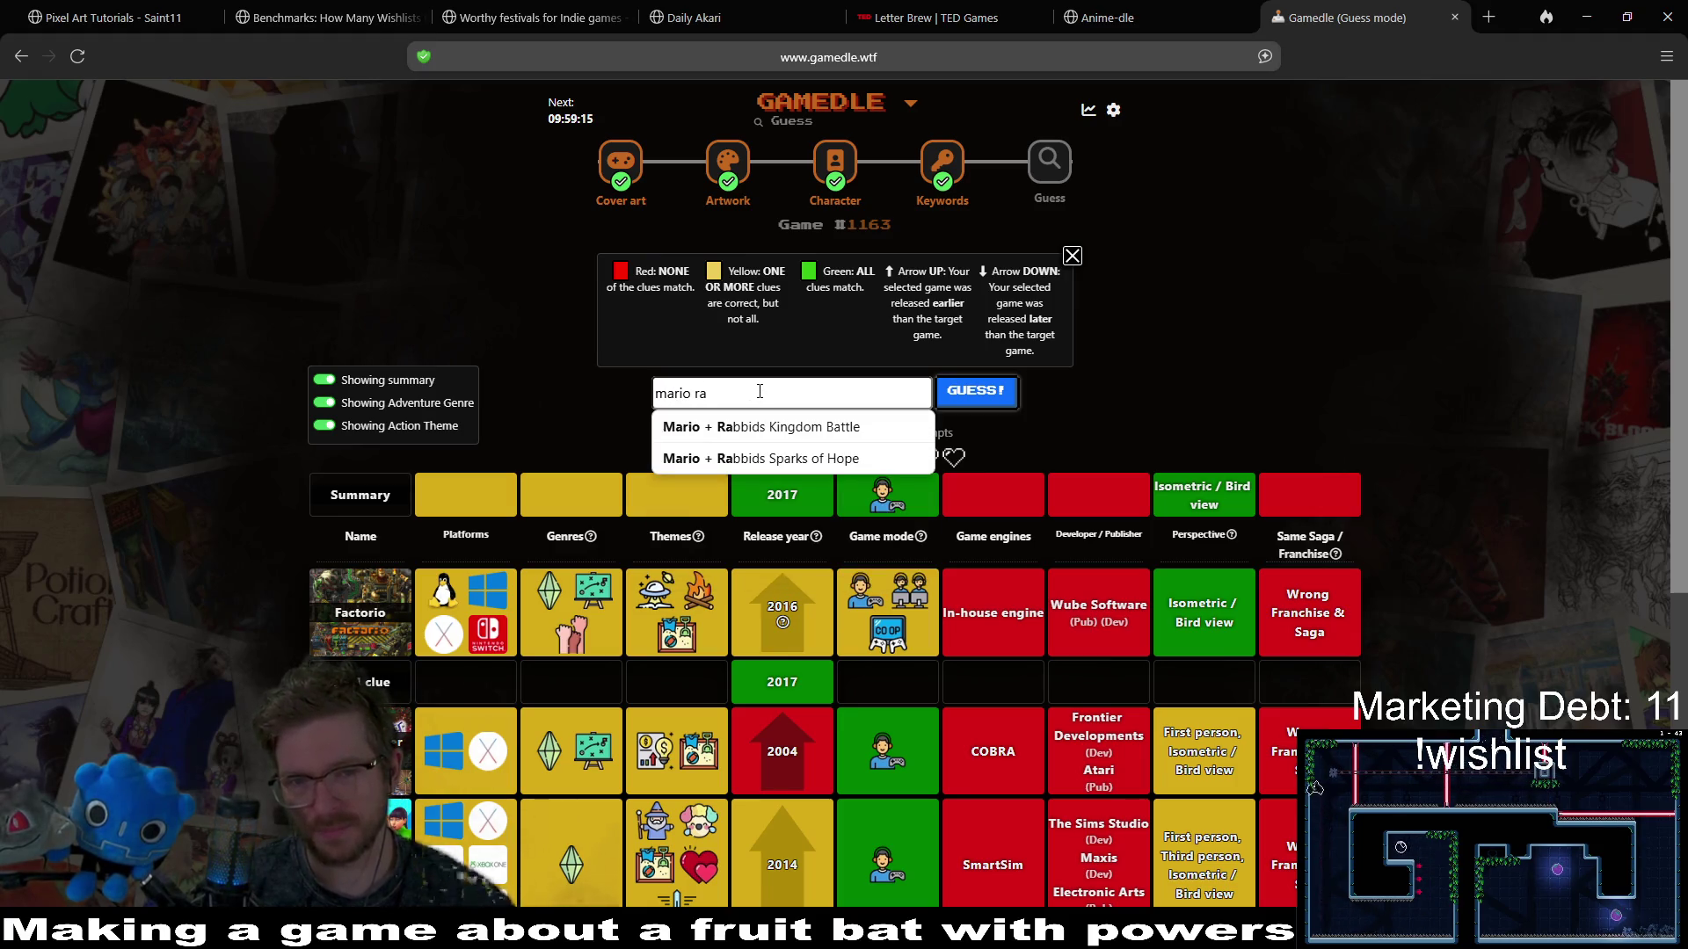
left_click(797, 428)
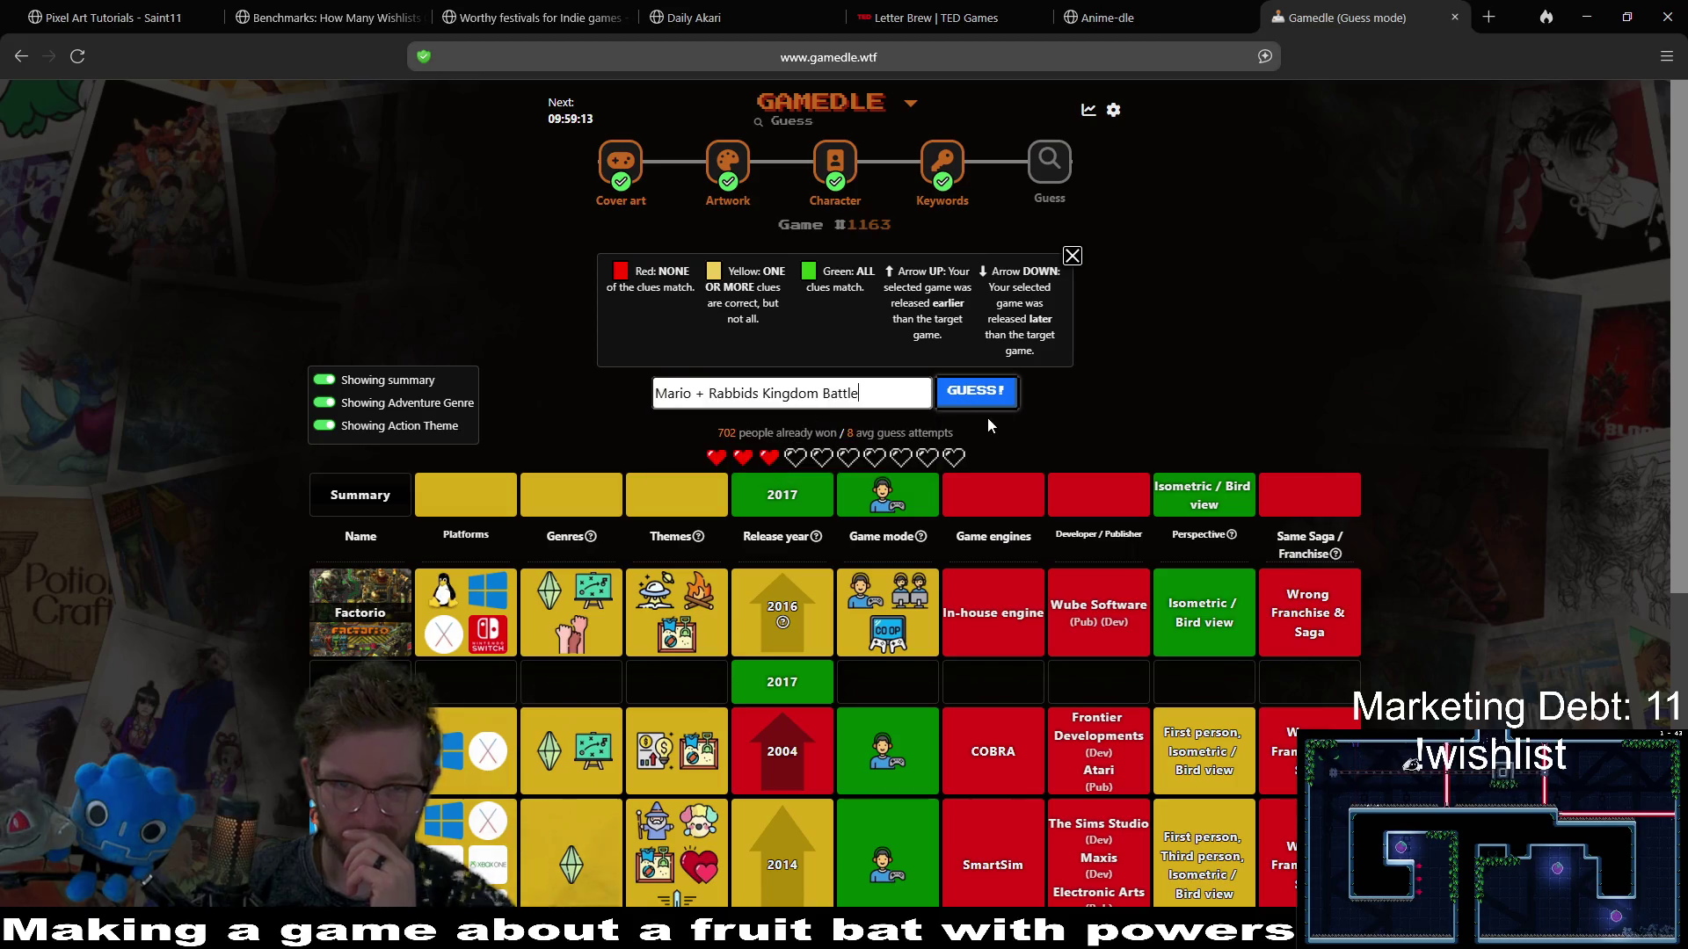
left_click(1003, 406)
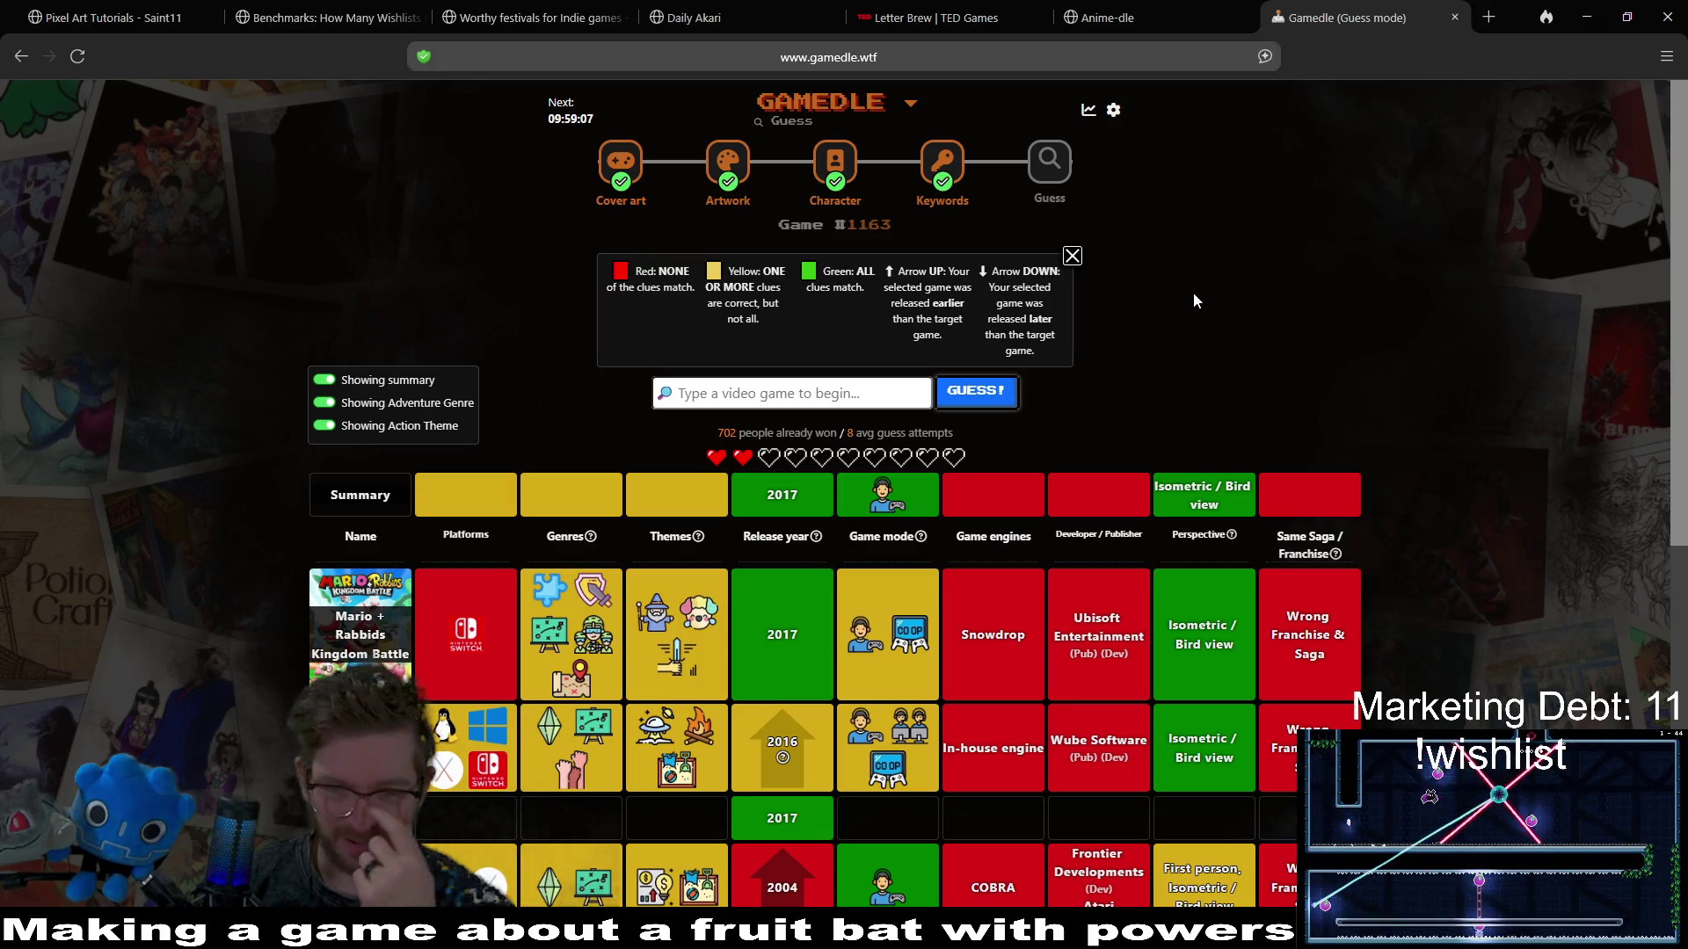
scroll(1185, 320, "down", 7)
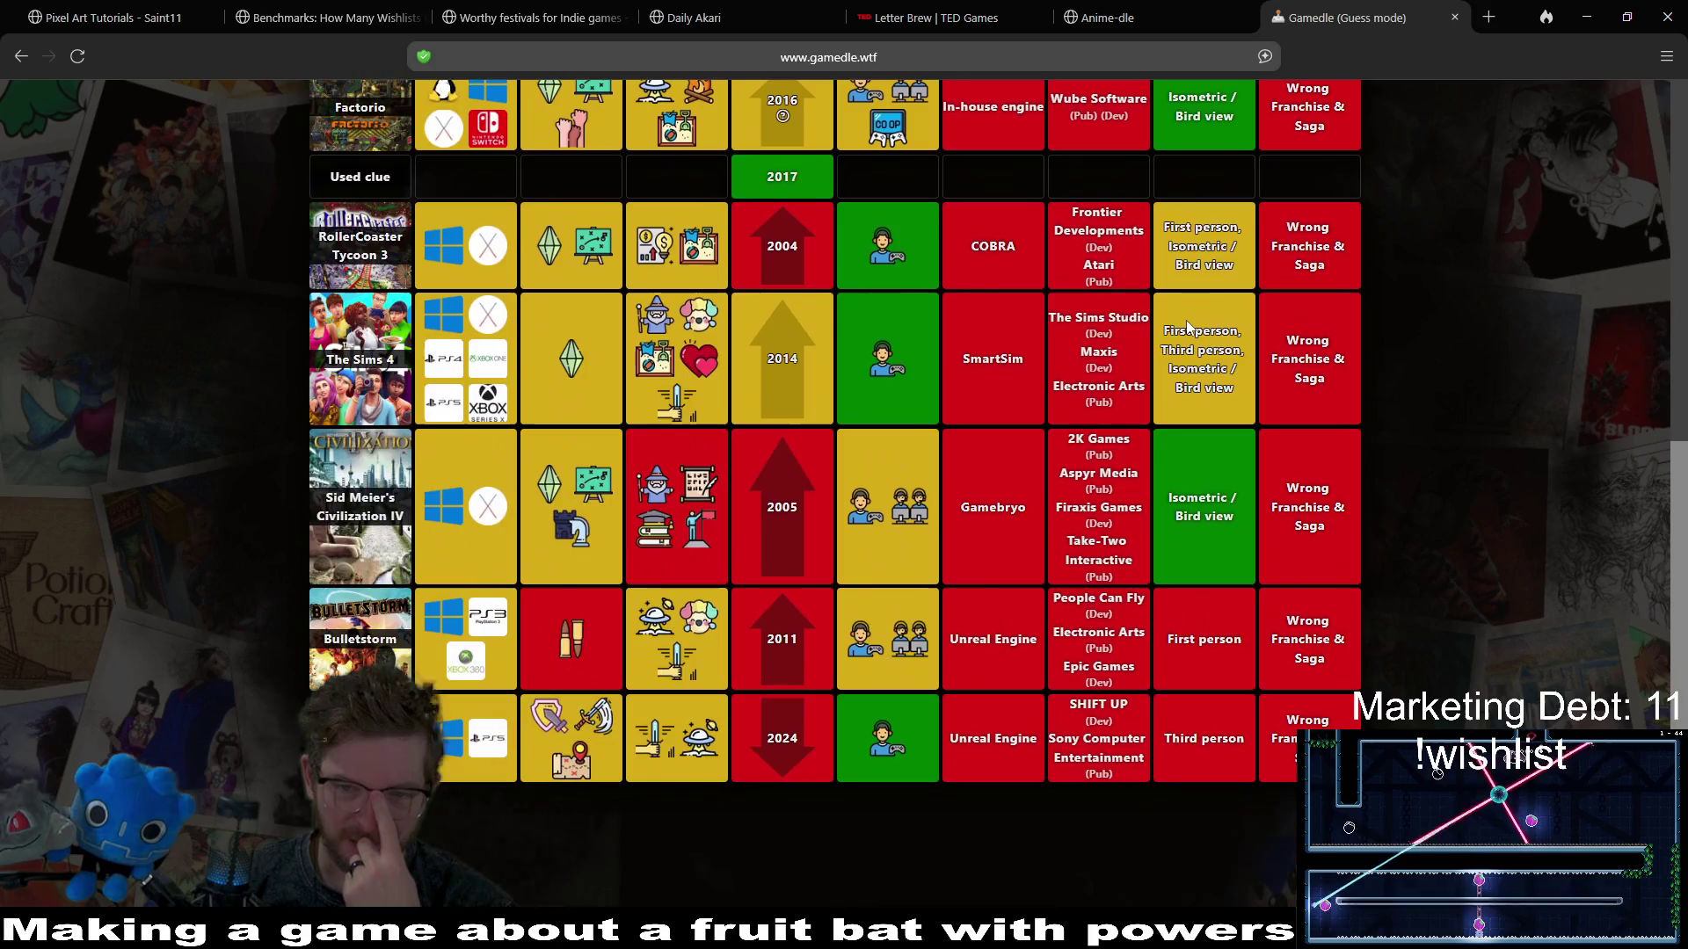
scroll(1479, 641, "up", 7)
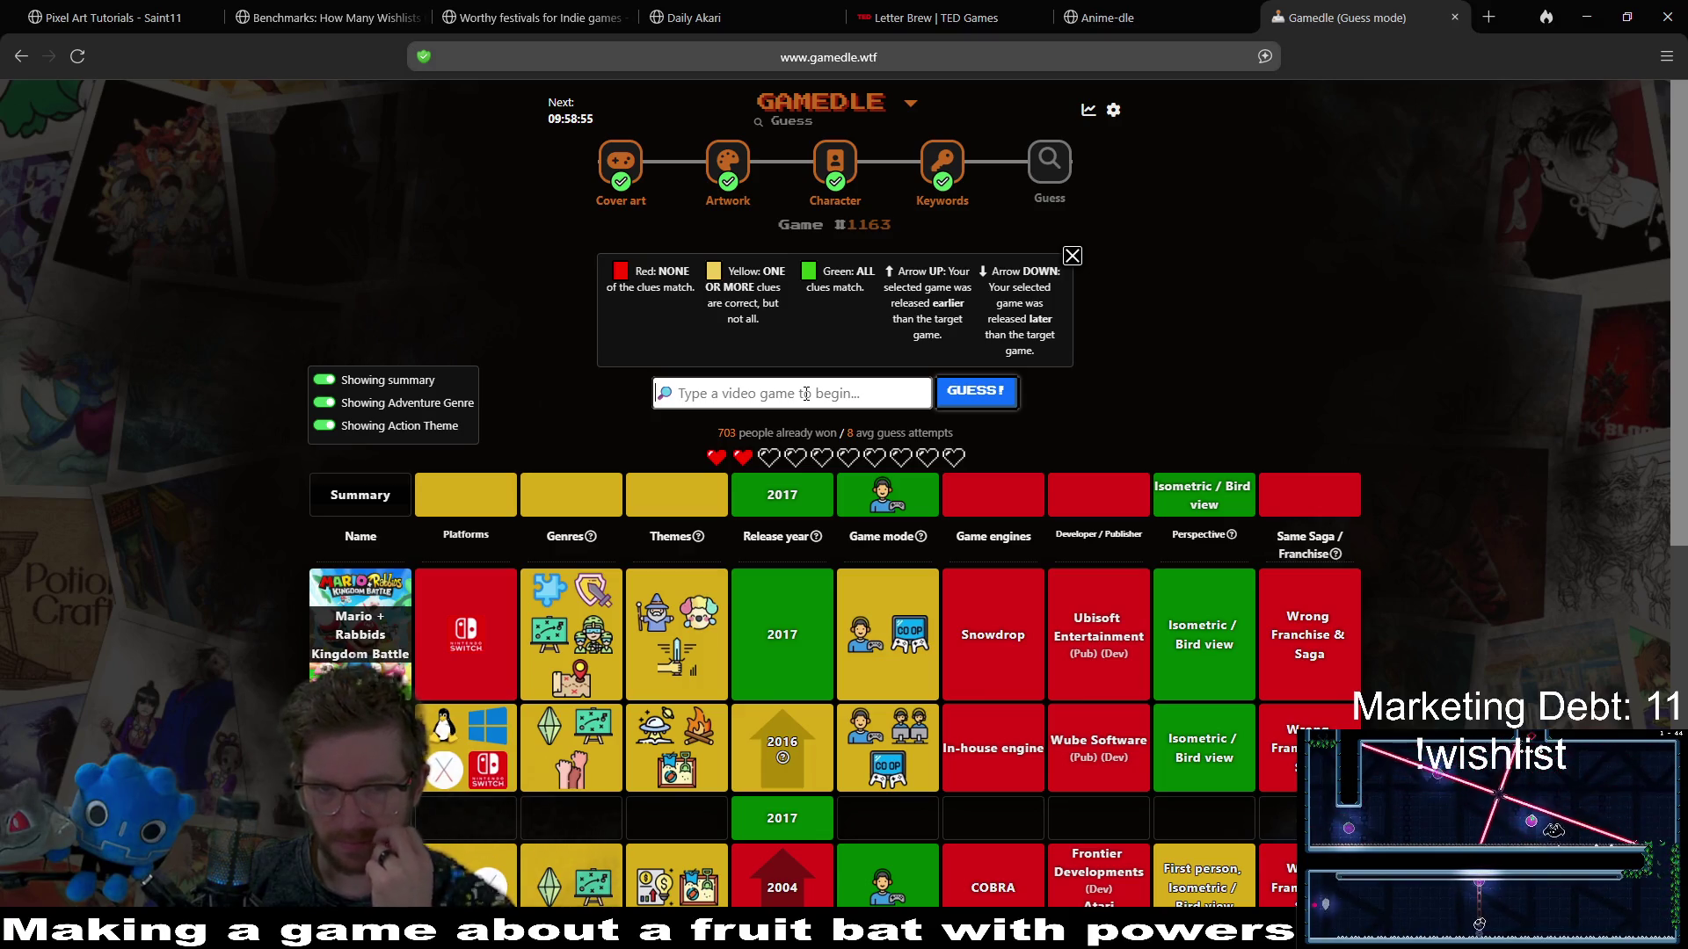
Guess Football Manager 2017, leaving one heart.
type("foot")
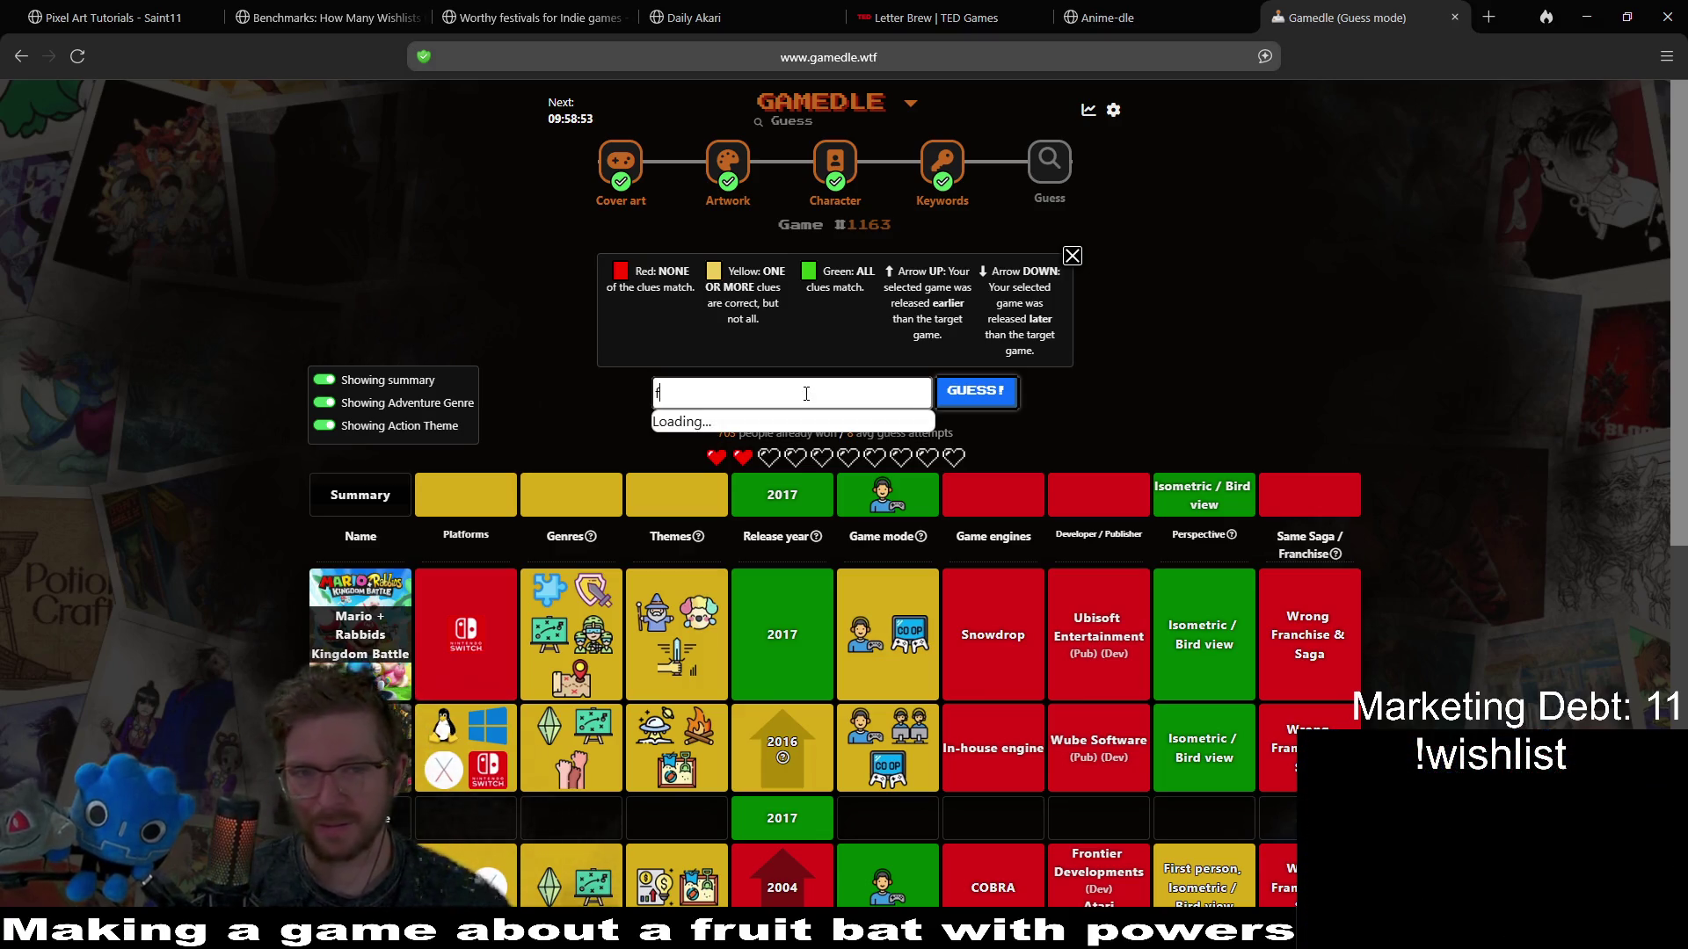
type(" man")
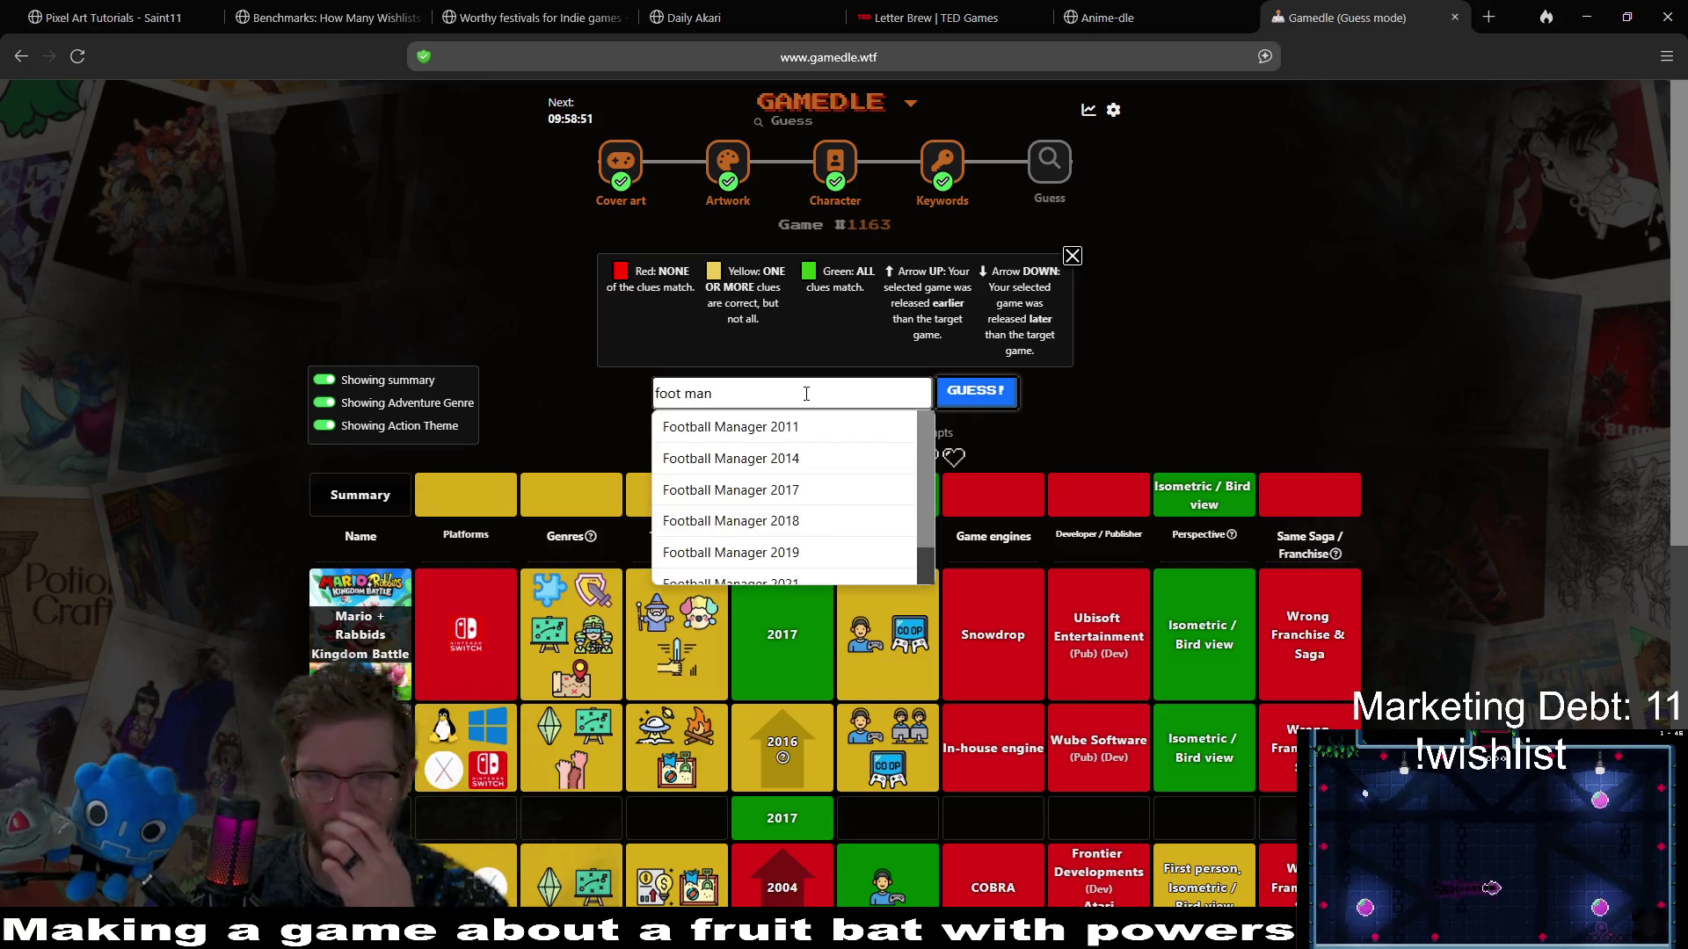
scroll(827, 491, "down", 1)
left_click(845, 443)
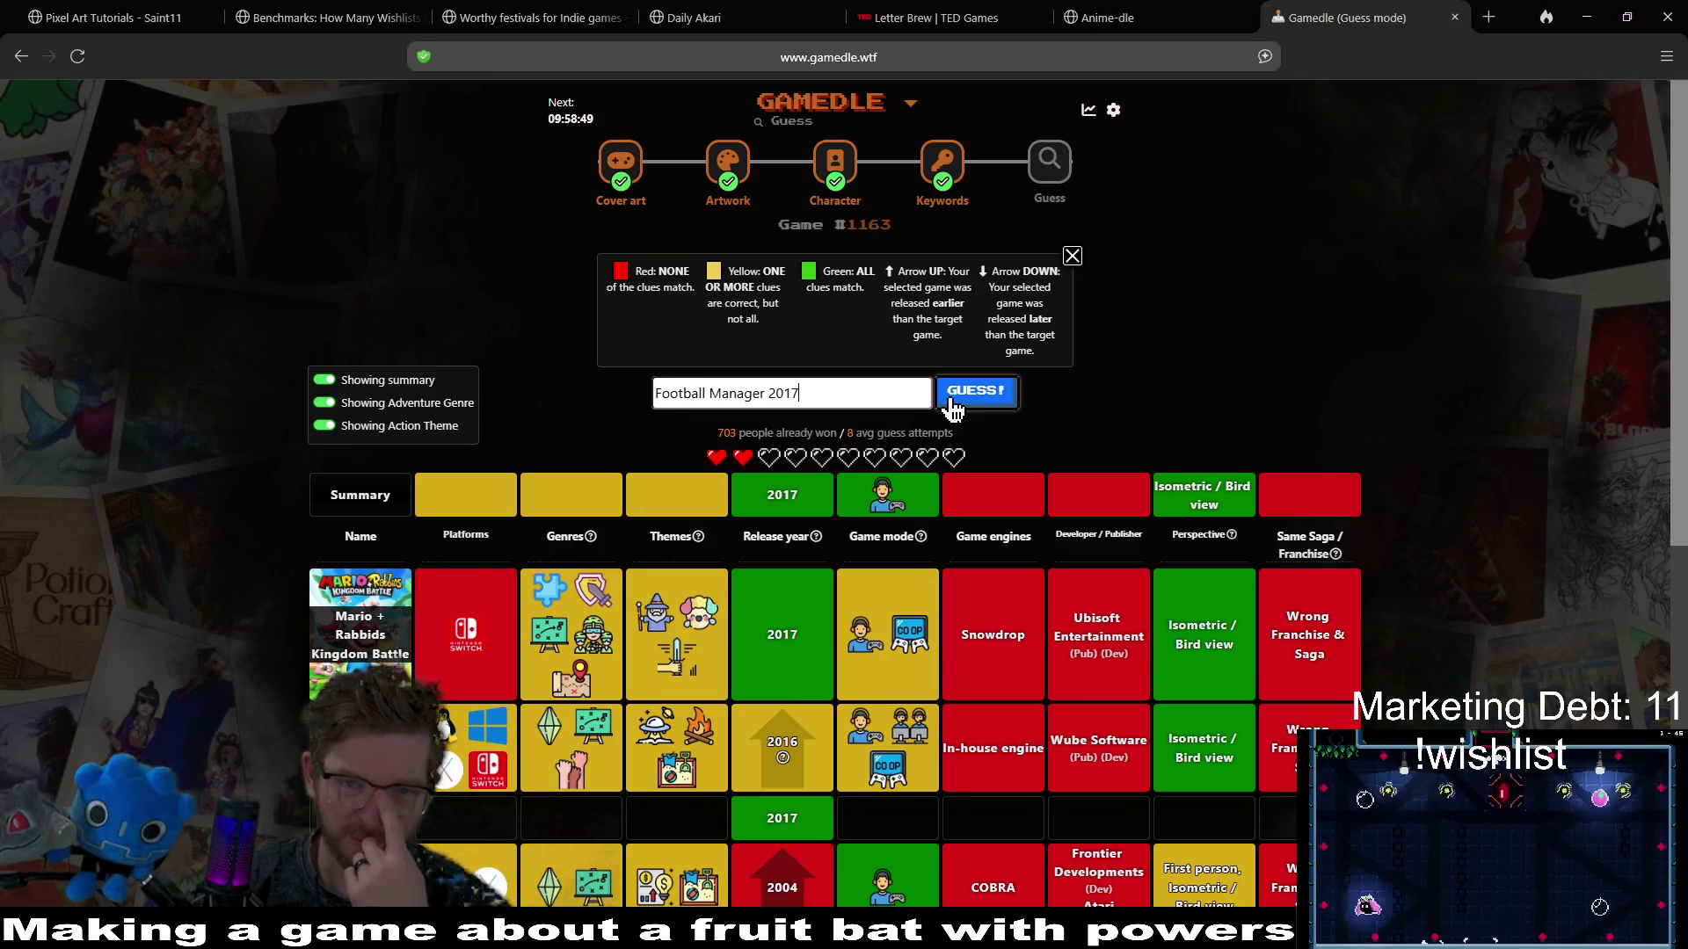
left_click(975, 391)
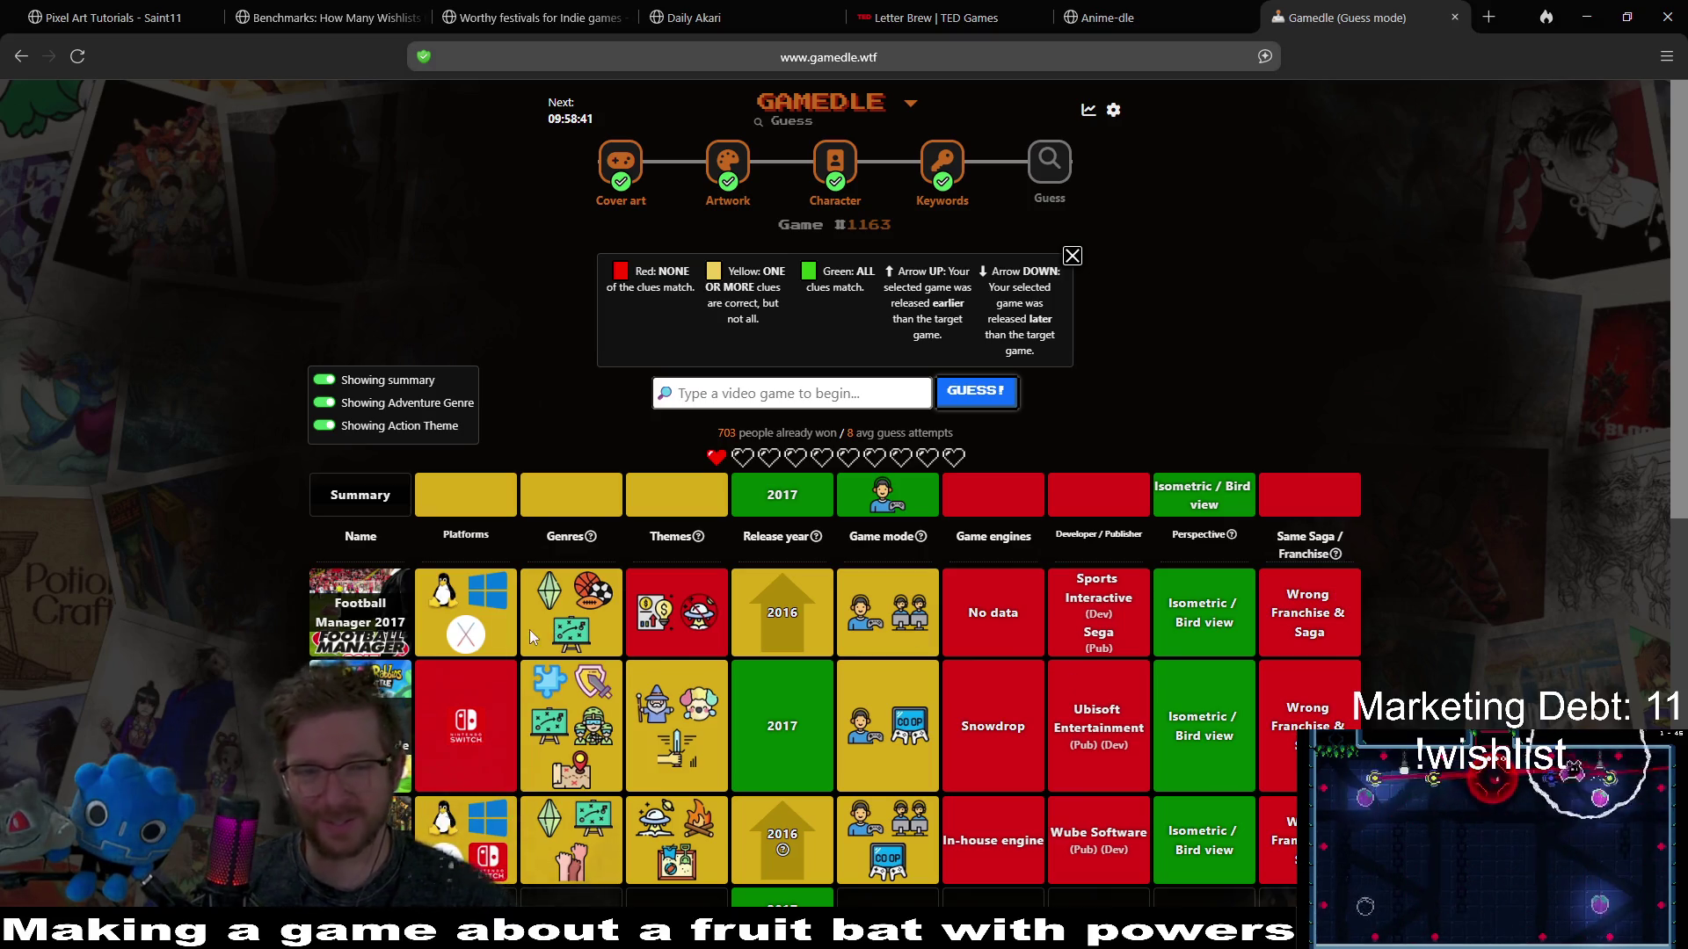
scroll(610, 633, "down", 8)
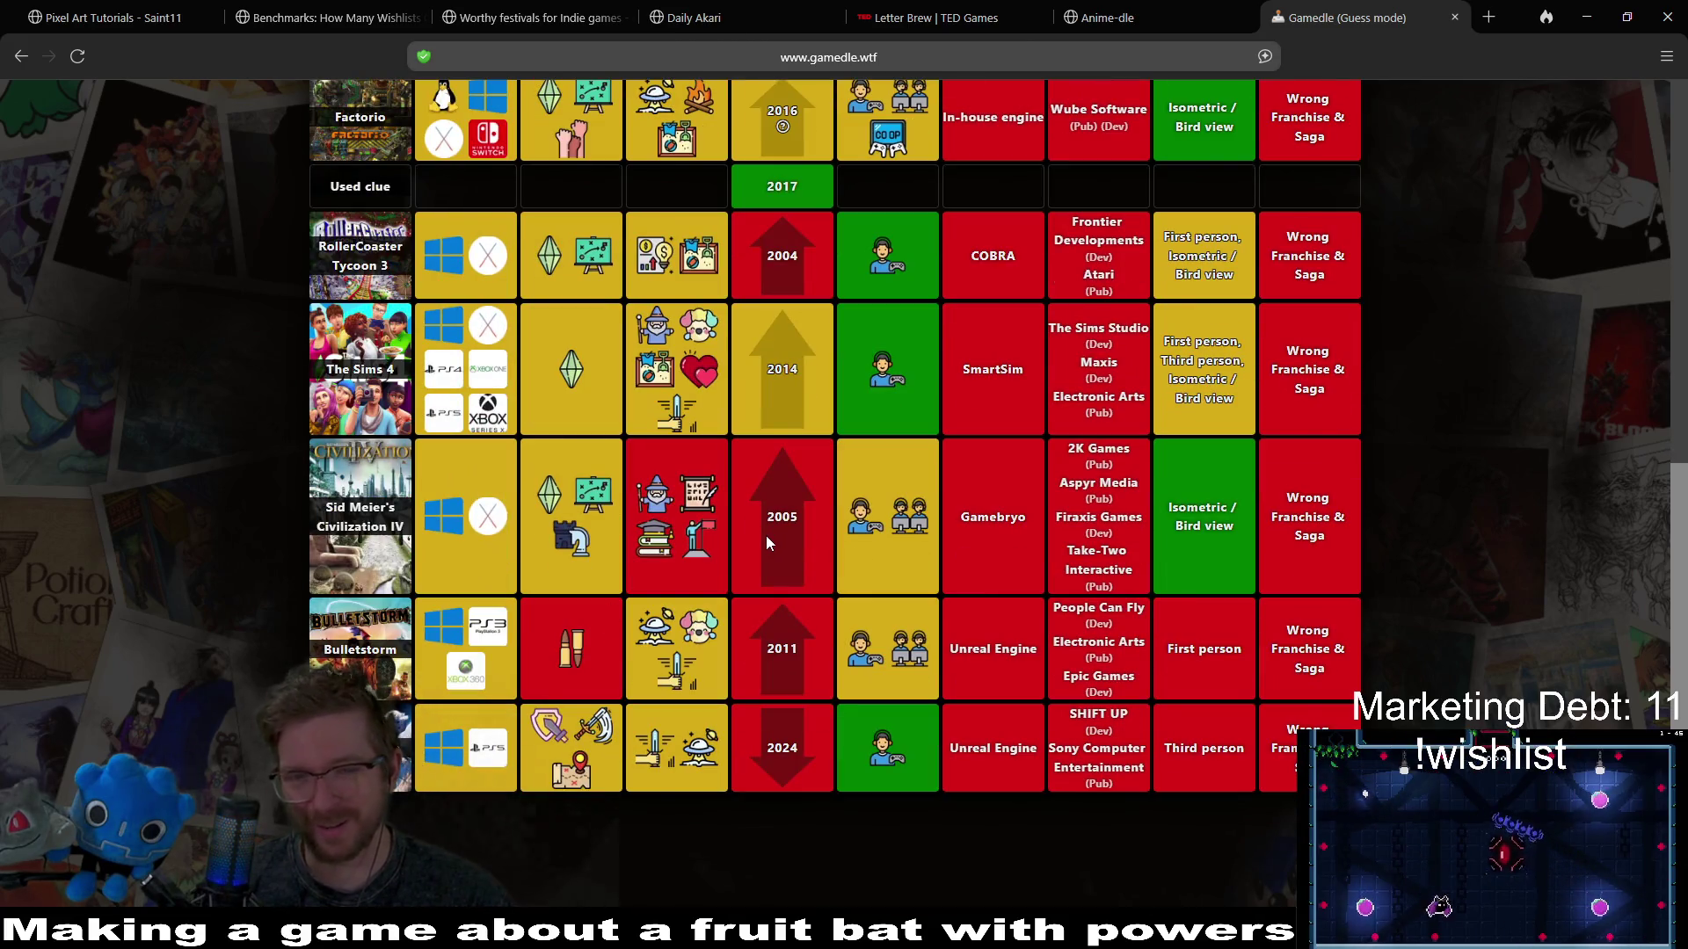
scroll(767, 535, "up", 8)
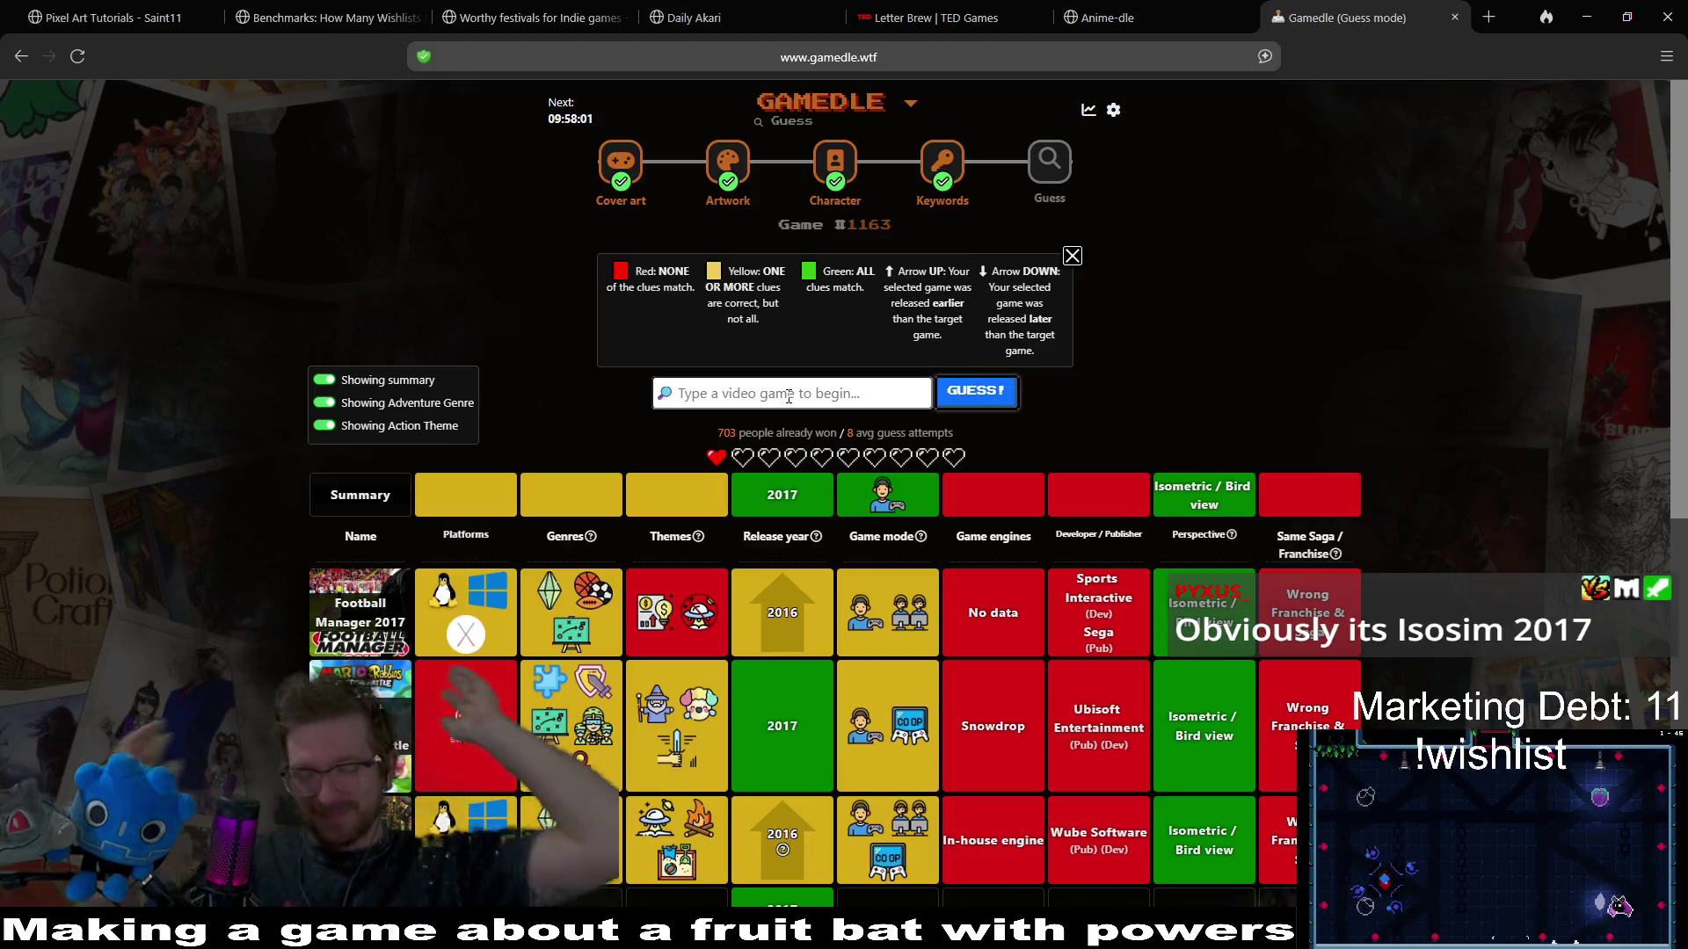
Search for 2017 games, filling in F1 2017 and then erasing it.
left_click(743, 382)
type("iso")
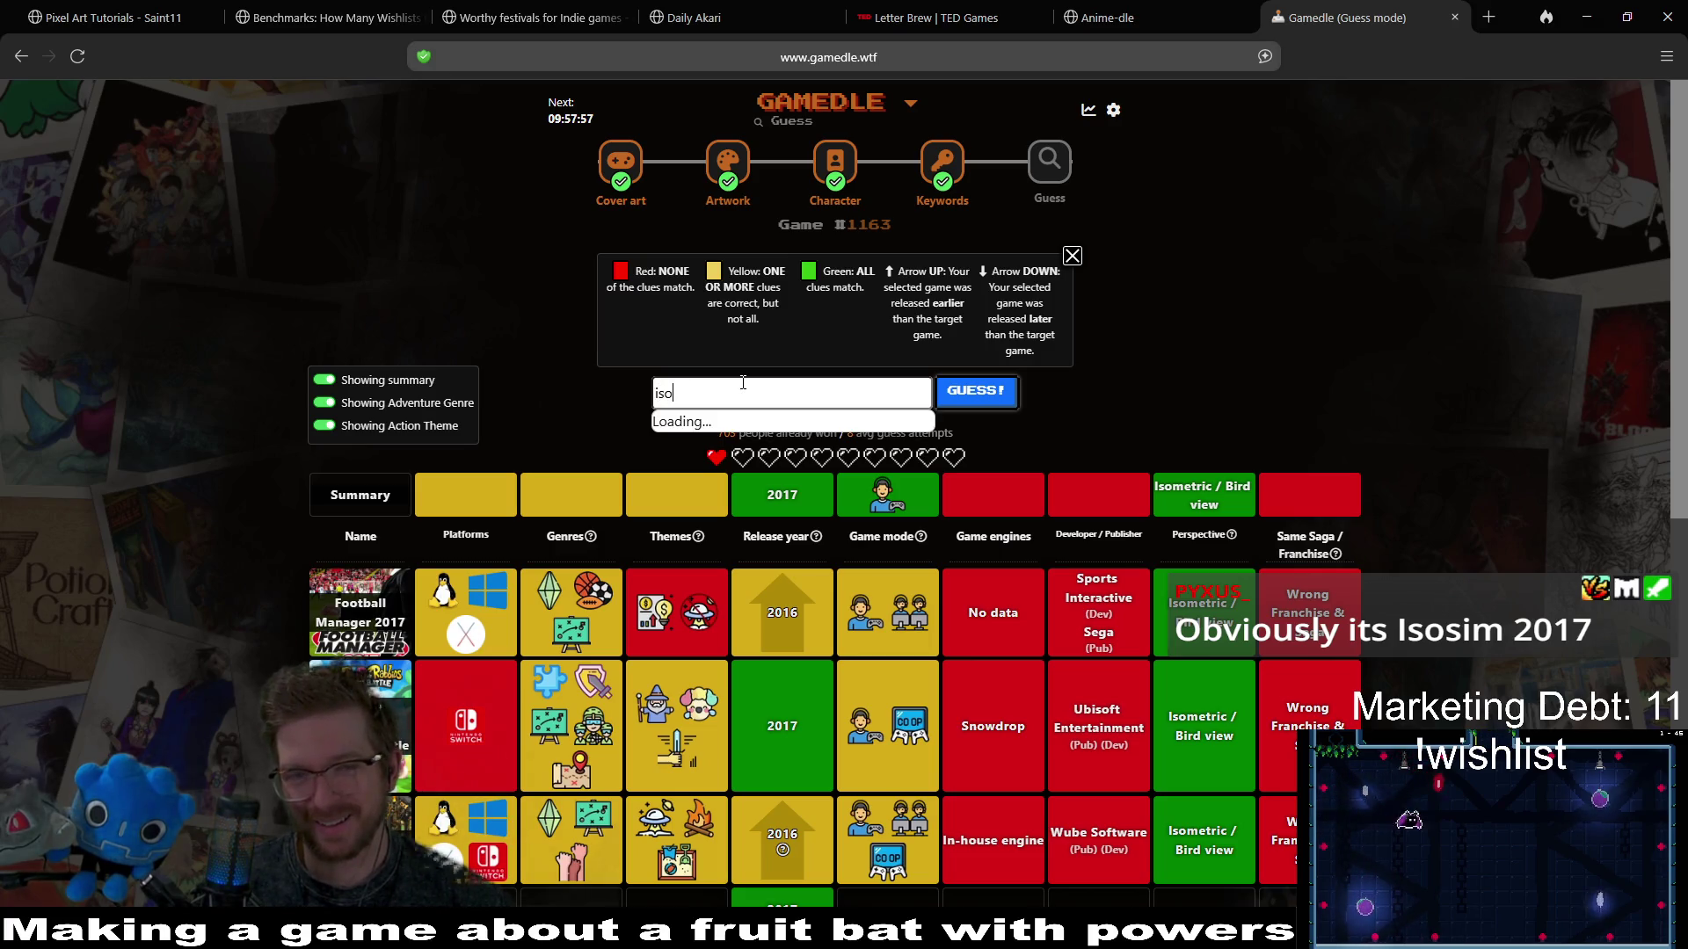
type("s")
key("BackSpace")
key("BackSpace")
key("BackSpace")
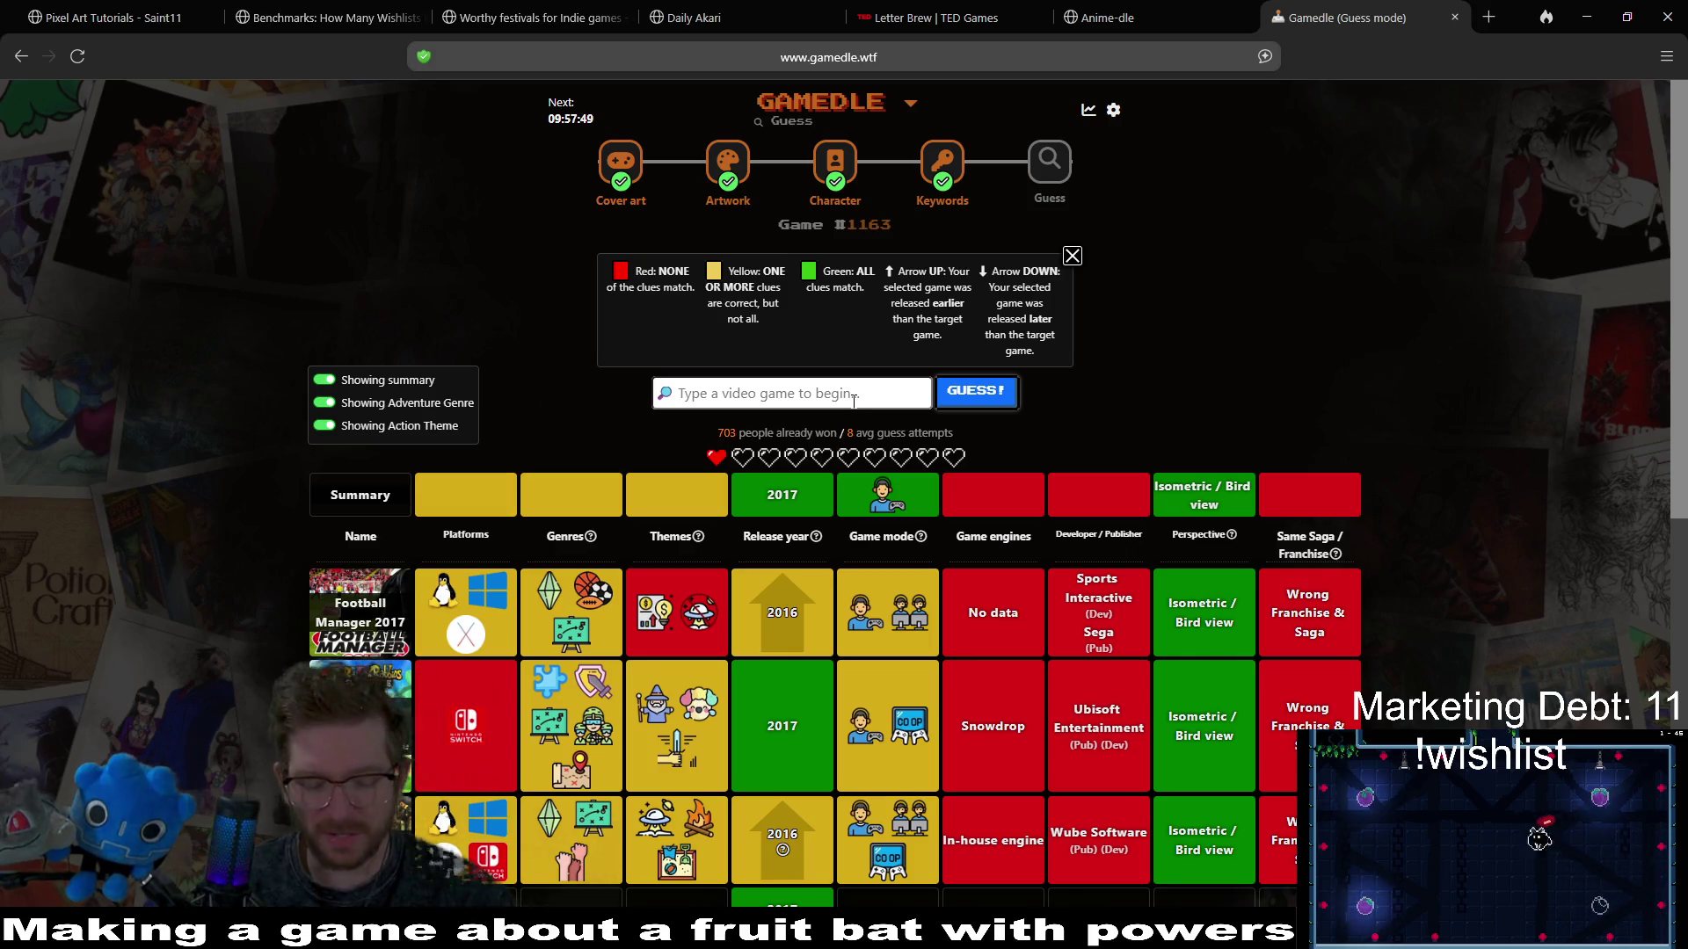
type("2017")
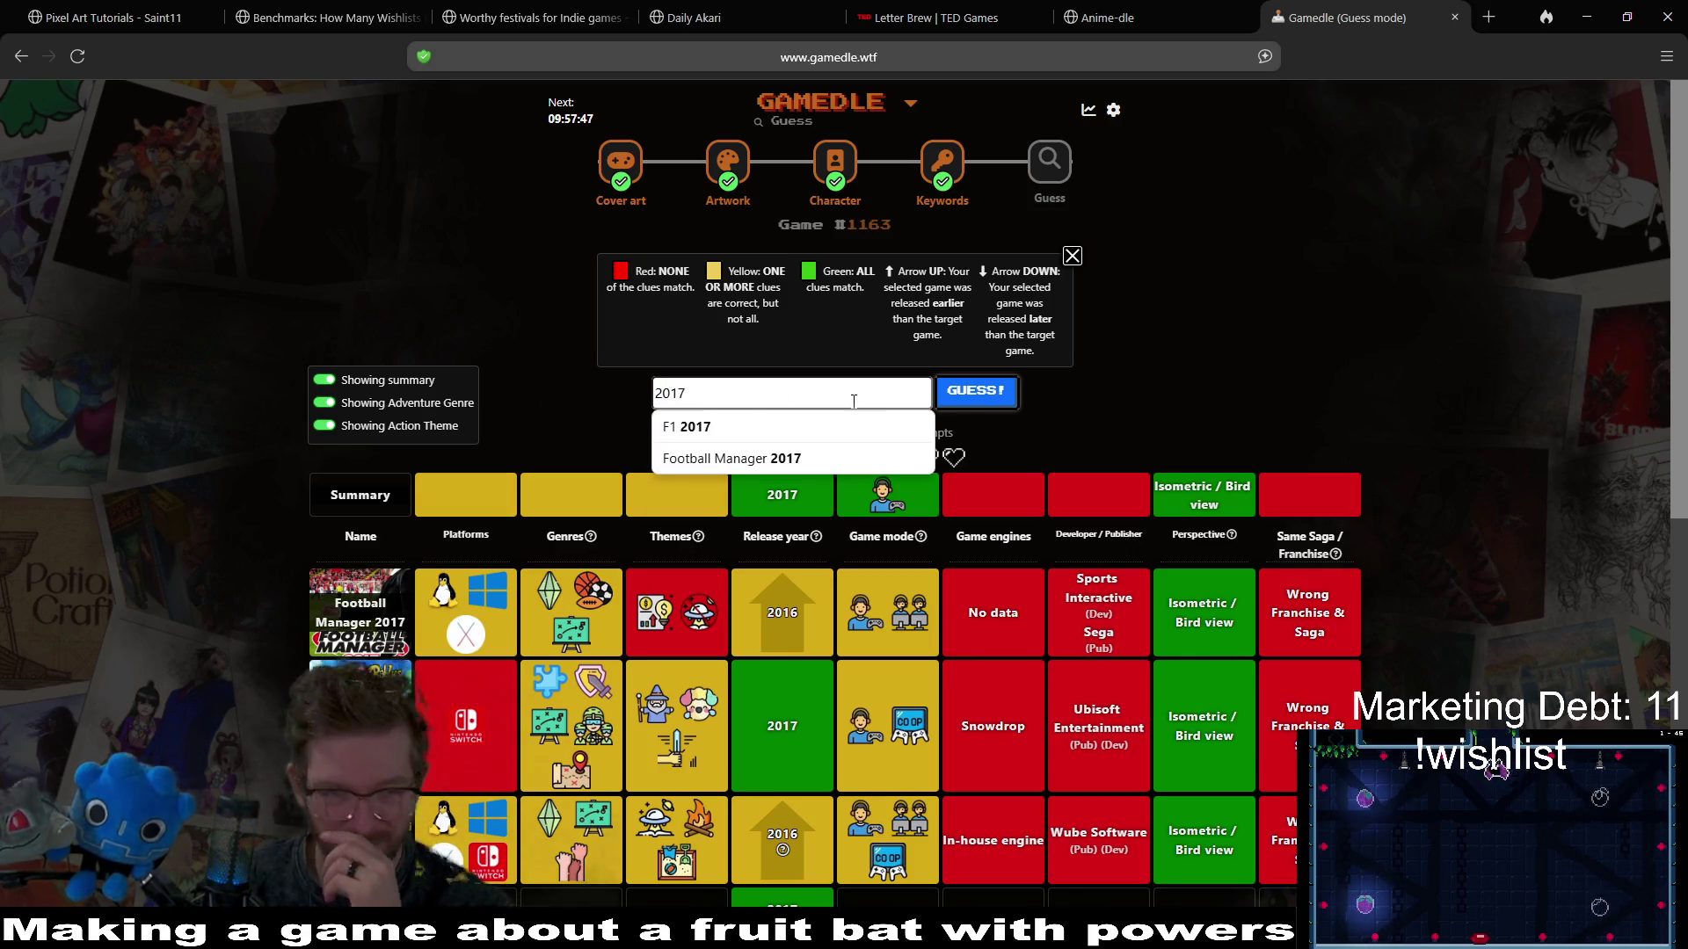
left_click(792, 427)
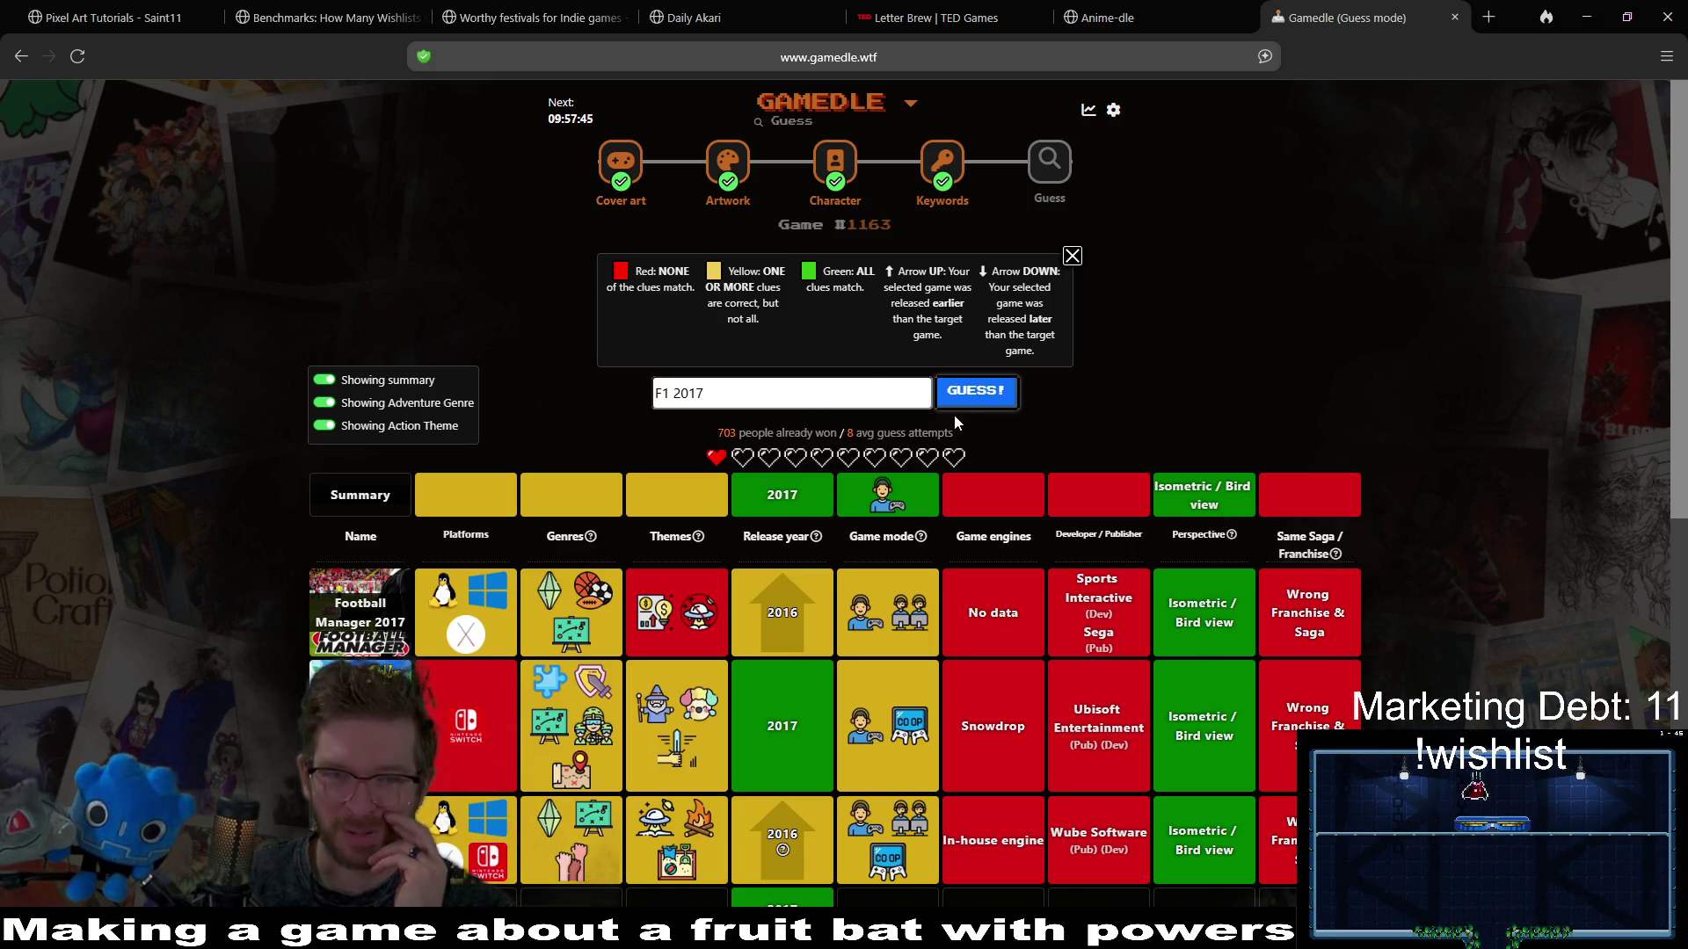
left_click_drag(741, 387, 561, 392)
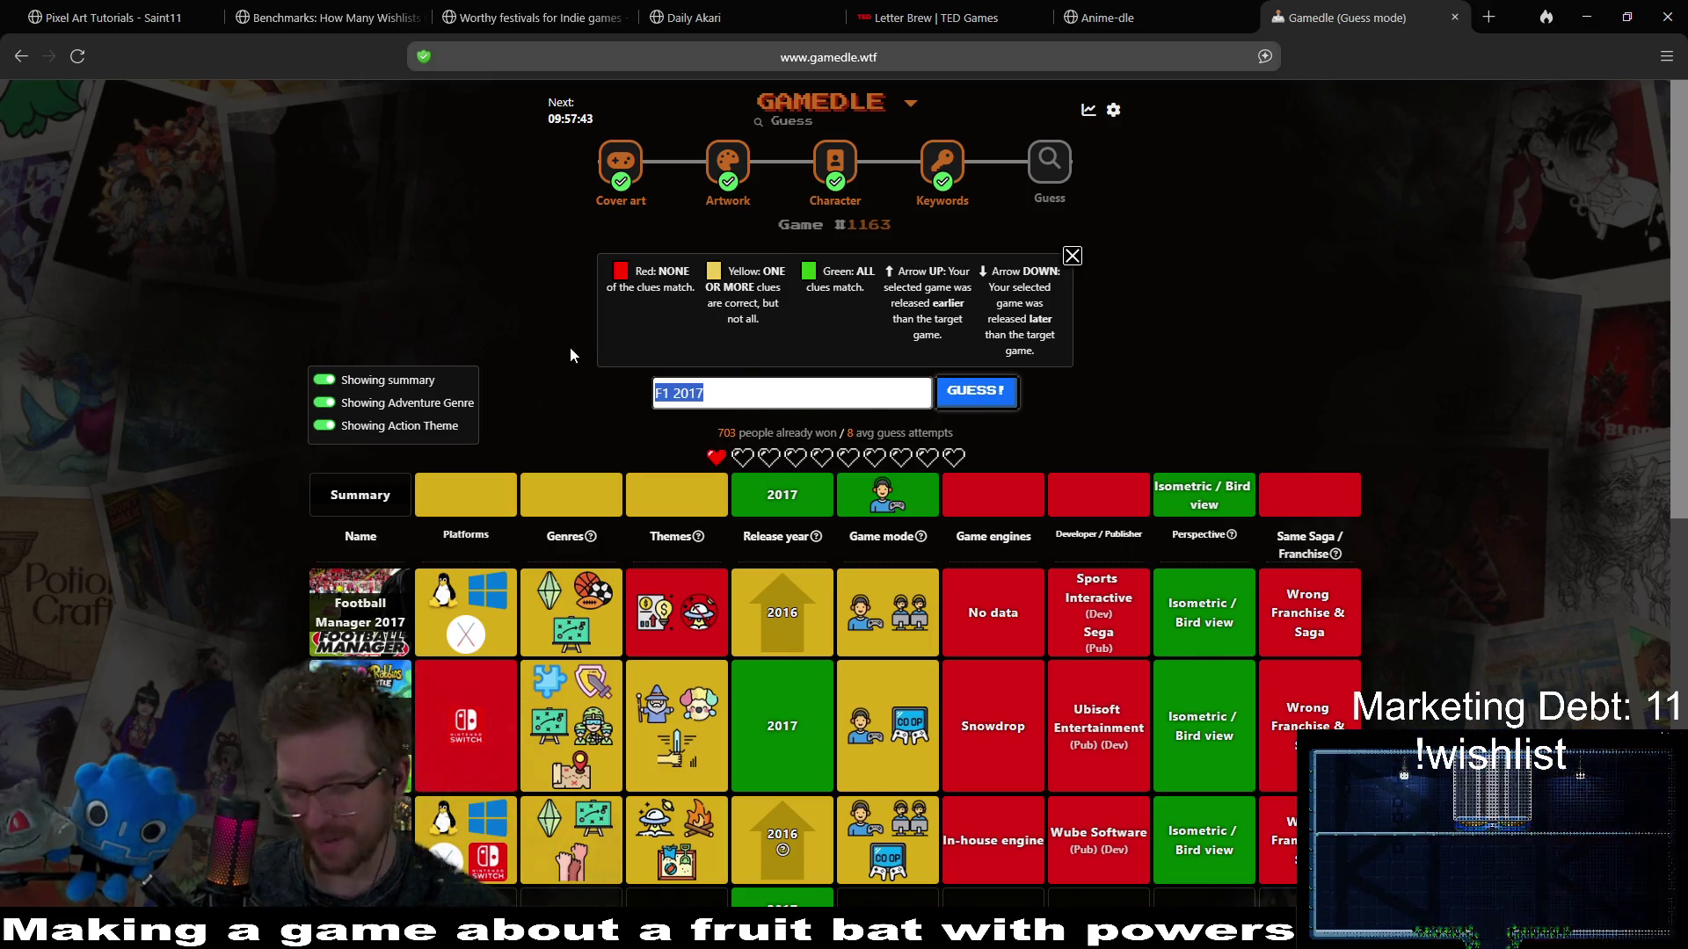
key("BackSpace")
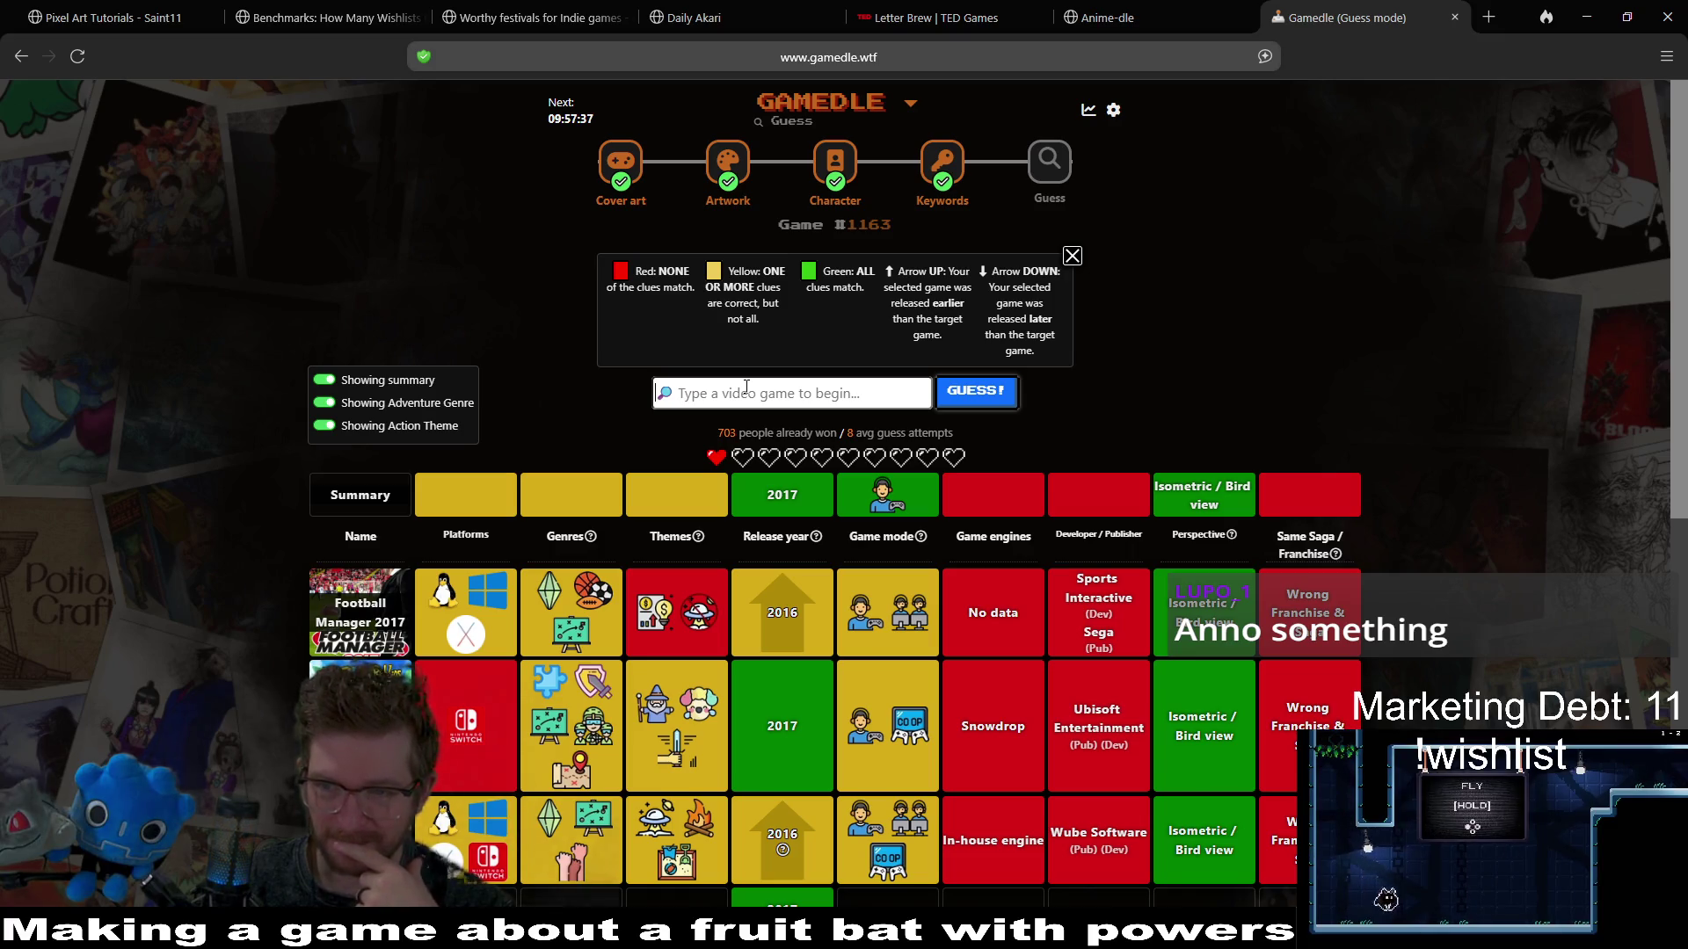
Guess Anno 1602: Creation of a New World to end the game, then minimize the browser.
type("anno")
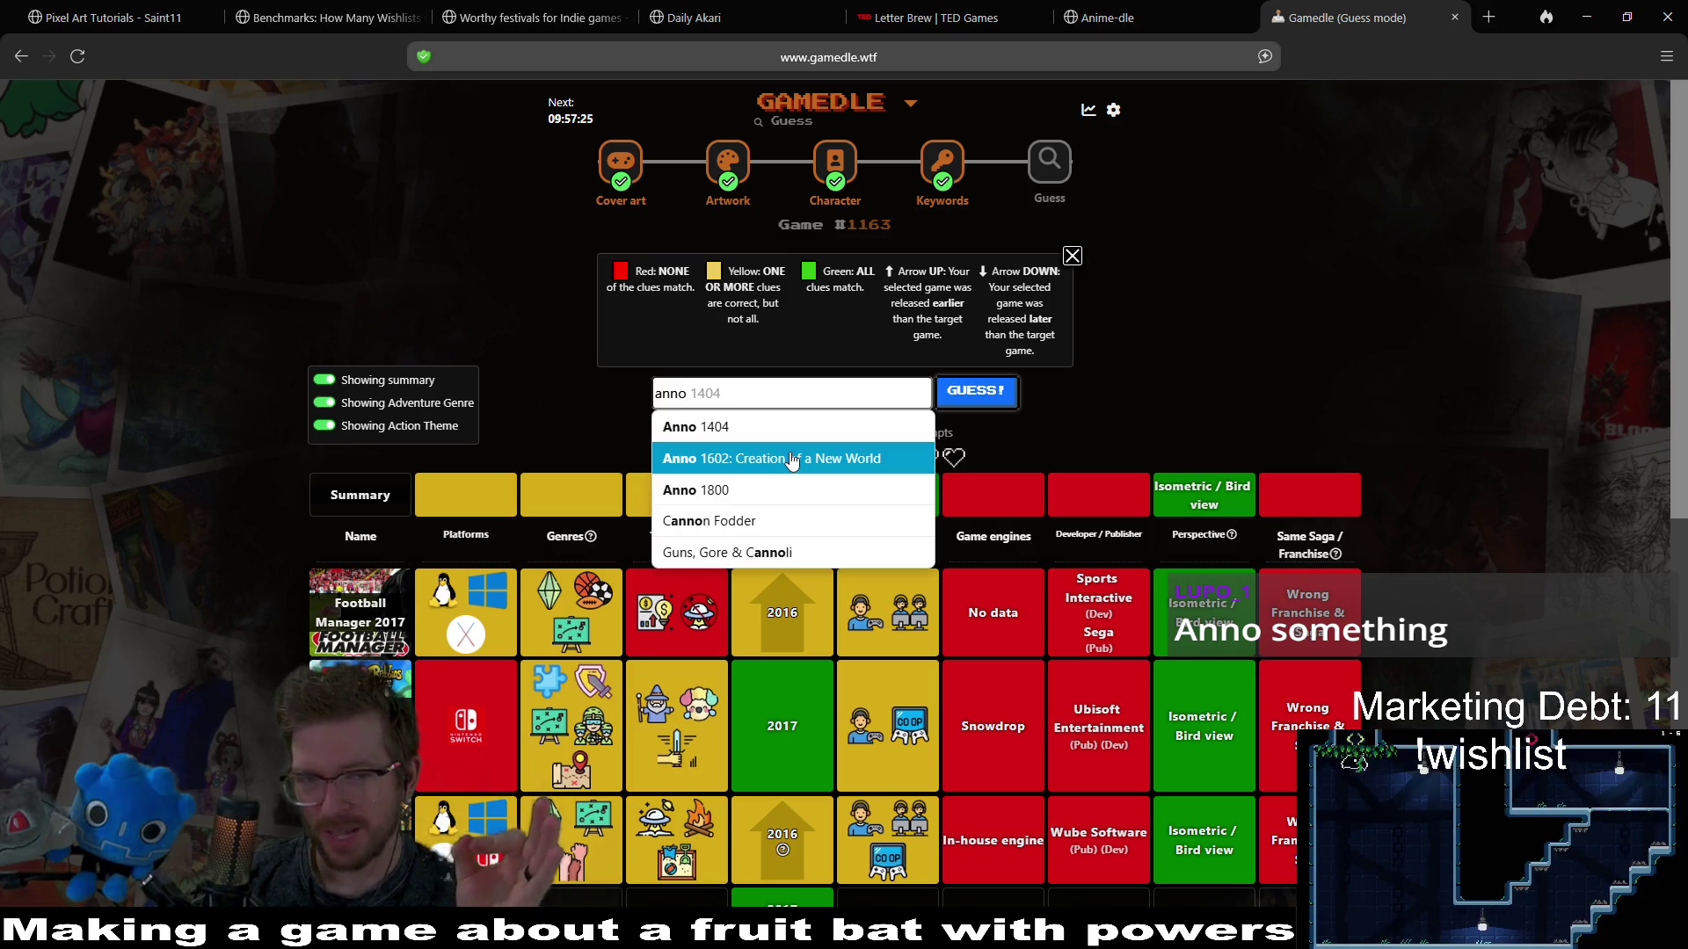
left_click(792, 459)
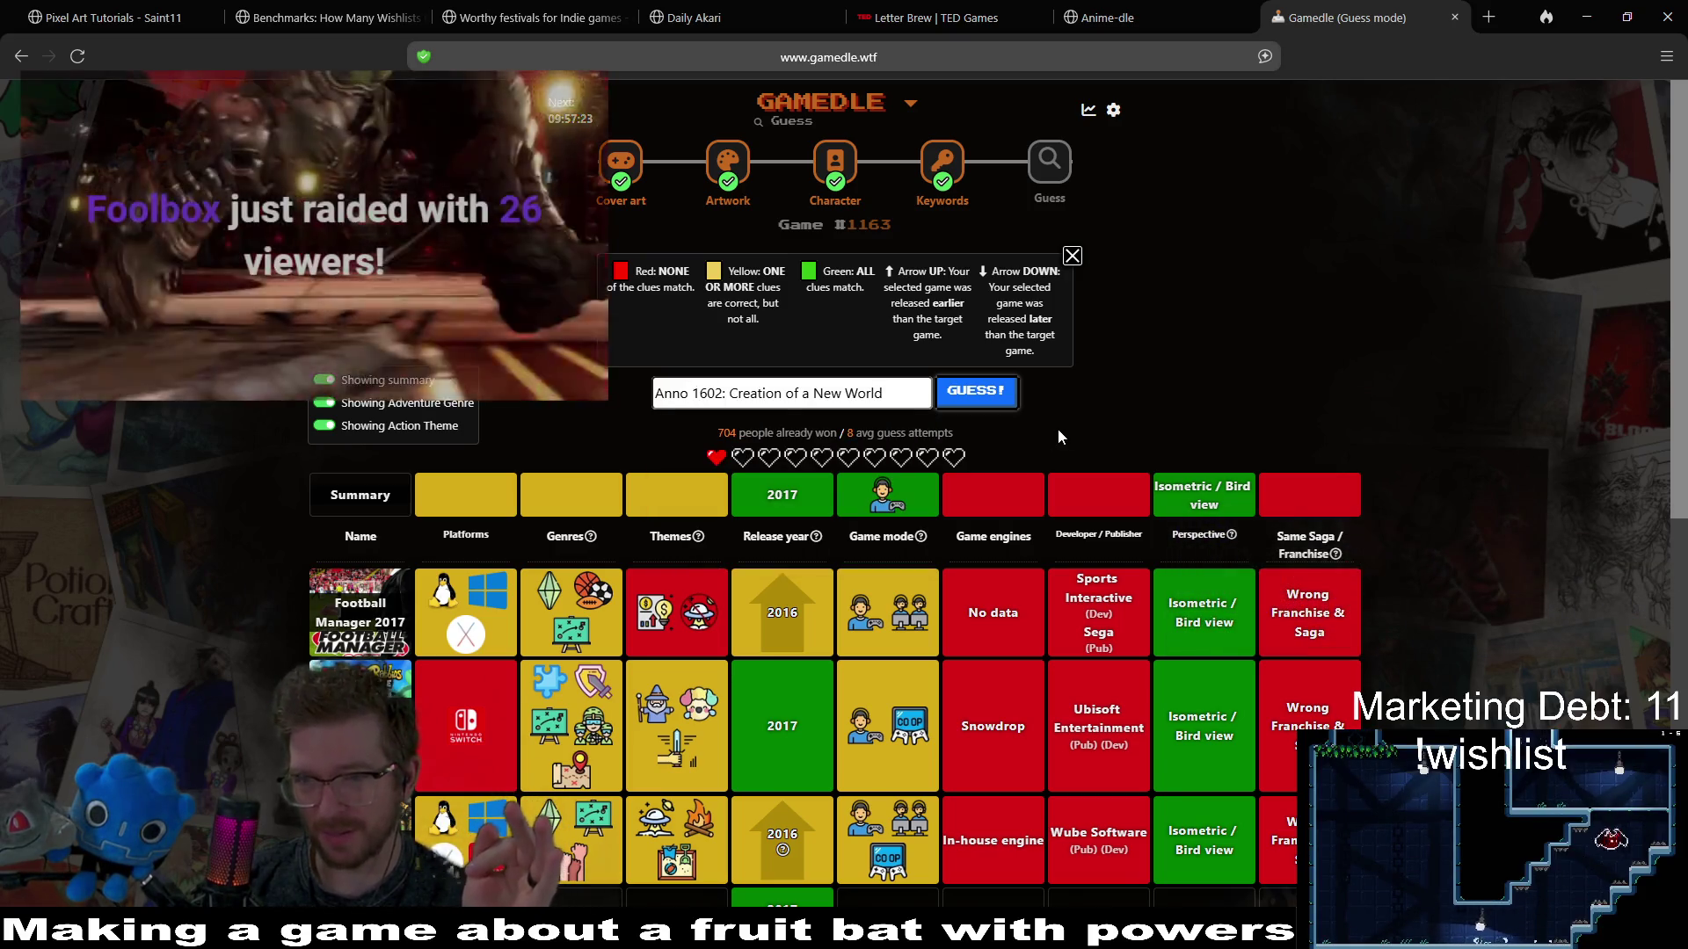
left_click(983, 396)
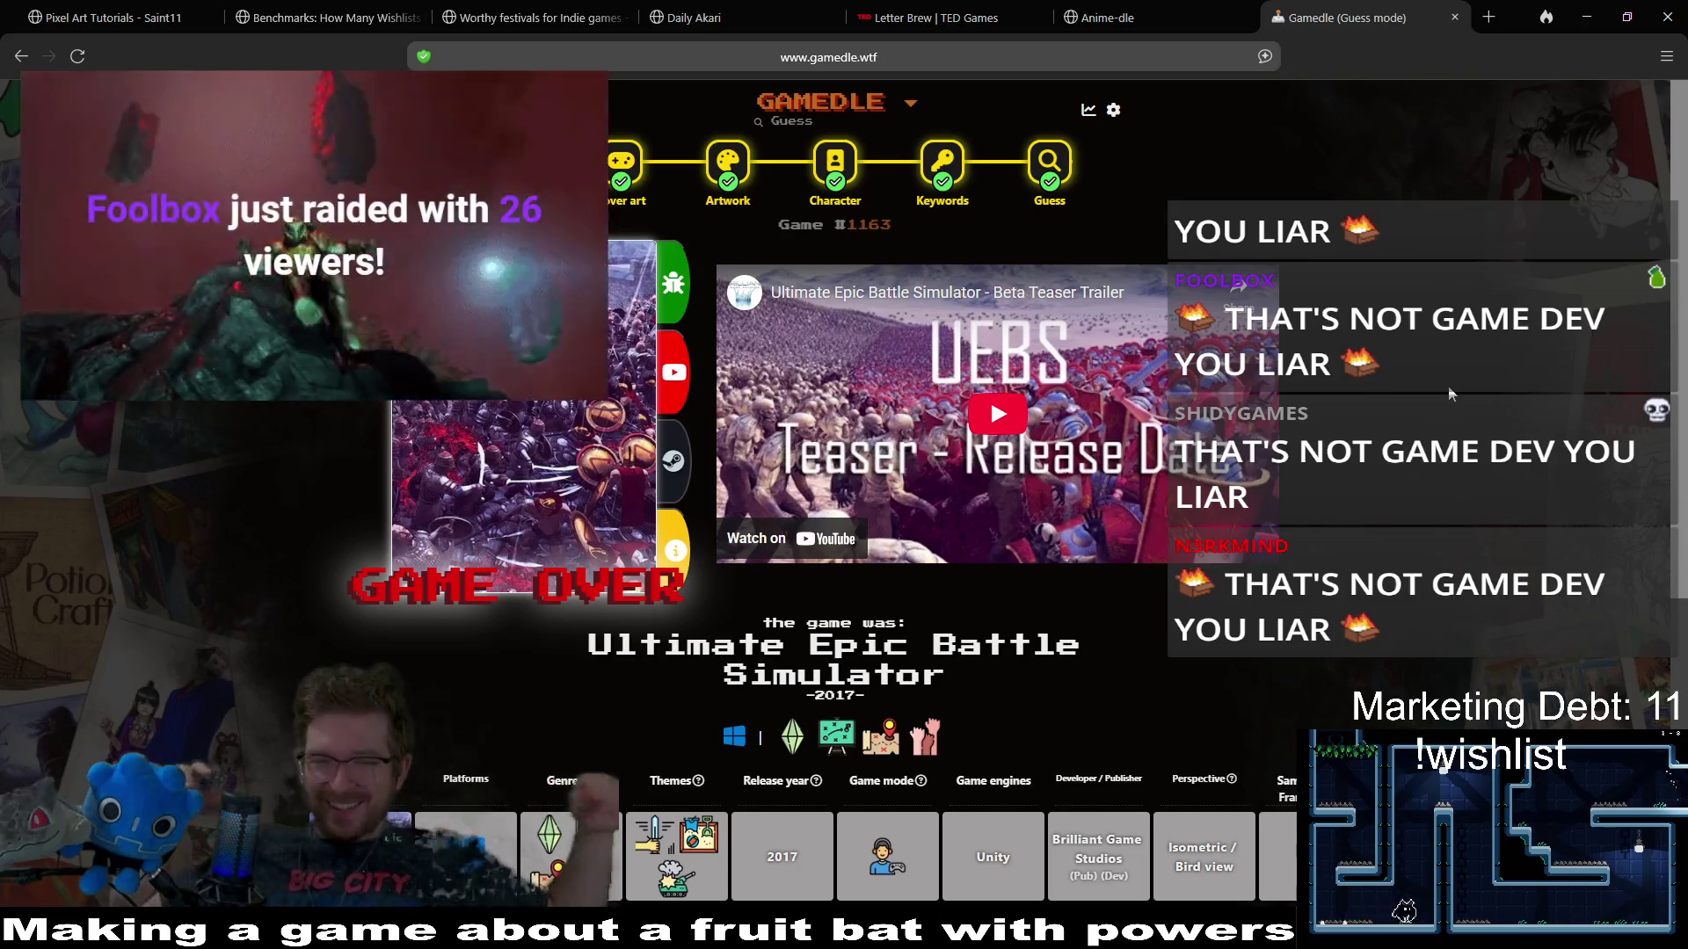
left_click(1580, 15)
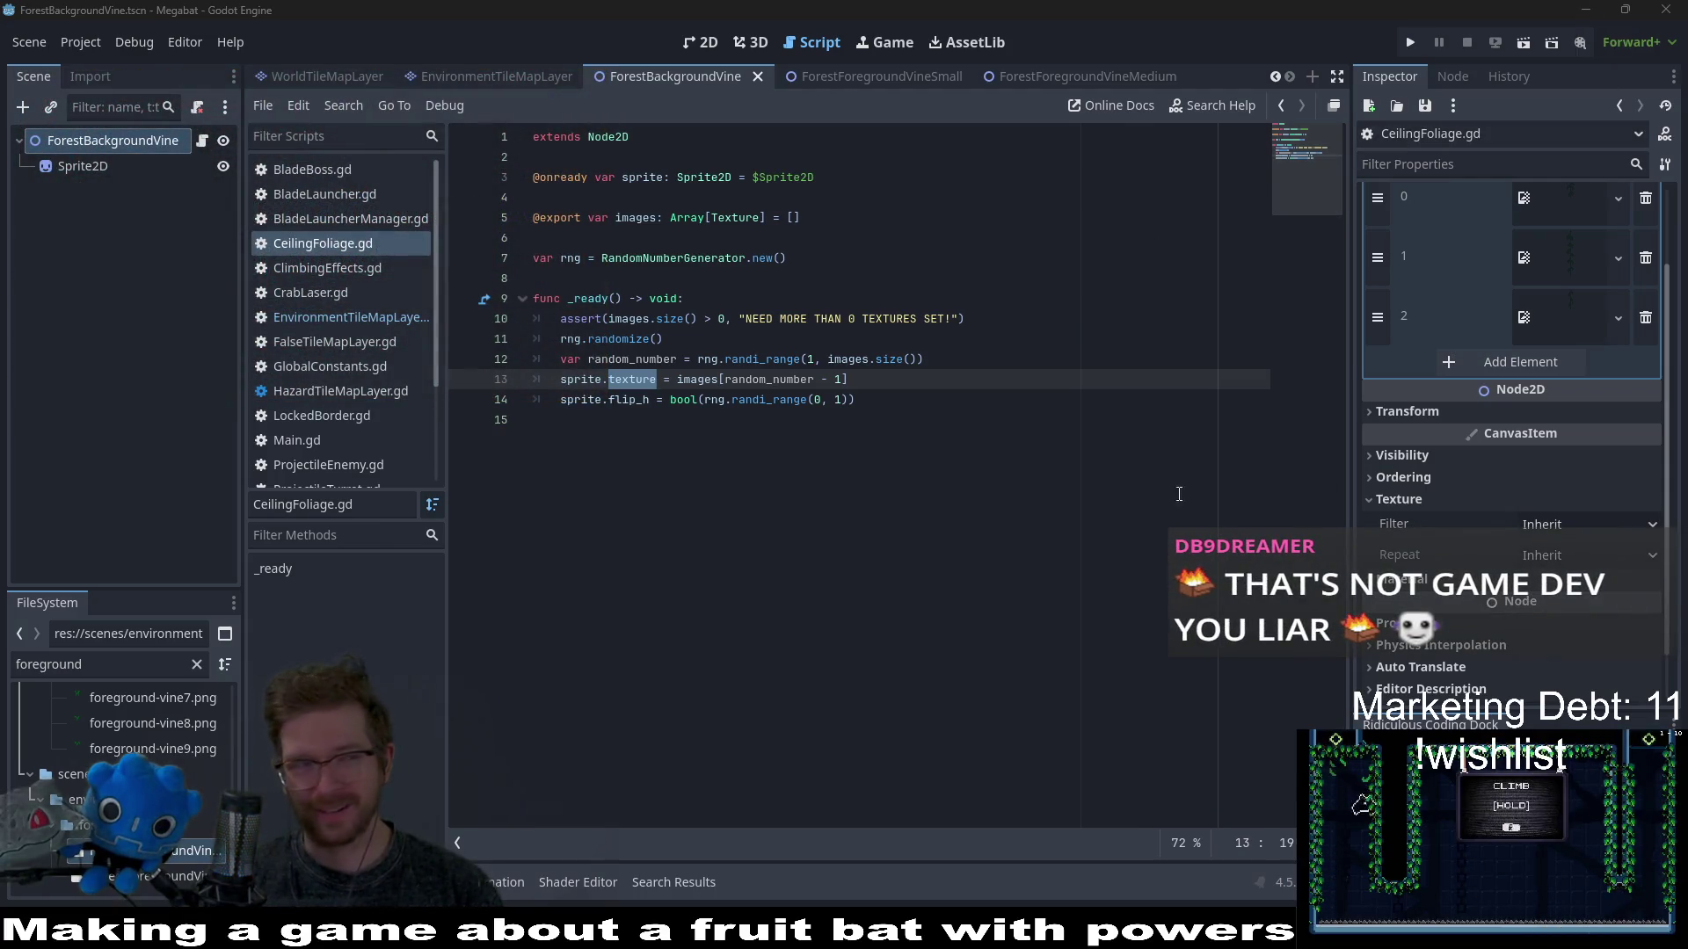
Leave the CeilingFoliage.gd script for the ForestBackgroundVine scene's 2D canvas.
left_click(877, 442)
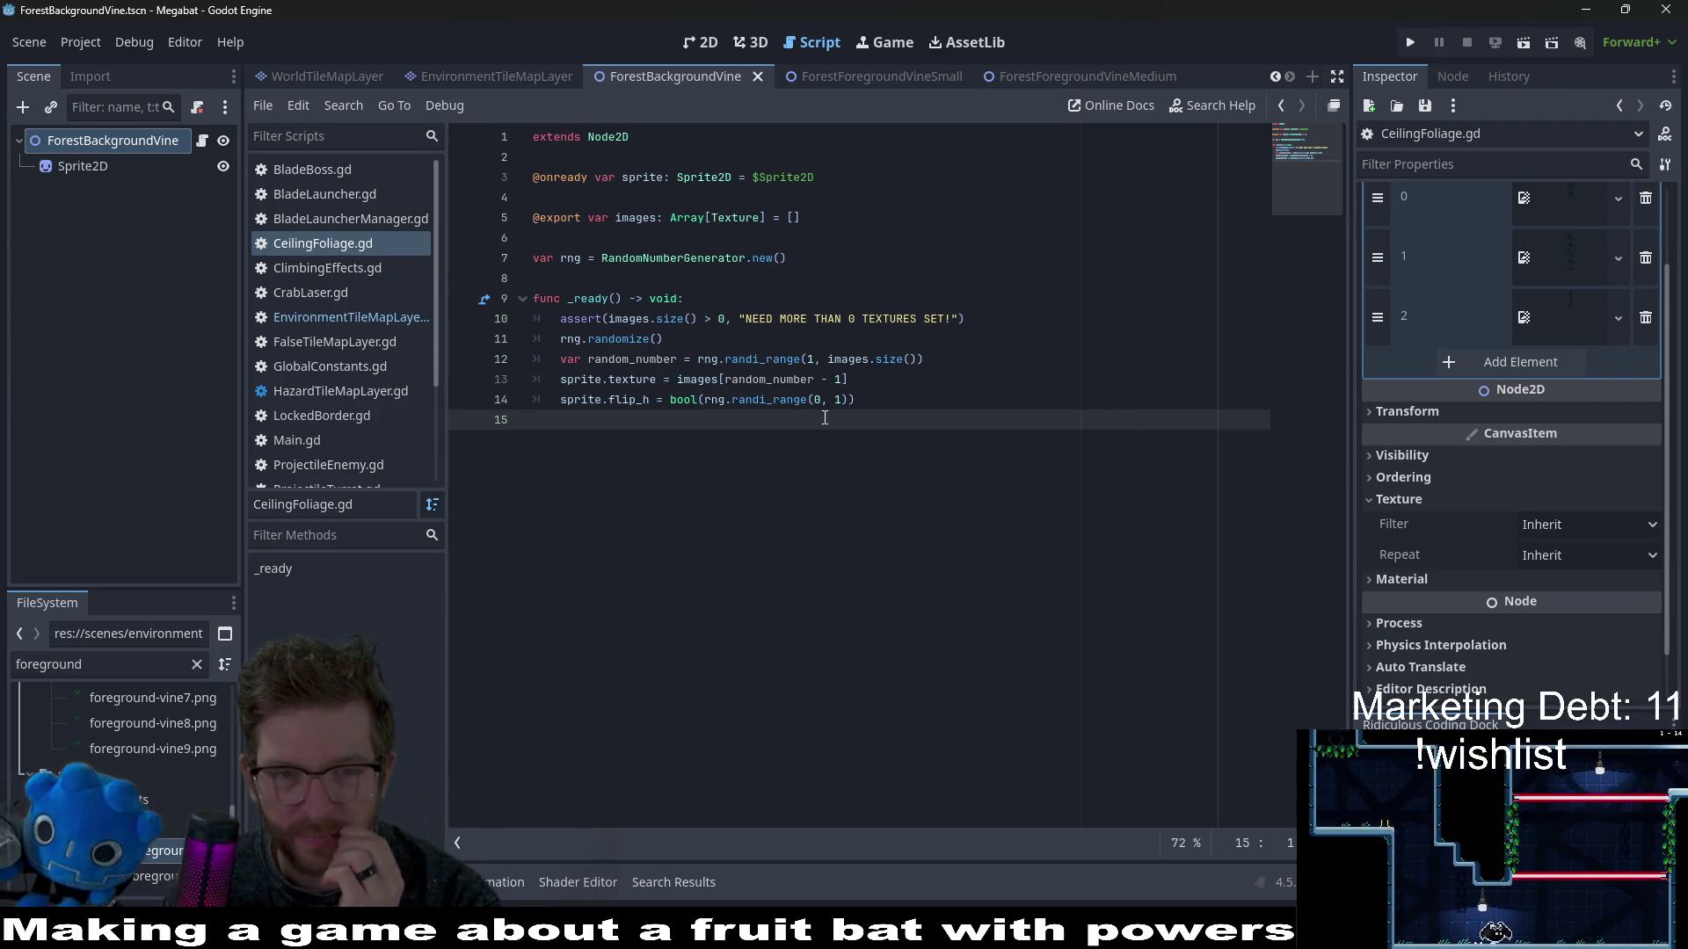
left_click(704, 39)
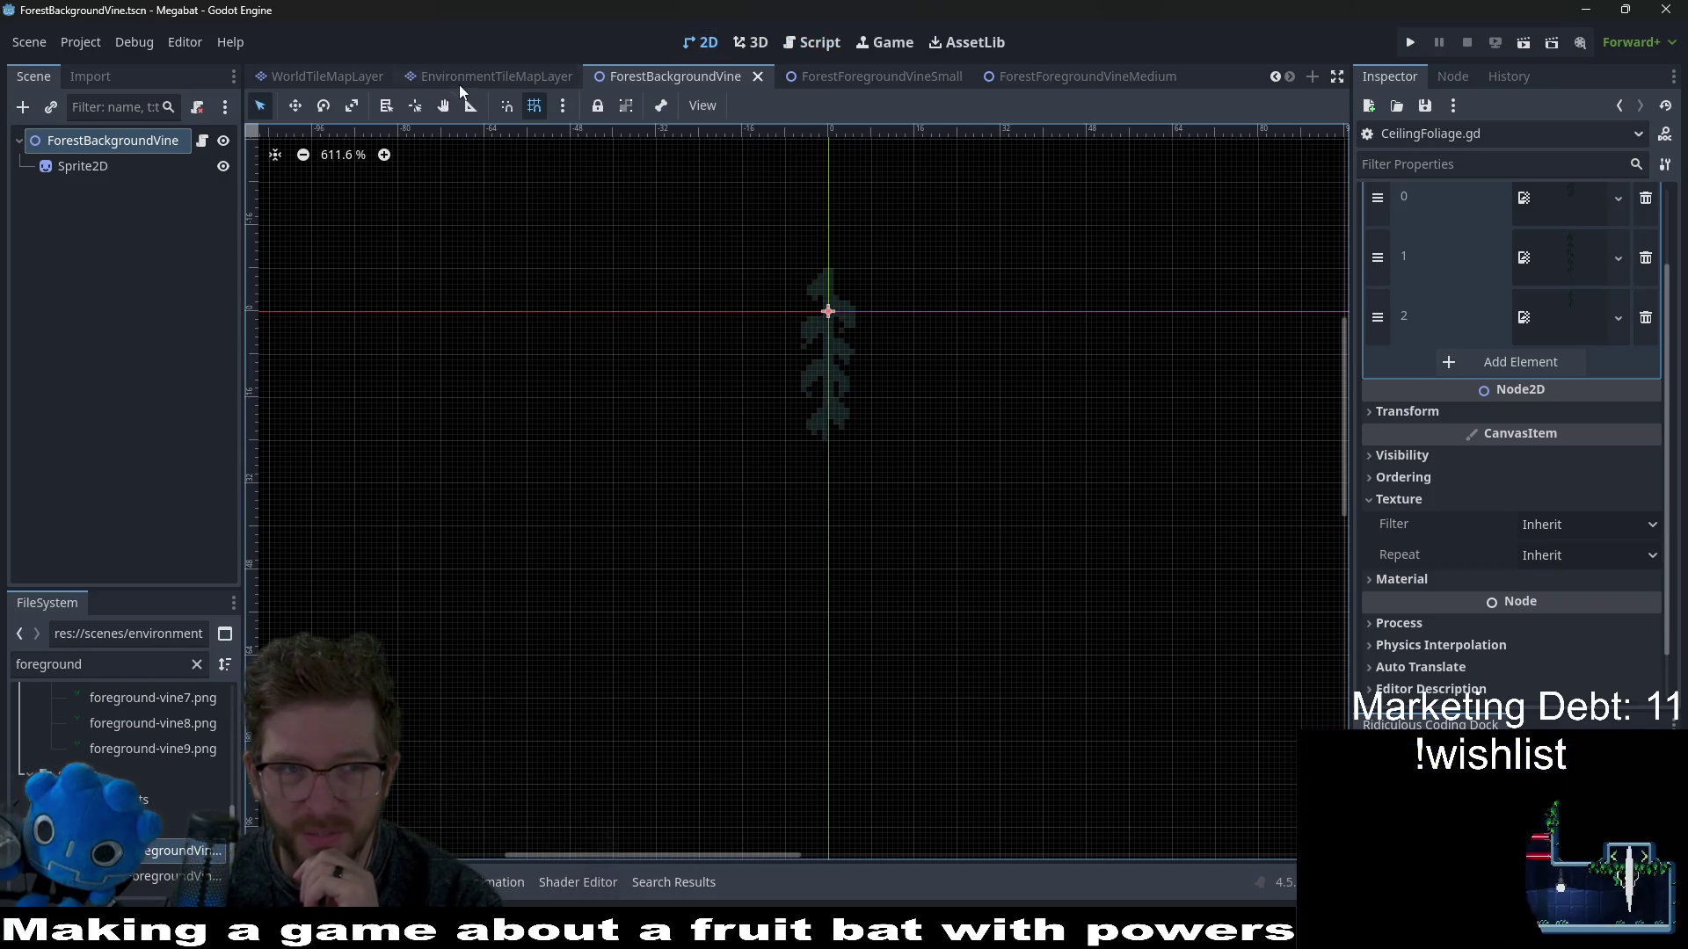
Bring up the ForestForegroundVineSmall scene to view its WindSway shader material.
scroll(459, 85, "up", 3)
left_click(462, 82)
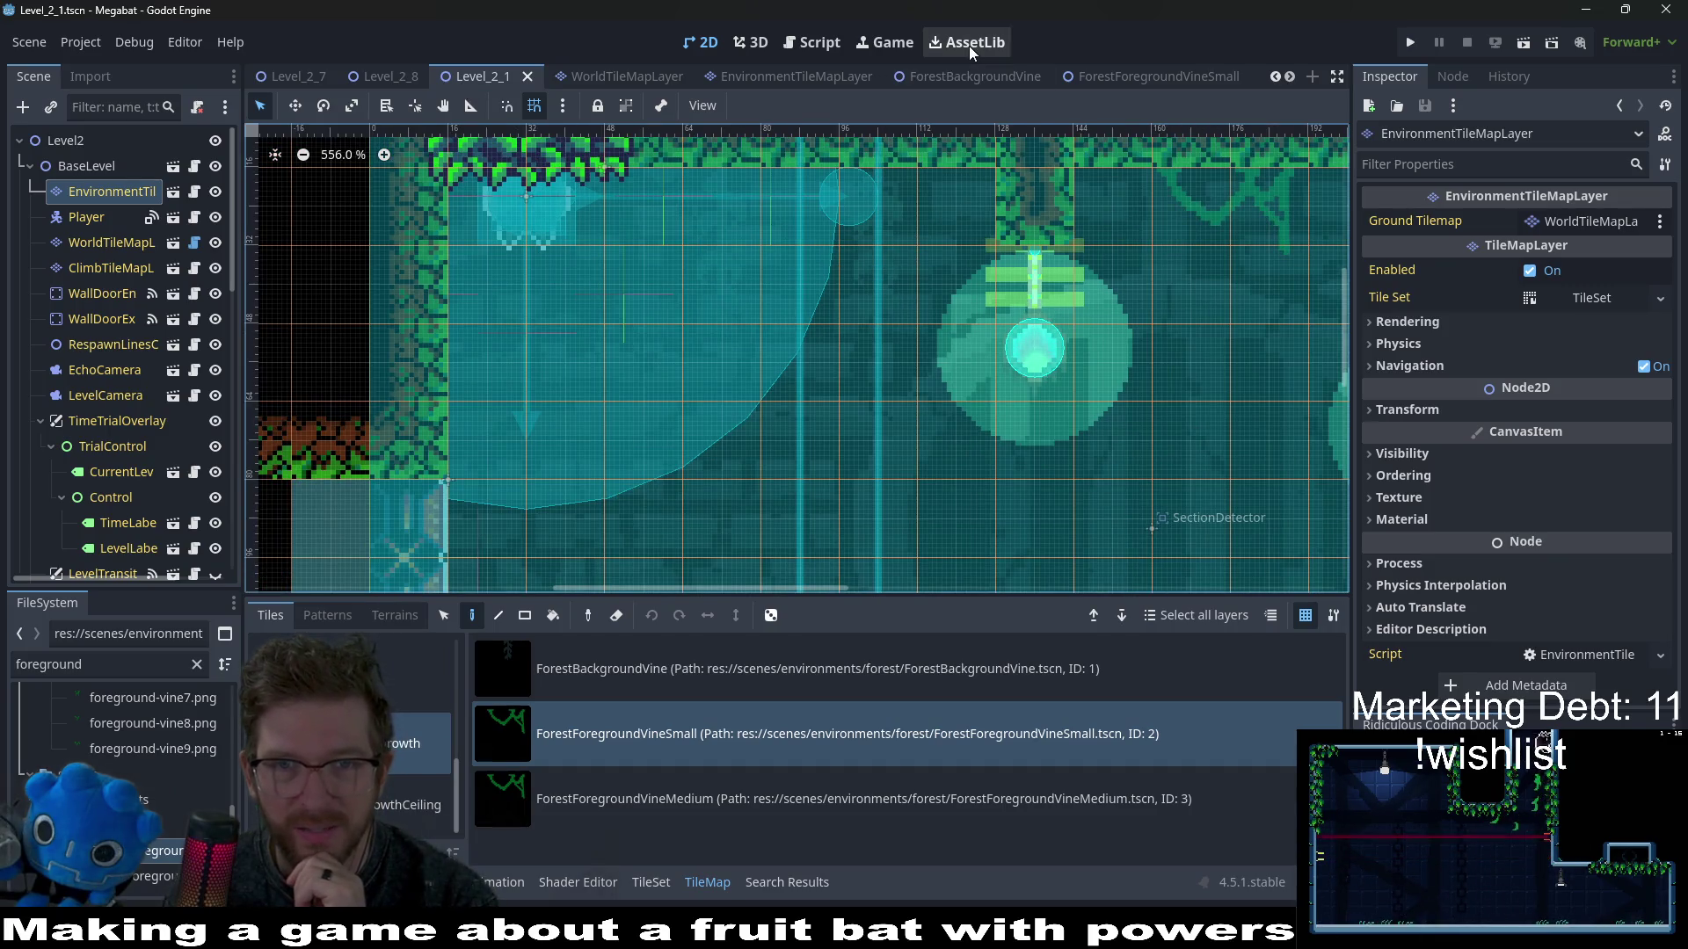
left_click(951, 76)
left_click(1113, 75)
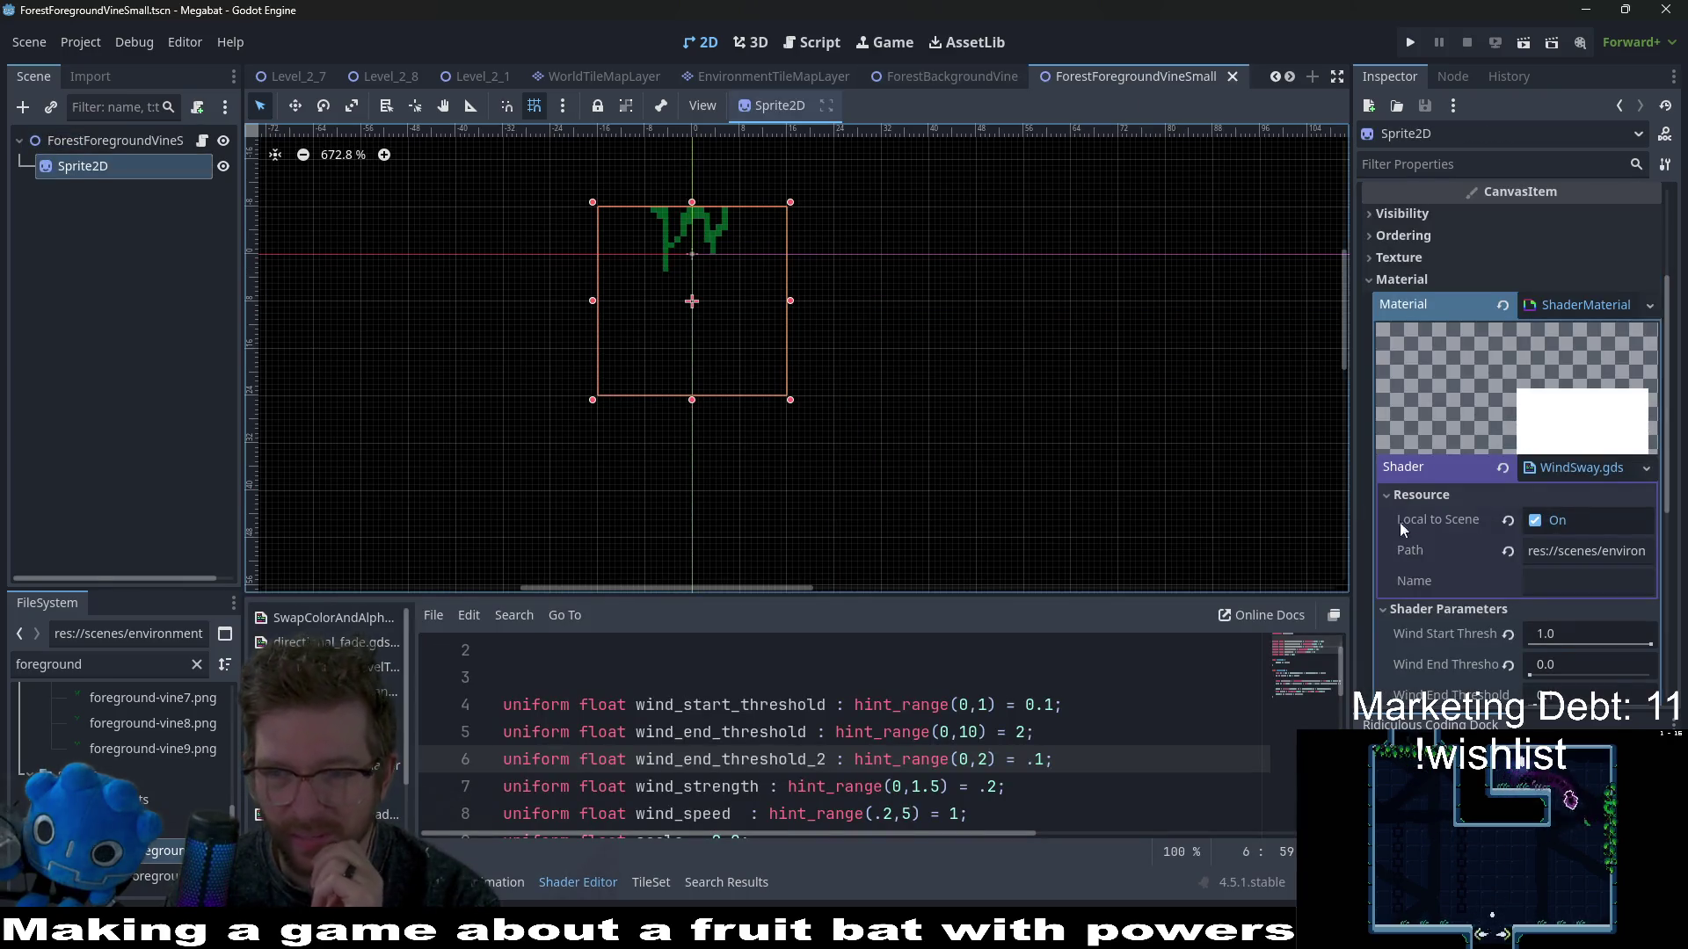
mouse_move(1396, 524)
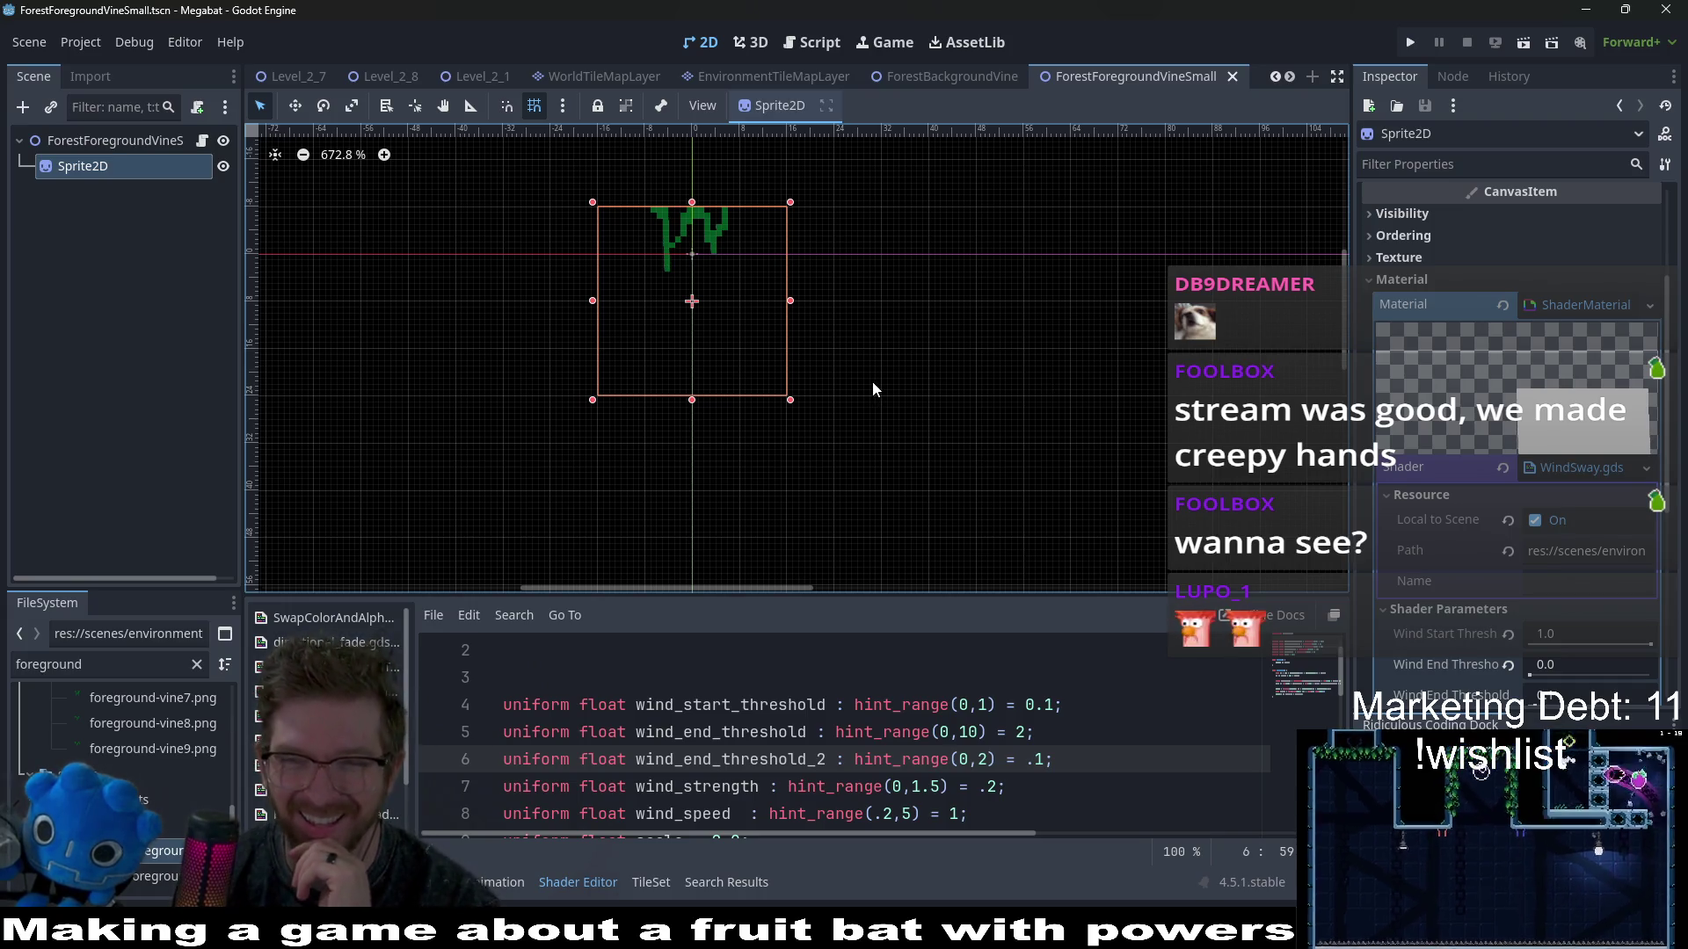
Return to ForestBackgroundVine and check the root's Images array of 3 vine textures.
left_click(931, 76)
left_click(768, 77)
left_click(923, 74)
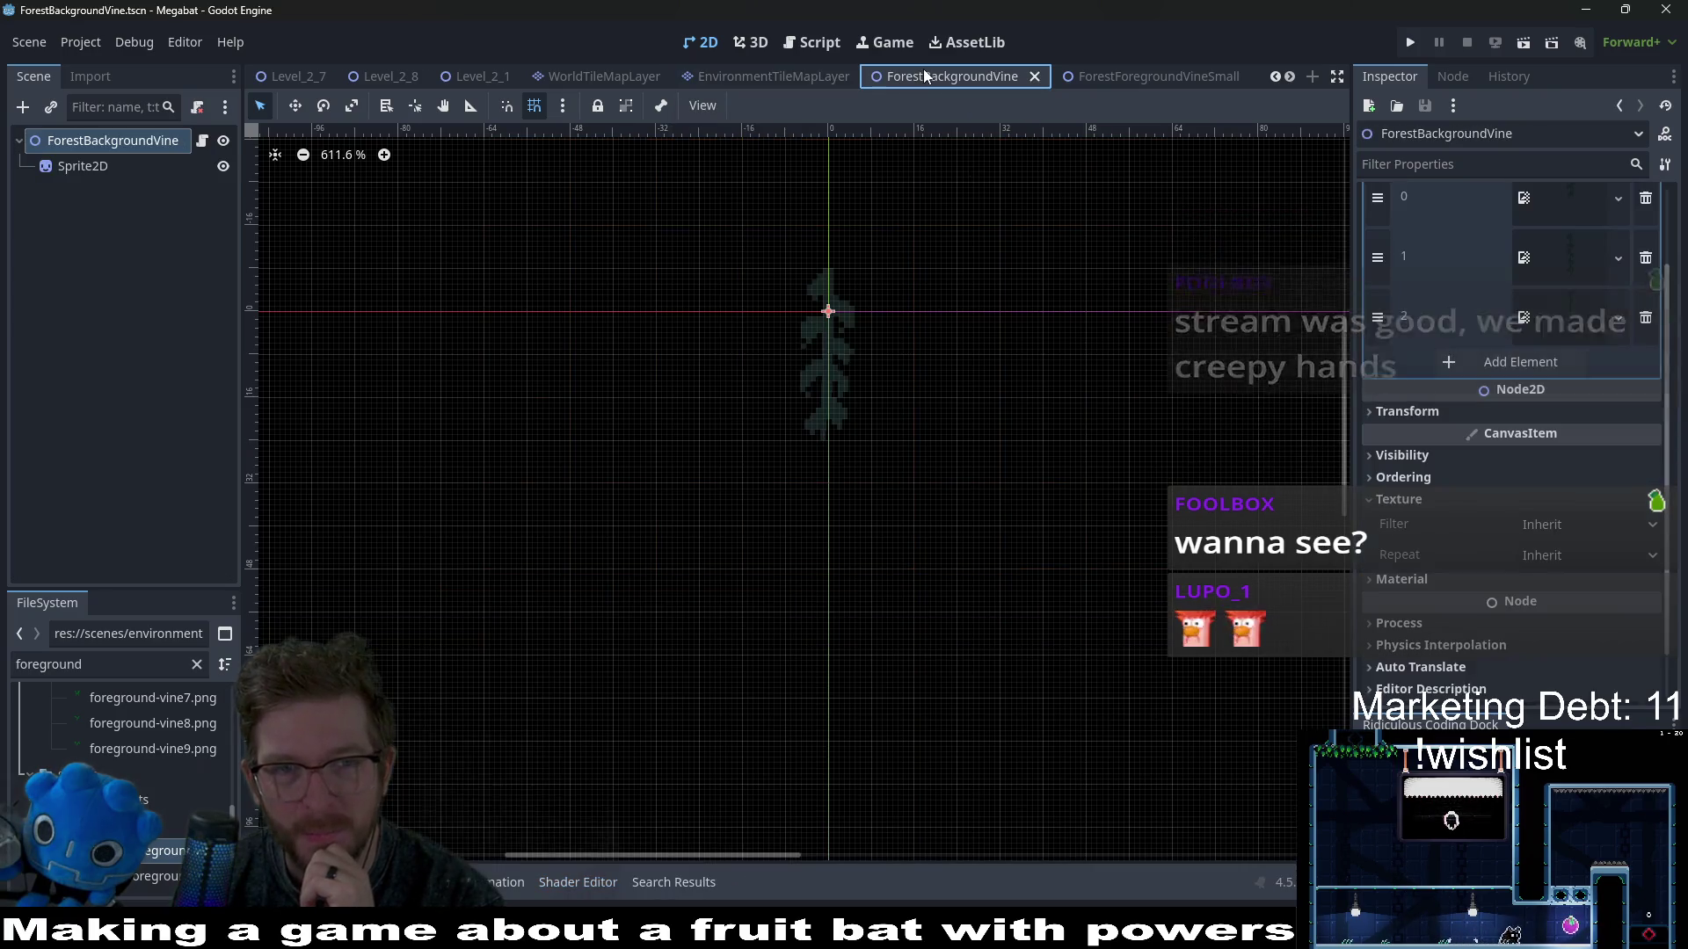
scroll(1143, 378, "up", 3)
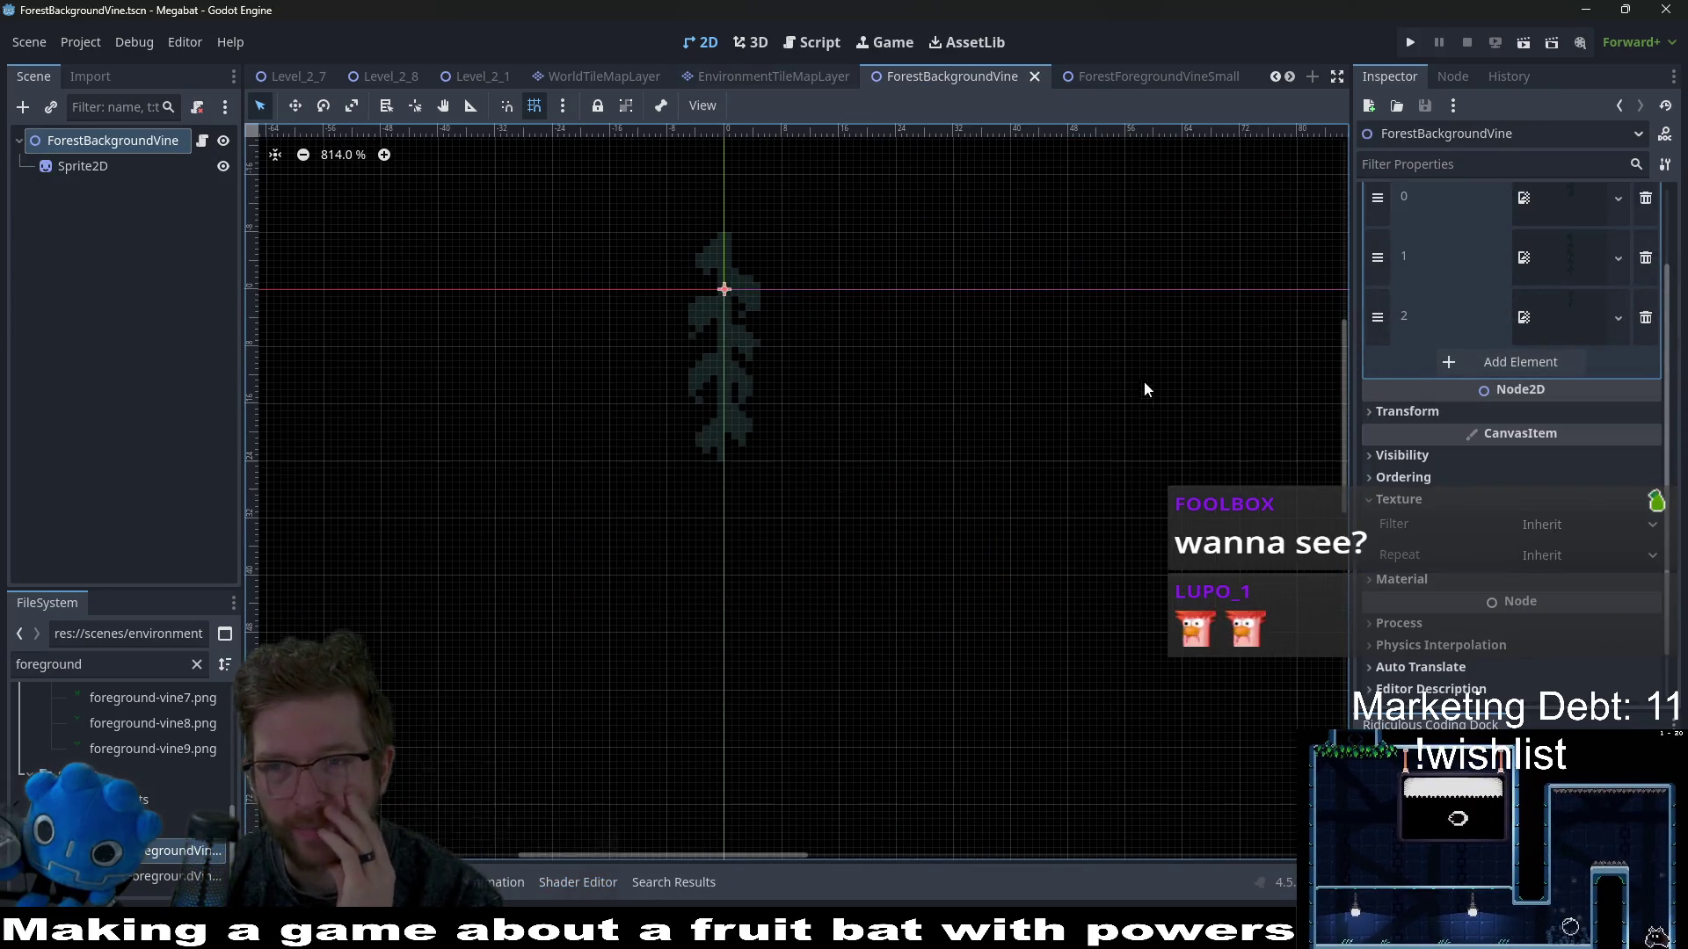
scroll(1173, 404, "down", 2)
scroll(1172, 410, "down", 1)
scroll(791, 334, "up", 3)
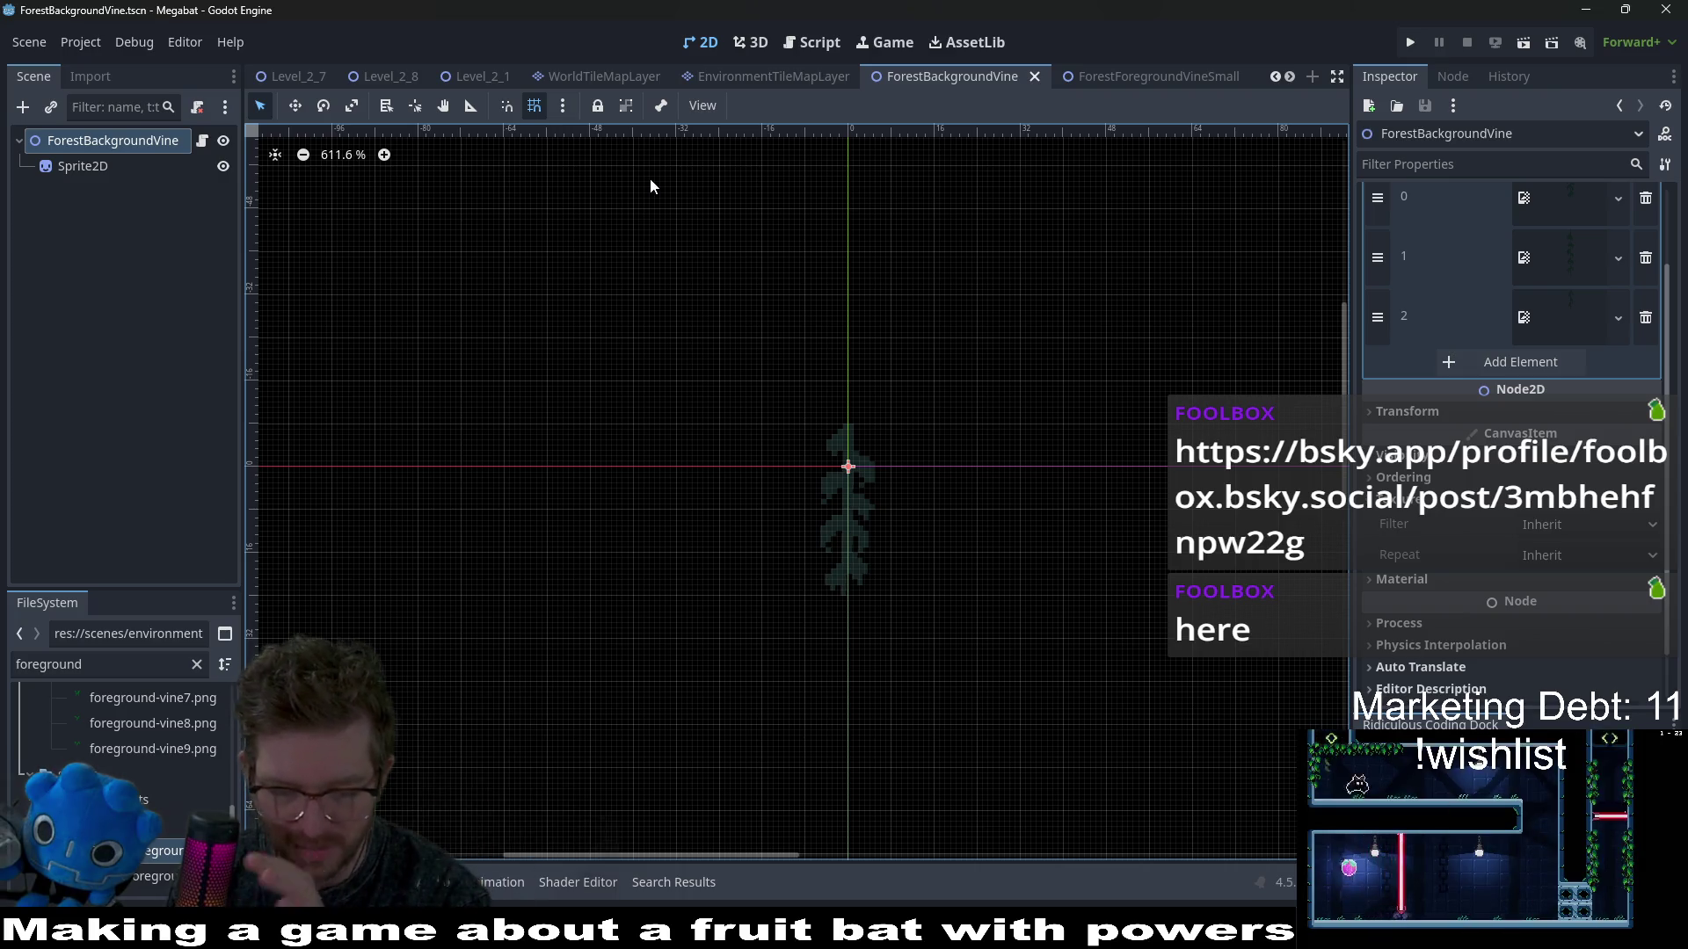
mouse_move(1129, 84)
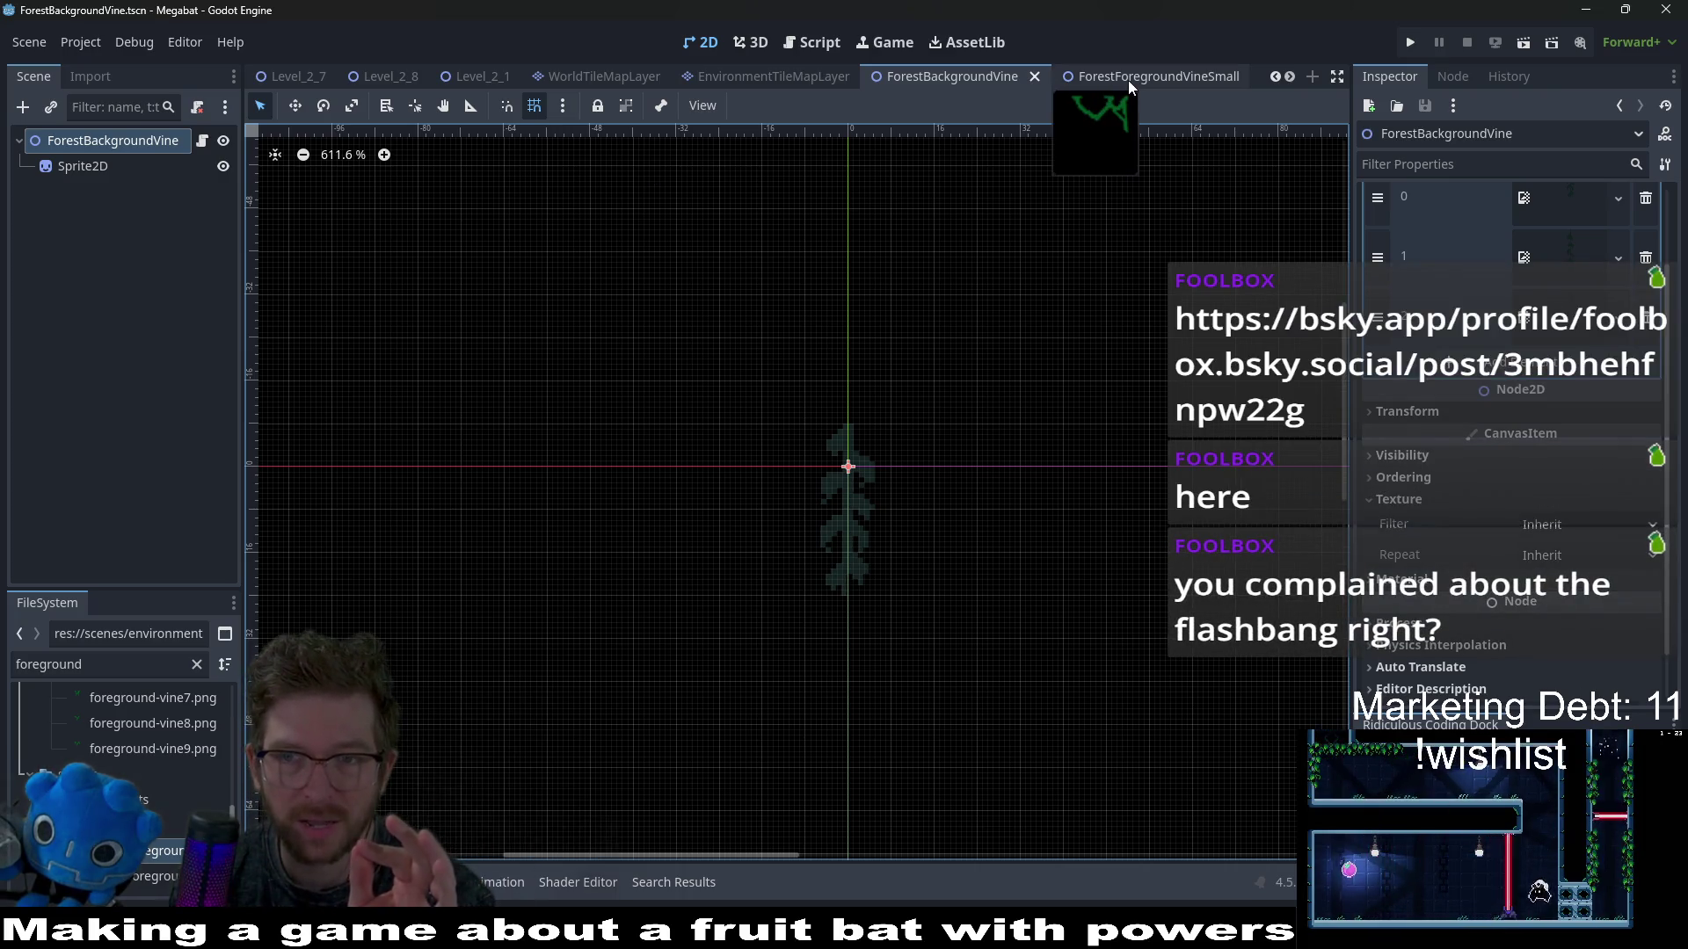
scroll(1372, 428, "up", 2)
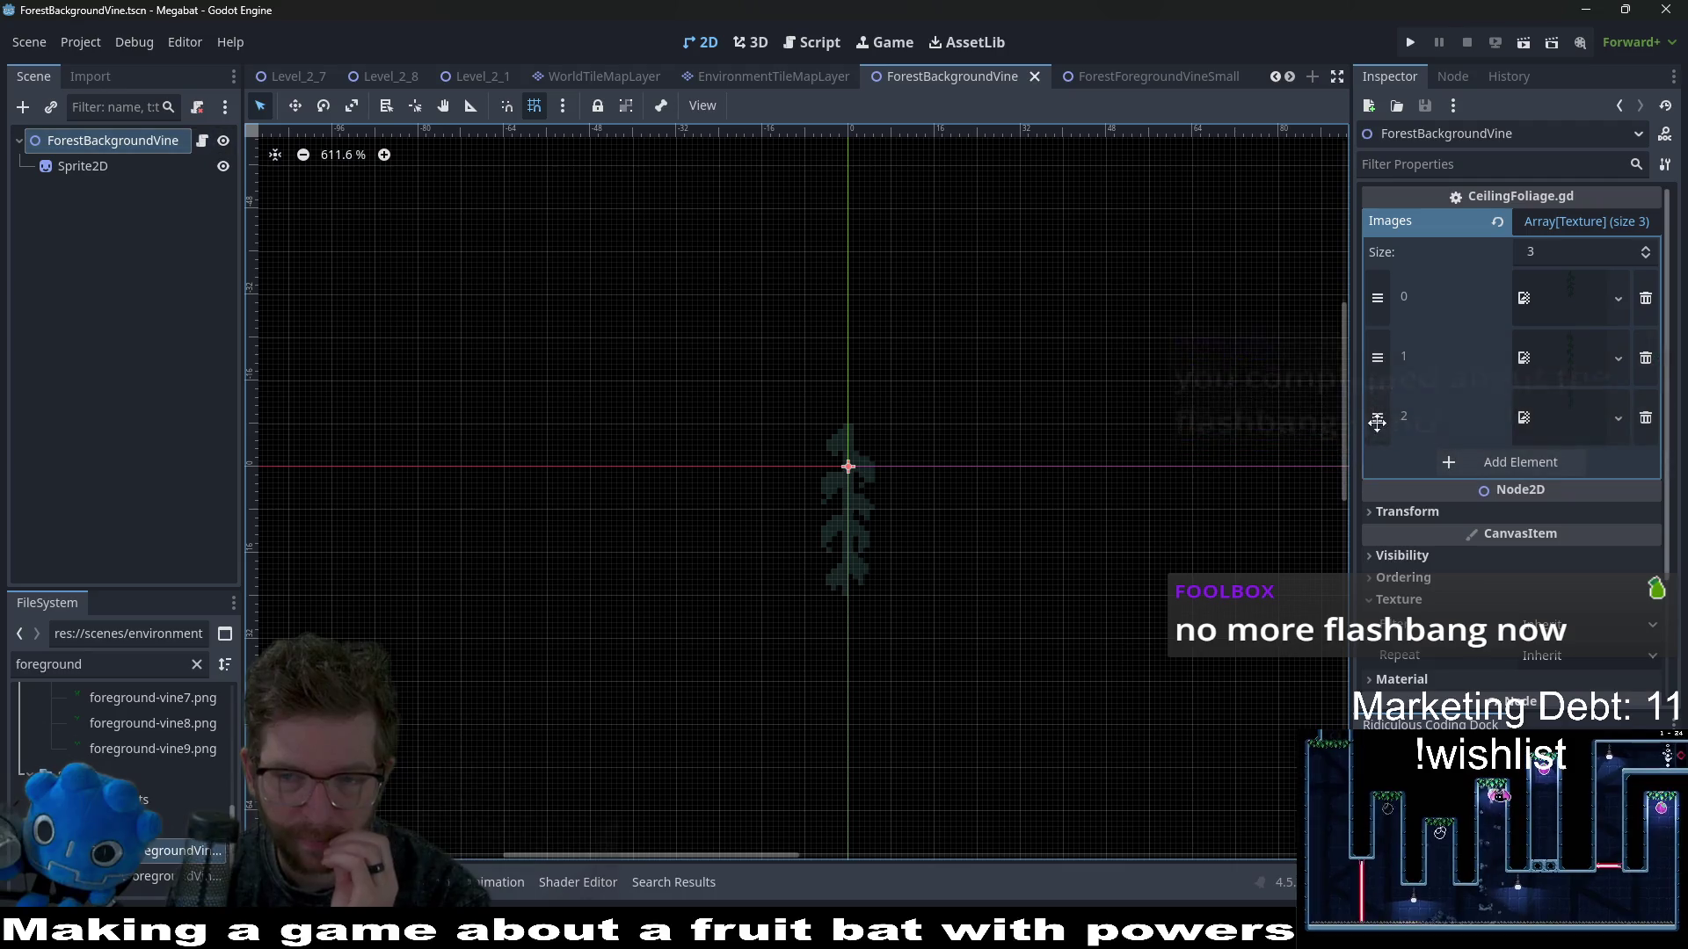
Select the vine Sprite2D and display its 16×64 RGBA8 texture details.
left_click(176, 169)
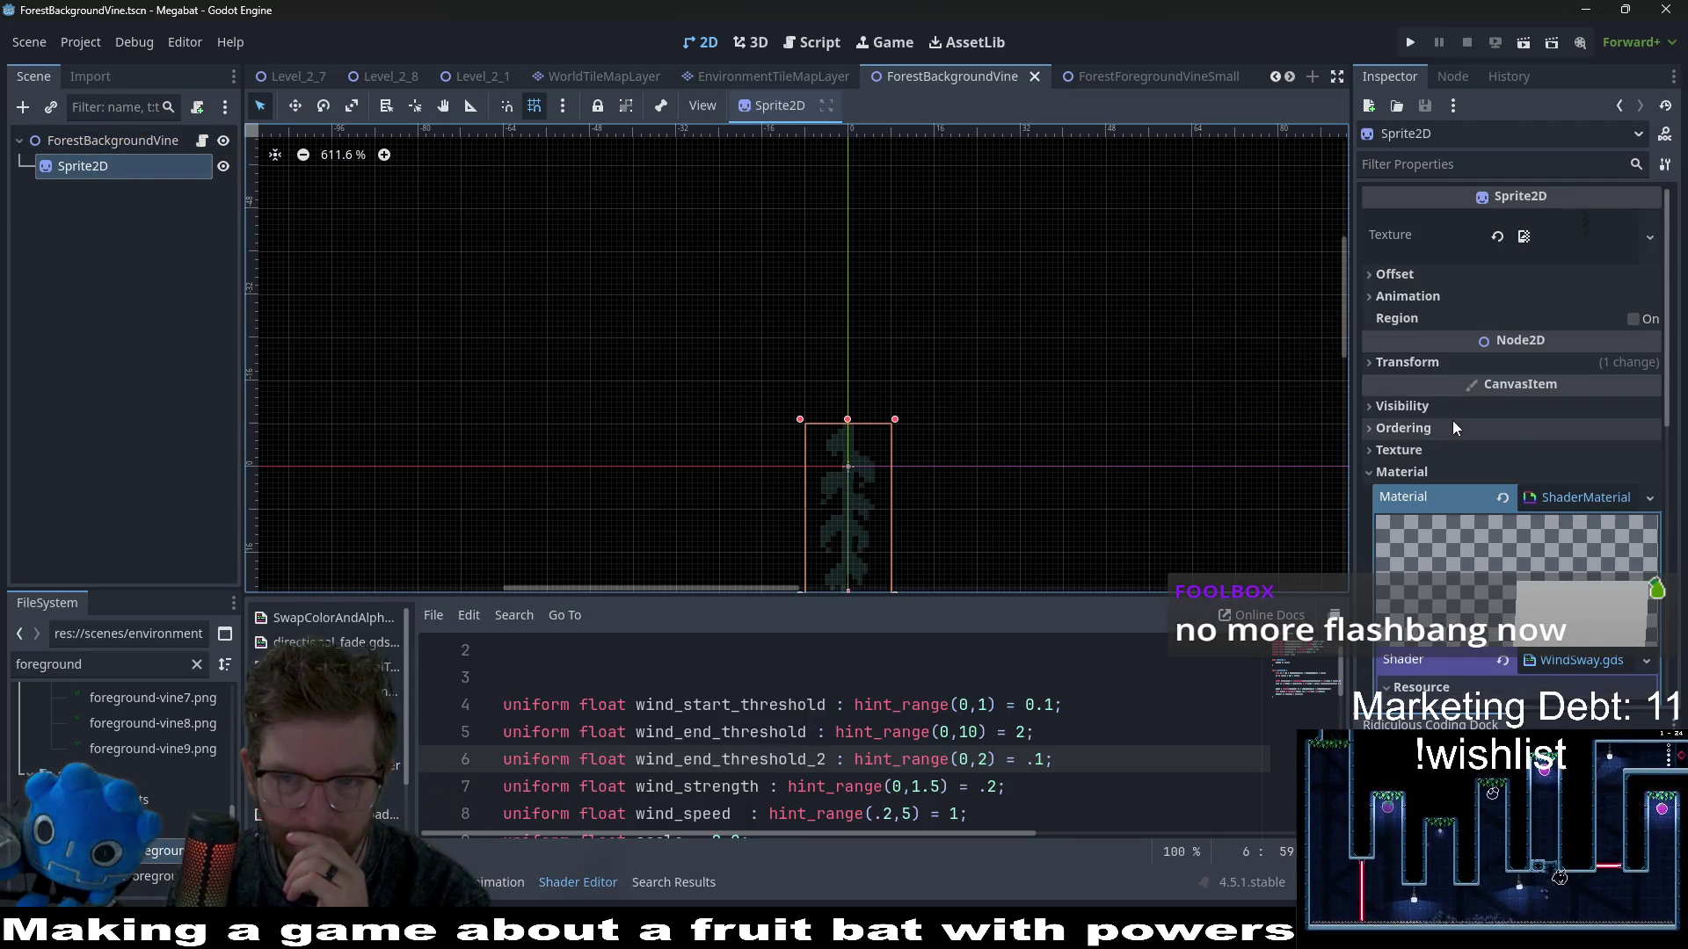
left_click(1410, 450)
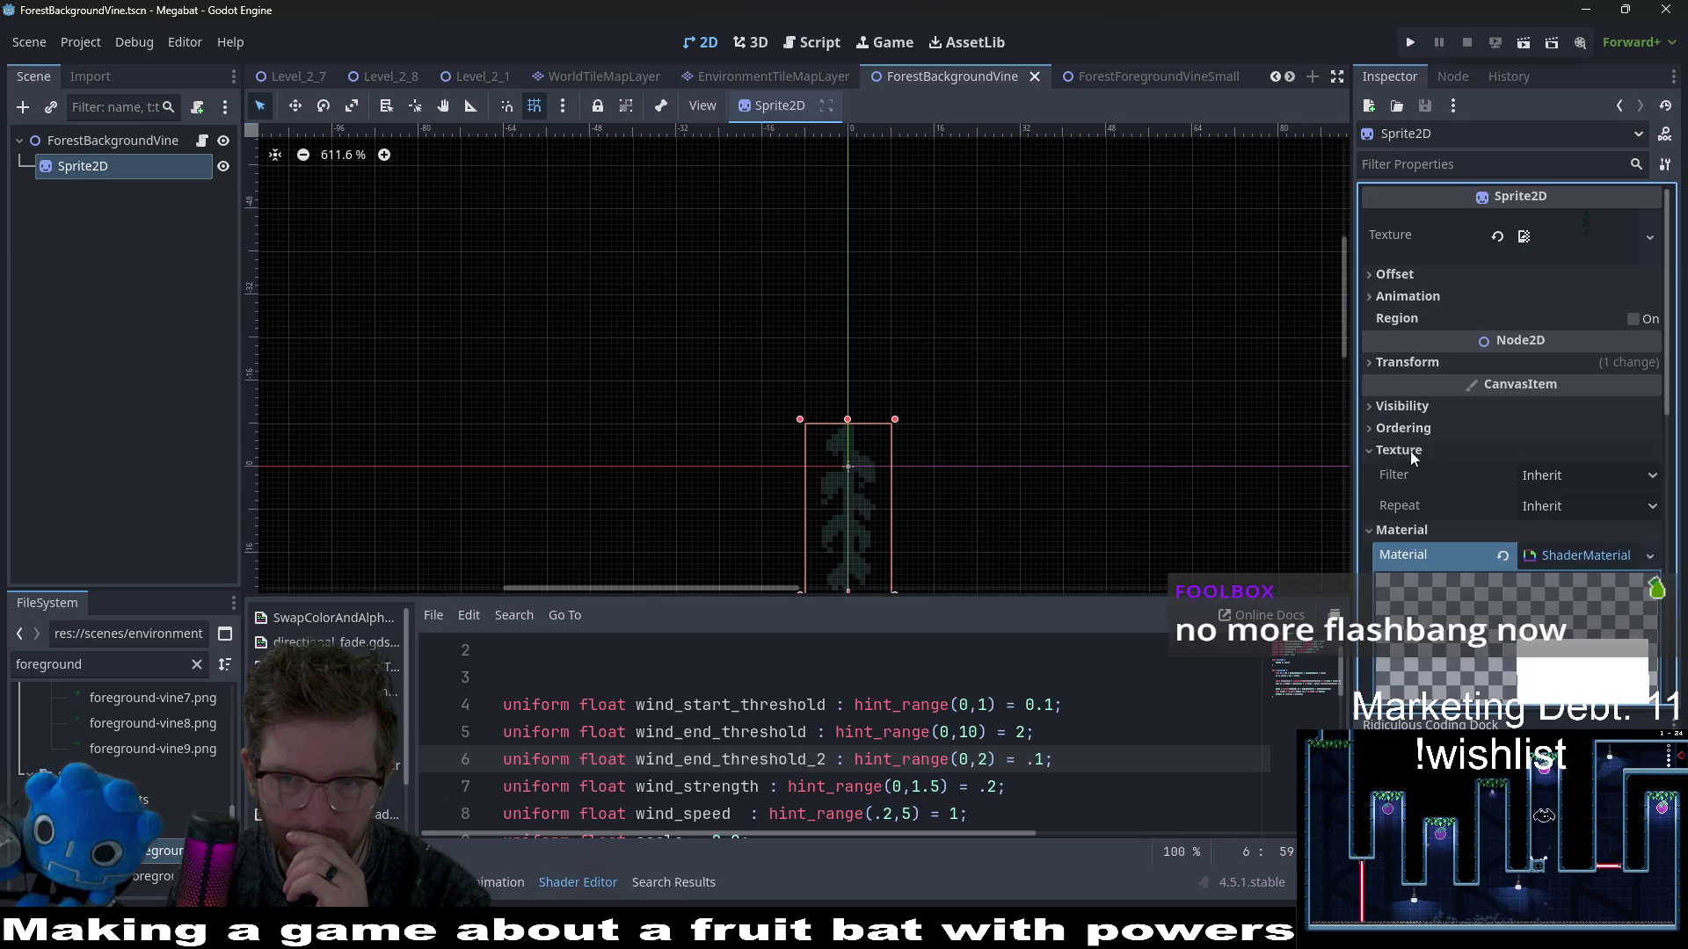
scroll(1410, 451, "down", 2)
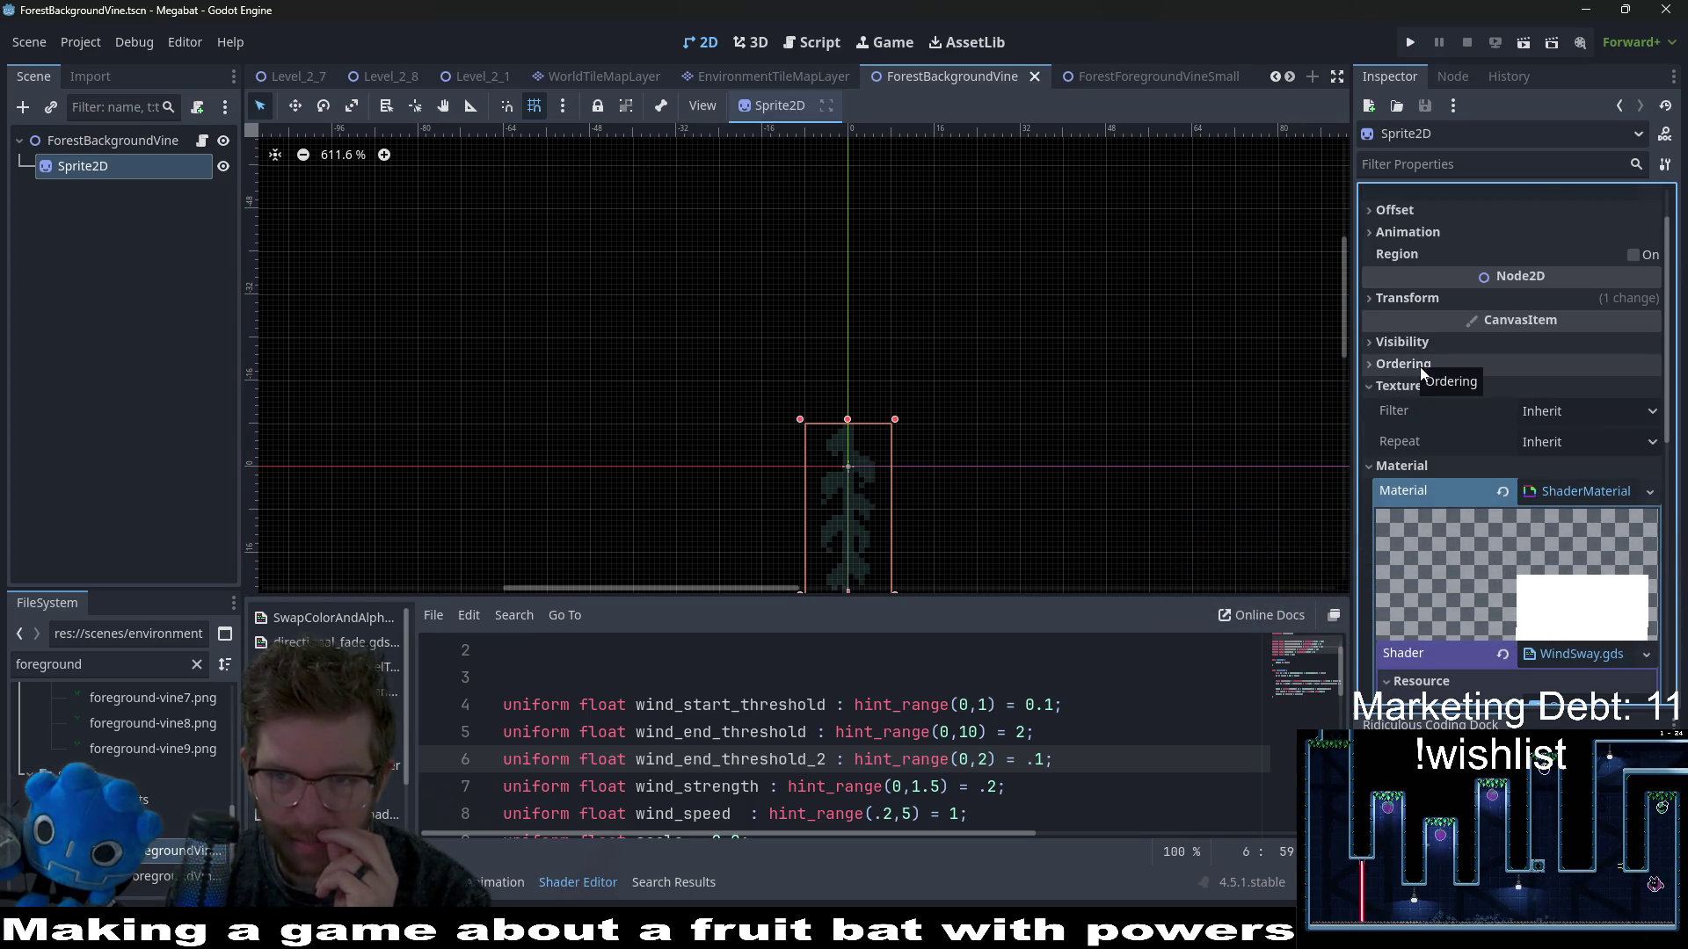
scroll(1420, 367, "up", 2)
left_click(1565, 245)
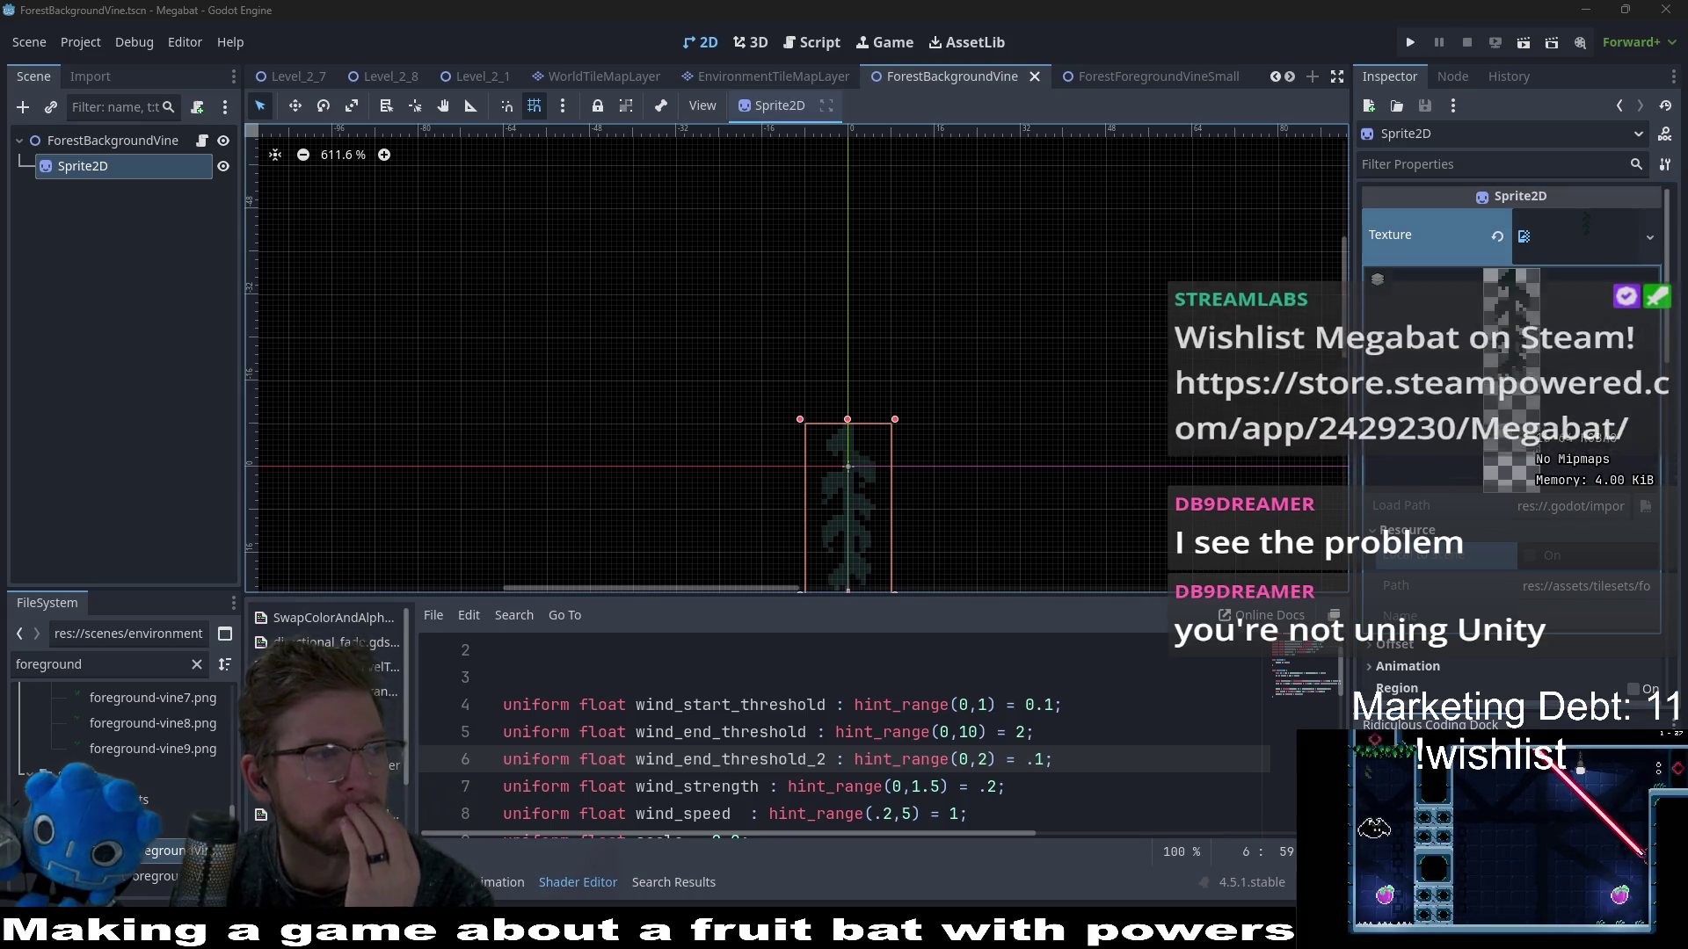
mouse_move(0, 173)
left_mouse_down()
mouse_move(372, 172)
mouse_move(999, 93)
left_mouse_up()
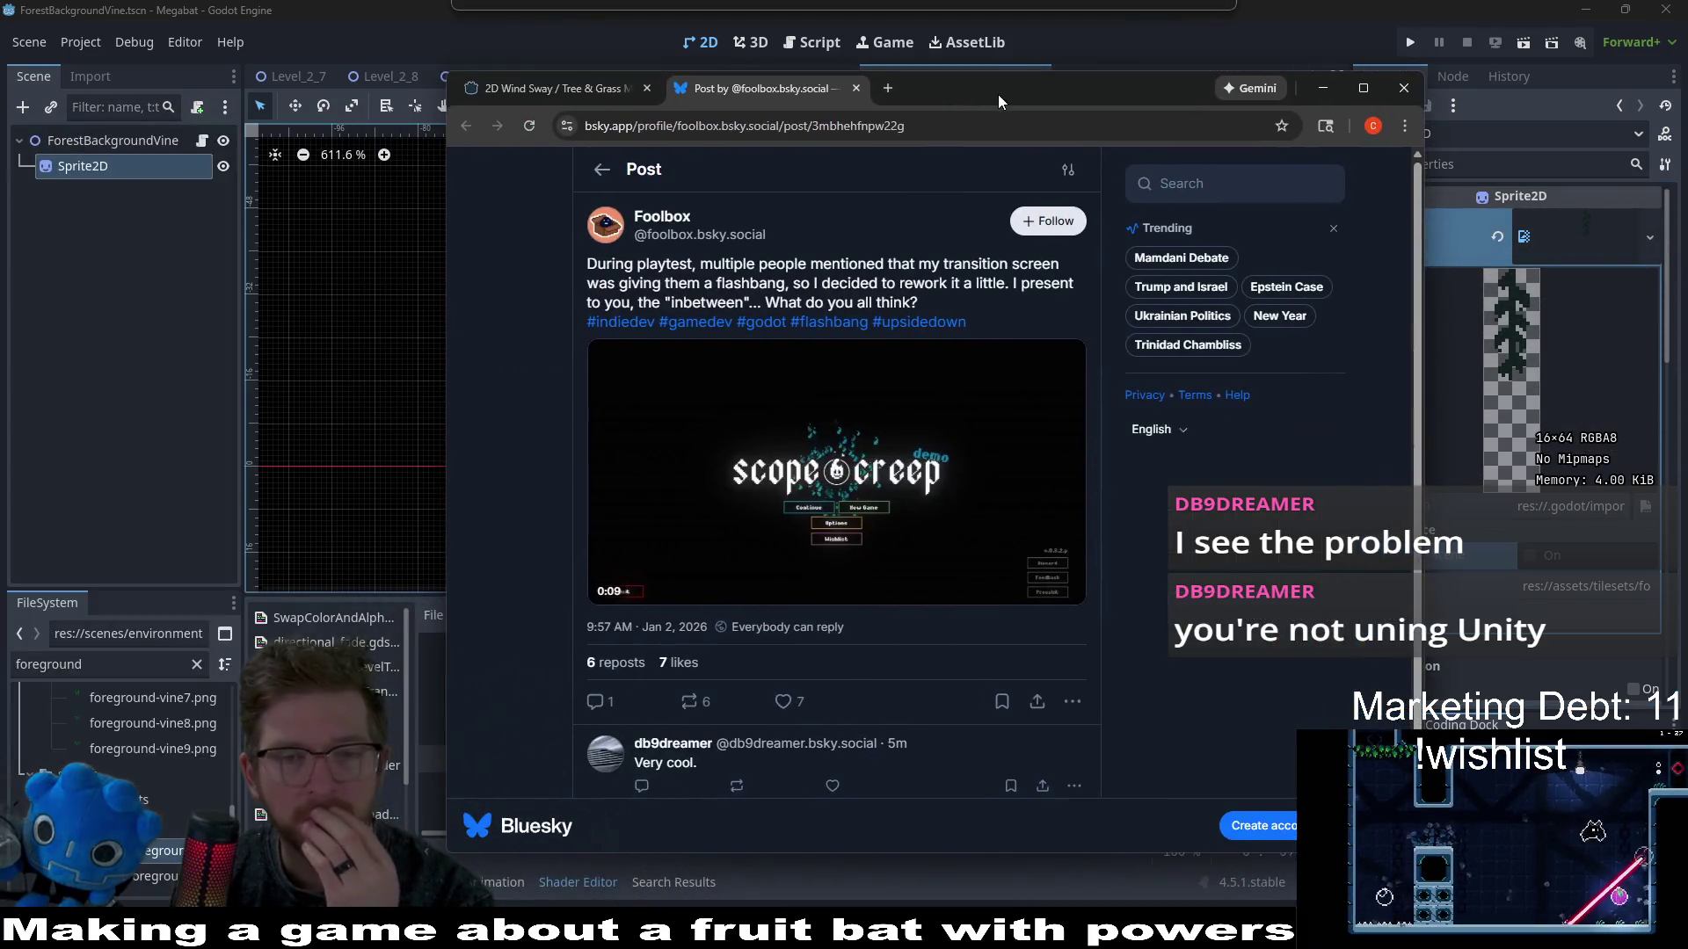
left_click(792, 700)
left_click(1084, 245)
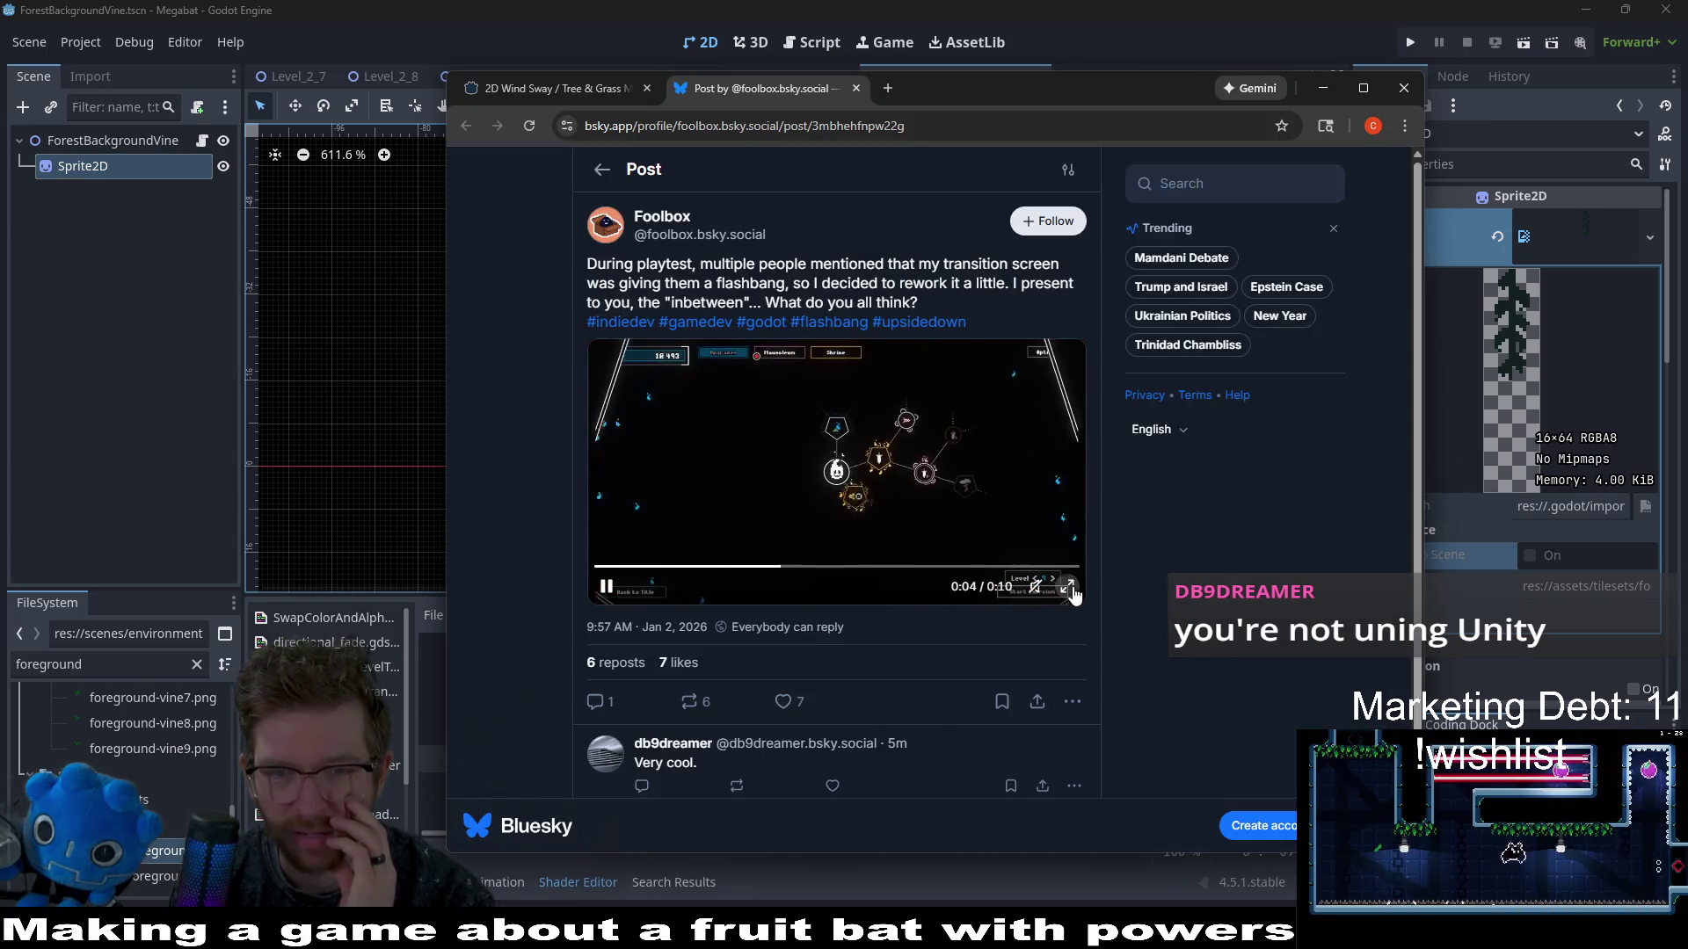
left_click(1068, 587)
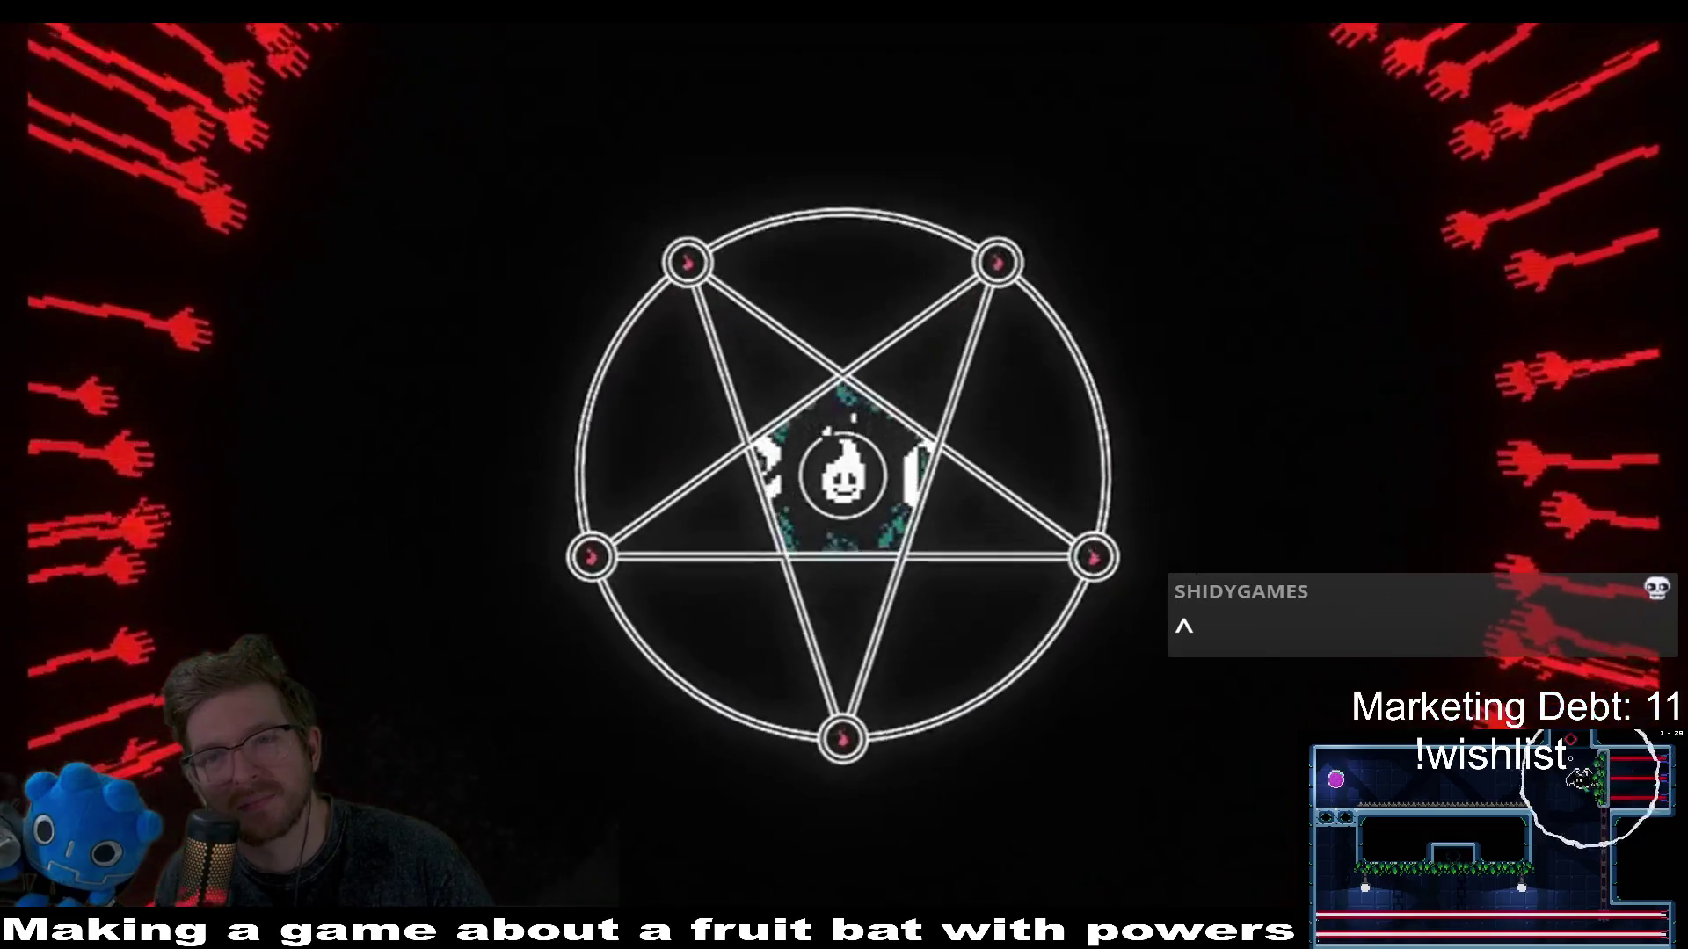
key("Escape")
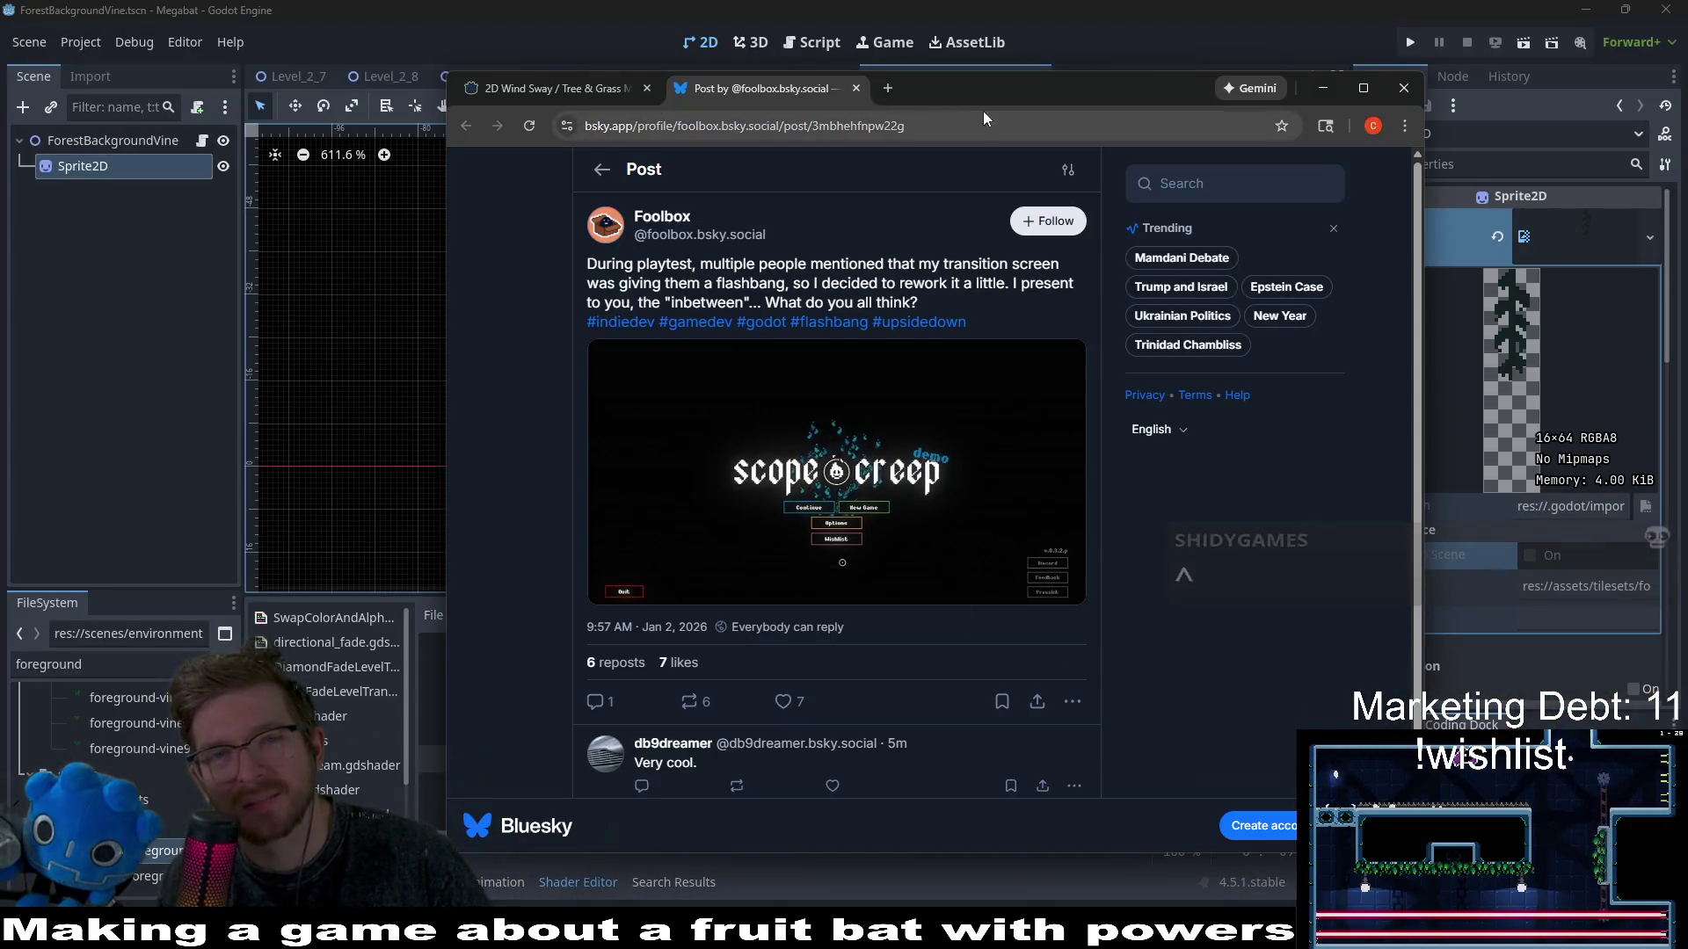
key("alt+Tab")
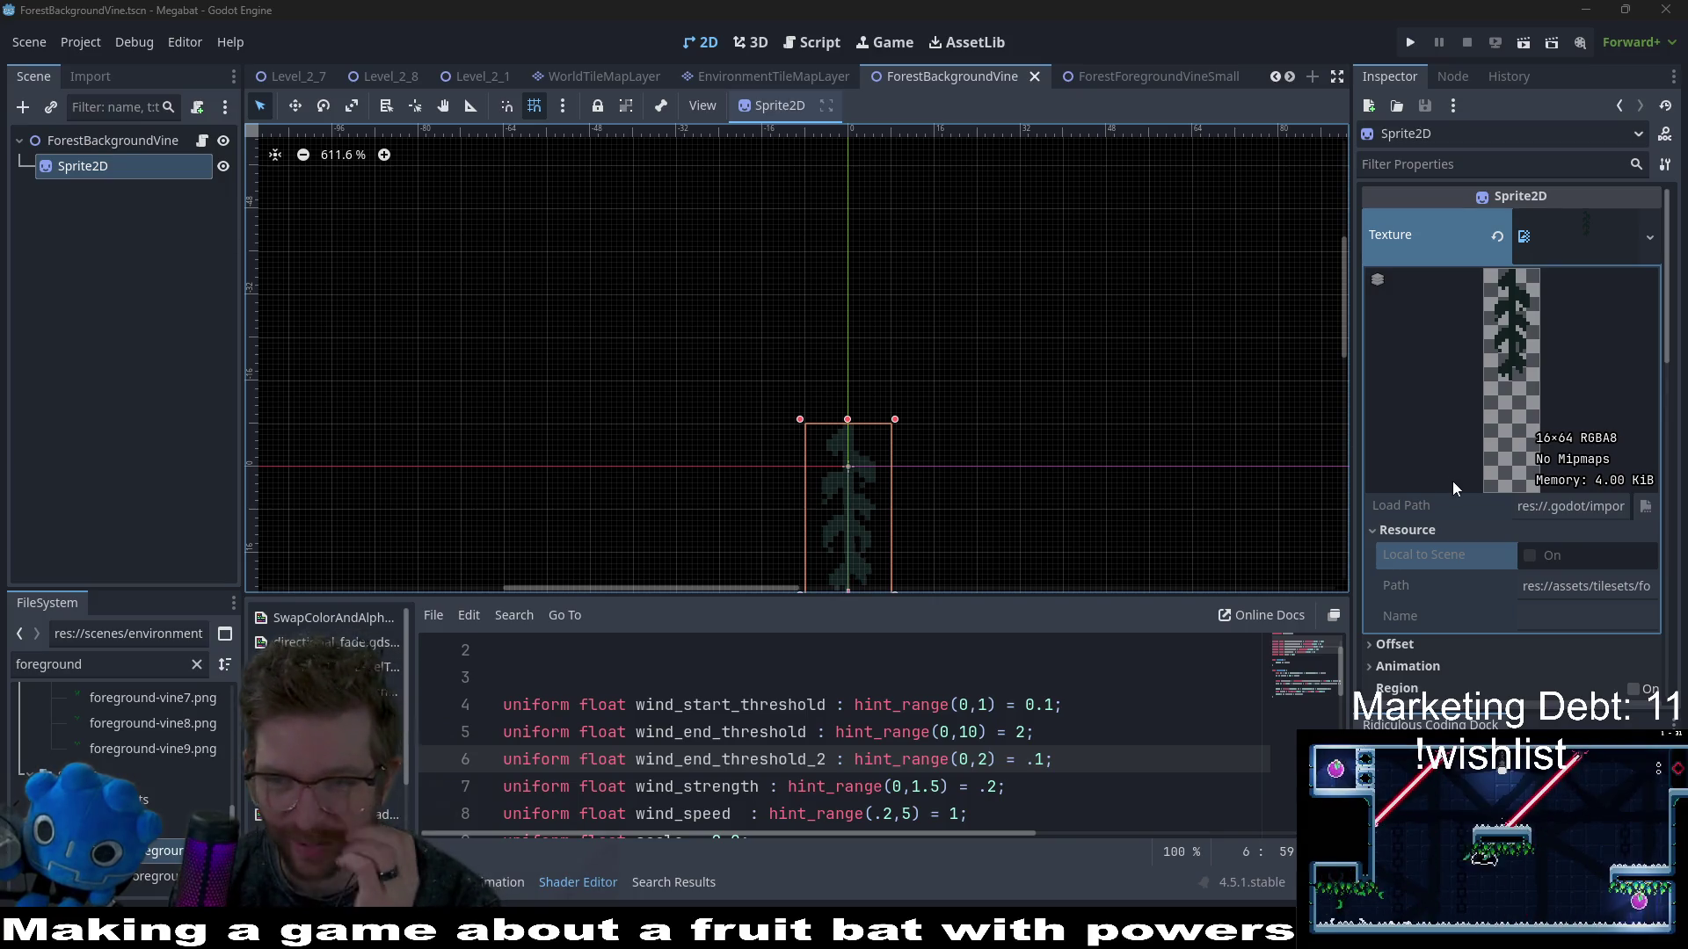
Expand and collapse the sprite's Animation section in the Inspector.
scroll(1452, 482, "down", 2)
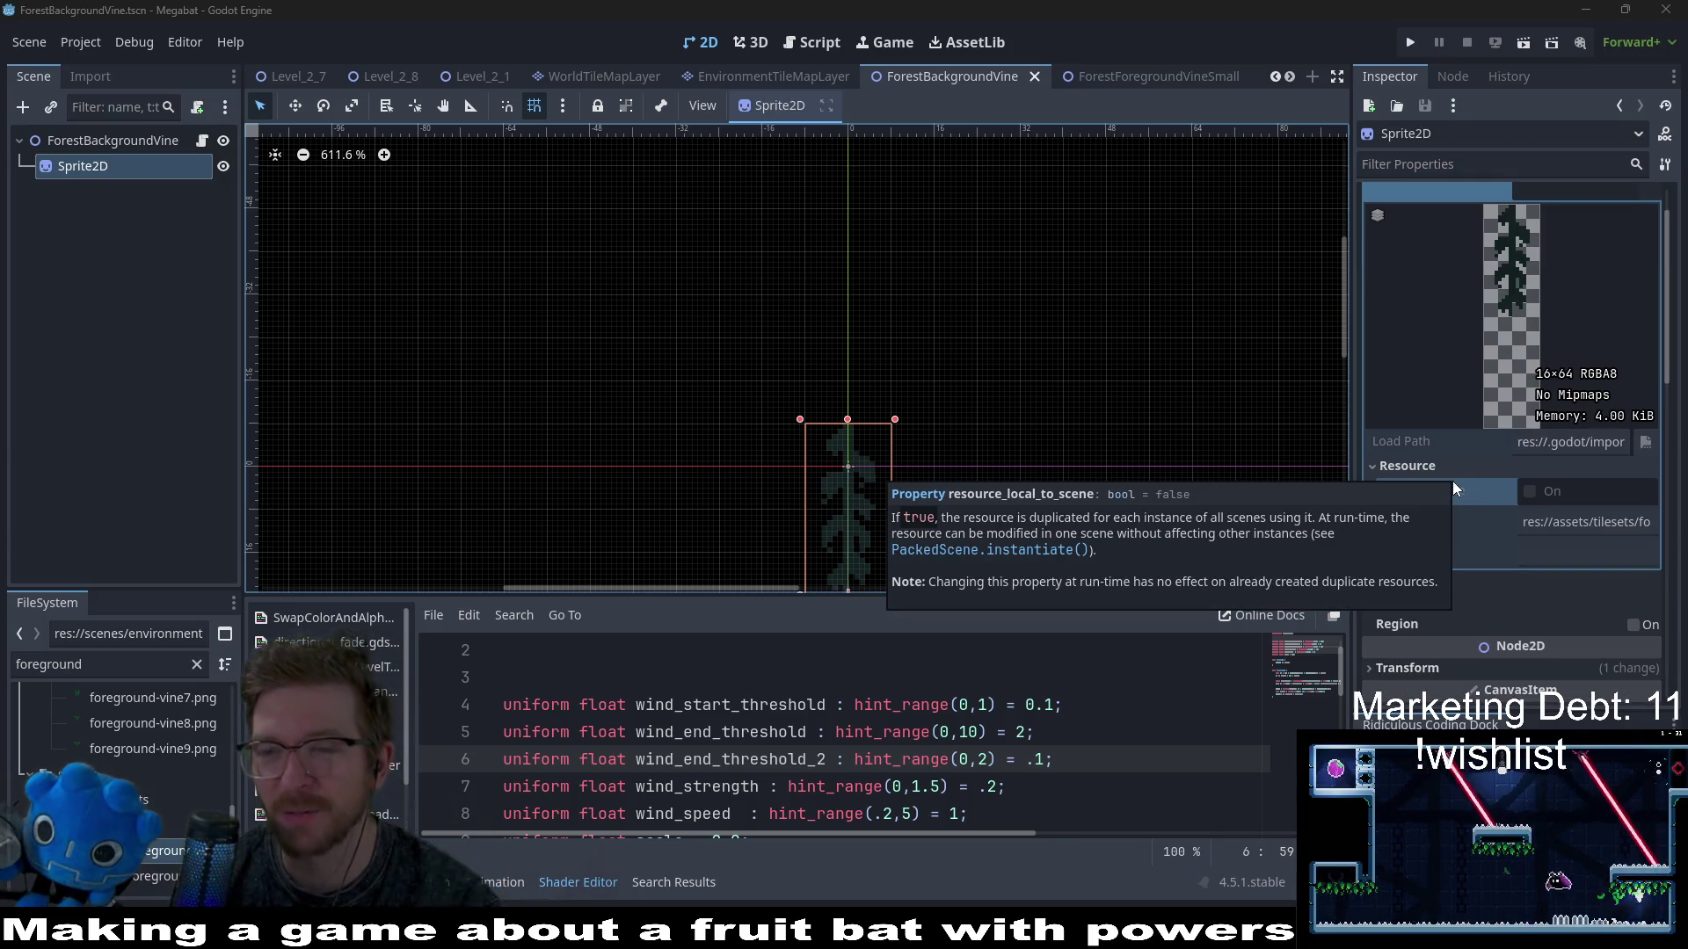
scroll(1453, 482, "down", 4)
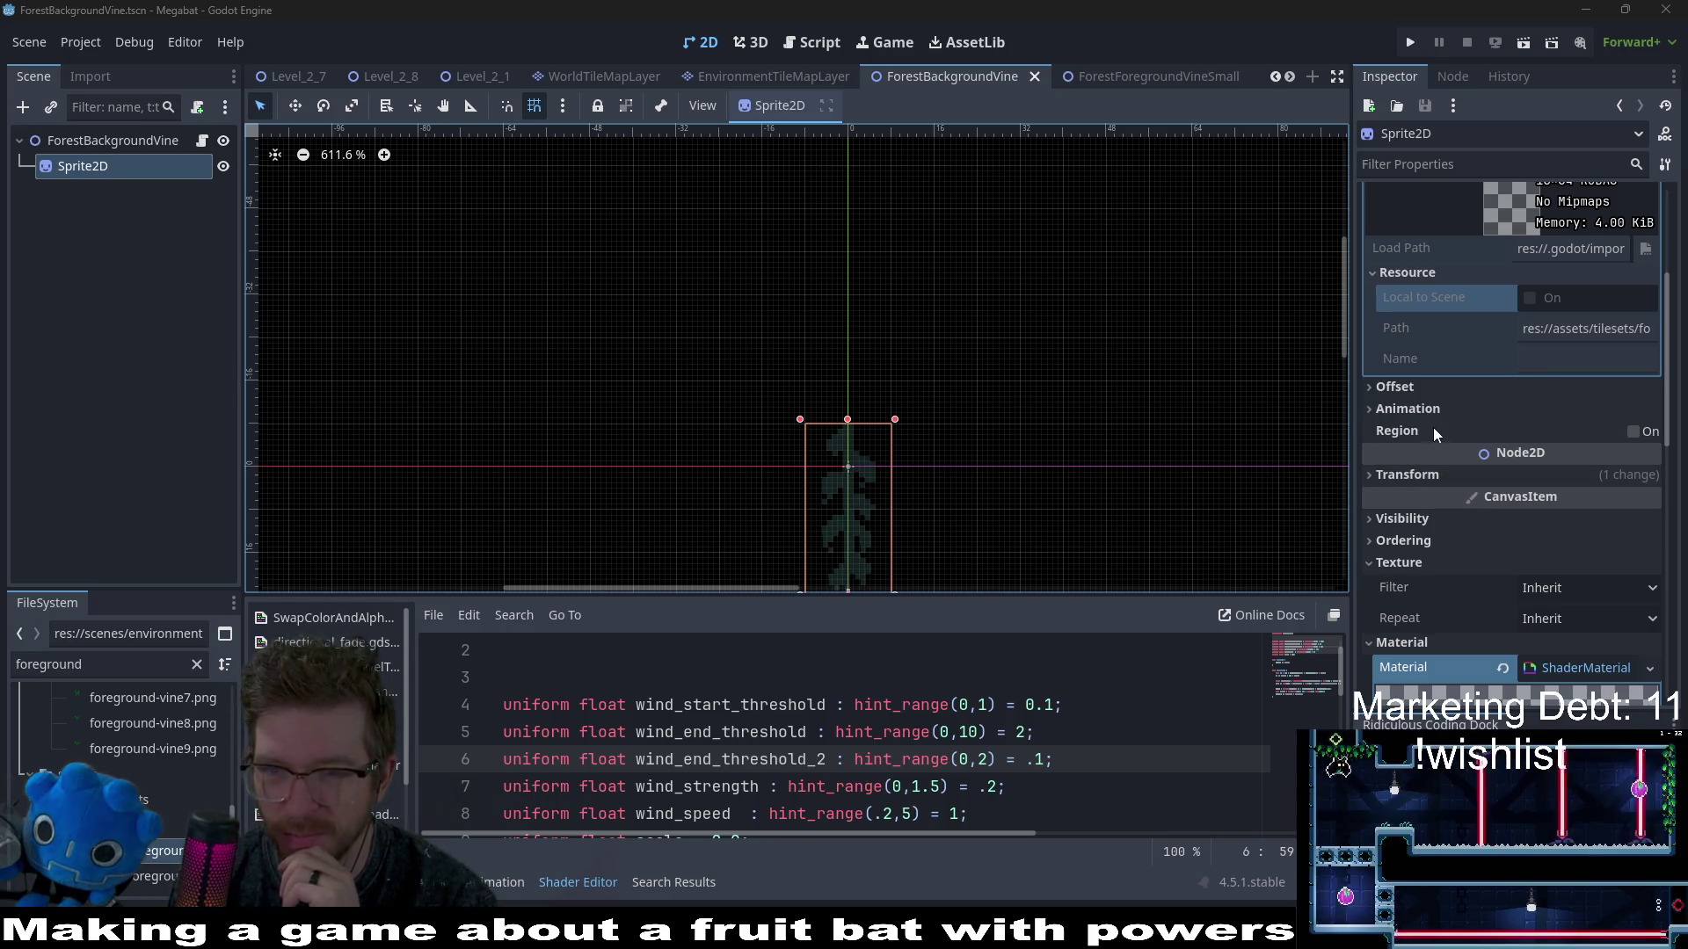
left_click(1410, 402)
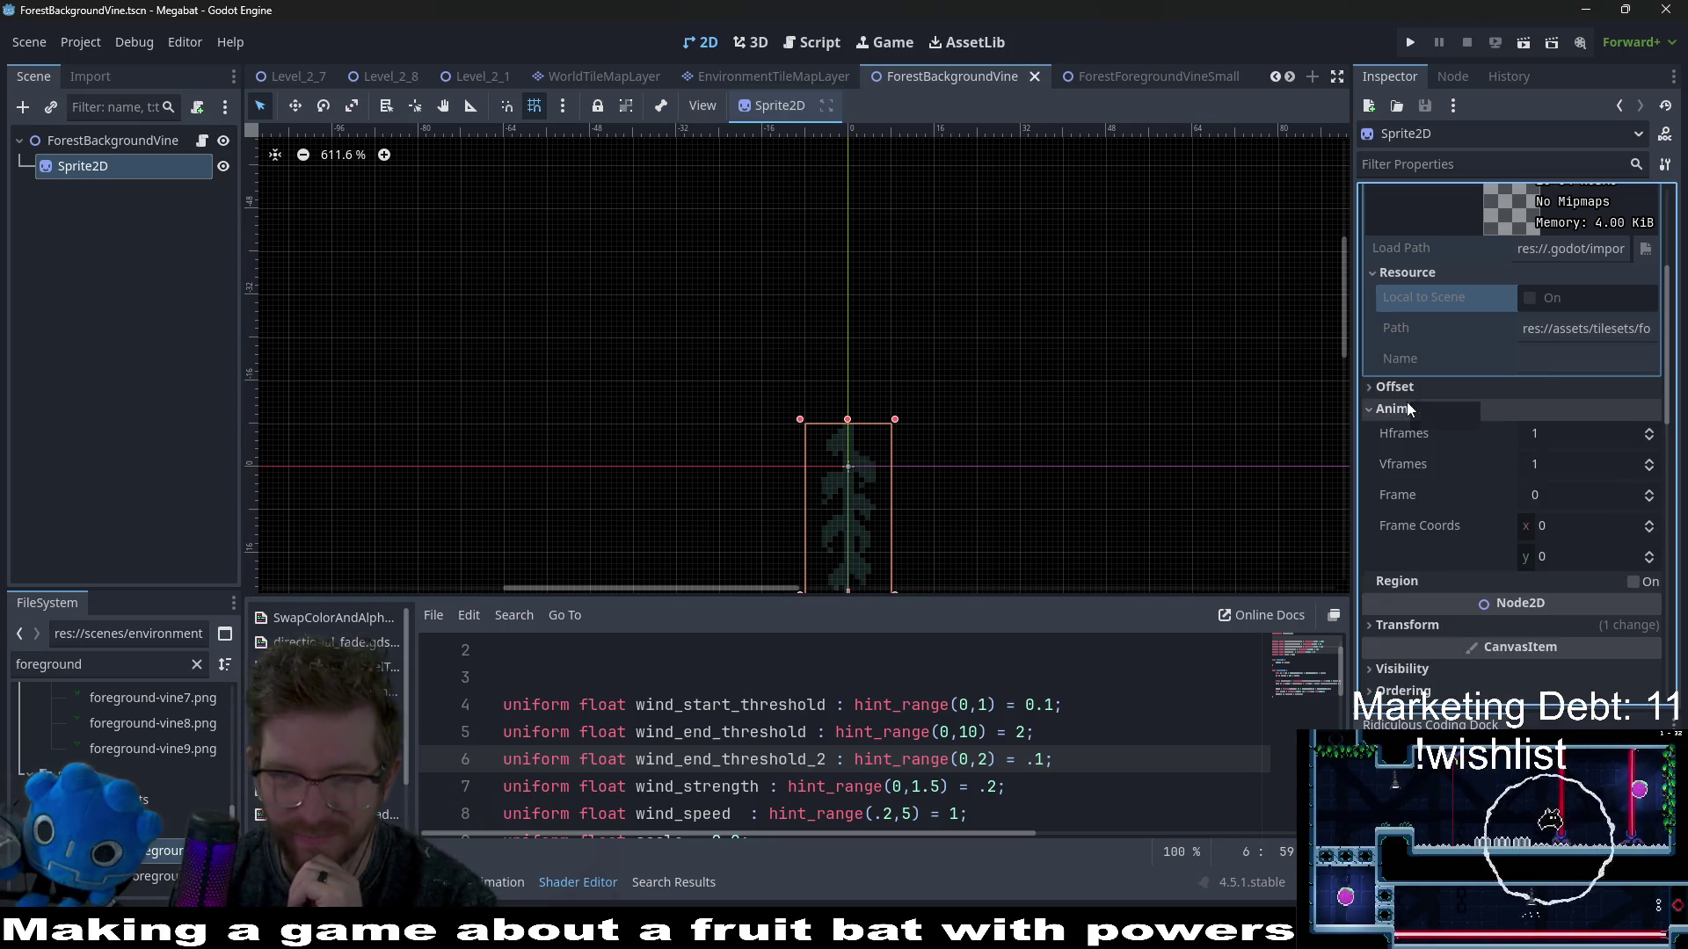
left_click(1405, 403)
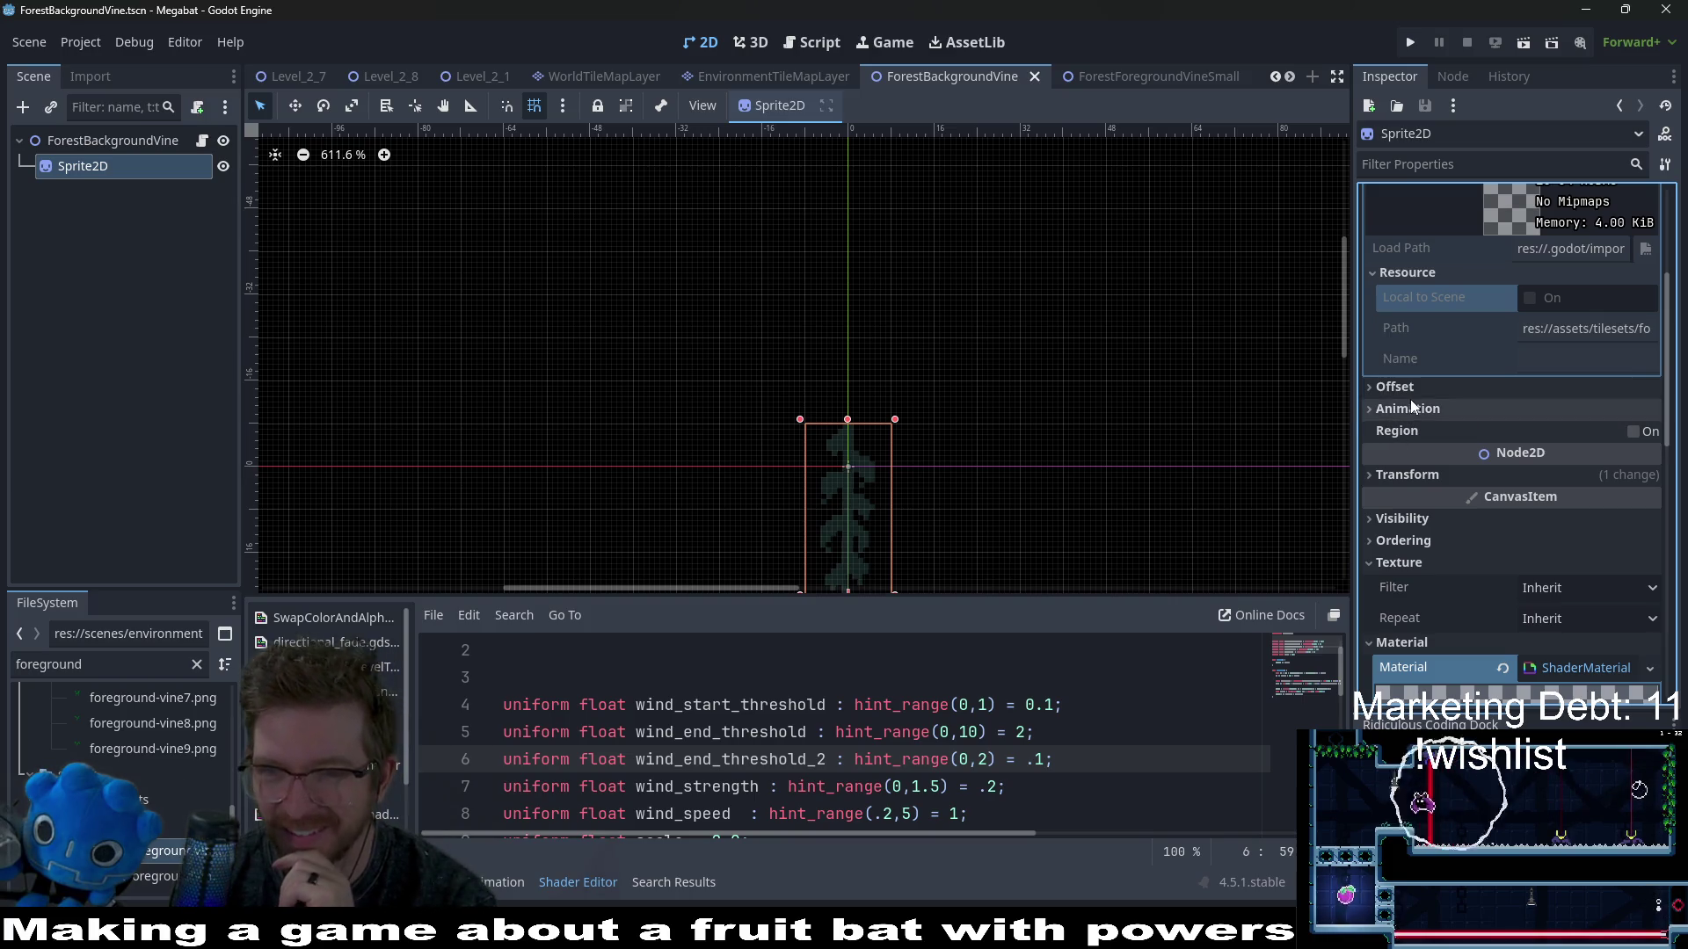
scroll(1416, 392, "up", 2)
scroll(1415, 392, "up", 2)
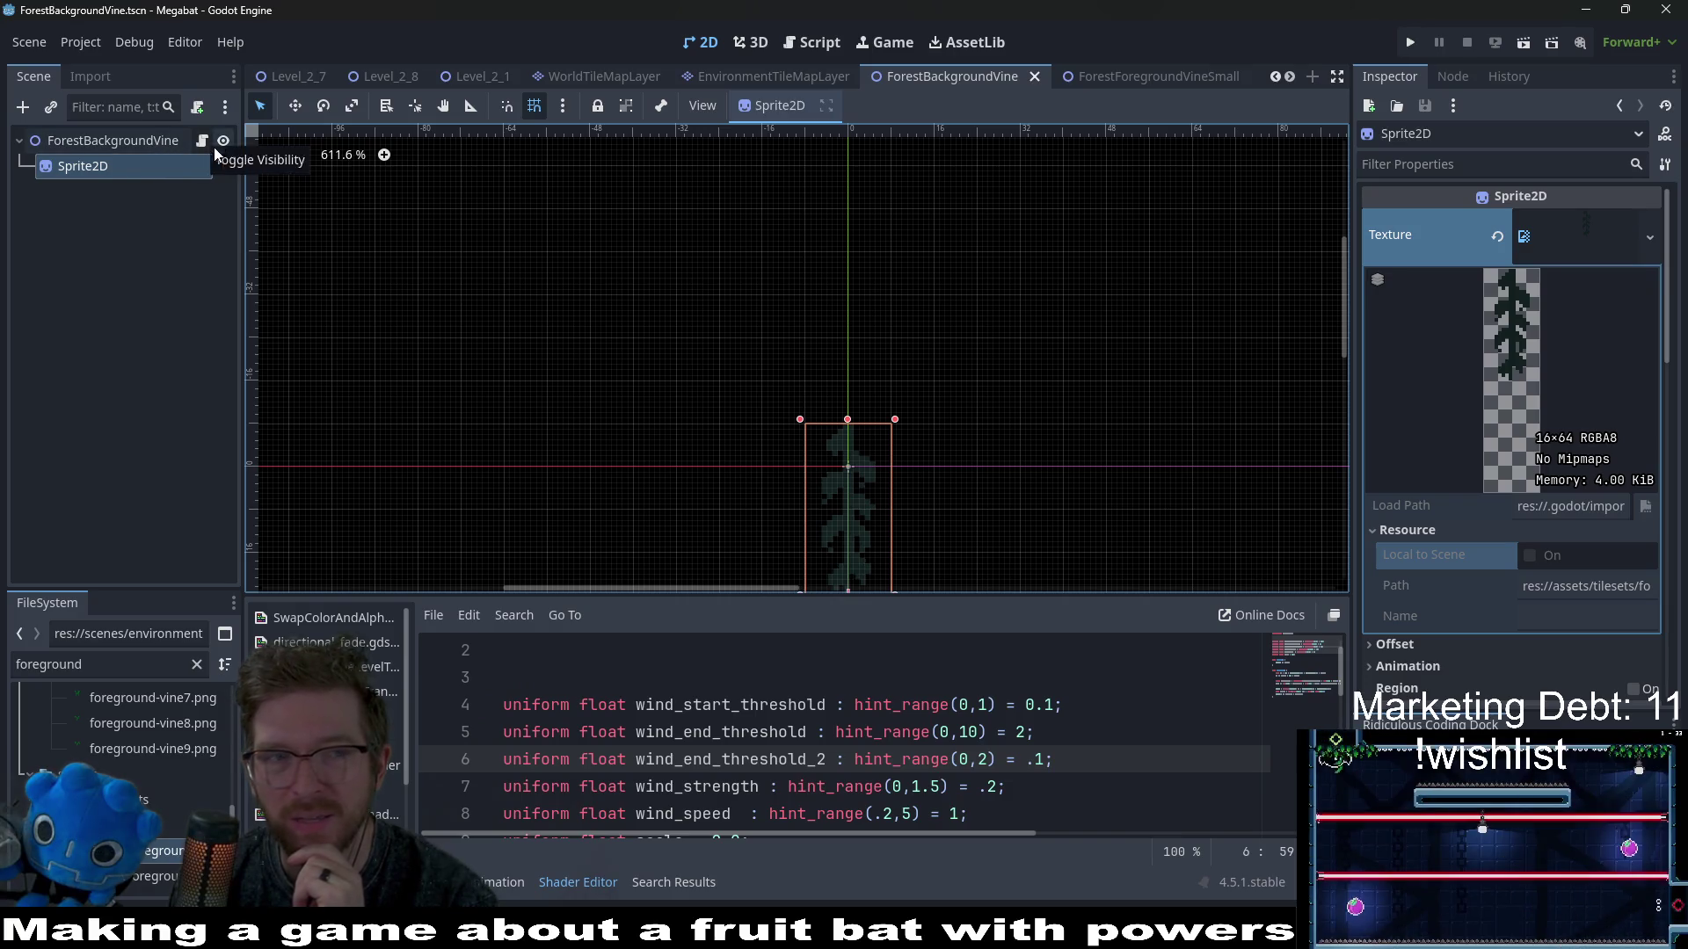
Show the Sprite2D's signals and open CeilingFoliage.gd for editing.
left_click(86, 142)
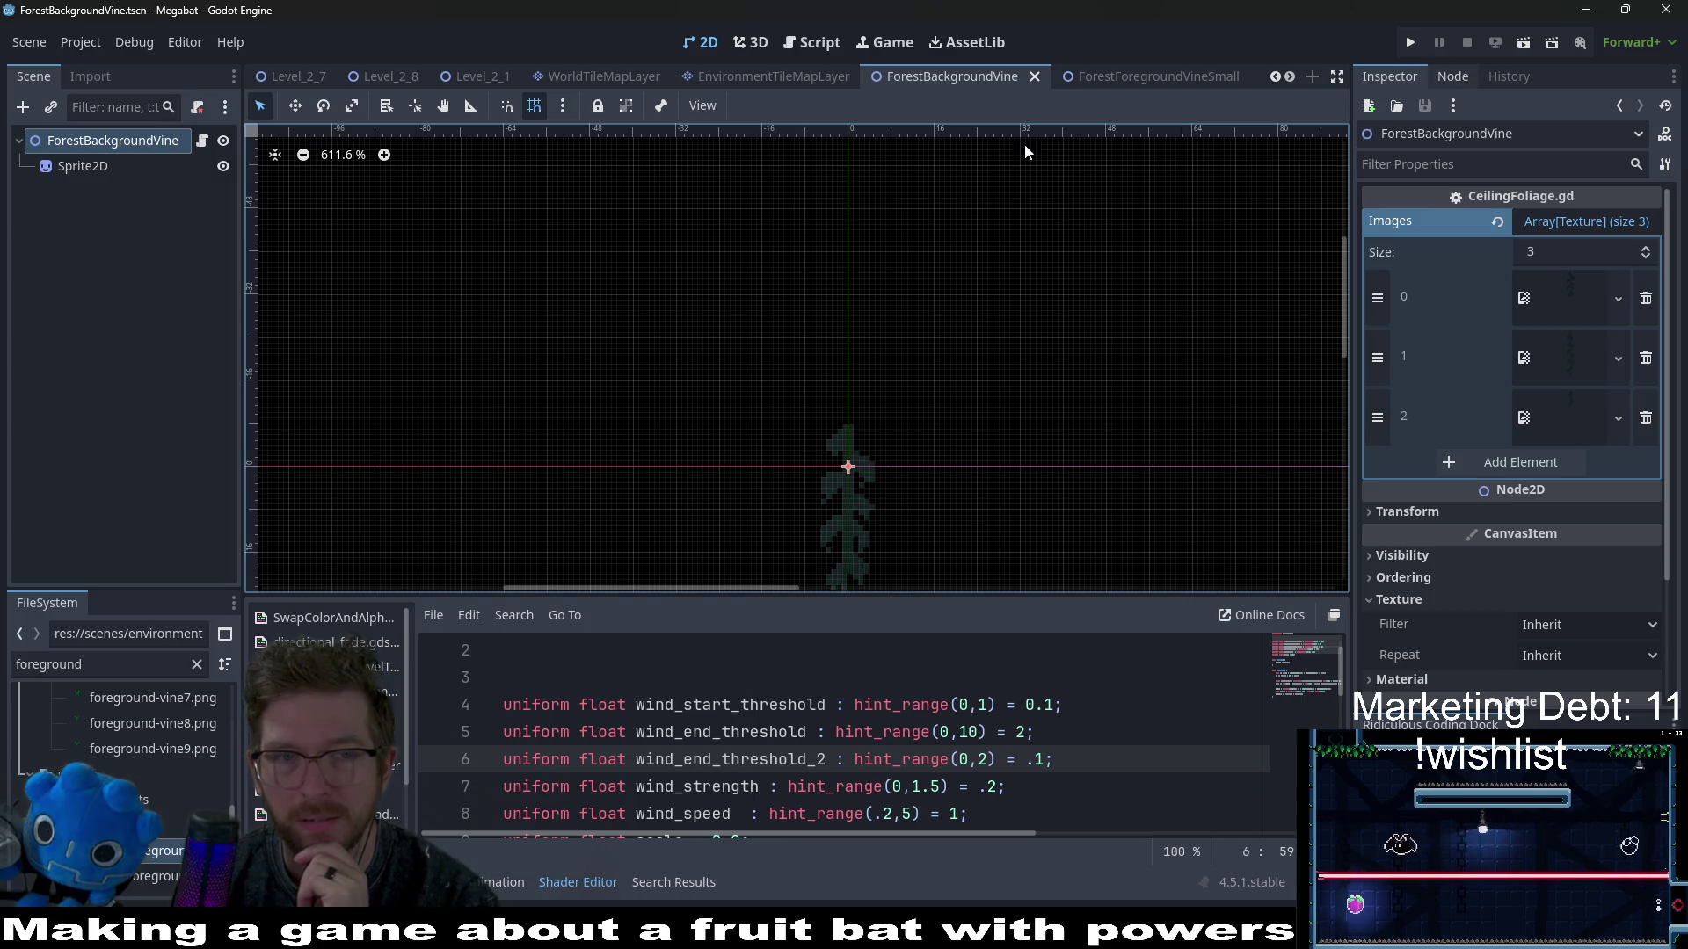
left_click(93, 173)
left_click(1457, 77)
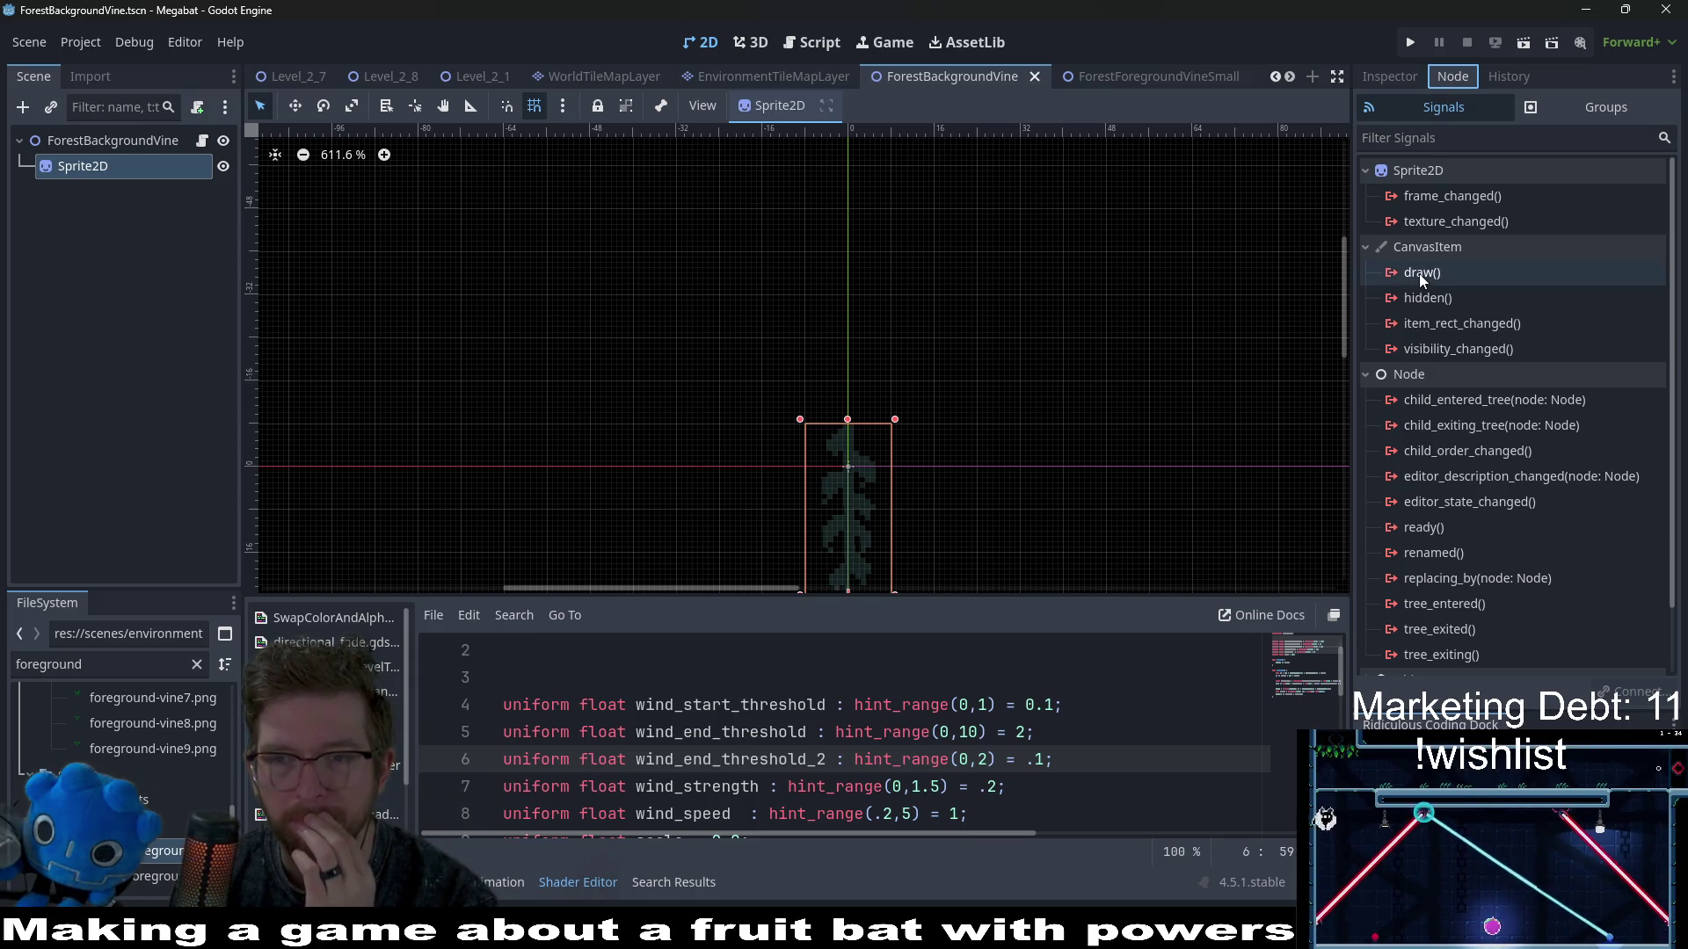
mouse_move(1419, 272)
left_click(203, 139)
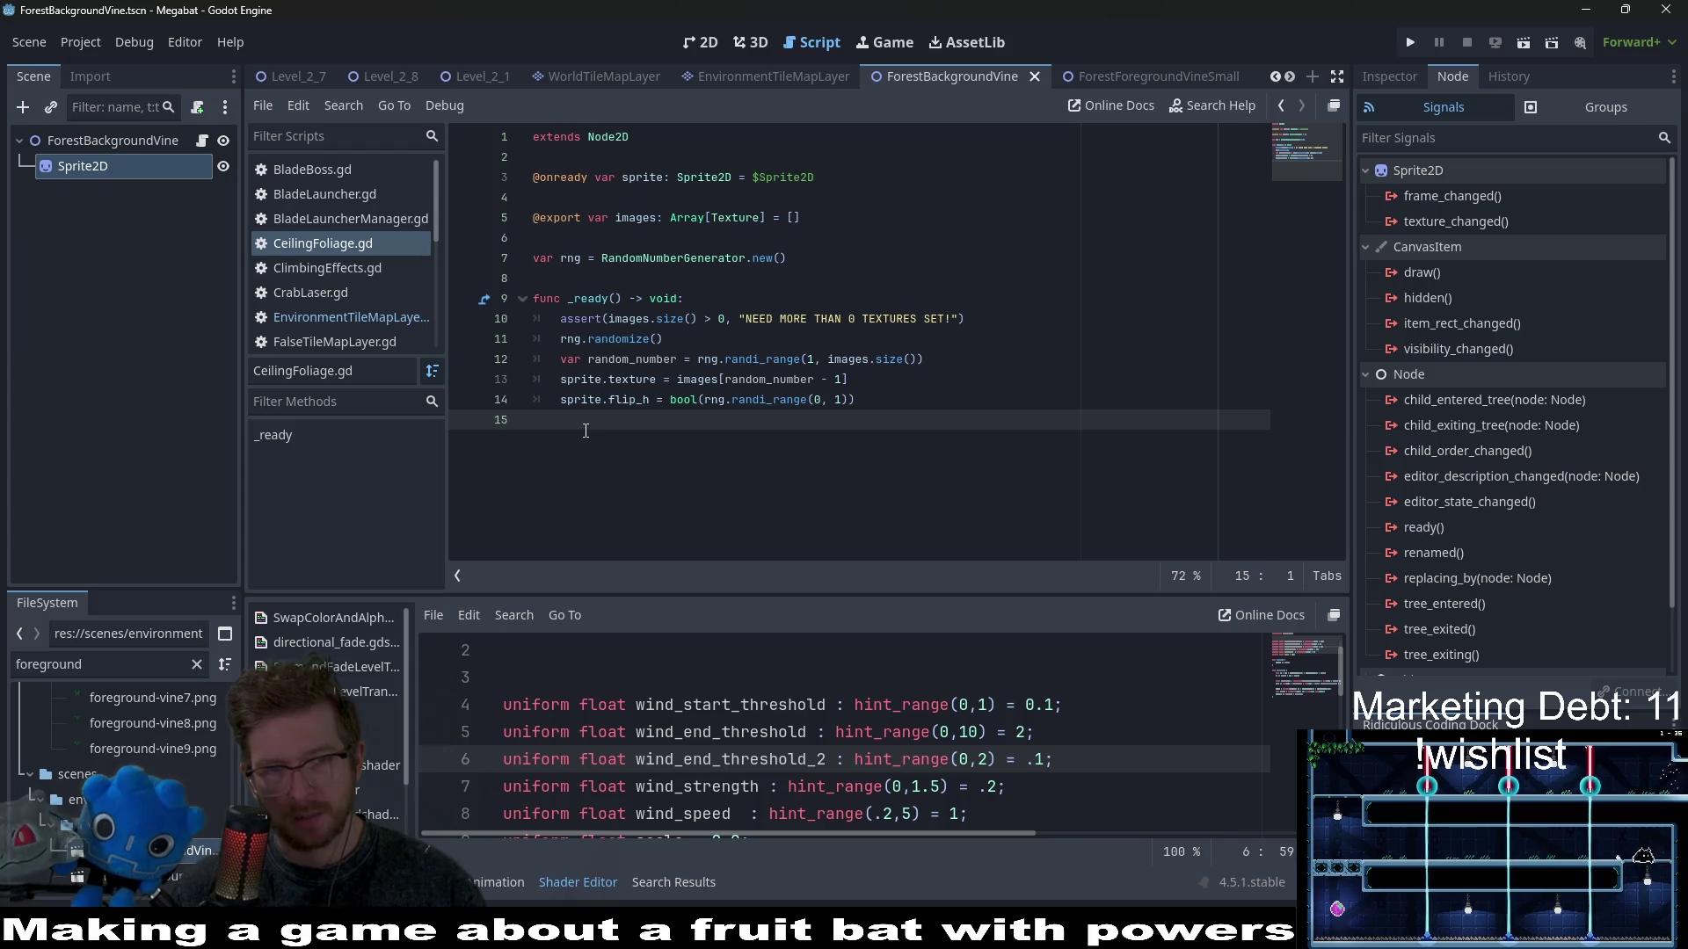
Add a _process(delta) function that prints sprite.texture, and save CeilingFoliage.gd.
key("Return")
key("Return")
type("func _")
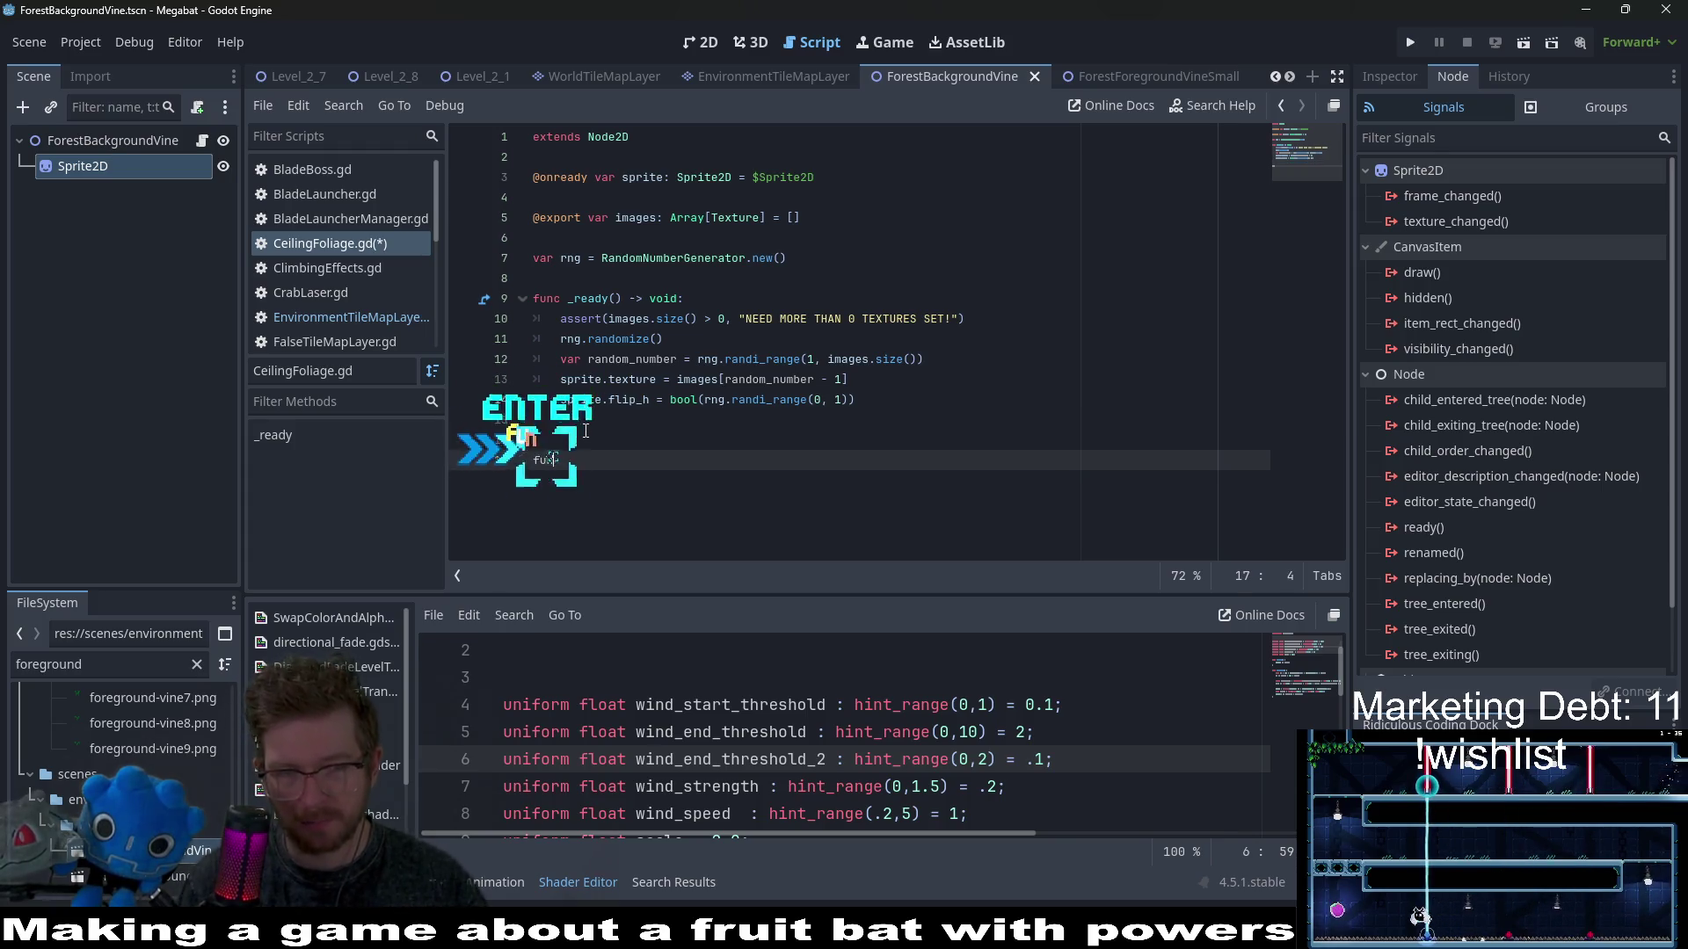
type("pro")
key("Return")
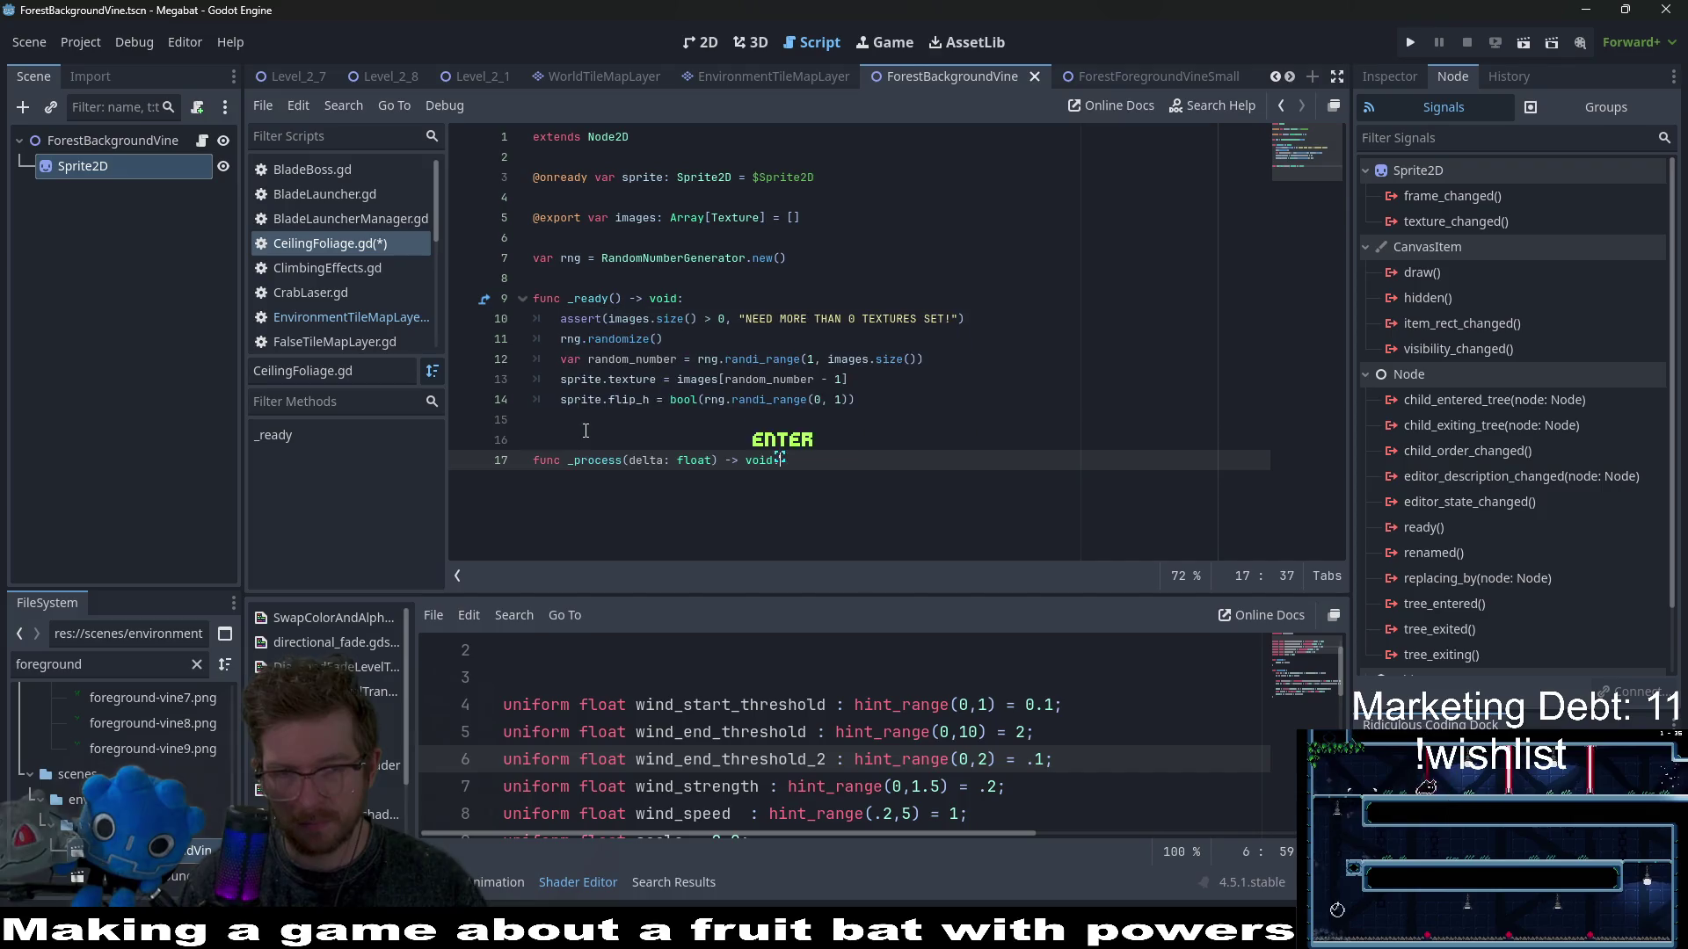
key("Return")
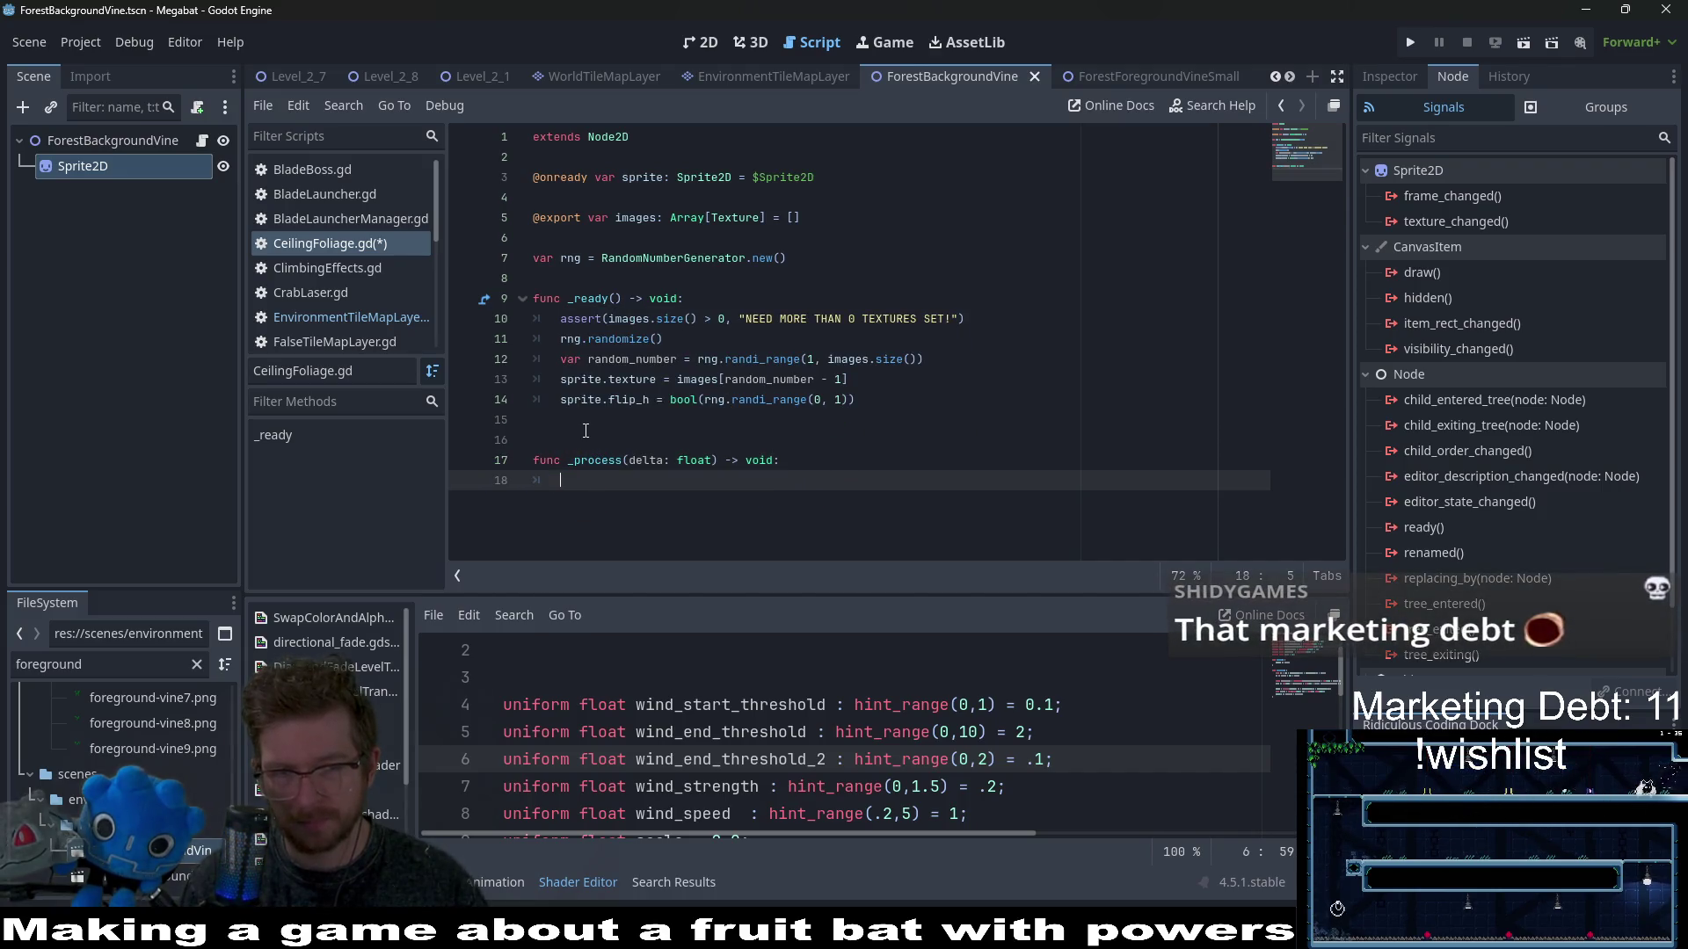
type("sprite")
key("BackSpace")
key("BackSpace")
key("BackSpace")
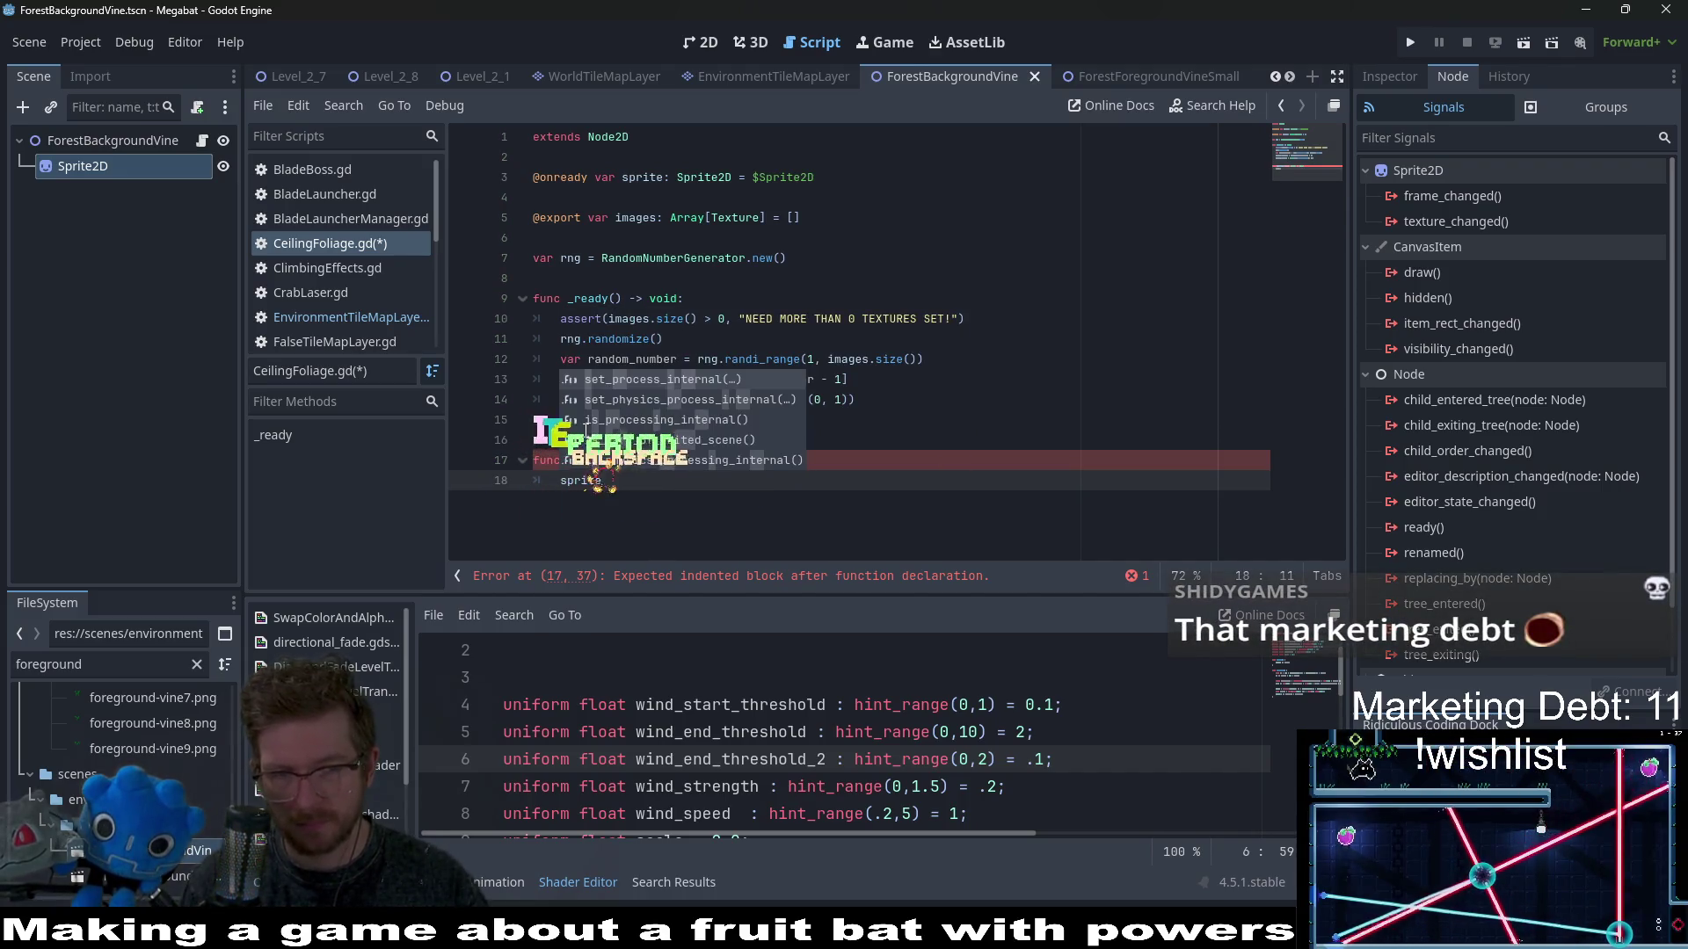
type("print(")
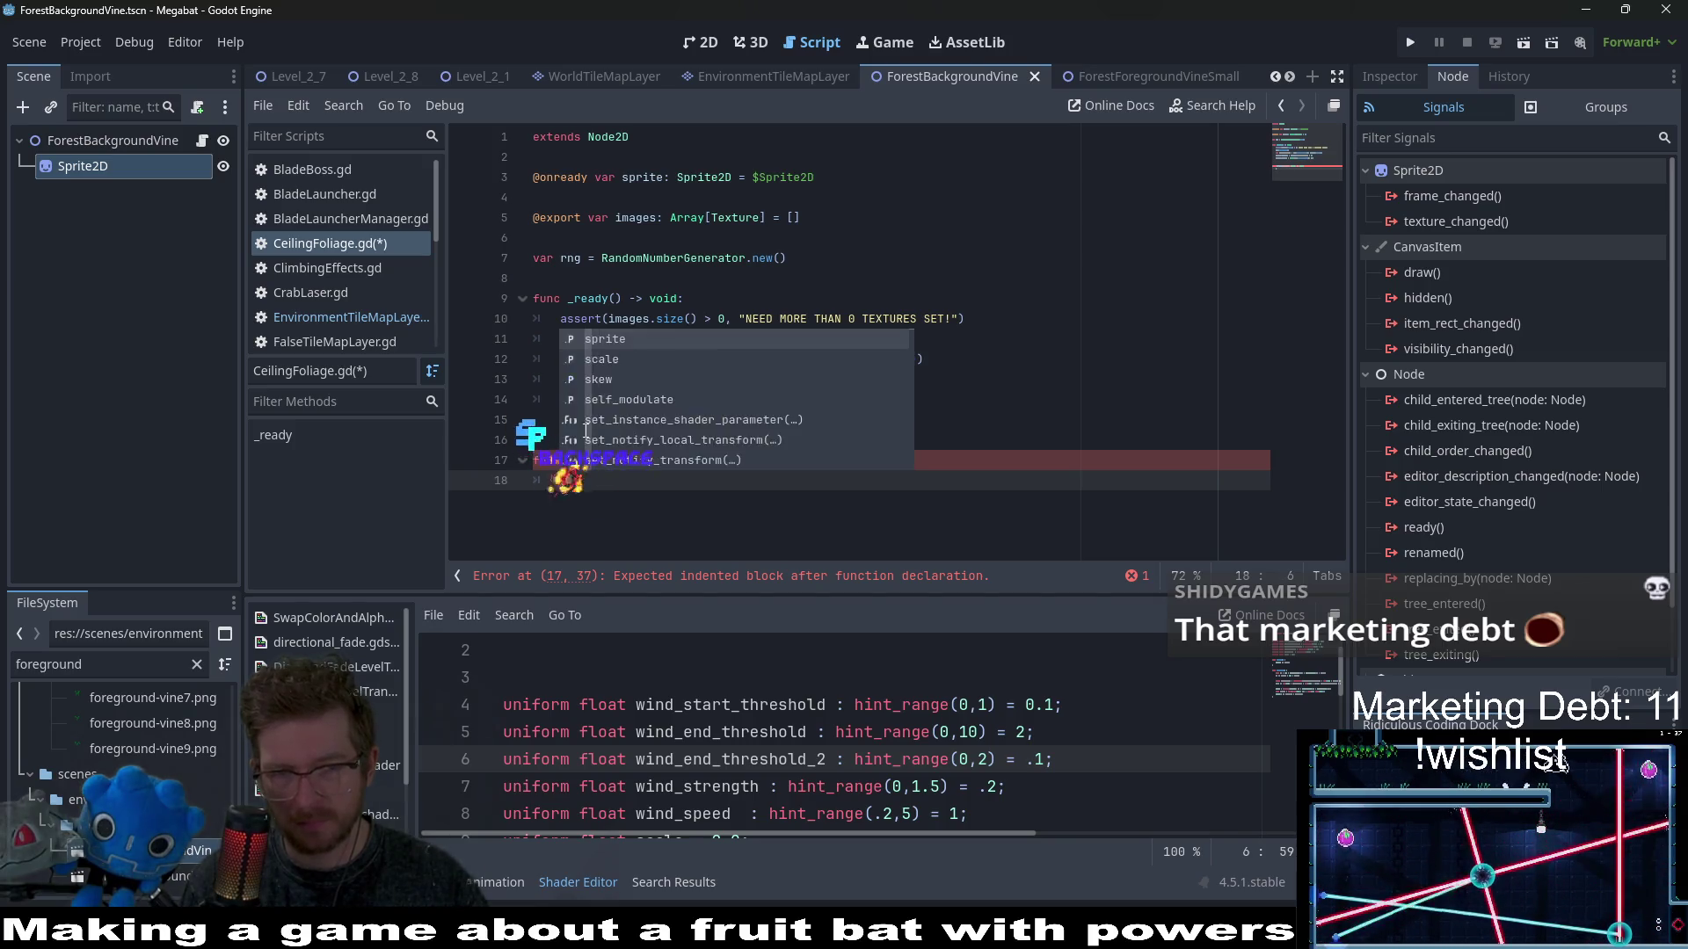
type("sprite")
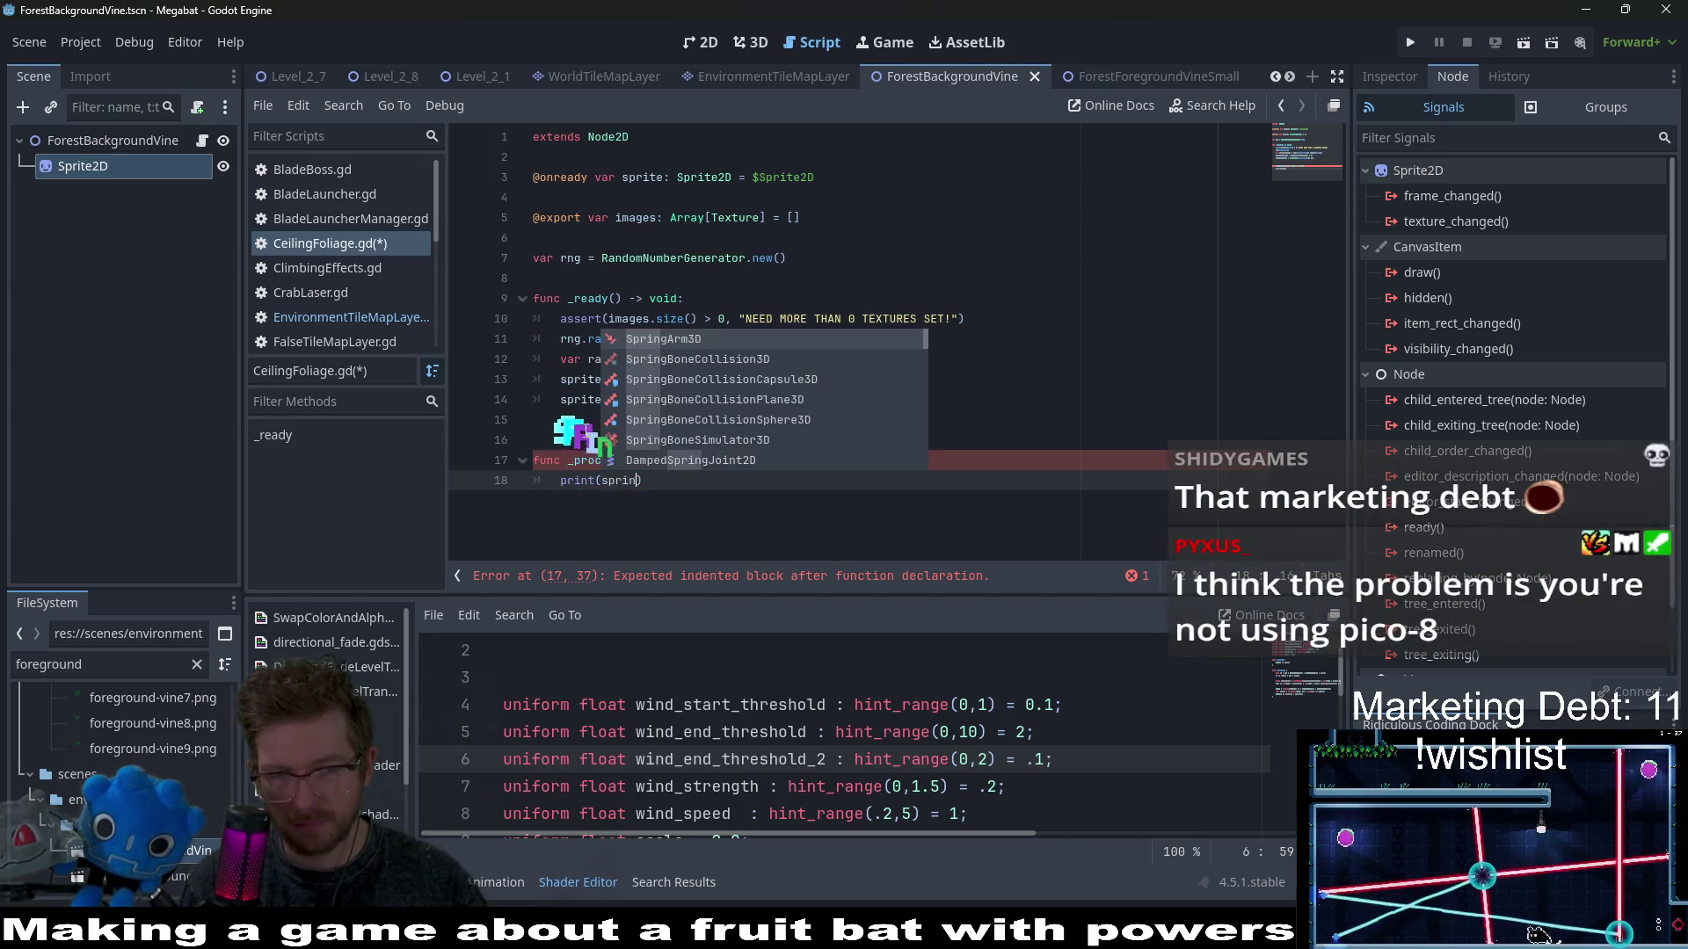
type(".texture")
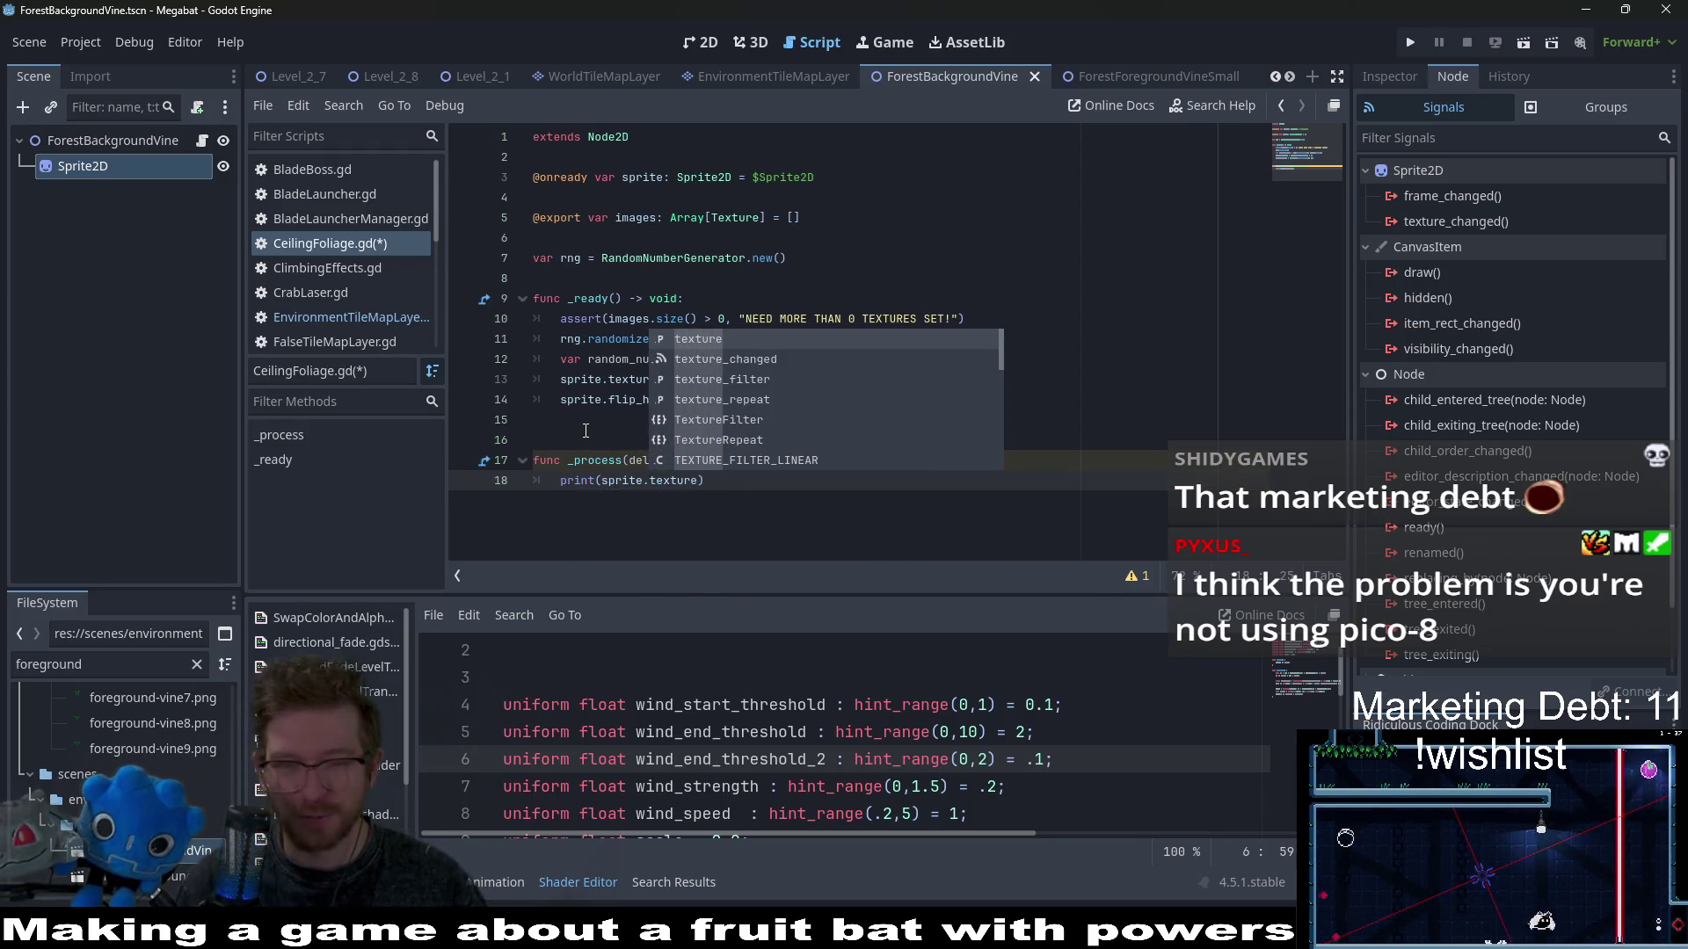
key("Escape")
key("ctrl+s")
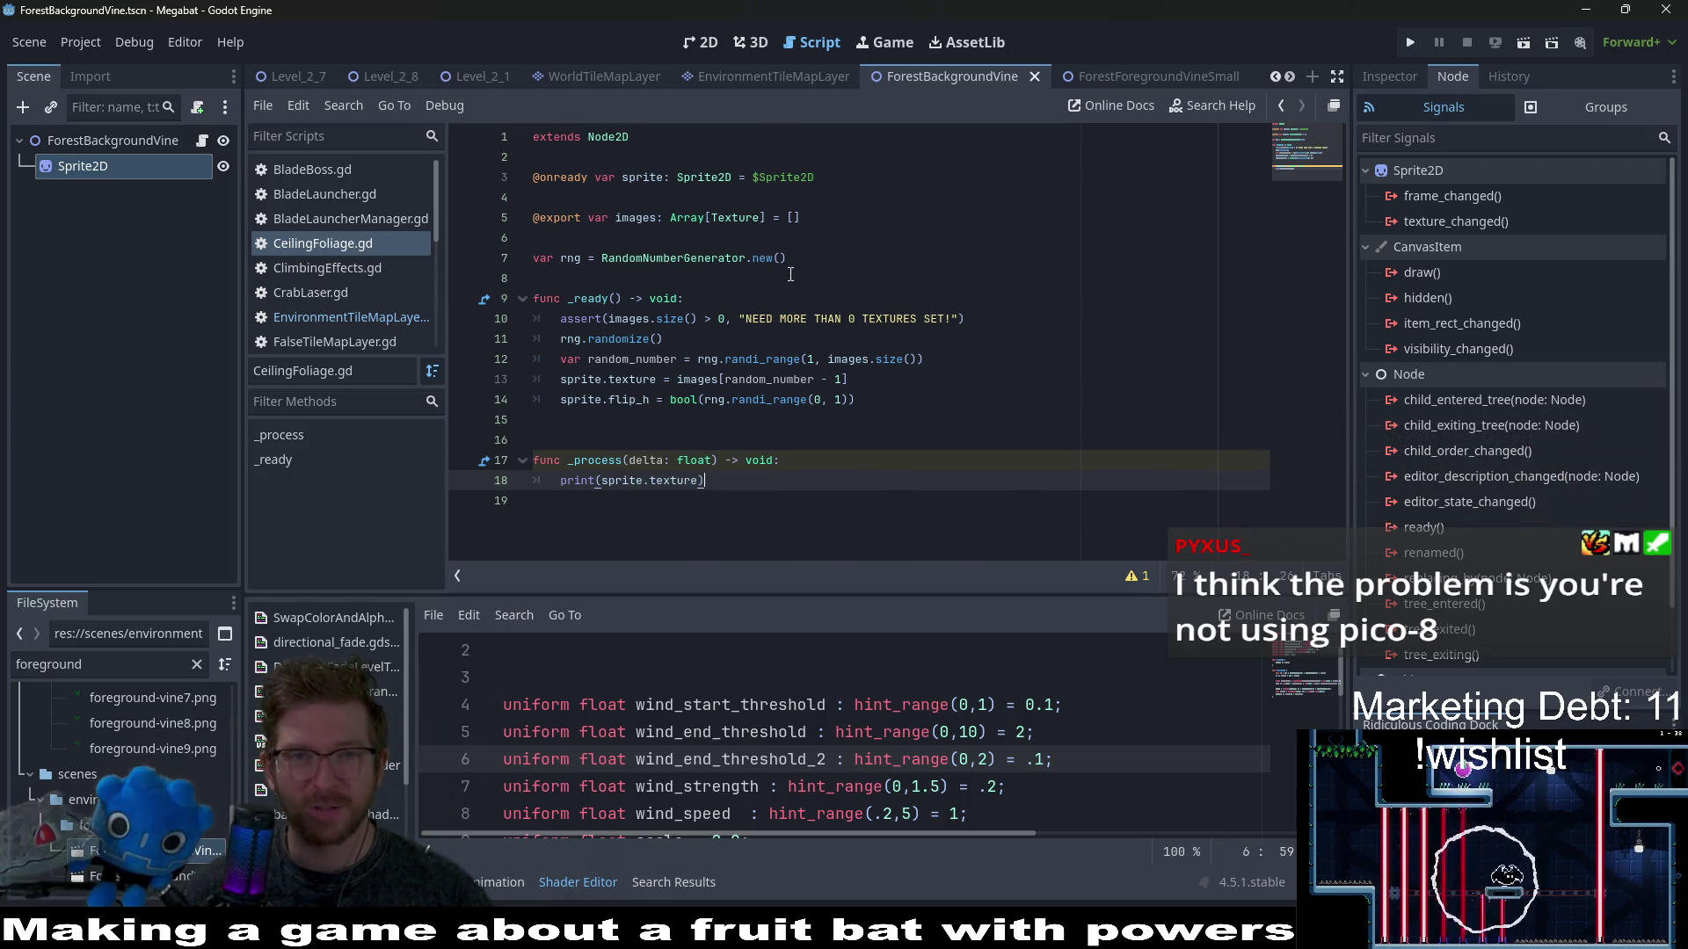
left_click(470, 81)
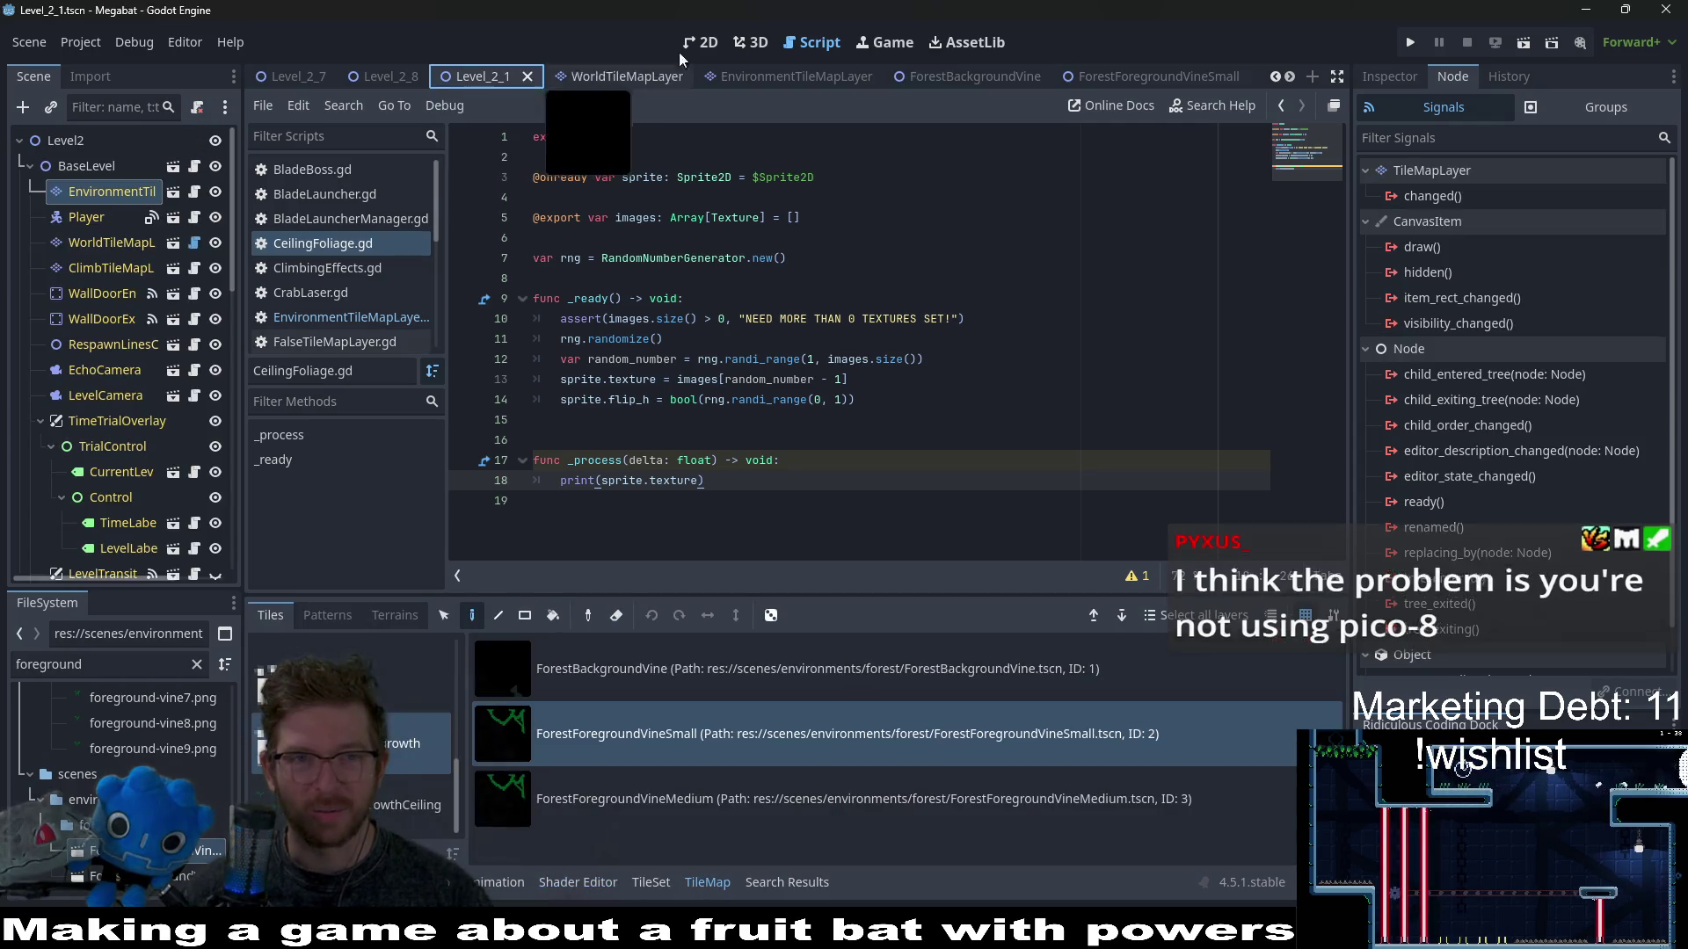
Run Level_2_1, close the game, and review the CompressedTexture2D prints in Output.
left_click(704, 44)
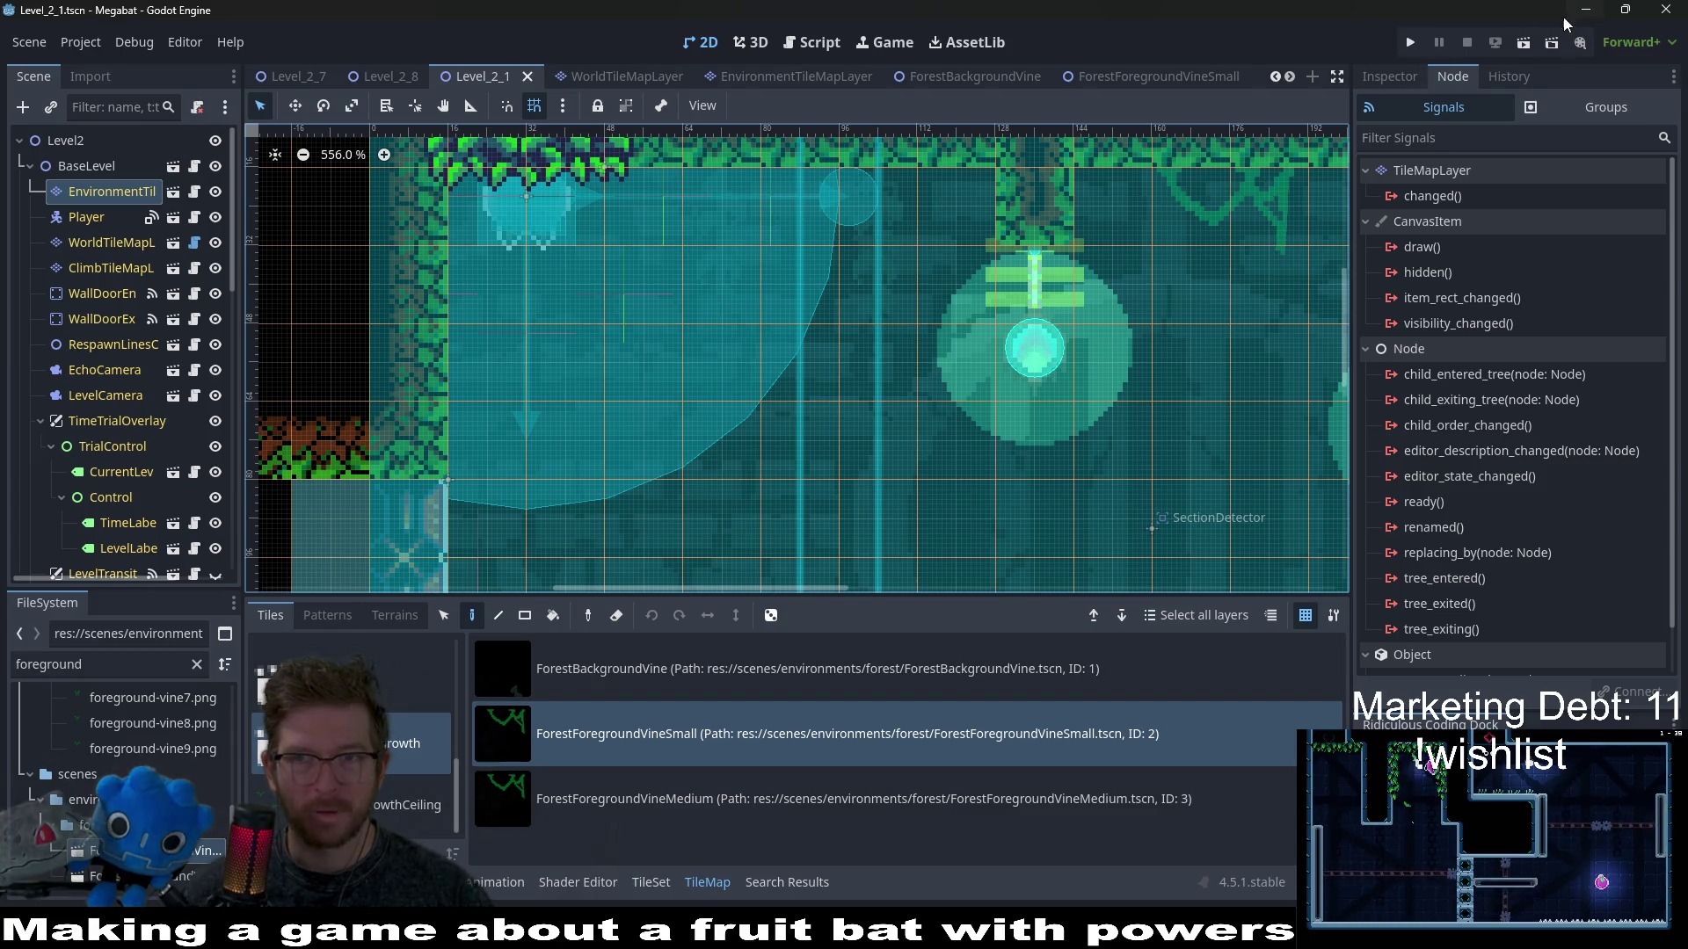
key("F6")
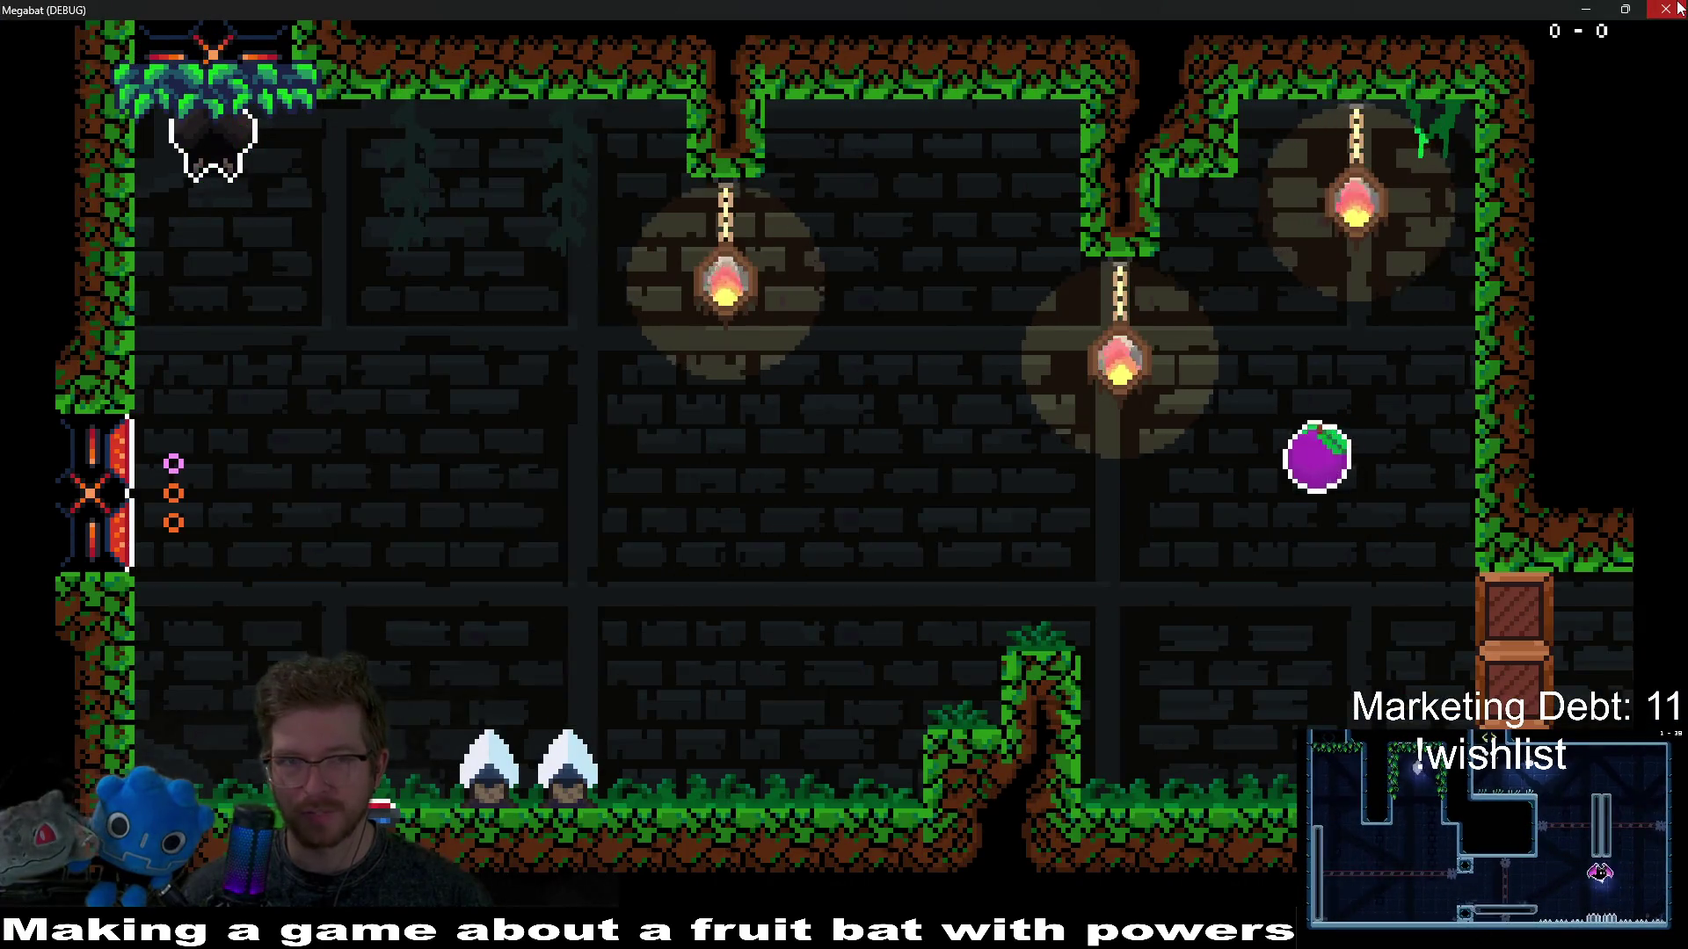
left_click(1676, 9)
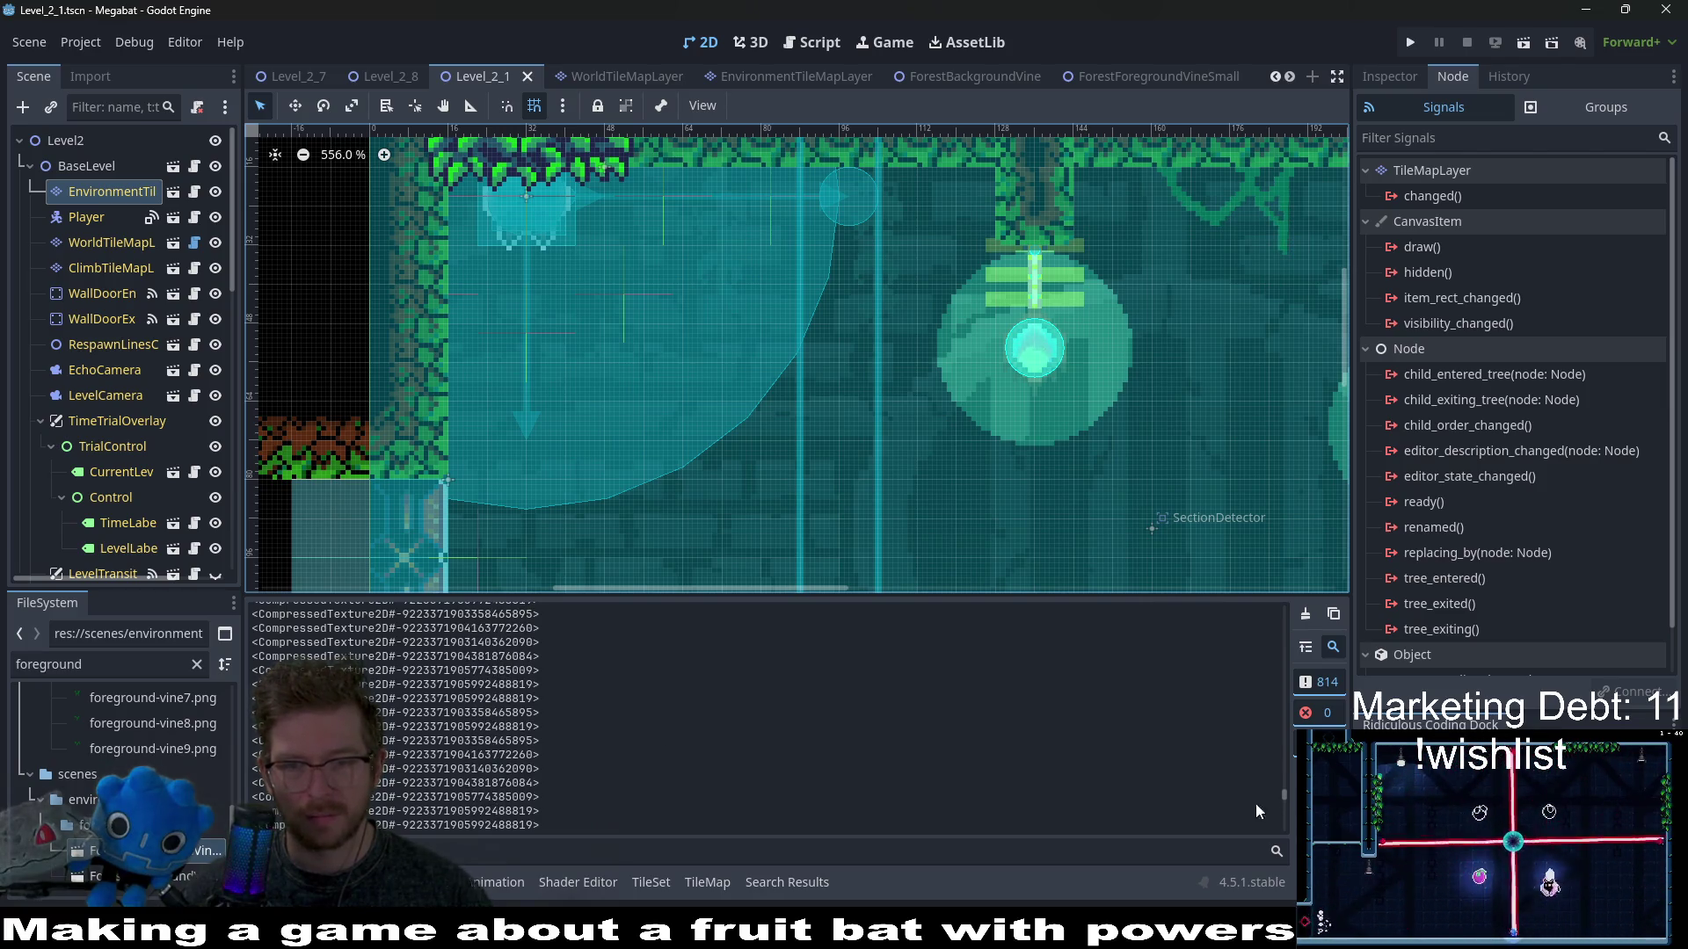
left_click_drag(1284, 769, 1257, 515)
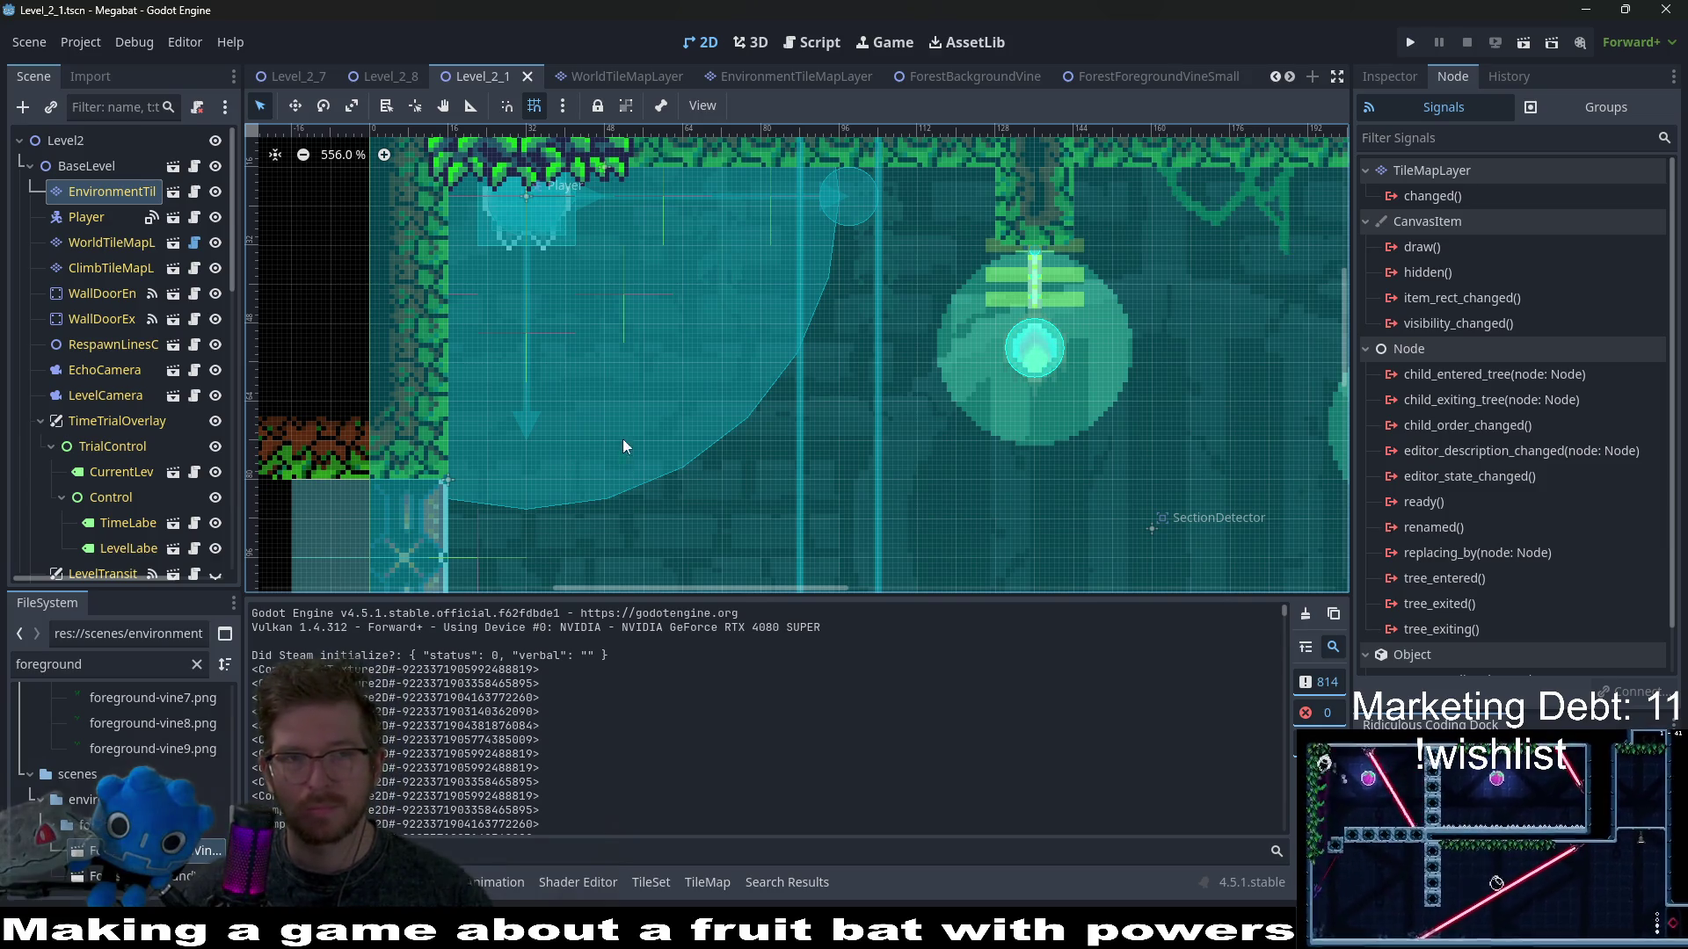
left_click(826, 44)
Delete the debug _process function, save, and select a texture ID in the log.
left_click_drag(533, 439, 820, 460)
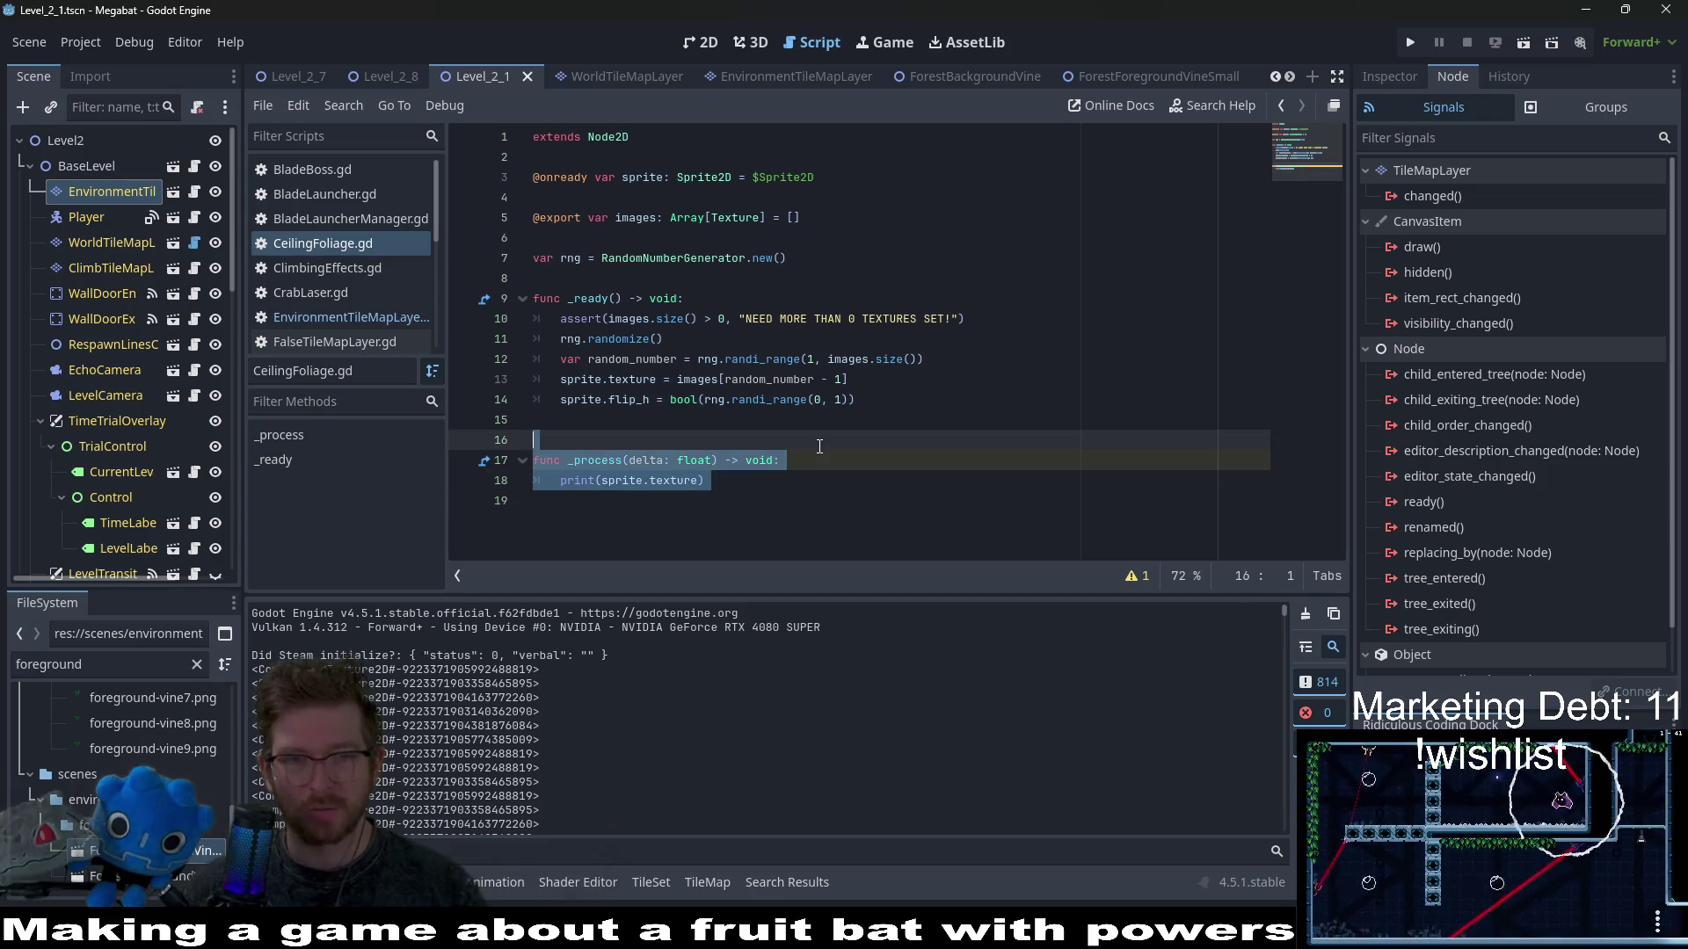
key("BackSpace")
key("BackSpace")
key("ctrl+s")
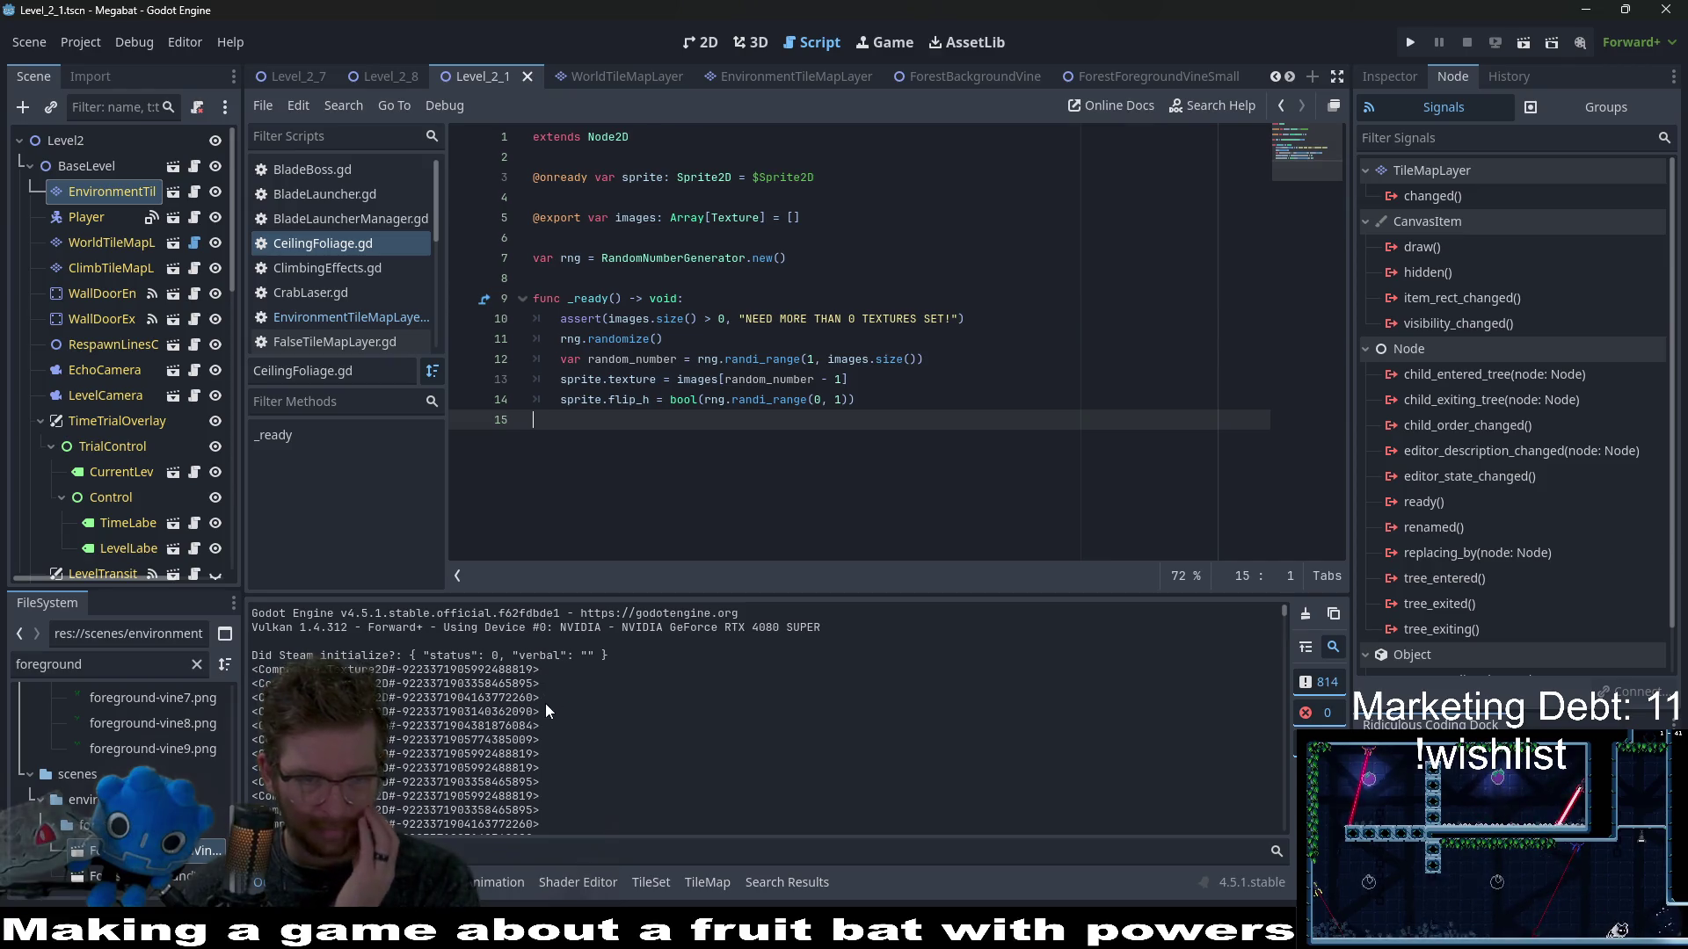
double_click(530, 752)
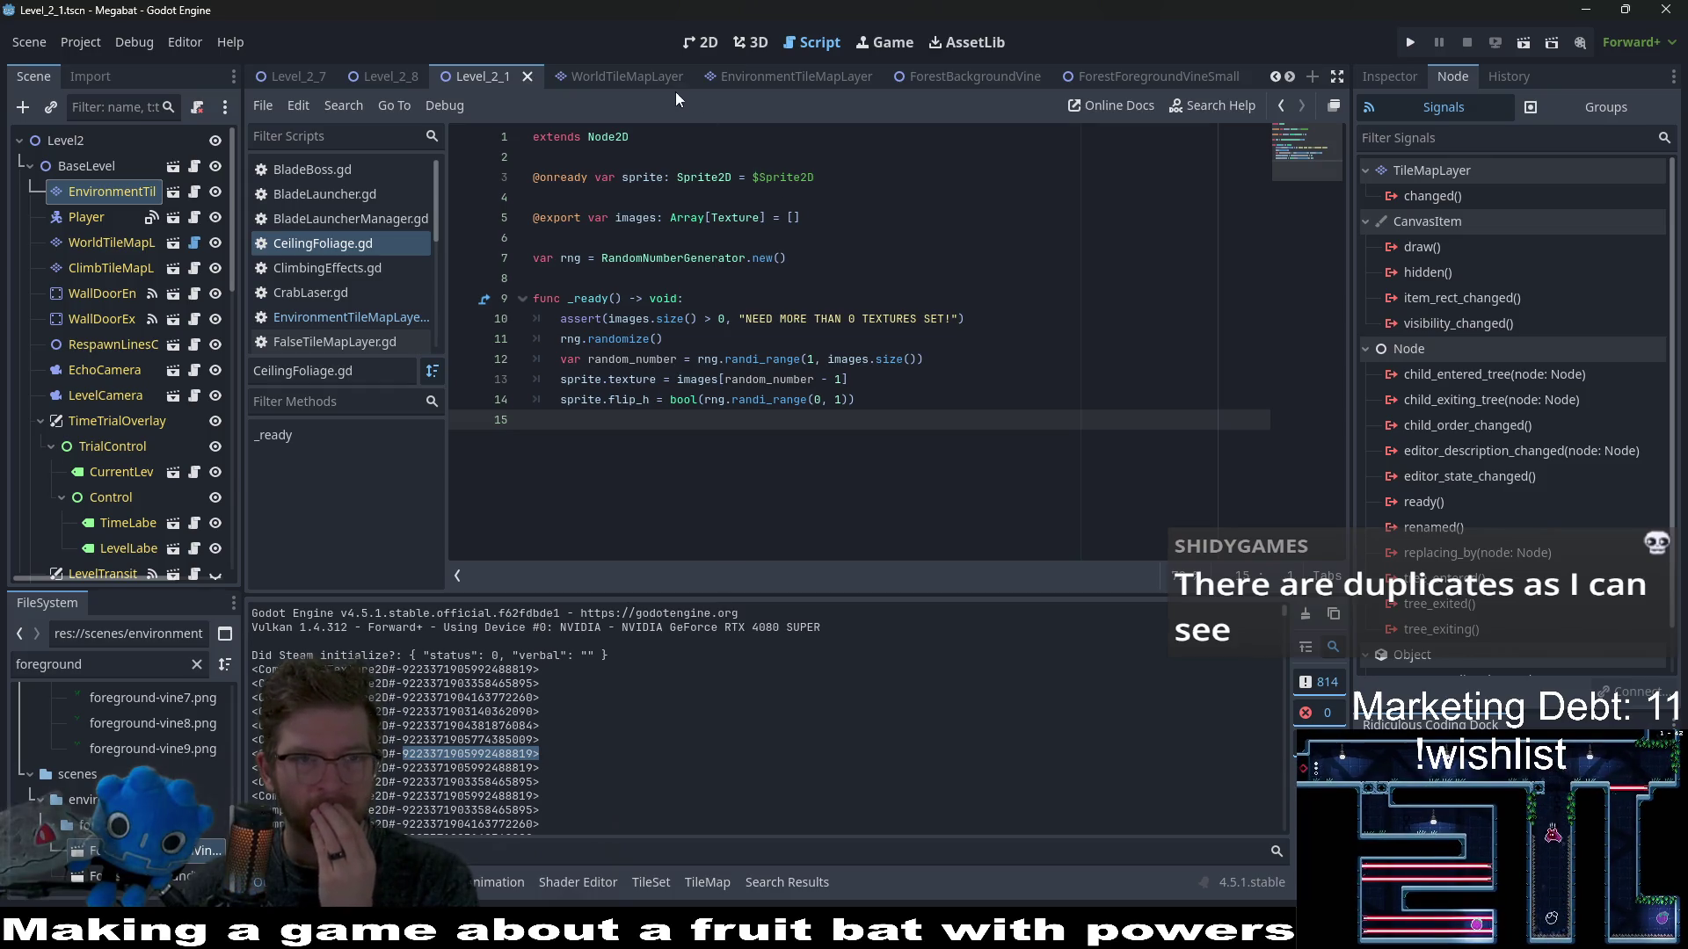
Play-test the level, flying the bat down and back up, then close the game.
left_click(717, 39)
left_click(1525, 46)
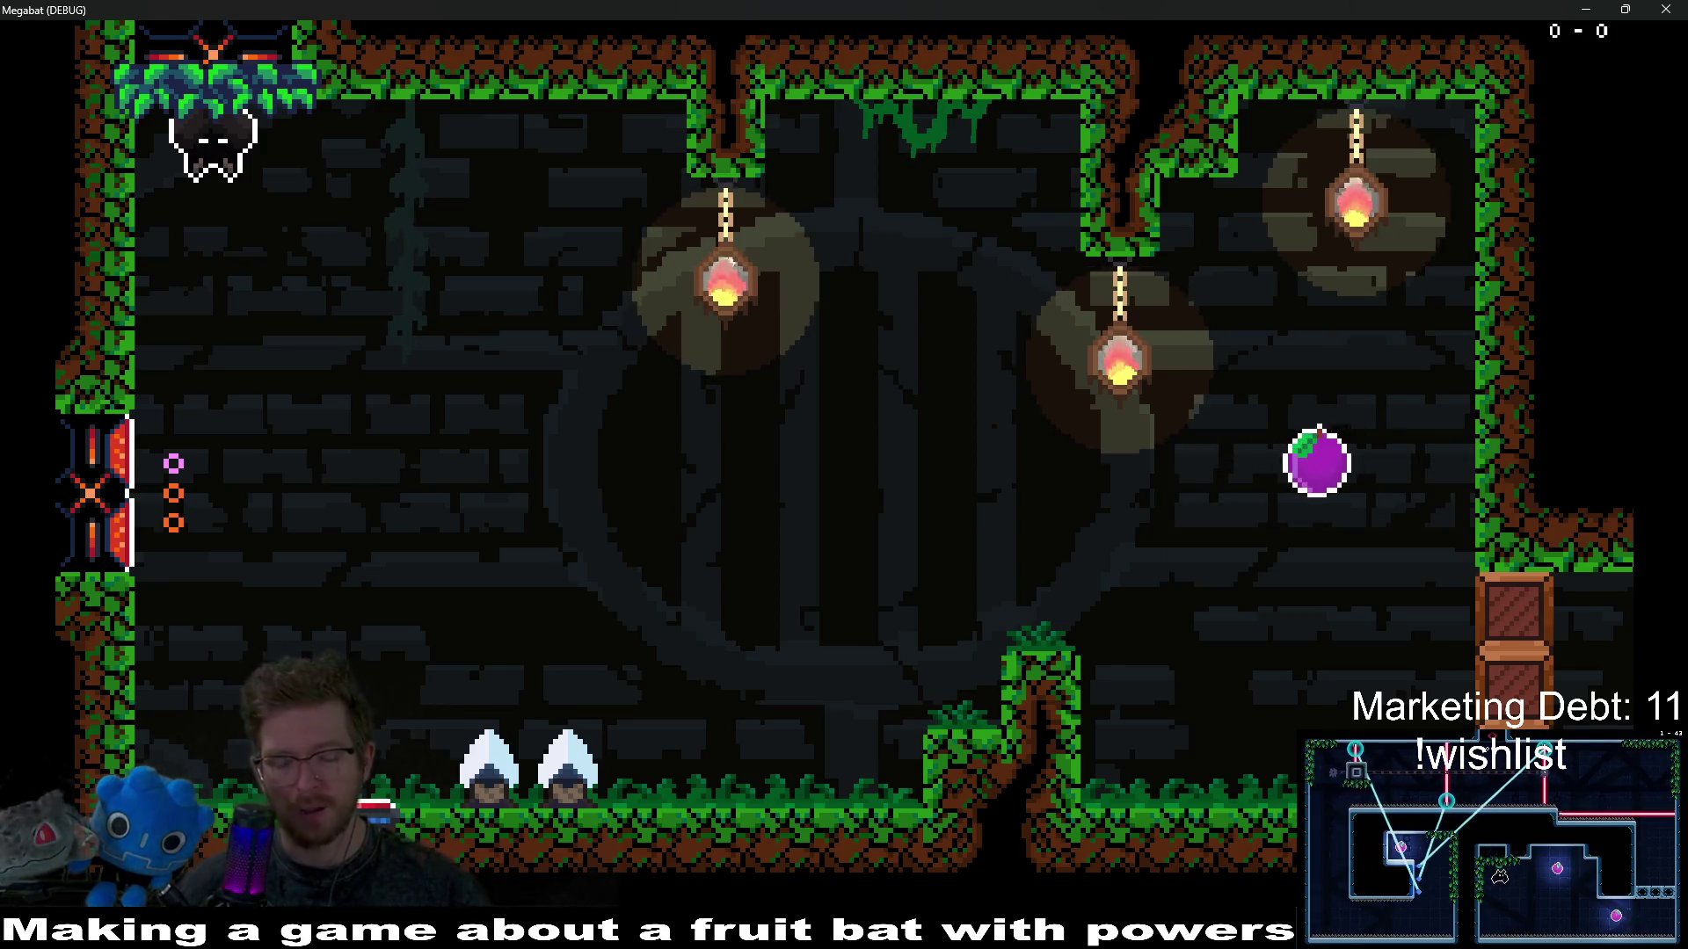
key("Right")
key("Left")
key("F8")
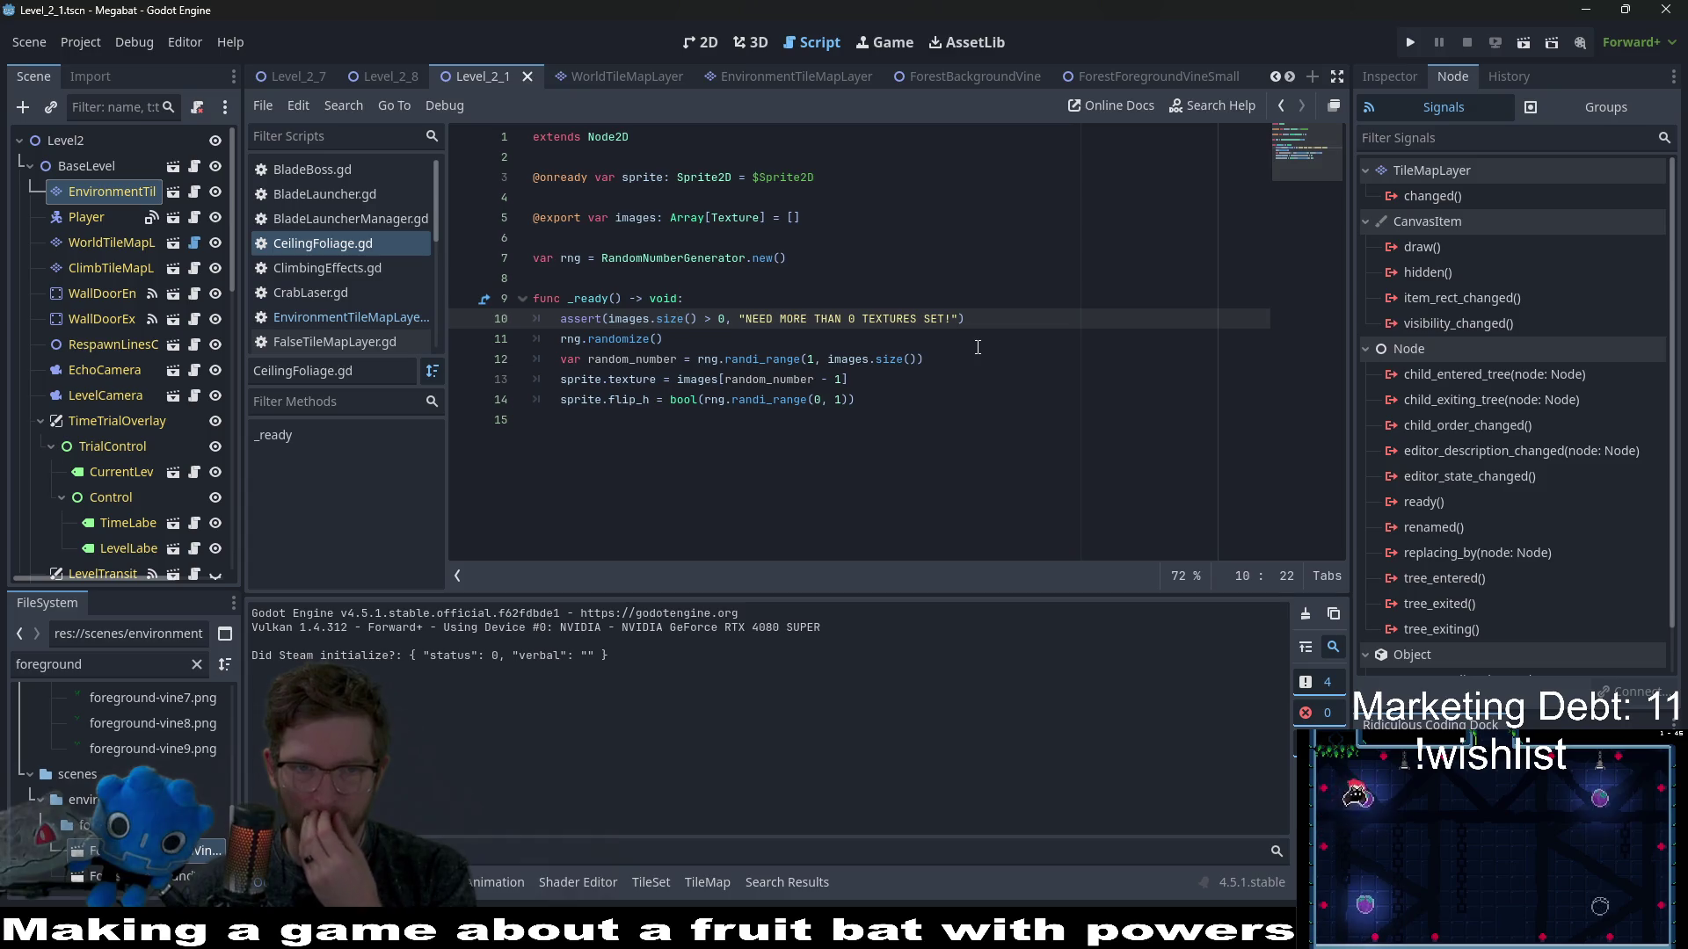
left_click(860, 382)
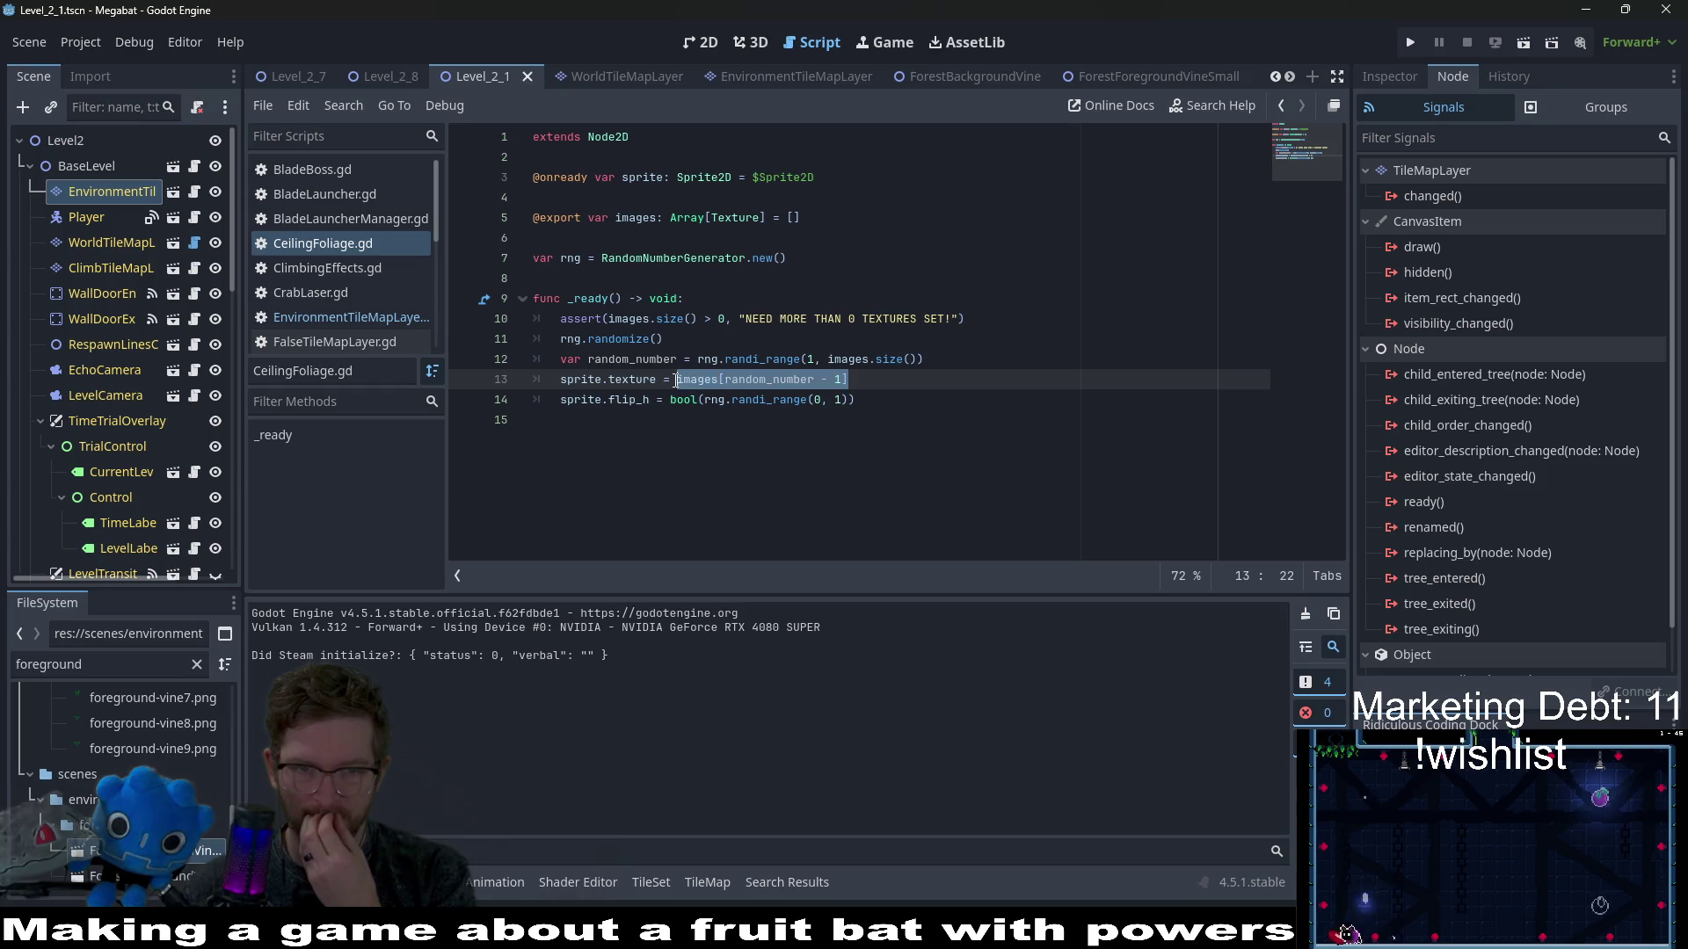
Add print(images[random_number - 1]) as line 14 of CeilingFoliage.gd and save the script.
left_click(894, 377)
key("Return")
type("print(")
type("images[random_number - 1]")
key("ctrl+s")
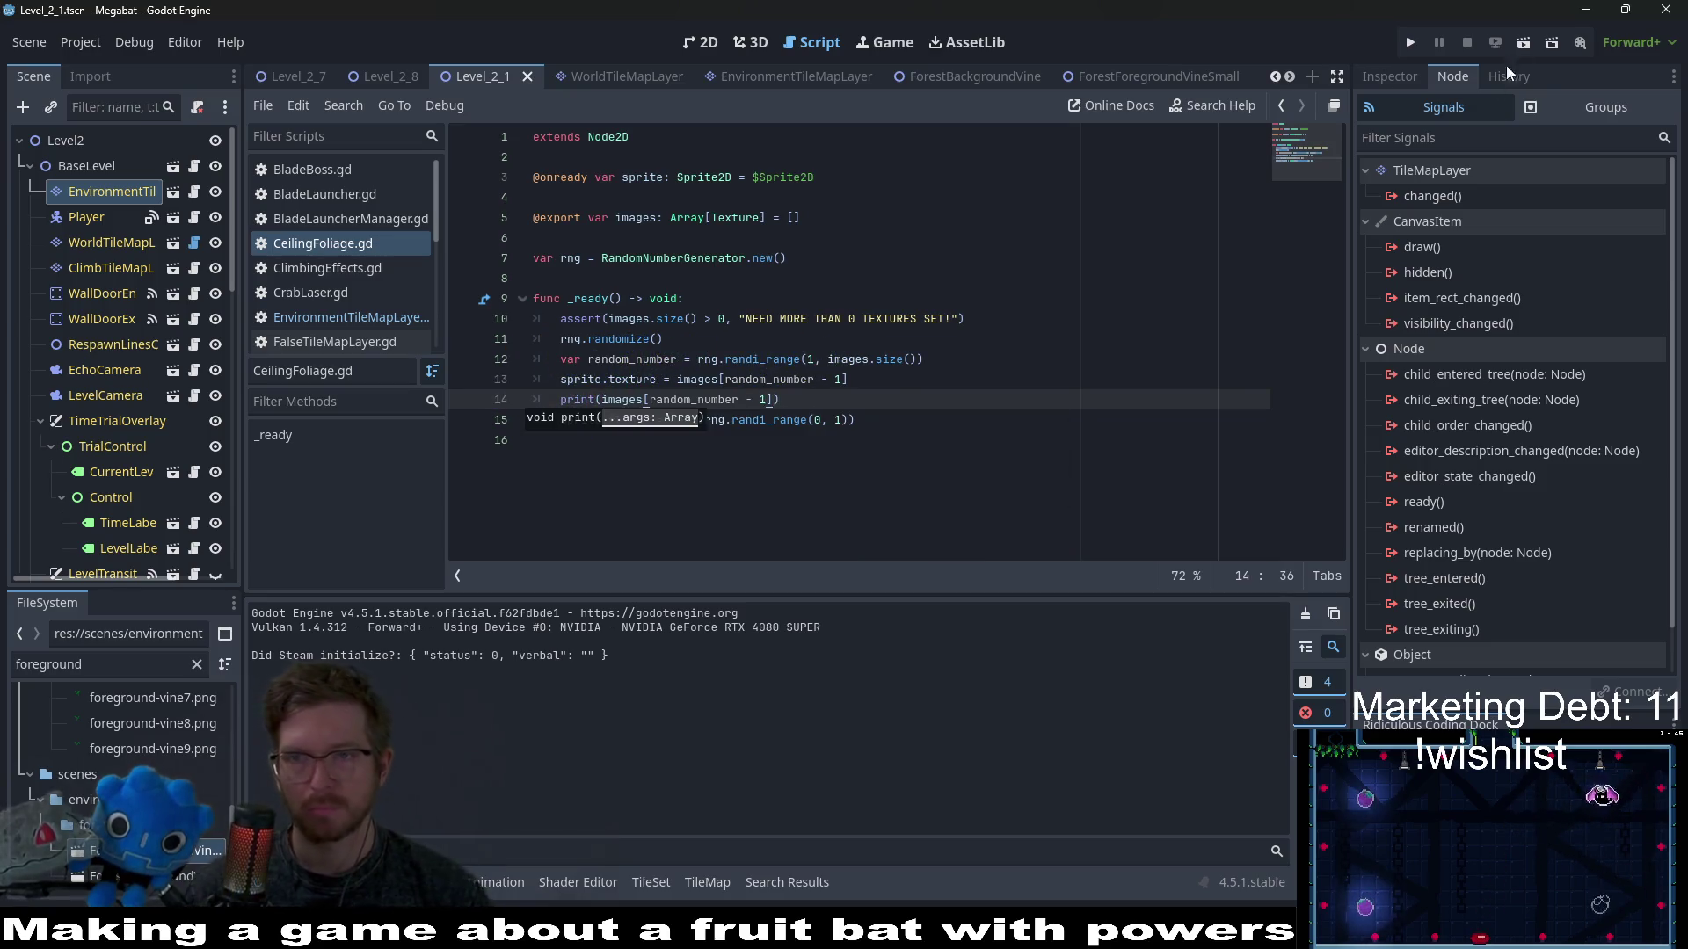
Play-test the level, flying the bat through the next room onto the upper pole, then close the game.
left_click(1524, 43)
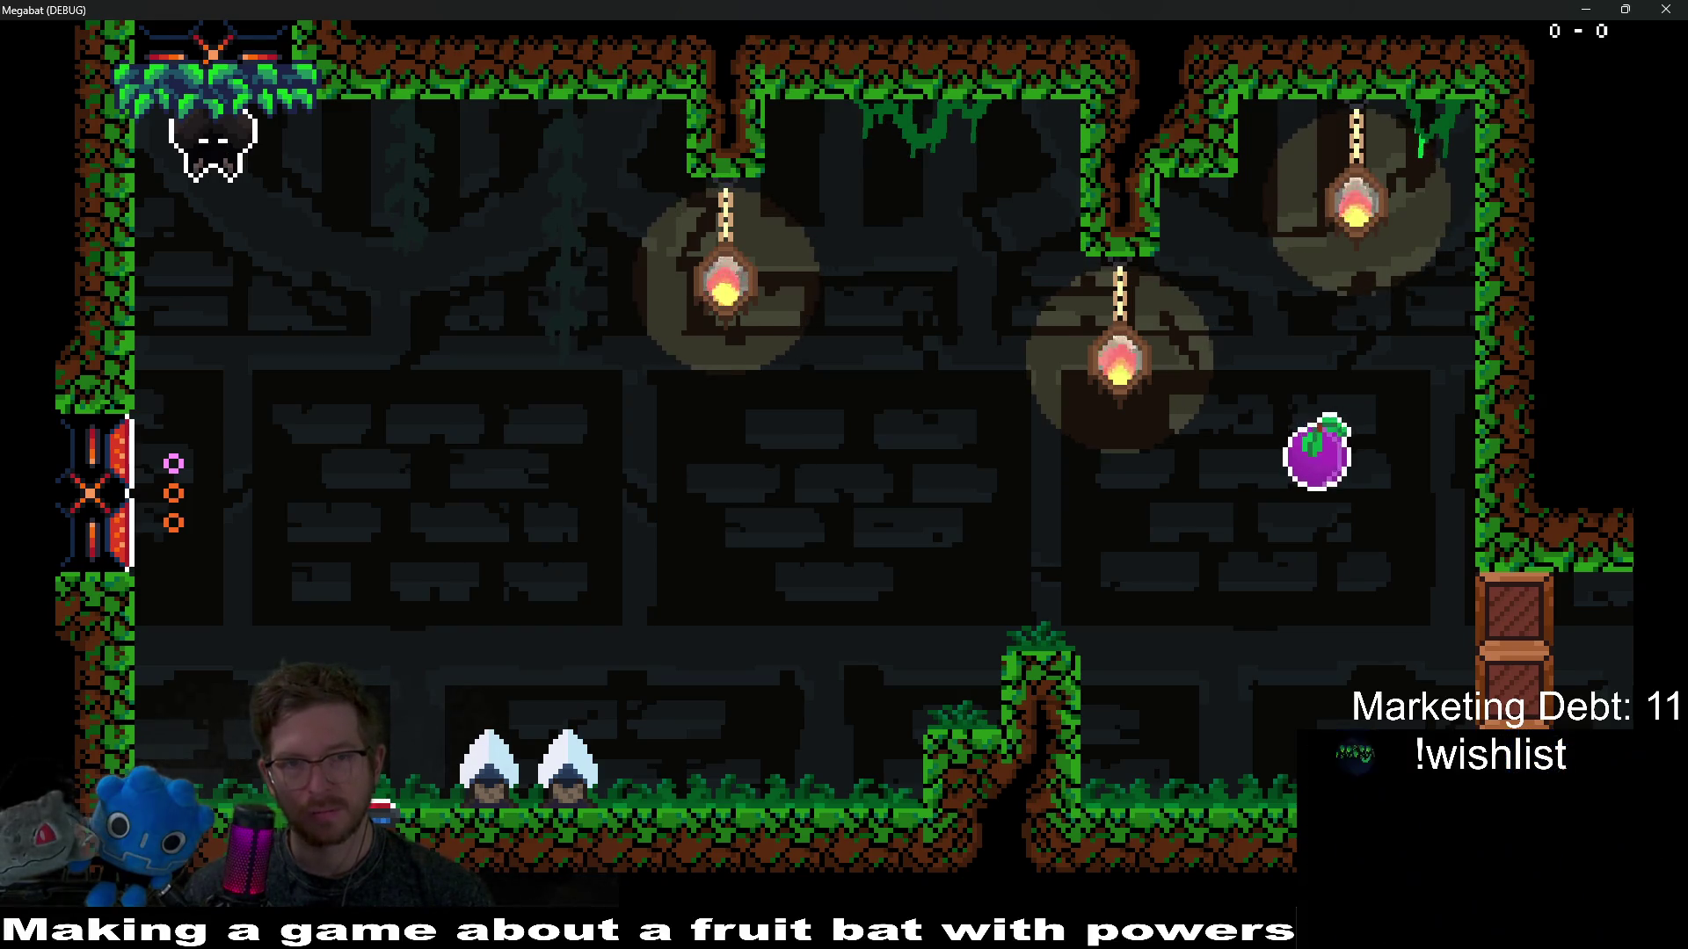
key("Right")
key("Right")
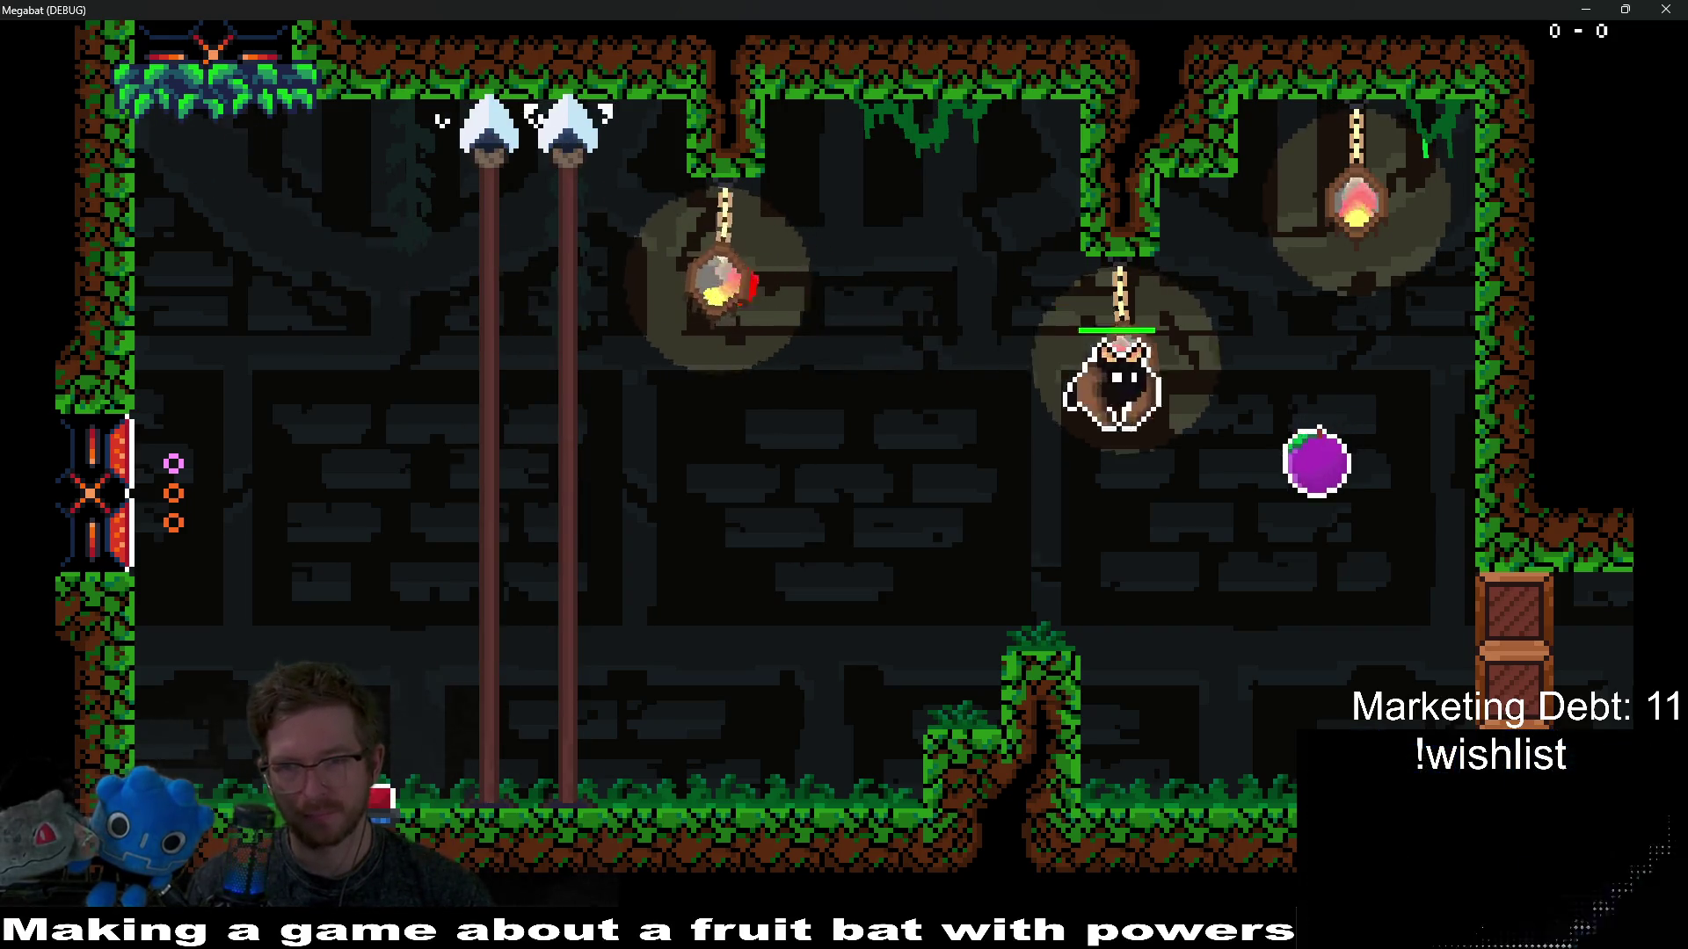
key("Up")
key("Down")
key("Left")
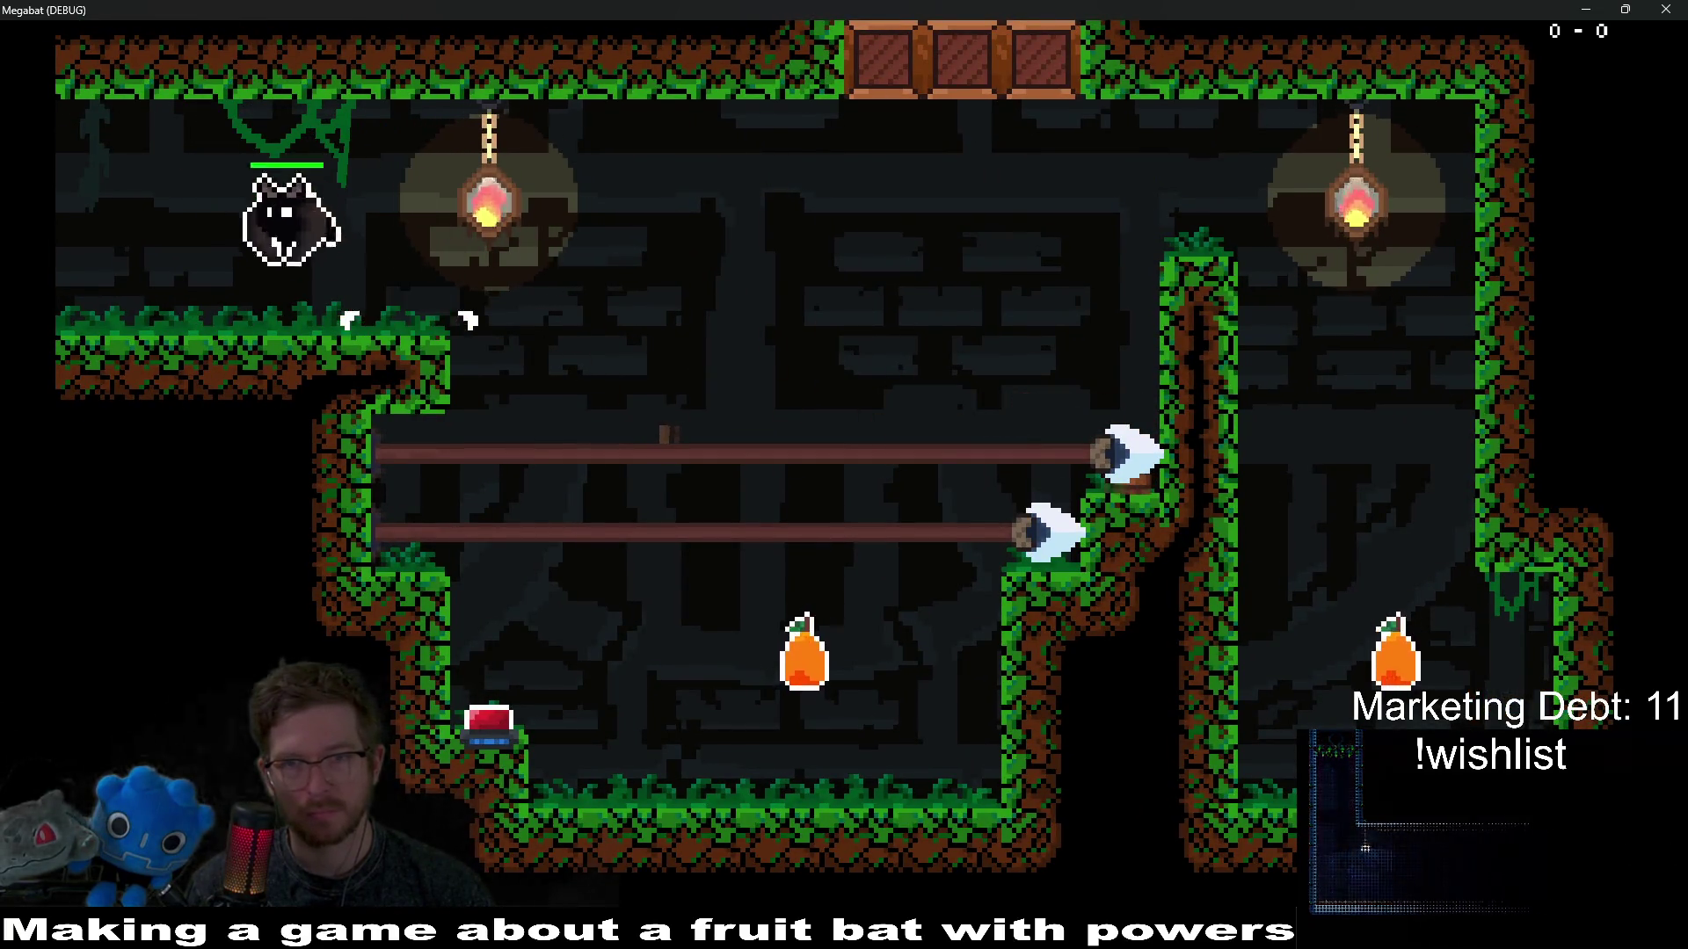
key("Up")
key("Right")
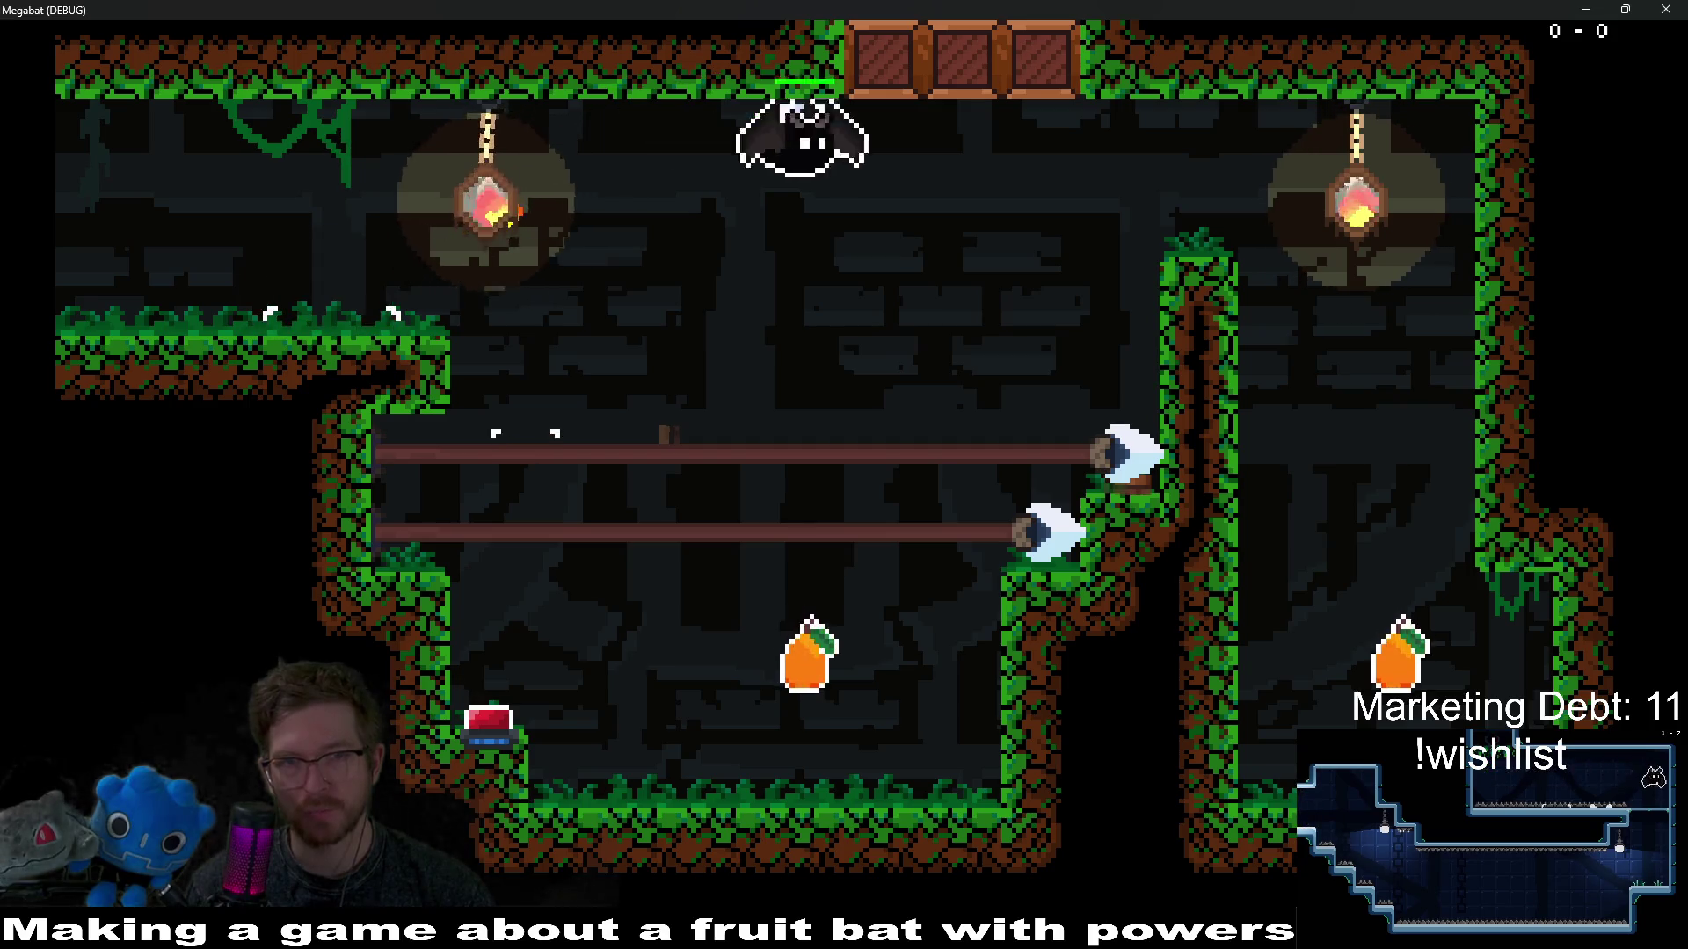
key("Right")
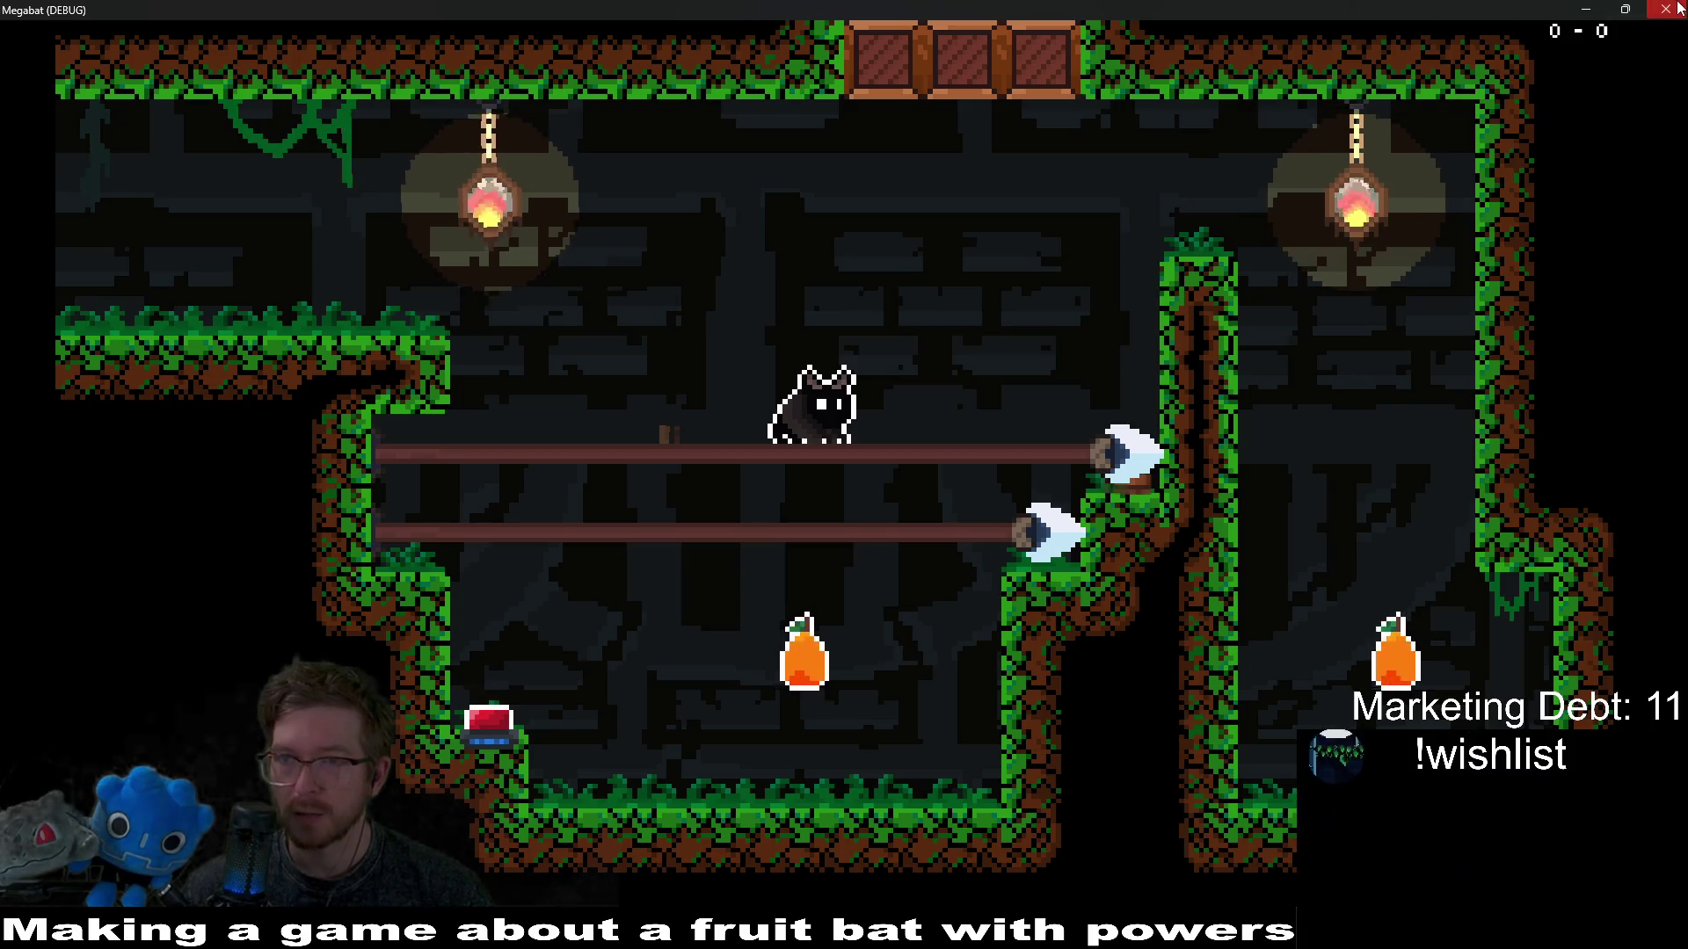
key("alt+Tab")
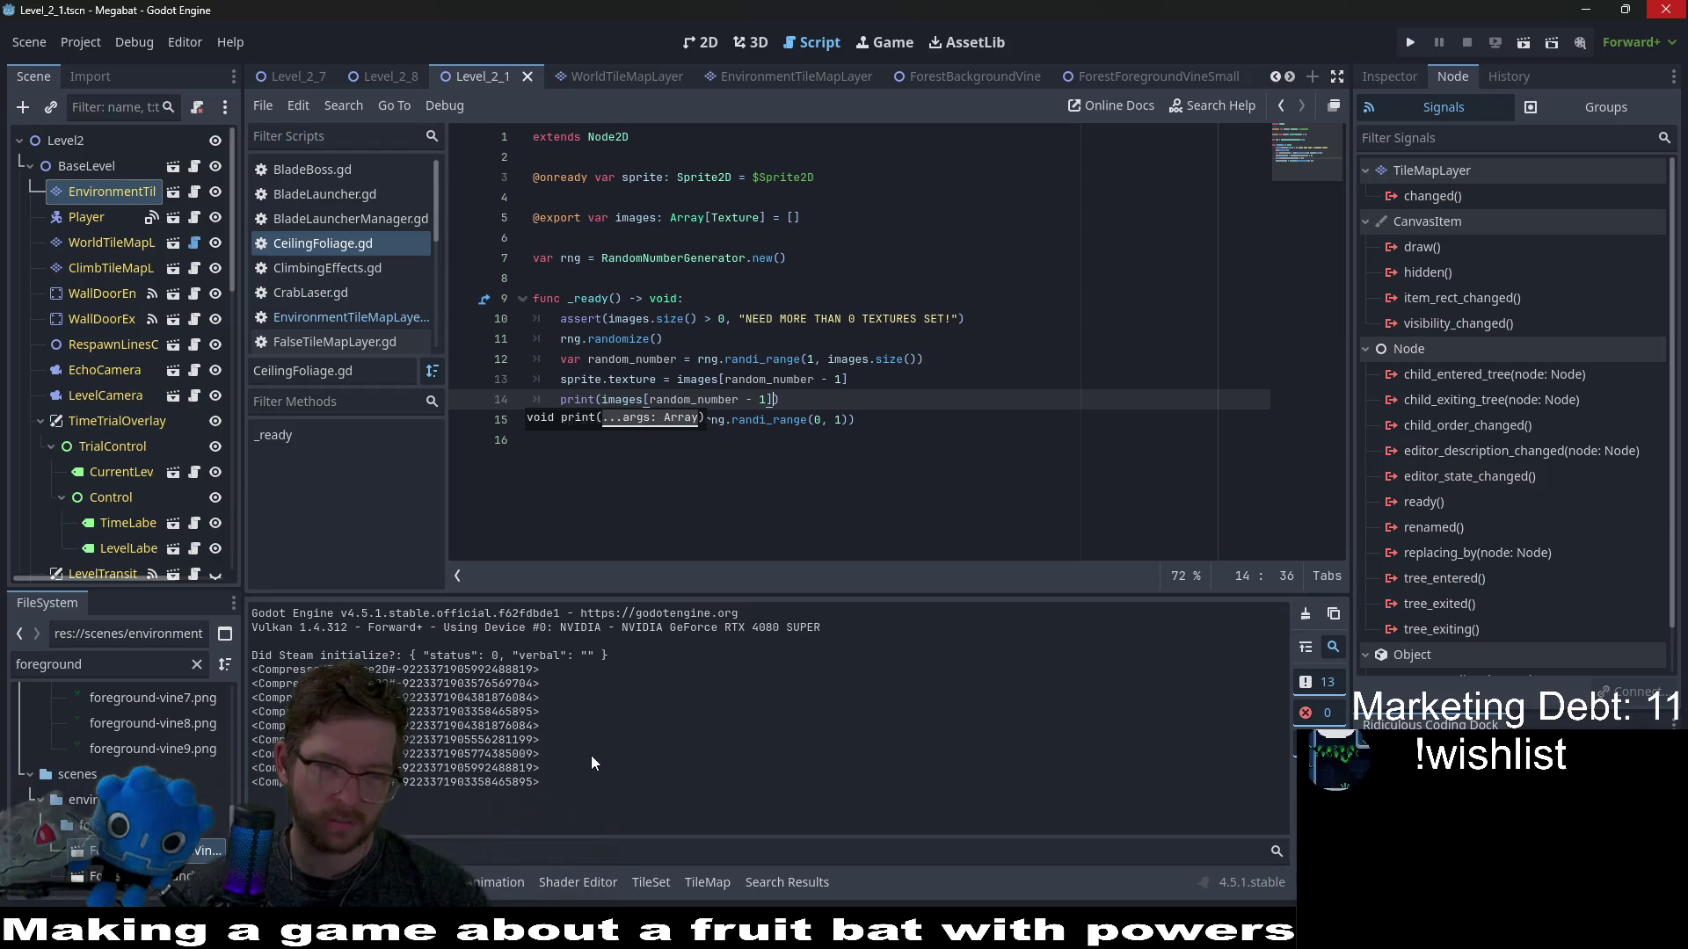
In the level's 2D view, pick the ForestForegroundVineSmall scene tile in the TileMap panel and save.
double_click(478, 782)
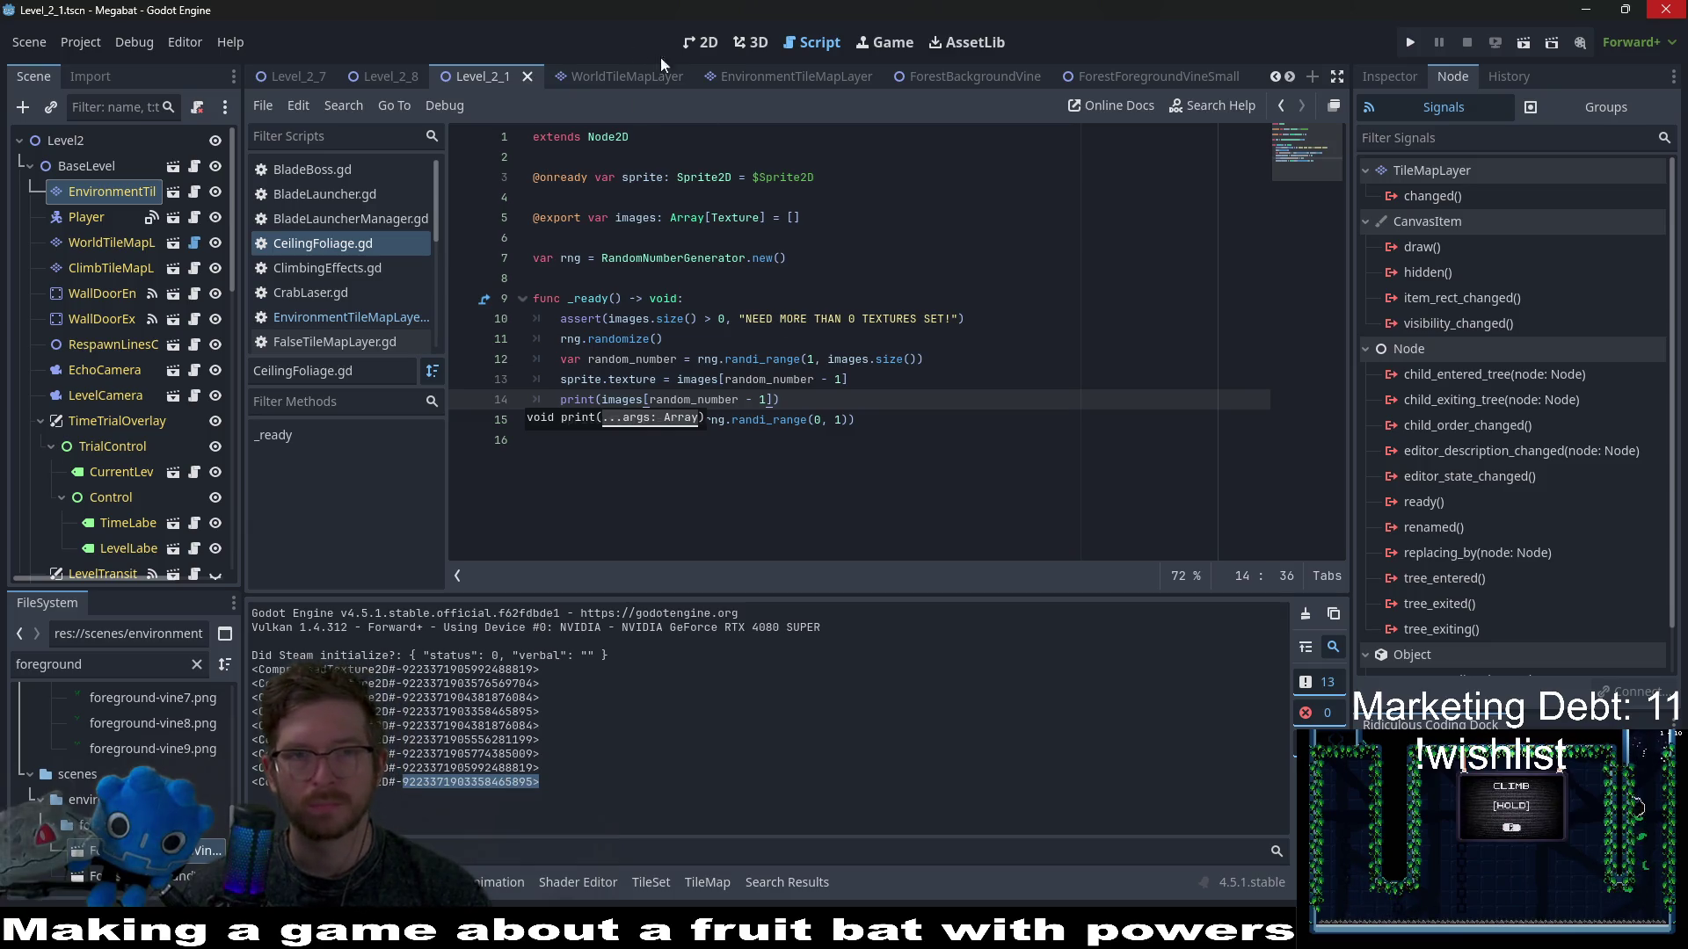
left_click(696, 44)
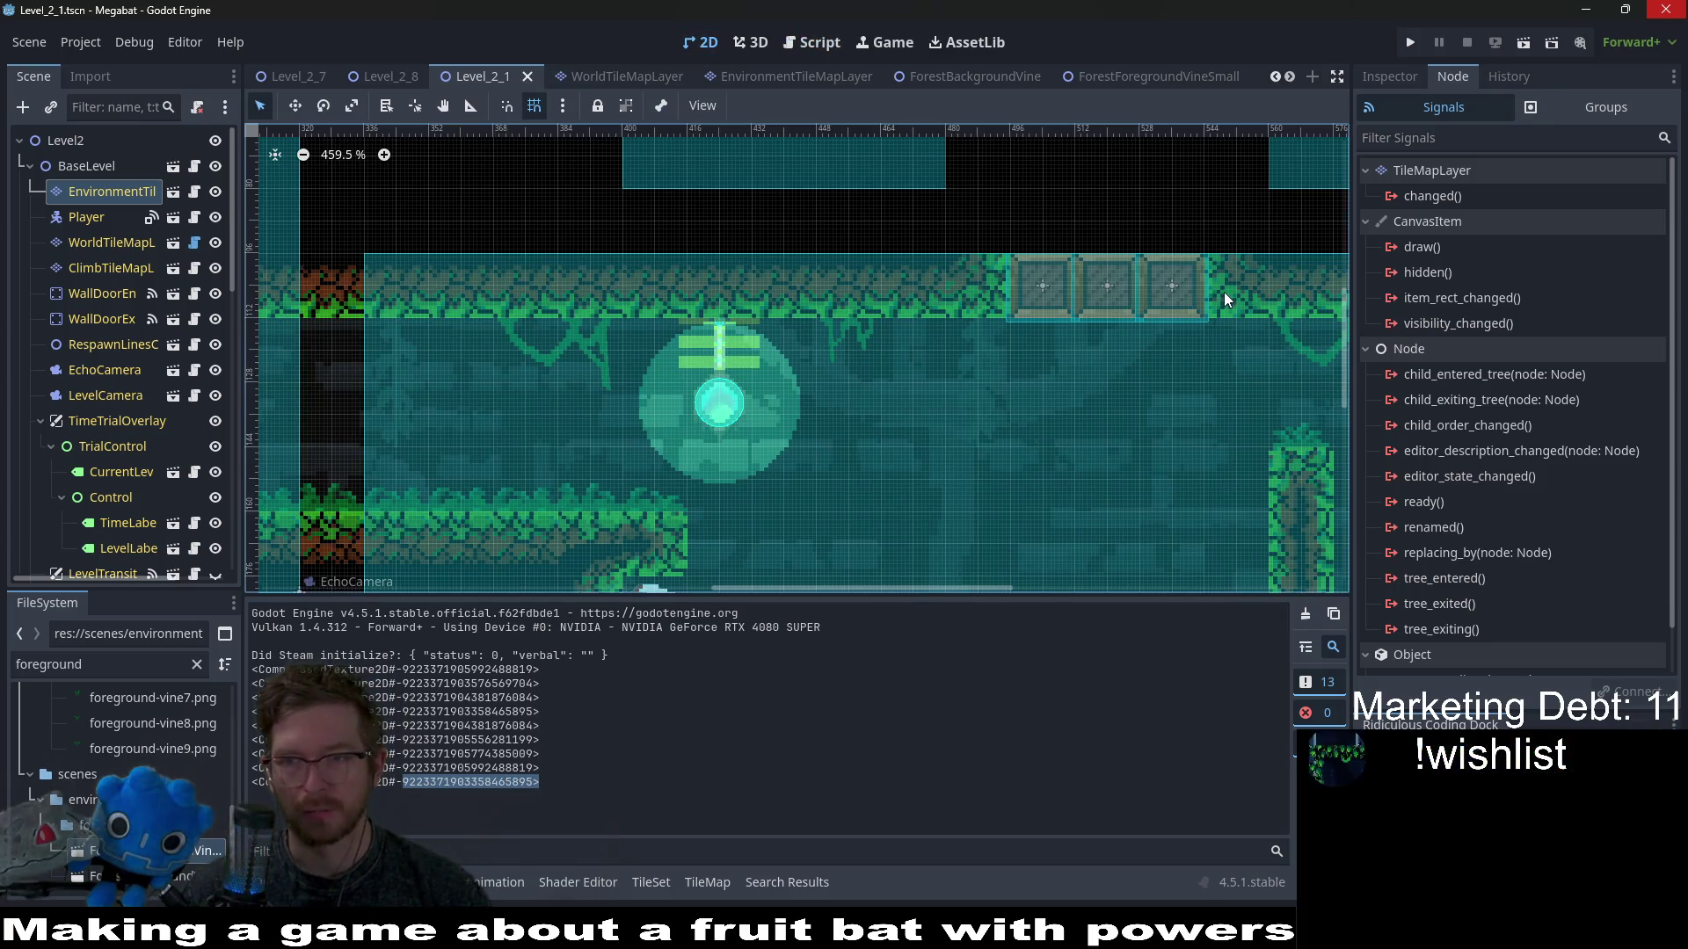
scroll(1009, 429, "down", 3)
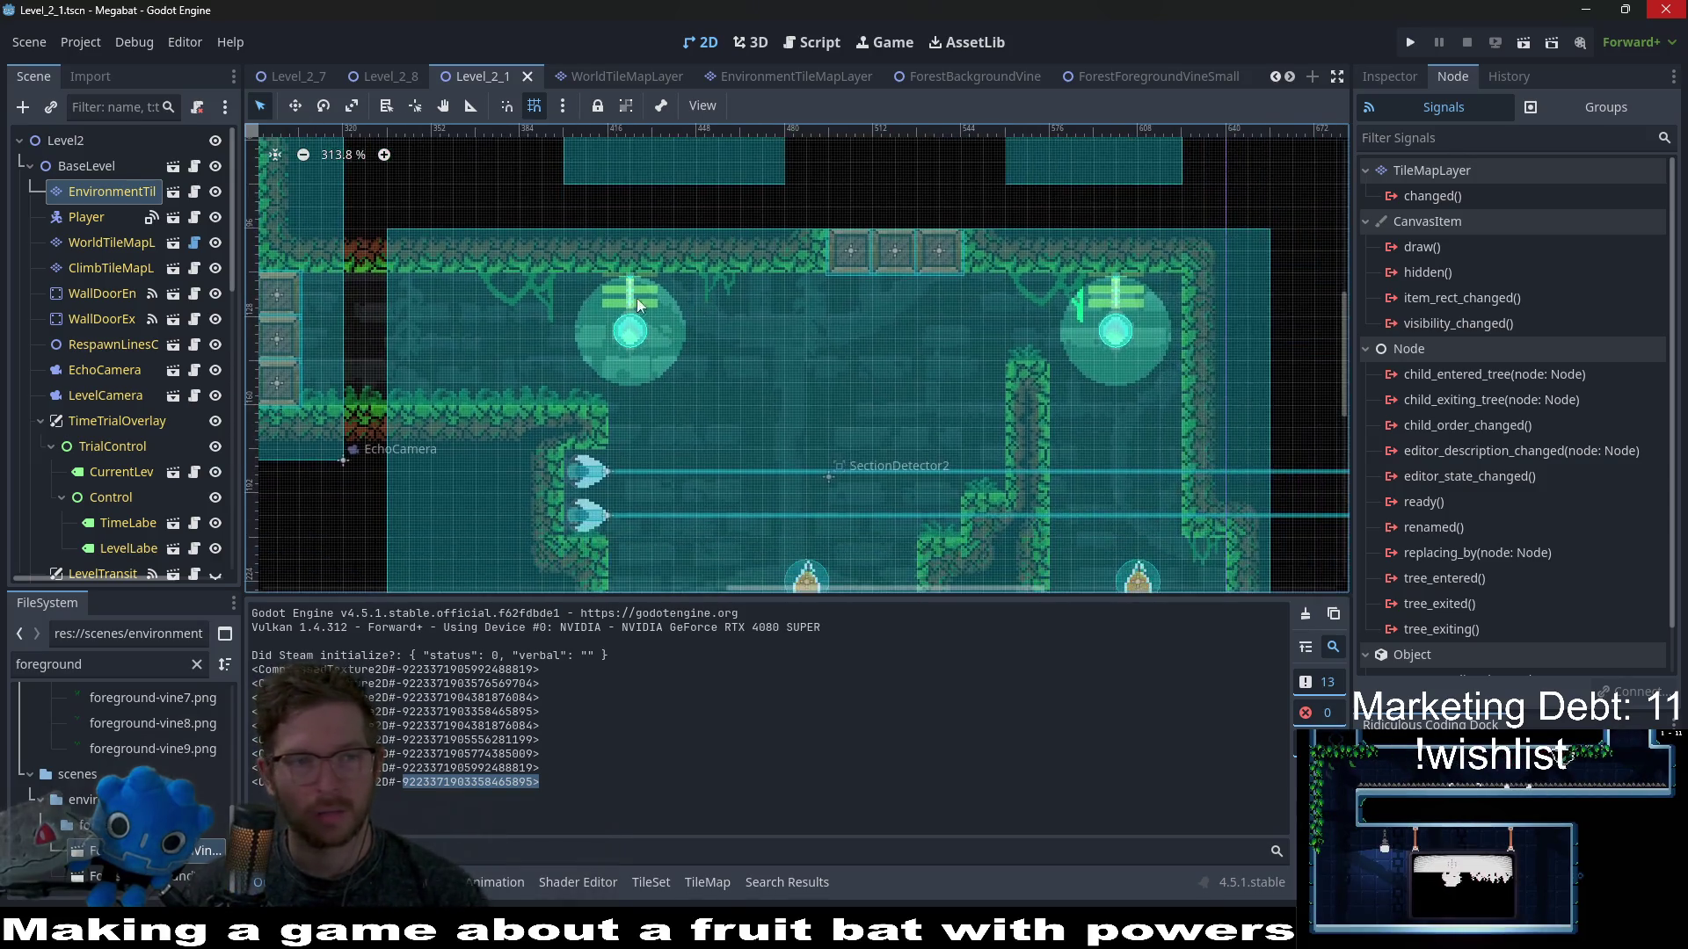
left_click(705, 884)
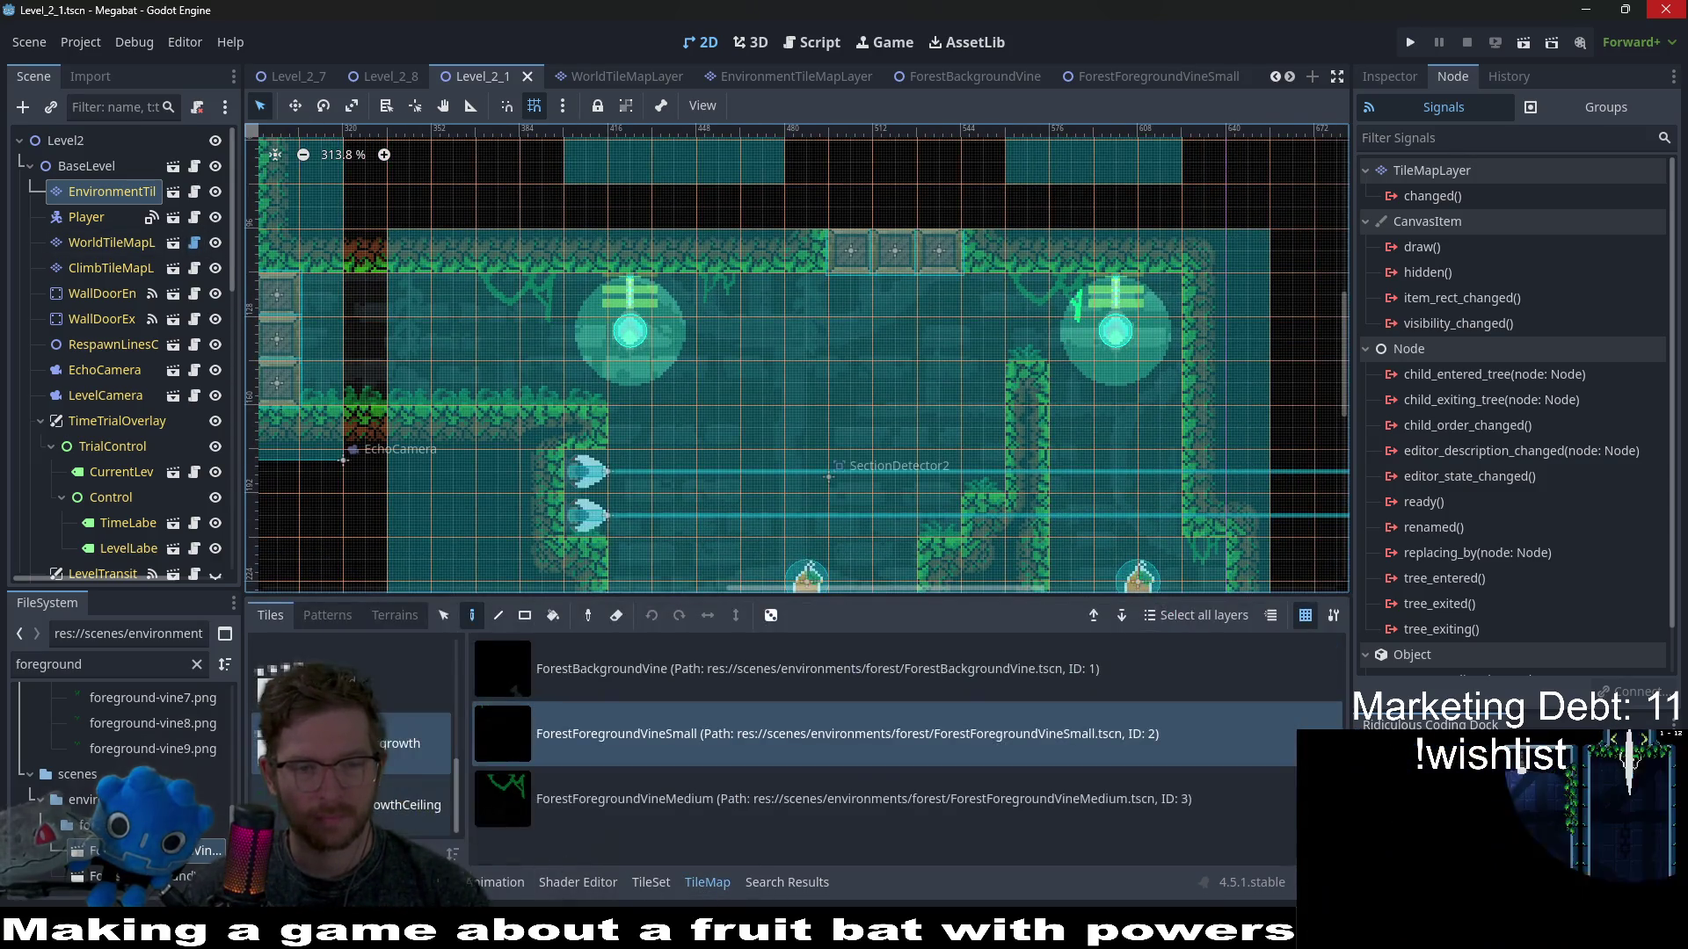
left_click(719, 733)
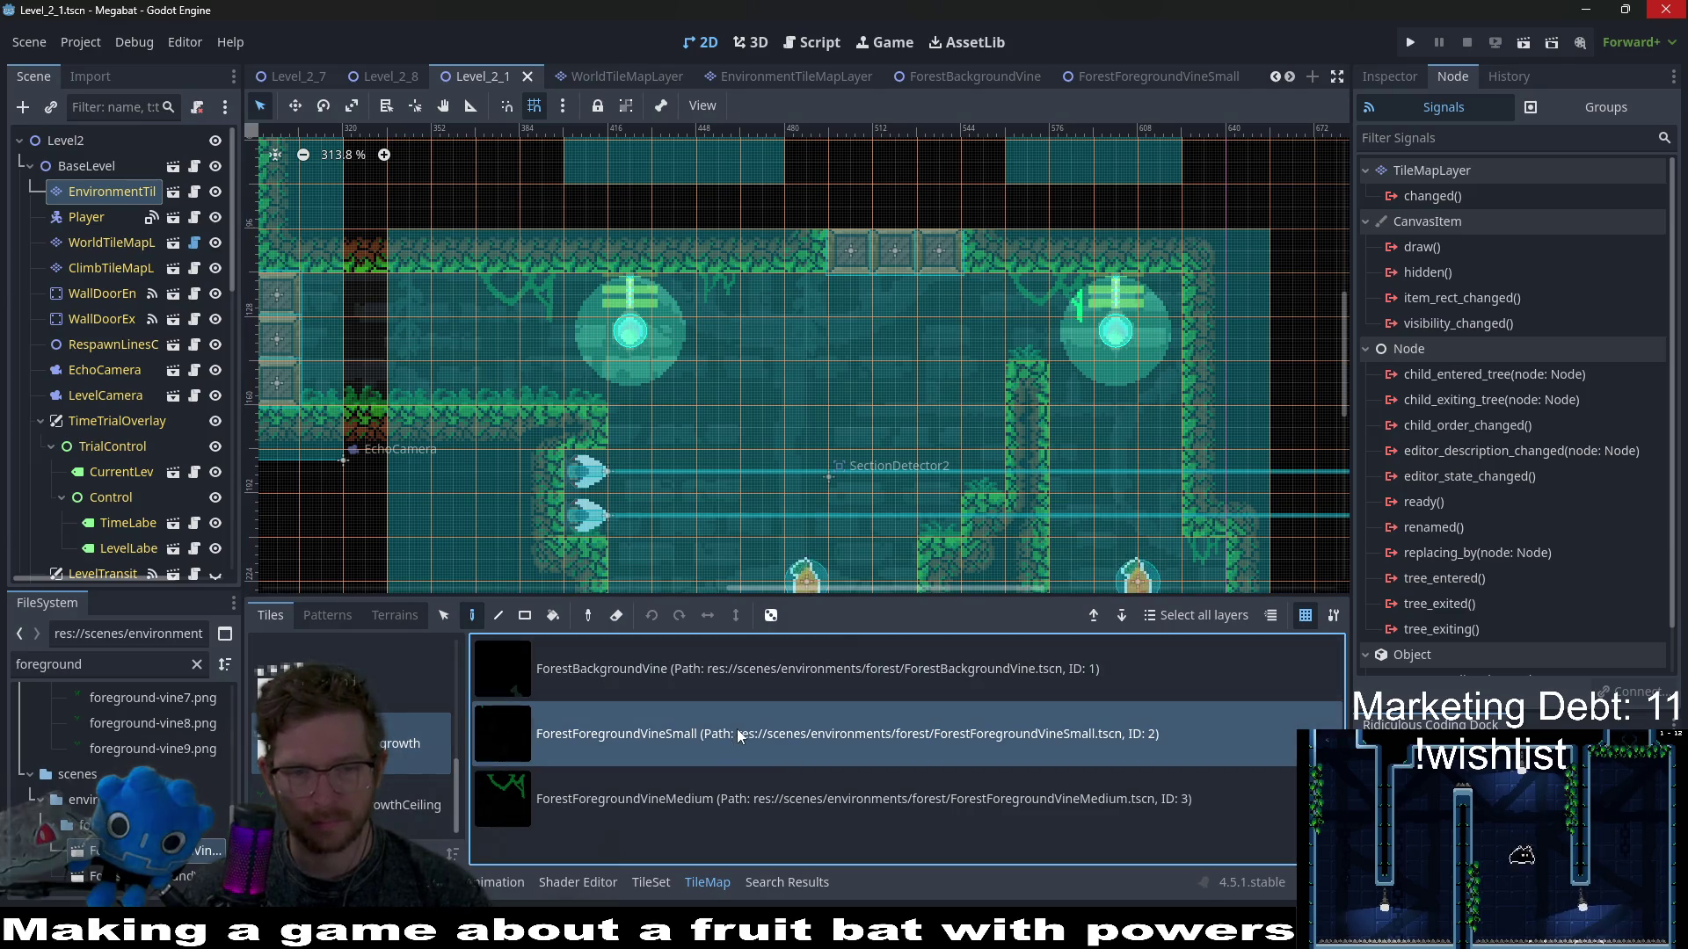
scroll(1094, 477, "down", 3)
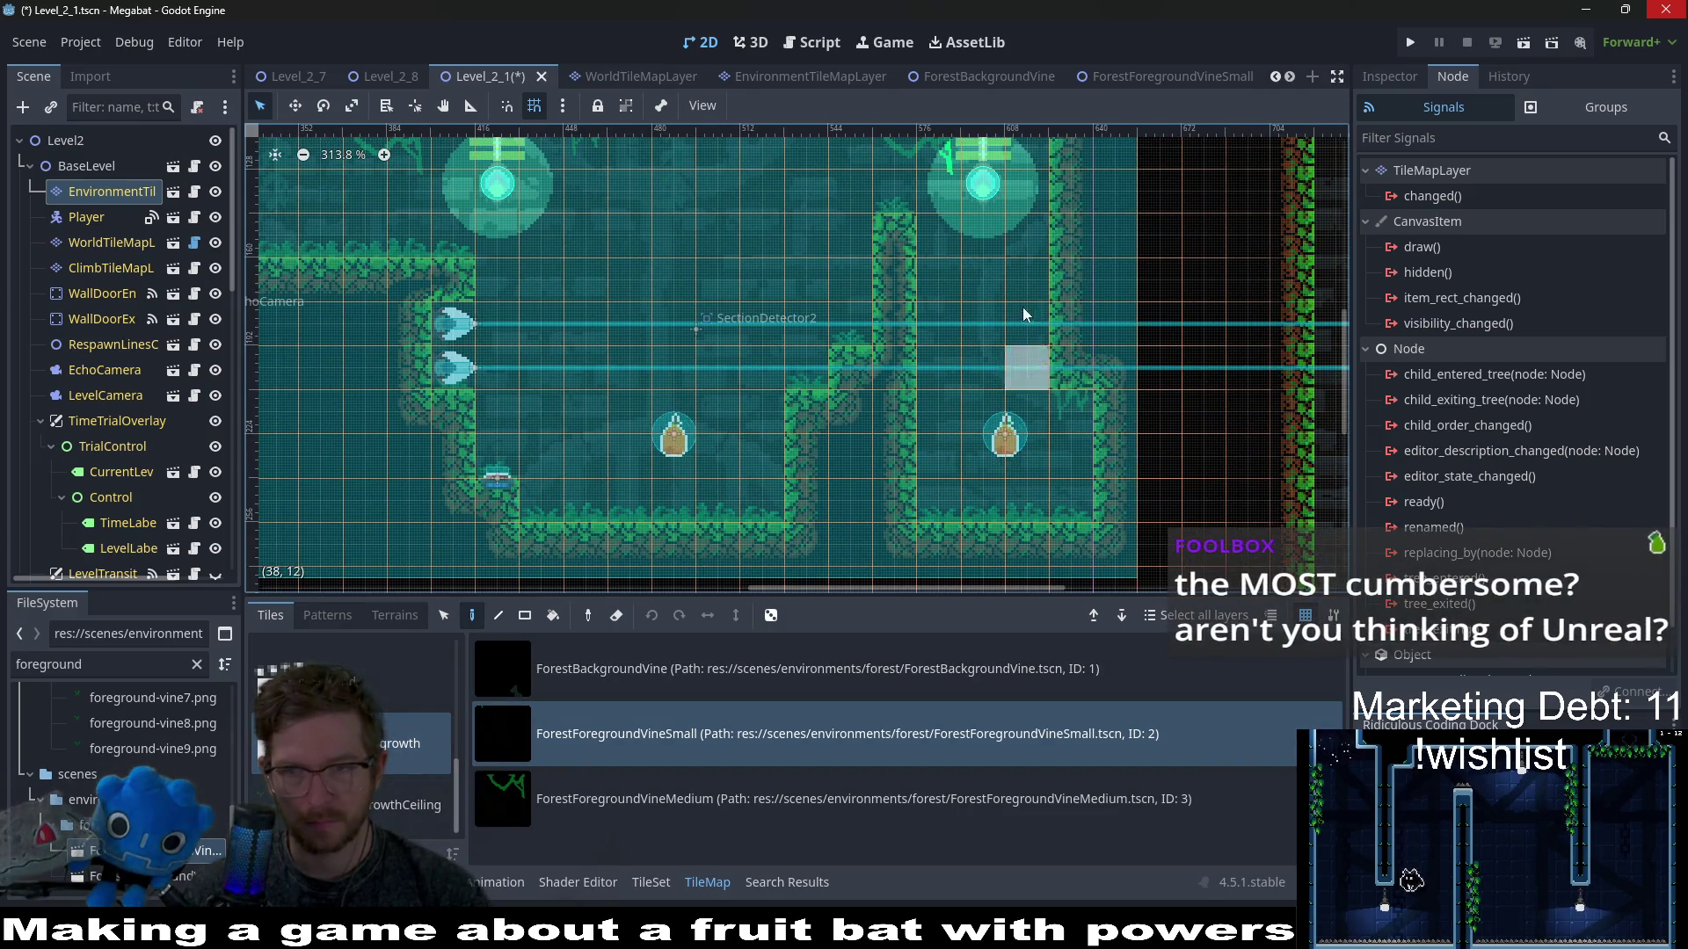
scroll(1013, 446, "up", 3)
key("ctrl+s")
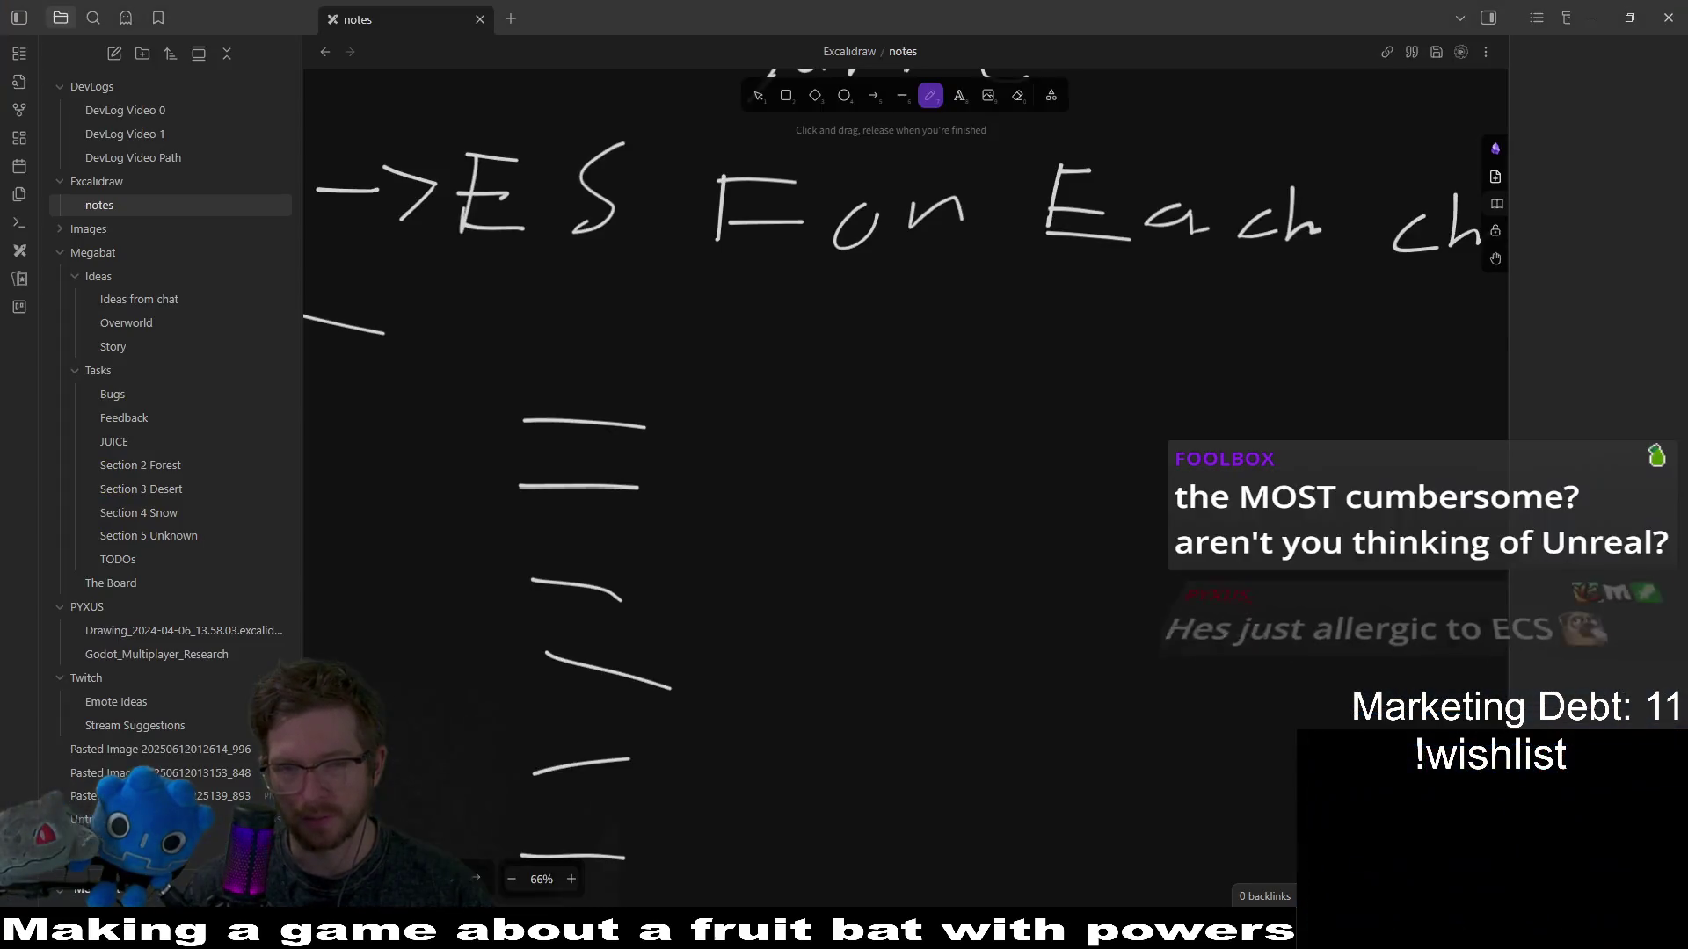
Draw a trial freehand pen stroke on blank Excalidraw canvas, then undo it.
scroll(873, 384, "down", 10)
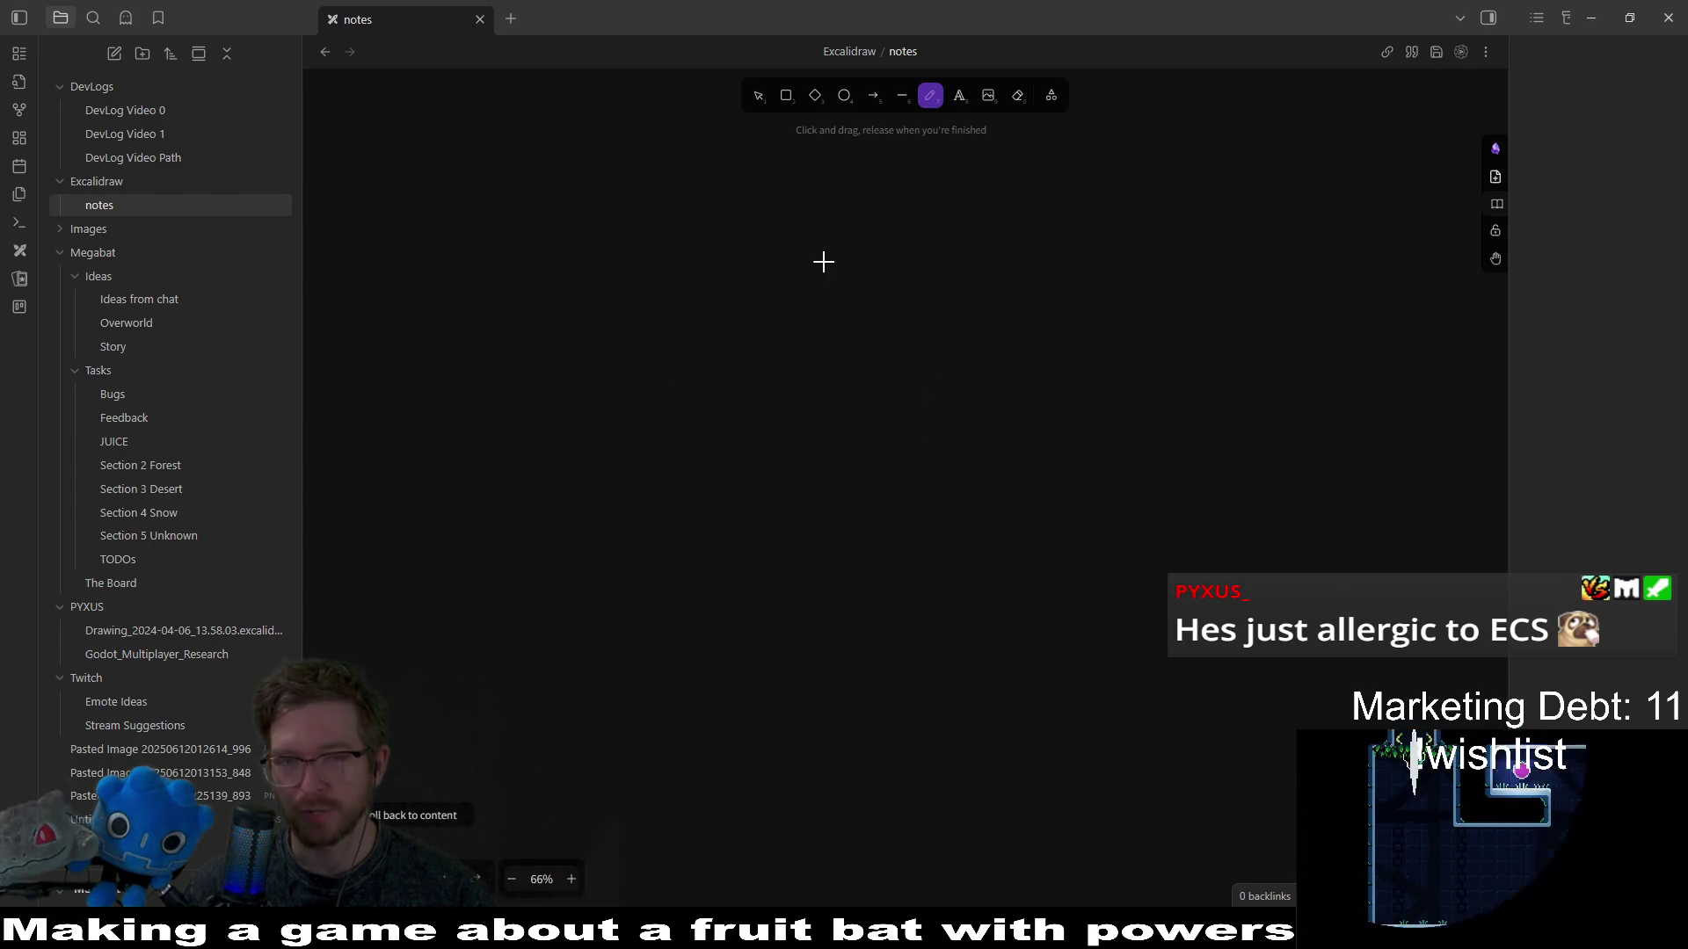
left_click_drag(864, 231, 925, 391)
left_click_drag(824, 436, 681, 433)
key("ctrl+z")
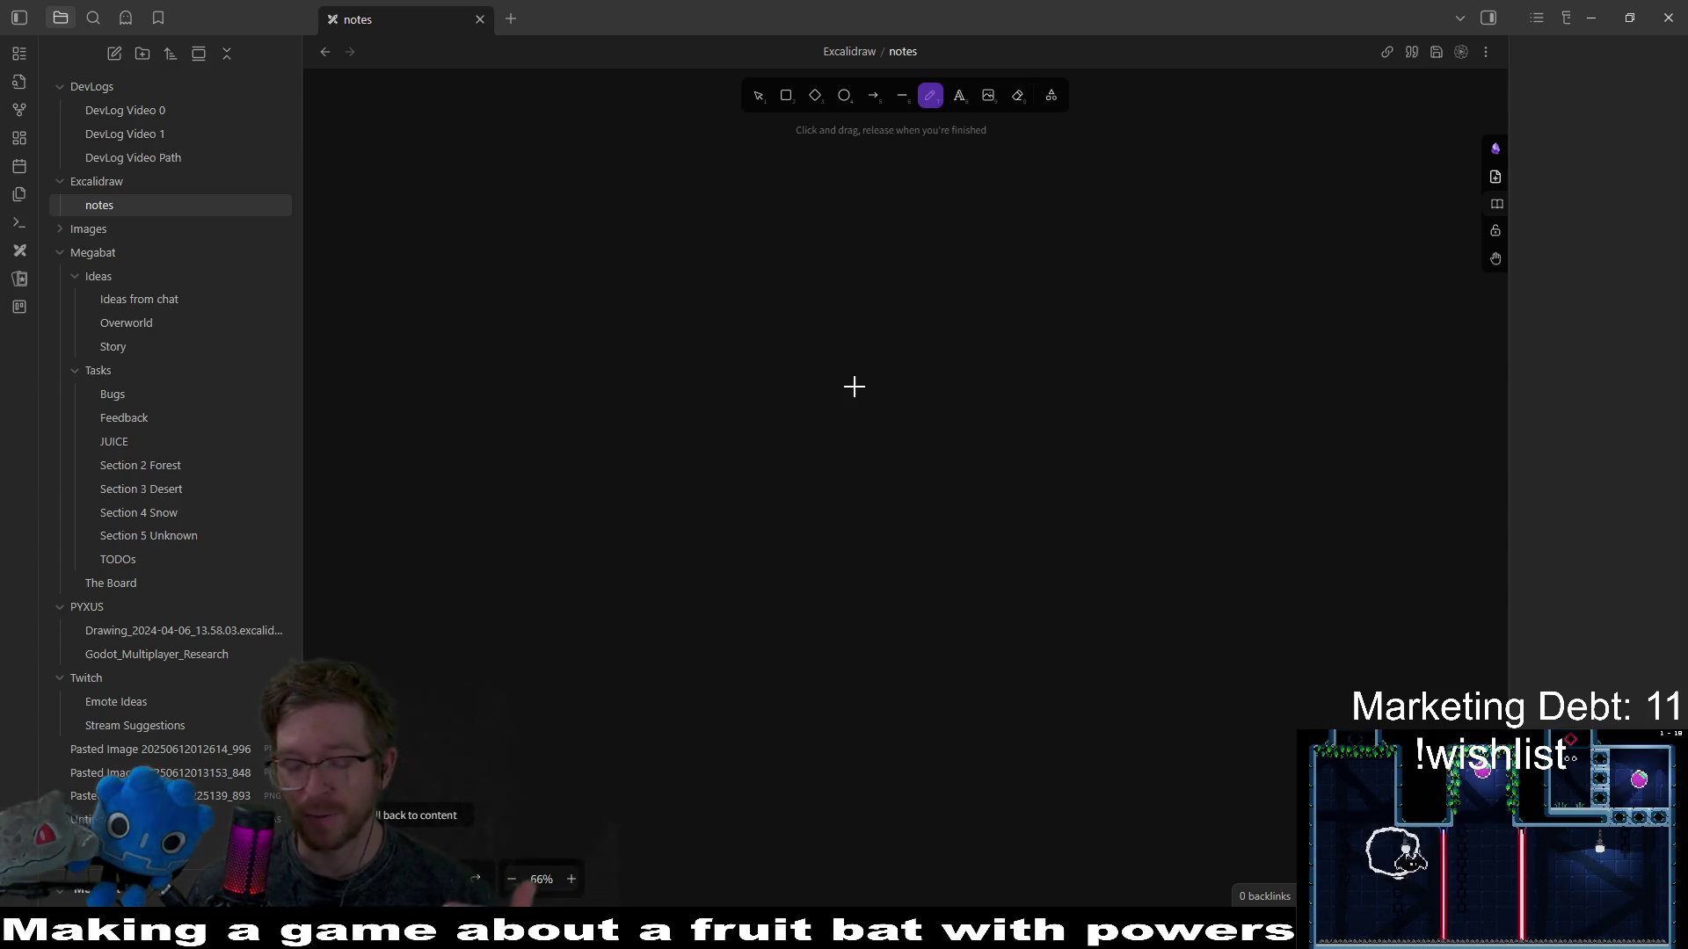
Sketch three side-by-side squares on the Excalidraw canvas.
mouse_move(785, 266)
left_mouse_down()
mouse_move(783, 396)
mouse_move(935, 264)
mouse_move(780, 426)
mouse_move(756, 422)
mouse_move(802, 382)
left_mouse_up()
scroll(896, 369, "right", 2)
mouse_move(838, 259)
left_mouse_down()
mouse_move(1021, 267)
mouse_move(804, 443)
left_mouse_up()
scroll(938, 397, "right", 1)
scroll(939, 397, "right", 1)
left_click(910, 242)
left_click_drag(1033, 247, 967, 437)
scroll(1138, 489, "left", 4)
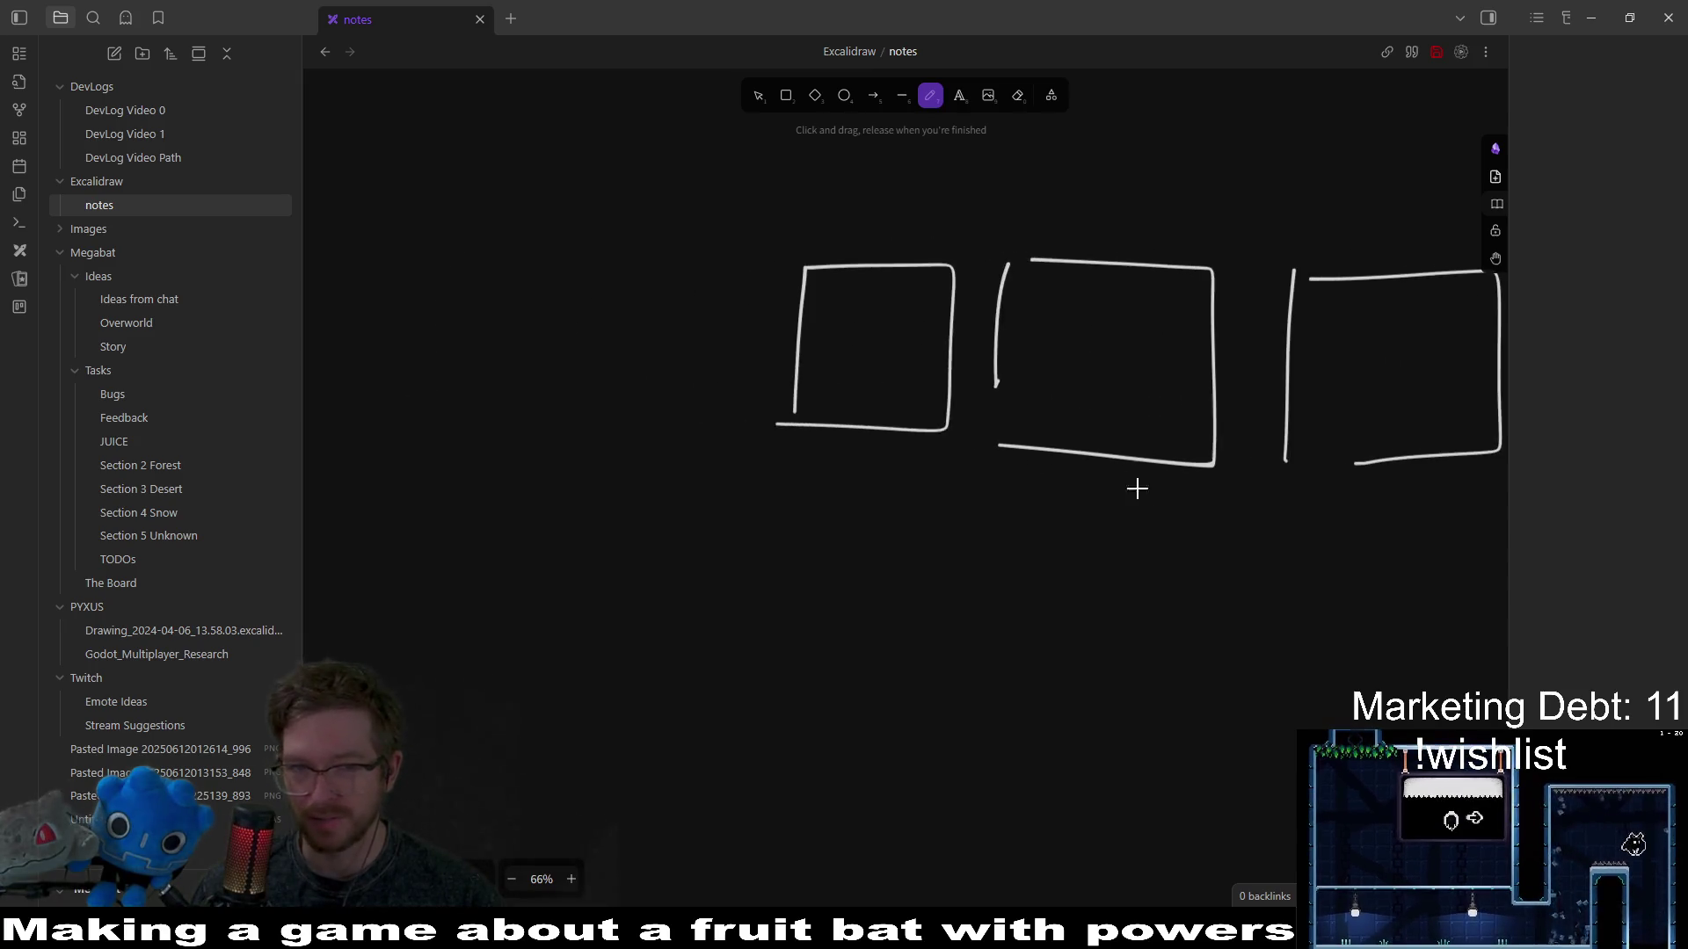
scroll(1025, 377, "right", 3)
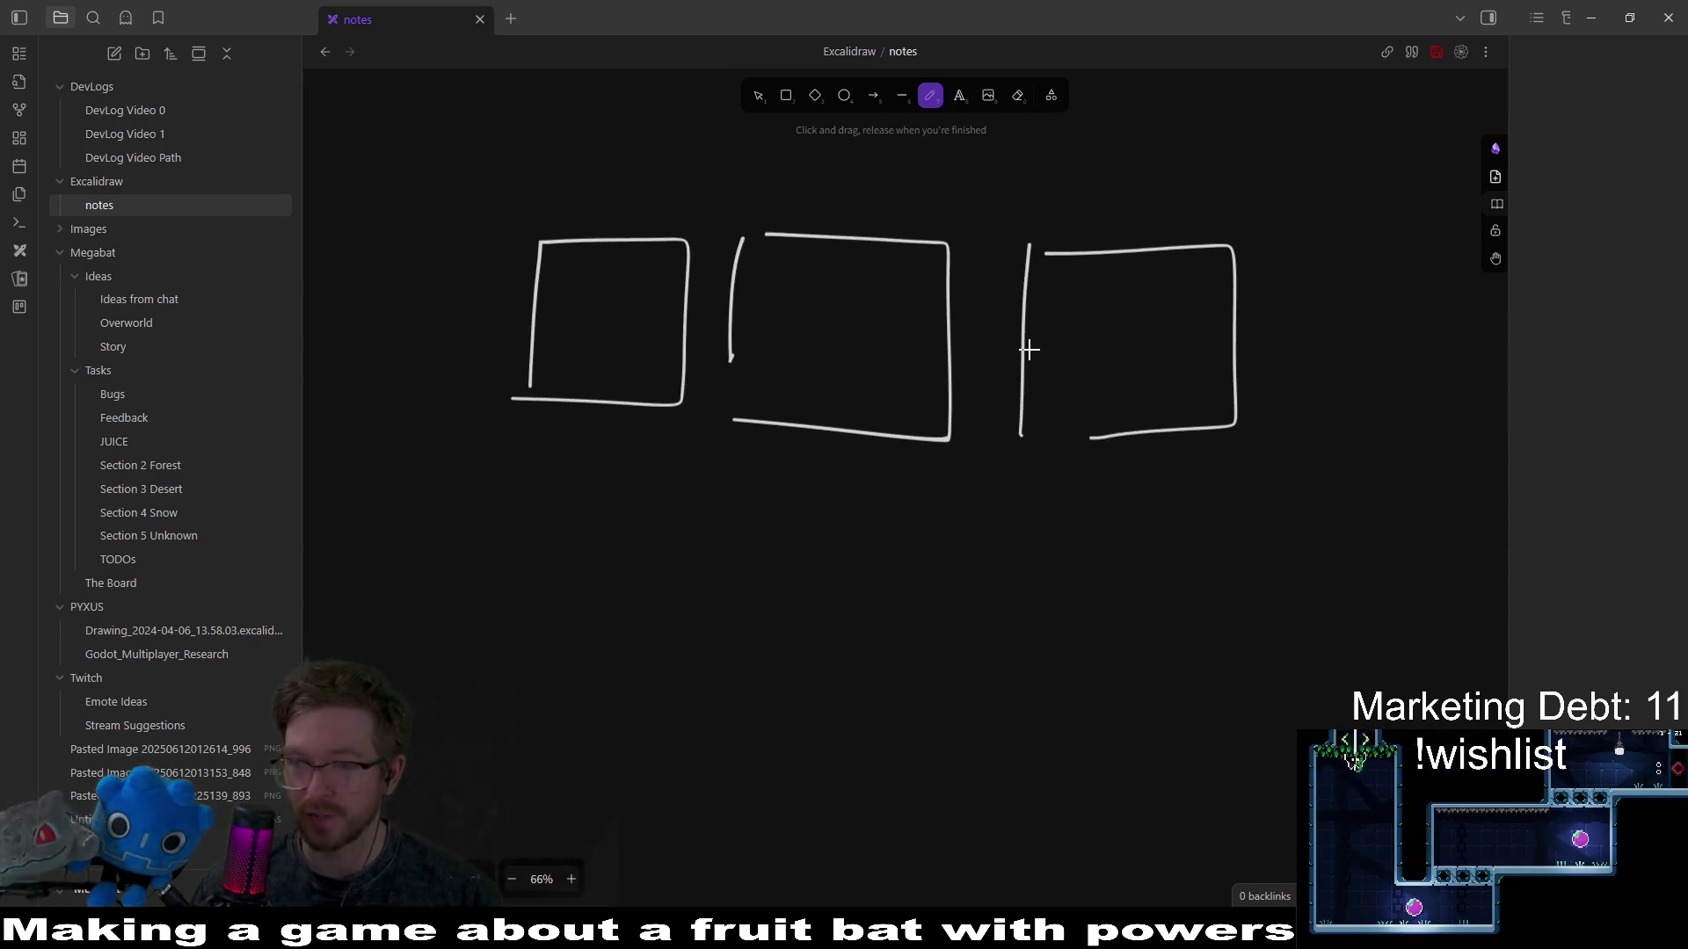
scroll(763, 317, "left", 2)
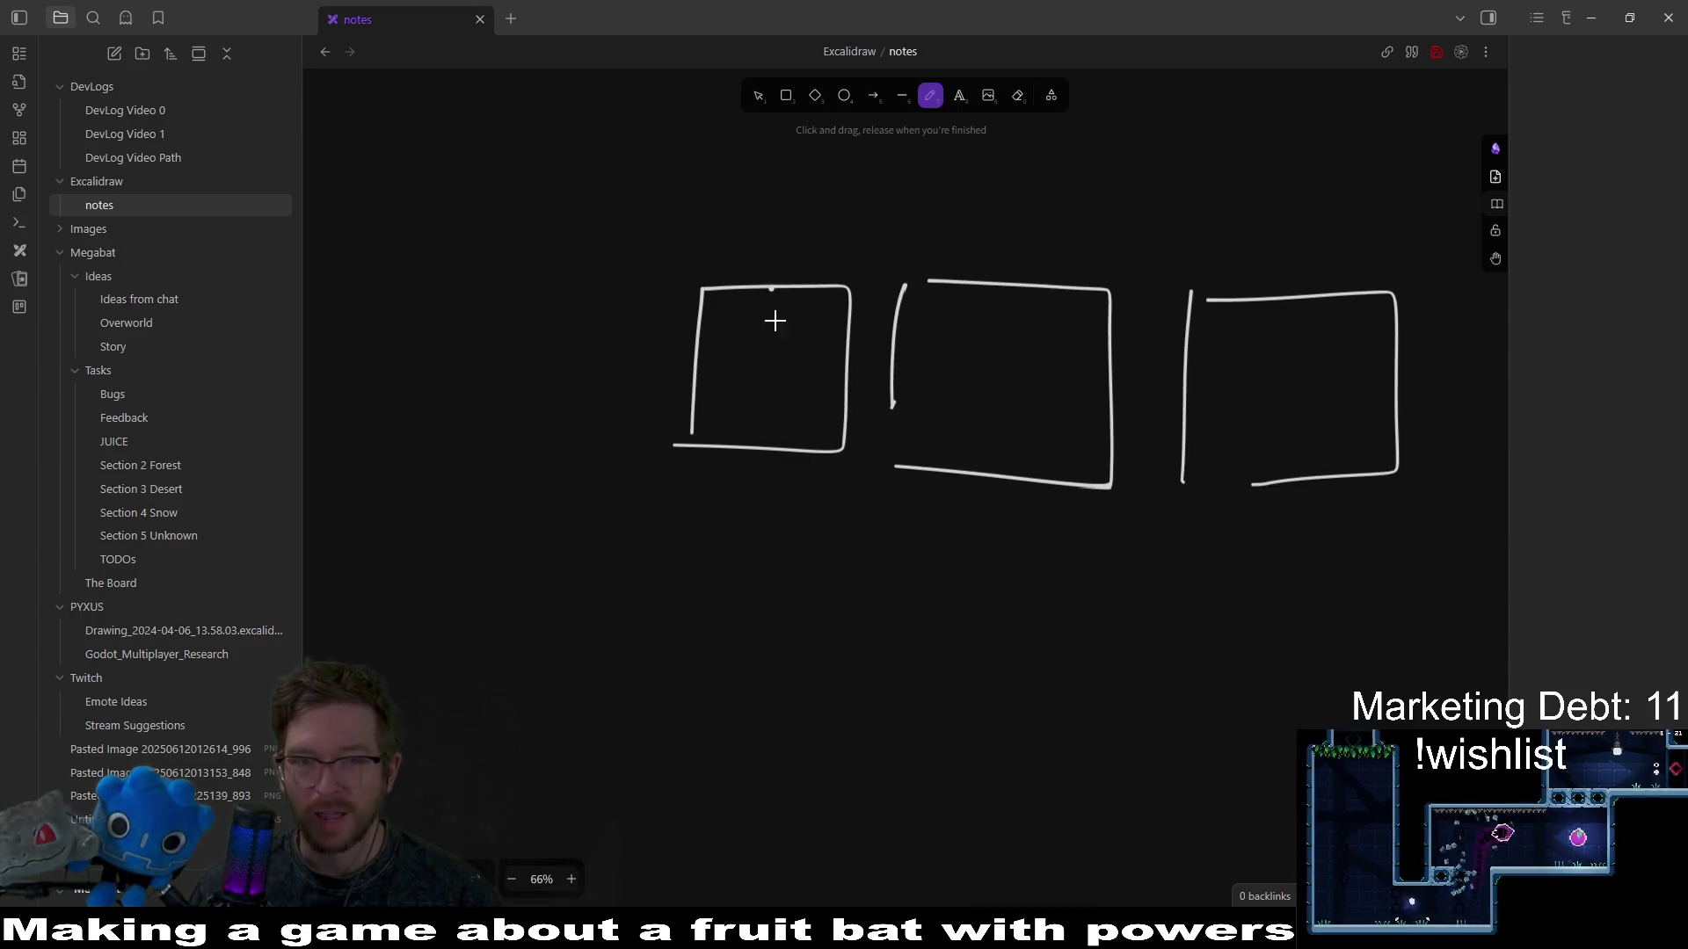
Add two dividers inside the first square and turn its bottom-left mark into an O.
left_click_drag(757, 284, 742, 410)
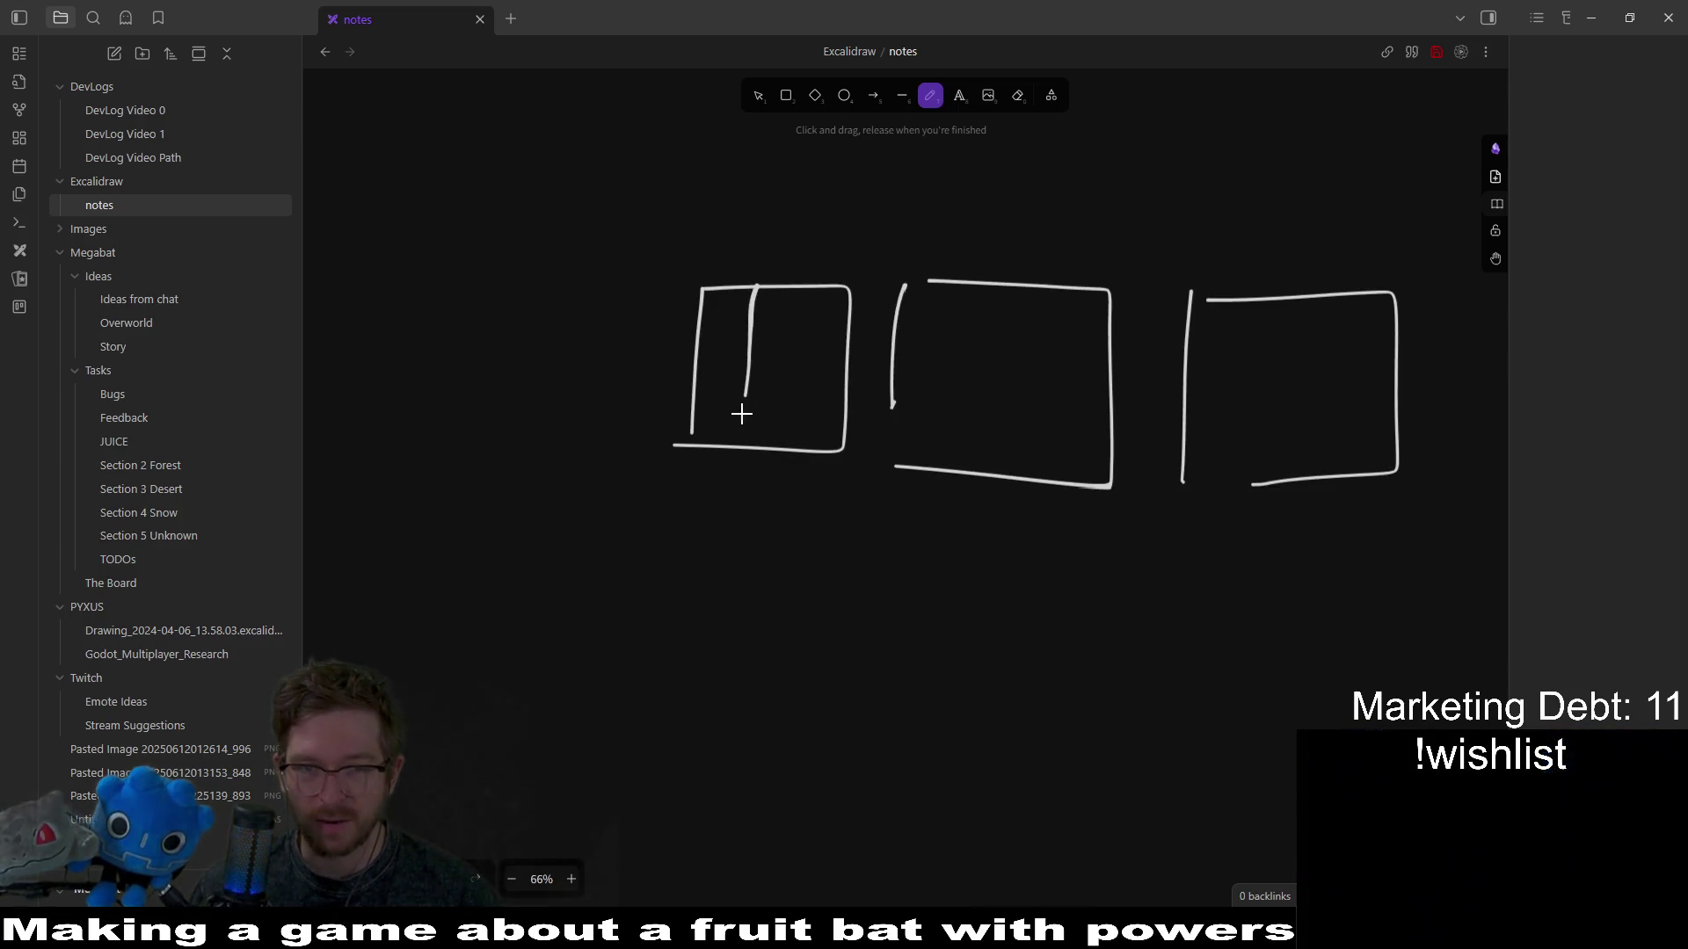
left_click_drag(812, 280, 792, 409)
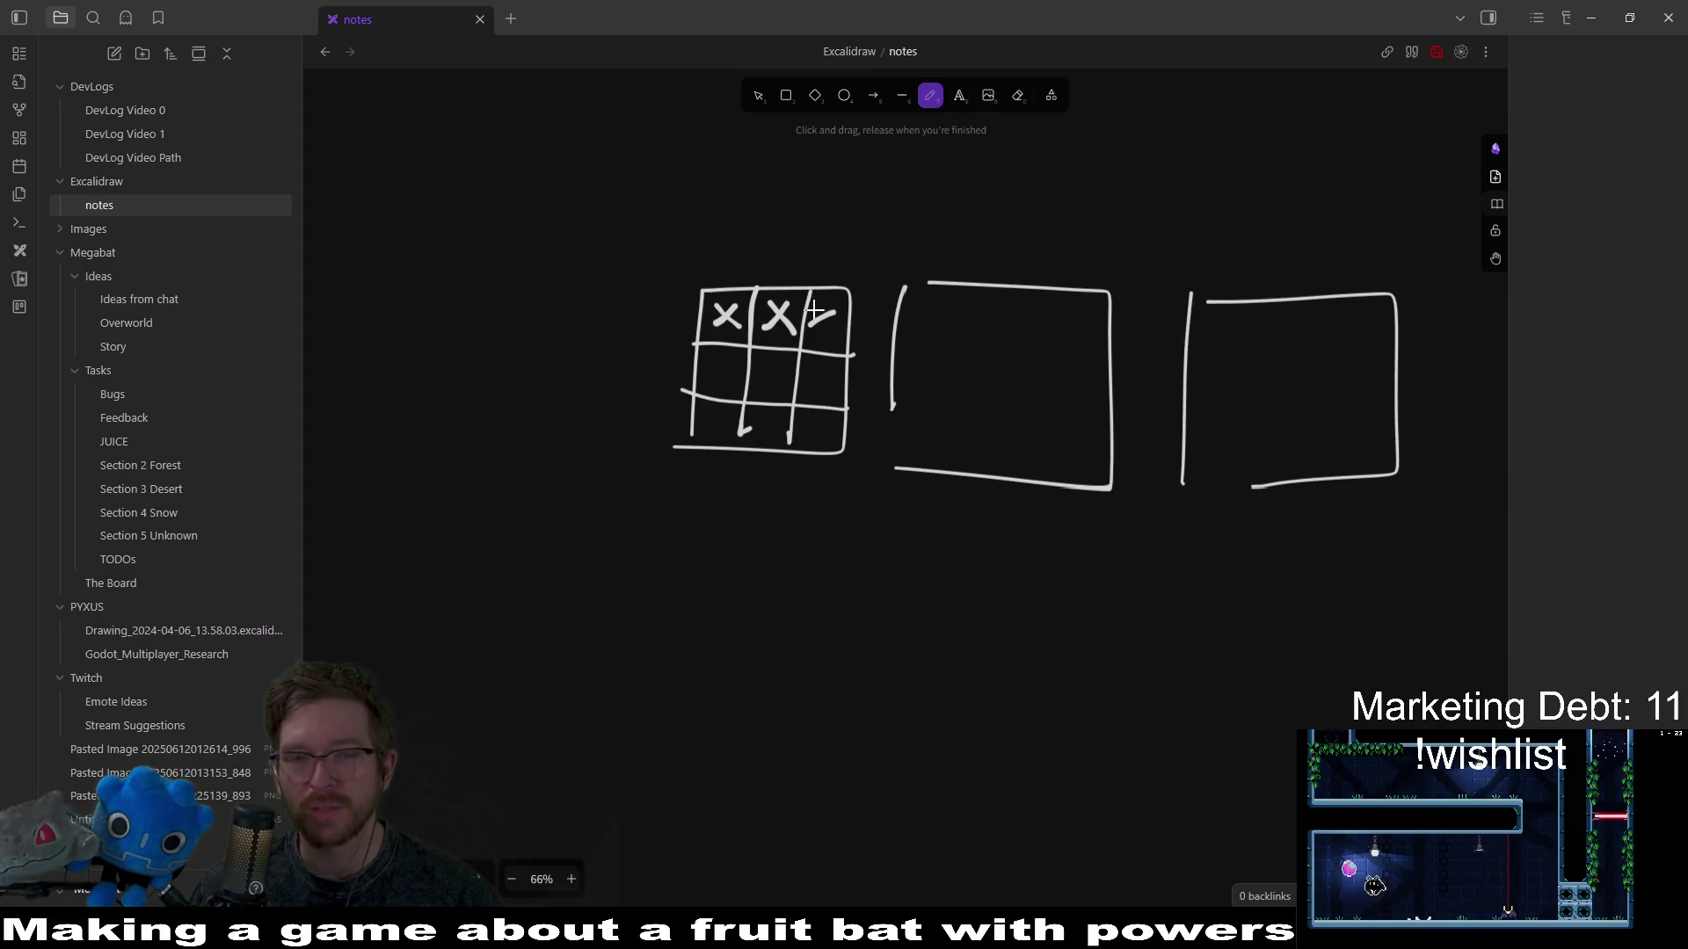
left_click_drag(844, 351, 860, 317)
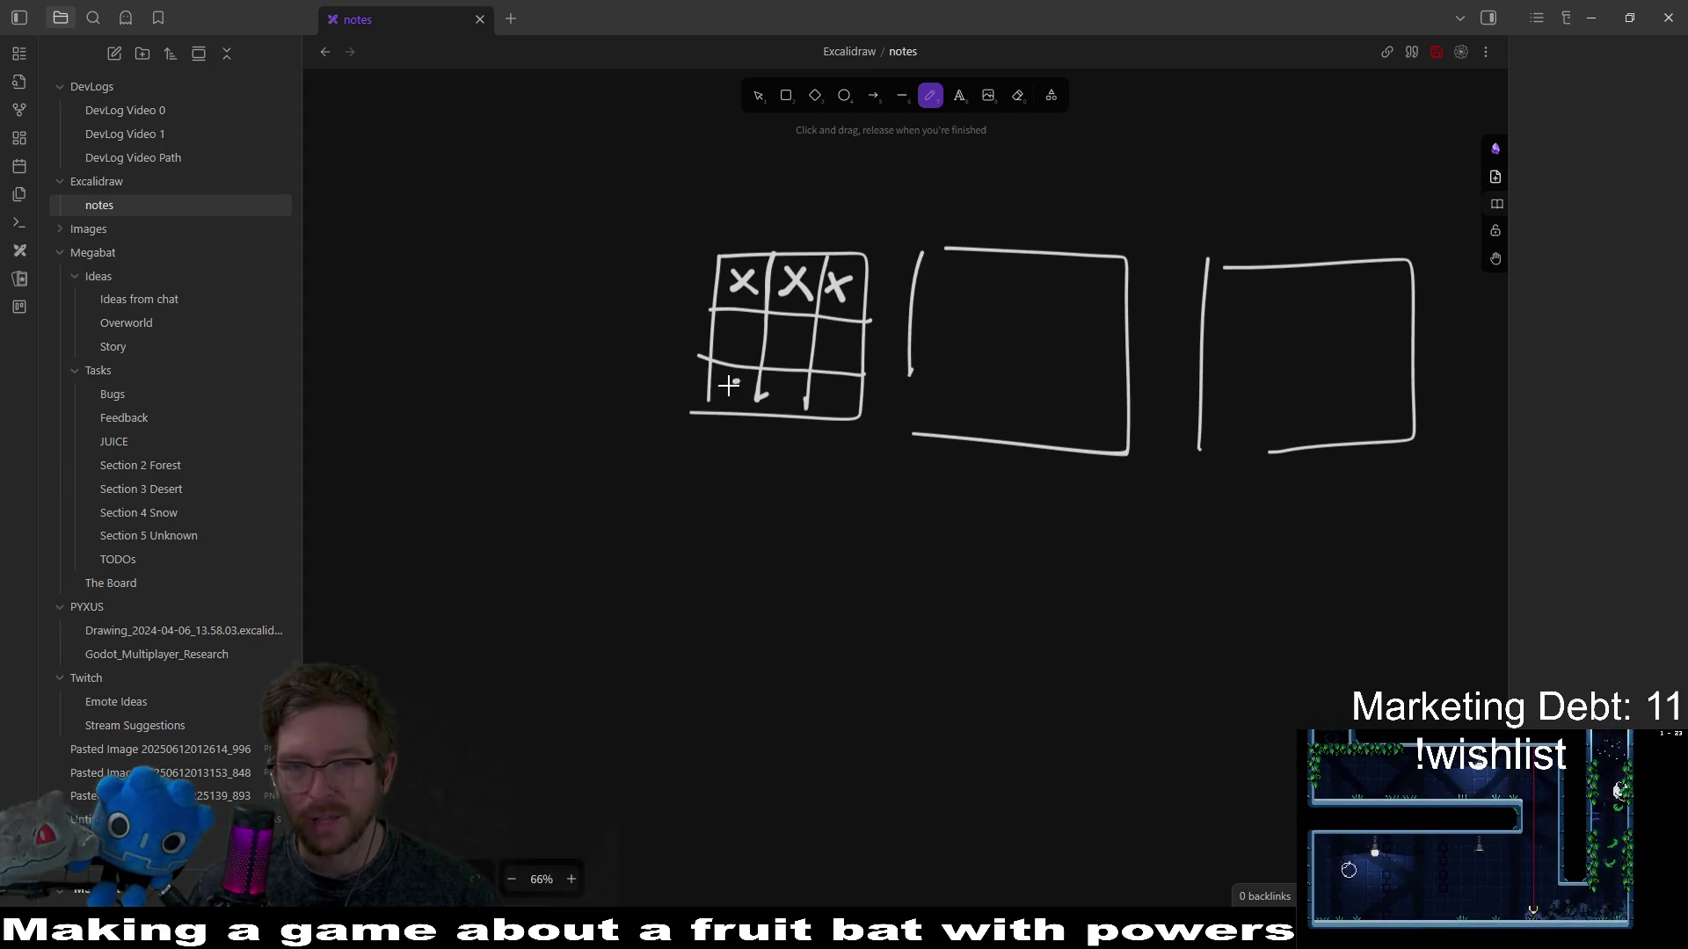
mouse_move(743, 400)
left_mouse_down()
mouse_move(851, 338)
mouse_move(740, 355)
left_mouse_up()
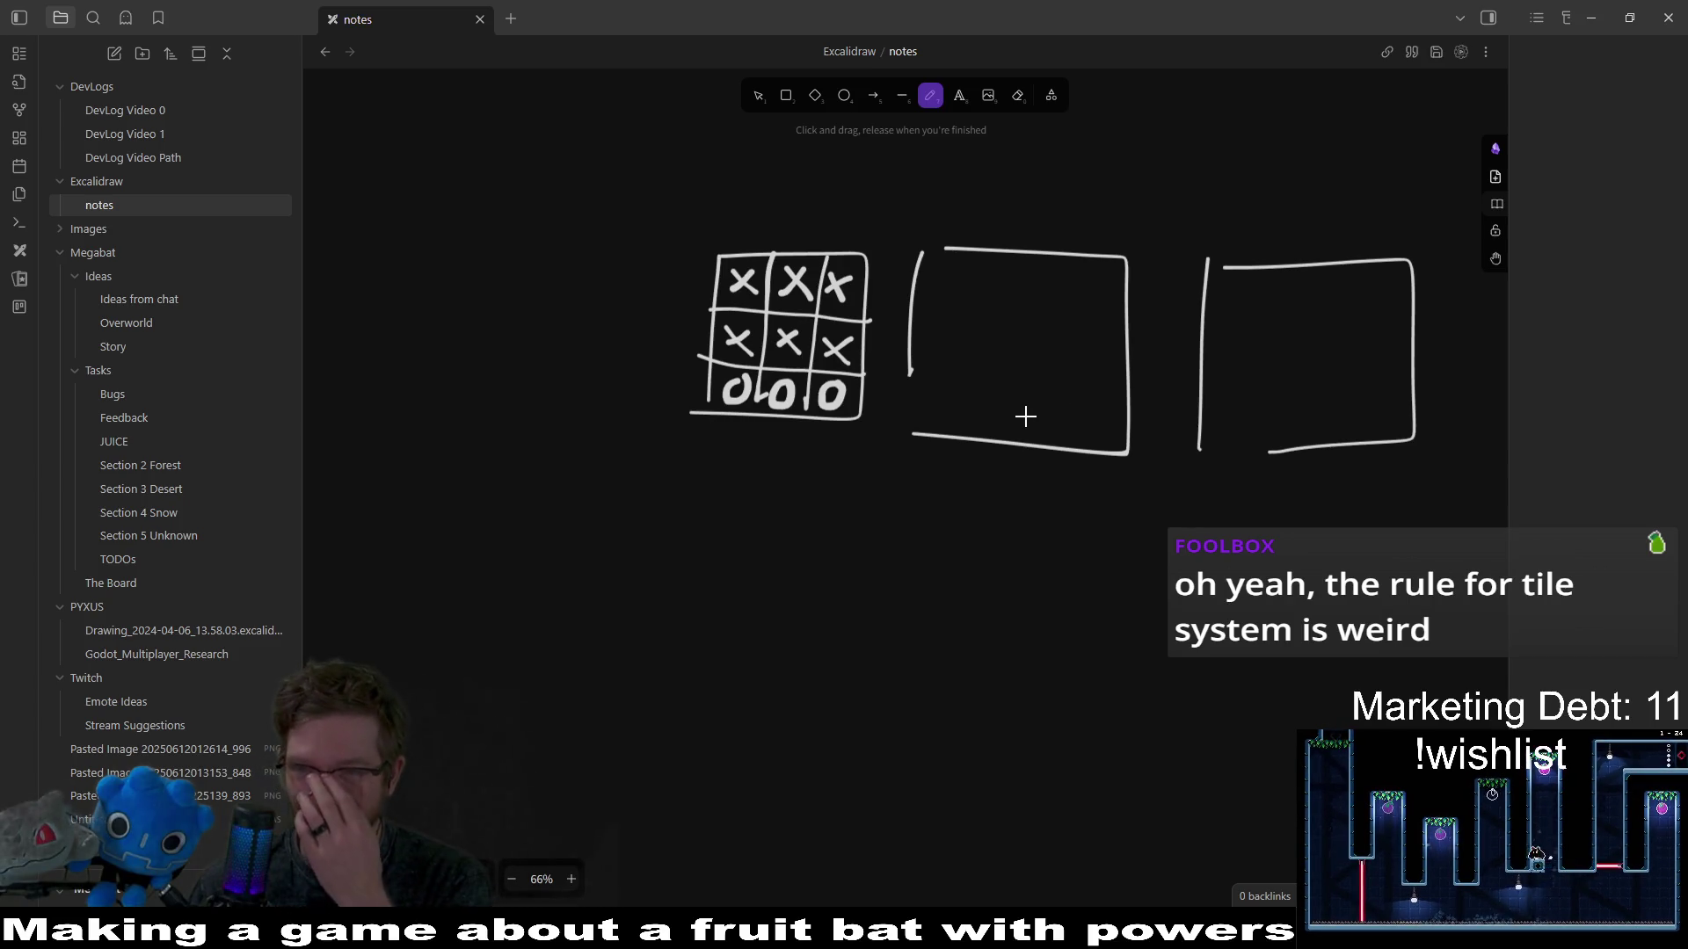
scroll(826, 361, "right", 2)
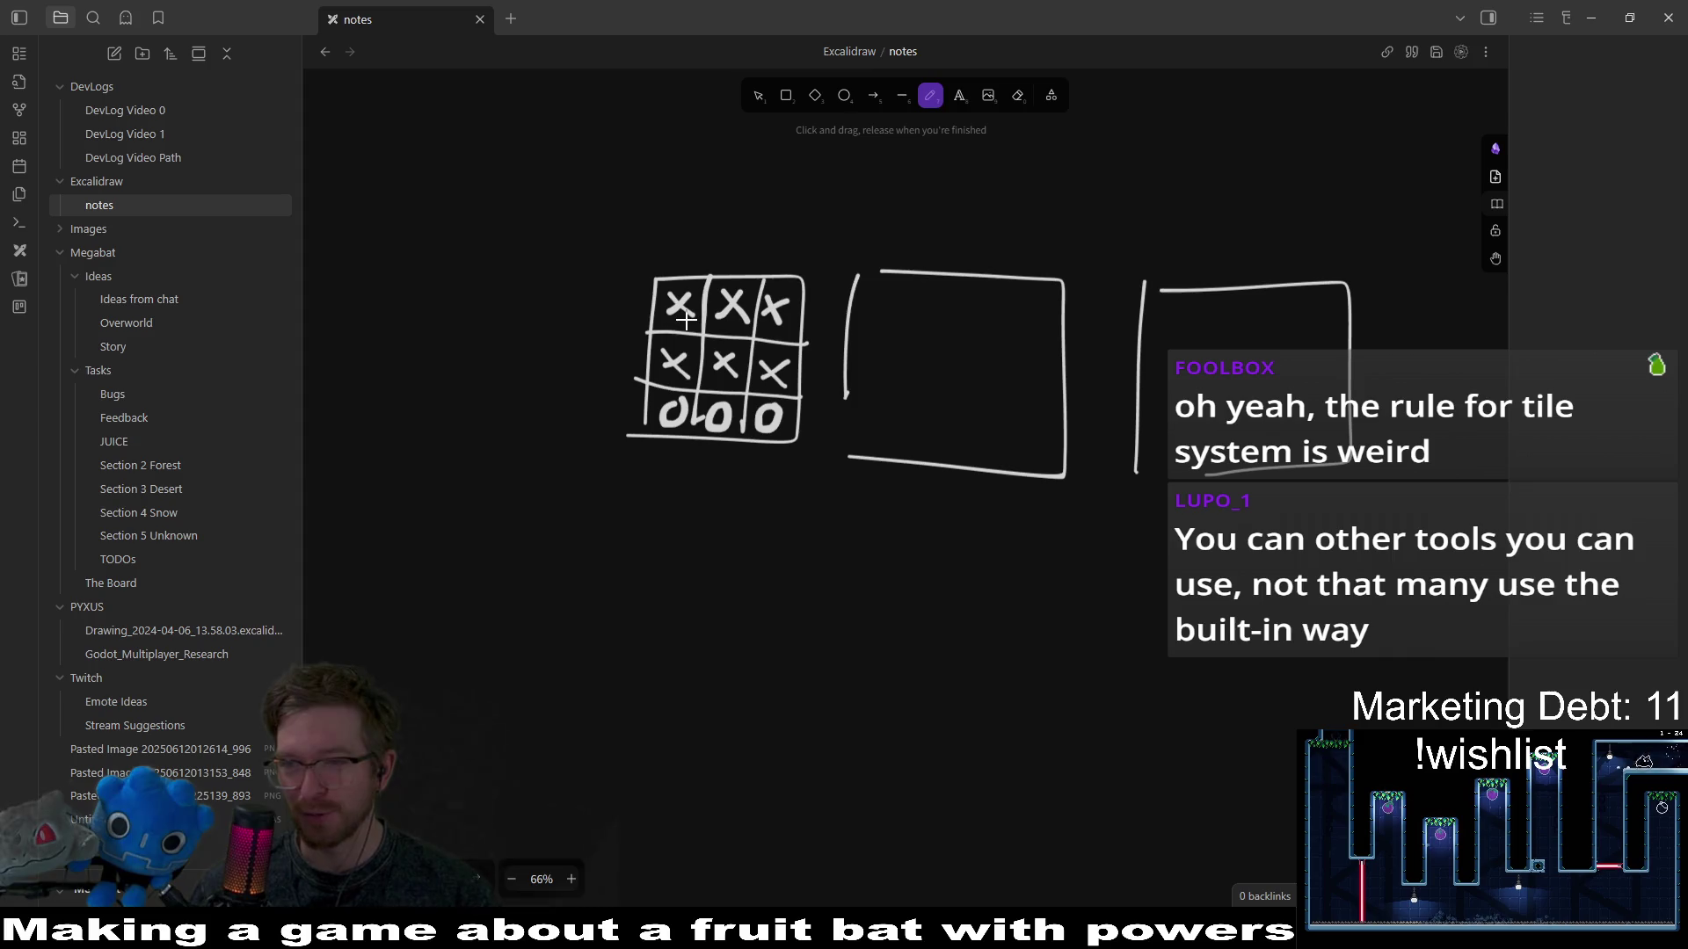
scroll(904, 436, "right", 5)
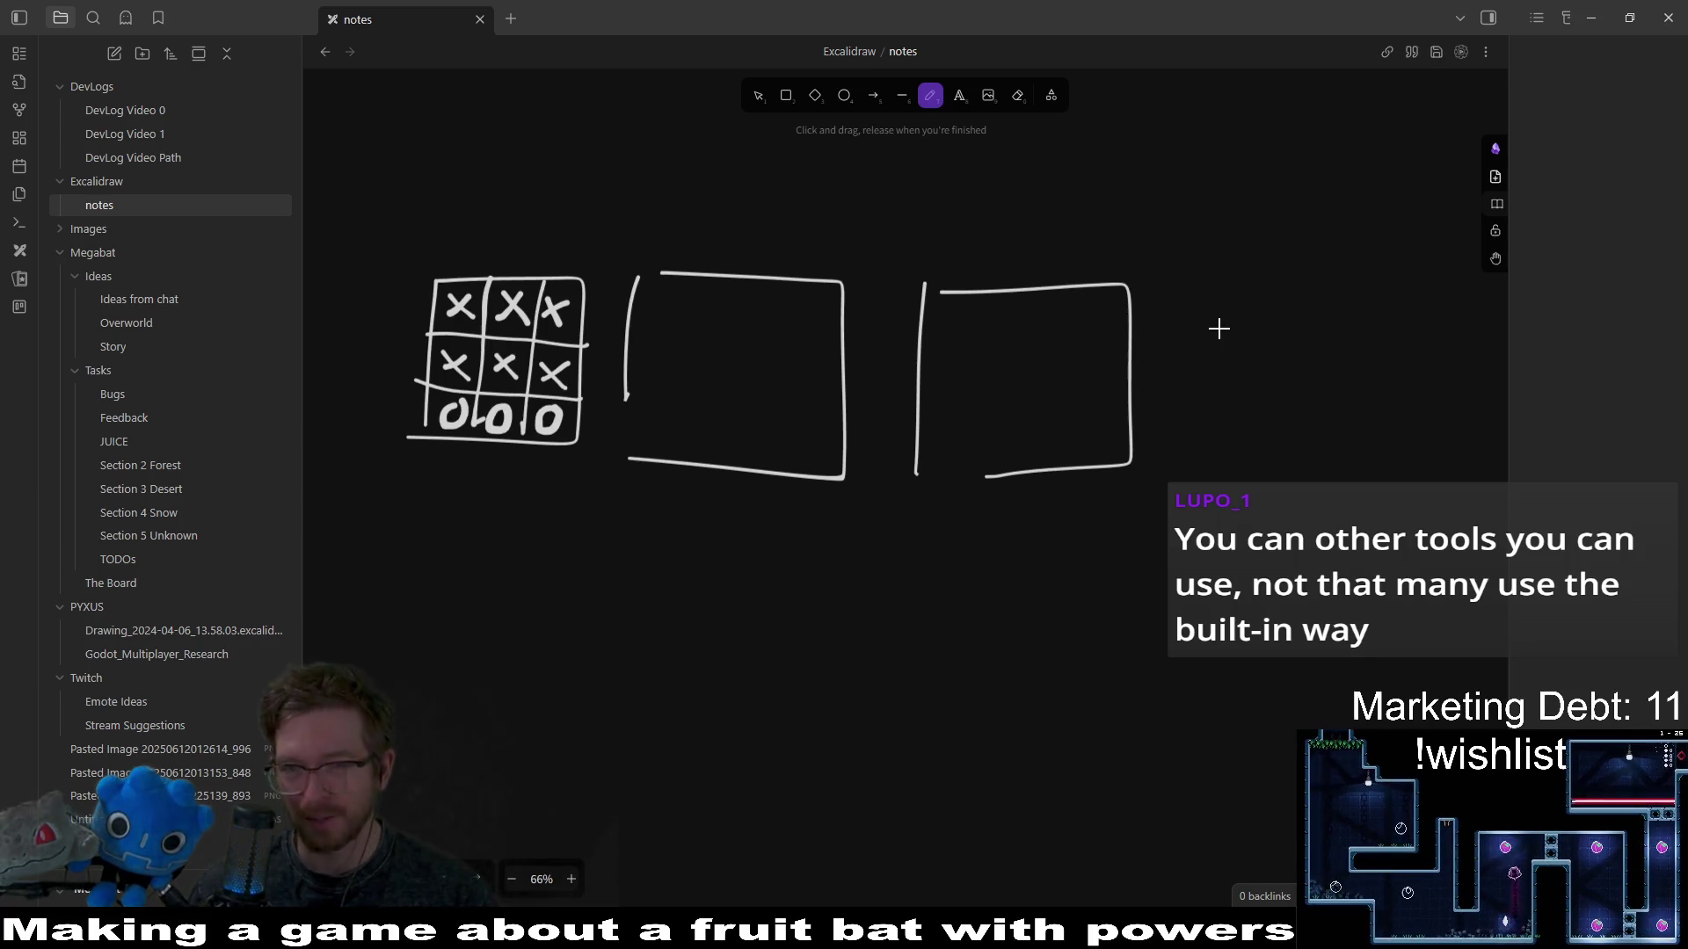
scroll(731, 273, "left", 4)
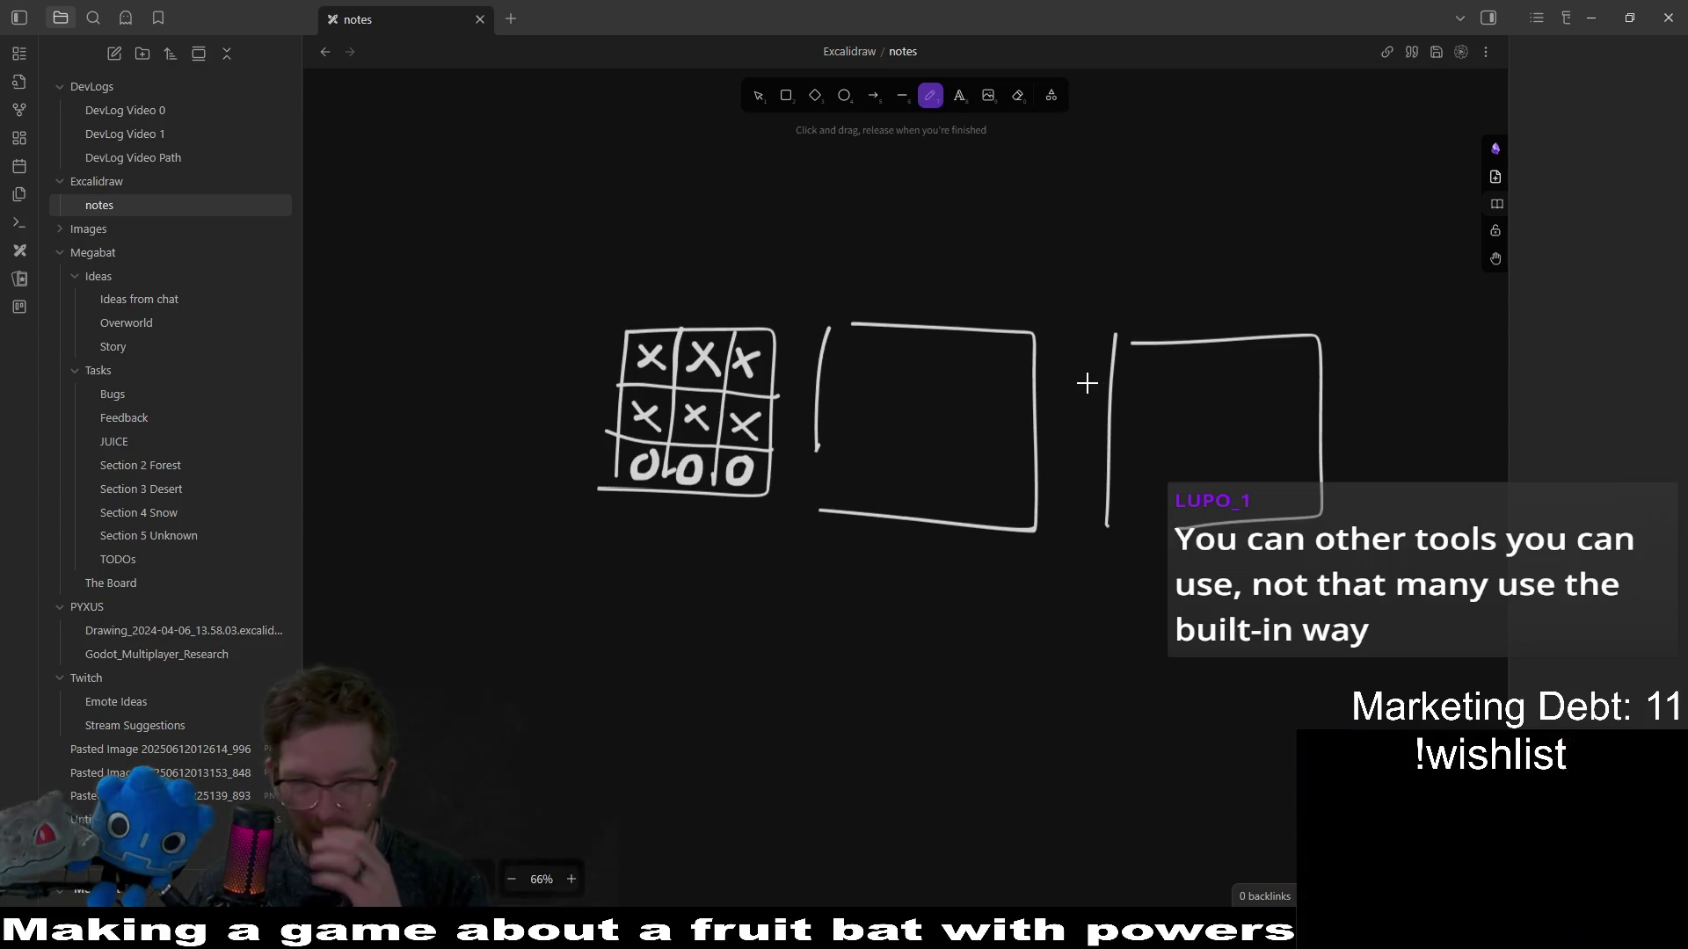
scroll(978, 317, "right", 3)
scroll(979, 317, "down", 1)
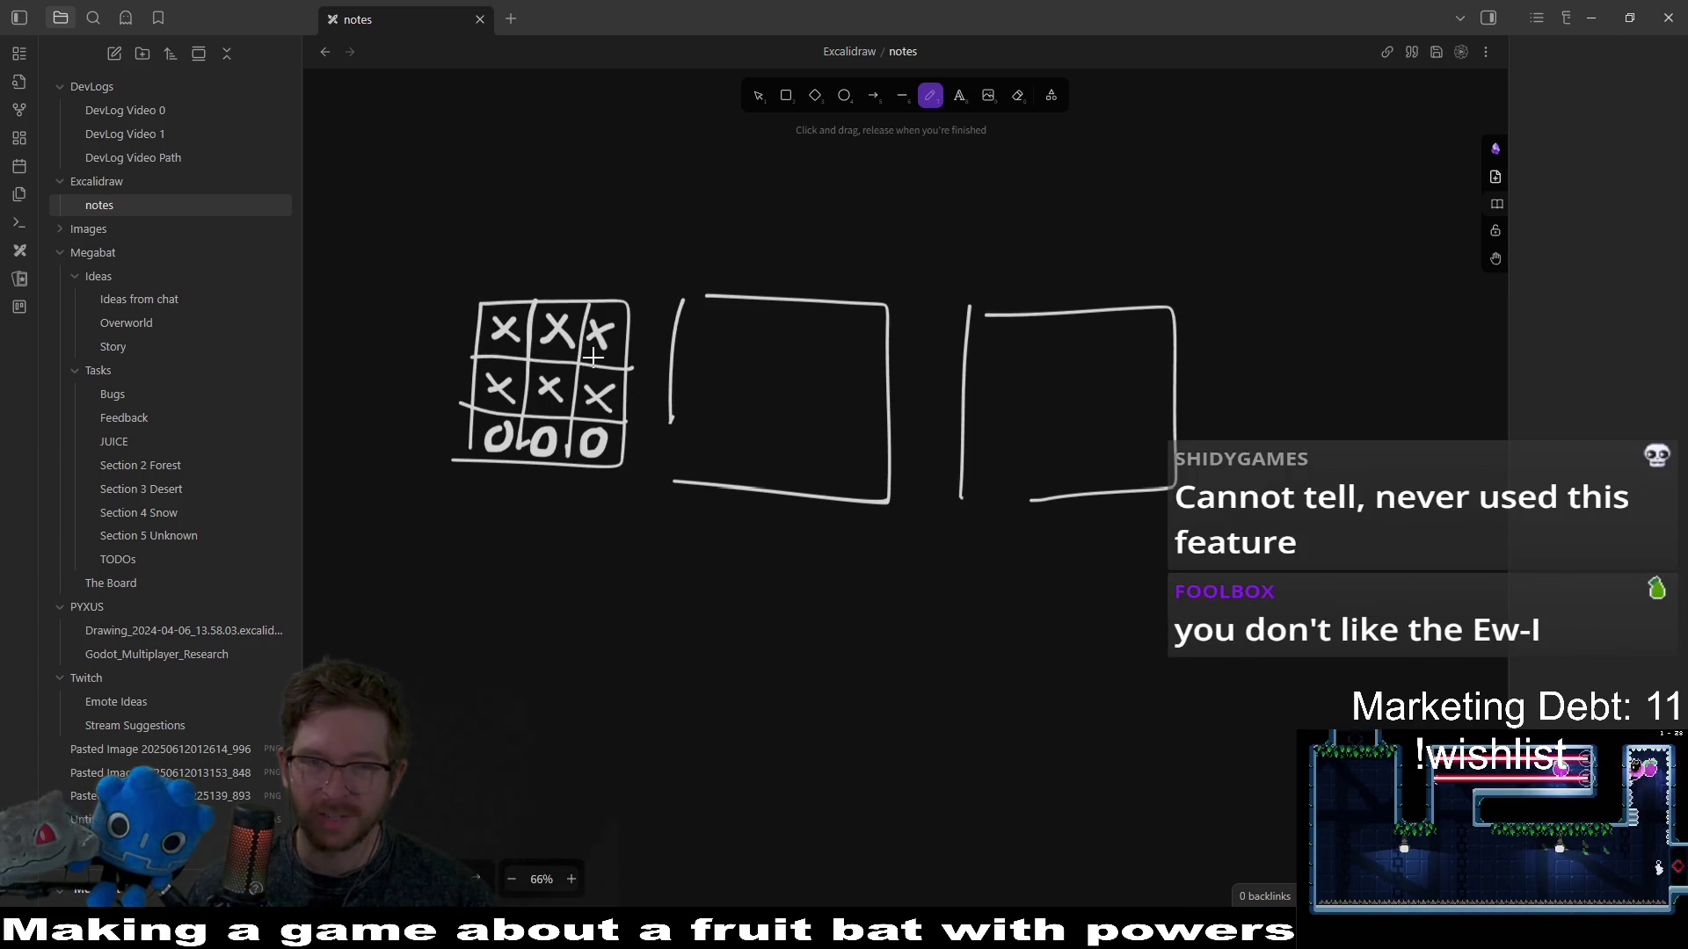
scroll(598, 332, "left", 2)
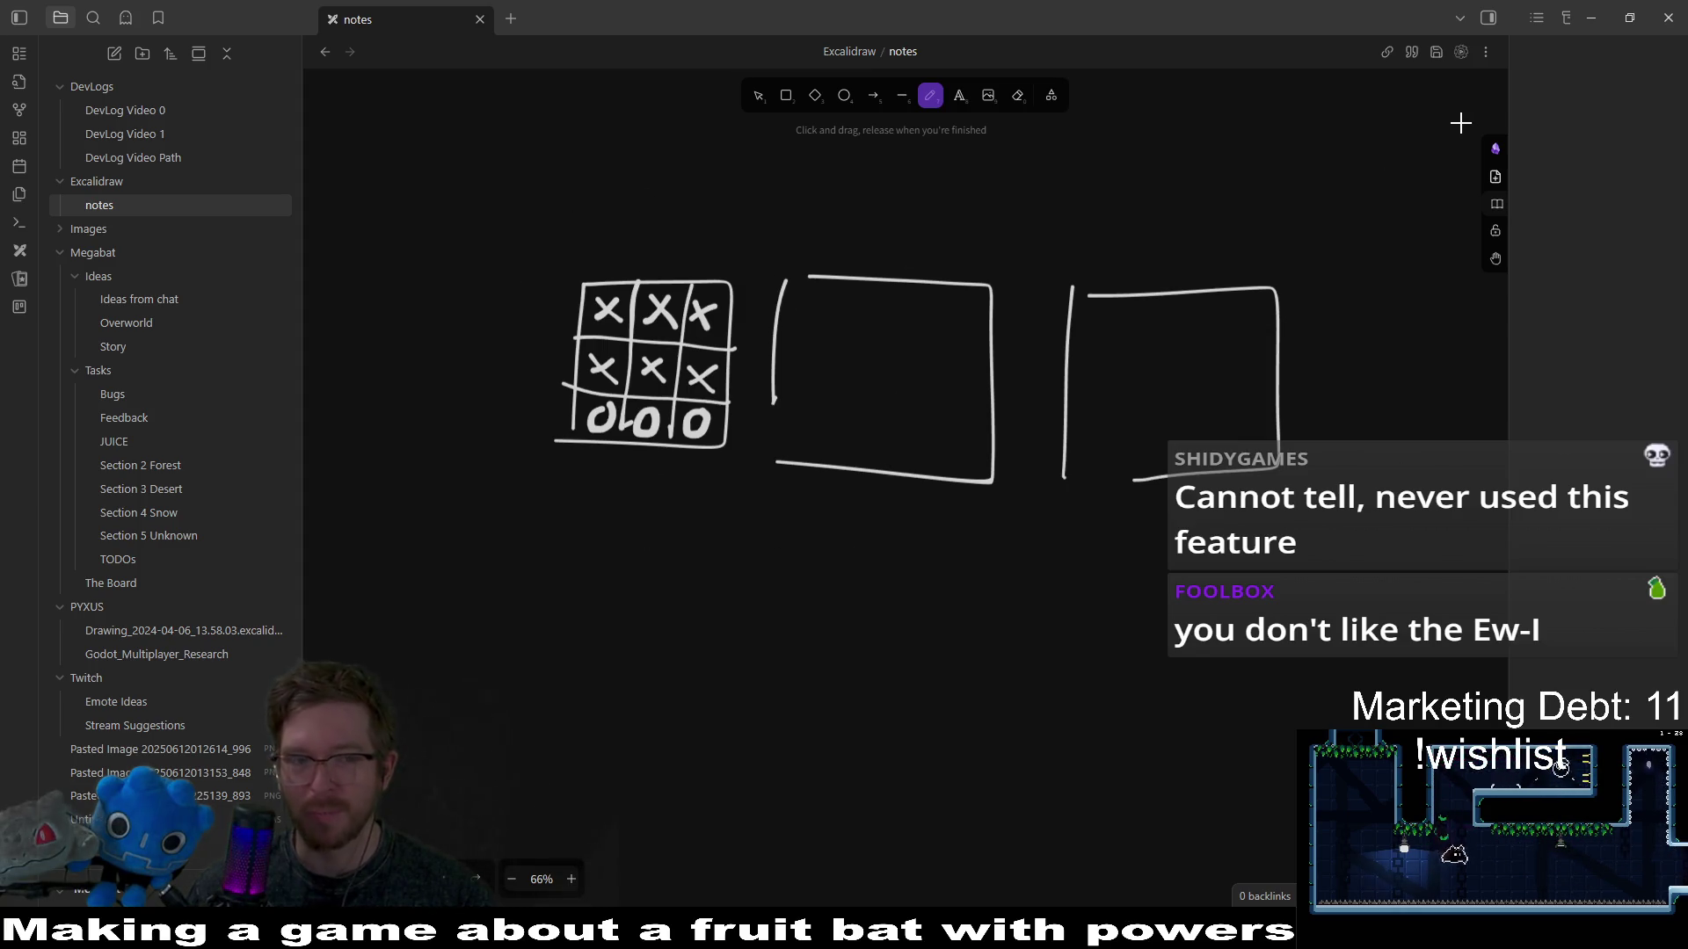
Undo the sketch strokes and minimize Obsidian to return to Godot.
key("ctrl+z")
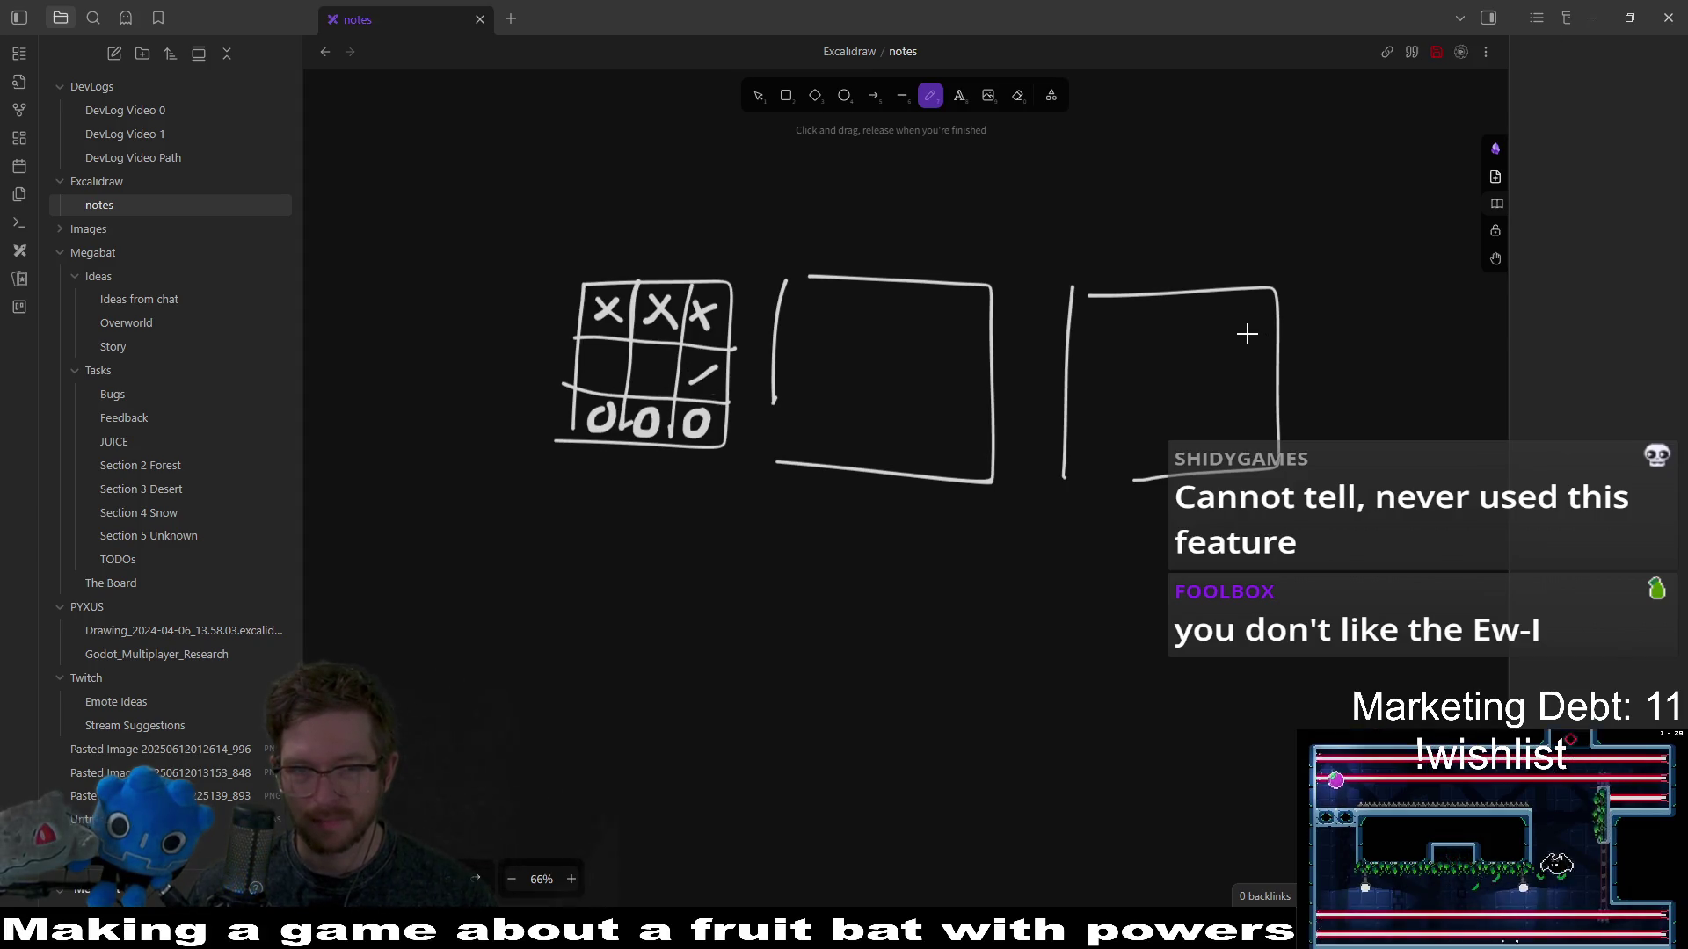
key("ctrl+z")
key("ctrl+z")
key("ctrl+z")
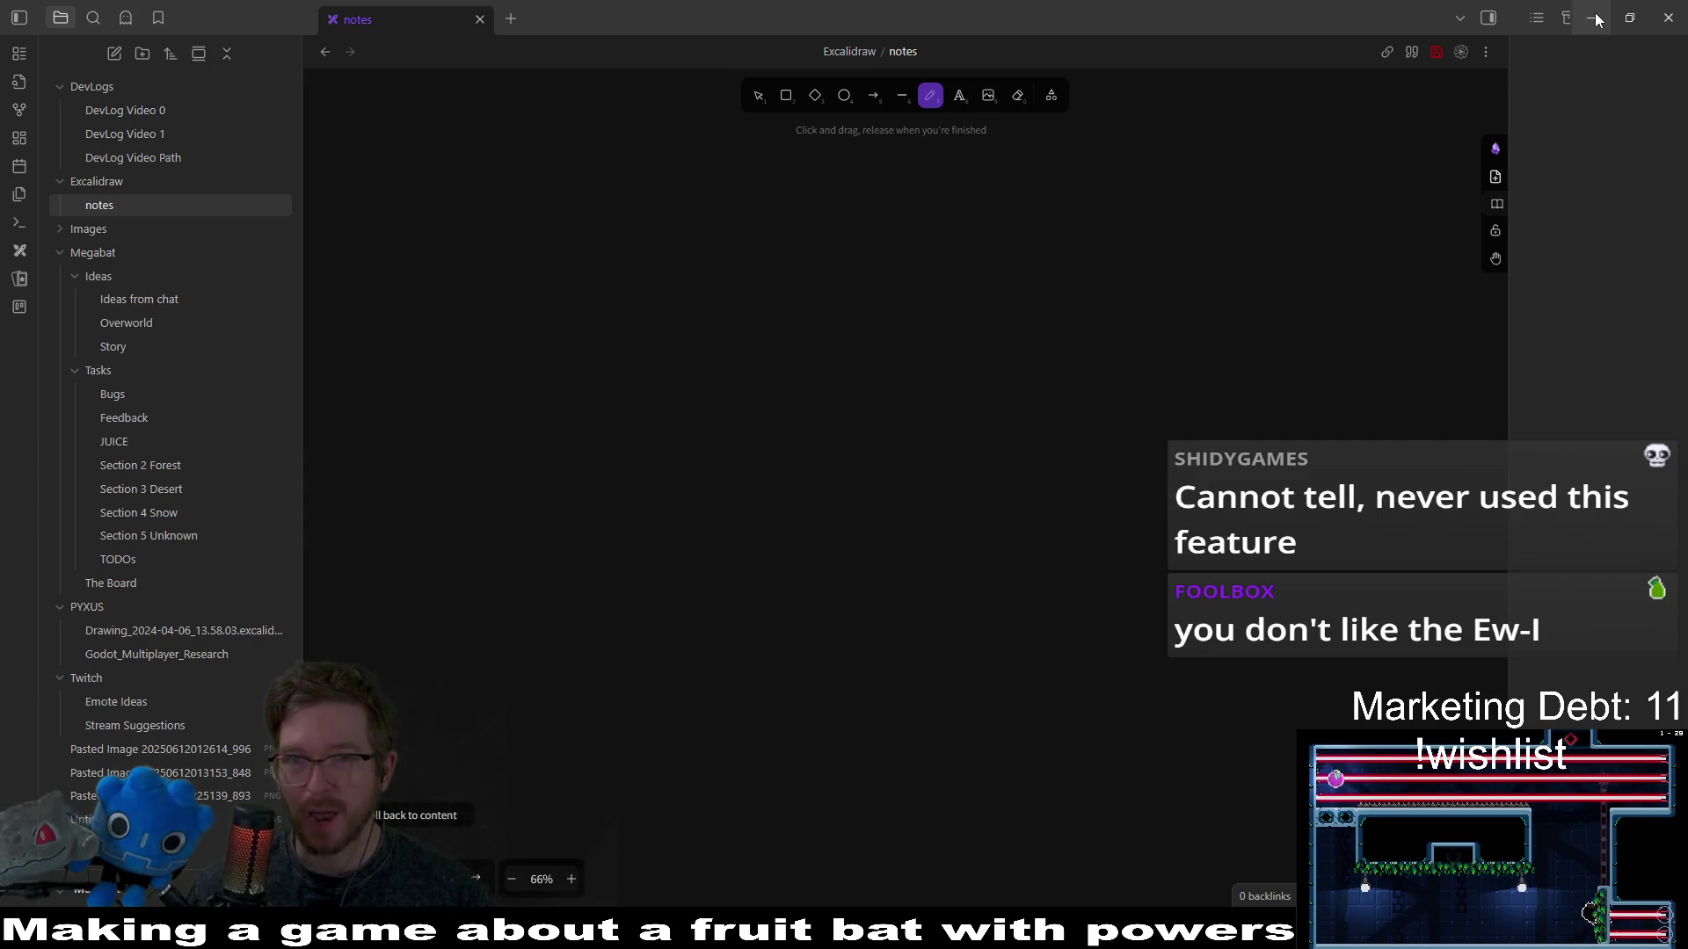
left_click(1595, 19)
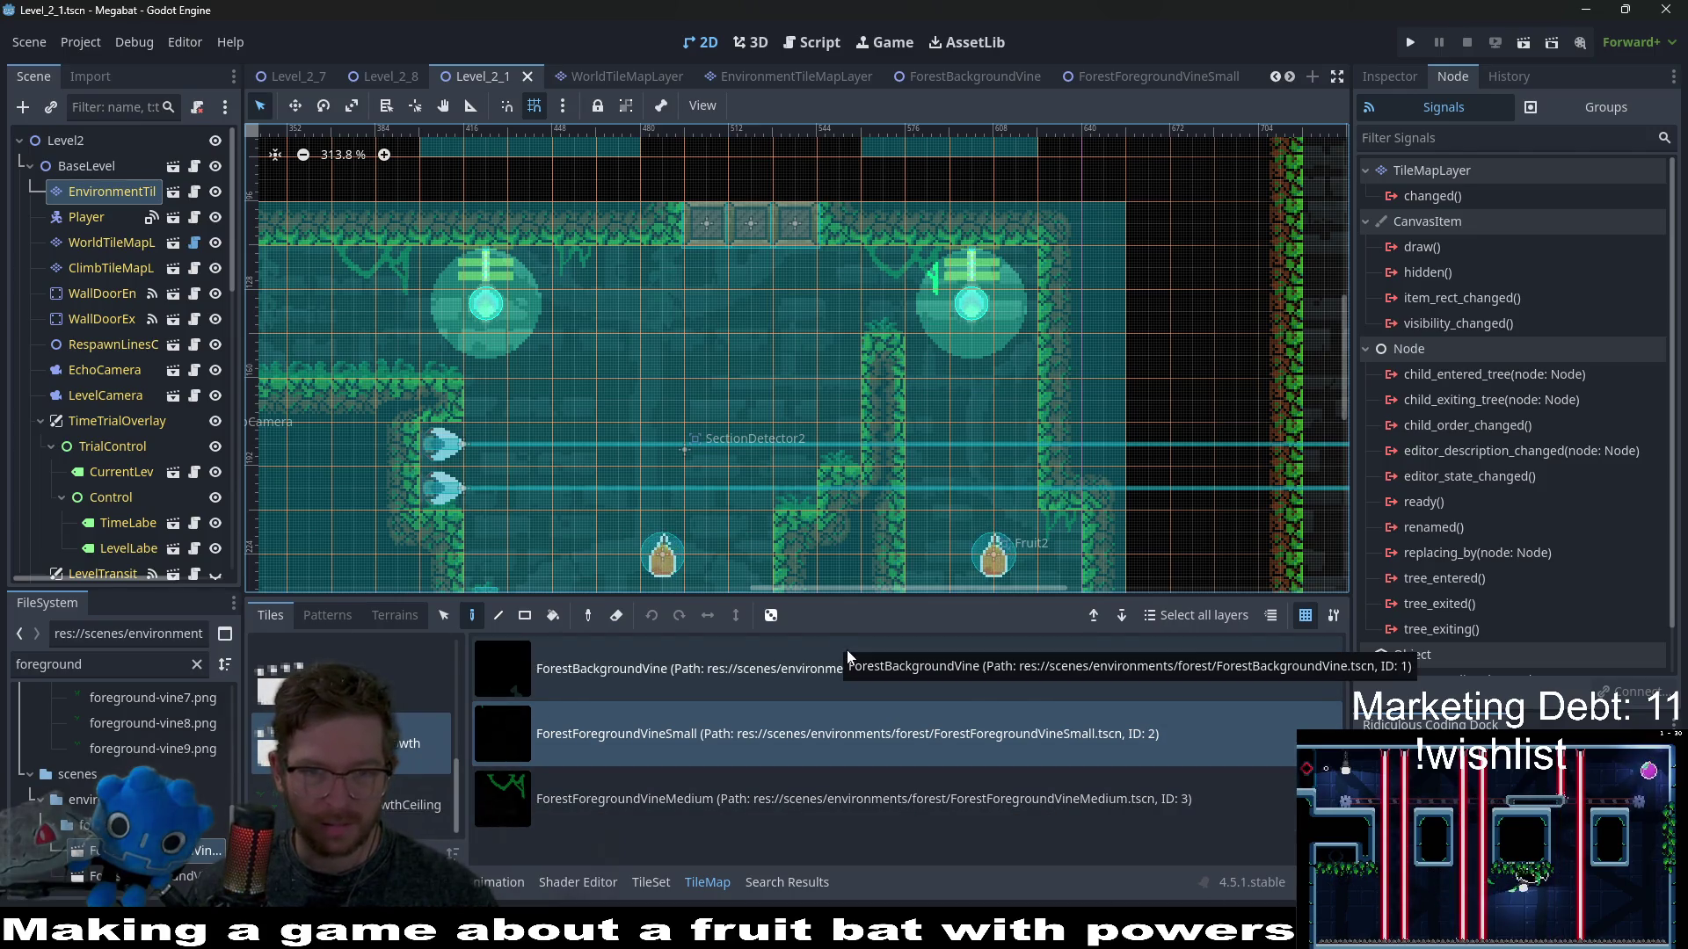
Choose the vine scene collection and place a small foreground vine on Level_2_1's ceiling.
scroll(492, 405, "left", 10)
scroll(615, 316, "up", 3)
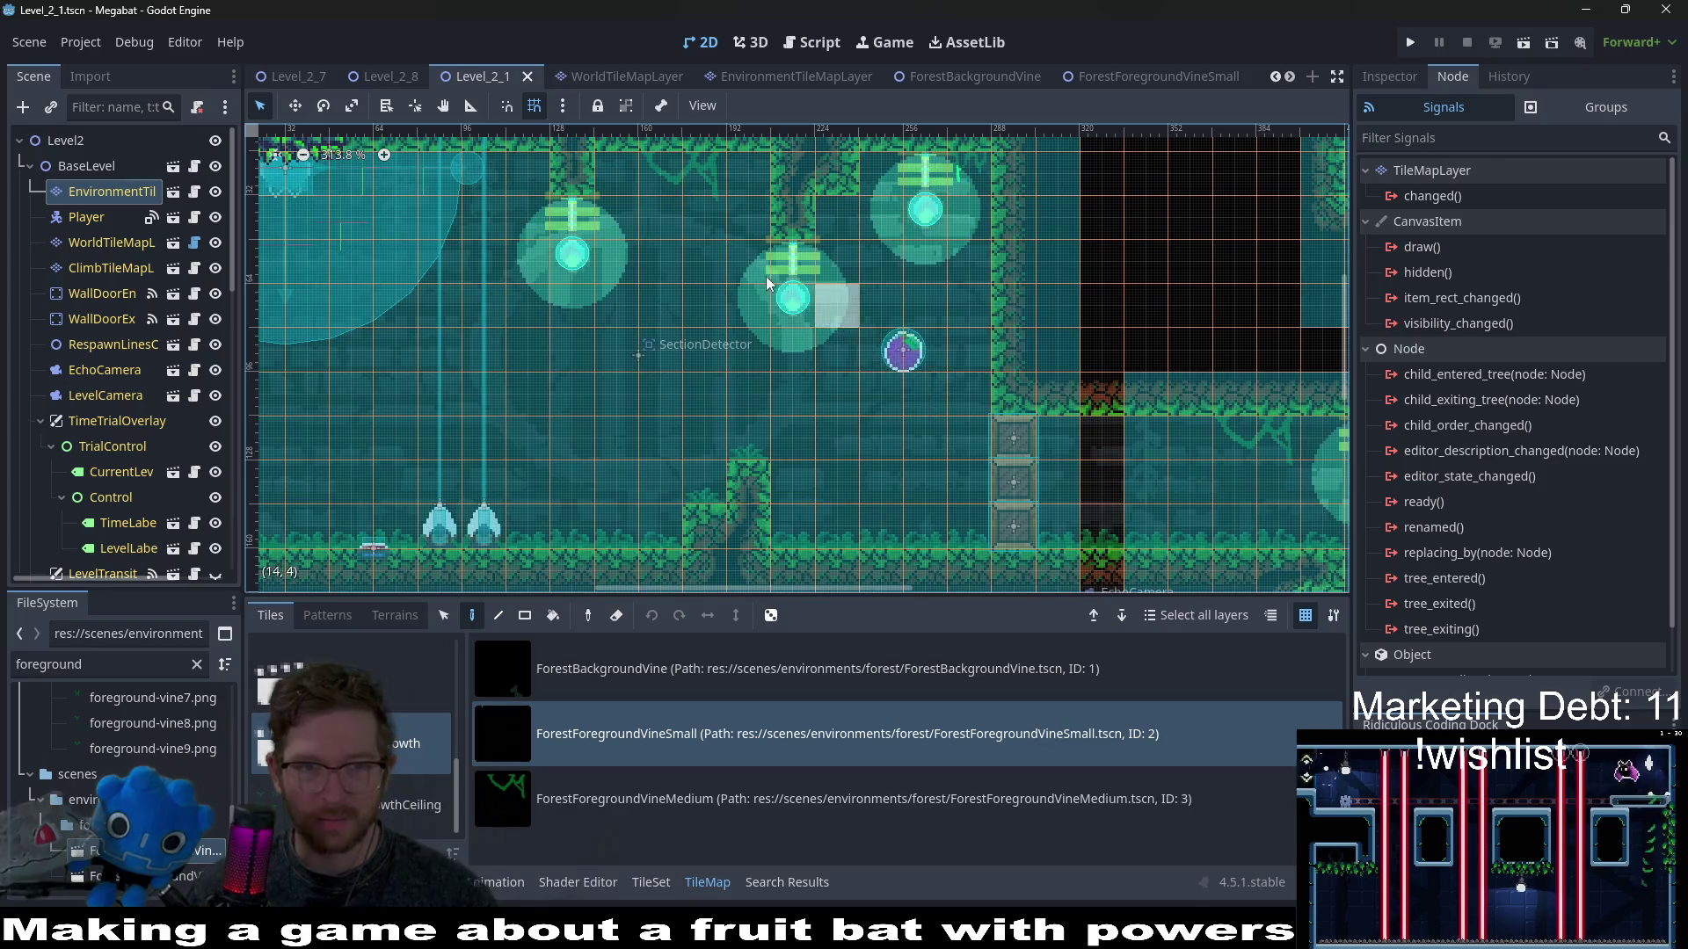
left_click_drag(769, 283, 956, 433)
left_click_drag(686, 397, 879, 288)
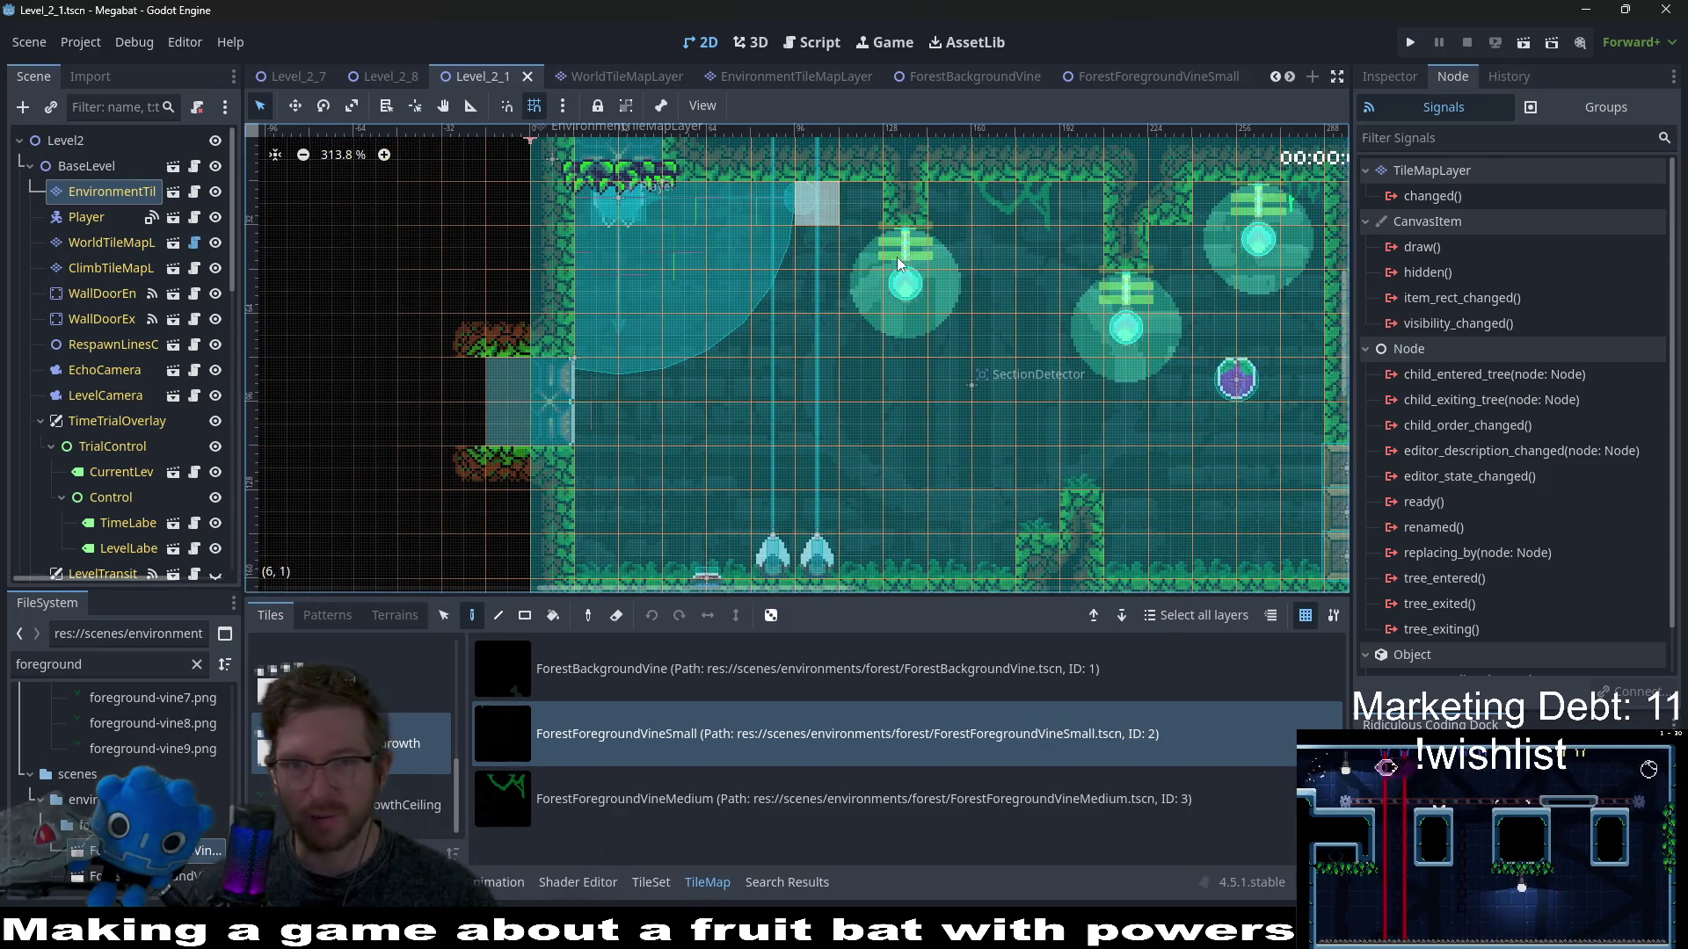
mouse_move(1134, 71)
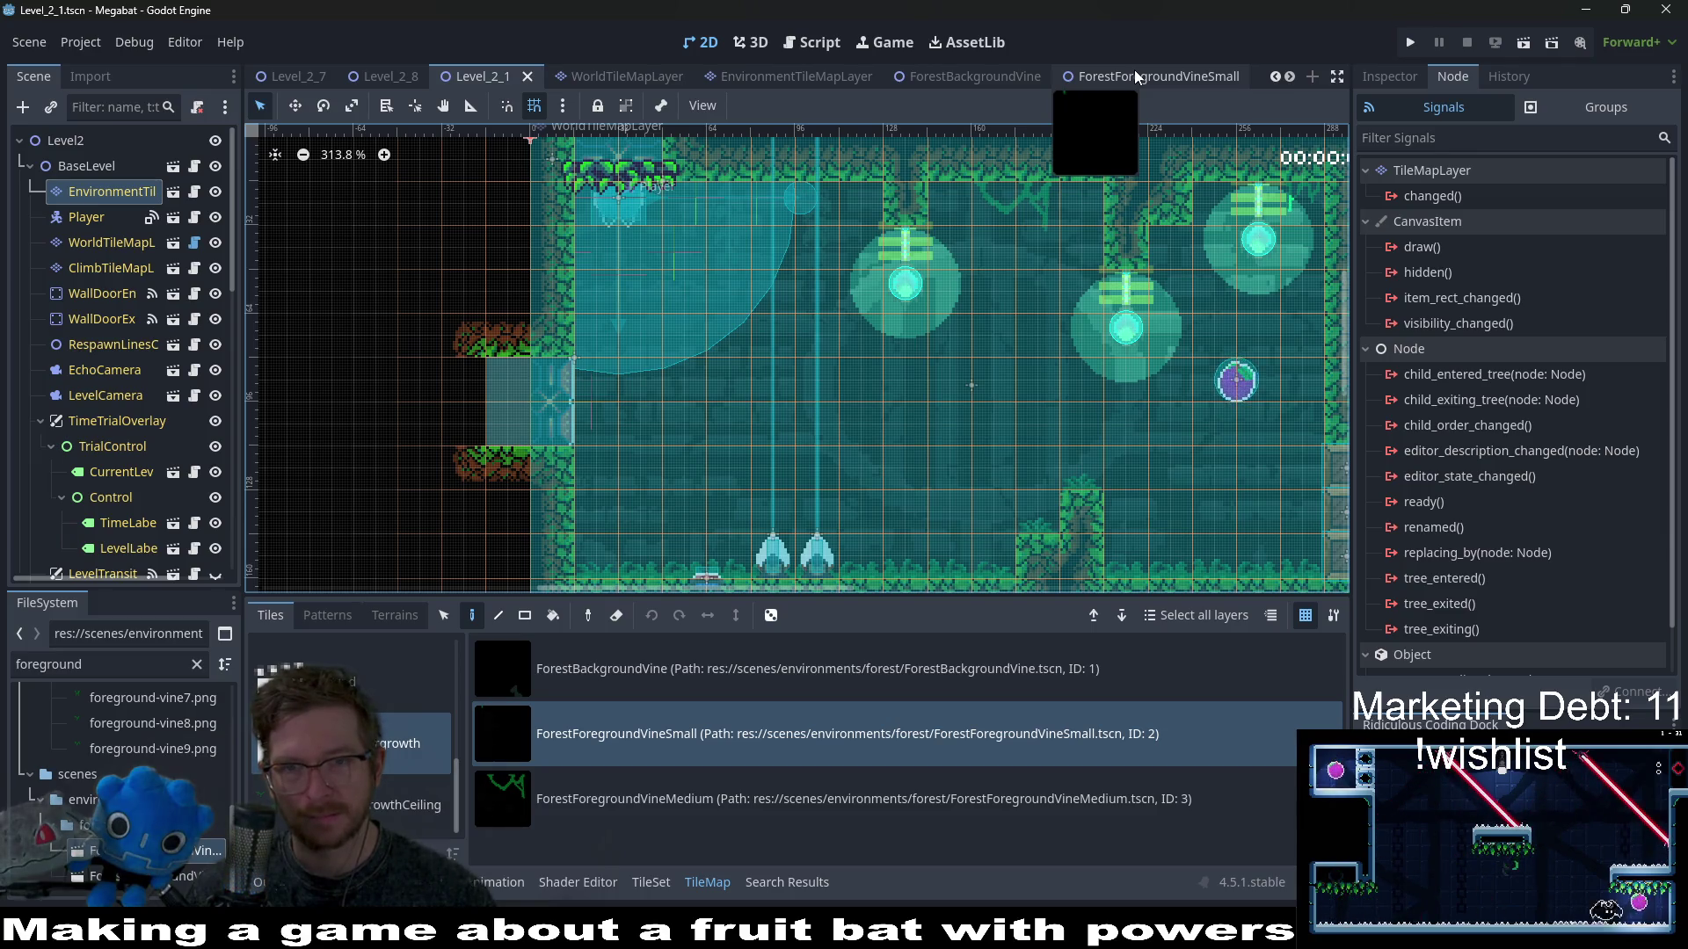
scroll(905, 366, "right", 9)
scroll(792, 392, "up", 3)
scroll(923, 233, "right", 2)
scroll(923, 233, "down", 1)
left_click(391, 816)
left_click(391, 743)
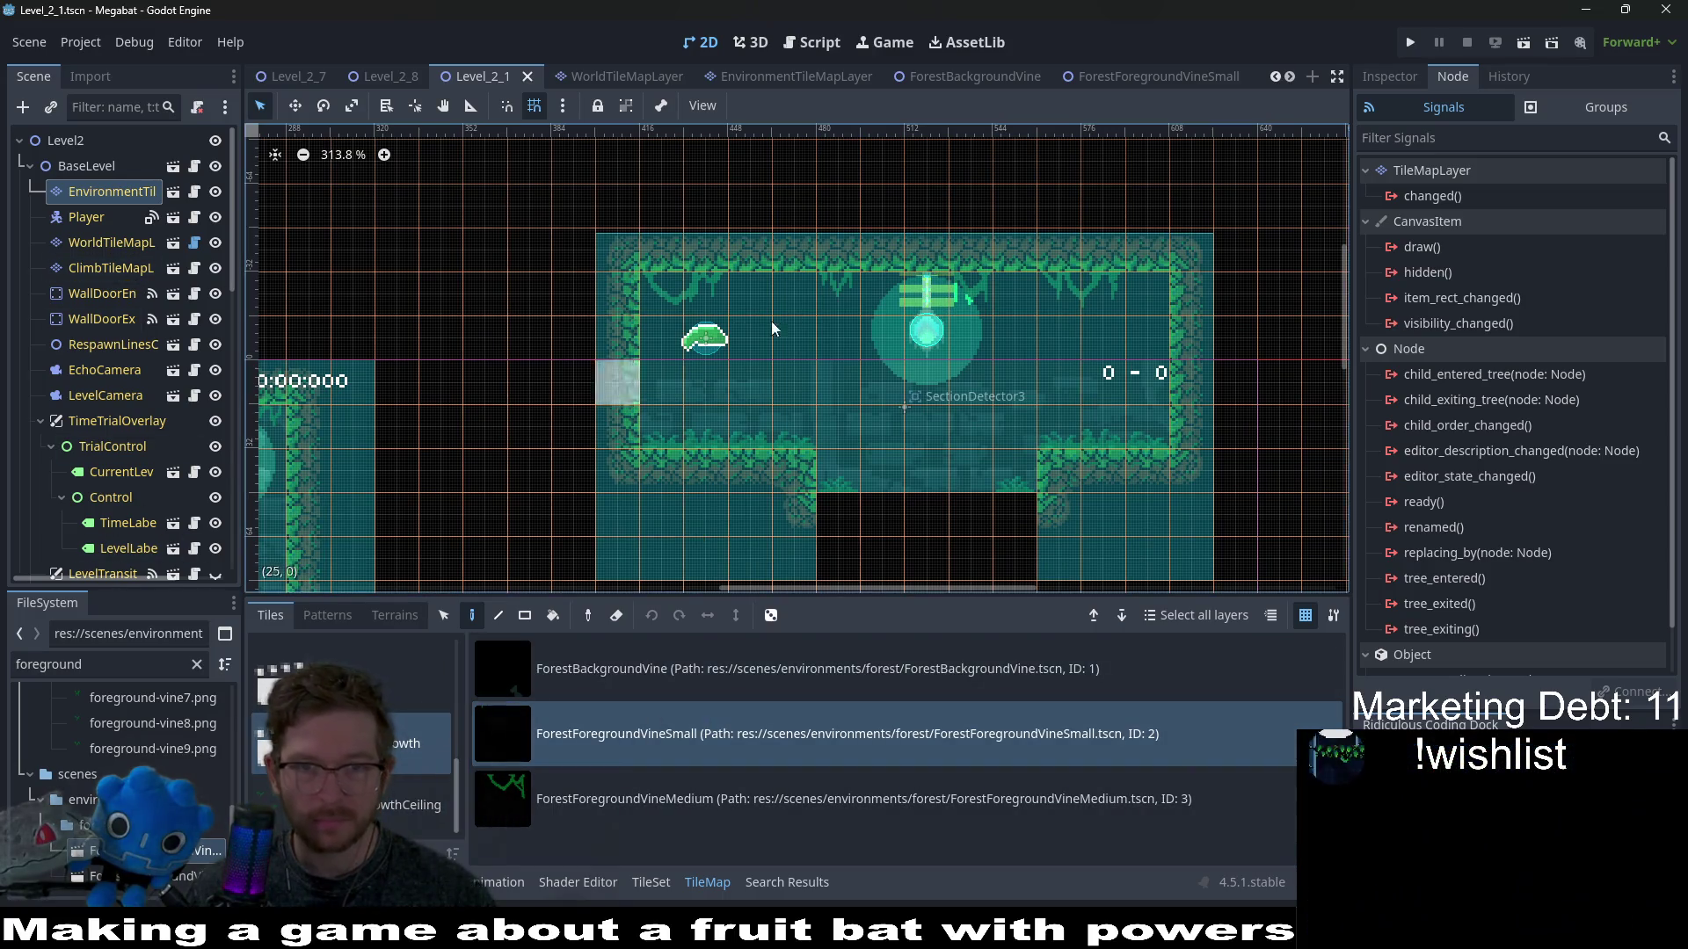
left_click(982, 299)
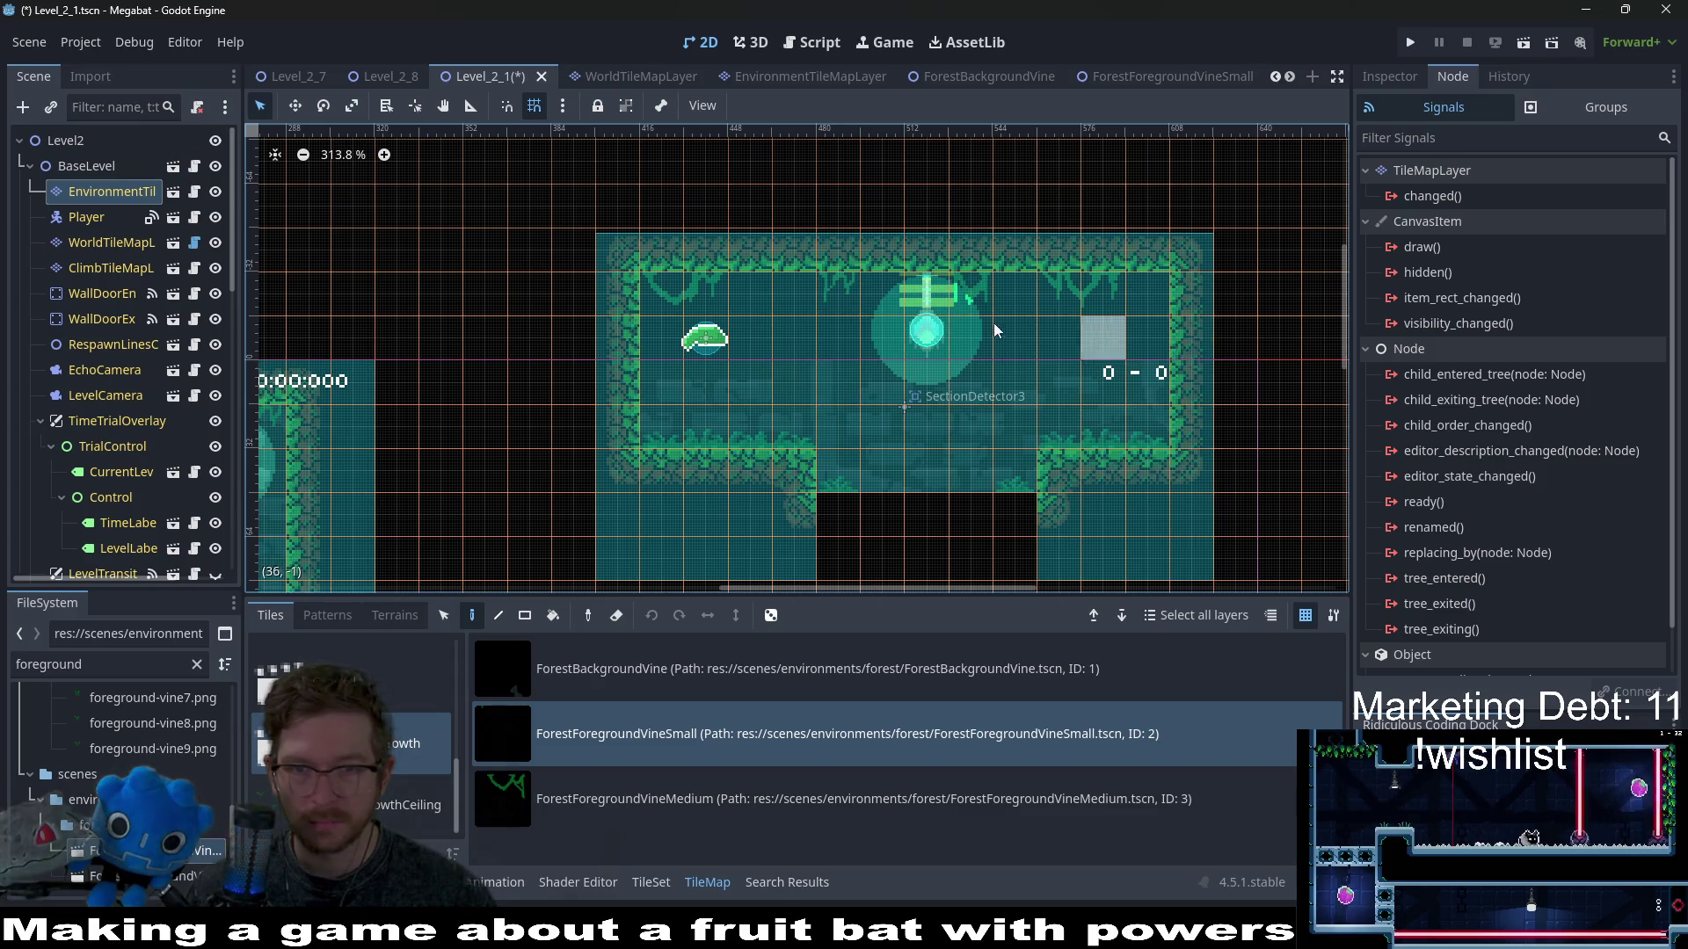
Select the ForestForegroundVineMedium tile, save the level scene, and run it.
left_click(853, 802)
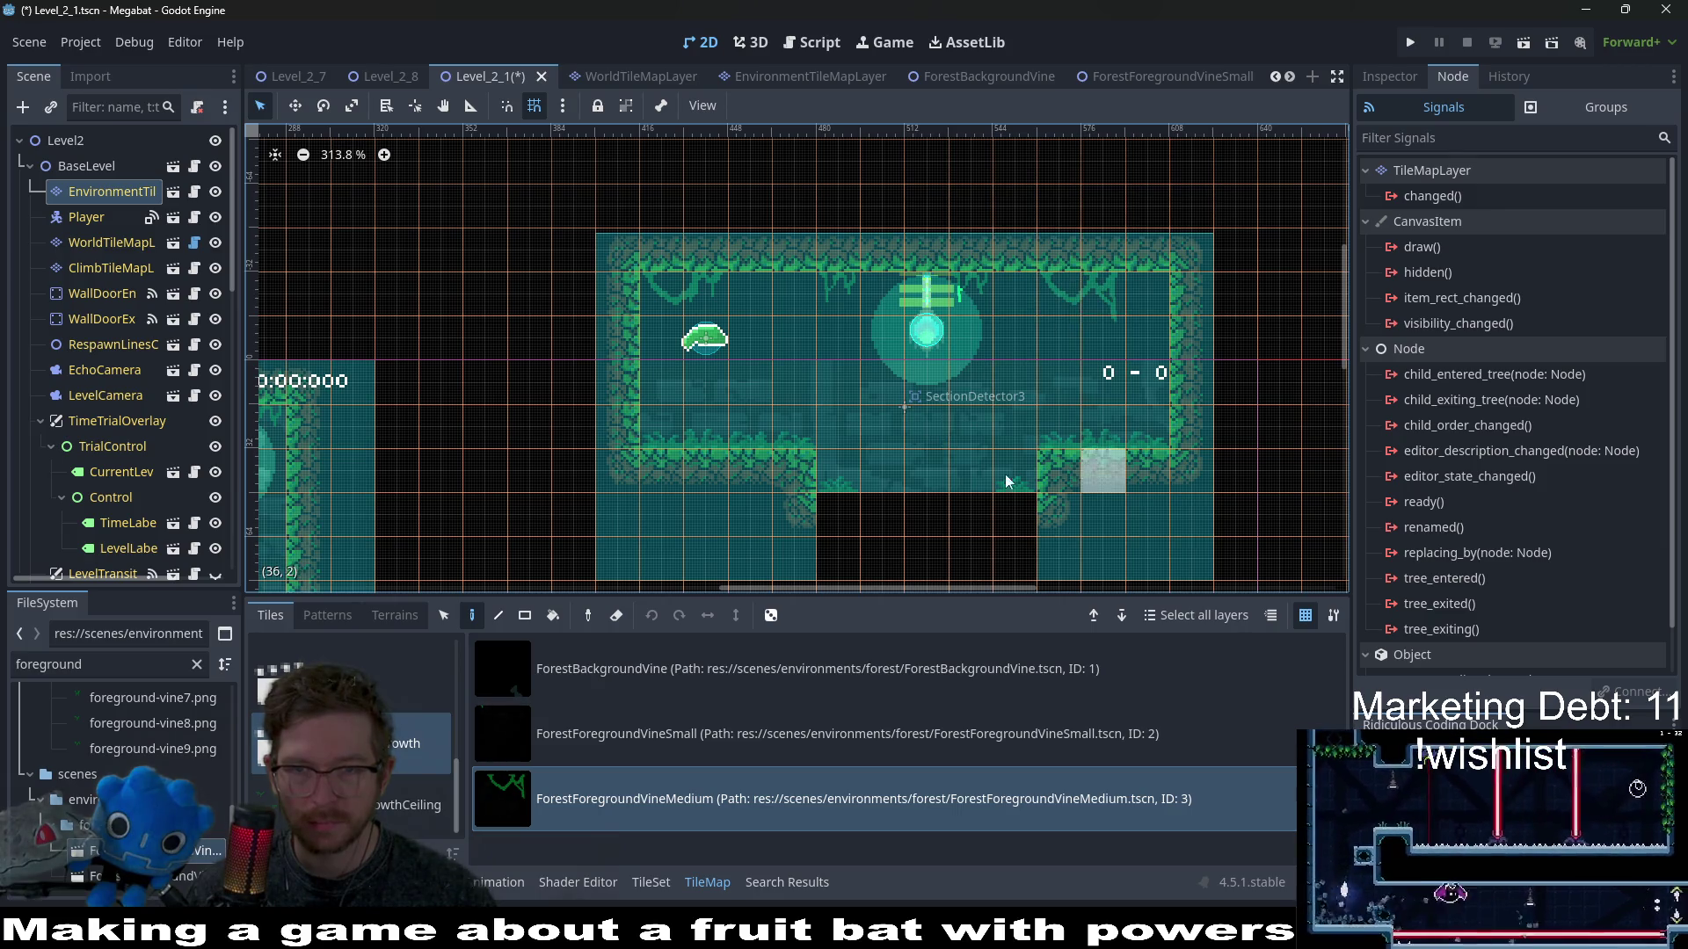
scroll(879, 492, "down", 3)
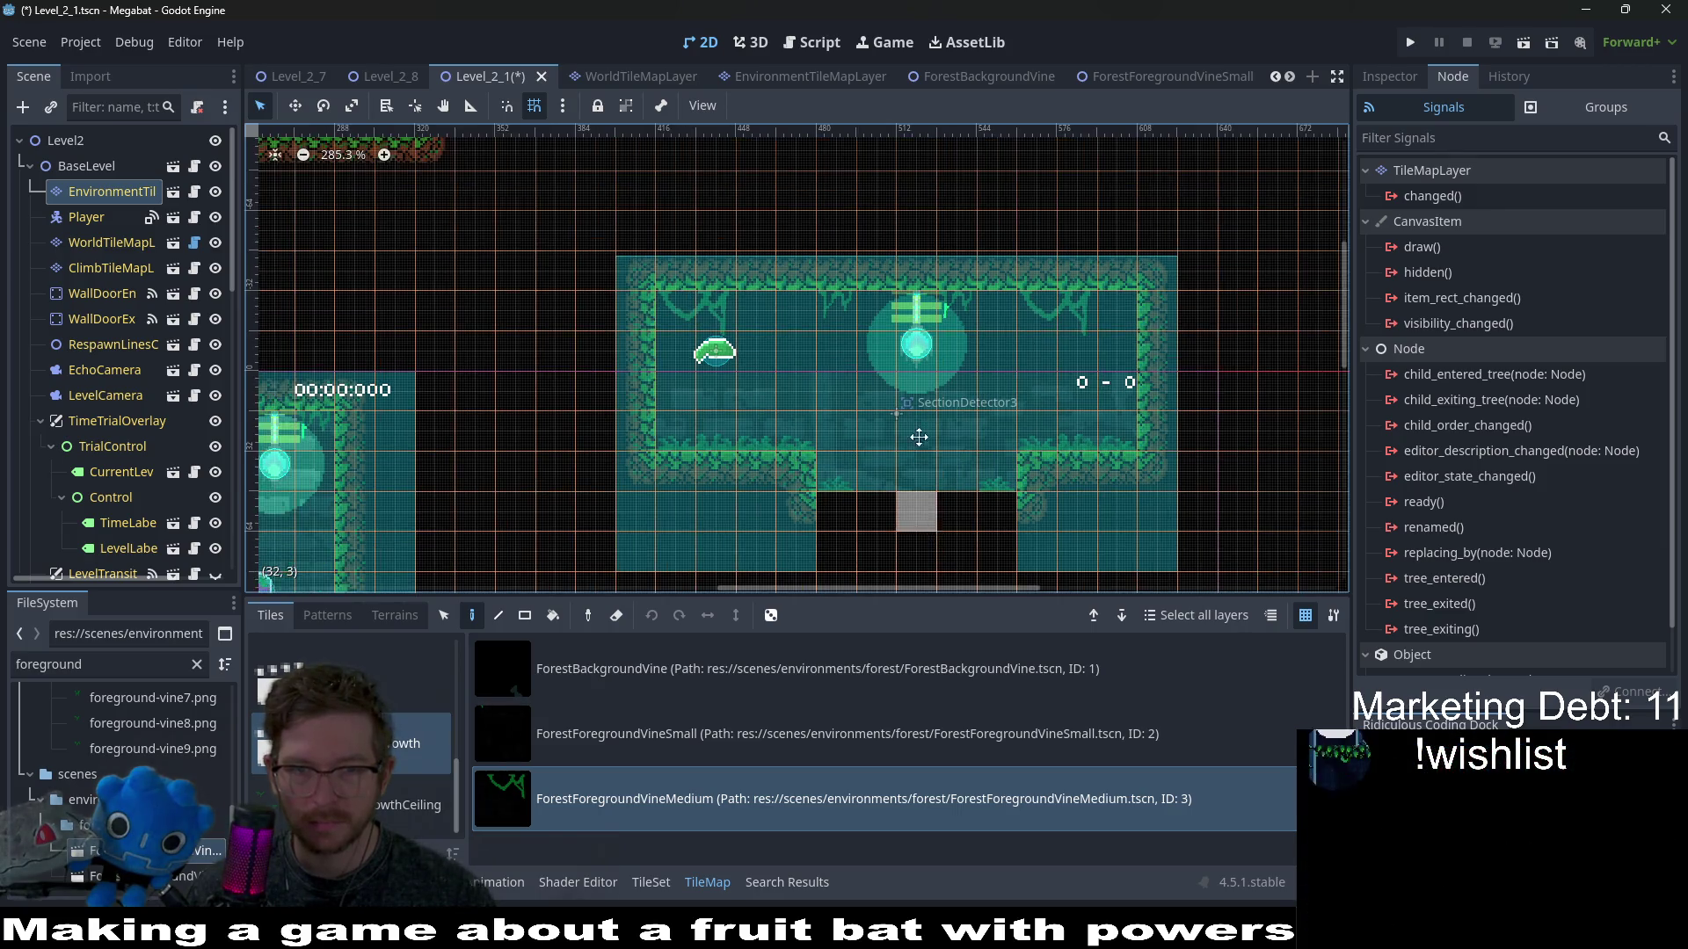
scroll(951, 436, "down", 1)
scroll(951, 436, "down", 1)
left_click_drag(973, 496, 1078, 387)
key("ctrl+s")
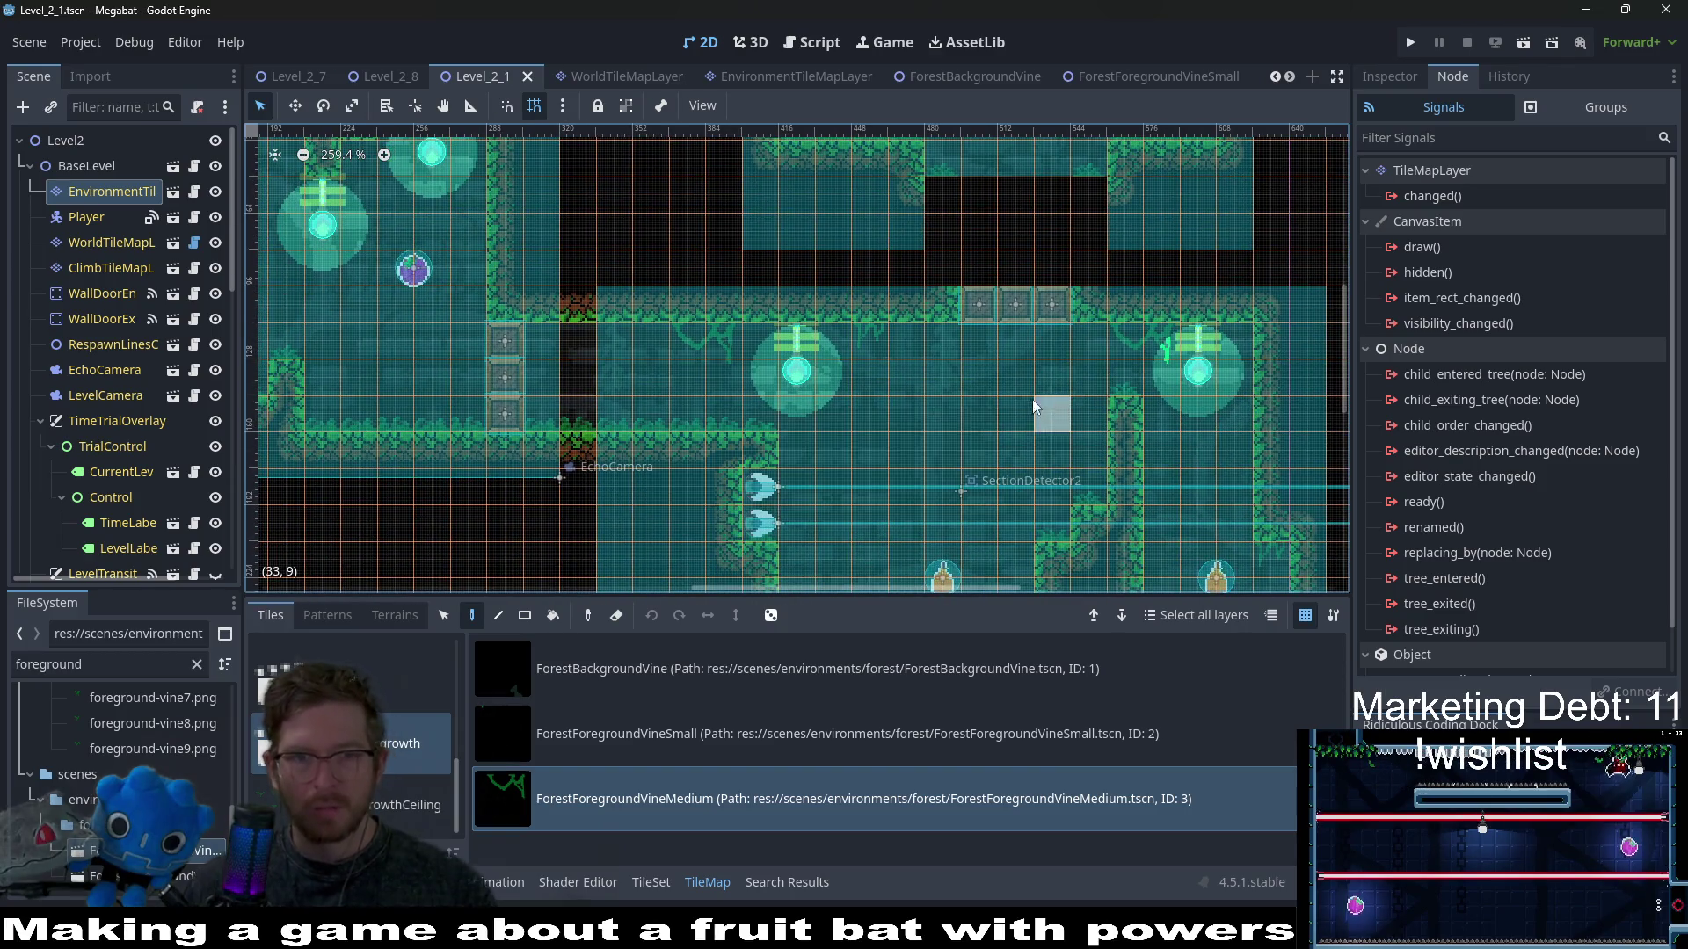
left_click(1524, 42)
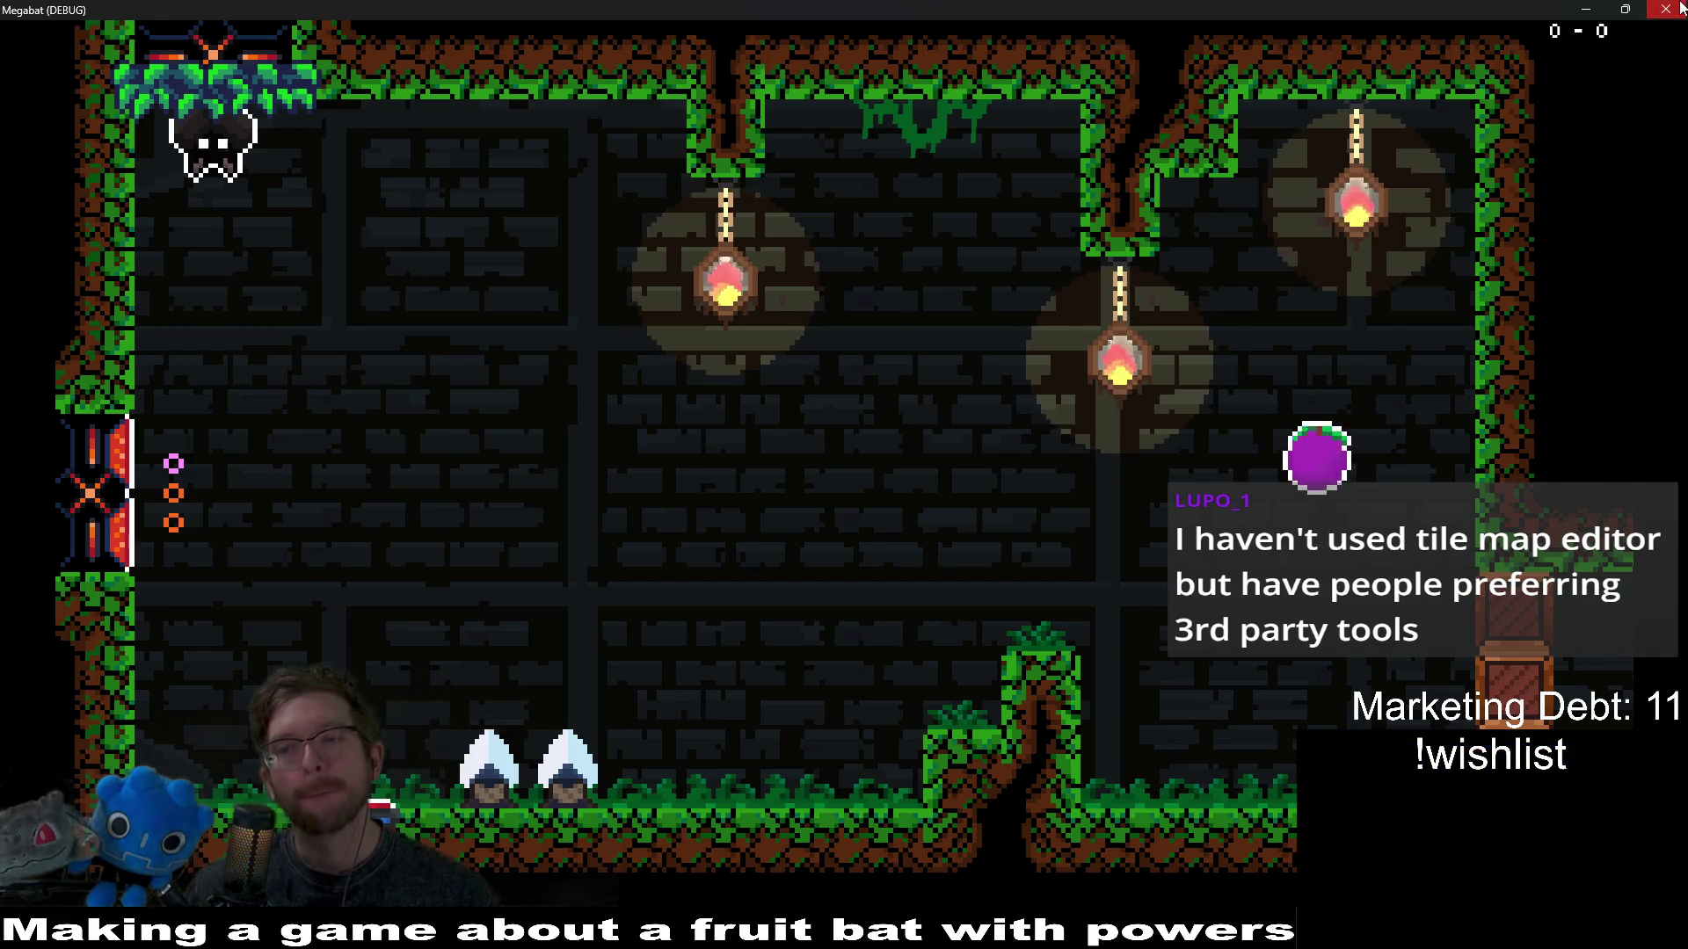
Stop the running game with F8 and switch to the CeilingFoliage script.
key("F8")
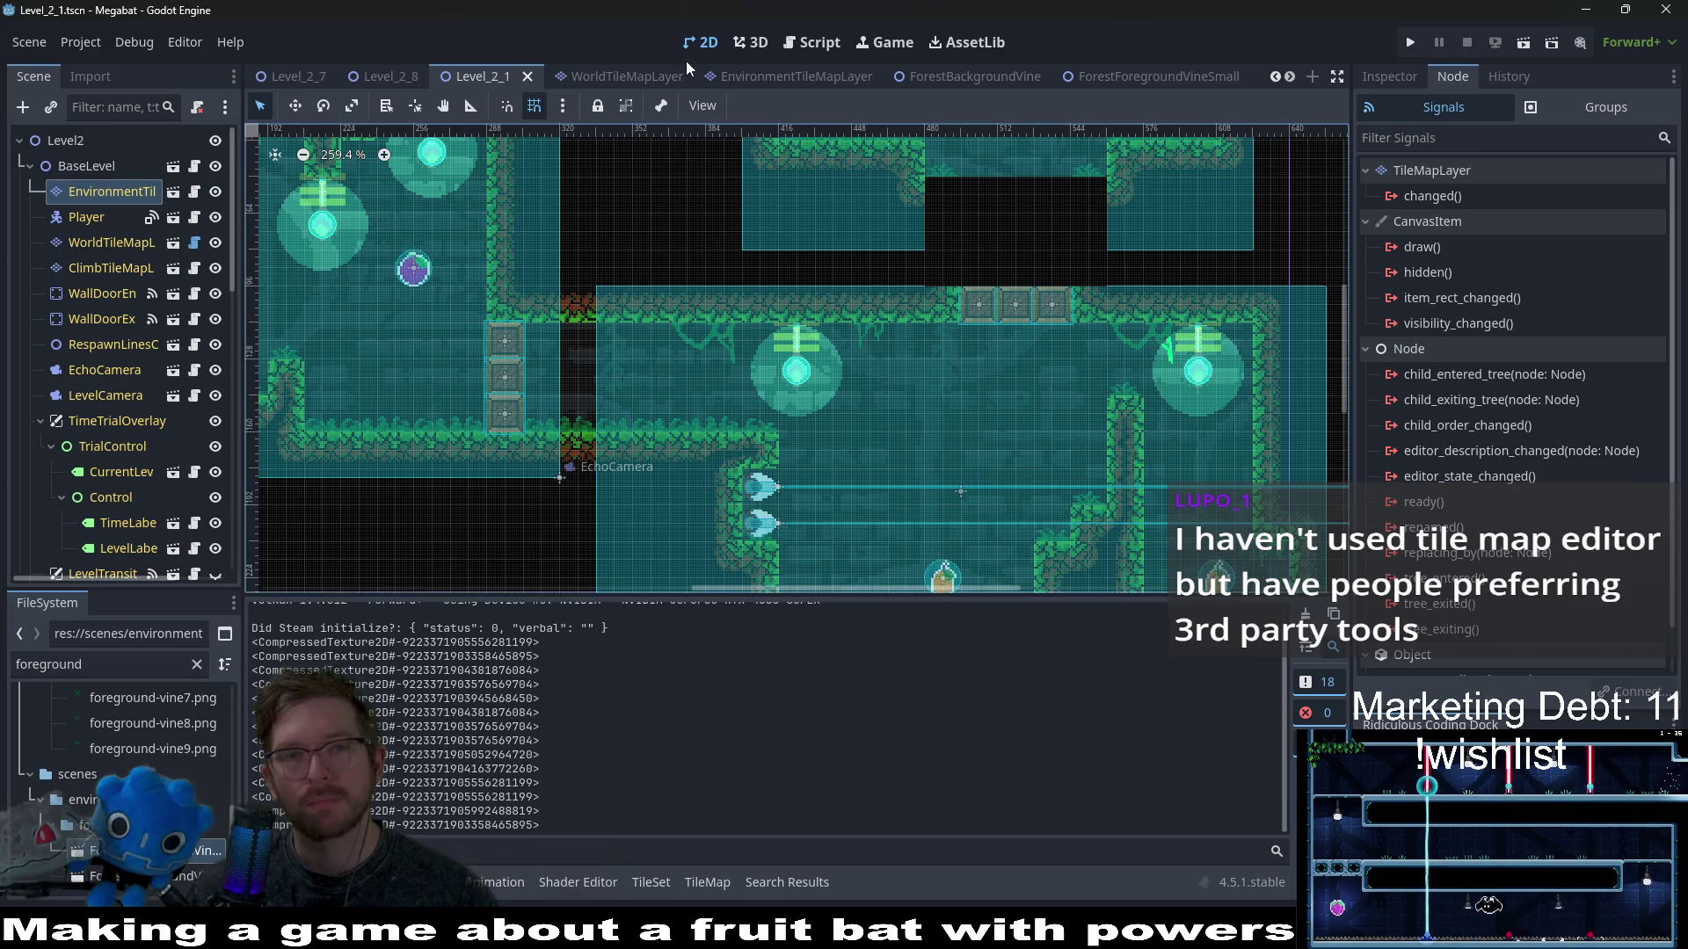
left_click(816, 41)
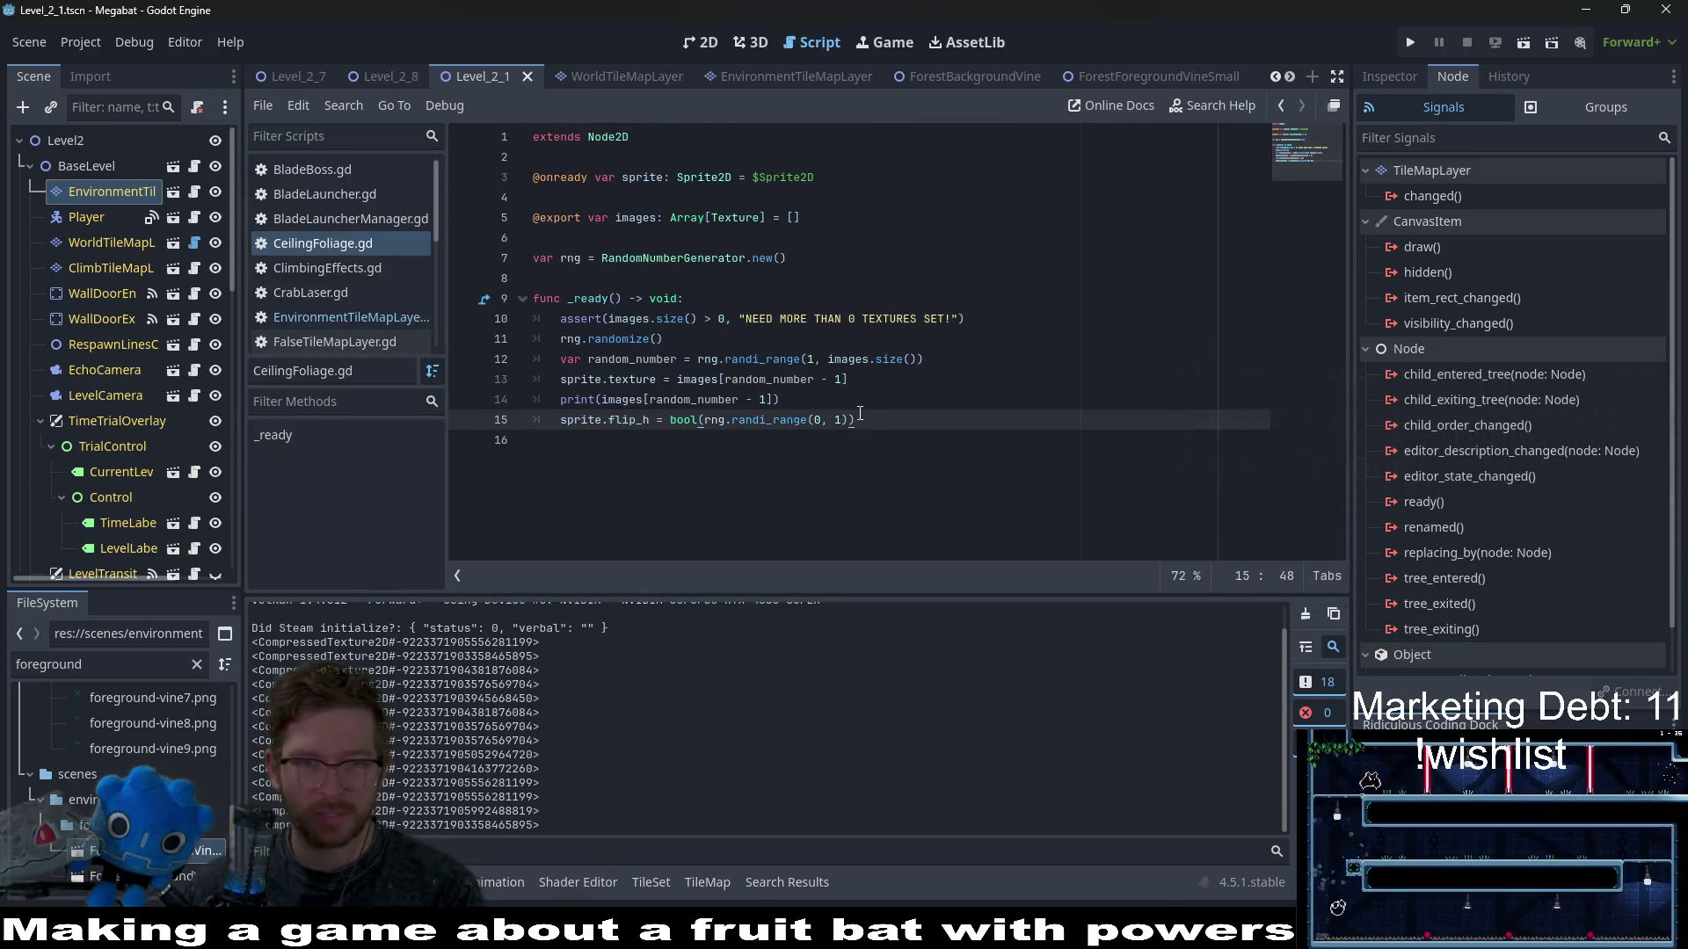
Delete the print(images[random_number - 1]) debug line from CeilingFoliage.gd and save.
left_click_drag(870, 400, 873, 387)
key("BackSpace")
key("ctrl+s")
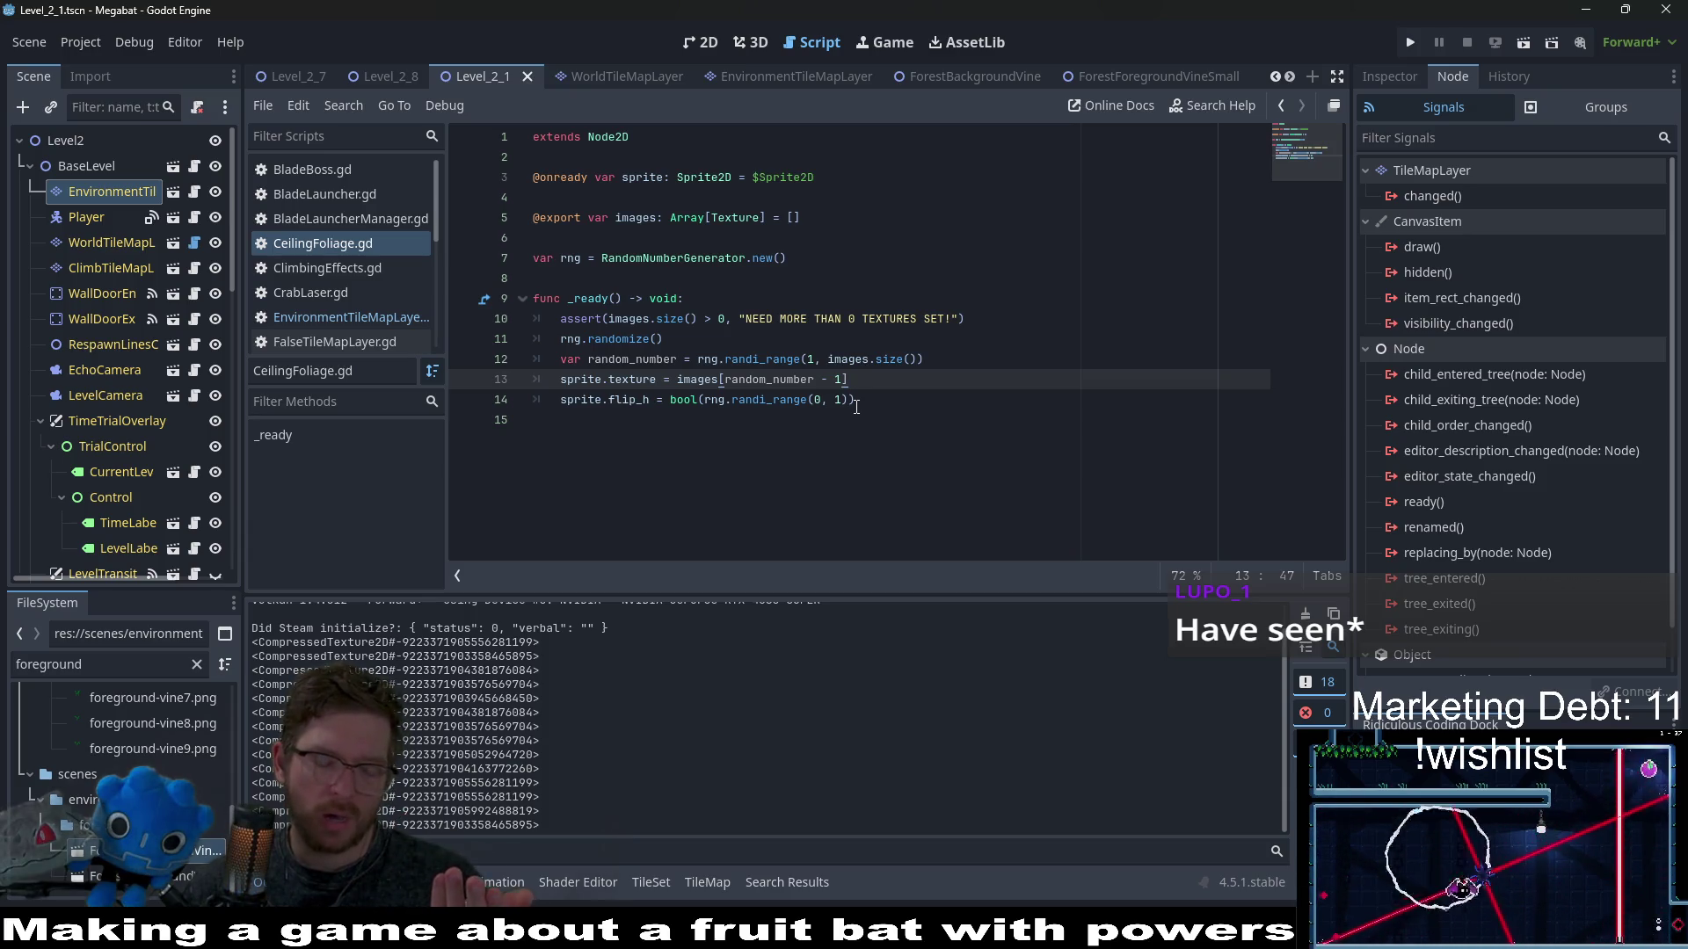
left_click(699, 44)
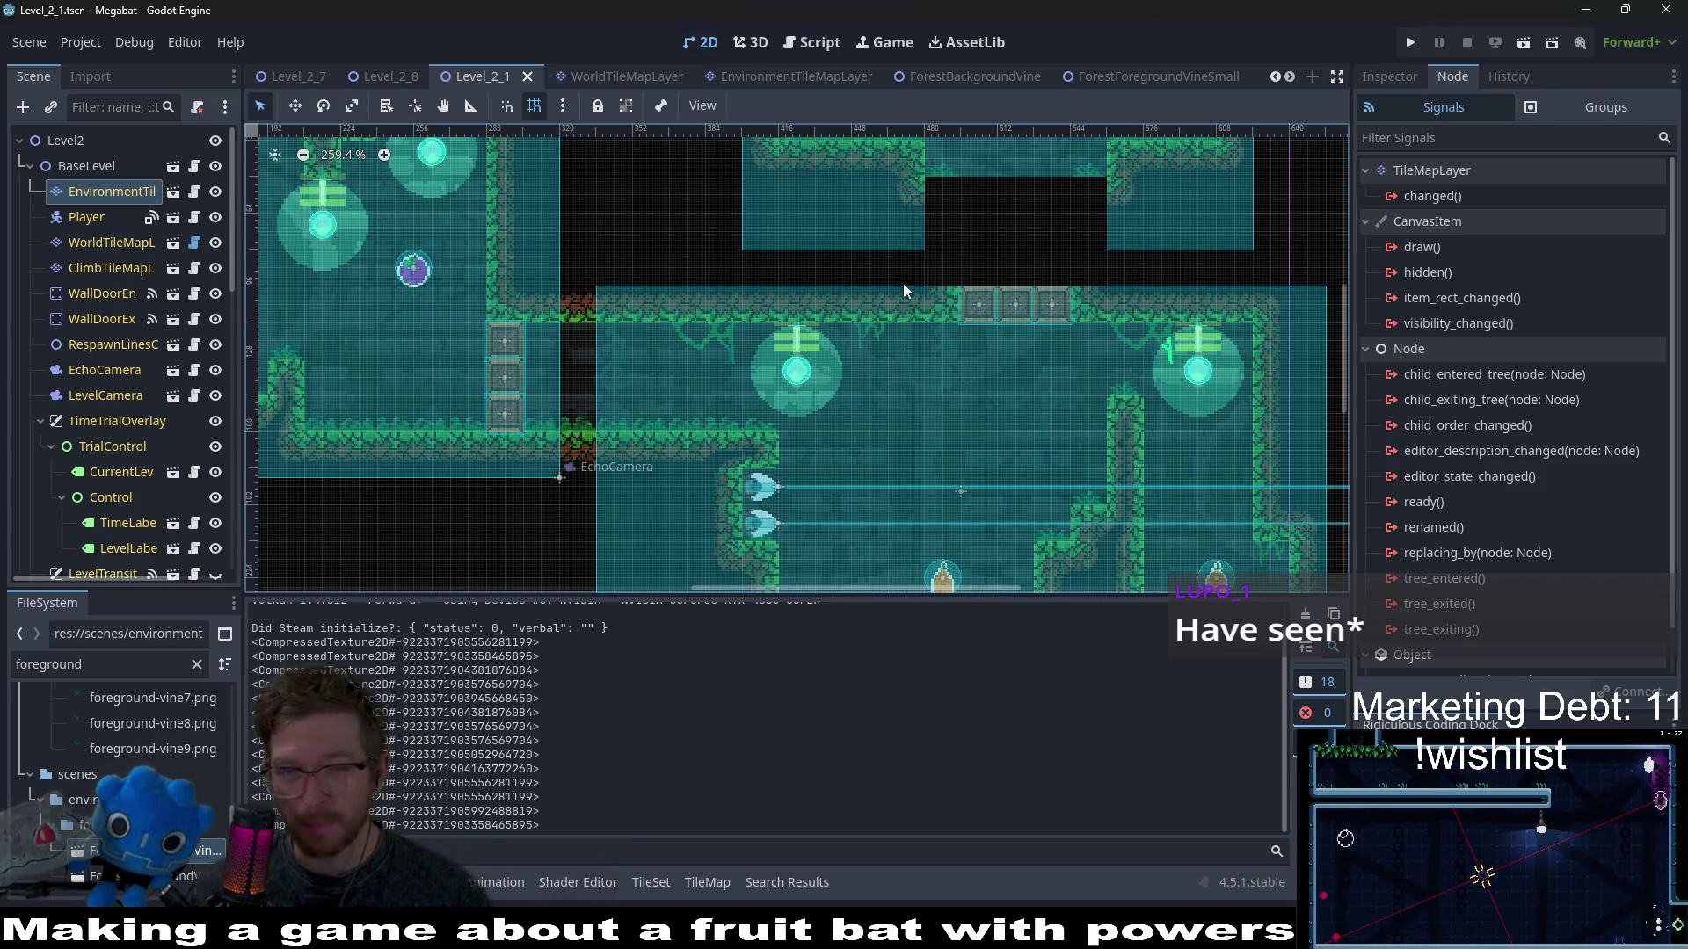
Open the ForestForegroundVineSmall scene, select its Sprite2D, and filter the Inspector by 'flip'.
scroll(683, 329, "up", 2)
scroll(688, 327, "up", 1)
scroll(888, 299, "left", 2)
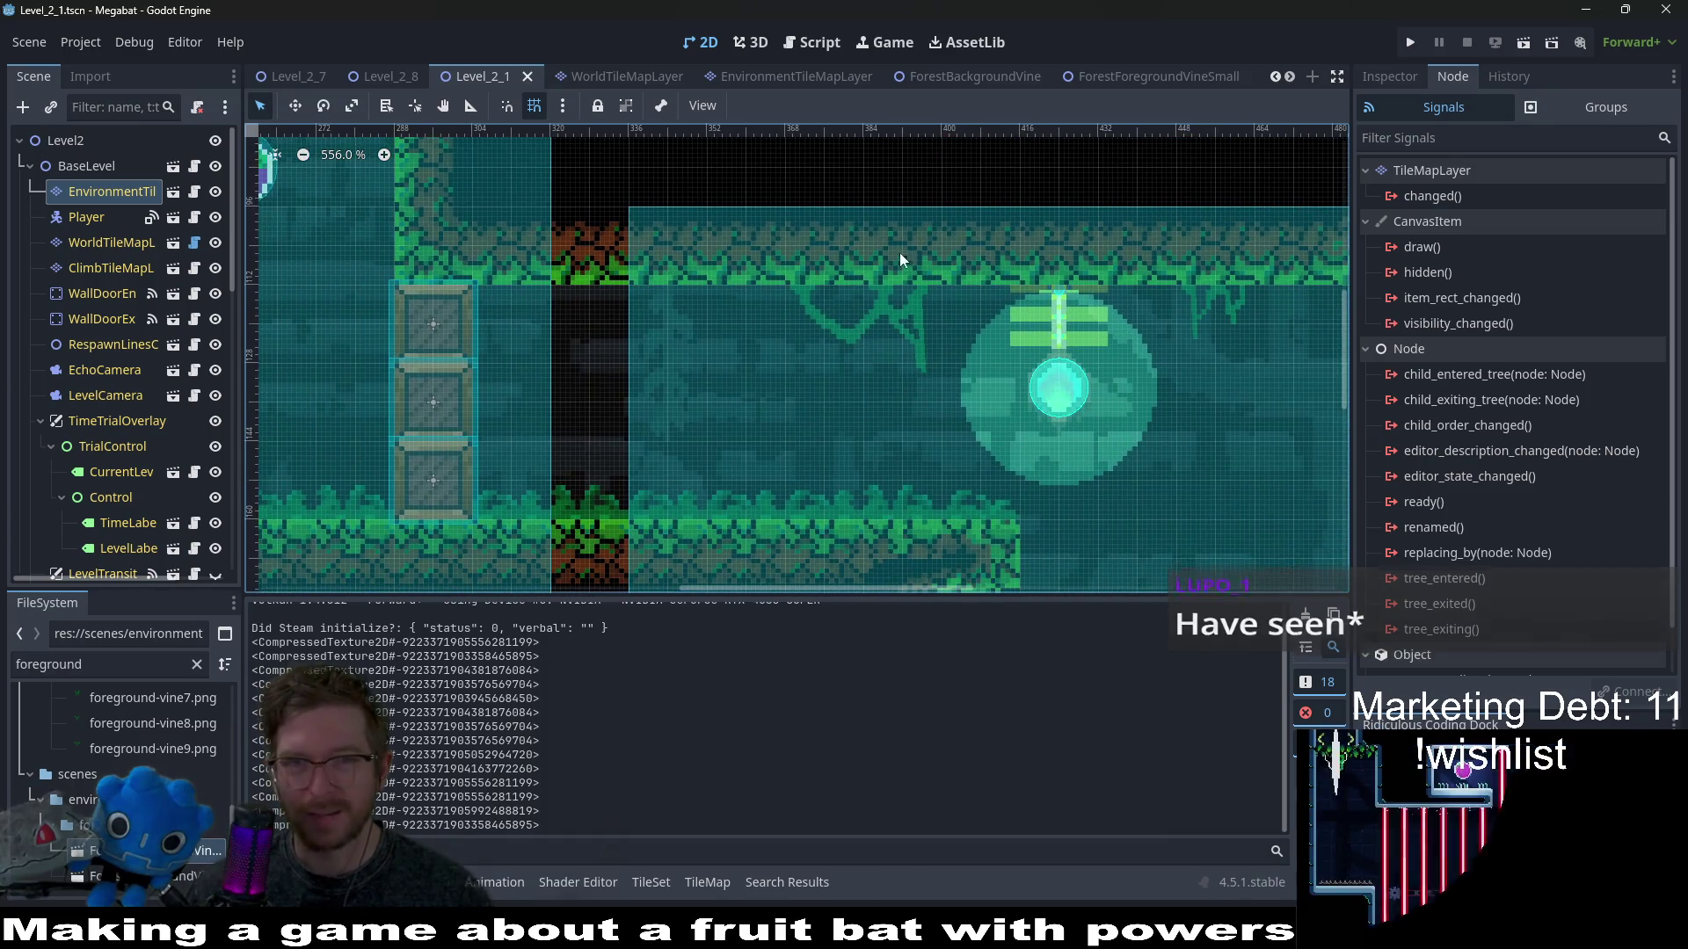
left_click(1130, 70)
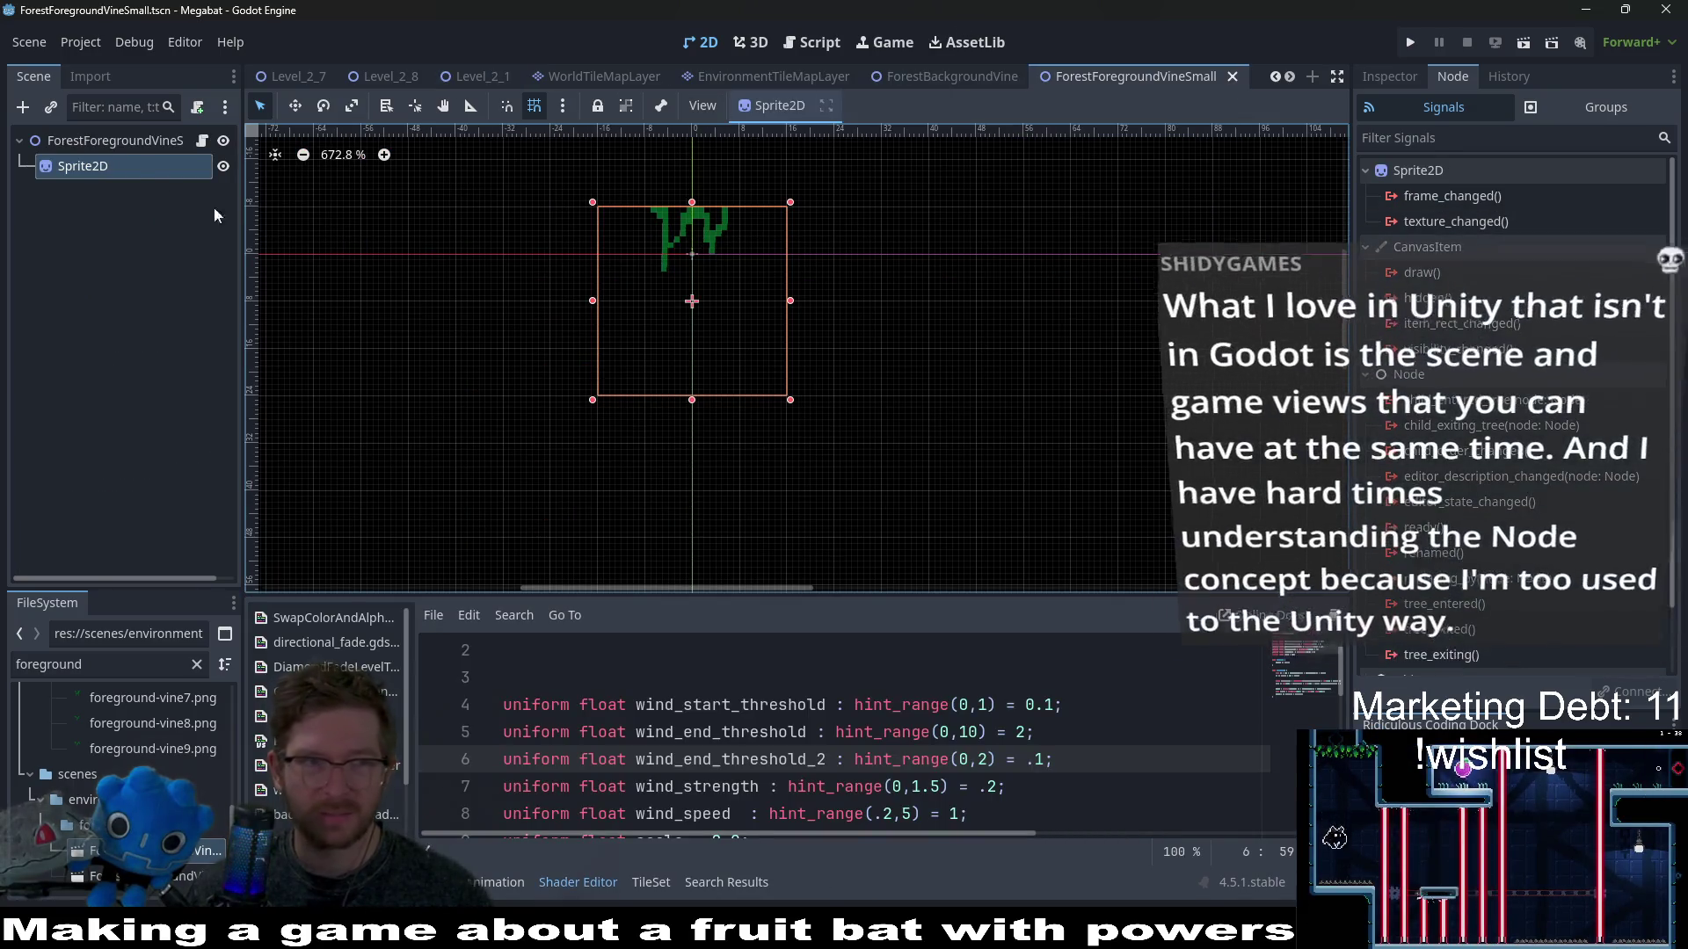
left_click(139, 142)
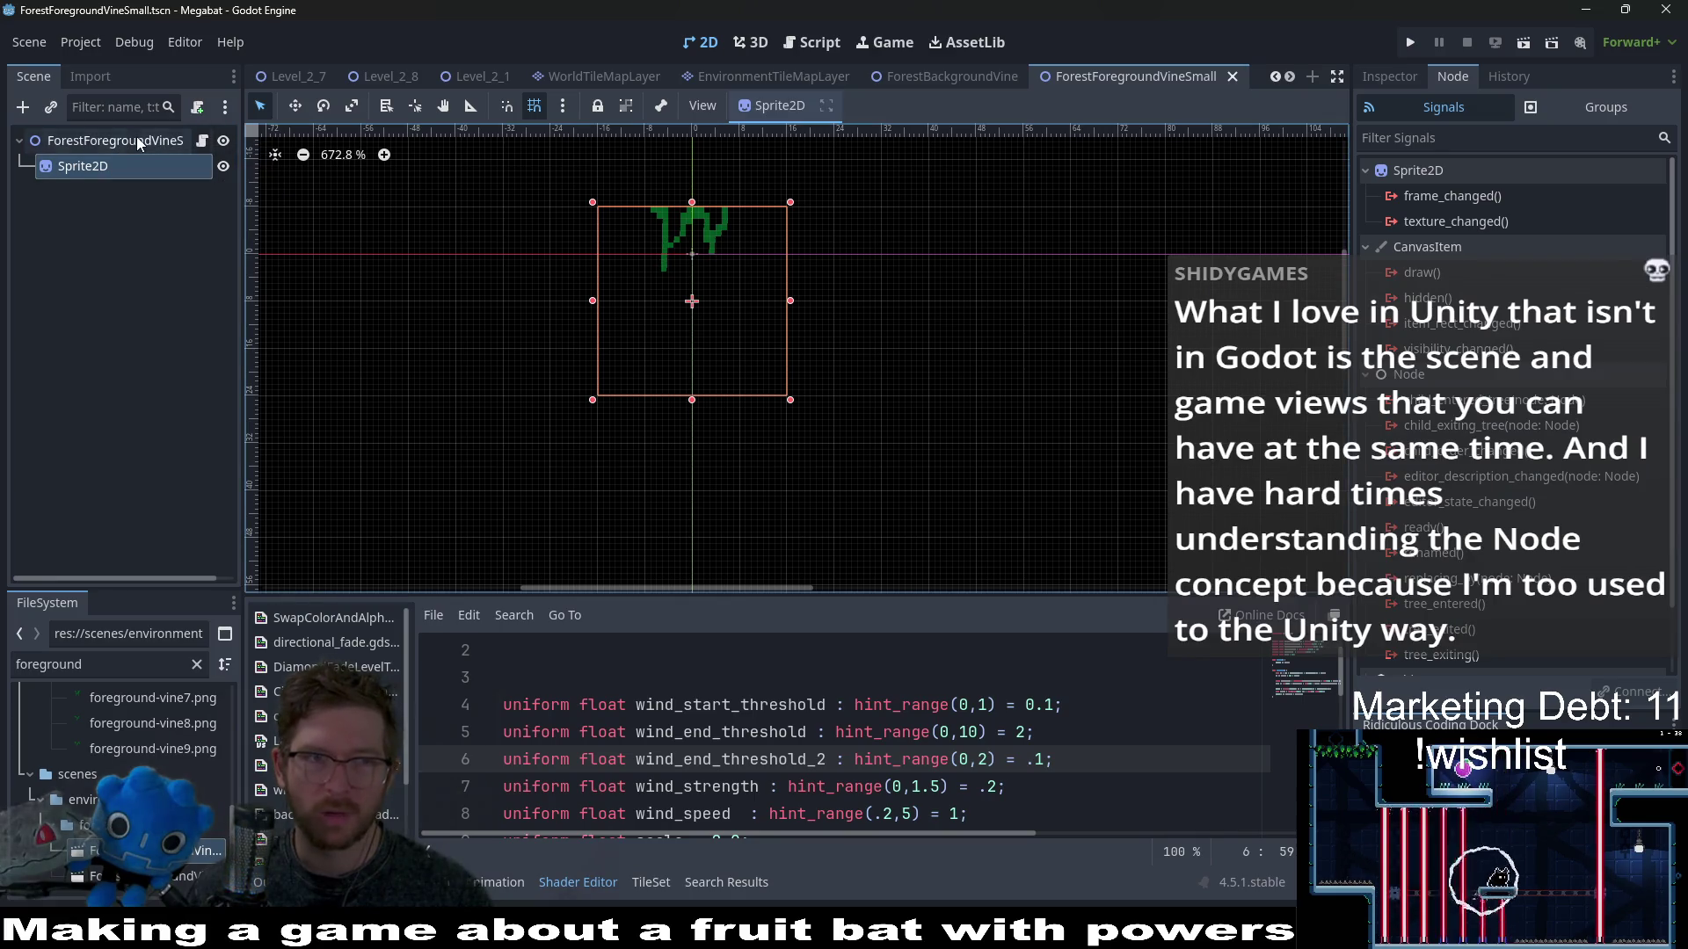
left_click(1363, 73)
left_click(83, 166)
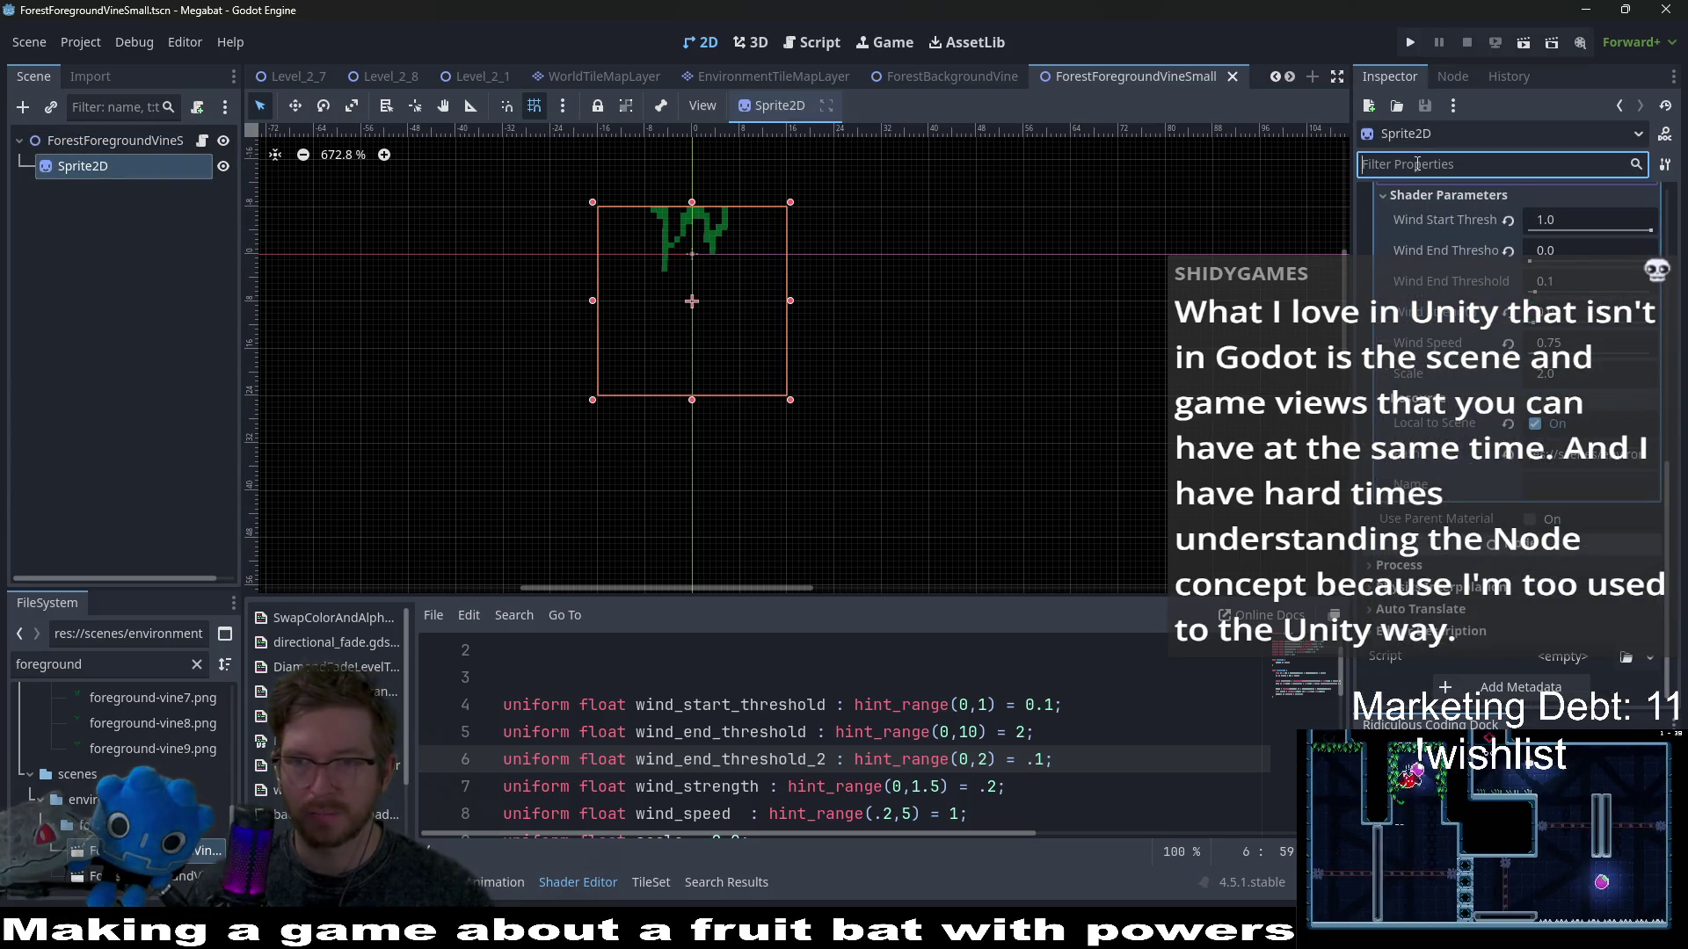
type("flip")
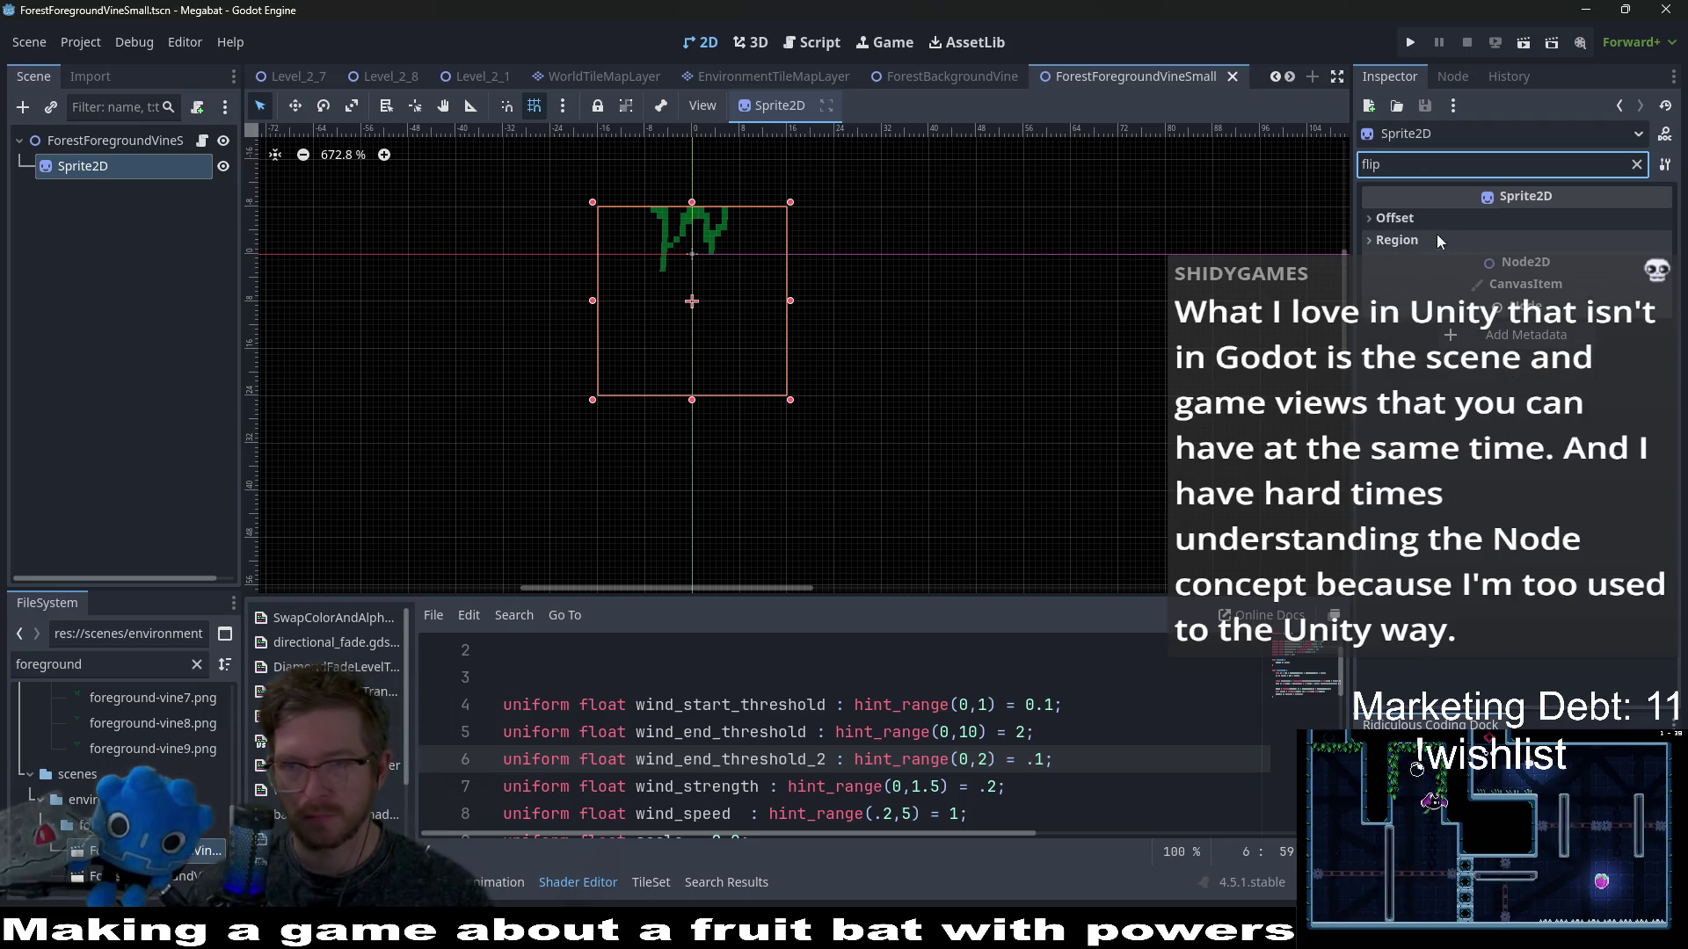
Toggle the sprite's Flip H on and off to compare, leaving it unflipped.
left_click(1421, 219)
left_click(1537, 245)
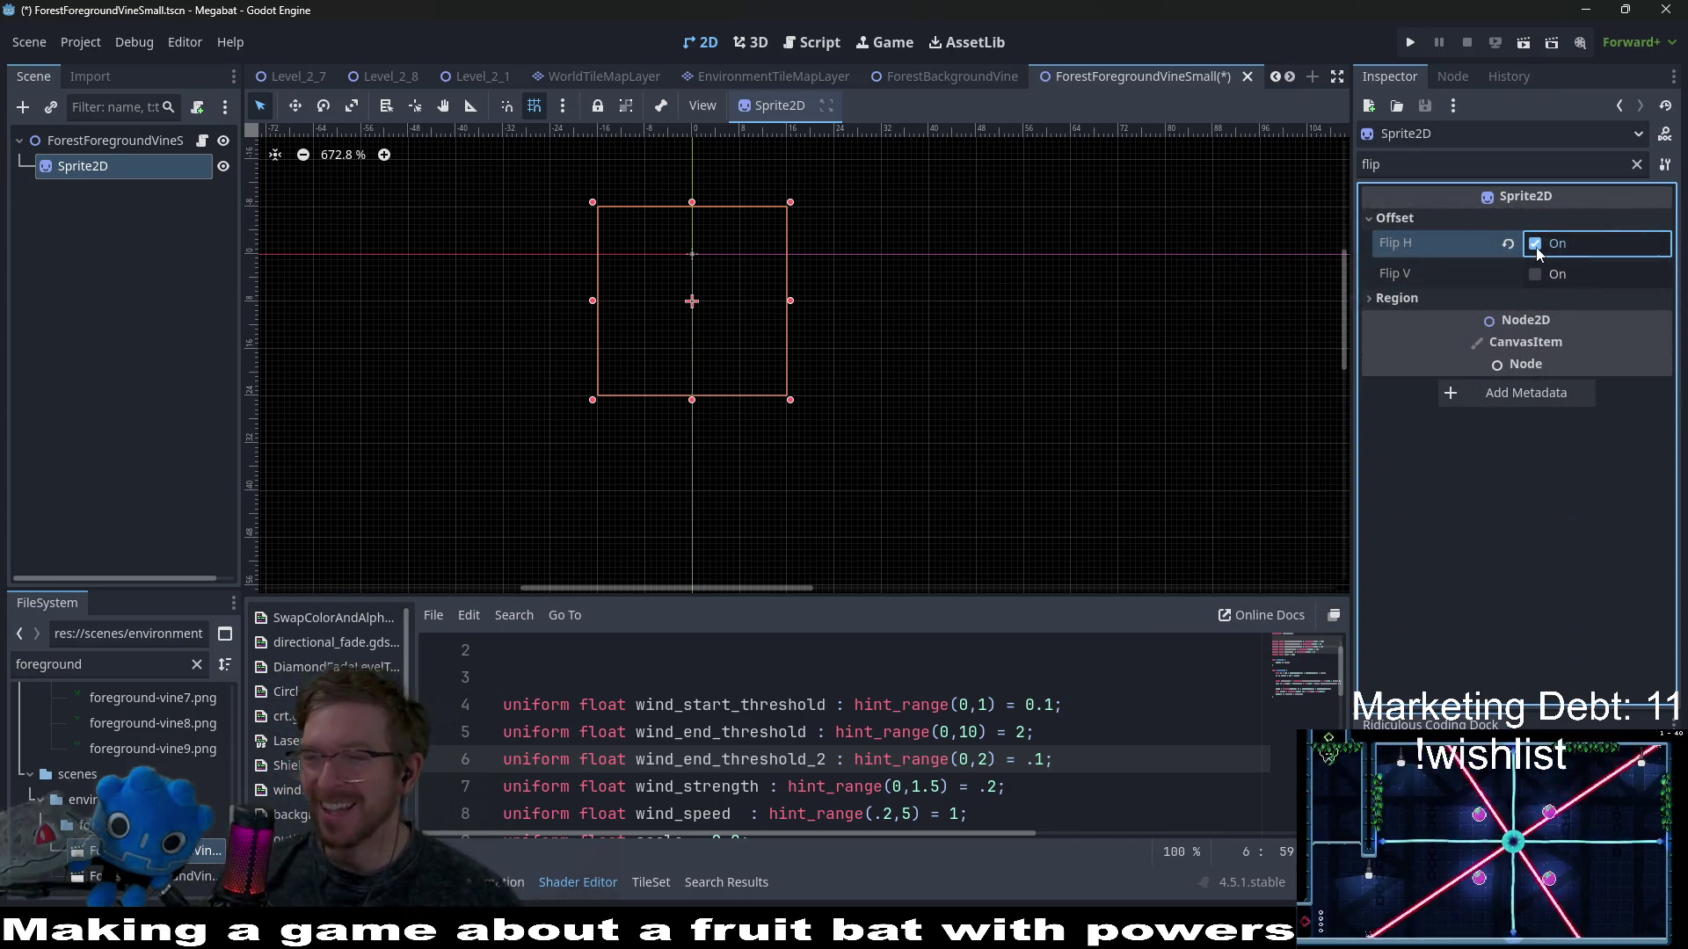
left_click(1536, 248)
left_click(1537, 248)
left_click(1536, 248)
left_click(1537, 248)
left_click(1537, 248)
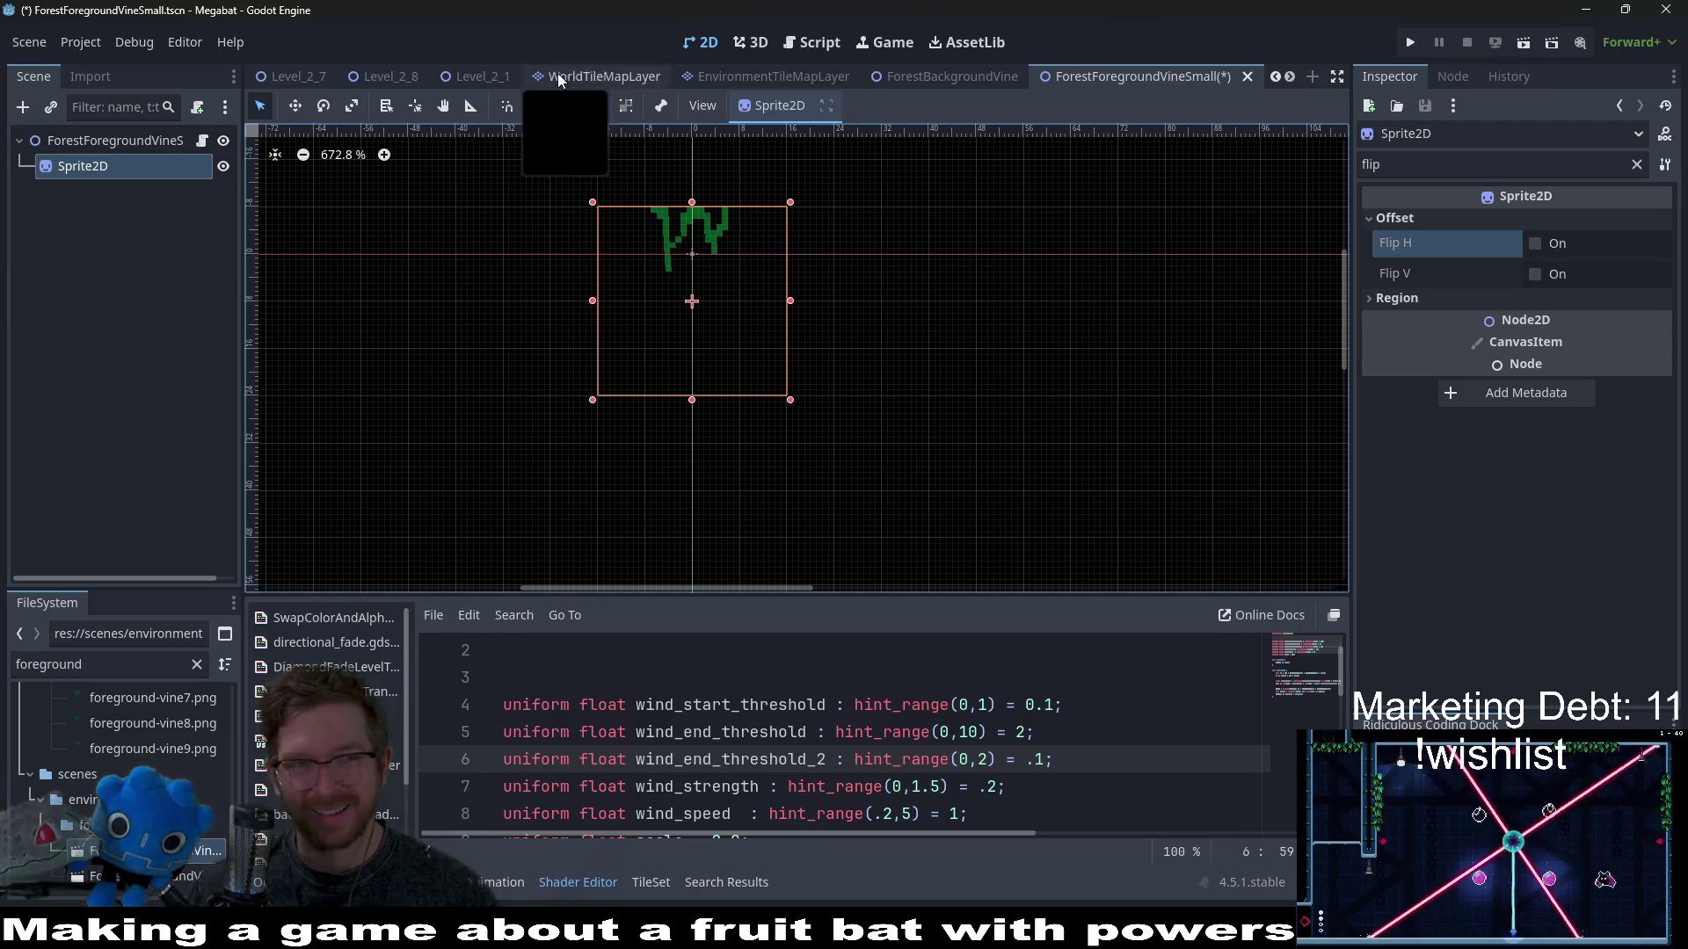
Open the vine's CeilingFoliage.gd script at the random flip line and save the scene.
left_click(203, 142)
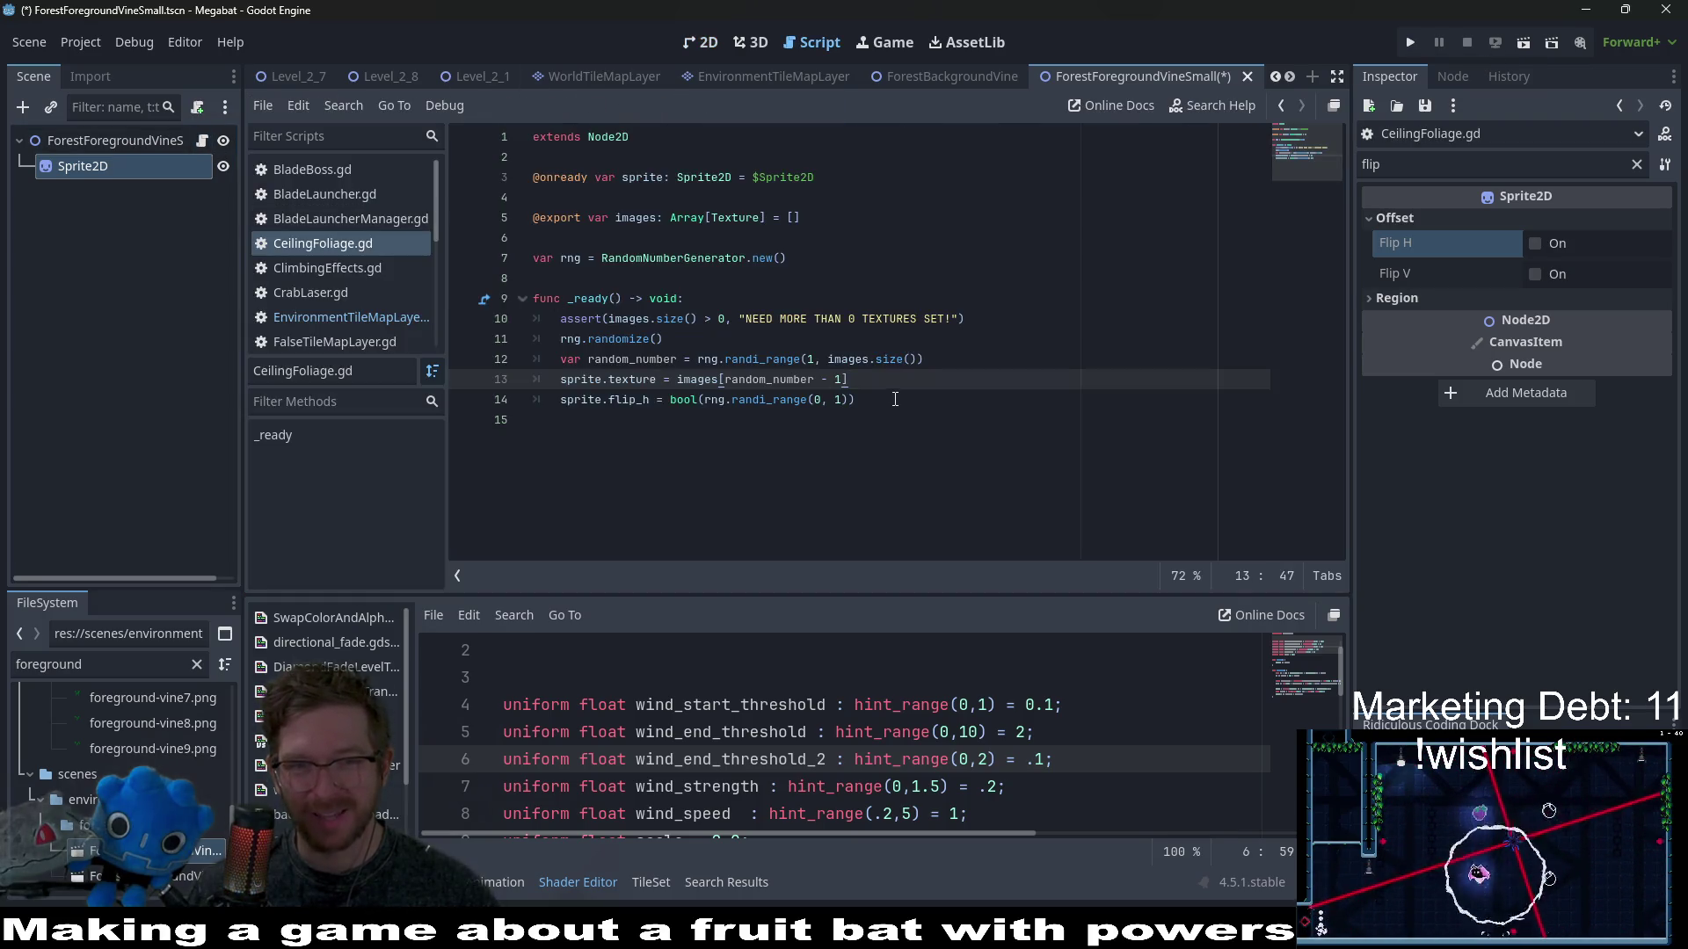
left_click(895, 399)
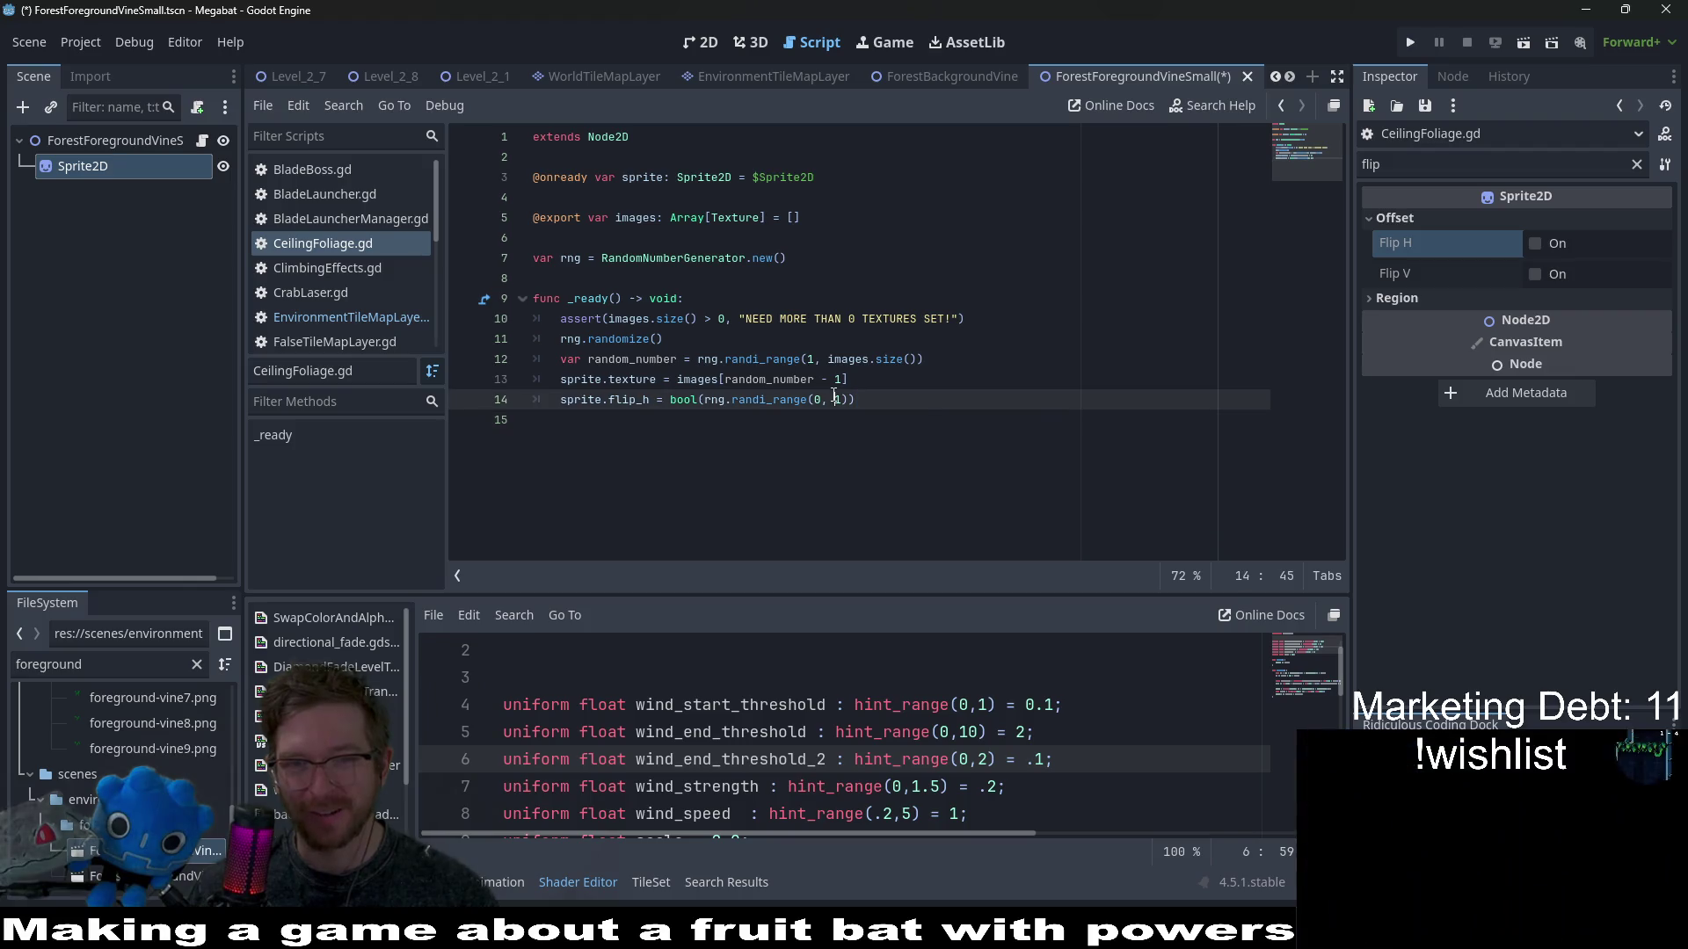
key("ctrl+s")
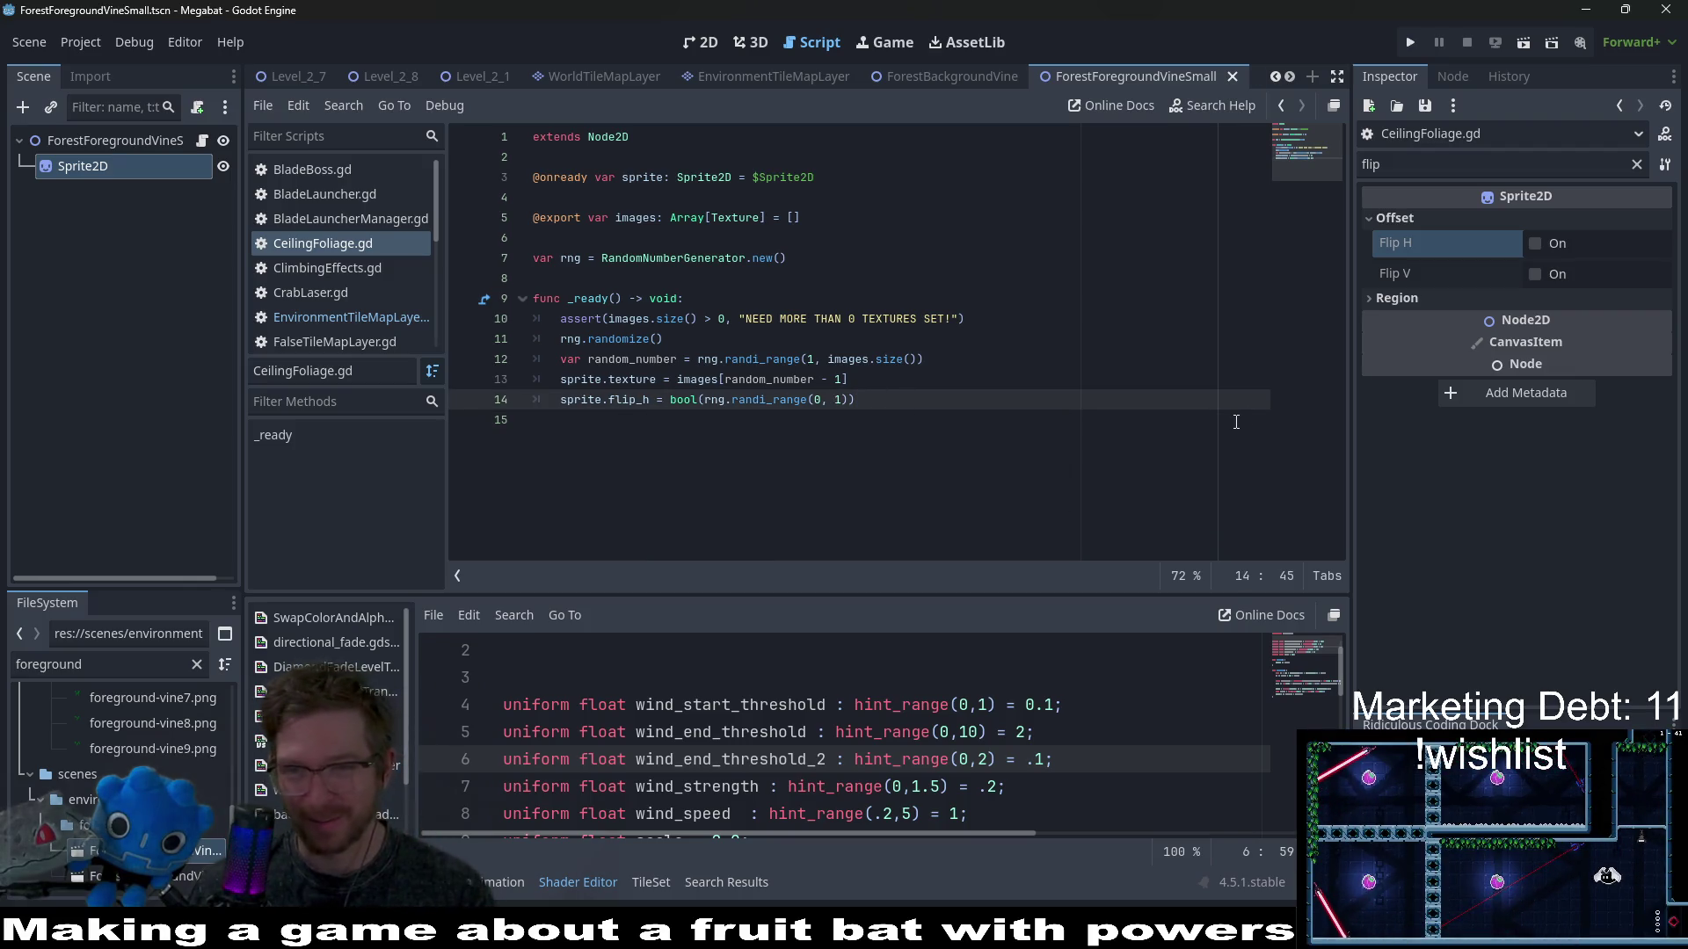
left_click(1459, 77)
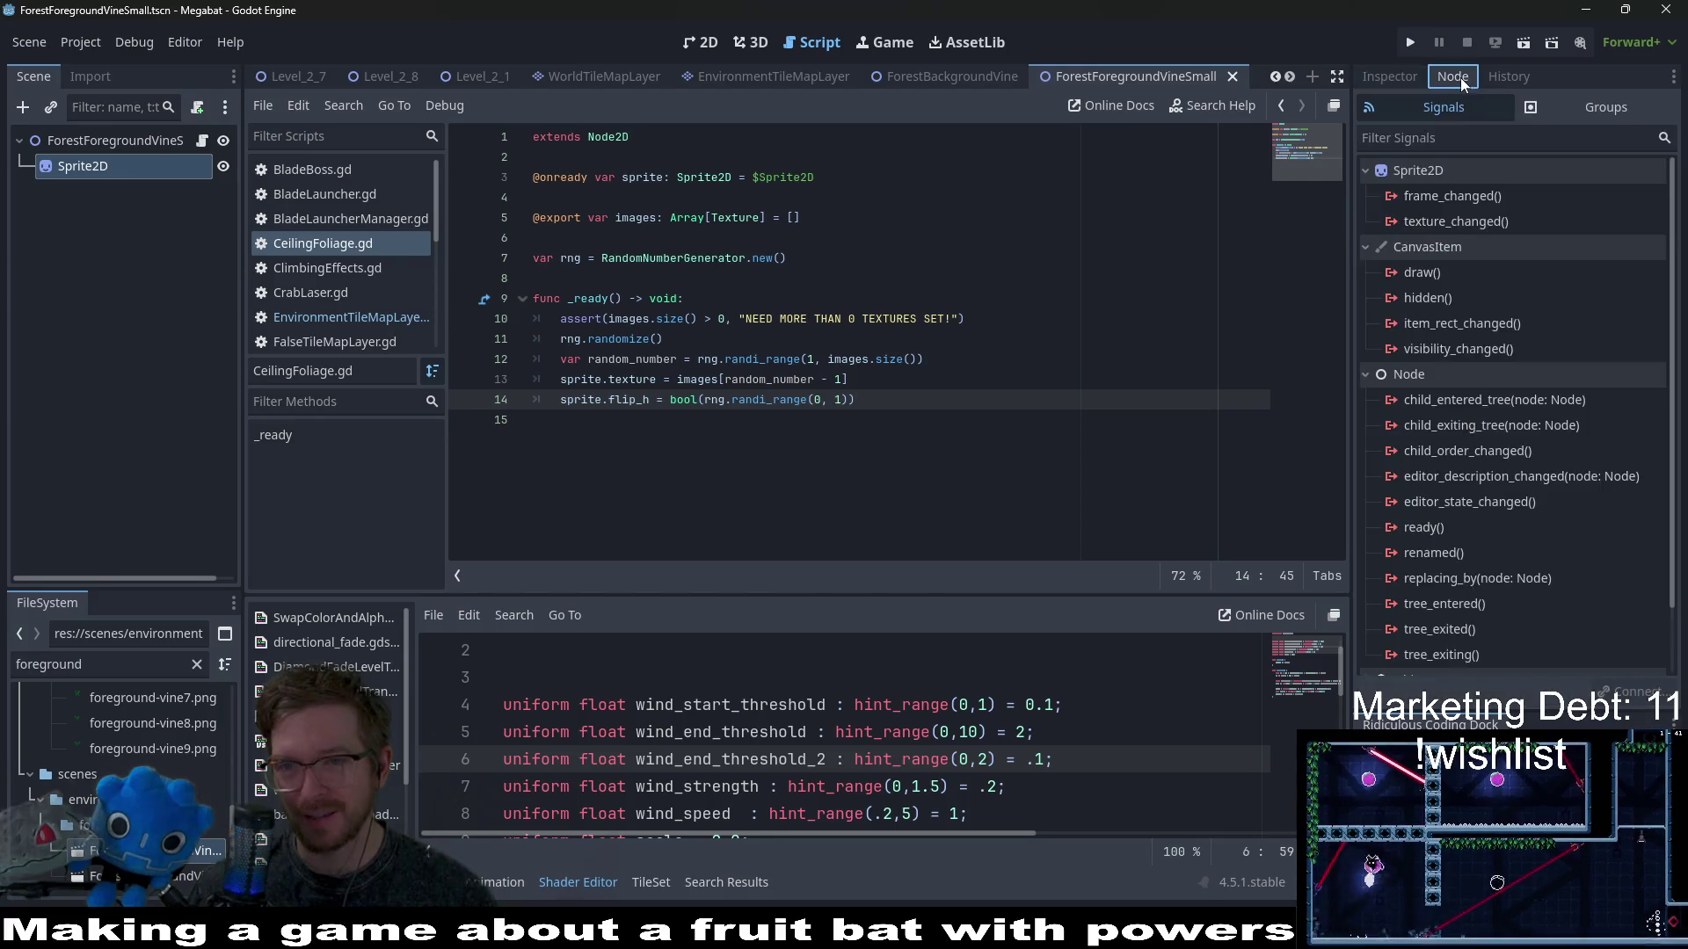
left_click(1387, 77)
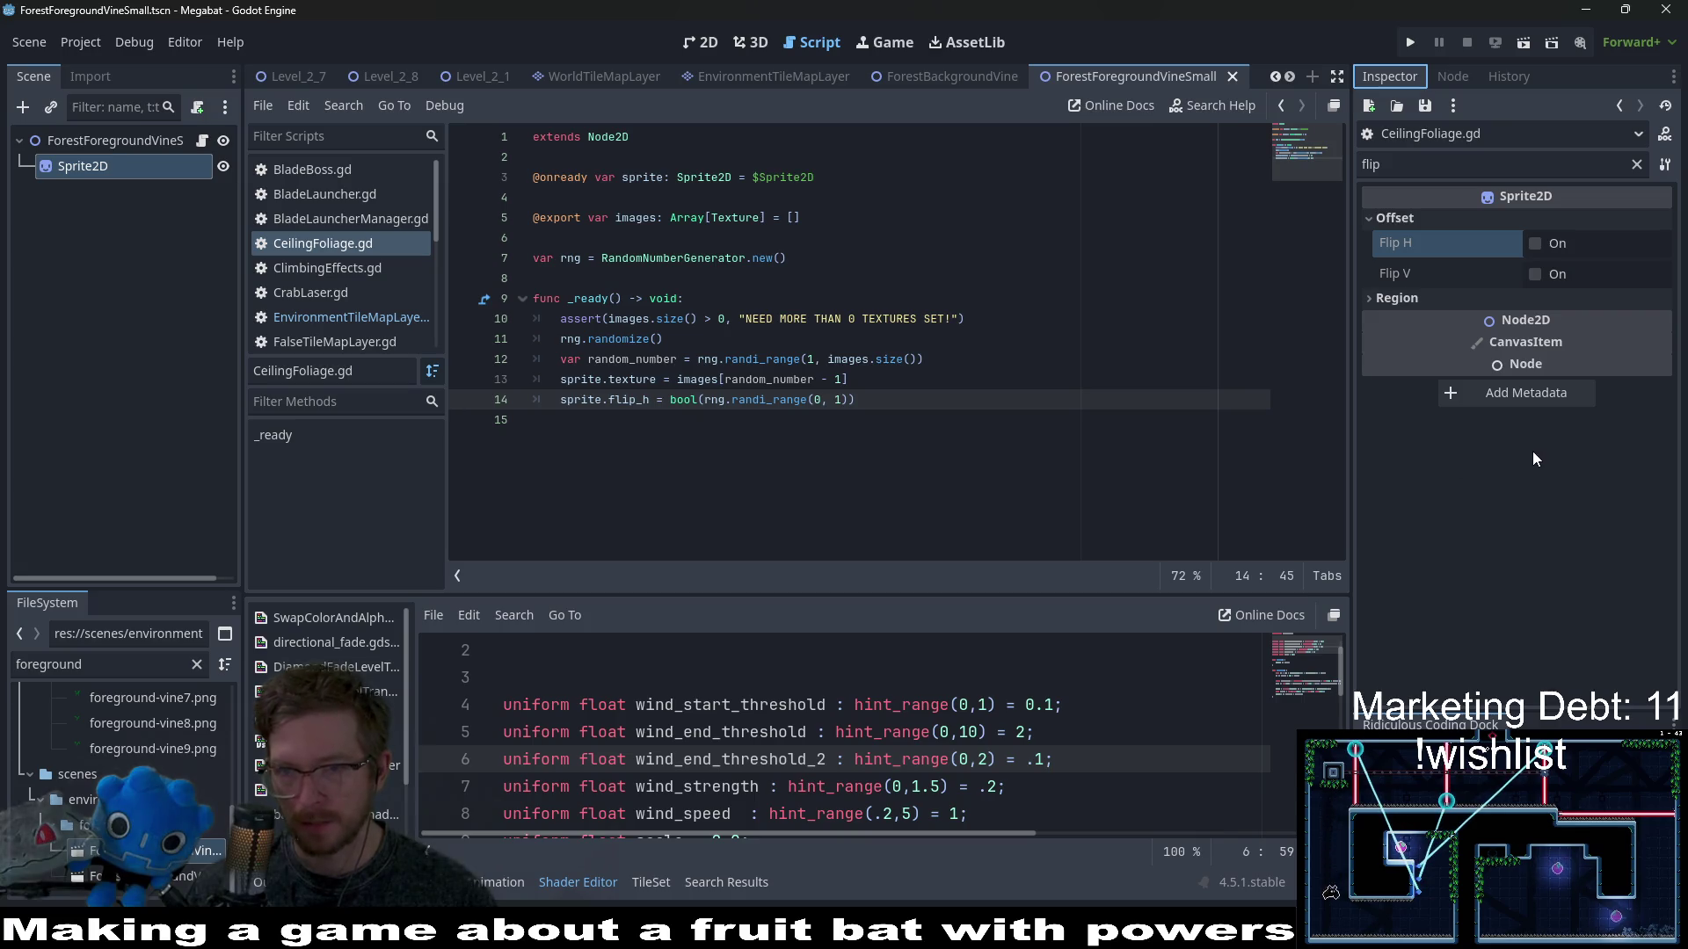
Reselect Sprite2D and clear the 'flip' Inspector filter to show all its properties.
left_click(1389, 300)
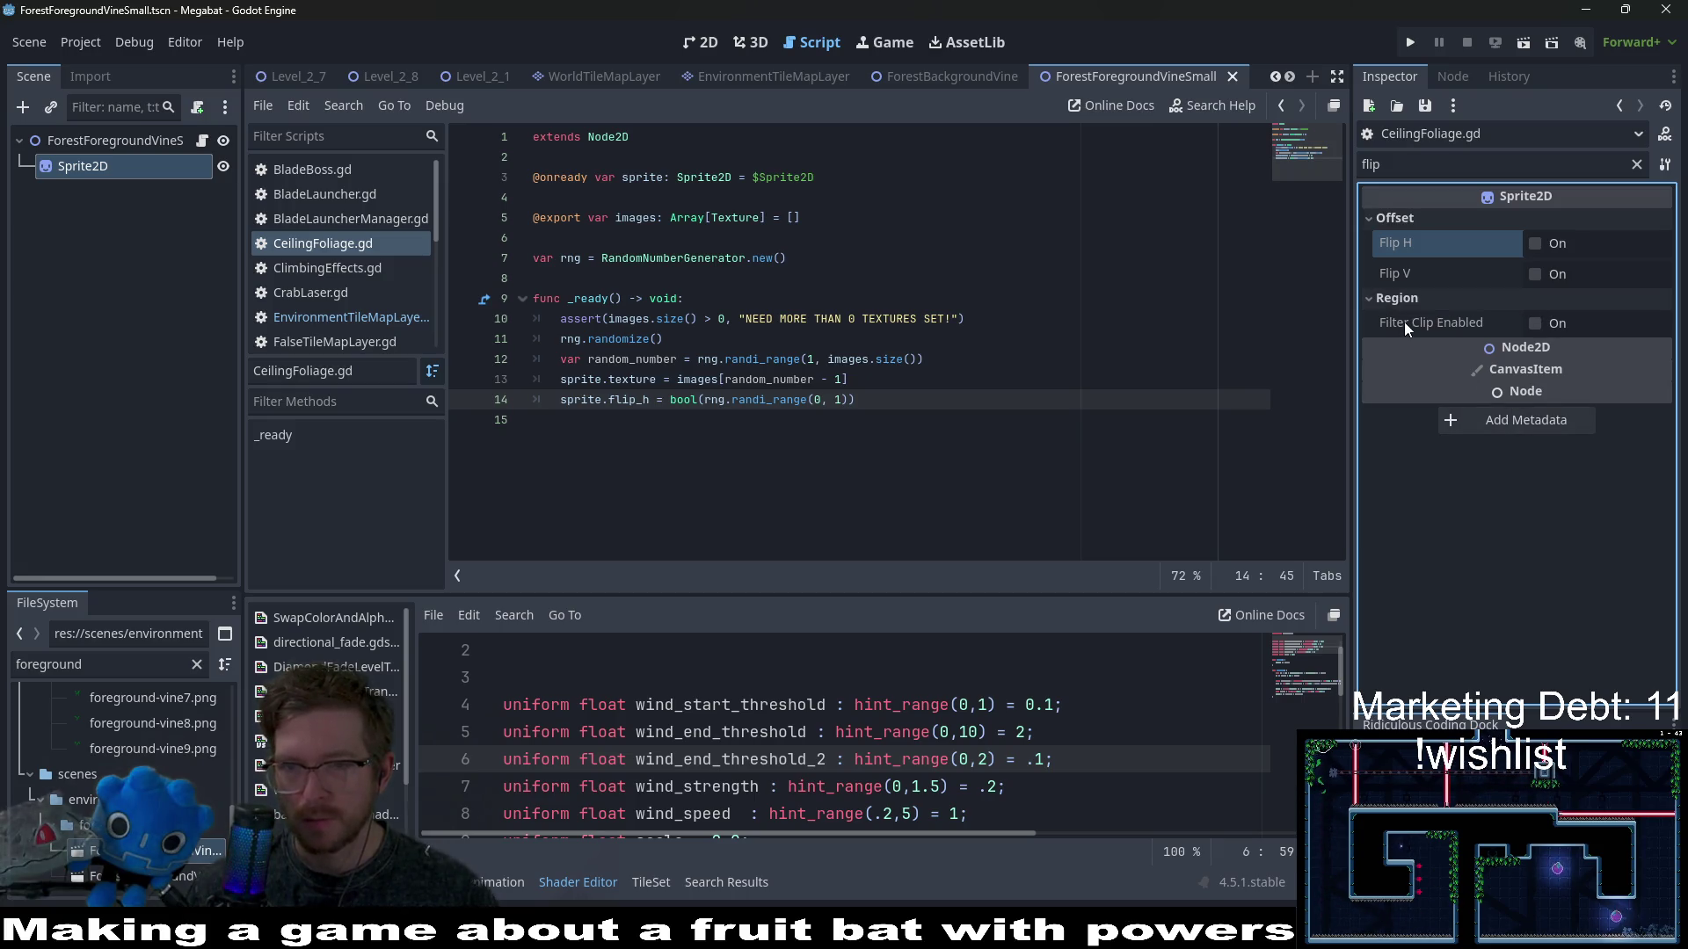
mouse_move(1405, 323)
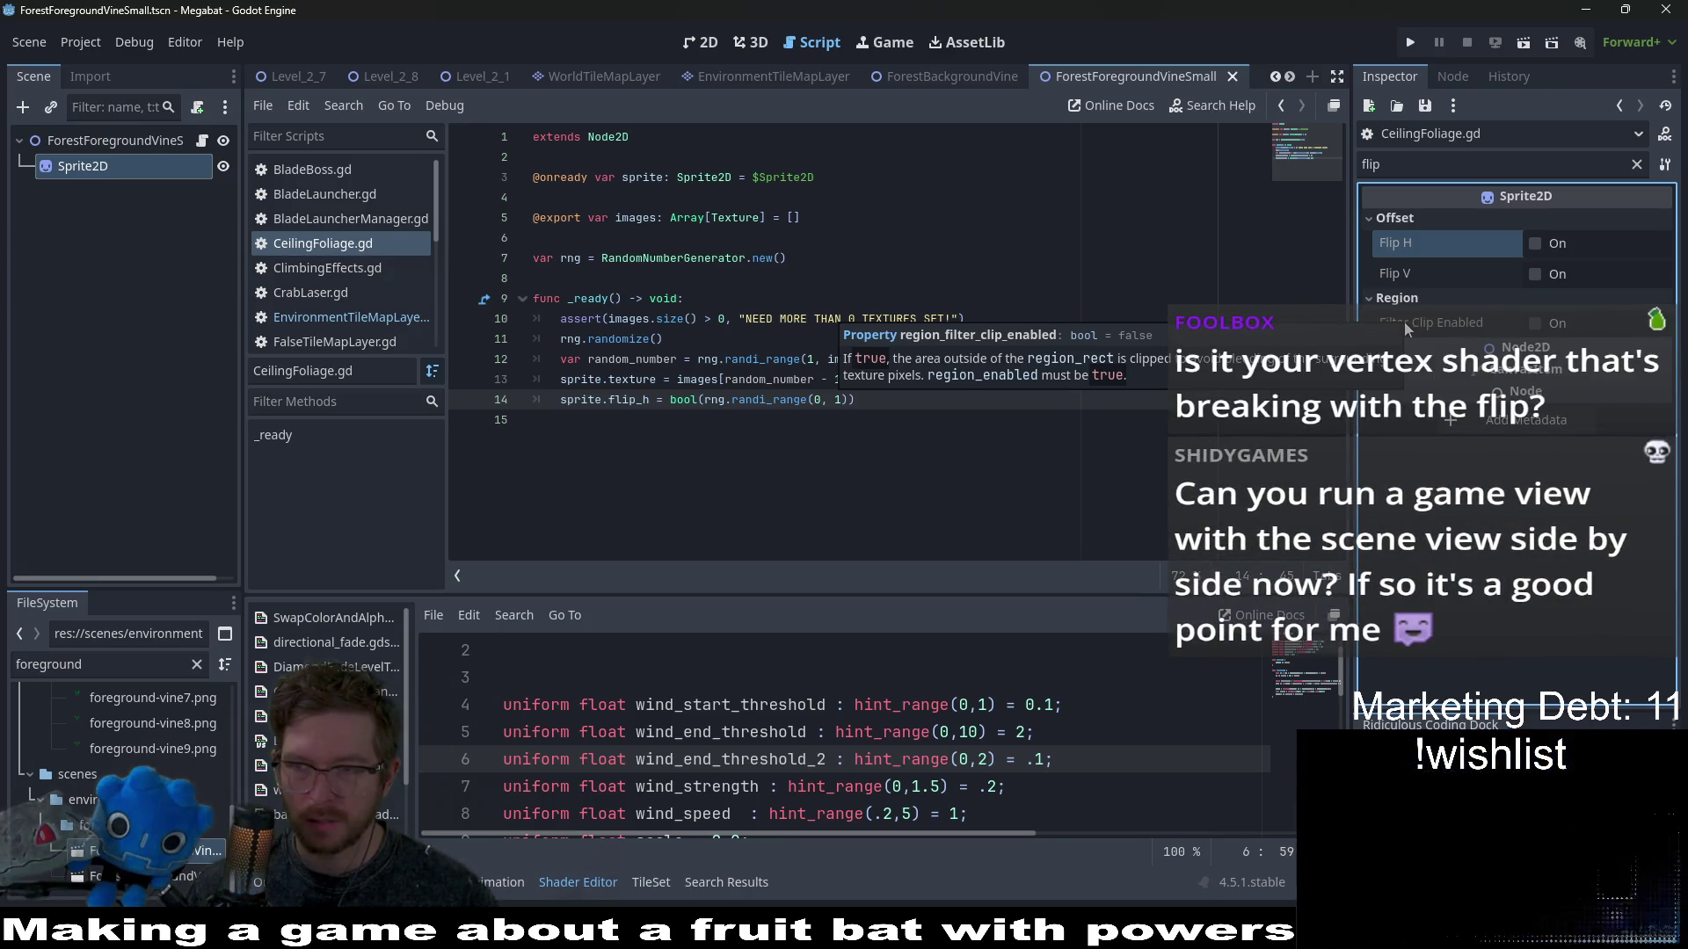
left_click(1454, 76)
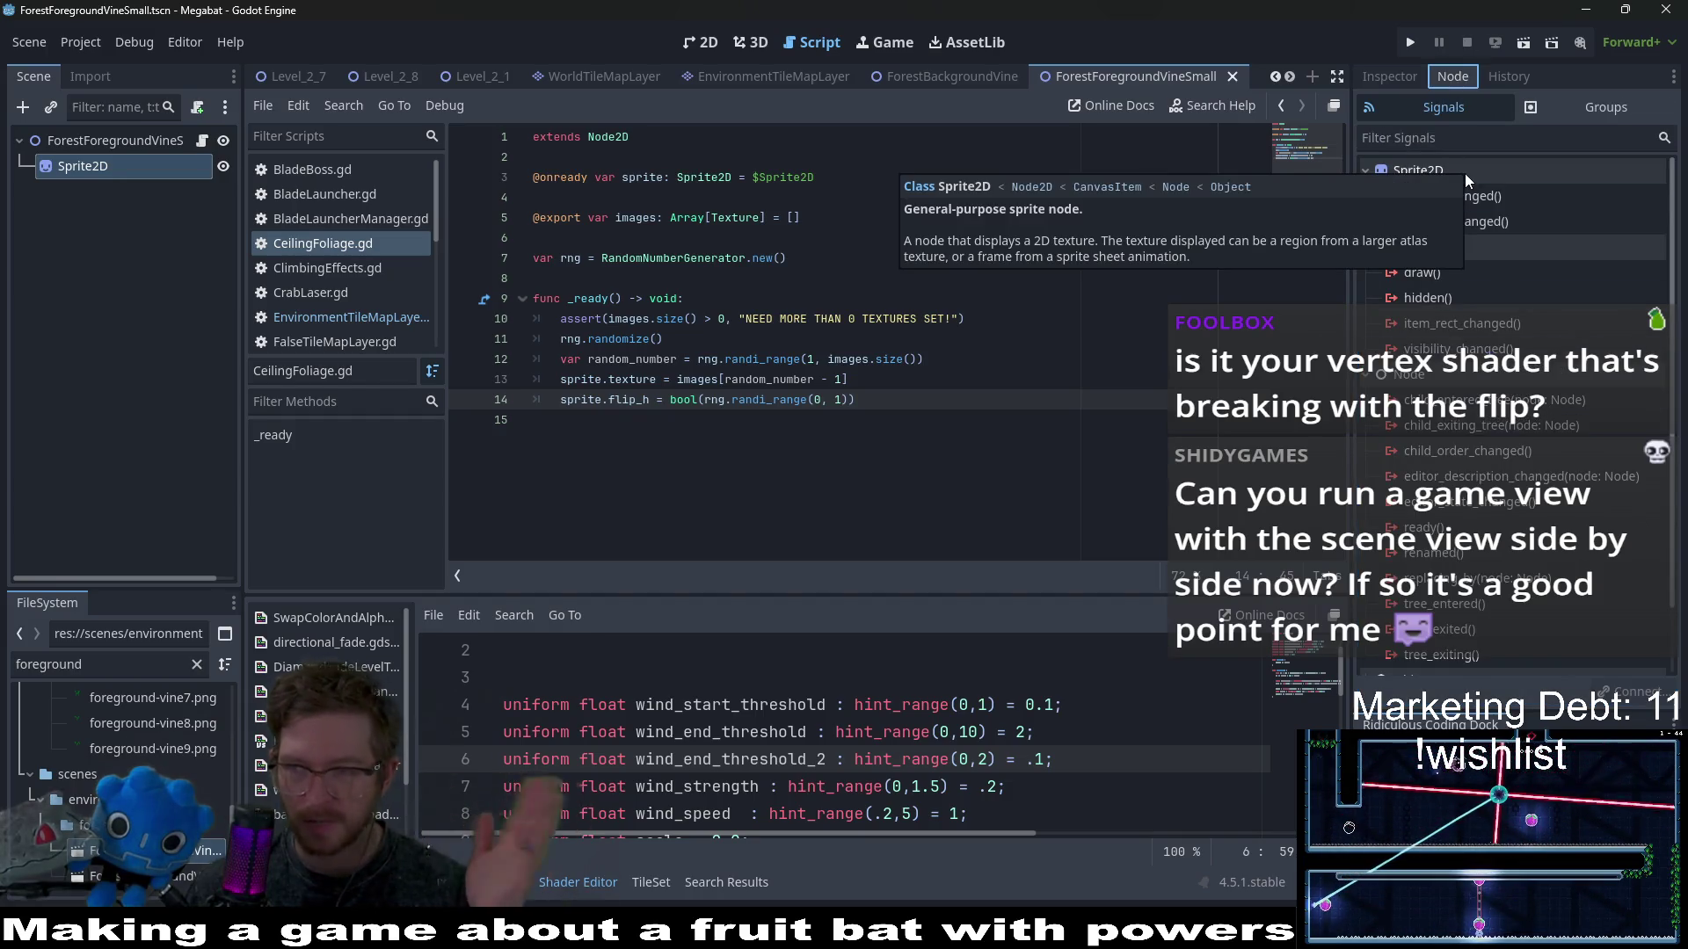
left_click(1381, 75)
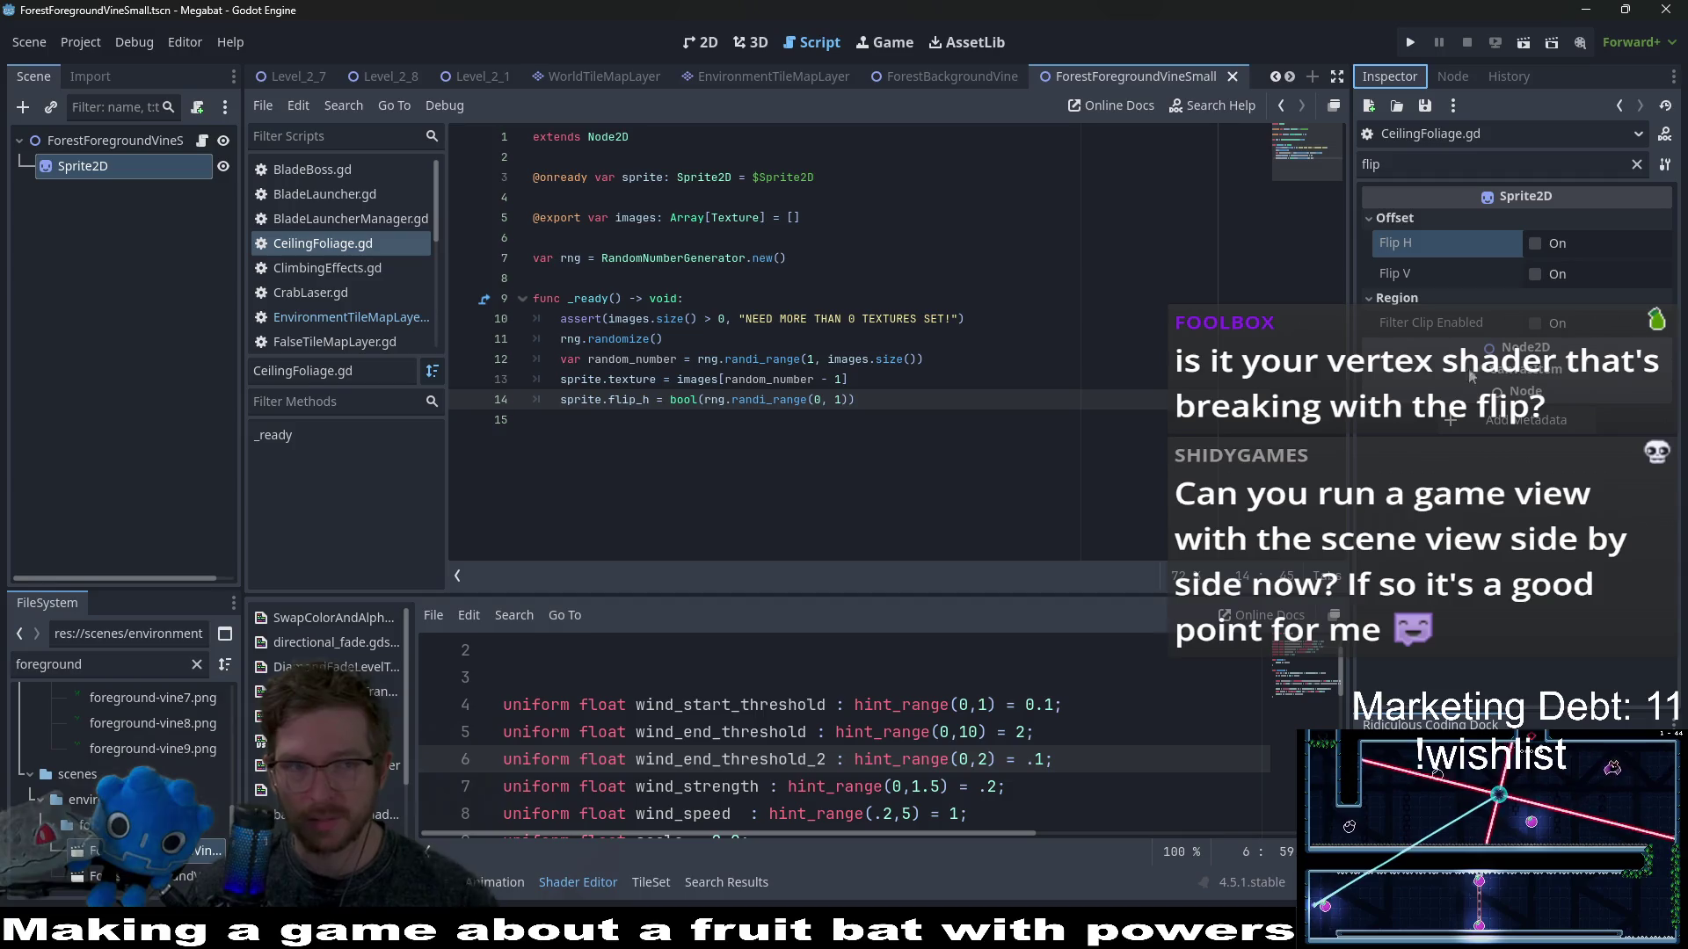
left_click(84, 141)
left_click(83, 165)
left_click(1636, 165)
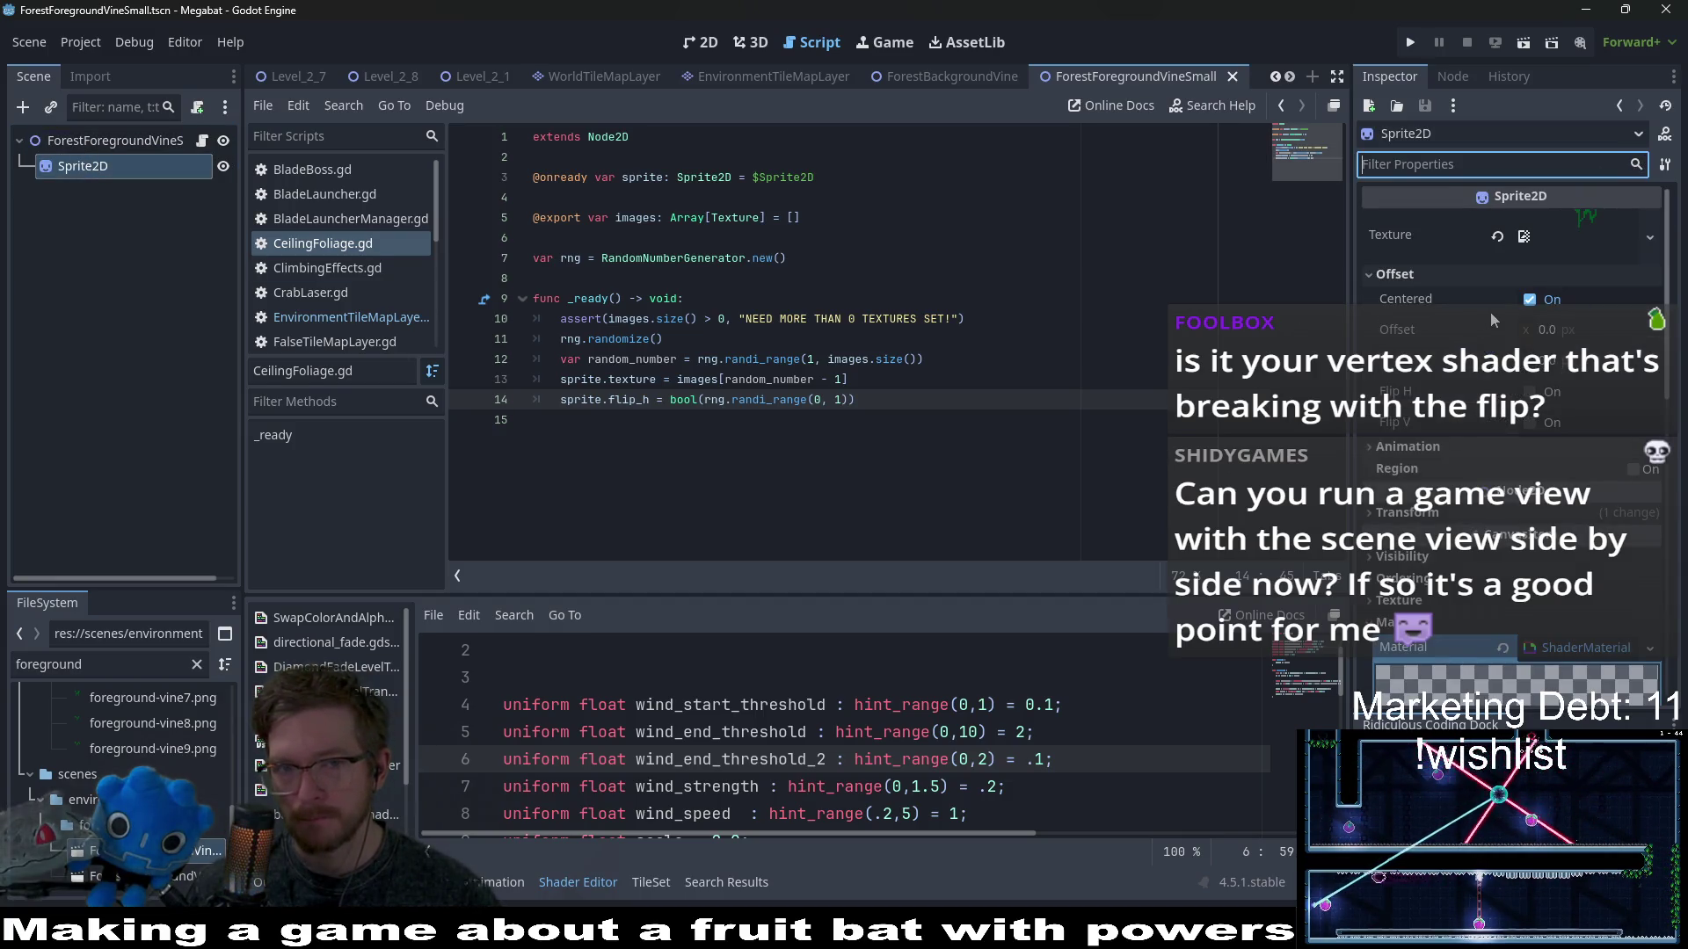
key("ctrl+F1")
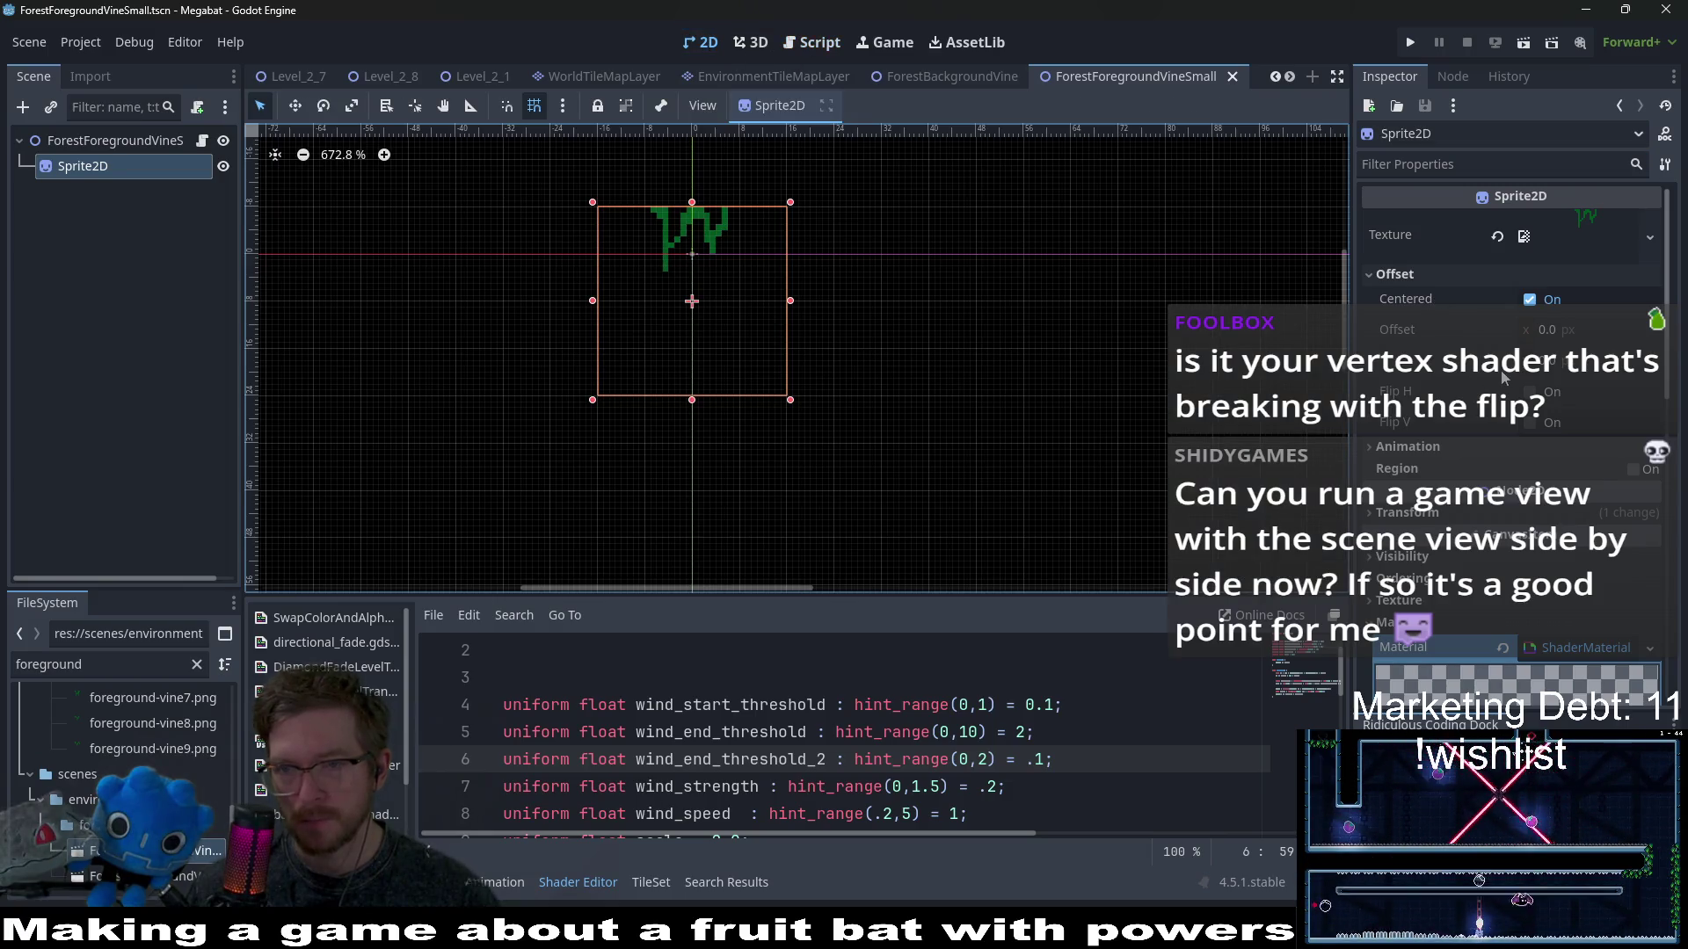
Enlarge the Shader Editor and highlight every REGION_RECT use in the wind sway shader.
scroll(1502, 378, "down", 10)
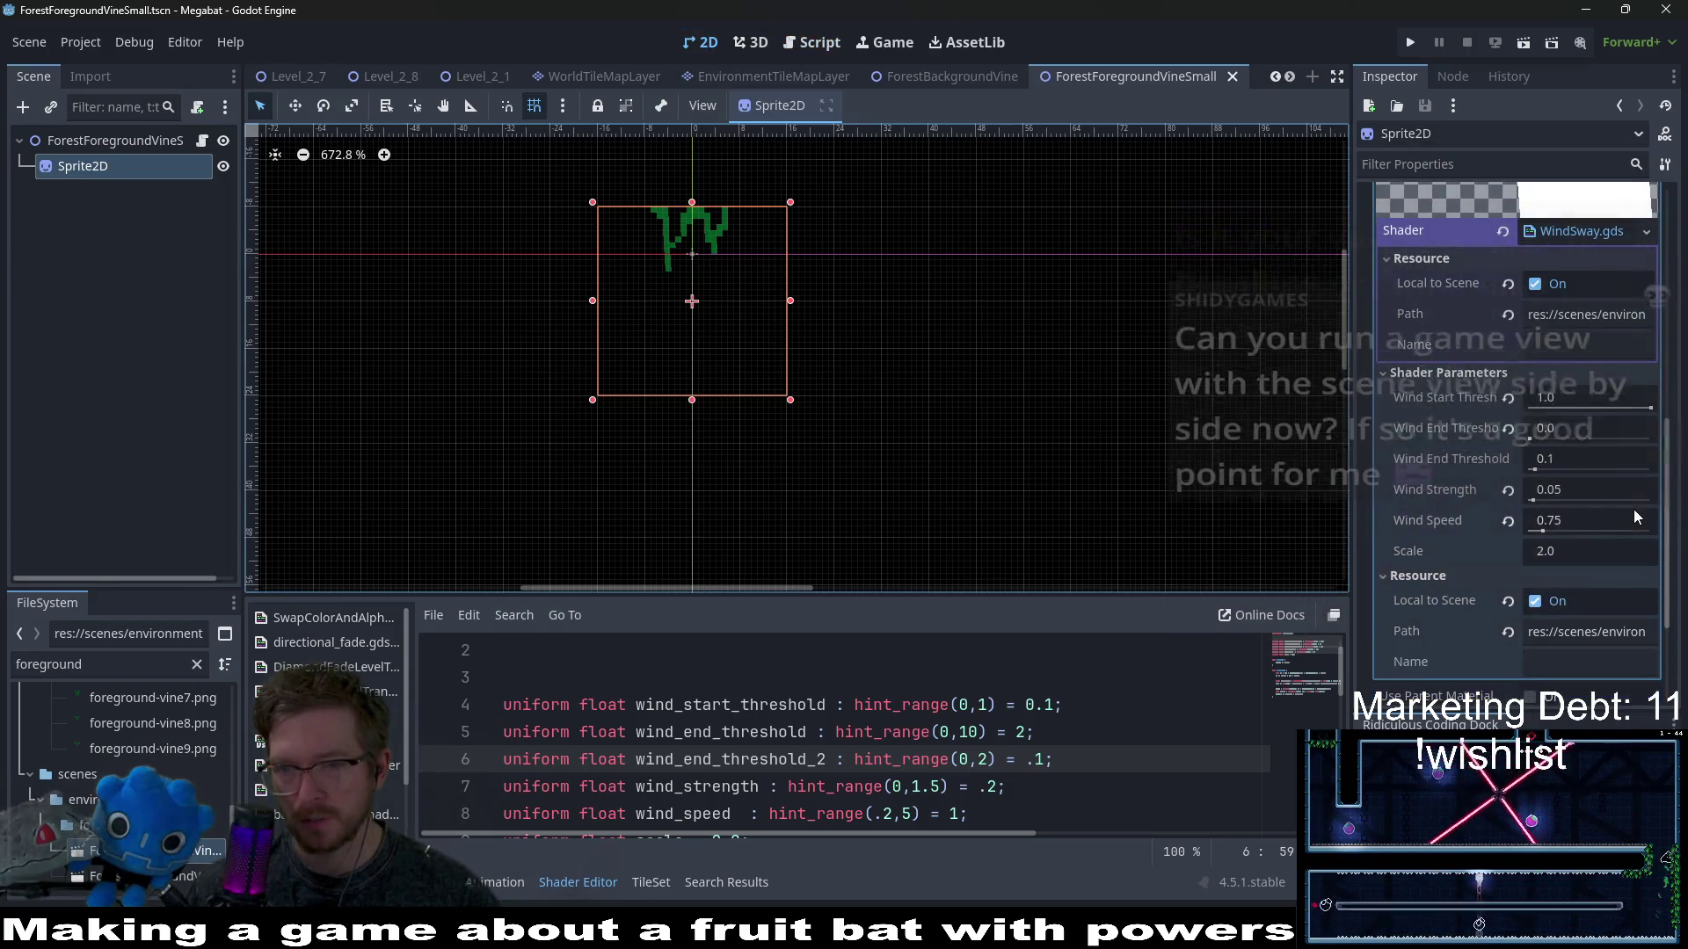
scroll(1633, 509, "down", 3)
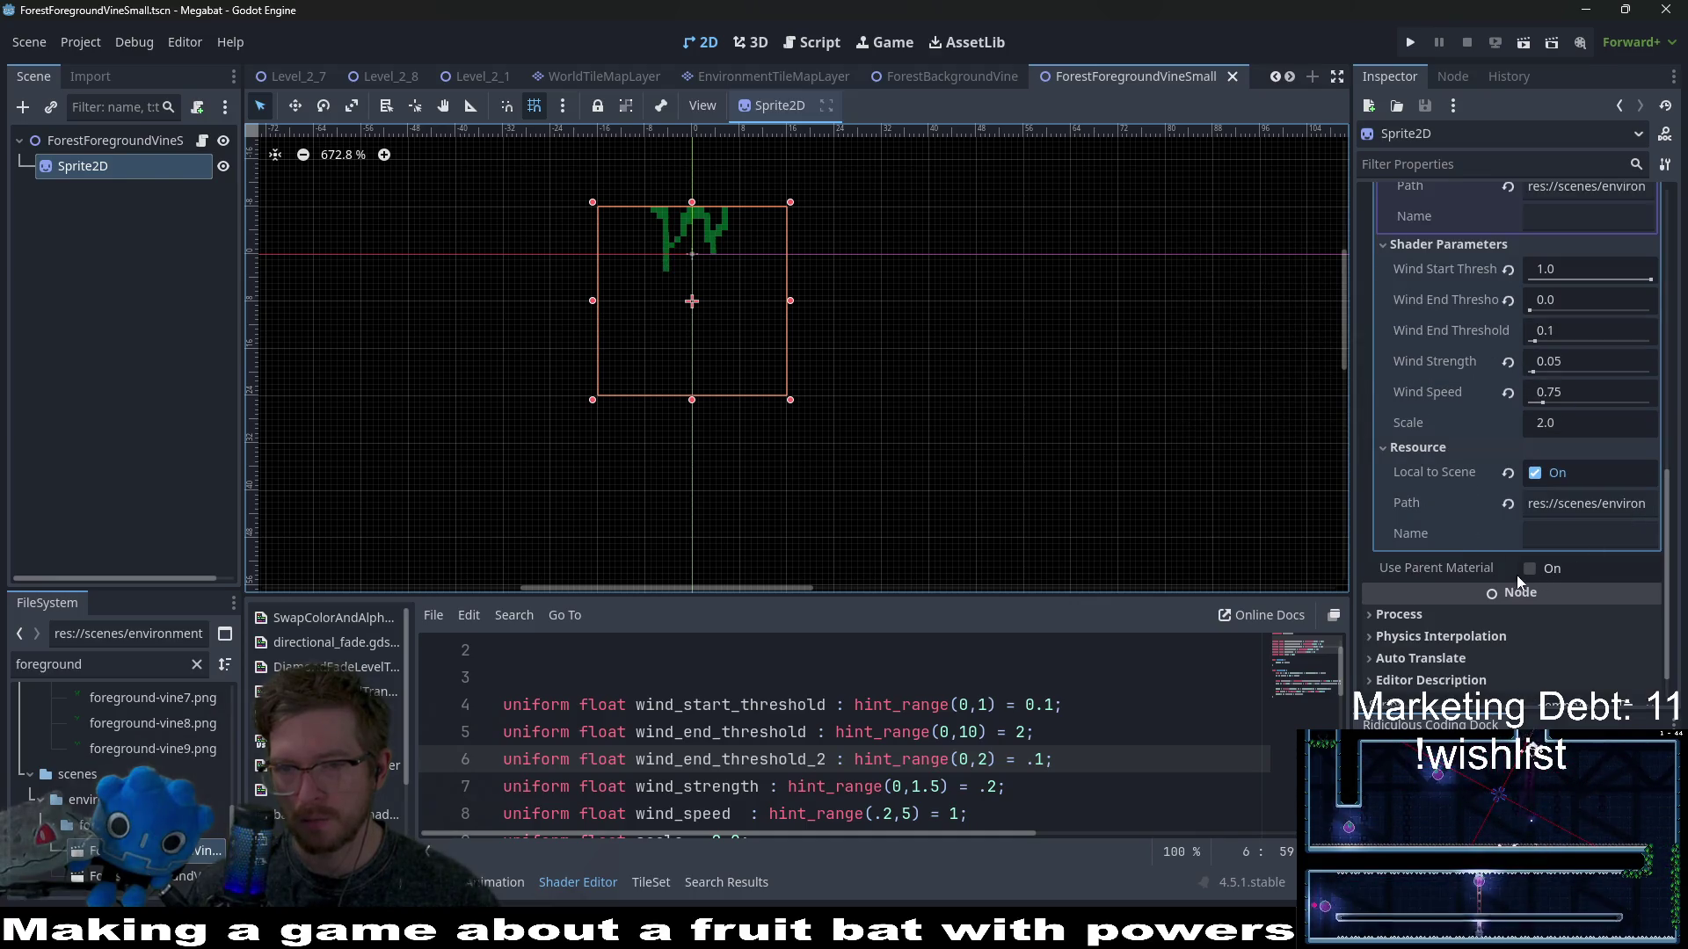
scroll(1469, 571, "up", 6)
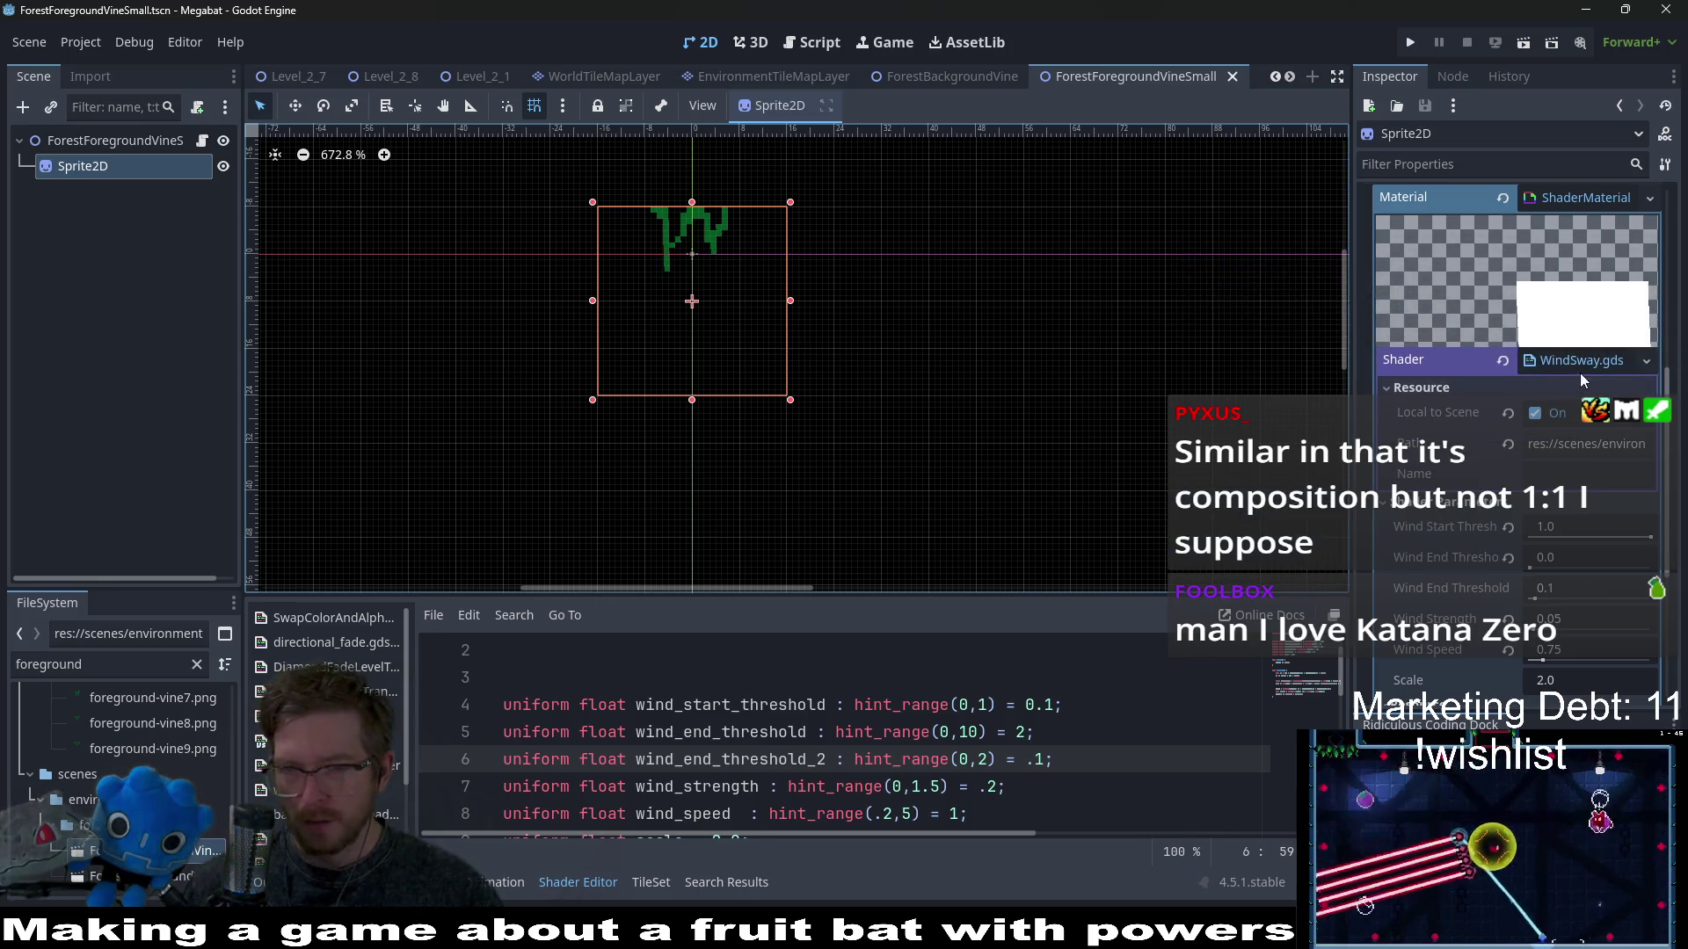
mouse_move(905, 596)
left_mouse_down()
mouse_move(945, 386)
mouse_move(937, 318)
left_mouse_up()
scroll(936, 538, "down", 3)
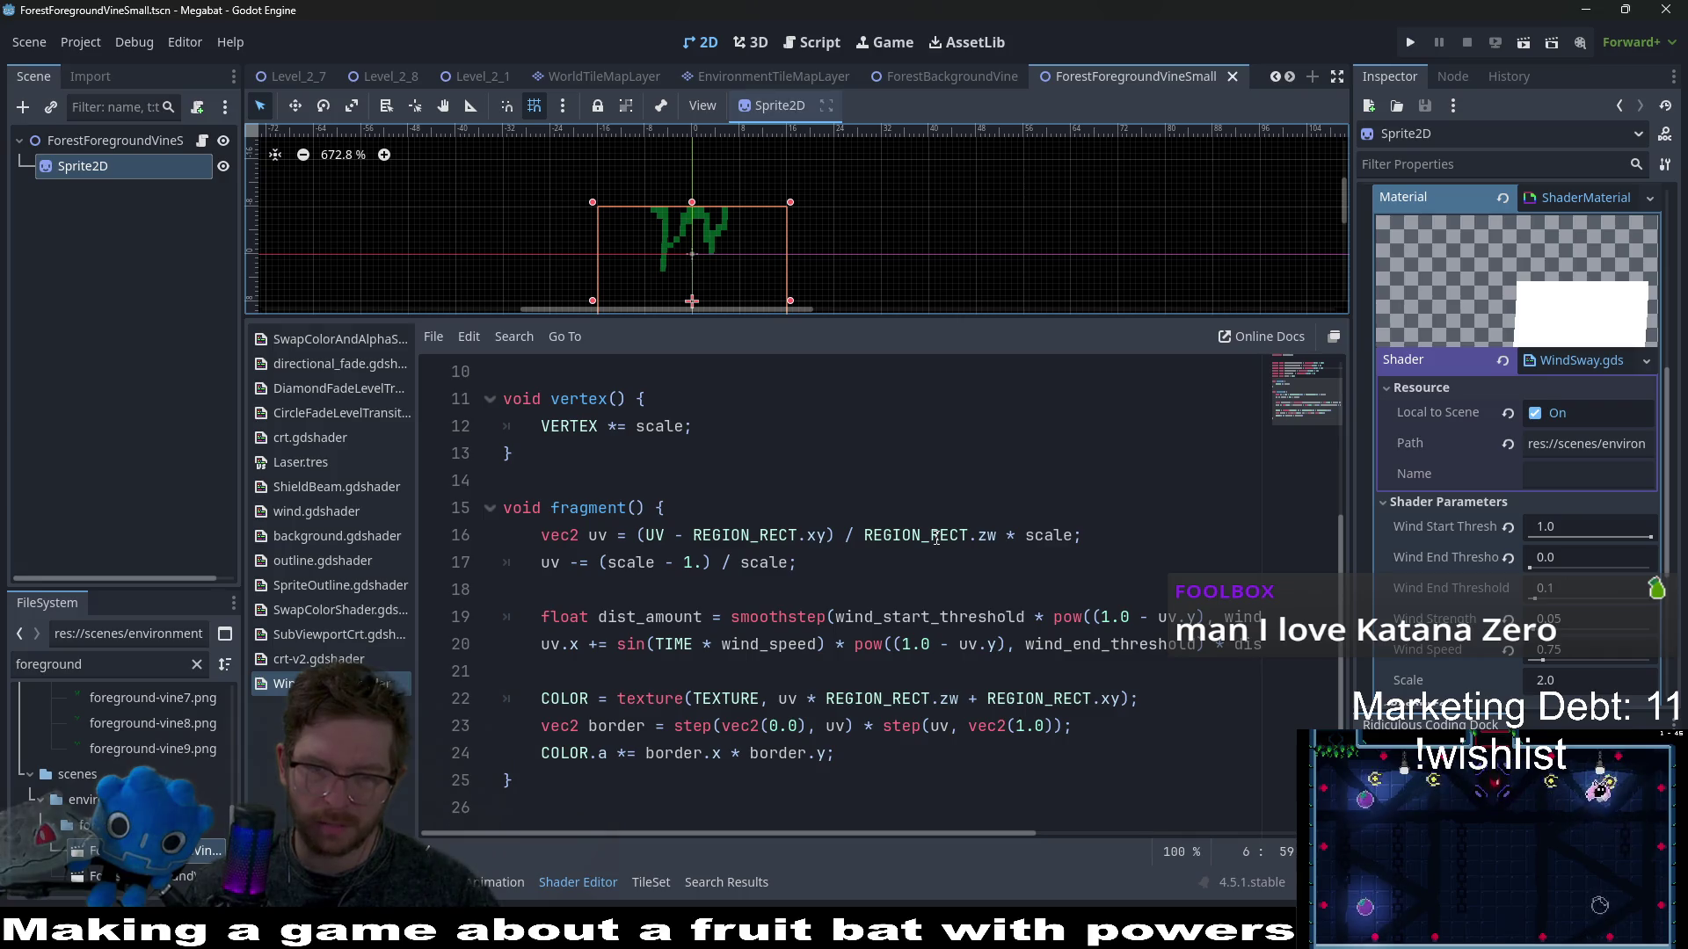
double_click(747, 537)
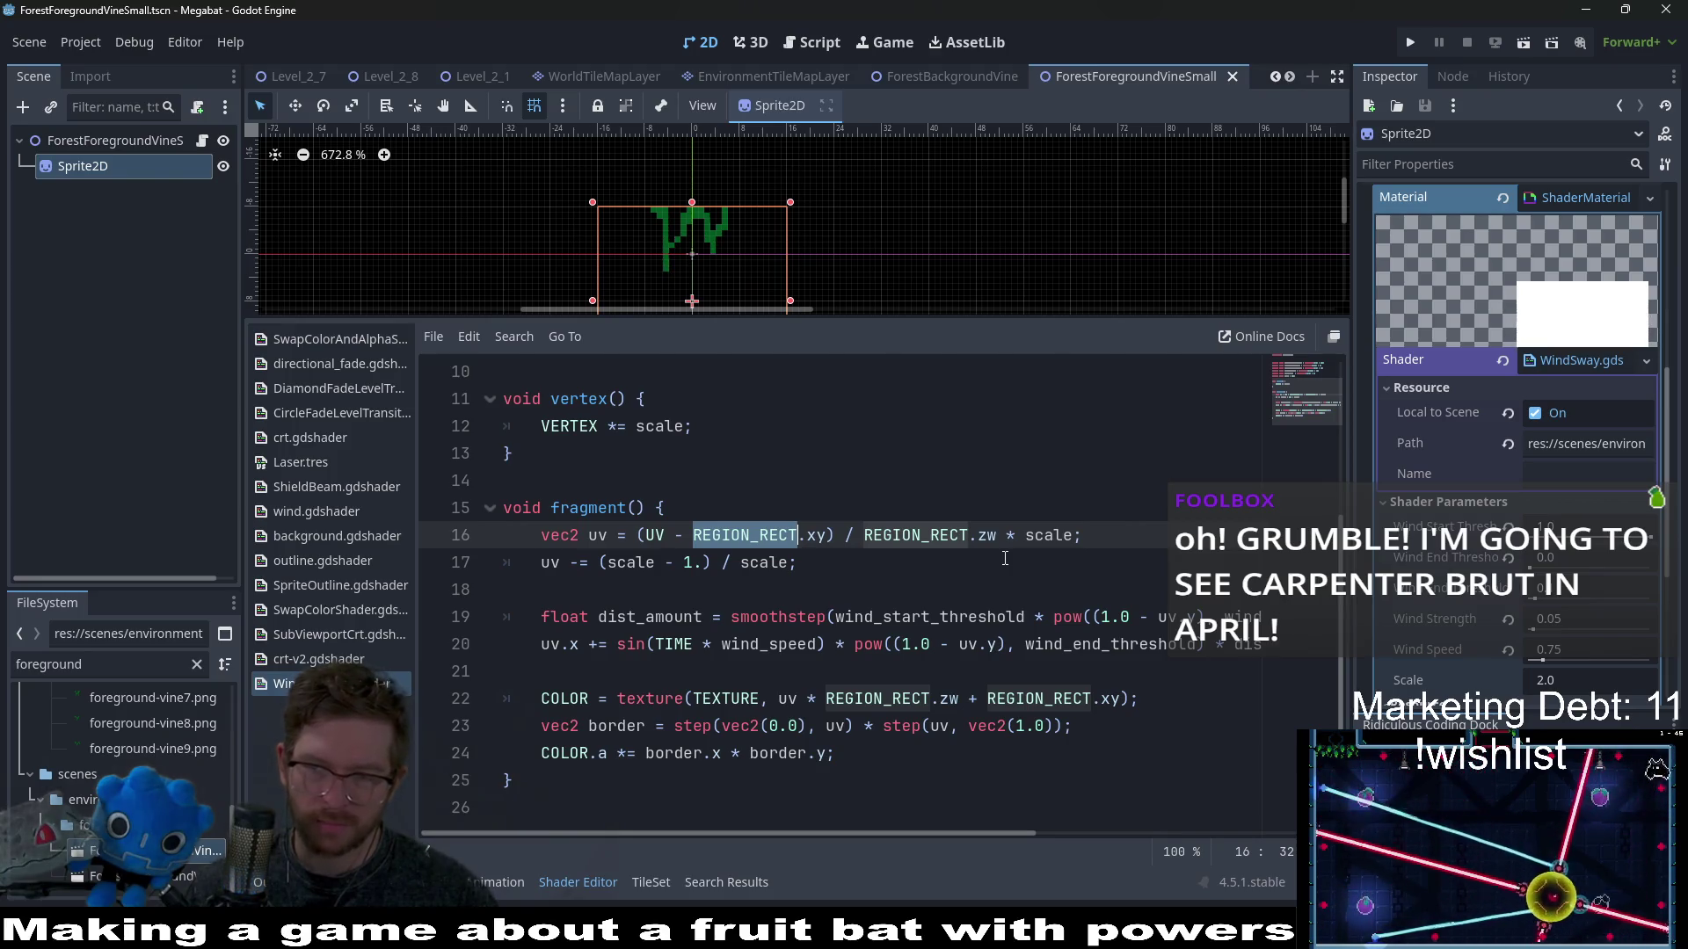
Review the shader code, then open the vine's CeilingFoliage.gd script.
scroll(1005, 559, "up", 2)
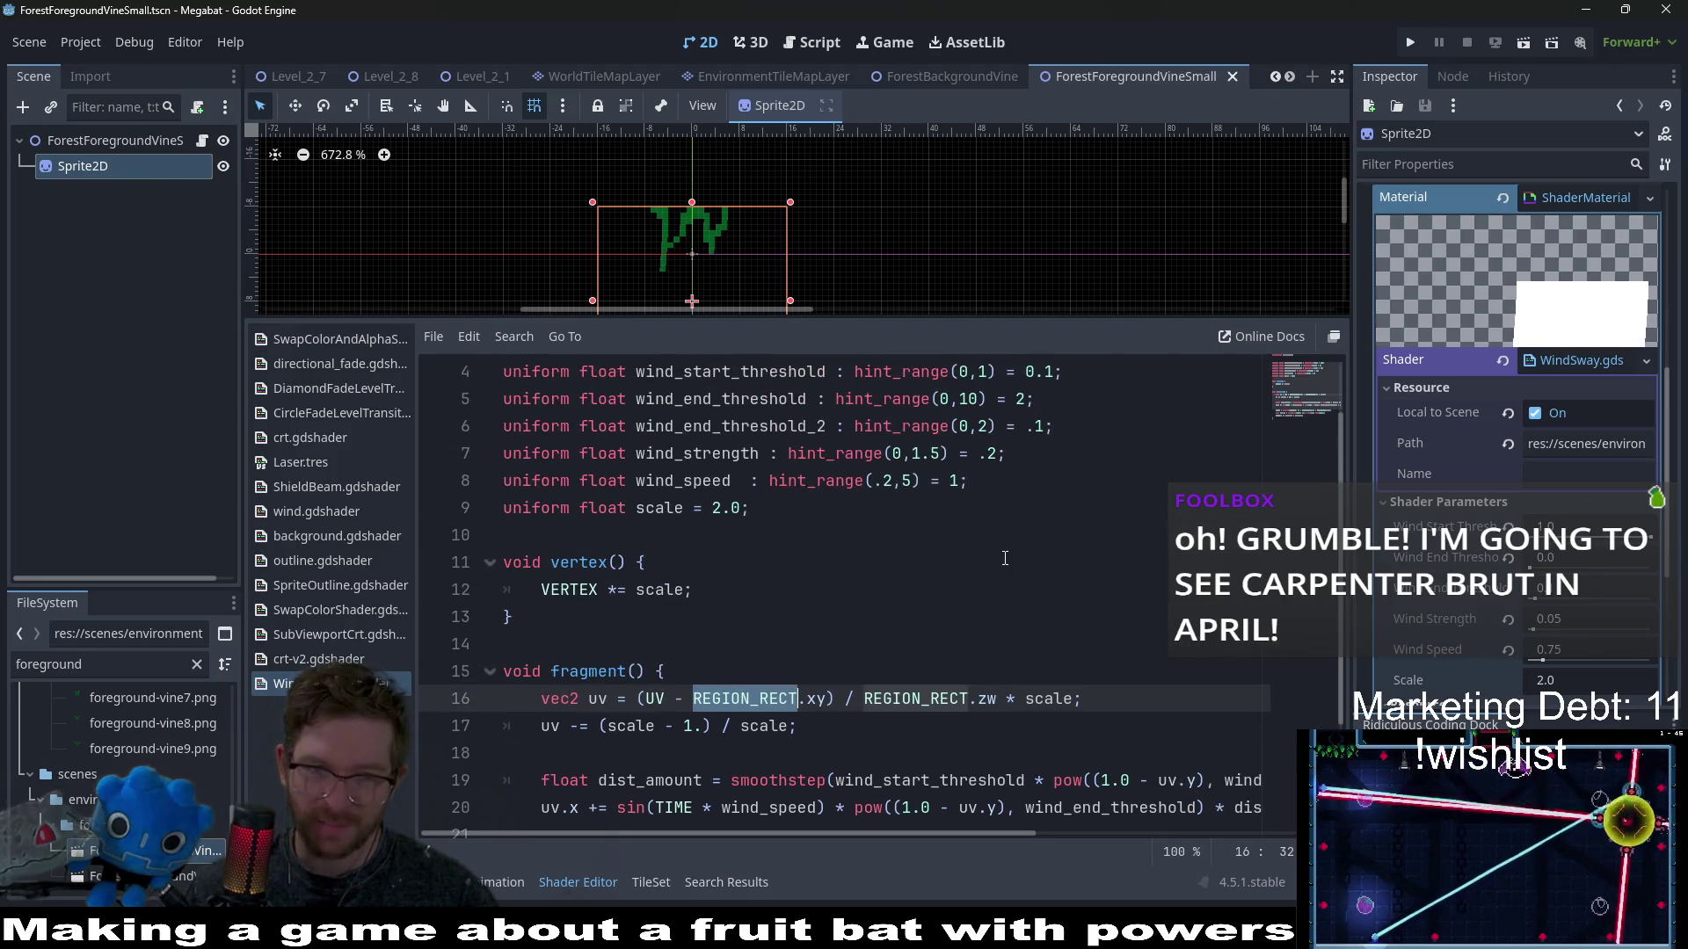
scroll(1005, 558, "up", 1)
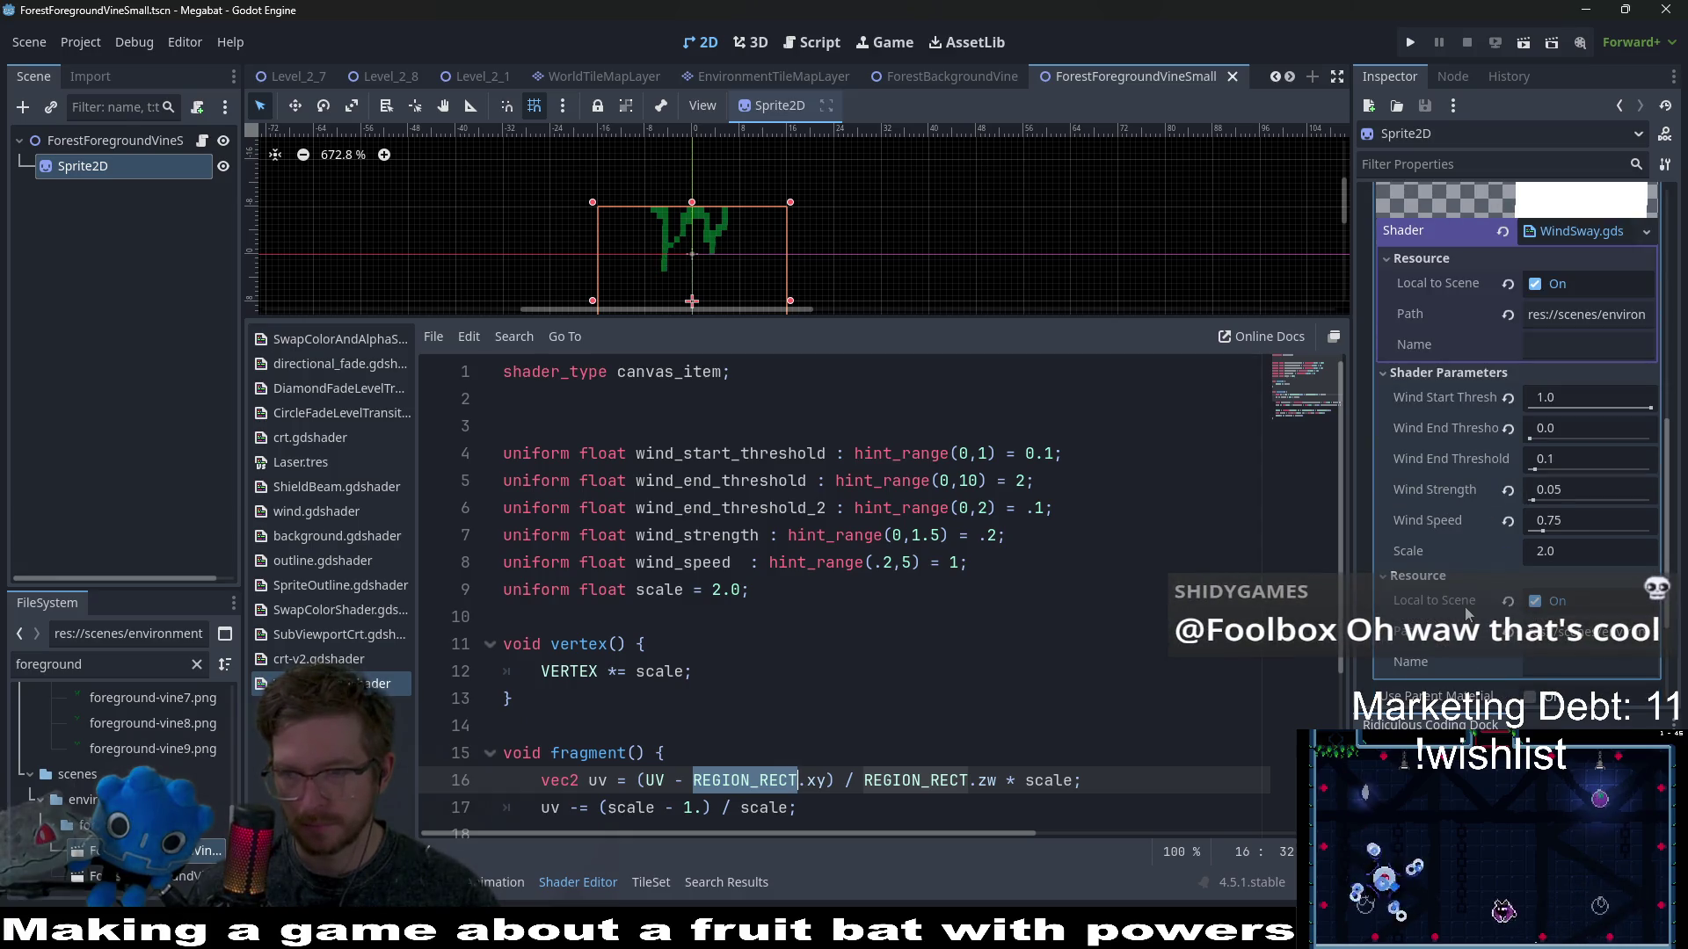
scroll(1466, 612, "down", 2)
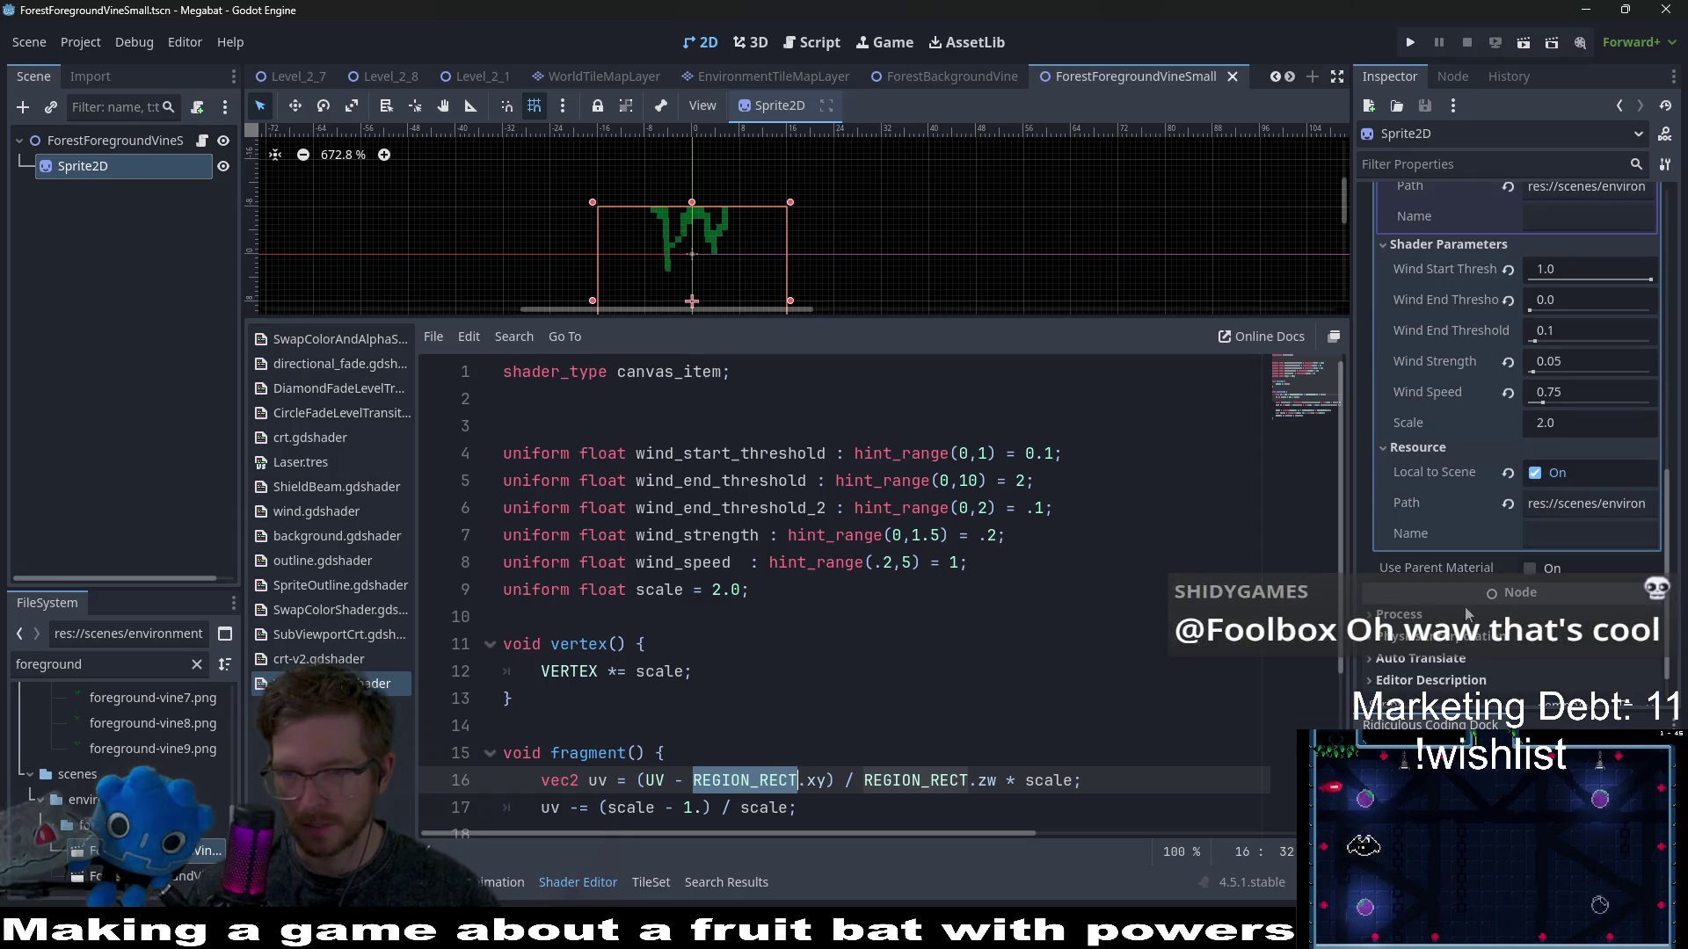
scroll(1464, 607, "up", 7)
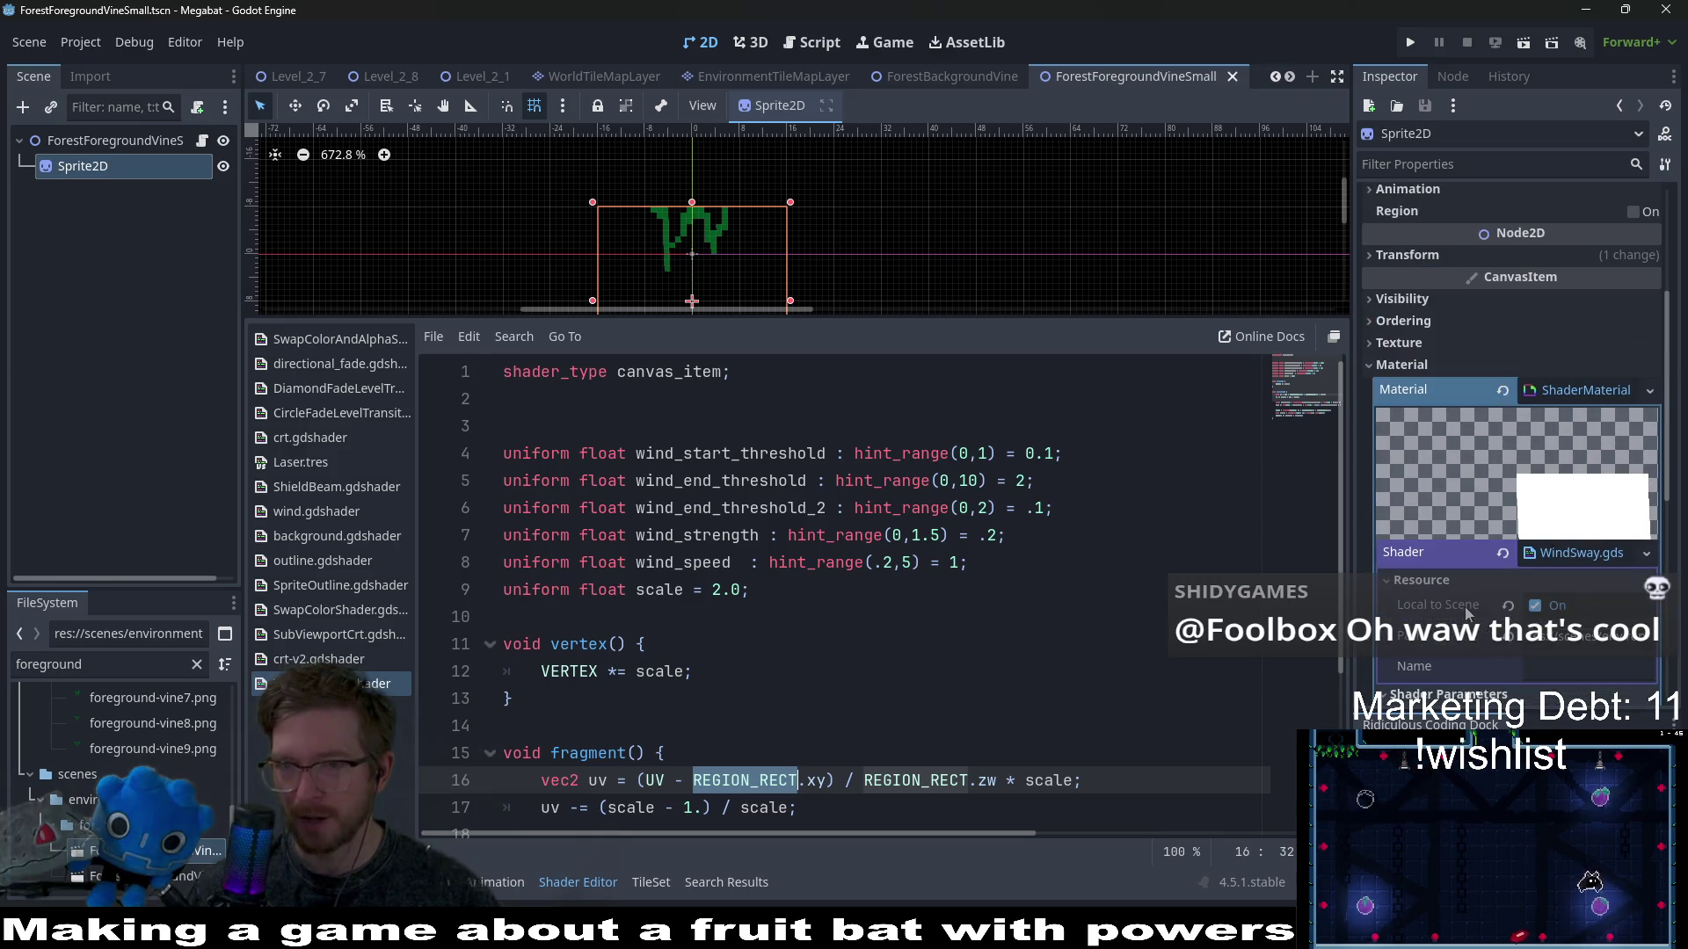
scroll(1464, 606, "up", 4)
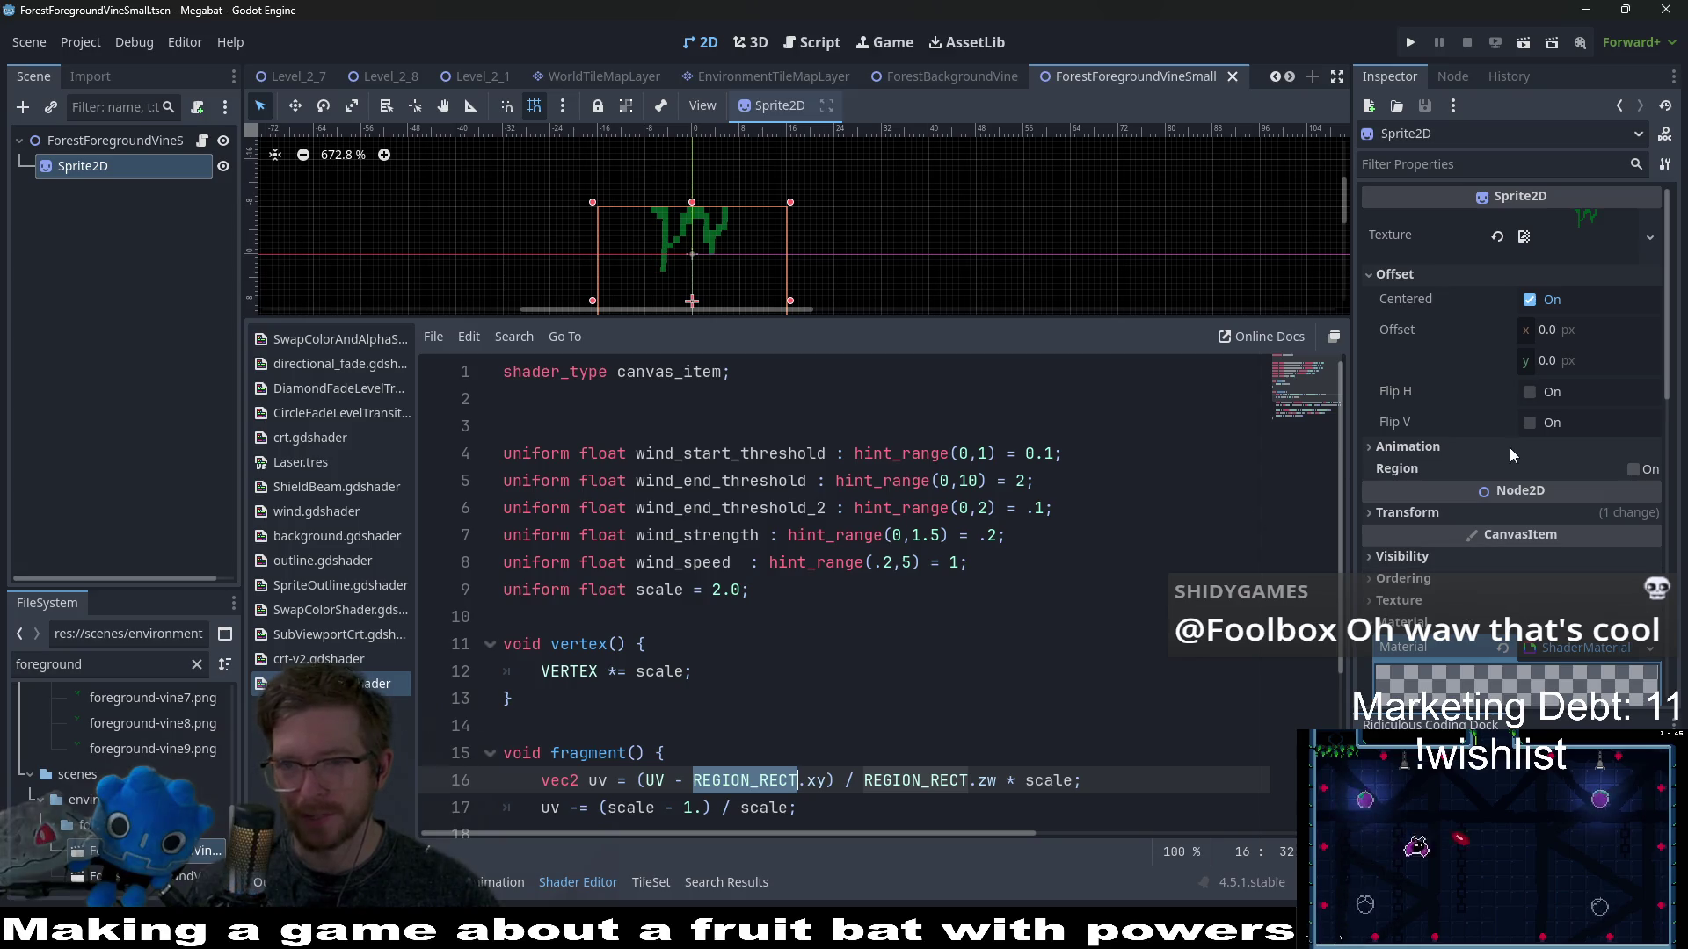
left_click(202, 140)
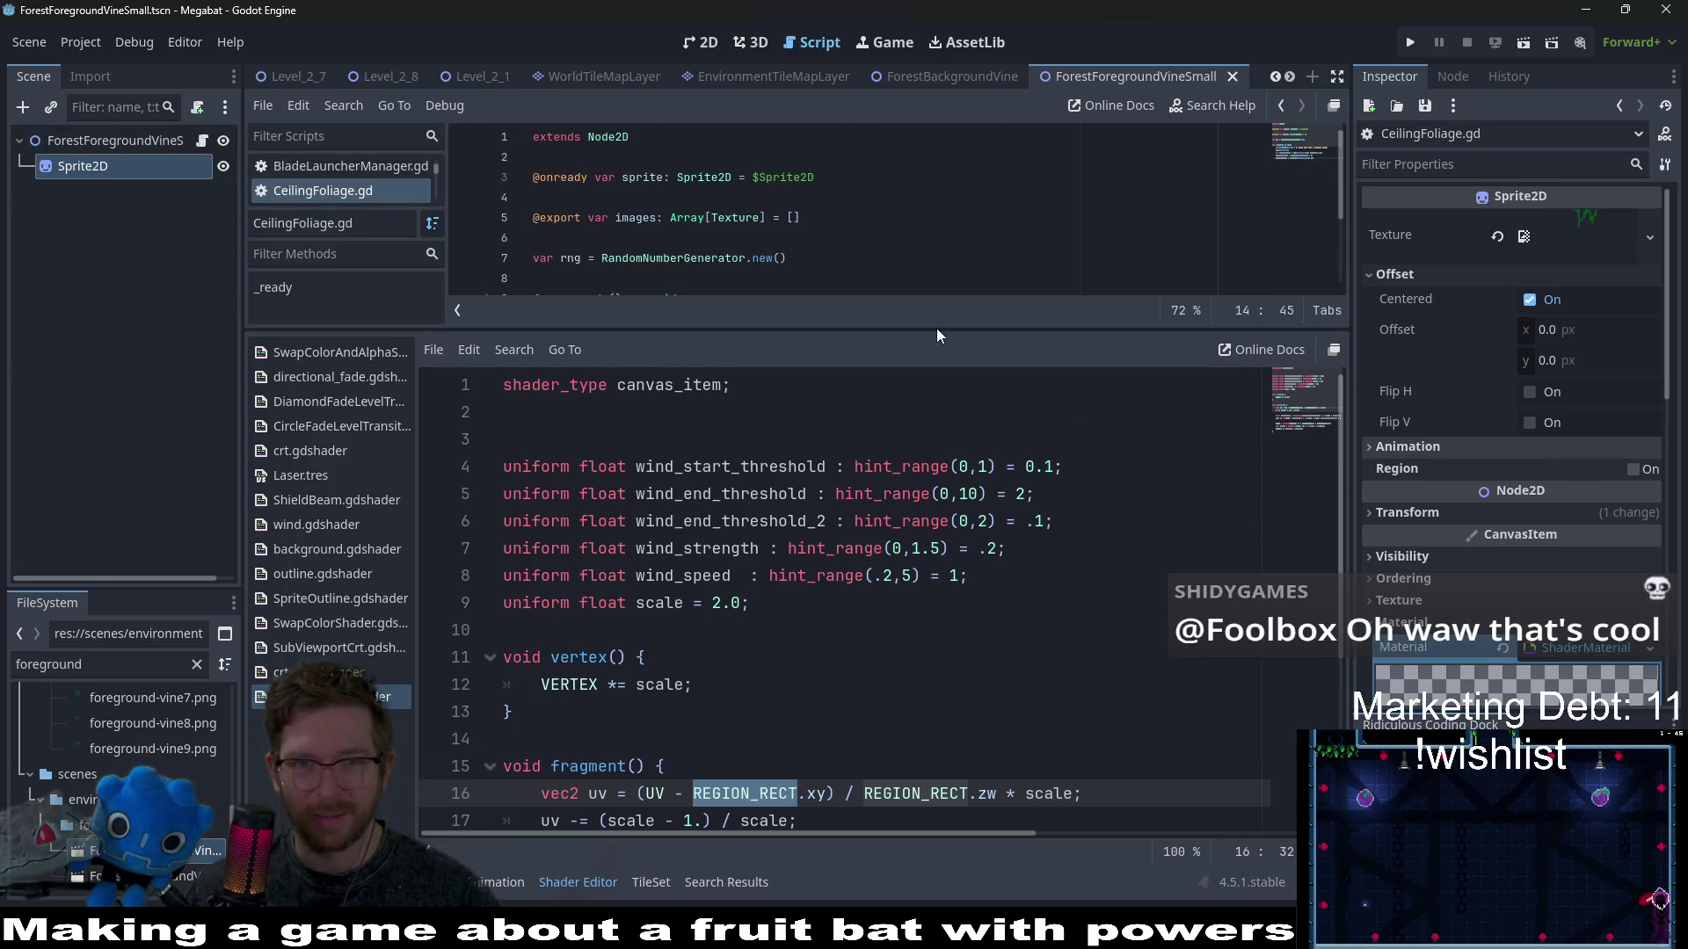
Delete the random sprite.flip_h line from CeilingFoliage.gd, then return to the Level_2_1 scene.
left_click_drag(924, 340, 930, 598)
left_click(932, 433)
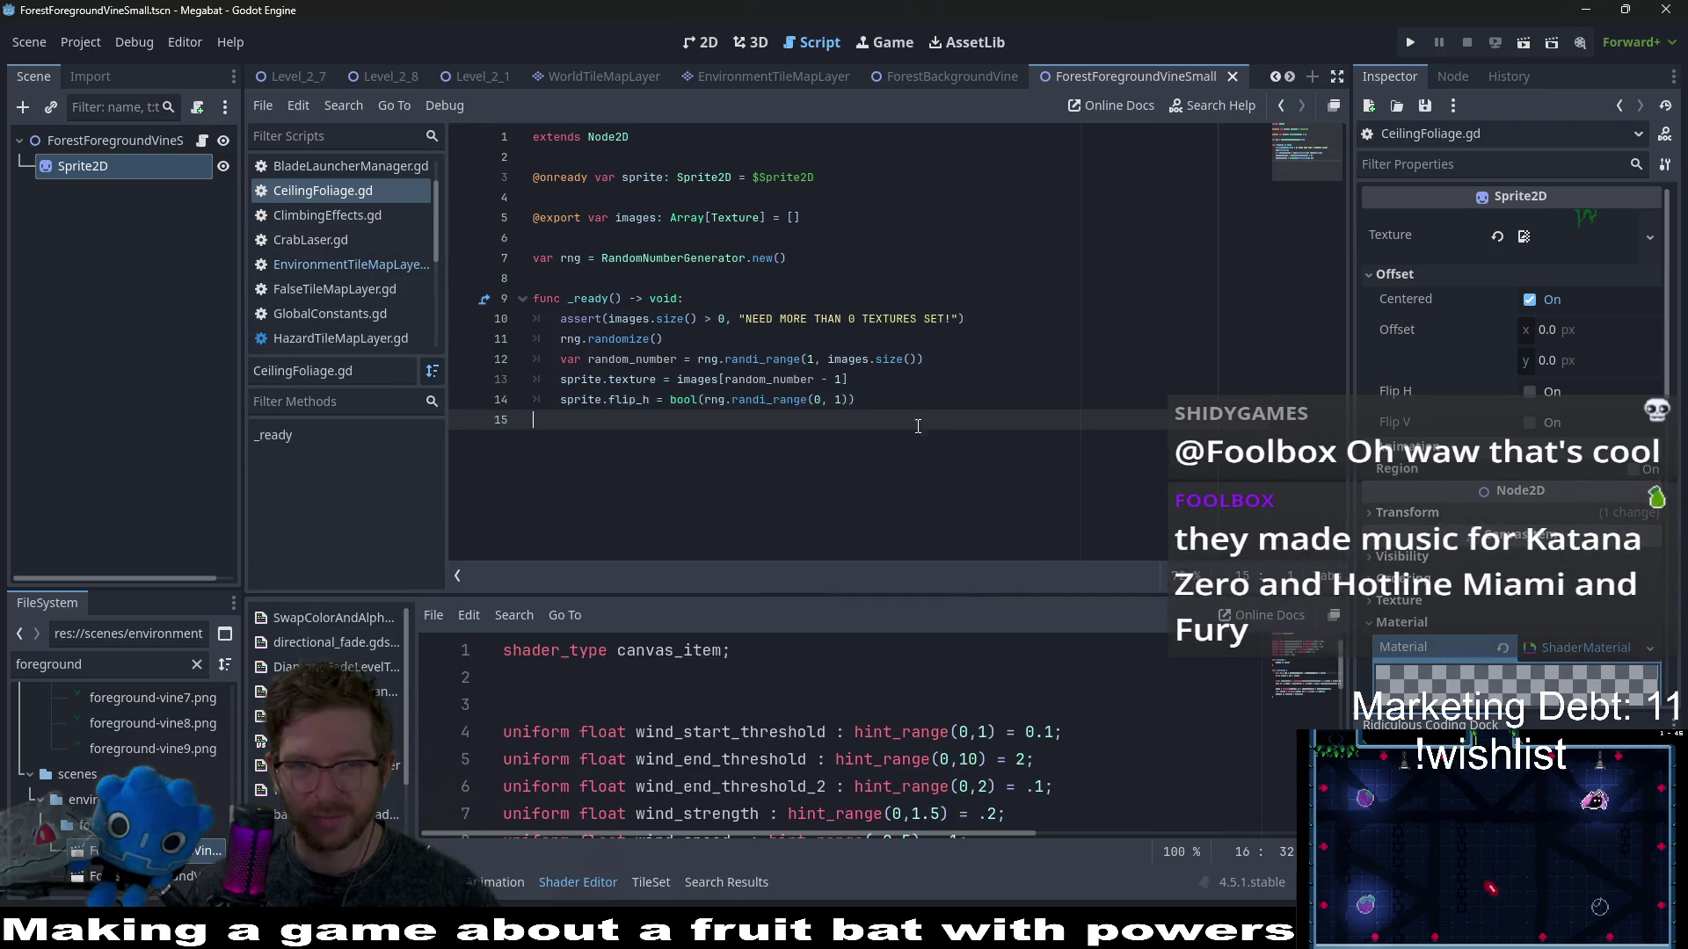
left_click_drag(891, 415, 899, 380)
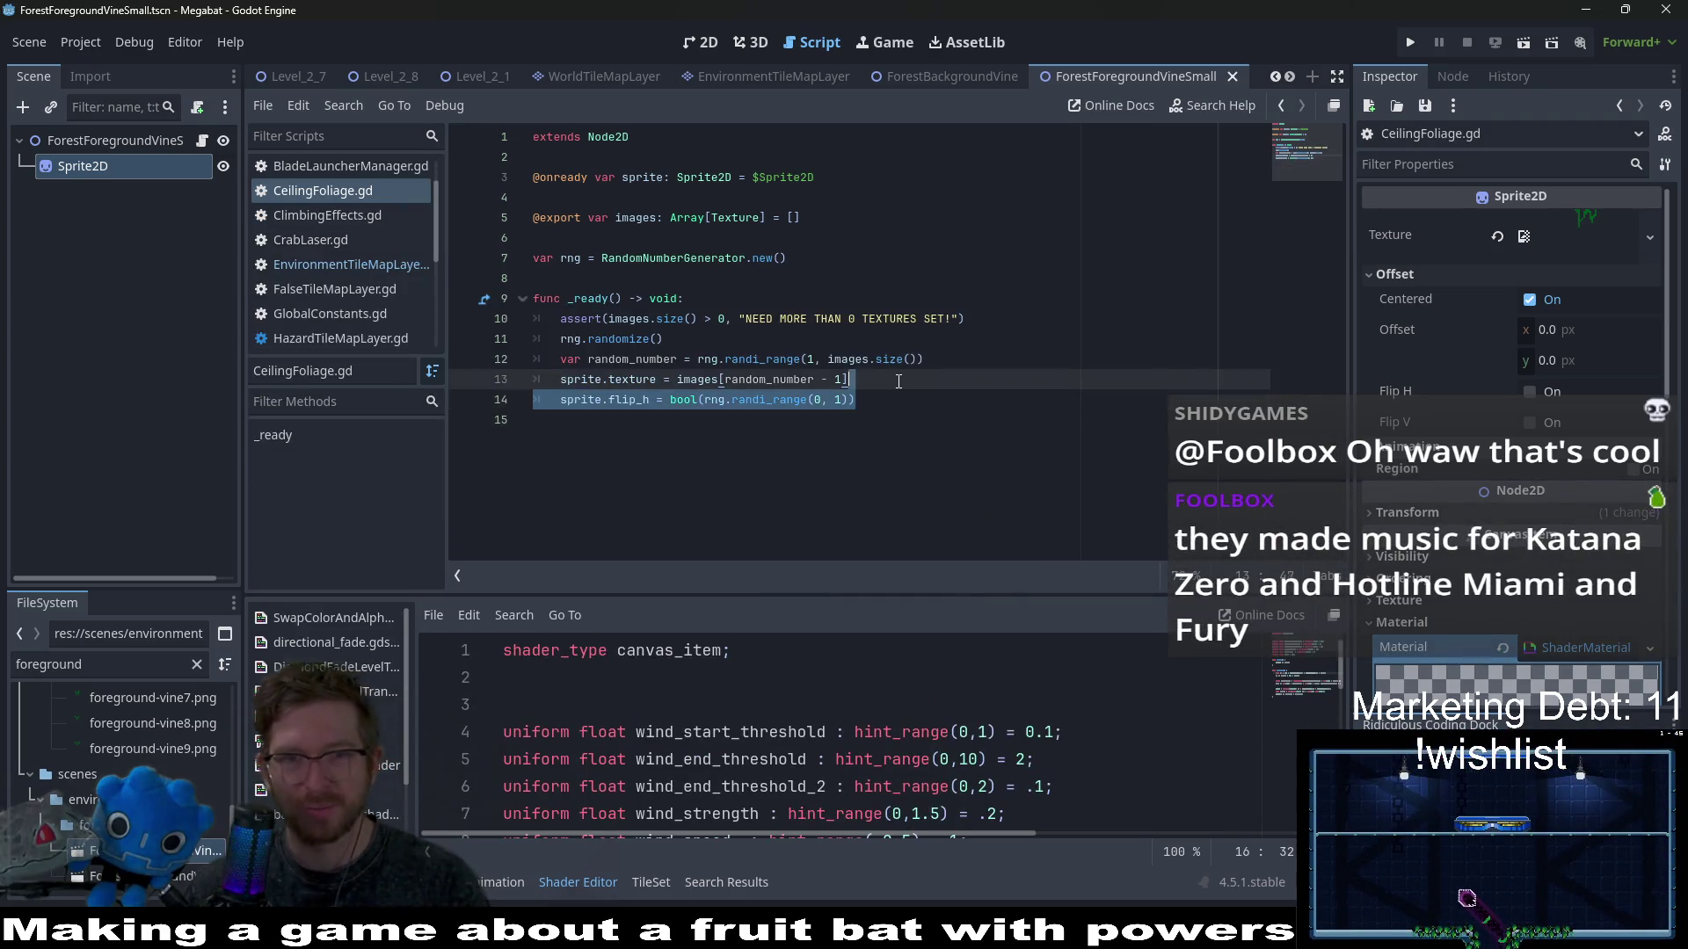
key("BackSpace")
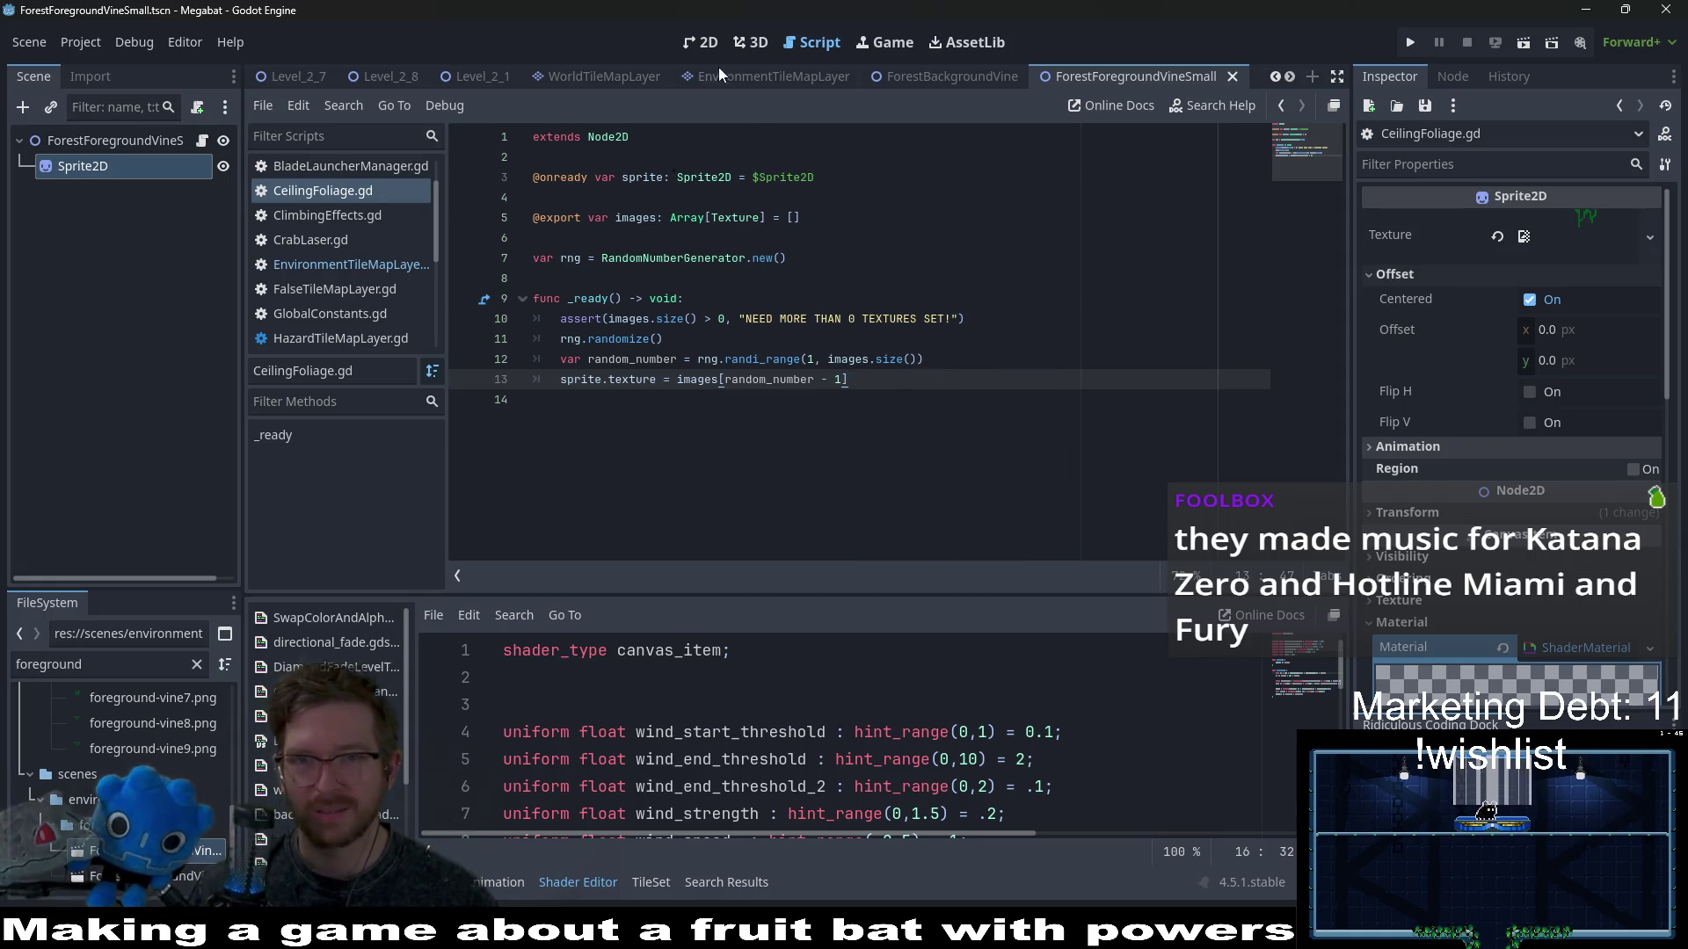
left_click(475, 75)
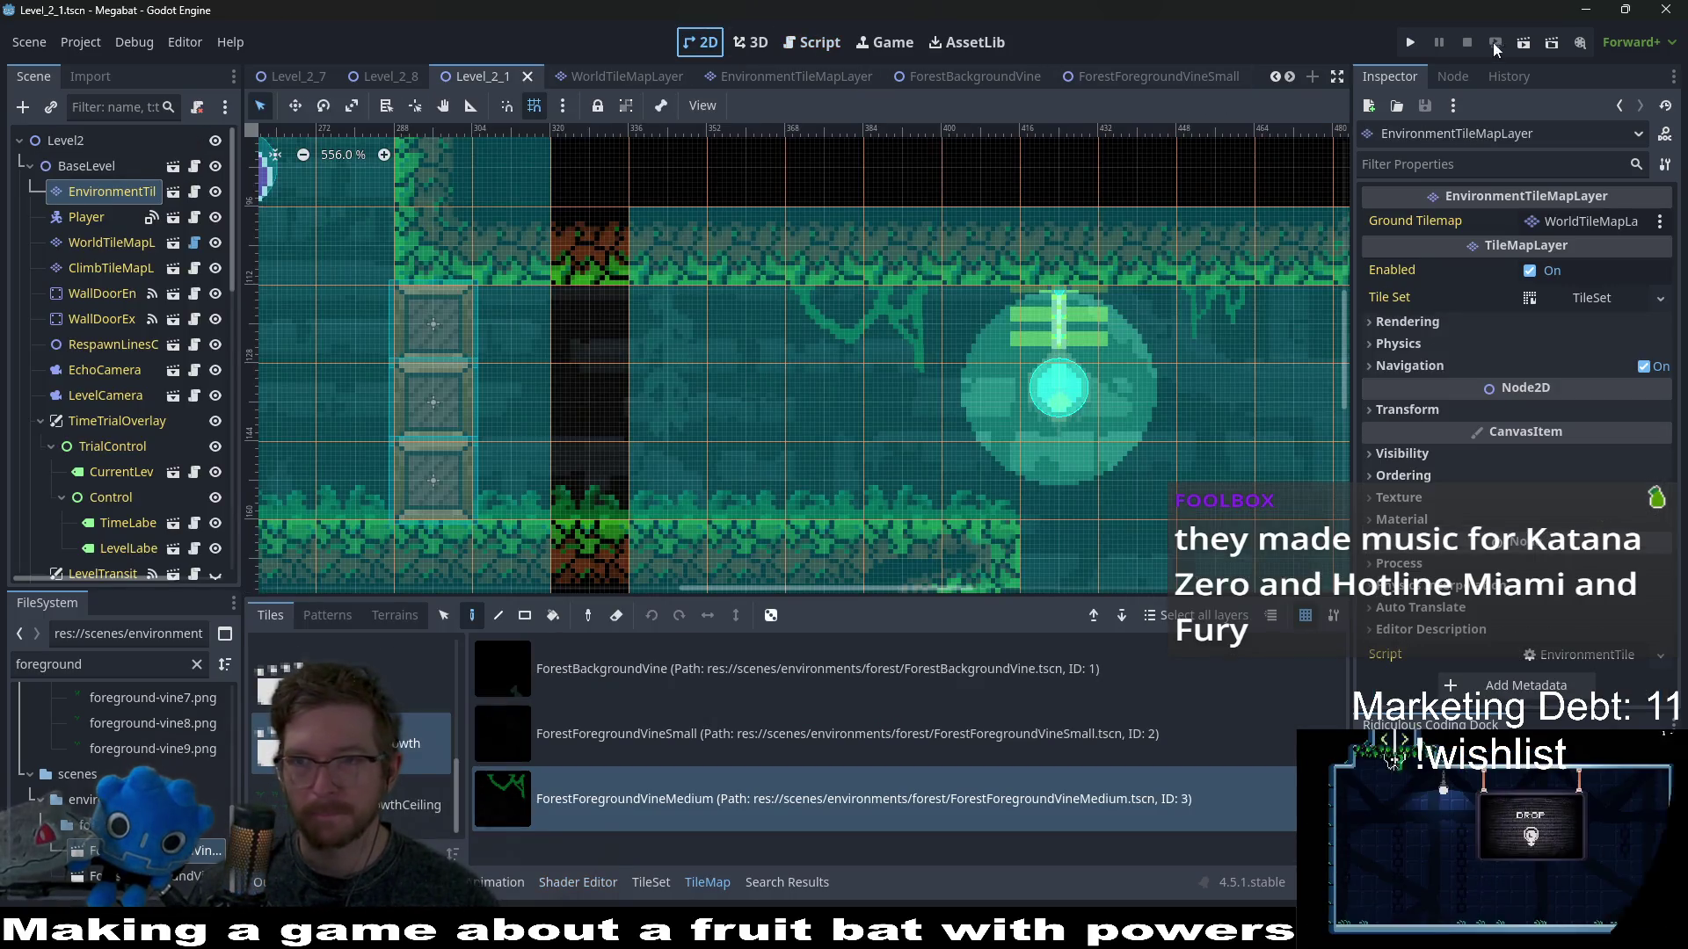
left_click(1529, 44)
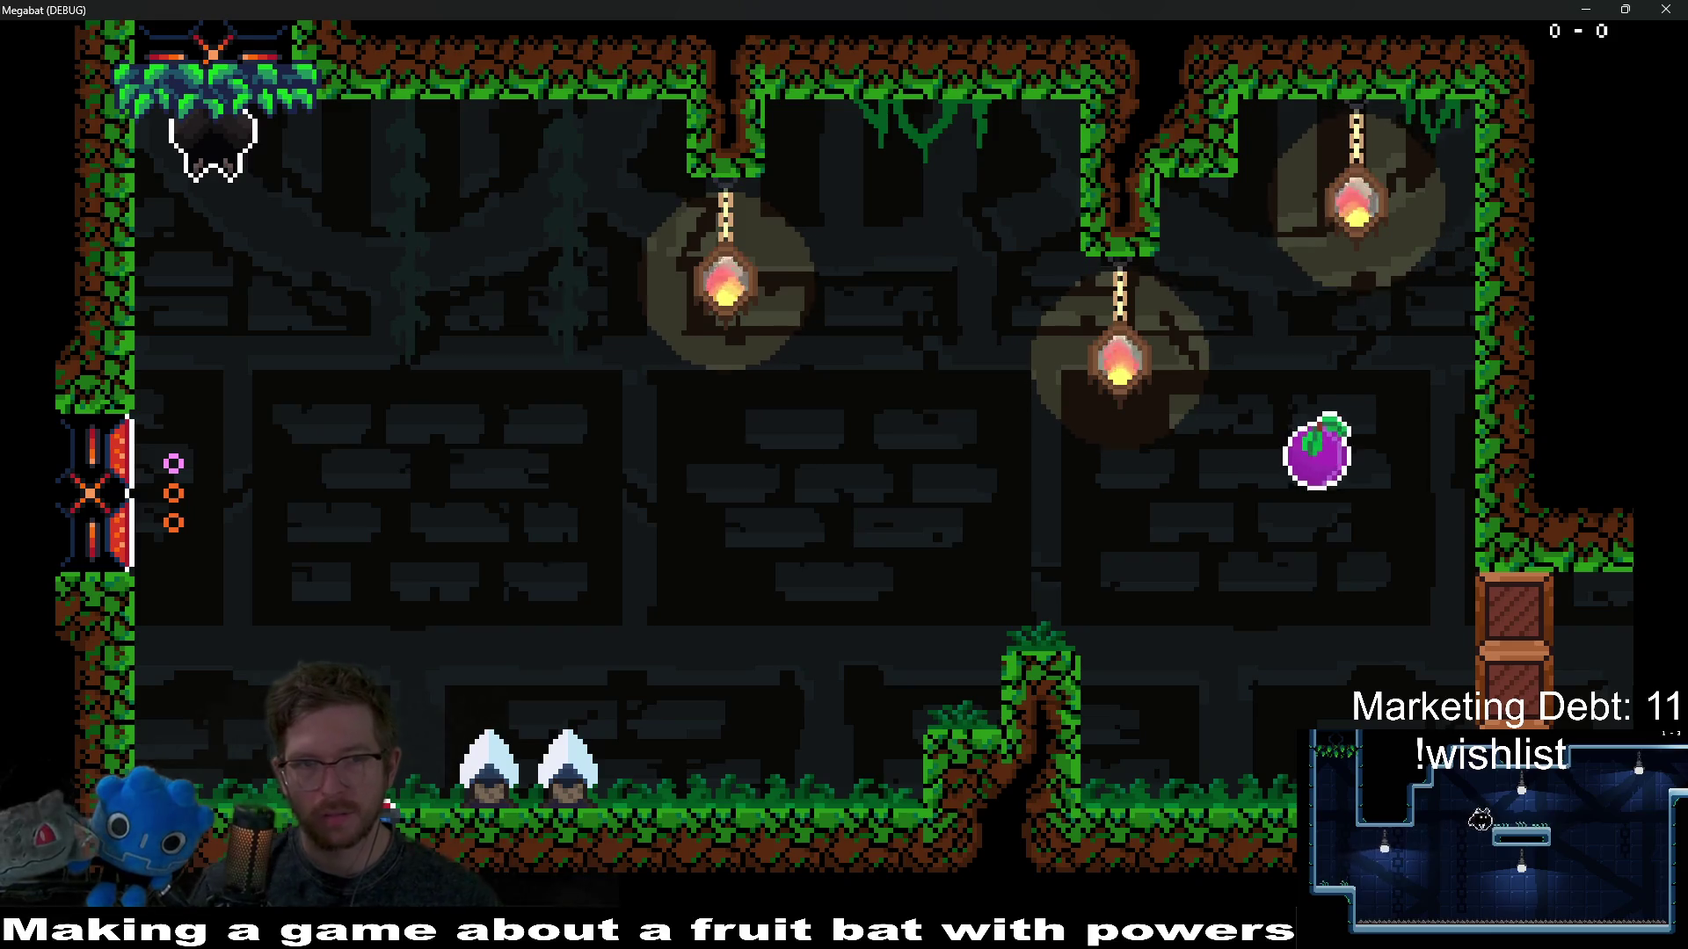
key("Right")
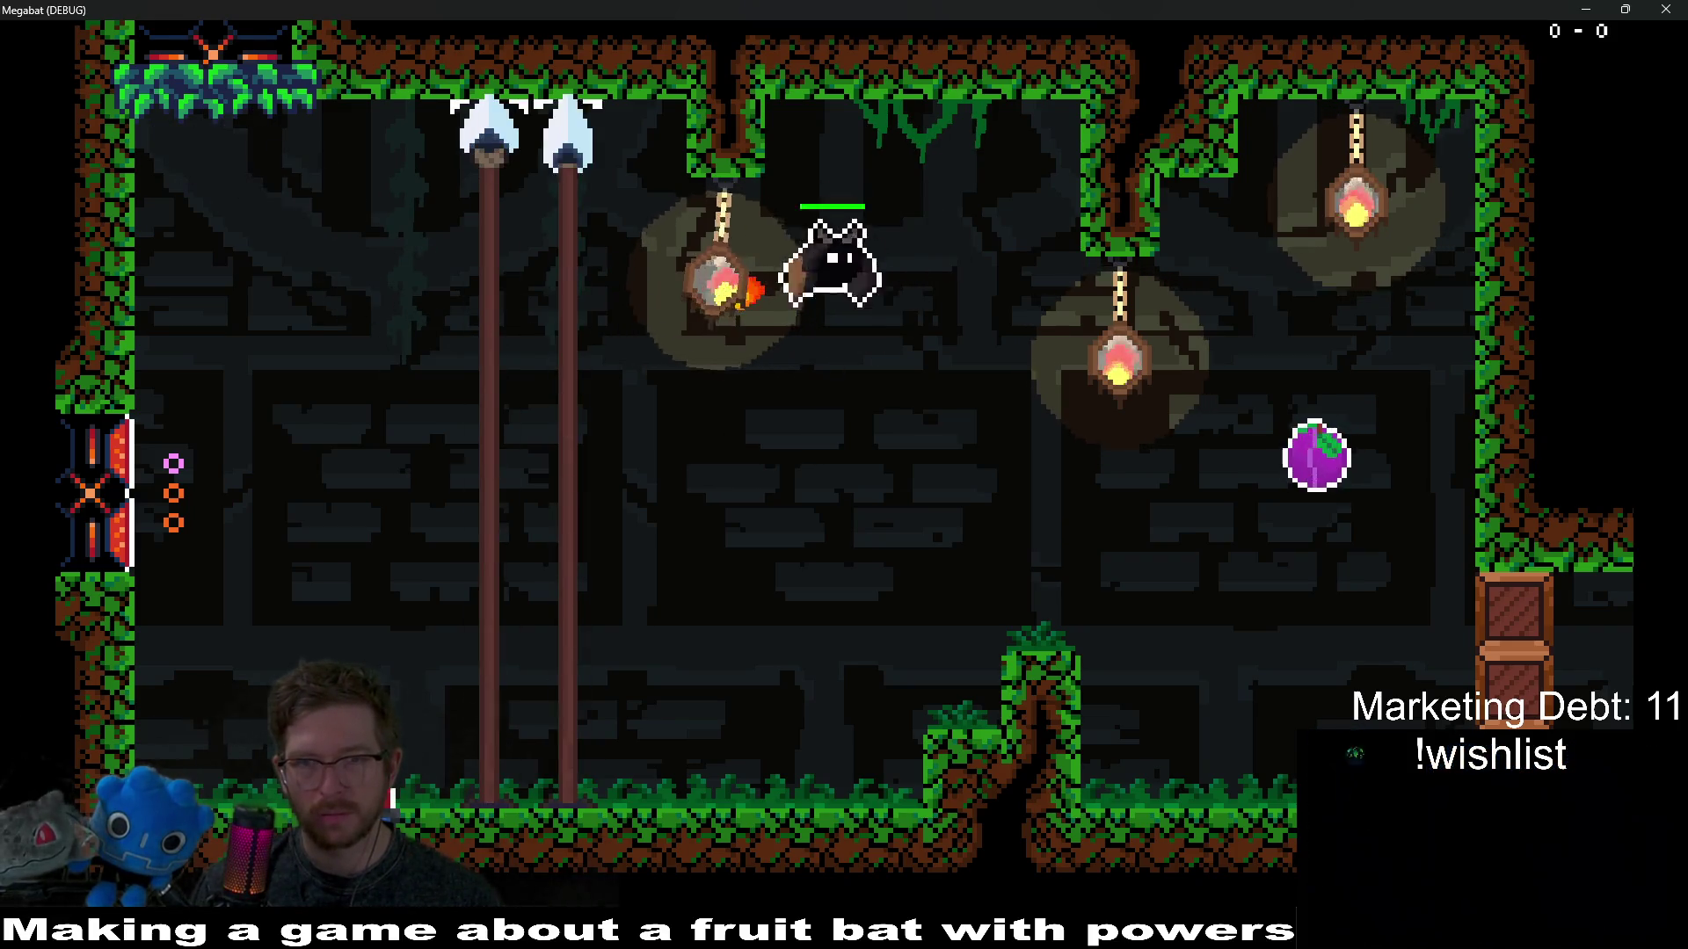
key("Right")
key("Right")
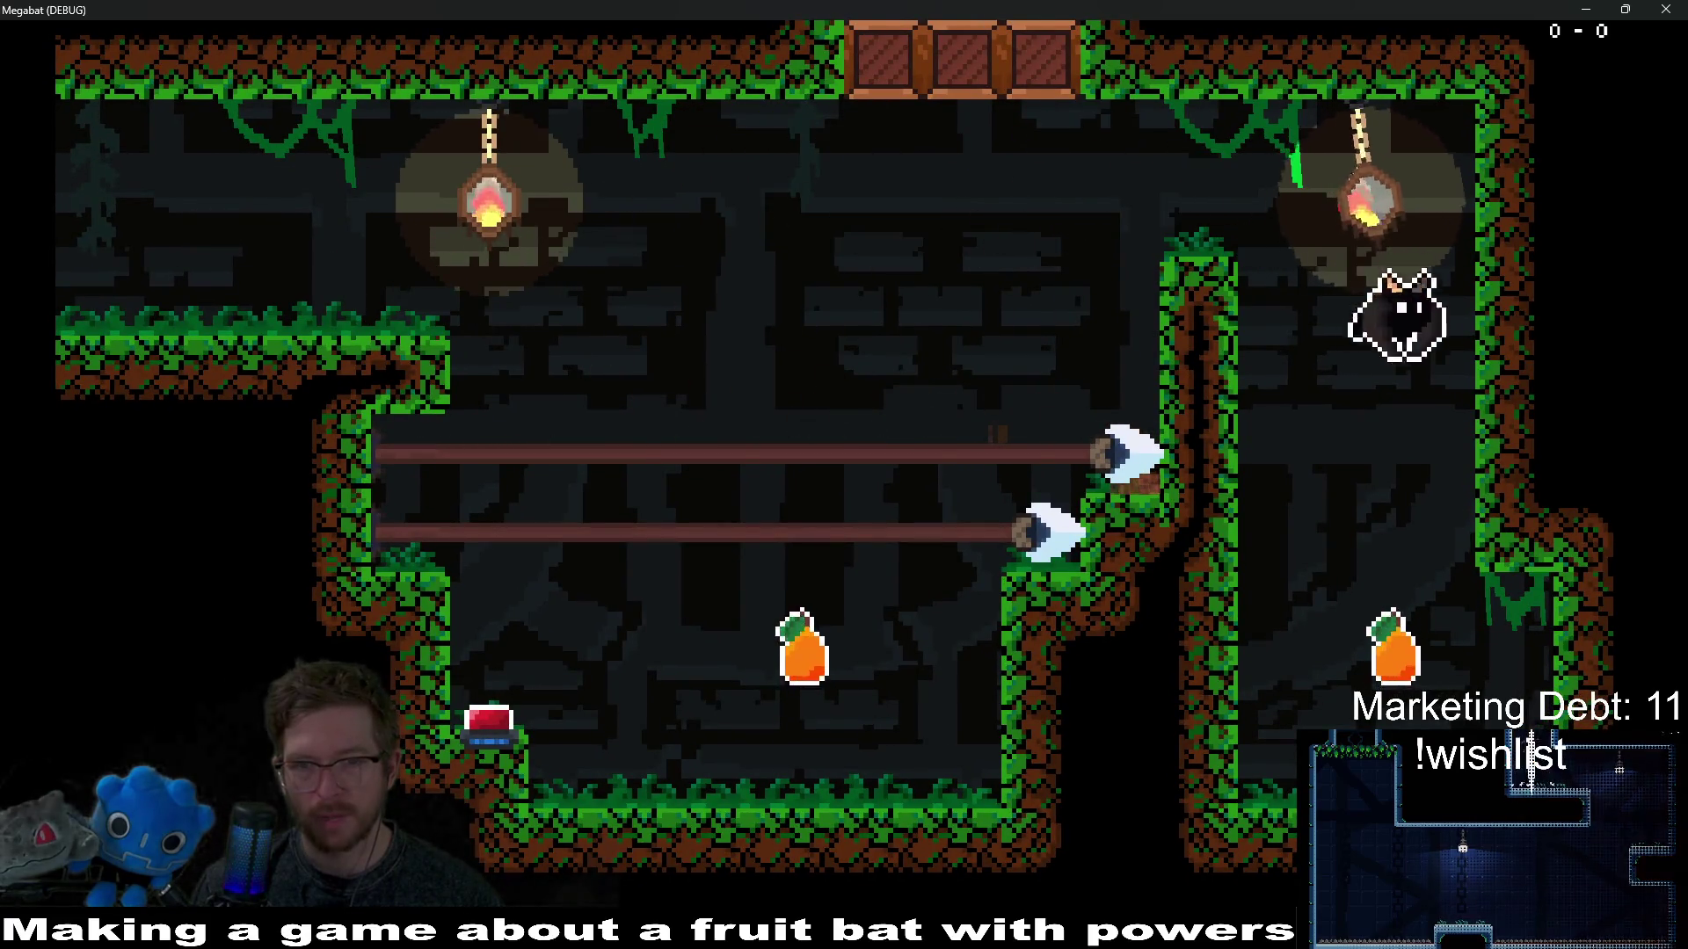
key("Left")
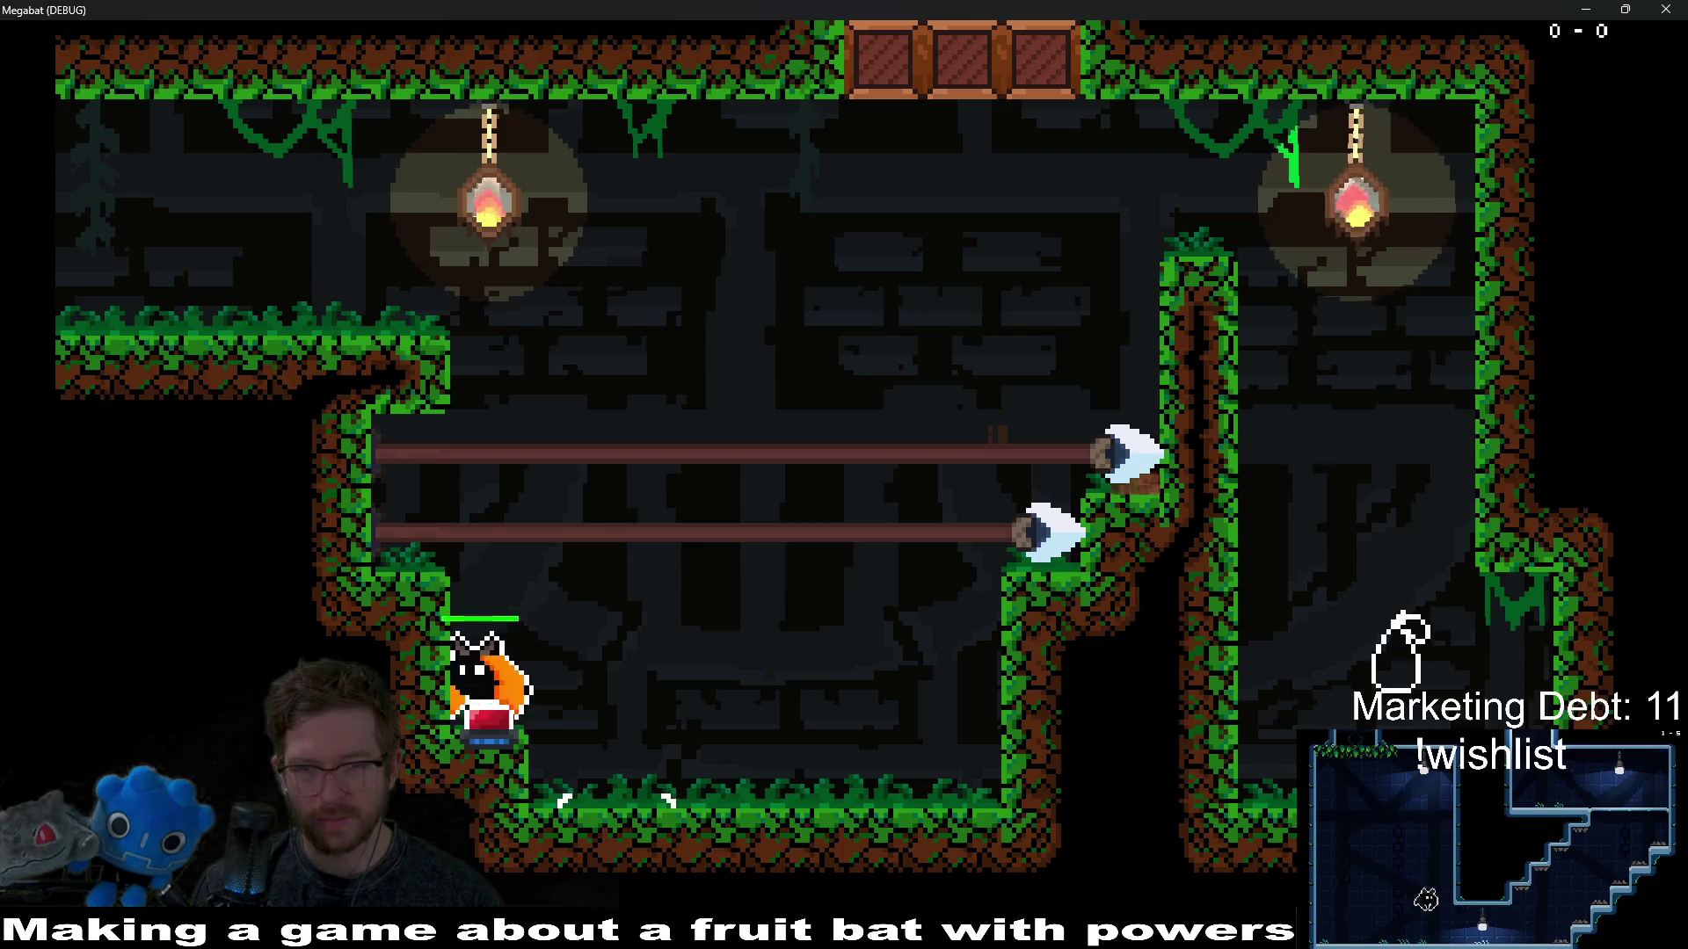
key("Up")
key("Left")
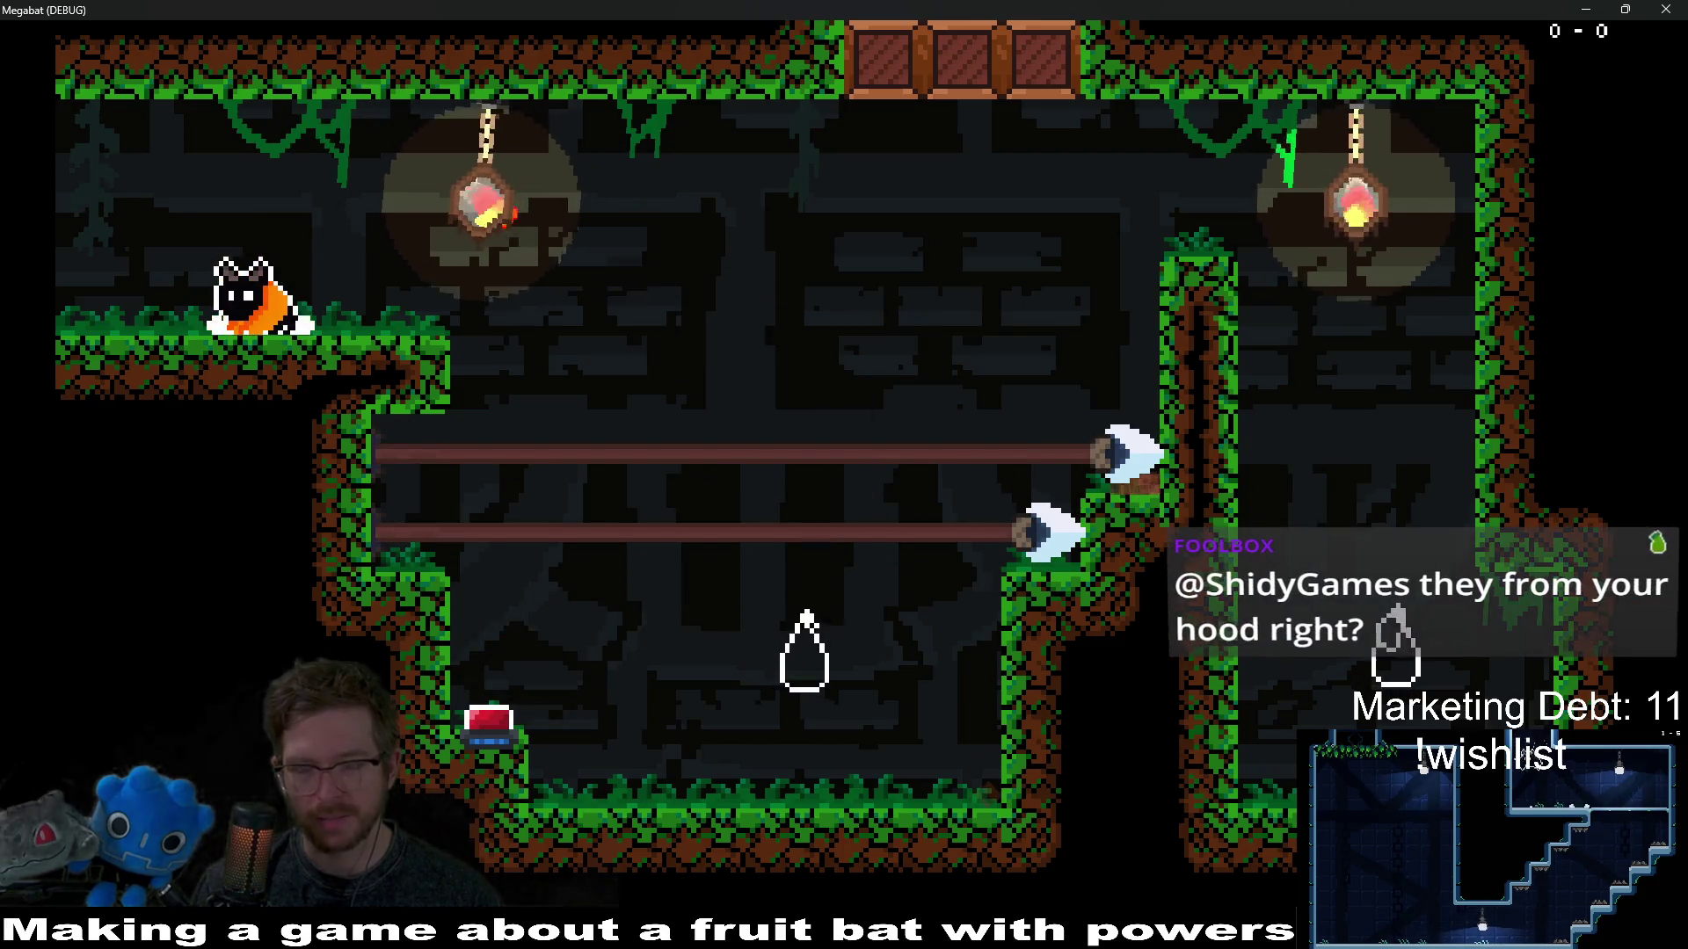
key("Right")
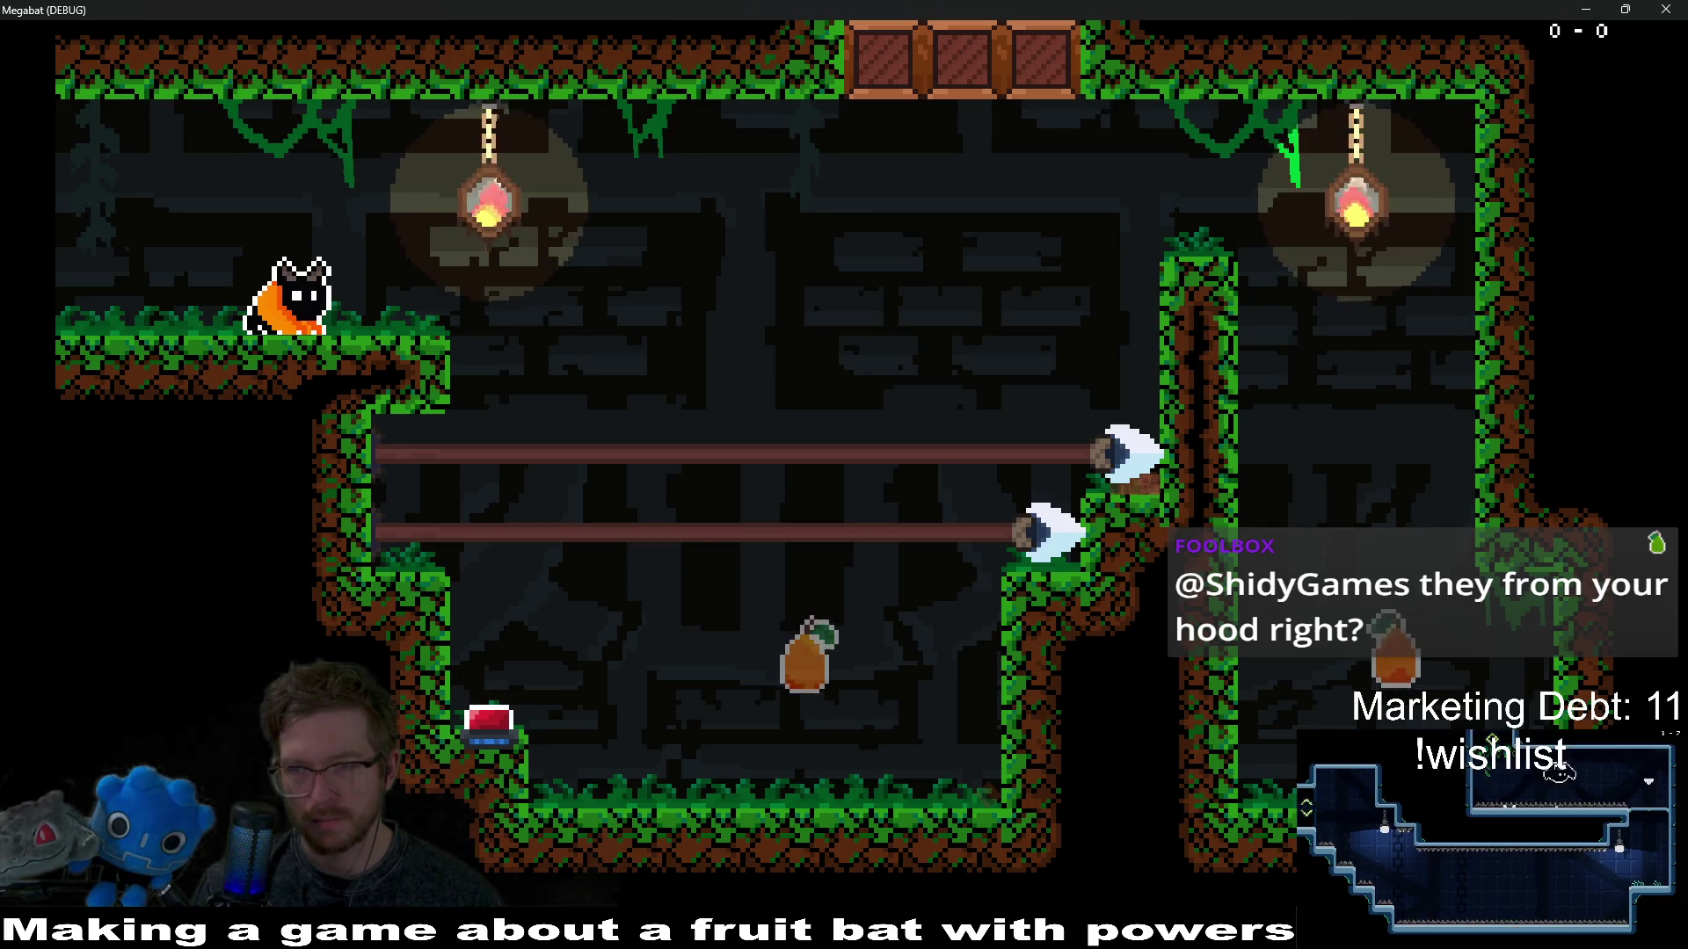
key("Left")
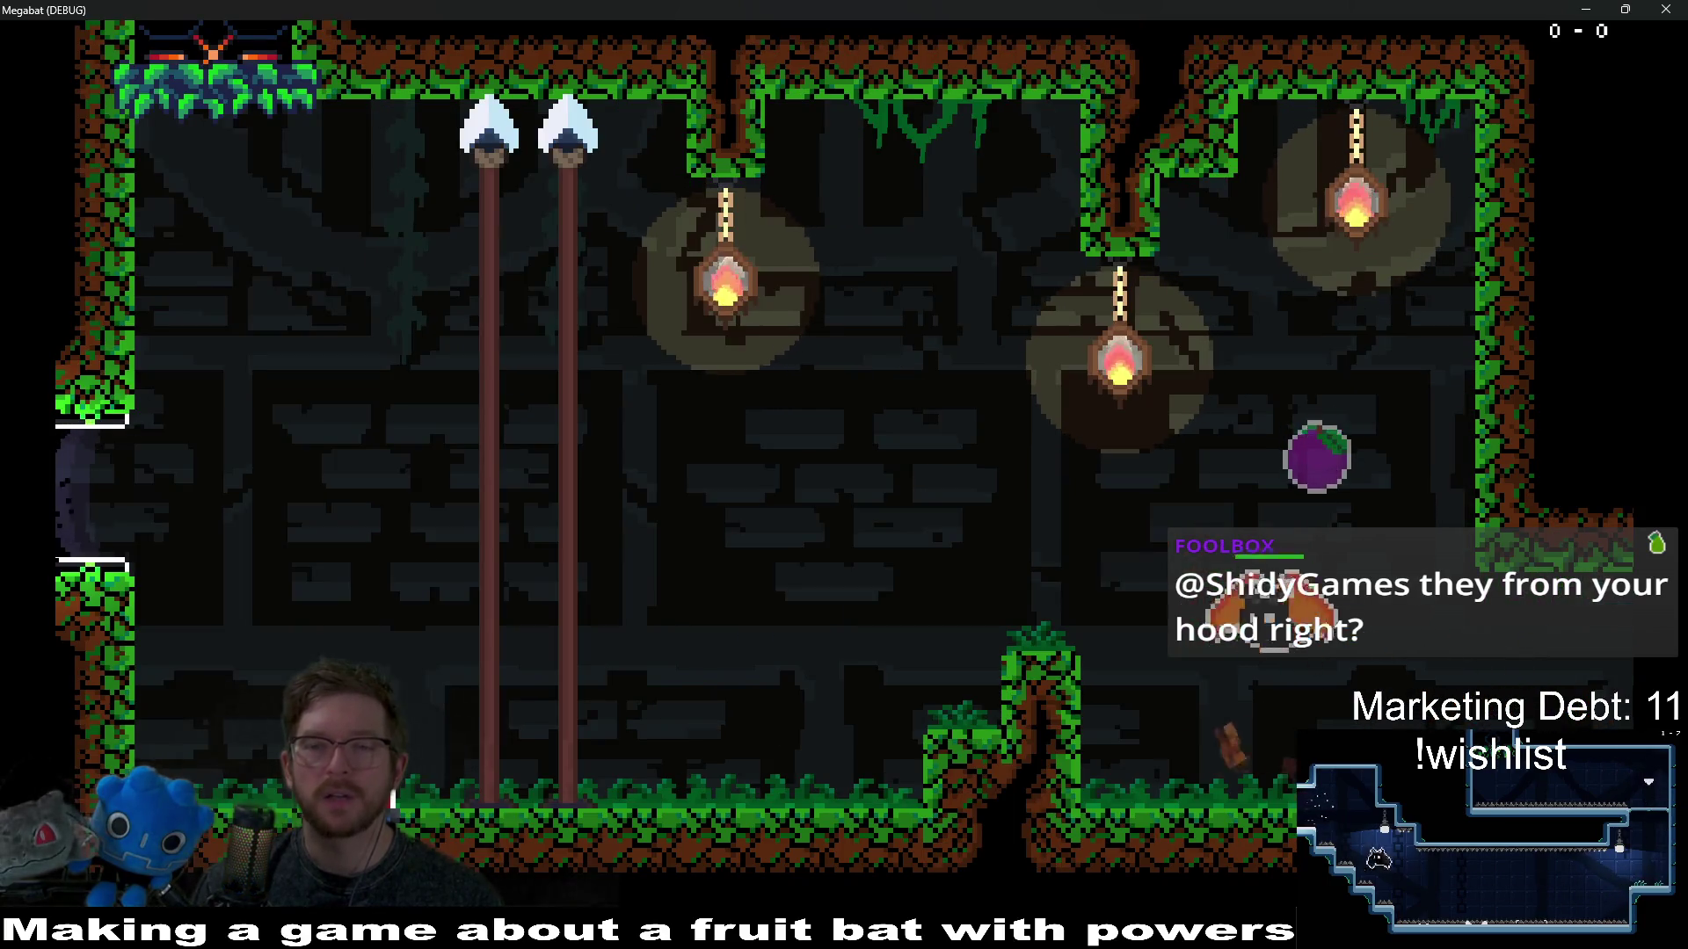
key("Left")
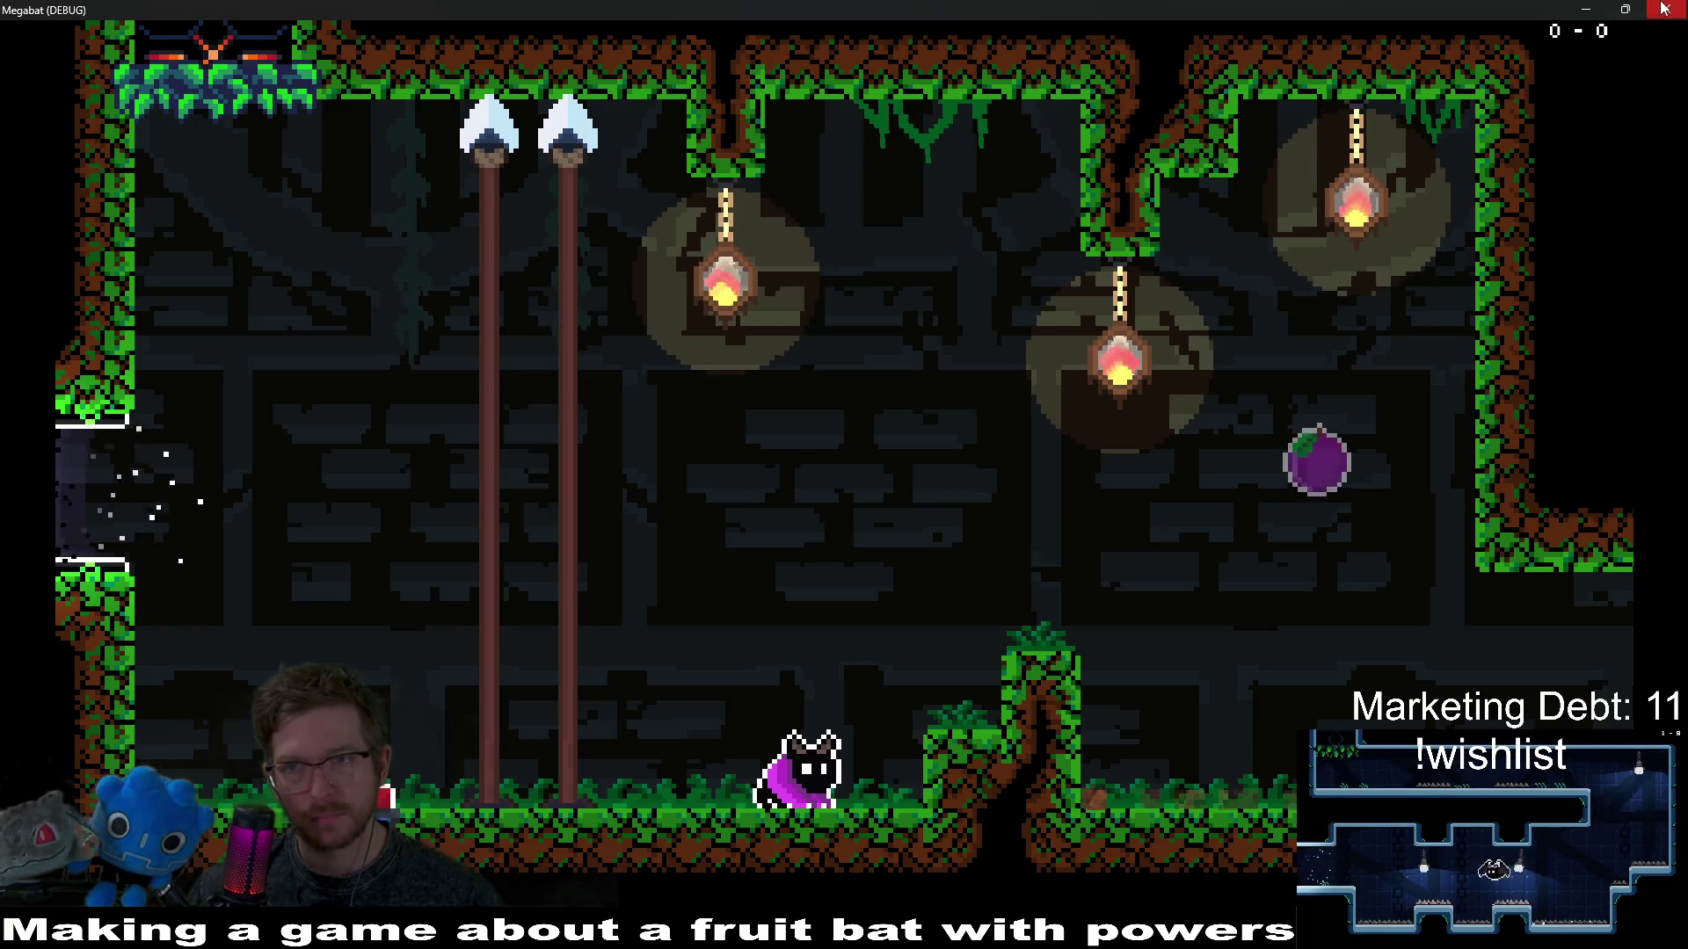
key("F8")
Paint a ForestBackgroundVine tile on the environment tile map layer and save Level_2_1.
scroll(1016, 479, "left", 10)
scroll(691, 361, "up", 5)
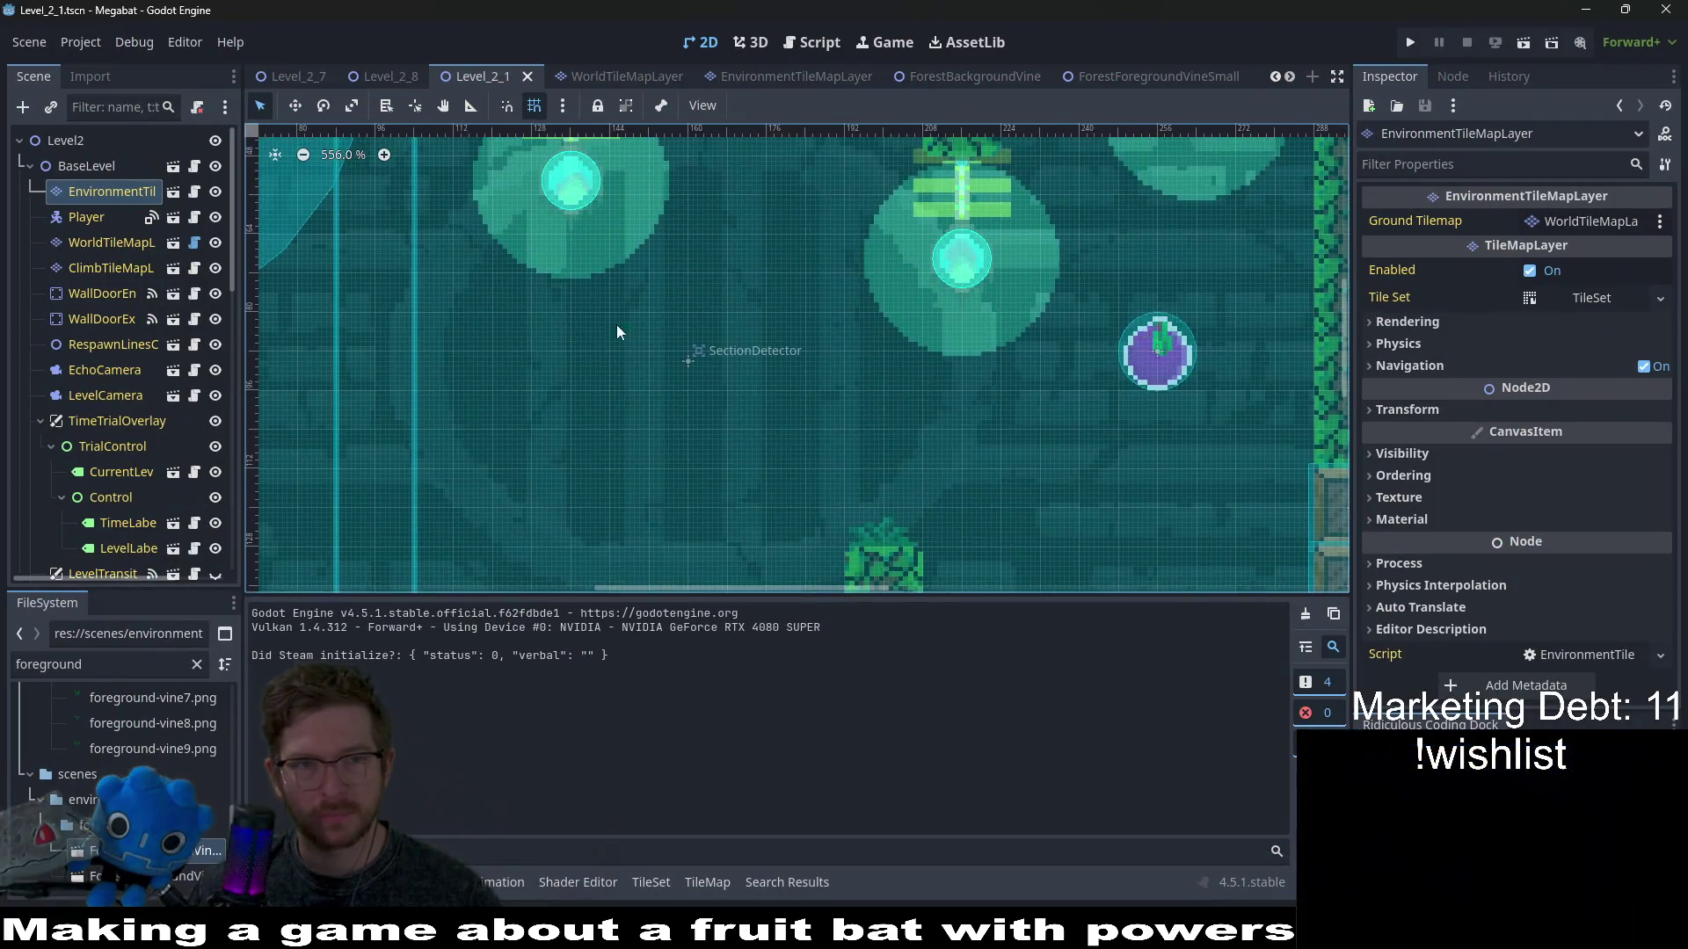
left_click(96, 218)
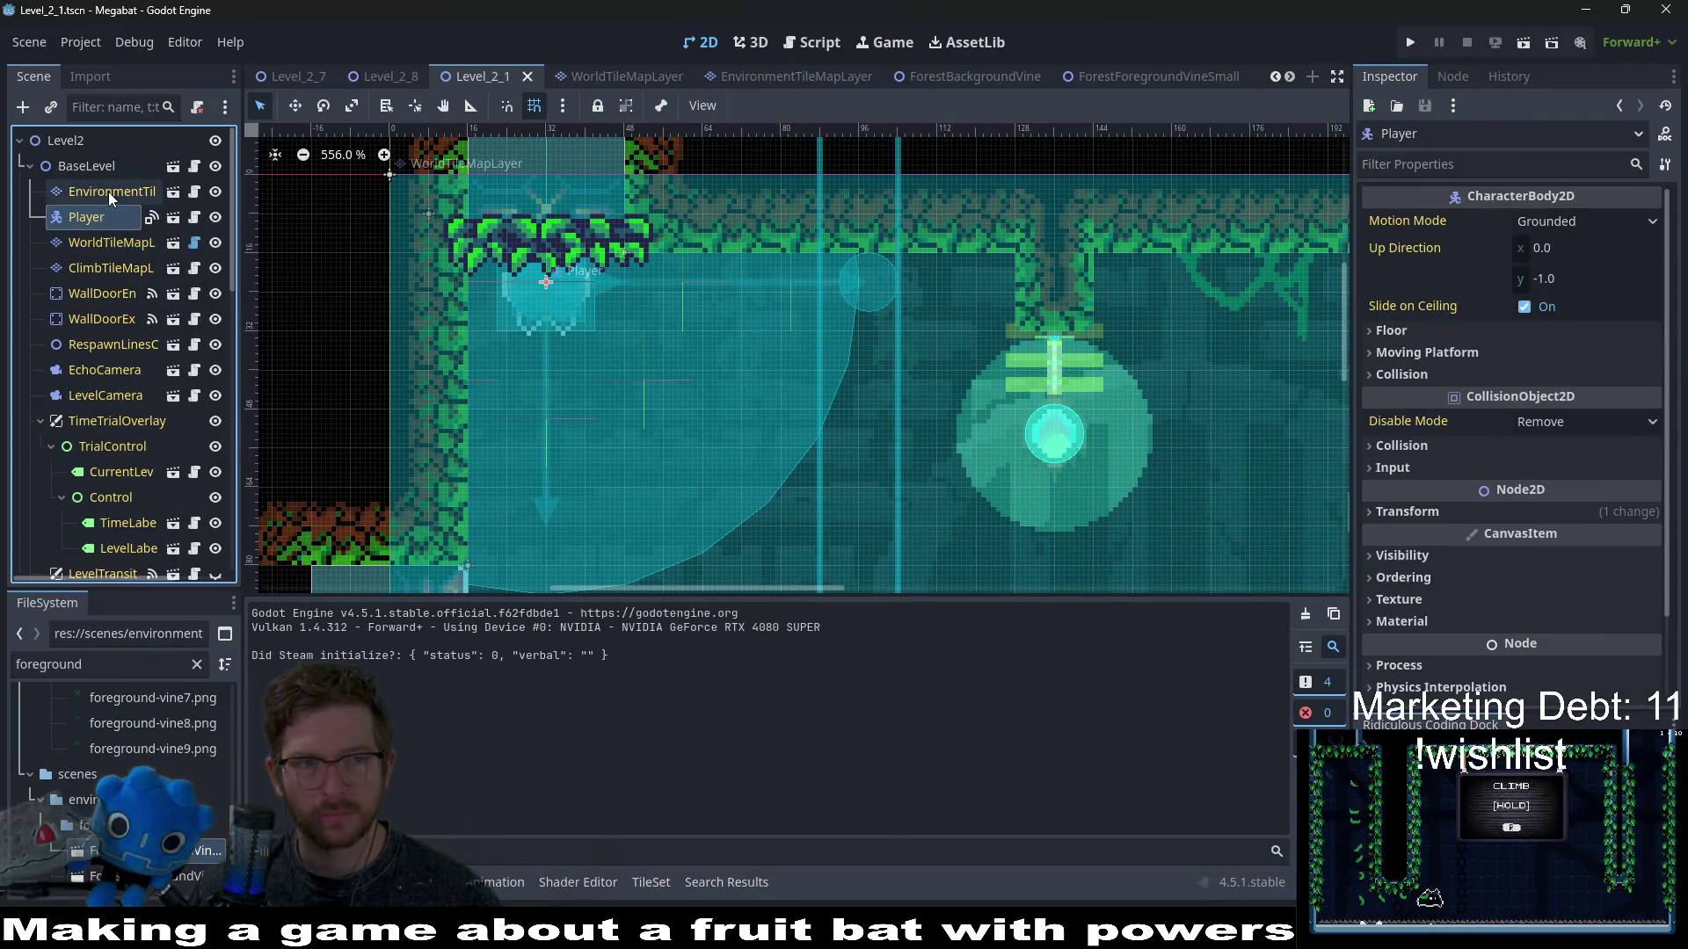
left_click(105, 192)
left_click(656, 786)
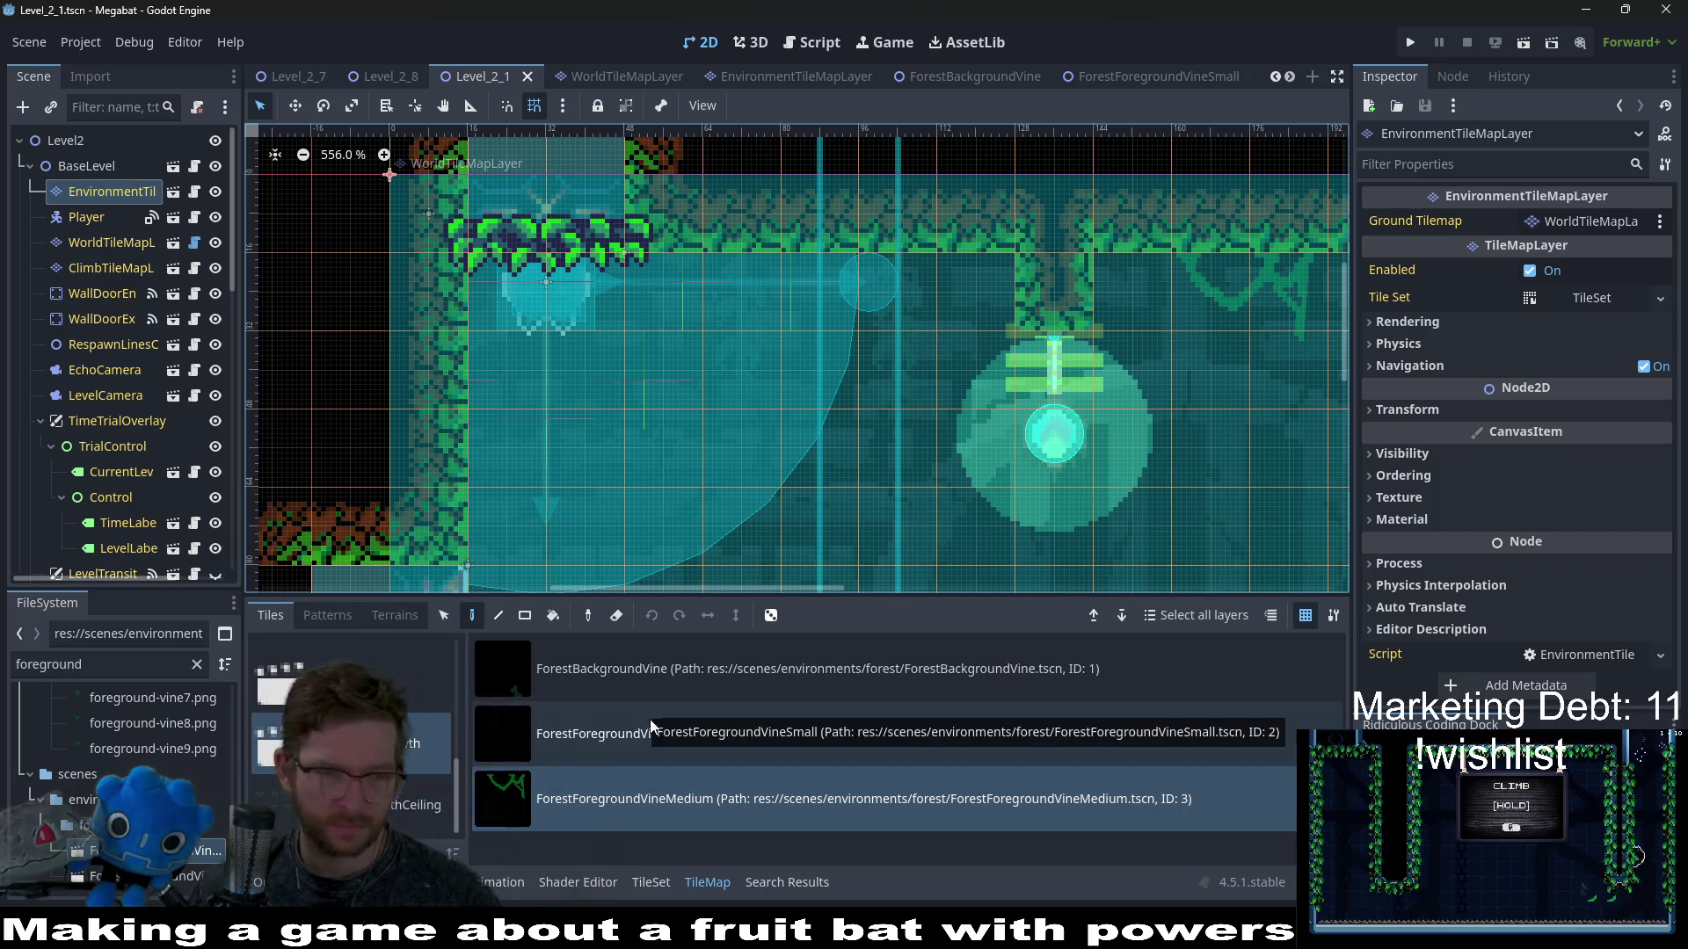
left_click(587, 731)
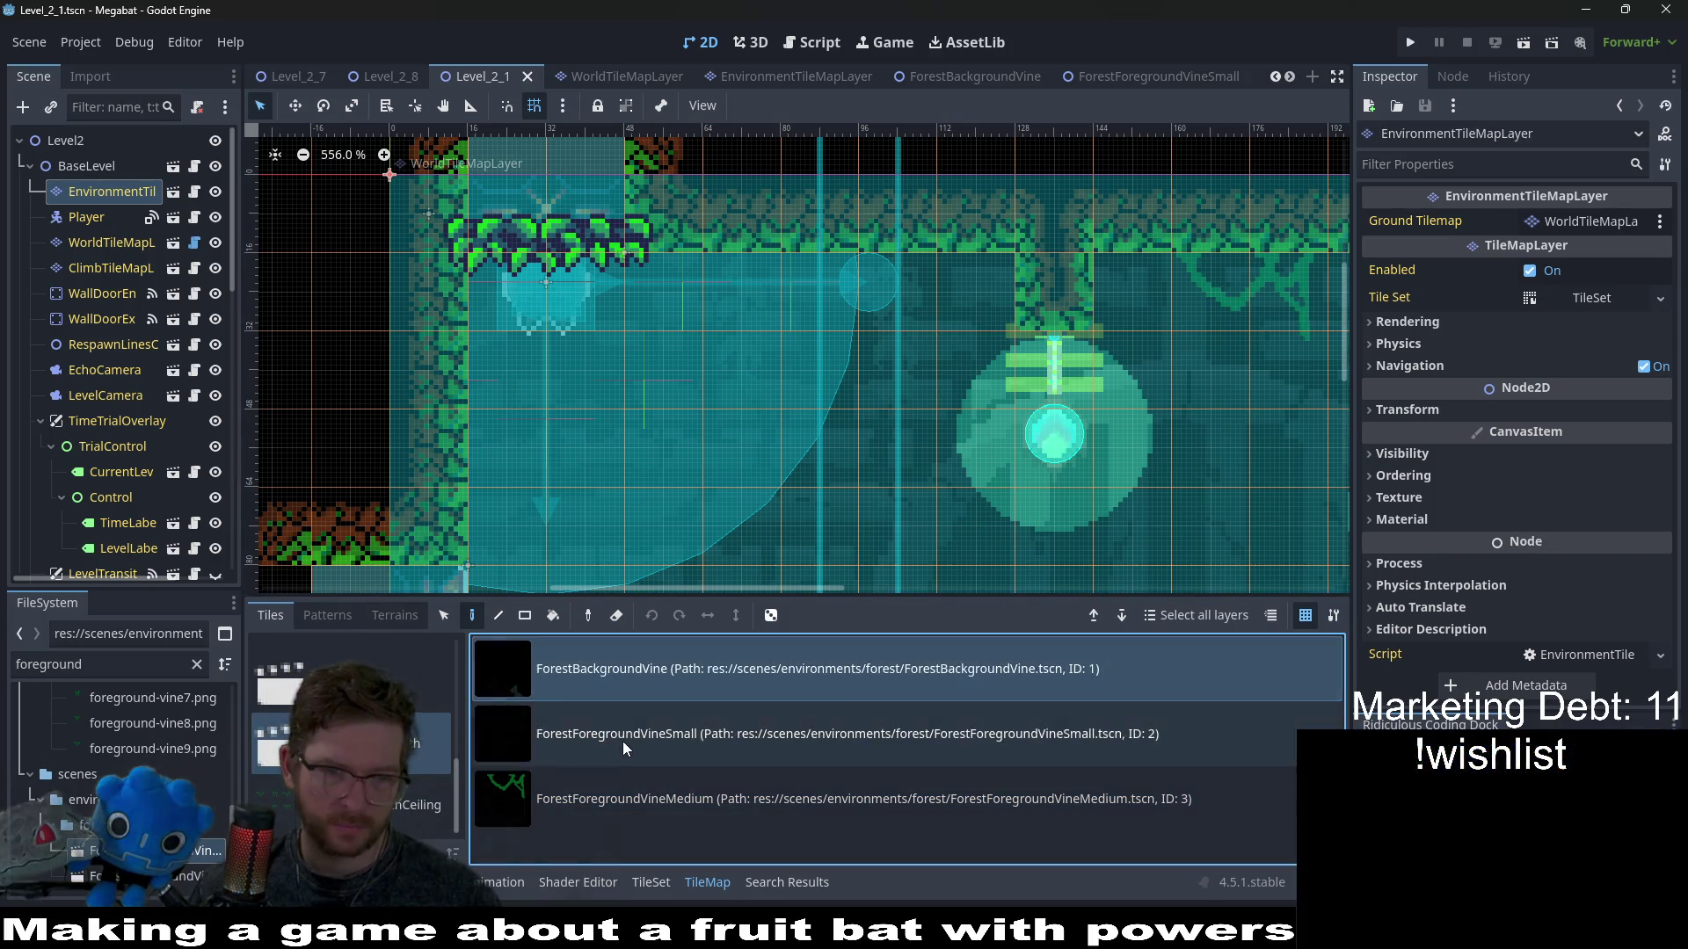
left_click(715, 679)
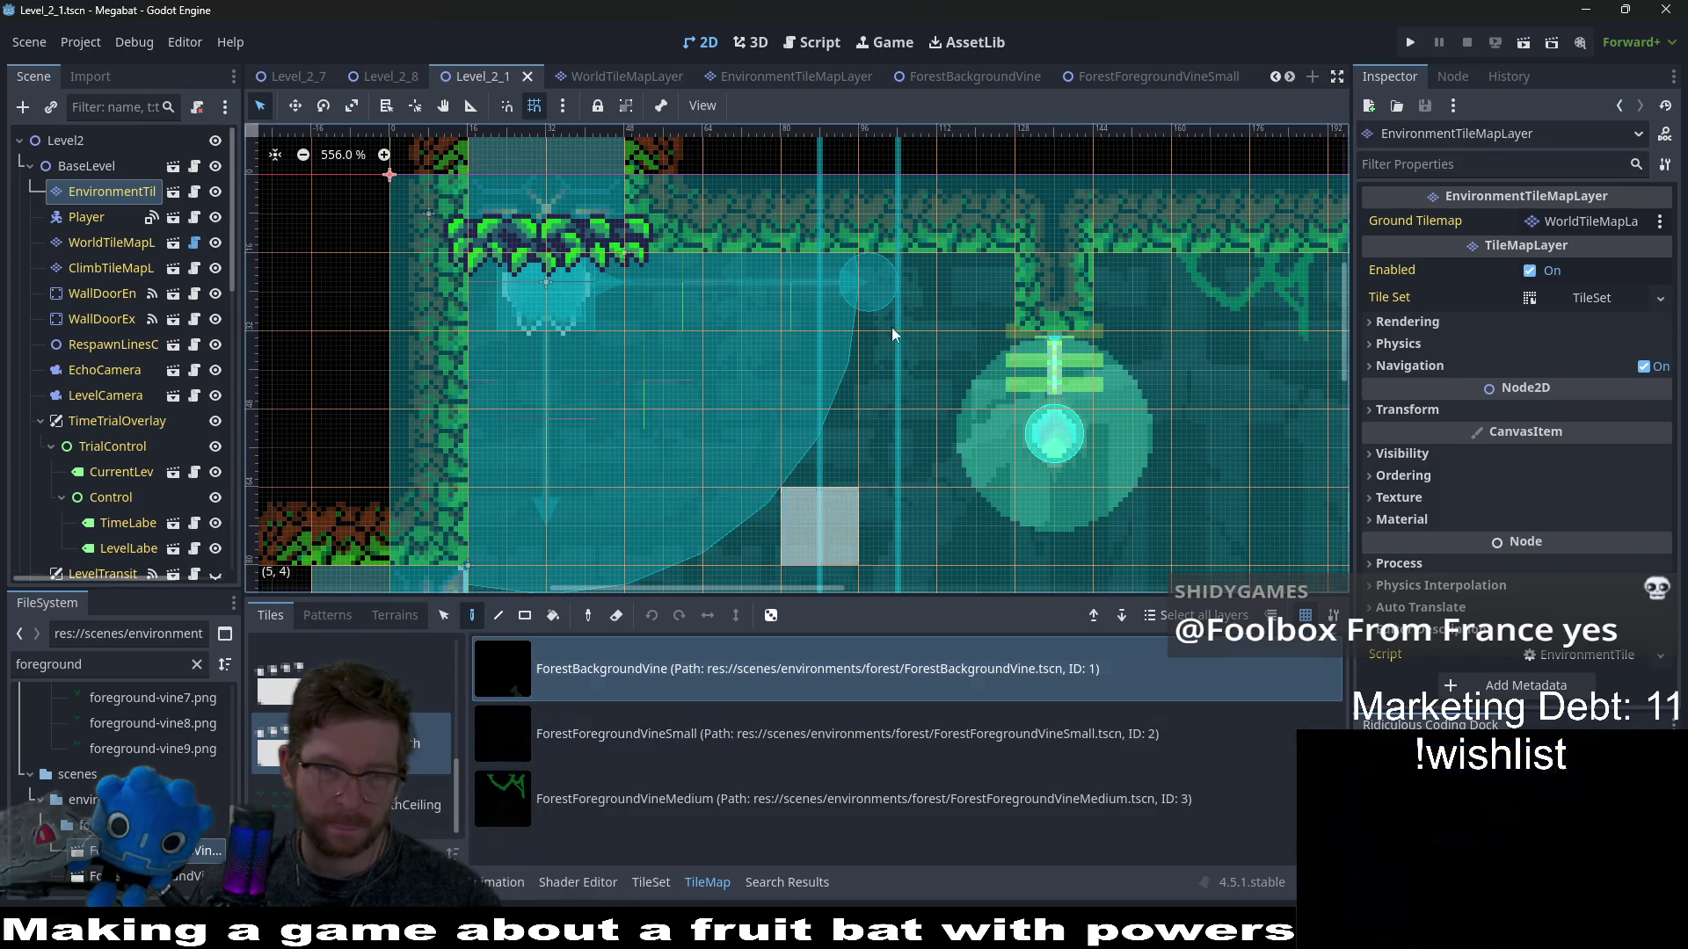
left_click(906, 271)
key("ctrl+s")
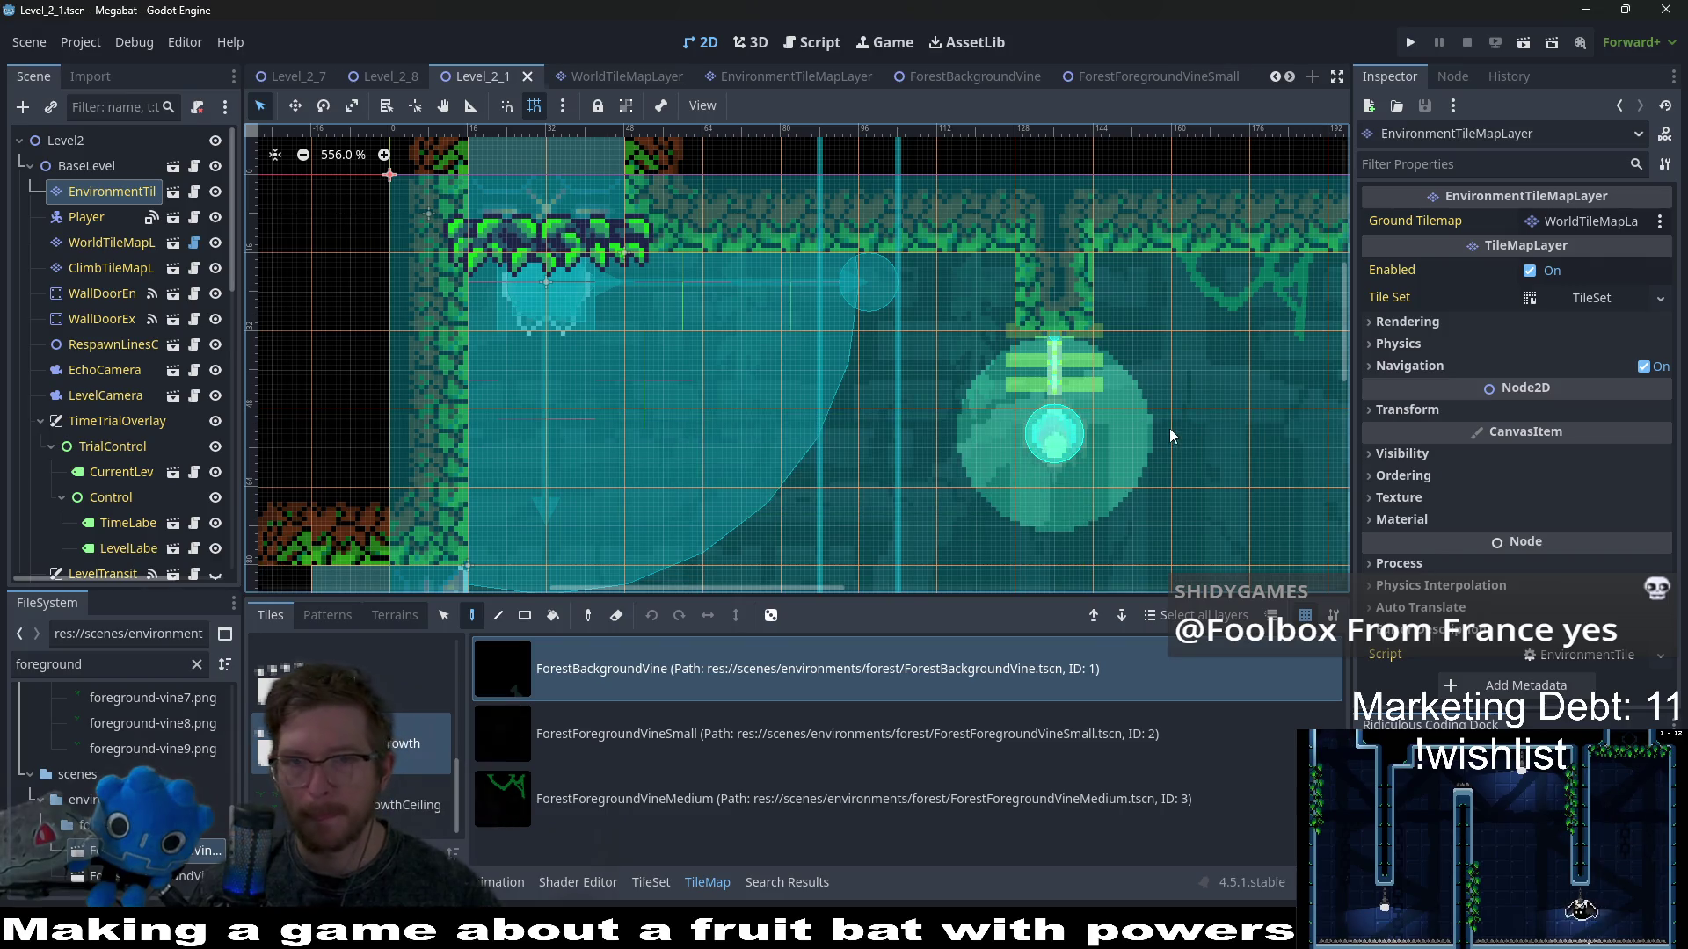
Place another vine tile near the room's ceiling and save the level again.
mouse_move(1173, 461)
left_mouse_down()
mouse_move(923, 418)
mouse_move(863, 383)
left_mouse_up()
scroll(923, 418, "down", 2)
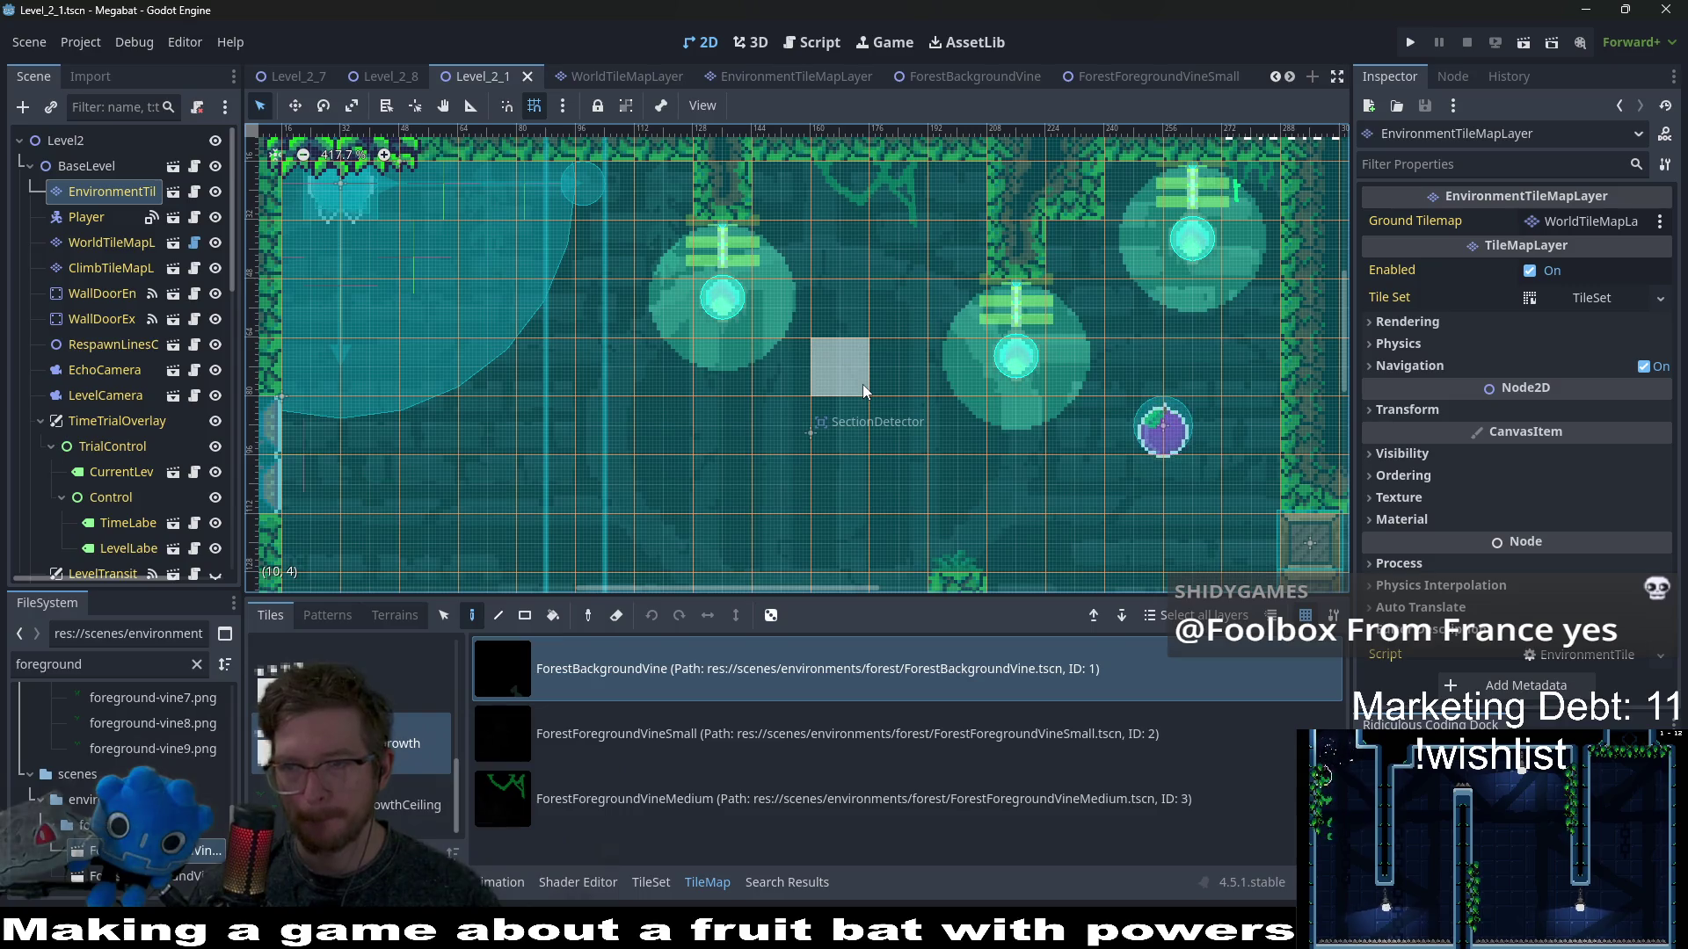
scroll(862, 383, "down", 3)
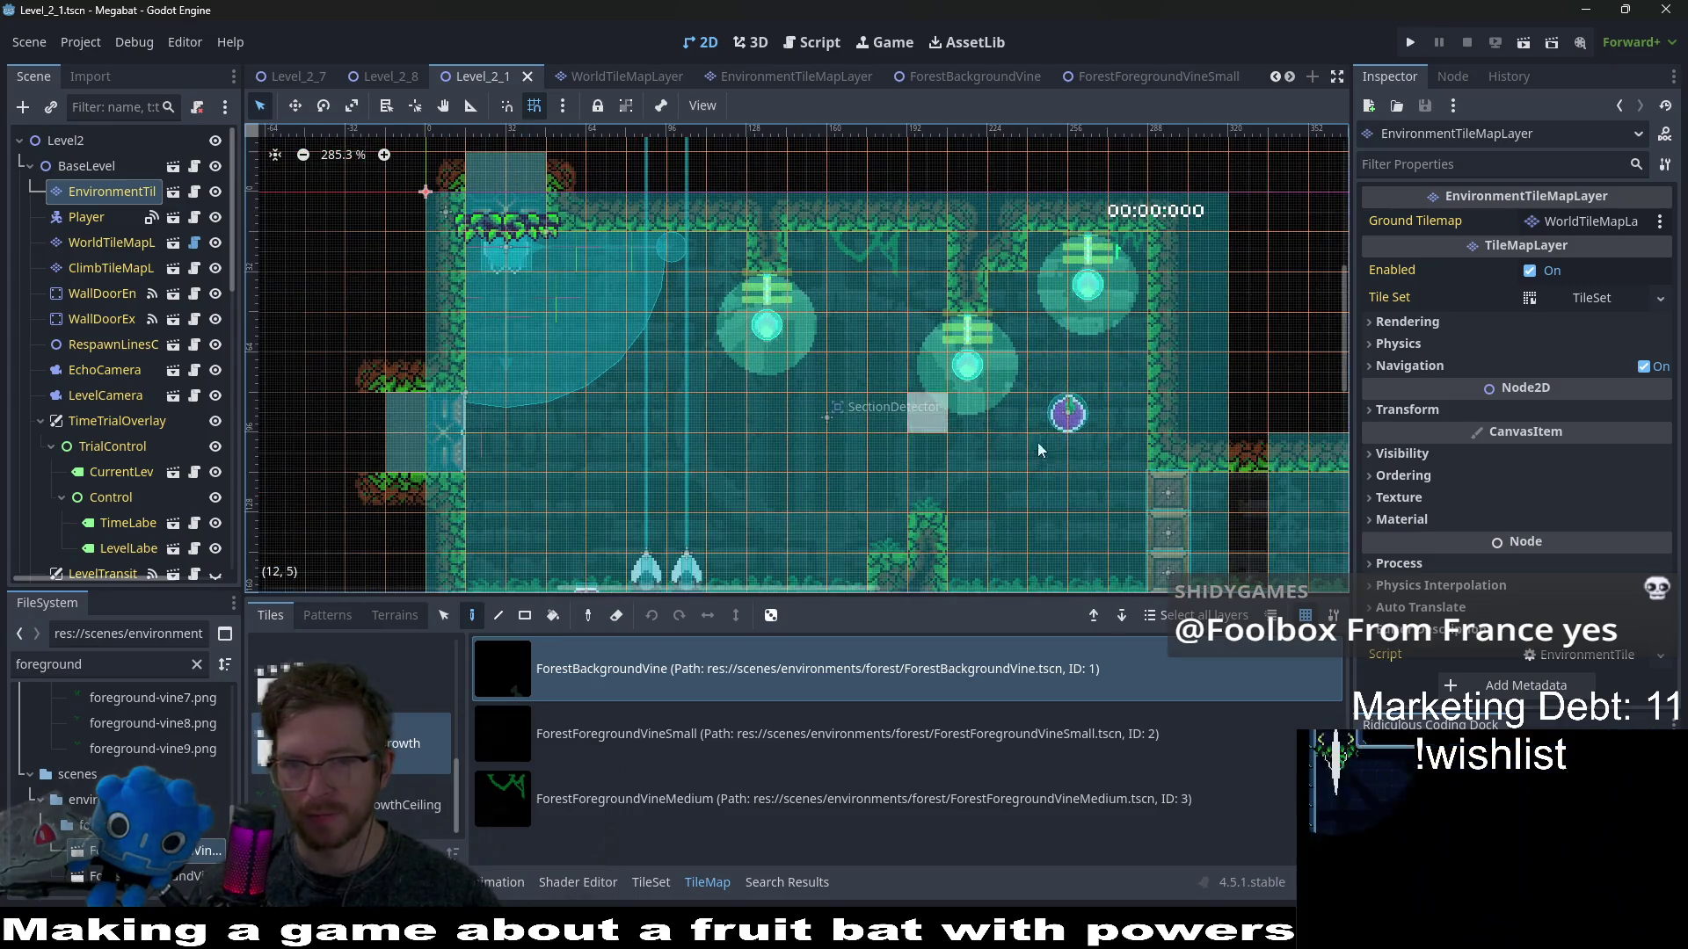
left_click_drag(1203, 492, 963, 400)
scroll(963, 400, "right", 8)
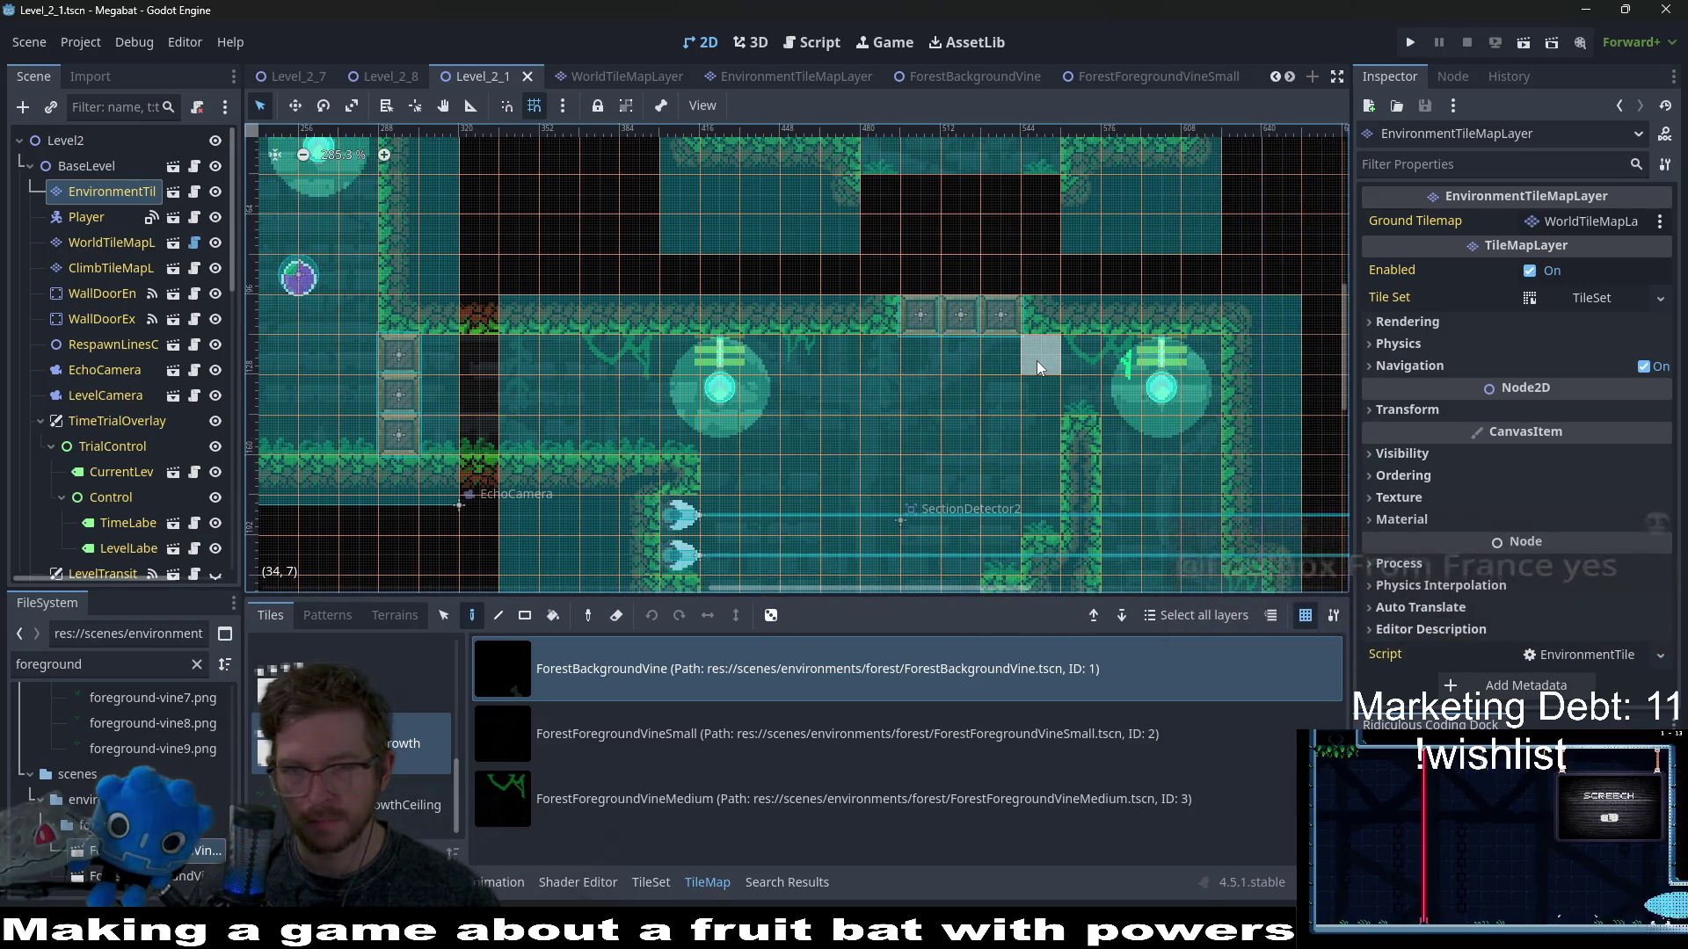
left_click(1040, 395)
scroll(1003, 240, "up", 6)
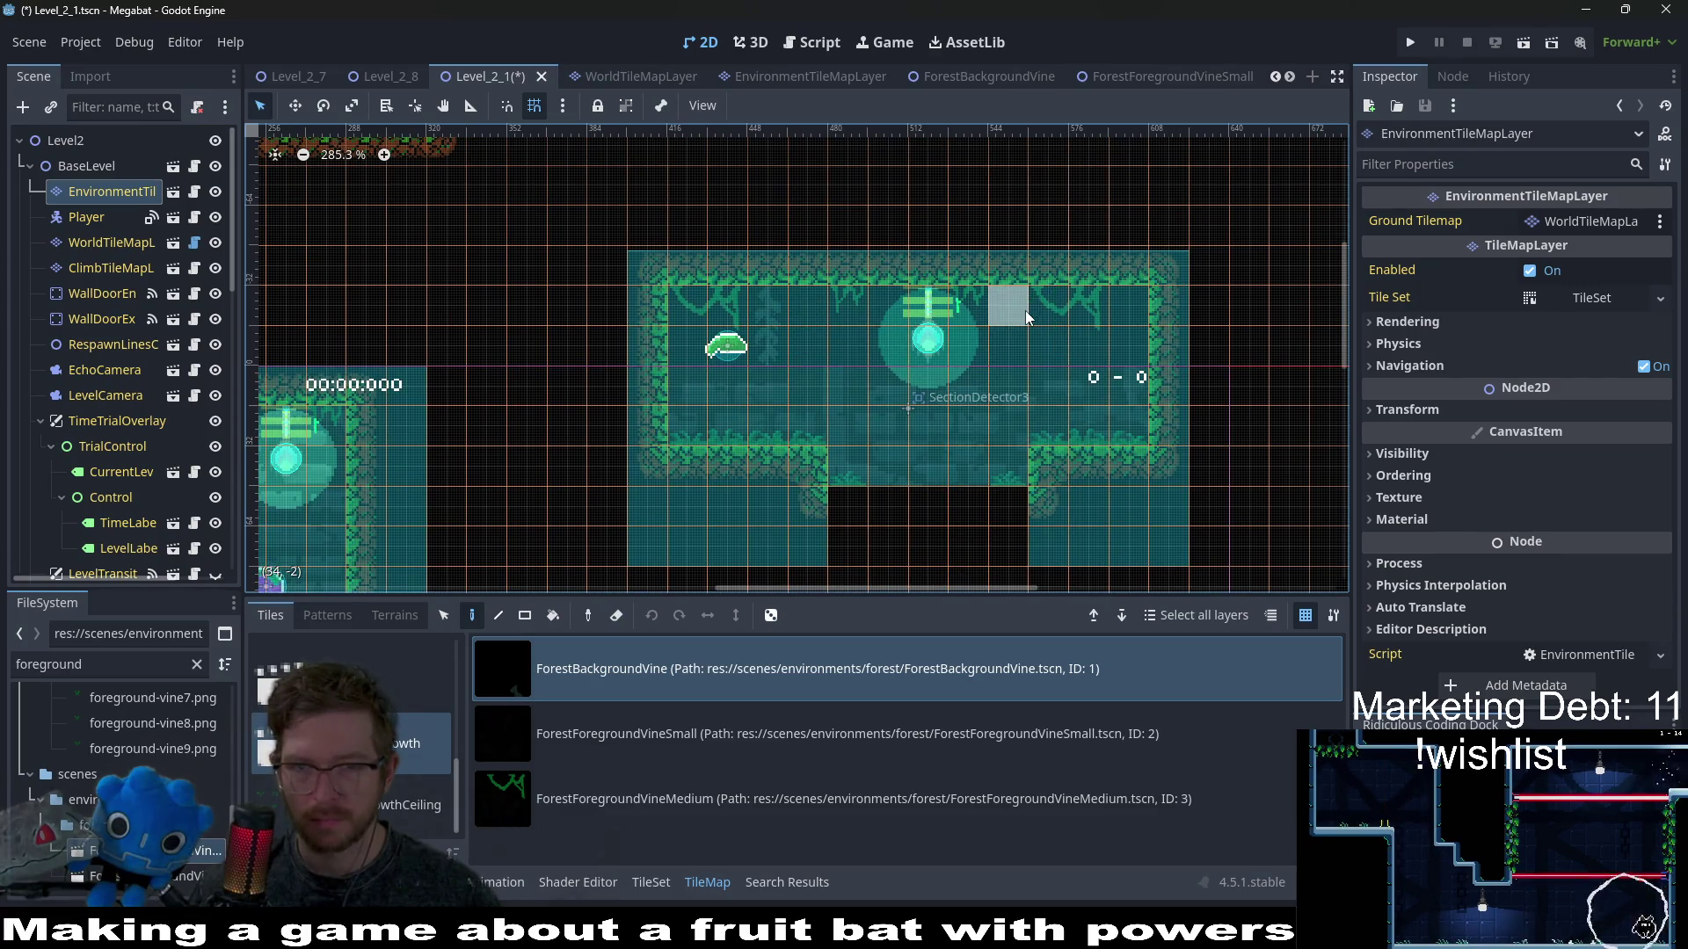
key("ctrl+s")
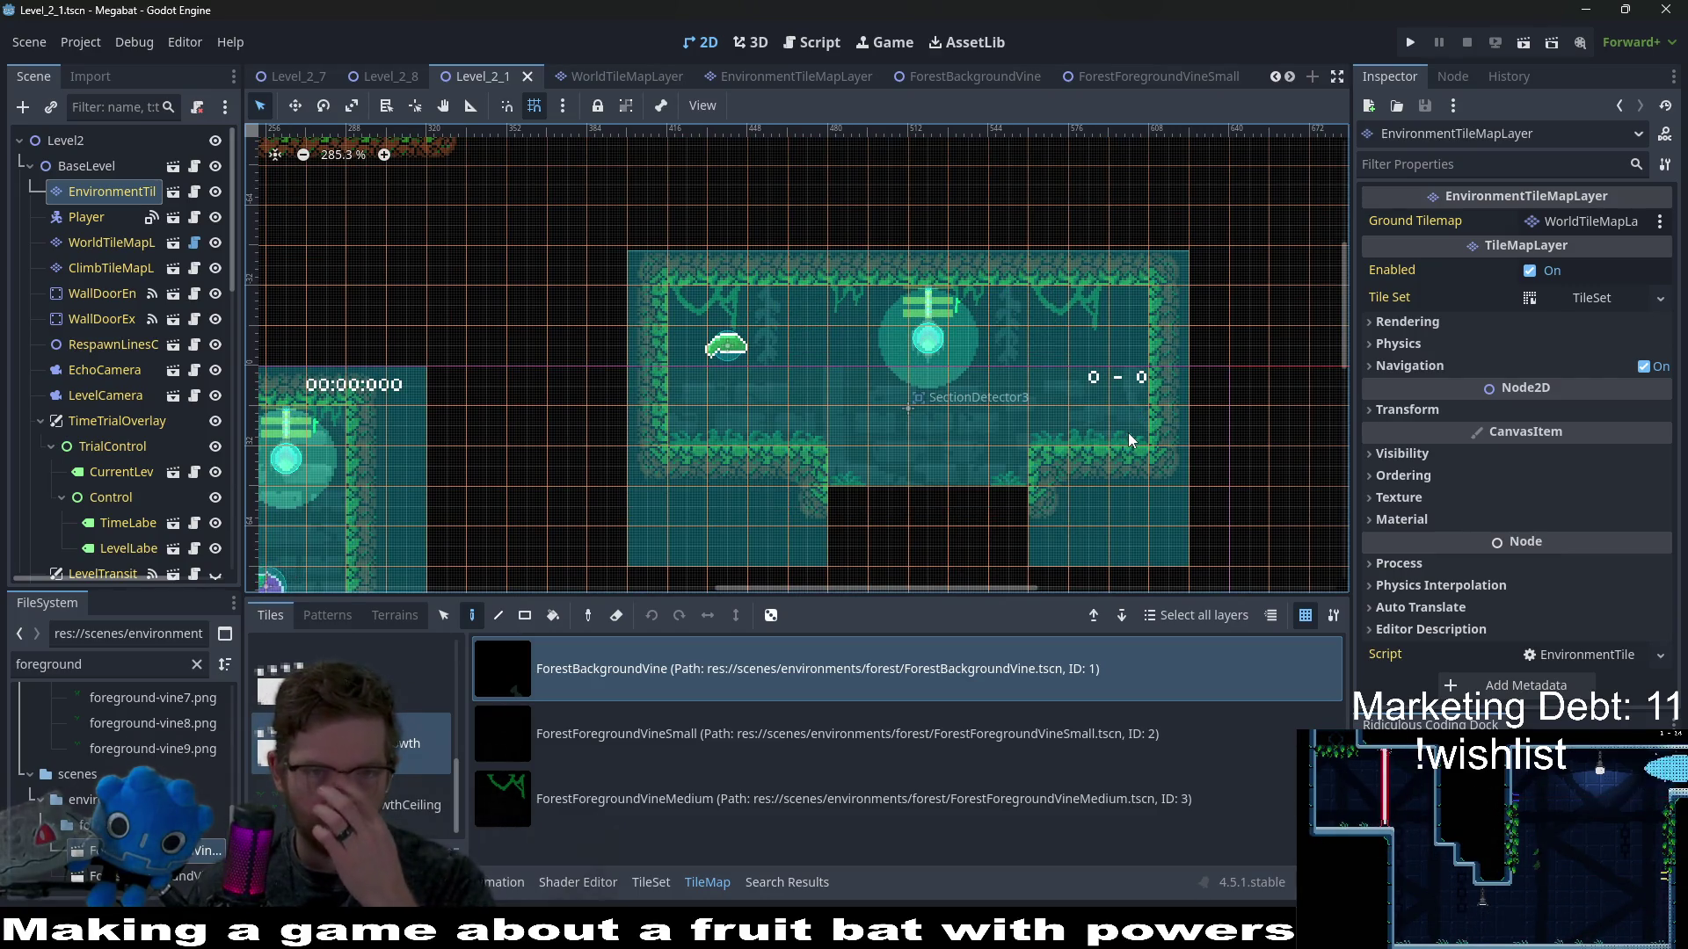
Bring up the ForestForegroundVineSmall scene.
scroll(1130, 440, "left", 10)
scroll(1083, 347, "down", 2)
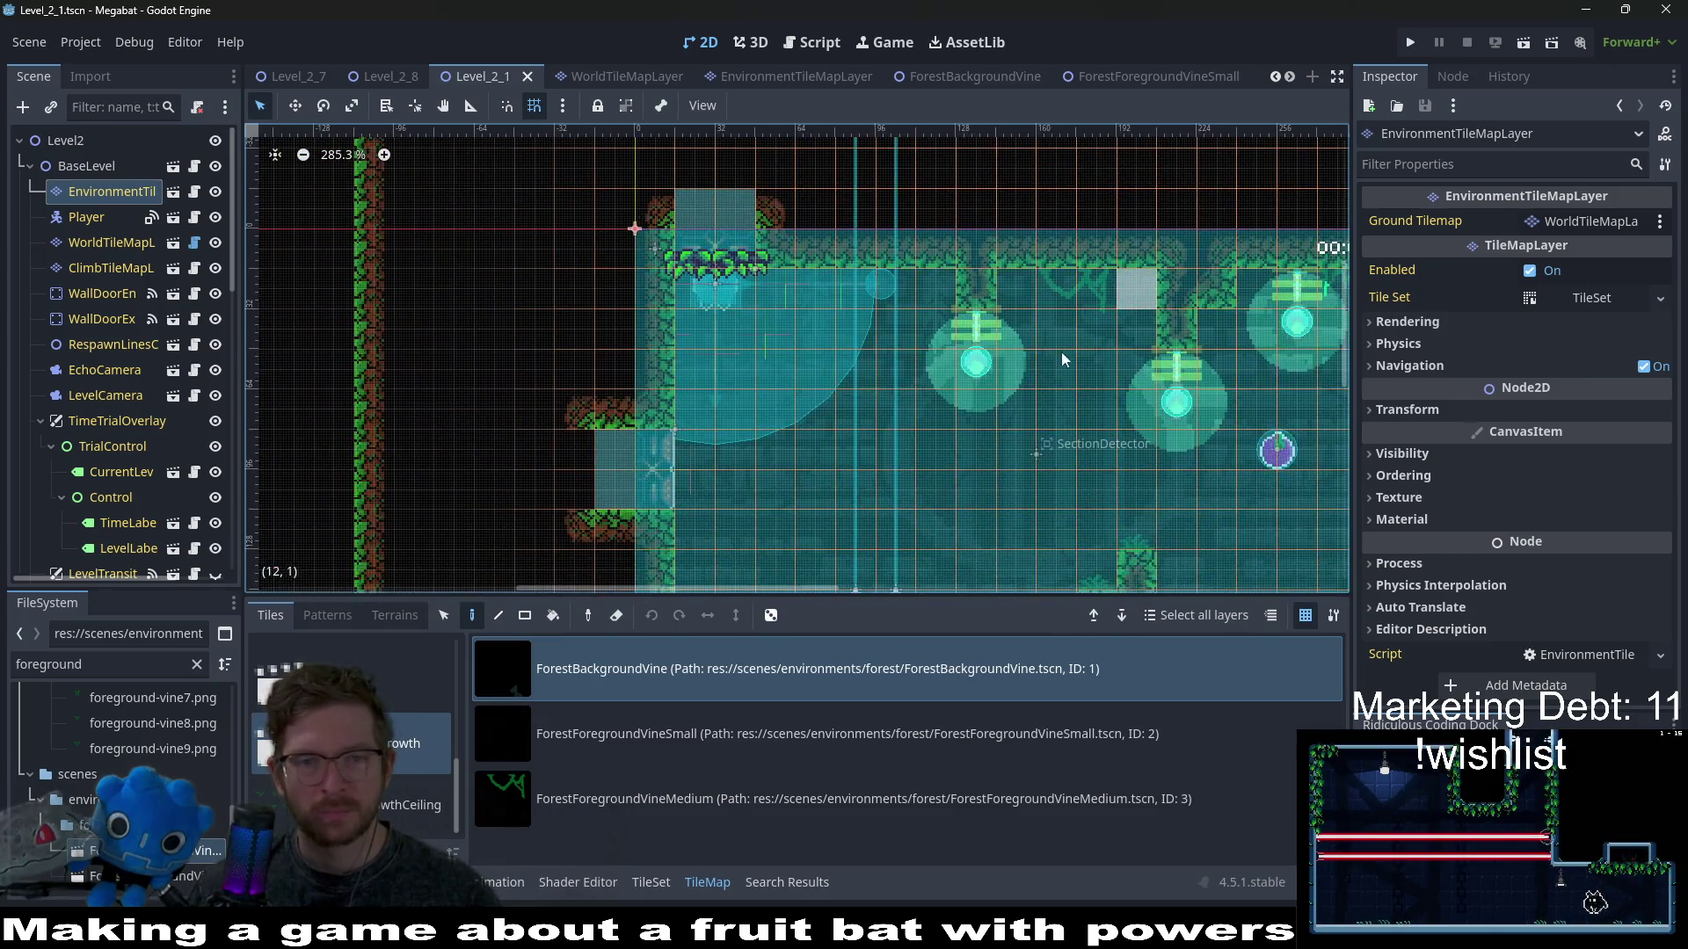
left_click(1132, 75)
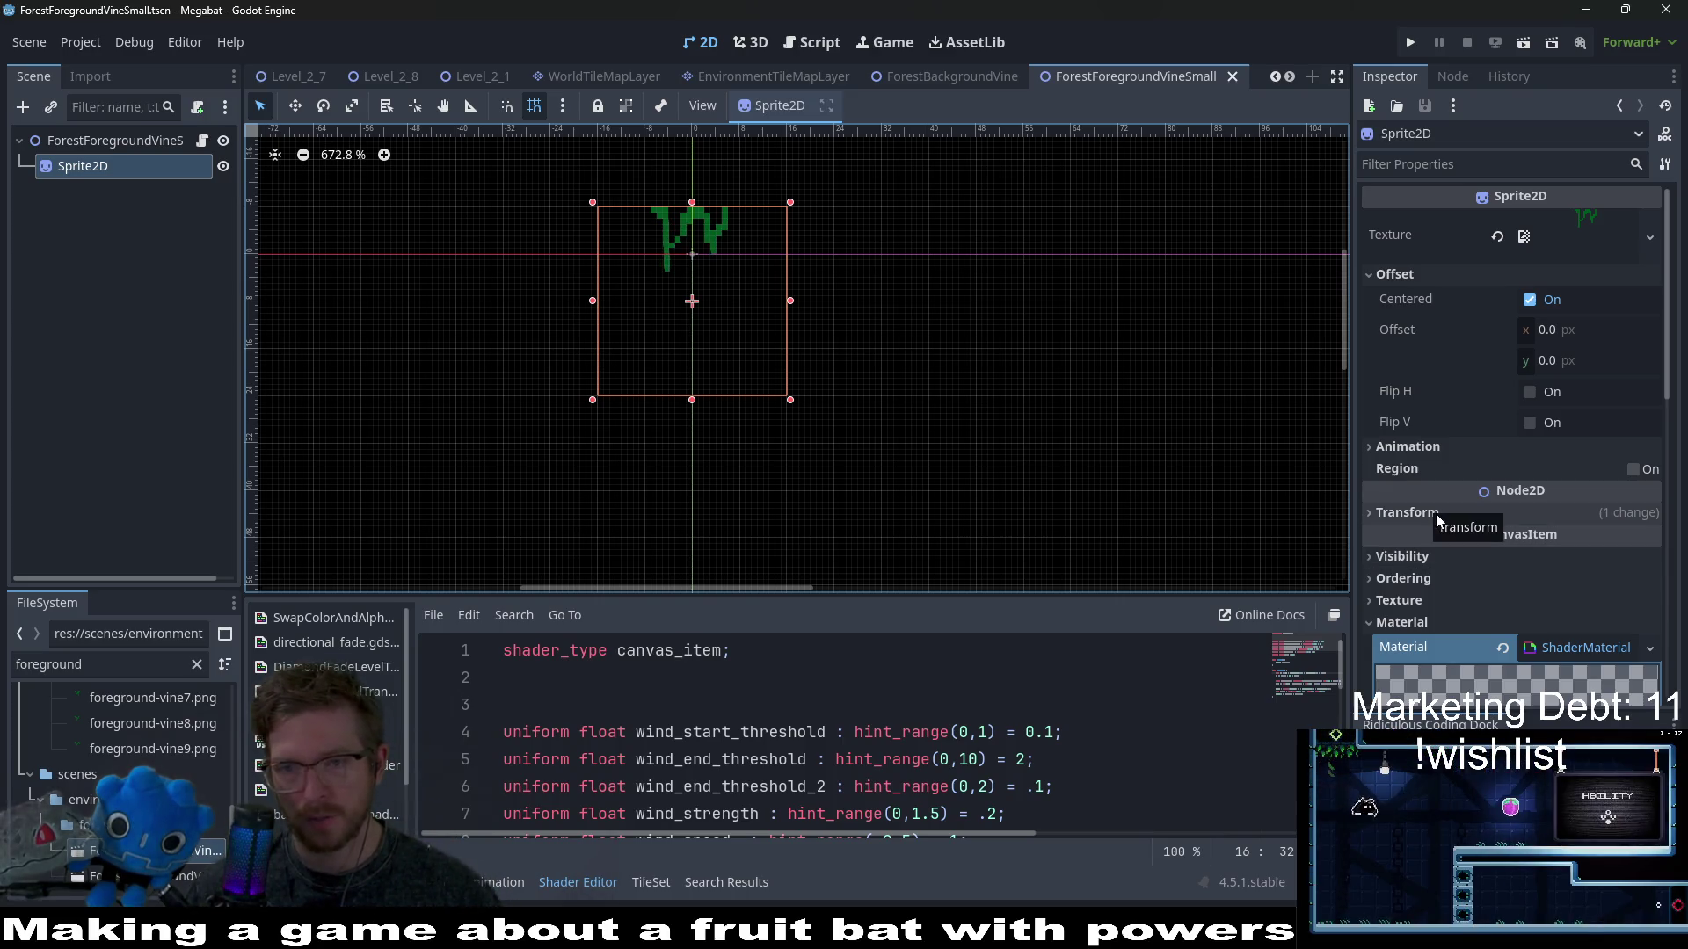
Set the ForestForegroundVineSmall root's Z Index to 10 and save the scene.
left_click(119, 142)
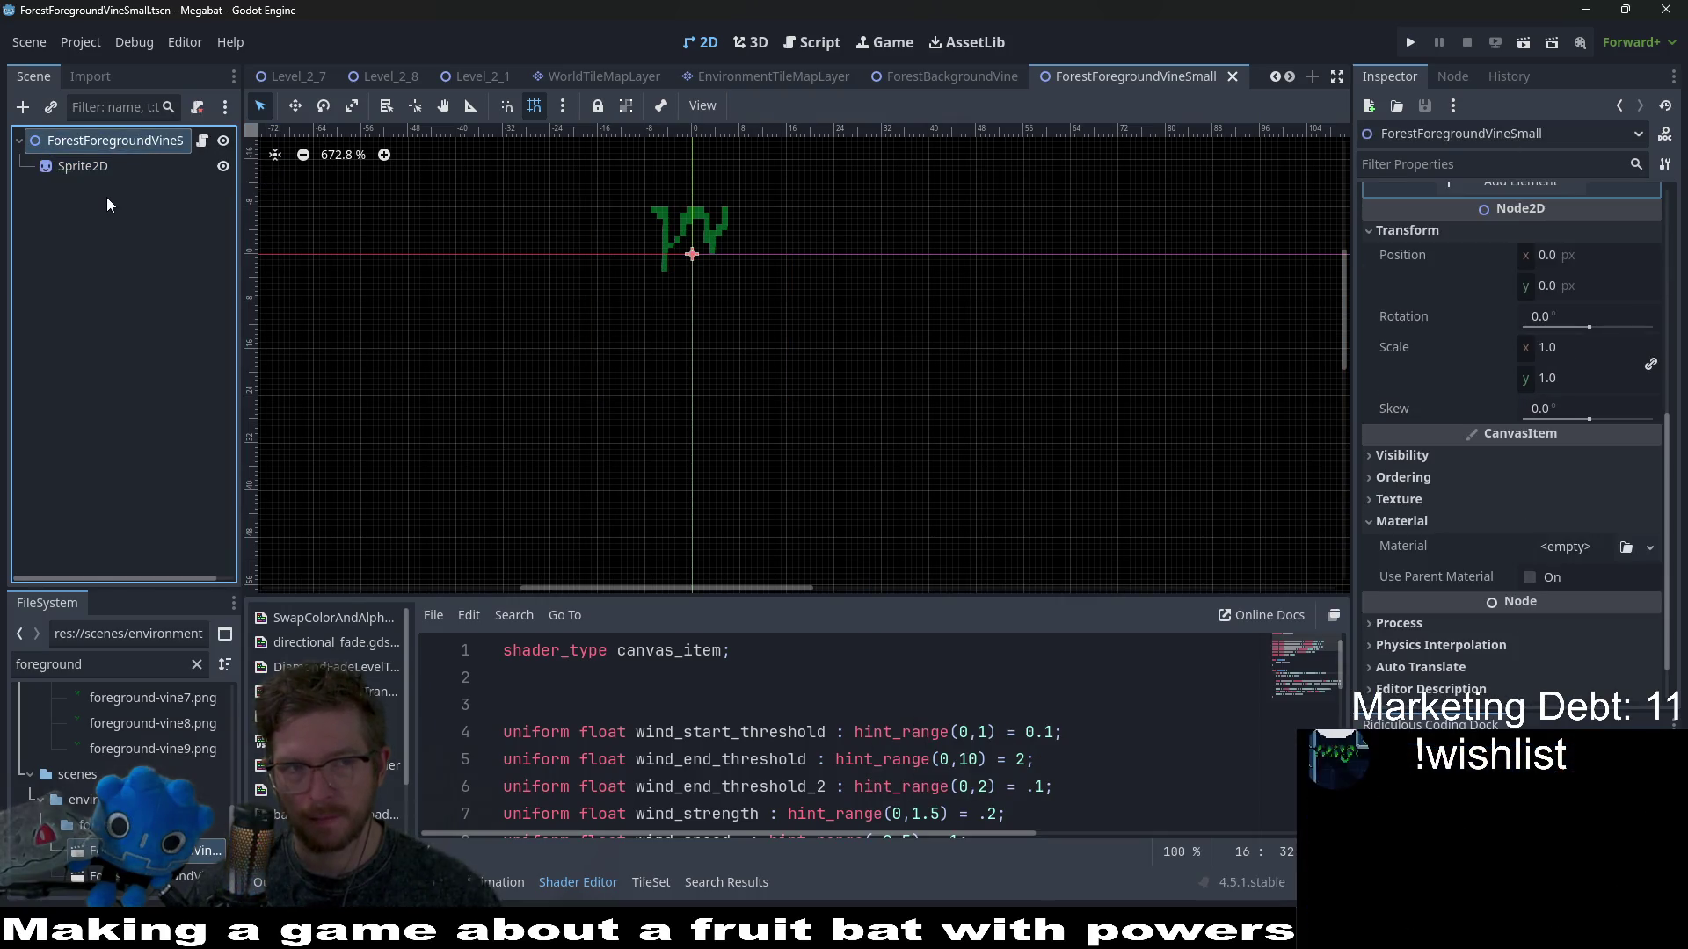
left_click(1426, 479)
left_click(1590, 504)
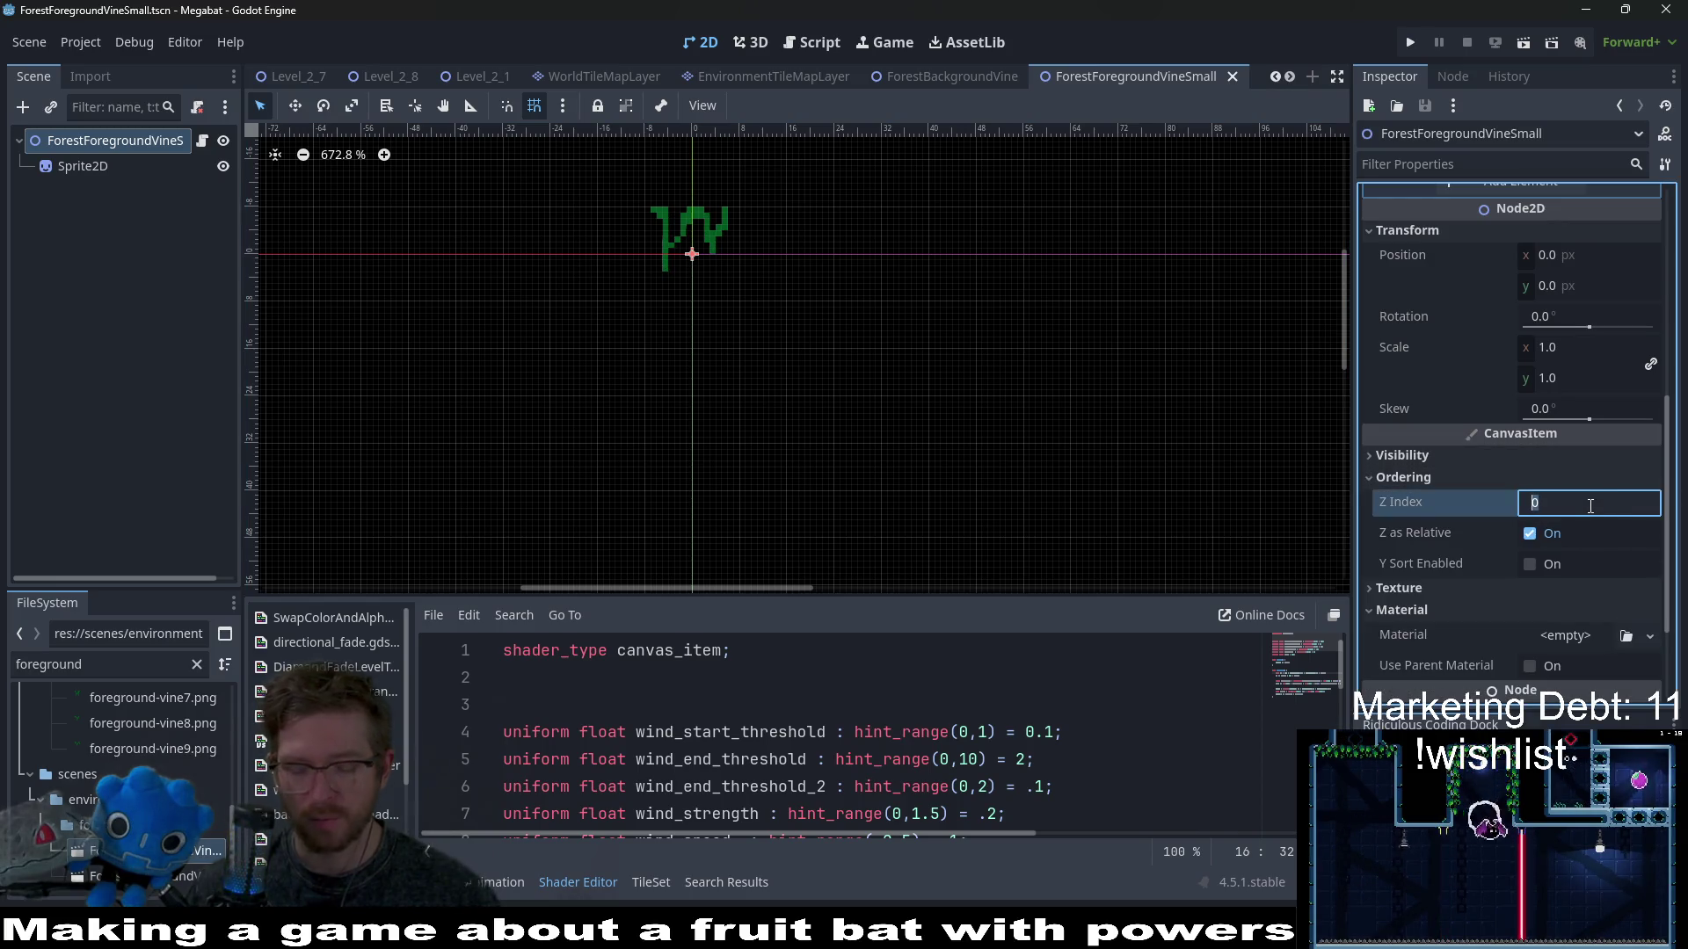
type("0")
key("Return")
key("ctrl+s")
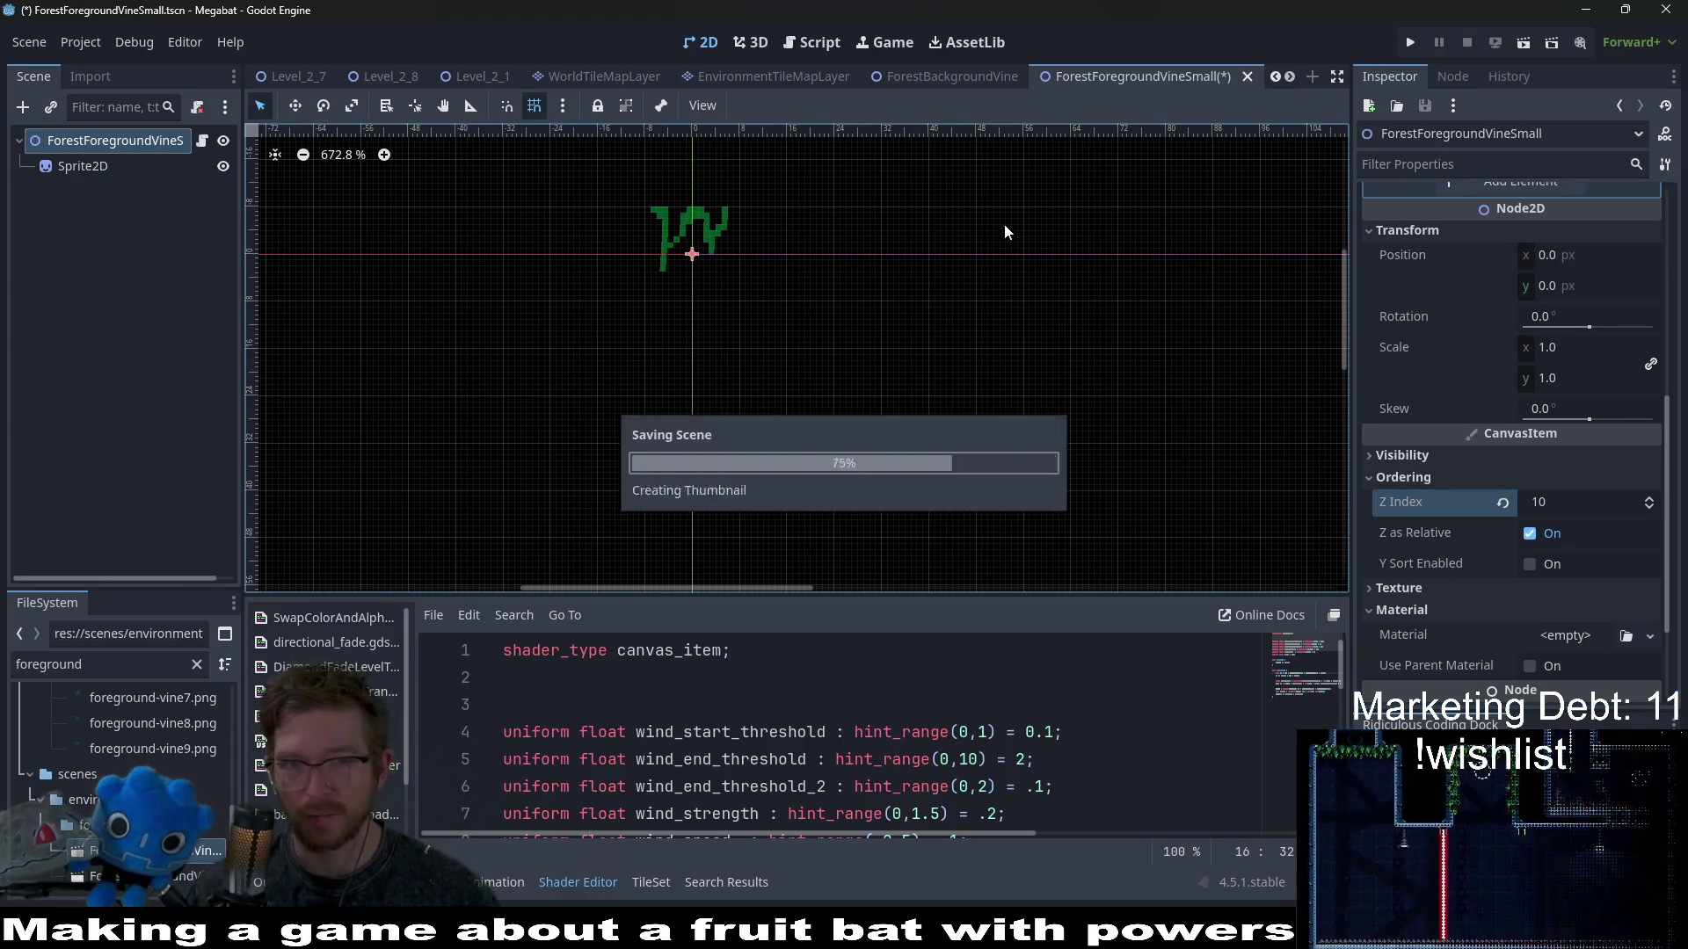
Set the ForestForegroundVineMedium sprite's Z Index to 10.
left_click(935, 79)
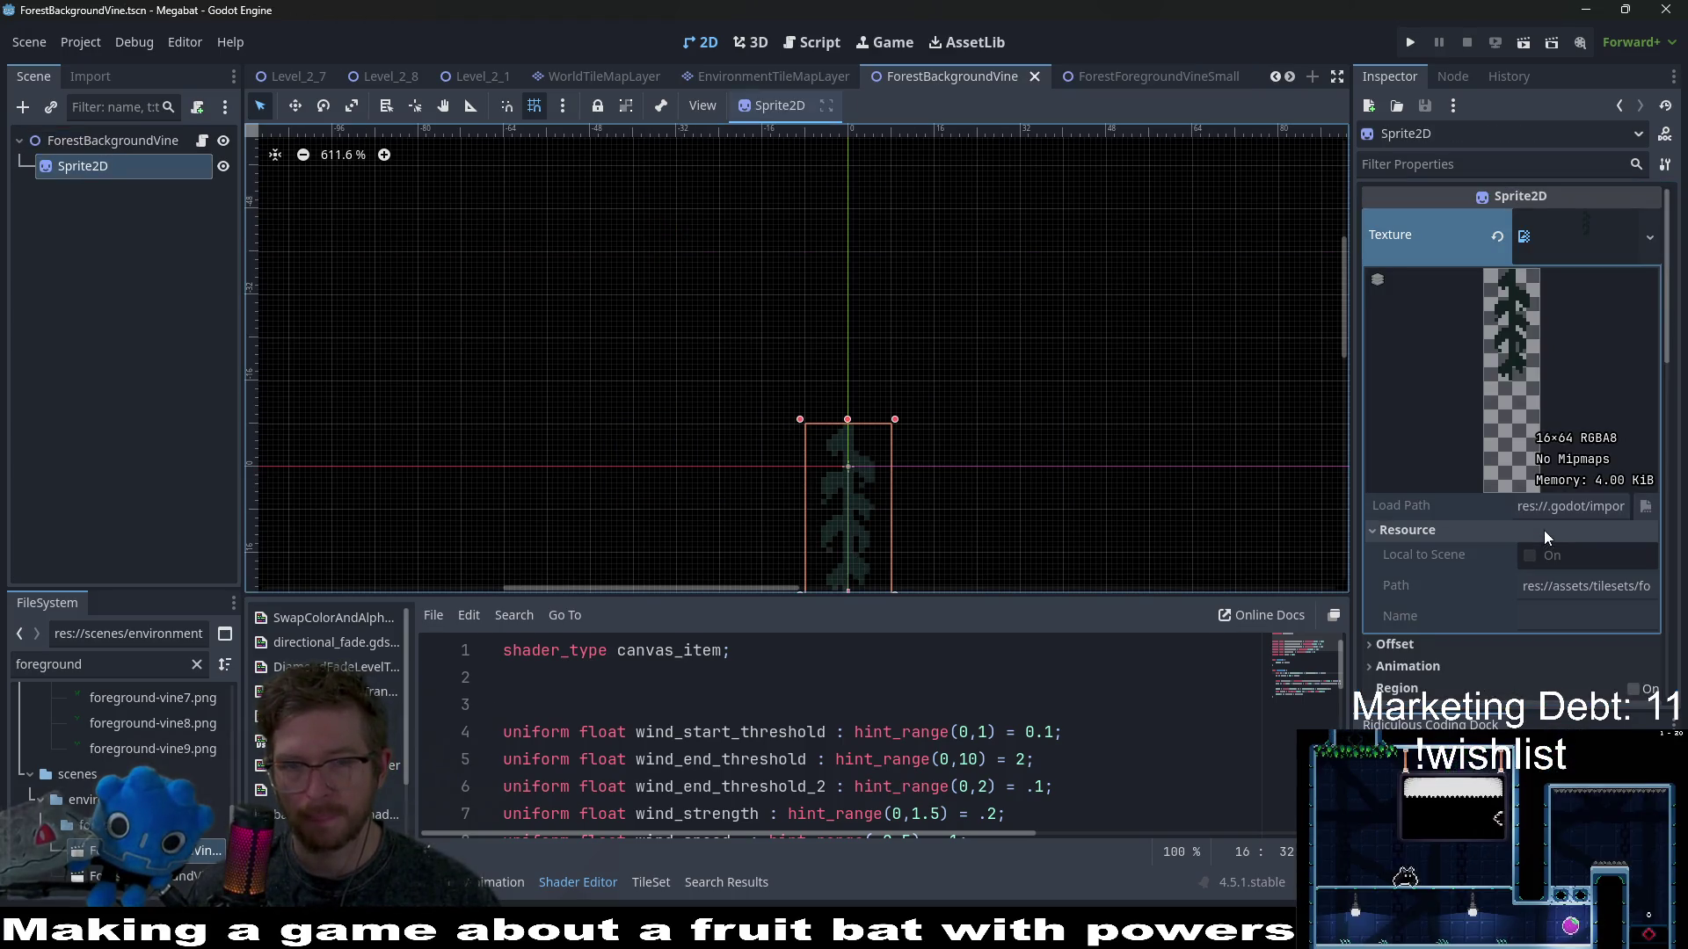
scroll(1102, 78, "down", 1)
left_click(1102, 77)
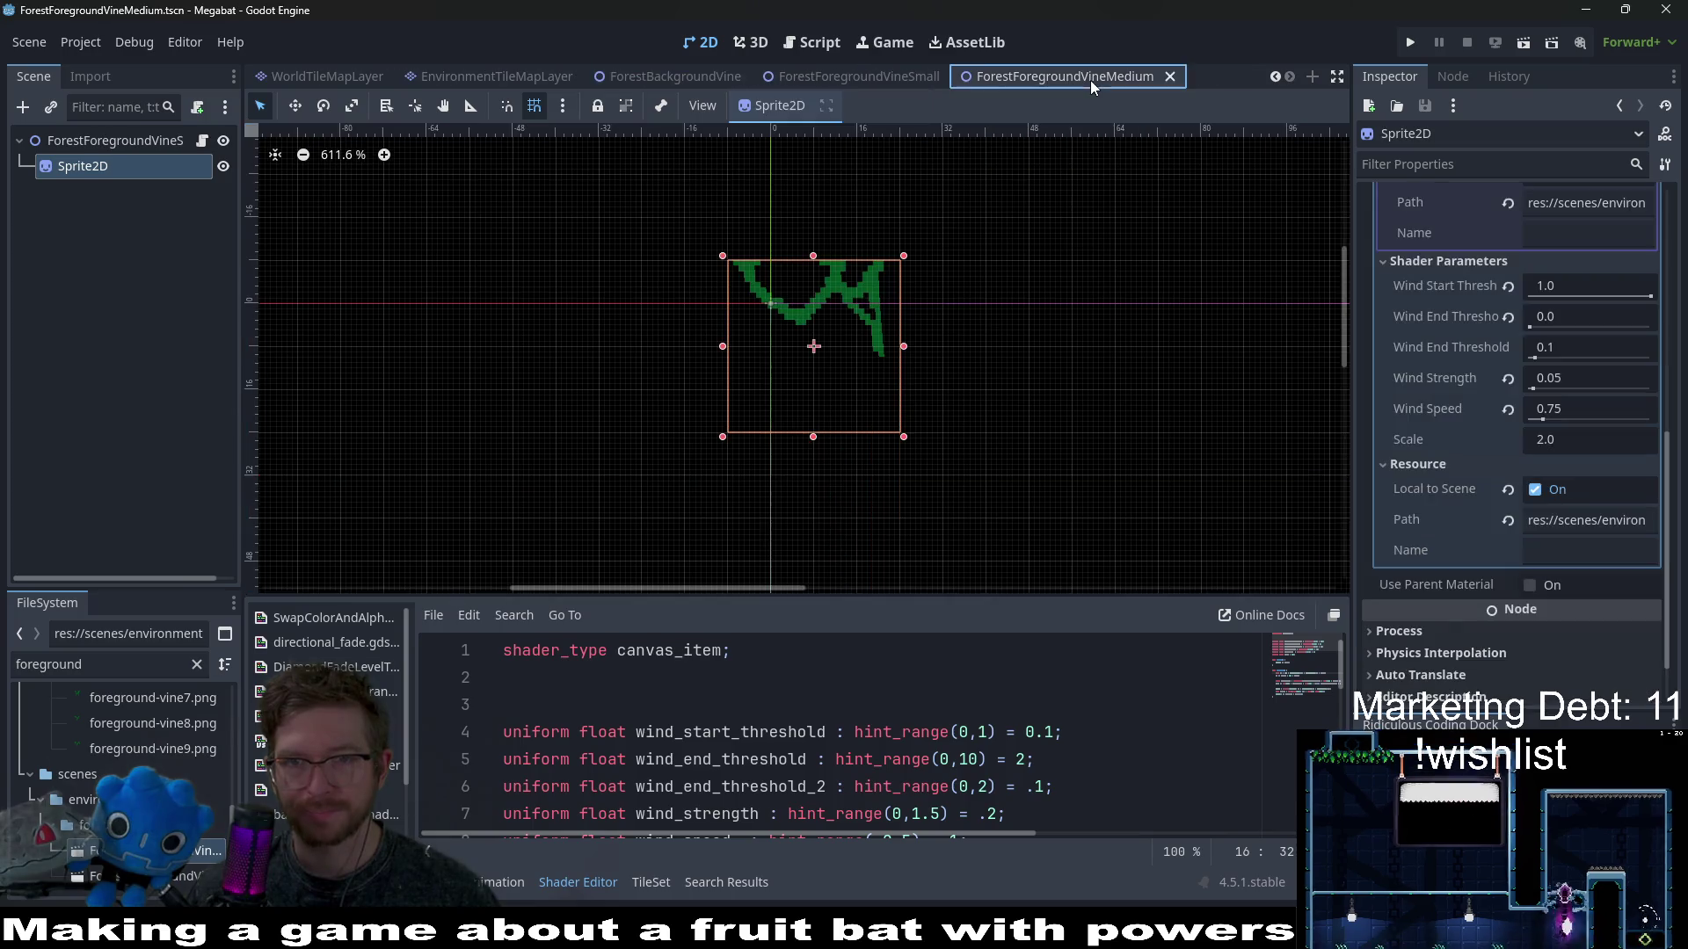
scroll(1566, 506, "up", 10)
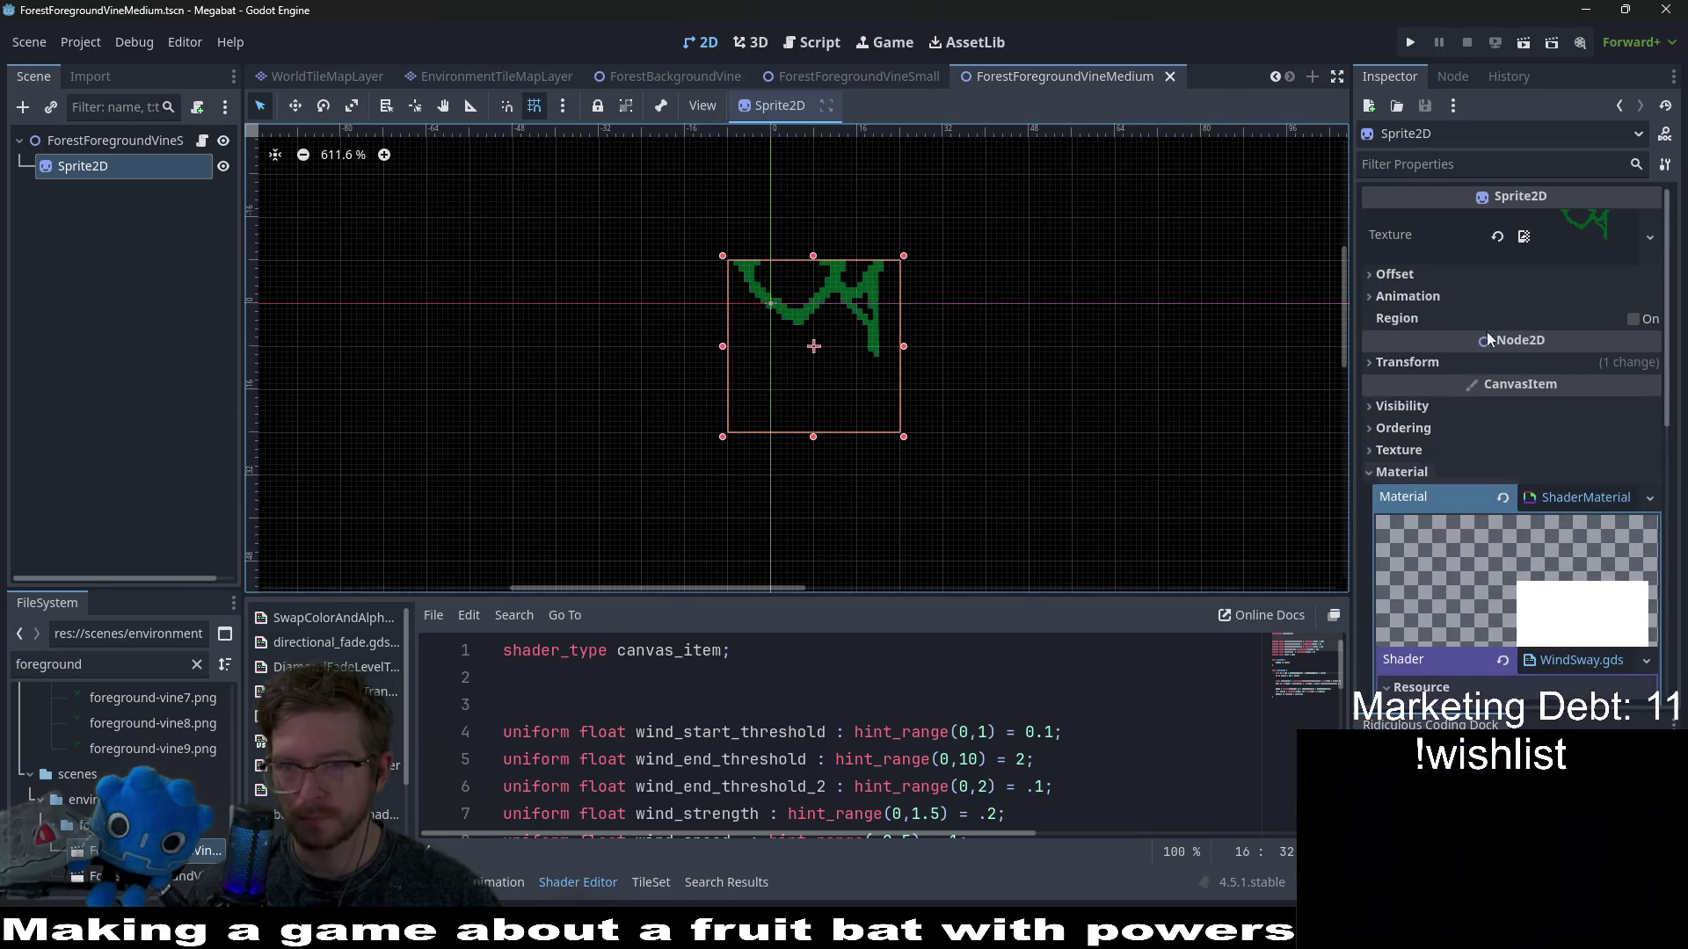
left_click(1404, 428)
left_click(1583, 454)
type("10")
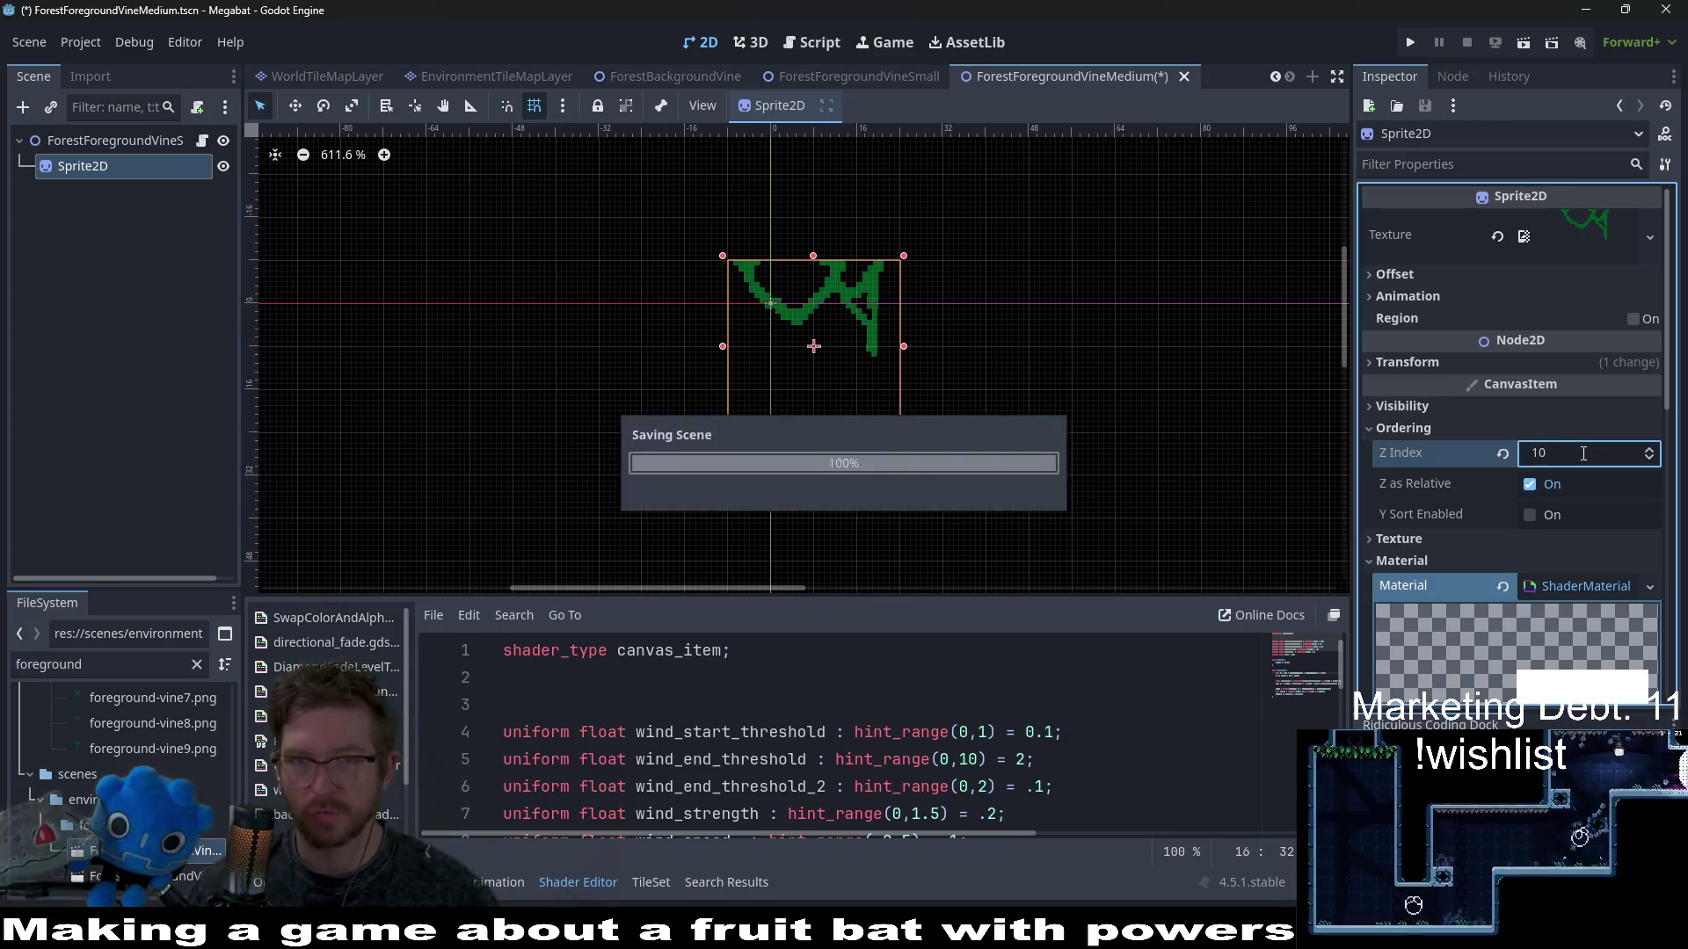
key("Return")
Return to Level_2_1 and run the game to test it.
scroll(679, 76, "up", 6)
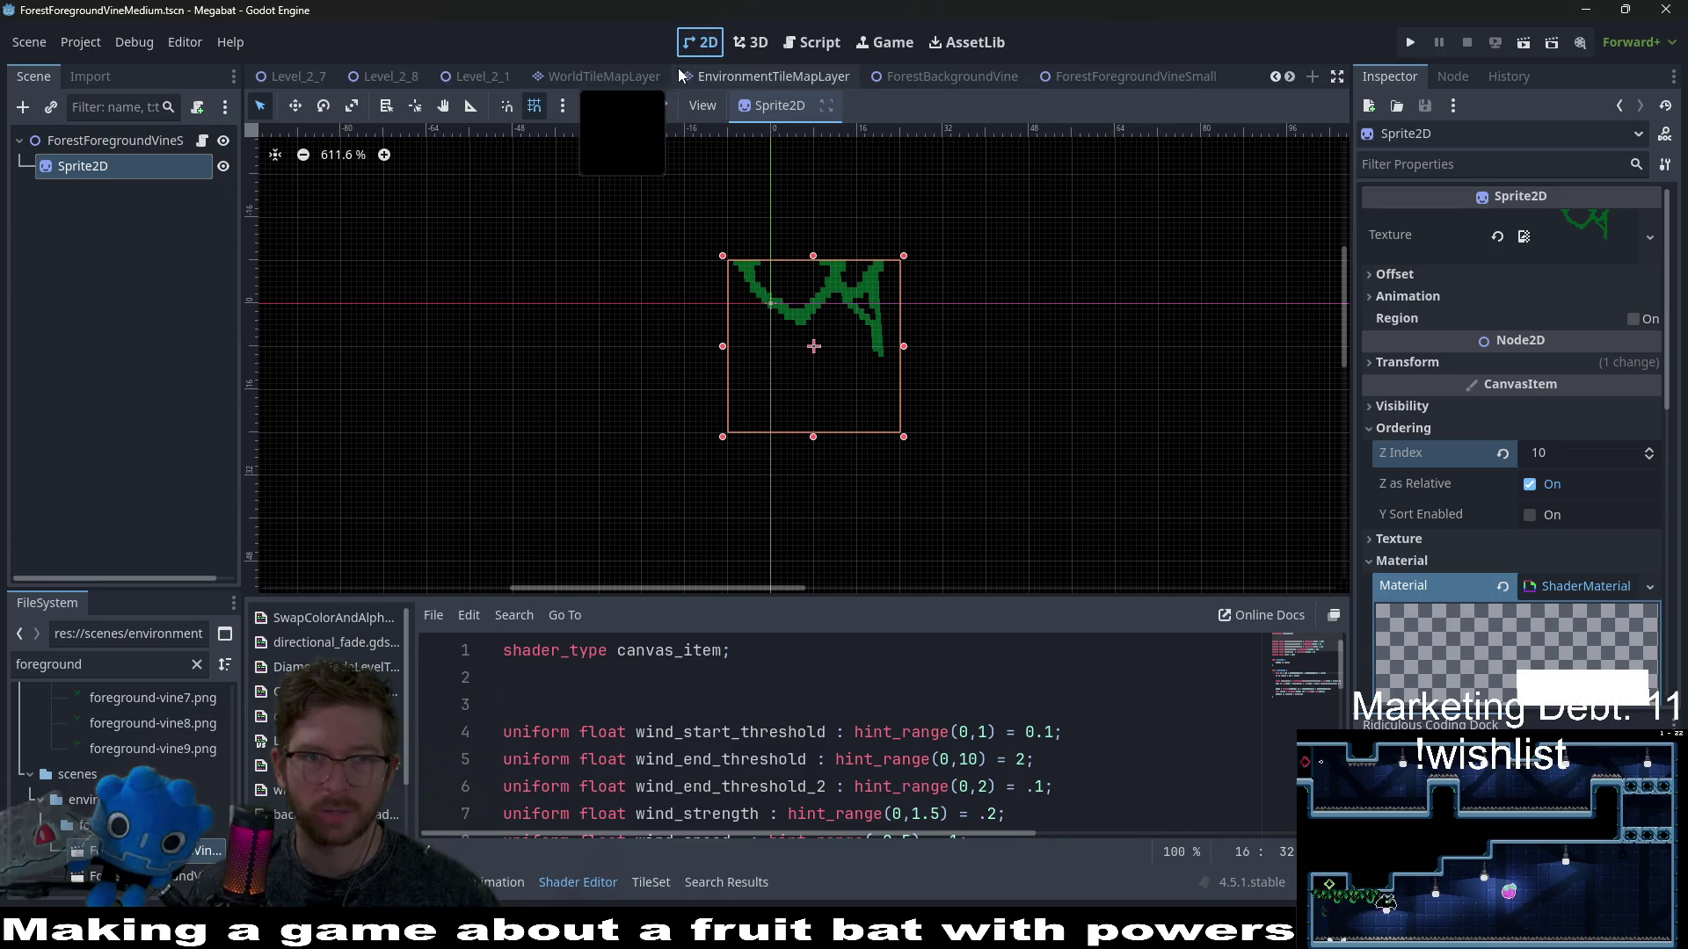
left_click(795, 77)
left_click(1523, 42)
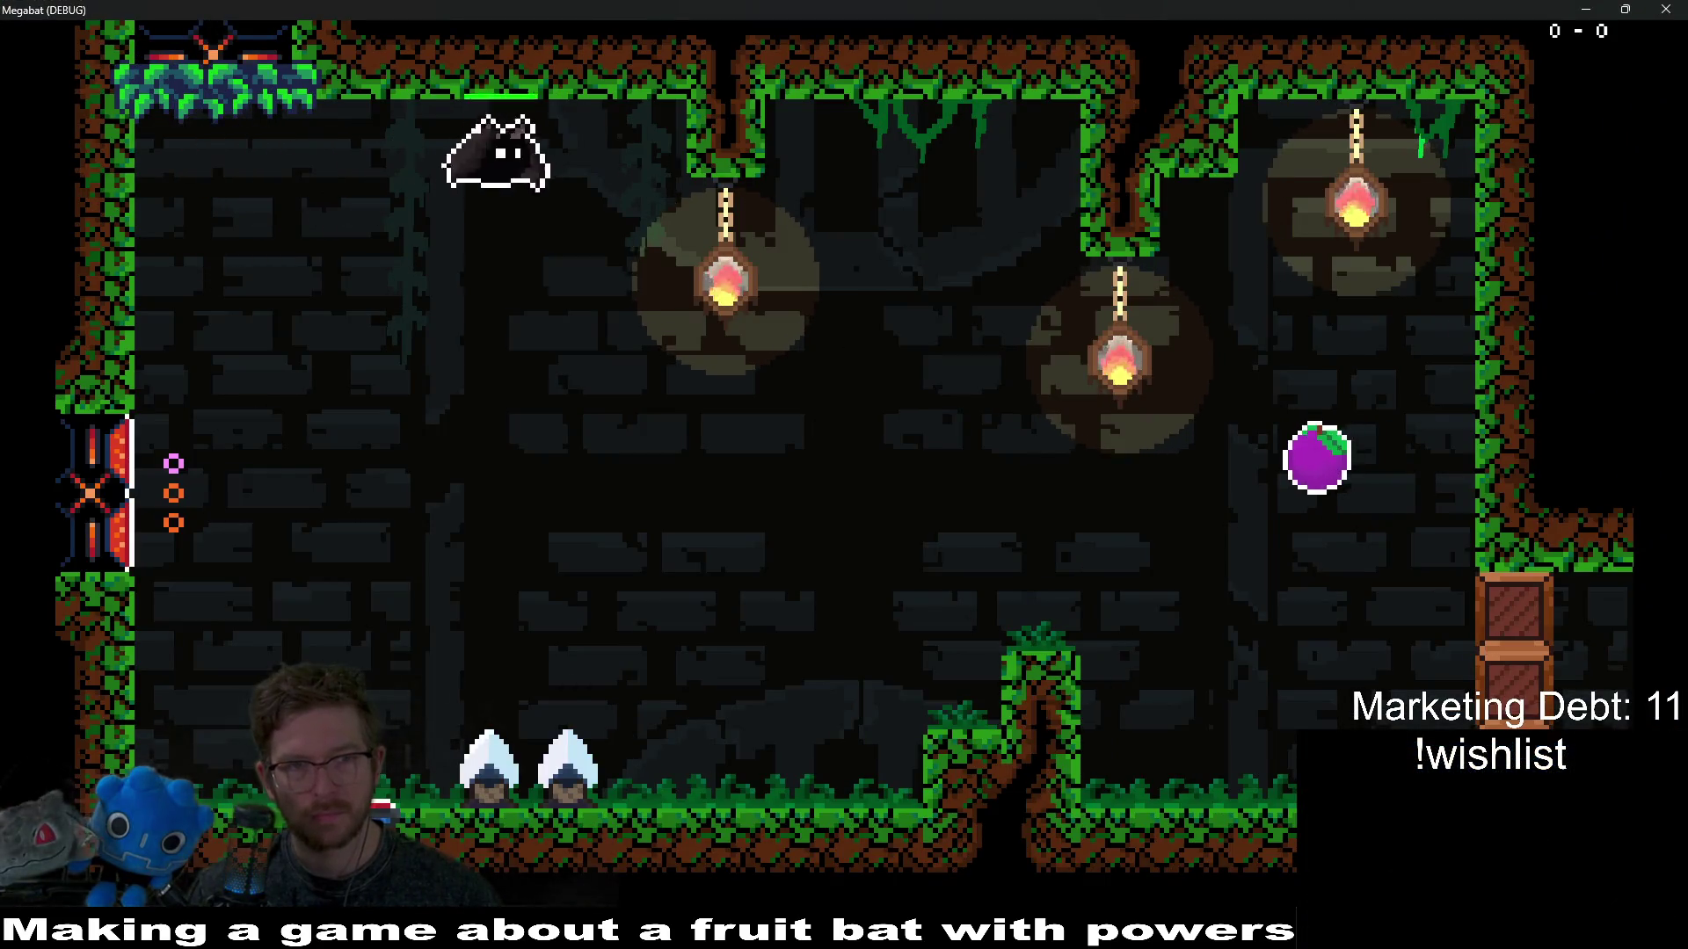
Fly the bat along the ceiling, onto the mossy pillar, and over to eat the plum.
key("Right")
key("Left")
key("Right")
key("space")
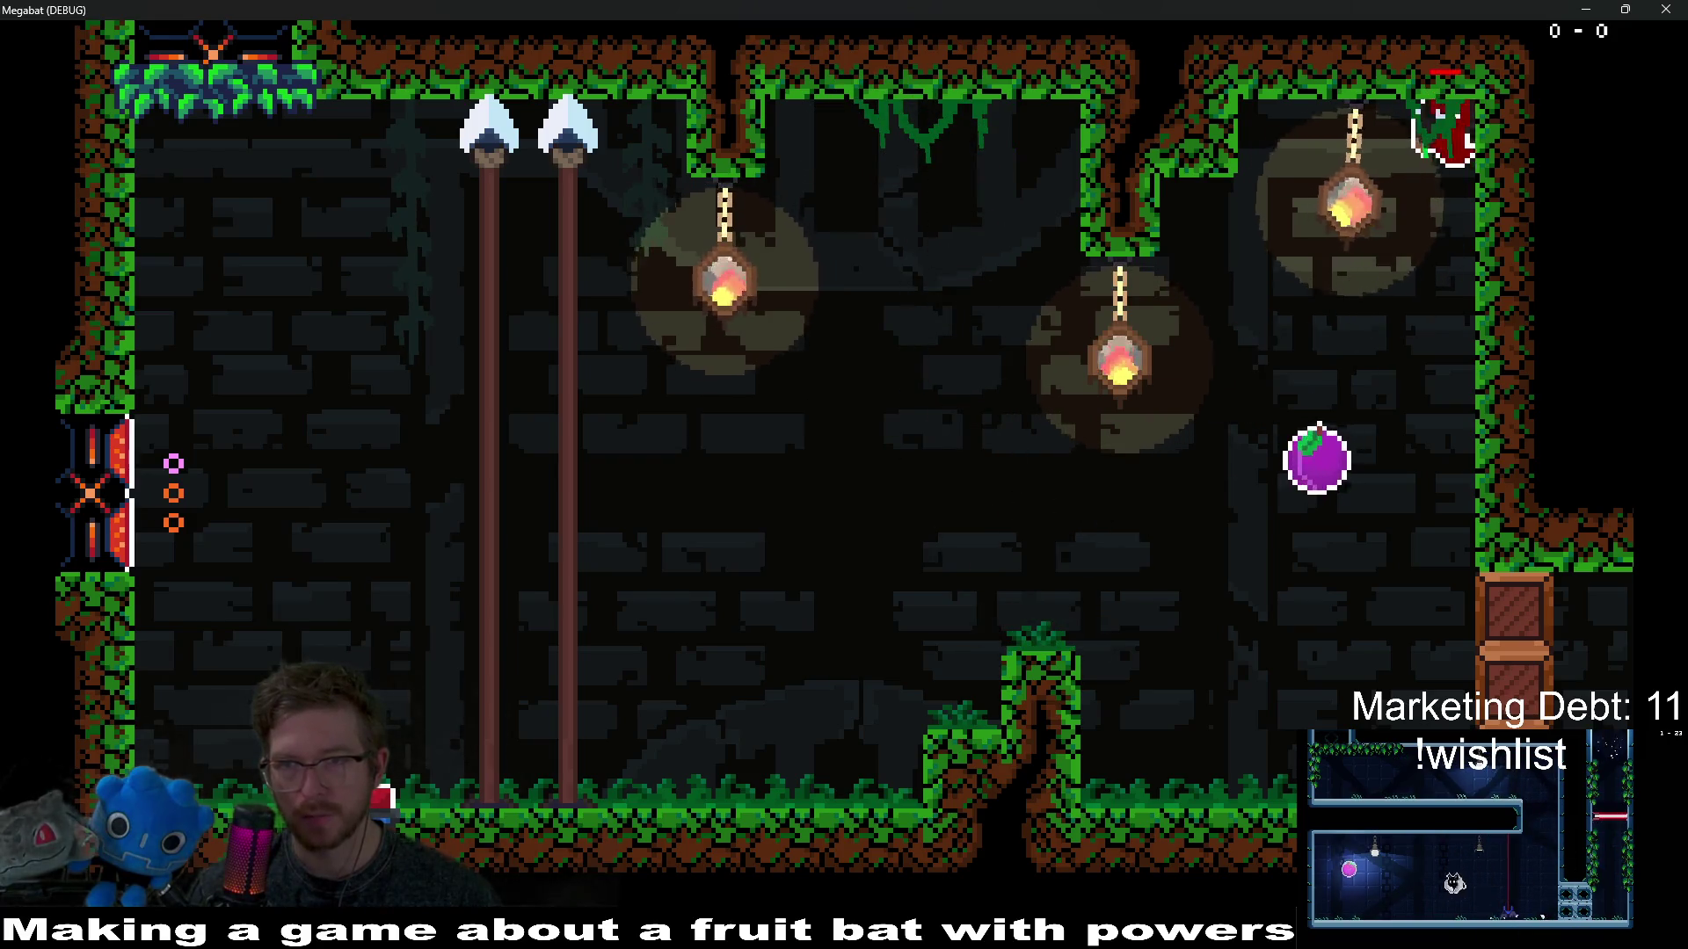
key("Right")
key("Left")
key("Left")
key("Right")
key("space")
Hop the bat between the pillar and the floor, then close the game and go to Aseprite.
key("Right")
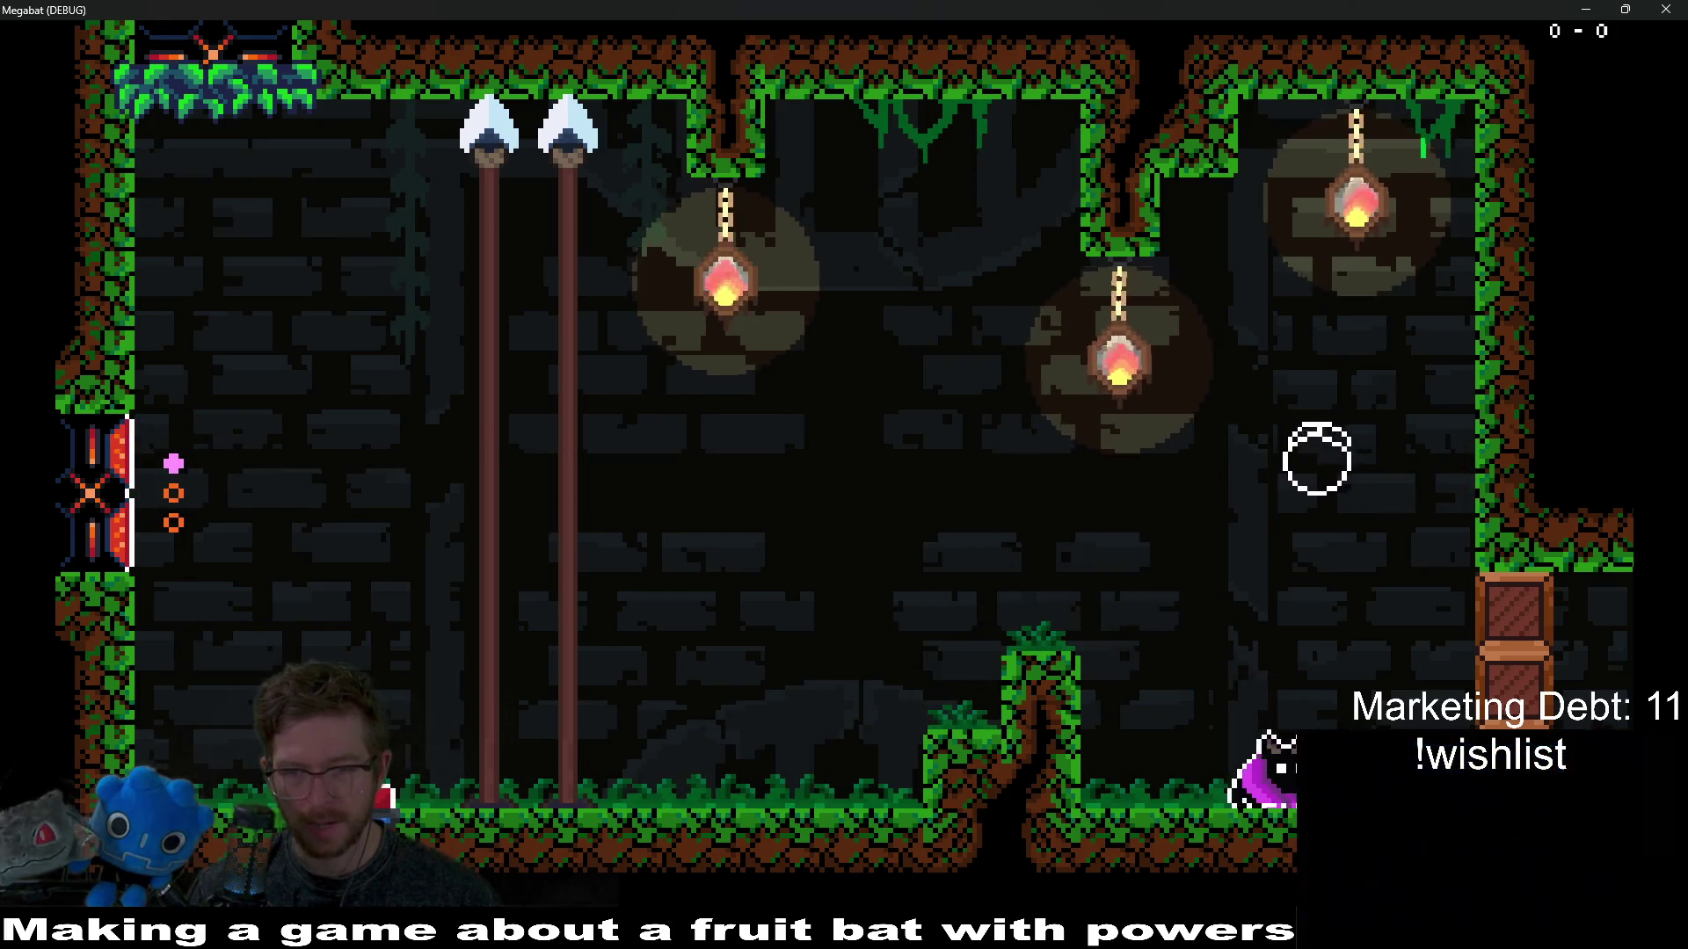
key("Left")
key("space")
key("Right")
key("space")
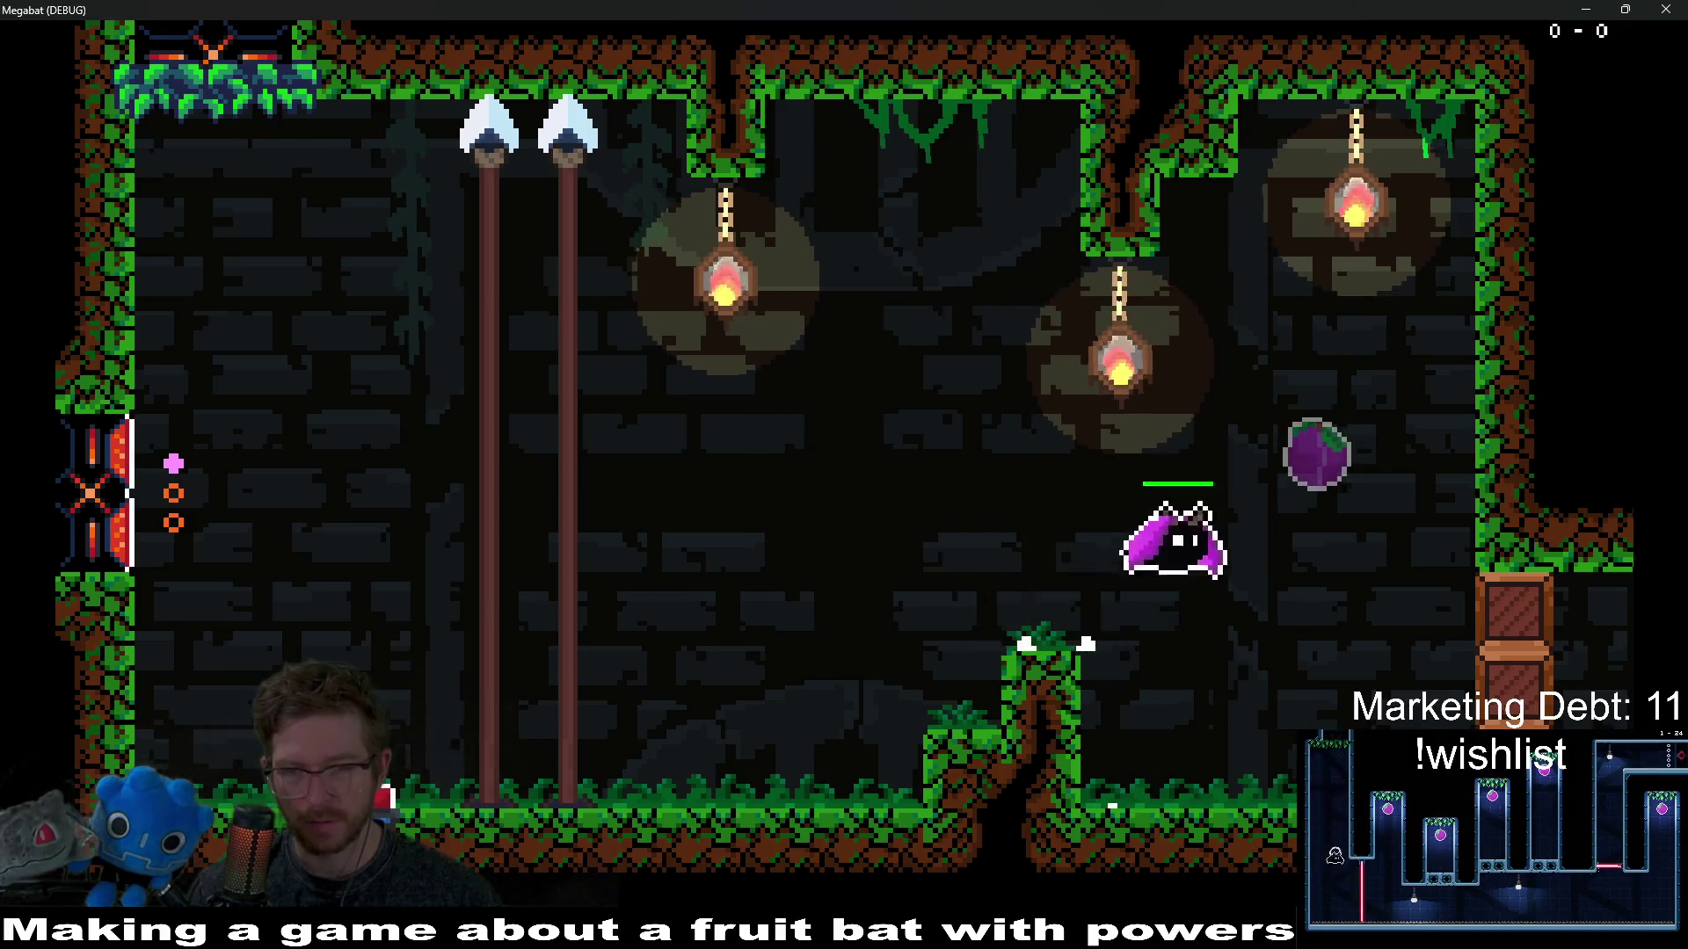
key("Left")
key("Right")
key("Left")
key("space")
key("Left")
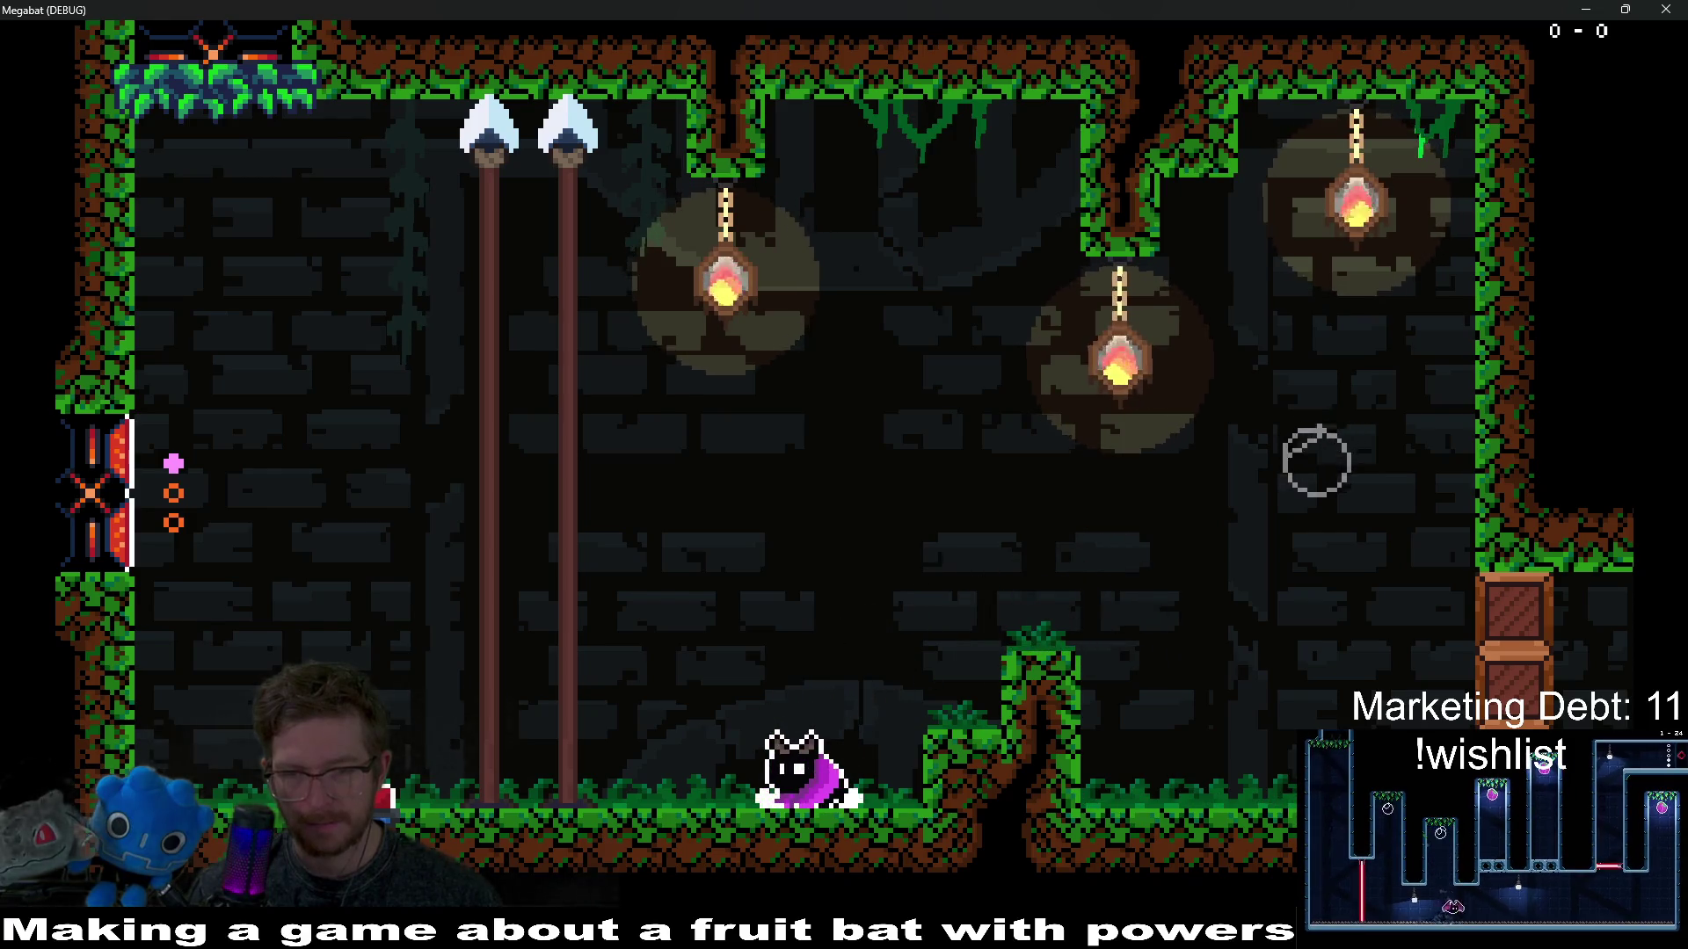
left_click(1665, 9)
key("alt+Tab")
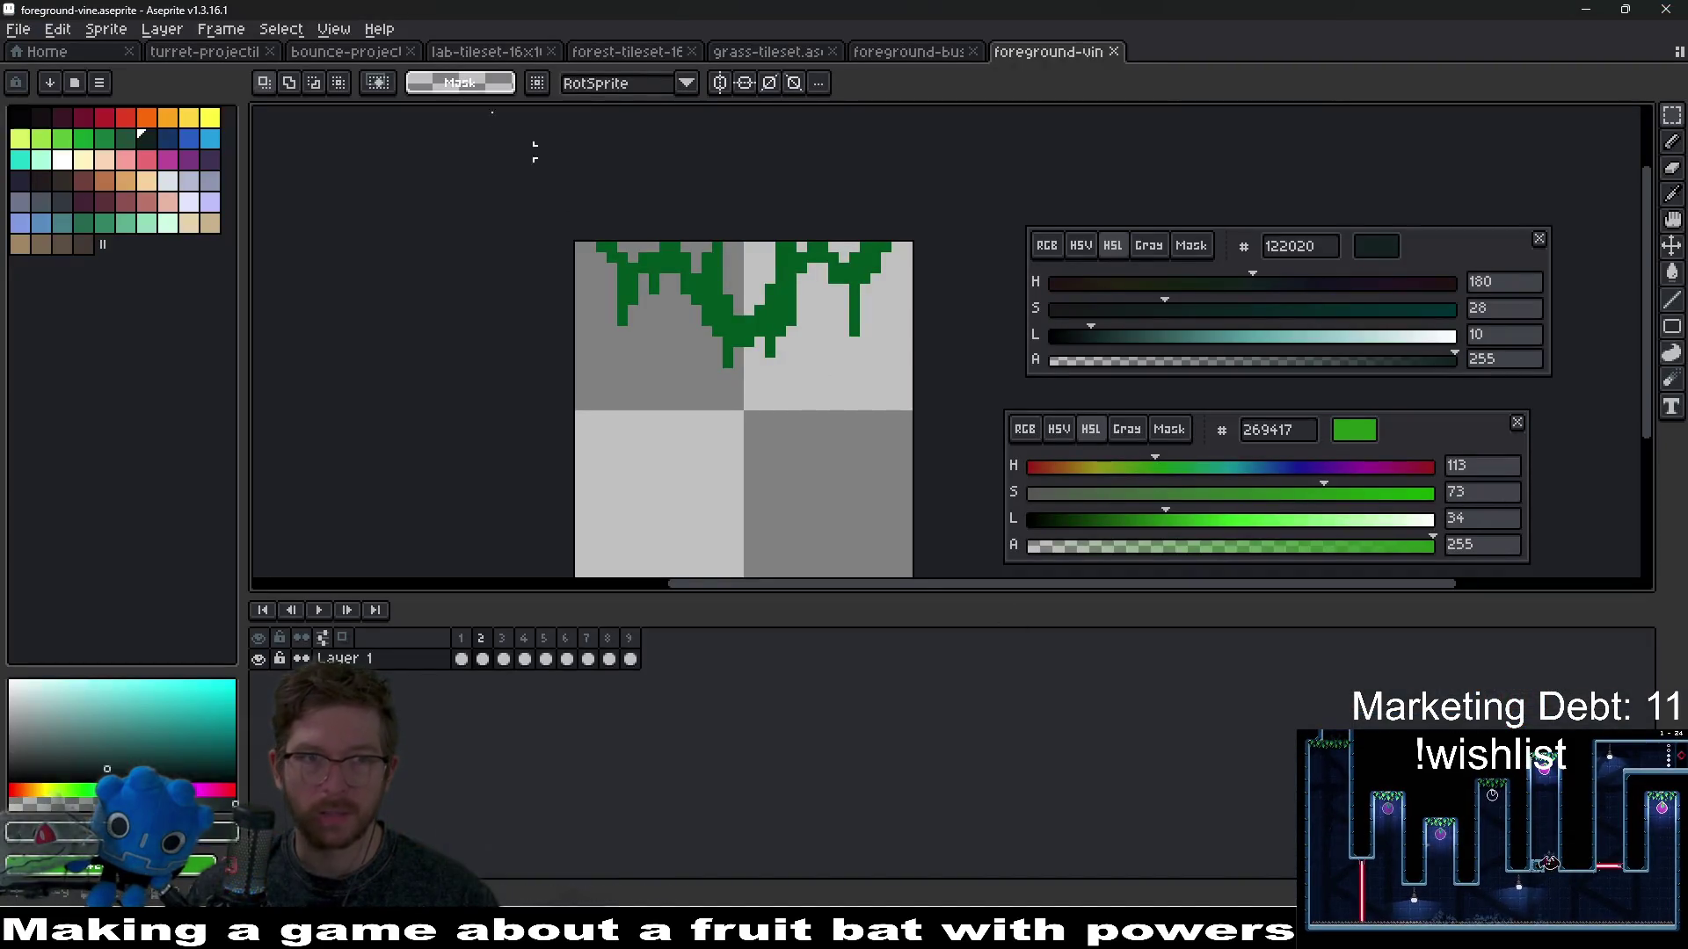
Sample a grass green in the grass tileset, re-export it, and return to Godot's Level_2_1.
left_click(750, 53)
scroll(682, 464, "up", 2)
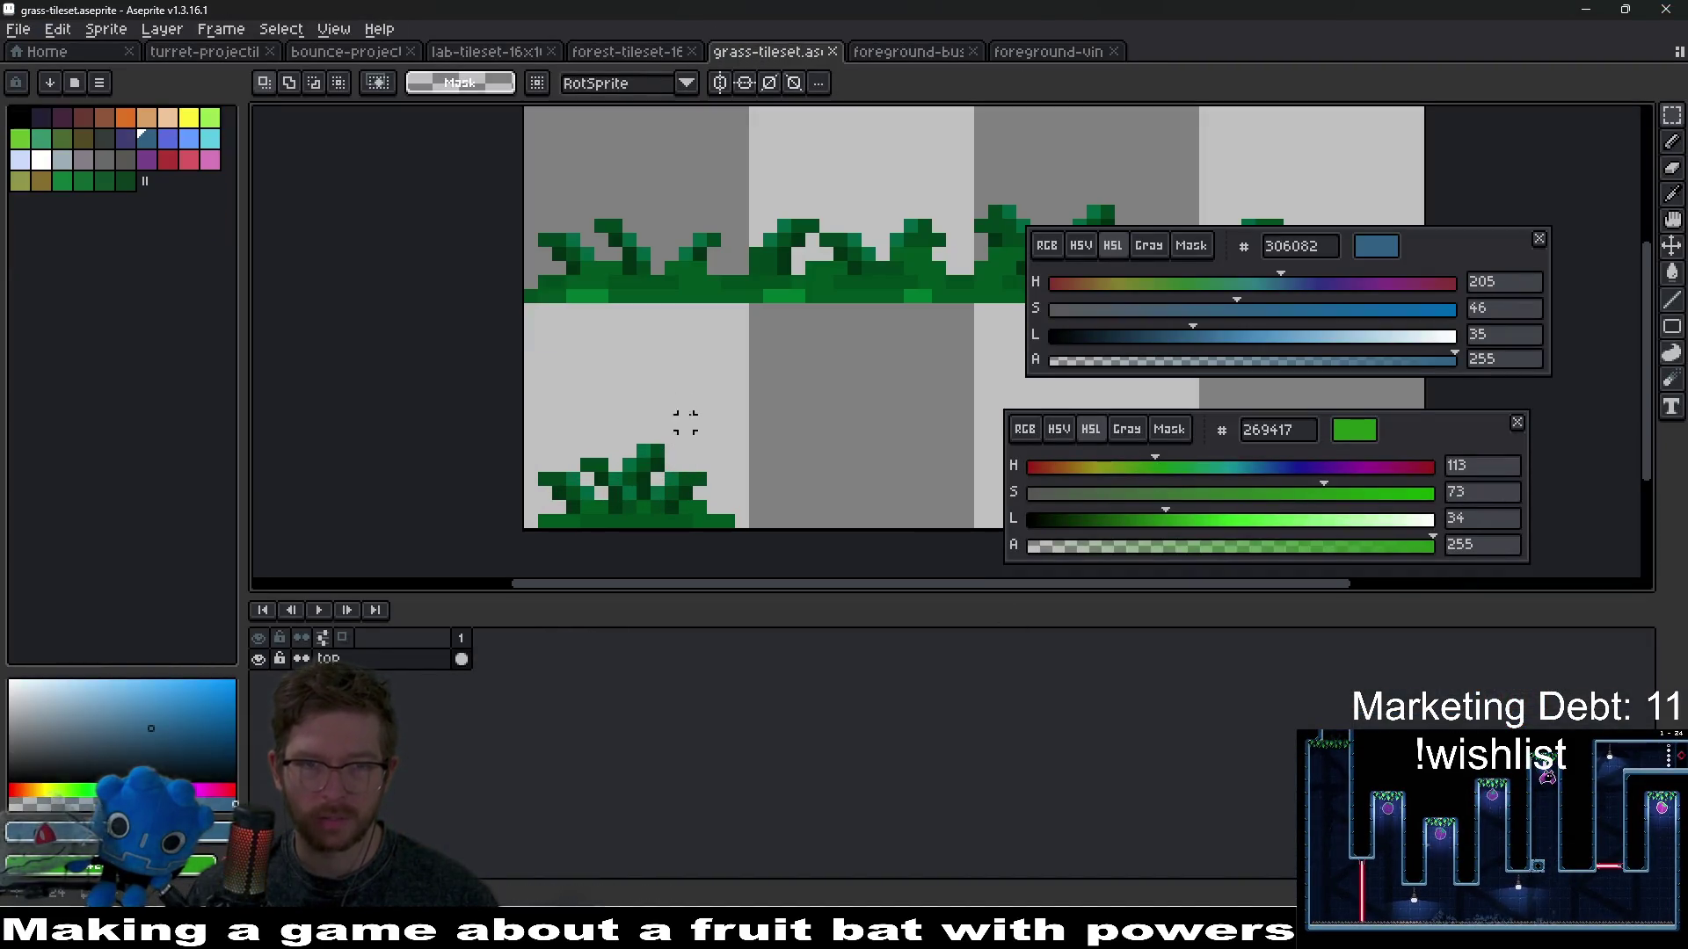
left_click(584, 282, "alt")
scroll(685, 523, "up", 3)
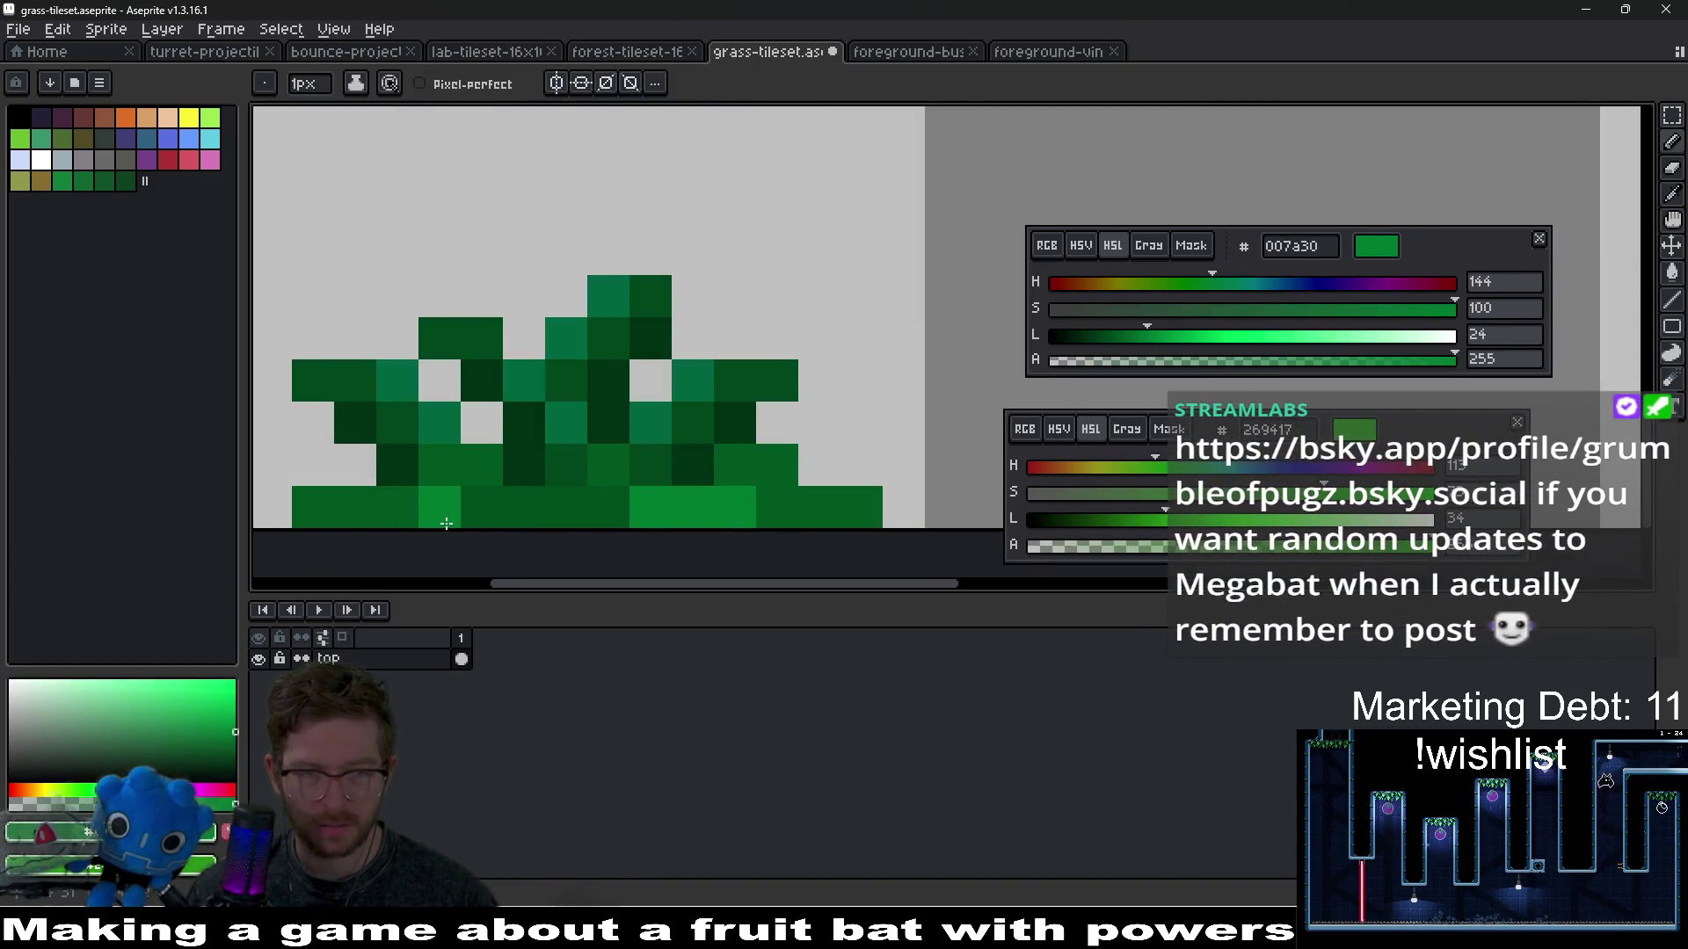
scroll(604, 519, "down", 4)
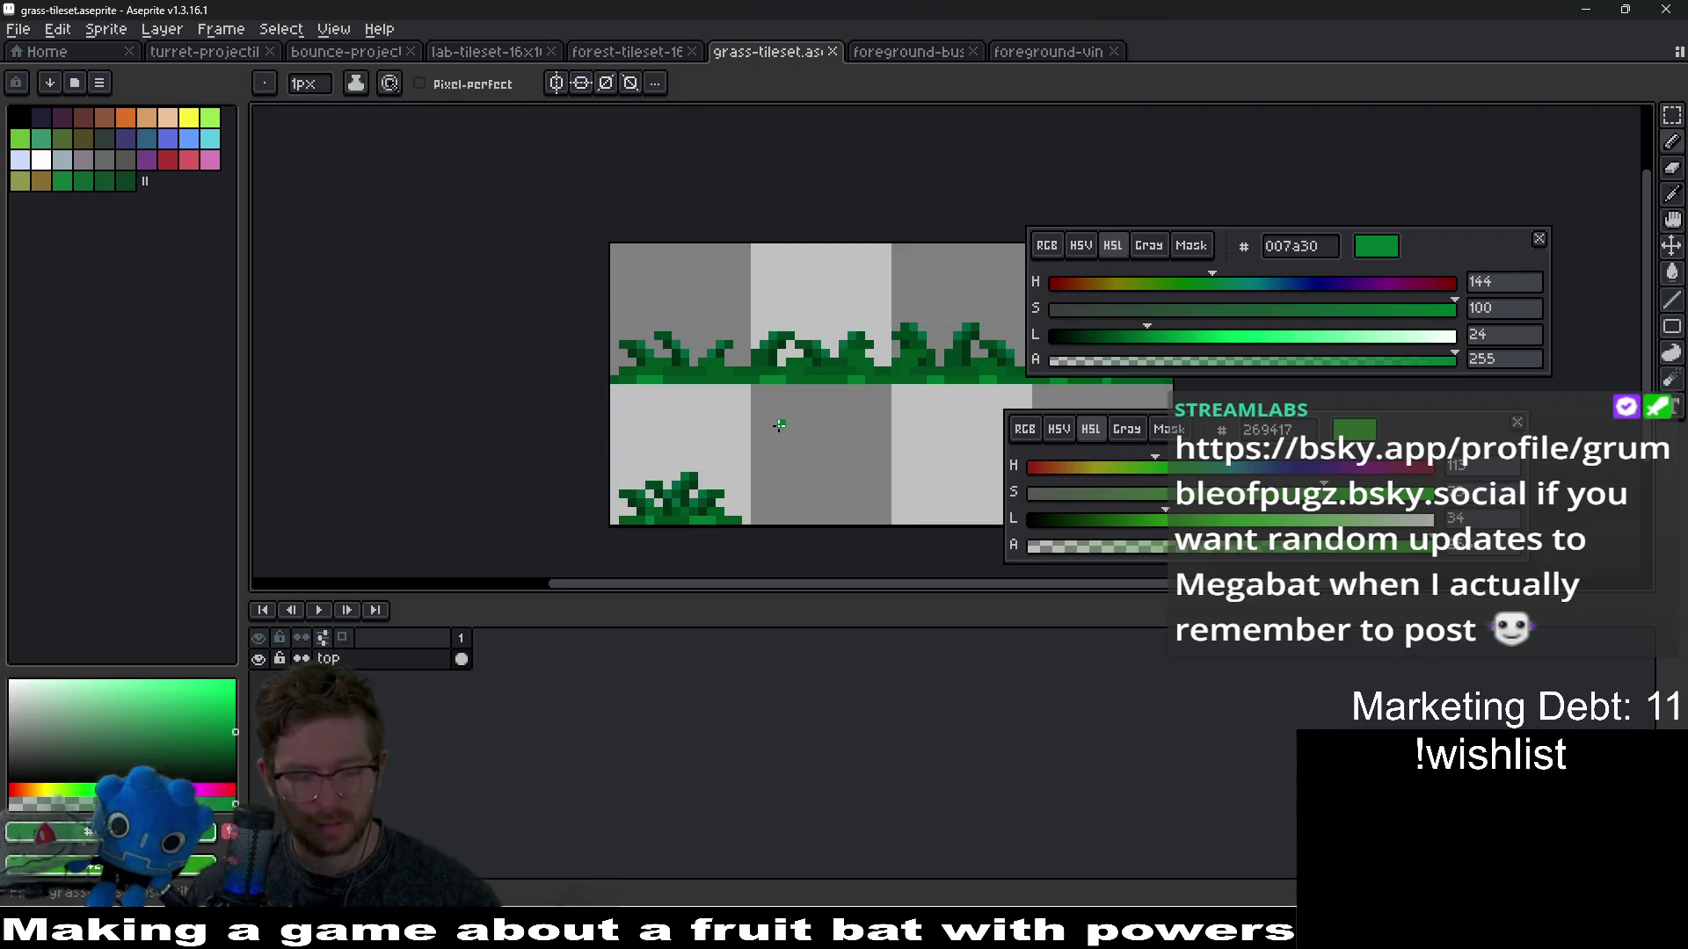
key("ctrl+shift+e")
key("Return")
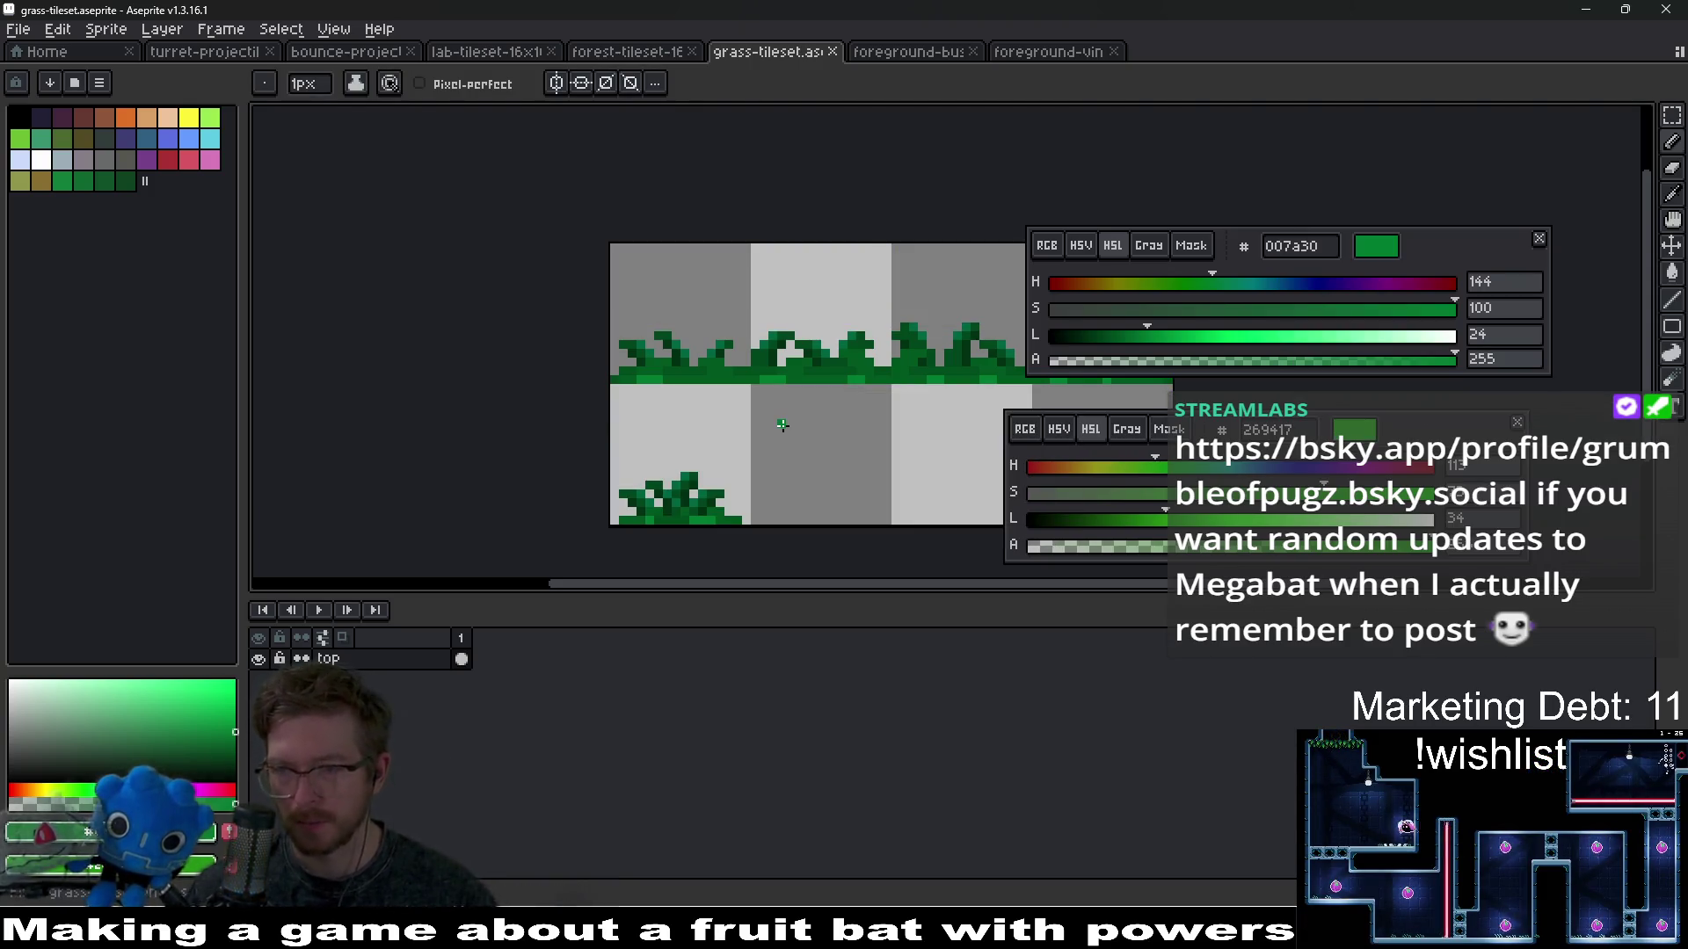
key("alt+Tab")
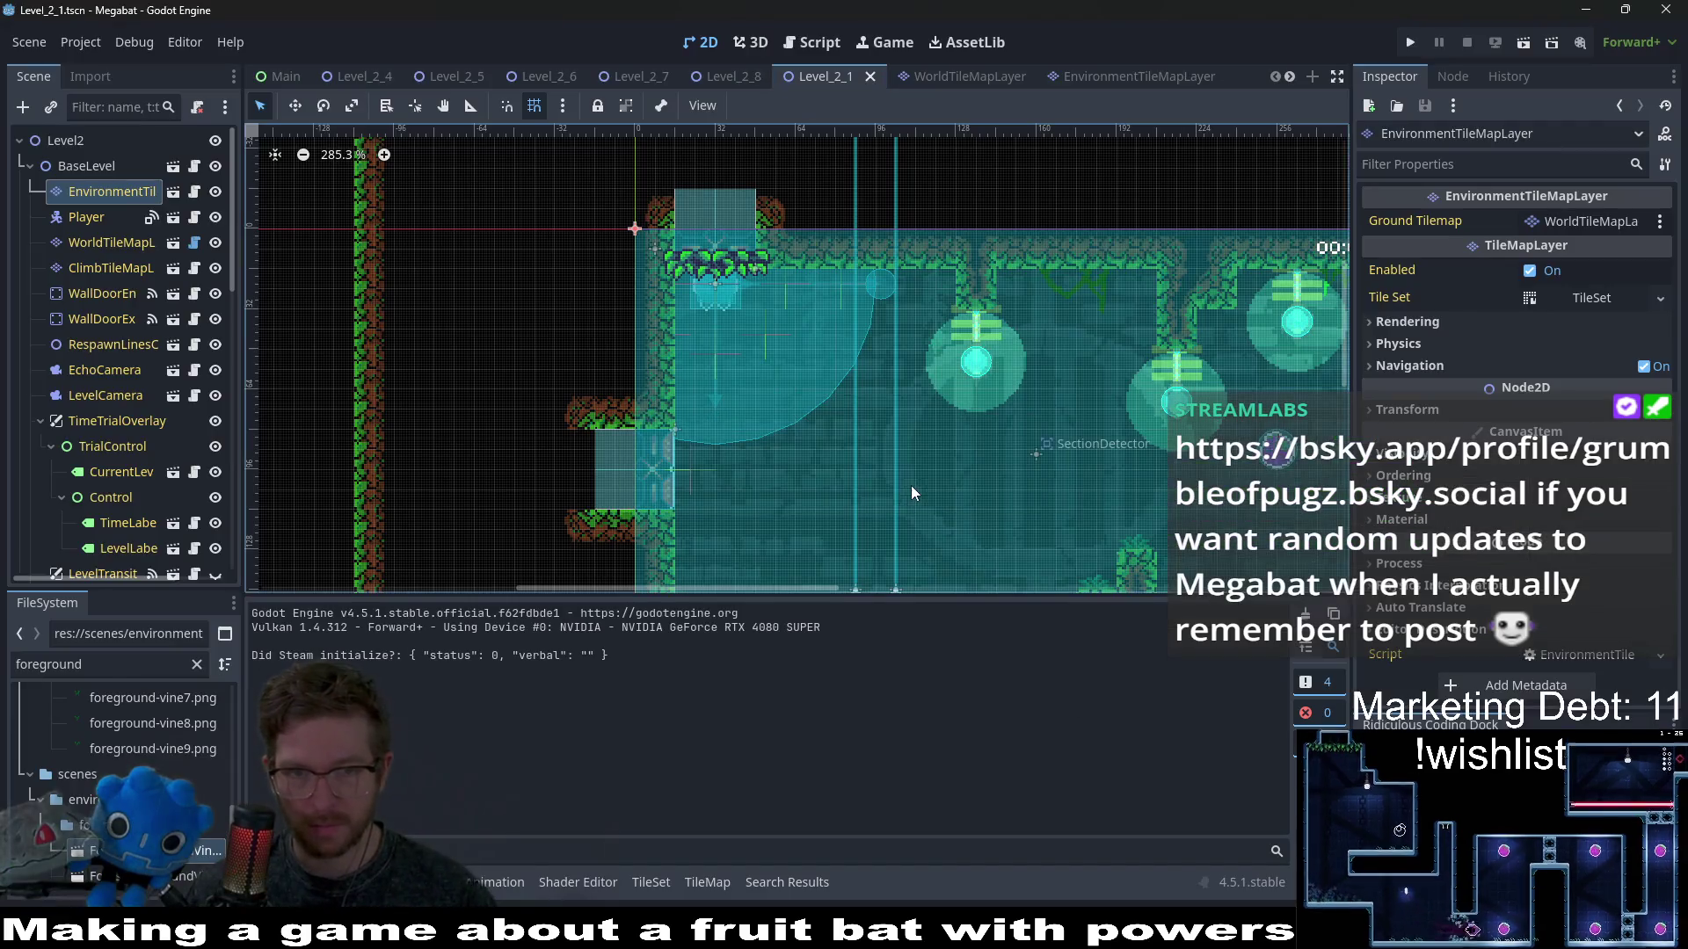
left_click_drag(1051, 415, 1021, 445)
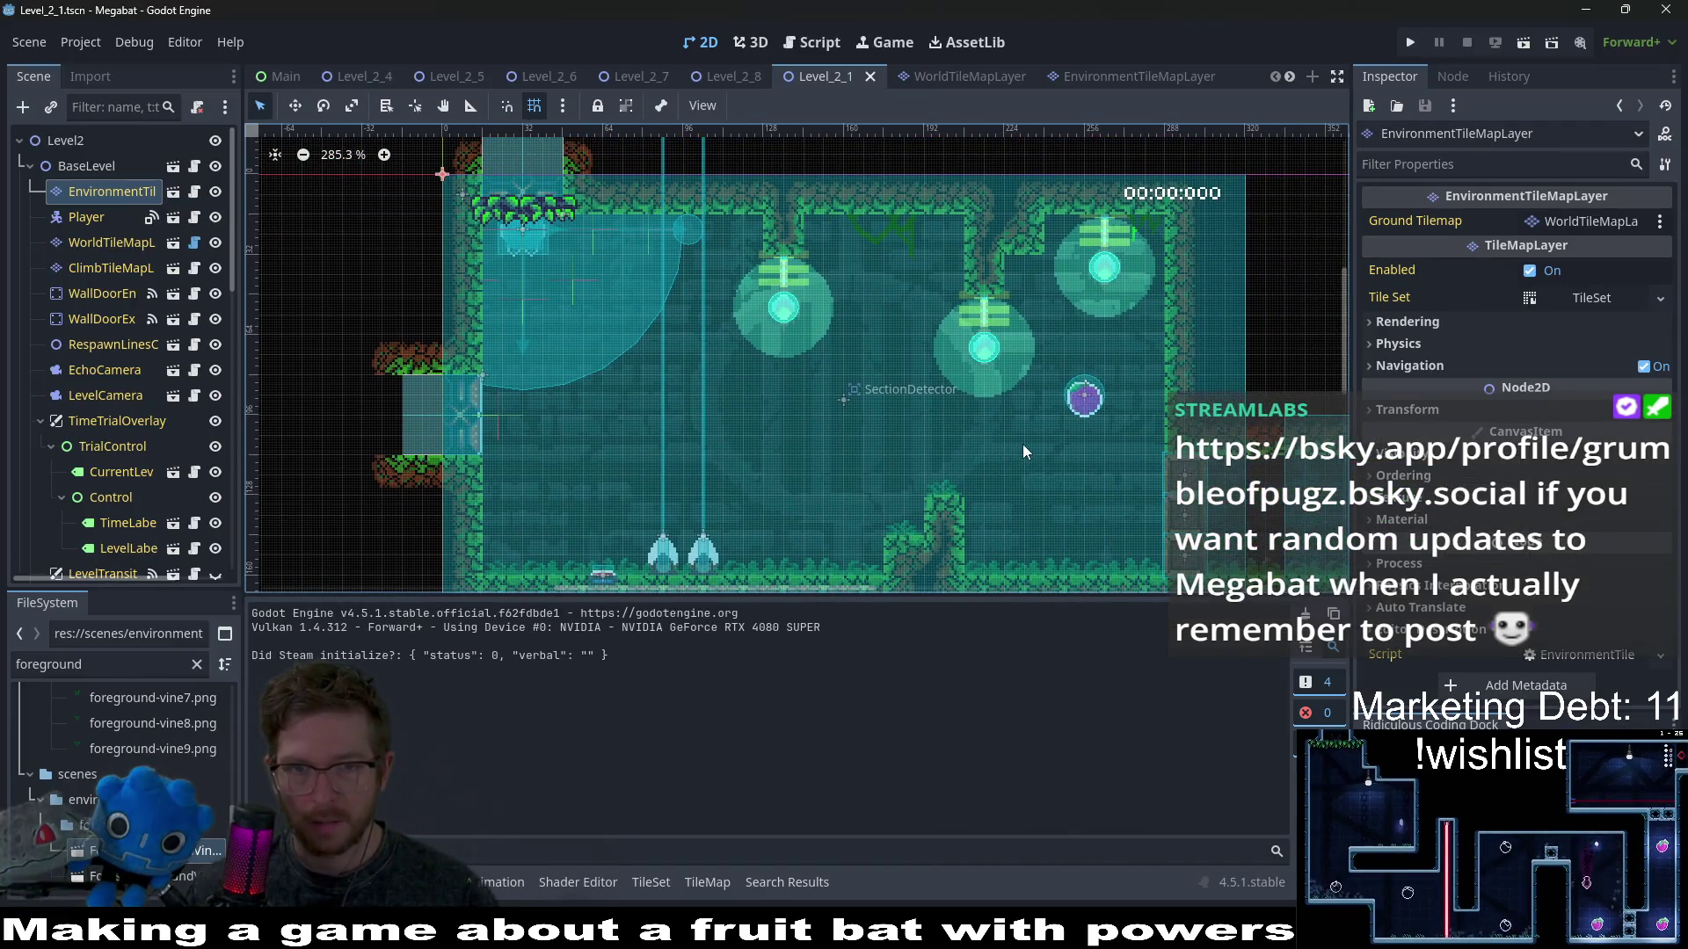